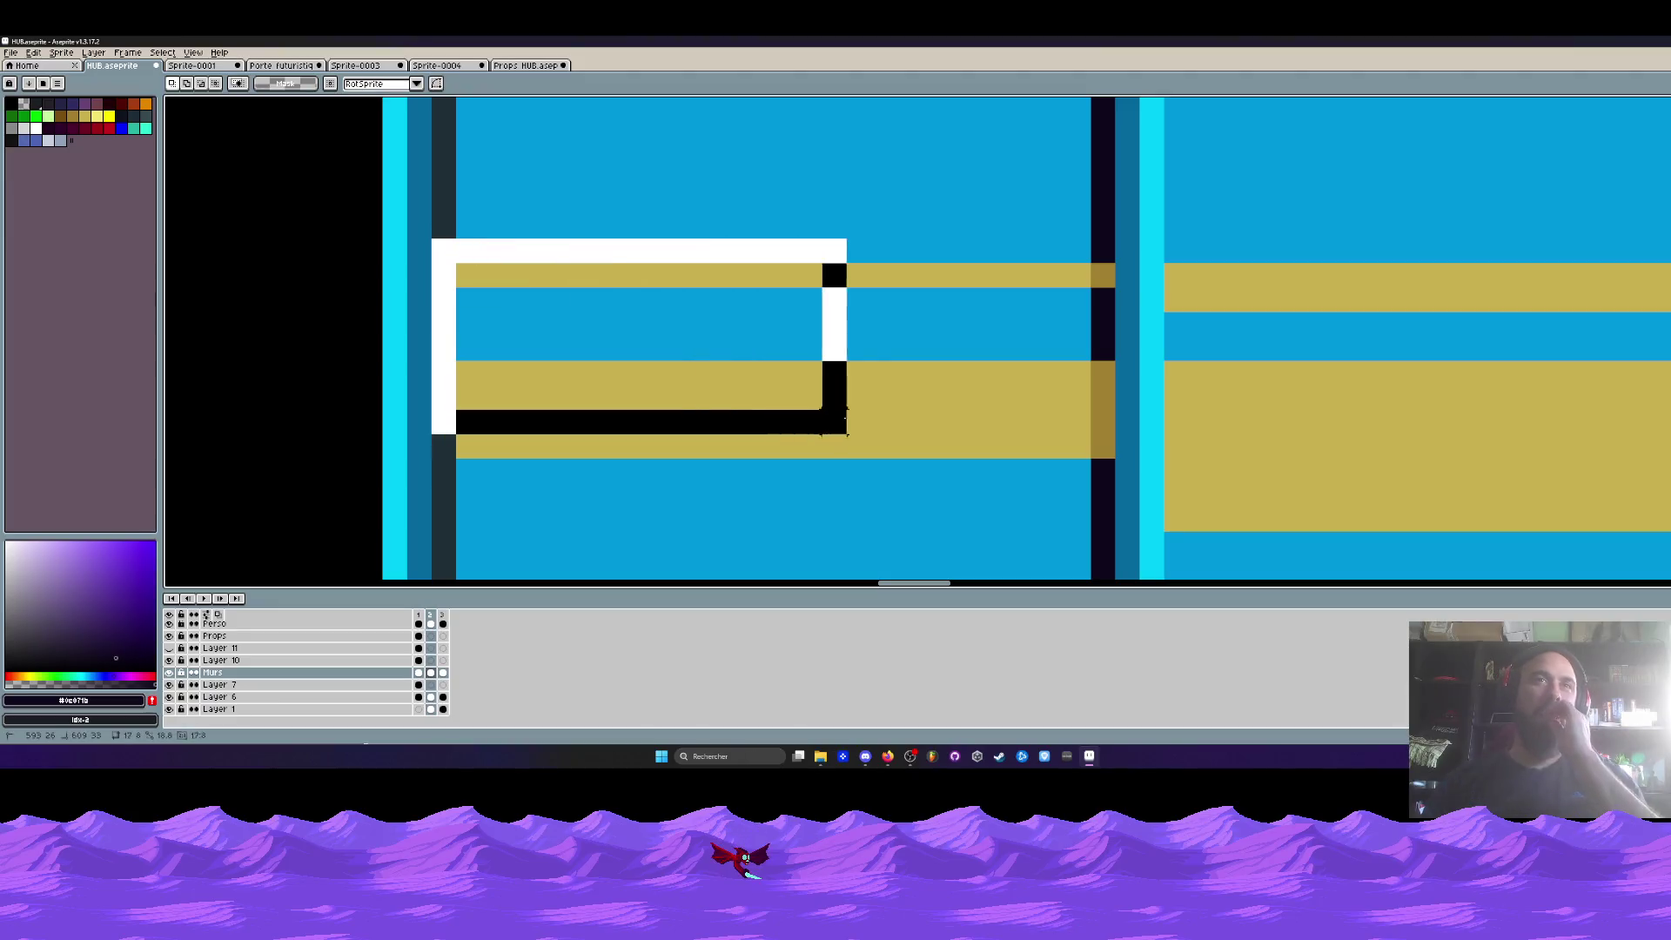
# - Move the selected gold stripe section beside the right wall and commit it
pyautogui.scroll(-3, 800, 355)
pyautogui.moveTo(800, 355)
pyautogui.mouseDown()
pyautogui.moveTo(698, 354)
pyautogui.moveTo(945, 376)
pyautogui.mouseUp()
pyautogui.scroll(1, 701, 354)
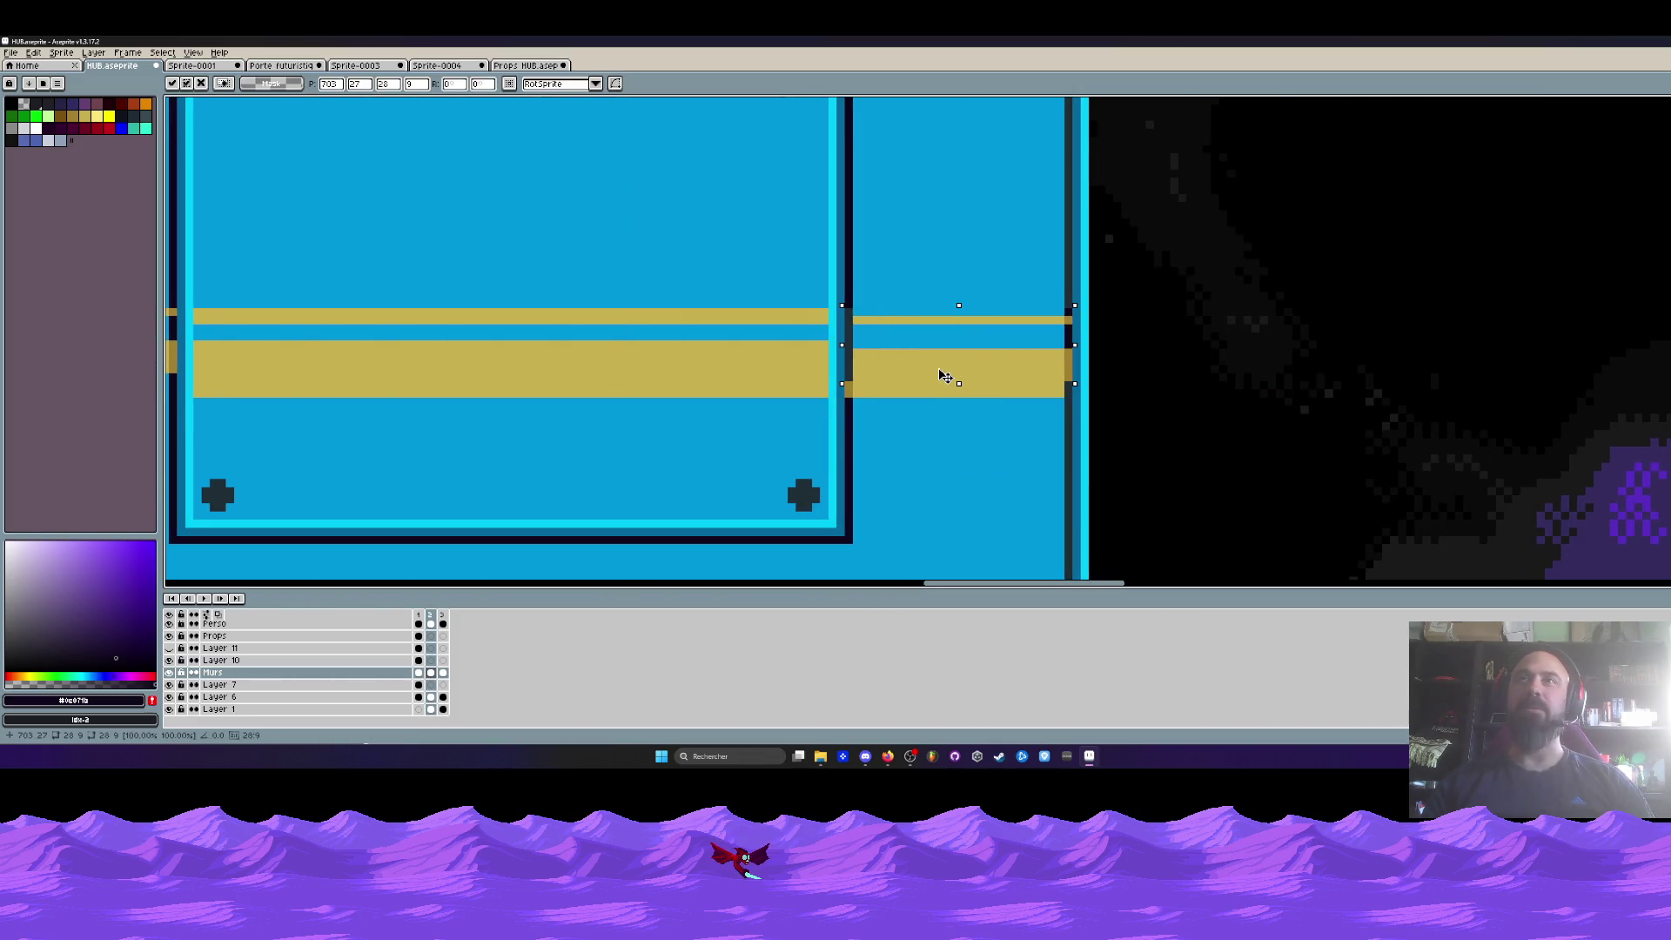
pyautogui.moveTo(880, 393); pyautogui.dragTo(1098, 338)
pyautogui.hotkey('ctrl', 'd')
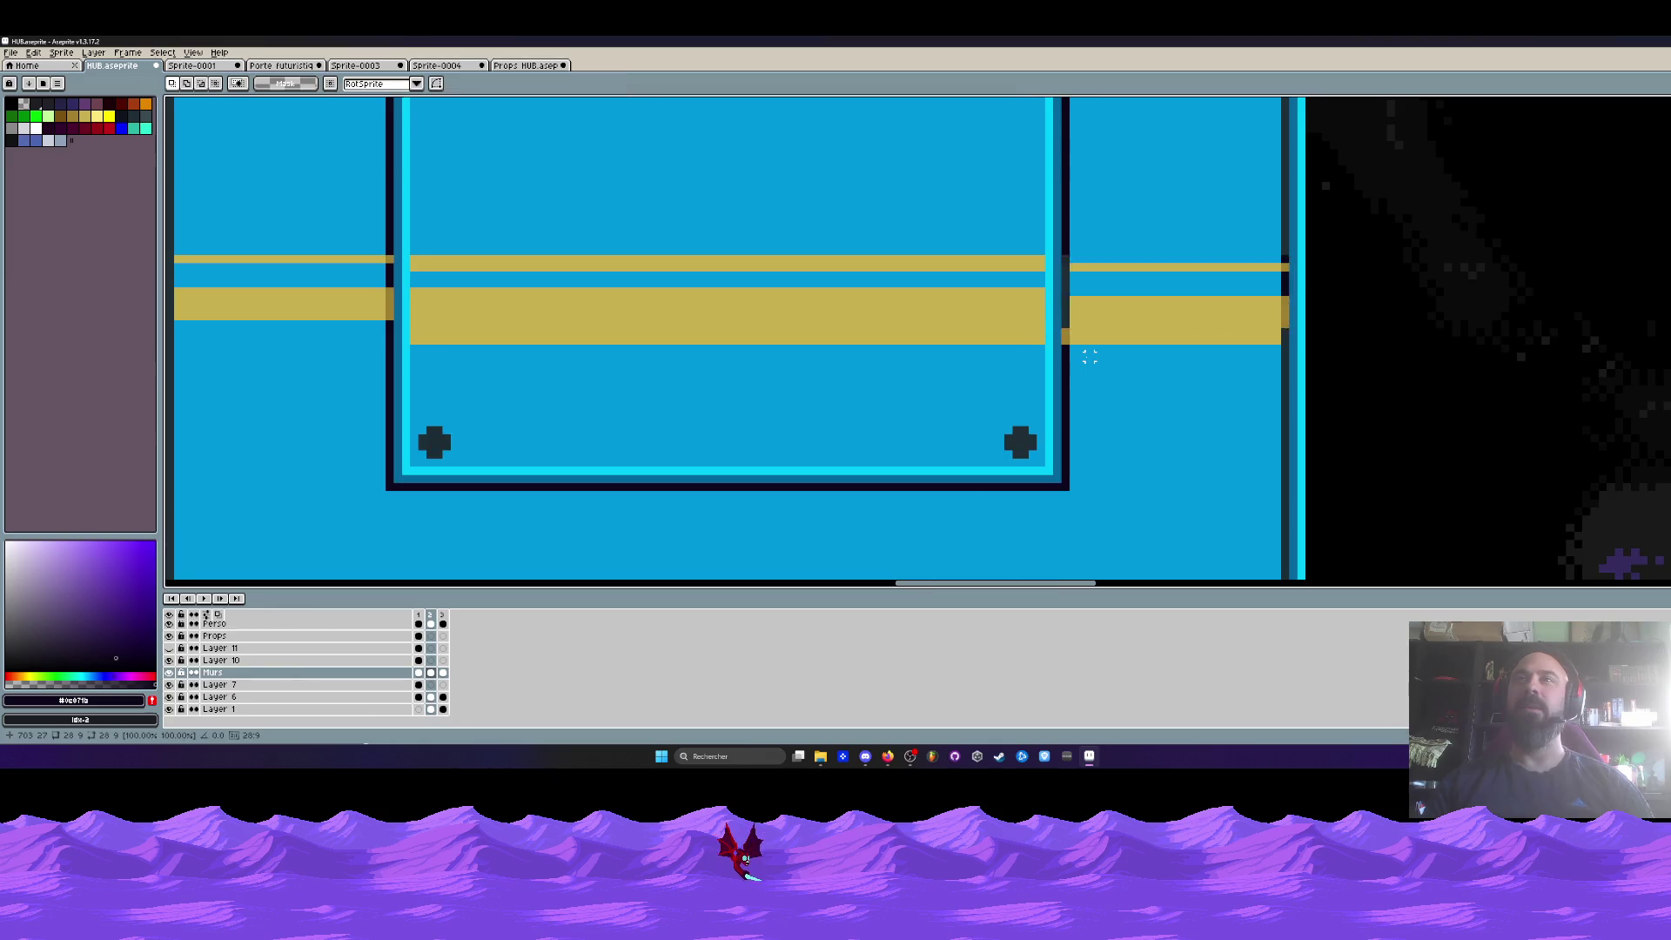
pyautogui.scroll(1, 1044, 373)
# - Pick the panel's blue and paint over the lower rows of the thick right gold band
pyautogui.press('i')
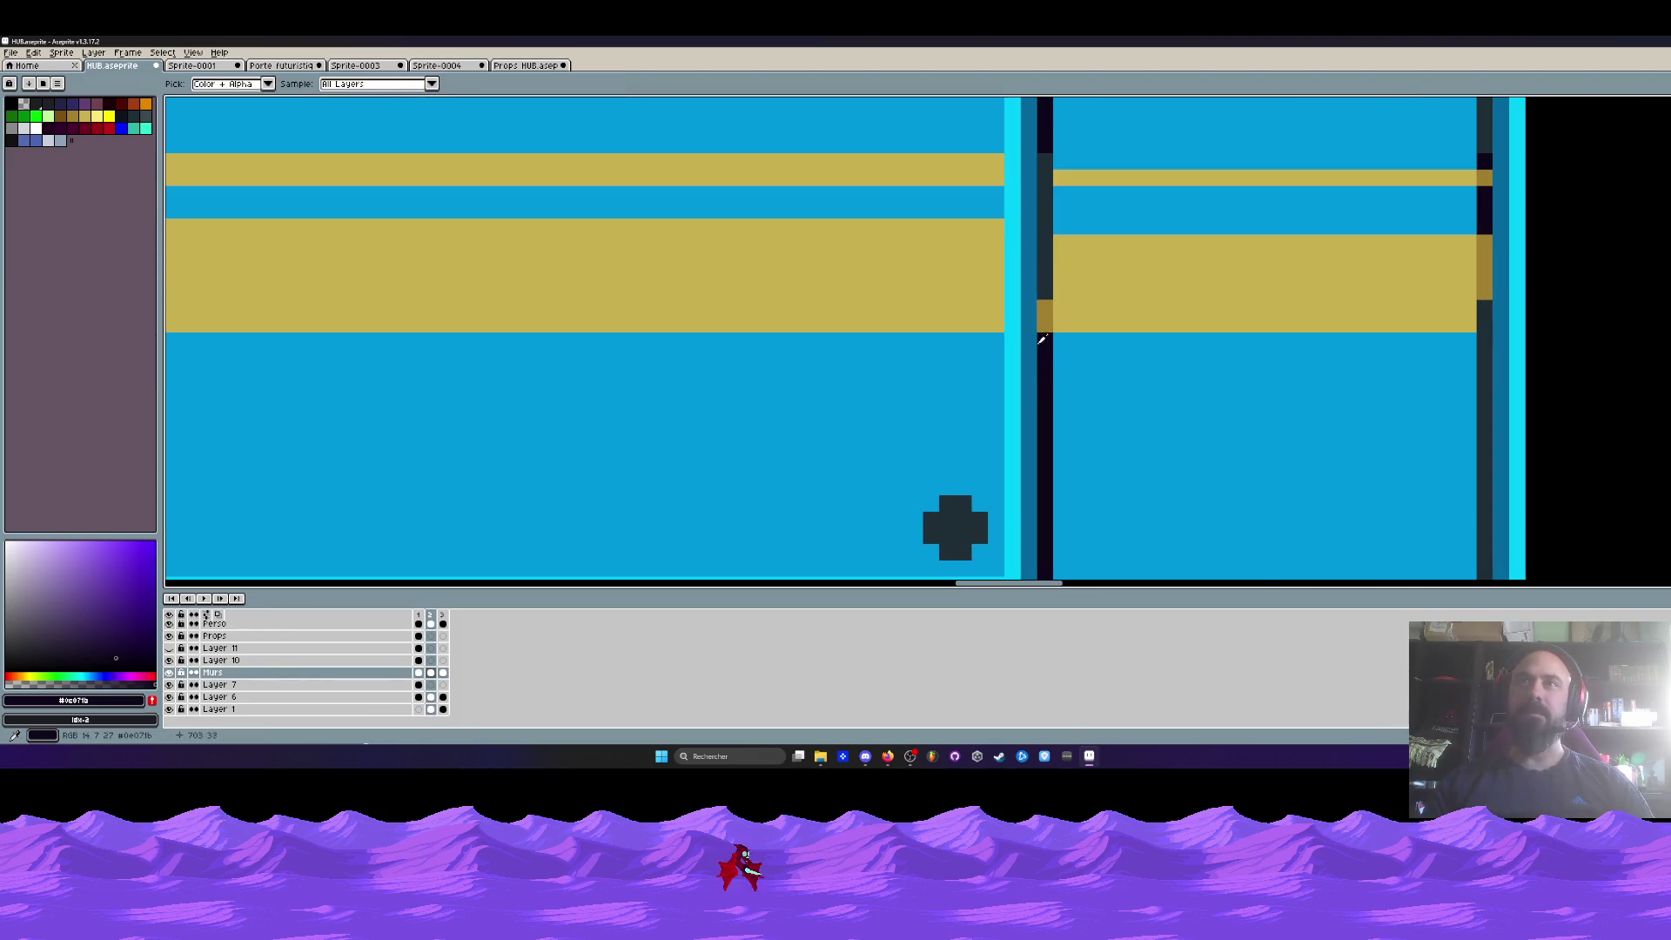
pyautogui.press('b')
pyautogui.scroll(-1, 1055, 365)
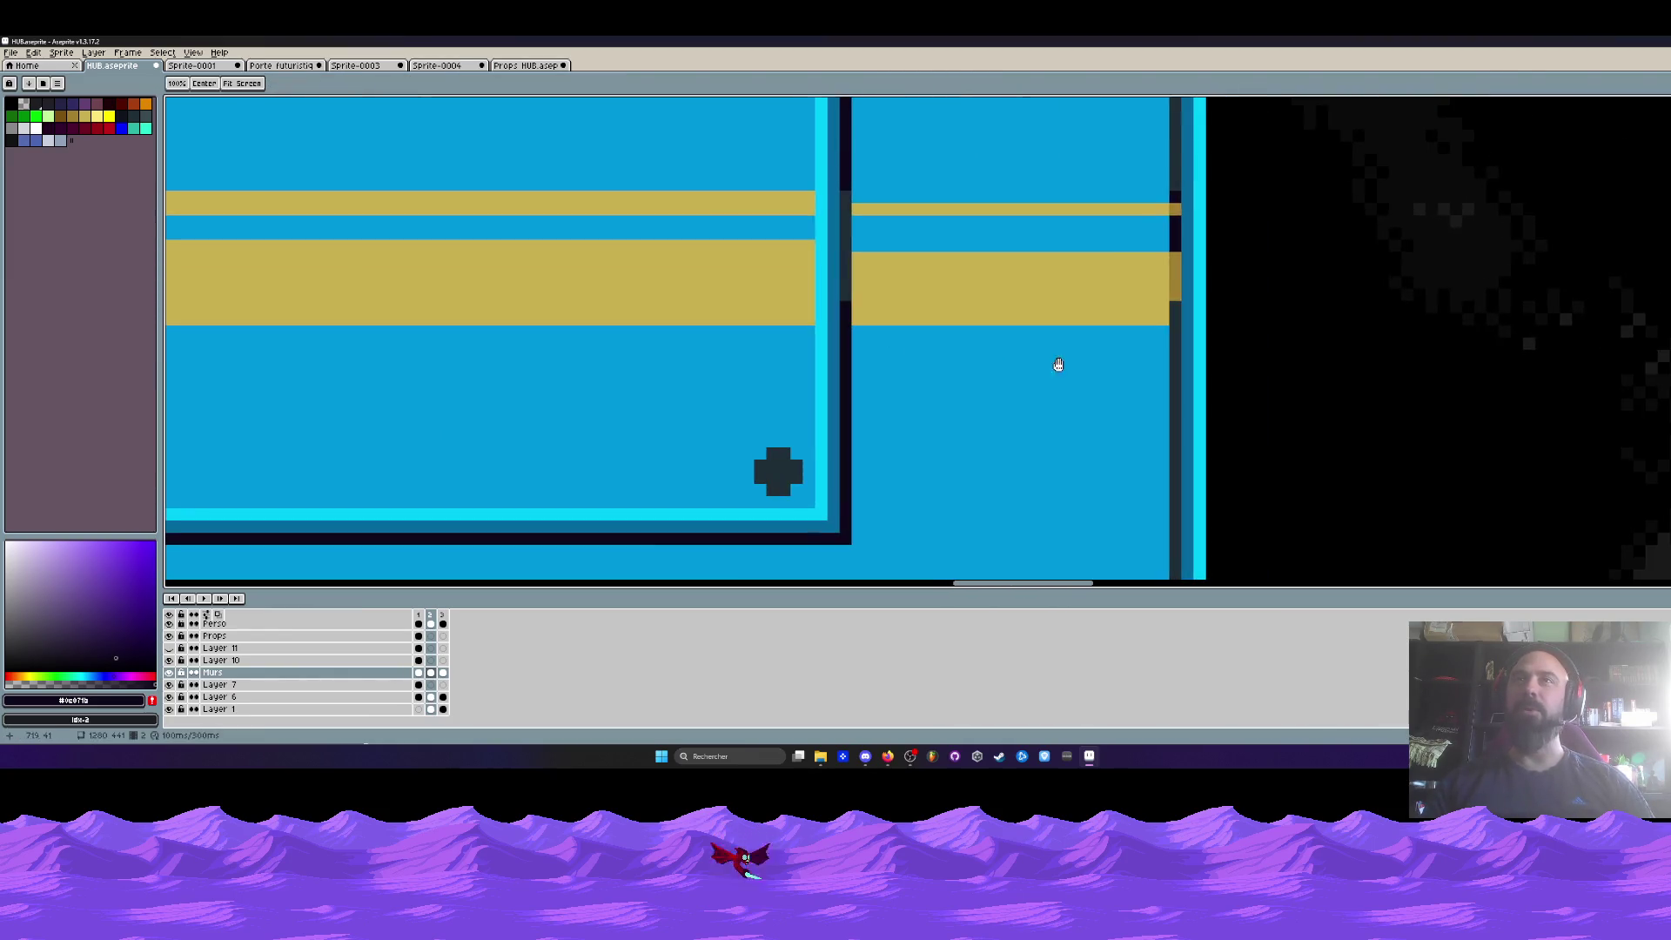
pyautogui.scroll(1, 1269, 271)
pyautogui.keyDown('alt'); pyautogui.click(1183, 347); pyautogui.keyUp('alt')
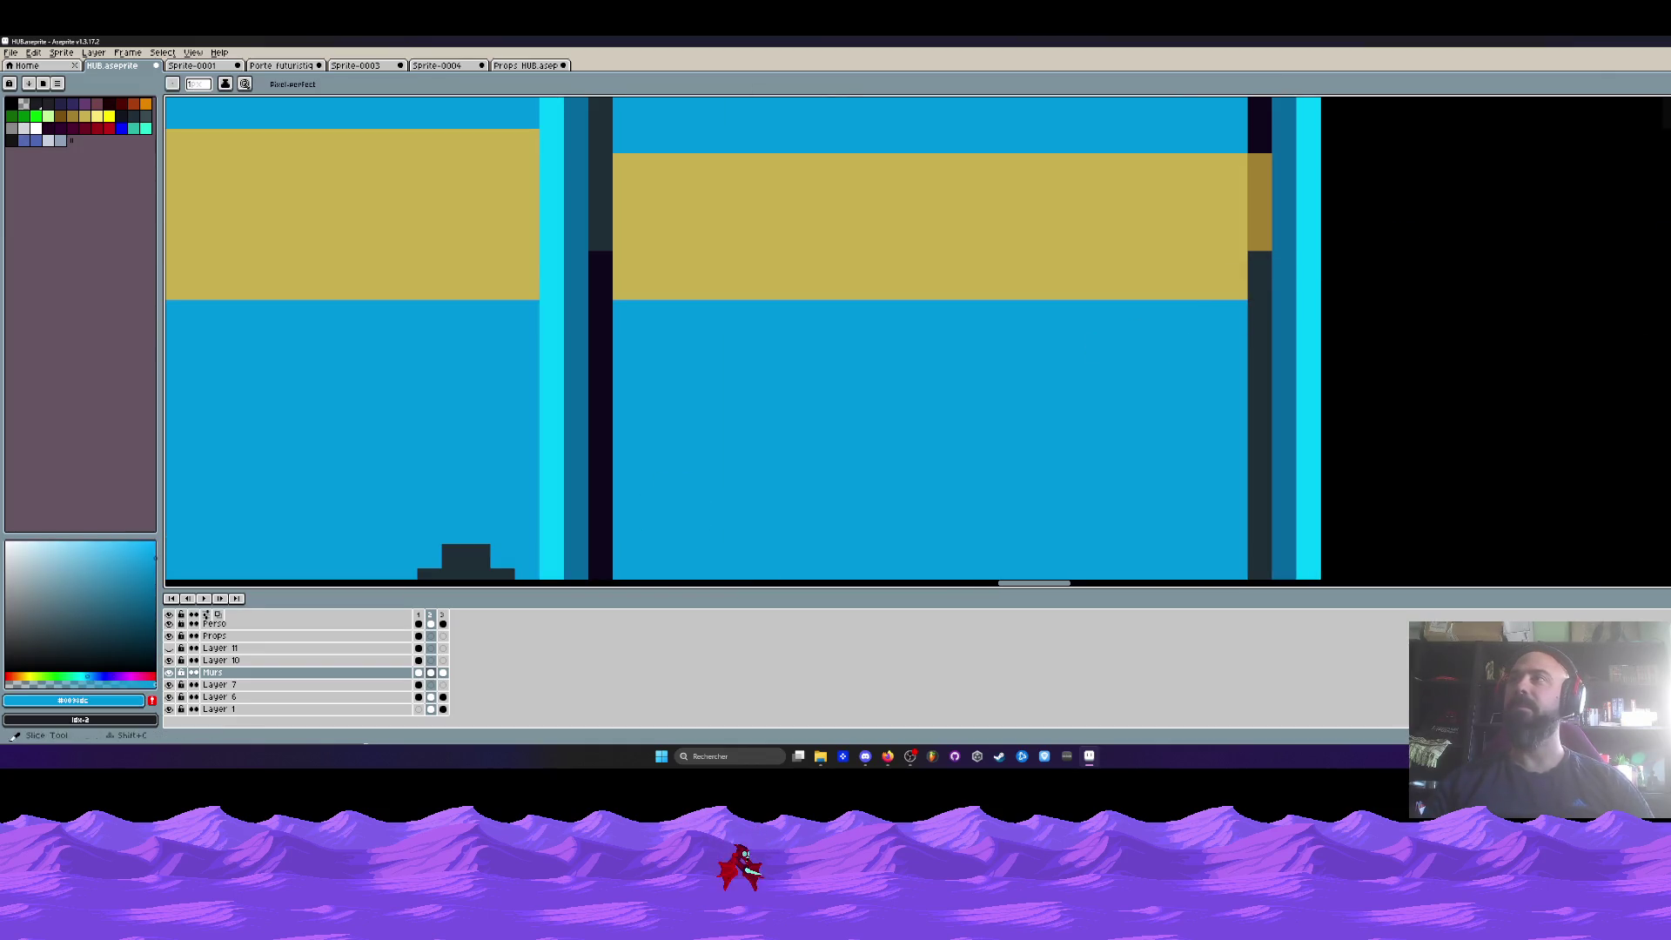
pyautogui.moveTo(1288, 275); pyautogui.dragTo(616, 275)
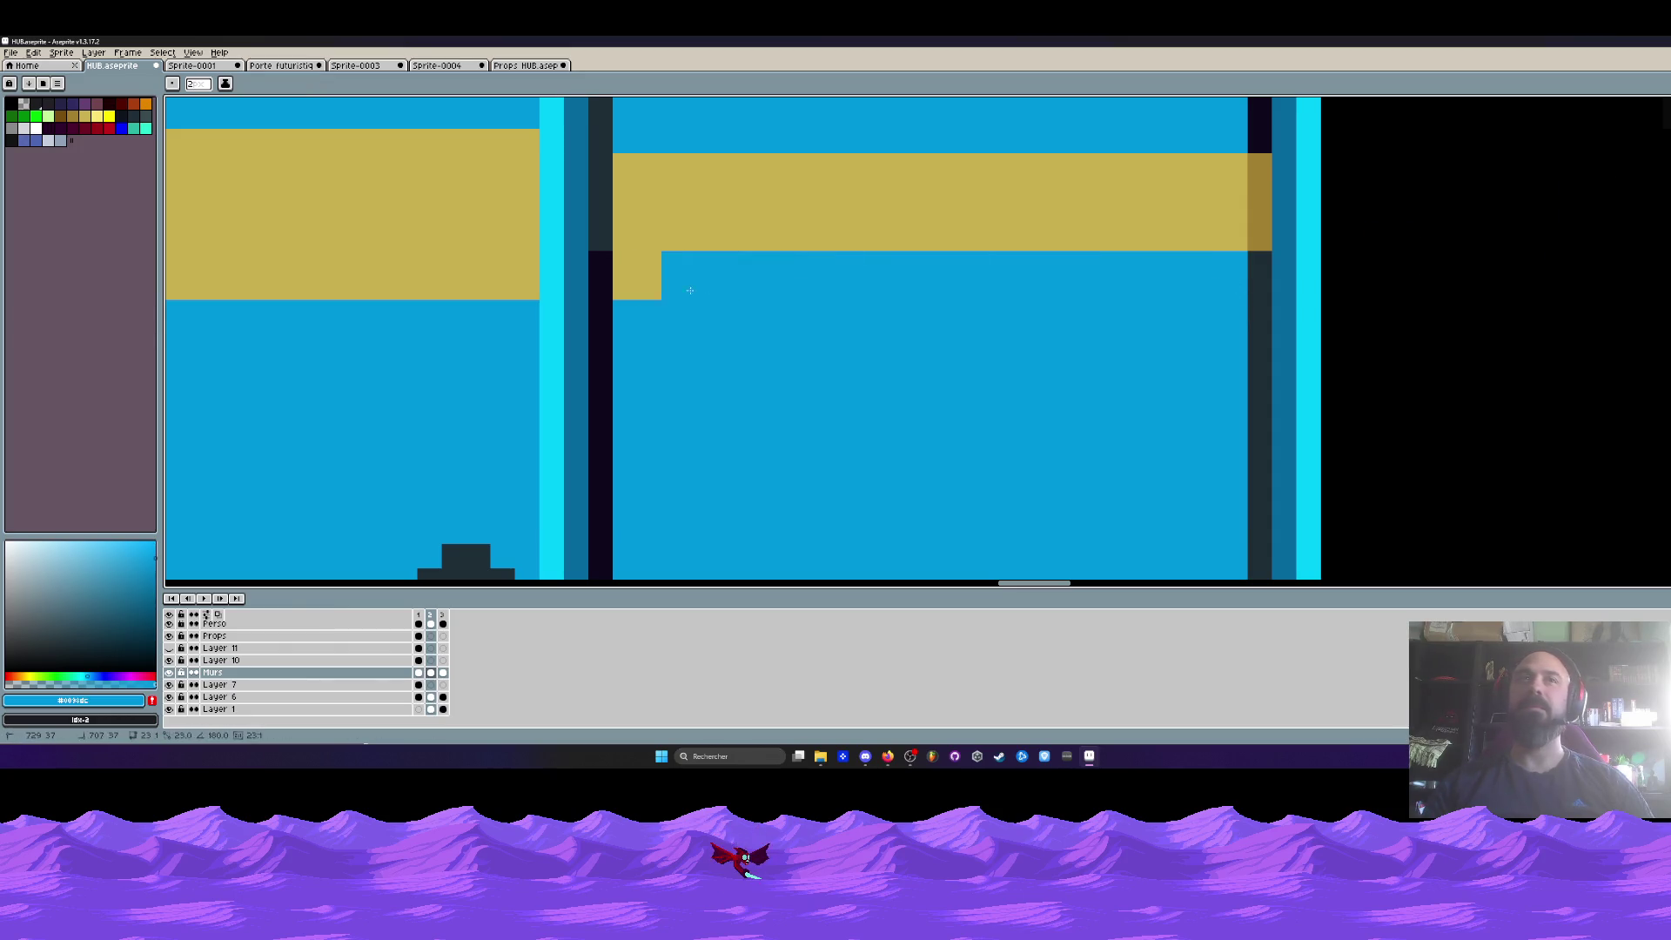
# - Marquee-select the gold stripes to the right of the wall
pyautogui.scroll(-3, 660, 295)
pyautogui.scroll(-1, 796, 394)
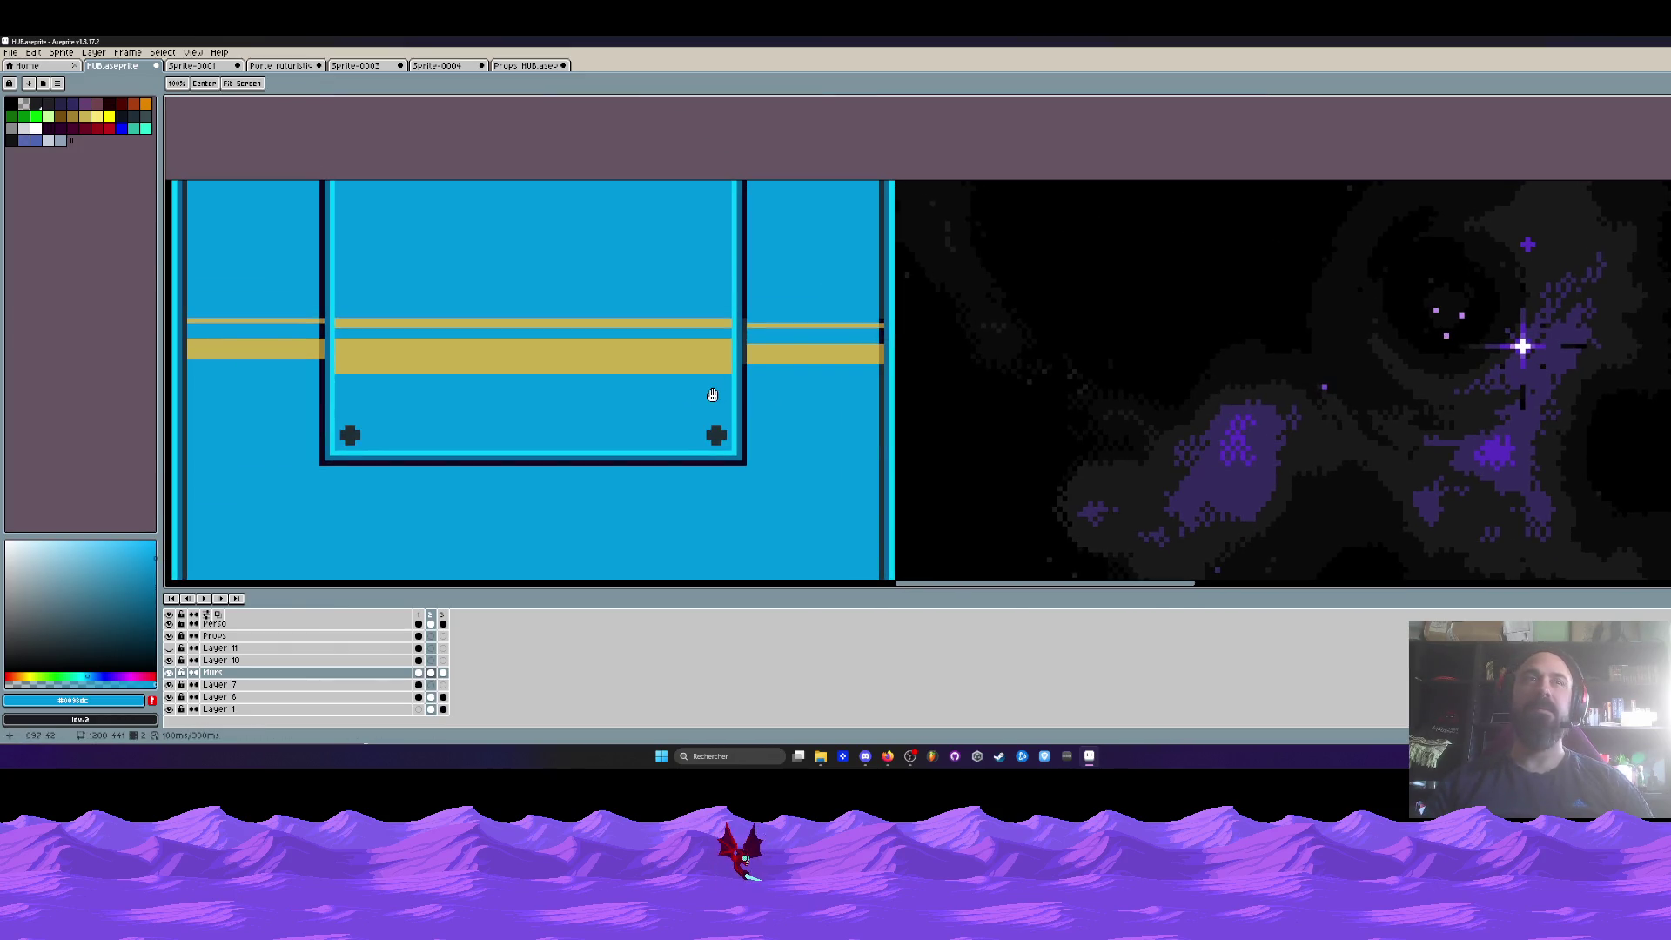
pyautogui.scroll(1, 757, 348)
pyautogui.press('m')
pyautogui.scroll(1, 762, 351)
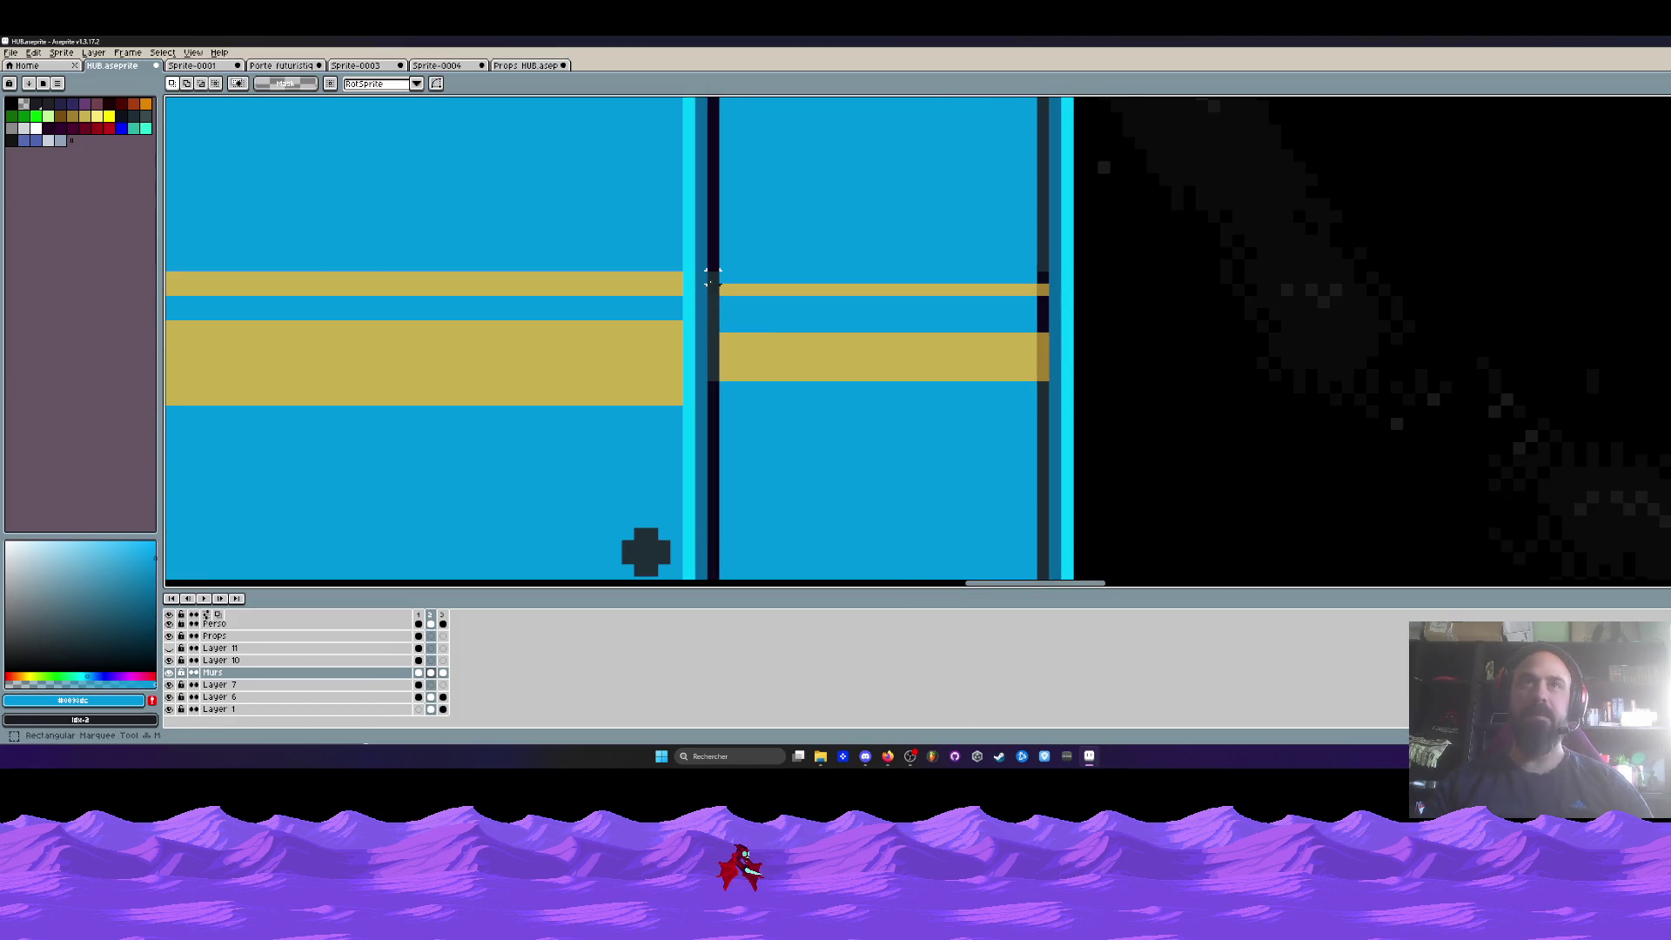
pyautogui.moveTo(719, 271); pyautogui.dragTo(1050, 383)
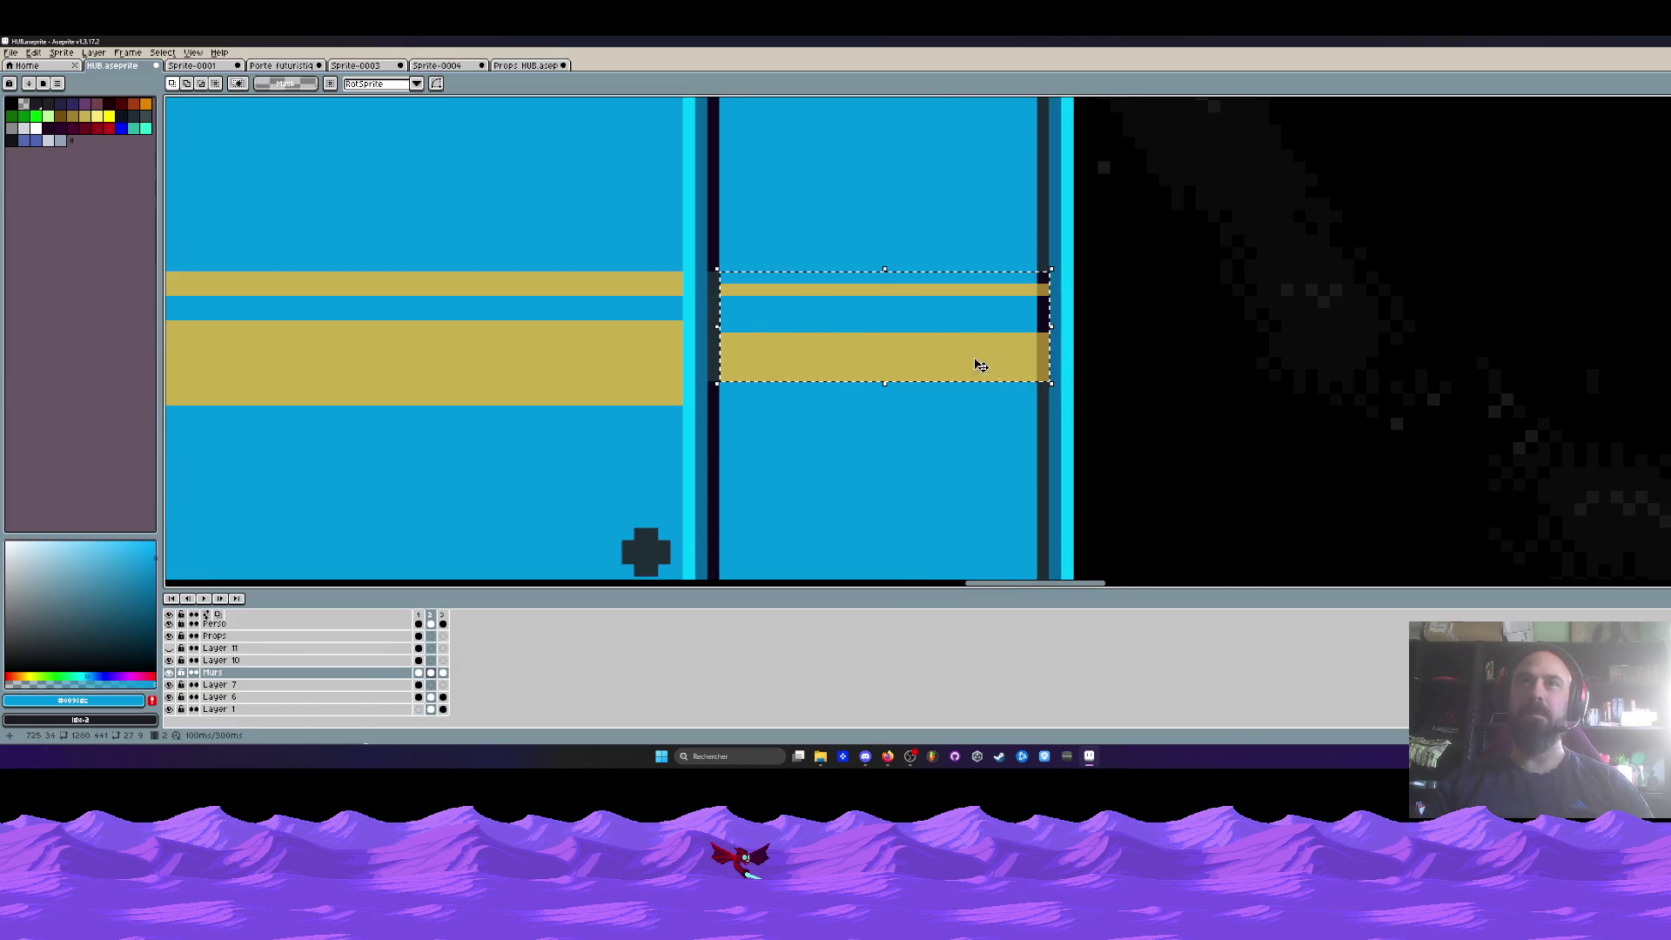
# - Reselect the right-side stripes, nudge them up one pixel and commit
pyautogui.moveTo(706, 270); pyautogui.dragTo(1051, 383)
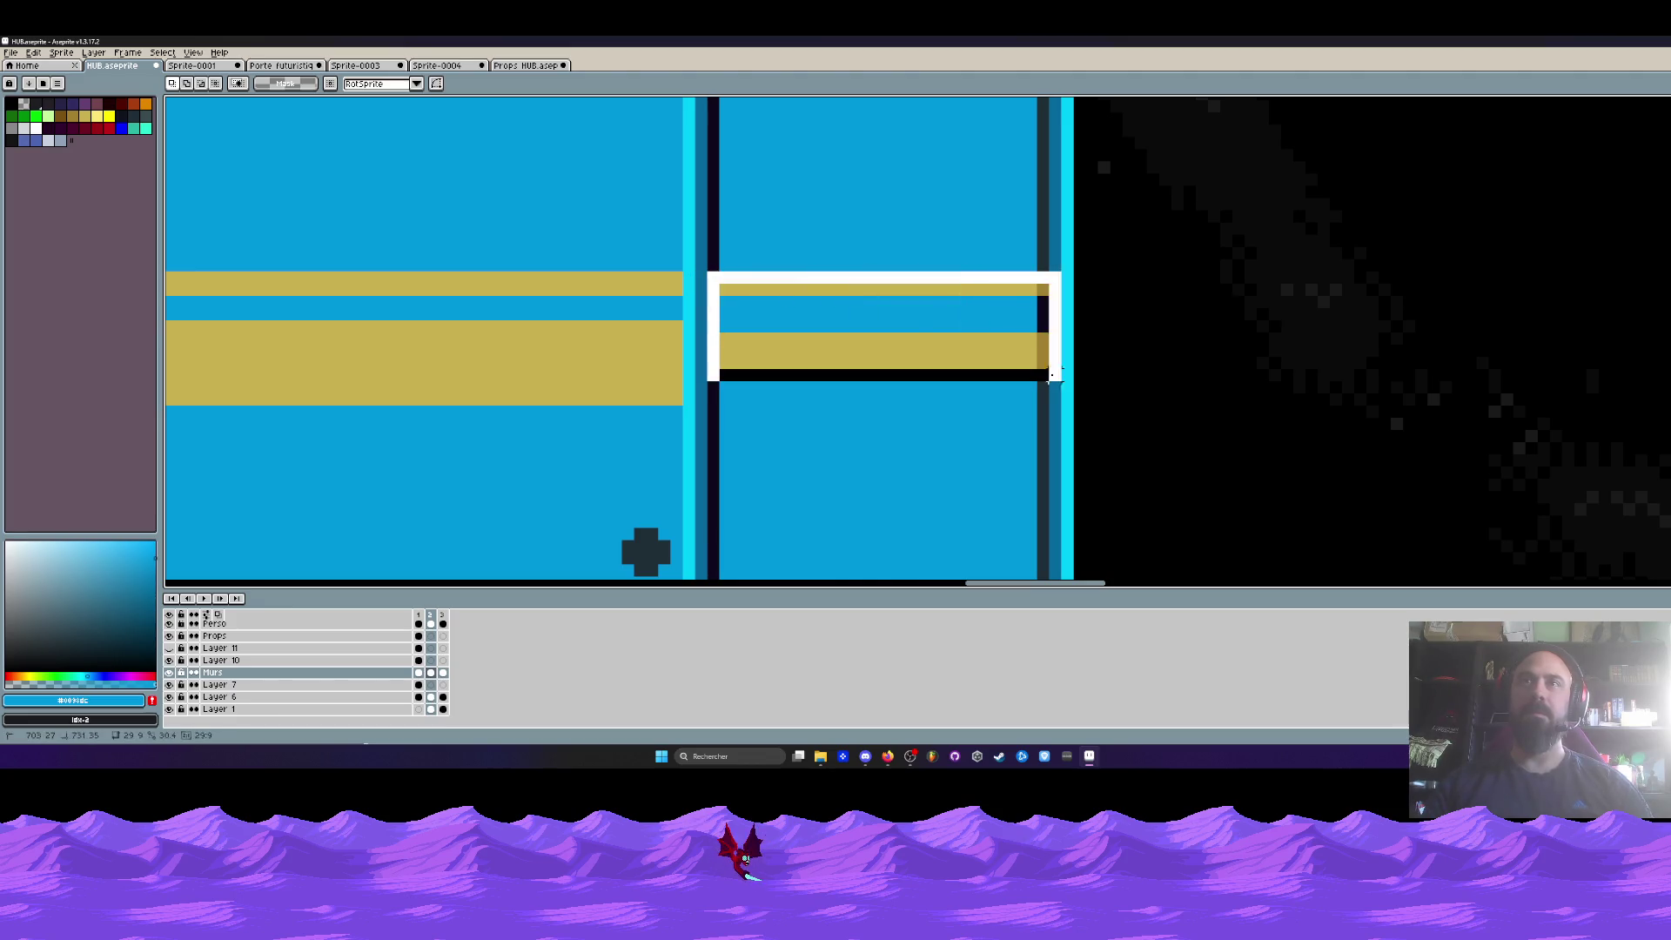
pyautogui.press('Up')
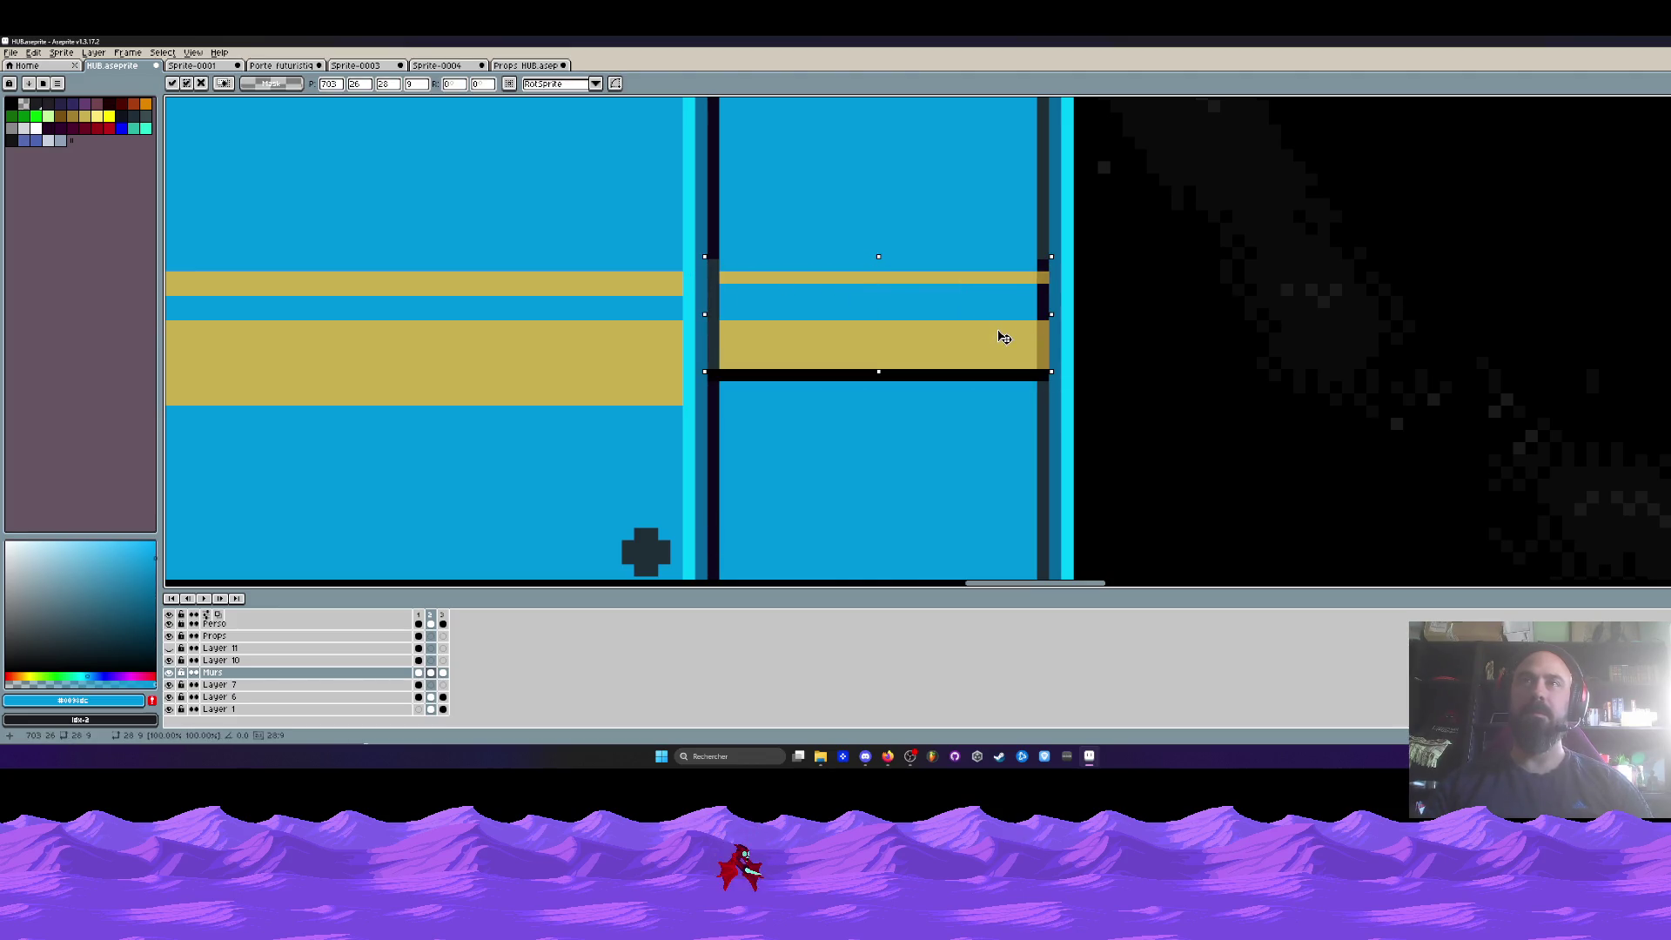
pyautogui.hotkey('ctrl', 'd')
# - Eyedrop the panel blue and pencil over the leftover dark row
pyautogui.press('i')
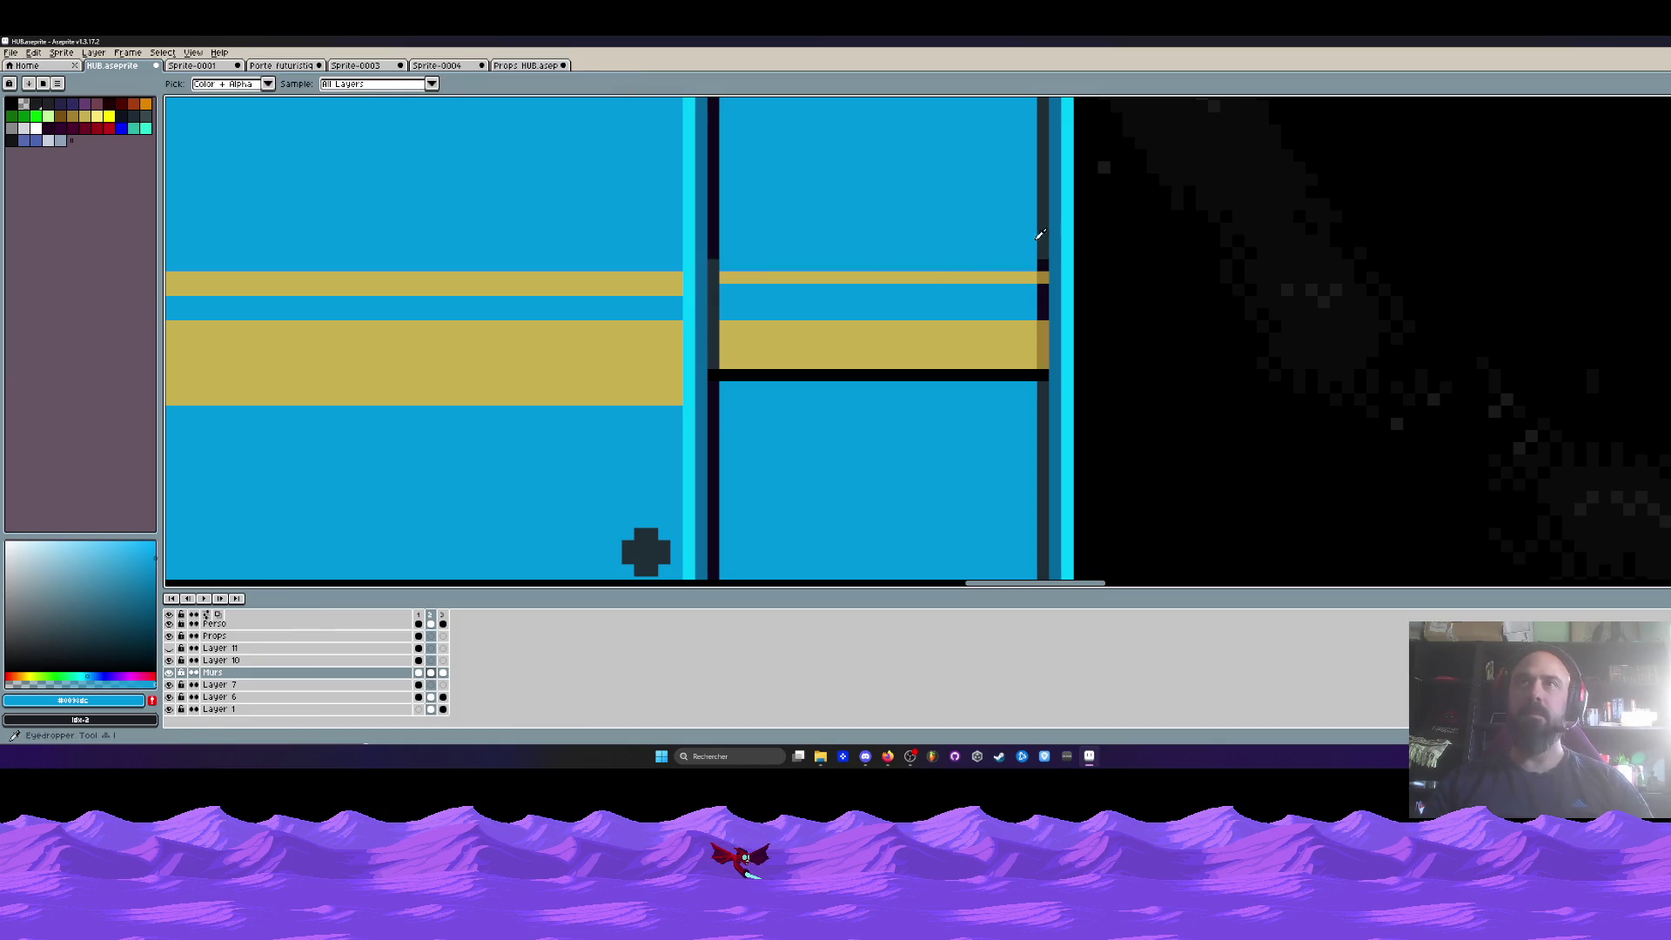
pyautogui.click(1043, 244)
pyautogui.scroll(-2, 1049, 242)
pyautogui.scroll(1, 953, 291)
pyautogui.click(960, 306)
pyautogui.scroll(1, 962, 309)
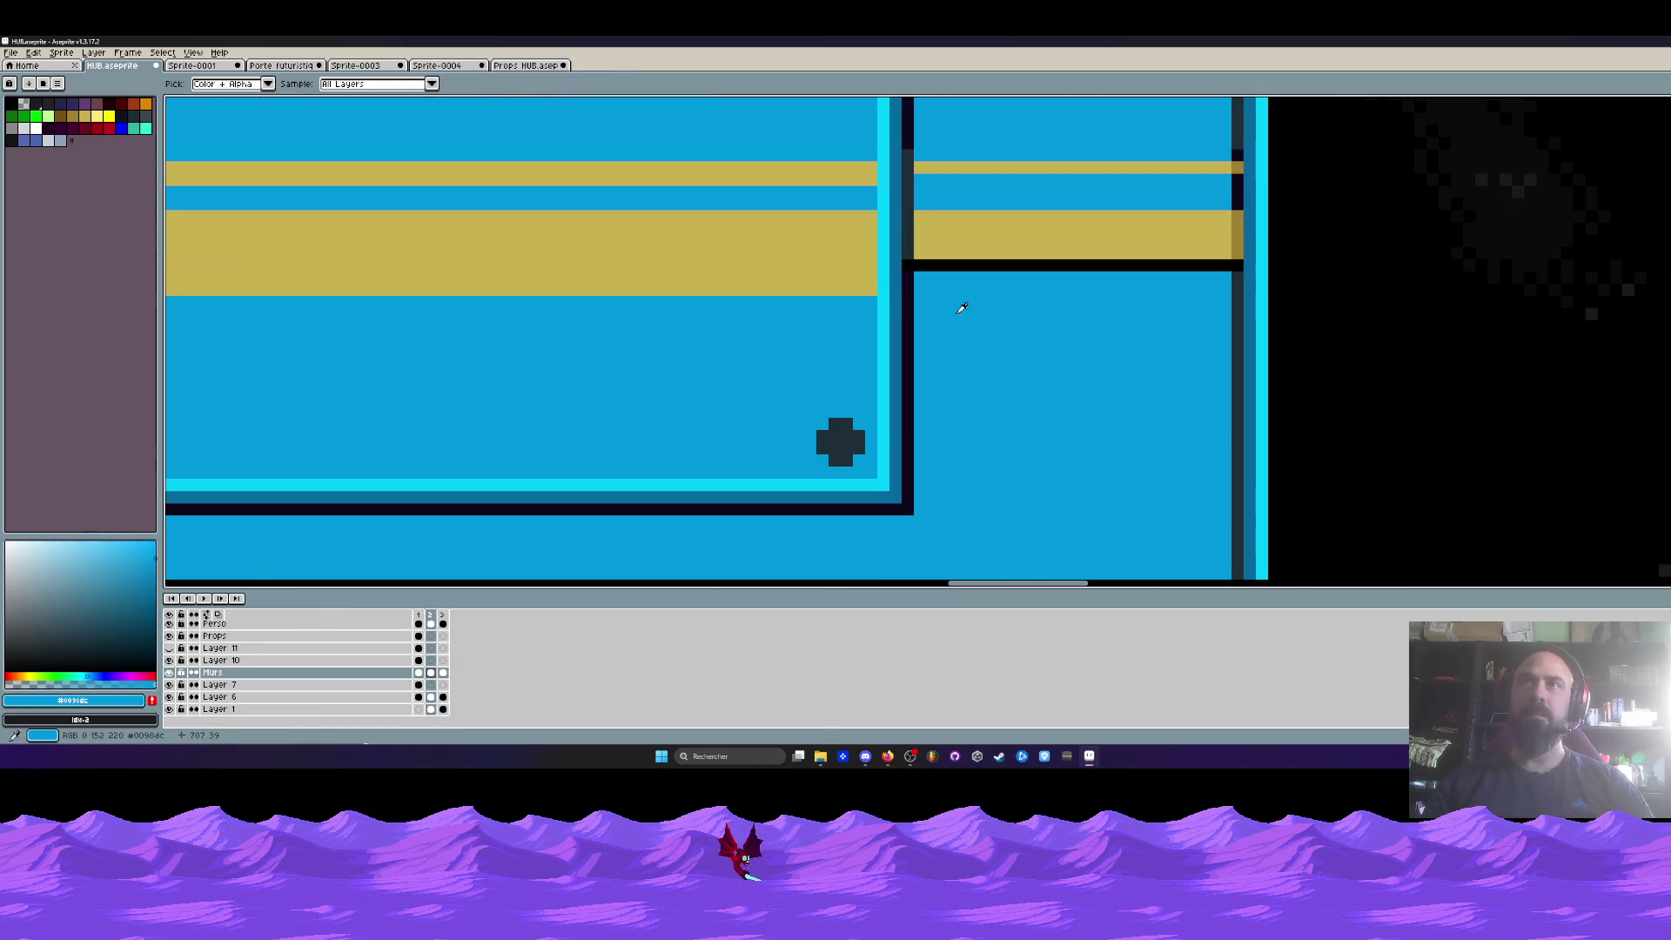
pyautogui.press('b')
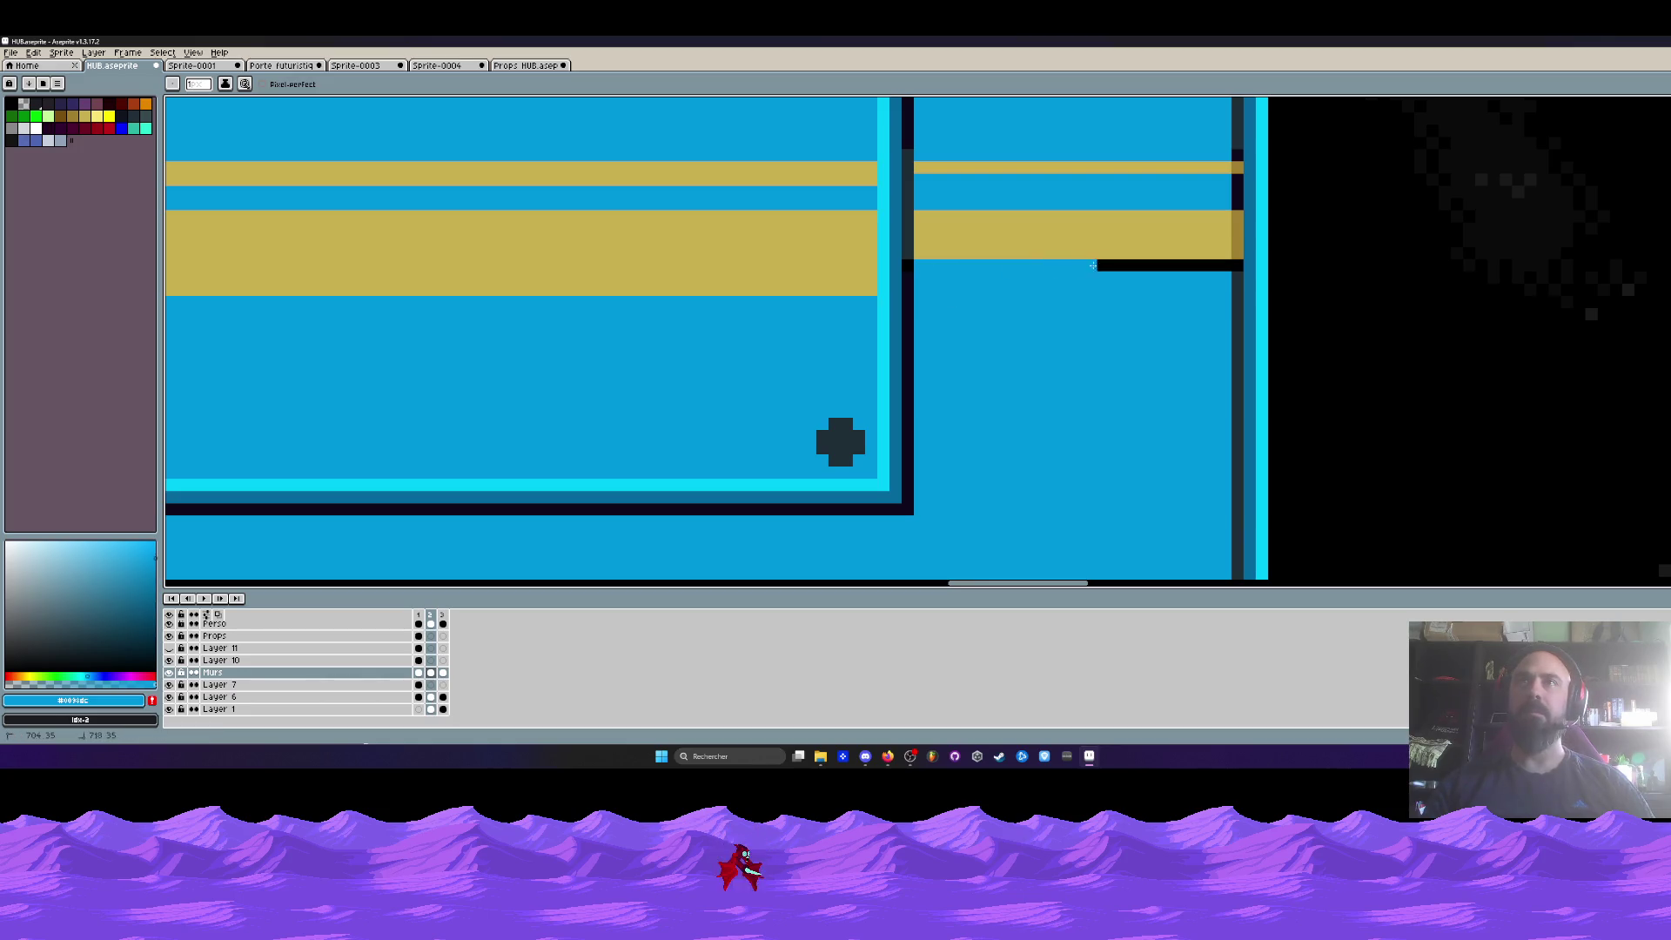
pyautogui.keyDown('alt'); pyautogui.click(1236, 268); pyautogui.keyUp('alt')
# - Pick the darkest border colour and draw a dark line down the wall column
pyautogui.scroll(1, 1234, 256)
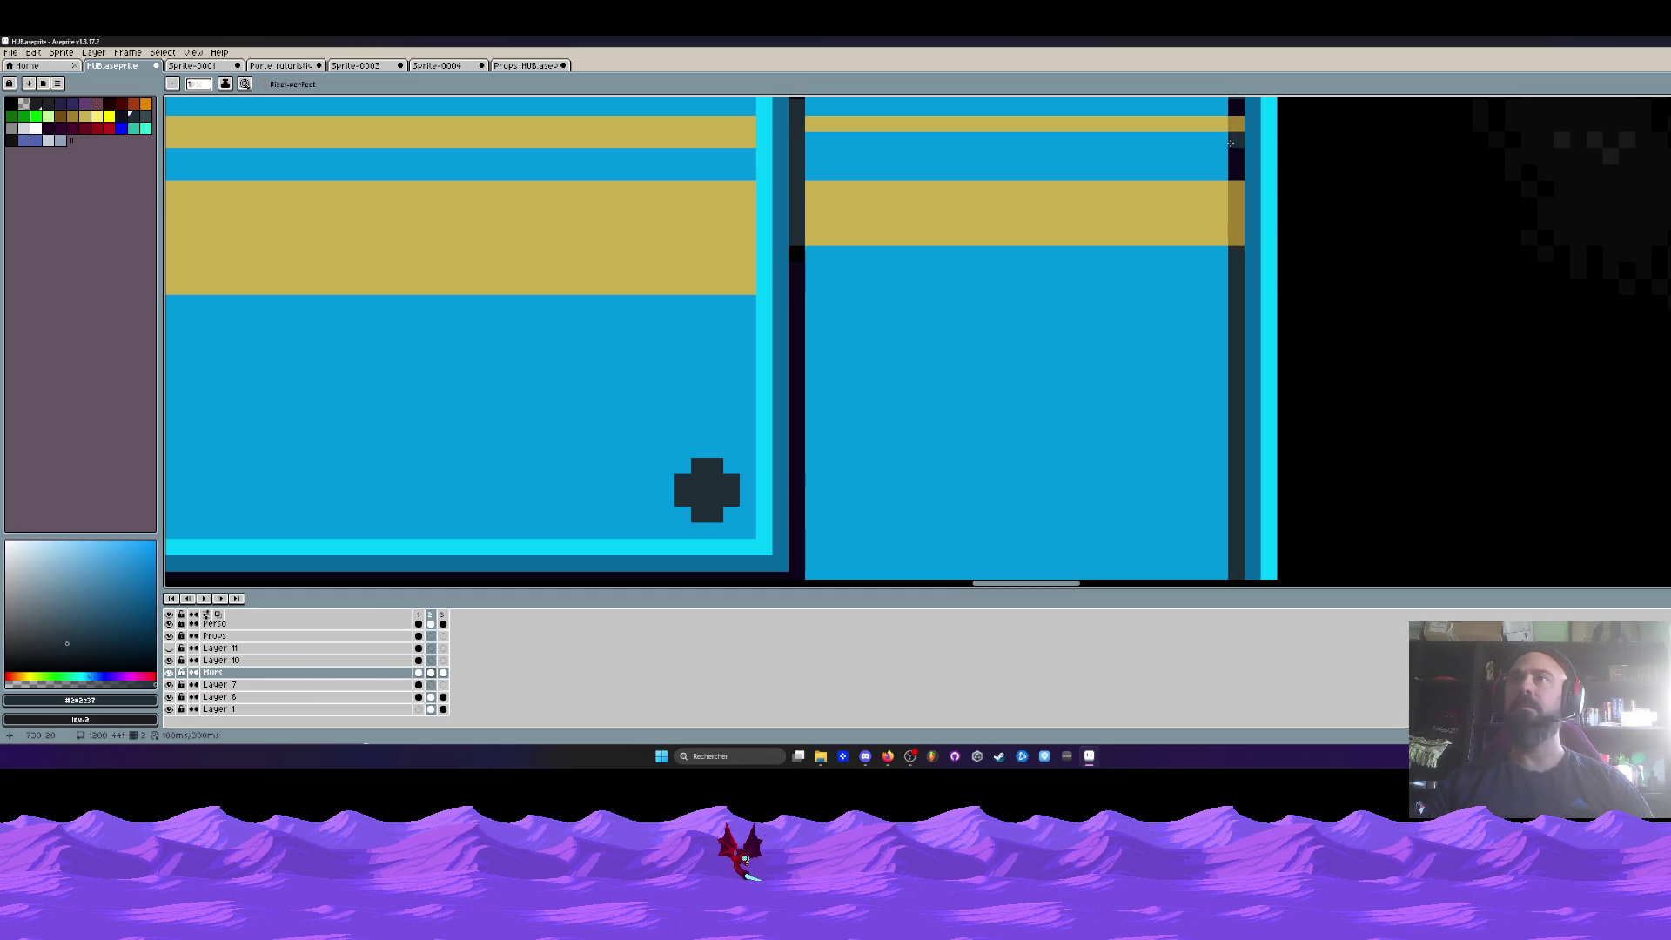
pyautogui.scroll(1, 1232, 148)
pyautogui.scroll(1, 1236, 164)
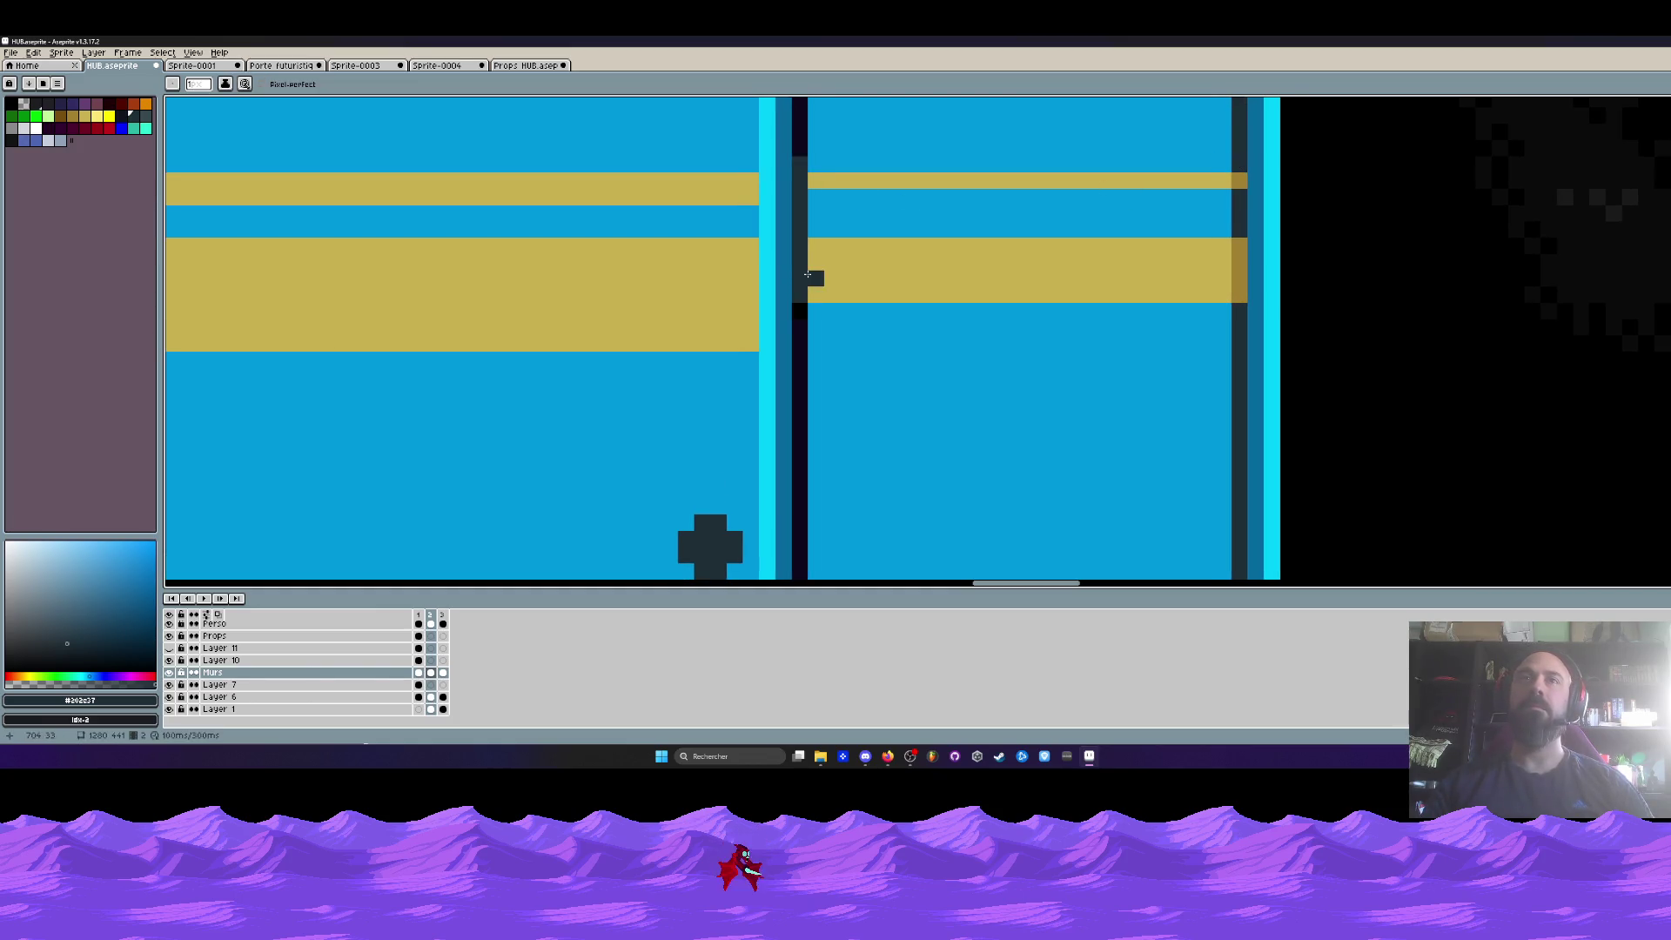
pyautogui.scroll(-3, 802, 389)
pyautogui.scroll(1, 840, 348)
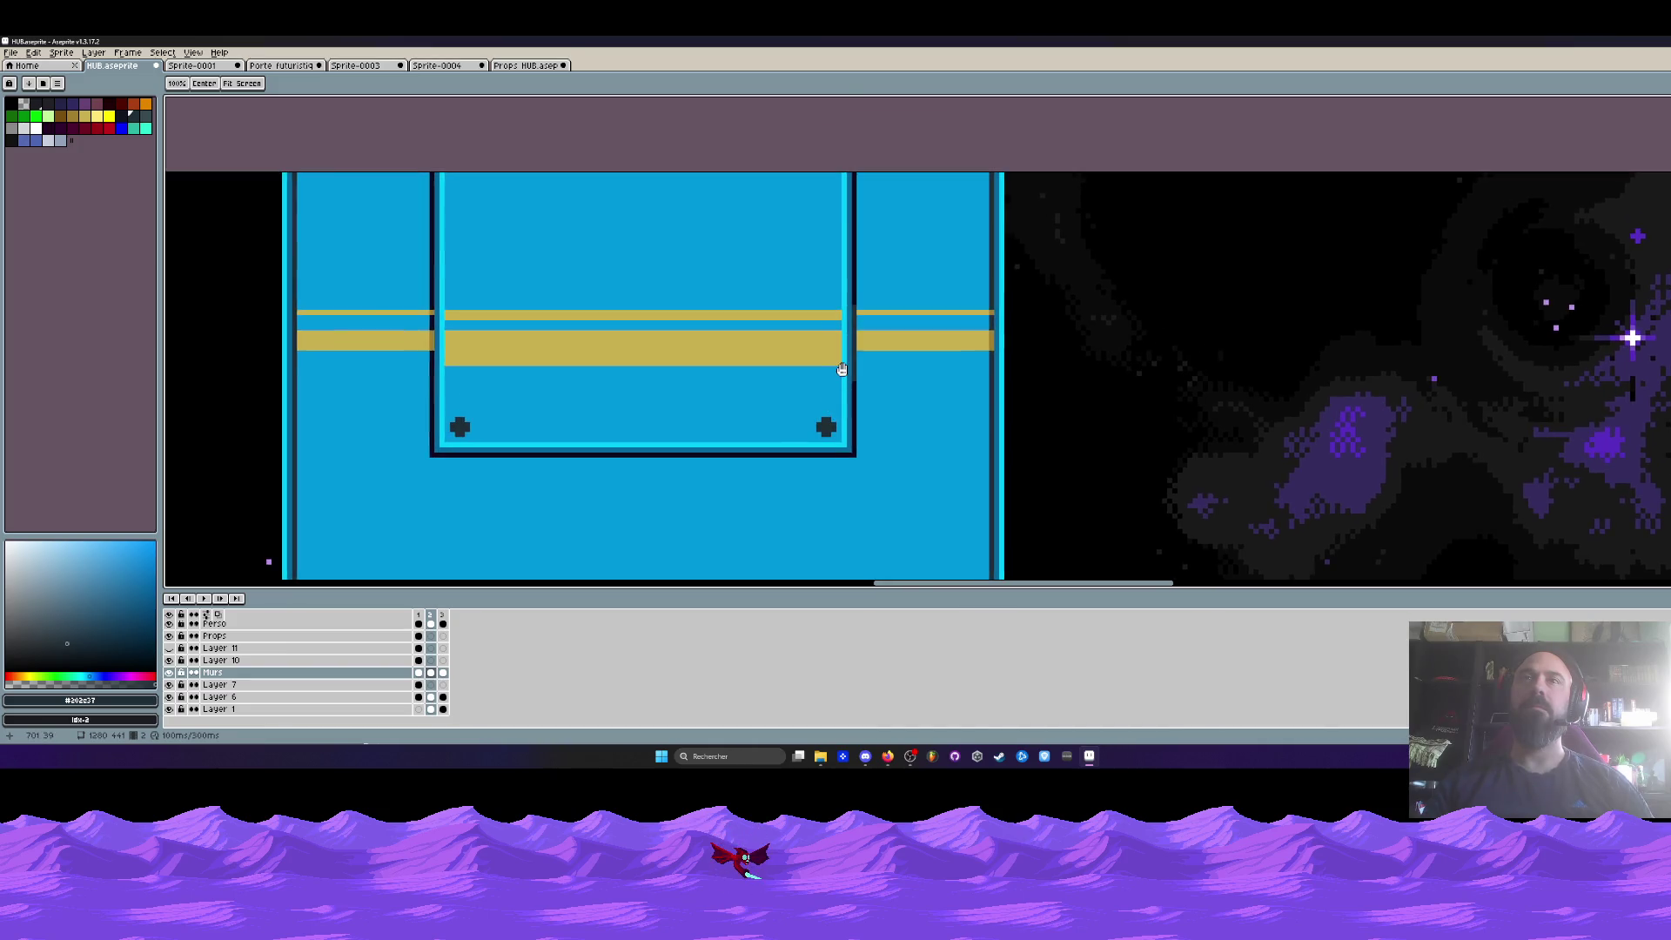
pyautogui.scroll(2, 855, 421)
pyautogui.scroll(1, 855, 421)
pyautogui.keyDown('alt'); pyautogui.click(858, 439); pyautogui.keyUp('alt')
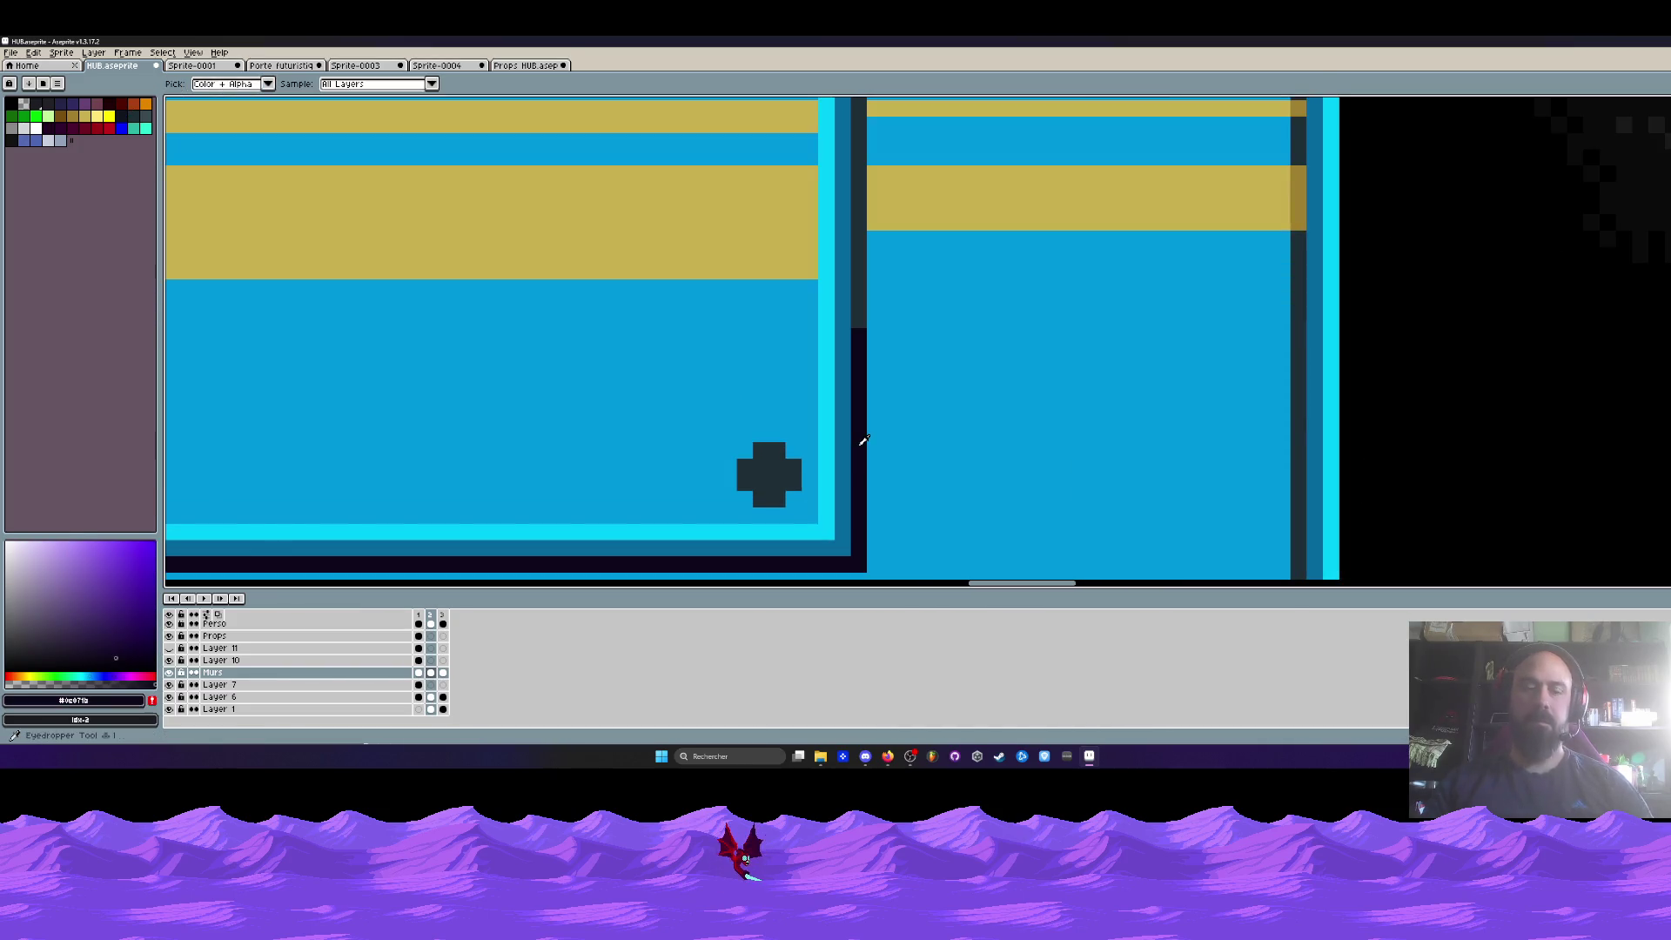
pyautogui.click(868, 267)
pyautogui.moveTo(859, 240); pyautogui.dragTo(859, 327)
pyautogui.scroll(2, 1116, 362)
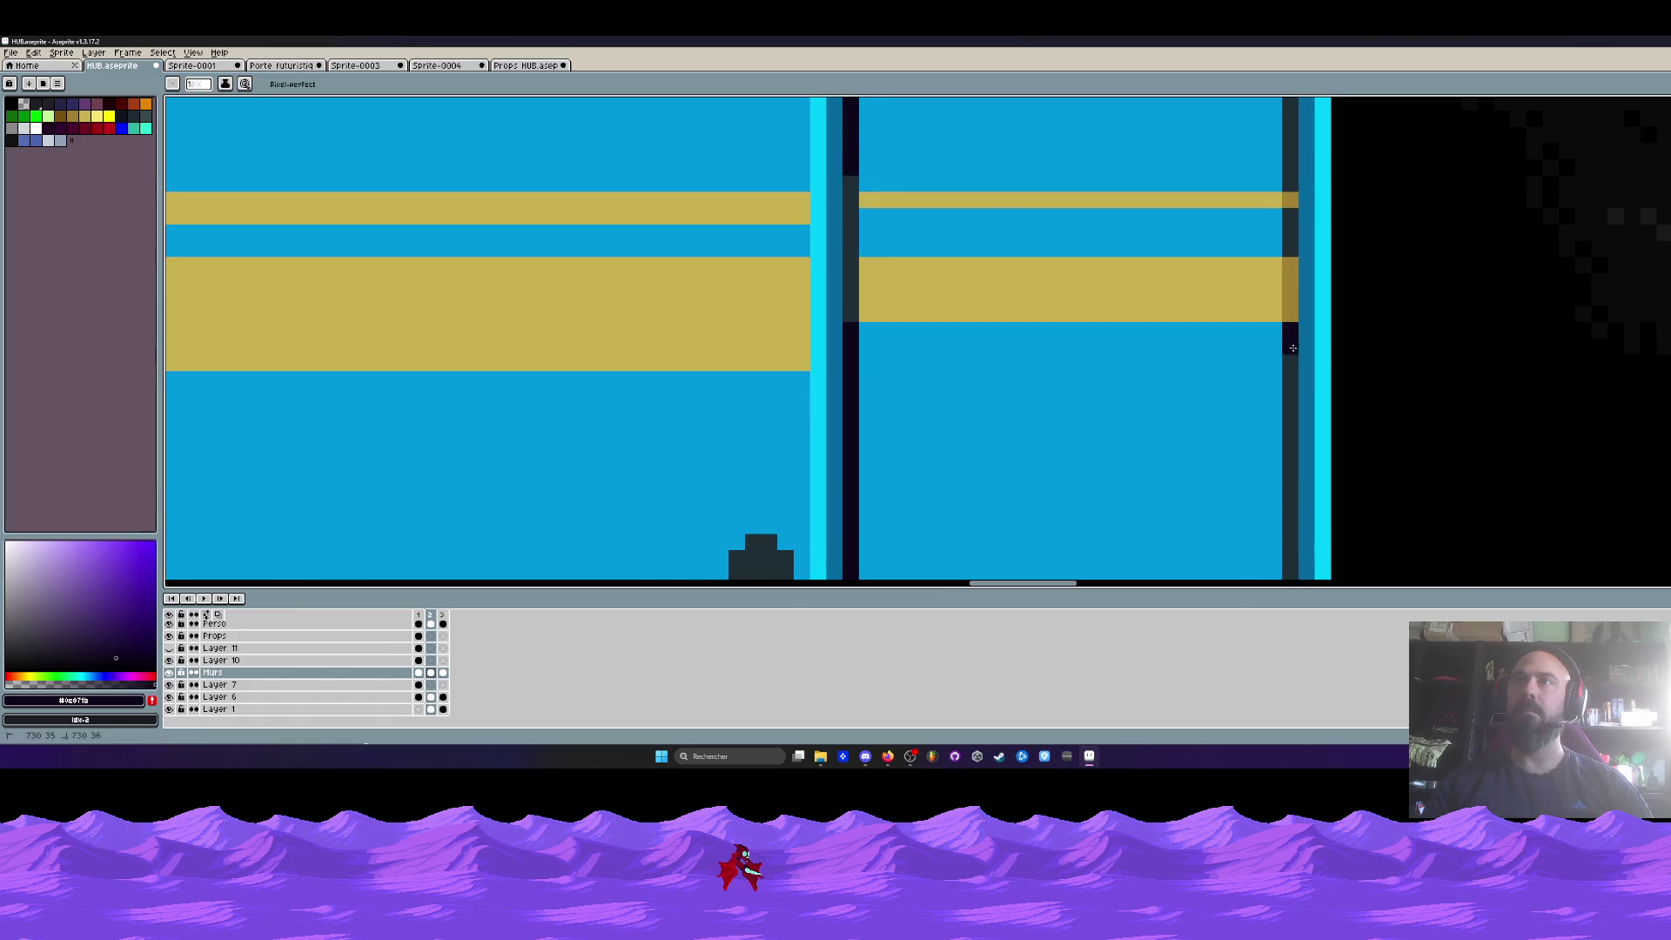
pyautogui.moveTo(1245, 363); pyautogui.dragTo(1247, 198)
# - Bucket-fill the wall column dark, then sample the panel blue again
pyautogui.press('g')
pyautogui.click(1287, 339)
pyautogui.scroll(-2, 1288, 345)
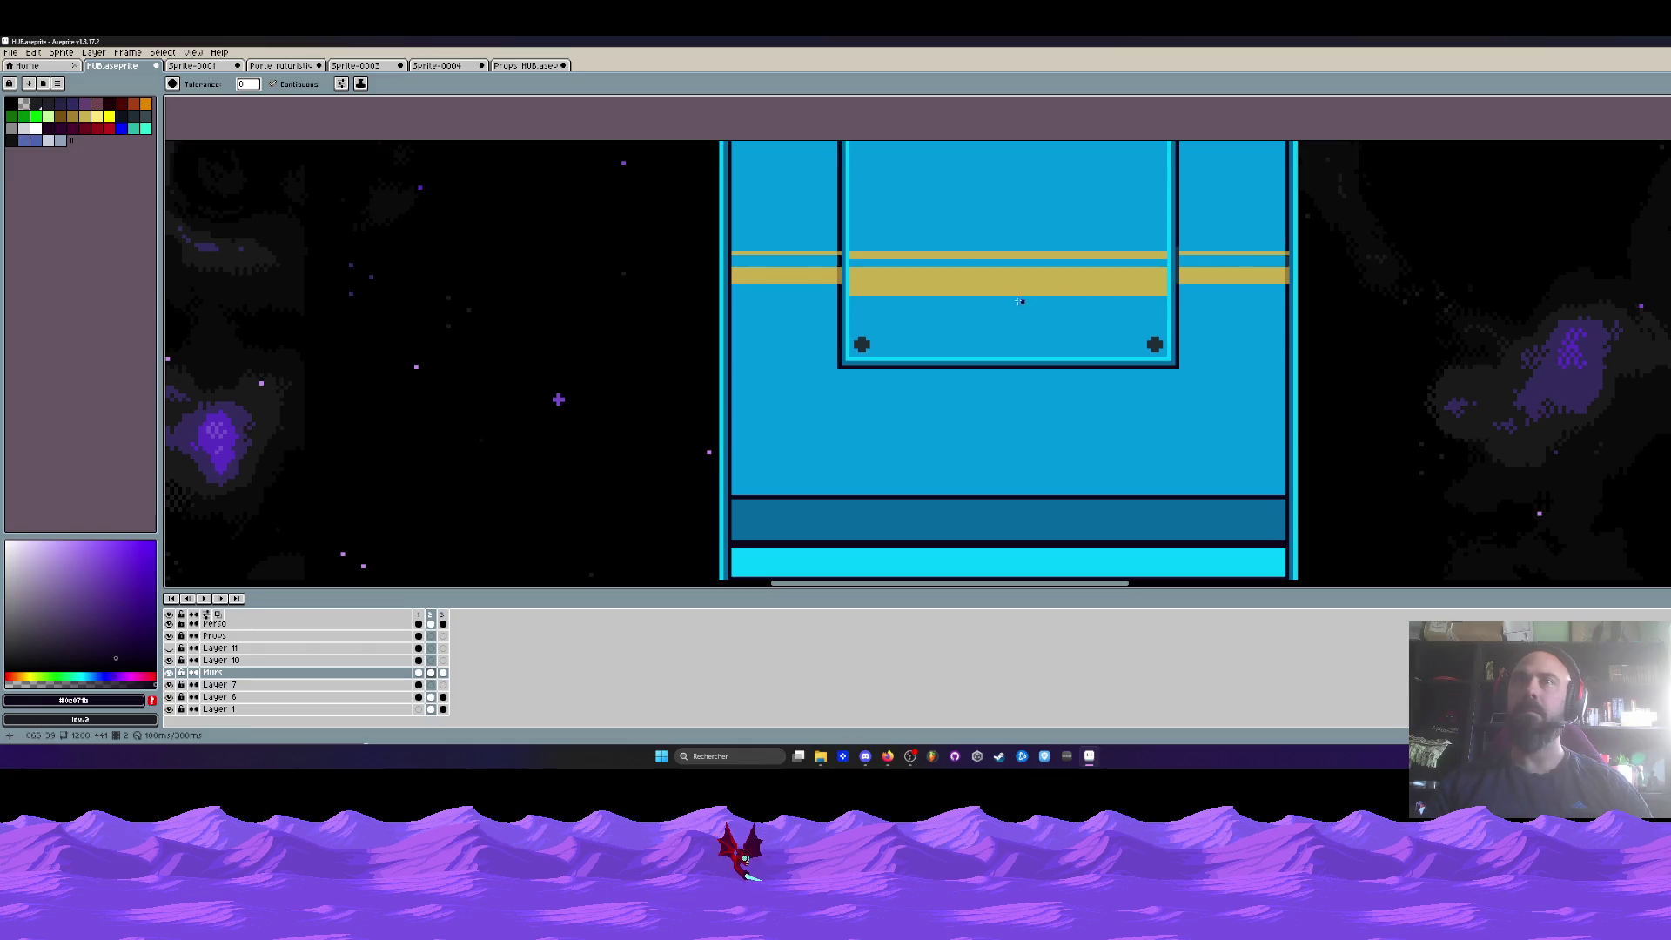
pyautogui.scroll(1, 911, 262)
pyautogui.scroll(1, 911, 261)
pyautogui.keyDown('alt'); pyautogui.click(836, 366); pyautogui.keyUp('alt')
pyautogui.scroll(1, 836, 369)
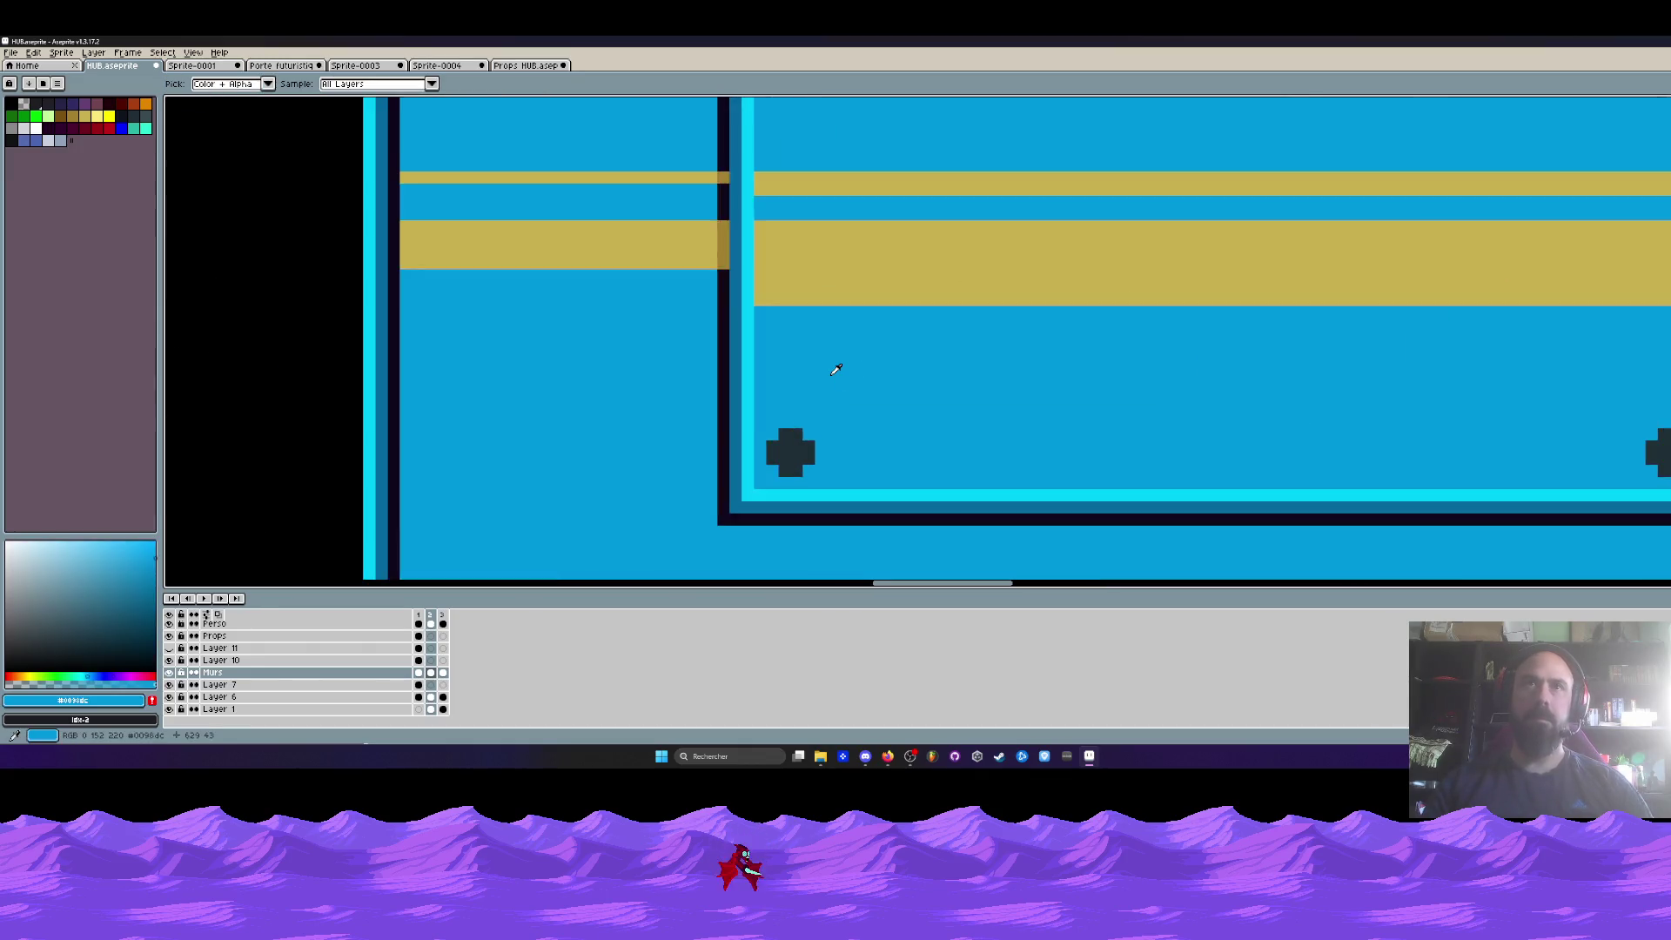
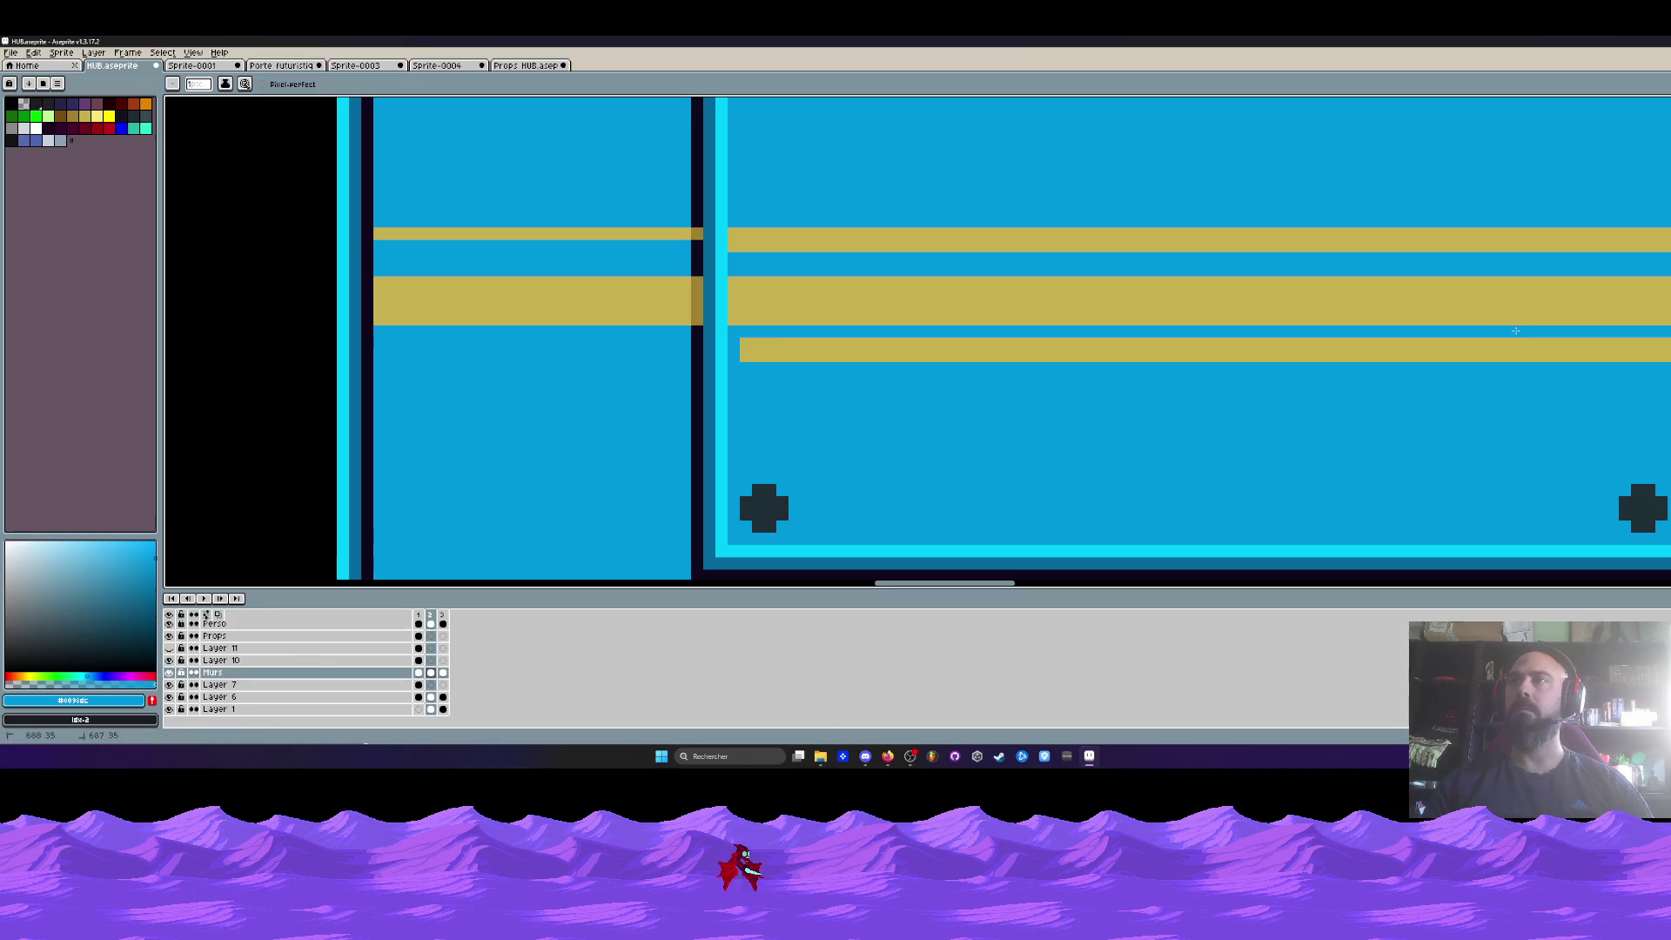
# - Paint the thin gold stripe on the wall panels over with blue
pyautogui.moveTo(803, 363); pyautogui.dragTo(1327, 348)
pyautogui.moveTo(1204, 344); pyautogui.dragTo(776, 344)
pyautogui.moveTo(1324, 349); pyautogui.dragTo(1639, 353)
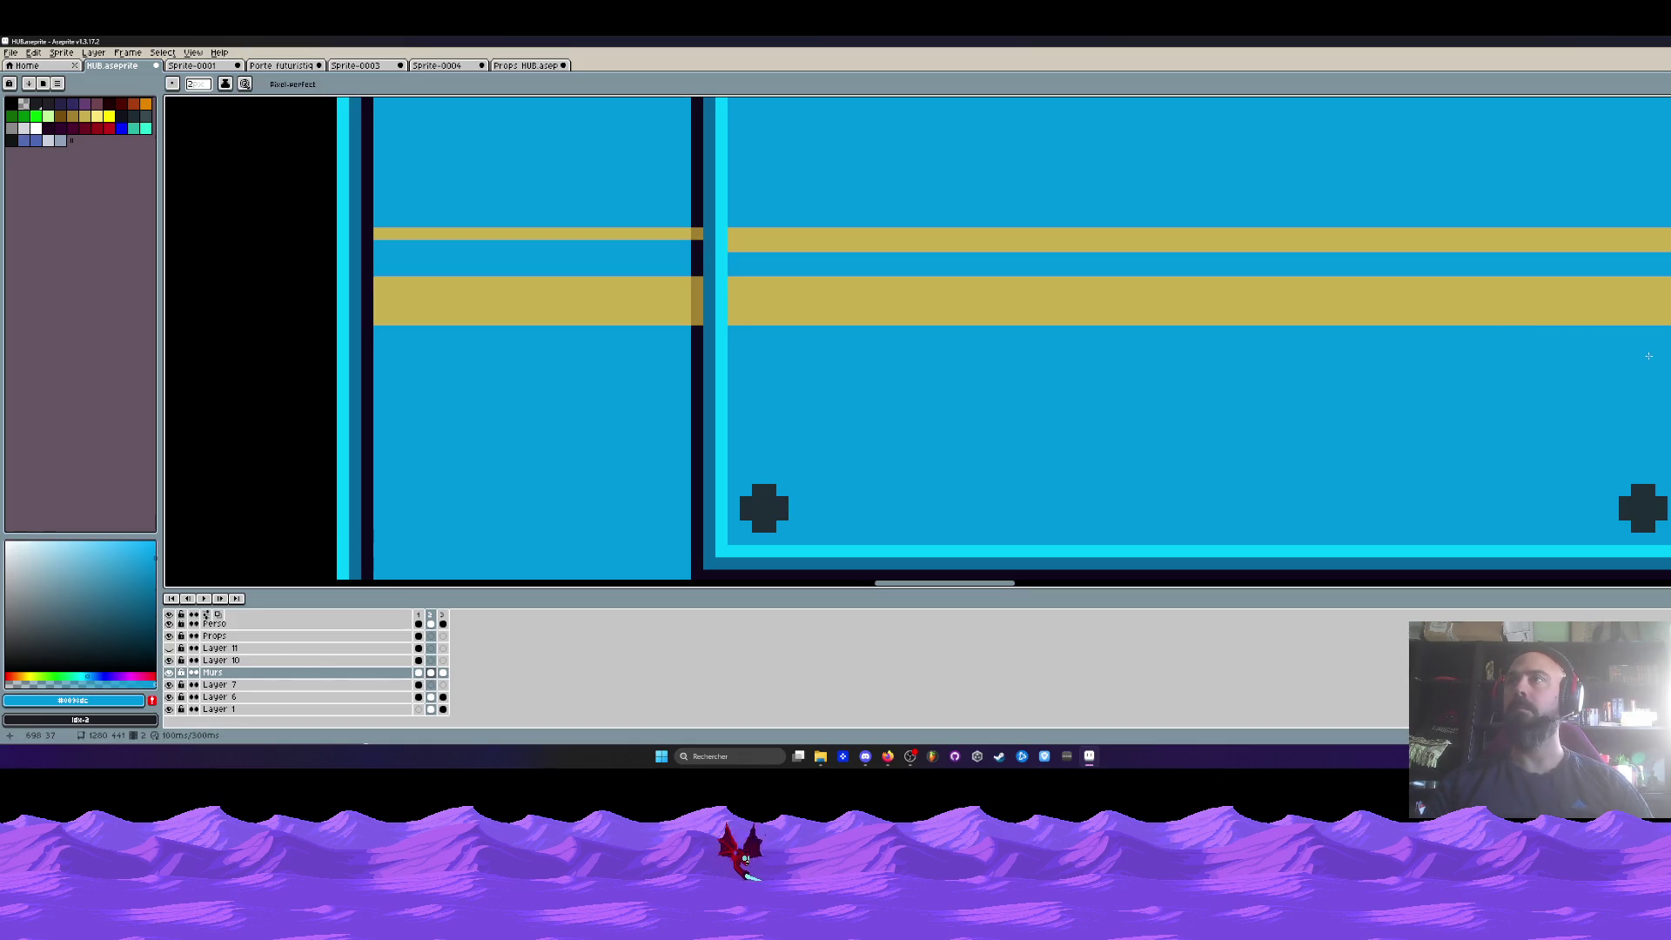
pyautogui.moveTo(1635, 260); pyautogui.dragTo(938, 260)
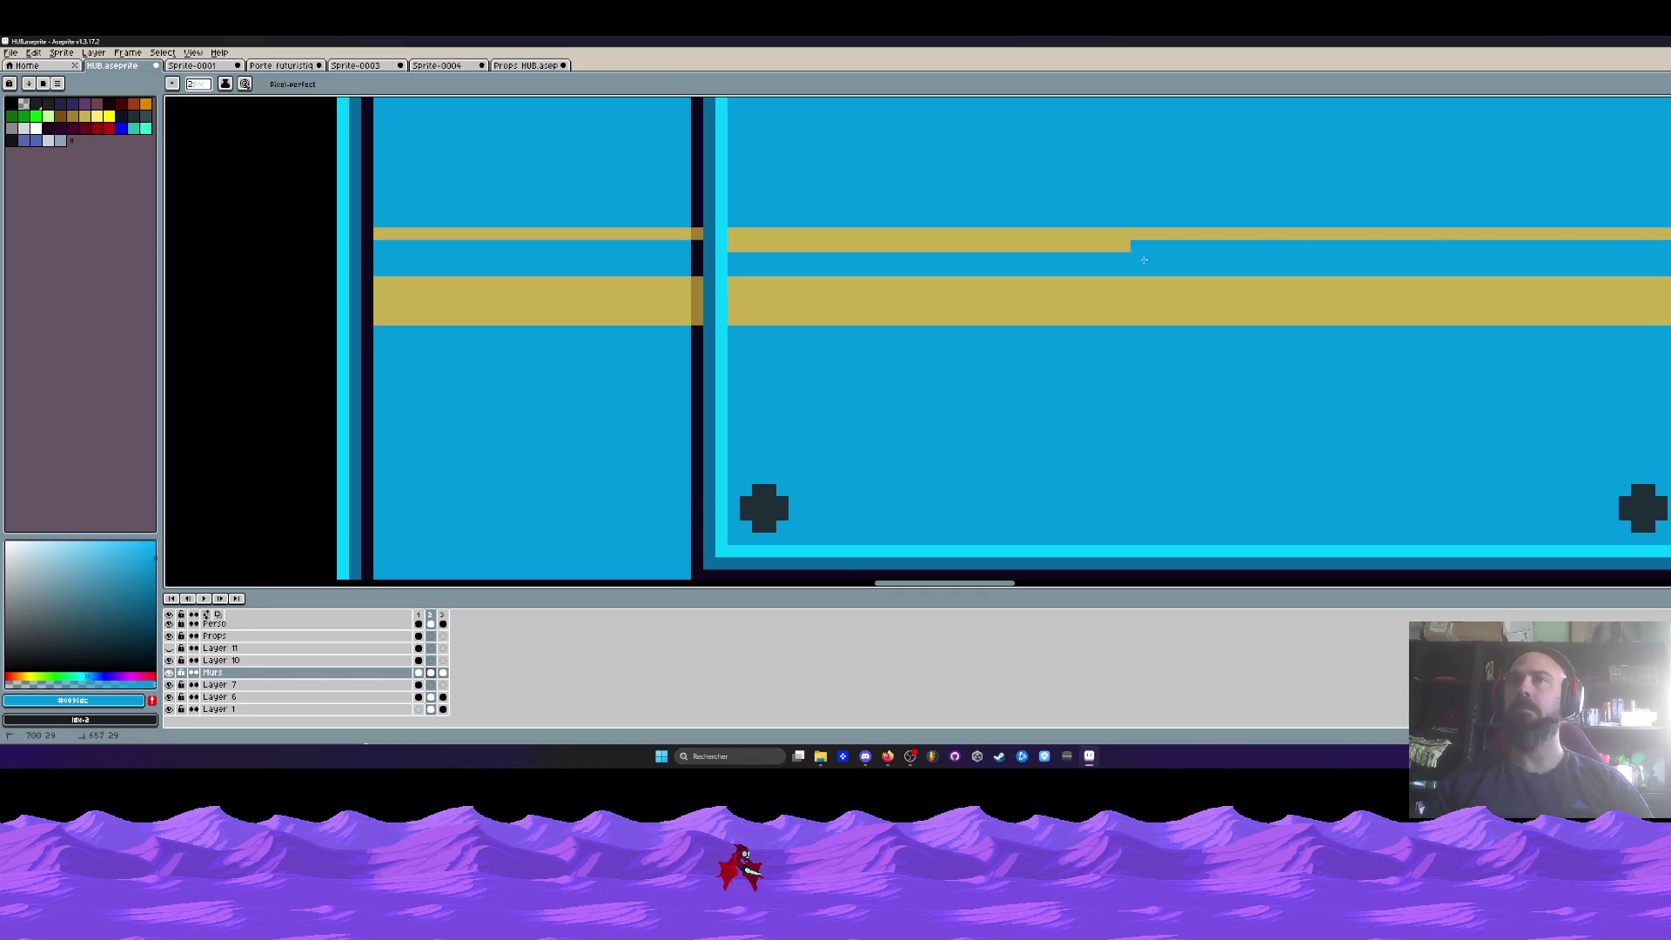
pyautogui.scroll(1, 452, 287)
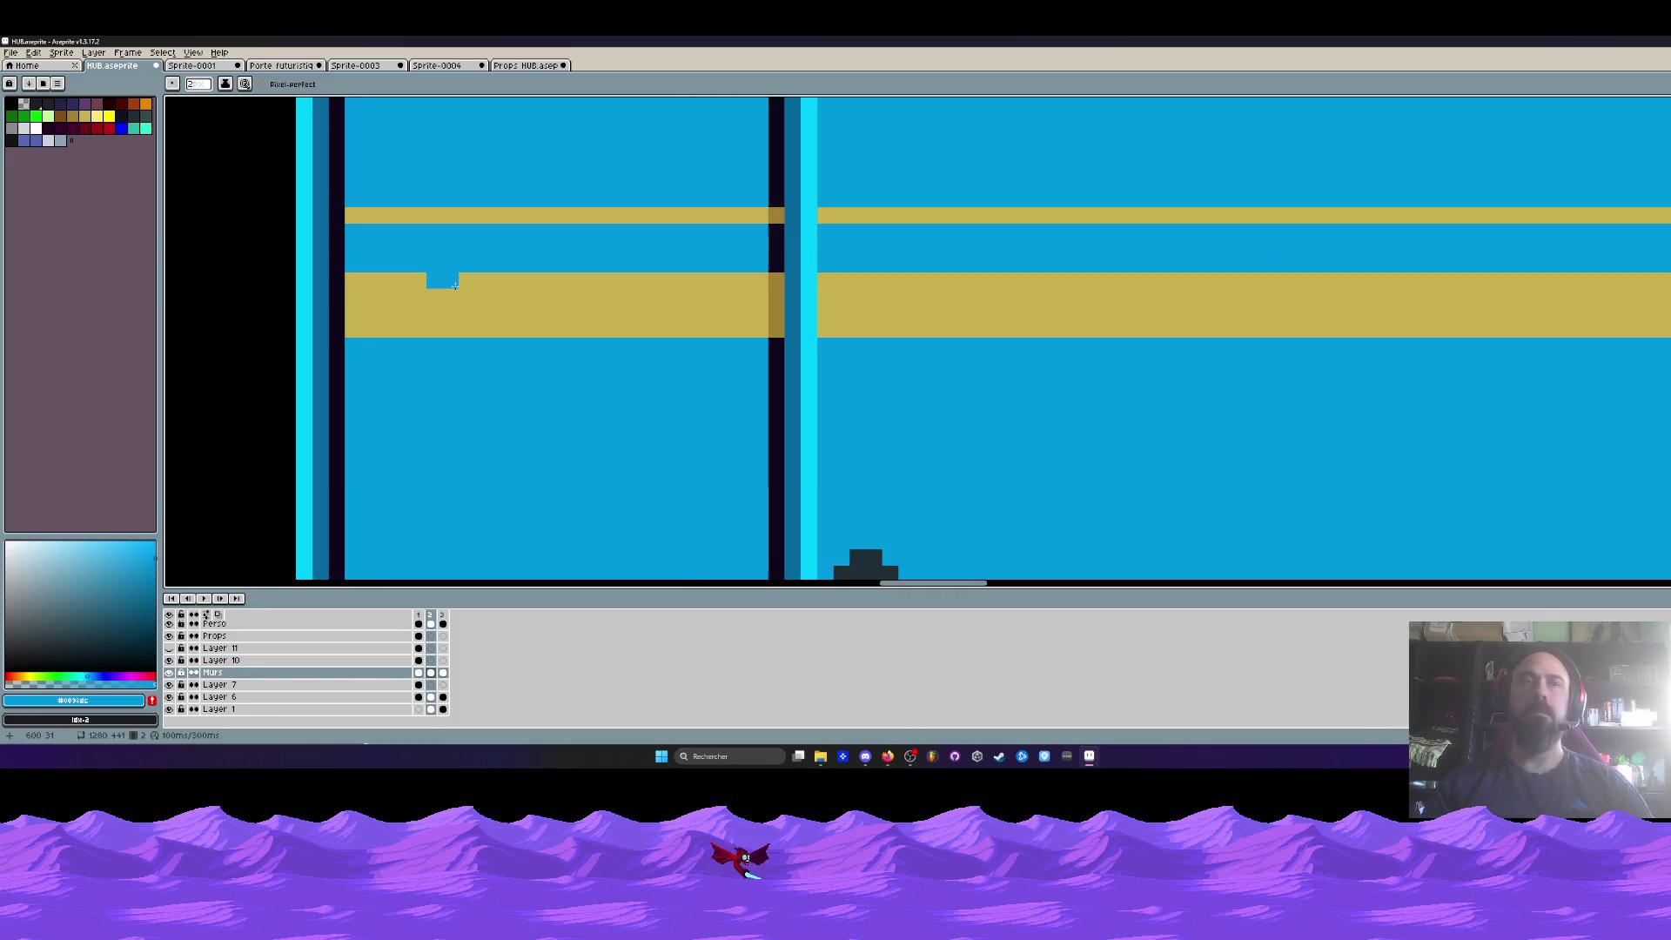
# - Select the wide gold band on the wall and shift it upward
pyautogui.press('m')
pyautogui.scroll(2, 391, 281)
pyautogui.click(287, 273)
pyautogui.moveTo(287, 274); pyautogui.dragTo(1184, 390)
pyautogui.moveTo(1112, 347); pyautogui.dragTo(1098, 285)
pyautogui.hotkey('ctrl', 'd')
# - Pencil blue over the black gap left under the moved band
pyautogui.scroll(-3, 940, 339)
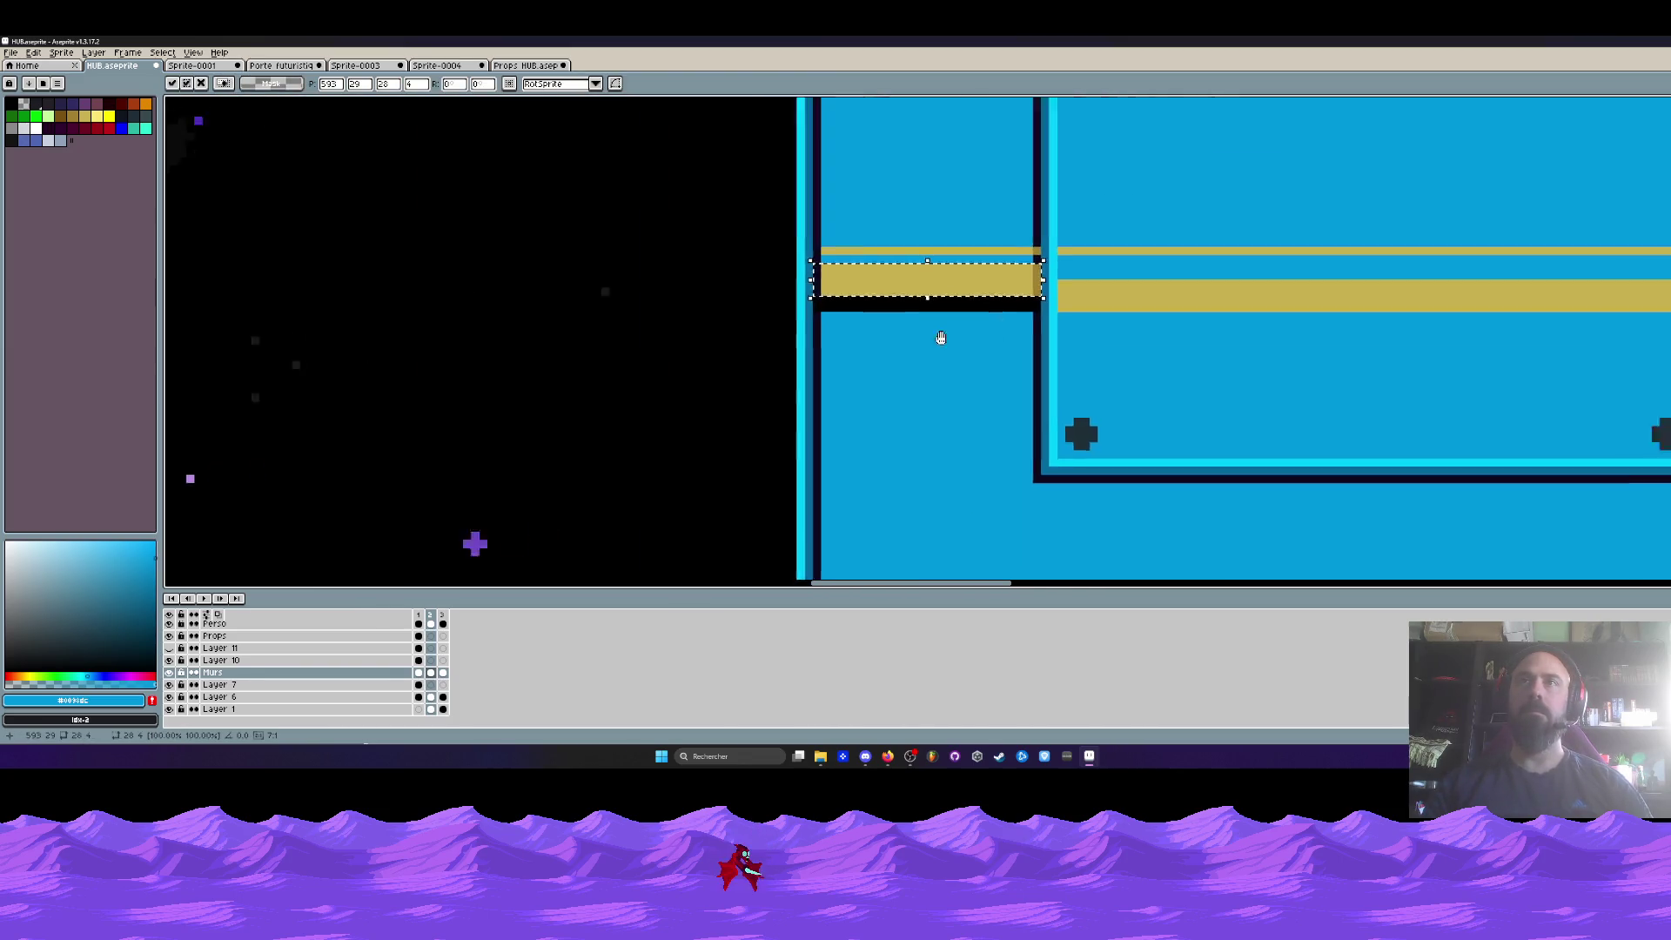
pyautogui.scroll(1, 839, 325)
pyautogui.scroll(2, 822, 309)
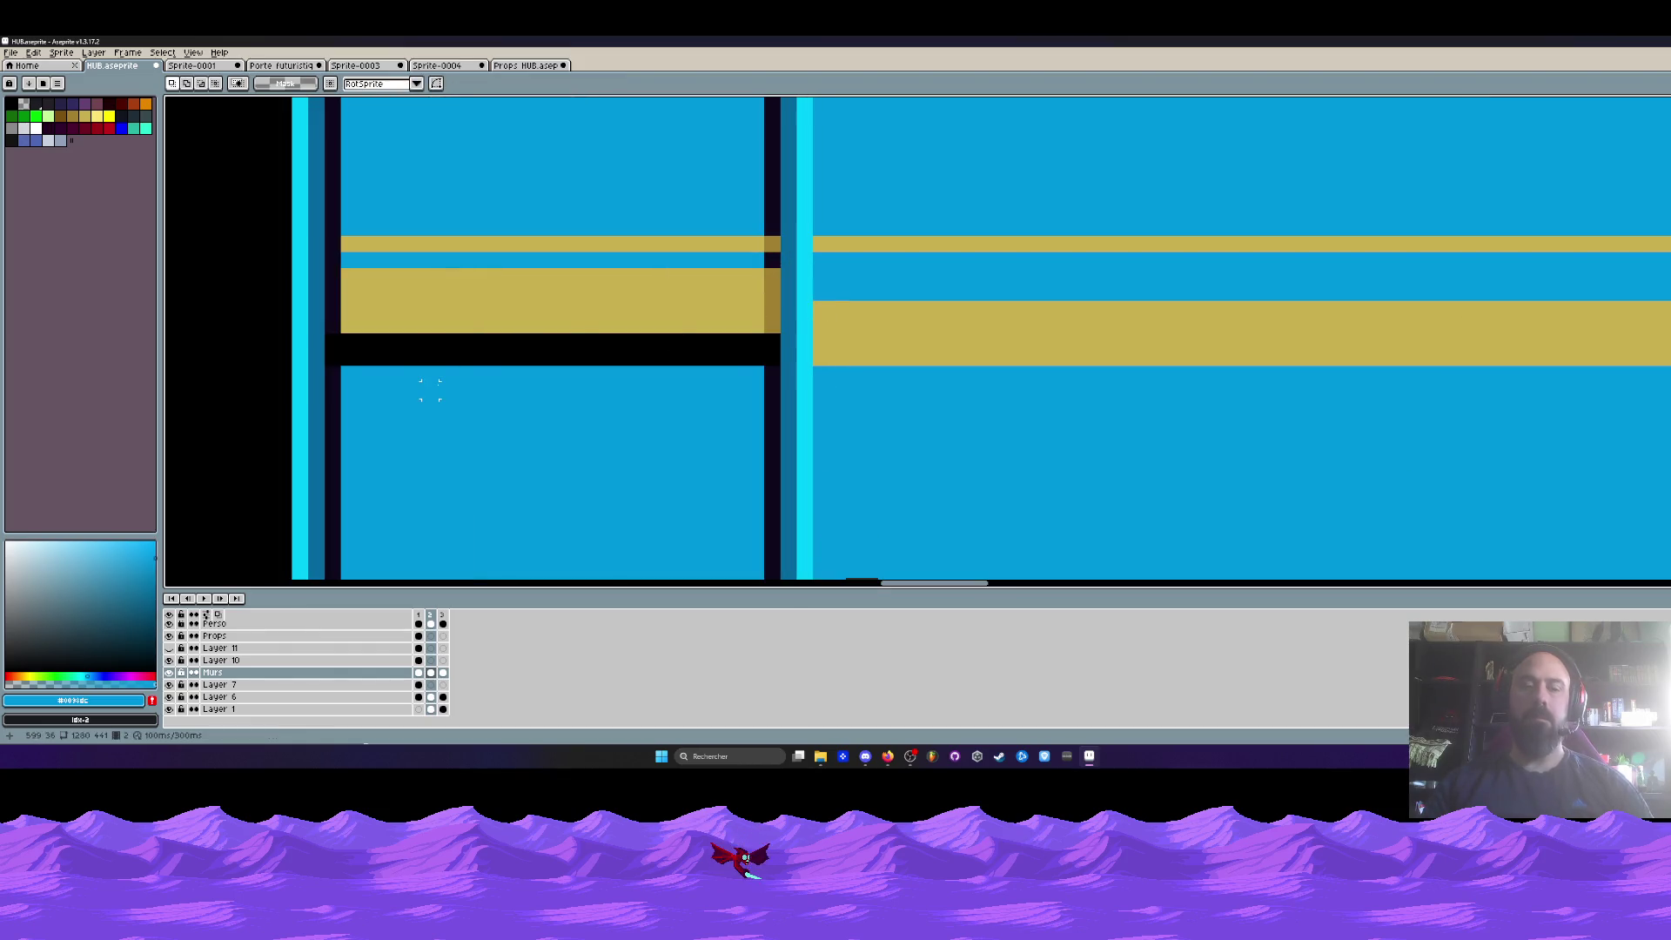
pyautogui.press('b')
pyautogui.click(364, 360)
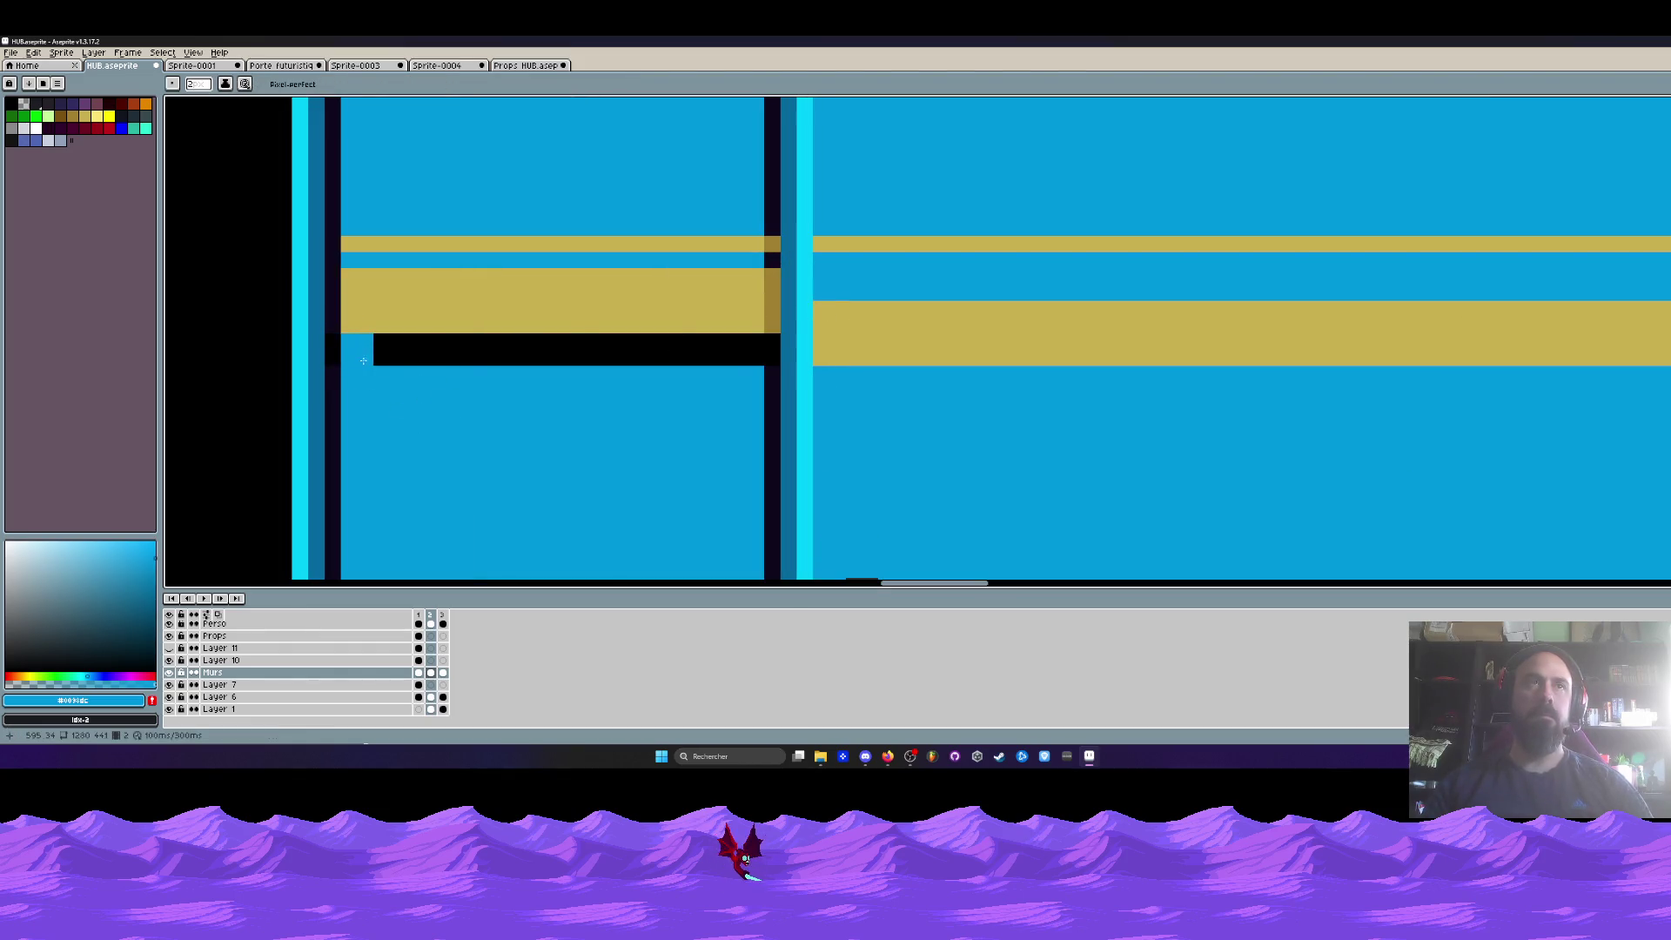
pyautogui.moveTo(364, 361); pyautogui.dragTo(737, 358)
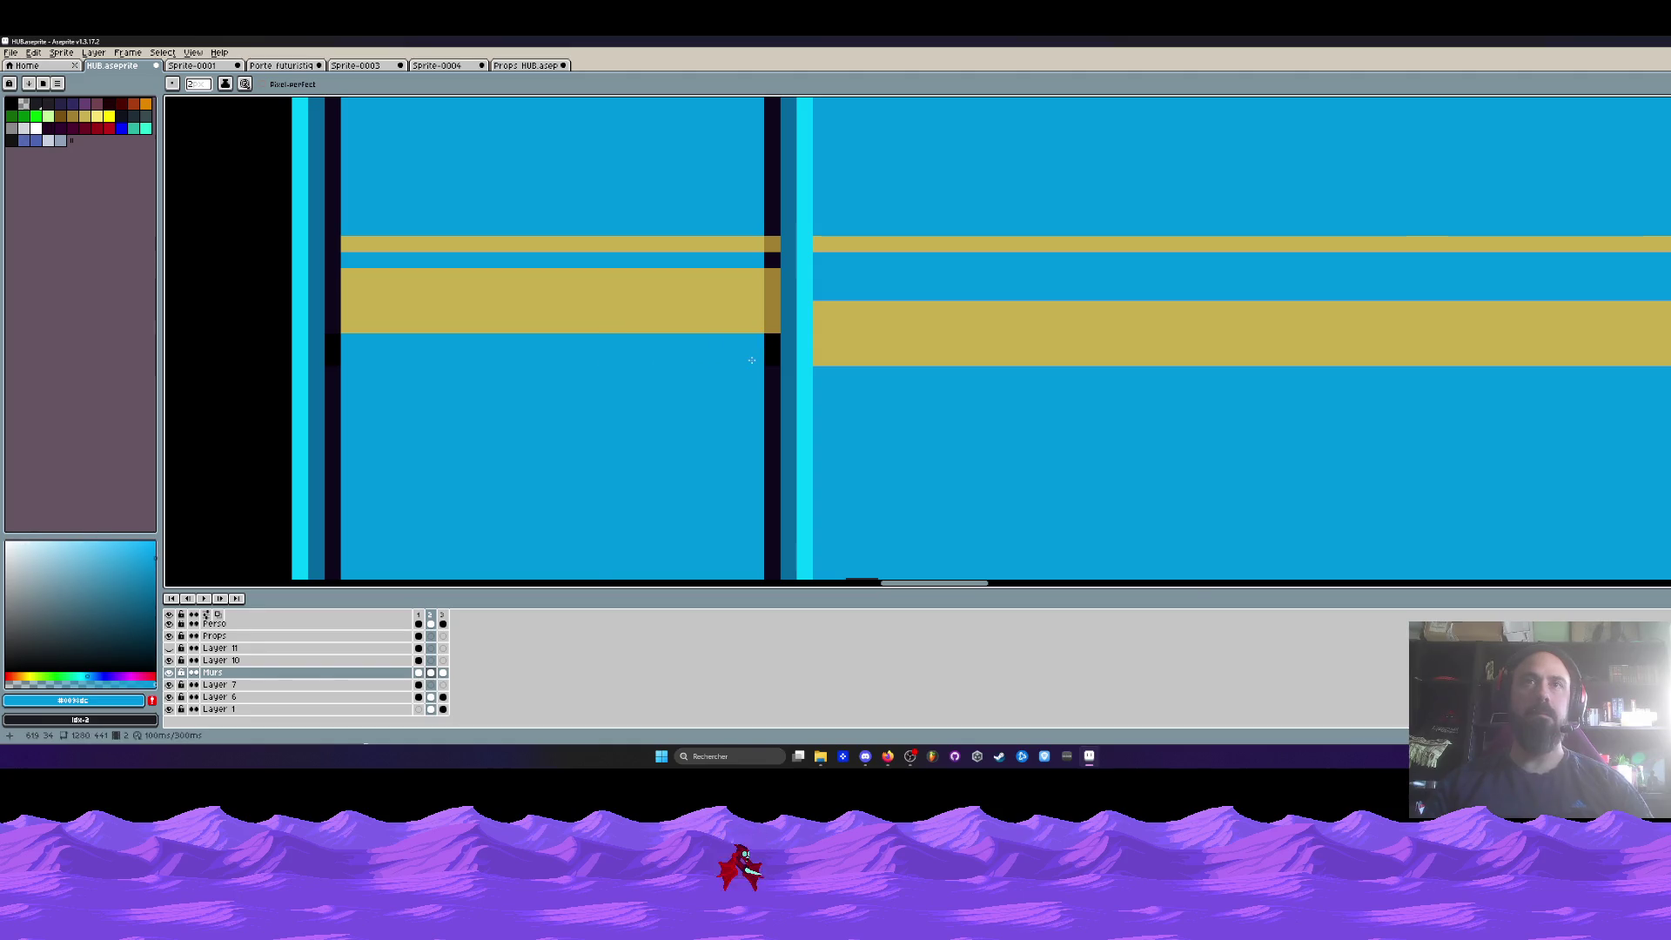
# - On the right panel, raise the lower gold band and slide blue up over the black strip
pyautogui.scroll(-3, 751, 359)
pyautogui.scroll(1, 784, 339)
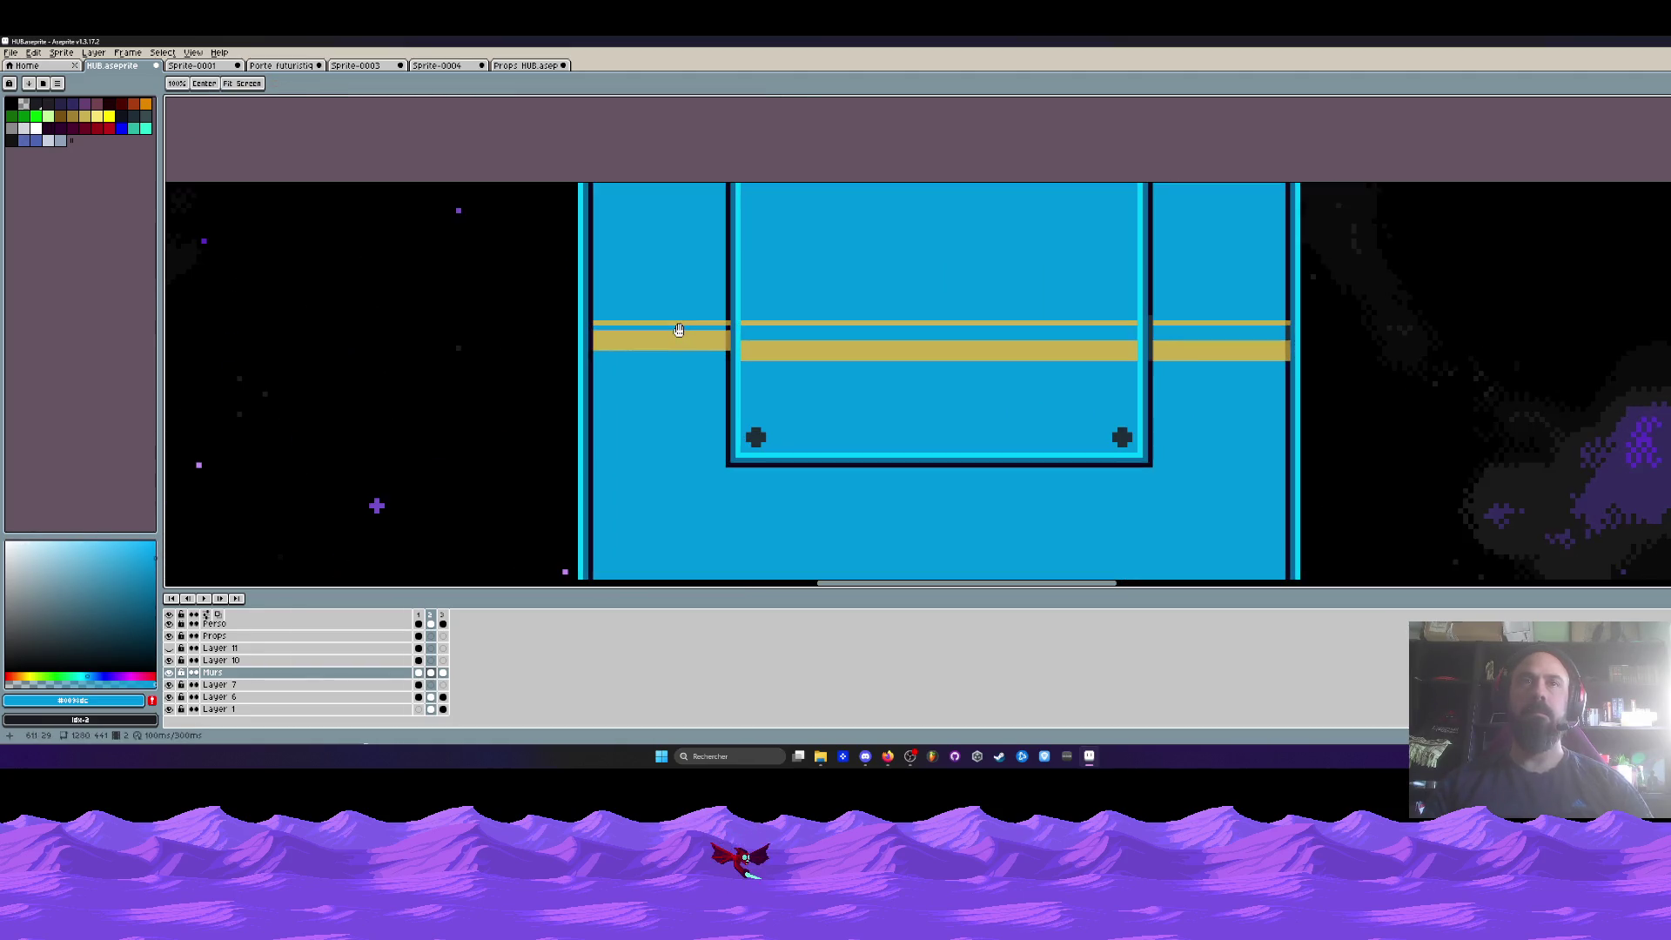
pyautogui.scroll(1, 749, 336)
pyautogui.scroll(1, 735, 370)
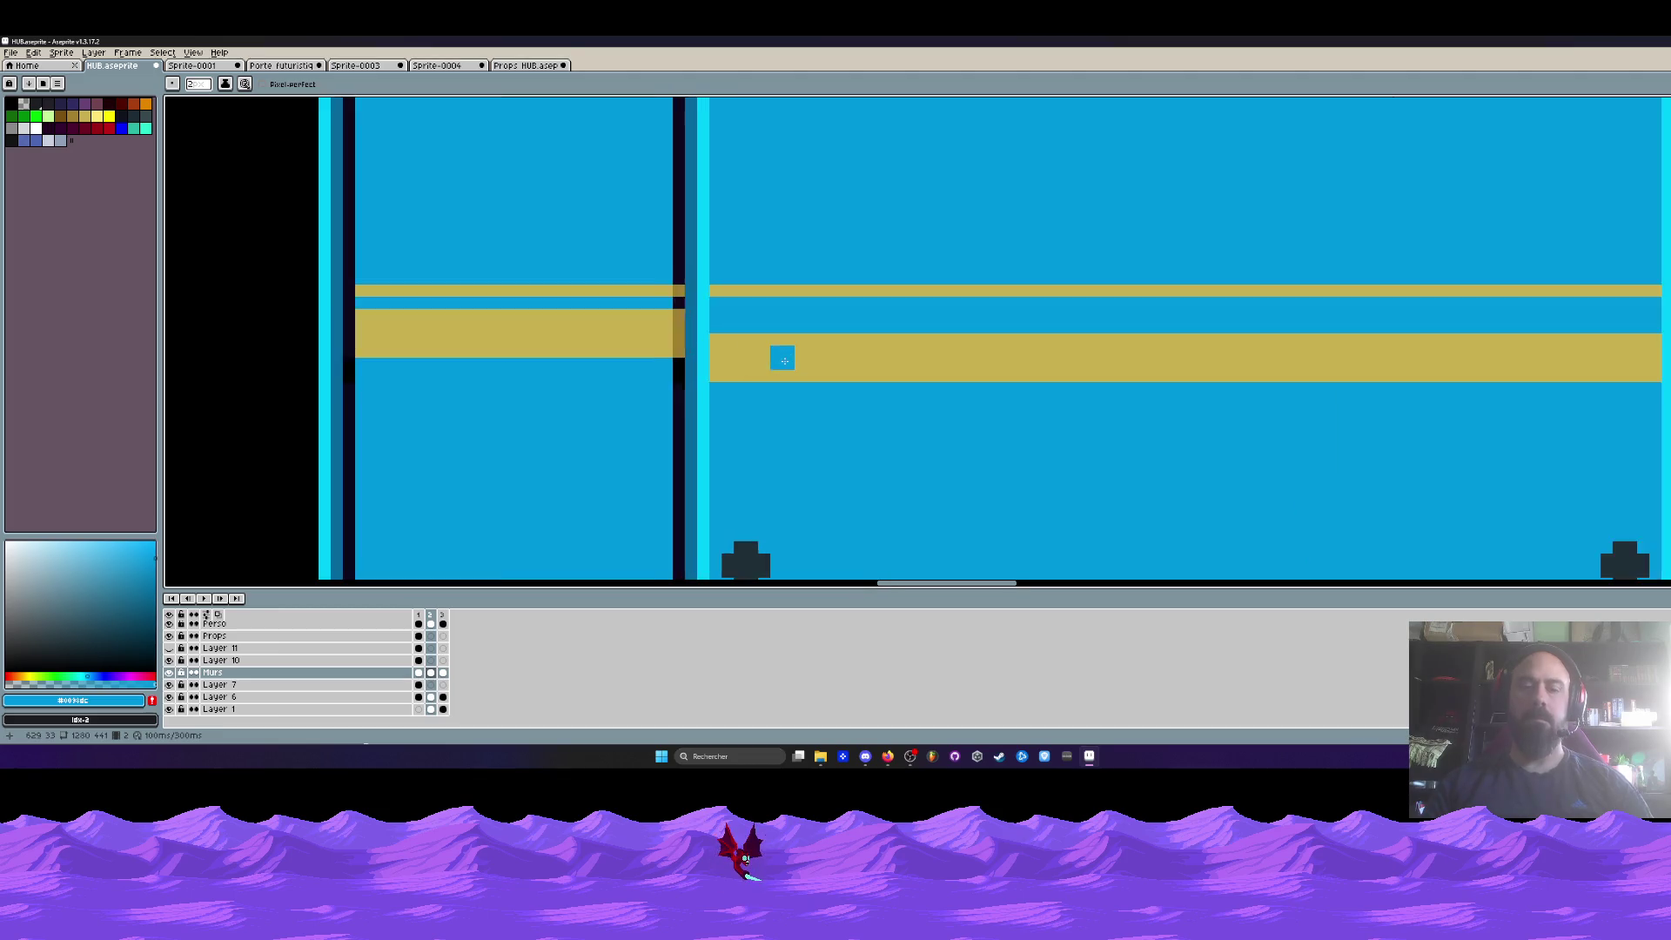
pyautogui.scroll(1, 766, 339)
pyautogui.press('m')
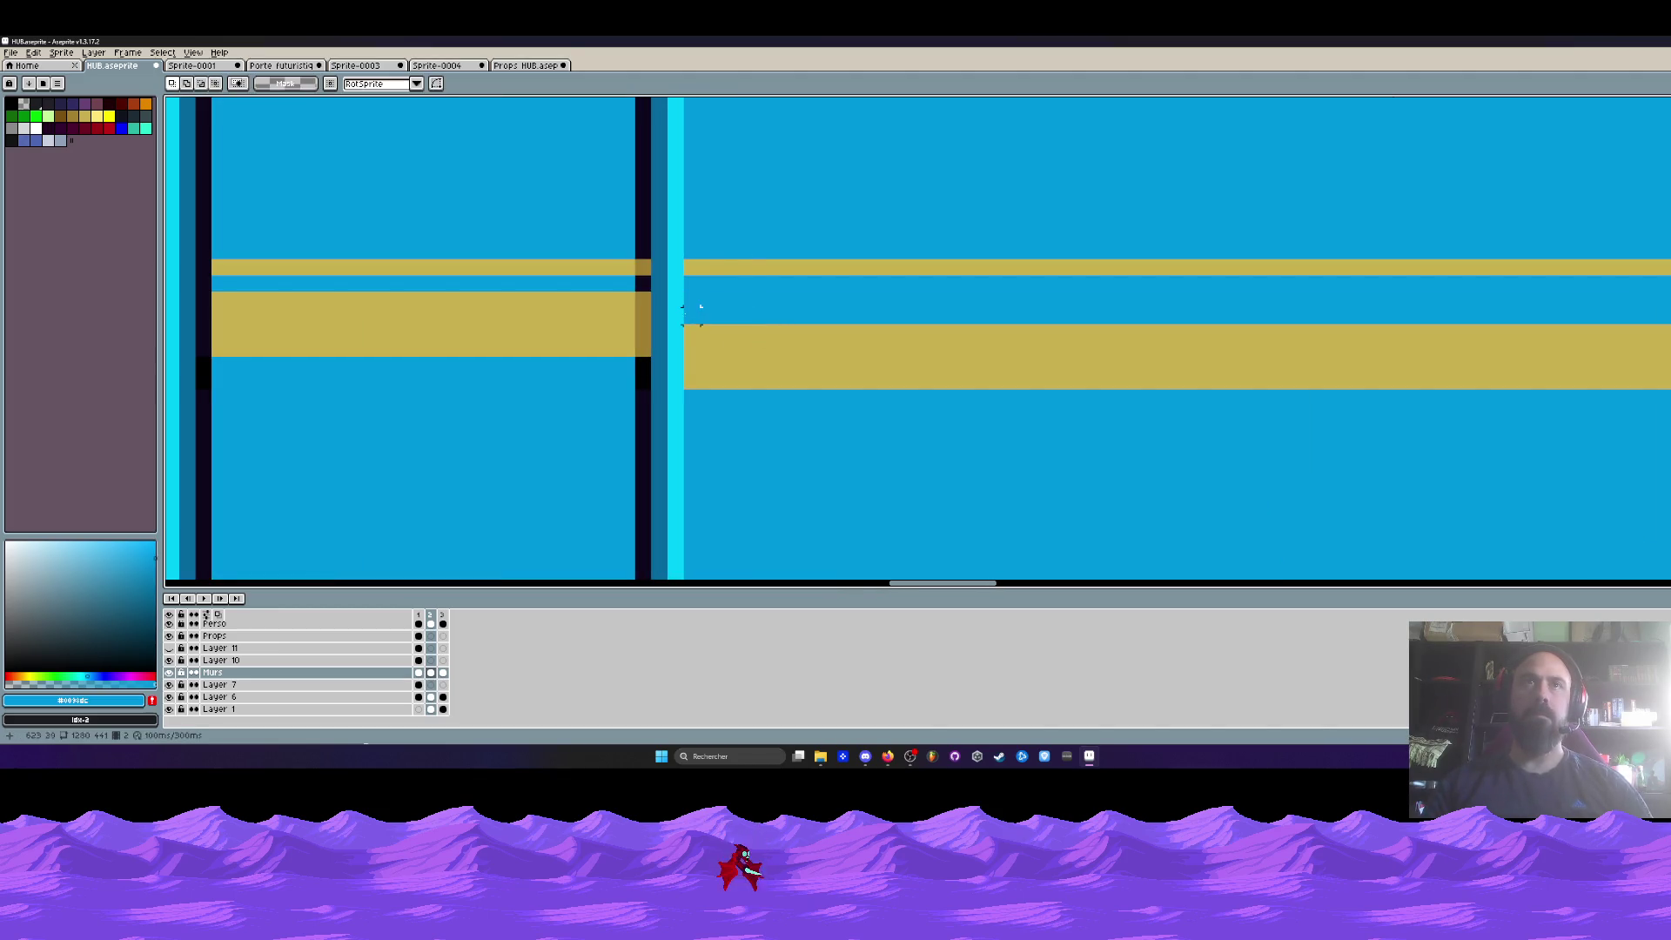
pyautogui.scroll(-1, 691, 315)
pyautogui.moveTo(681, 297); pyautogui.dragTo(1639, 362)
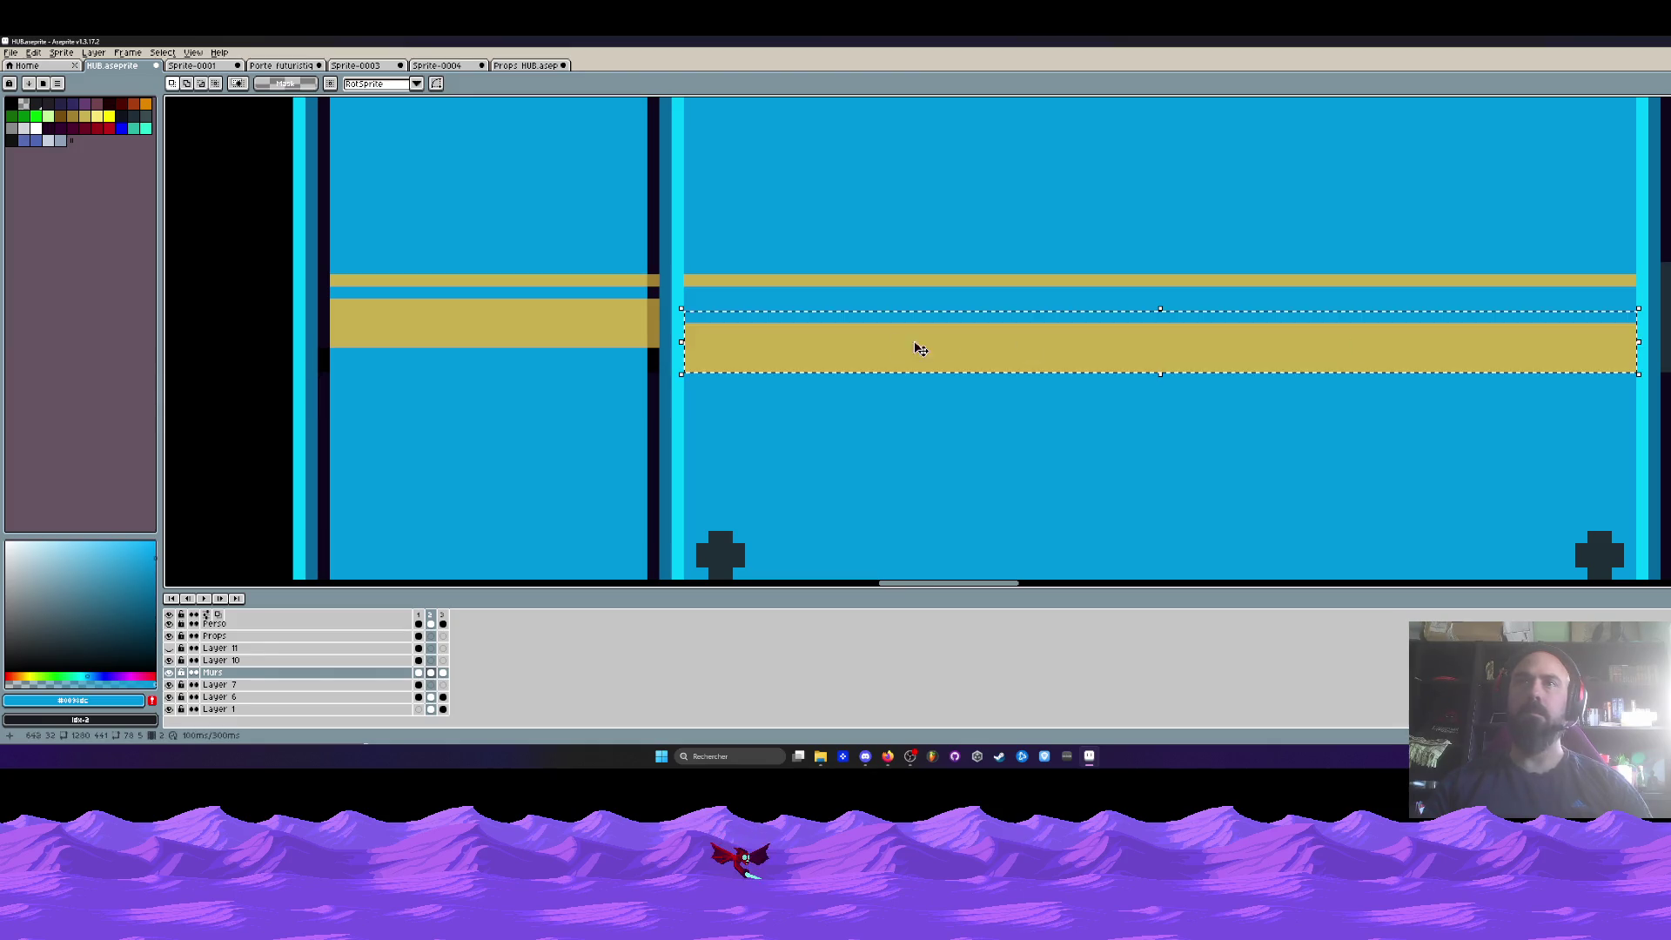
pyautogui.moveTo(831, 330); pyautogui.dragTo(827, 319)
pyautogui.click(751, 413)
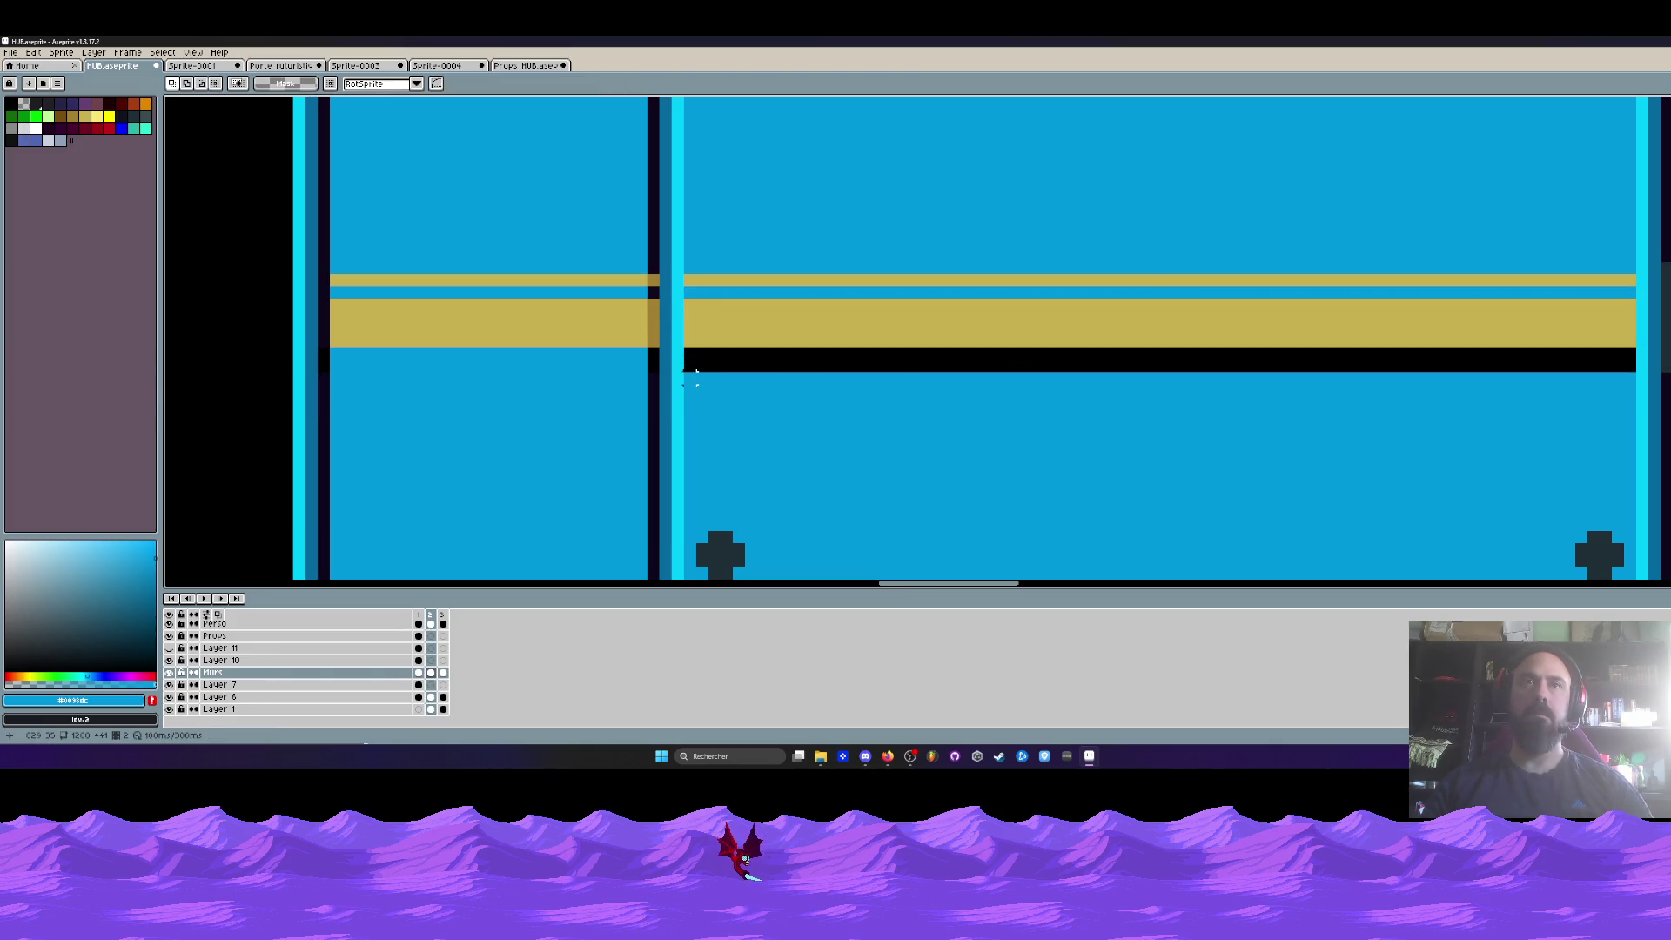
pyautogui.moveTo(682, 371); pyautogui.dragTo(1639, 425)
pyautogui.moveTo(1515, 396); pyautogui.dragTo(1519, 375)
pyautogui.press('Return')
# - On the narrow right strip, raise the gold bar and move blue up over the black line
pyautogui.scroll(-2, 1137, 354)
pyautogui.scroll(1, 1179, 336)
pyautogui.scroll(1, 1176, 325)
pyautogui.moveTo(1176, 325); pyautogui.dragTo(1494, 359)
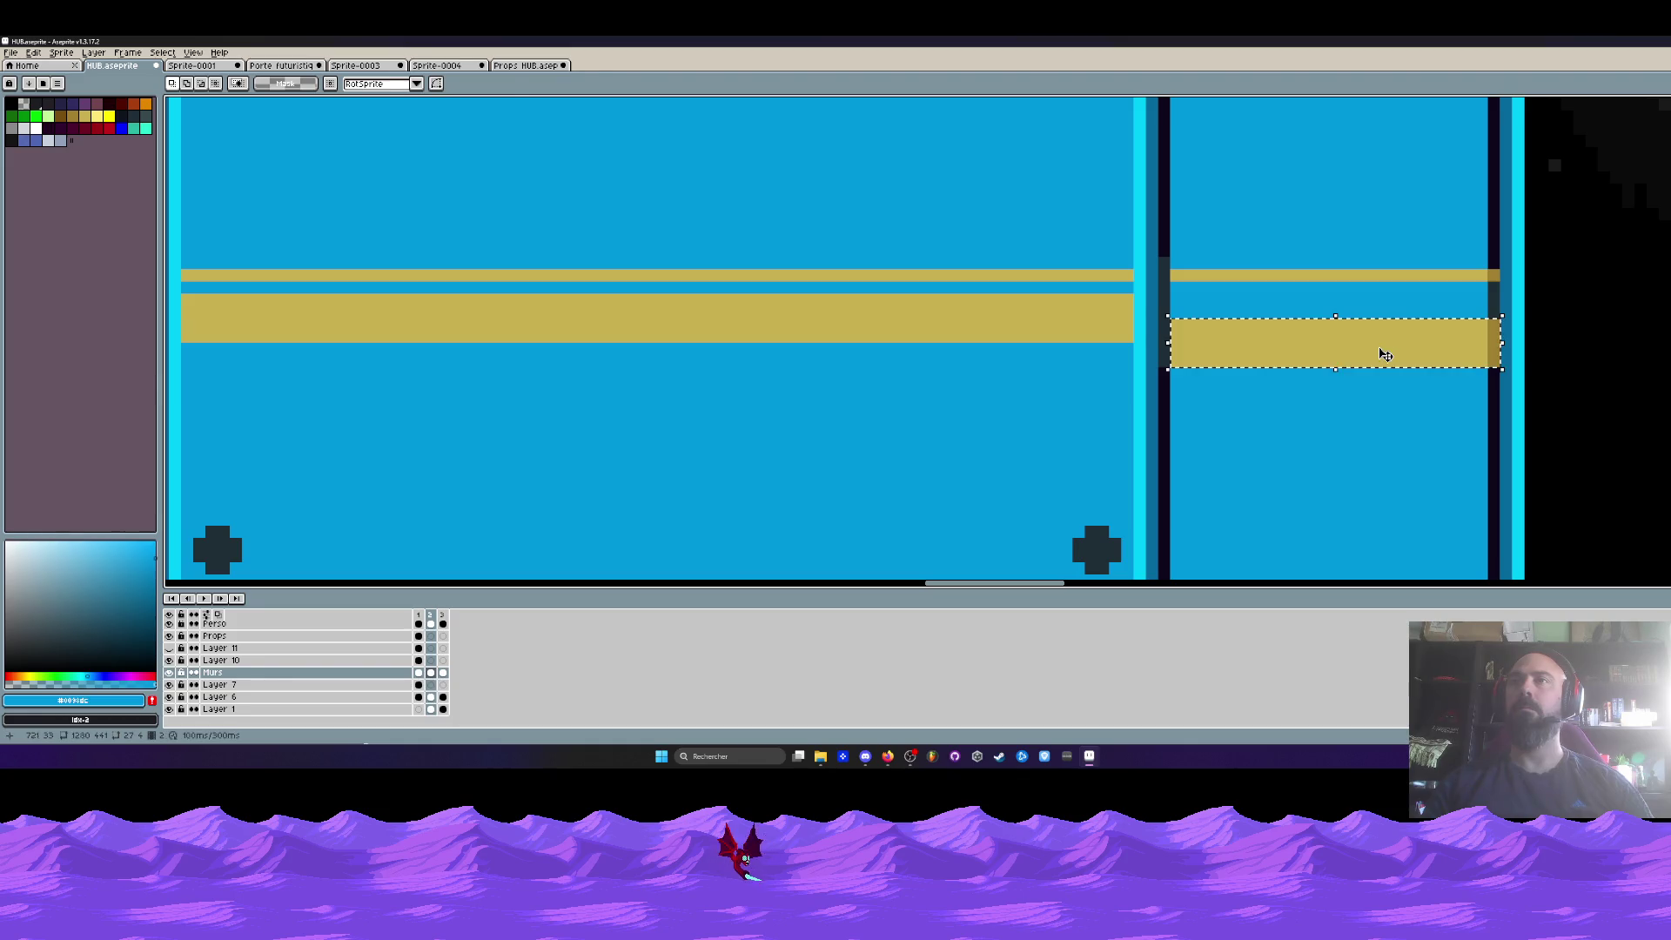
pyautogui.moveTo(1380, 354); pyautogui.dragTo(1380, 336)
pyautogui.click(1273, 433)
pyautogui.moveTo(1175, 374); pyautogui.dragTo(1491, 420)
pyautogui.moveTo(1381, 391); pyautogui.dragTo(1381, 373)
pyautogui.scroll(-2, 1372, 395)
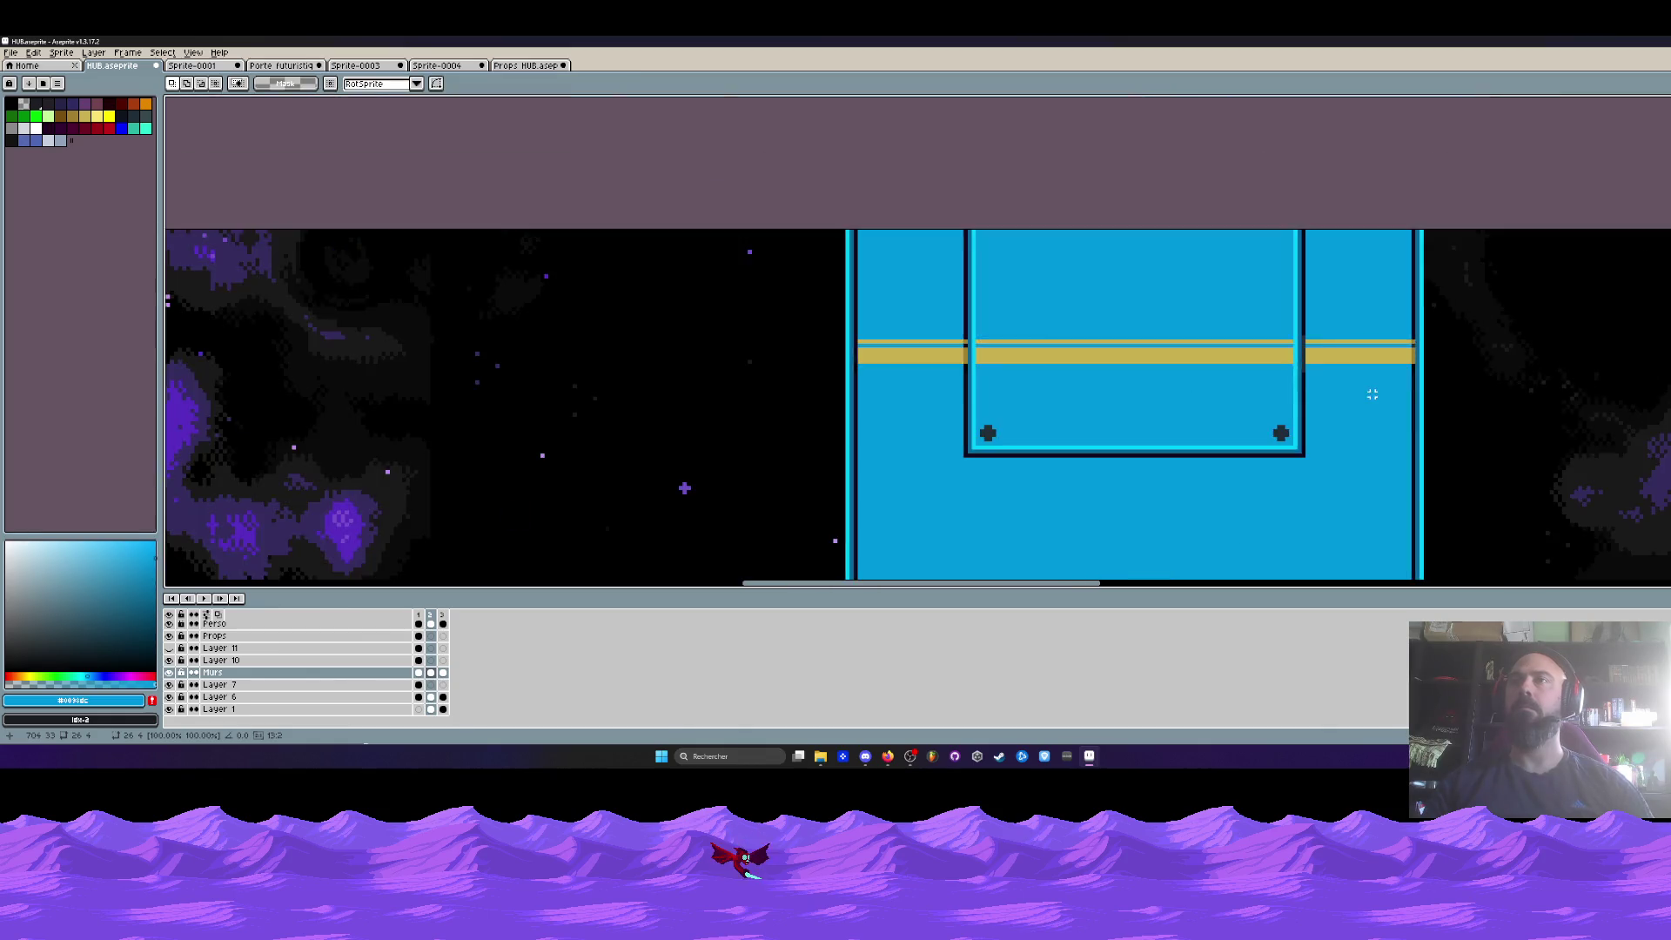
pyautogui.scroll(-2, 1373, 394)
pyautogui.scroll(-2, 1228, 261)
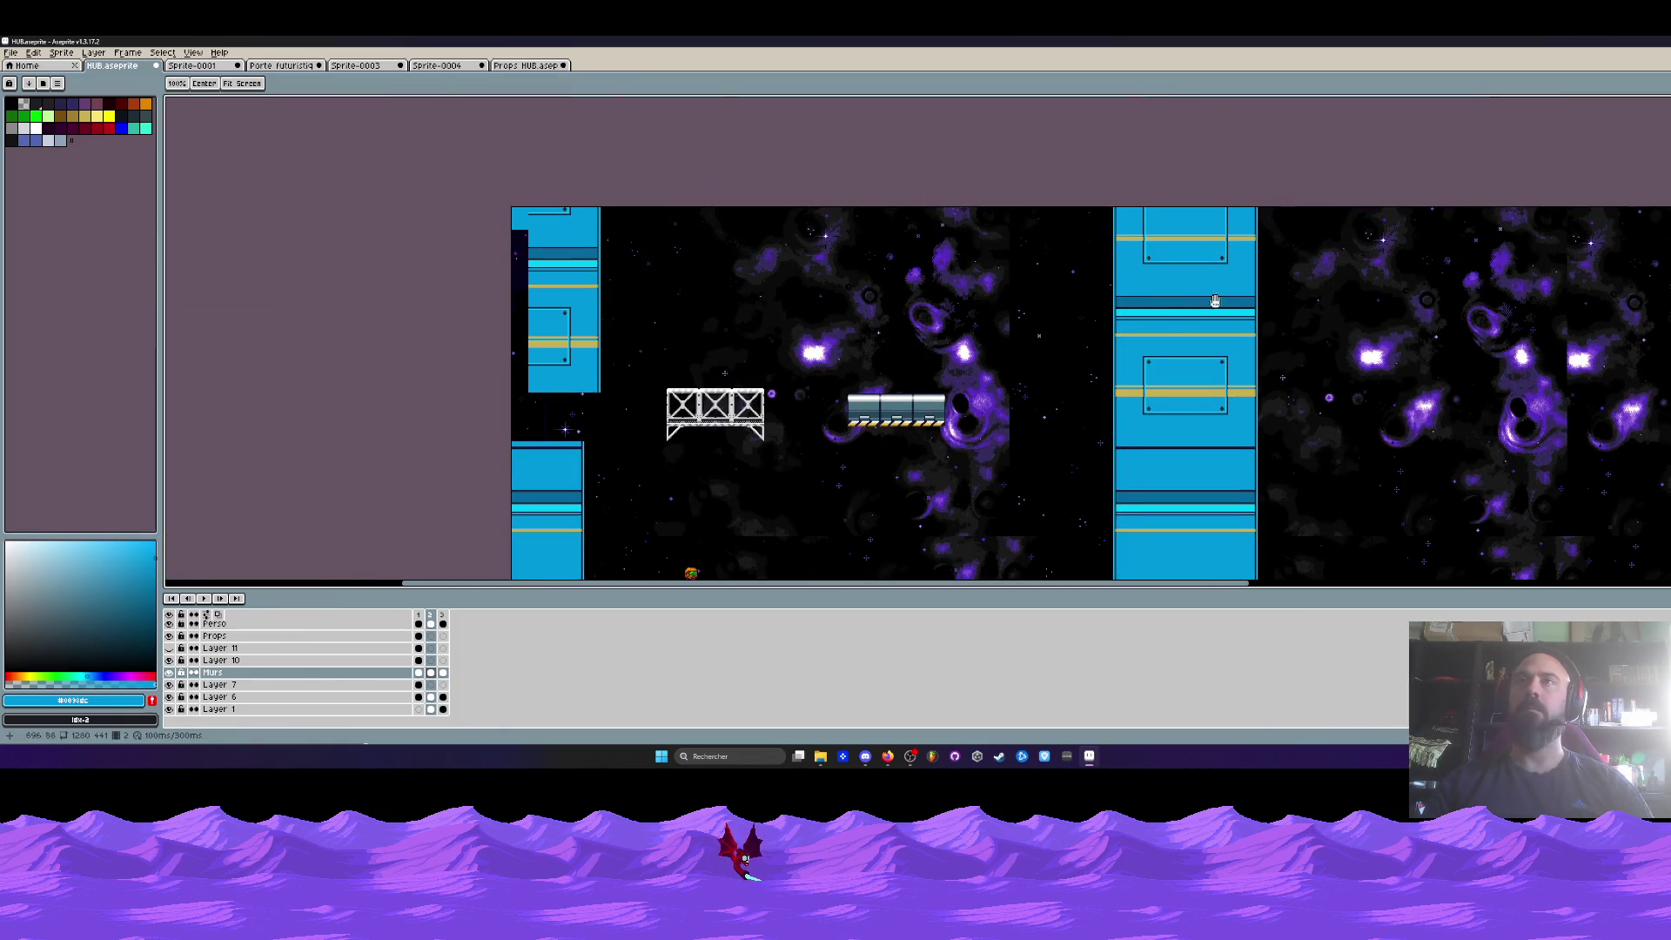
pyautogui.scroll(-2, 1177, 292)
pyautogui.scroll(2, 1002, 316)
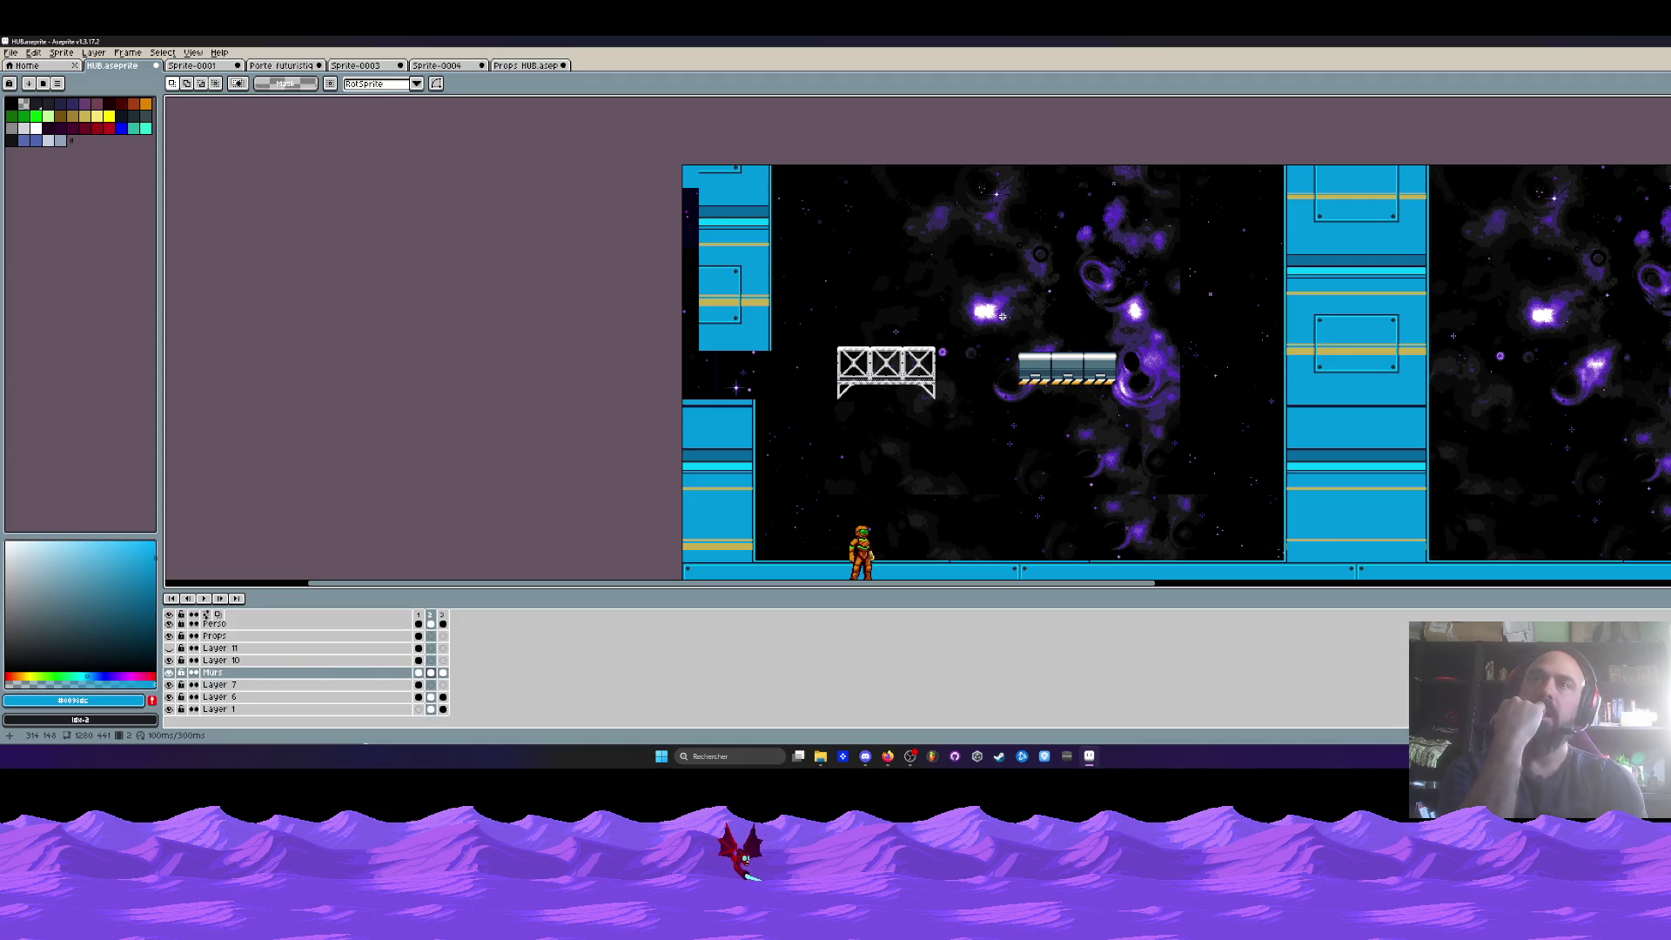
pyautogui.moveTo(1000, 328); pyautogui.dragTo(1208, 417)
pyautogui.scroll(-2, 1026, 367)
pyautogui.scroll(2, 1026, 367)
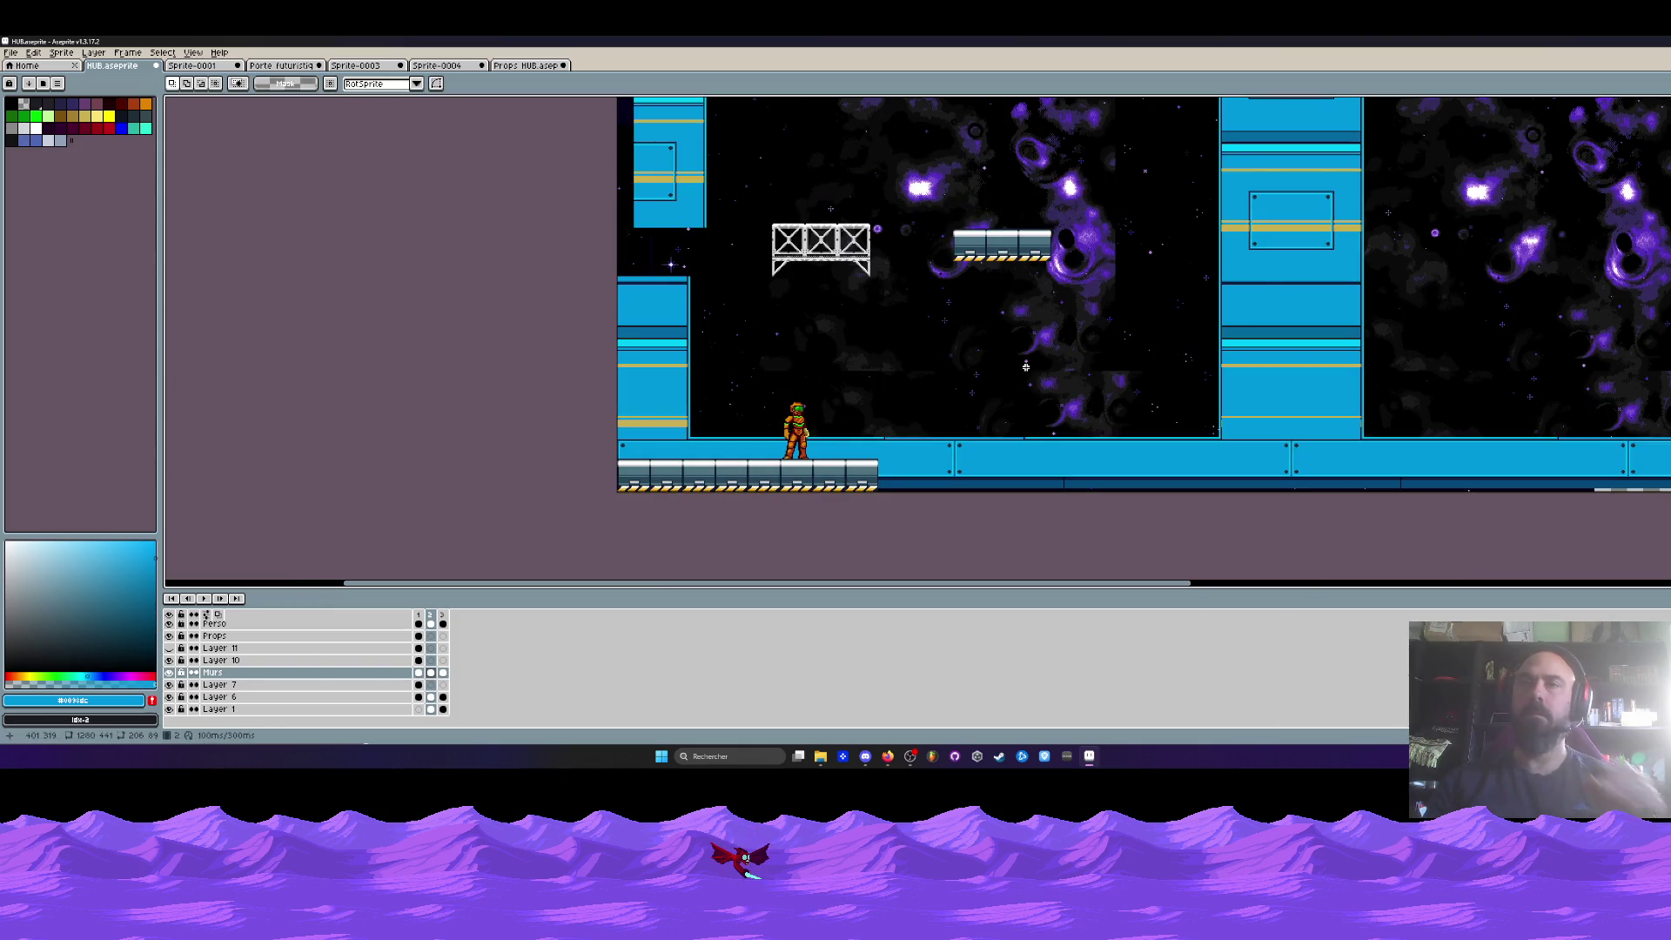
pyautogui.scroll(-1, 1026, 367)
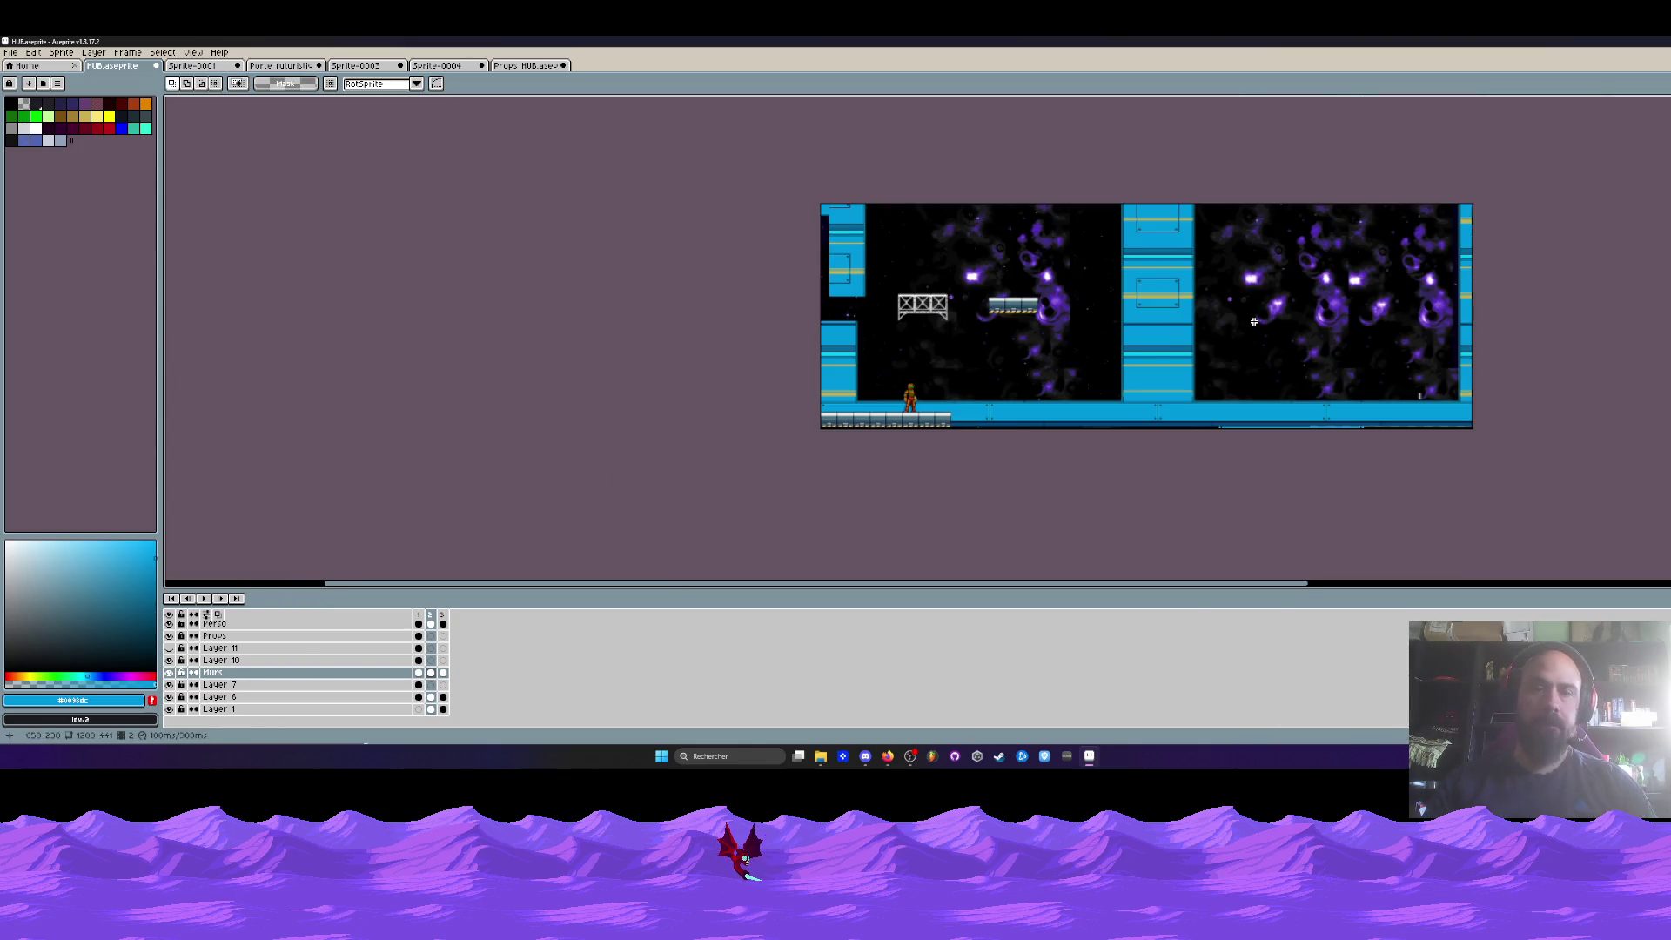
# - Extend the canvas upward, first to 1129 px and then to 1494 px tall
pyautogui.hotkey('ctrl', 'alt', 'c')
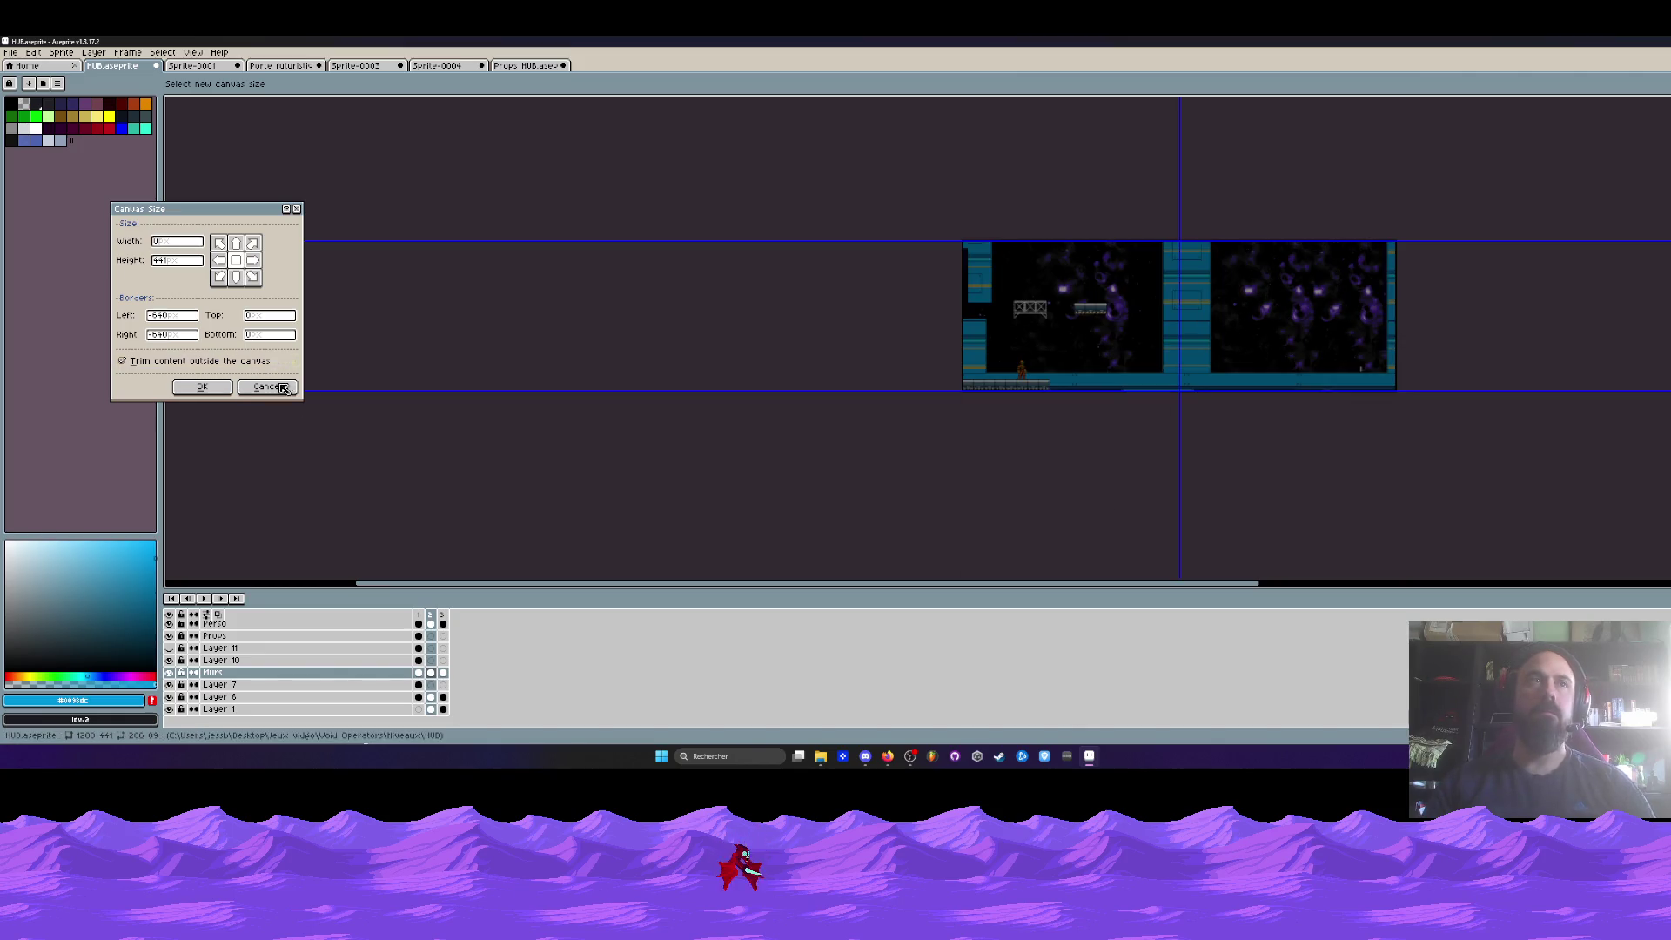
pyautogui.press('Escape')
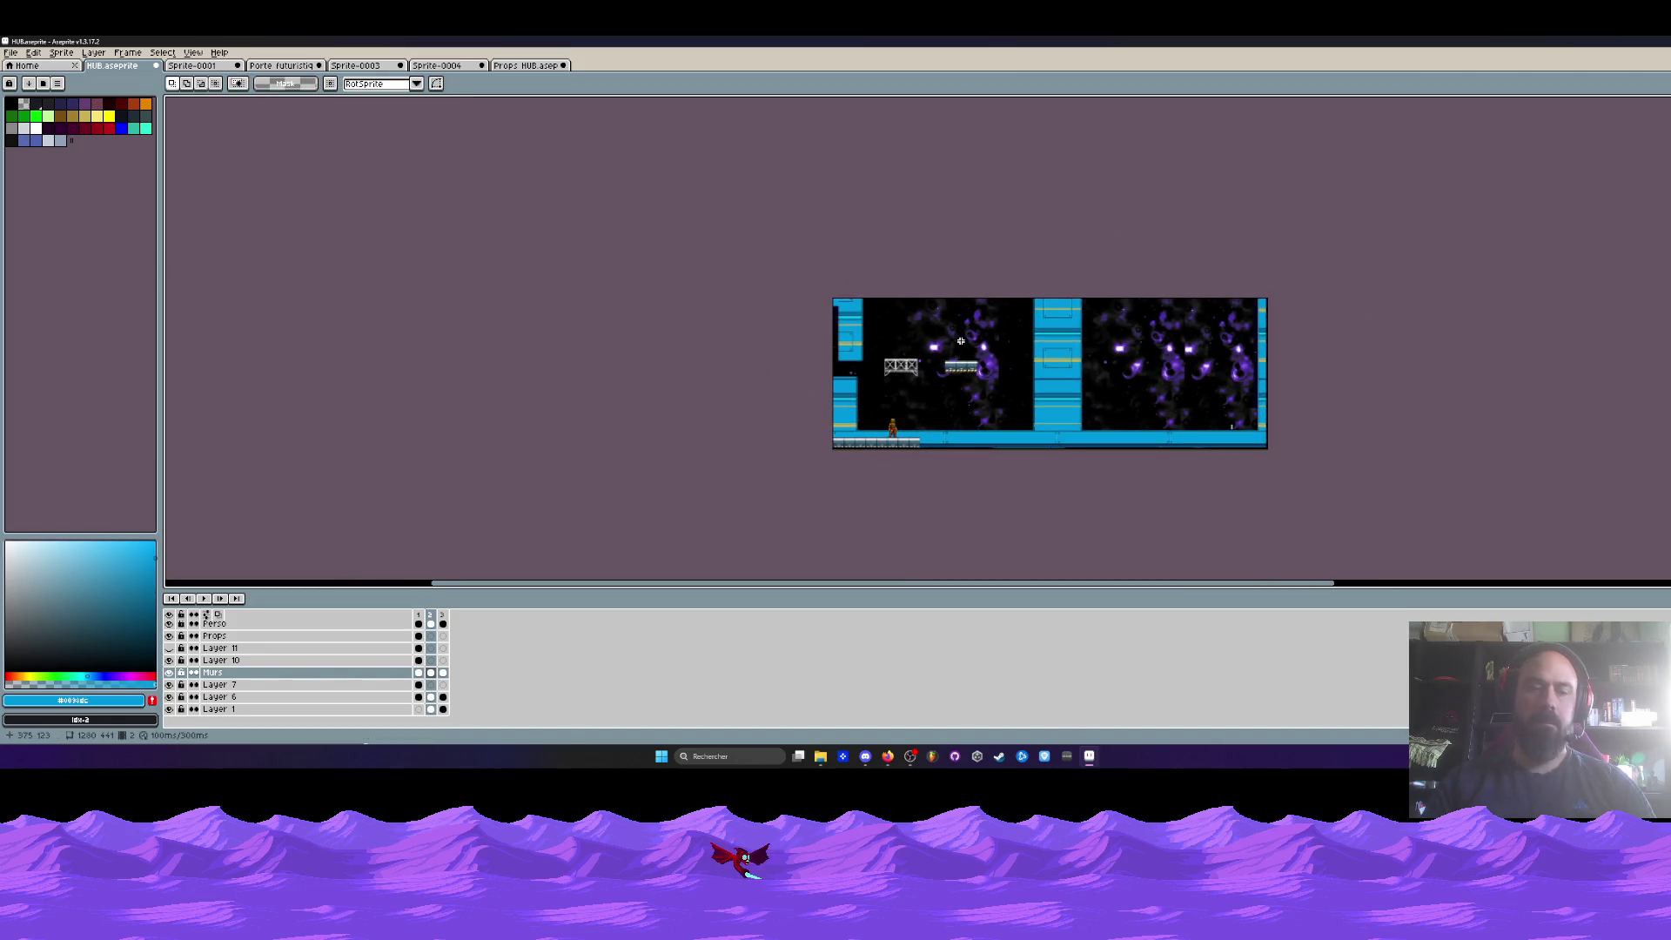
pyautogui.hotkey('ctrl', 'alt', 'c')
pyautogui.moveTo(1007, 299); pyautogui.dragTo(1030, 113)
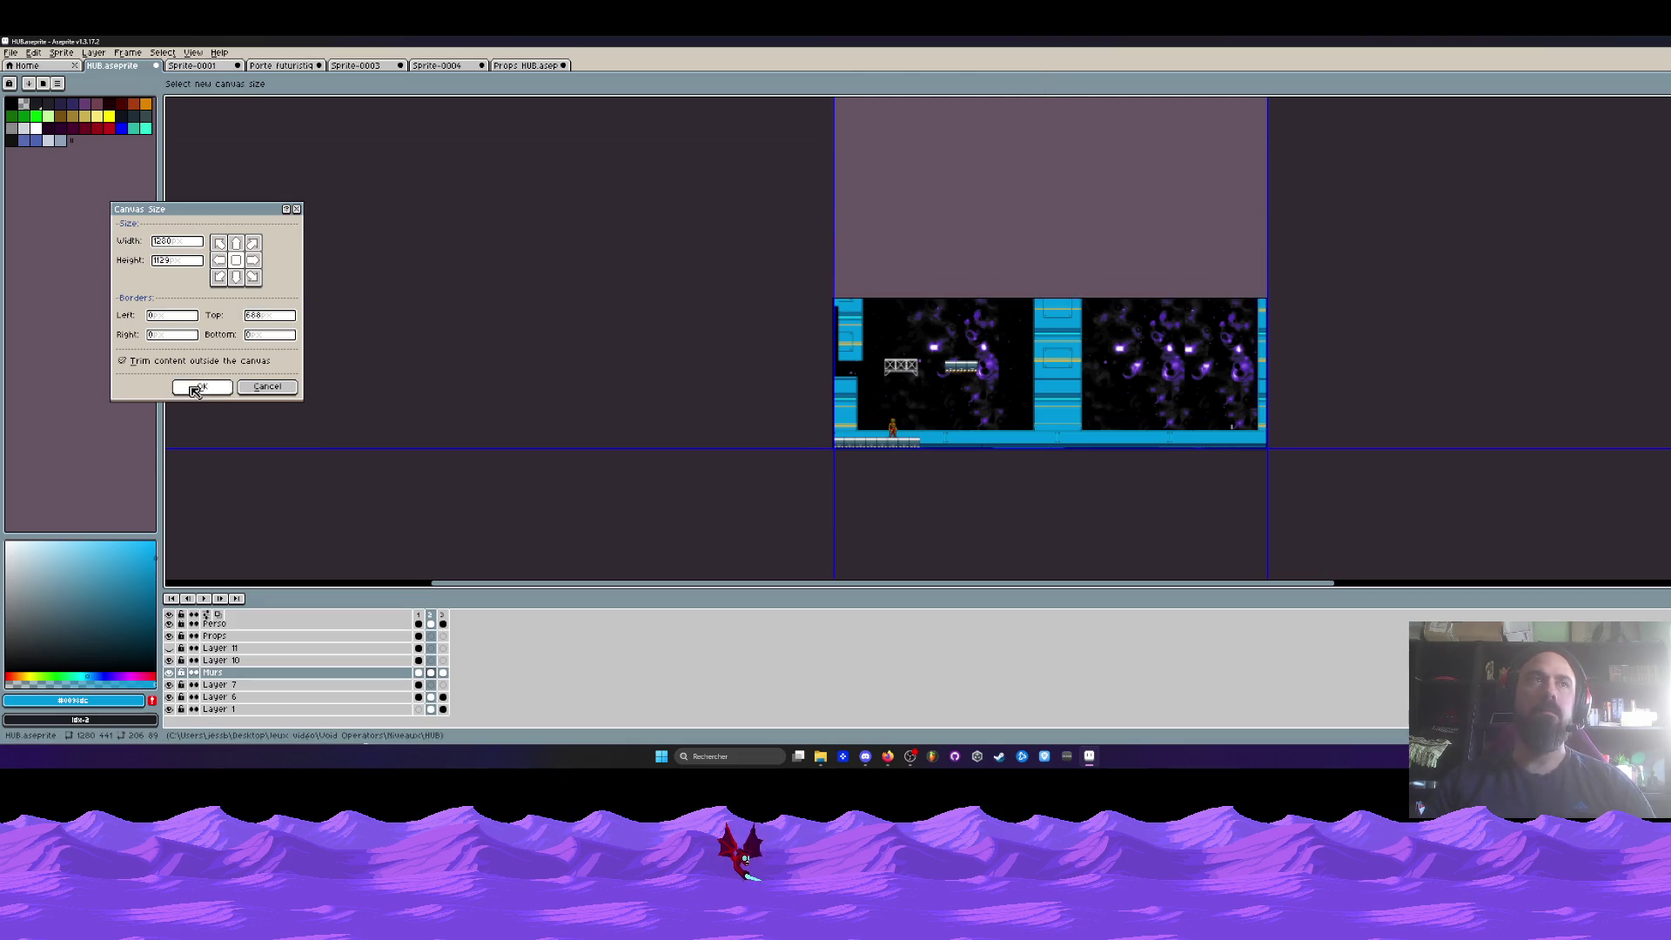
pyautogui.click(198, 387)
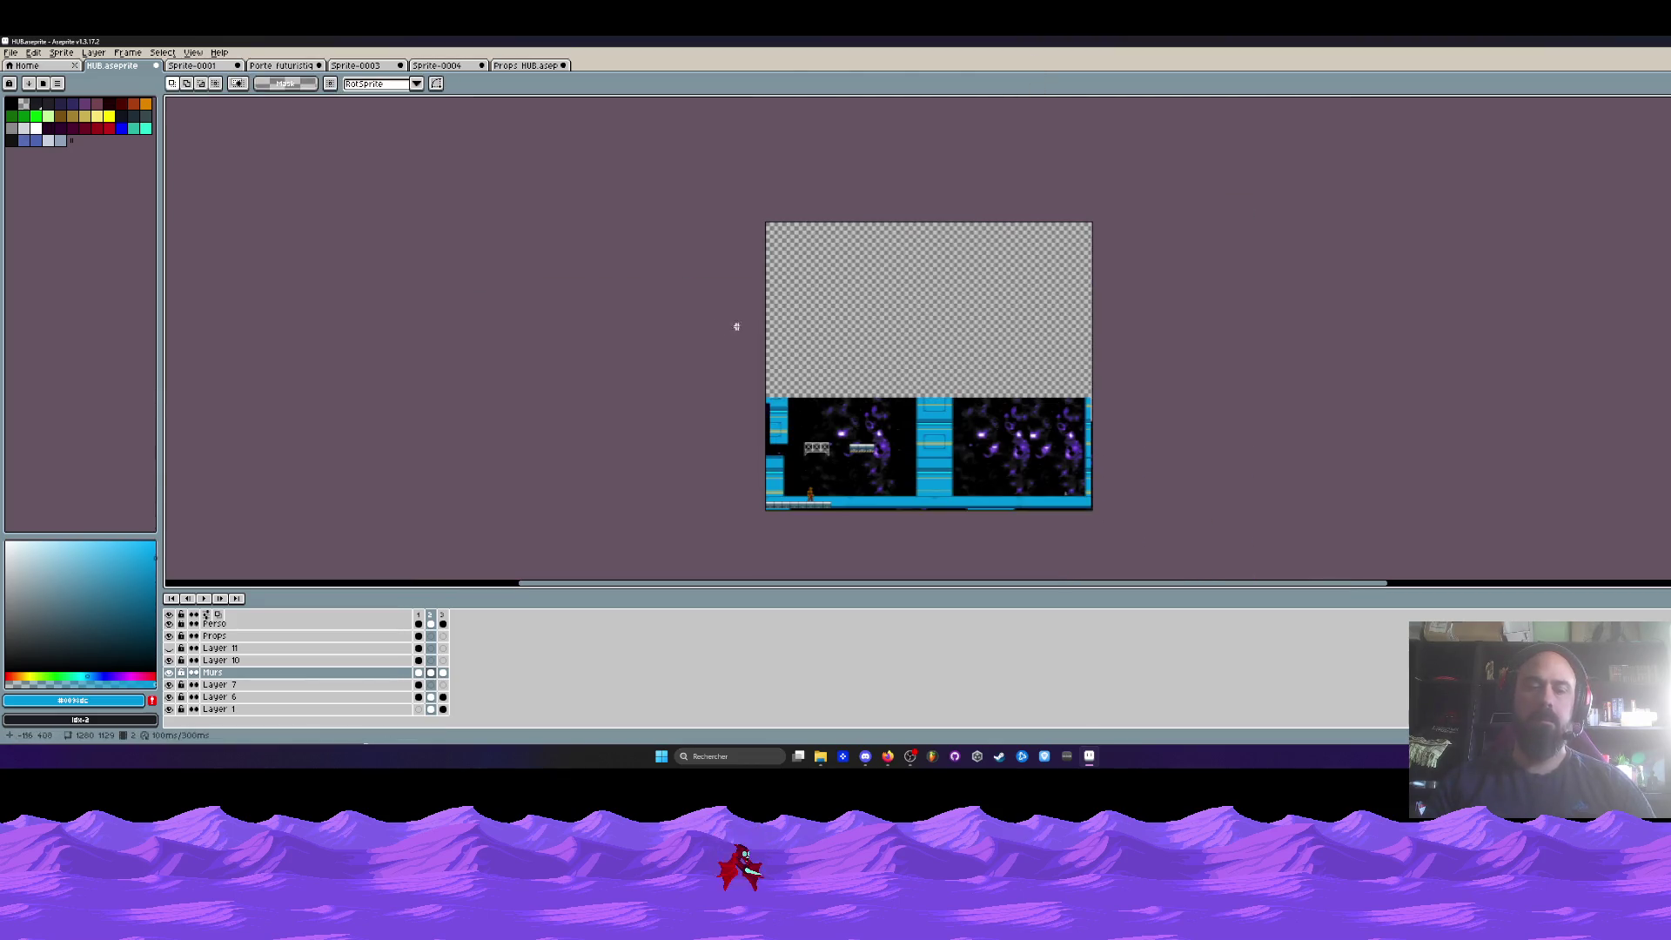
pyautogui.hotkey('ctrl', 'alt', 'c')
pyautogui.moveTo(919, 224); pyautogui.dragTo(924, 130)
pyautogui.click(202, 386)
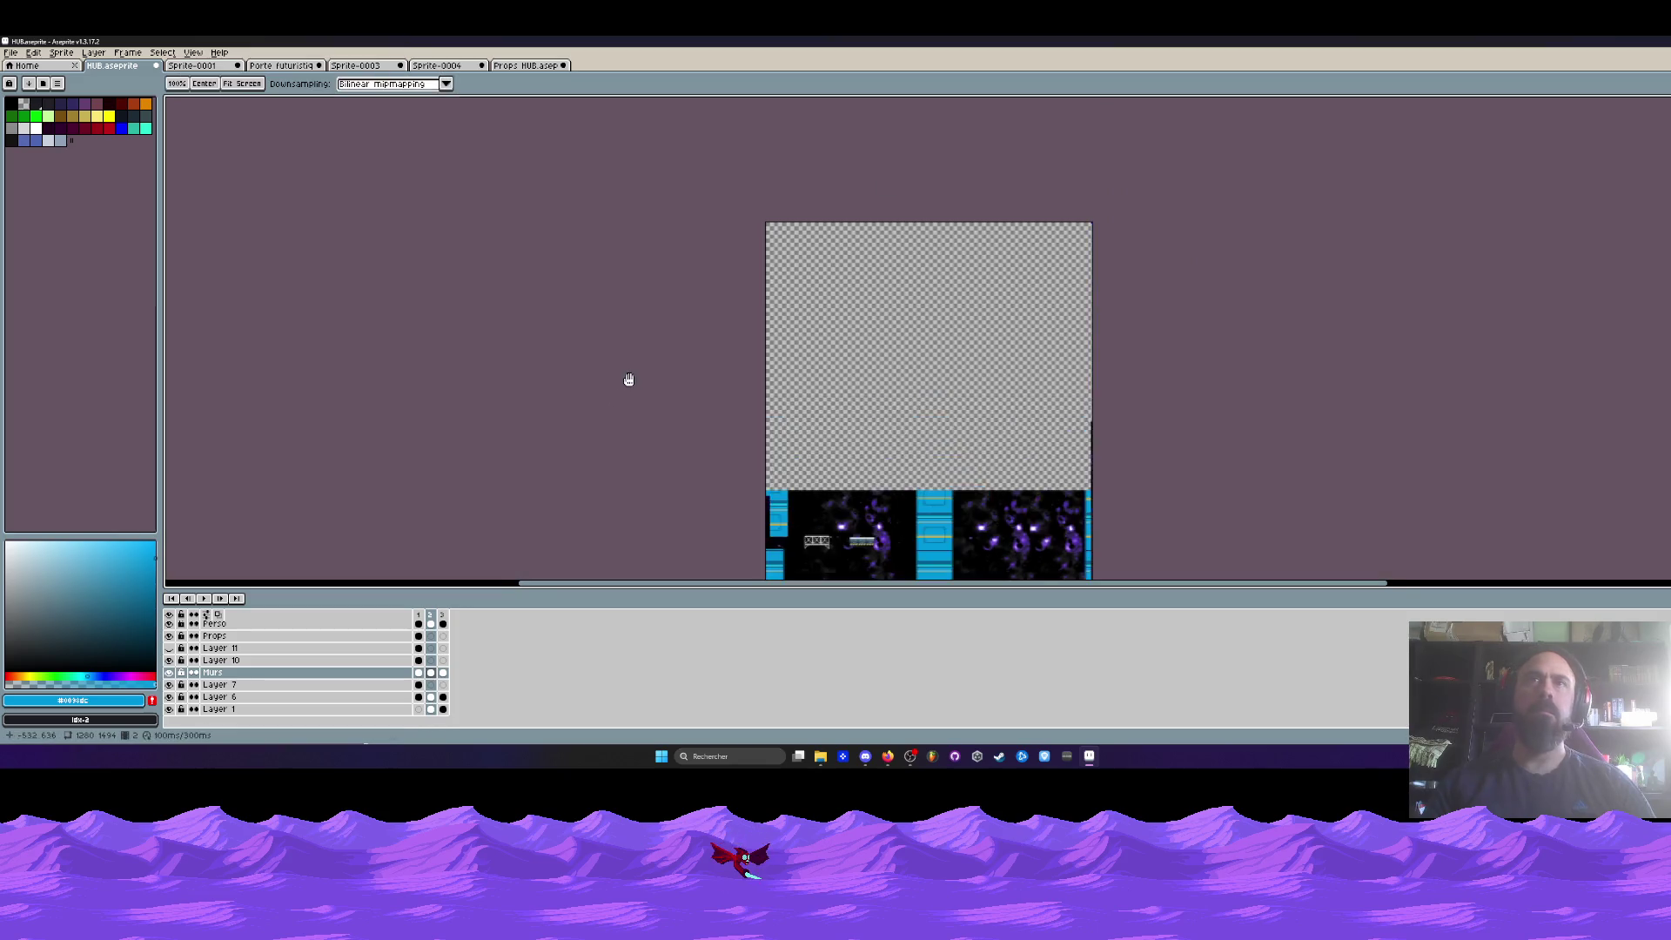
# - Select Layer 6's cel and move the artwork down within the taller canvas
pyautogui.moveTo(630, 379); pyautogui.dragTo(607, 261)
pyautogui.scroll(1, 607, 261)
pyautogui.hotkey('ctrl', 'shift', 'd')
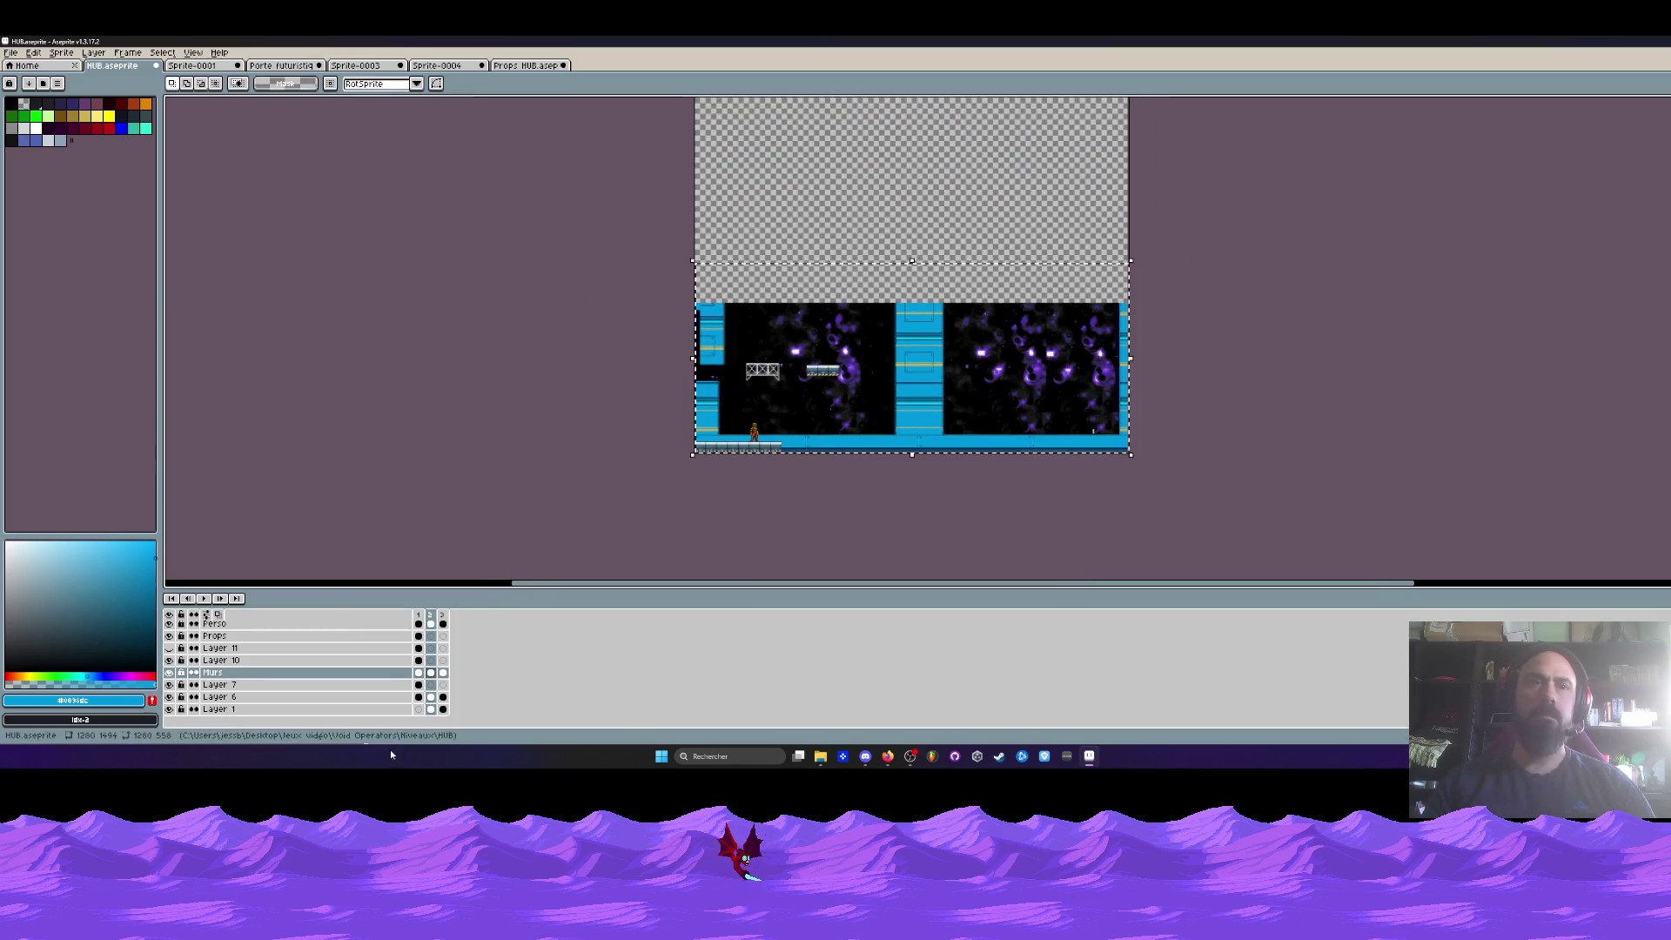
pyautogui.click(171, 698)
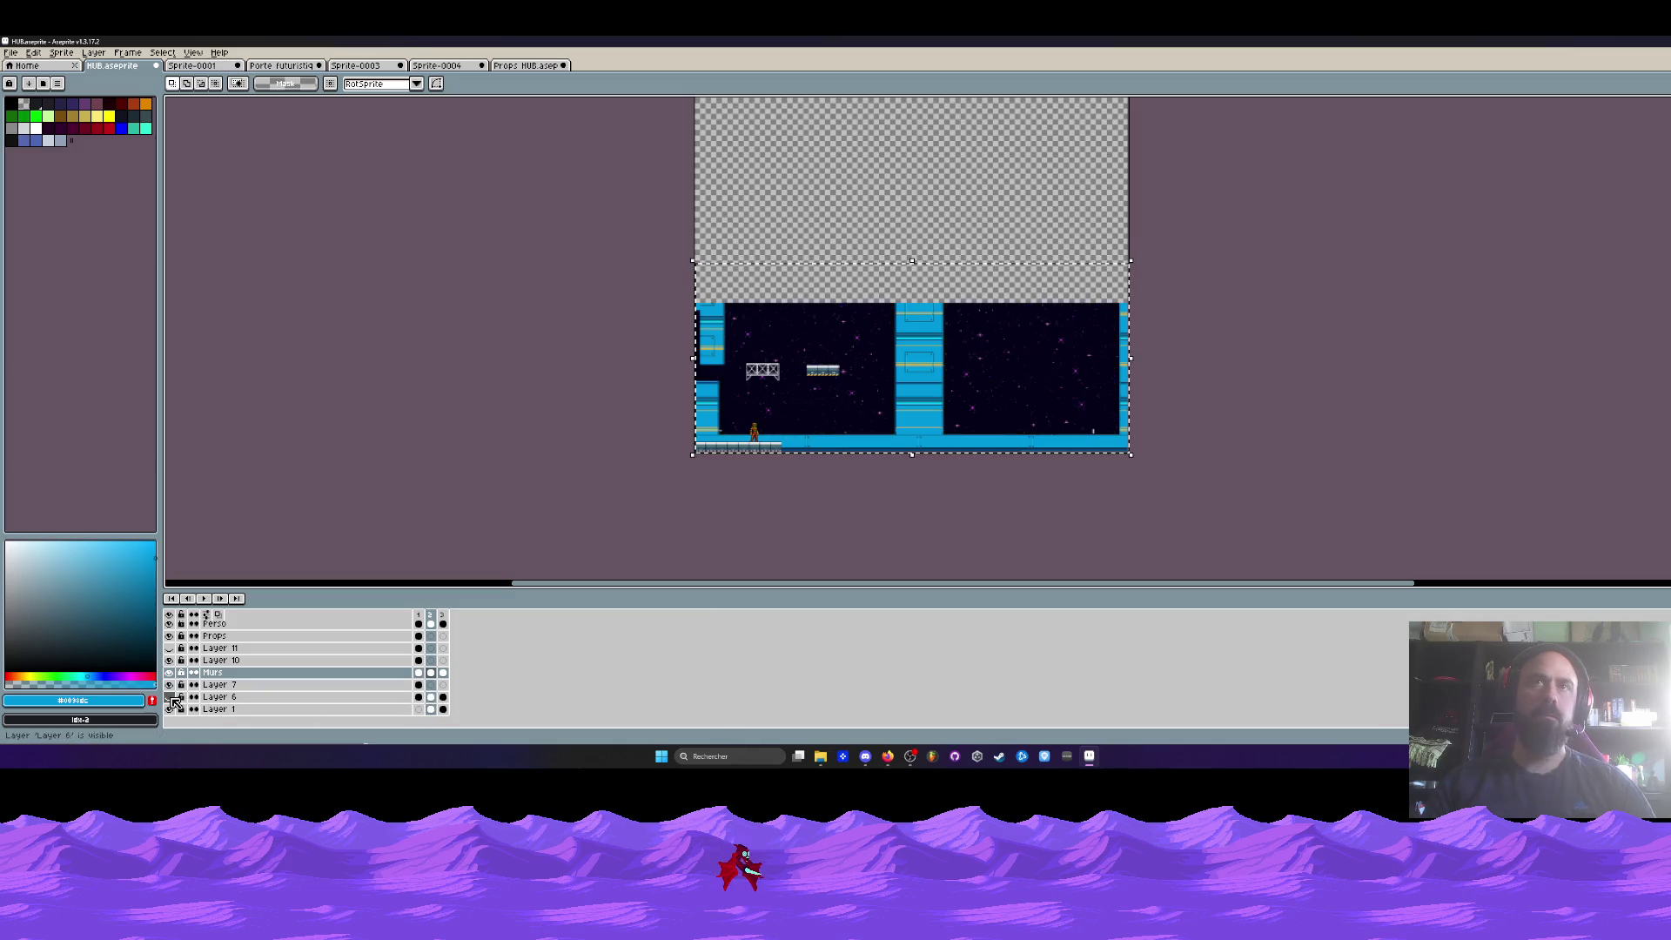
pyautogui.click(170, 697)
pyautogui.click(431, 697)
pyautogui.moveTo(891, 349)
pyautogui.mouseDown()
pyautogui.moveTo(816, 340)
pyautogui.moveTo(798, 357)
pyautogui.mouseUp()
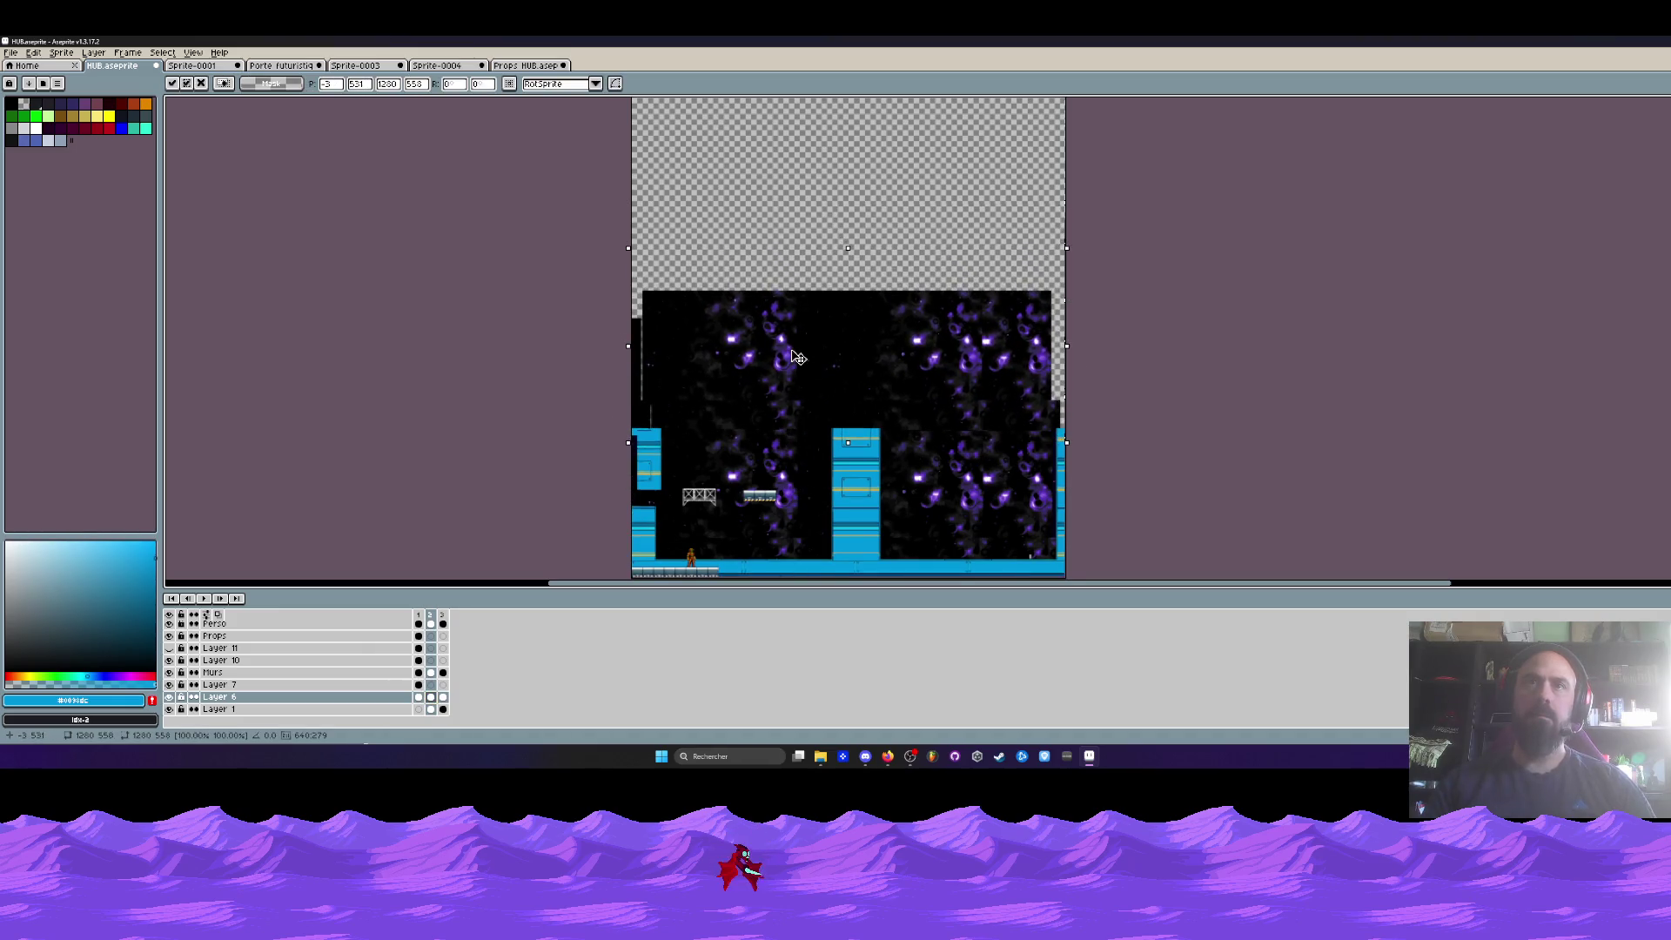
pyautogui.press('Return')
# - Move the whole nebula background up to fill the canvas top and commit it
pyautogui.moveTo(833, 364); pyautogui.dragTo(859, 230)
pyautogui.hotkey('ctrl', 'a')
pyautogui.moveTo(832, 384); pyautogui.dragTo(838, 130)
pyautogui.moveTo(822, 217); pyautogui.dragTo(823, 411)
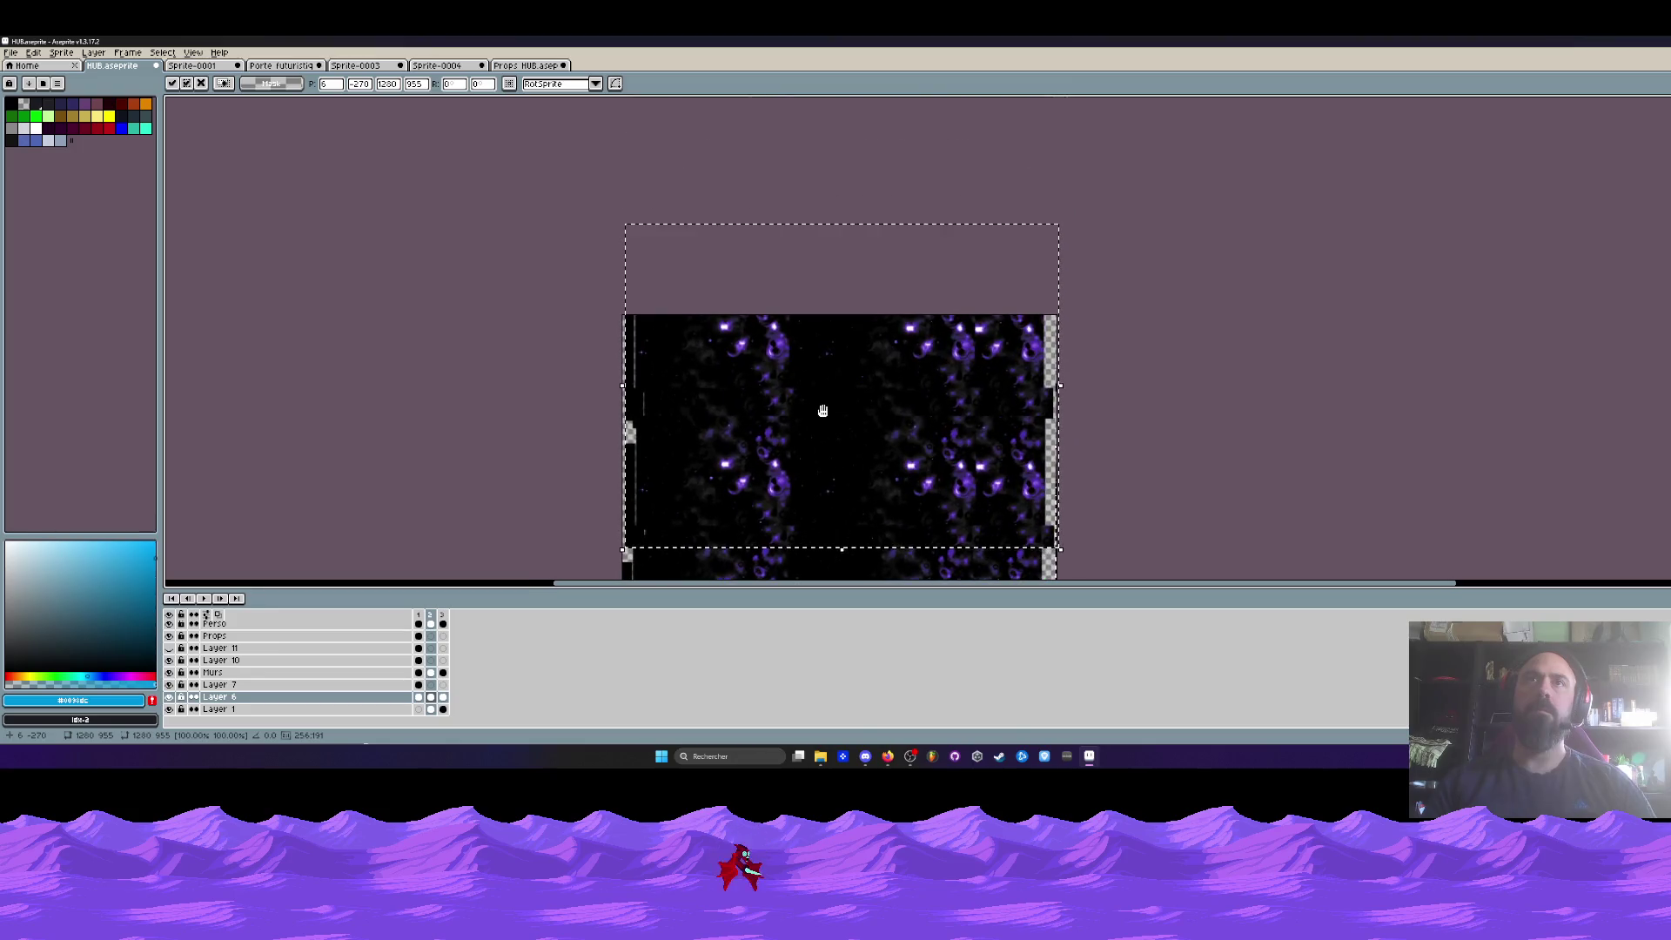
pyautogui.press('Return')
pyautogui.moveTo(844, 470)
pyautogui.mouseDown()
pyautogui.moveTo(849, 301)
pyautogui.moveTo(802, 364)
pyautogui.mouseUp()
pyautogui.scroll(1, 849, 301)
pyautogui.scroll(2, 819, 256)
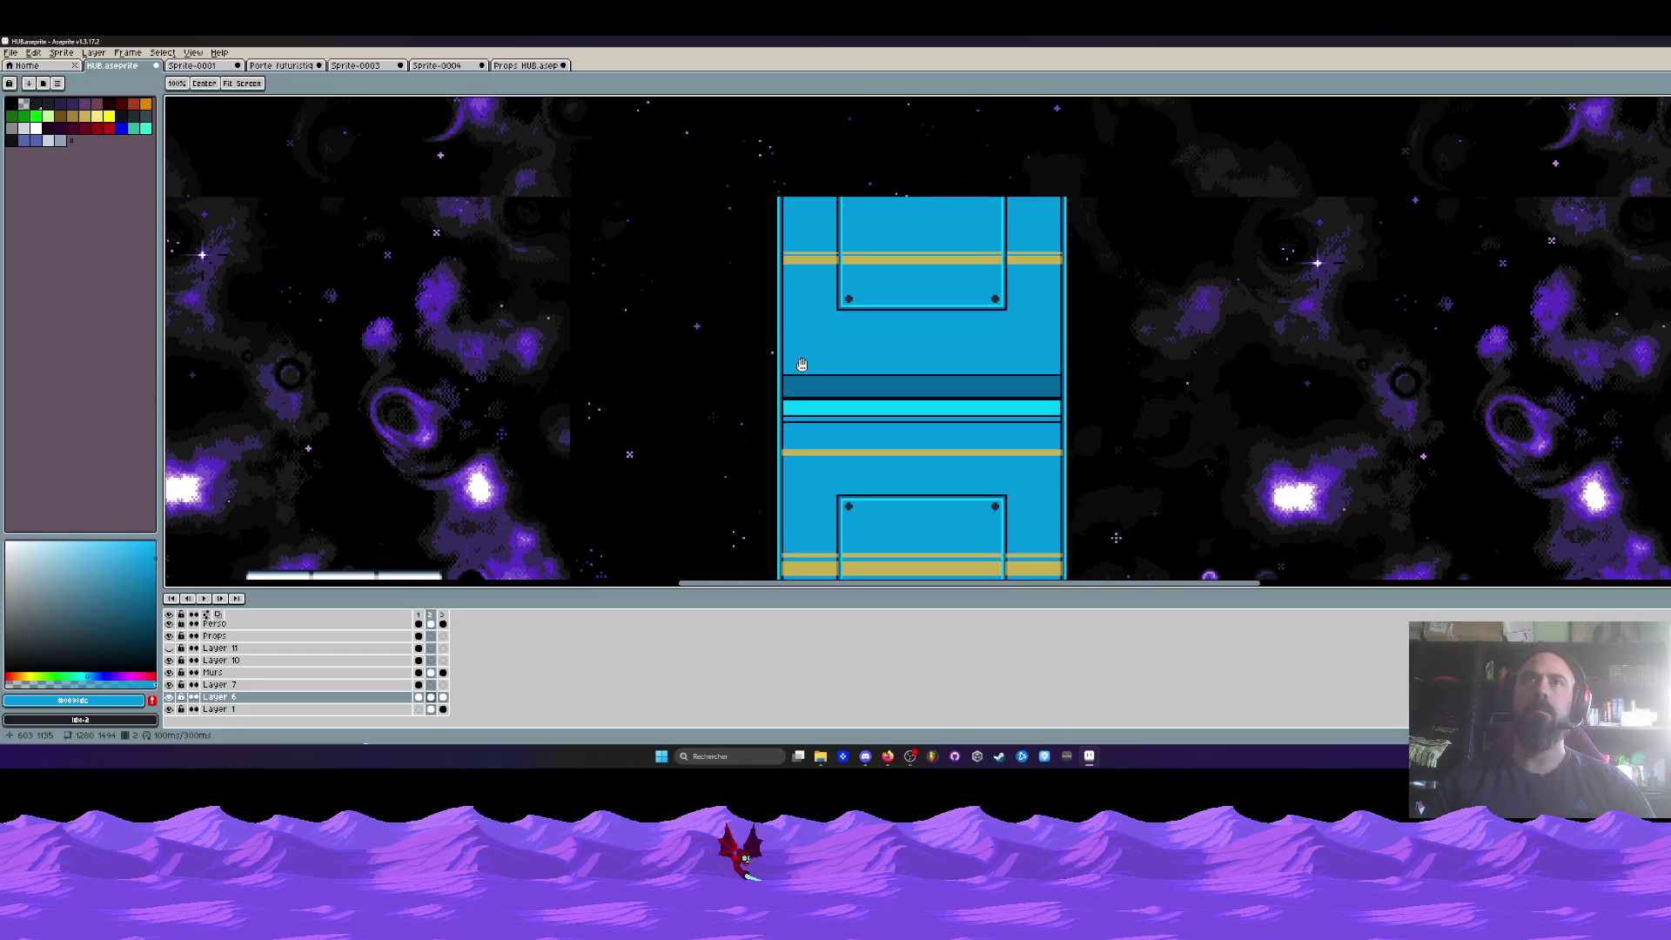
# - Select the gold stripe across the pillar and drop it down onto the lower bolted plate
pyautogui.scroll(-2, 760, 195)
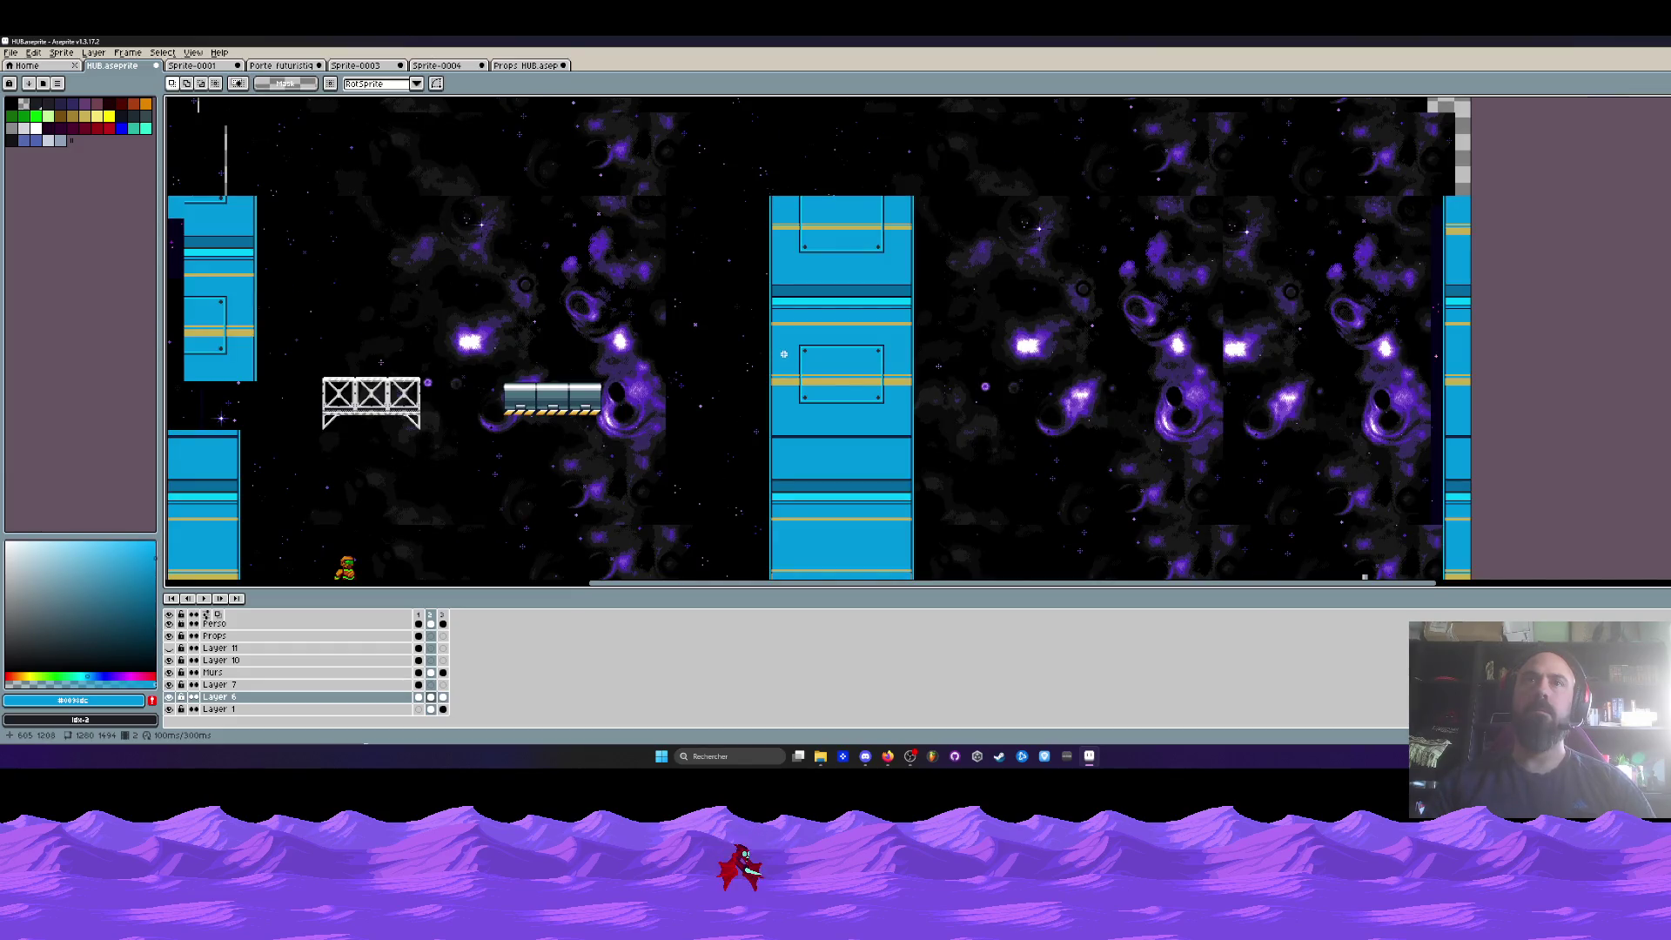
pyautogui.scroll(1, 797, 340)
pyautogui.scroll(1, 783, 338)
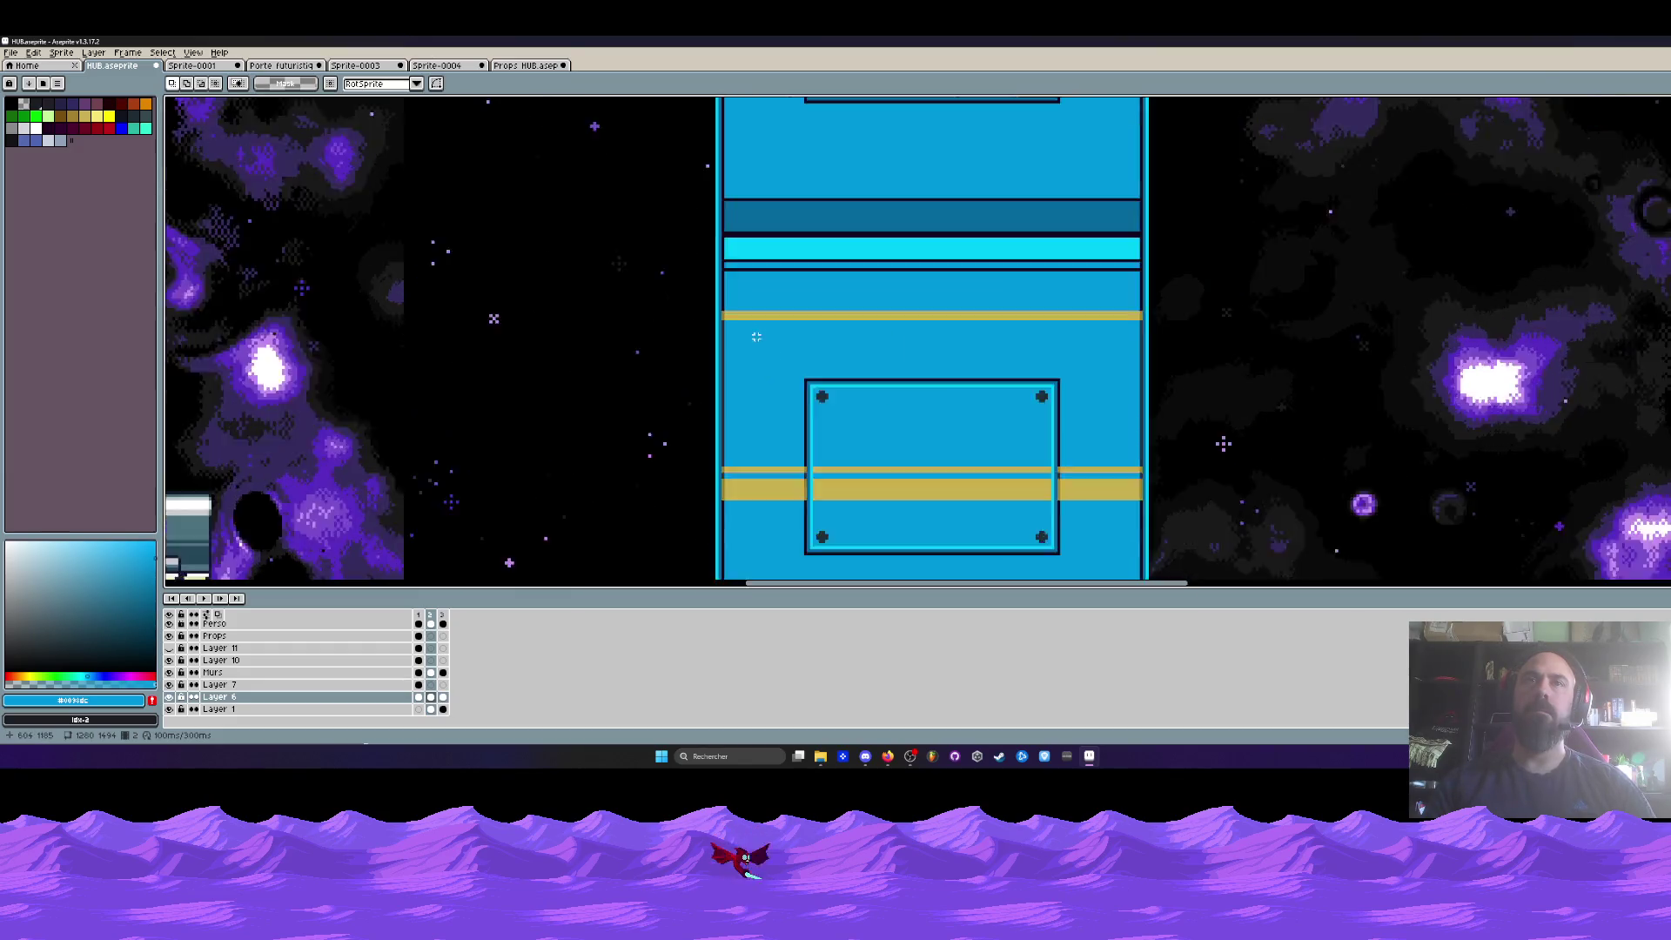
pyautogui.scroll(1, 757, 332)
pyautogui.scroll(1, 729, 326)
pyautogui.scroll(-1, 729, 326)
pyautogui.scroll(-1, 734, 324)
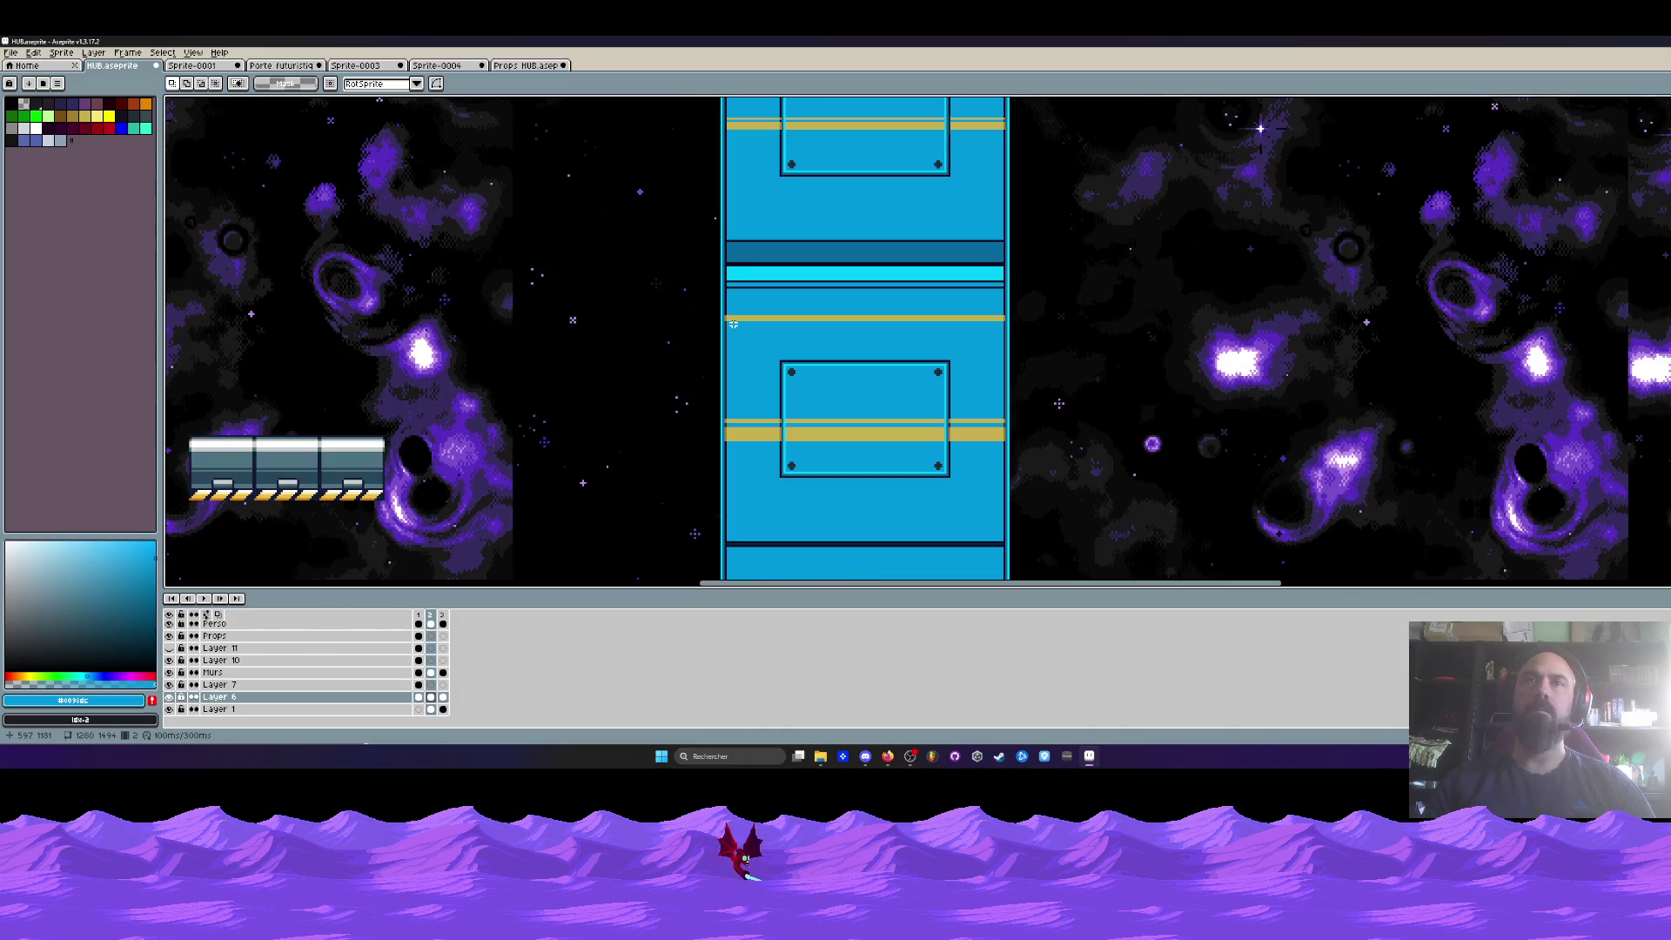
pyautogui.scroll(2, 724, 167)
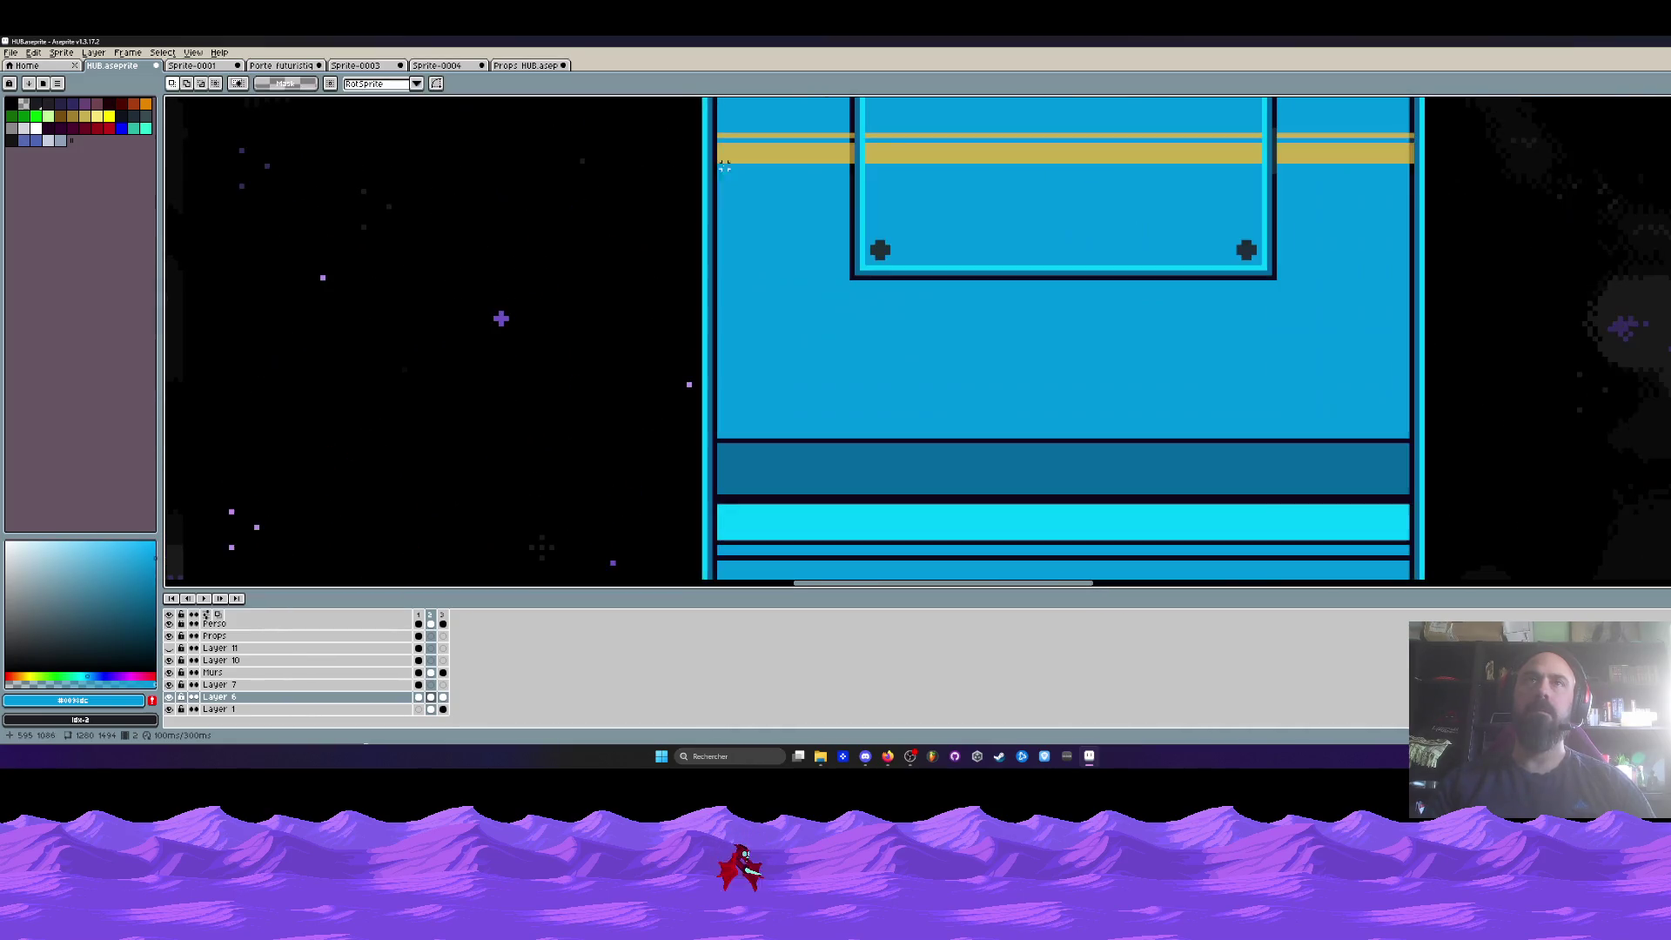
pyautogui.moveTo(763, 135); pyautogui.dragTo(1417, 172)
pyautogui.scroll(-1, 1210, 224)
pyautogui.scroll(-1, 1212, 225)
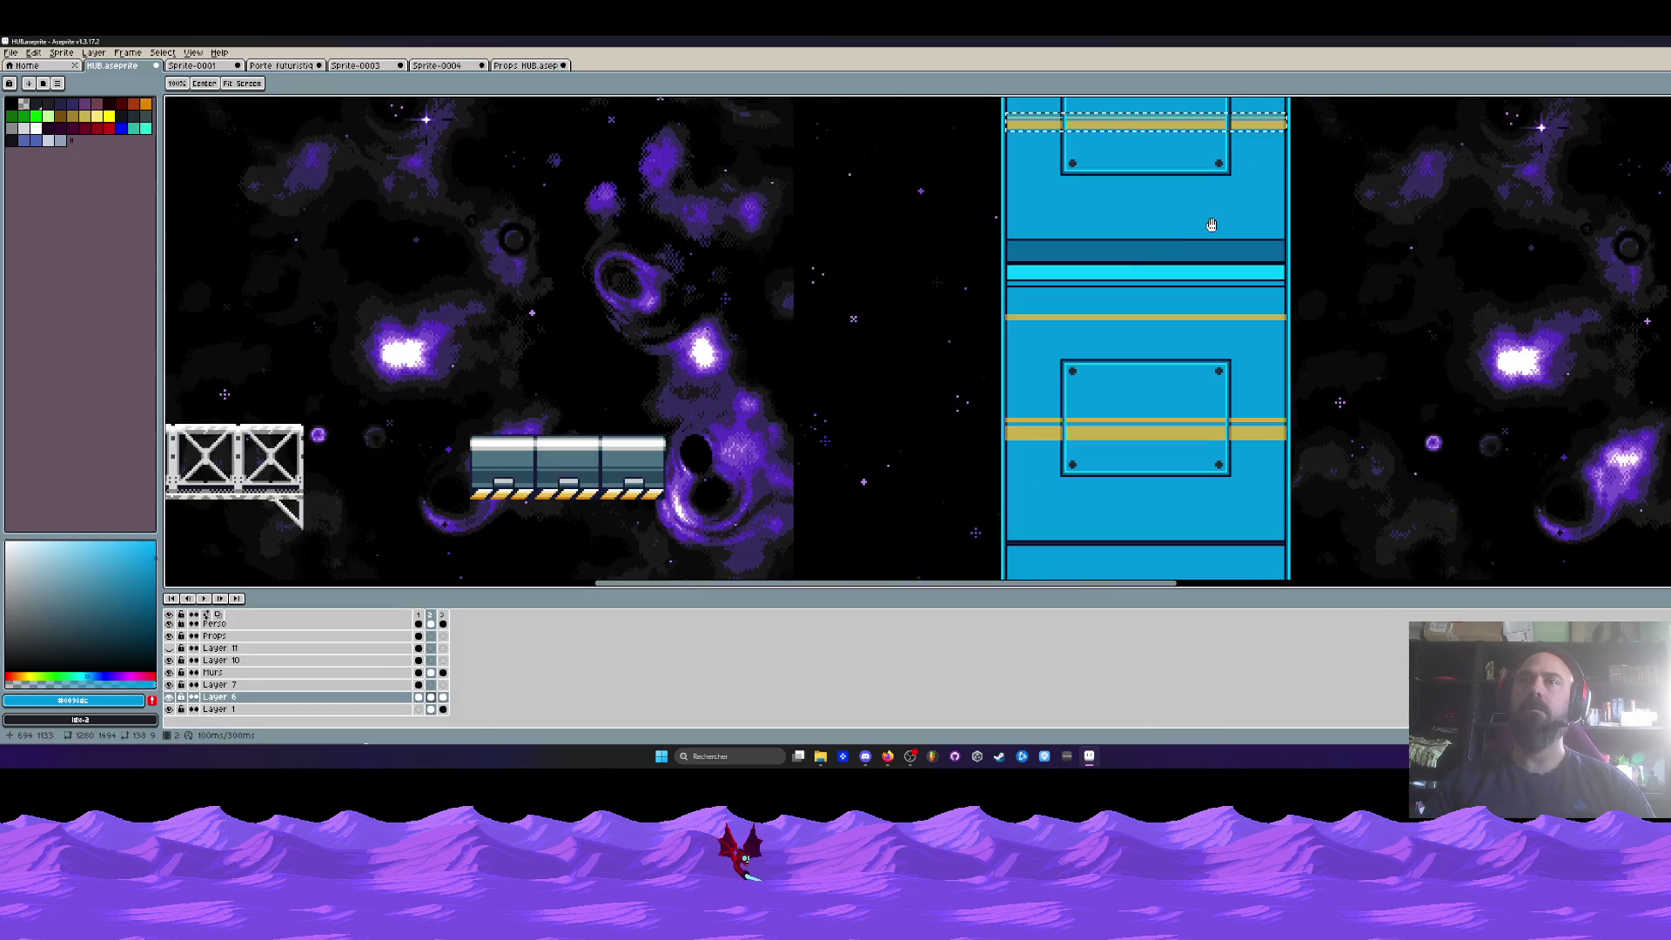
pyautogui.moveTo(1212, 225); pyautogui.dragTo(1175, 275)
pyautogui.moveTo(1070, 178); pyautogui.dragTo(1071, 505)
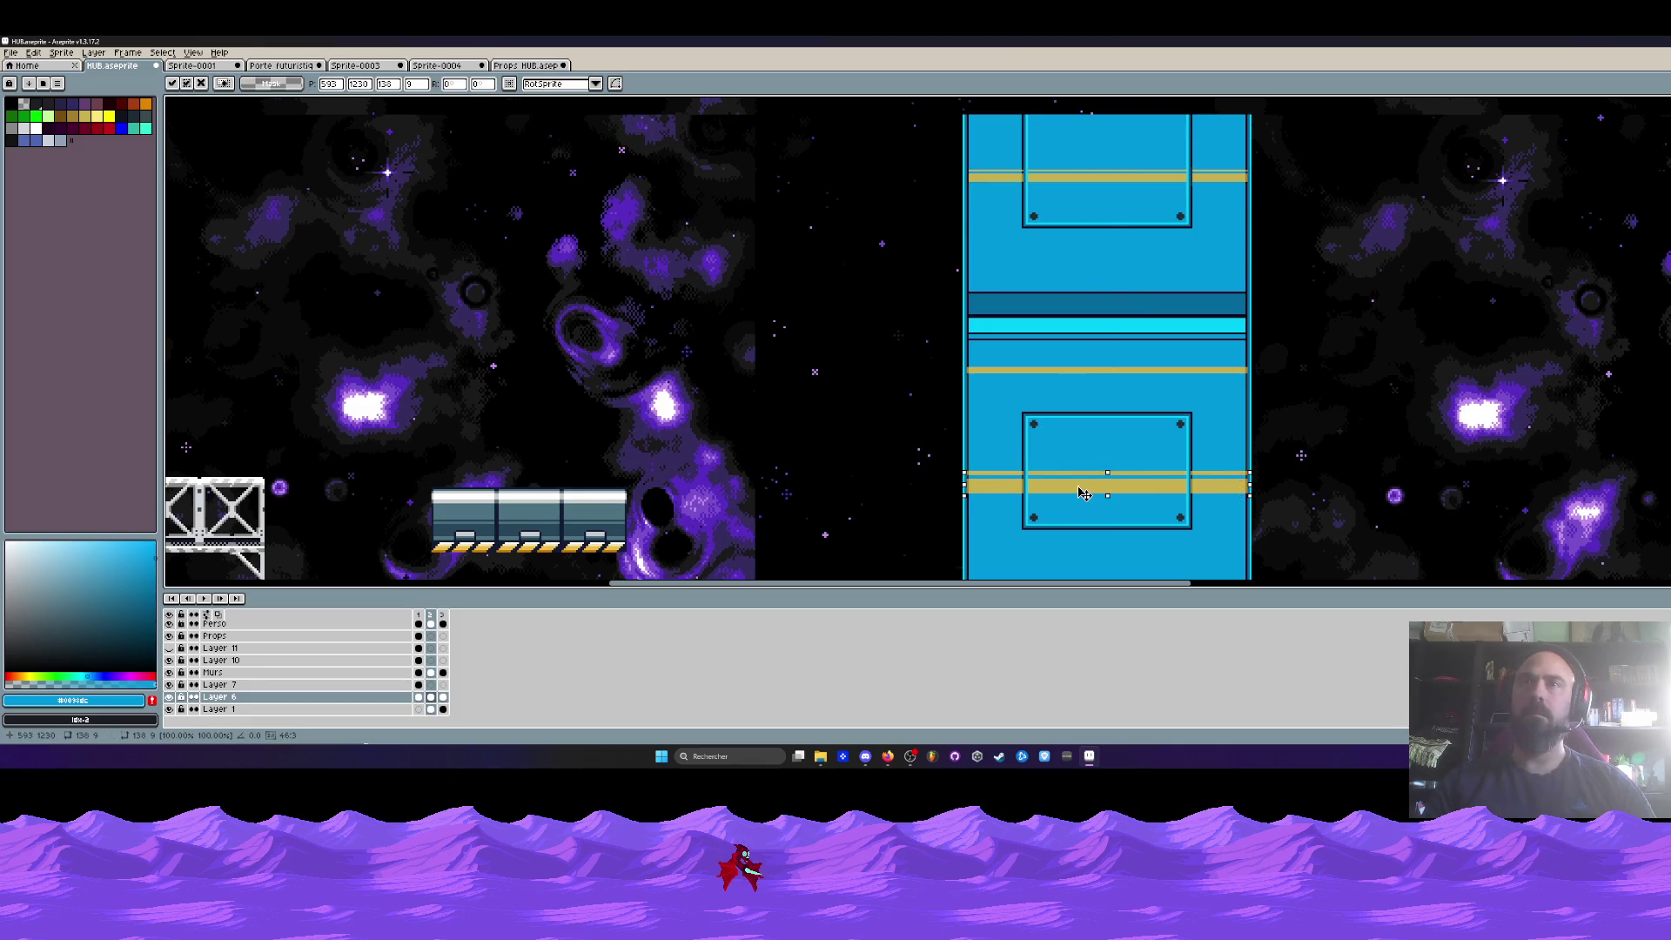
pyautogui.hotkey('ctrl', 'd')
pyautogui.click(431, 672)
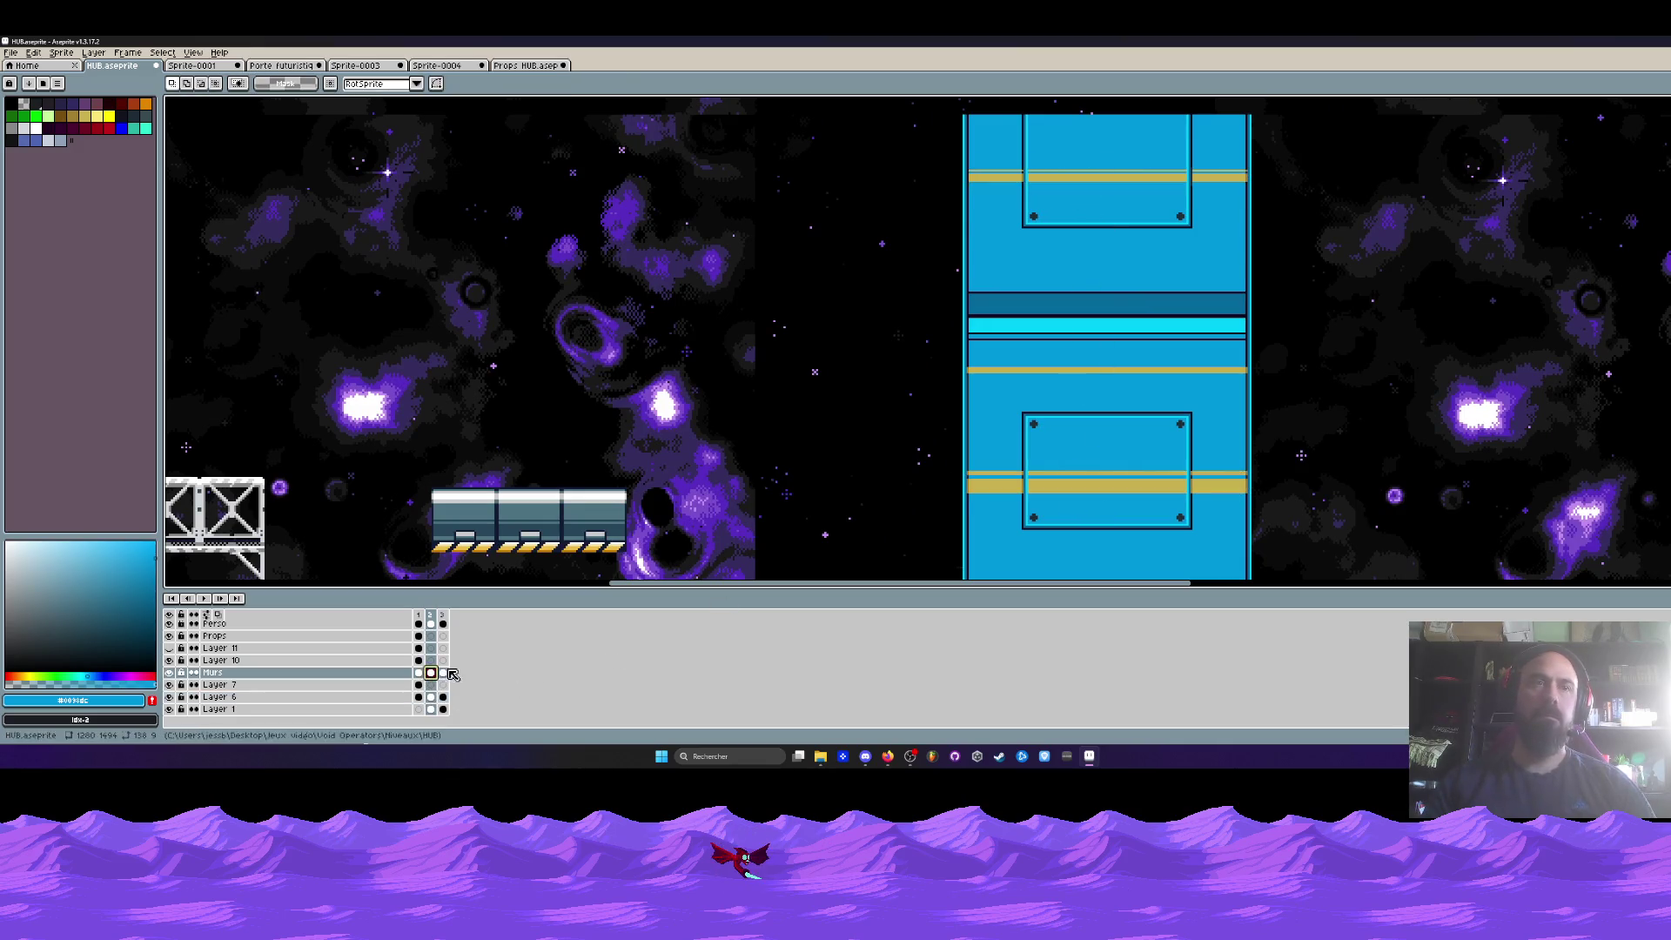
# - Copy the Murs layer's gold stripe onto the lower plate, aligned with the plate's band
pyautogui.scroll(3, 750, 340)
pyautogui.moveTo(729, 325); pyautogui.dragTo(1420, 391)
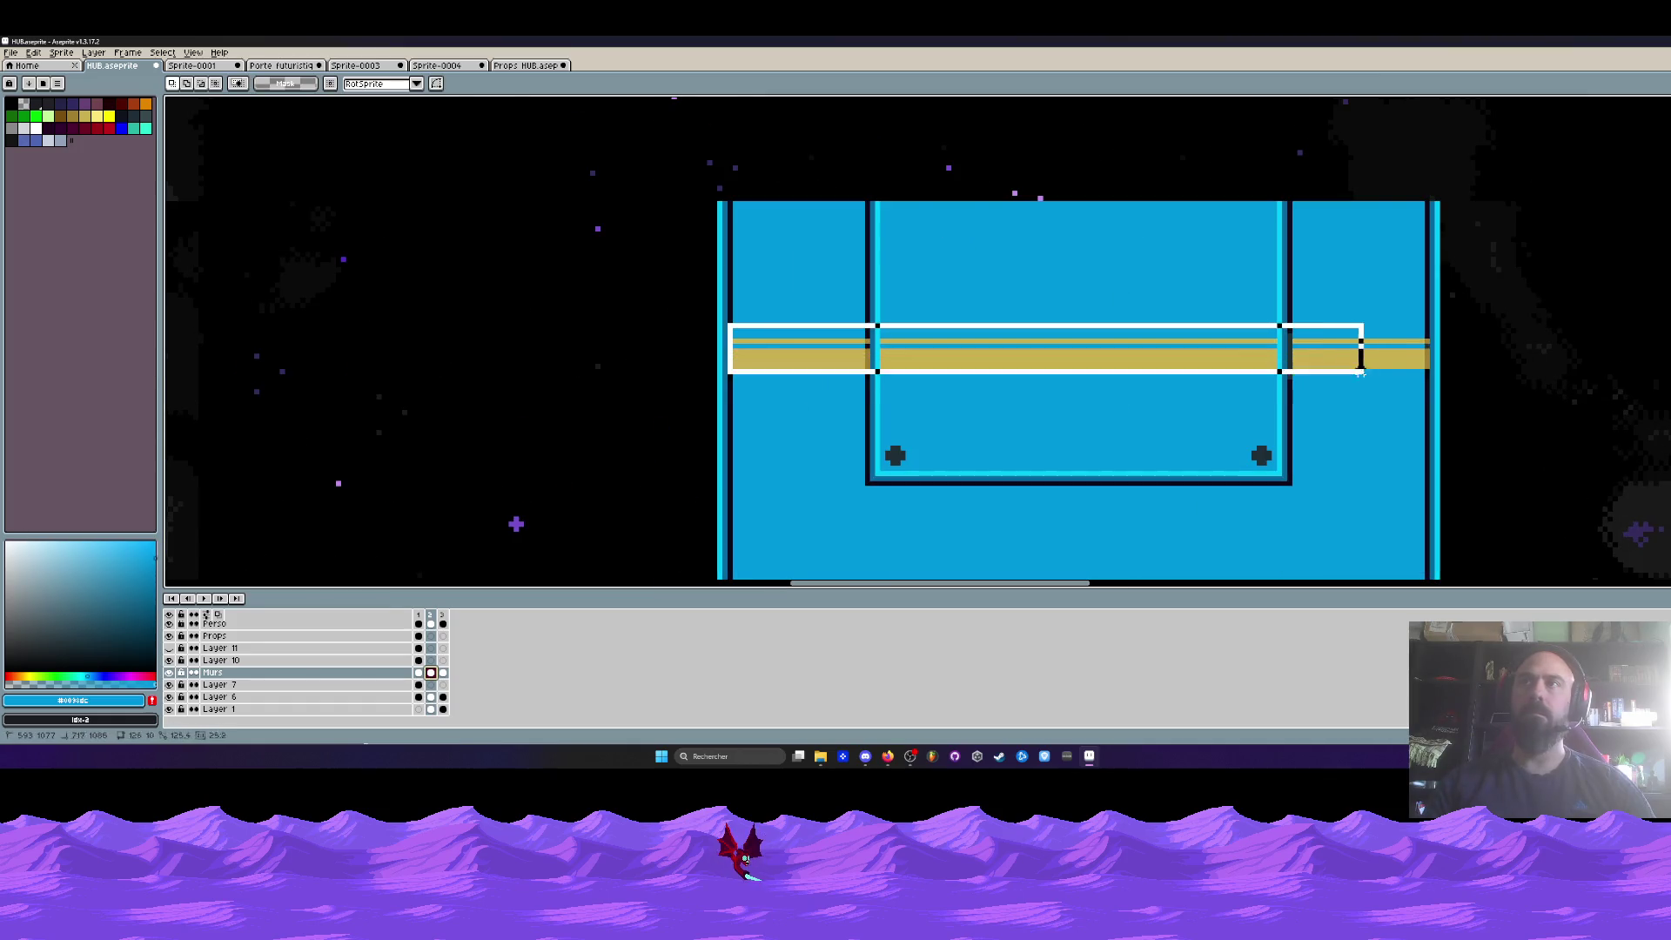
pyautogui.scroll(-2, 1434, 398)
pyautogui.scroll(-1, 1434, 398)
pyautogui.moveTo(1101, 121)
pyautogui.keyDown('ctrl'); pyautogui.mouseDown()
pyautogui.moveTo(1110, 546)
pyautogui.moveTo(1024, 390)
pyautogui.mouseUp(); pyautogui.keyUp('ctrl')
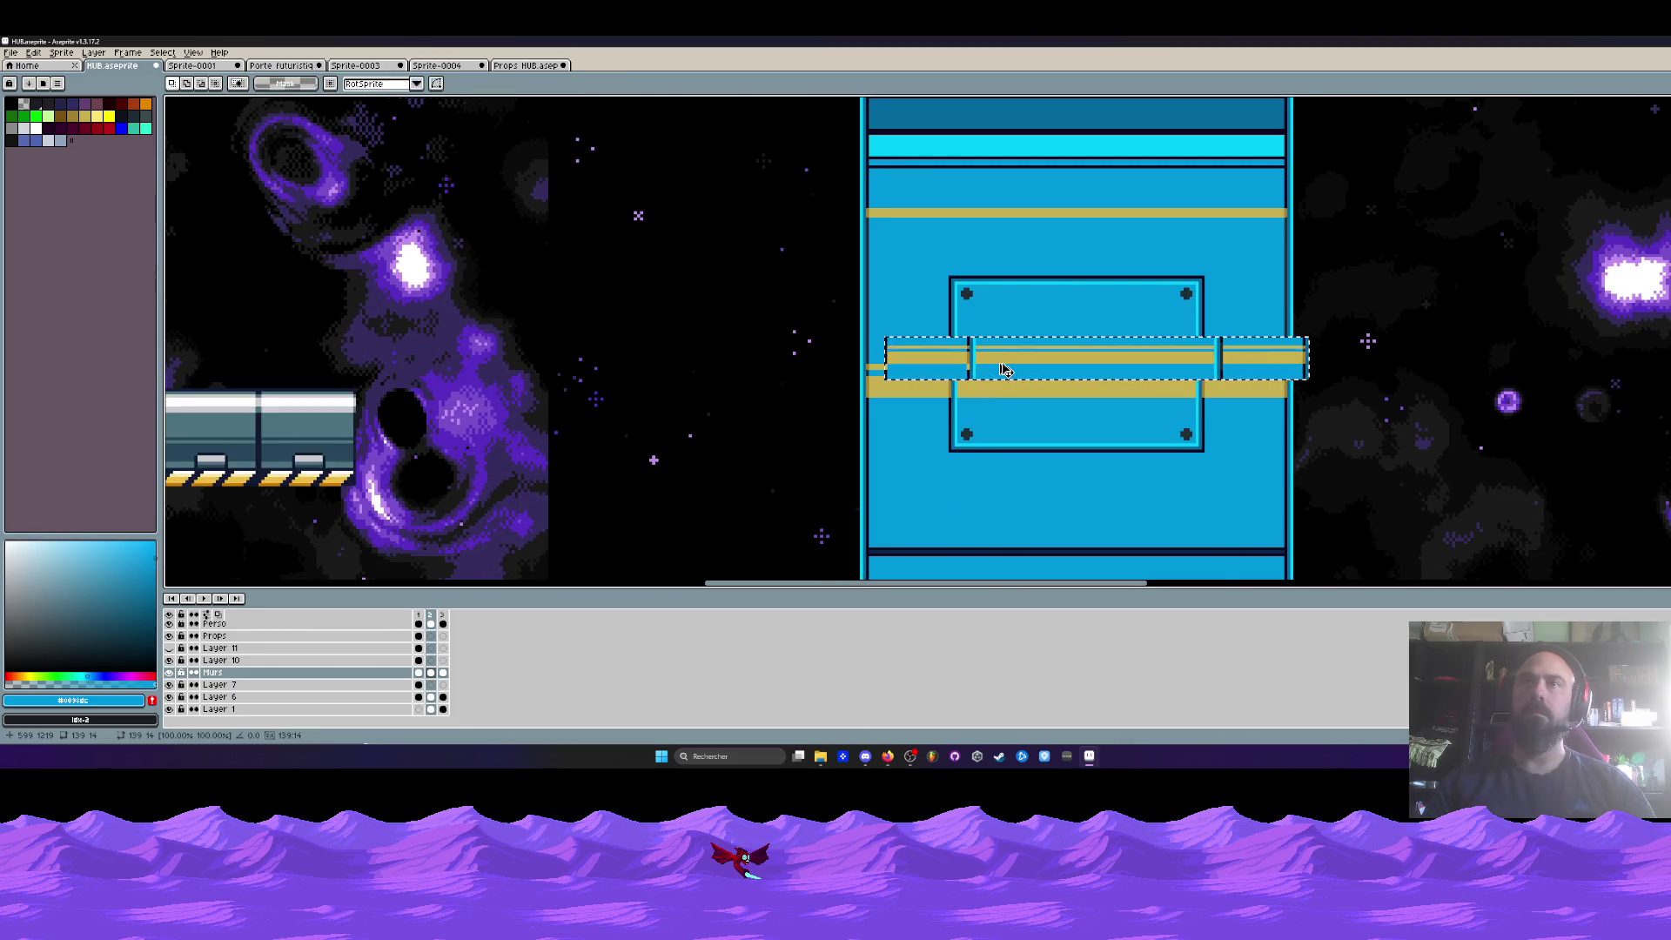
pyautogui.scroll(2, 1025, 390)
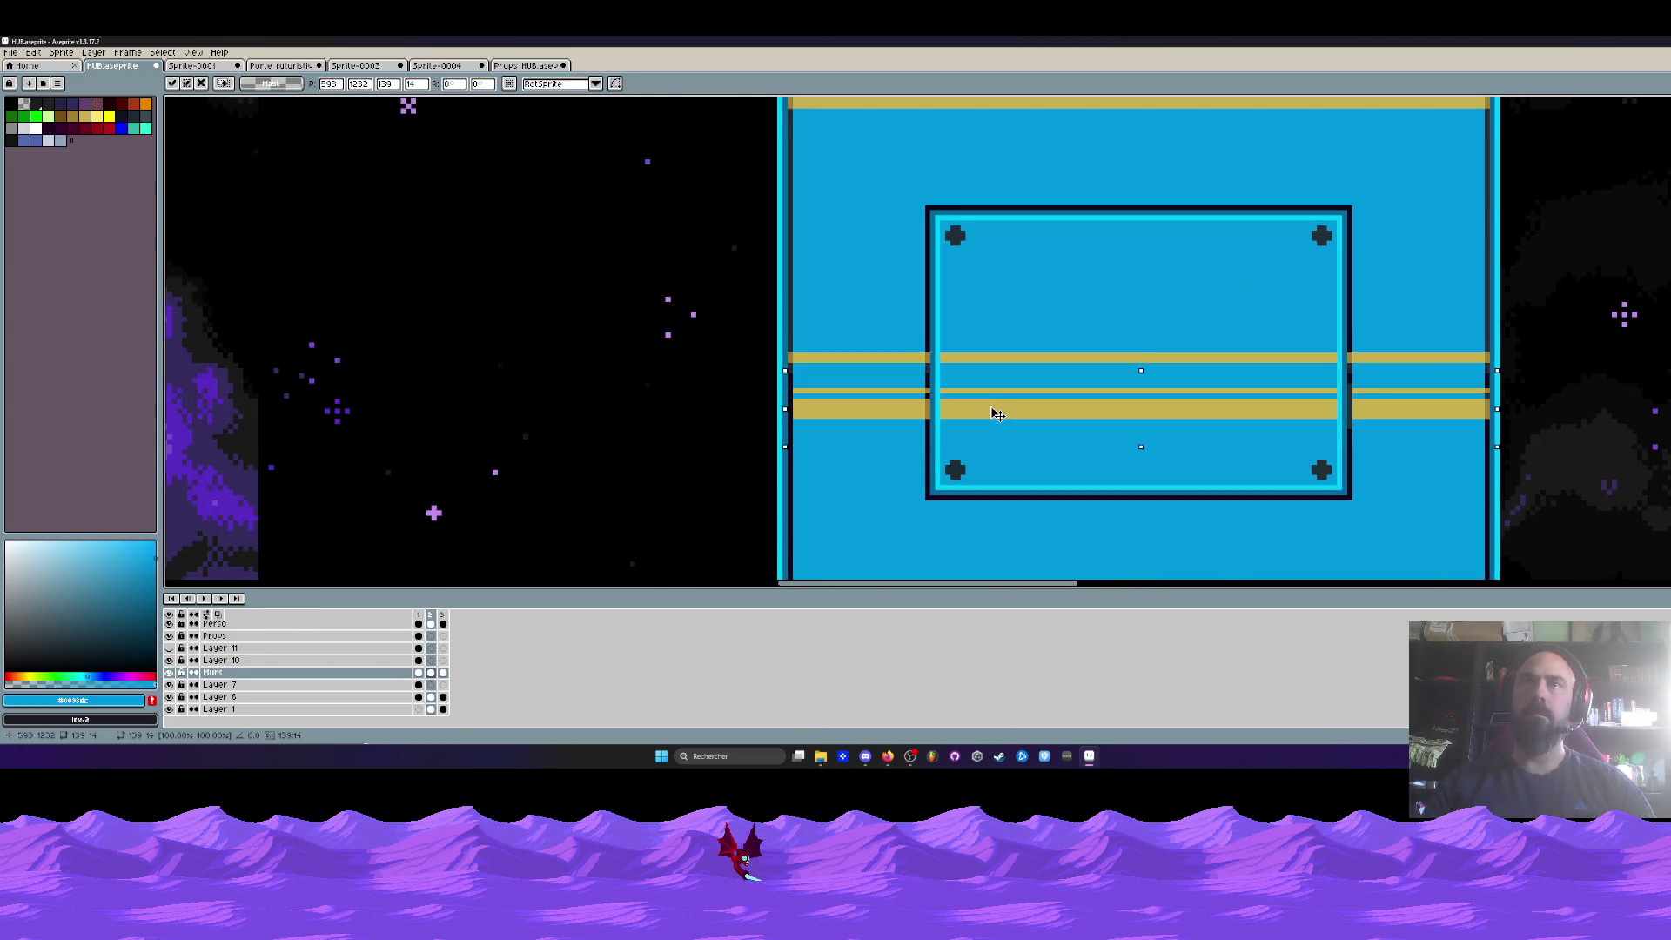
pyautogui.moveTo(1024, 390); pyautogui.dragTo(1001, 380)
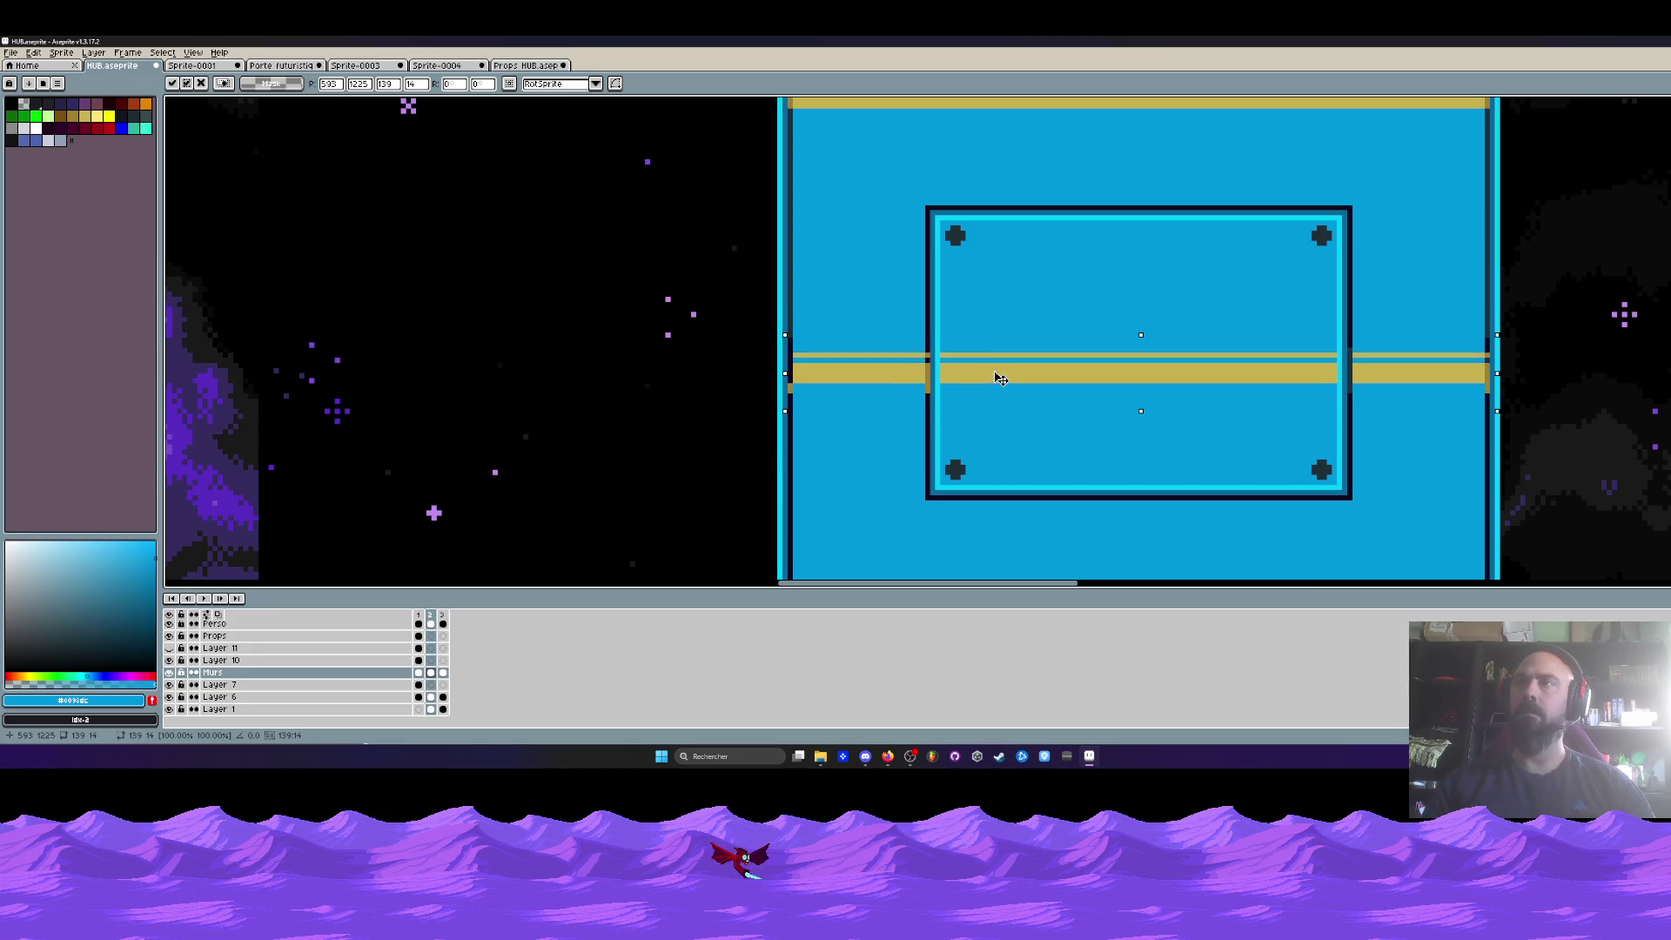
pyautogui.press('Return')
pyautogui.scroll(2, 788, 387)
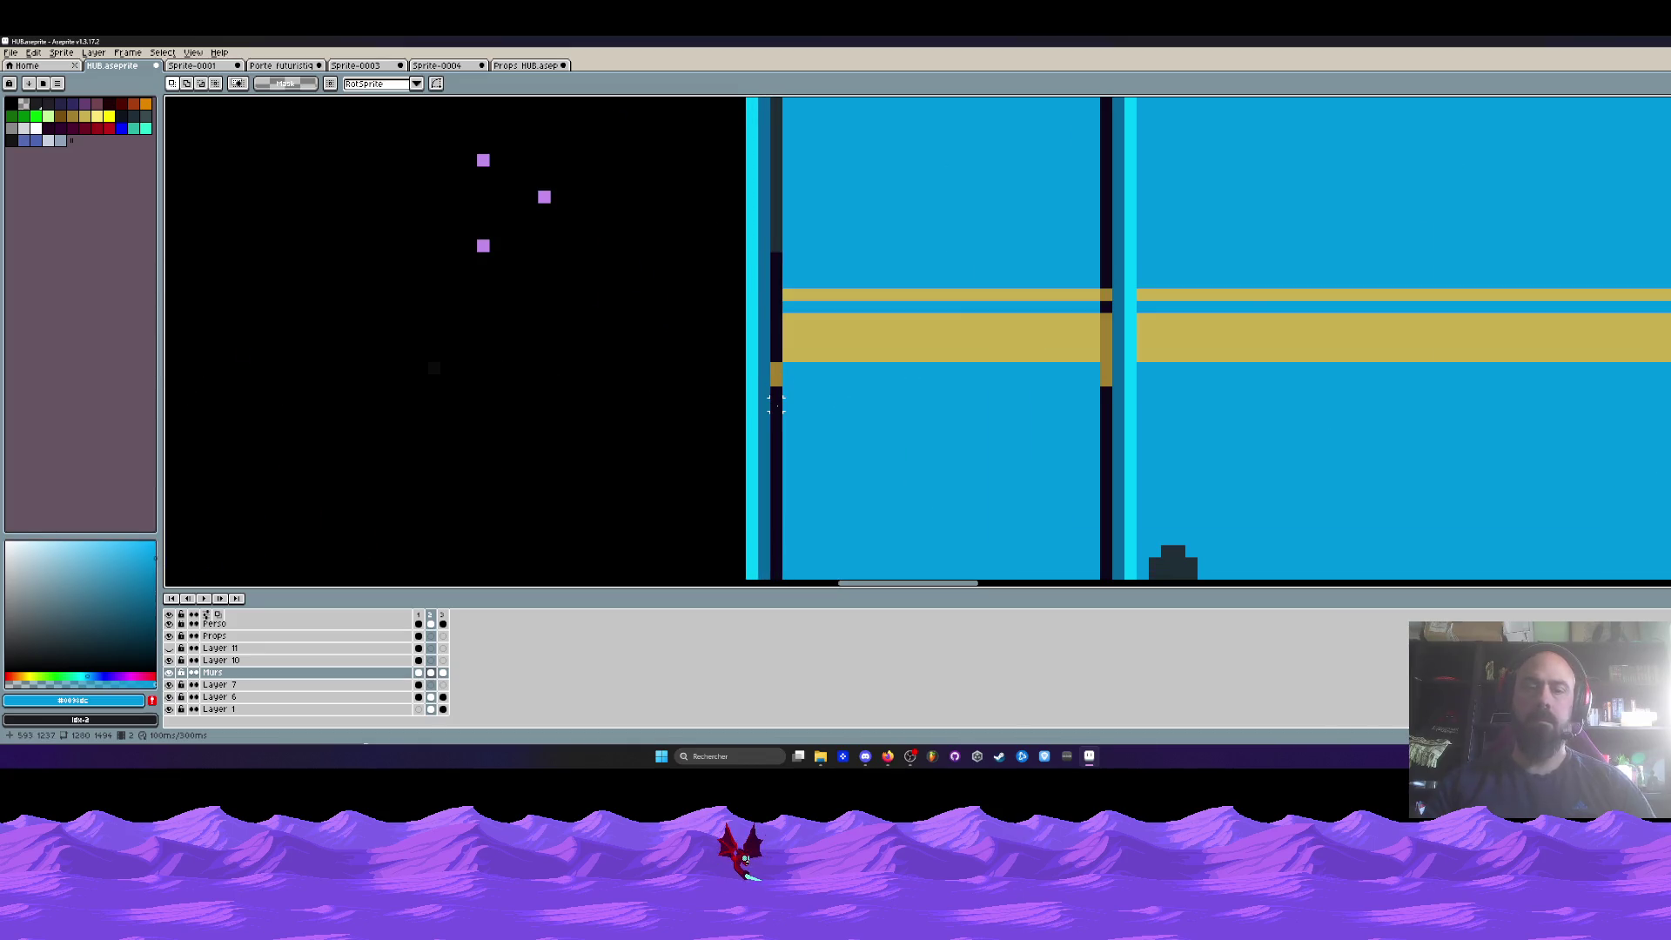
# - Eyedrop the pillar's dark edge colour and paint the gold block at the pillar edge dark
pyautogui.scroll(2, 787, 386)
pyautogui.press('i')
pyautogui.click(784, 389)
pyautogui.press('b')
pyautogui.moveTo(774, 326); pyautogui.dragTo(775, 357)
pyautogui.click(1406, 377)
pyautogui.scroll(-3, 1410, 348)
pyautogui.scroll(1, 1392, 365)
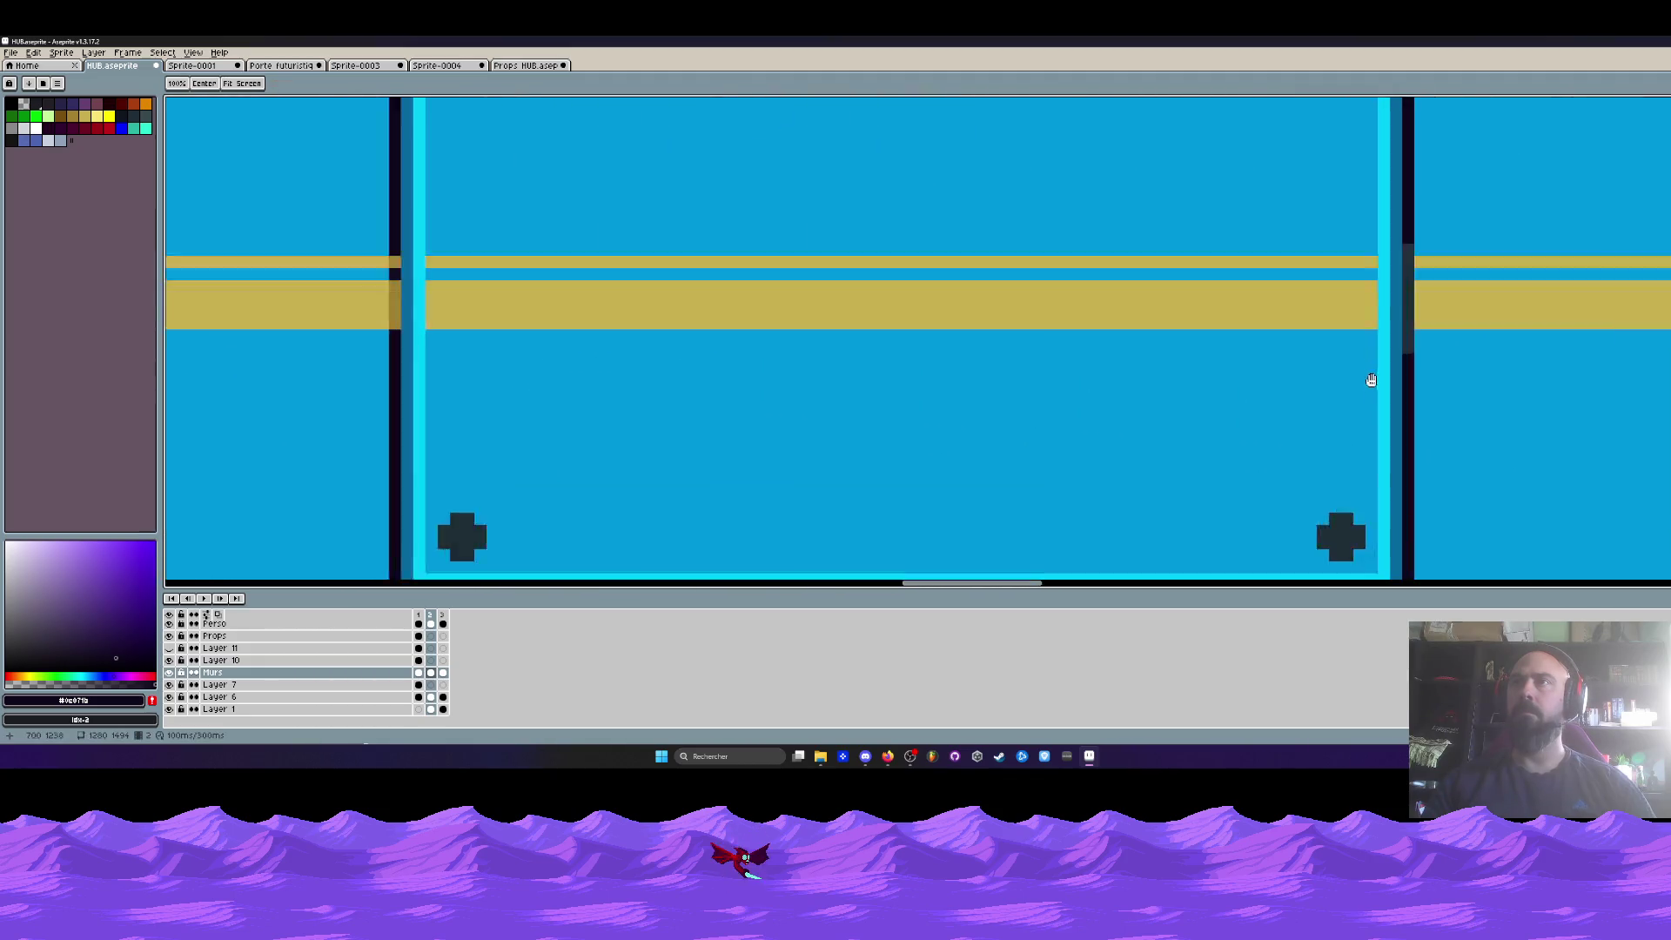
pyautogui.scroll(1, 1426, 315)
pyautogui.hscroll(3, 1358, 383)
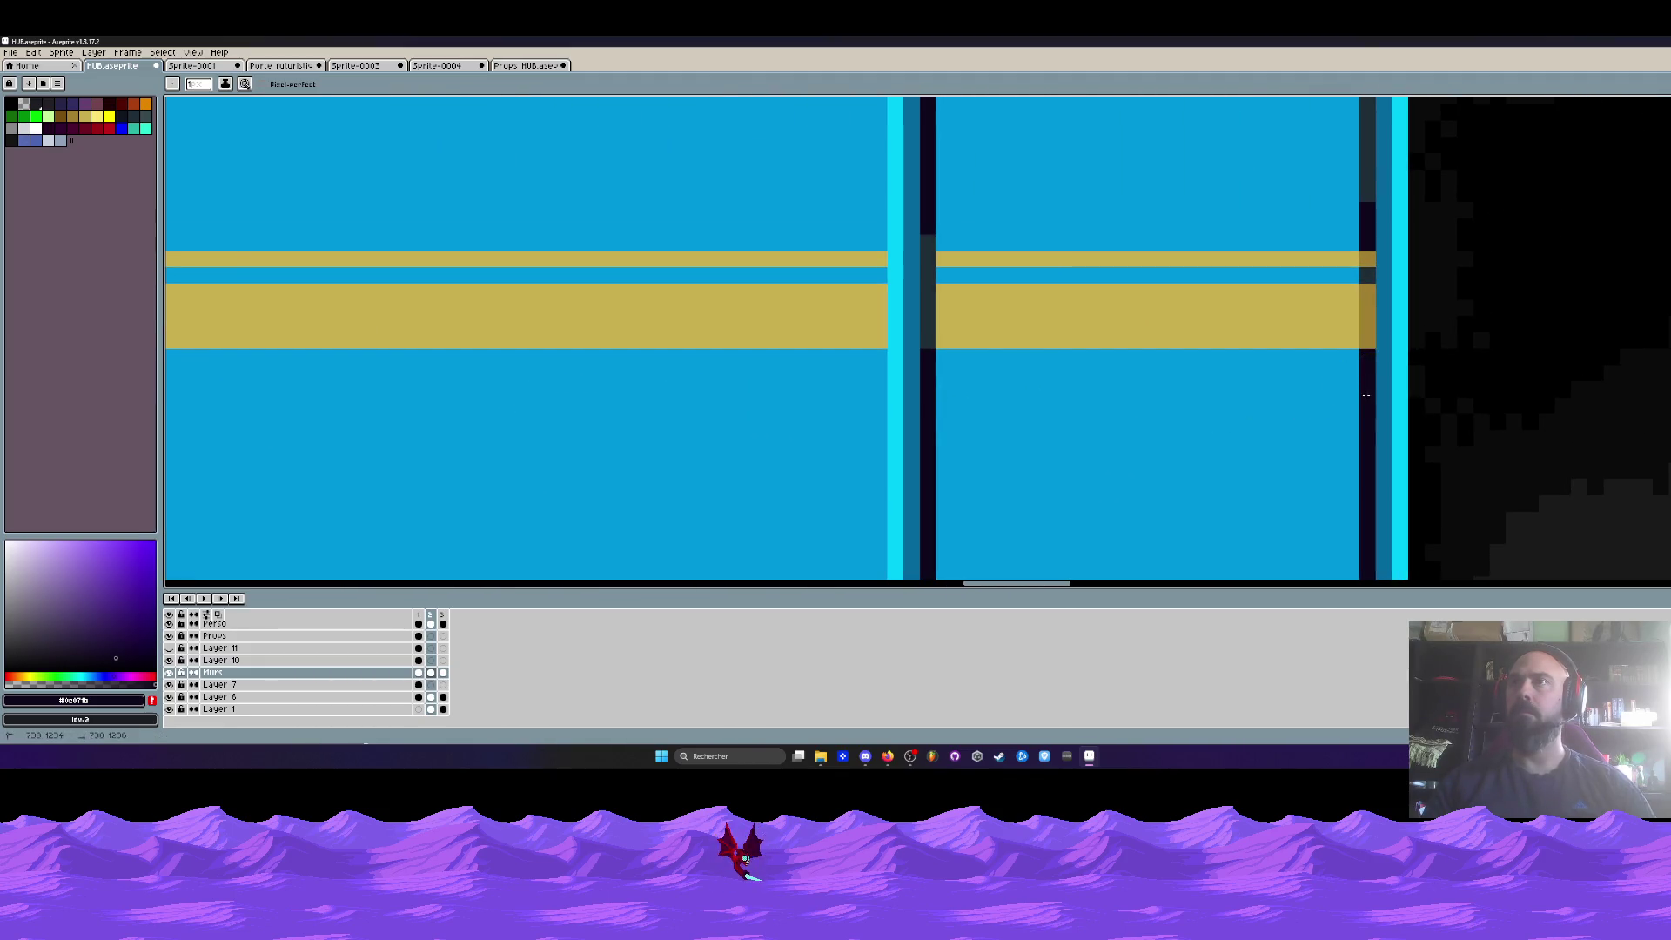
pyautogui.scroll(-2, 1371, 274)
pyautogui.scroll(-1, 1340, 314)
pyautogui.scroll(-1, 1314, 335)
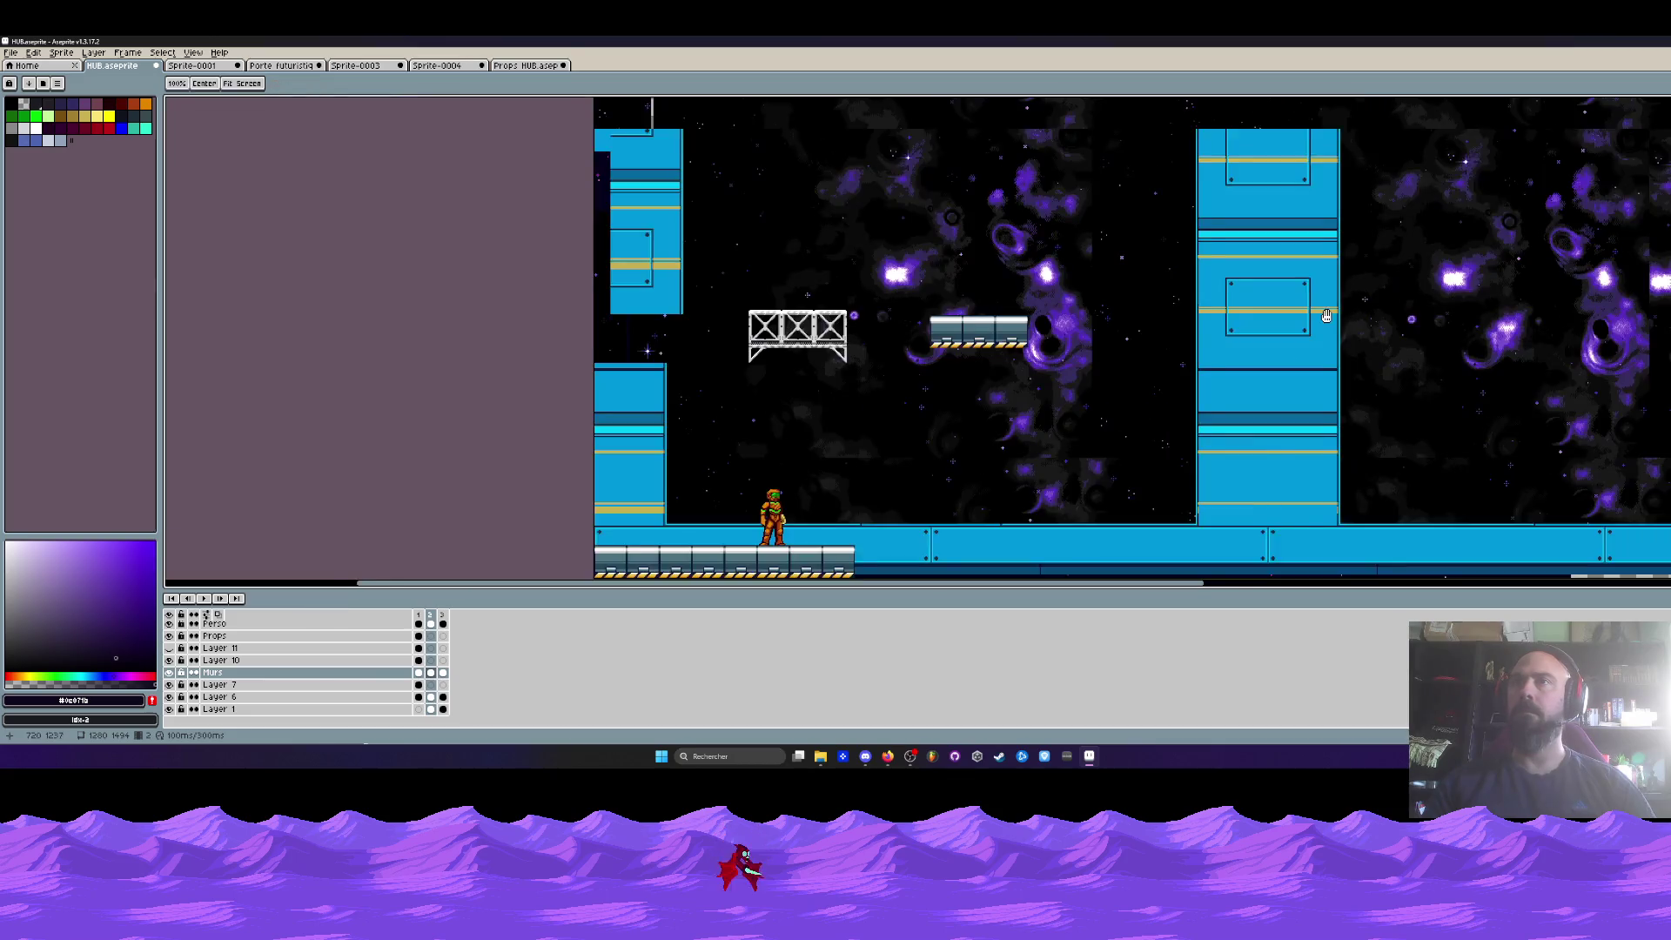
pyautogui.moveTo(1311, 334); pyautogui.dragTo(1241, 402)
pyautogui.scroll(1, 1157, 322)
pyautogui.scroll(3, 1103, 265)
# - Pick the pillar blue #0098dc and paint over the gold bar's uneven top edge
pyautogui.press('i')
pyautogui.click(1051, 242)
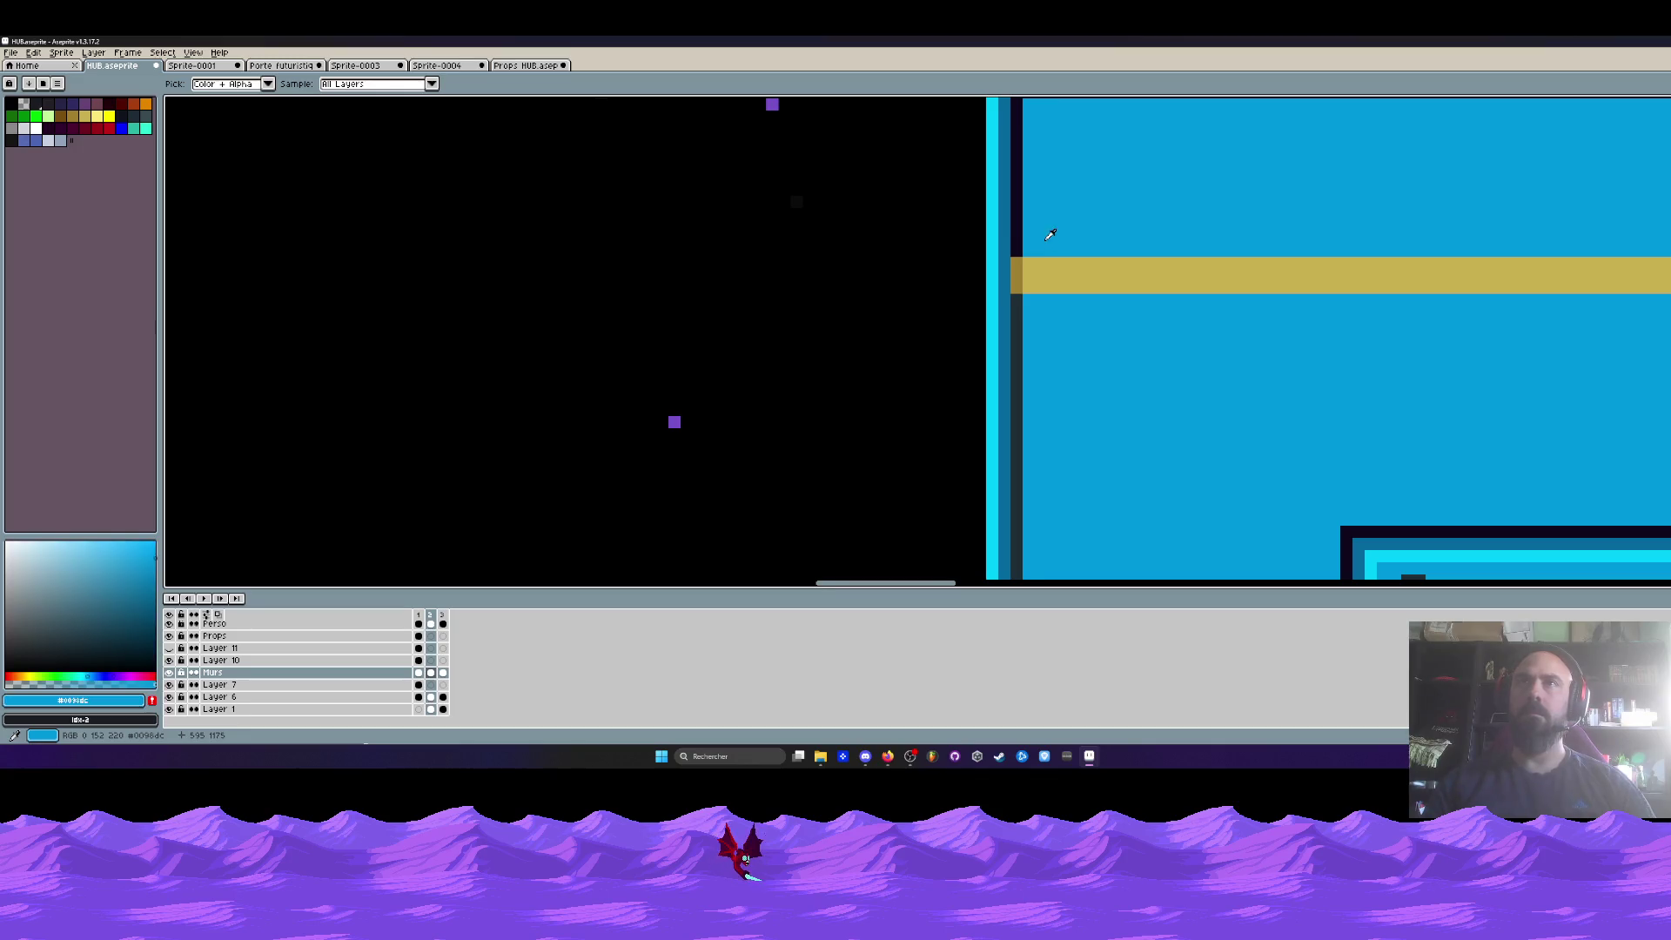
pyautogui.scroll(-1, 1044, 232)
pyautogui.scroll(1, 1044, 232)
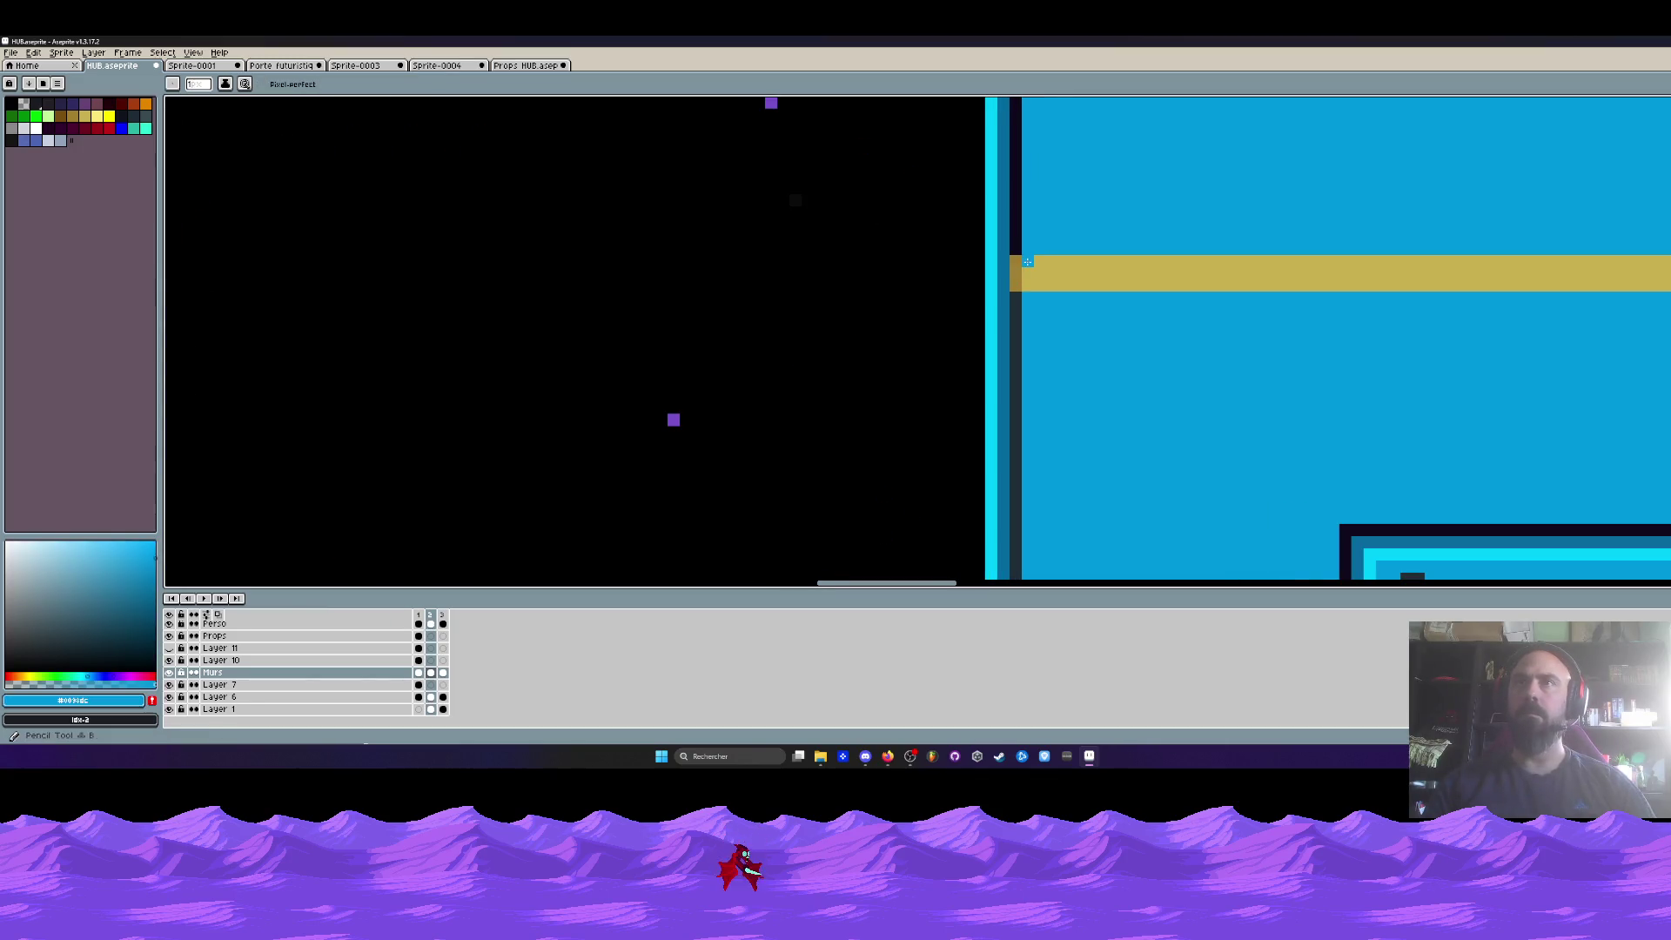
pyautogui.moveTo(1052, 261)
pyautogui.mouseDown()
pyautogui.moveTo(1290, 261)
pyautogui.moveTo(991, 280)
pyautogui.mouseUp()
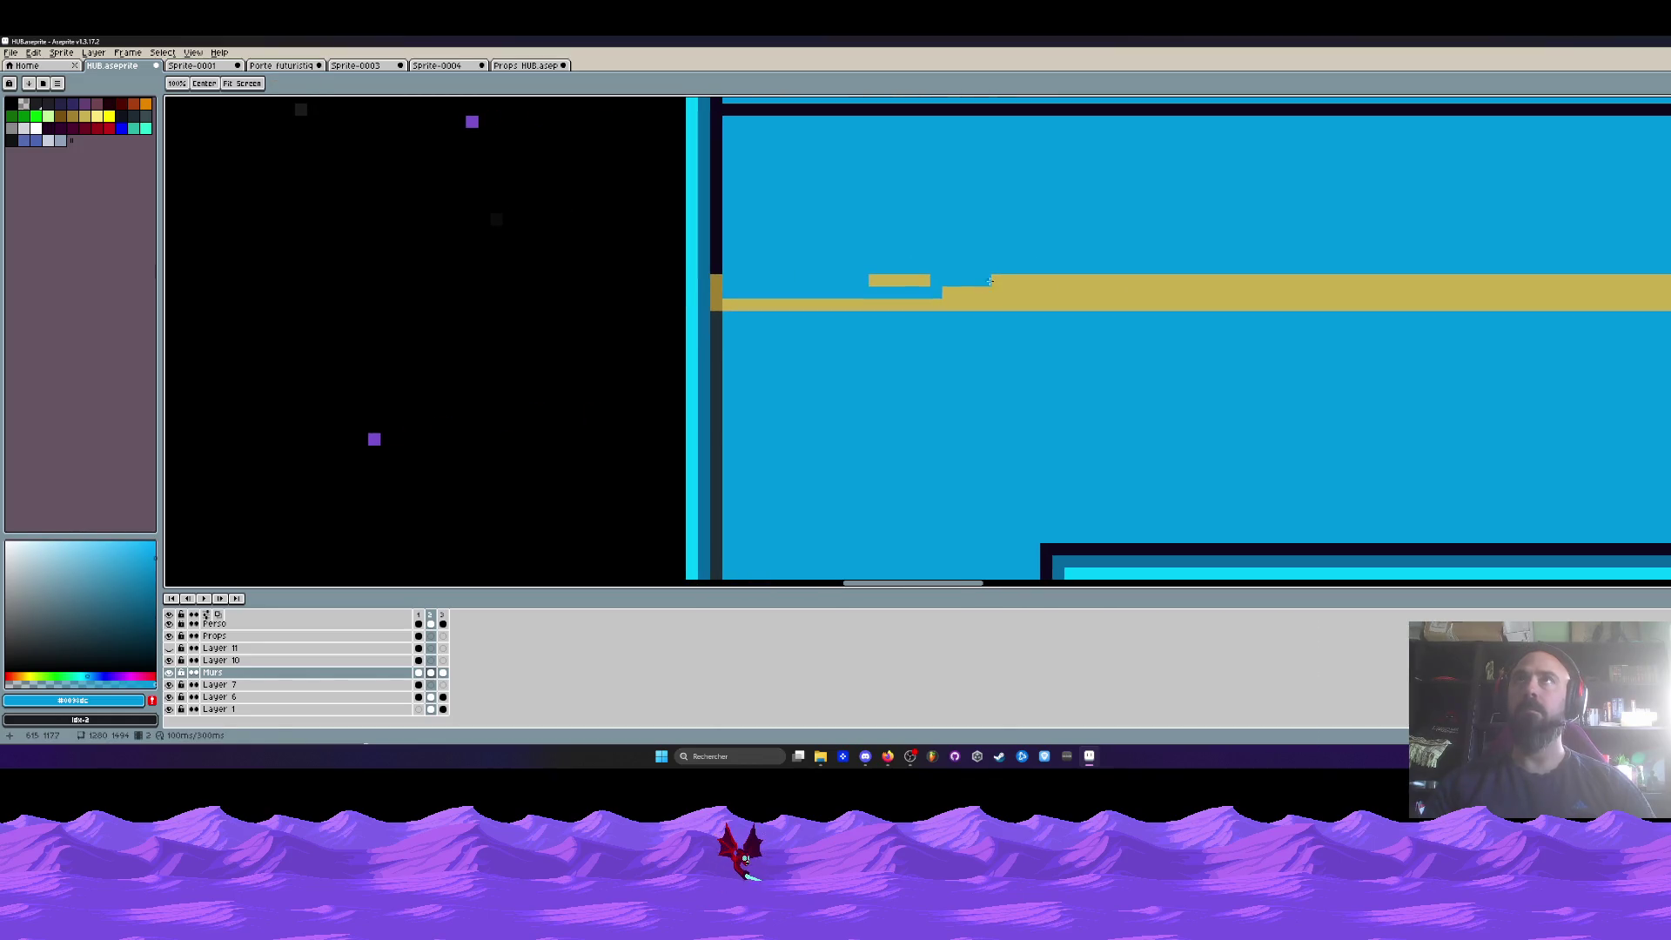
pyautogui.moveTo(880, 280)
pyautogui.mouseDown()
pyautogui.moveTo(1303, 270)
pyautogui.moveTo(914, 268)
pyautogui.mouseUp()
pyautogui.moveTo(818, 300)
pyautogui.mouseDown()
pyautogui.moveTo(1209, 300)
pyautogui.moveTo(744, 294)
pyautogui.mouseUp()
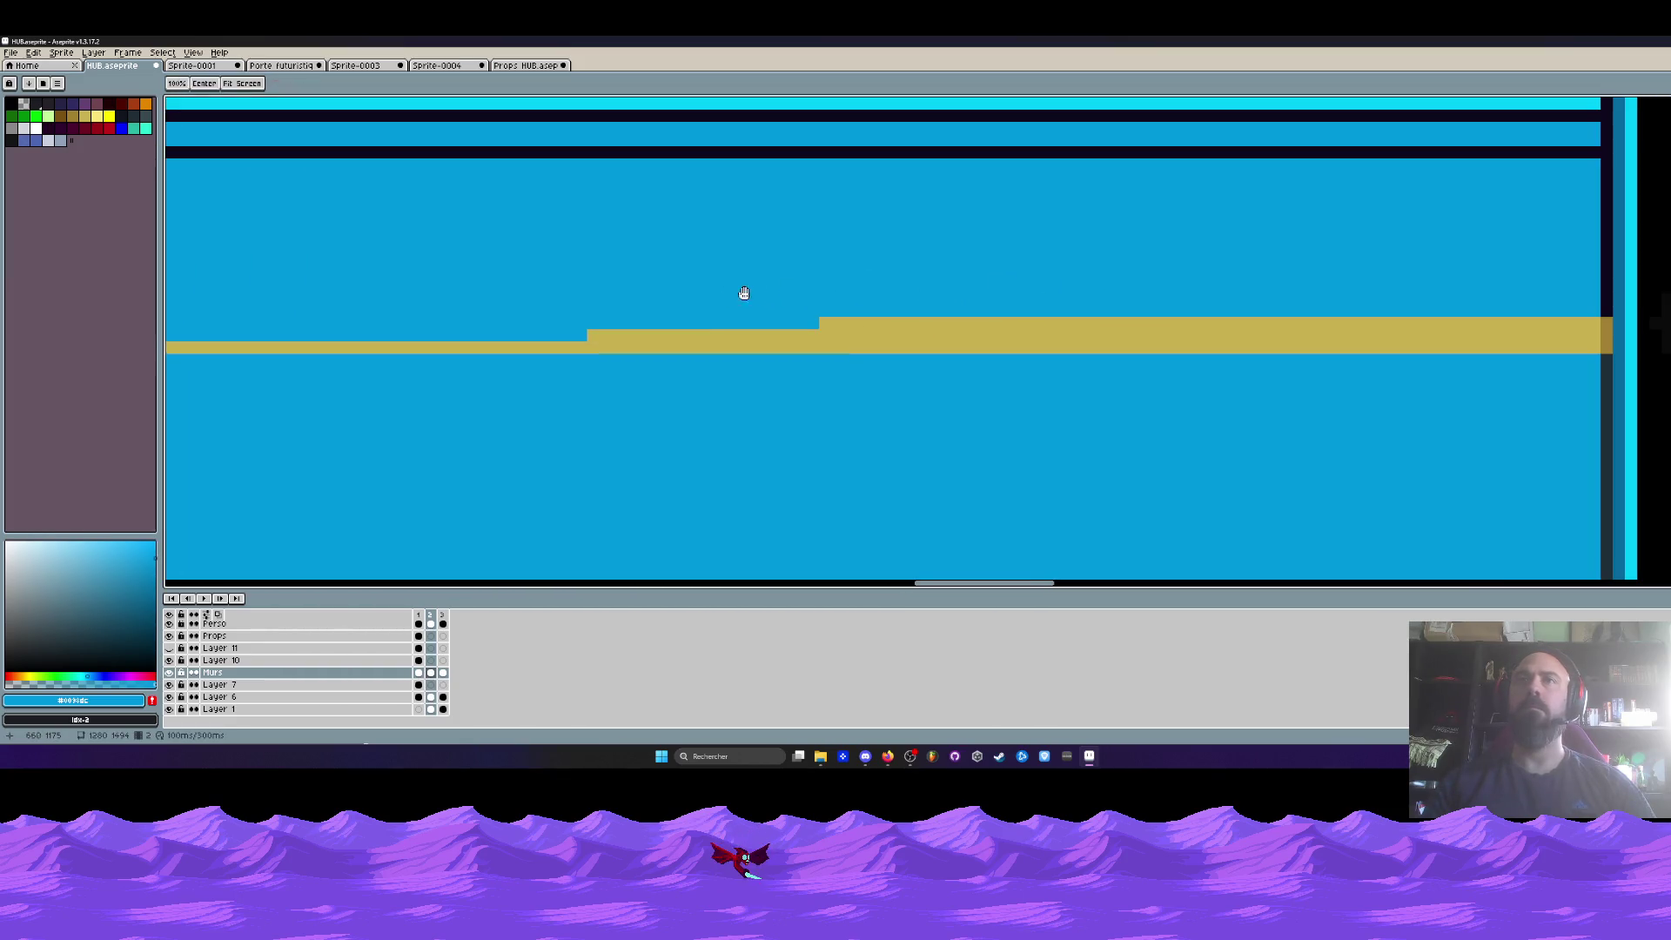
pyautogui.moveTo(600, 335); pyautogui.dragTo(1083, 322)
pyautogui.moveTo(581, 328); pyautogui.dragTo(1268, 322)
pyautogui.moveTo(918, 335); pyautogui.dragTo(1497, 324)
# - Undo the stray strokes and level the gold bar into a thin flat line
pyautogui.scroll(-2, 992, 287)
pyautogui.scroll(4, 1090, 302)
pyautogui.moveTo(1288, 317); pyautogui.dragTo(1254, 349)
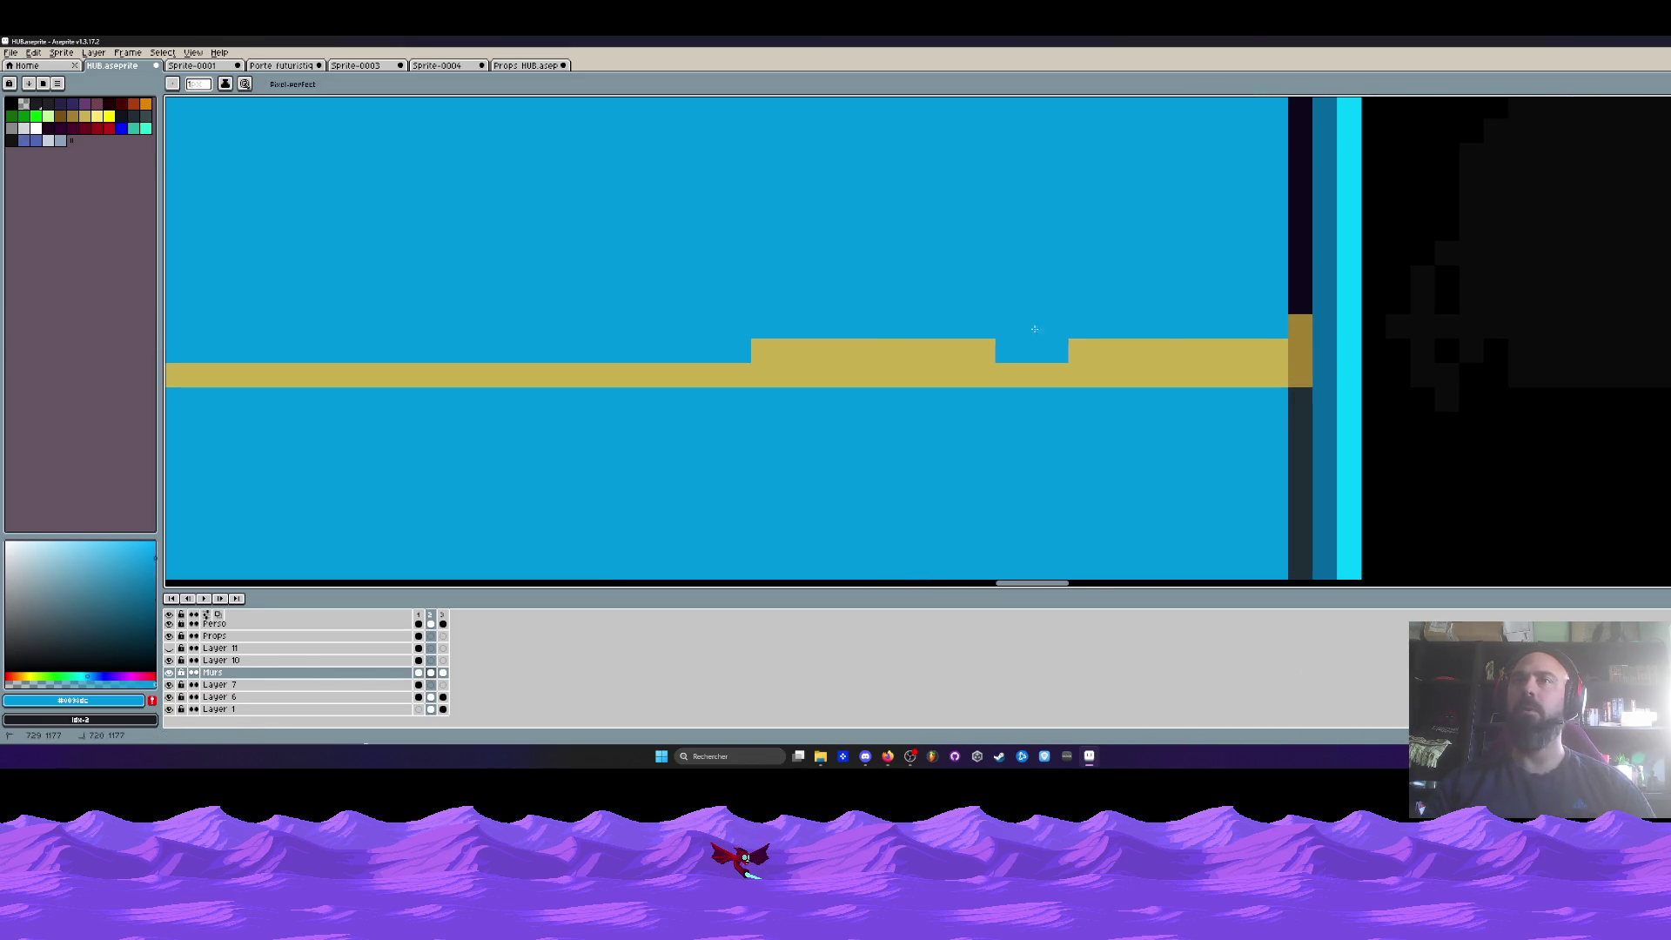
pyautogui.hotkey('ctrl', 'z')
pyautogui.hotkey('ctrl', 'z')
pyautogui.click(853, 345)
pyautogui.moveTo(840, 340); pyautogui.dragTo(1288, 331)
pyautogui.moveTo(1097, 326); pyautogui.dragTo(1218, 348)
pyautogui.scroll(-3, 1116, 321)
pyautogui.scroll(2, 1123, 317)
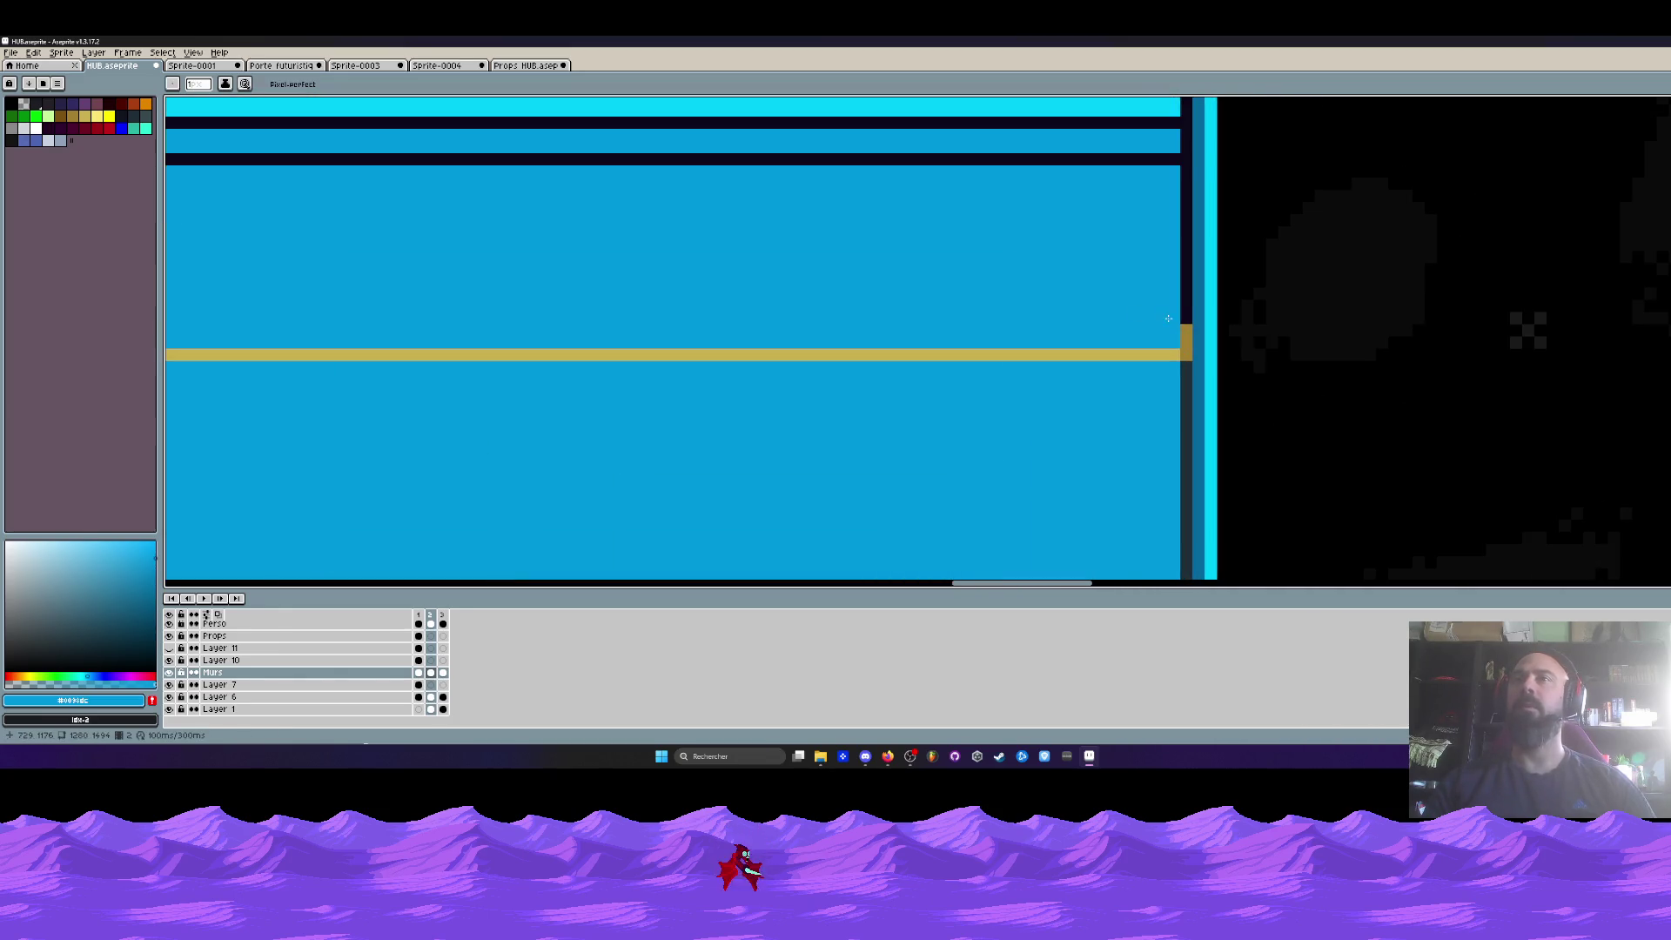
pyautogui.scroll(2, 1193, 306)
# - Pick the dark colour #0e071b and bring up Export Sprite Sheet for HUB-Sheet.aseprite
pyautogui.keyDown('alt'); pyautogui.click(1195, 298); pyautogui.keyUp('alt')
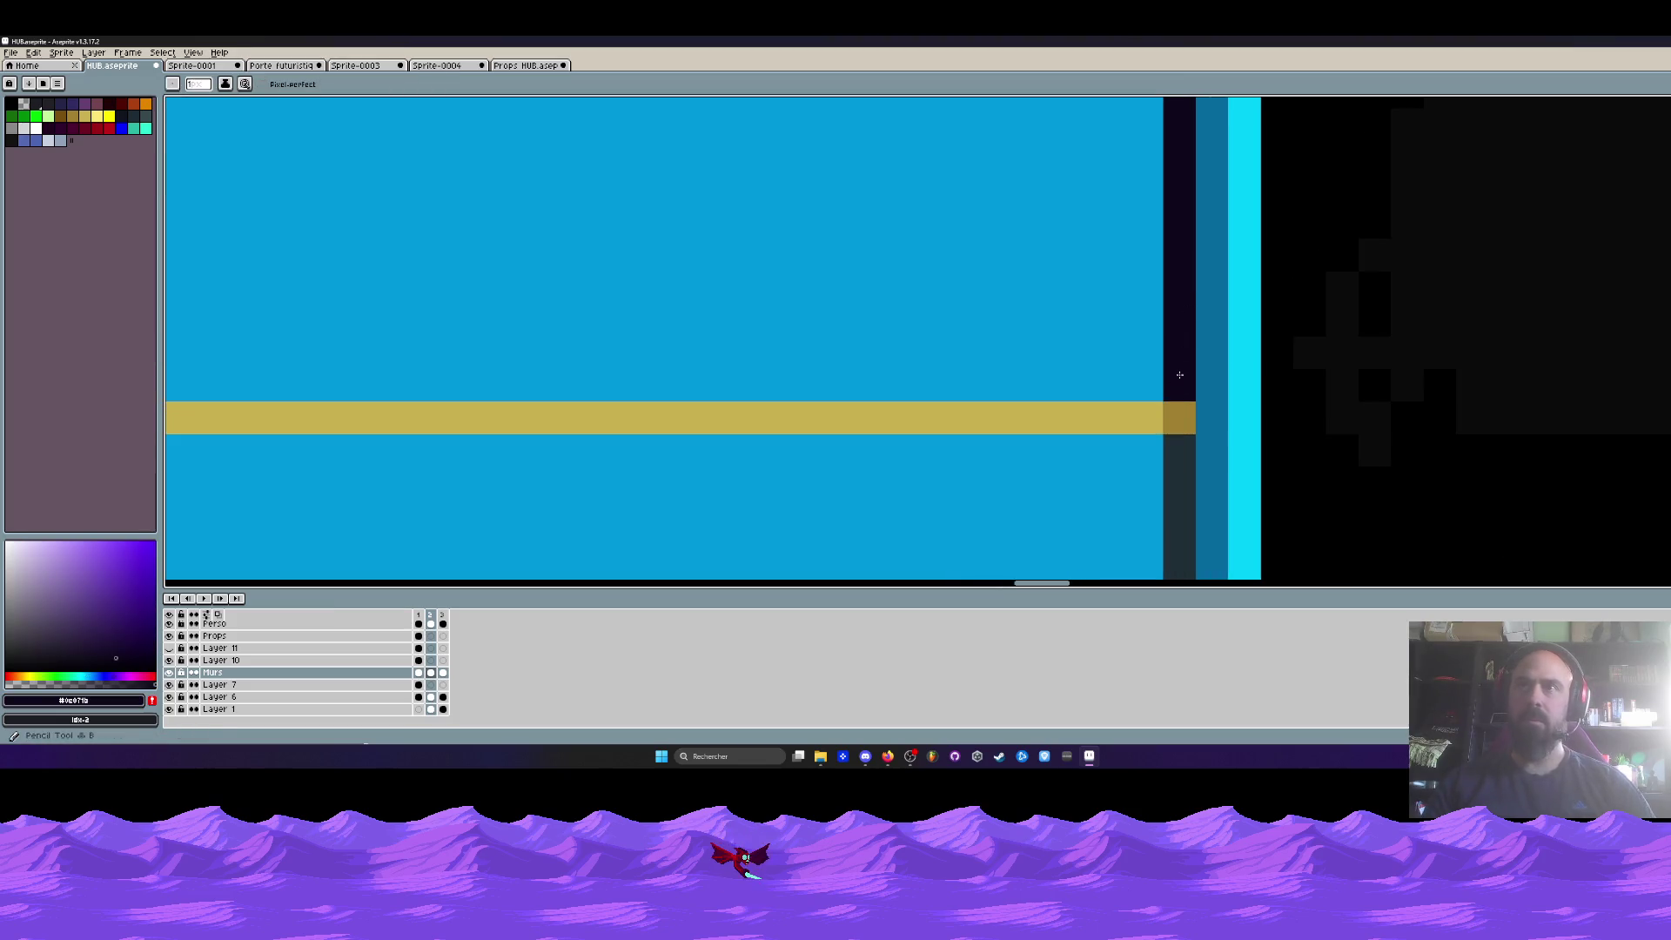
pyautogui.scroll(-3, 1192, 301)
pyautogui.moveTo(326, 322); pyautogui.dragTo(682, 322)
pyautogui.scroll(2, 682, 322)
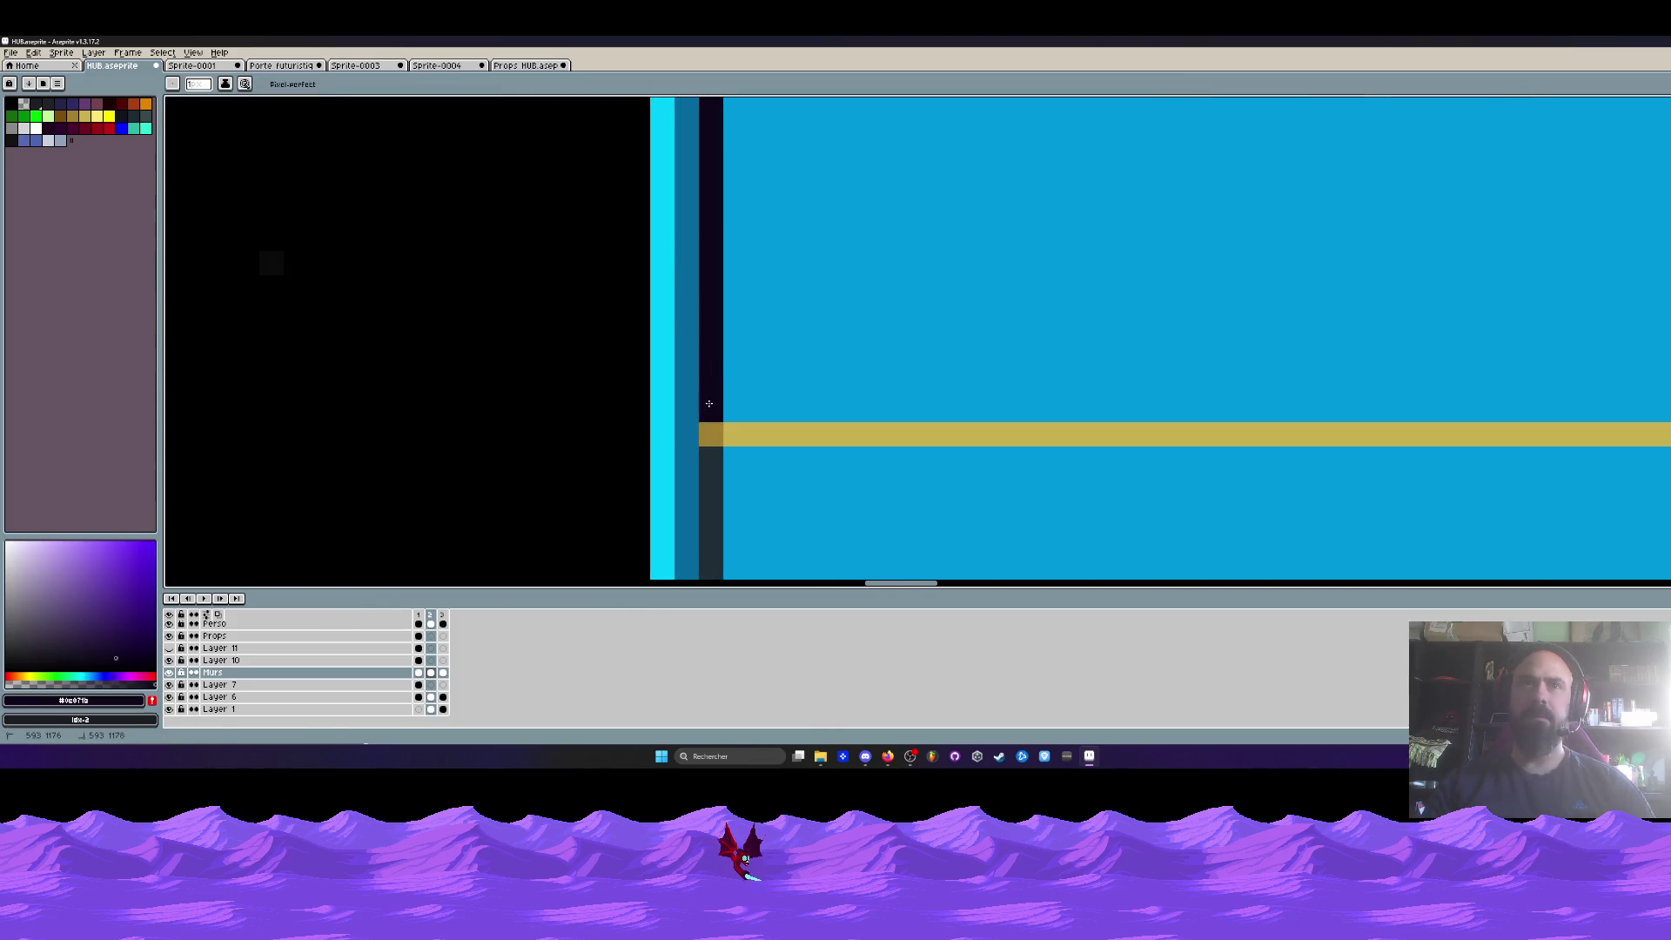
pyautogui.scroll(-1, 687, 323)
pyautogui.scroll(-1, 709, 323)
pyautogui.scroll(2, 716, 324)
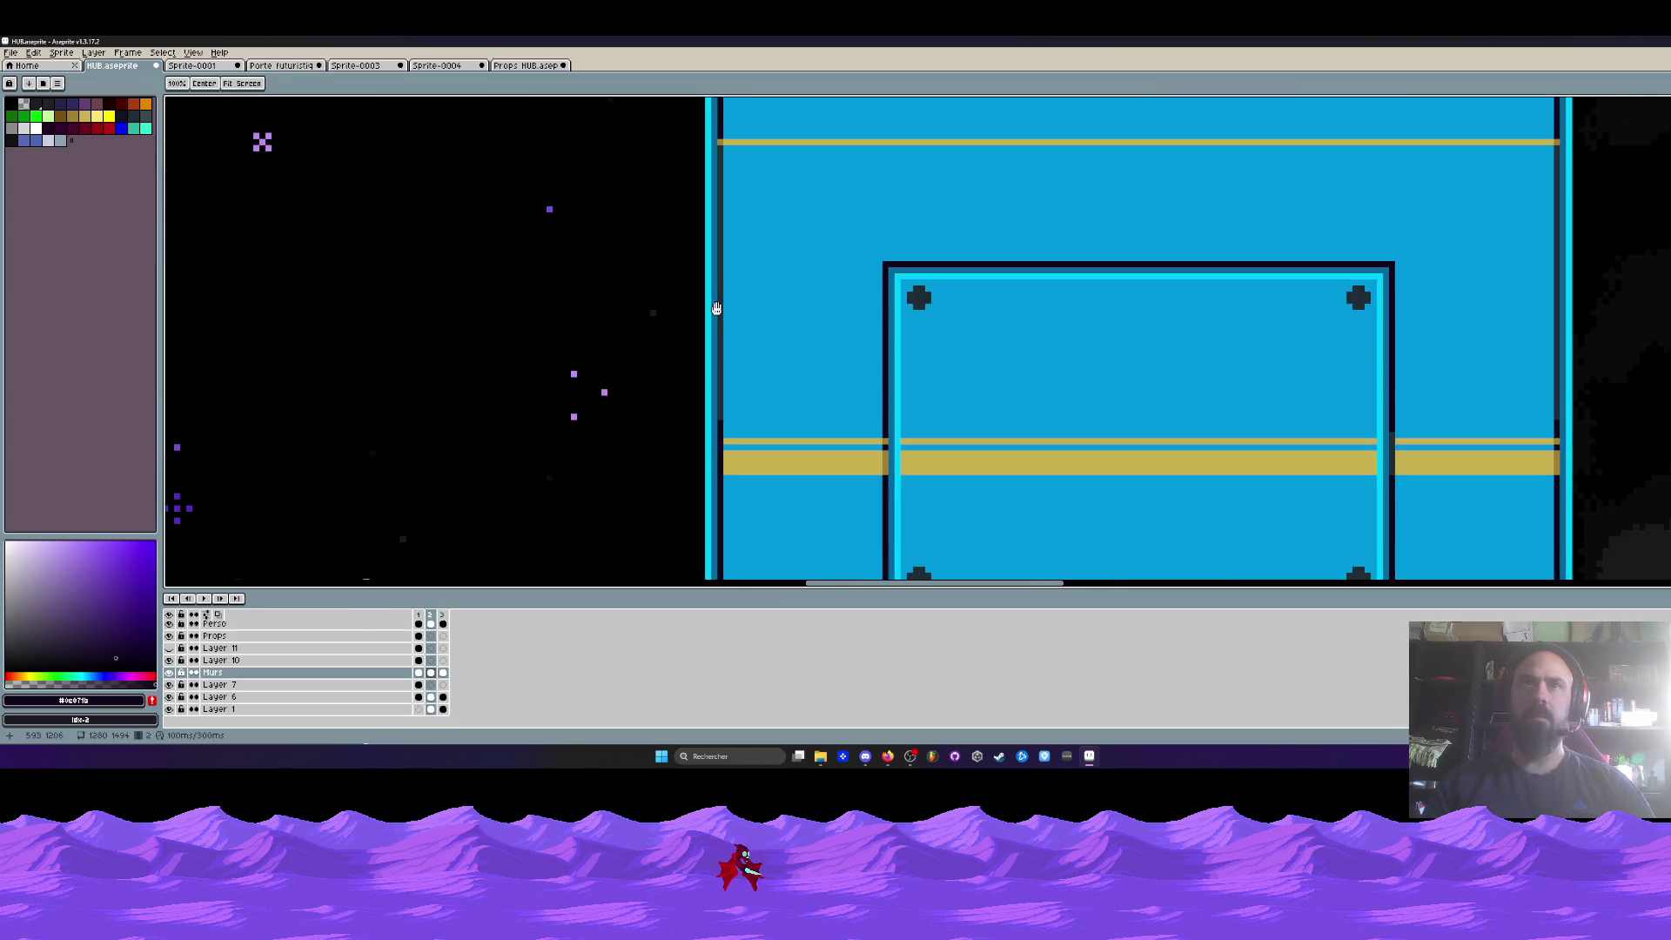
pyautogui.scroll(2, 716, 296)
pyautogui.hotkey('ctrl', 'e')
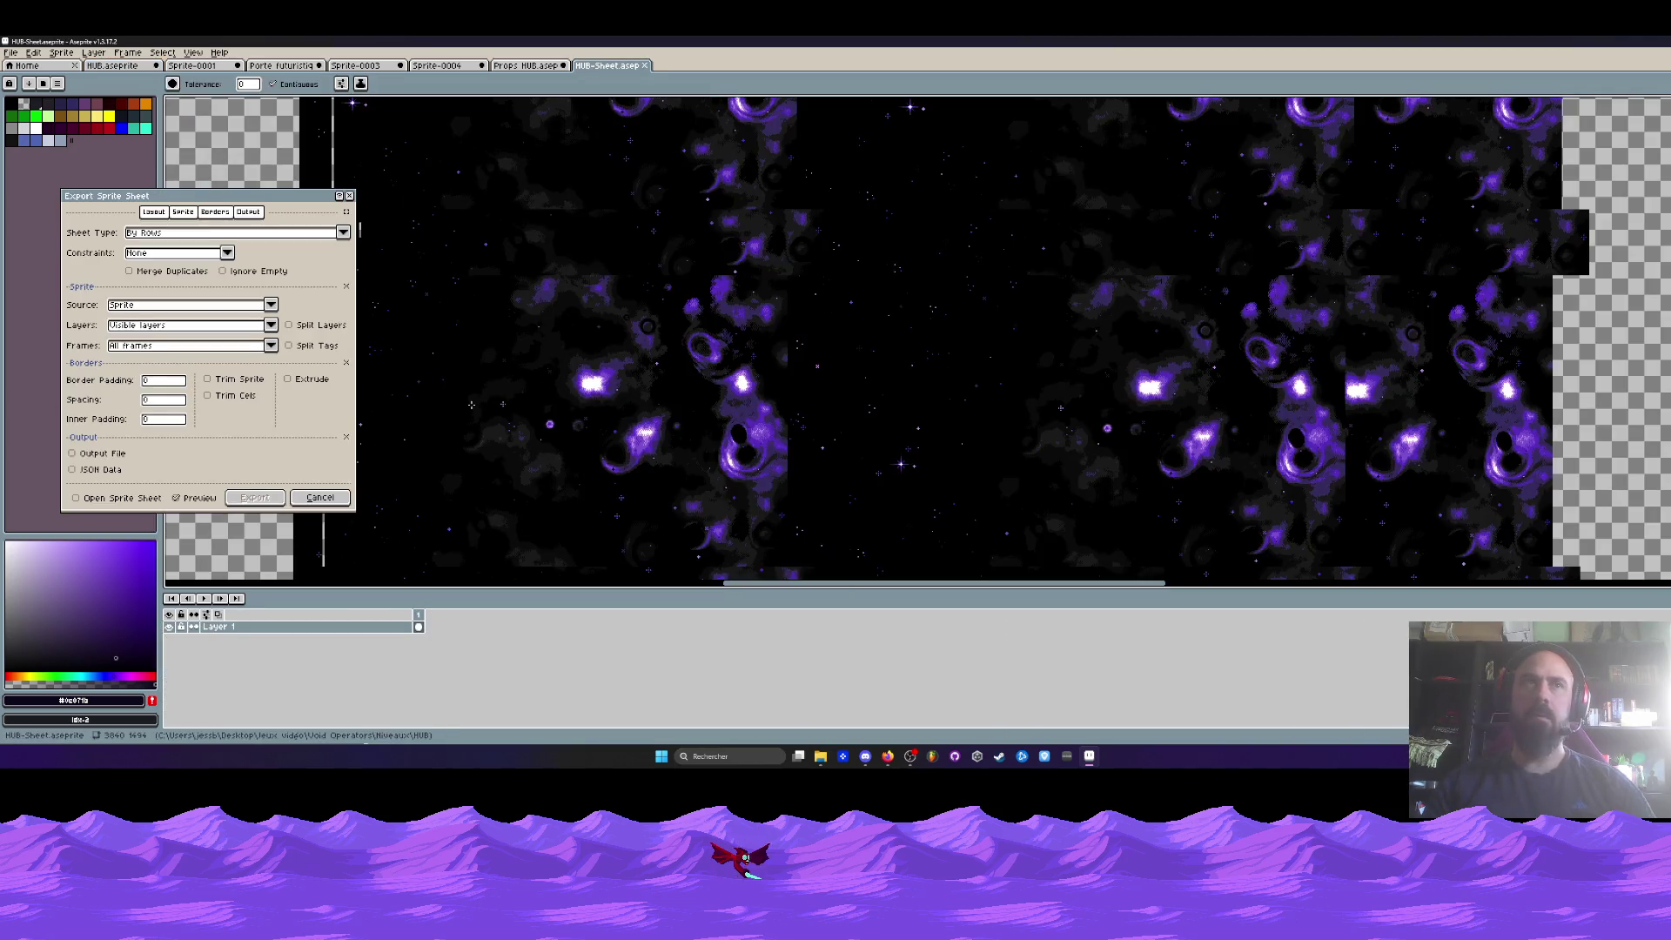
# - Cancel the sprite sheet export and zoom in on the pillar's bolted door panel
pyautogui.click(310, 504)
pyautogui.scroll(-1, 719, 342)
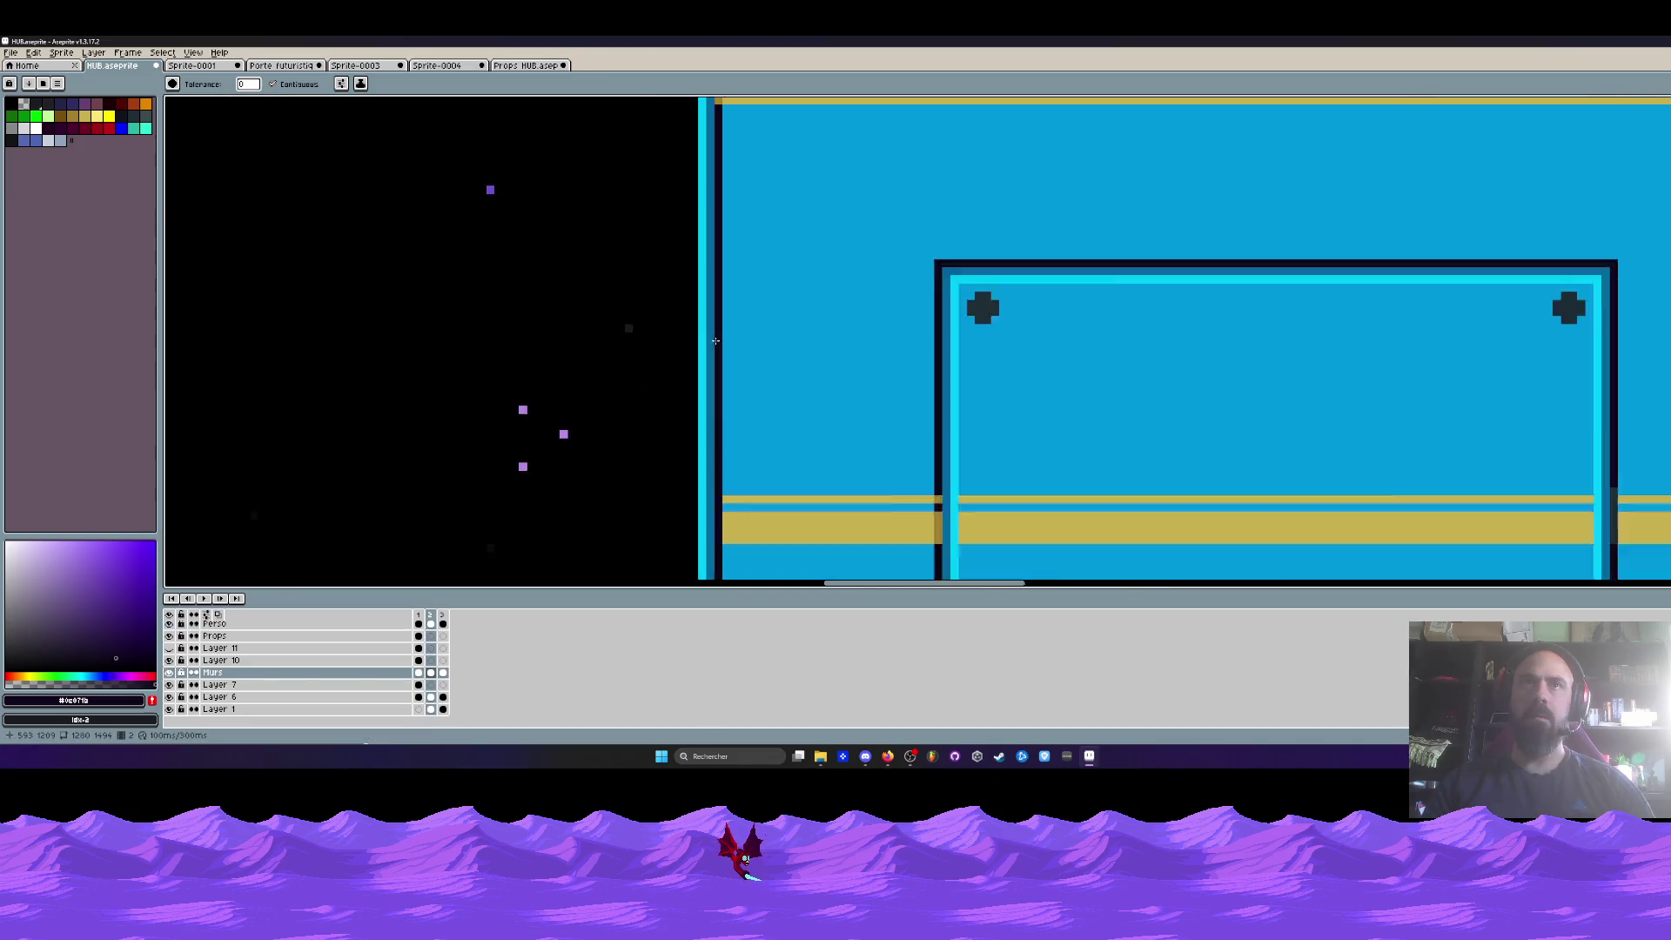
pyautogui.scroll(-1, 719, 341)
pyautogui.scroll(1, 1258, 299)
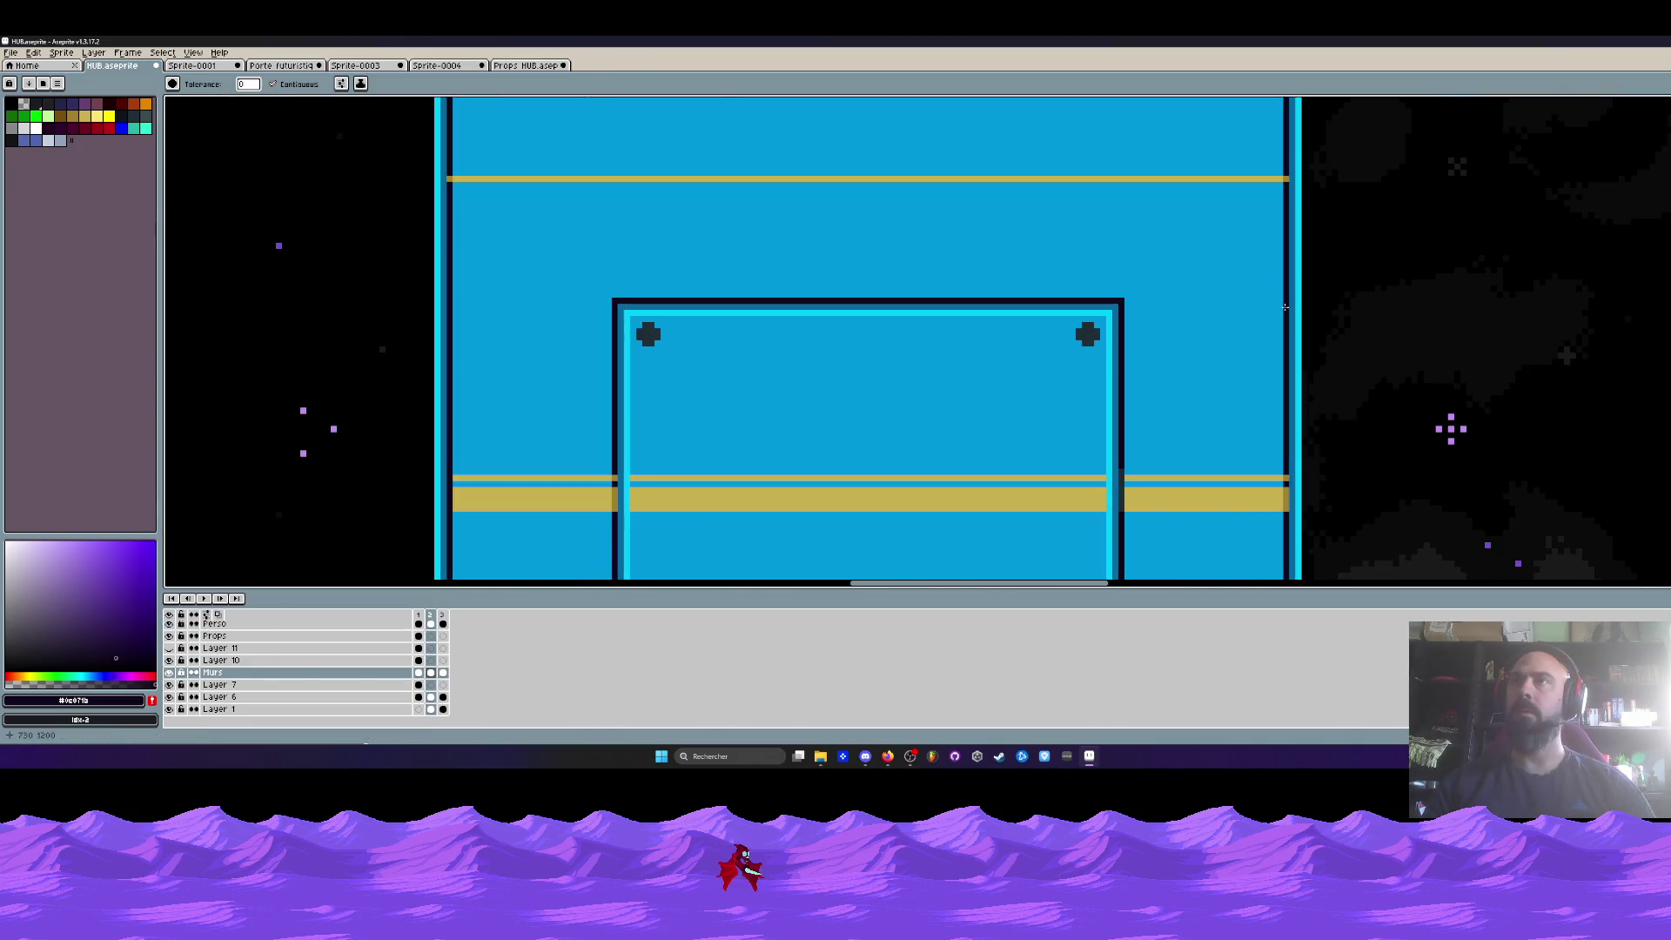
pyautogui.scroll(-1, 1206, 299)
pyautogui.scroll(-2, 1136, 284)
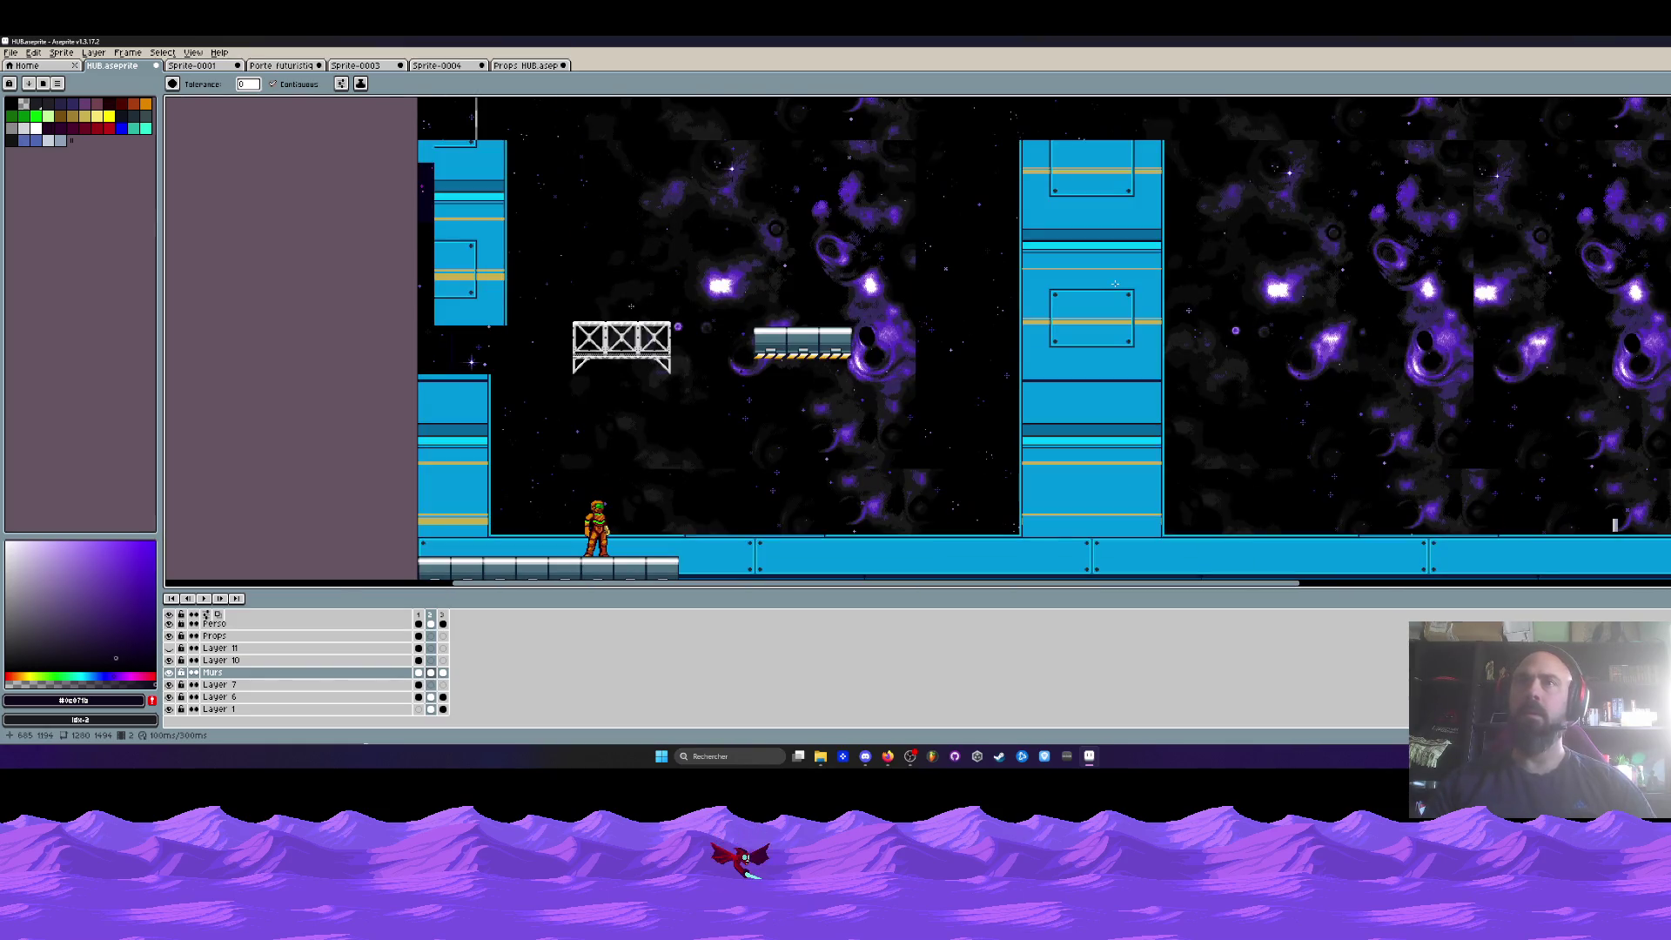
pyautogui.moveTo(1115, 284); pyautogui.dragTo(1041, 272)
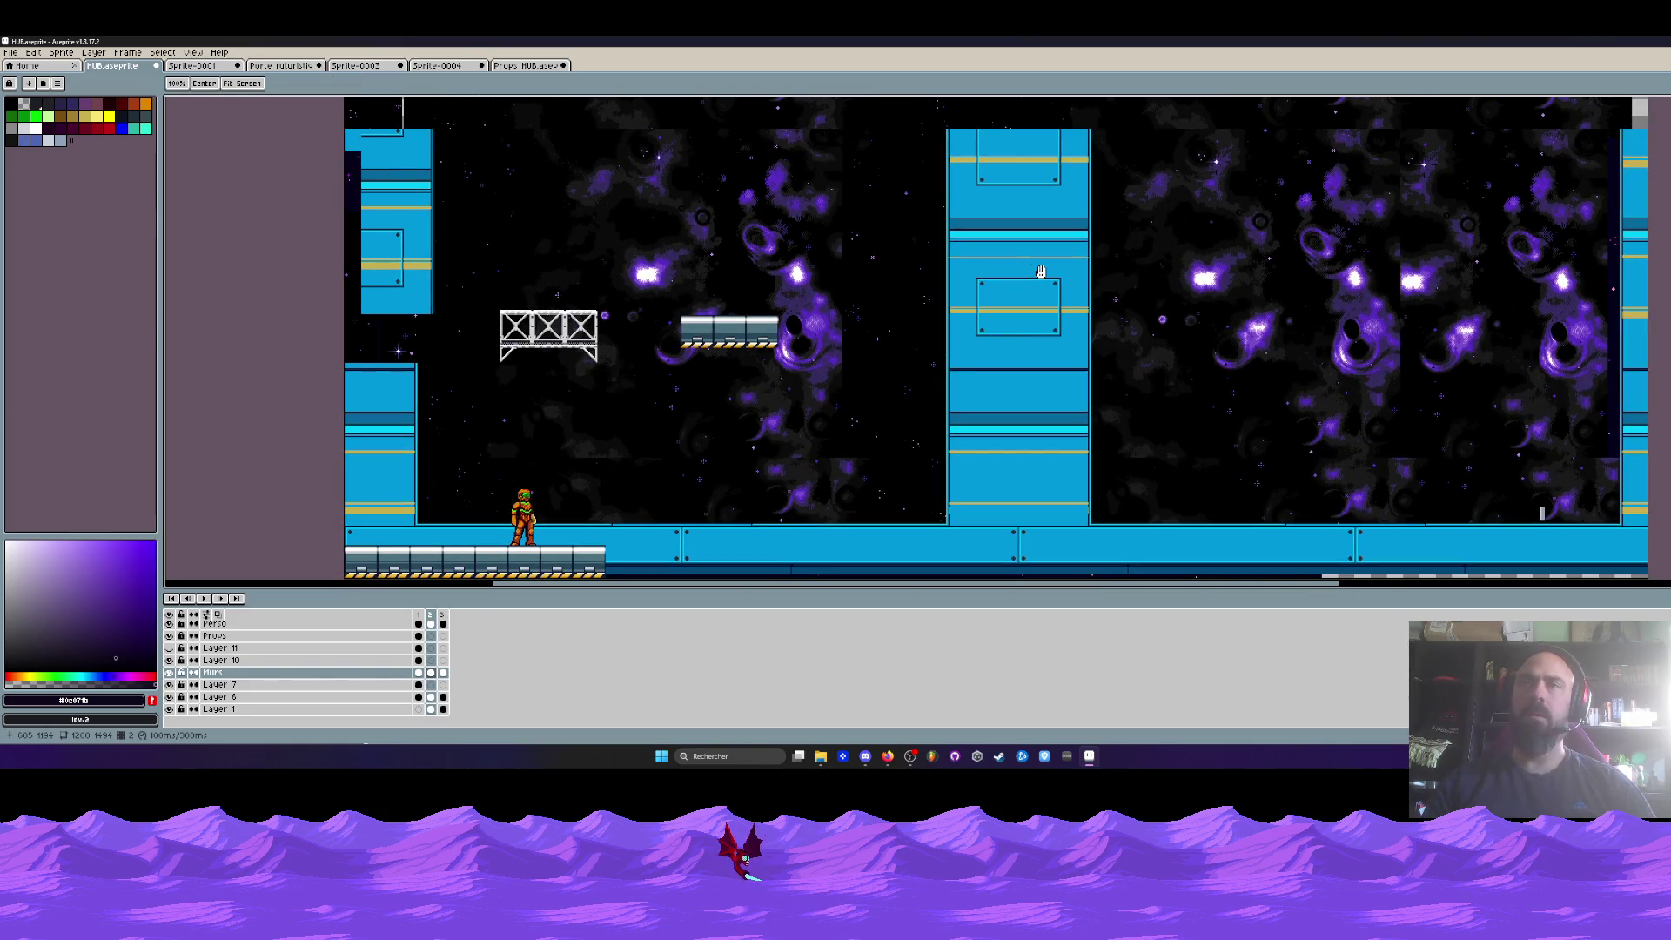
pyautogui.scroll(1, 1041, 273)
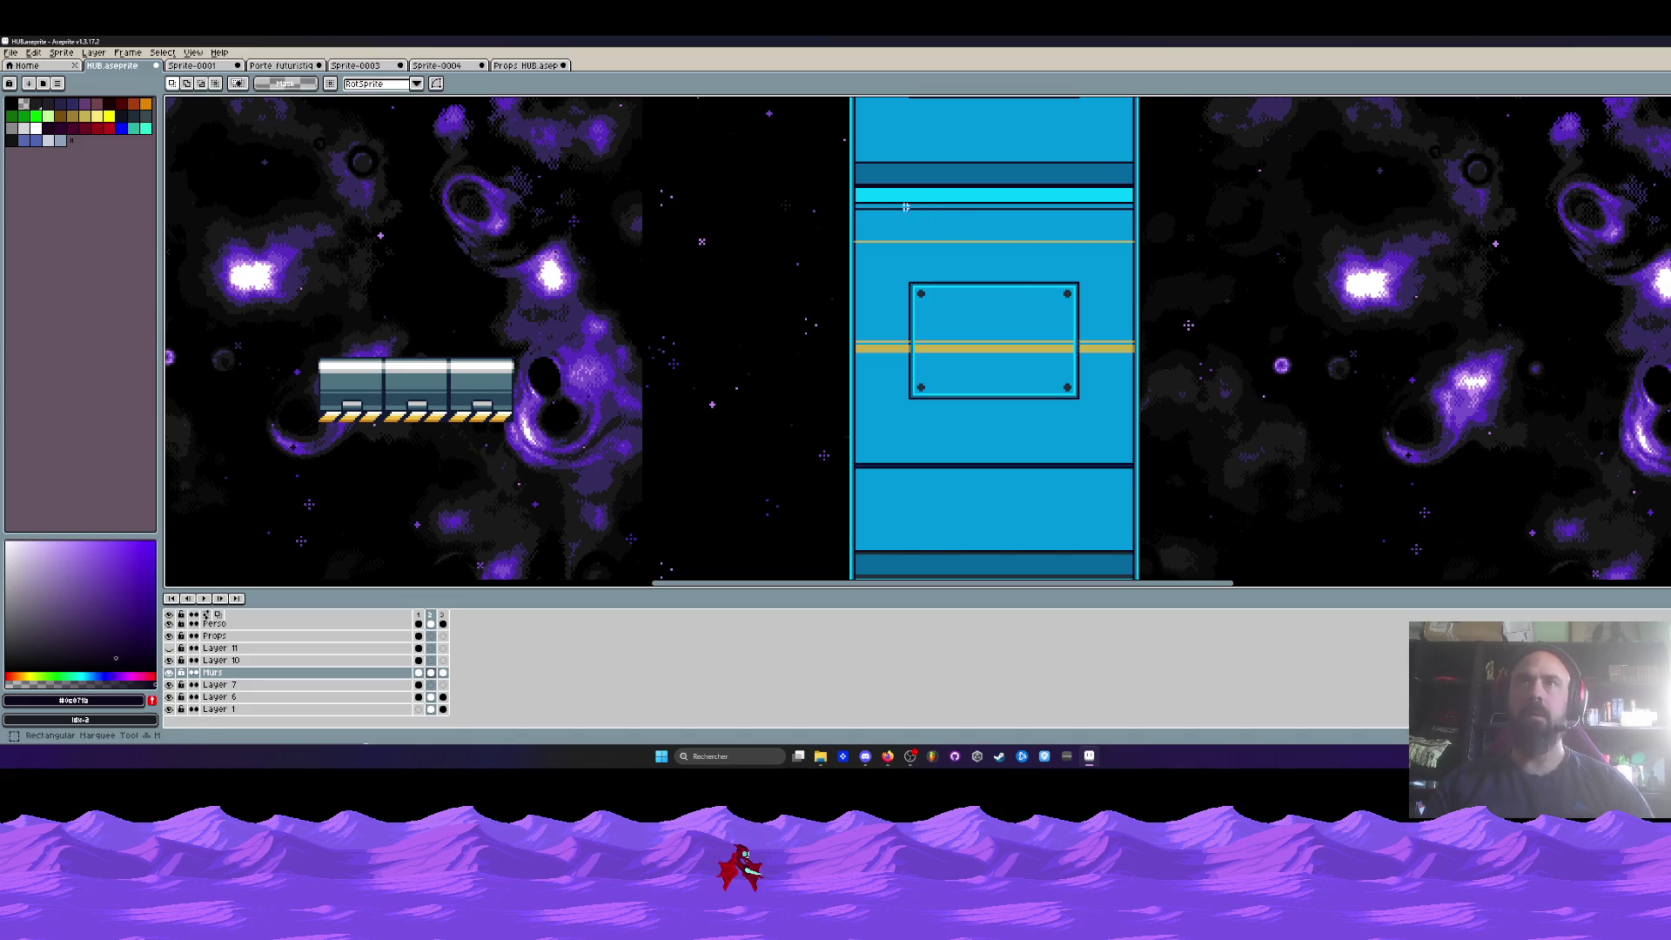
pyautogui.scroll(1, 859, 206)
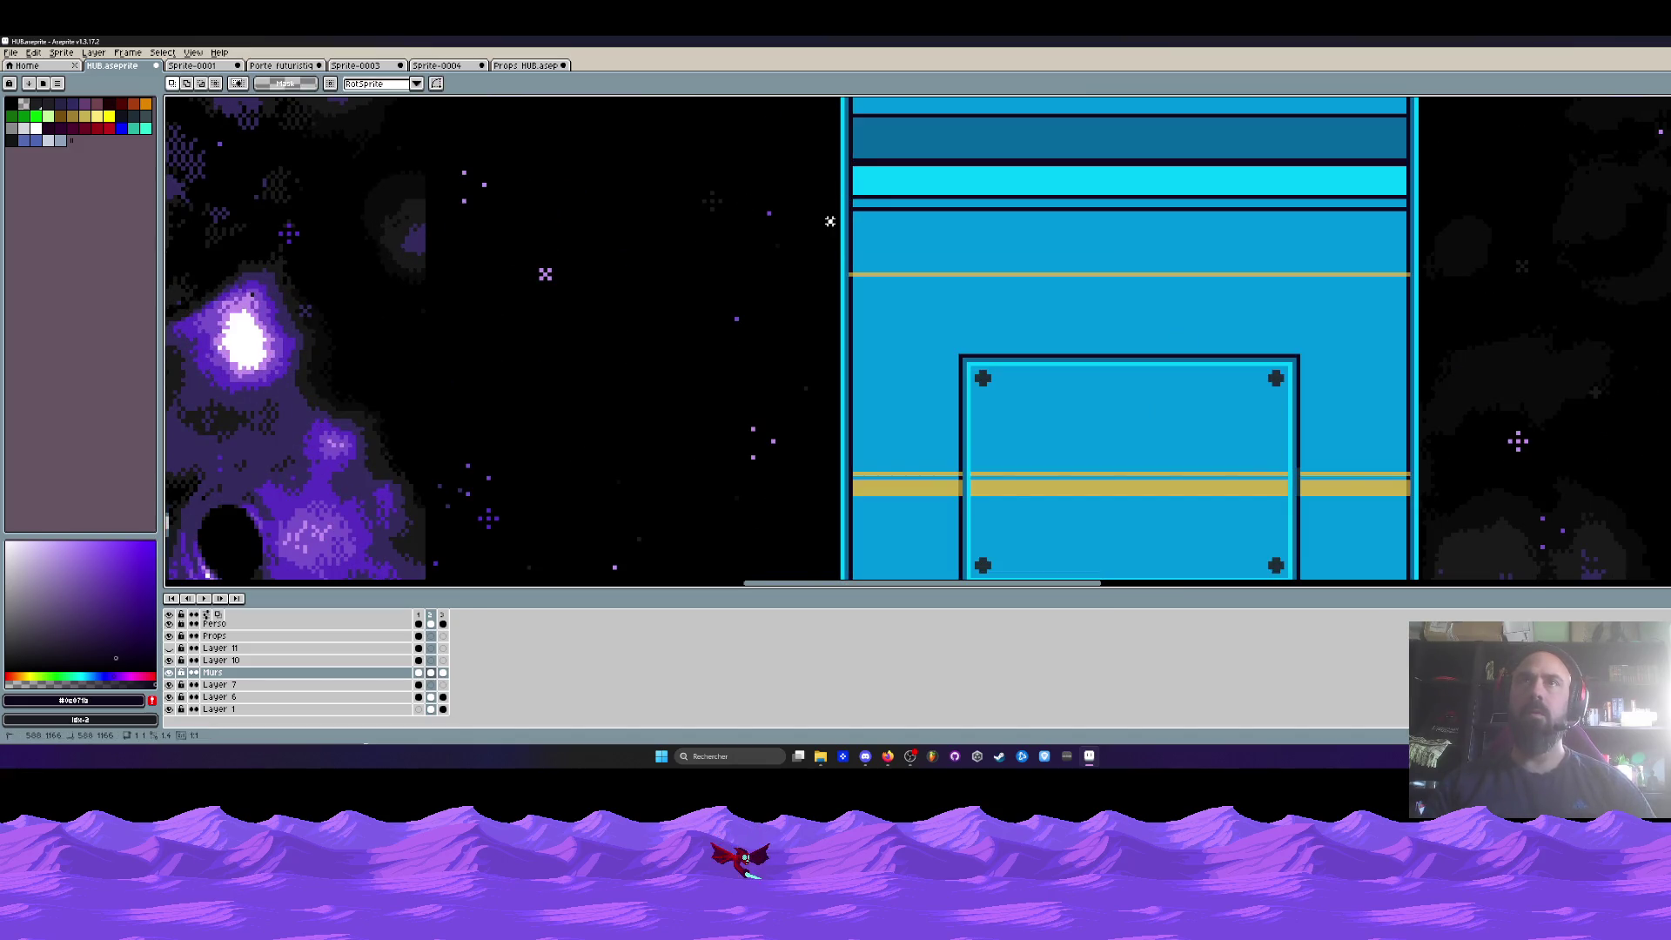
pyautogui.scroll(-2, 846, 245)
pyautogui.scroll(2, 939, 389)
pyautogui.scroll(1, 939, 389)
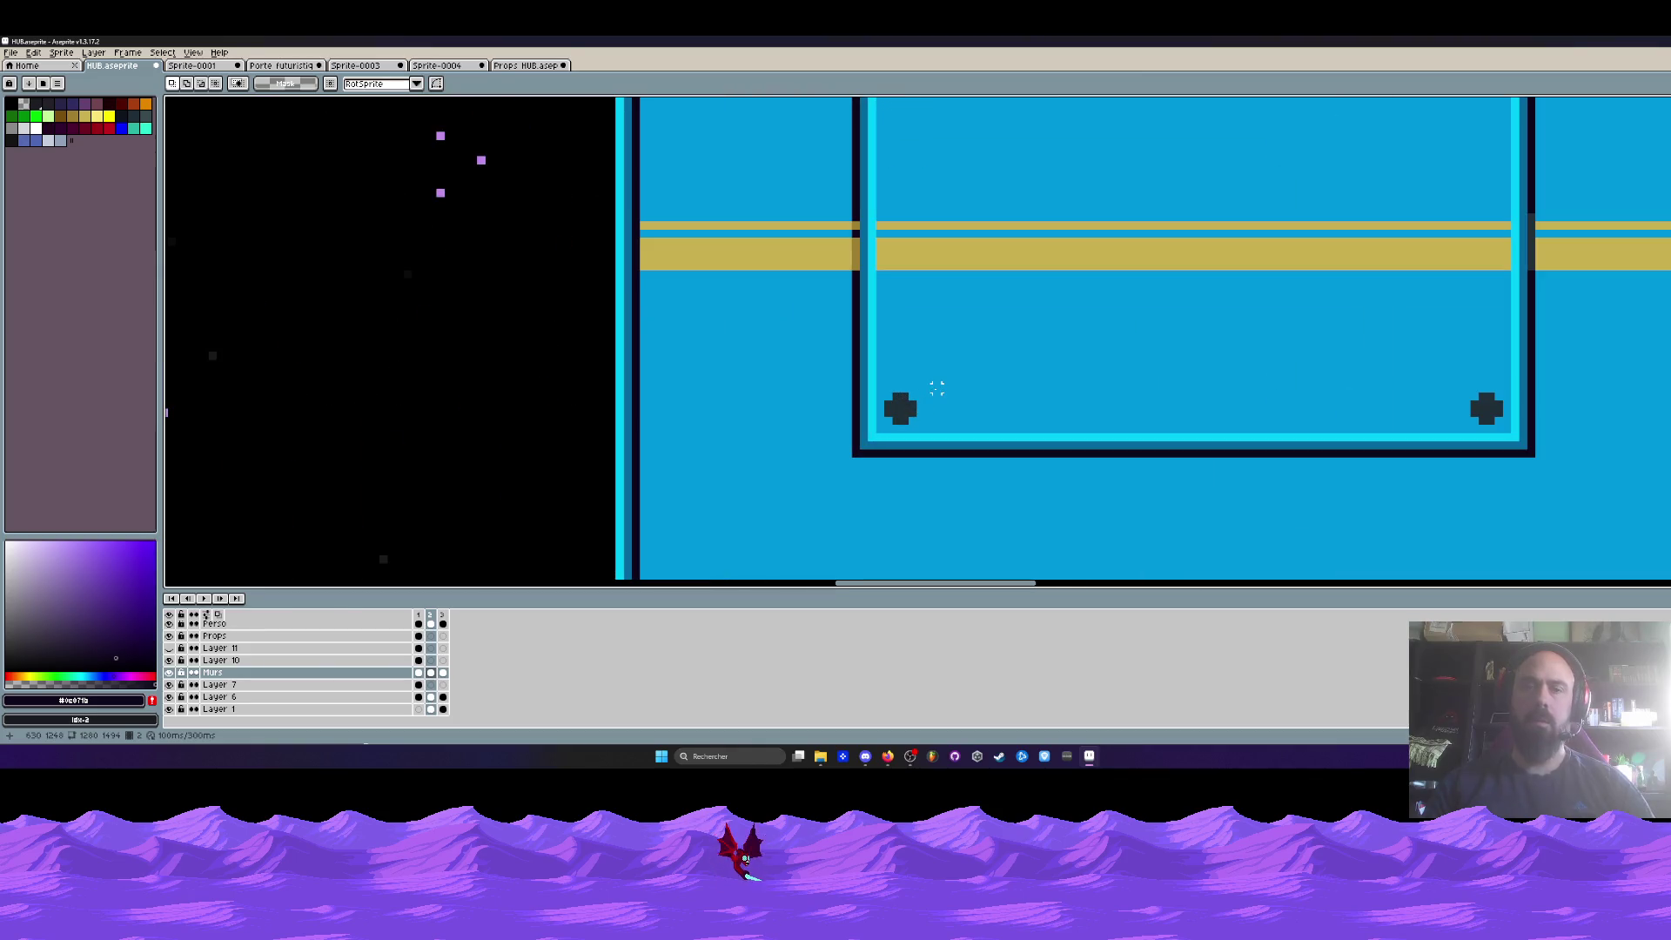
# - Eyedrop the dark #202e37 colour from one of the cross-shaped bolts
pyautogui.press('i')
pyautogui.click(905, 399)
pyautogui.scroll(2, 904, 398)
# - Try adding dark pixels at the bottom-left bolt, then undo the stray dark strokes
pyautogui.press('b')
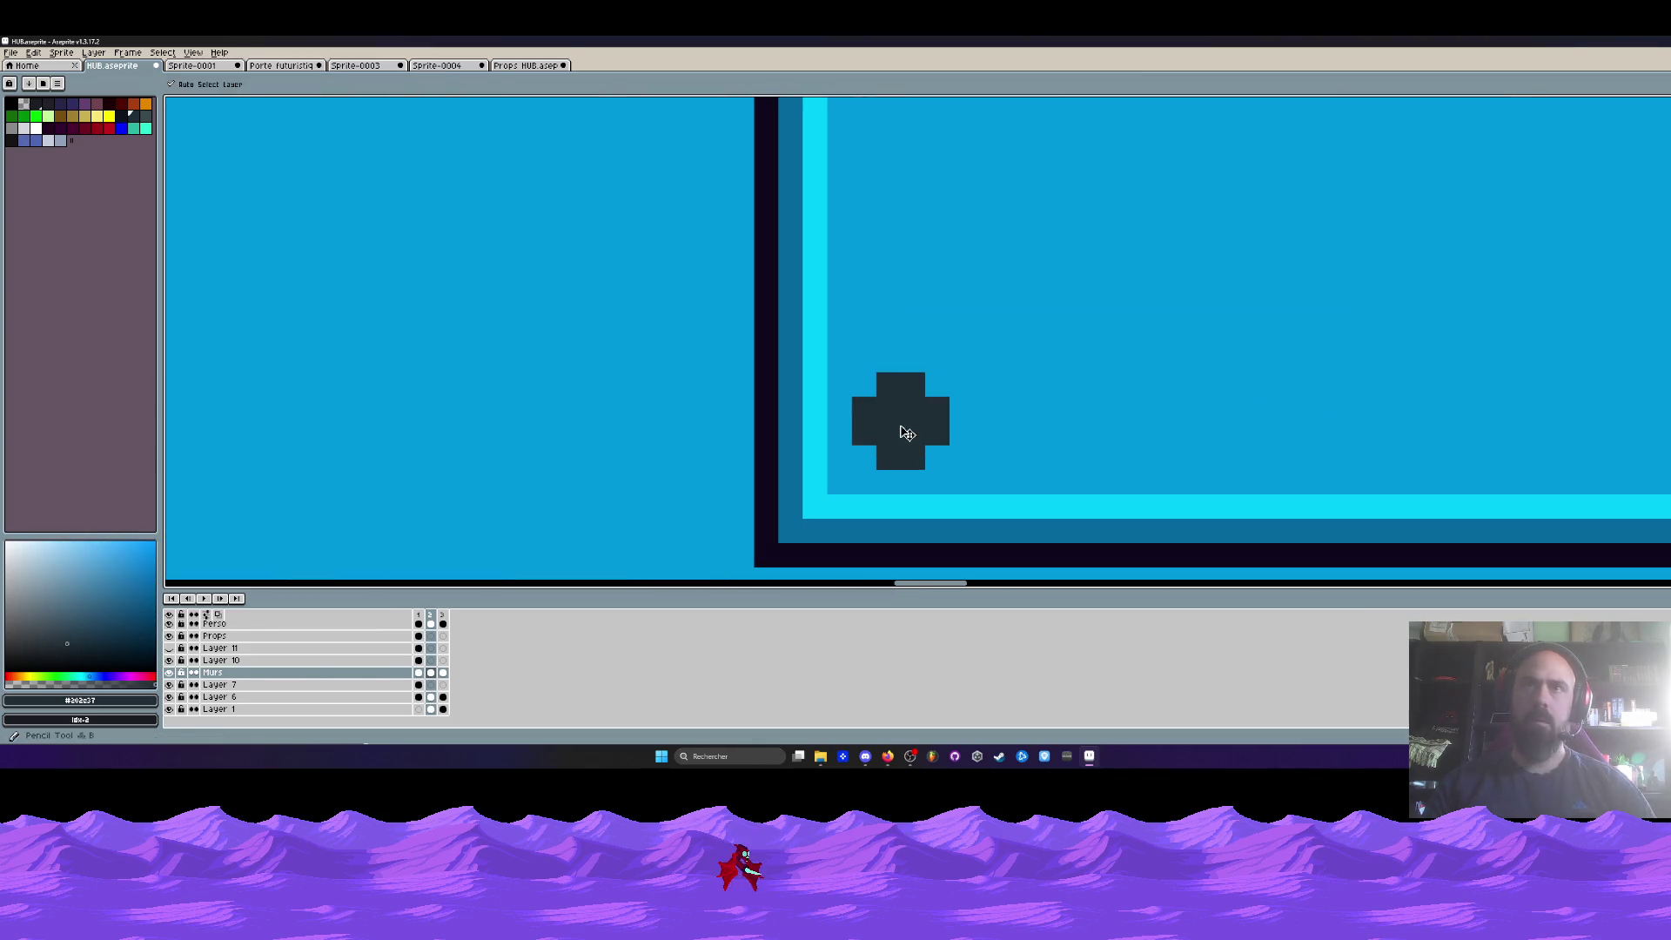
pyautogui.click(967, 384)
pyautogui.hotkey('ctrl', 'z')
pyautogui.click(926, 322)
pyautogui.hotkey('ctrl', 'z')
# - Sample the panel blue and paint over the bolt's top and right arms, undoing part
pyautogui.press('i')
pyautogui.click(948, 323)
pyautogui.press('b')
pyautogui.moveTo(901, 385)
pyautogui.mouseDown()
pyautogui.moveTo(913, 458)
pyautogui.moveTo(938, 434)
pyautogui.moveTo(913, 458)
pyautogui.moveTo(864, 433)
pyautogui.mouseUp()
pyautogui.press('v')
pyautogui.hotkey('ctrl', 'z')
pyautogui.press('b')
pyautogui.scroll(-3, 914, 325)
pyautogui.moveTo(914, 326); pyautogui.dragTo(870, 414)
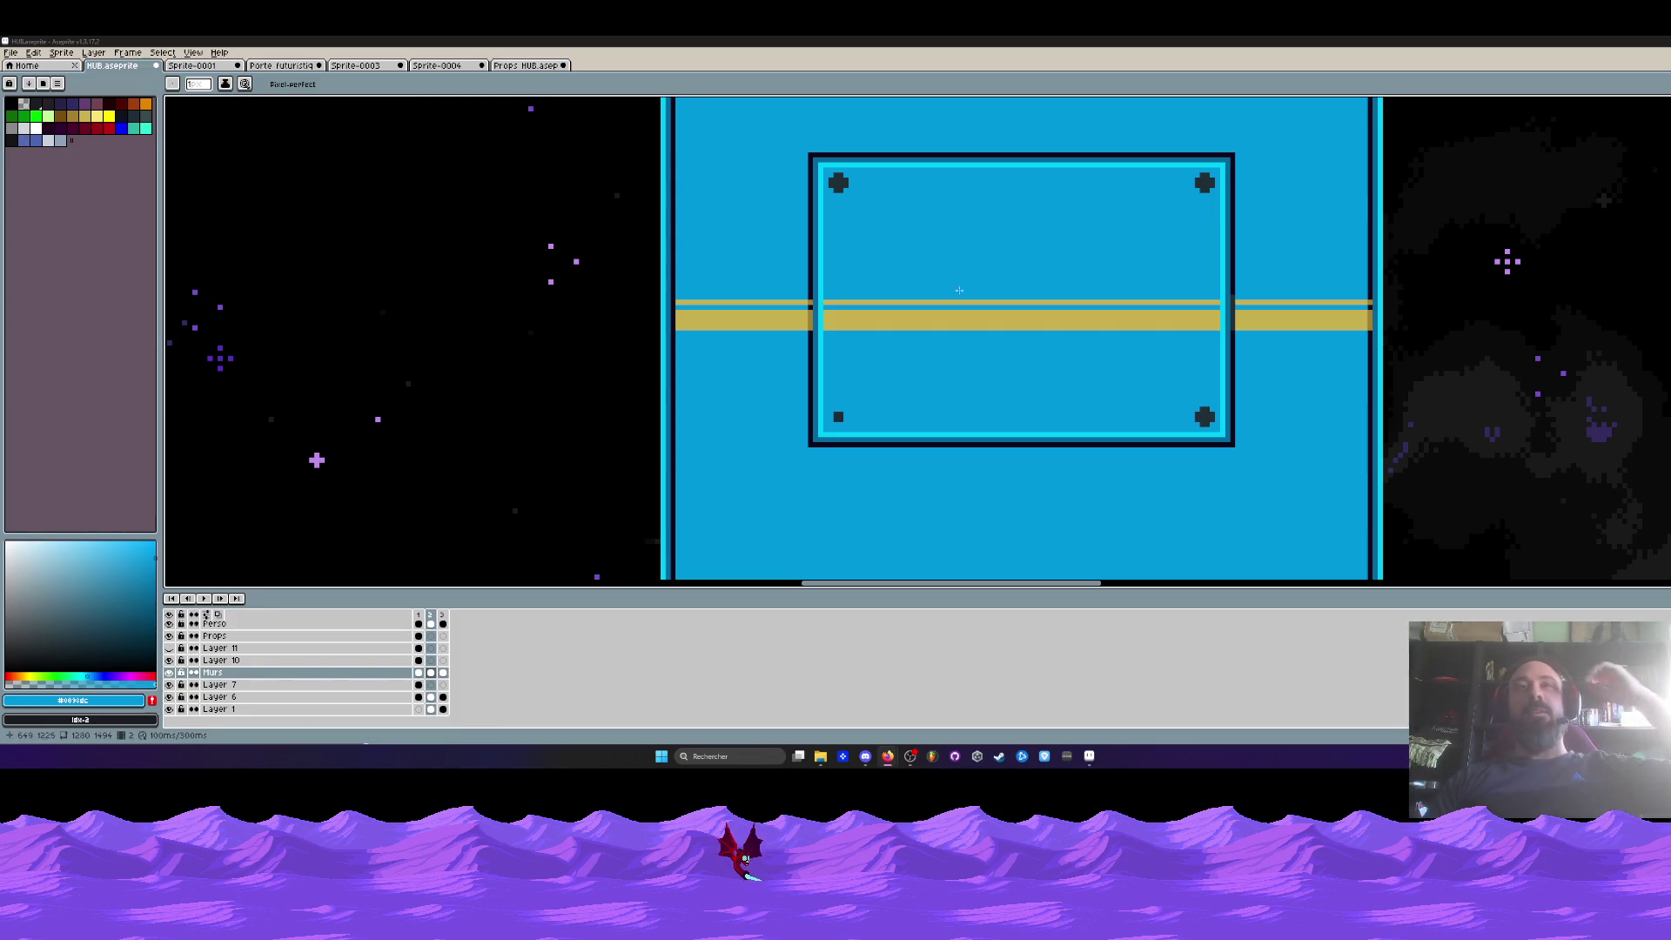
# - Fill the notch into a full dark square and move it one pixel left and down
pyautogui.scroll(-5, 881, 358)
pyautogui.scroll(3, 880, 357)
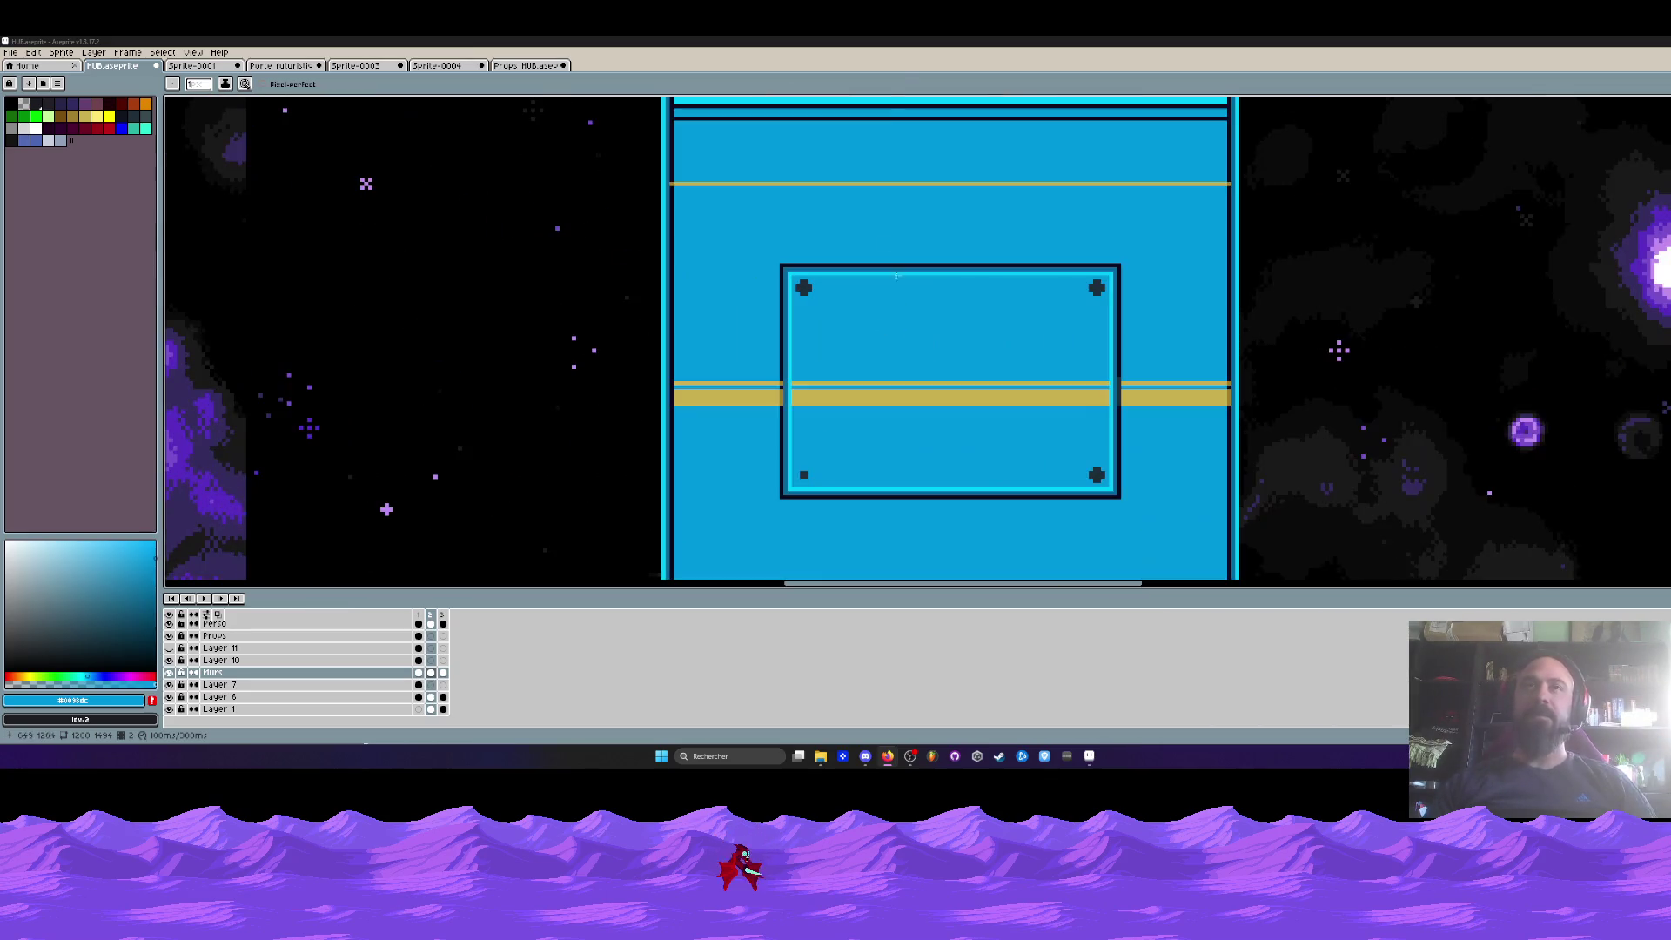
pyautogui.scroll(2, 812, 450)
pyautogui.scroll(2, 813, 450)
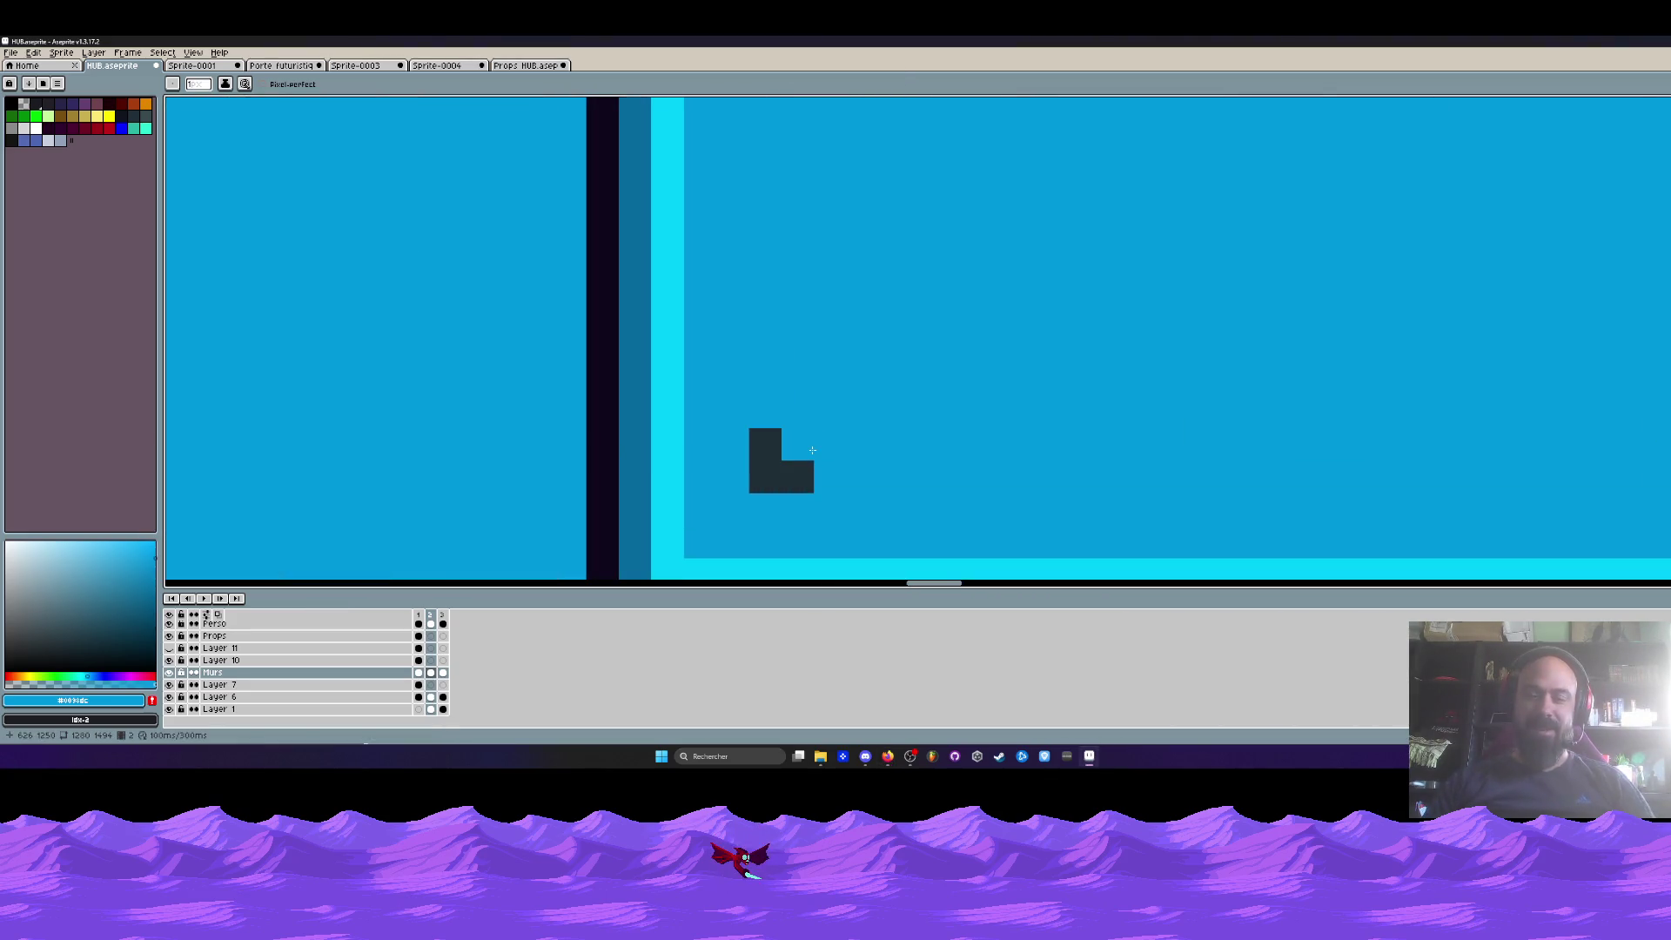
pyautogui.click(812, 450)
pyautogui.scroll(1, 812, 450)
pyautogui.press('w')
pyautogui.click(773, 475)
pyautogui.moveTo(814, 475)
pyautogui.mouseDown()
pyautogui.moveTo(744, 329)
pyautogui.moveTo(699, 324)
pyautogui.moveTo(699, 389)
pyautogui.mouseUp()
pyautogui.press('Return')
# - Paint the leftover black square and the lower-left, top-right and top-left cross bolts in blue
pyautogui.press('b')
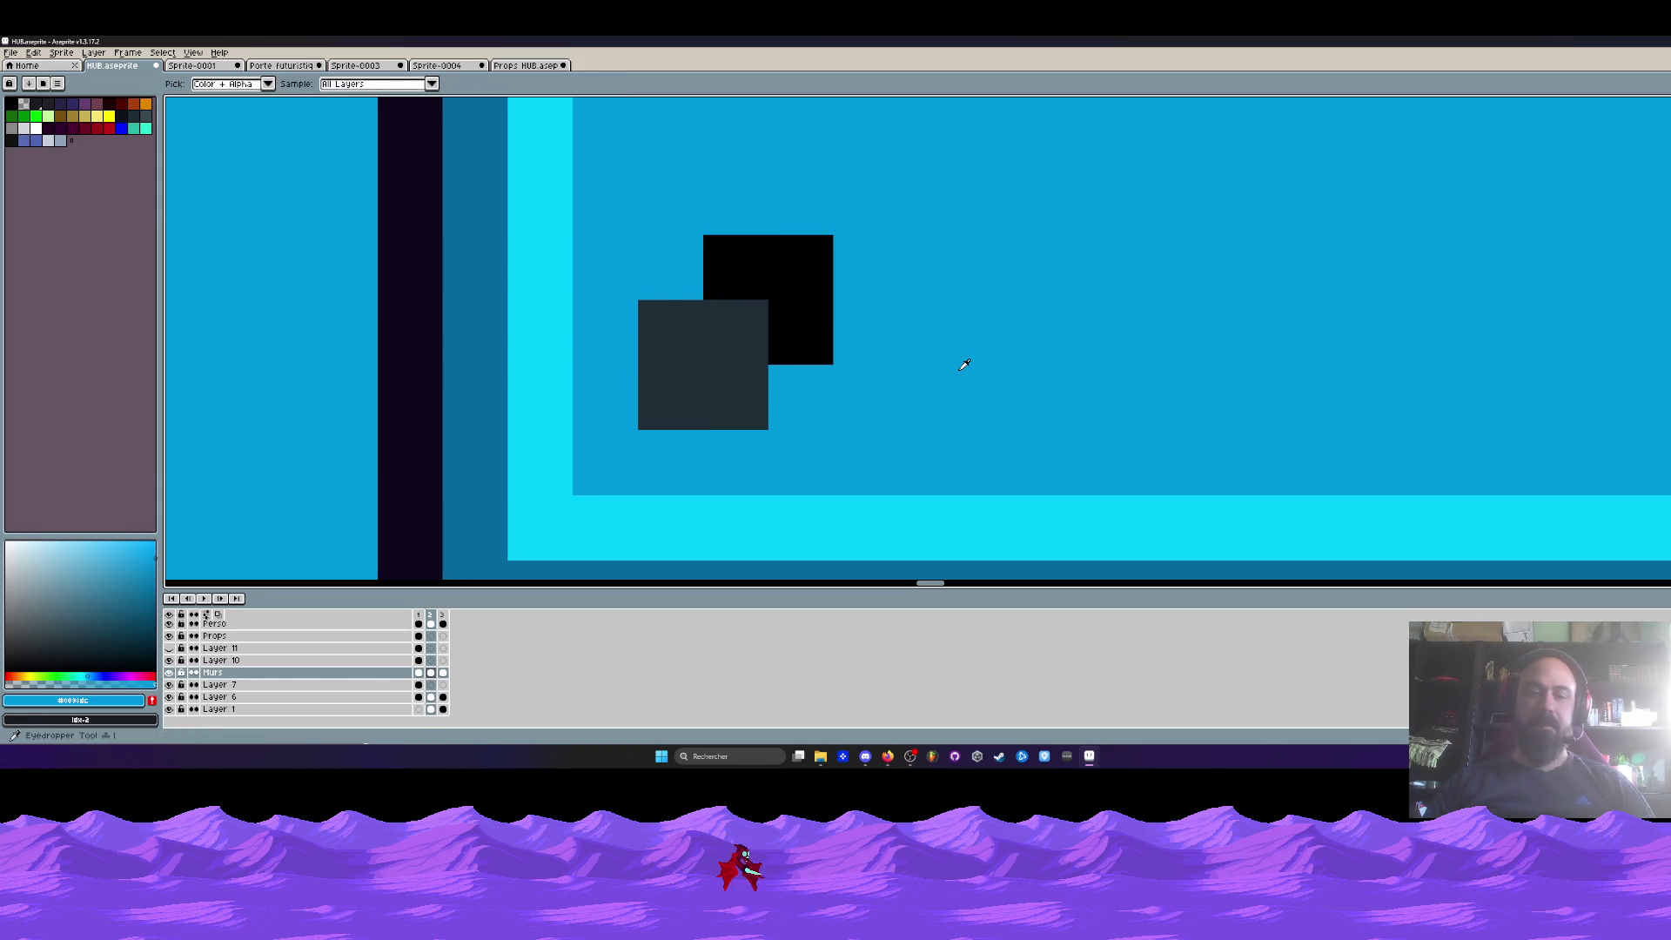
pyautogui.moveTo(766, 266); pyautogui.dragTo(806, 348)
pyautogui.scroll(-3, 925, 342)
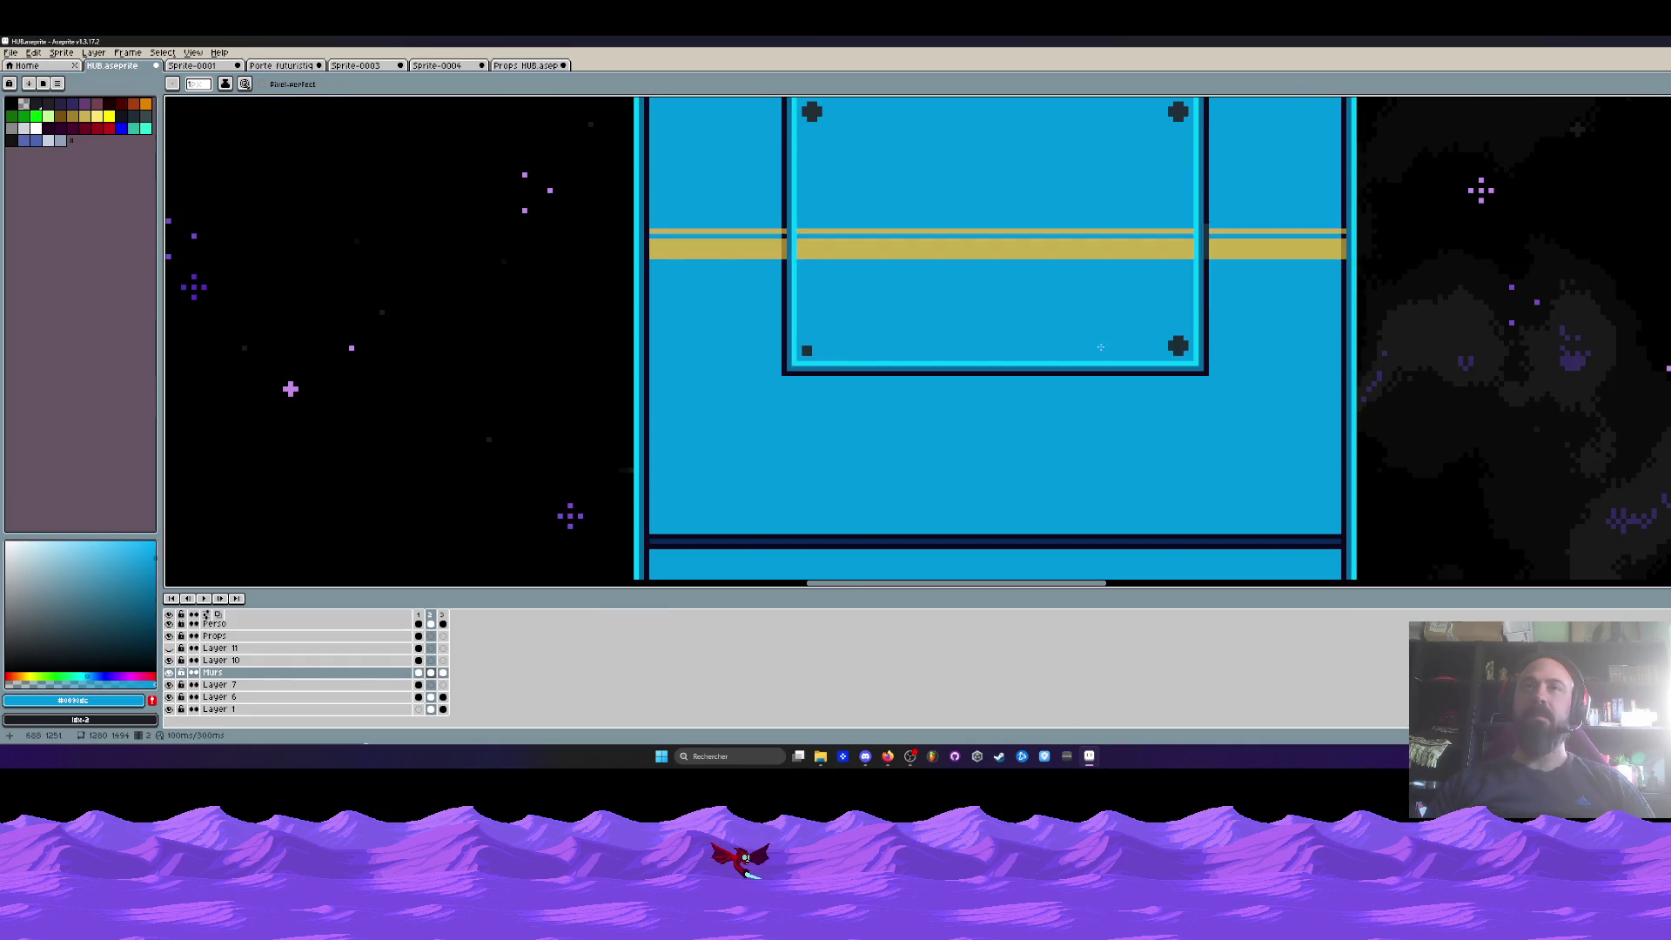
pyautogui.scroll(2, 874, 349)
pyautogui.scroll(4, 736, 338)
pyautogui.scroll(-2, 822, 352)
pyautogui.scroll(-1, 822, 352)
pyautogui.moveTo(1068, 337); pyautogui.dragTo(424, 366)
pyautogui.moveTo(1051, 369); pyautogui.dragTo(1076, 361)
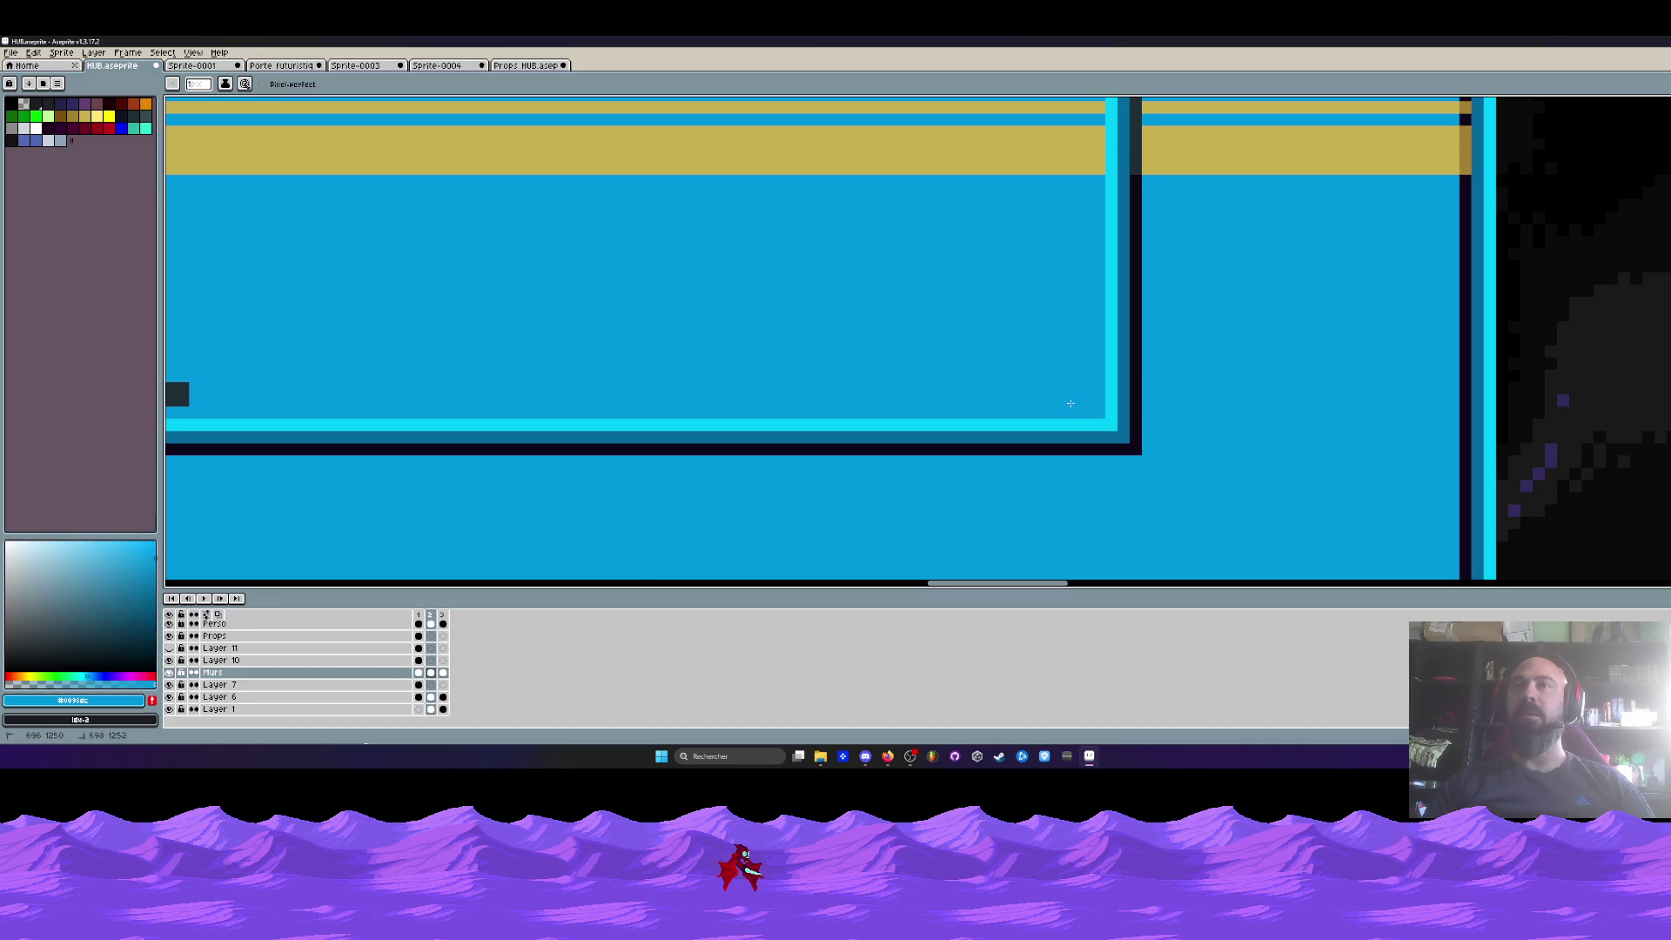
pyautogui.scroll(-3, 1070, 403)
pyautogui.moveTo(772, 297); pyautogui.dragTo(827, 398)
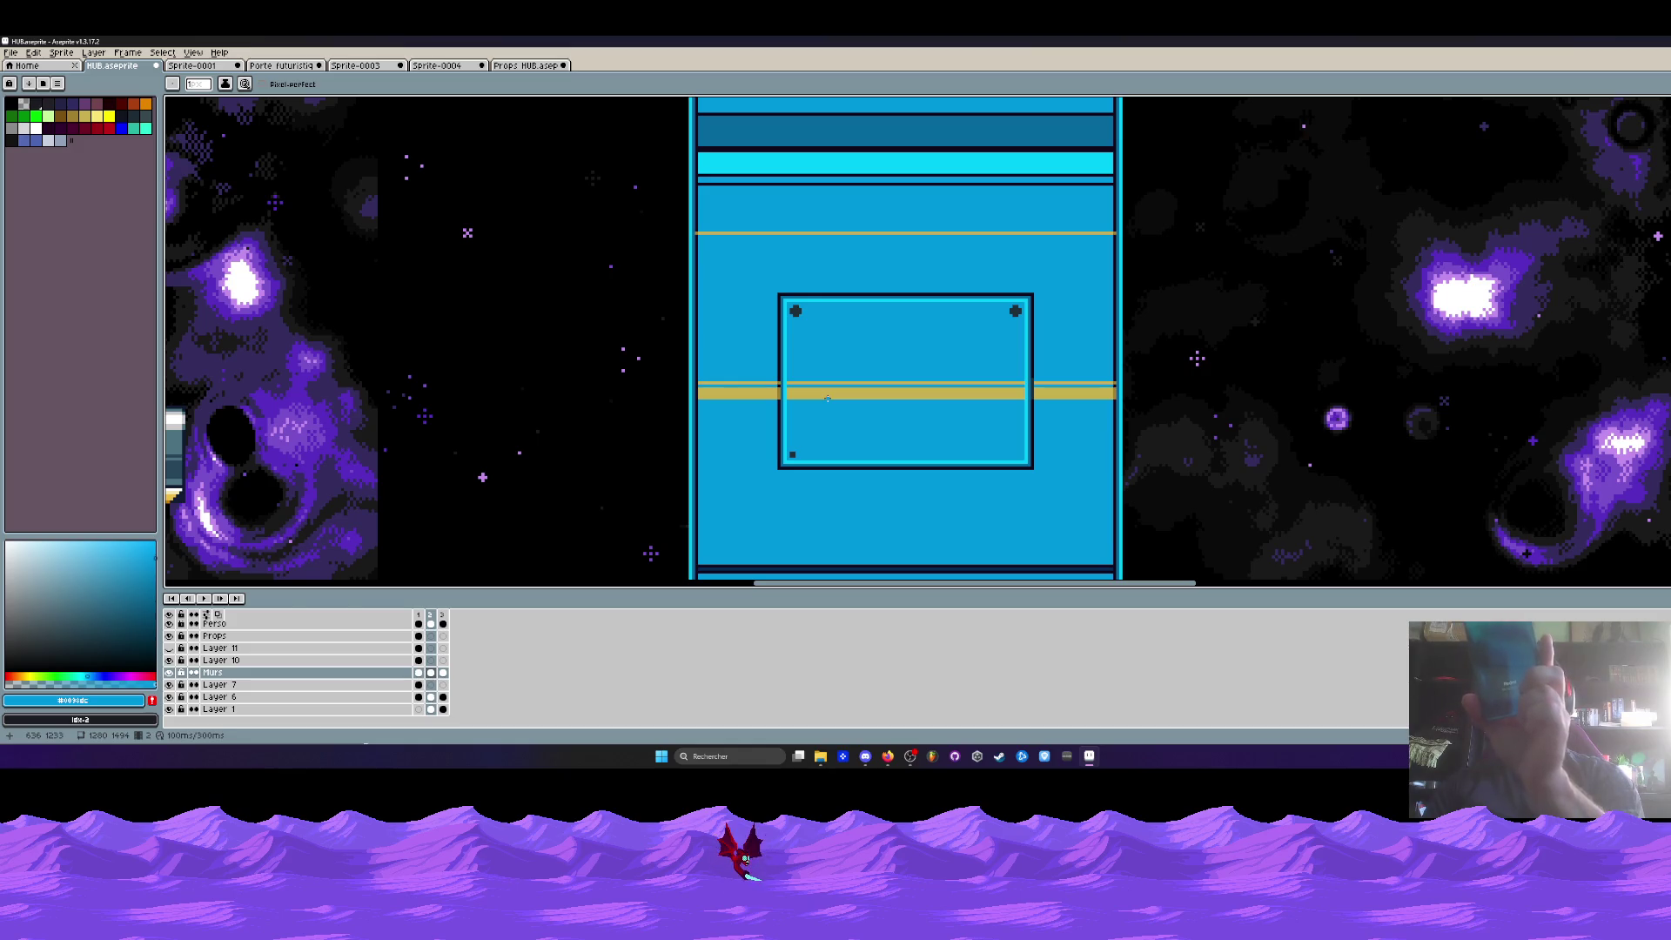
pyautogui.scroll(3, 1008, 296)
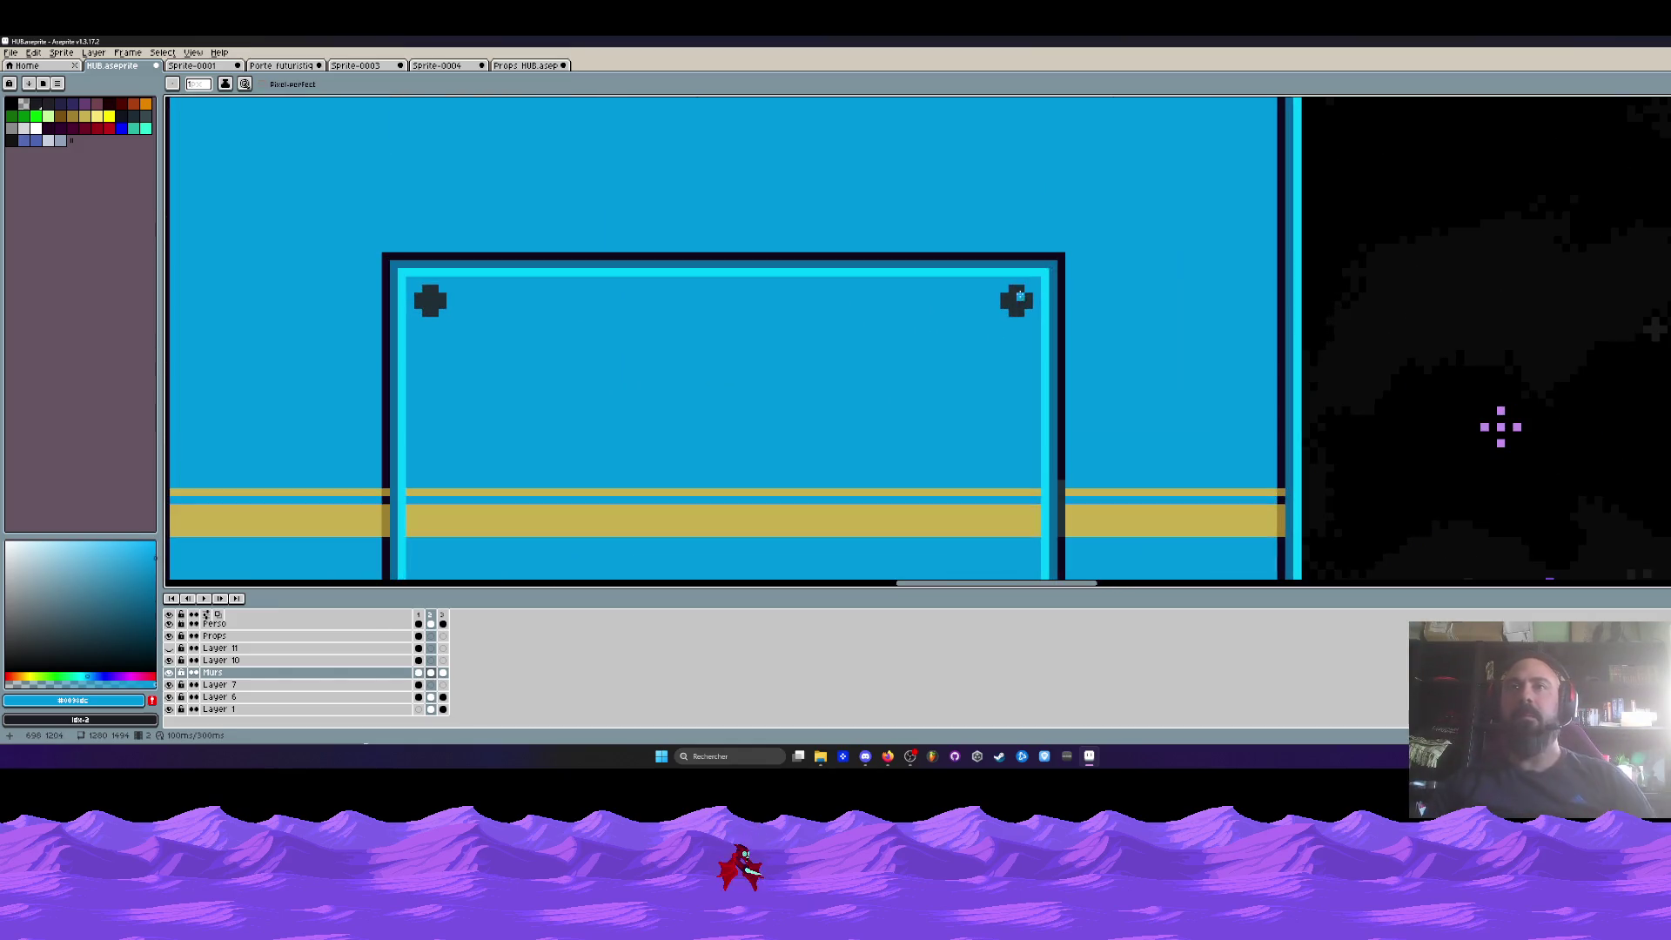
pyautogui.moveTo(1008, 300); pyautogui.dragTo(1020, 285)
pyautogui.moveTo(417, 301); pyautogui.dragTo(435, 303)
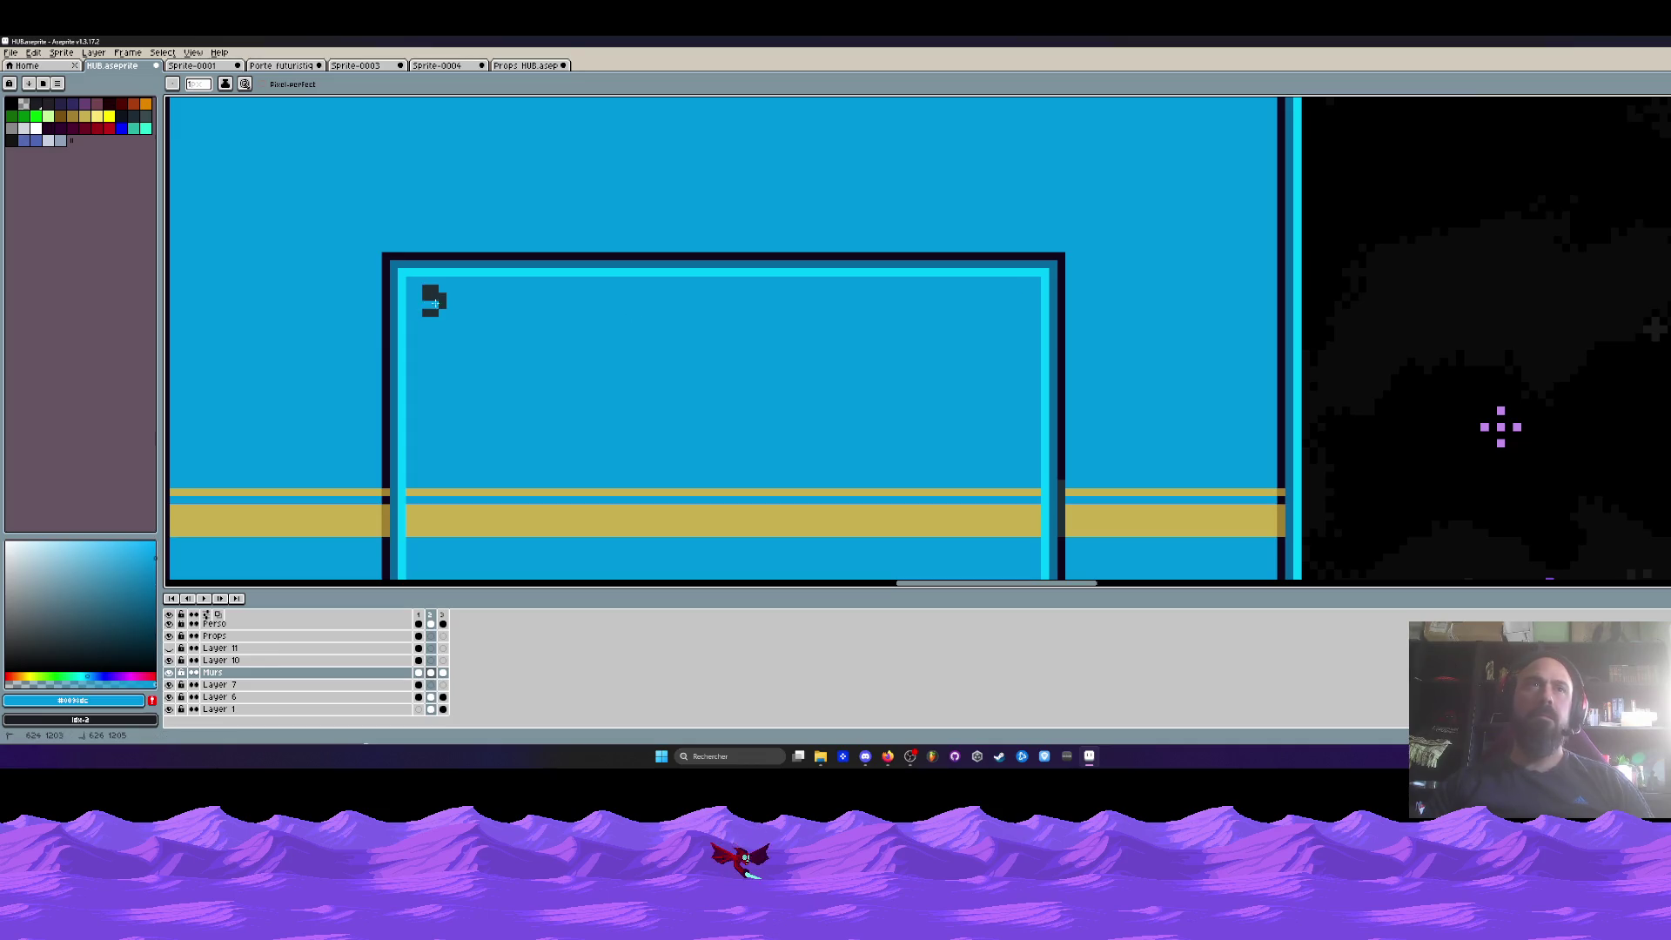
# - Select the dark bottom-left square rivet with the rectangular marquee, then clear the selection
pyautogui.scroll(-2, 1104, 377)
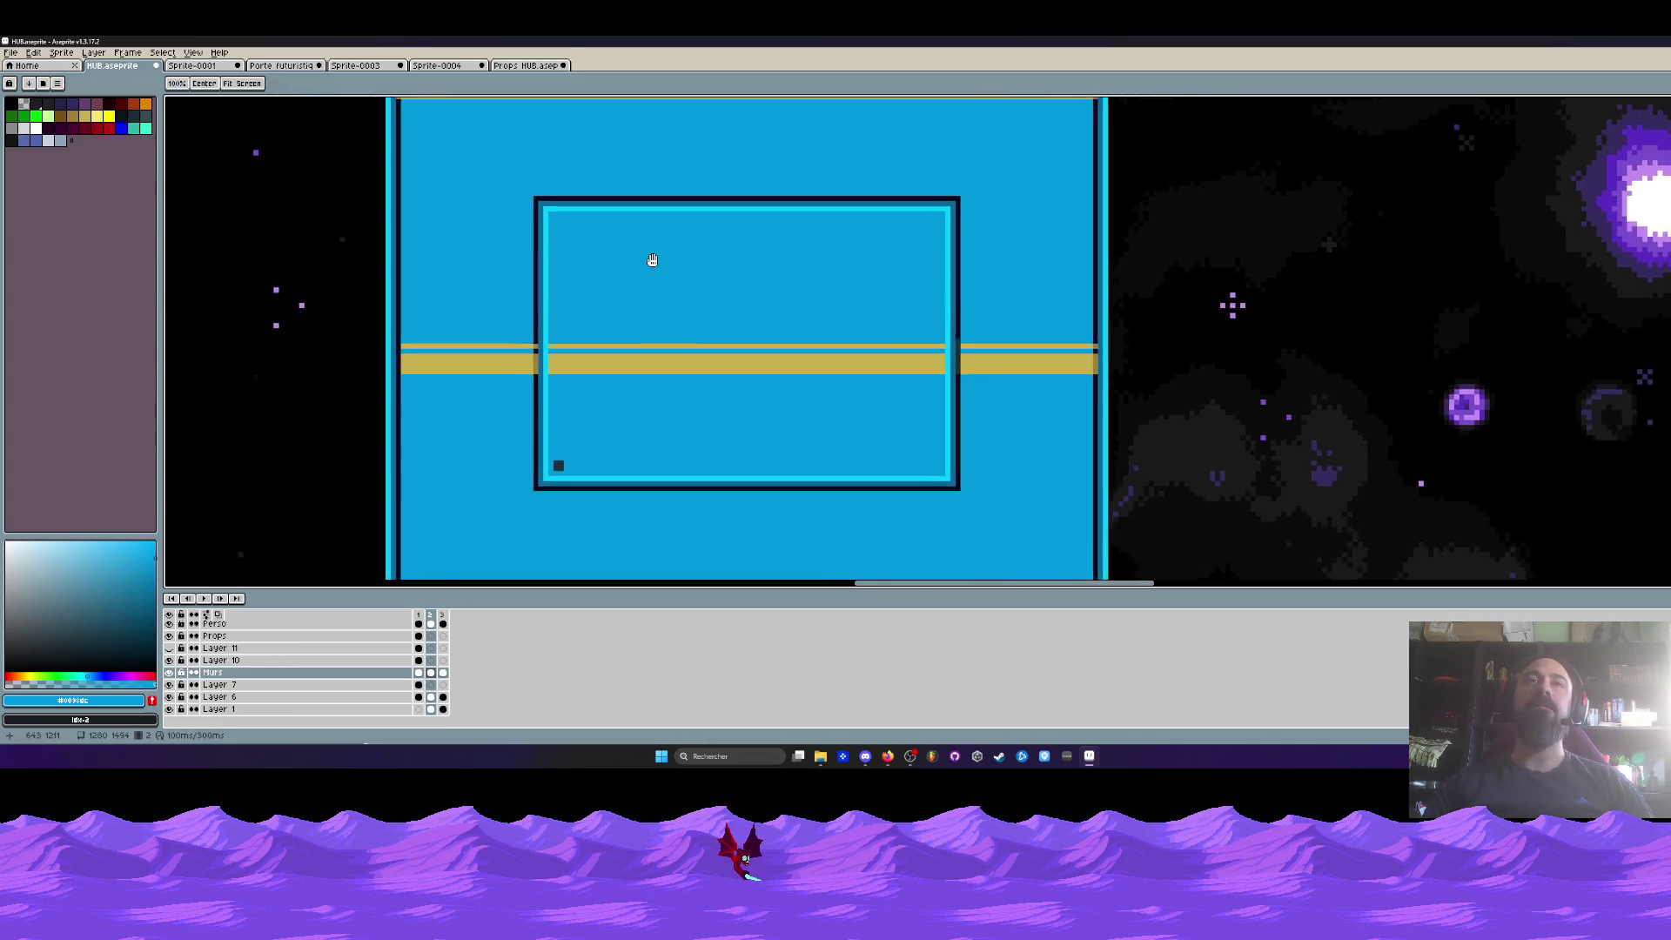
pyautogui.scroll(3, 582, 433)
pyautogui.scroll(2, 583, 433)
pyautogui.press('m')
pyautogui.moveTo(541, 369); pyautogui.dragTo(613, 416)
pyautogui.scroll(-2, 601, 411)
pyautogui.click(579, 400)
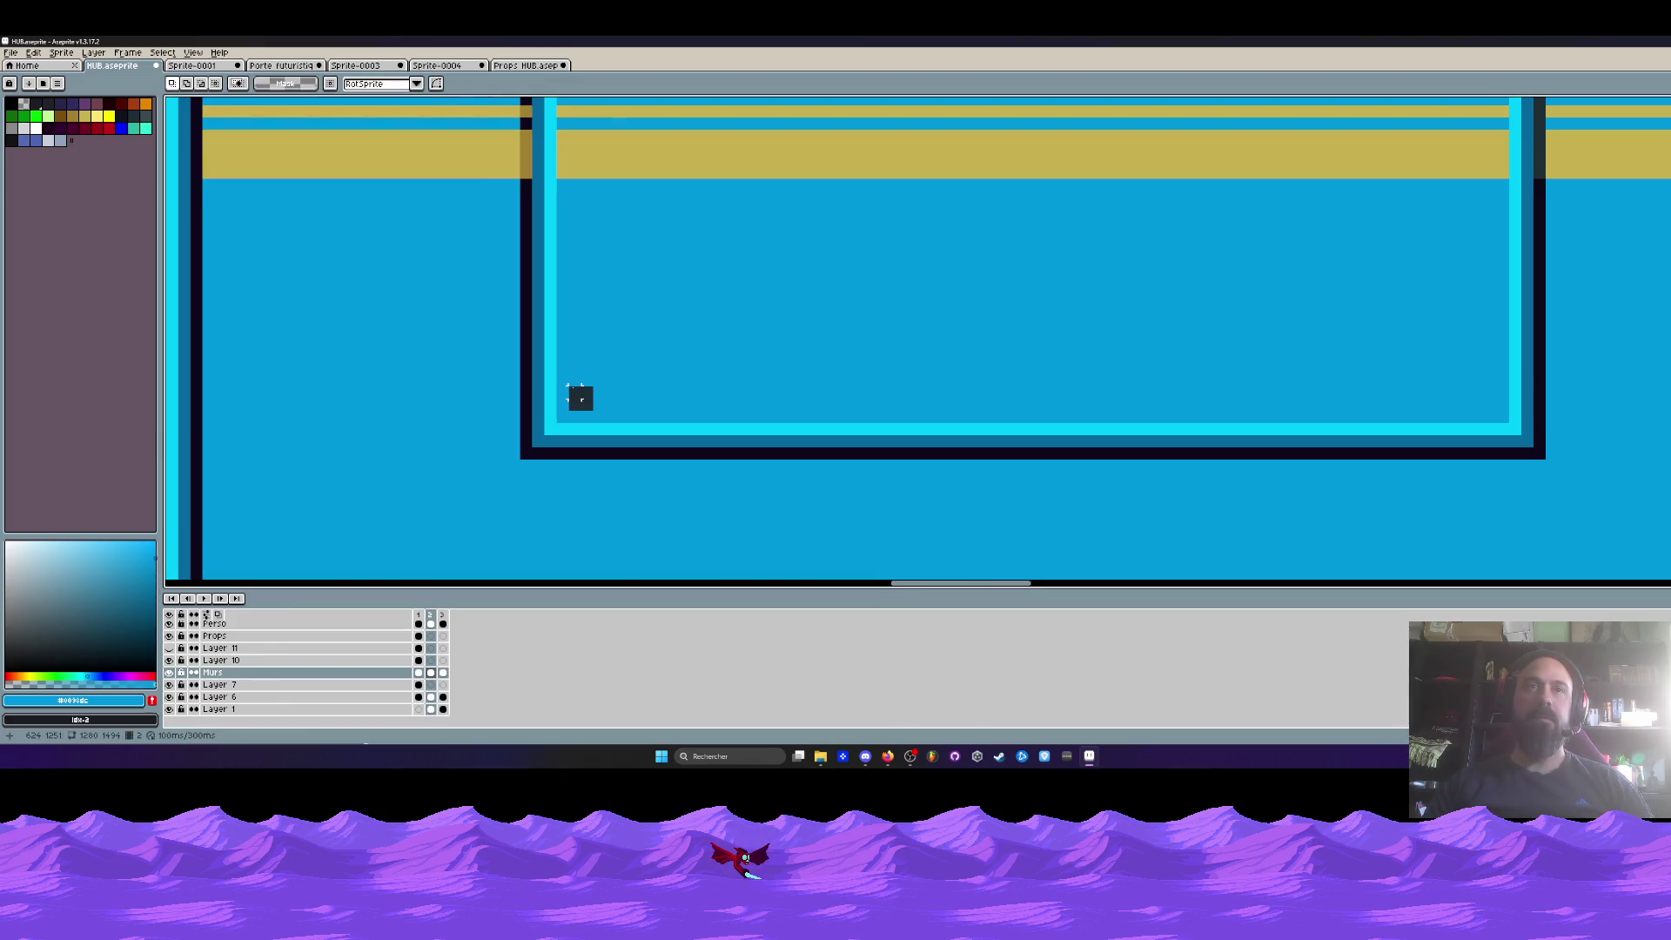
pyautogui.scroll(2, 582, 398)
# - Sample the dark rivet colour and place a dark square pixel on the blue panel
pyautogui.press('b')
pyautogui.keyDown('alt'); pyautogui.click(582, 399); pyautogui.keyUp('alt')
pyautogui.scroll(-4, 579, 330)
pyautogui.moveTo(608, 271)
pyautogui.mouseDown()
pyautogui.moveTo(607, 514)
pyautogui.moveTo(607, 449)
pyautogui.mouseUp()
pyautogui.moveTo(607, 314)
pyautogui.mouseDown()
pyautogui.moveTo(610, 179)
pyautogui.moveTo(612, 369)
pyautogui.mouseUp()
pyautogui.scroll(2, 612, 369)
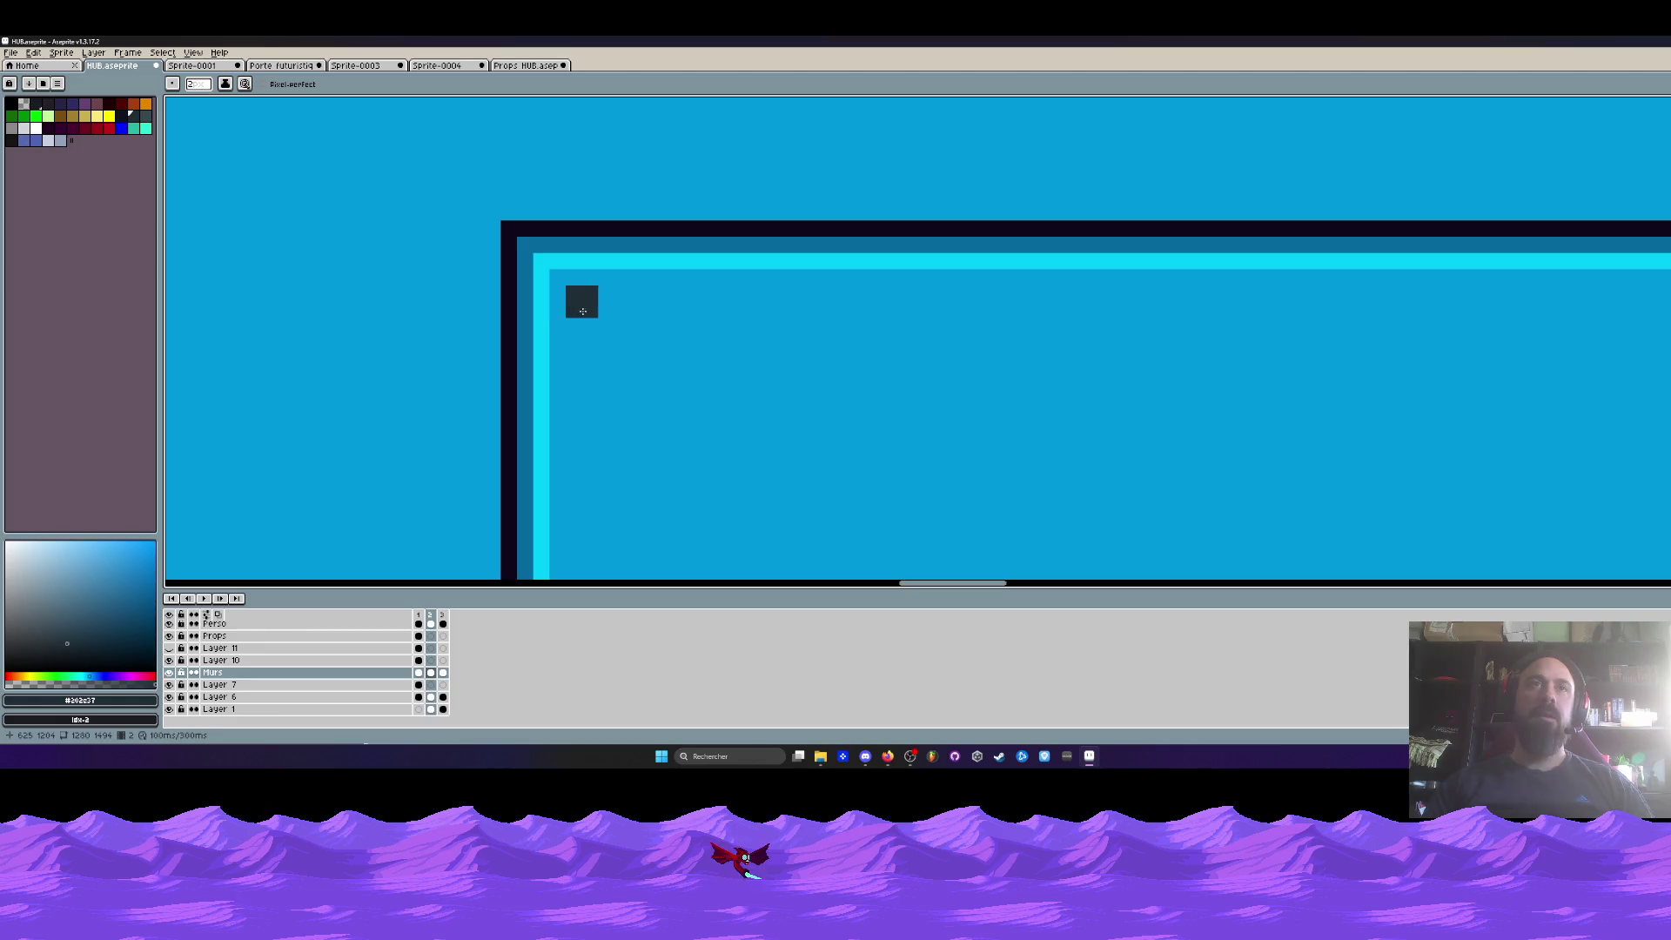
pyautogui.scroll(-3, 584, 311)
pyautogui.scroll(3, 773, 280)
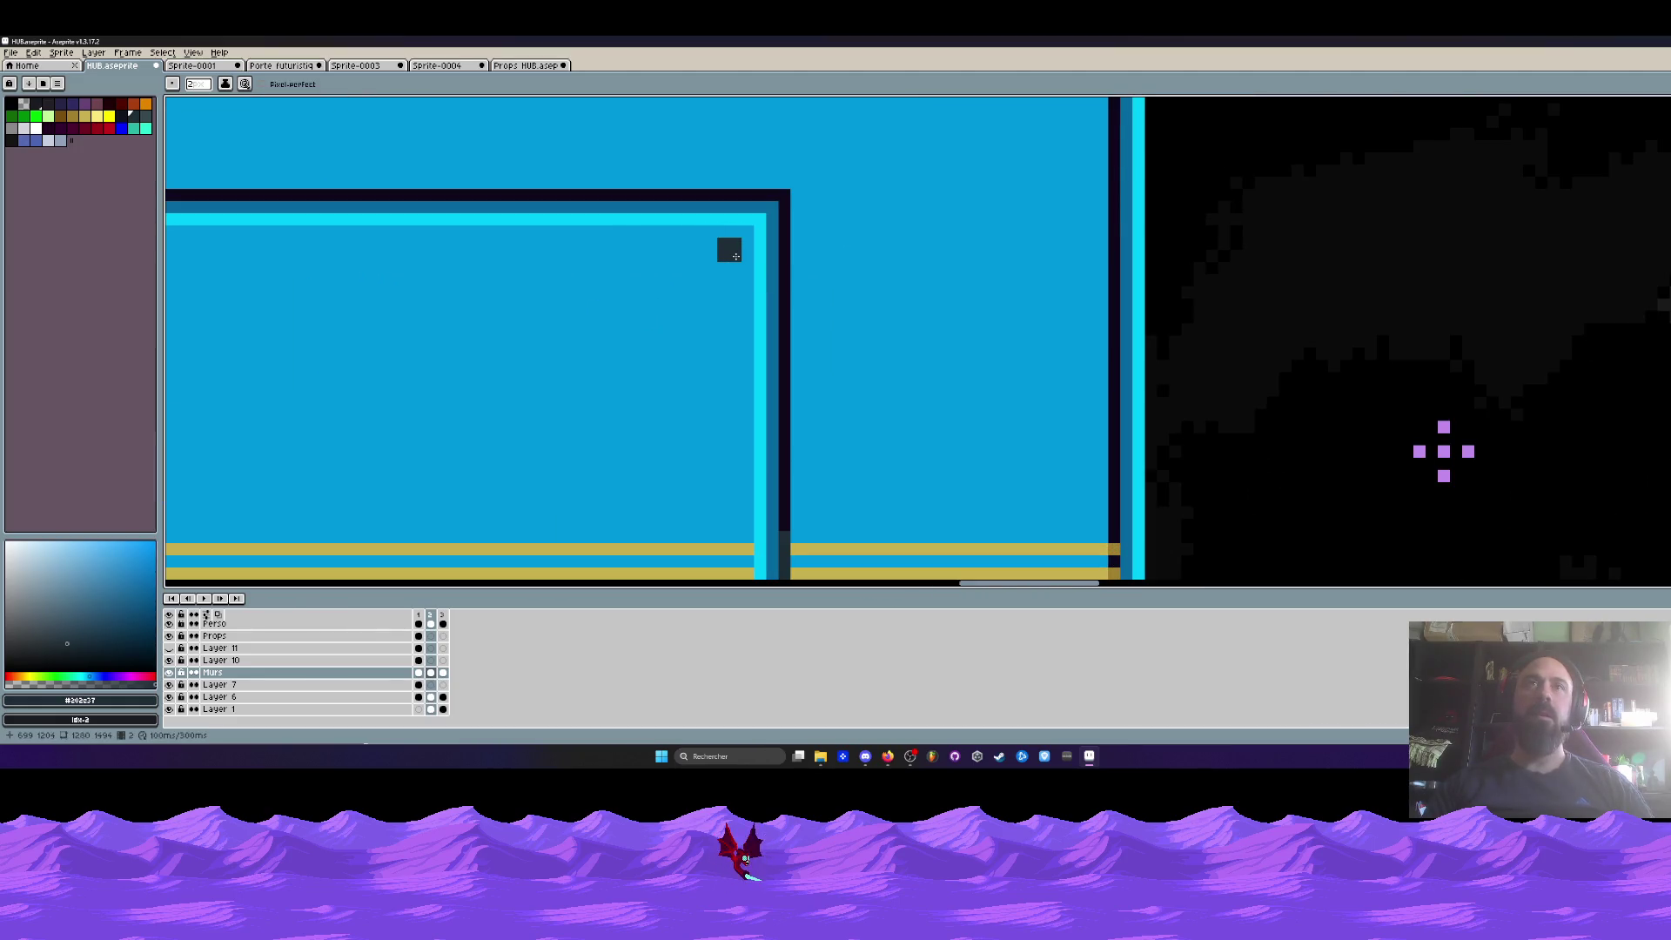
pyautogui.scroll(-3, 735, 256)
pyautogui.scroll(3, 735, 388)
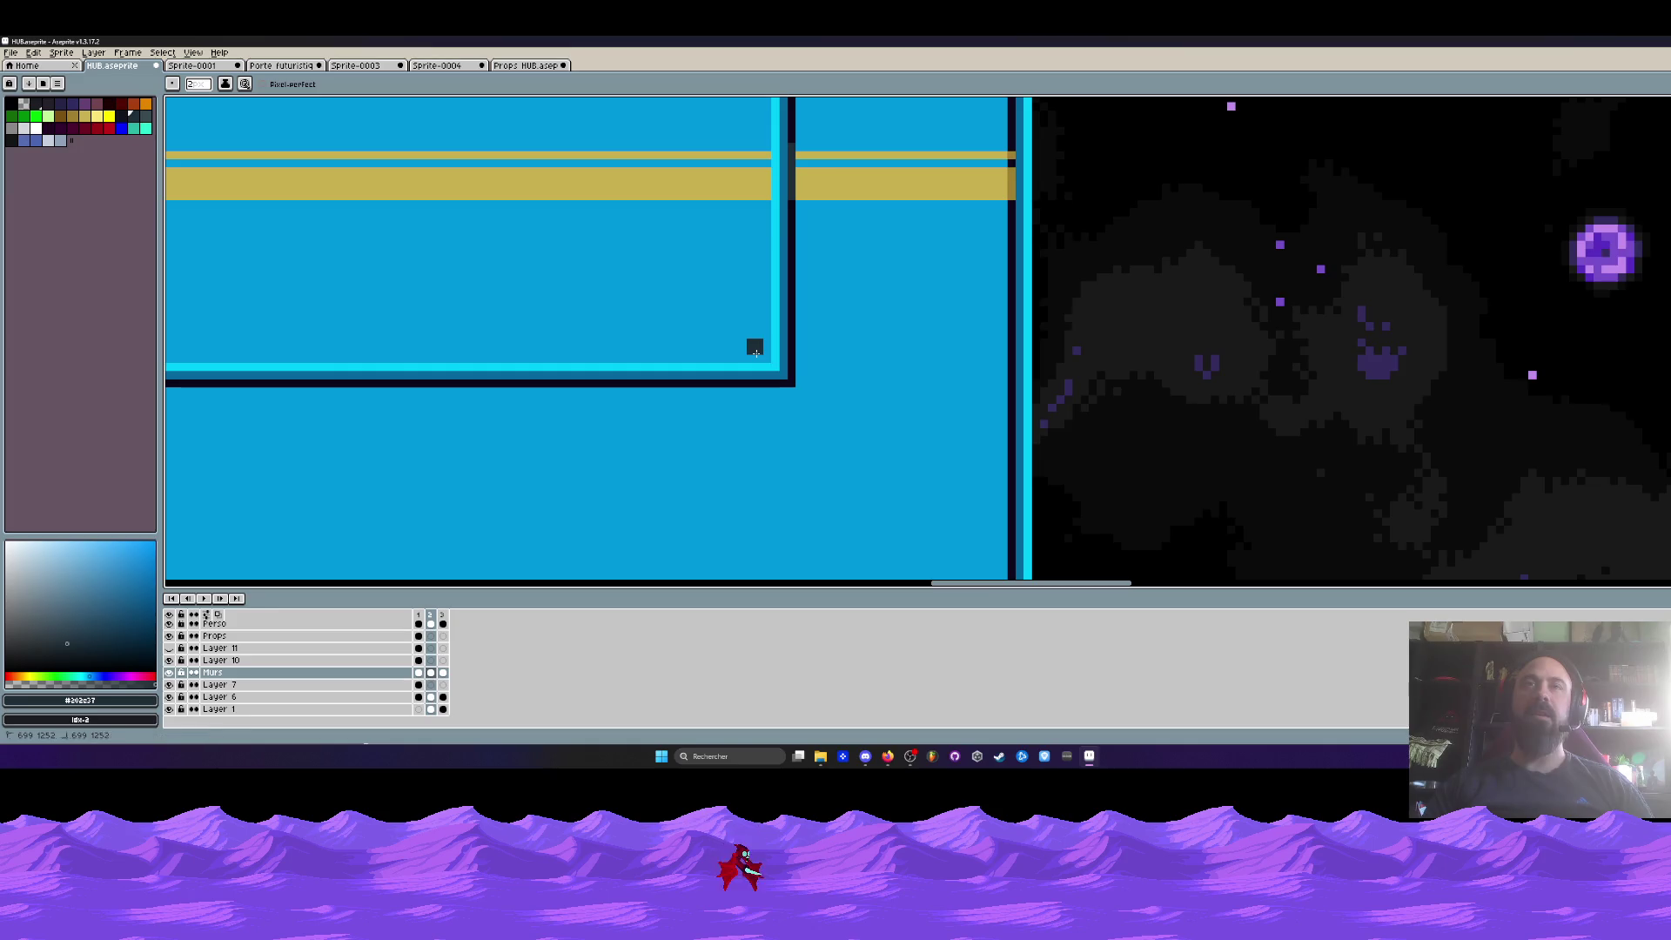
pyautogui.scroll(-1, 756, 351)
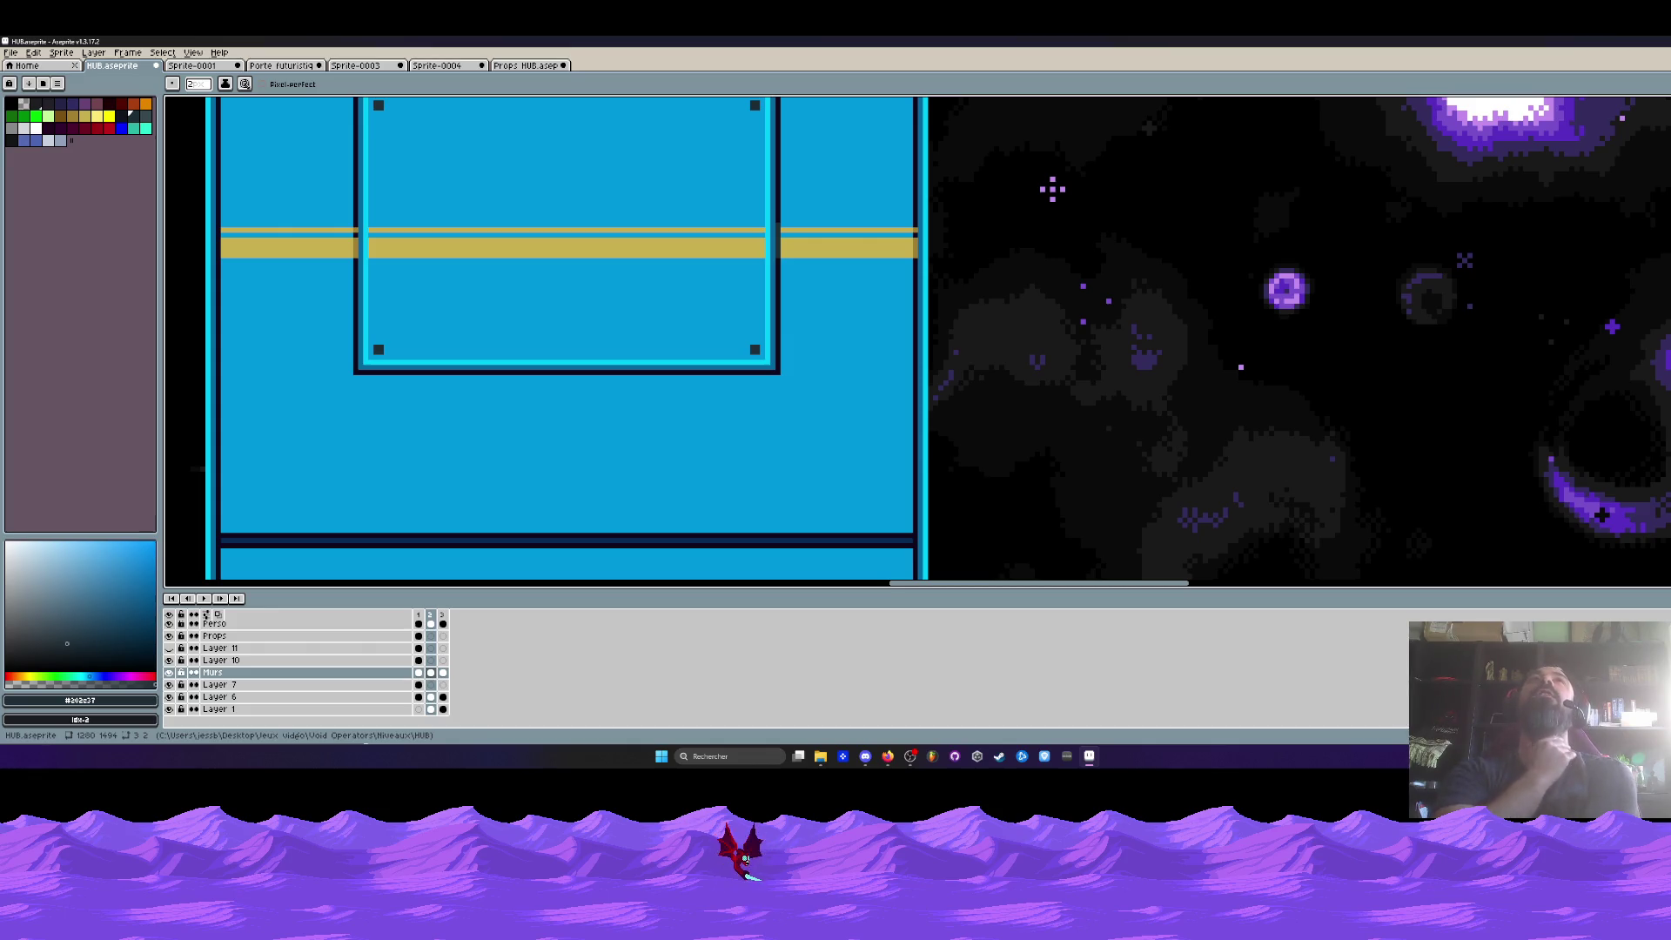
pyautogui.click(501, 177)
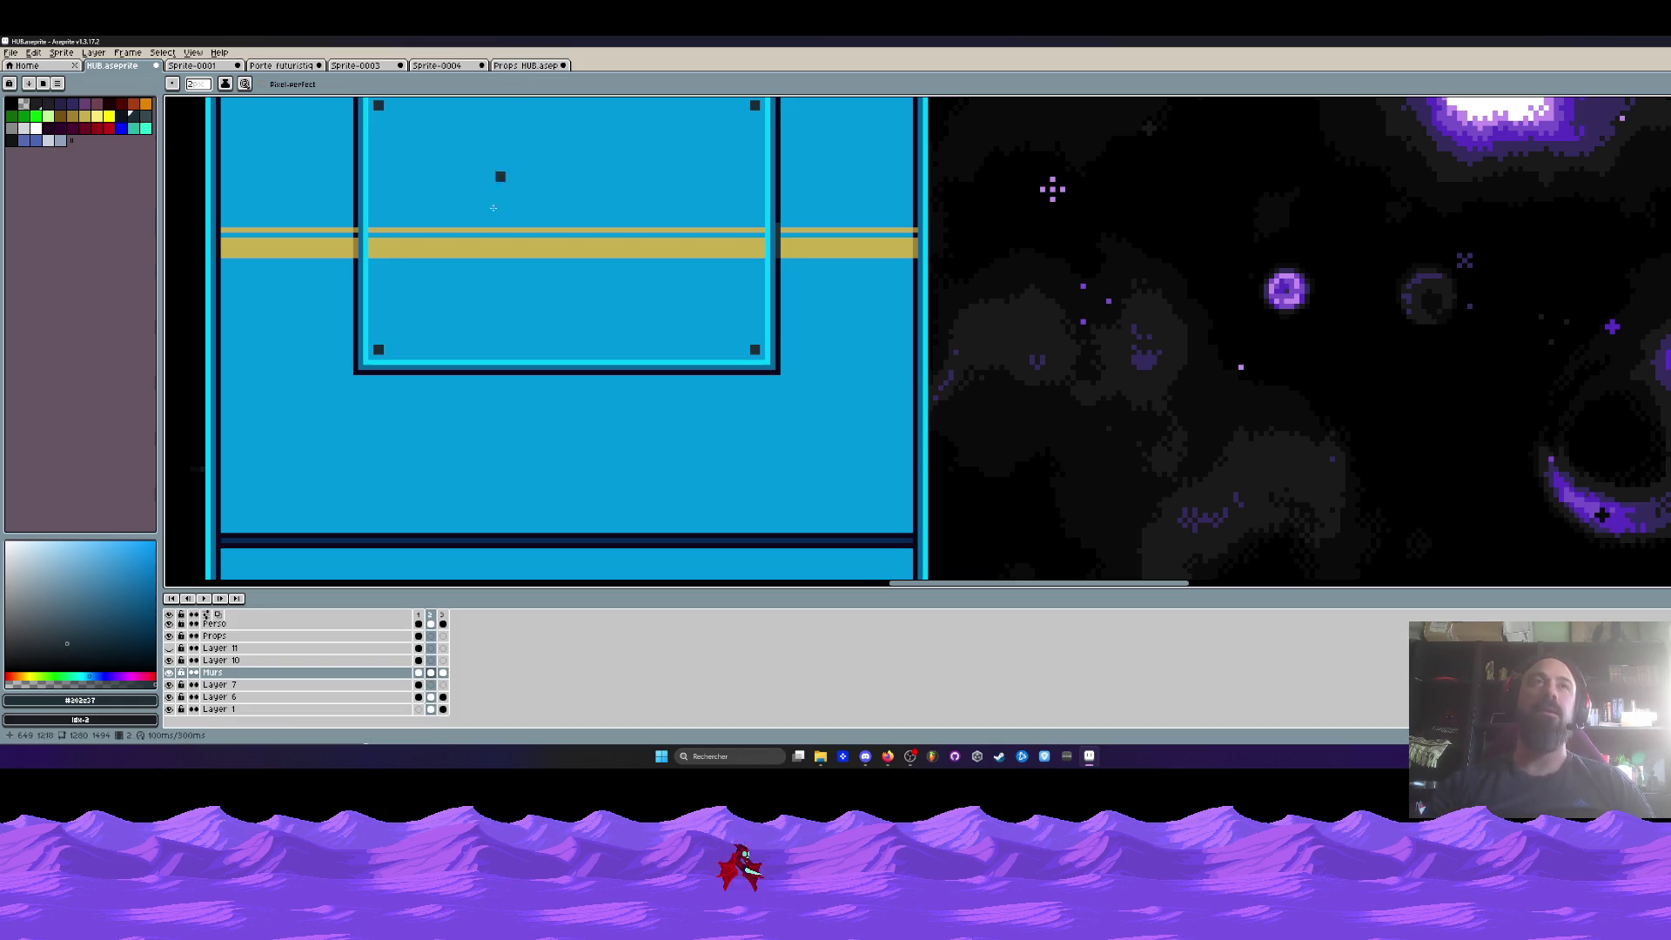
# - Drag a rectangular marquee around the middle pillar's bolted plate with its gold band
pyautogui.scroll(-3, 494, 207)
pyautogui.scroll(-2, 494, 207)
pyautogui.scroll(1, 513, 157)
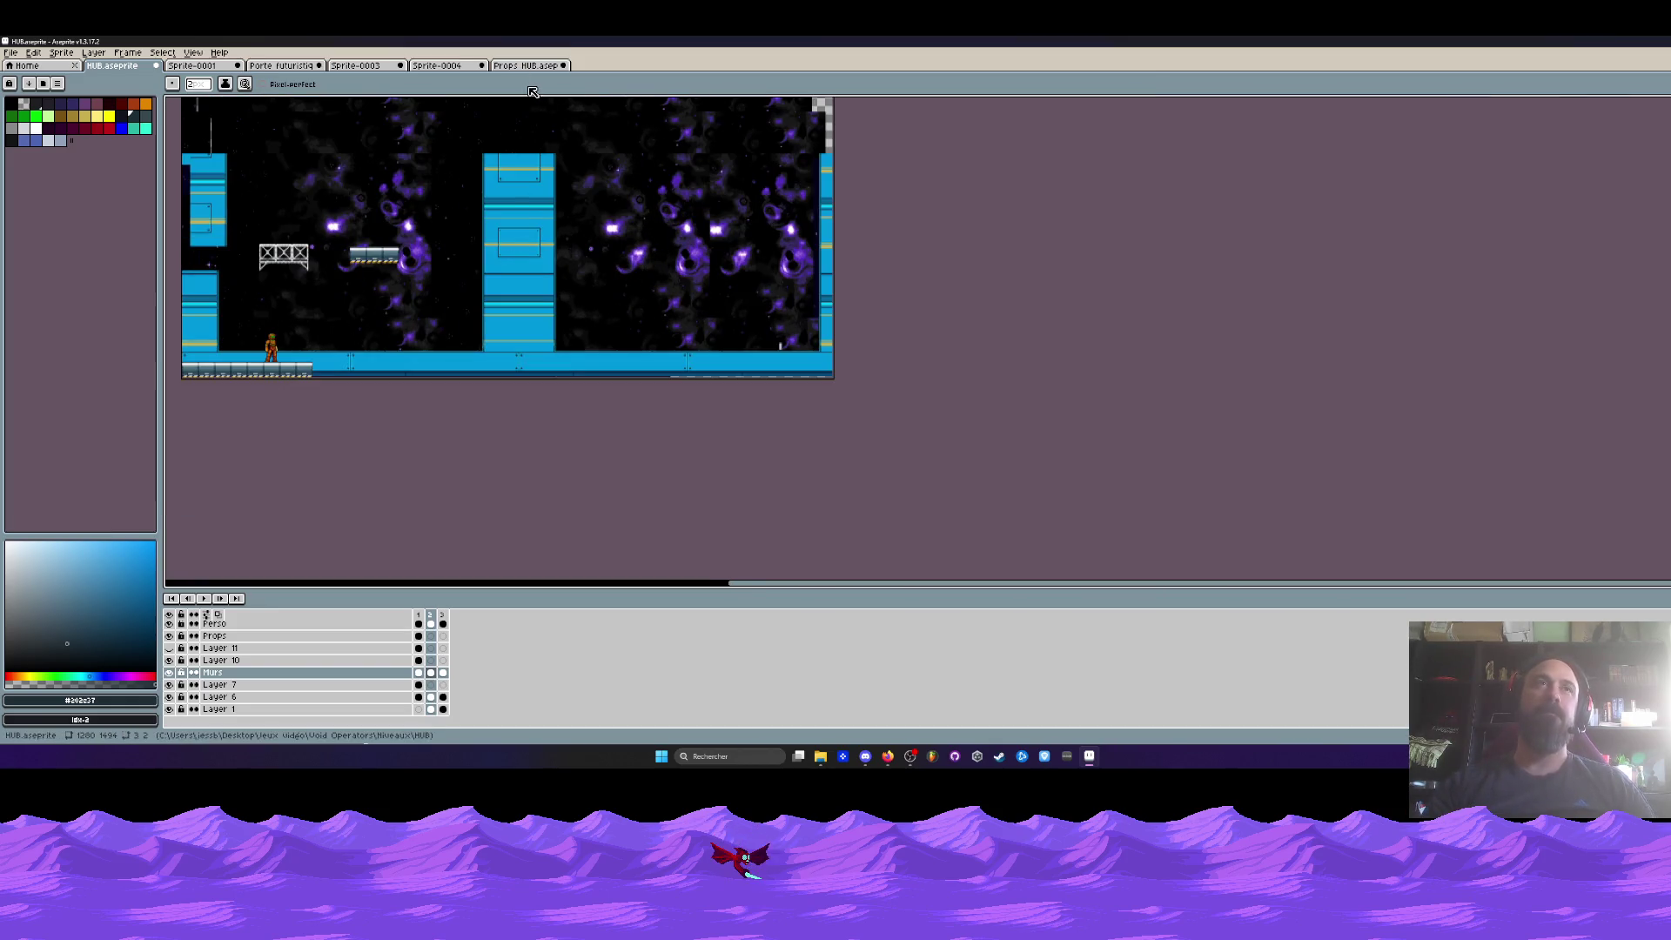
pyautogui.scroll(1, 492, 167)
pyautogui.scroll(1, 486, 268)
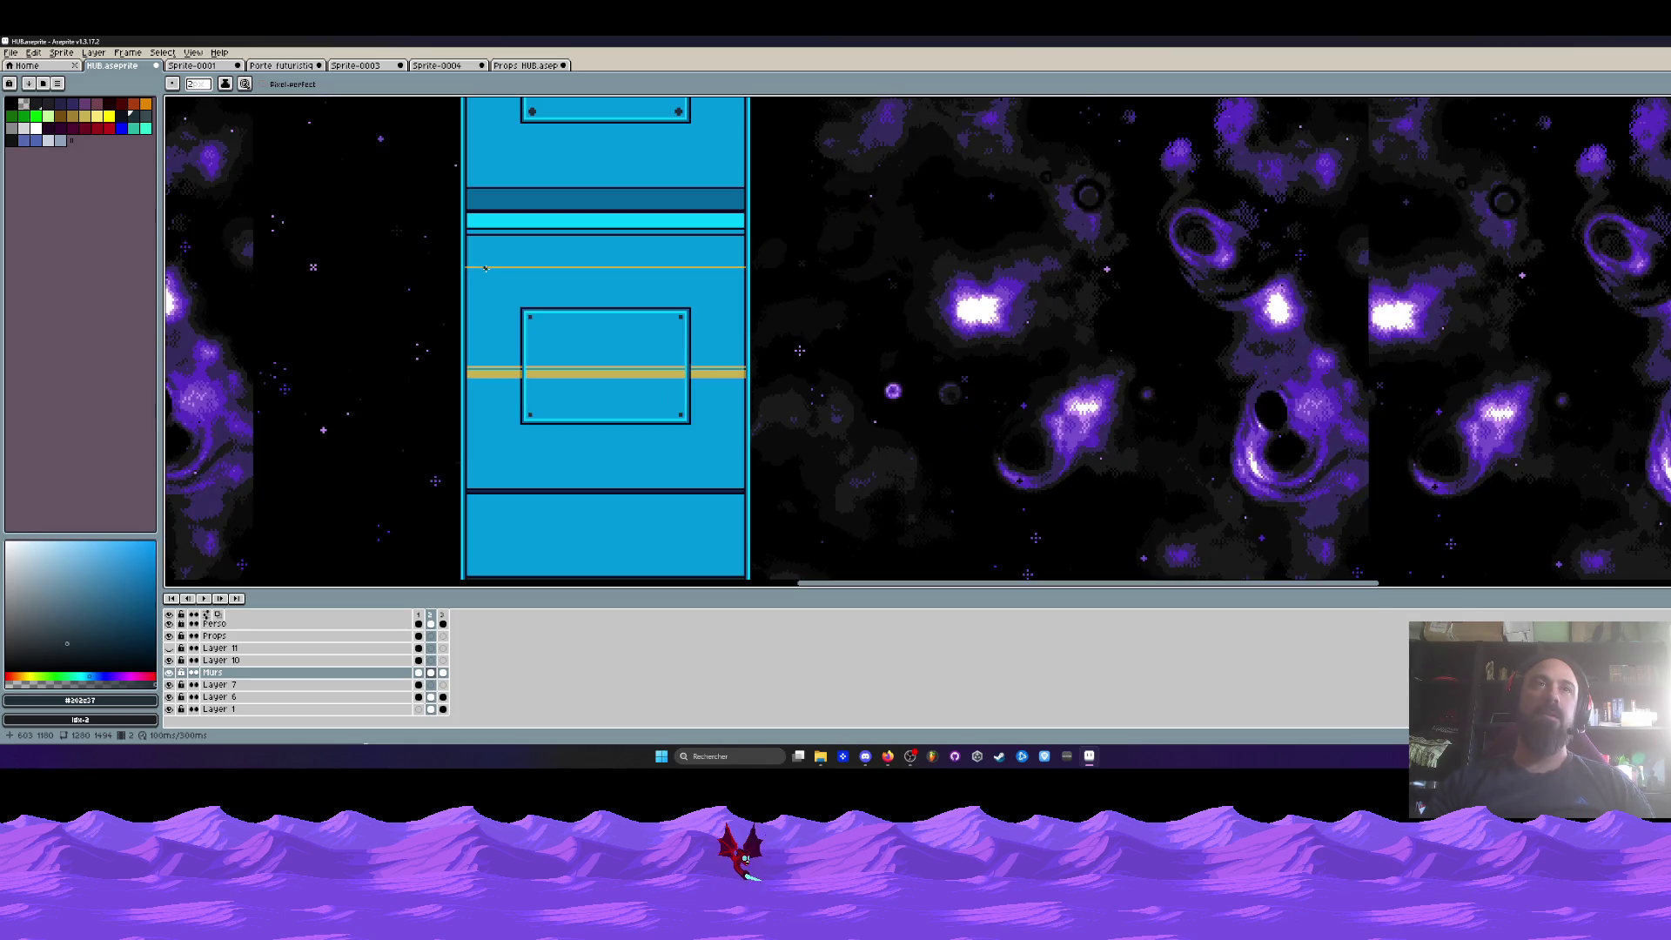
pyautogui.press('m')
pyautogui.scroll(-2, 548, 318)
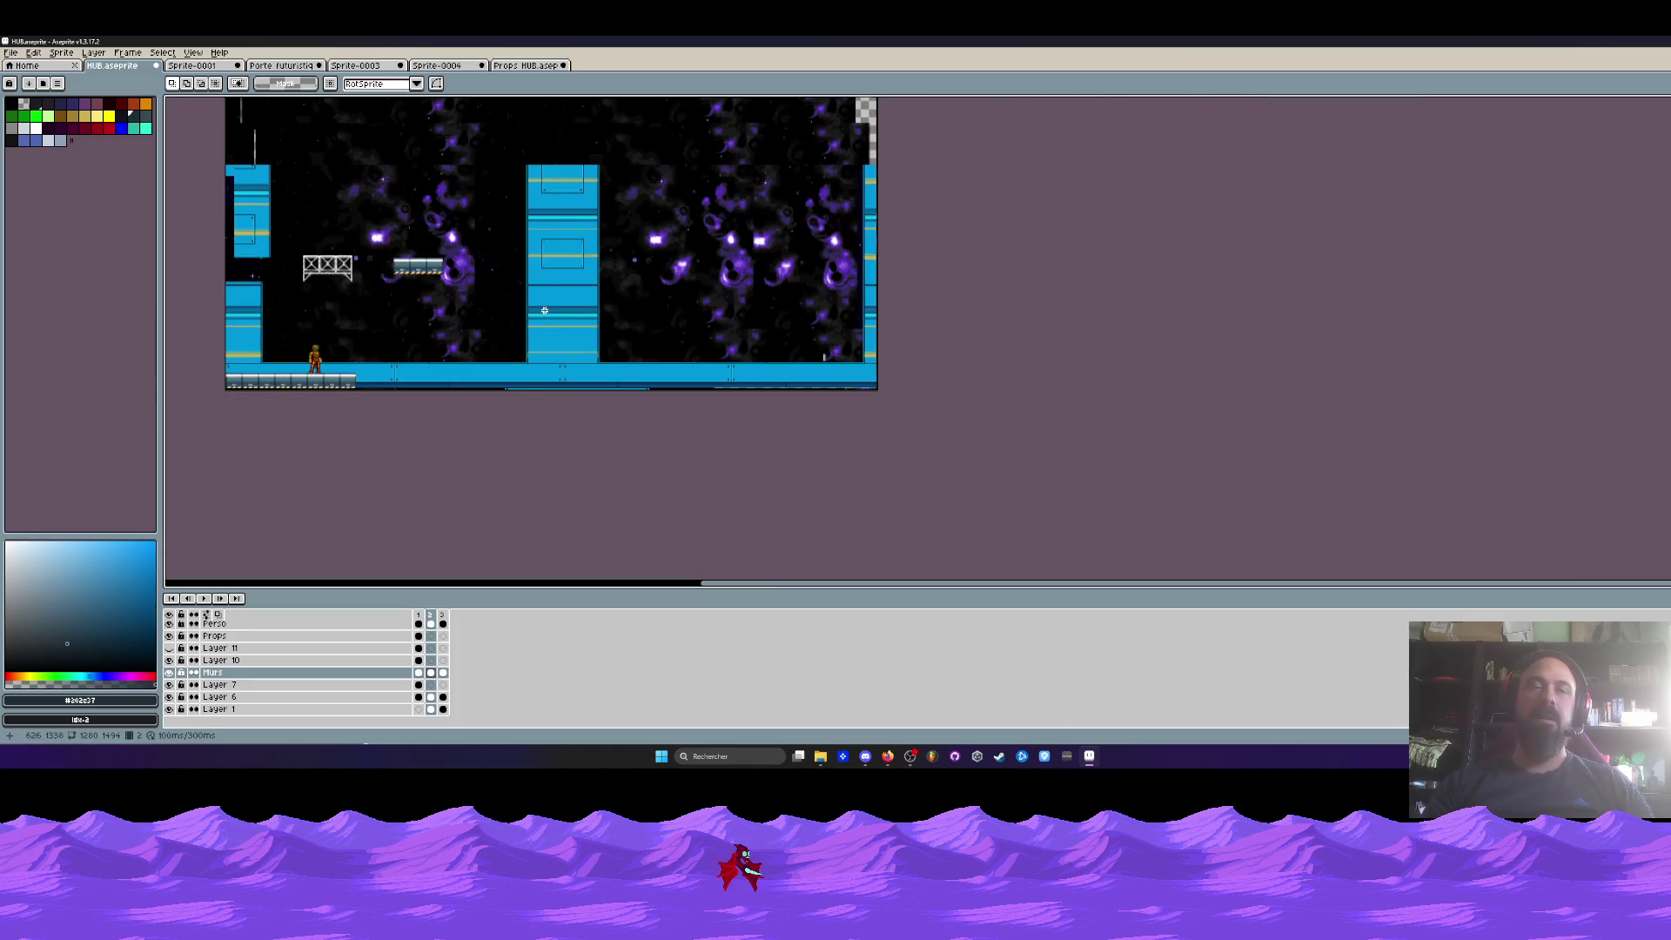
pyautogui.scroll(1, 544, 310)
pyautogui.moveTo(544, 309); pyautogui.dragTo(503, 337)
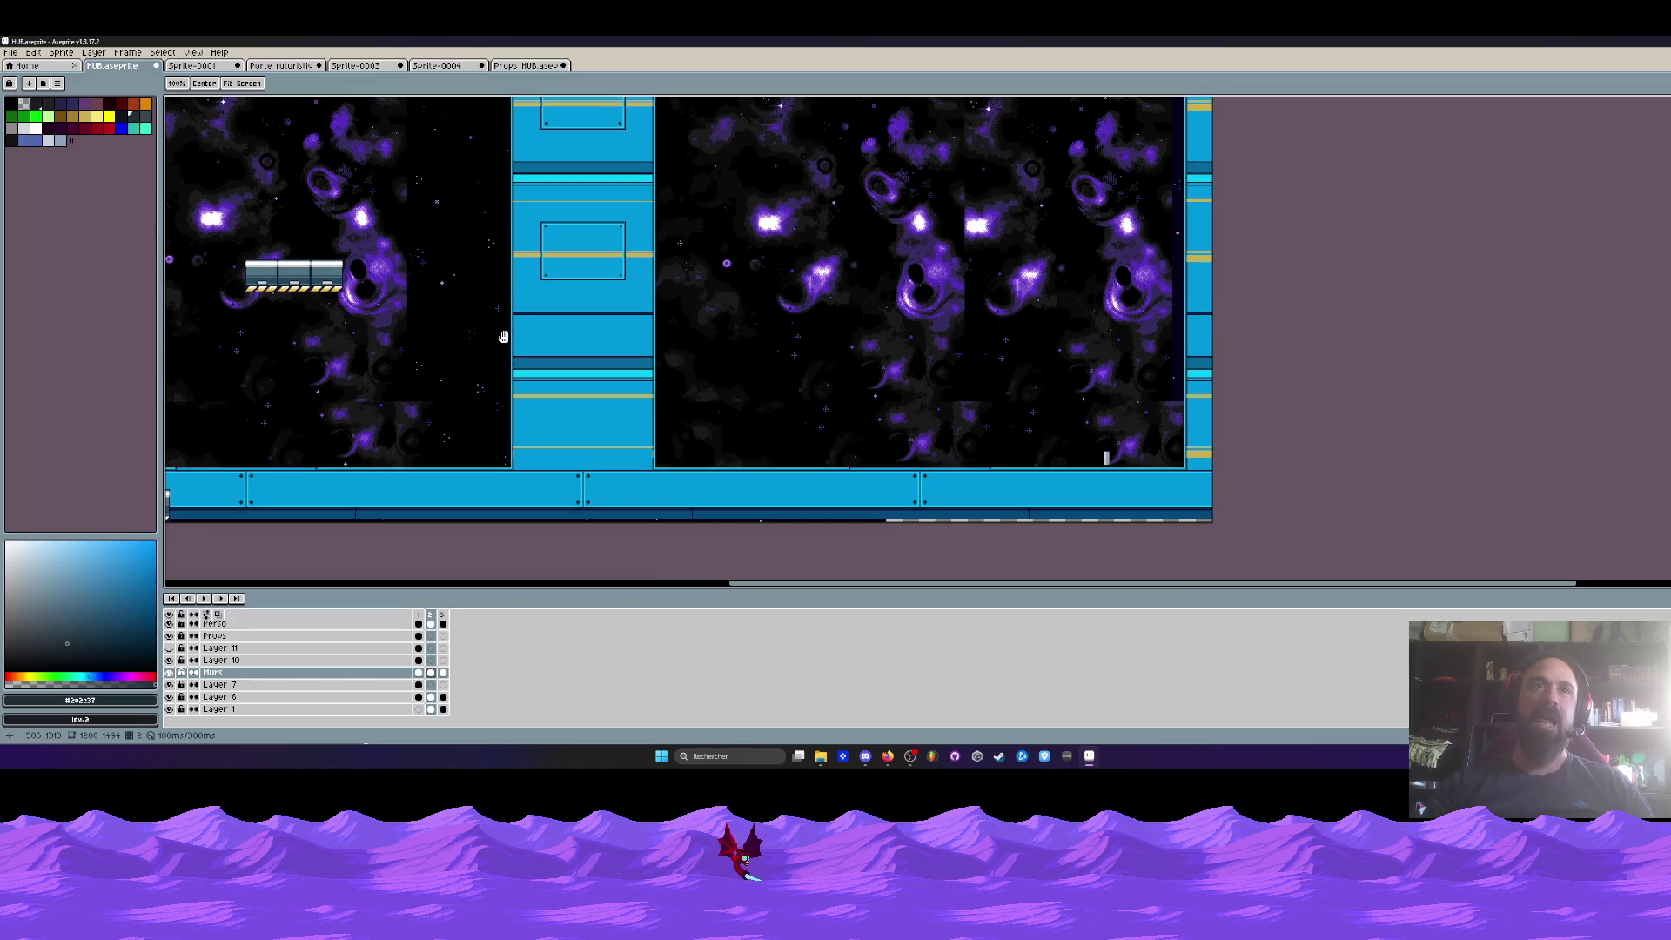
pyautogui.scroll(3, 516, 191)
pyautogui.press('m')
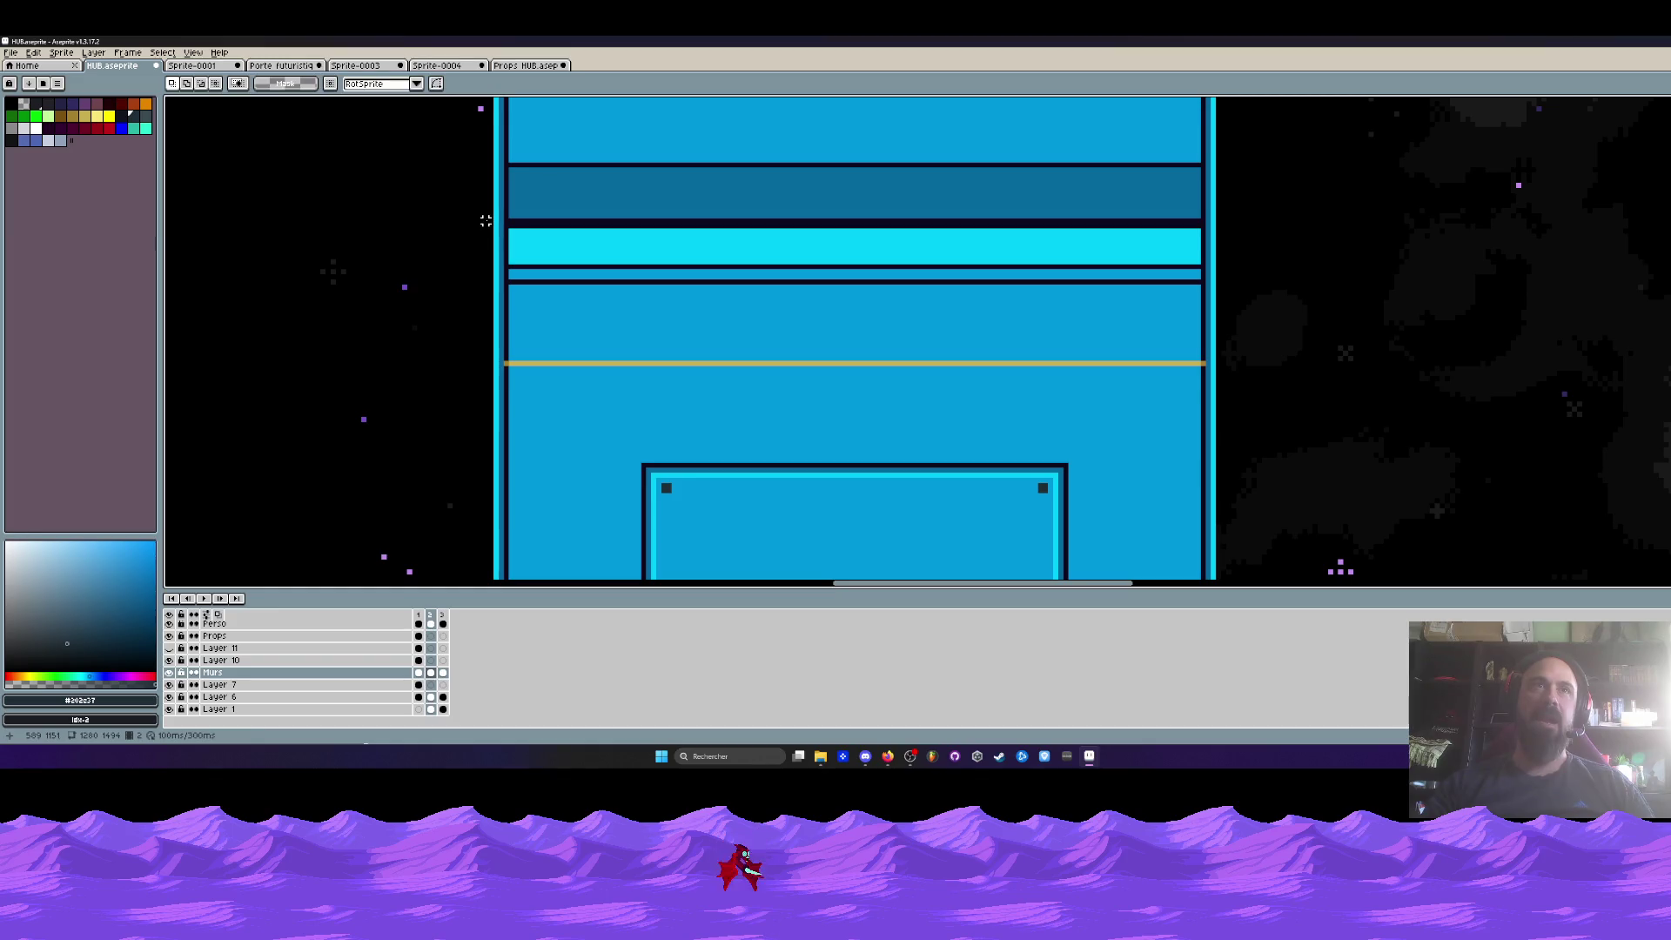
pyautogui.scroll(1, 503, 233)
pyautogui.scroll(-3, 498, 231)
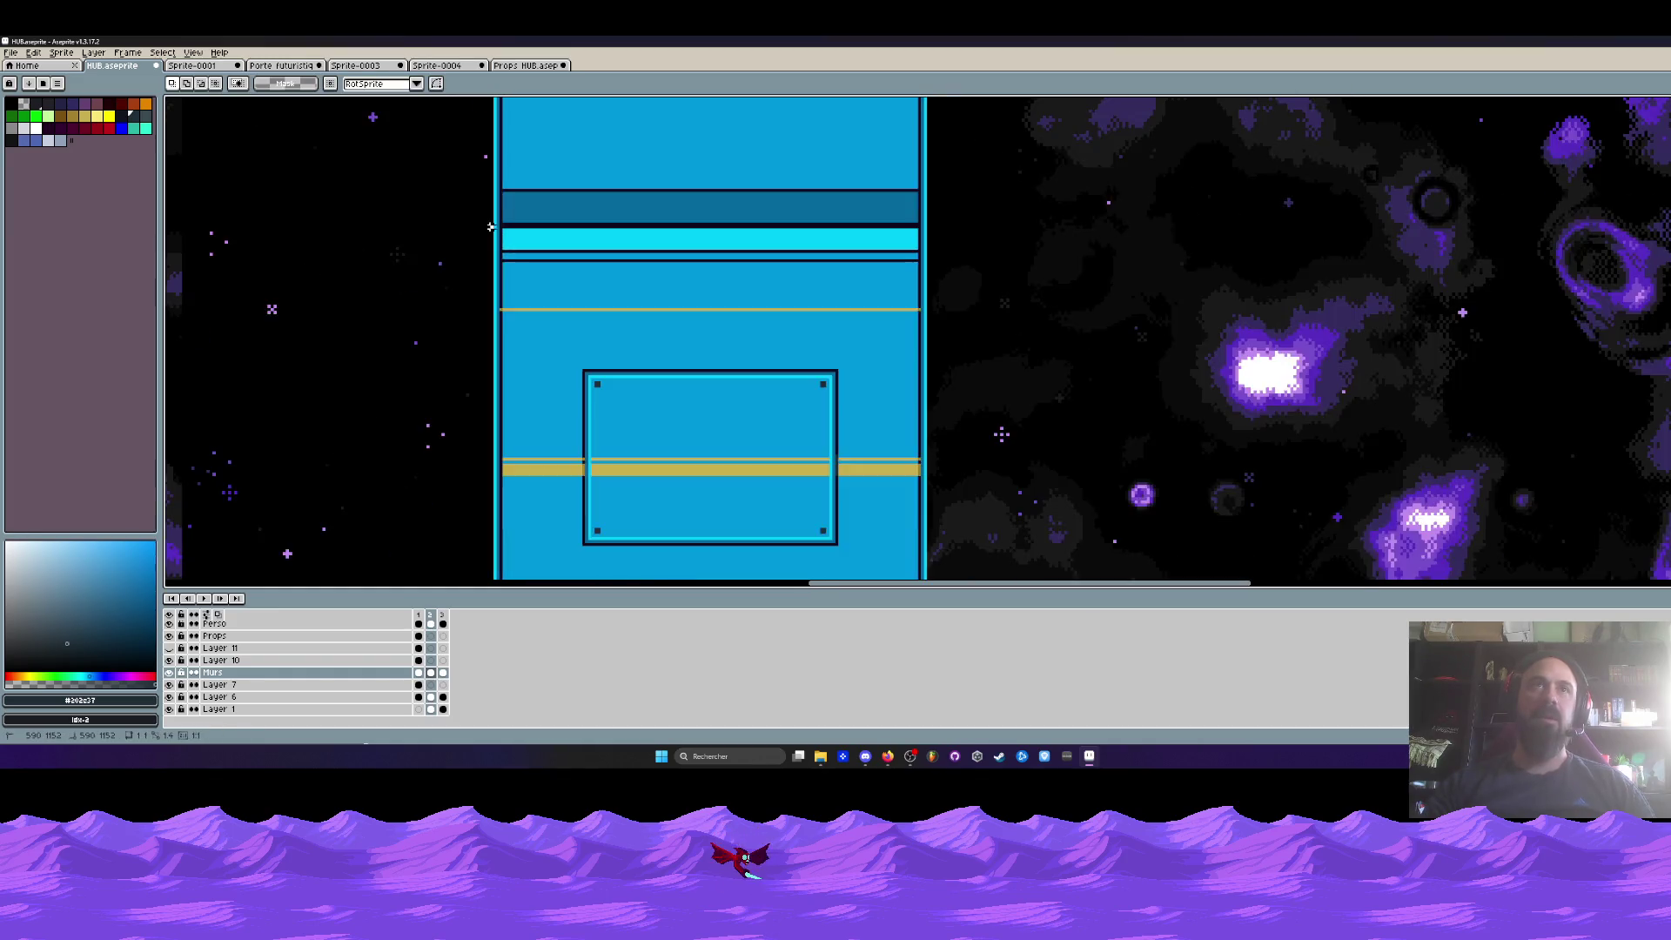
pyautogui.scroll(-1, 498, 228)
pyautogui.moveTo(488, 225); pyautogui.dragTo(805, 513)
pyautogui.scroll(2, 809, 496)
pyautogui.scroll(-3, 805, 514)
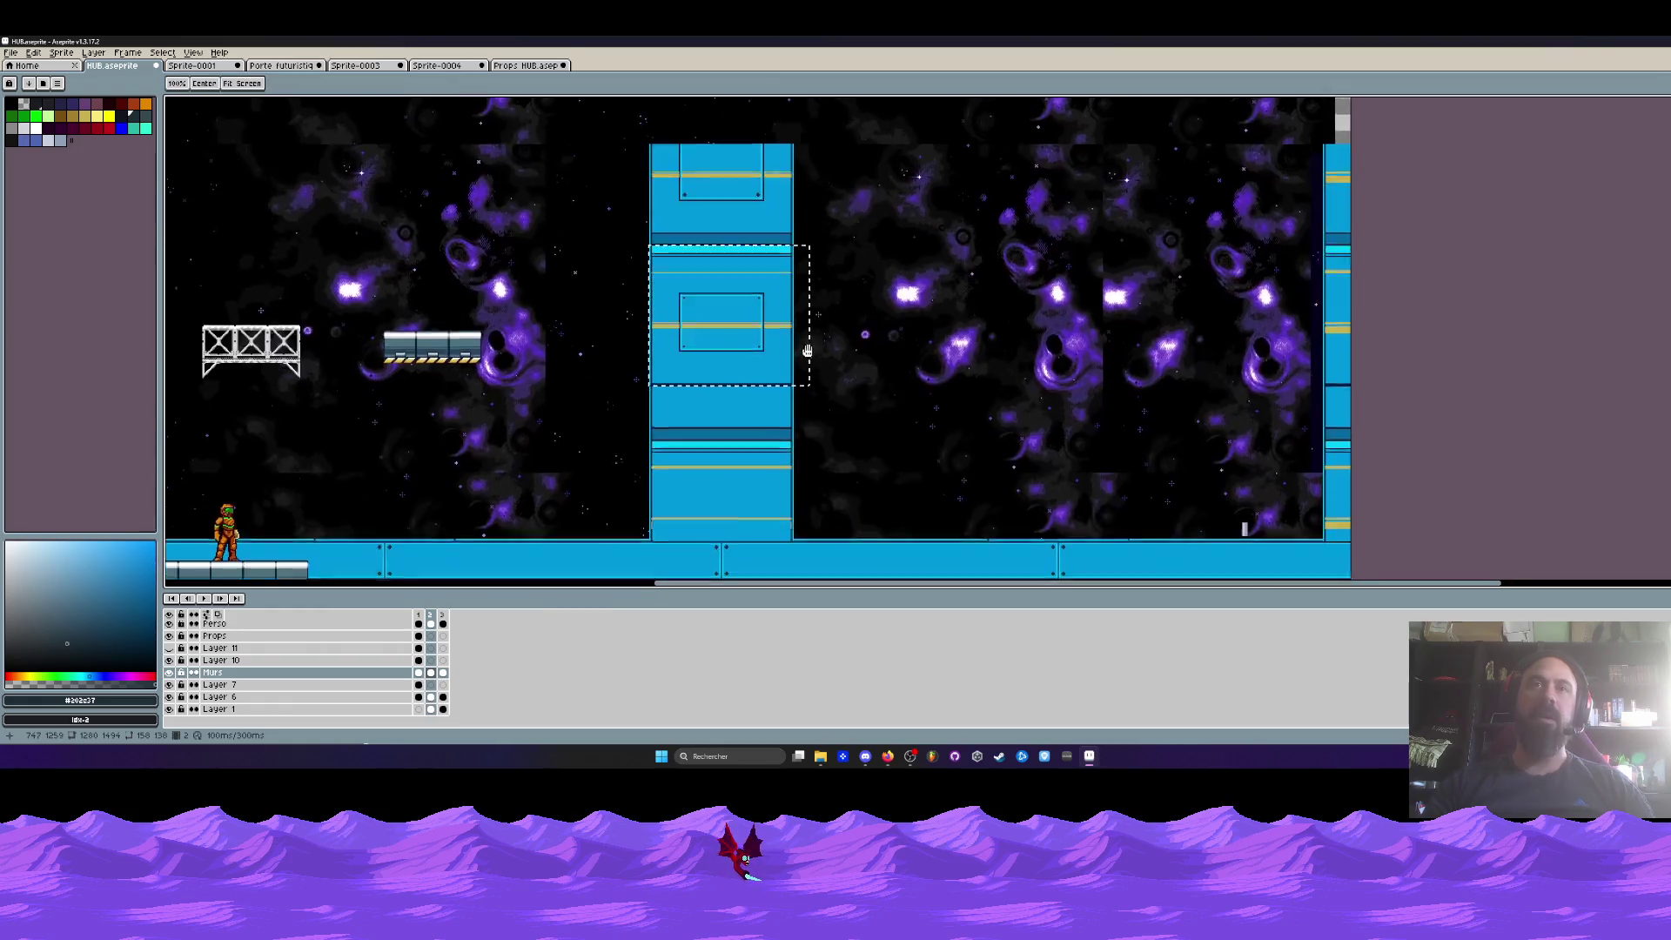
# - Copy the plate section down the pillar and nudge it until it rests on the floor
pyautogui.scroll(-1, 757, 331)
pyautogui.scroll(1, 753, 328)
pyautogui.moveTo(747, 321); pyautogui.dragTo(735, 466)
pyautogui.scroll(2, 746, 334)
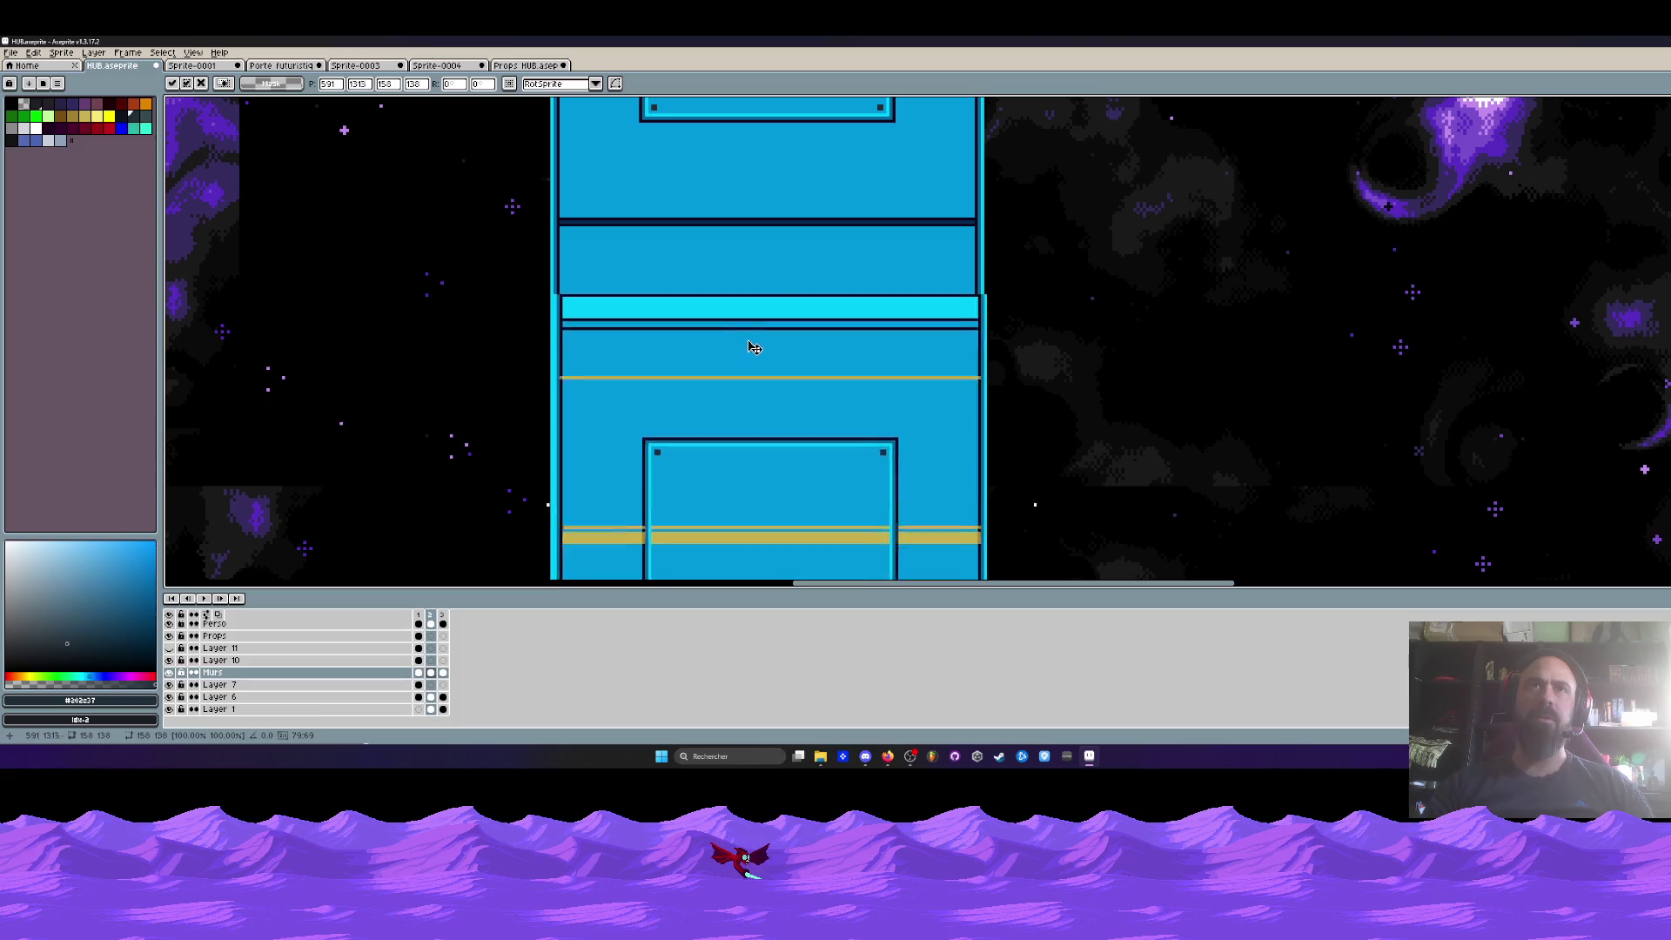
pyautogui.moveTo(746, 335); pyautogui.dragTo(754, 335)
pyautogui.scroll(-2, 739, 336)
pyautogui.moveTo(703, 426); pyautogui.dragTo(696, 335)
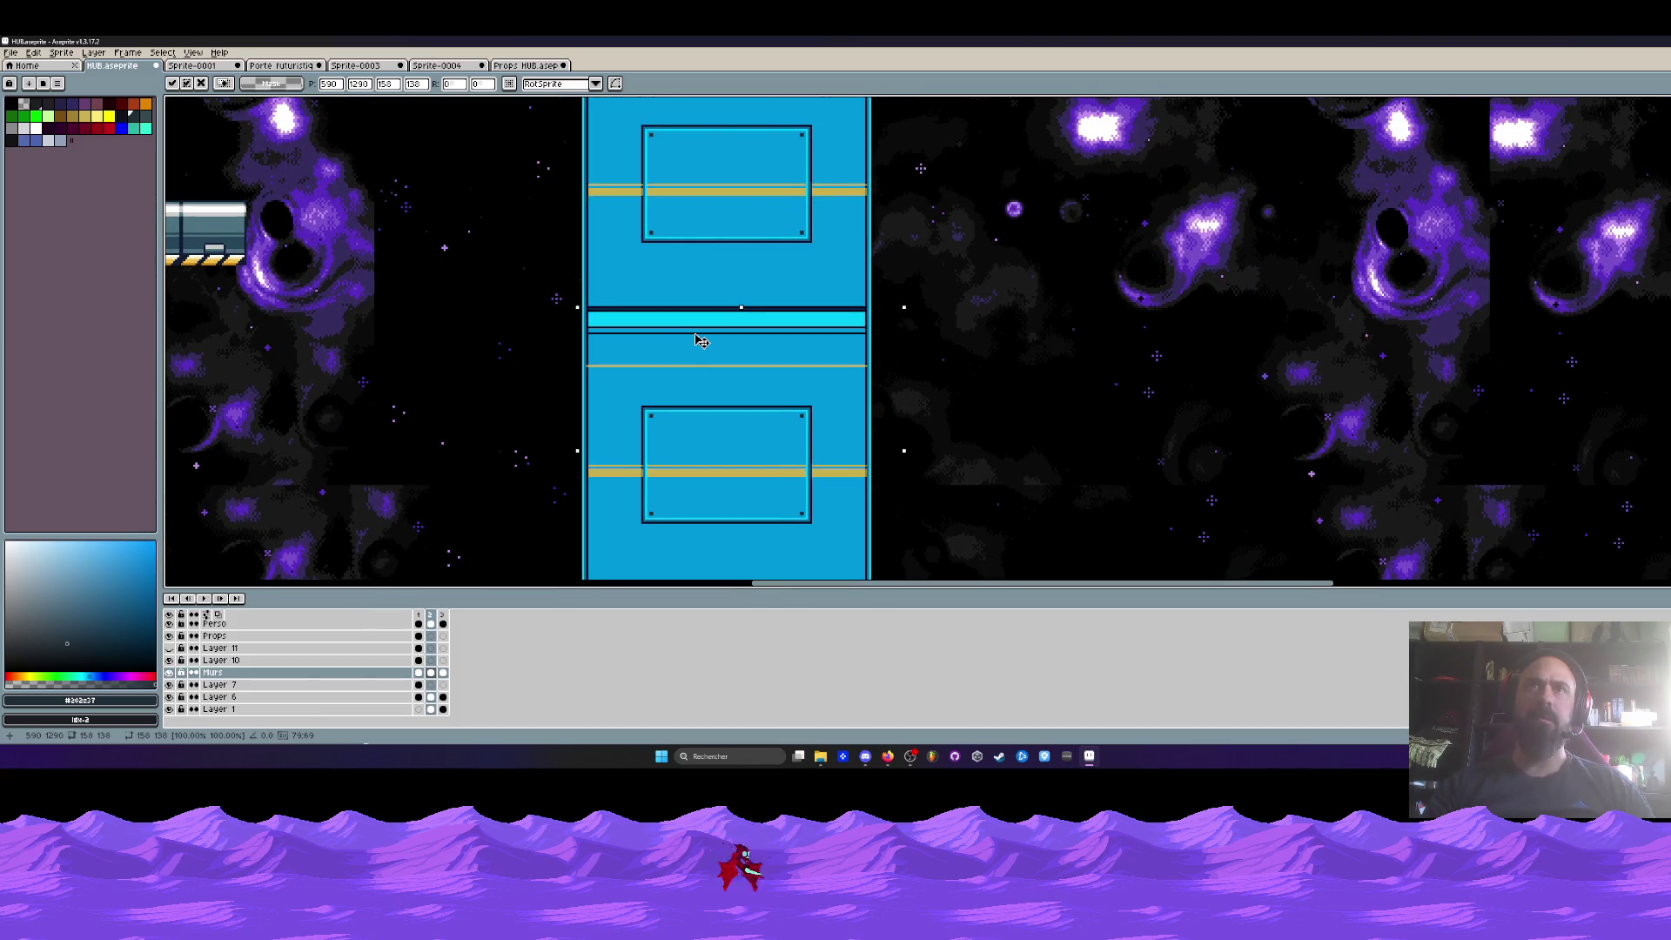
pyautogui.scroll(-2, 702, 342)
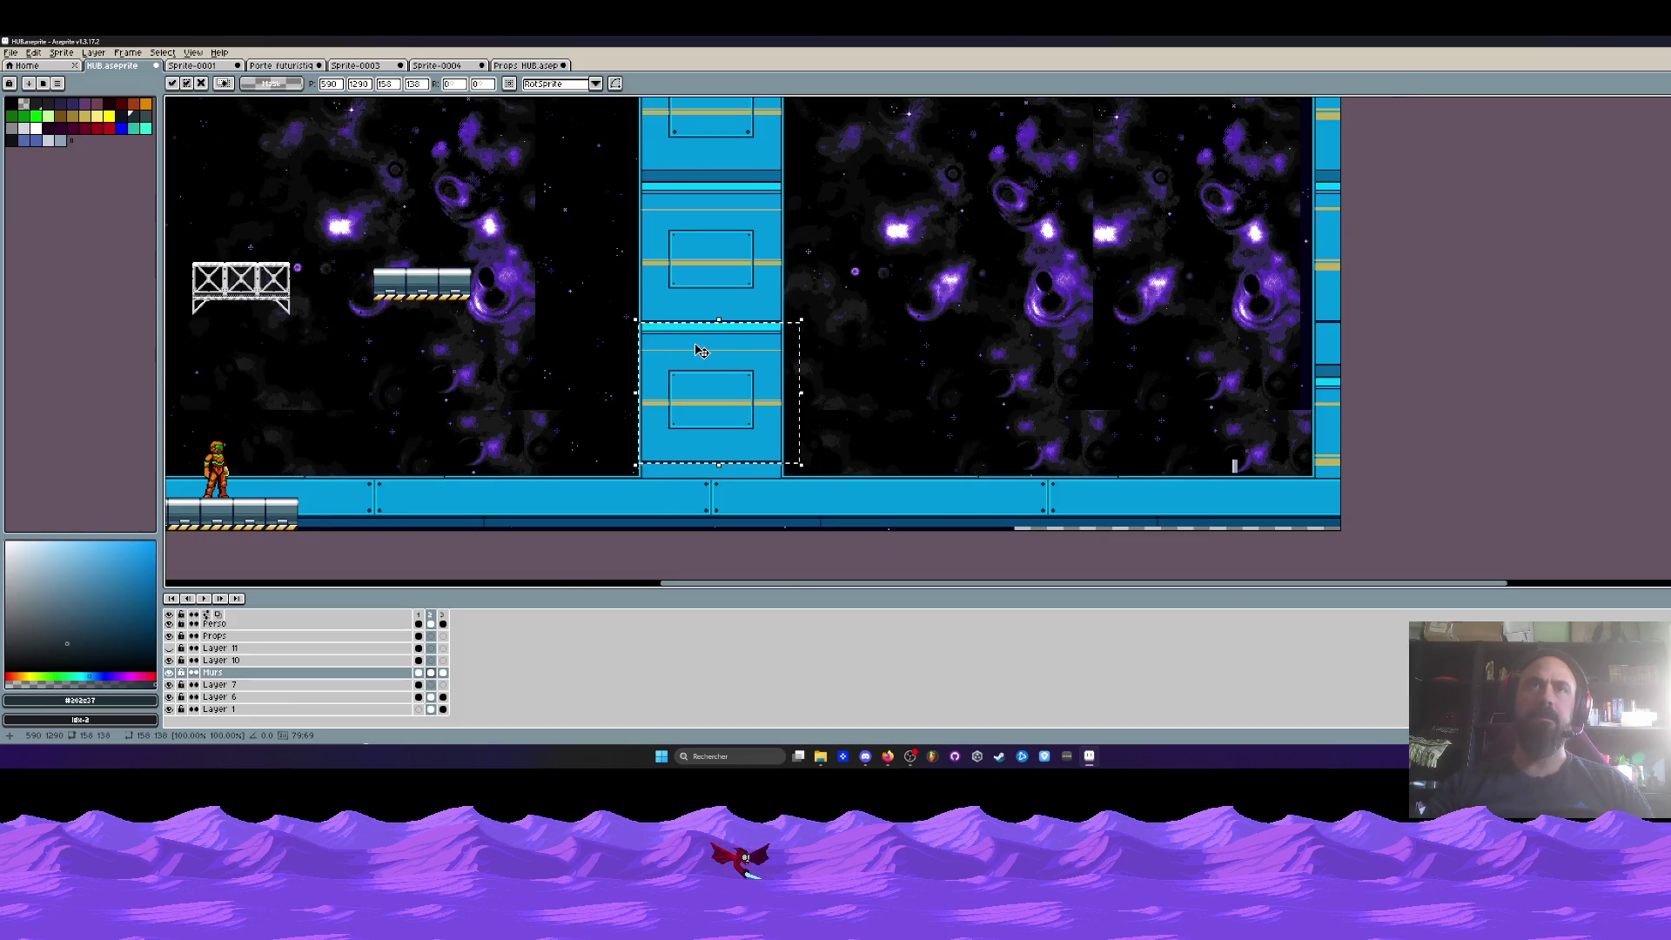
pyautogui.scroll(2, 703, 383)
pyautogui.moveTo(690, 396)
pyautogui.mouseDown()
pyautogui.moveTo(683, 325)
pyautogui.moveTo(685, 362)
pyautogui.mouseUp()
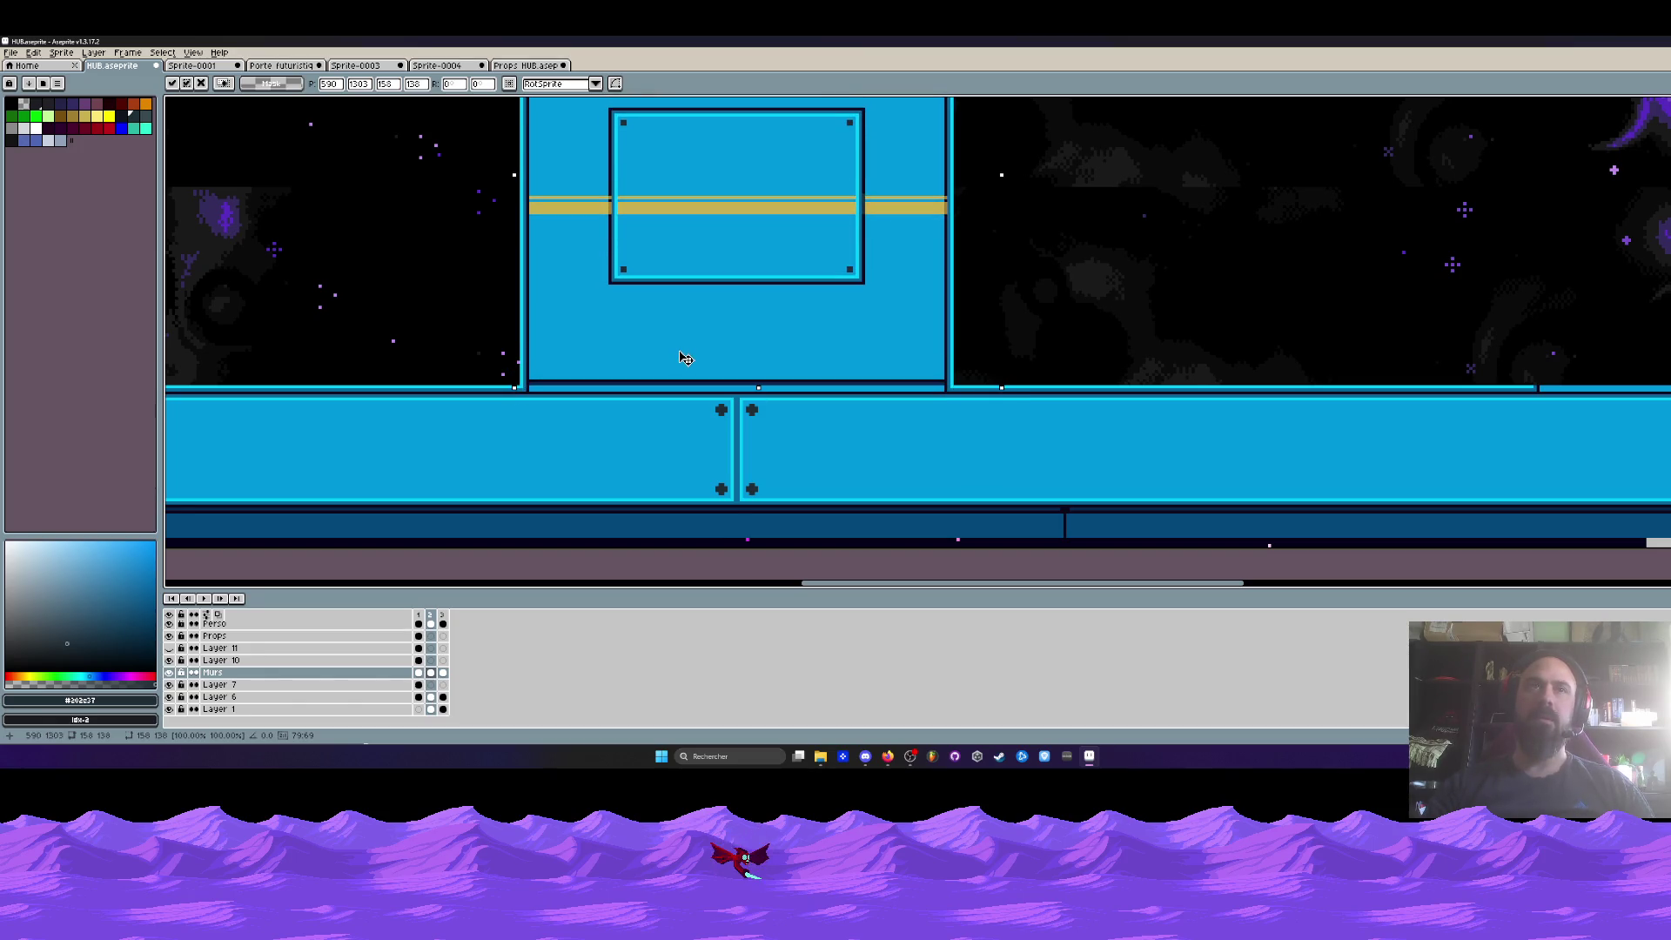
pyautogui.moveTo(686, 362); pyautogui.dragTo(686, 360)
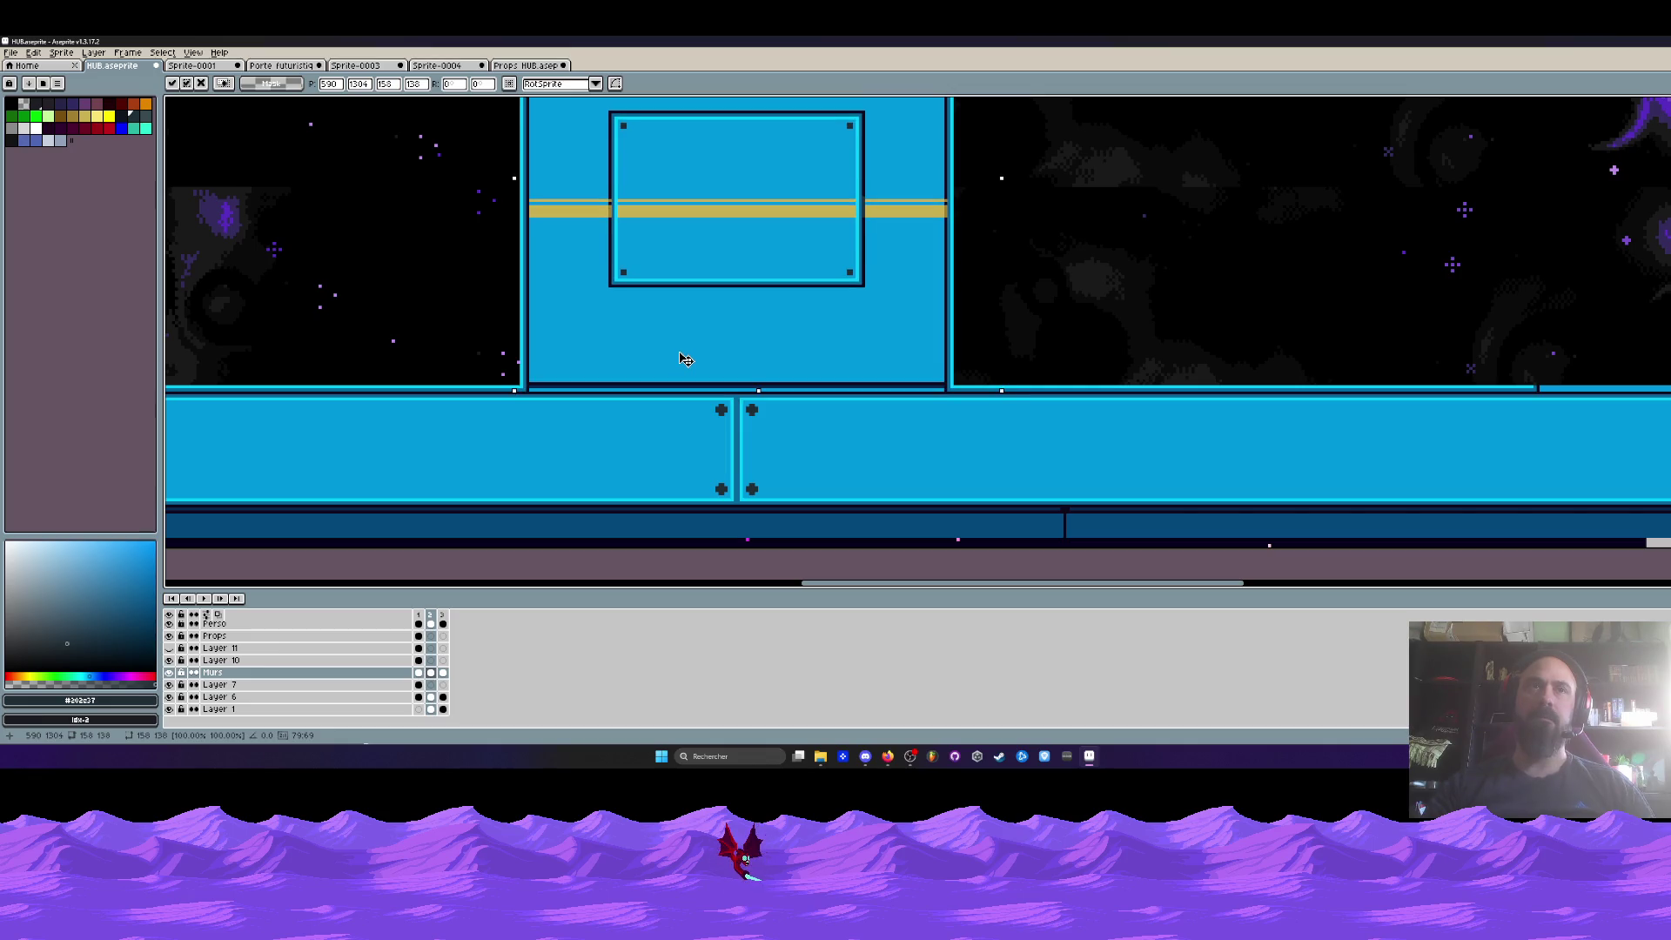
# - Commit the copied plate and paint over the dark seam line in the pillar's blue
pyautogui.press('Return')
pyautogui.scroll(2, 525, 374)
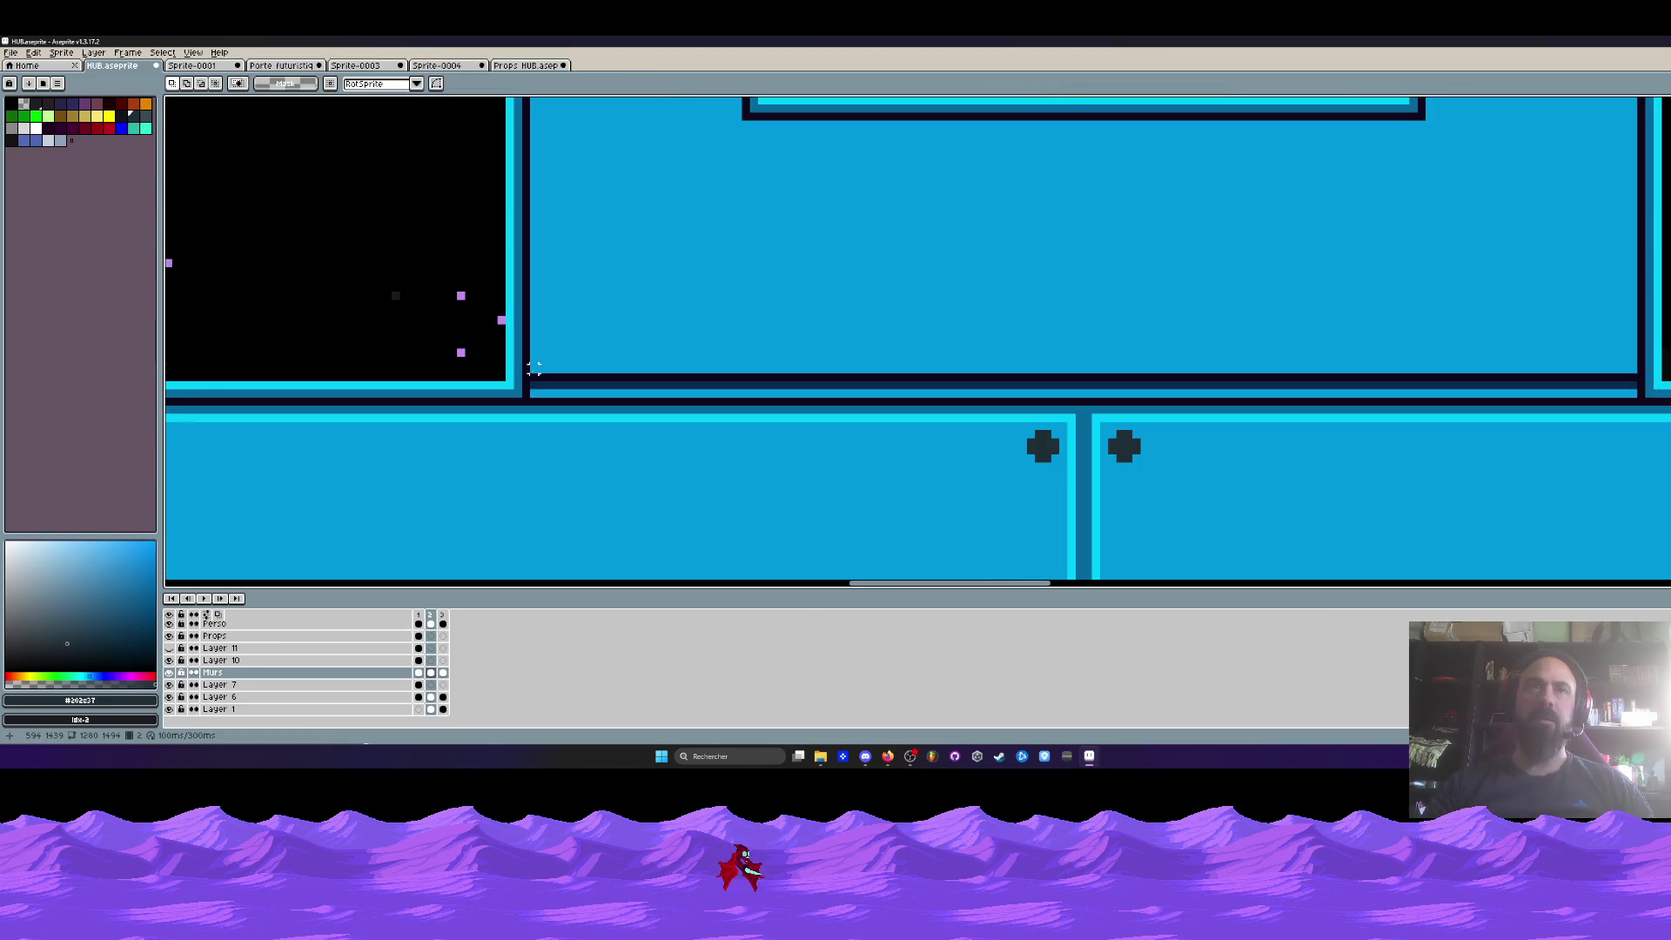
pyautogui.press('b')
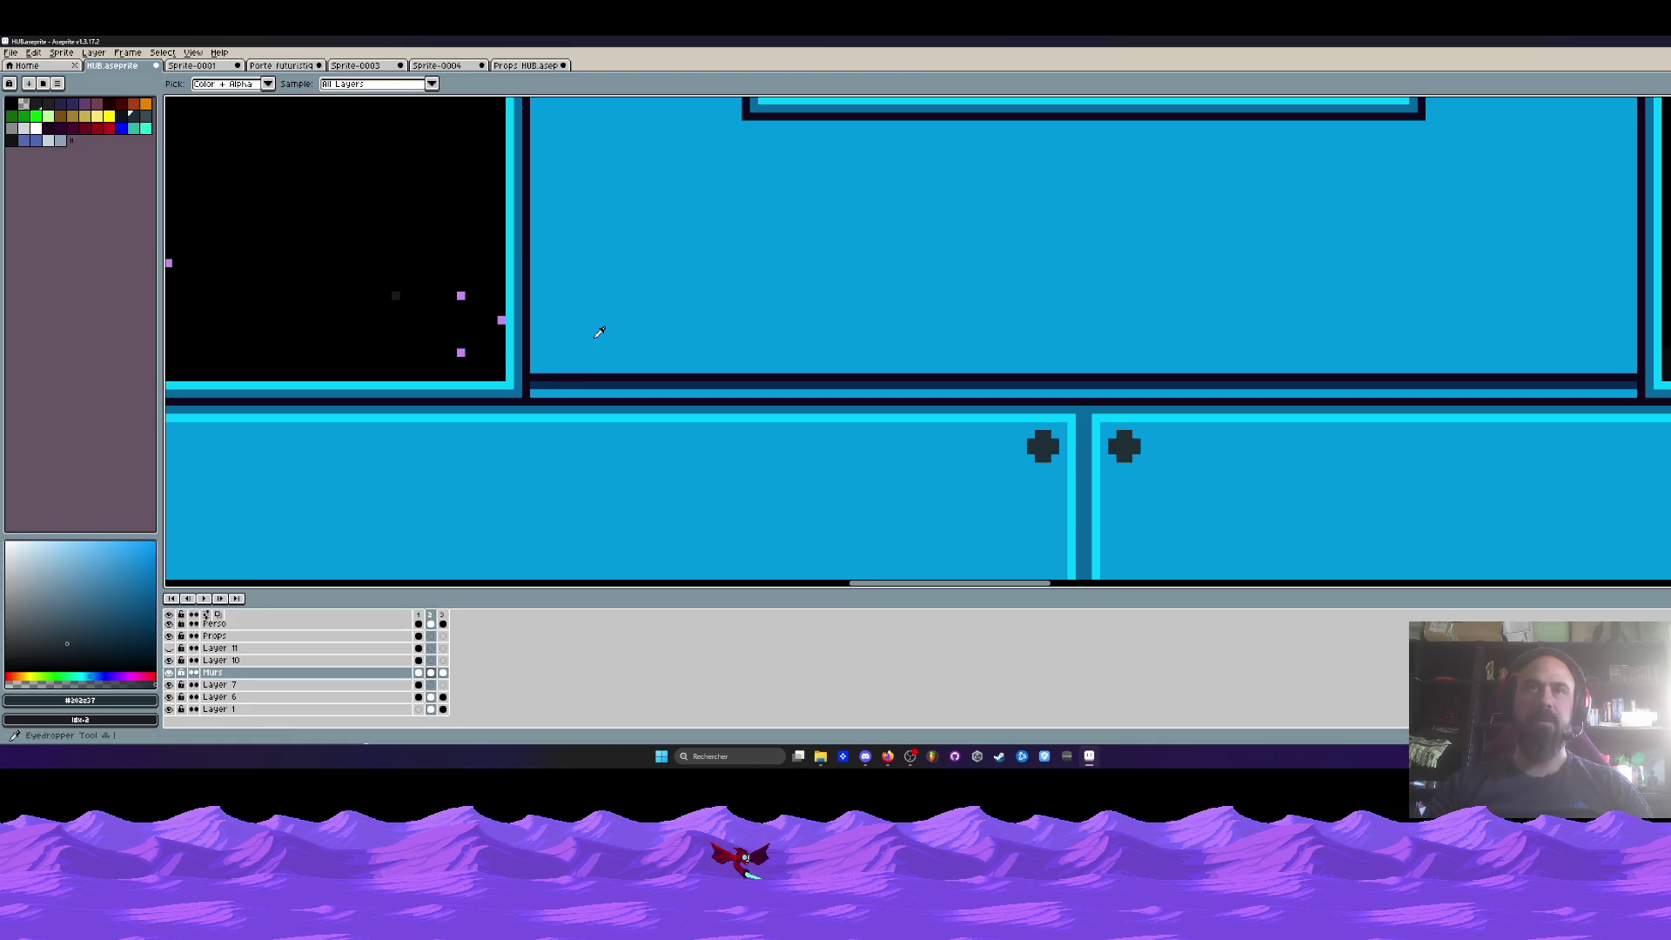
pyautogui.keyDown('alt'); pyautogui.click(579, 334); pyautogui.keyUp('alt')
pyautogui.scroll(1, 551, 371)
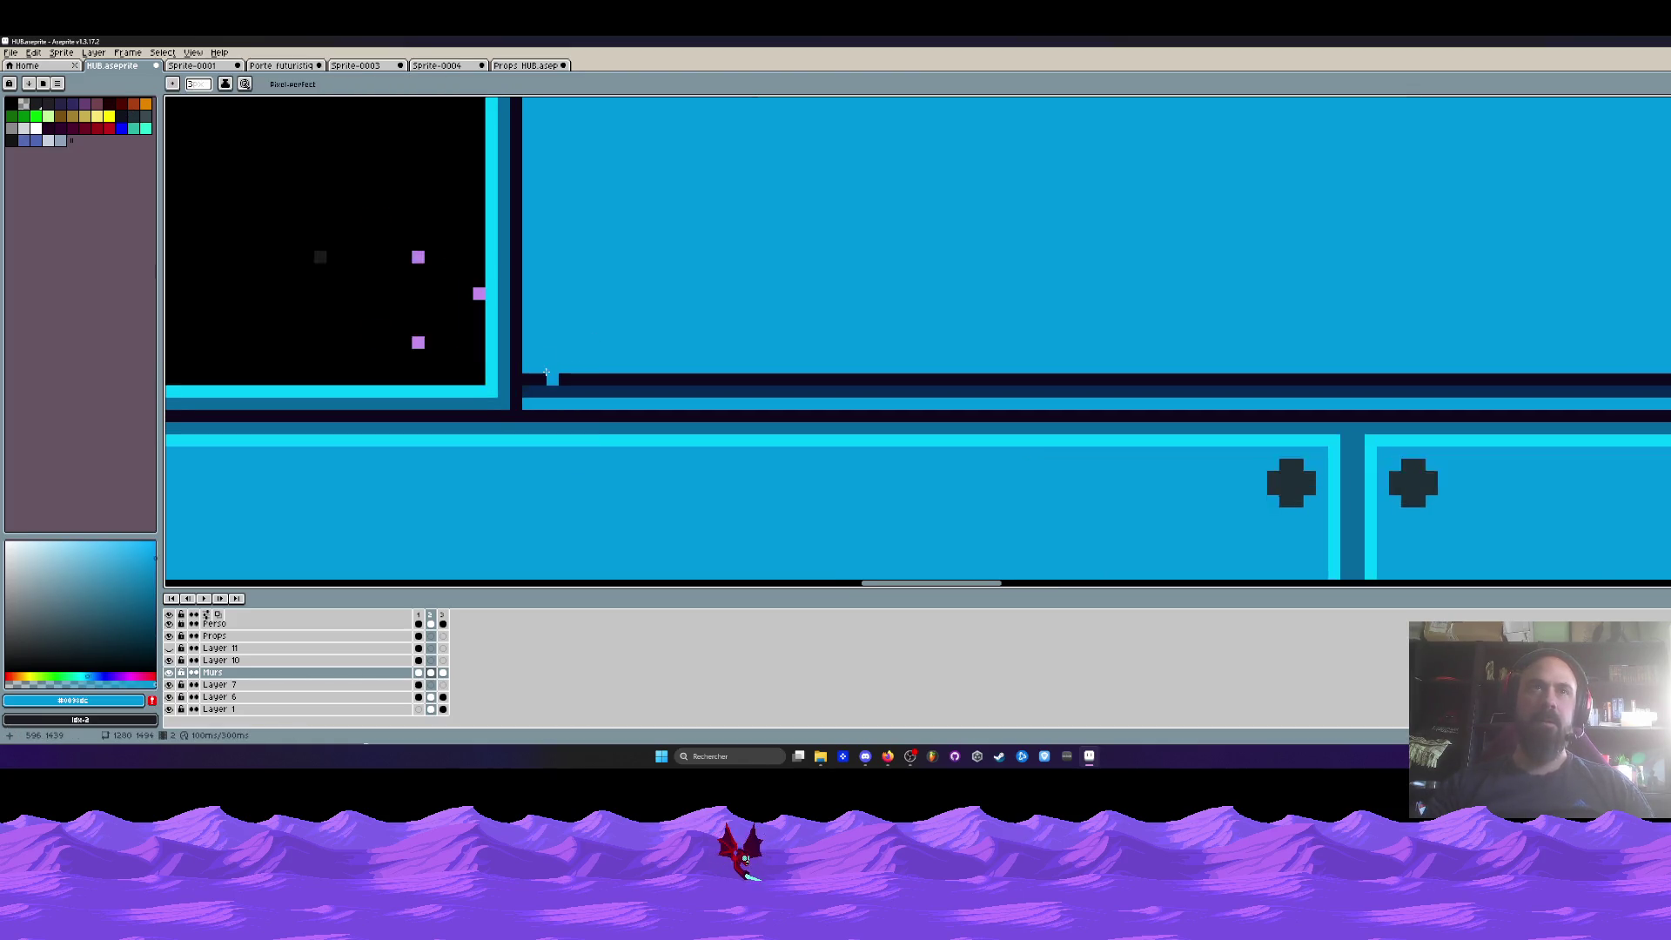
pyautogui.scroll(1, 551, 371)
pyautogui.moveTo(561, 376); pyautogui.dragTo(709, 376)
# - Eyedrop the light cyan colour from the pillar
pyautogui.scroll(-3, 632, 381)
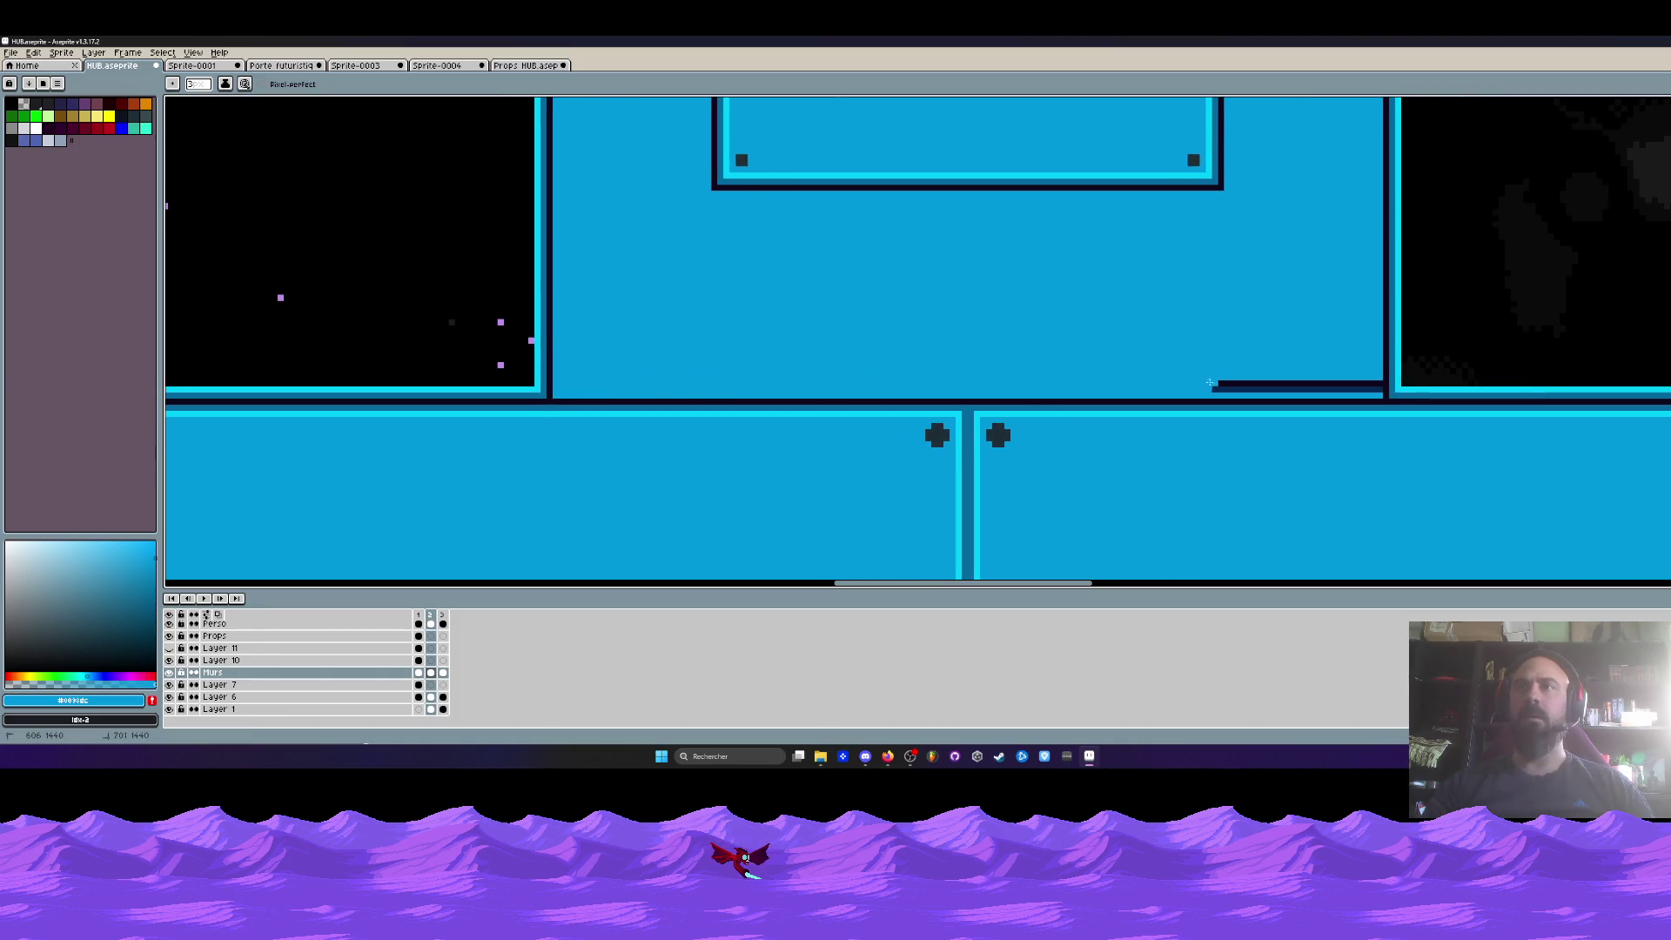
pyautogui.scroll(-2, 1374, 386)
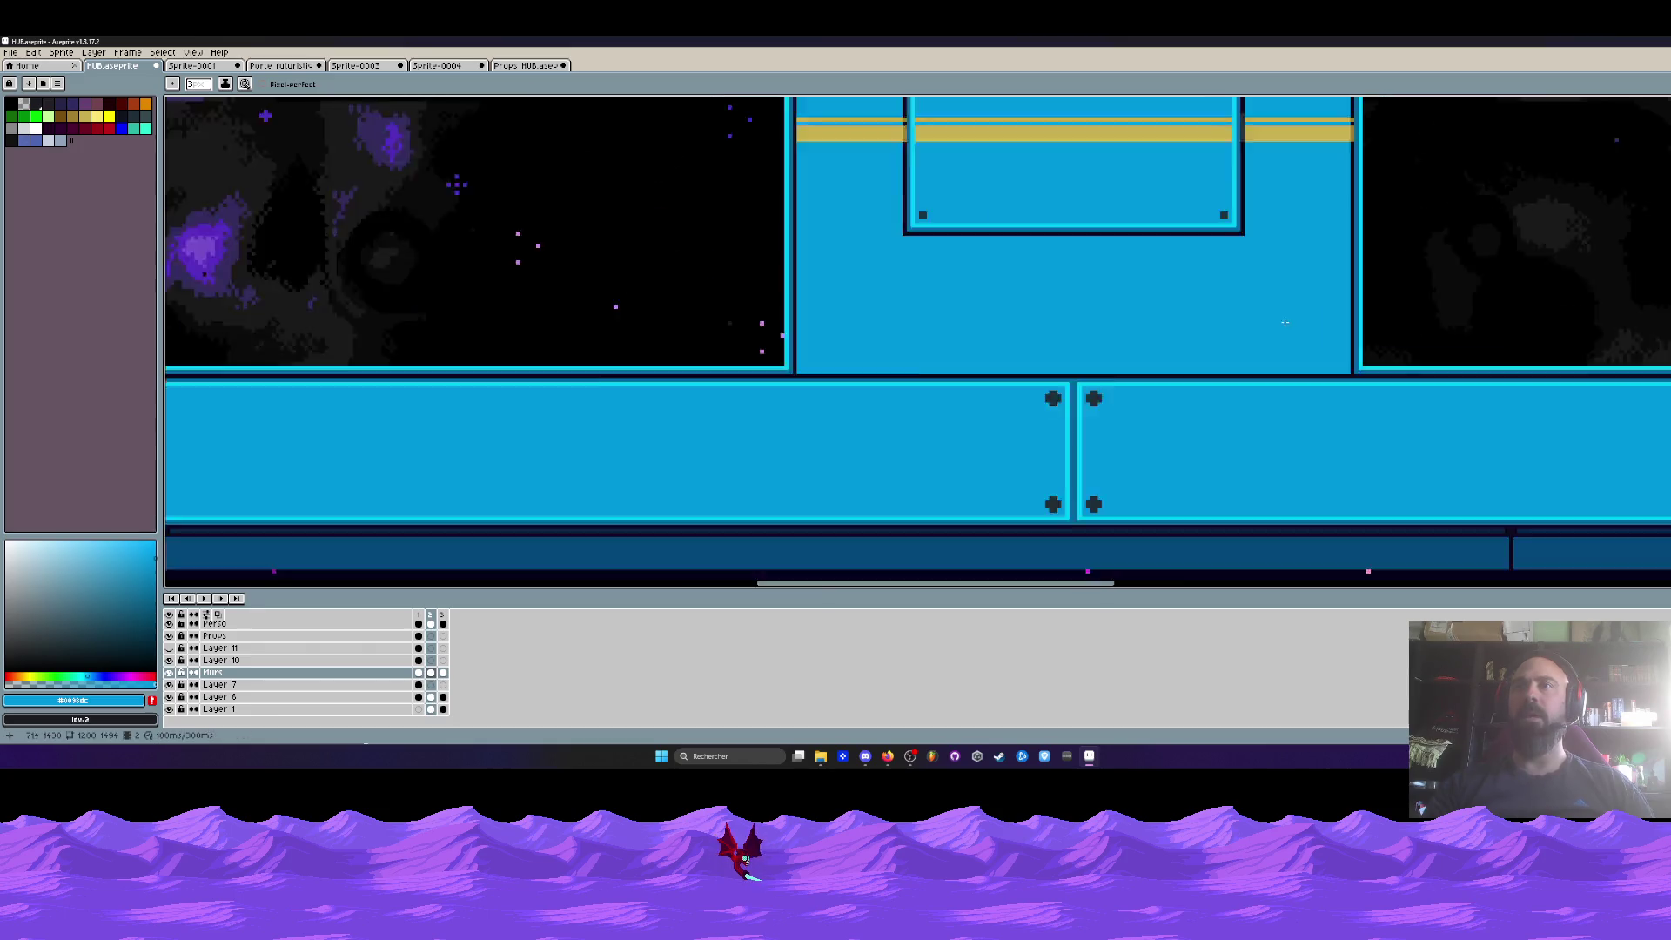
pyautogui.scroll(-2, 1051, 357)
pyautogui.scroll(-1, 1036, 362)
pyautogui.scroll(1, 1035, 361)
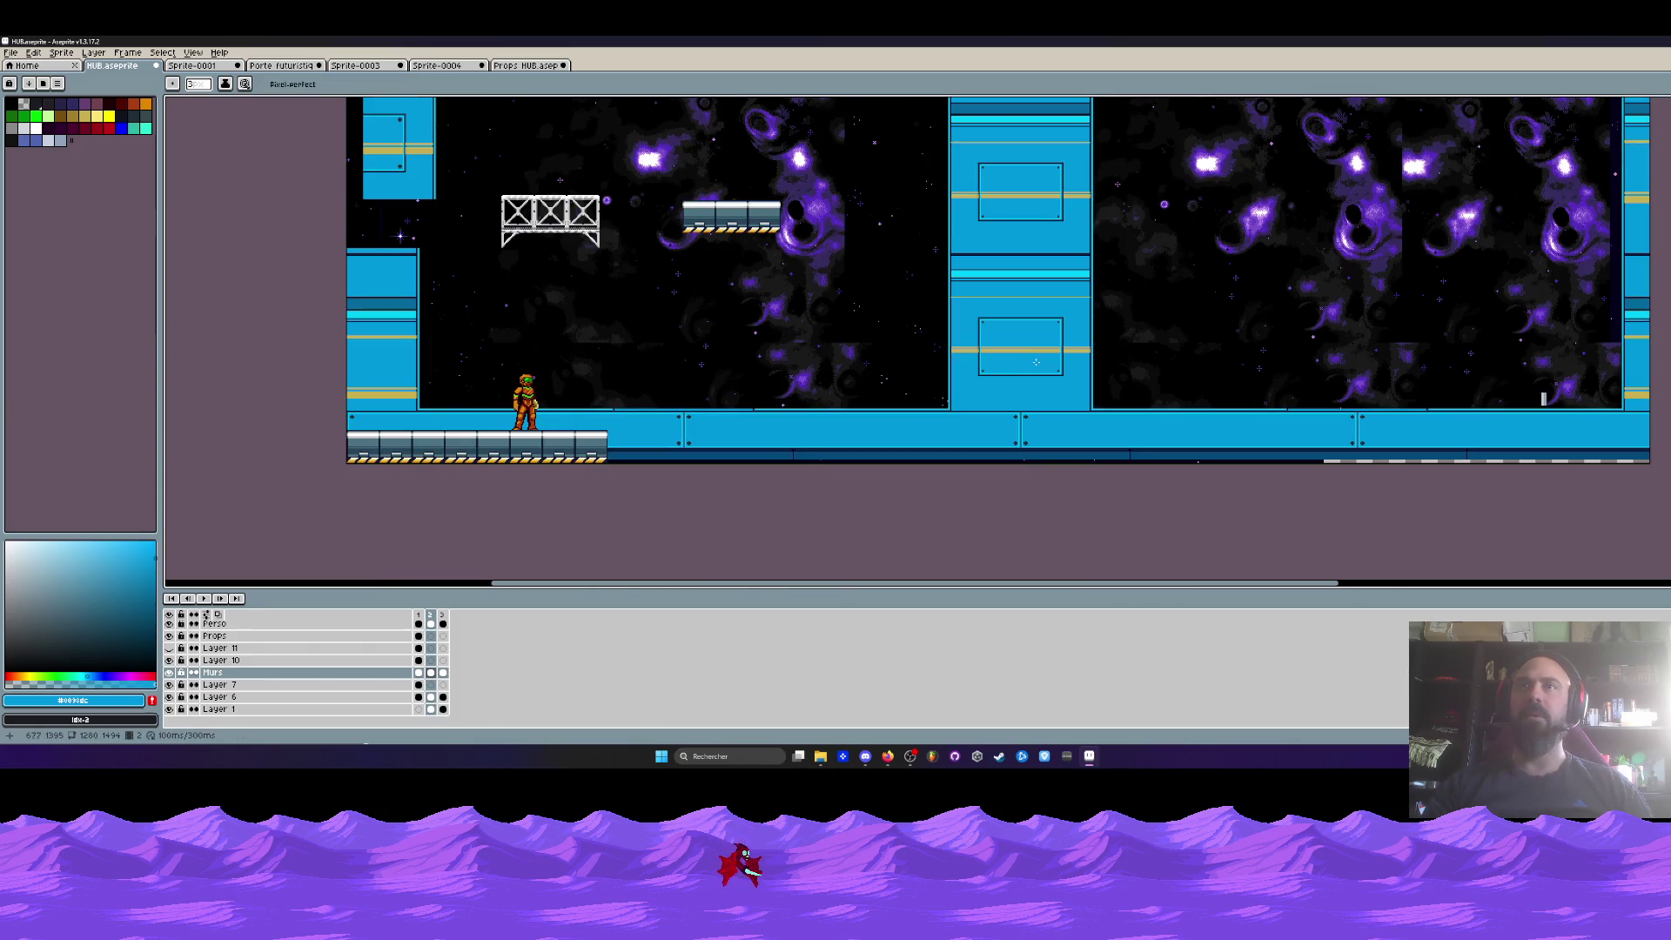
pyautogui.scroll(1, 1028, 383)
pyautogui.keyDown('alt'); pyautogui.click(1001, 401); pyautogui.keyUp('alt')
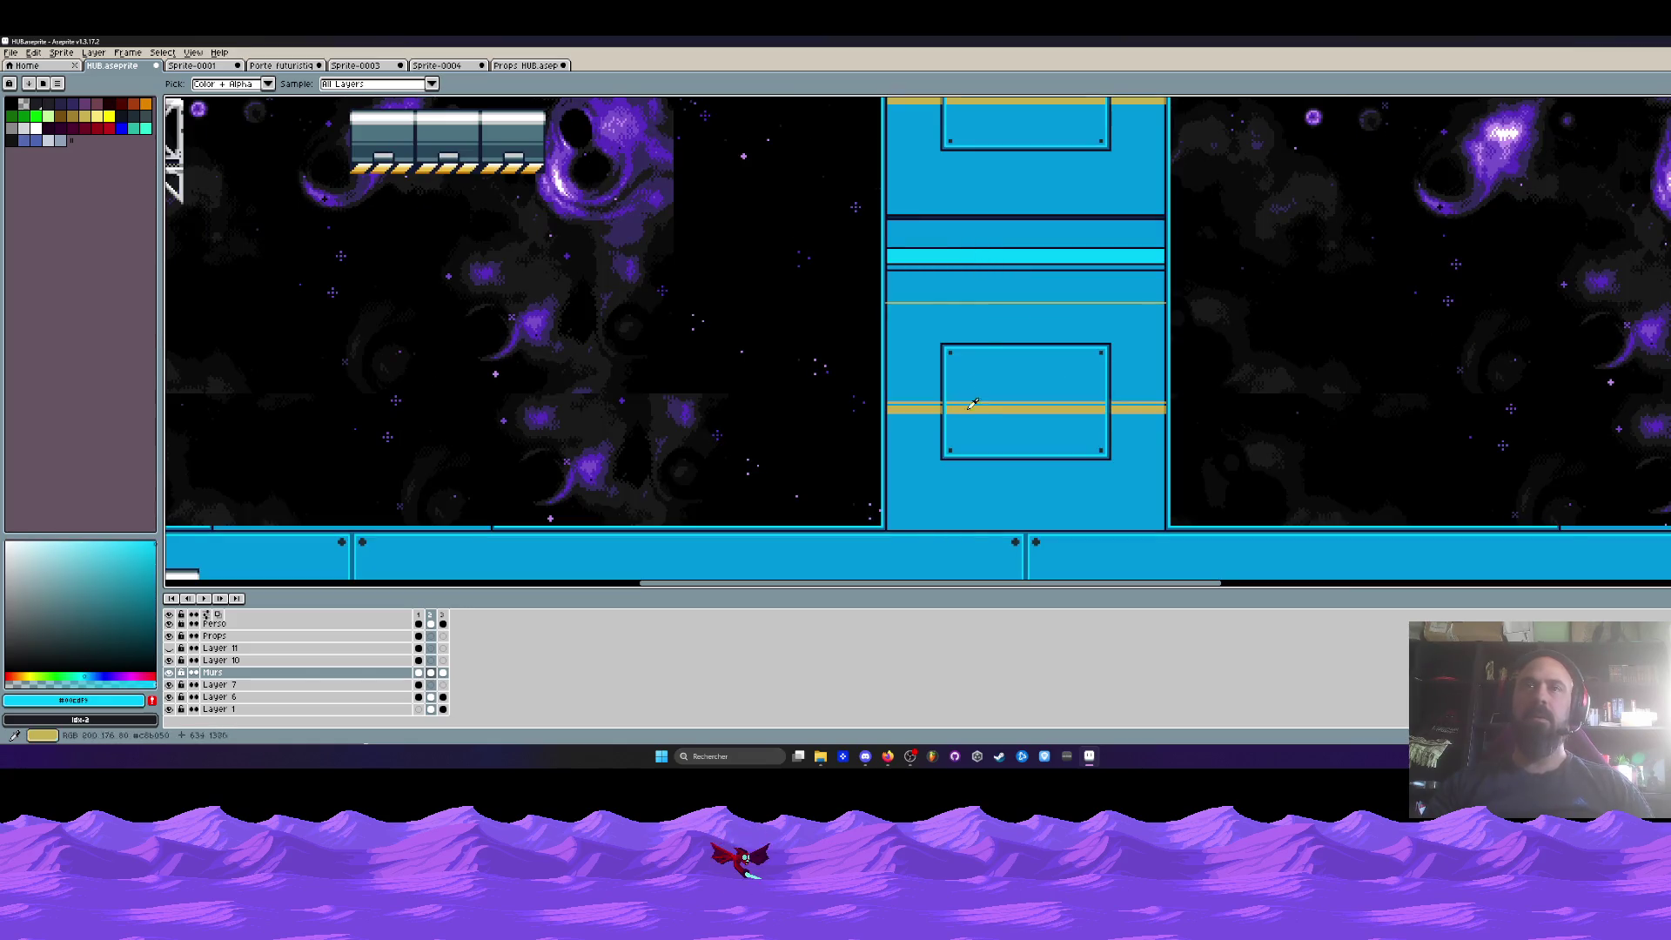
pyautogui.scroll(-2, 971, 405)
pyautogui.scroll(2, 971, 405)
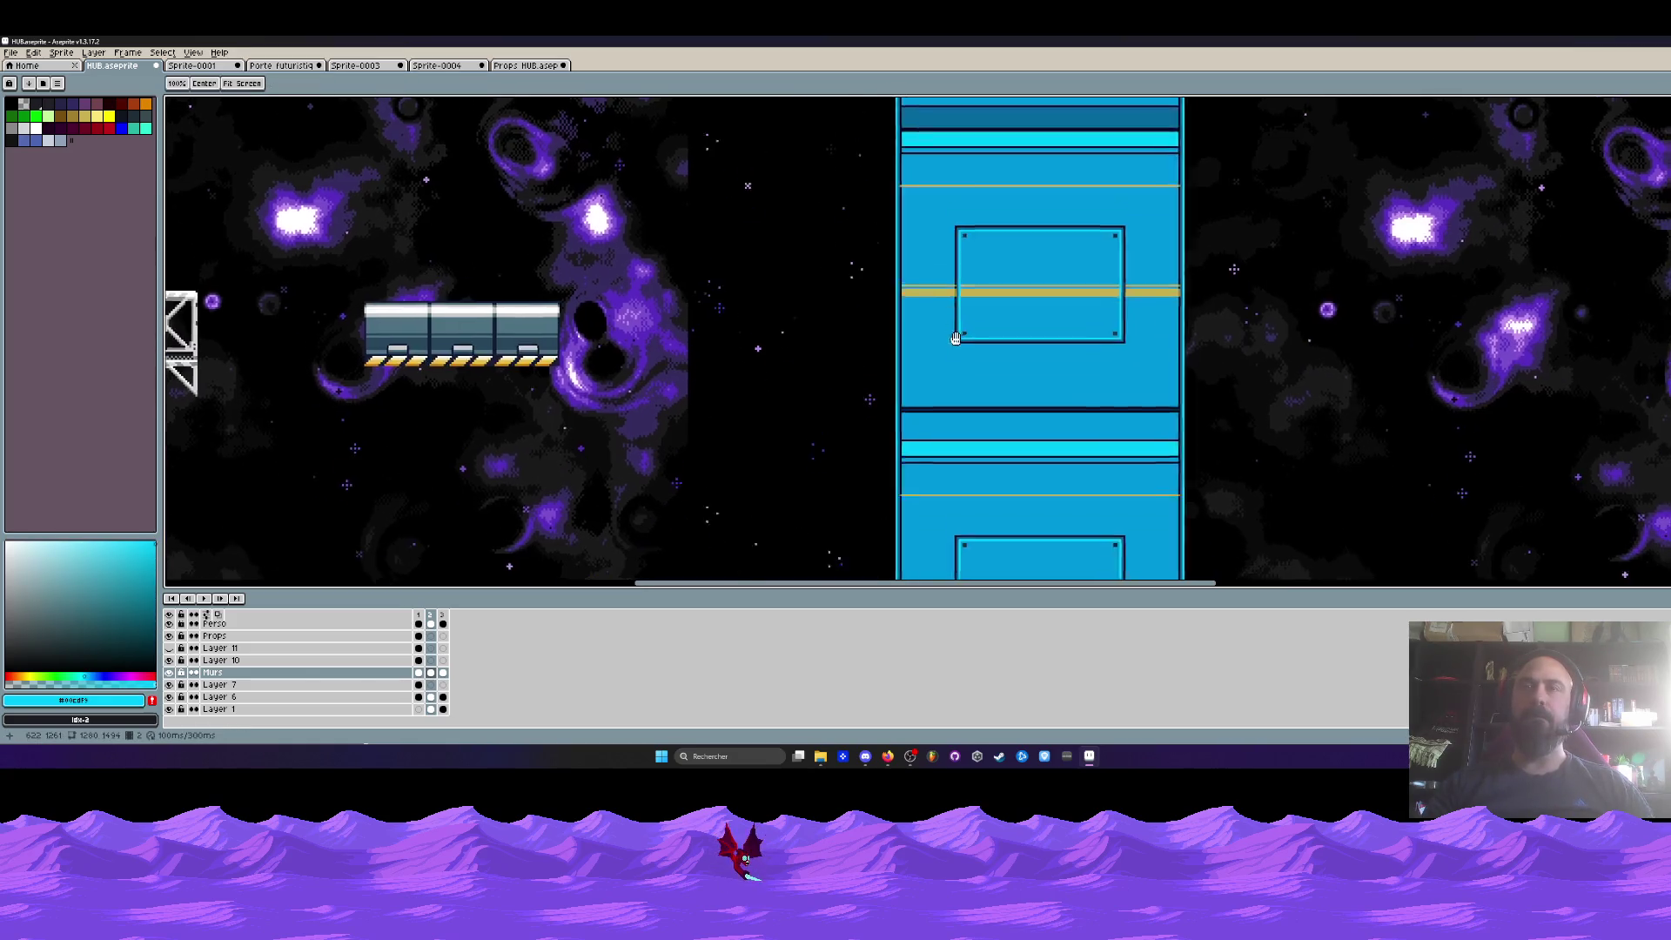
pyautogui.scroll(-1, 975, 352)
pyautogui.scroll(2, 975, 352)
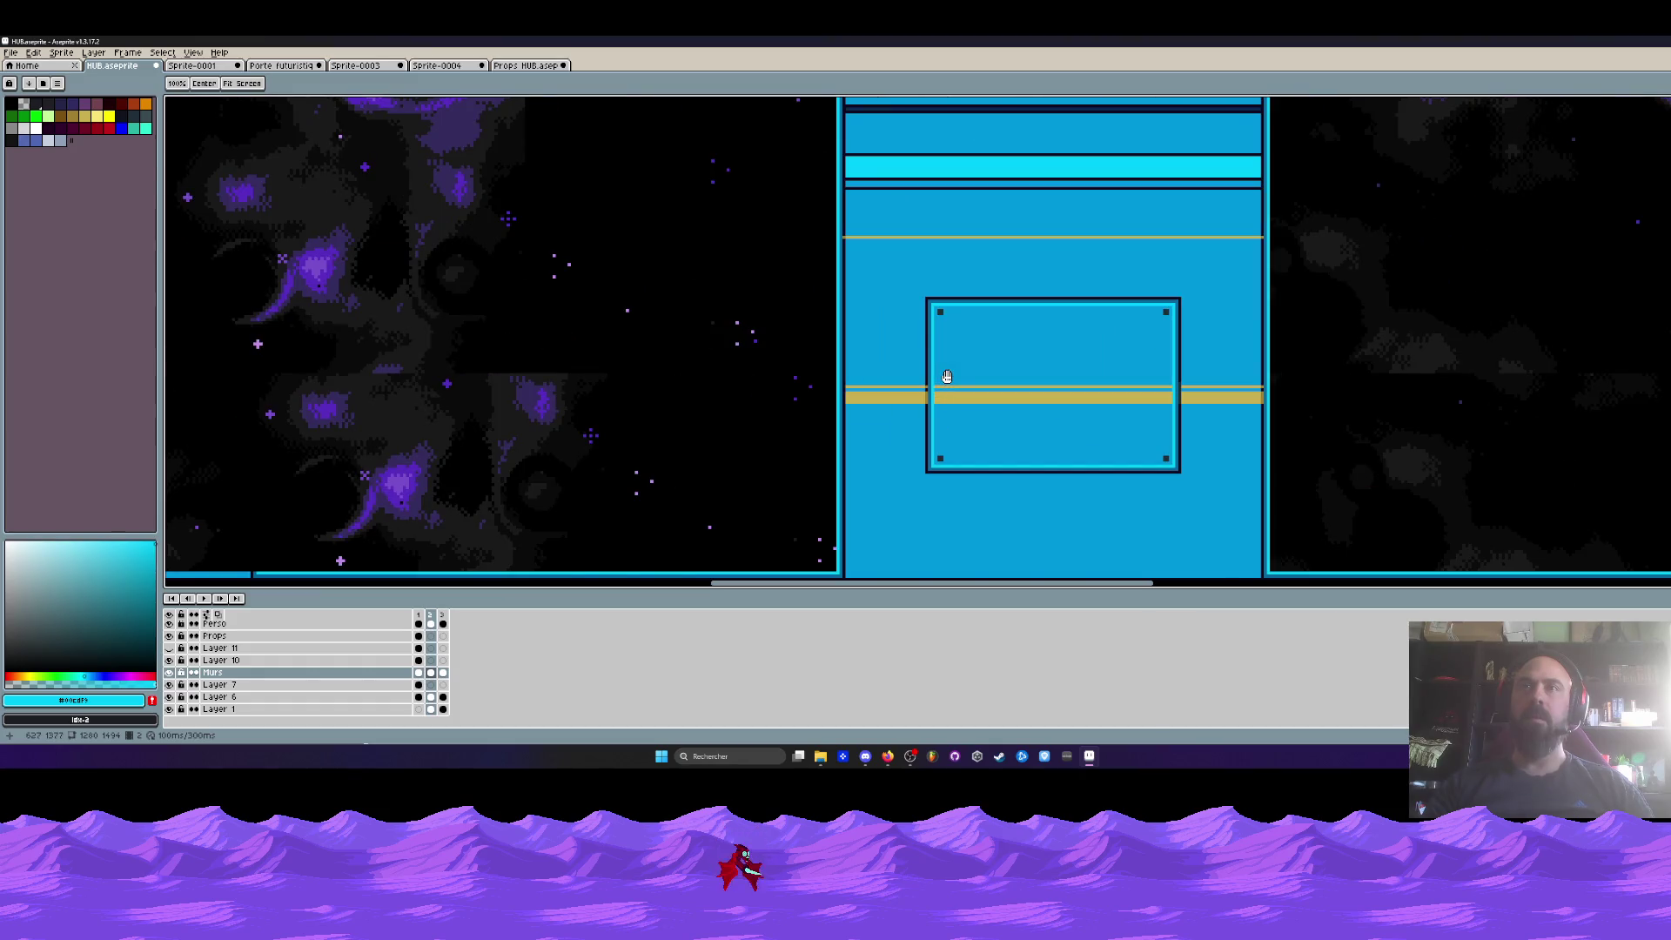
pyautogui.scroll(-1, 947, 376)
pyautogui.scroll(-1, 911, 412)
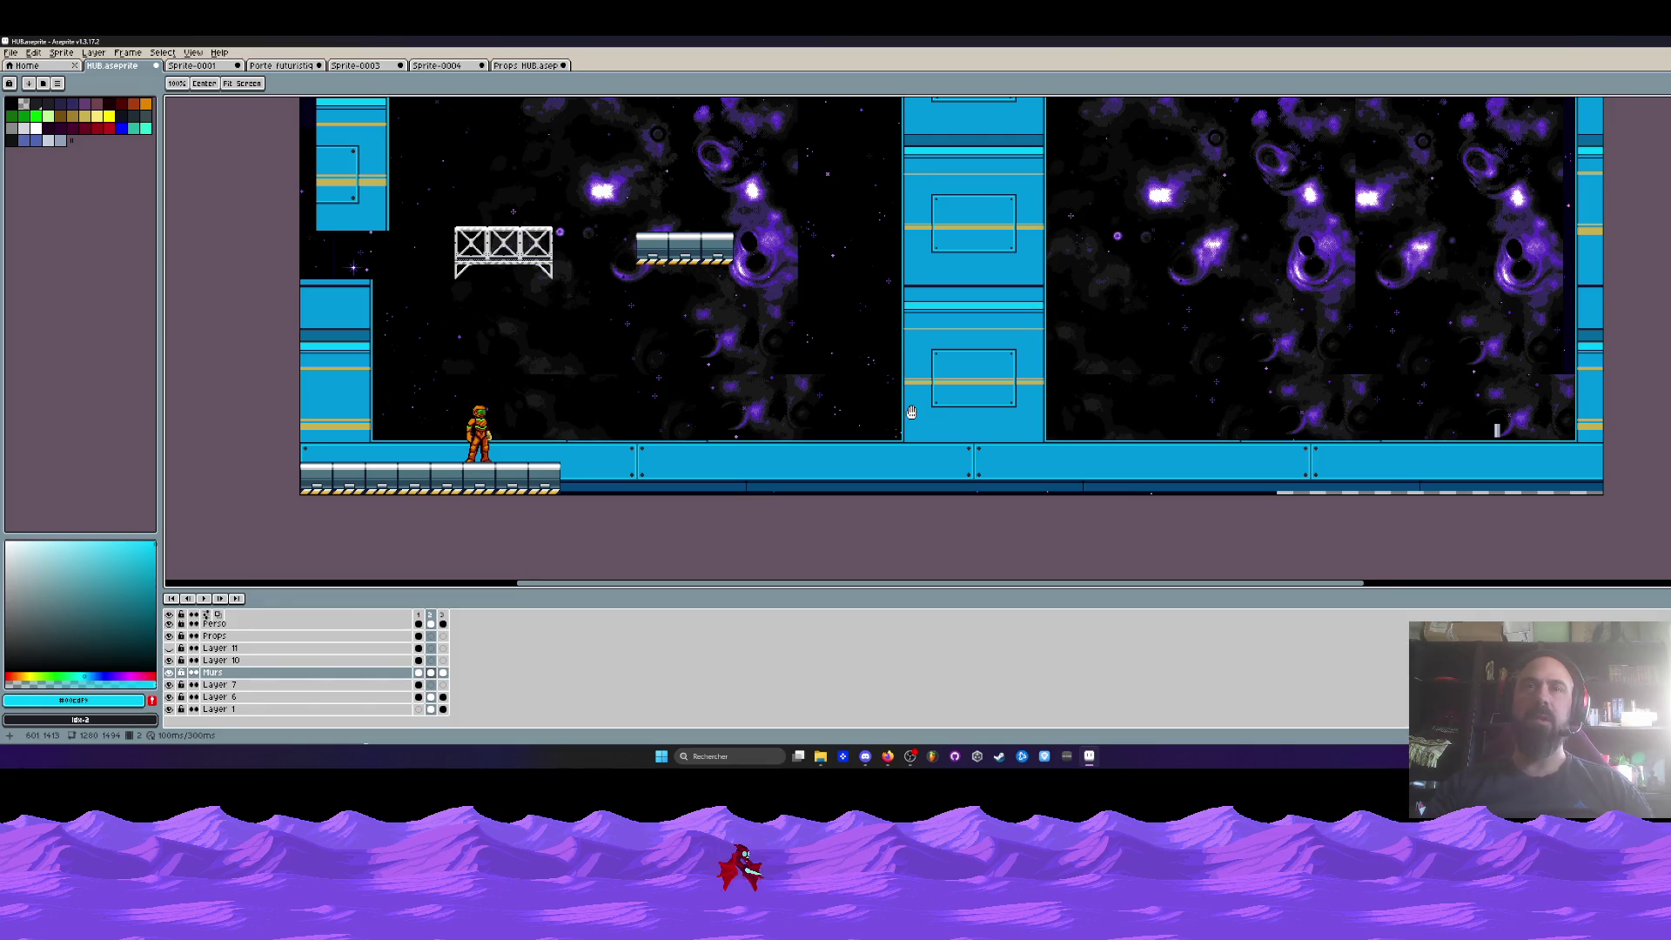
pyautogui.scroll(2, 926, 384)
pyautogui.scroll(1, 926, 384)
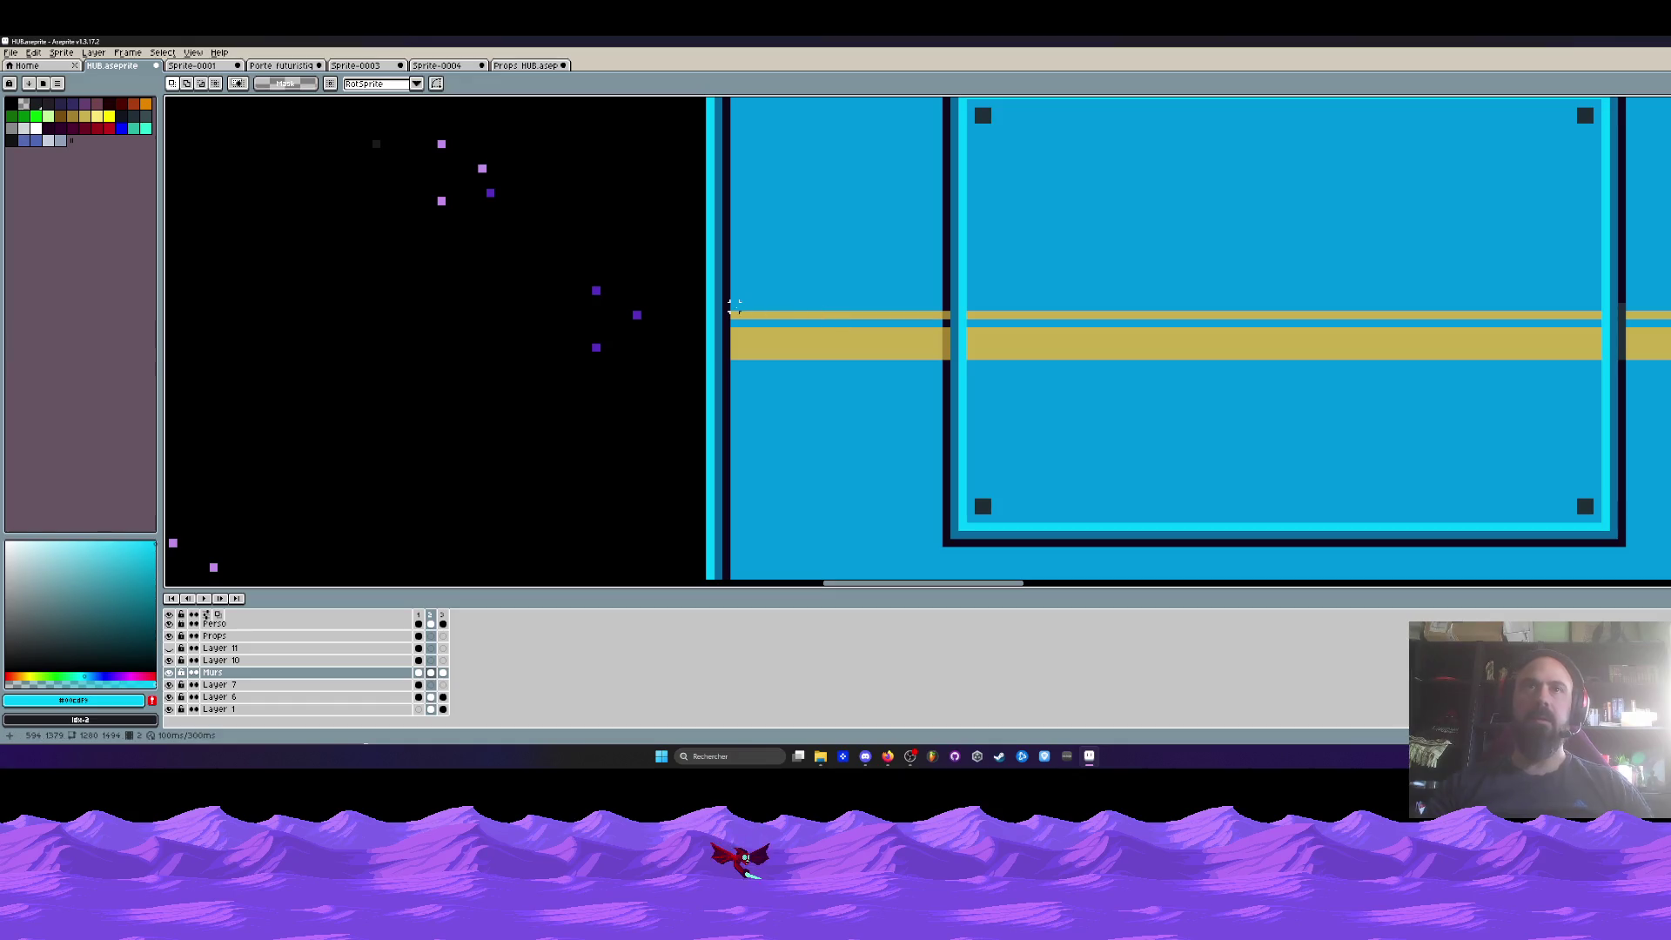
pyautogui.moveTo(781, 323); pyautogui.dragTo(930, 354)
pyautogui.scroll(-1, 914, 356)
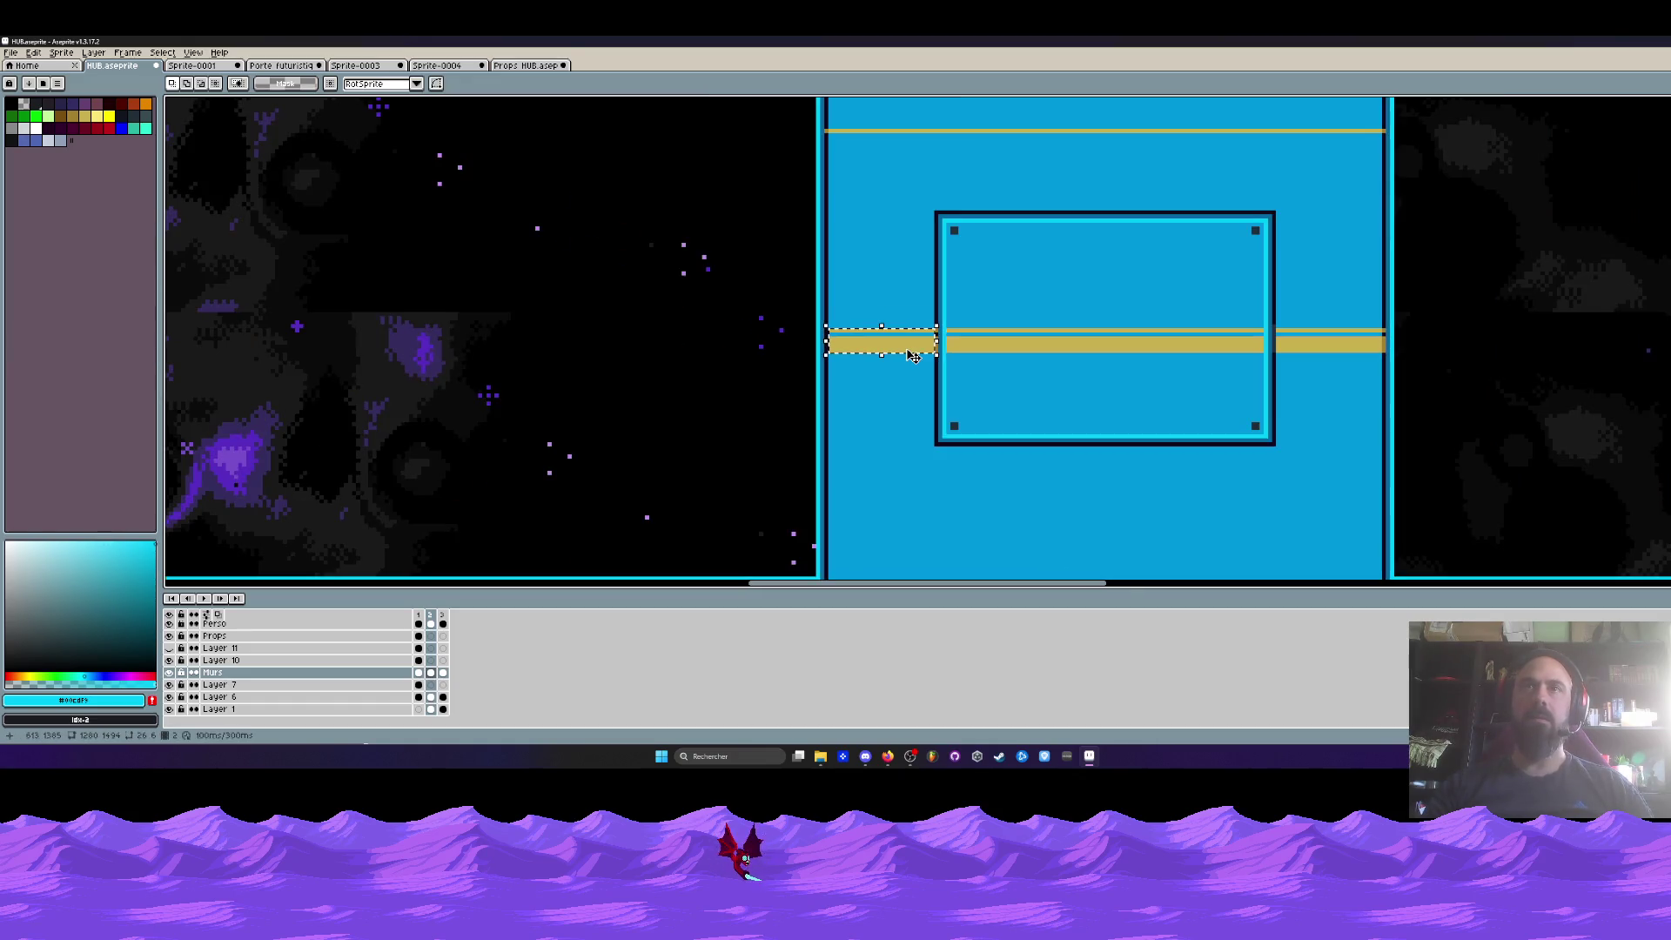
pyautogui.scroll(-1, 913, 356)
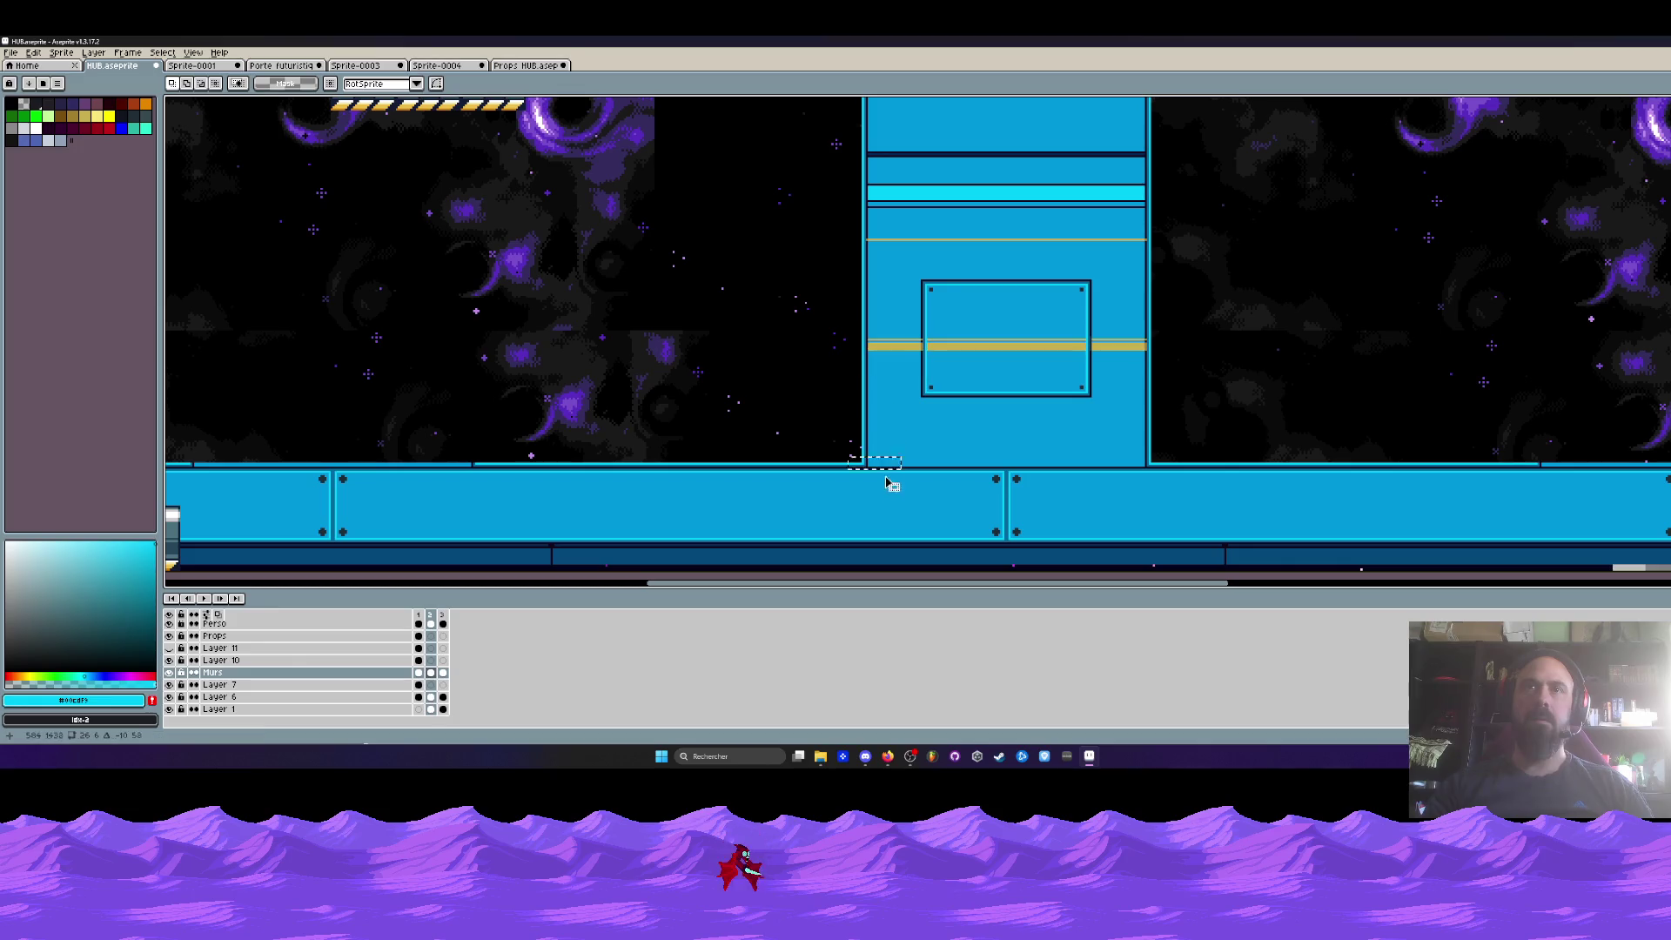
pyautogui.scroll(1, 900, 366)
pyautogui.hotkey('ctrl', 'v')
pyautogui.moveTo(888, 355)
pyautogui.mouseDown()
pyautogui.moveTo(895, 552)
pyautogui.moveTo(890, 415)
pyautogui.mouseUp()
pyautogui.scroll(-2, 889, 416)
pyautogui.press('Escape')
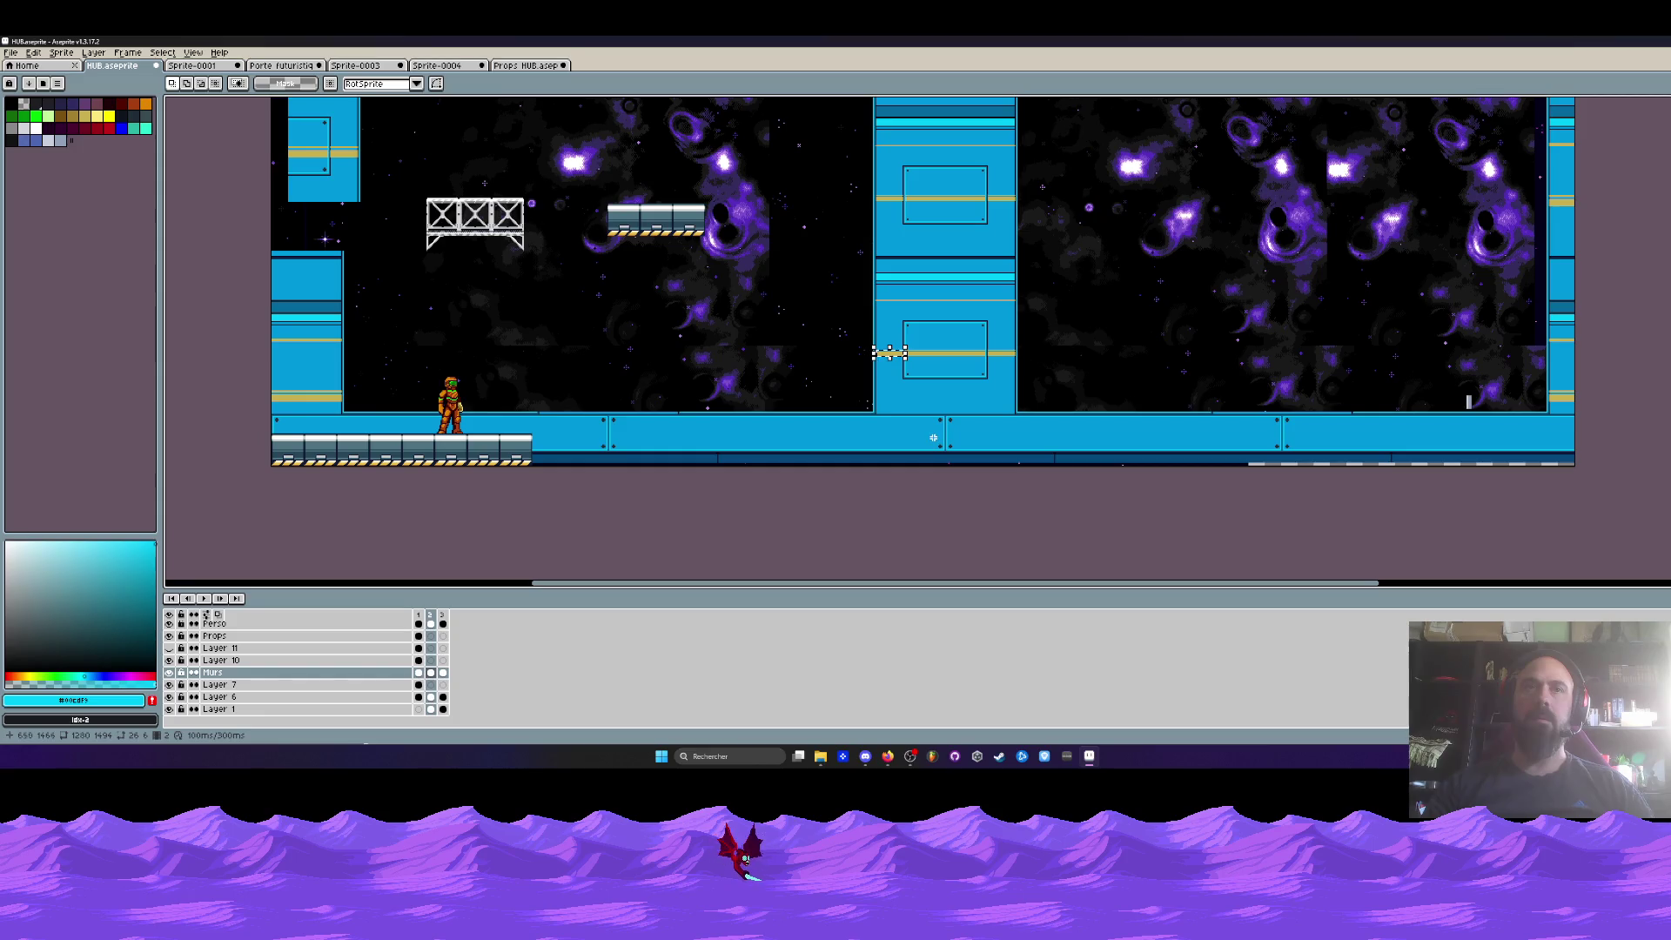
pyautogui.scroll(-1, 824, 405)
pyautogui.moveTo(754, 358); pyautogui.dragTo(748, 474)
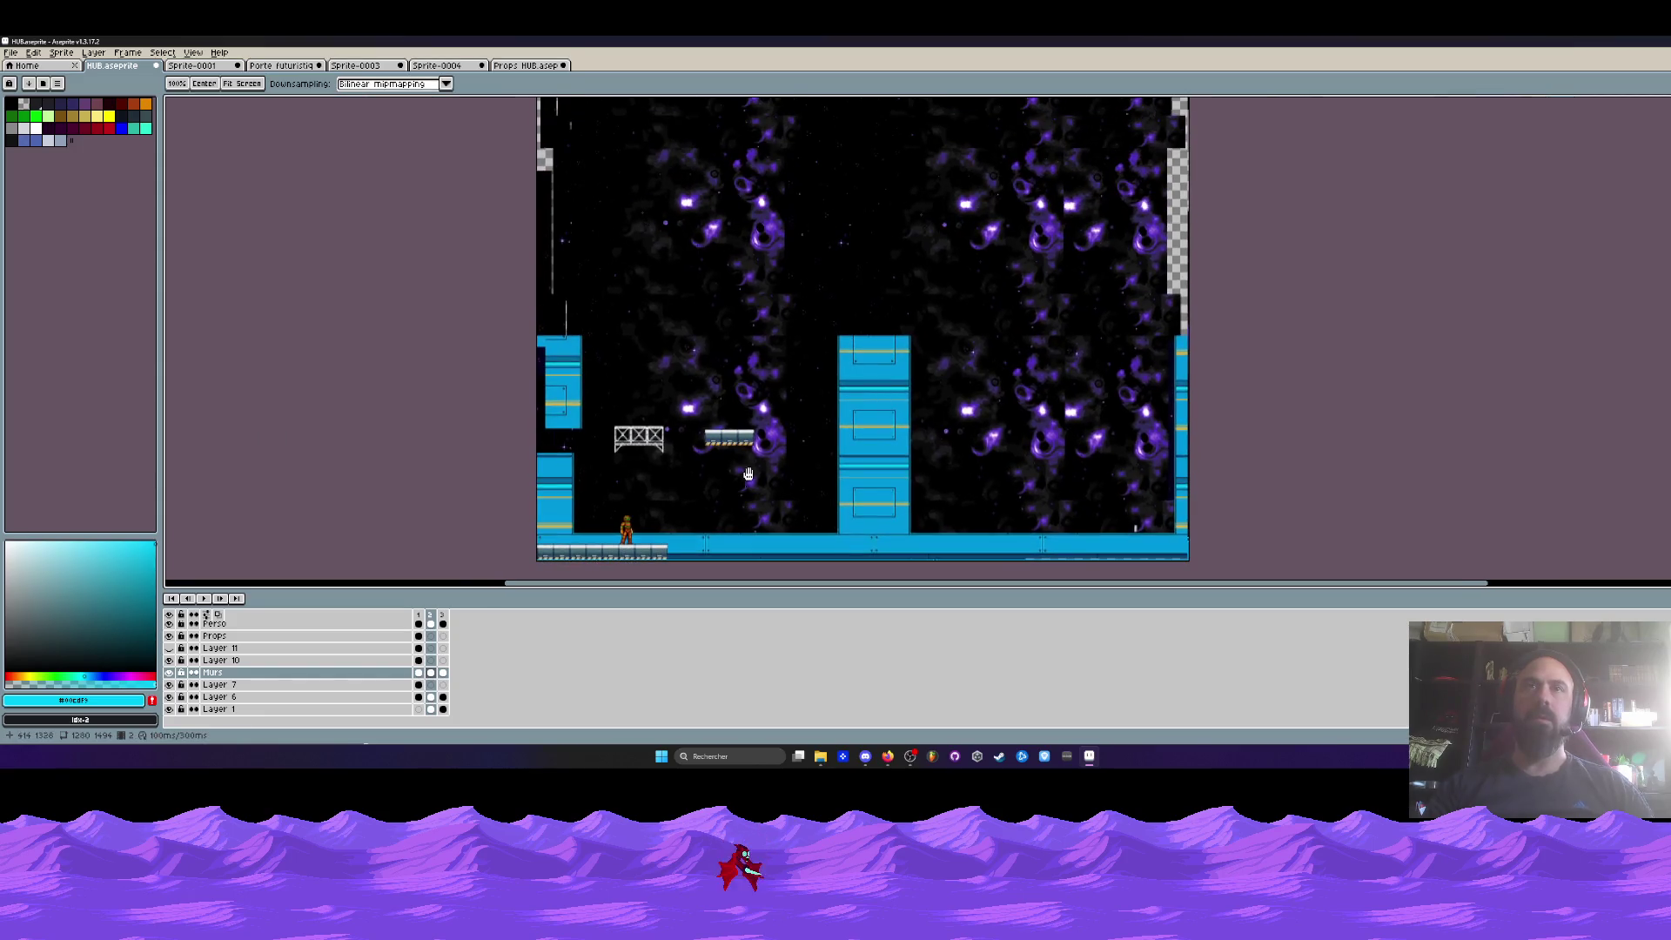
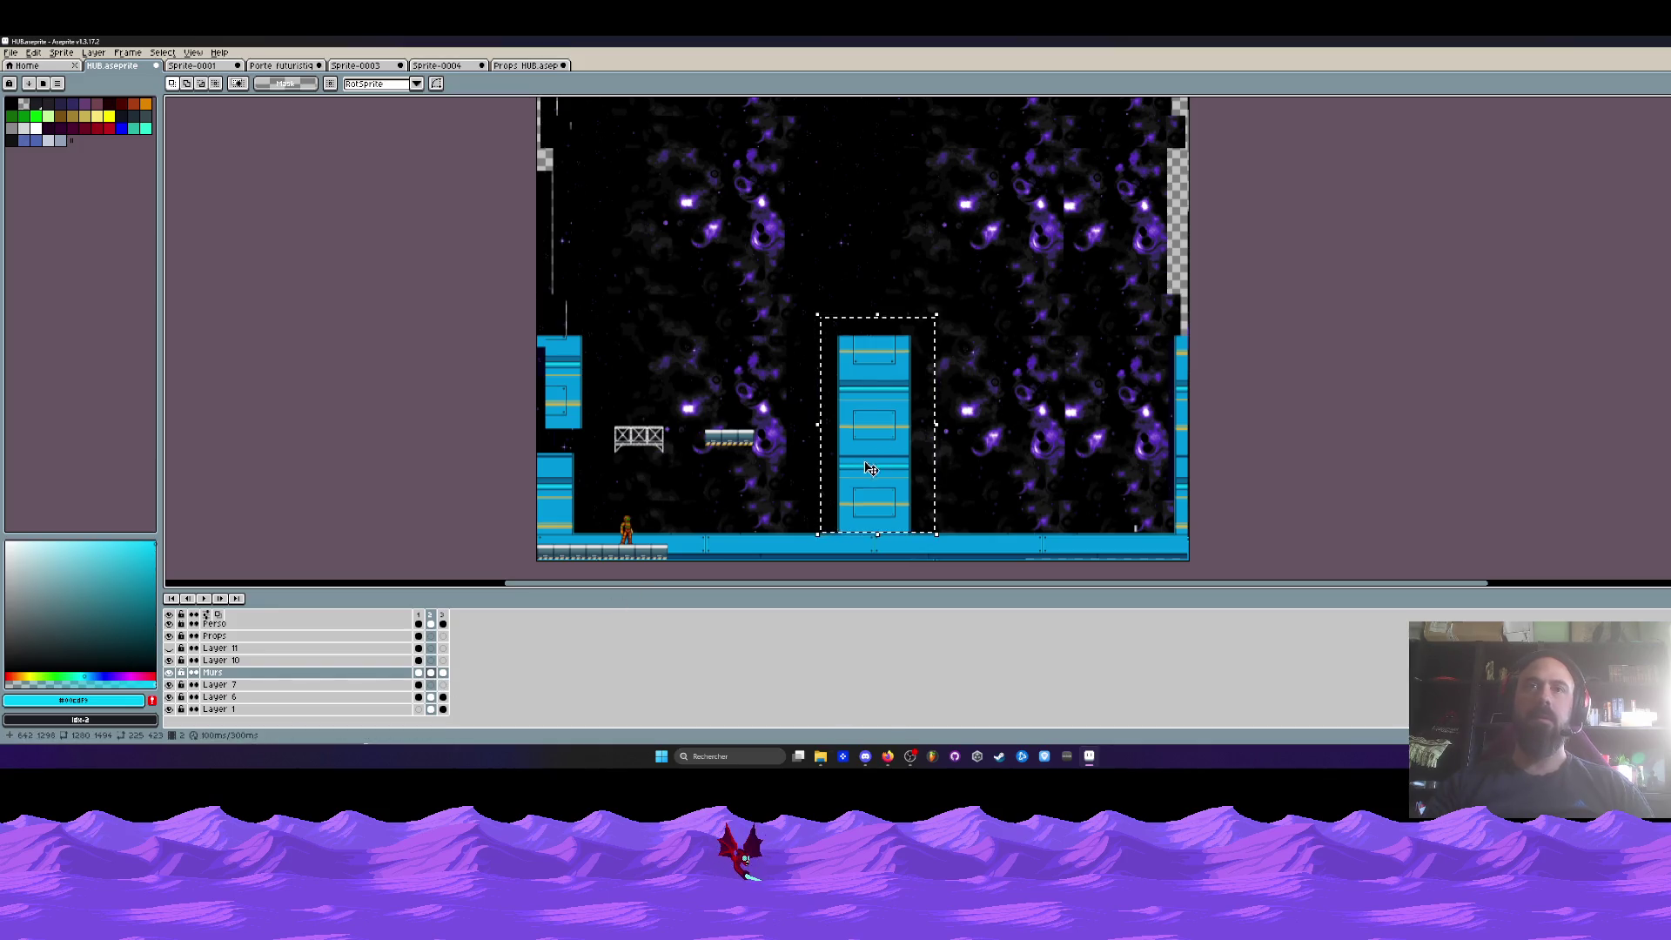
# - Move the blue pillar slightly upward and commit the move
pyautogui.moveTo(871, 470); pyautogui.dragTo(881, 334)
pyautogui.scroll(4, 880, 391)
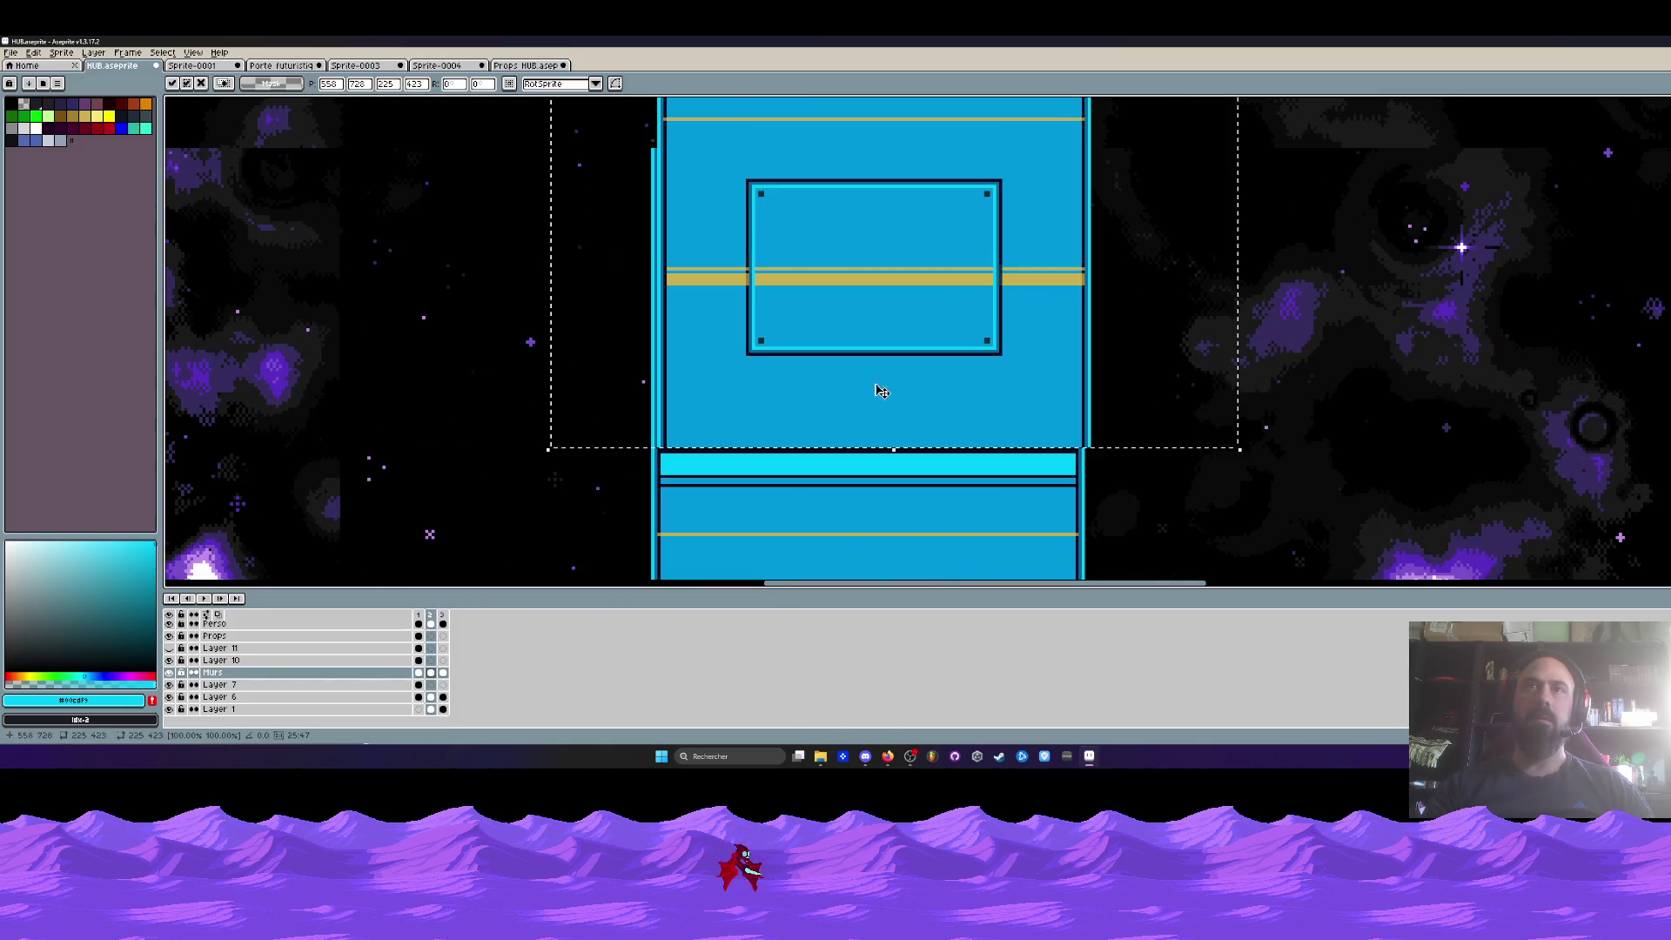
pyautogui.press('Return')
pyautogui.scroll(-4, 871, 418)
pyautogui.scroll(3, 857, 443)
# - Paste a copy of the pillar section, nudge it up and left, then undo it
pyautogui.moveTo(856, 443); pyautogui.dragTo(809, 366)
pyautogui.scroll(2, 641, 449)
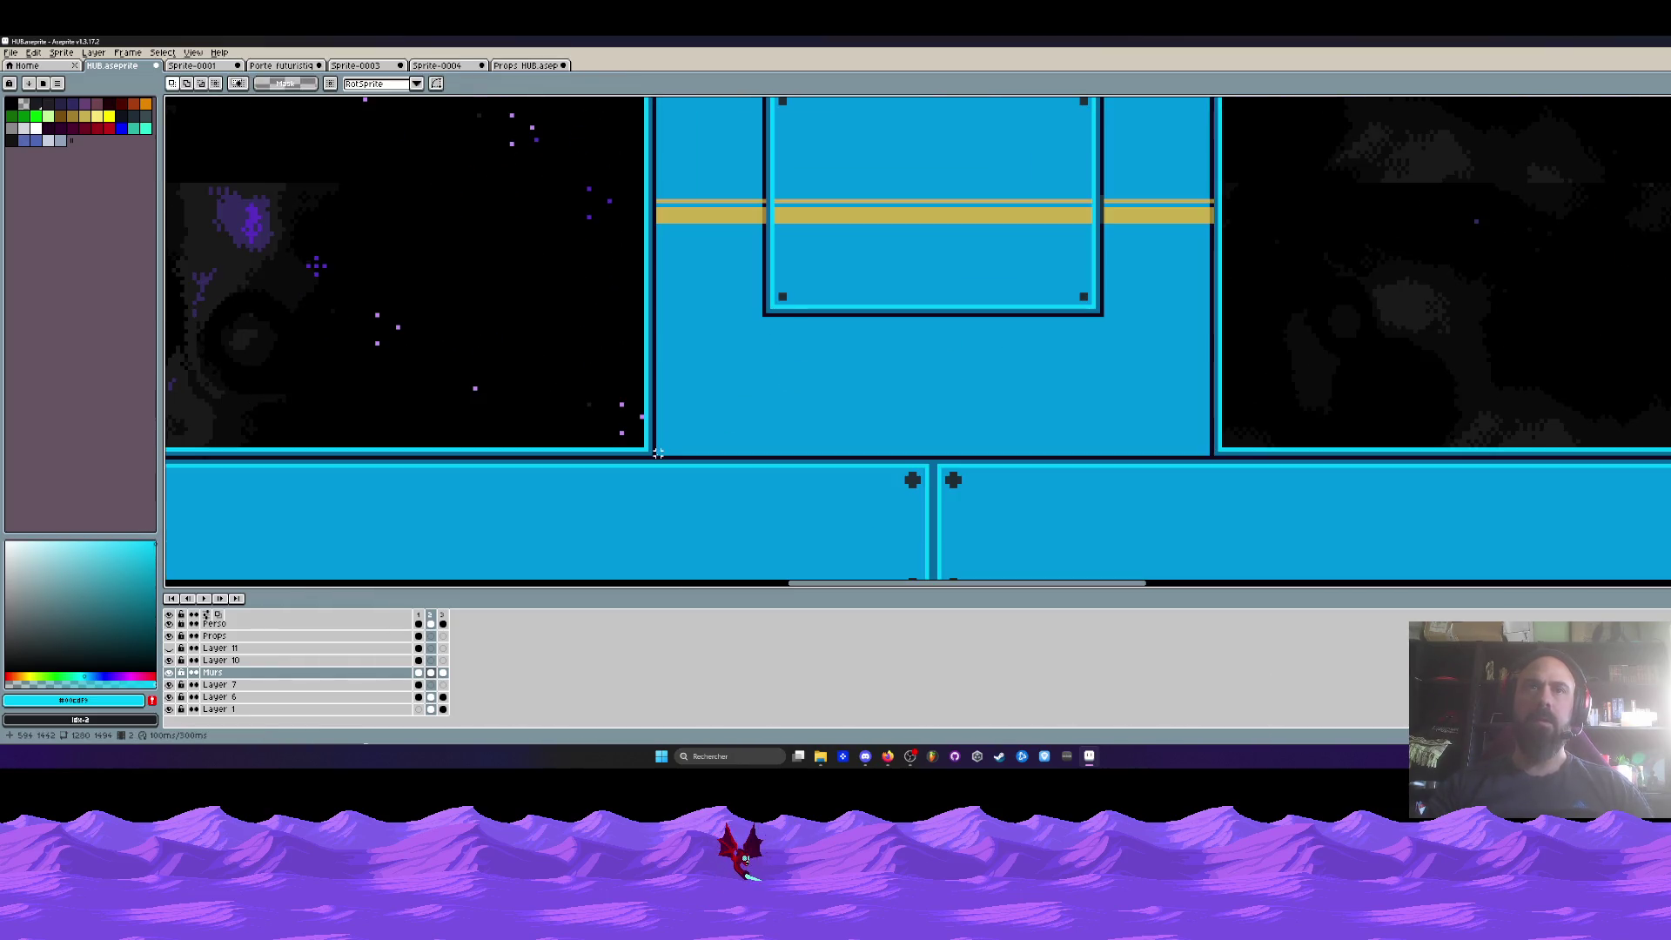
pyautogui.scroll(-2, 654, 460)
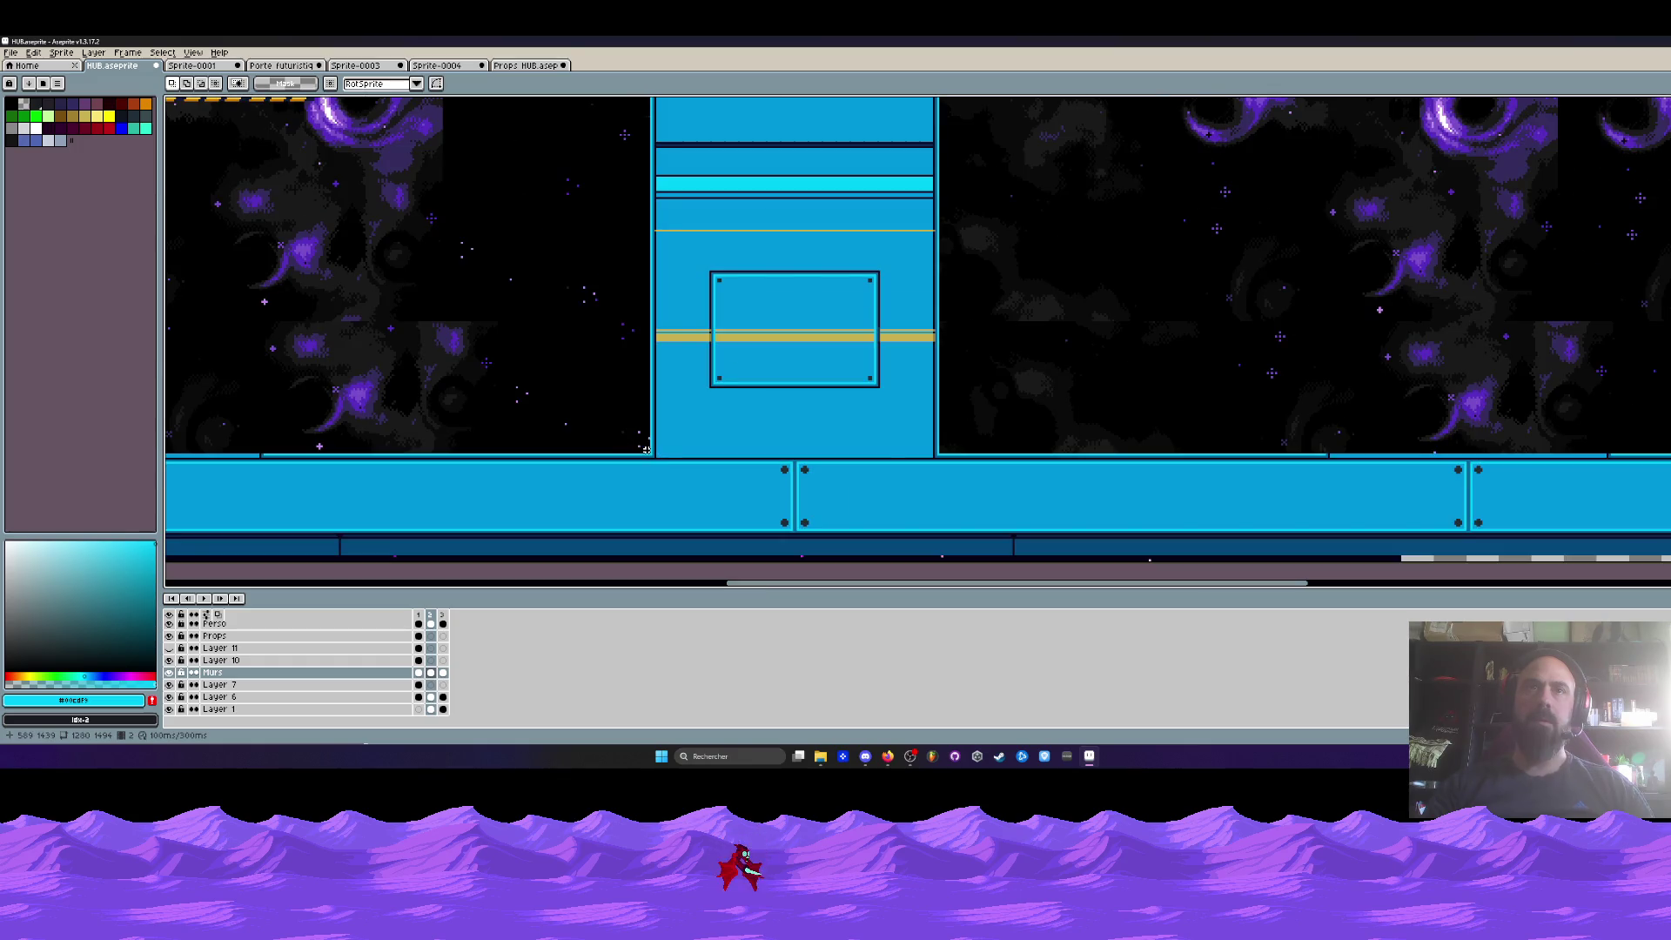
pyautogui.scroll(-2, 962, 431)
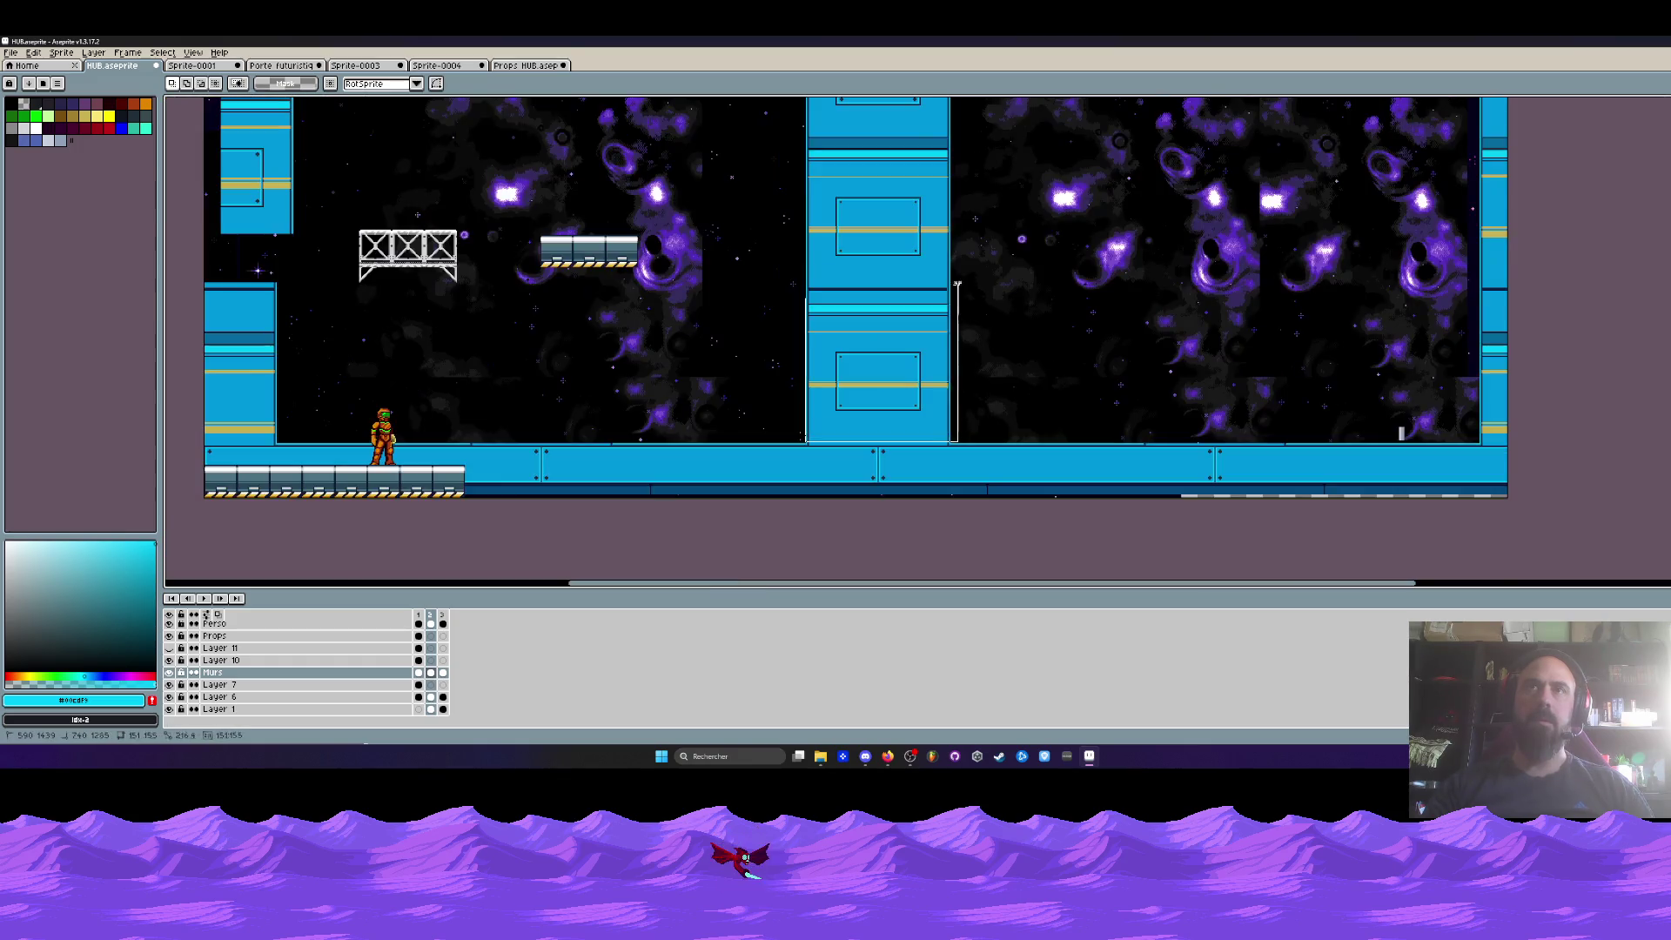
pyautogui.scroll(3, 961, 431)
pyautogui.hotkey('ctrl', 'v')
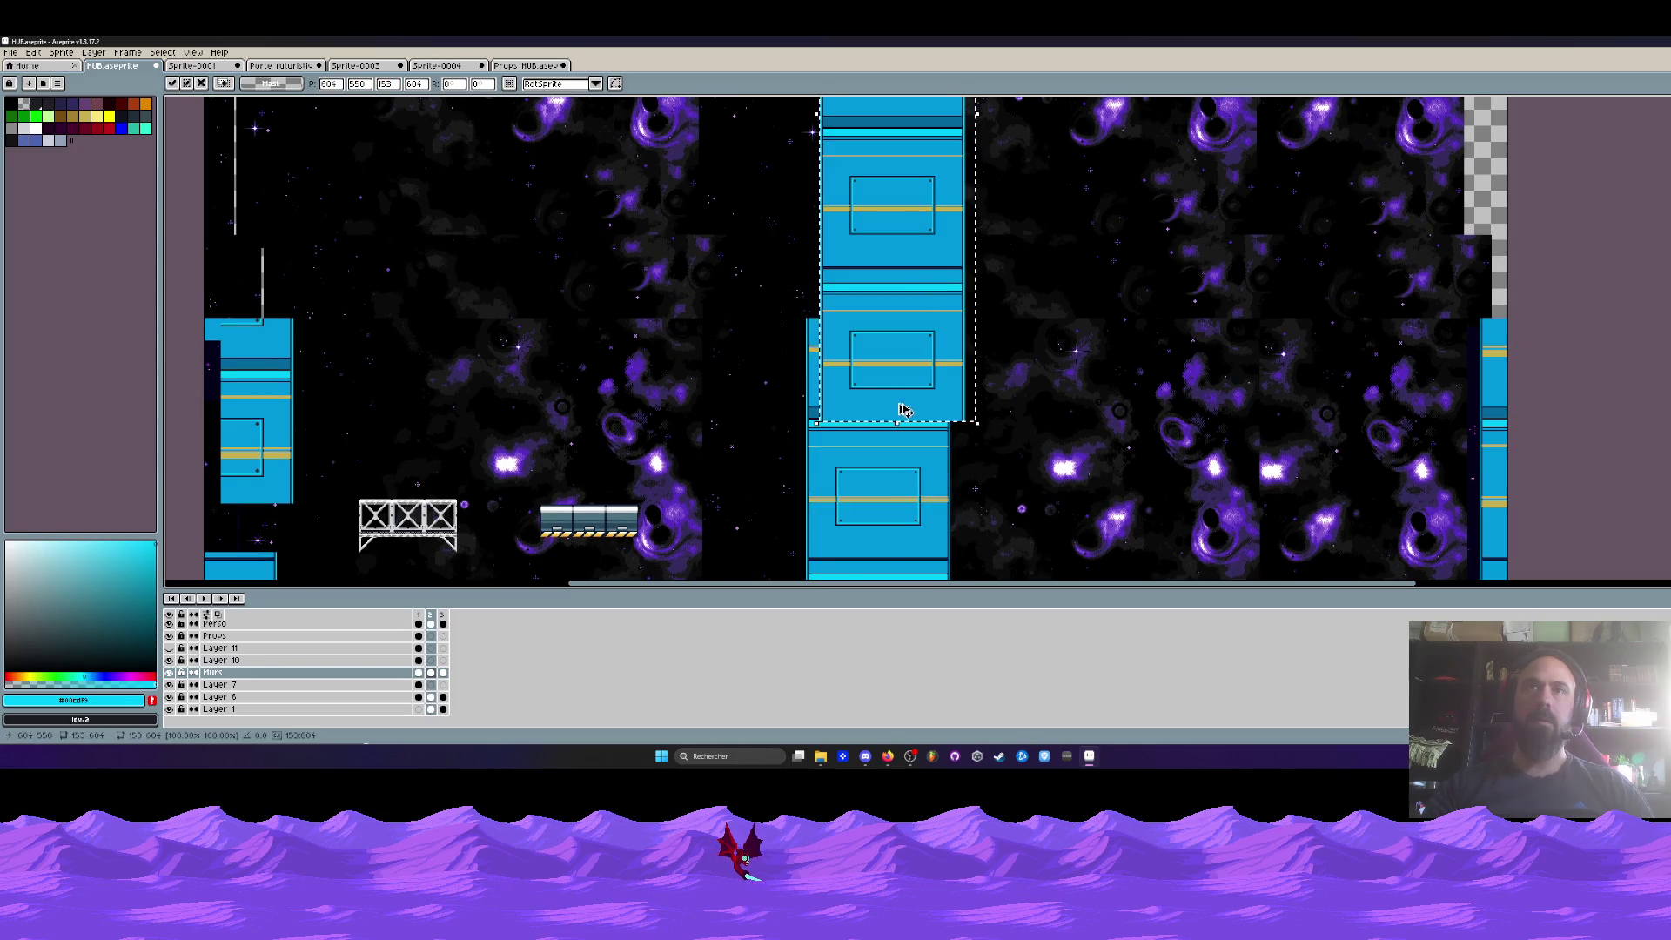
pyautogui.scroll(2, 905, 411)
pyautogui.moveTo(906, 409); pyautogui.dragTo(937, 343)
pyautogui.scroll(-3, 929, 397)
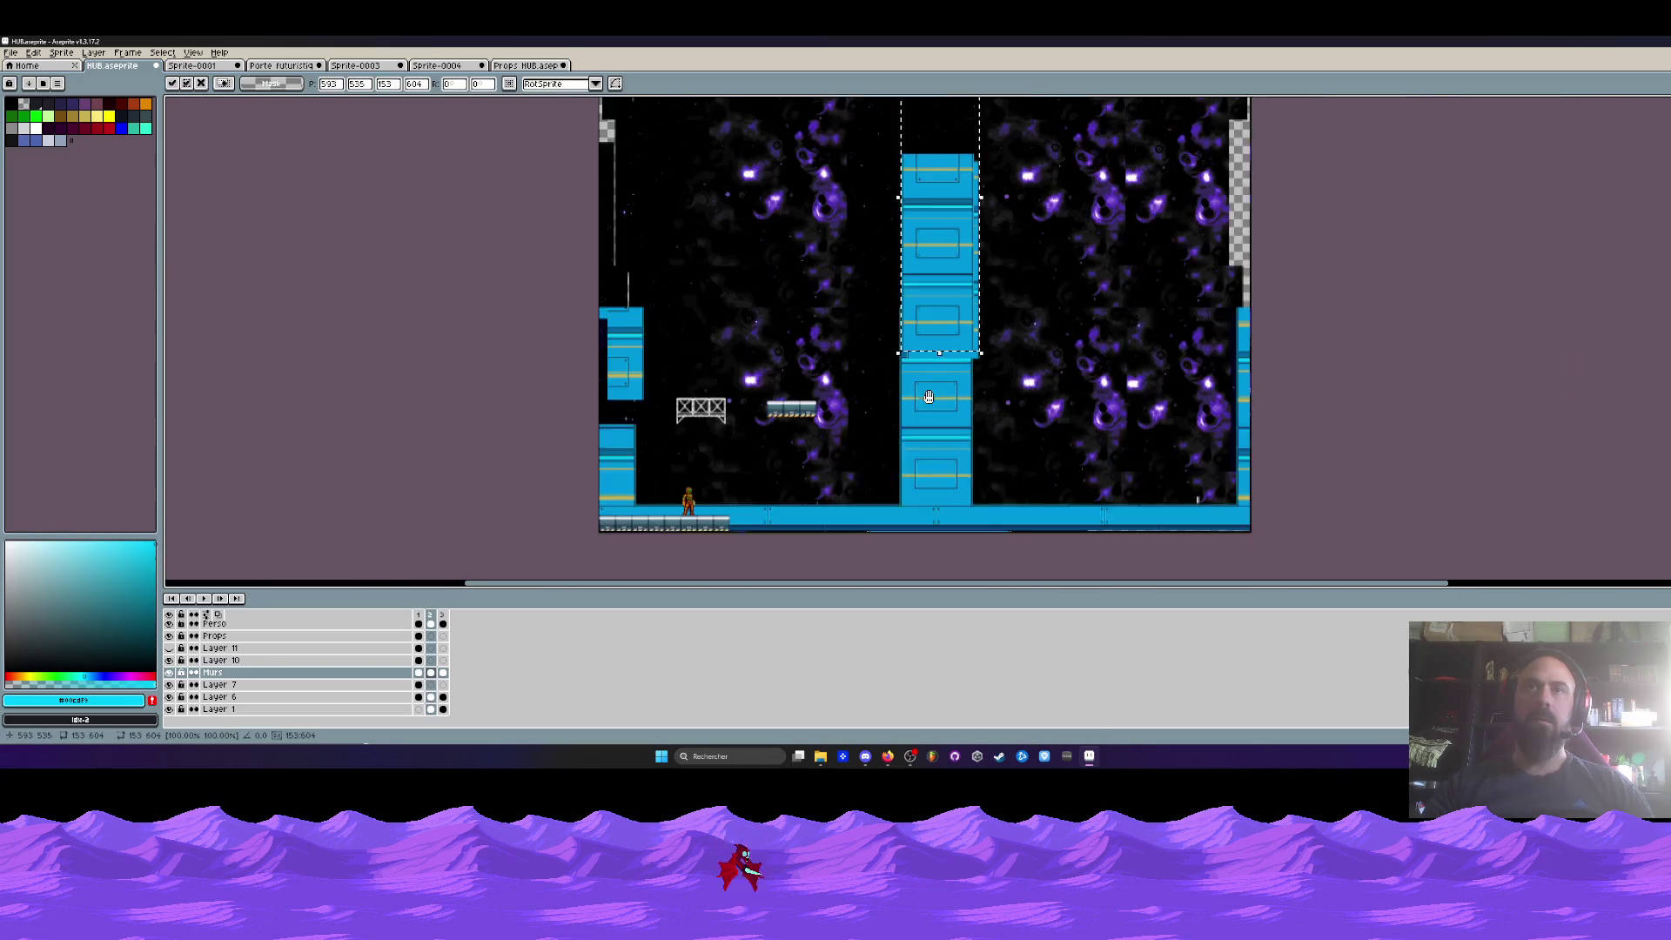
pyautogui.hotkey('ctrl', 'z')
# - Move the selected pillar section upward onto the pillar and commit it
pyautogui.moveTo(943, 363); pyautogui.dragTo(922, 267)
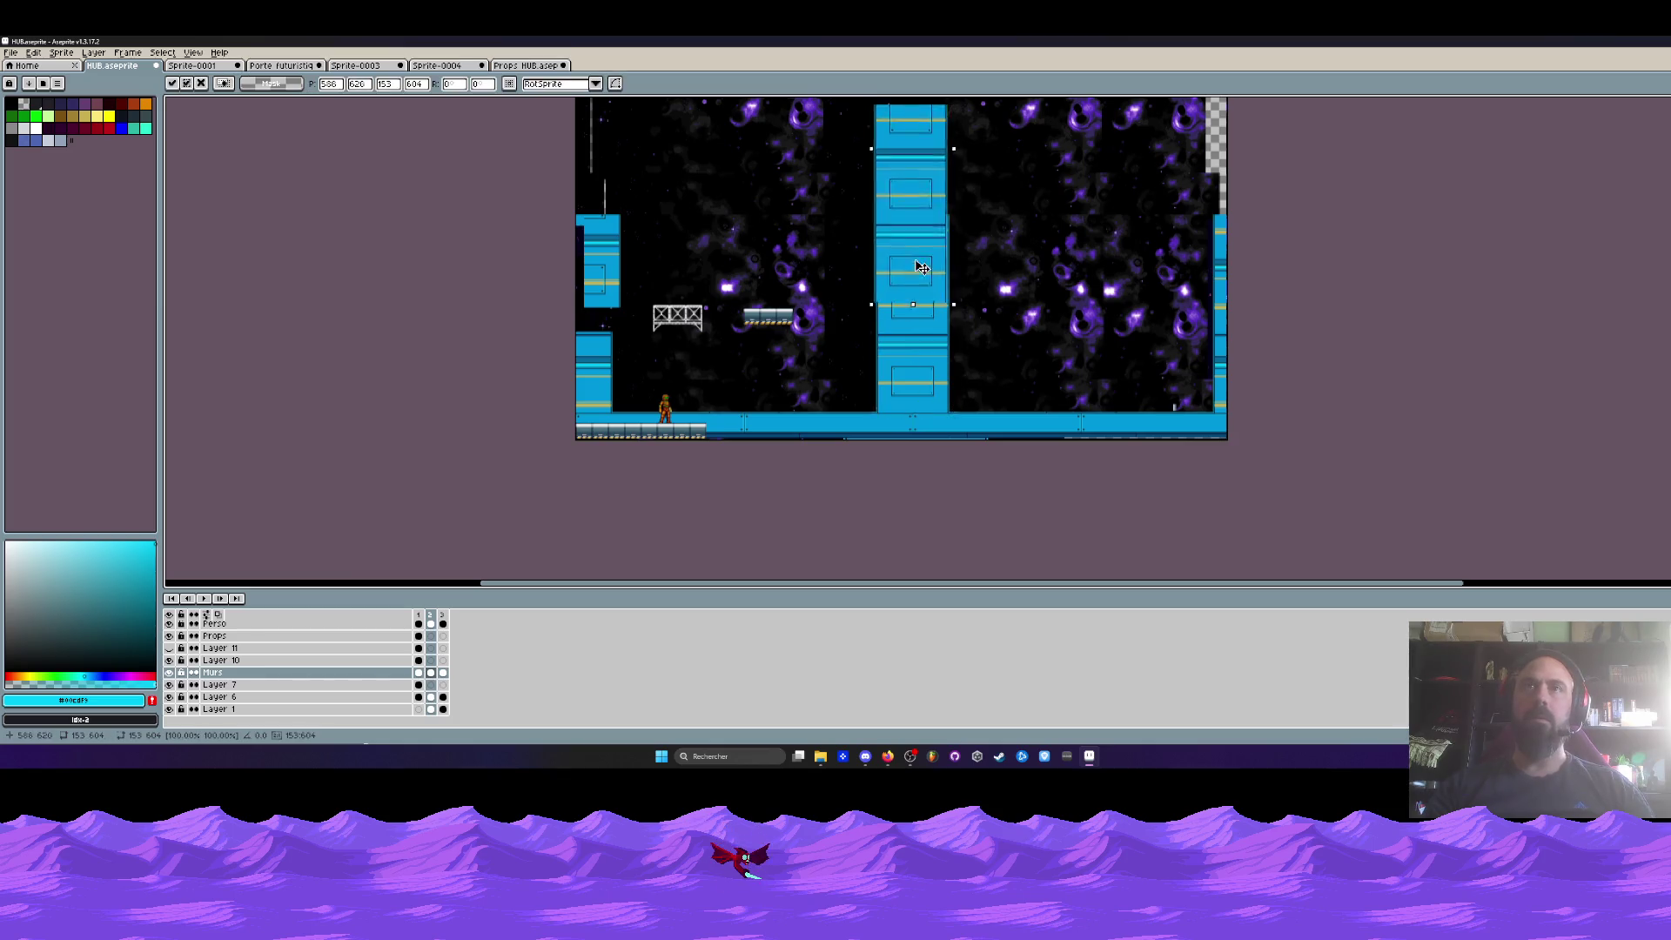
pyautogui.scroll(4, 906, 263)
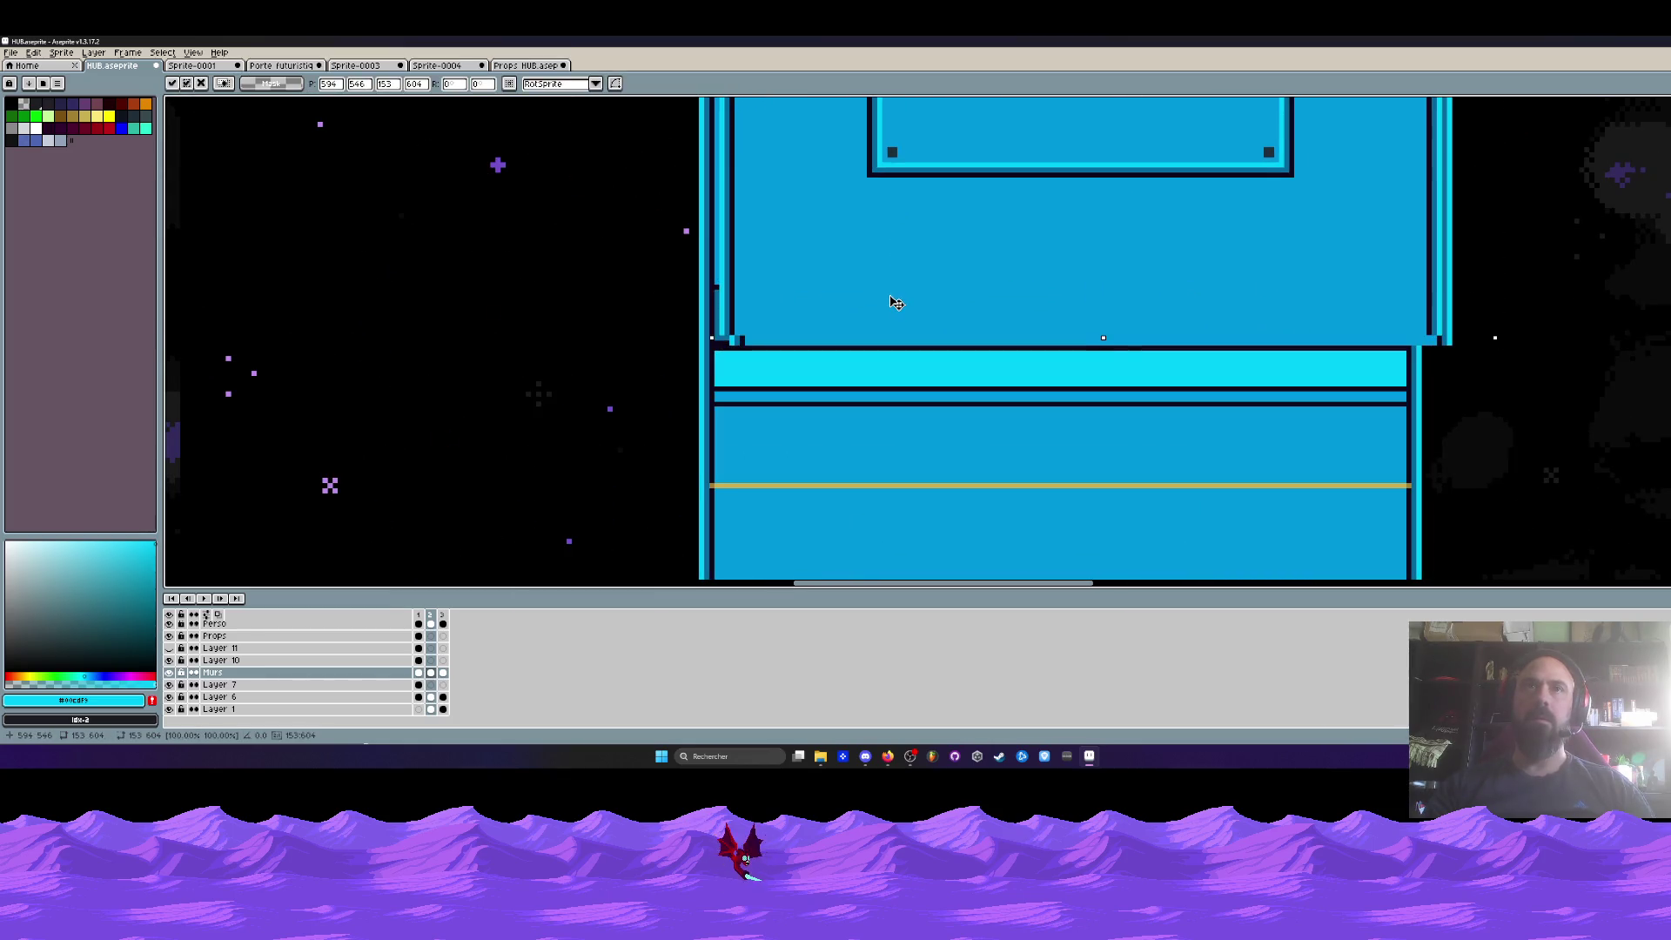
pyautogui.press('Return')
pyautogui.scroll(-2, 891, 306)
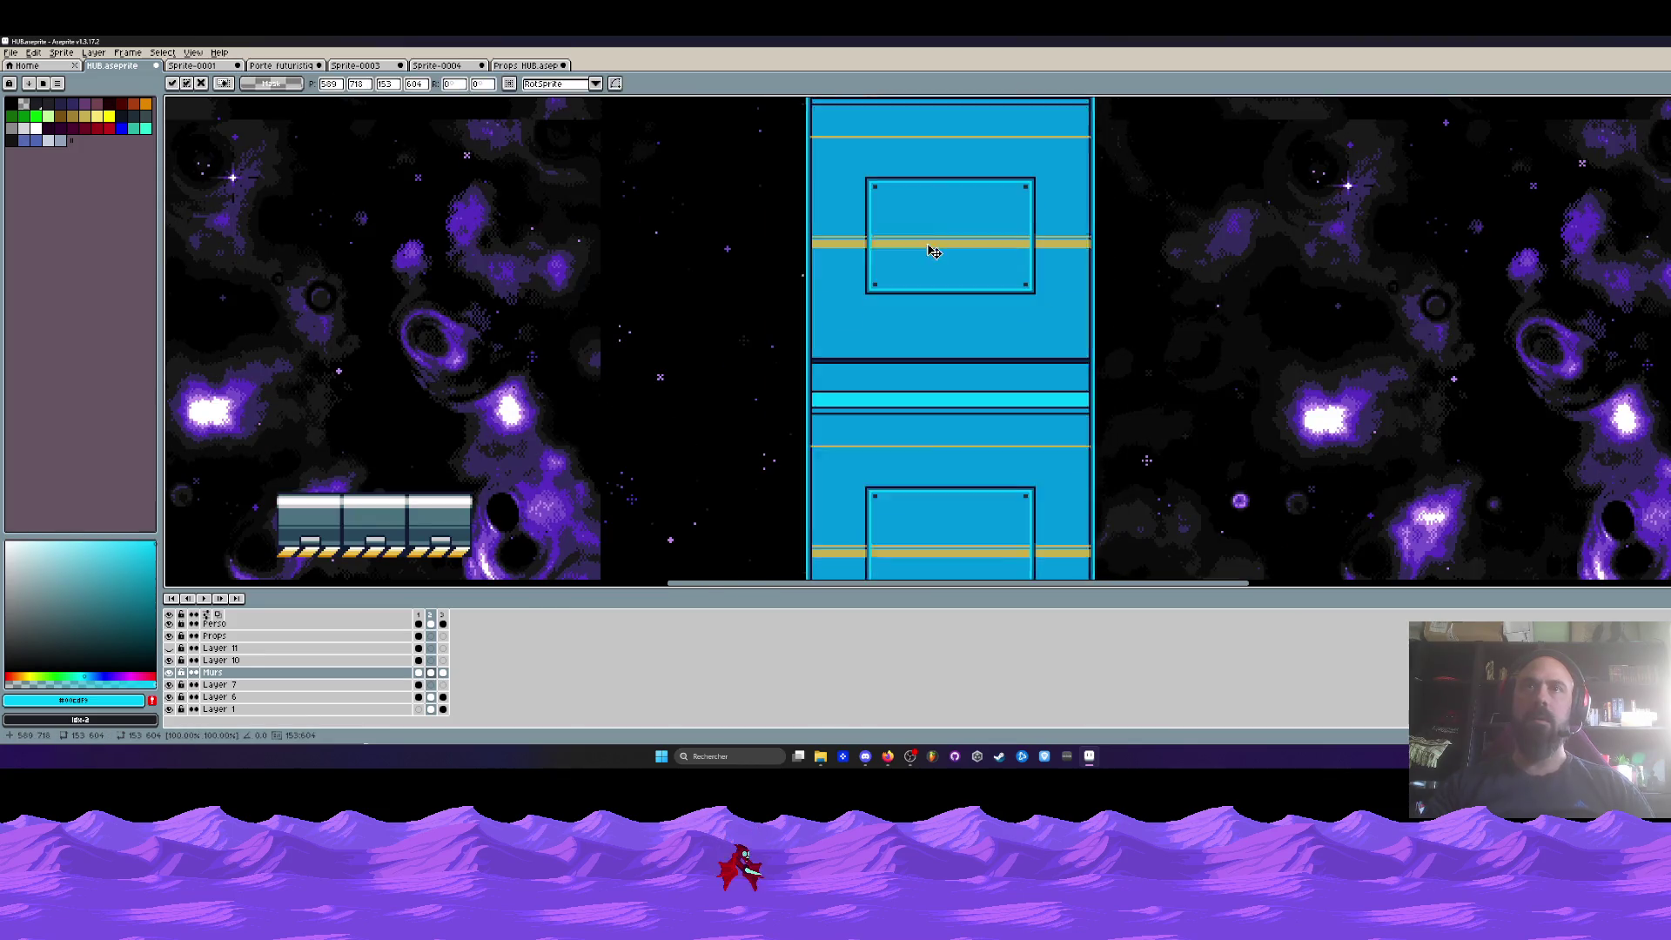
pyautogui.scroll(-3, 928, 247)
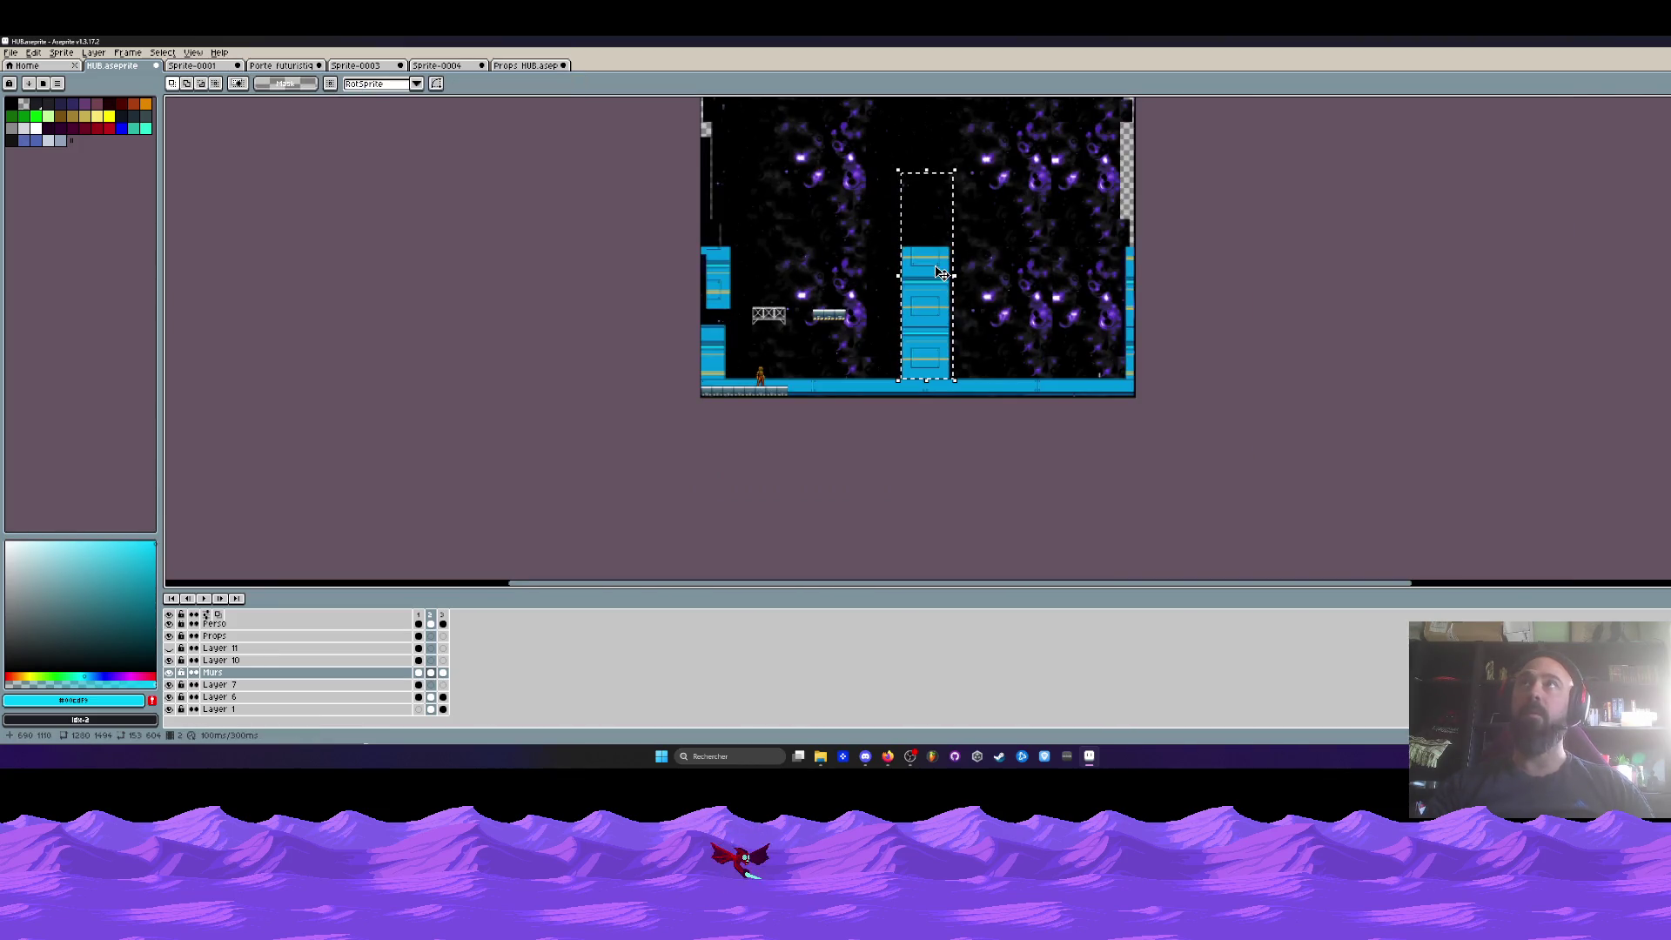
pyautogui.scroll(1, 935, 336)
pyautogui.scroll(3, 934, 336)
# - Realign the upper pillar section with the lower part, then raise it higher
pyautogui.moveTo(951, 171); pyautogui.dragTo(920, 102)
pyautogui.moveTo(880, 440); pyautogui.dragTo(921, 272)
pyautogui.press('Return')
pyautogui.scroll(-4, 910, 310)
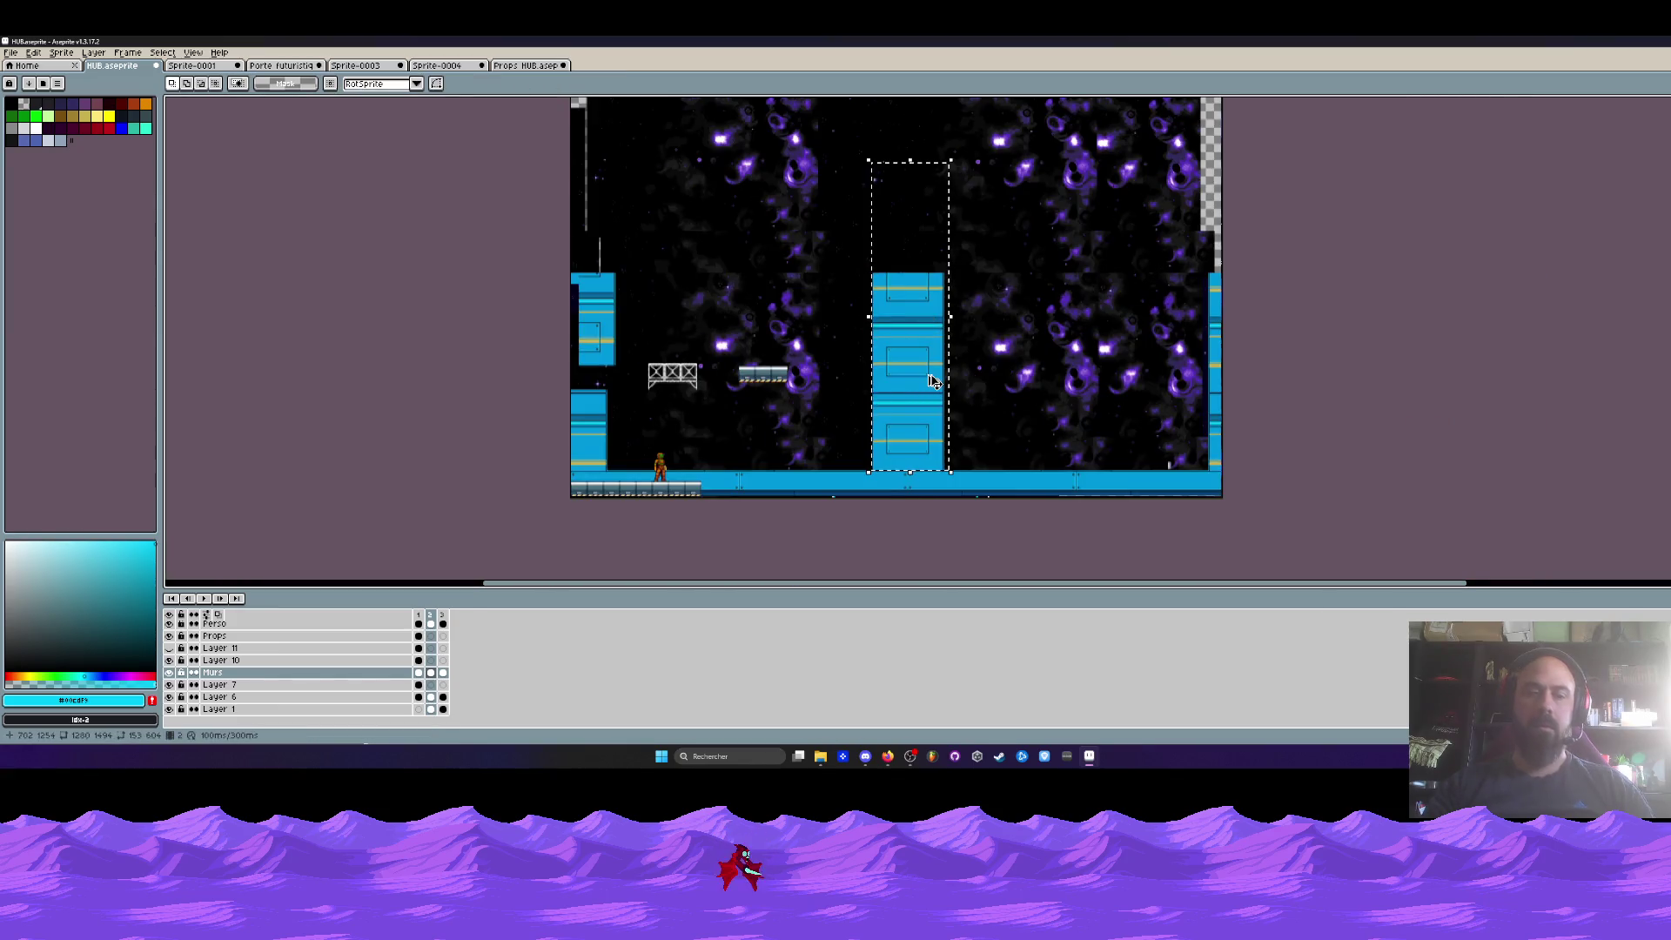
pyautogui.moveTo(935, 381)
pyautogui.mouseDown()
pyautogui.moveTo(885, 205)
pyautogui.moveTo(857, 371)
pyautogui.mouseUp()
pyautogui.scroll(4, 885, 205)
pyautogui.scroll(-3, 857, 370)
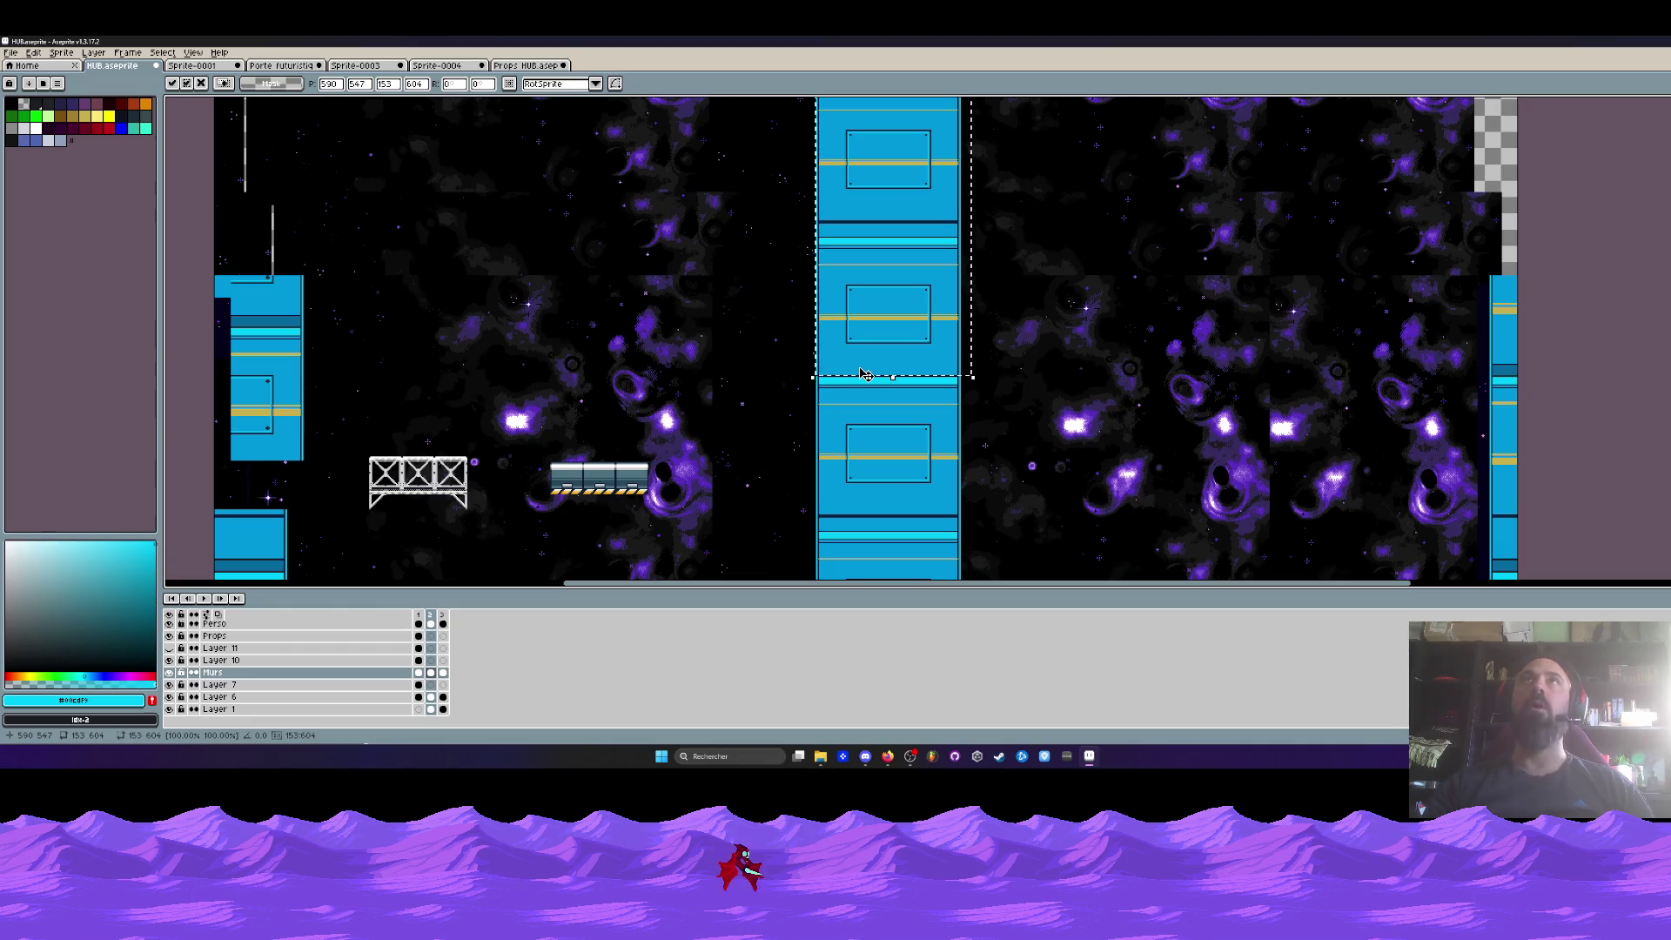
pyautogui.press('Return')
pyautogui.scroll(-3, 957, 348)
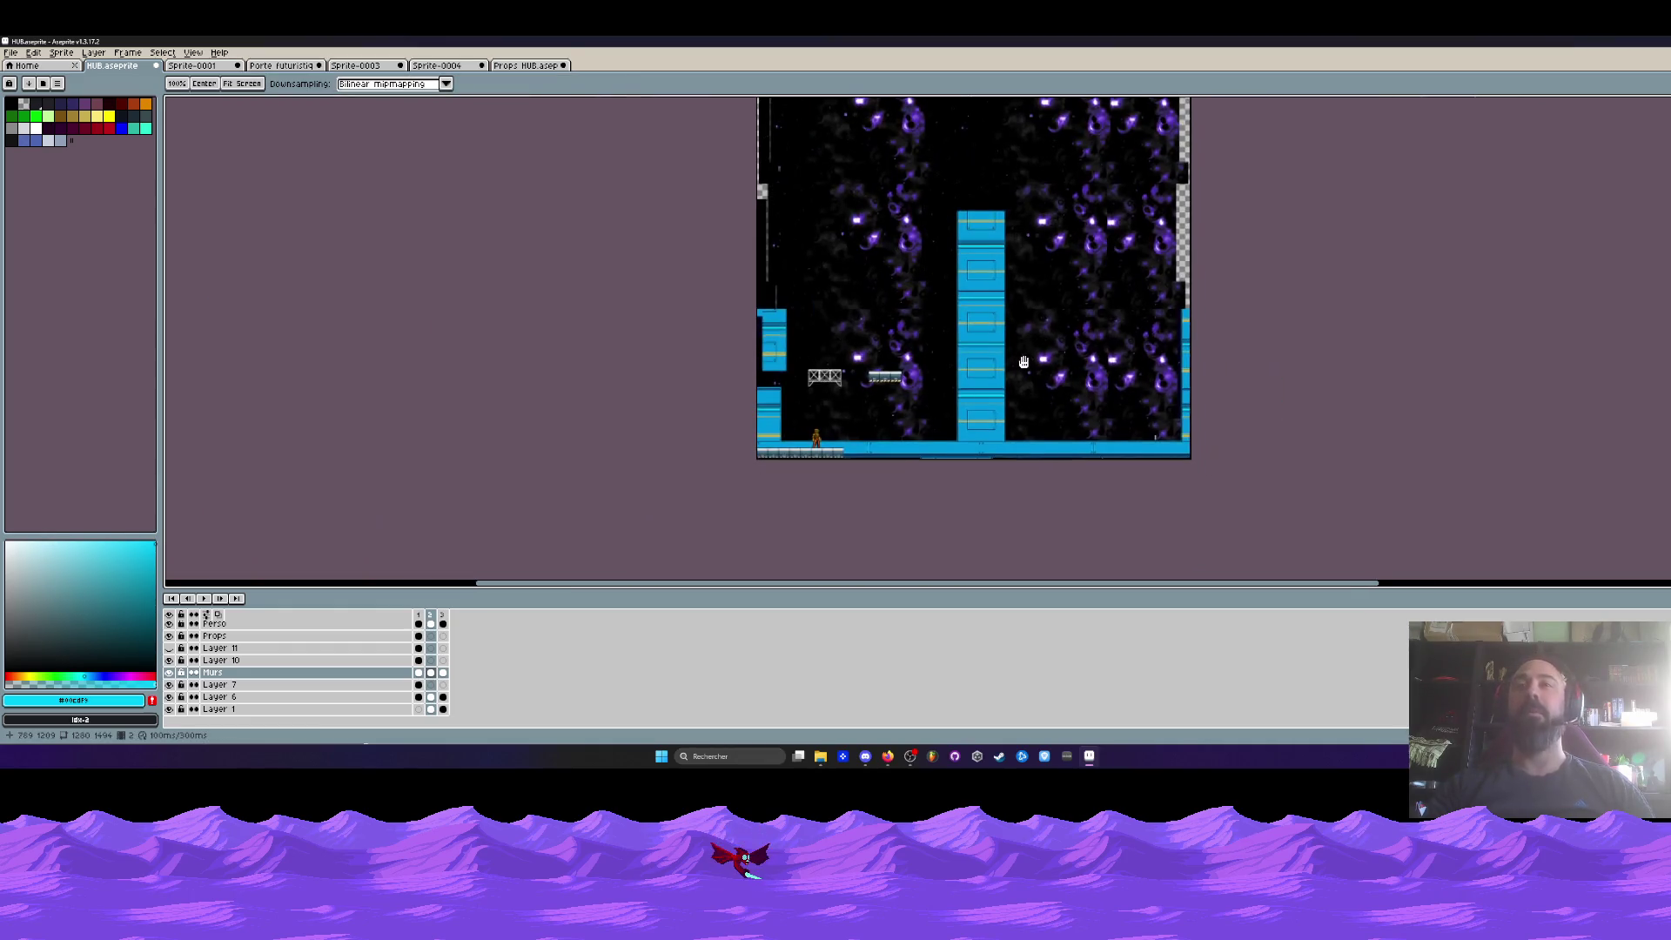
pyautogui.scroll(1, 1002, 314)
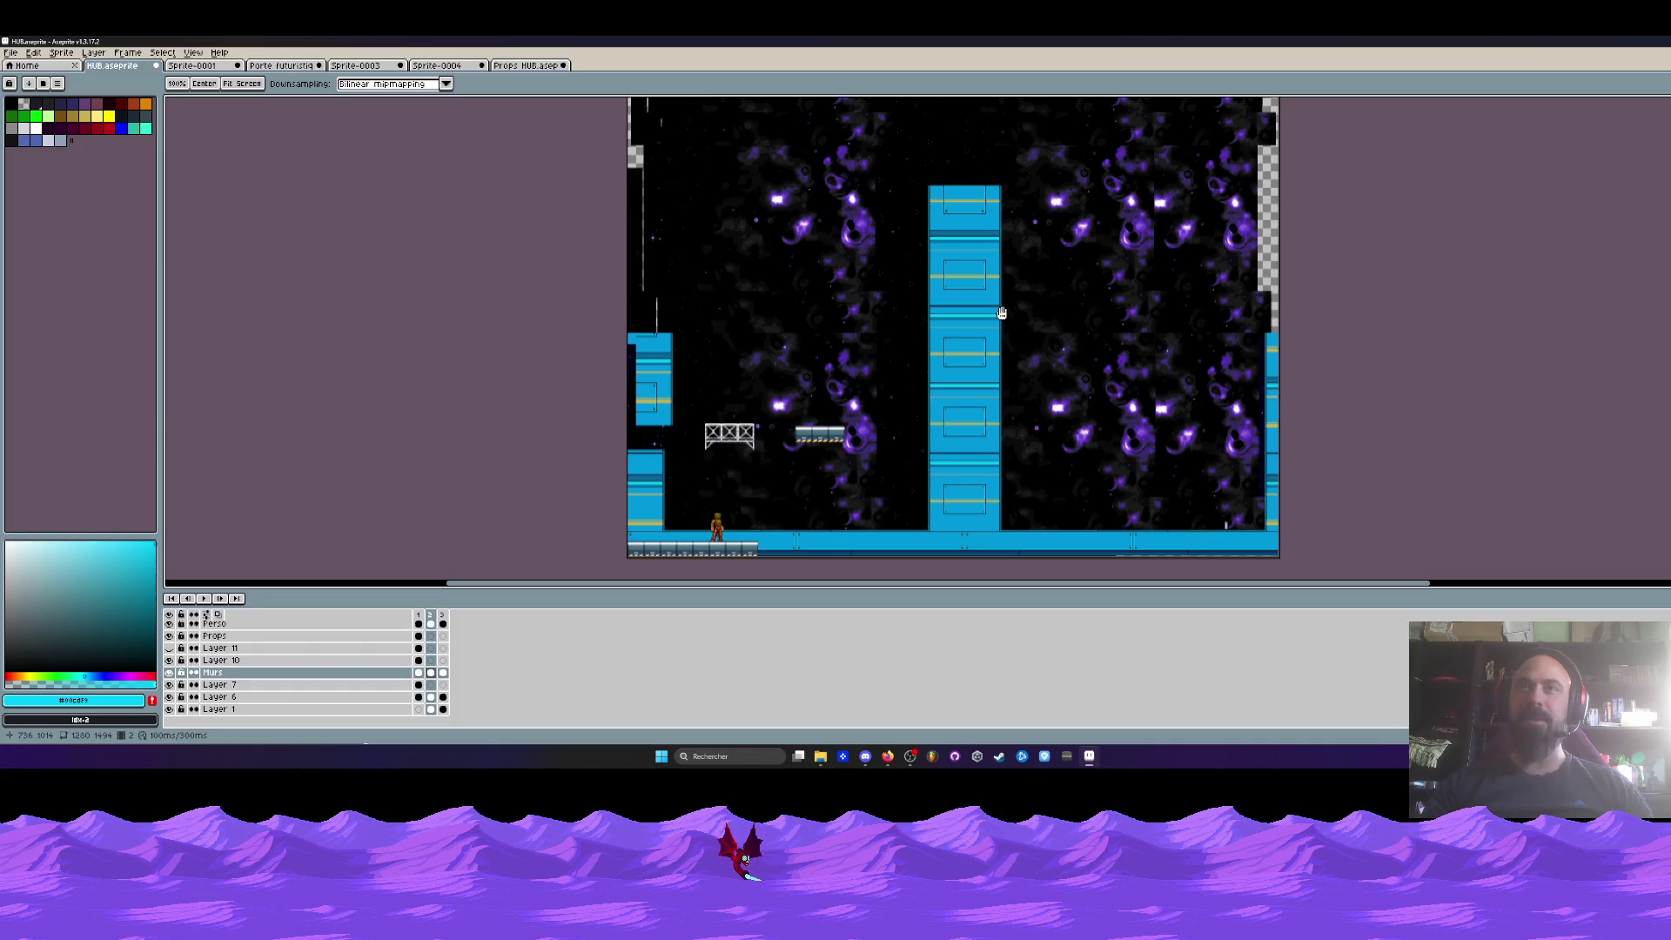
# - Marquee-select the whole blue tower from its top down to the floor
pyautogui.moveTo(1016, 359)
pyautogui.mouseDown()
pyautogui.moveTo(1002, 309)
pyautogui.moveTo(951, 345)
pyautogui.mouseUp()
pyautogui.scroll(2, 953, 364)
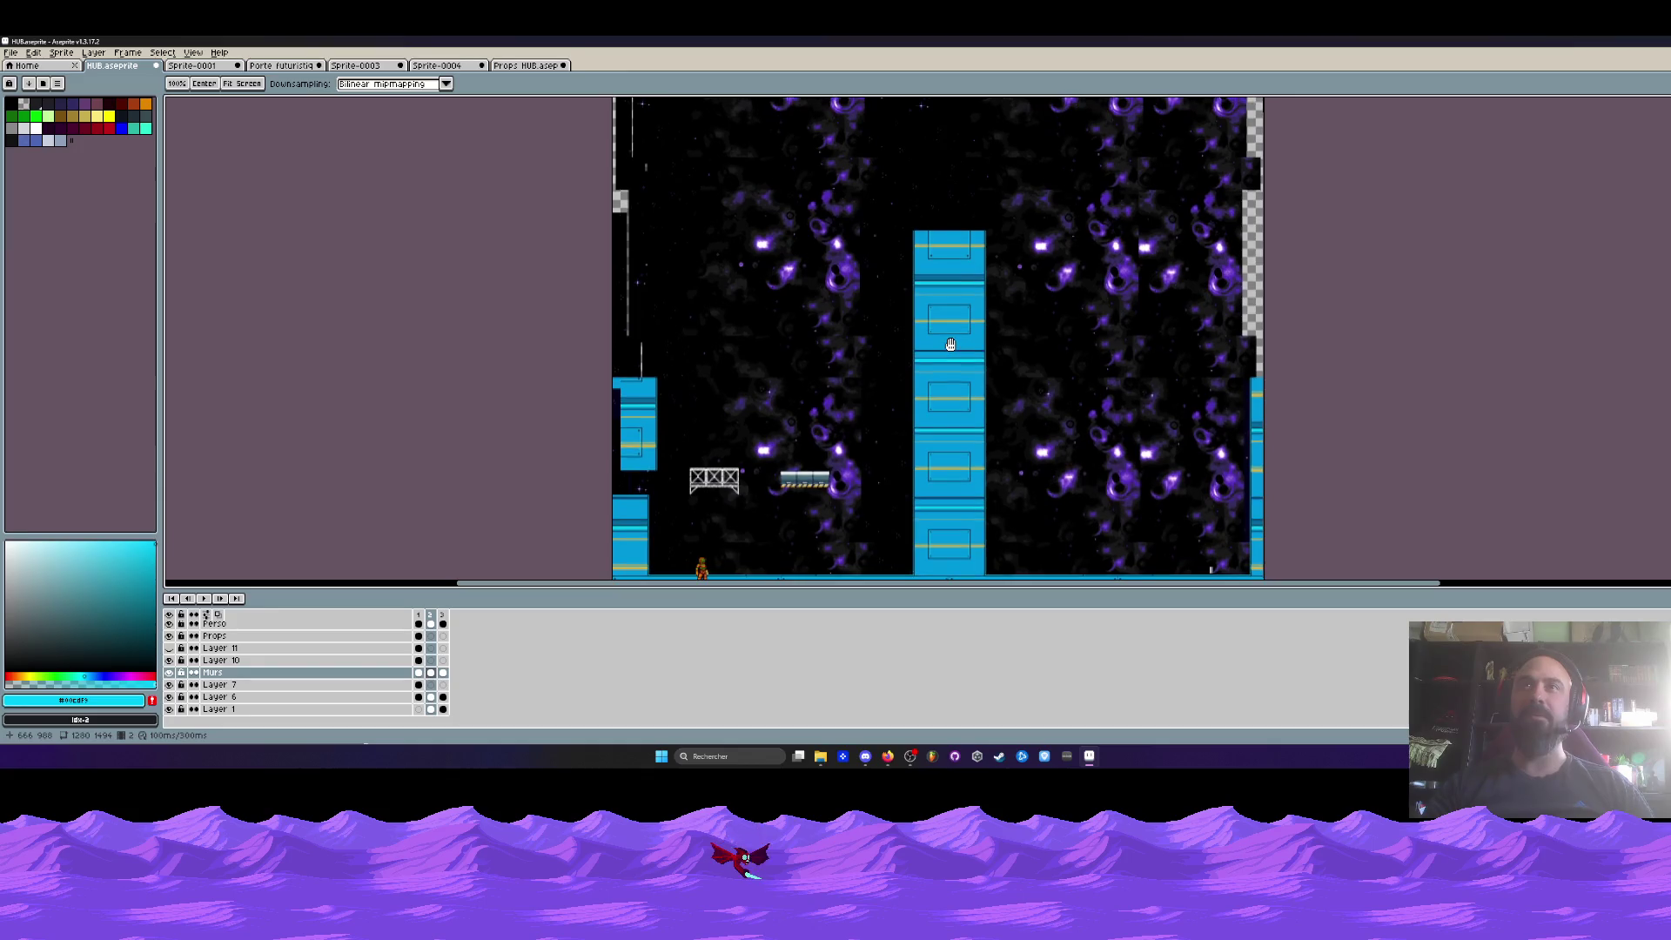
pyautogui.press('m')
pyautogui.scroll(3, 909, 222)
pyautogui.moveTo(844, 203)
pyautogui.mouseDown()
pyautogui.moveTo(1240, 452)
pyautogui.moveTo(1131, 274)
pyautogui.moveTo(1092, 409)
pyautogui.mouseUp()
pyautogui.press('h')
pyautogui.scroll(-4, 1239, 454)
pyautogui.press('v')
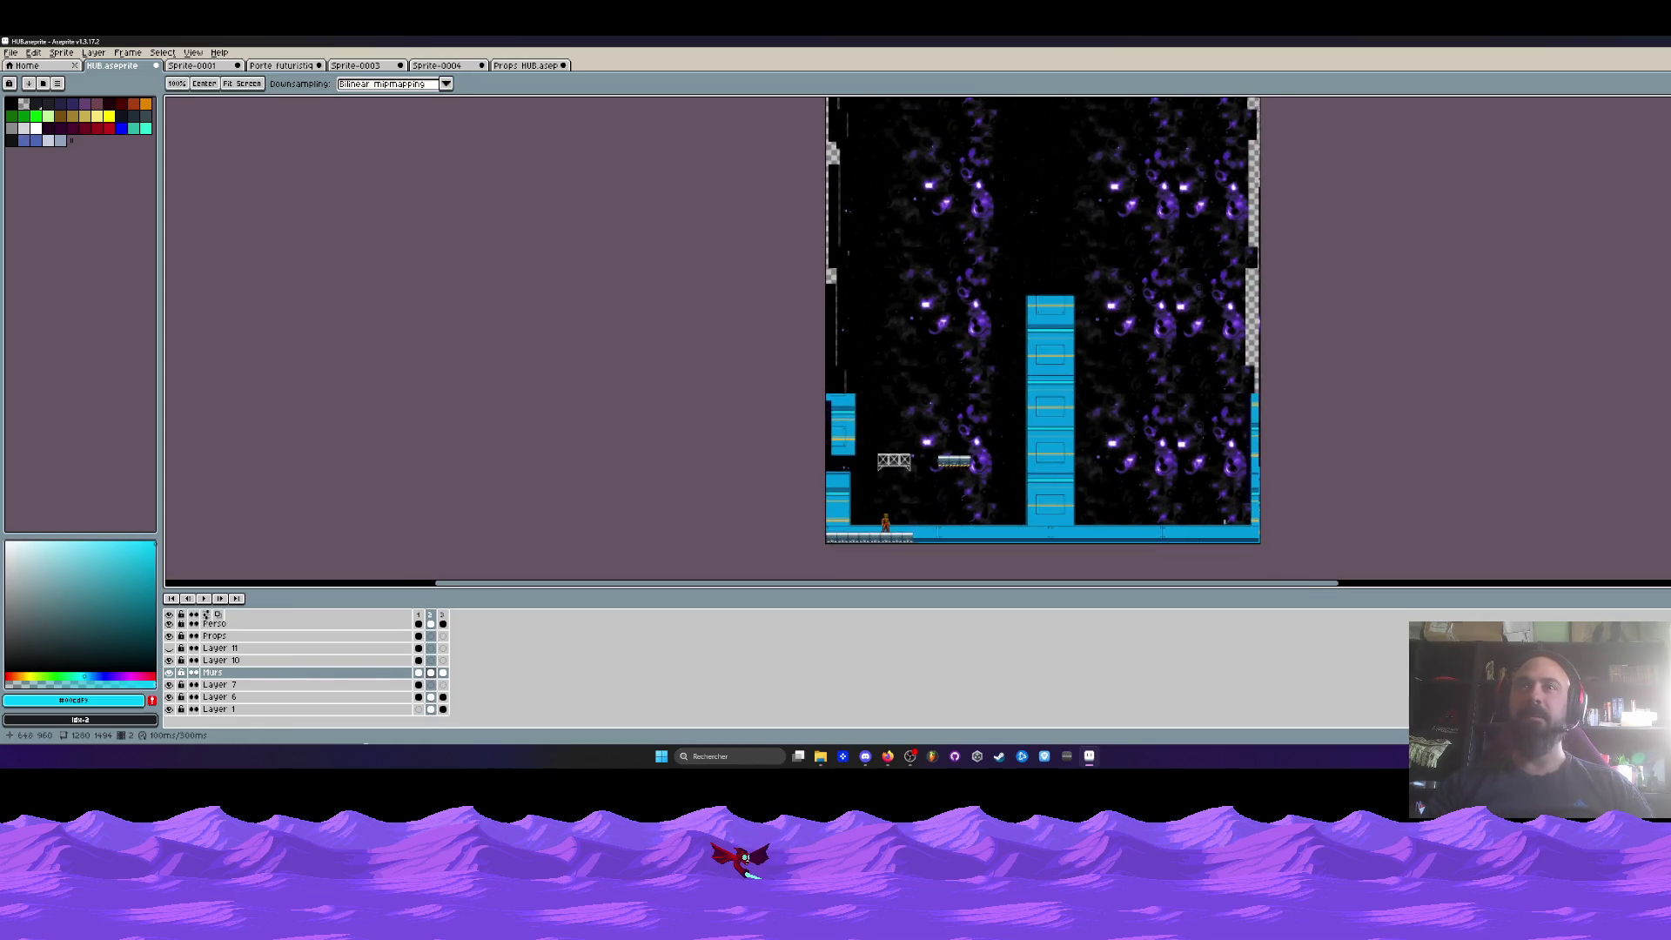
pyautogui.moveTo(1013, 268); pyautogui.dragTo(1086, 522)
pyautogui.click(1007, 436)
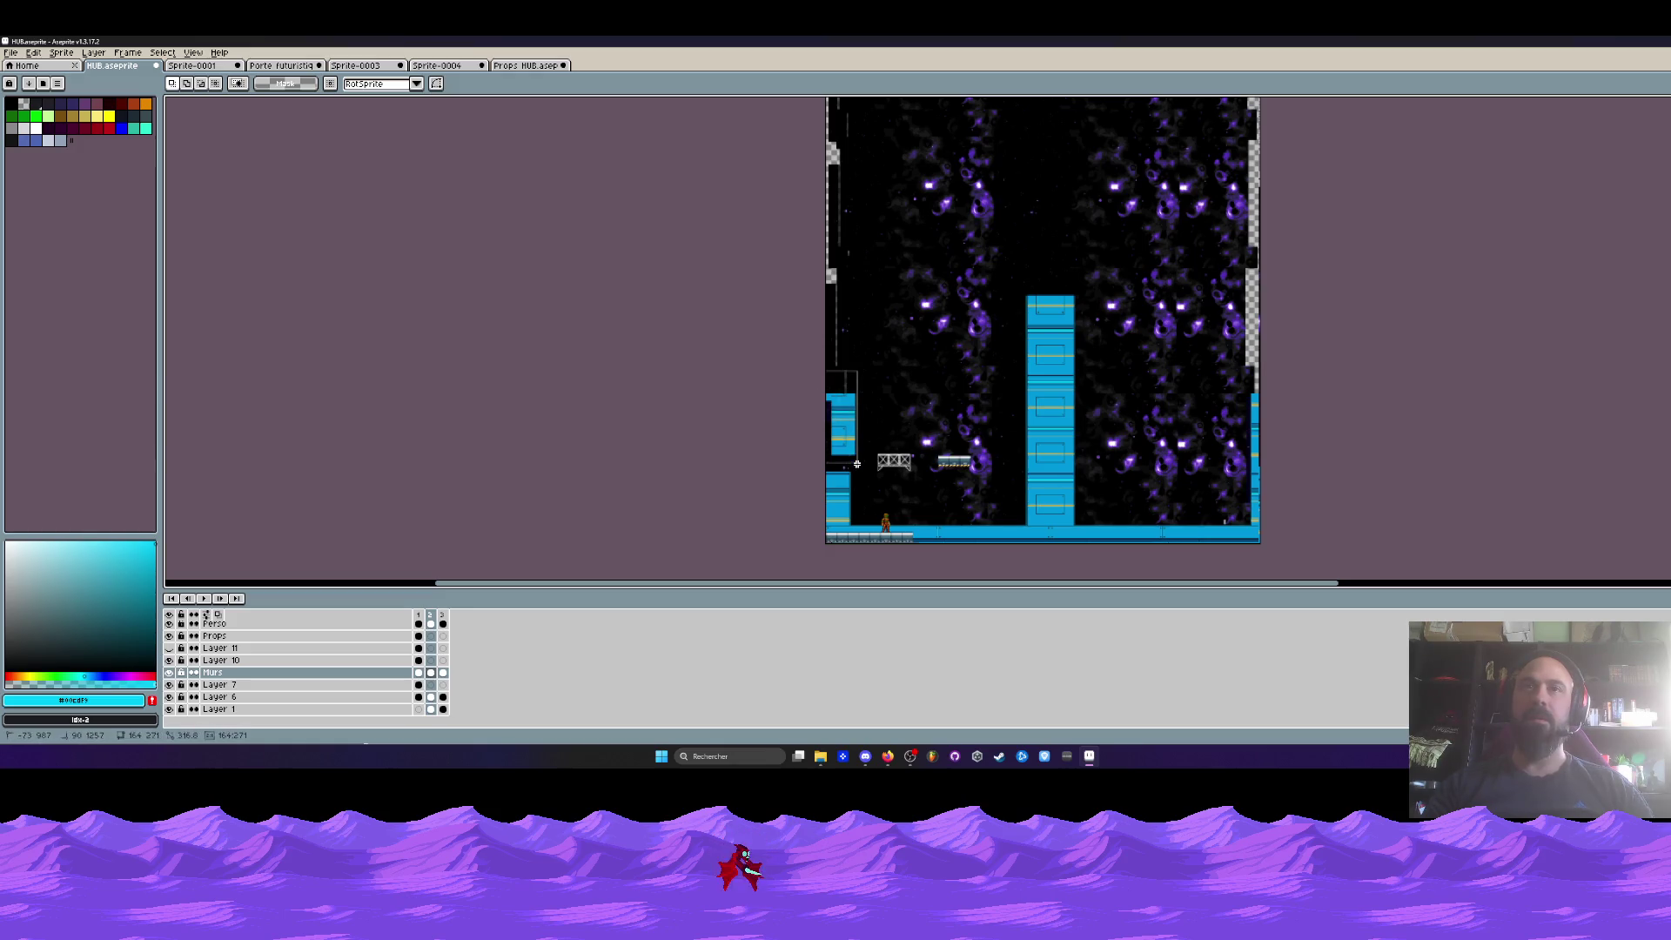
# - Delete the short left wall piece and copy-drag the blue tower to the room's left edge
pyautogui.press('Delete')
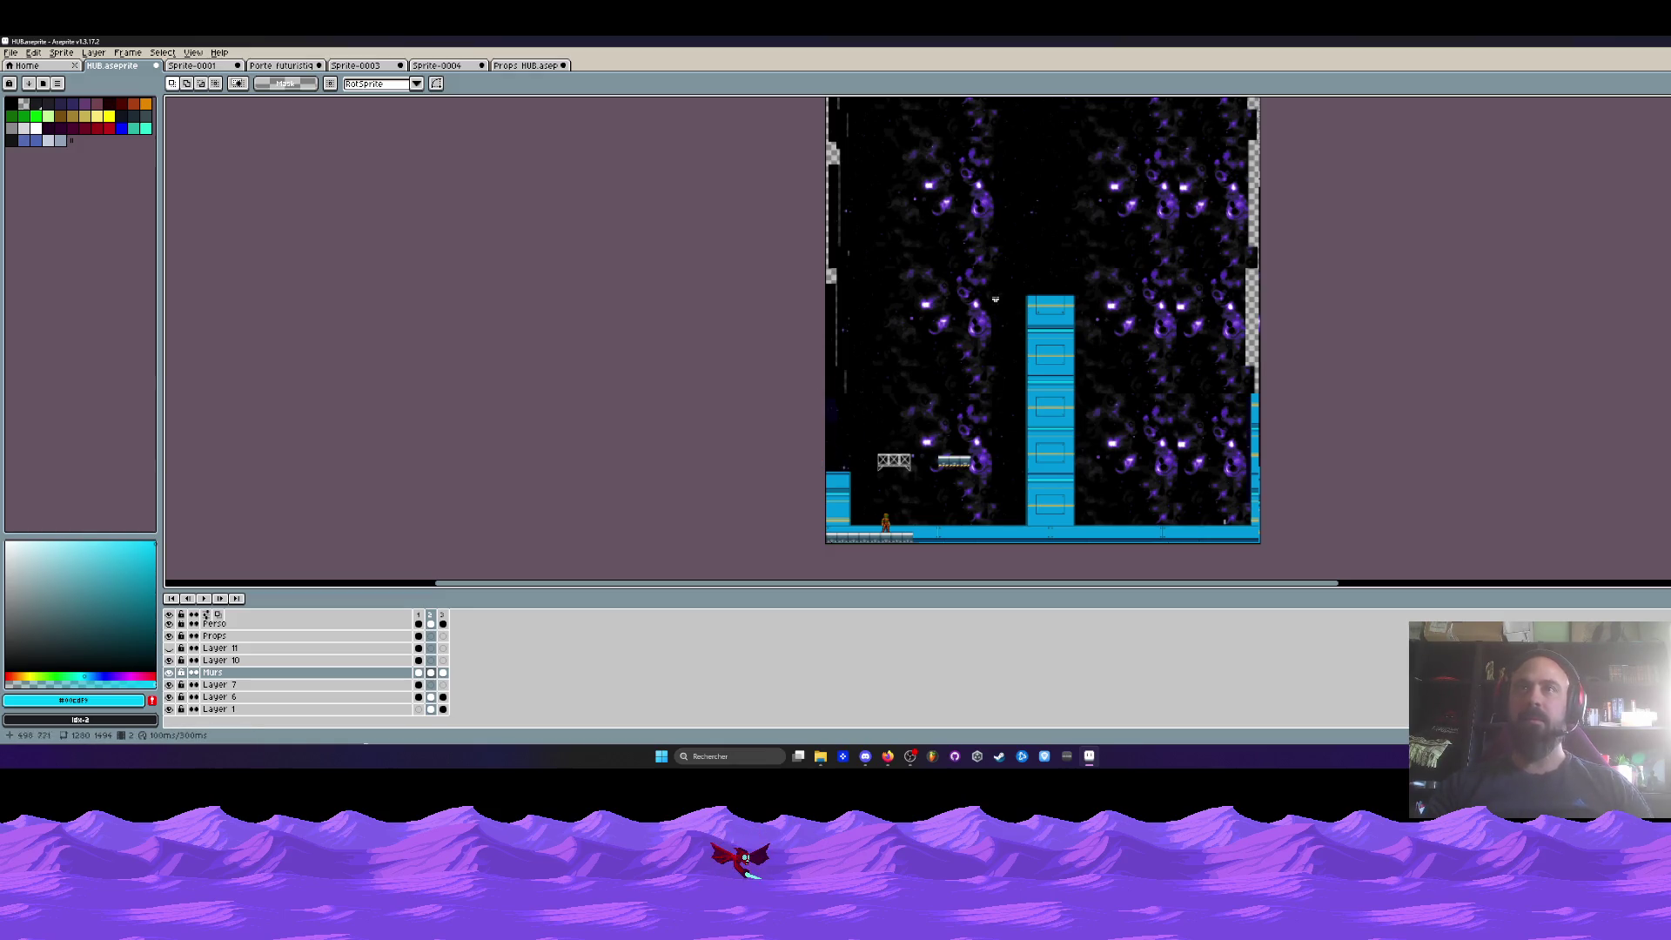
pyautogui.moveTo(1003, 260); pyautogui.dragTo(1078, 527)
pyautogui.scroll(1, 1078, 527)
pyautogui.scroll(4, 1078, 527)
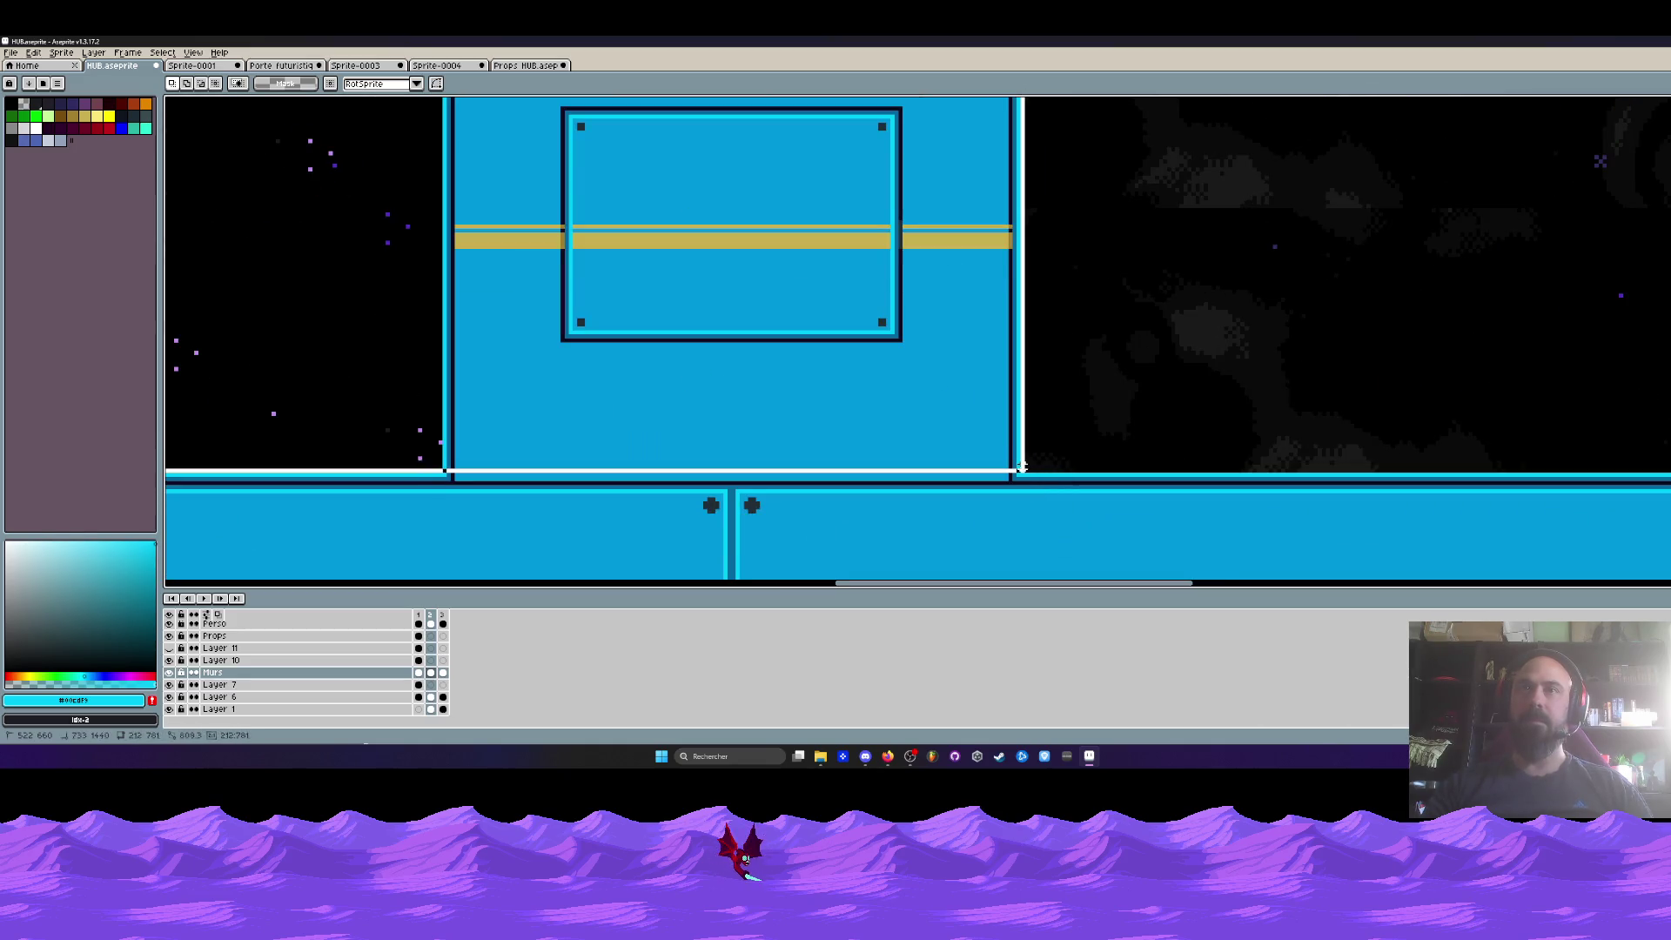
pyautogui.scroll(-3, 1079, 452)
pyautogui.scroll(-2, 1136, 435)
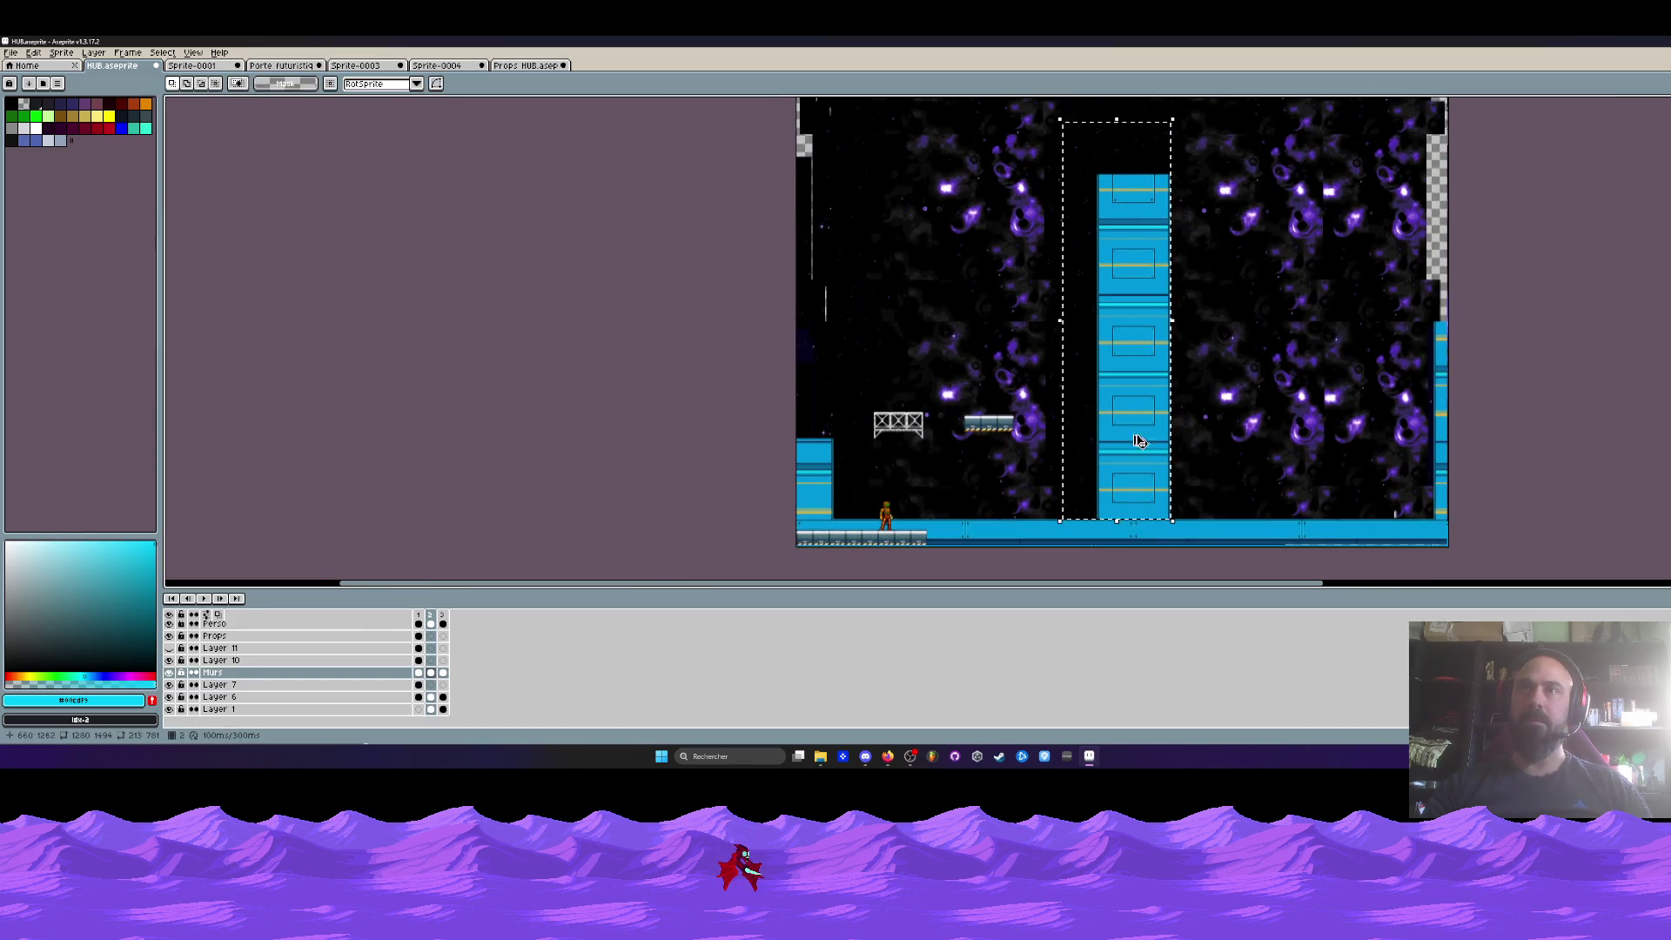
pyautogui.moveTo(1142, 474)
pyautogui.mouseDown()
pyautogui.moveTo(805, 474)
pyautogui.moveTo(808, 522)
pyautogui.mouseUp()
pyautogui.scroll(1, 801, 505)
pyautogui.scroll(3, 798, 514)
pyautogui.scroll(-5, 817, 493)
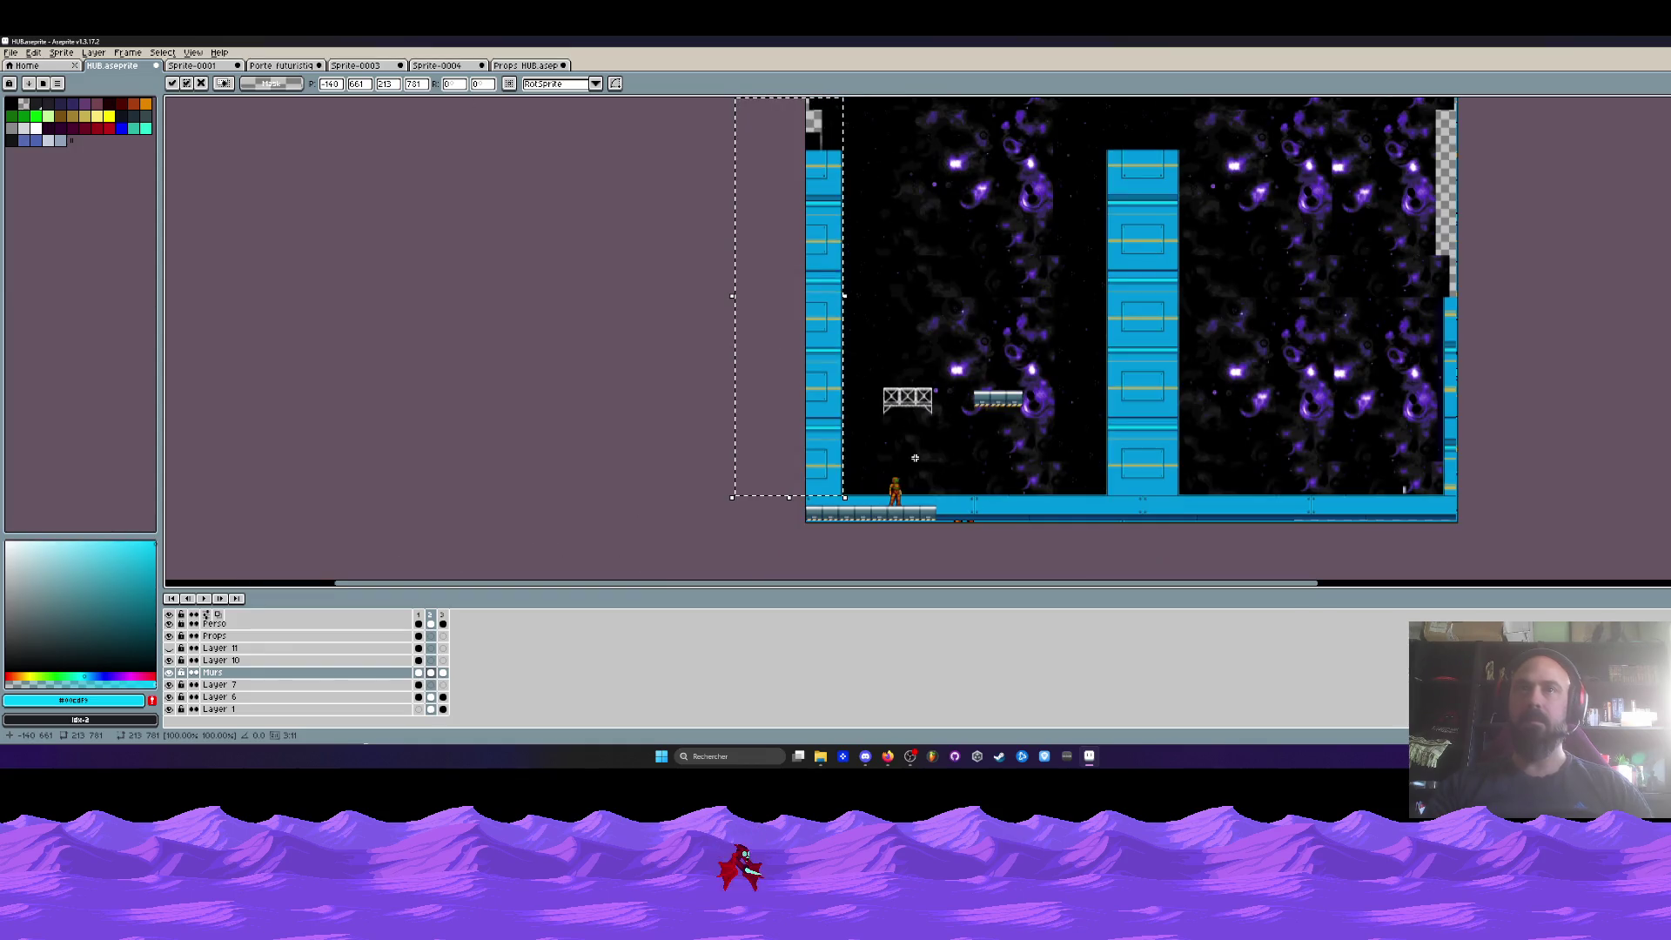
# - Marquee-select the truss prop on the left of the room
pyautogui.moveTo(971, 446); pyautogui.dragTo(920, 444)
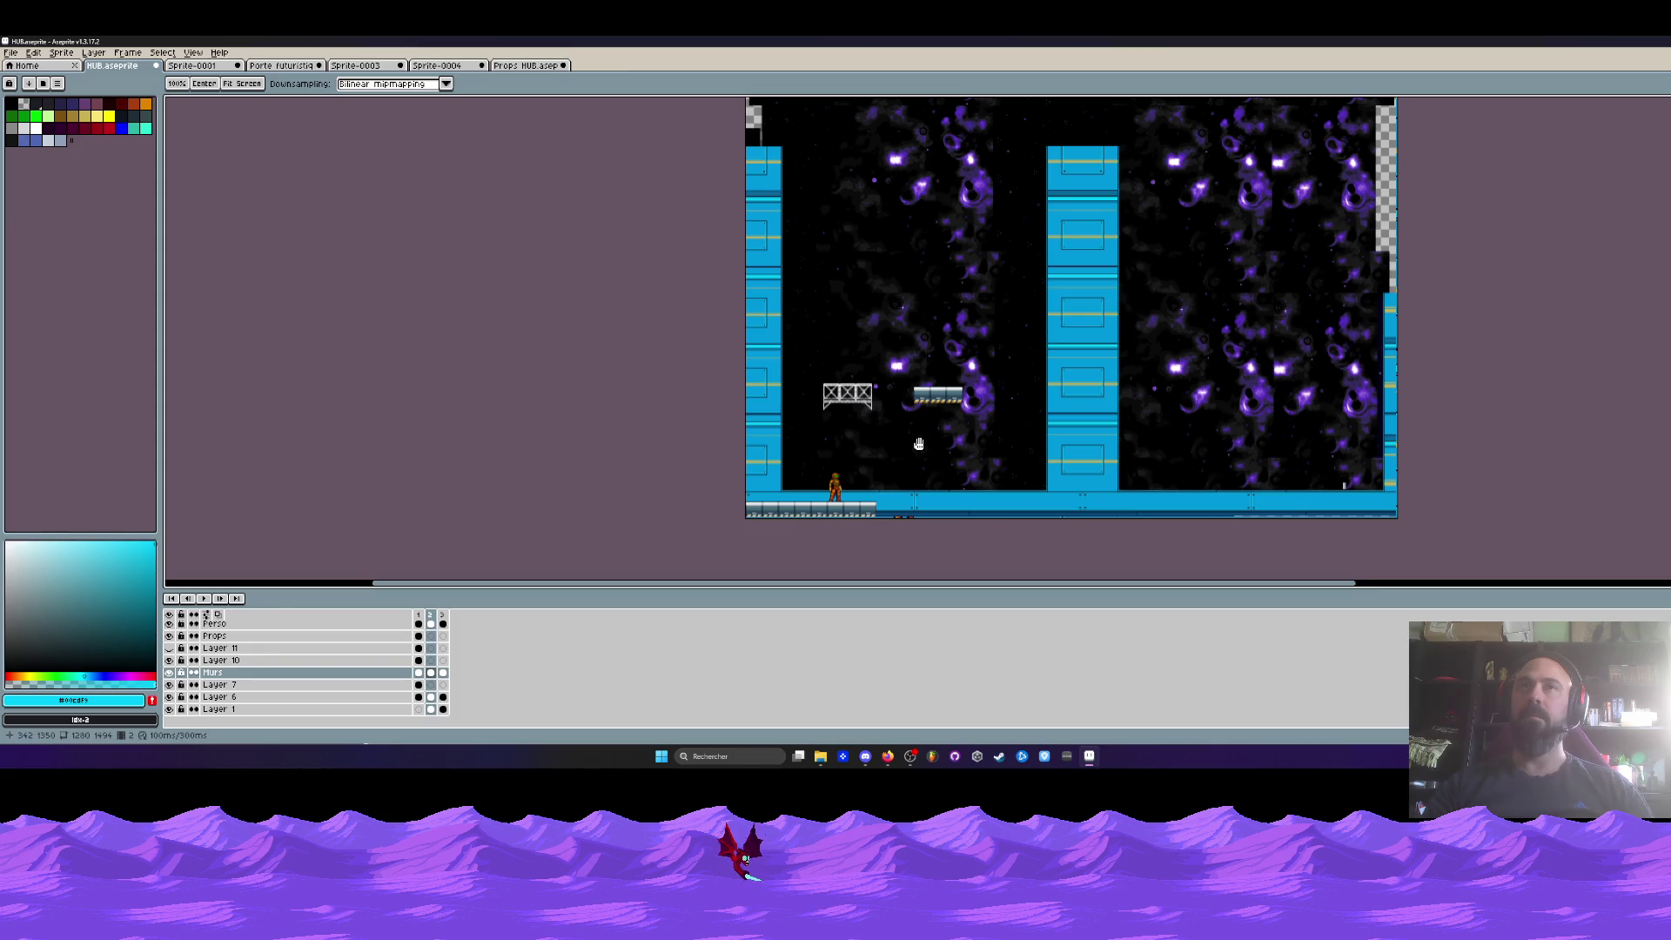
pyautogui.scroll(-1, 967, 366)
pyautogui.moveTo(957, 374); pyautogui.dragTo(958, 395)
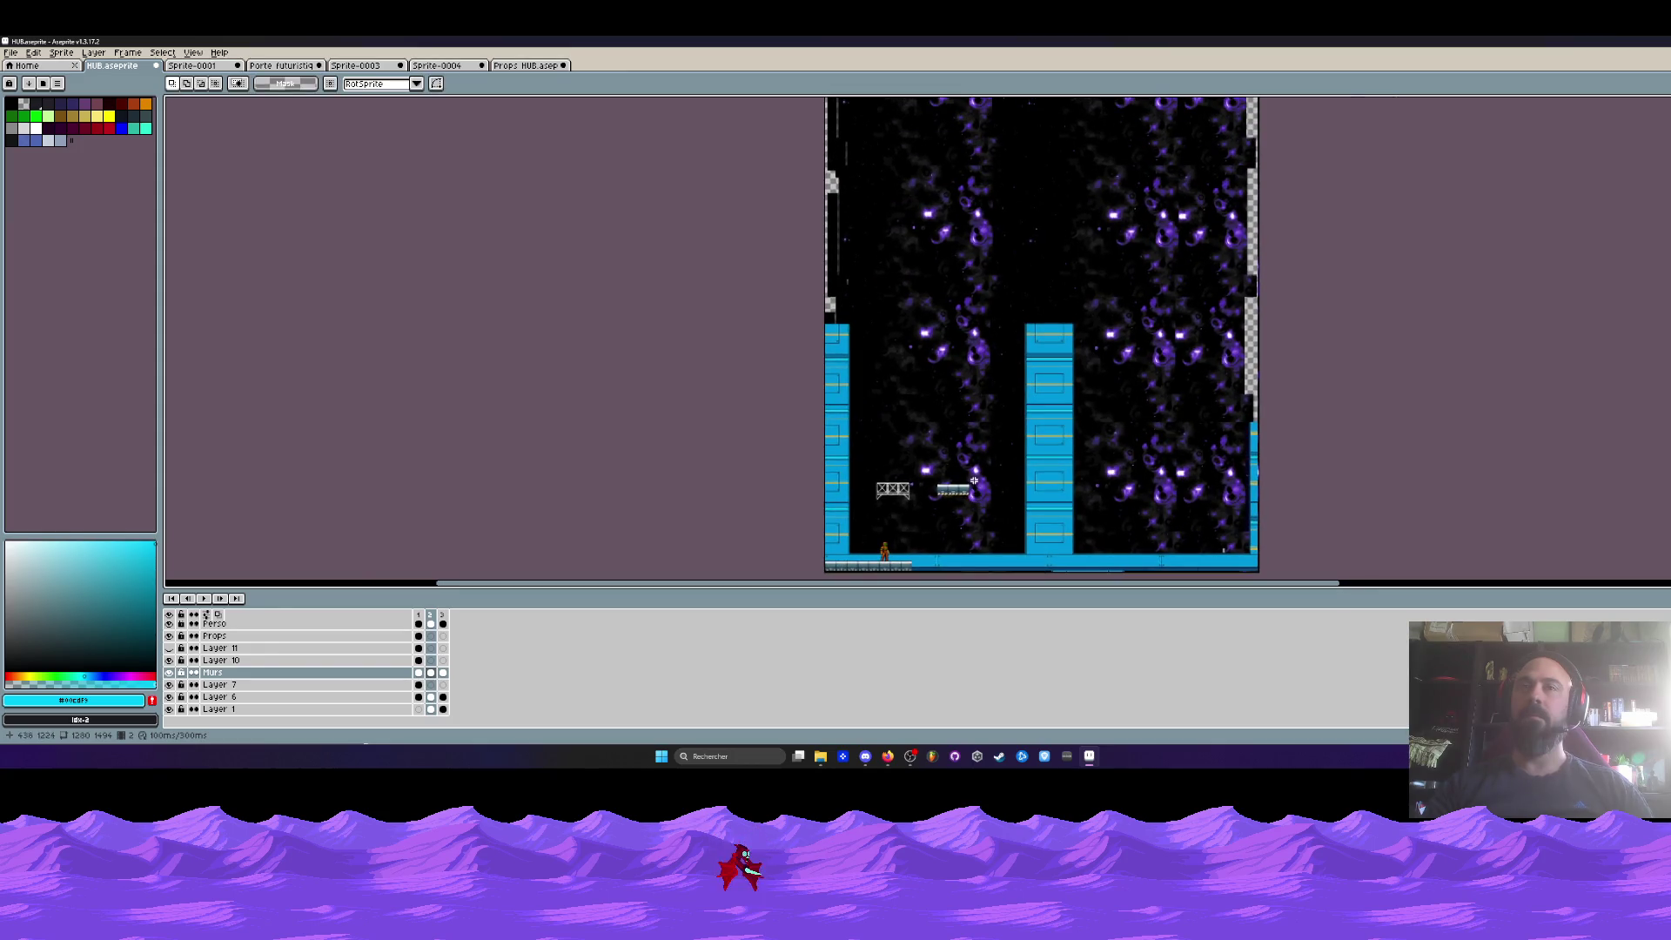
pyautogui.scroll(2, 913, 486)
pyautogui.moveTo(905, 509); pyautogui.dragTo(914, 520)
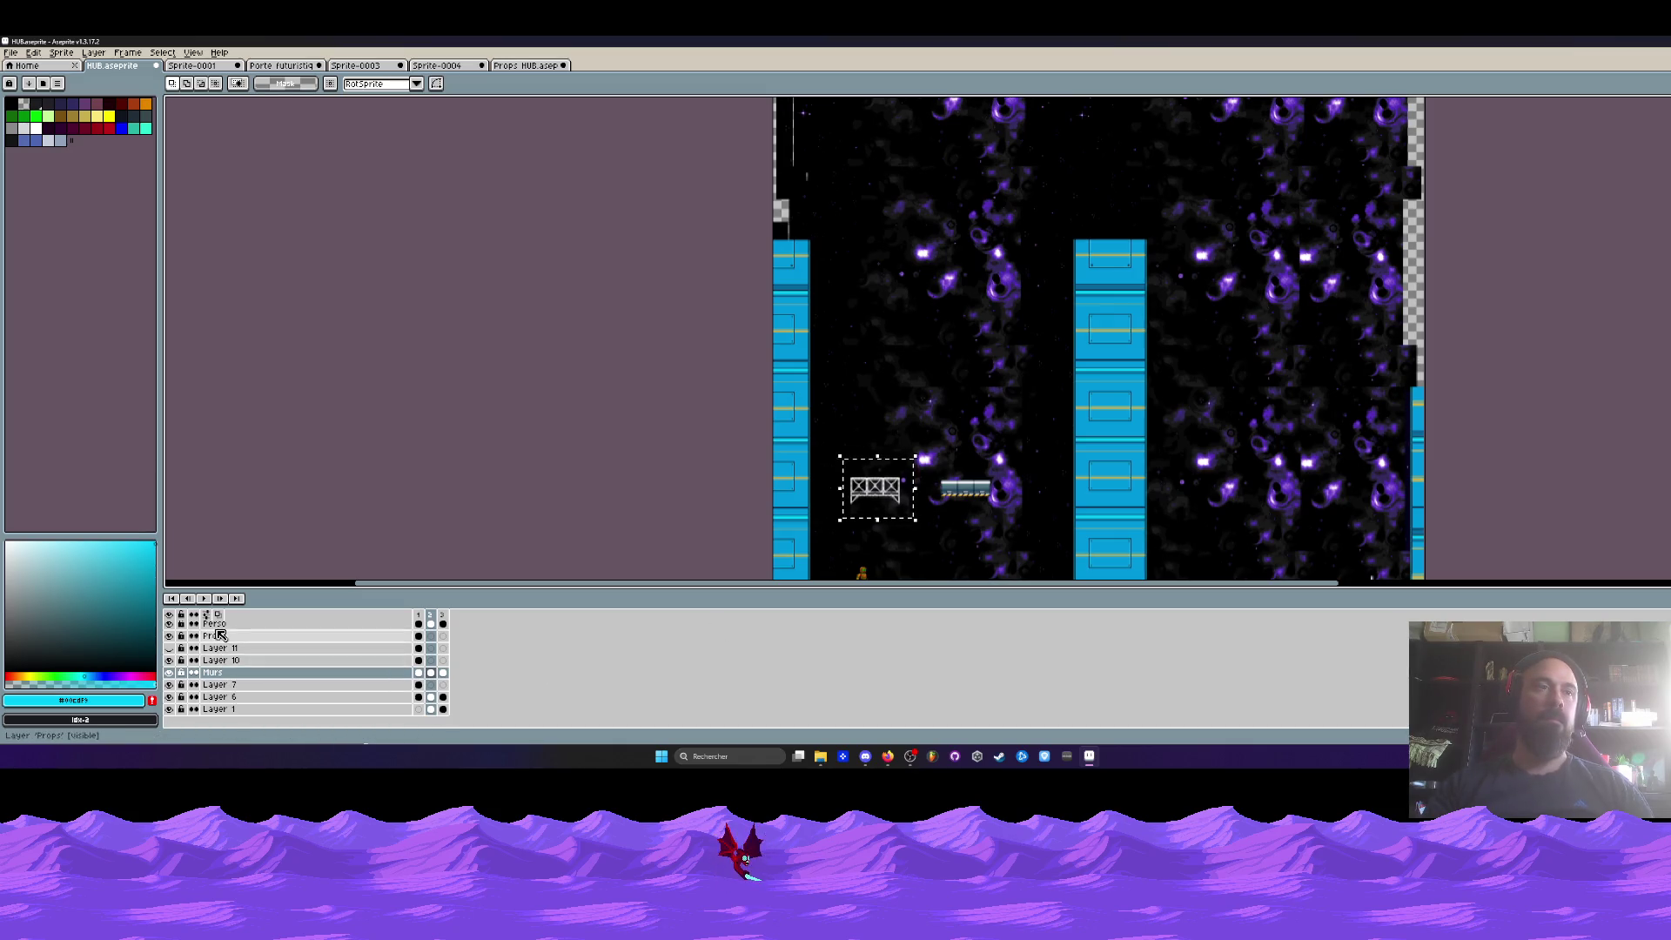
pyautogui.scroll(2, 248, 663)
# - On the Sol layer, move the existing truss up and left into position
pyautogui.click(221, 639)
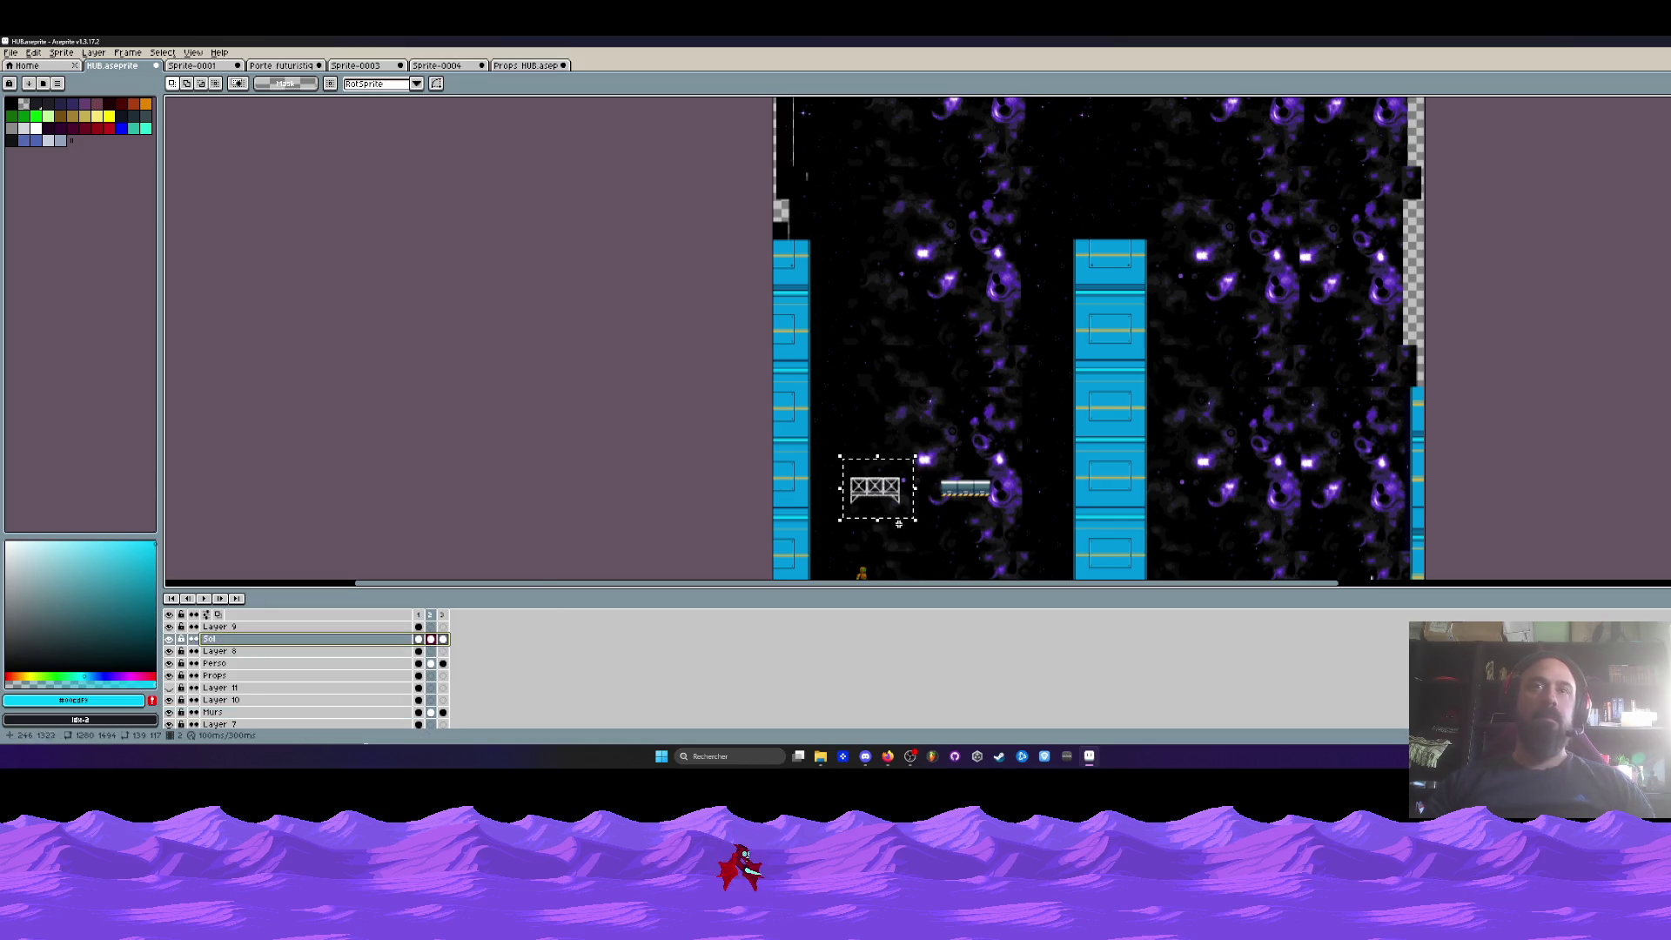
pyautogui.moveTo(881, 467); pyautogui.dragTo(865, 361)
pyautogui.scroll(5, 830, 237)
pyautogui.moveTo(830, 237); pyautogui.dragTo(740, 333)
pyautogui.press('Return')
pyautogui.scroll(-1, 799, 407)
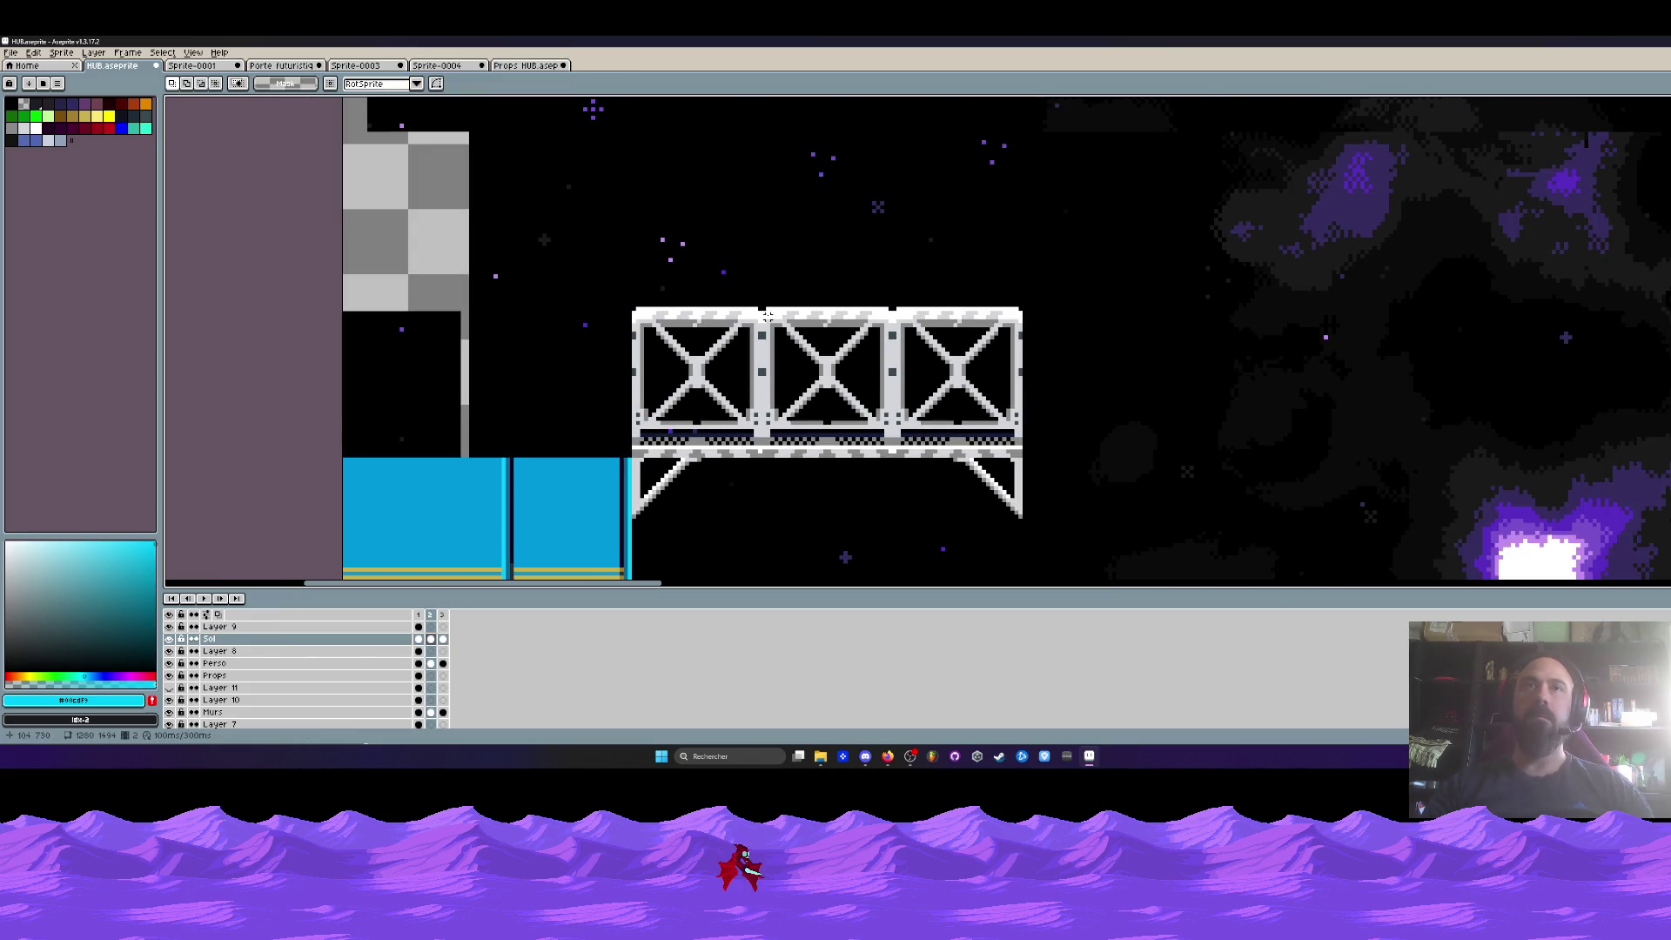
# - Shift two truss segments right and copy truss boxes beside them, undoing a misplaced copy
pyautogui.moveTo(846, 354); pyautogui.dragTo(1081, 540)
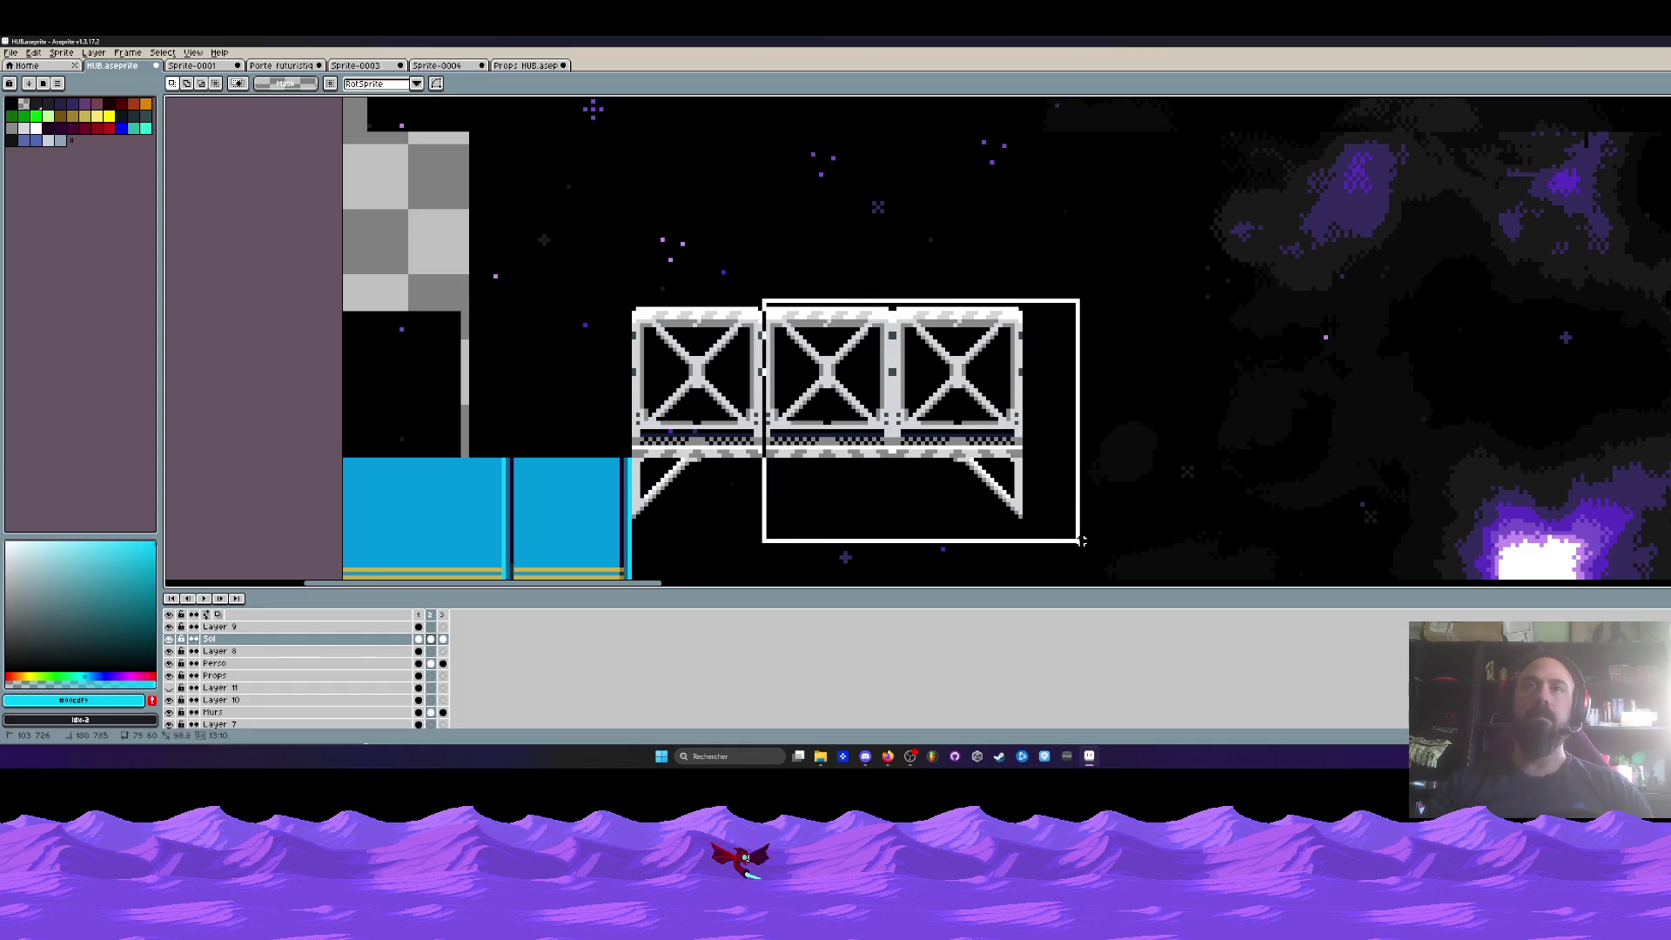
pyautogui.scroll(-2, 897, 296)
pyautogui.moveTo(936, 366); pyautogui.dragTo(1121, 344)
pyautogui.scroll(2, 910, 308)
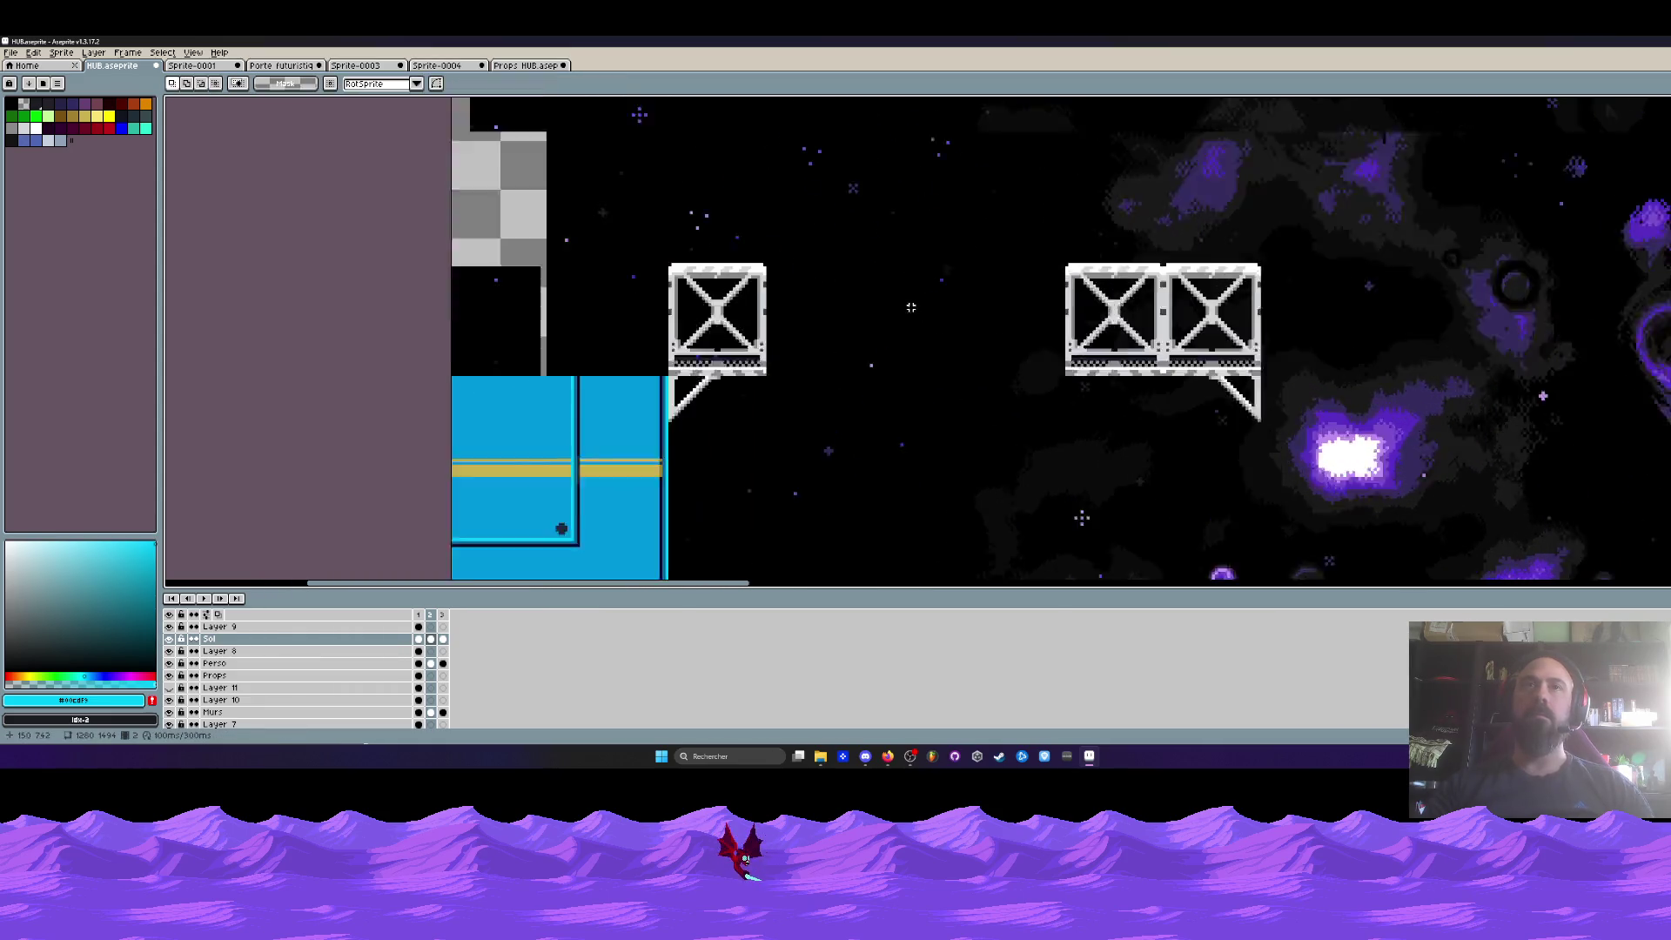
pyautogui.moveTo(1029, 203); pyautogui.dragTo(1250, 483)
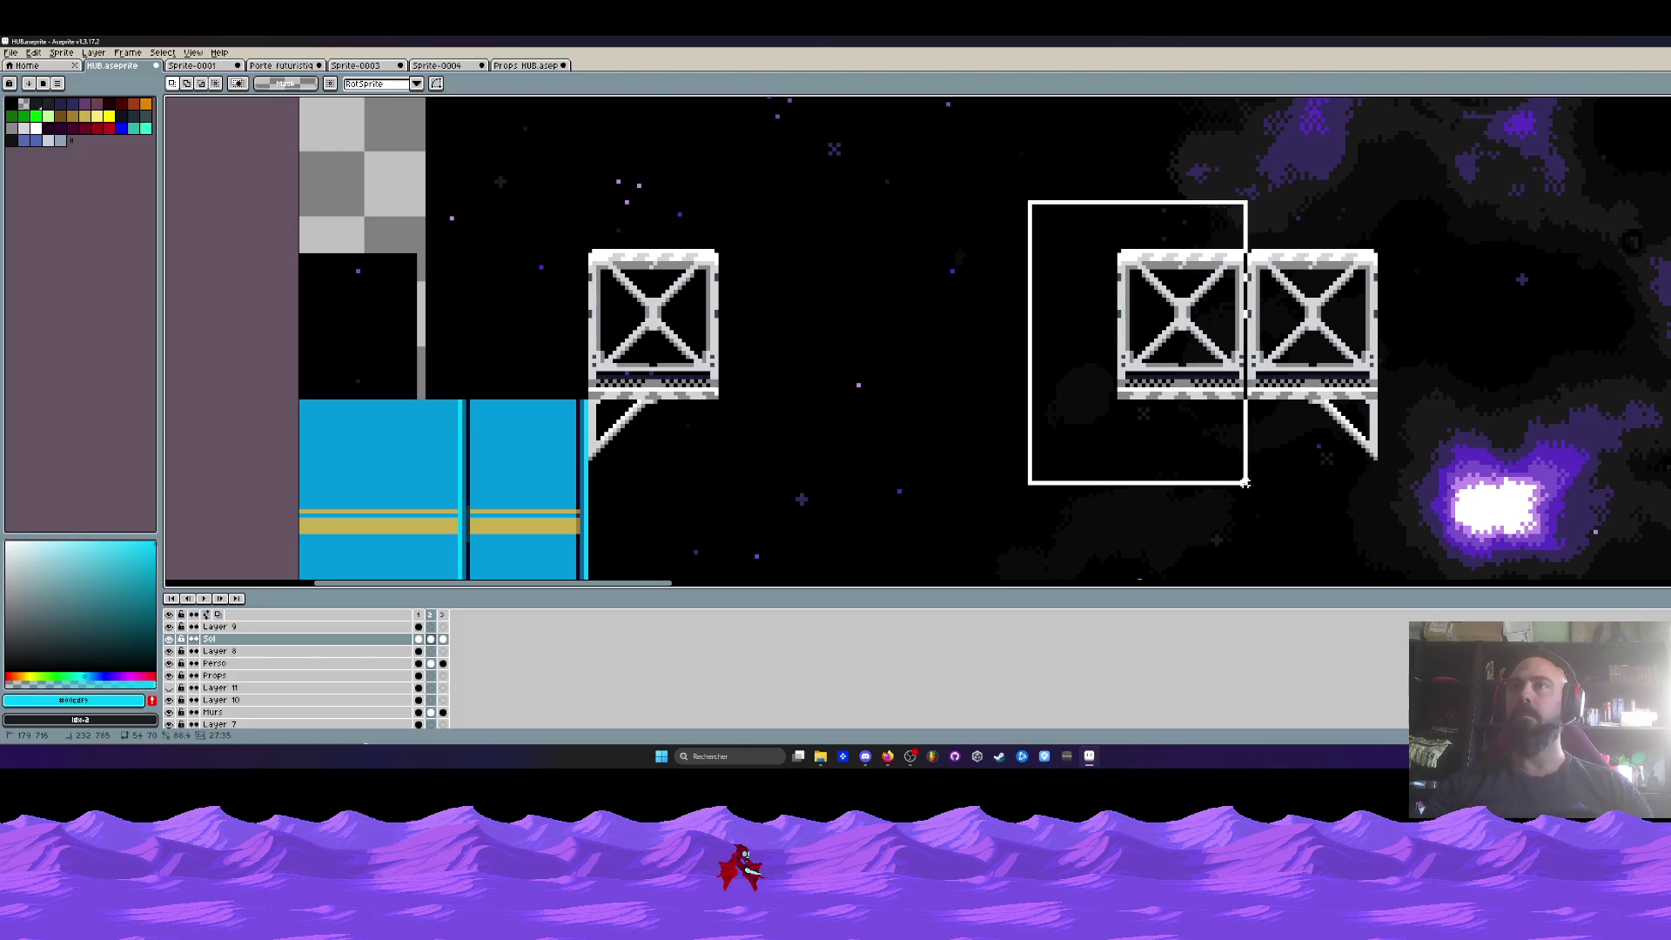
pyautogui.moveTo(1179, 358)
pyautogui.keyDown('ctrl'); pyautogui.mouseDown()
pyautogui.moveTo(837, 315)
pyautogui.moveTo(779, 351)
pyautogui.mouseUp(); pyautogui.keyUp('ctrl')
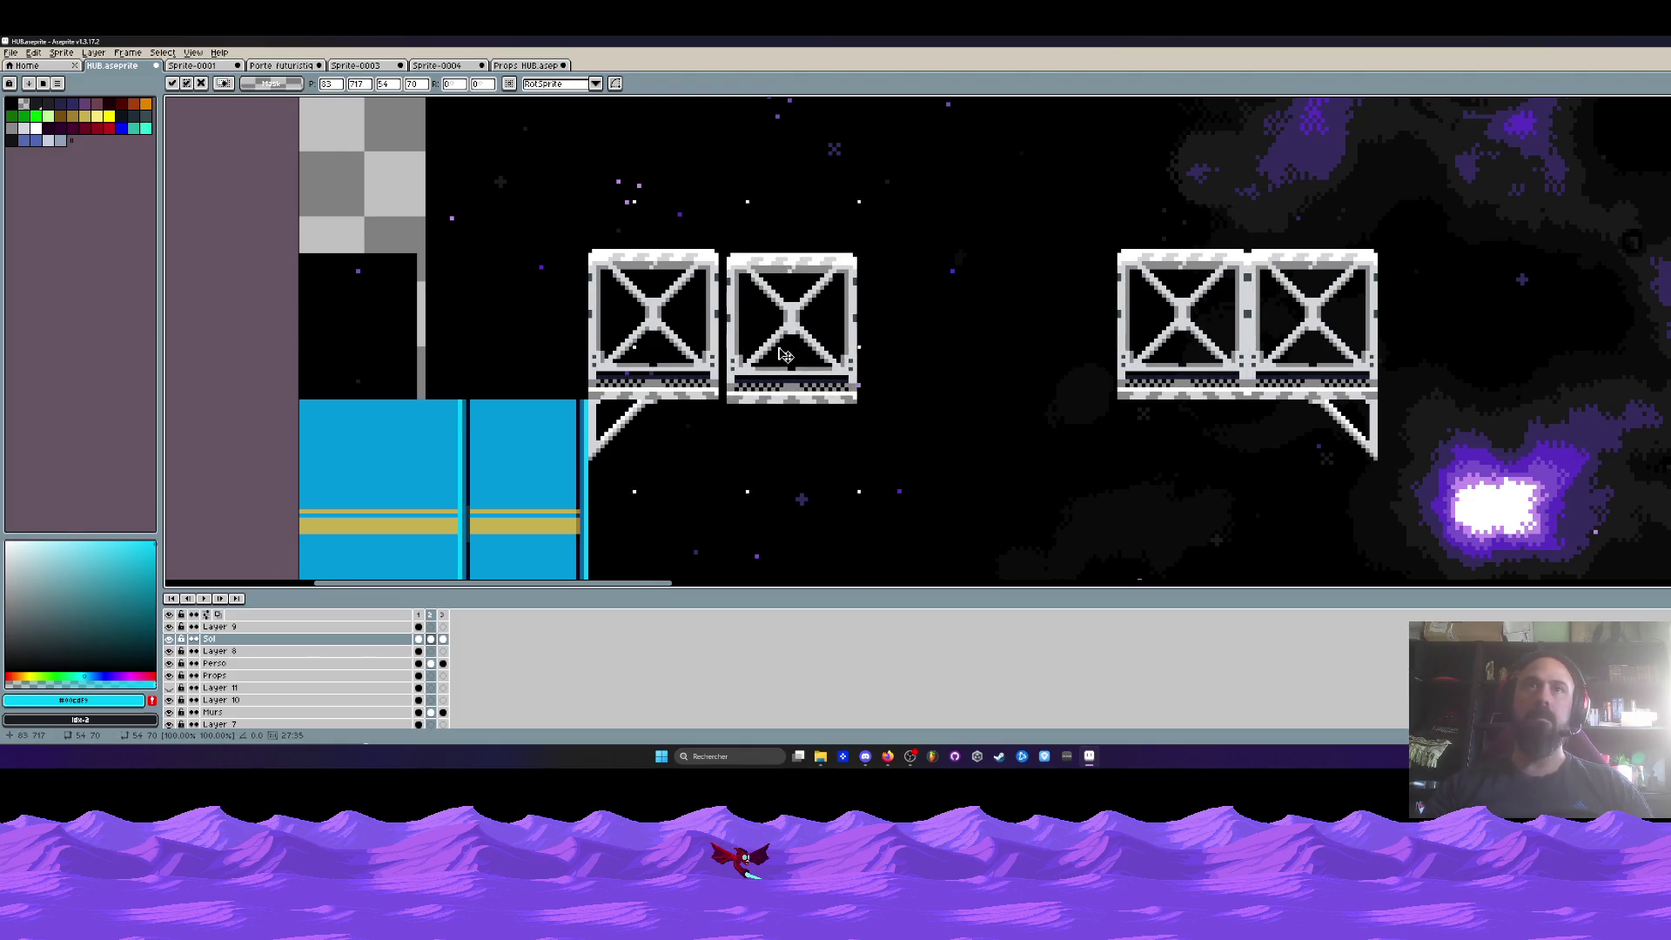
pyautogui.moveTo(1029, 197); pyautogui.dragTo(1250, 486)
pyautogui.moveTo(1132, 336)
pyautogui.keyDown('ctrl'); pyautogui.mouseDown()
pyautogui.moveTo(878, 330)
pyautogui.moveTo(1010, 336)
pyautogui.mouseUp(); pyautogui.keyUp('ctrl')
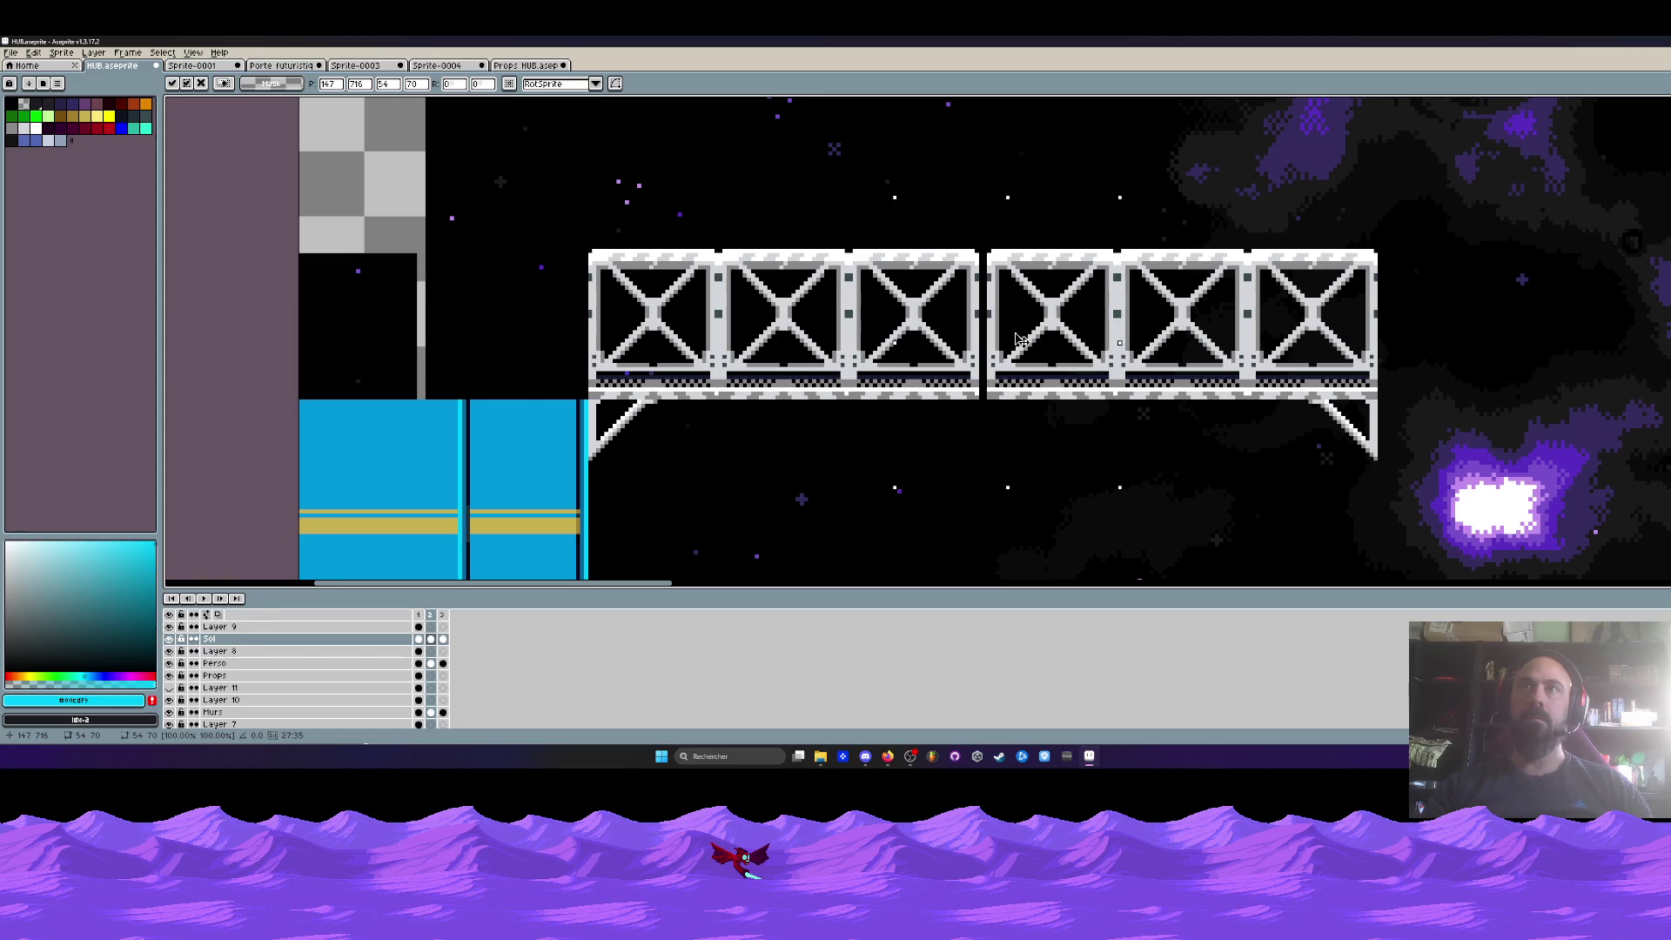
pyautogui.press('Up')
pyautogui.press('Return')
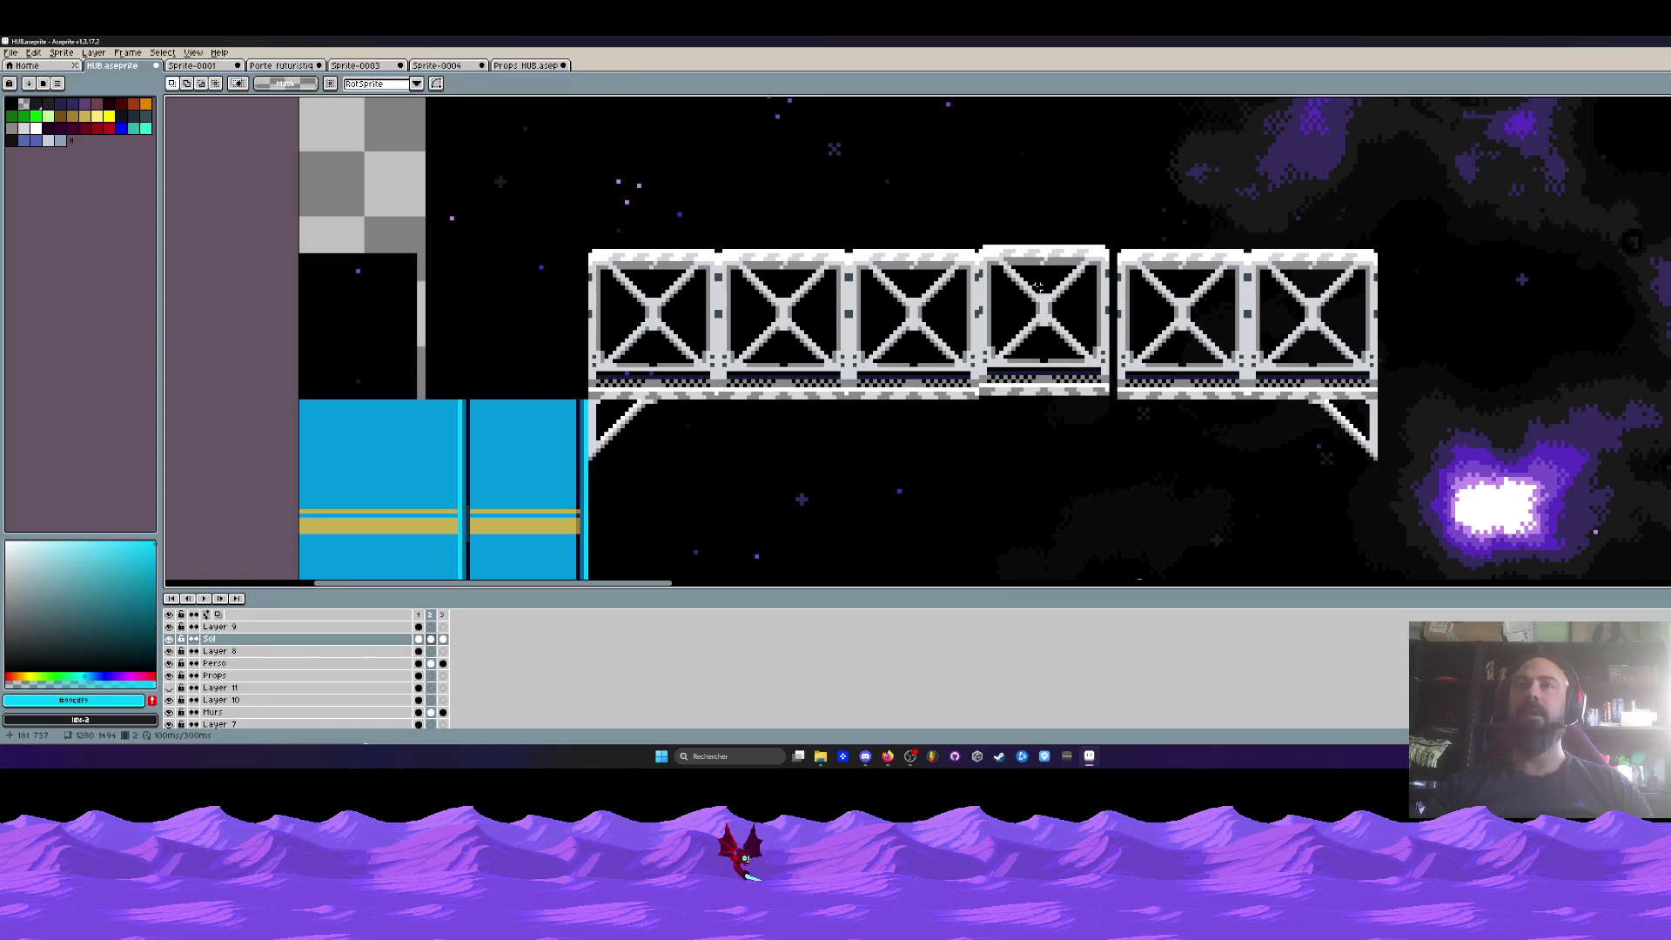
pyautogui.hotkey('ctrl', 'z')
# - Move the right truss pair right and down, and copy a box beside the three-box truss
pyautogui.moveTo(1062, 193); pyautogui.dragTo(1457, 504)
pyautogui.moveTo(1102, 203); pyautogui.dragTo(1450, 508)
pyautogui.scroll(-2, 1450, 508)
pyautogui.scroll(2, 1086, 316)
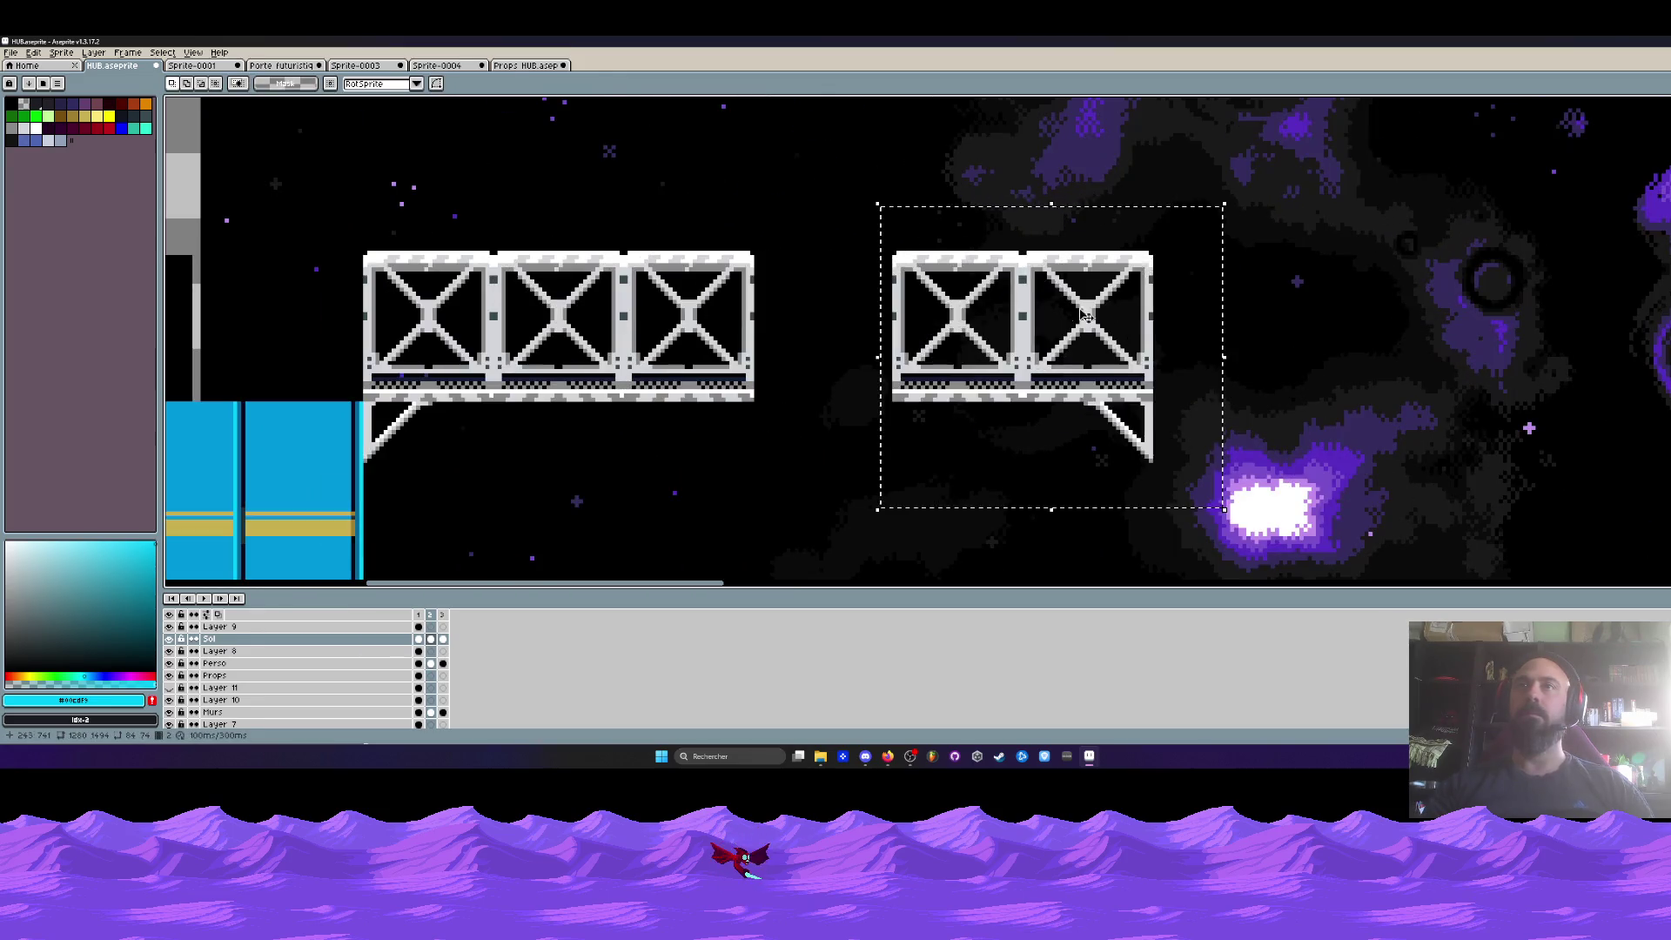
pyautogui.moveTo(1086, 316); pyautogui.dragTo(1248, 332)
pyautogui.moveTo(965, 216); pyautogui.dragTo(1188, 468)
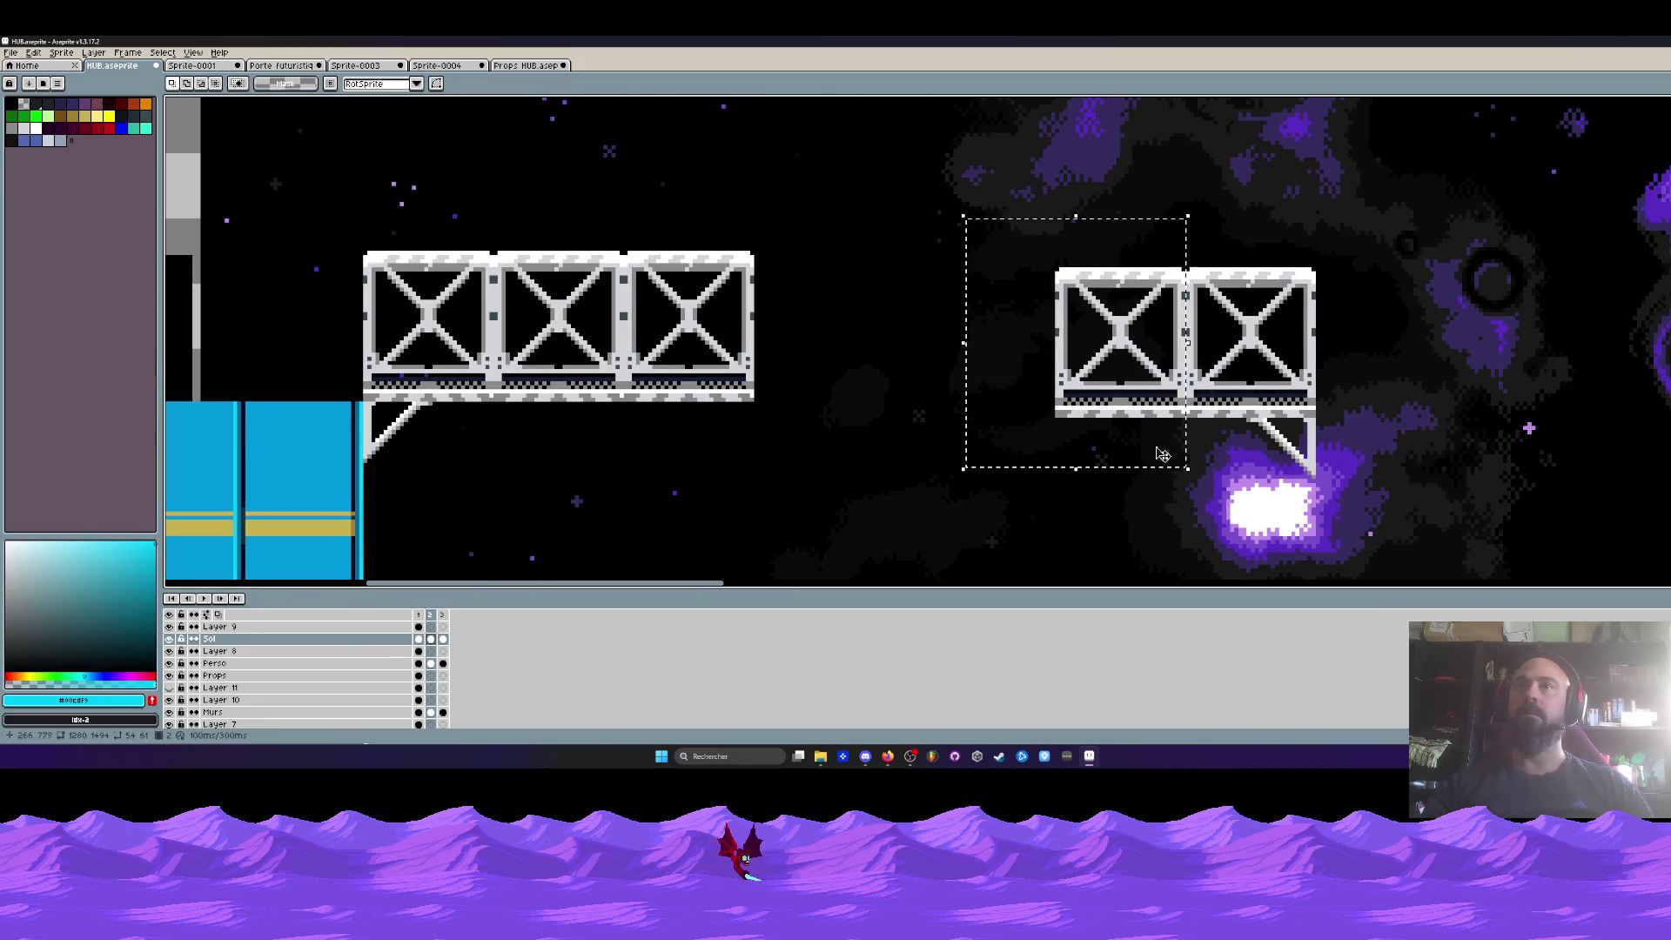
pyautogui.moveTo(1121, 396)
pyautogui.mouseDown()
pyautogui.moveTo(818, 376)
pyautogui.moveTo(951, 356)
pyautogui.mouseUp()
# - Move the two-box truss further right and butt a copied box against the truss end
pyautogui.moveTo(935, 213)
pyautogui.mouseDown()
pyautogui.moveTo(1228, 355)
pyautogui.moveTo(1467, 355)
pyautogui.mouseUp()
pyautogui.scroll(-1, 1227, 355)
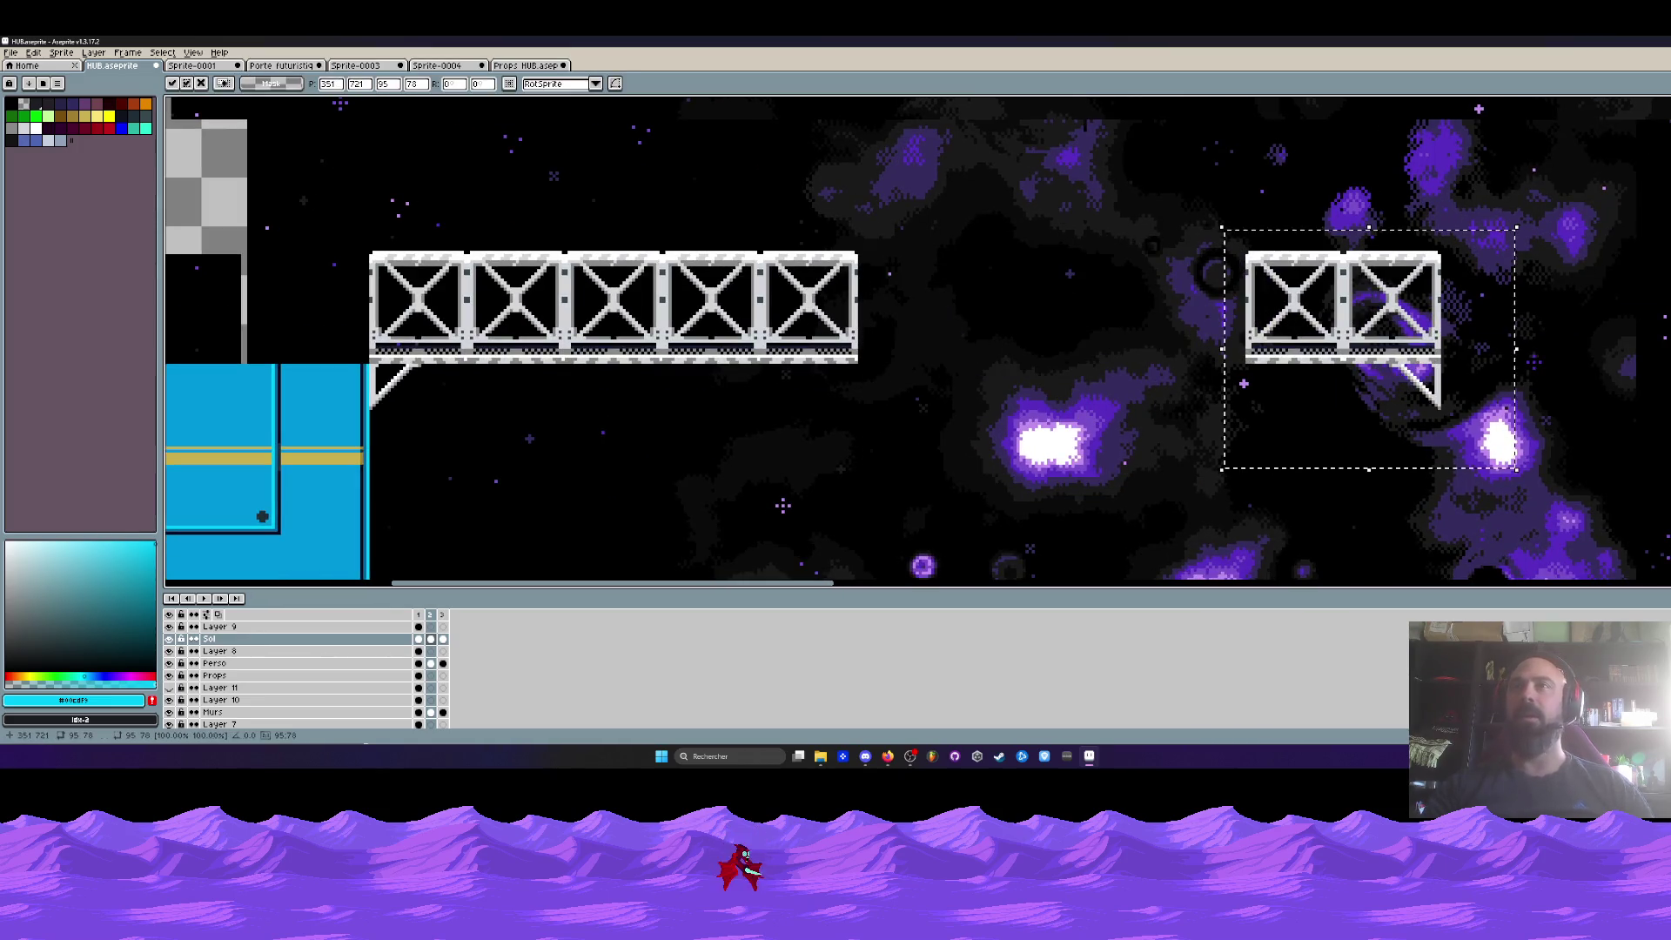
pyautogui.moveTo(1188, 200); pyautogui.dragTo(1345, 432)
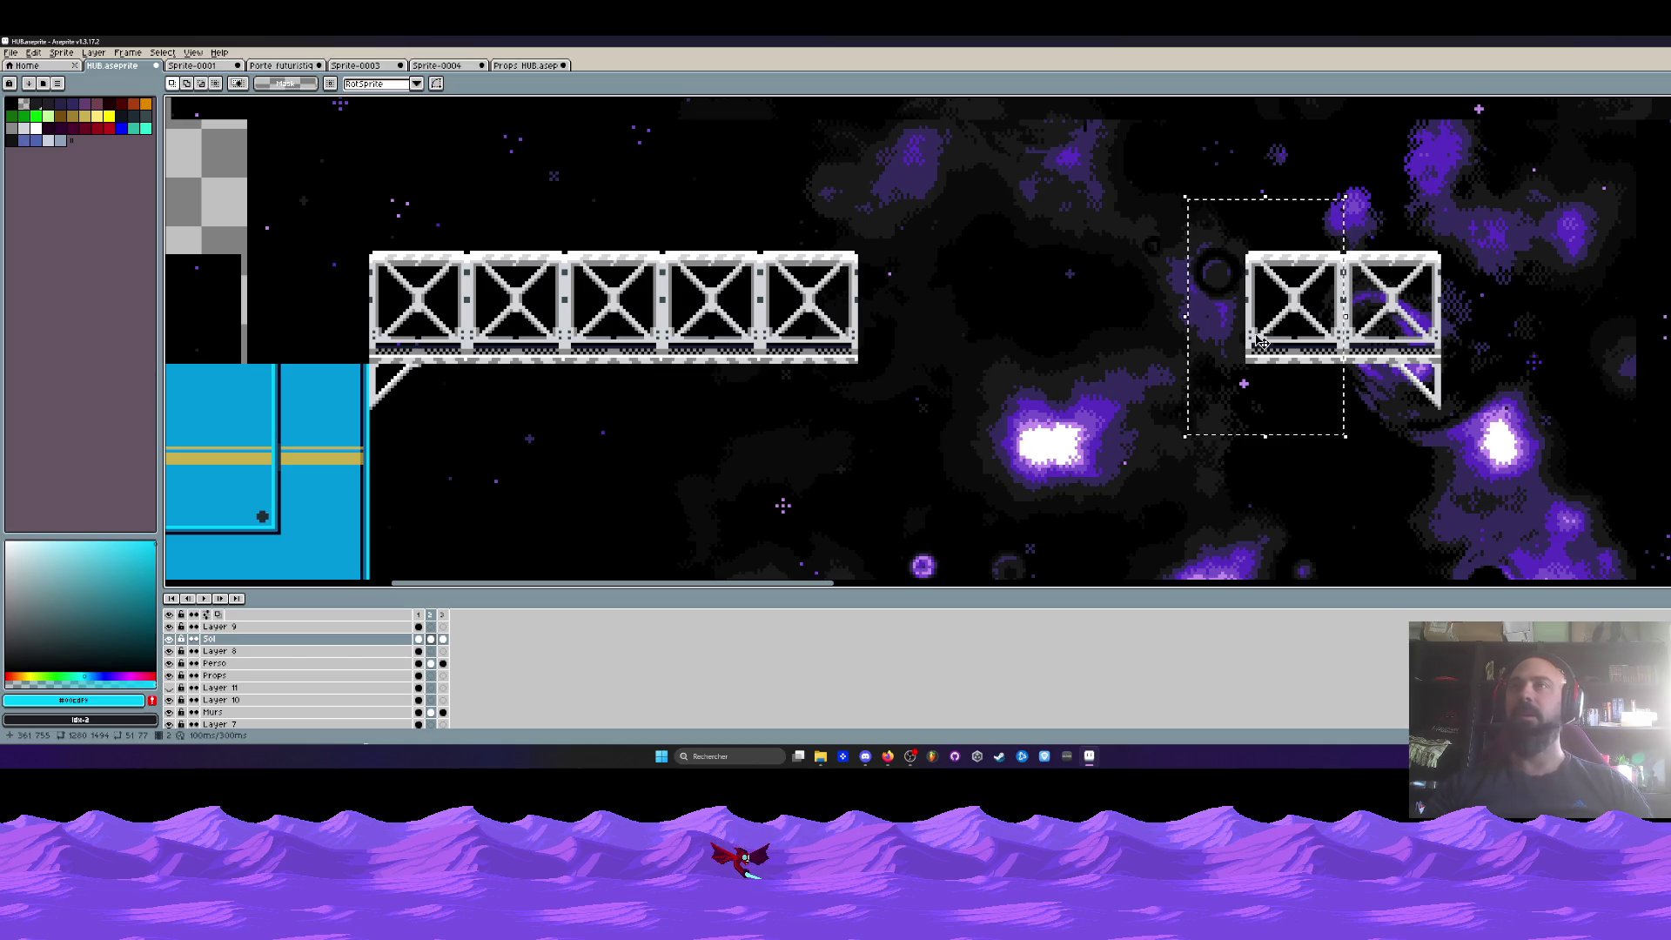
pyautogui.moveTo(1286, 338)
pyautogui.mouseDown()
pyautogui.moveTo(976, 337)
pyautogui.moveTo(881, 311)
pyautogui.mouseUp()
pyautogui.scroll(1, 880, 311)
pyautogui.scroll(1, 789, 355)
pyautogui.moveTo(1367, 346); pyautogui.dragTo(880, 347)
pyautogui.click(980, 314)
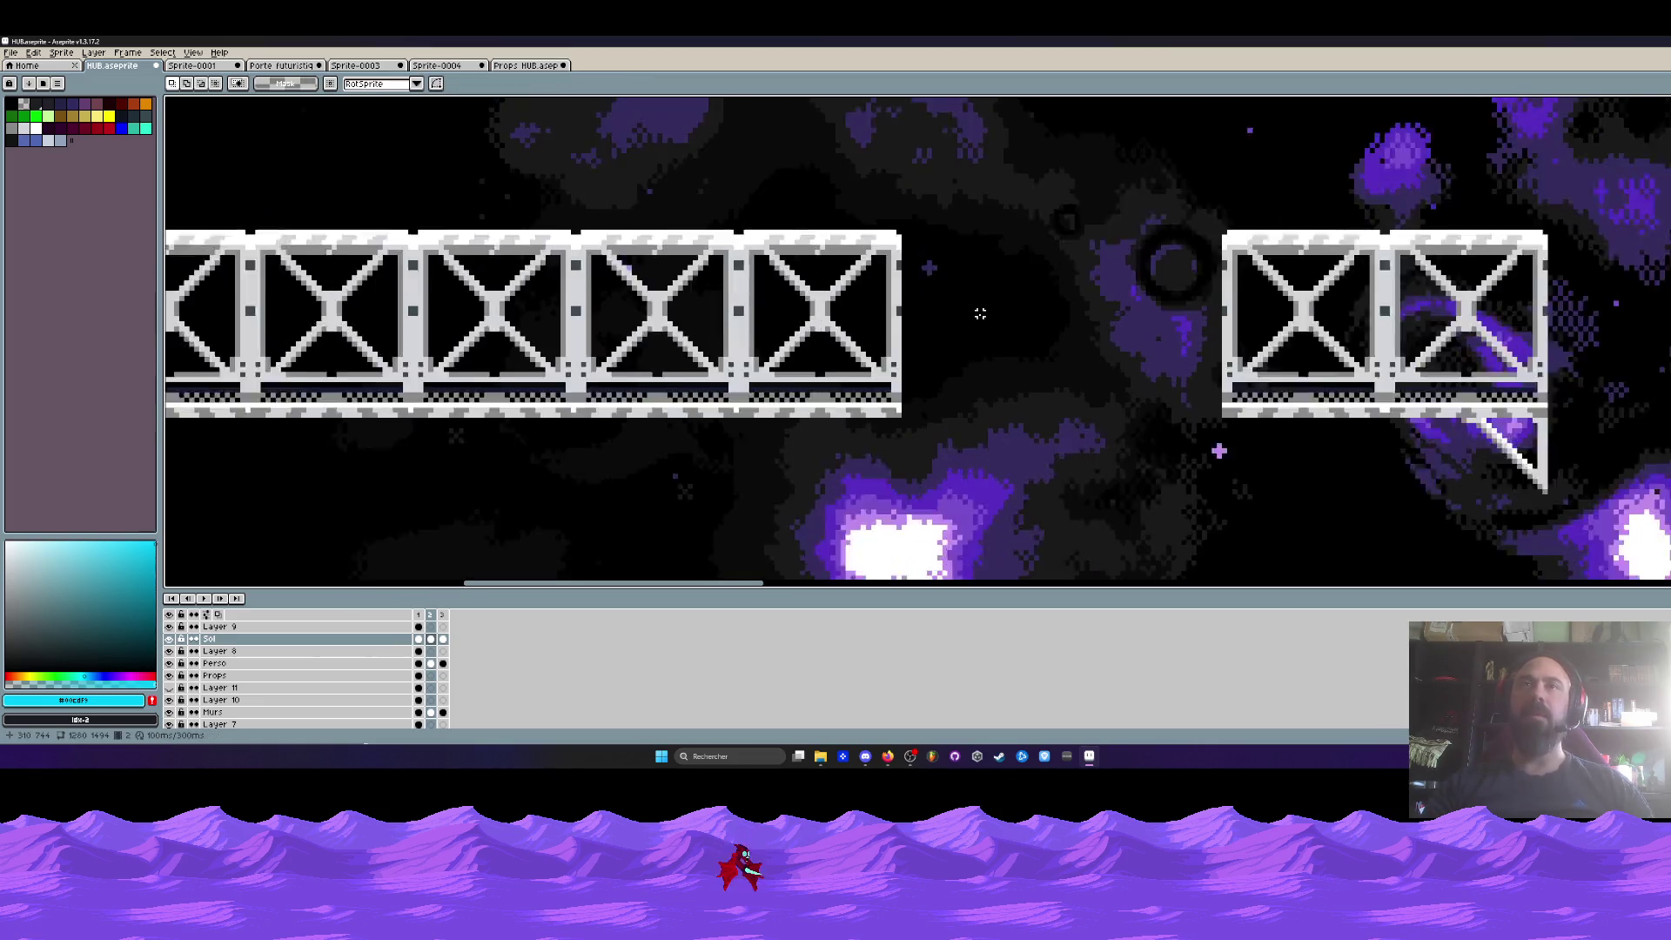
# - Paste another truss box beside the truss and move the two-box piece far right
pyautogui.scroll(1, 980, 314)
pyautogui.hotkey('ctrl', 'v')
pyautogui.moveTo(1009, 359); pyautogui.dragTo(935, 363)
pyautogui.scroll(-2, 871, 331)
pyautogui.scroll(-3, 838, 302)
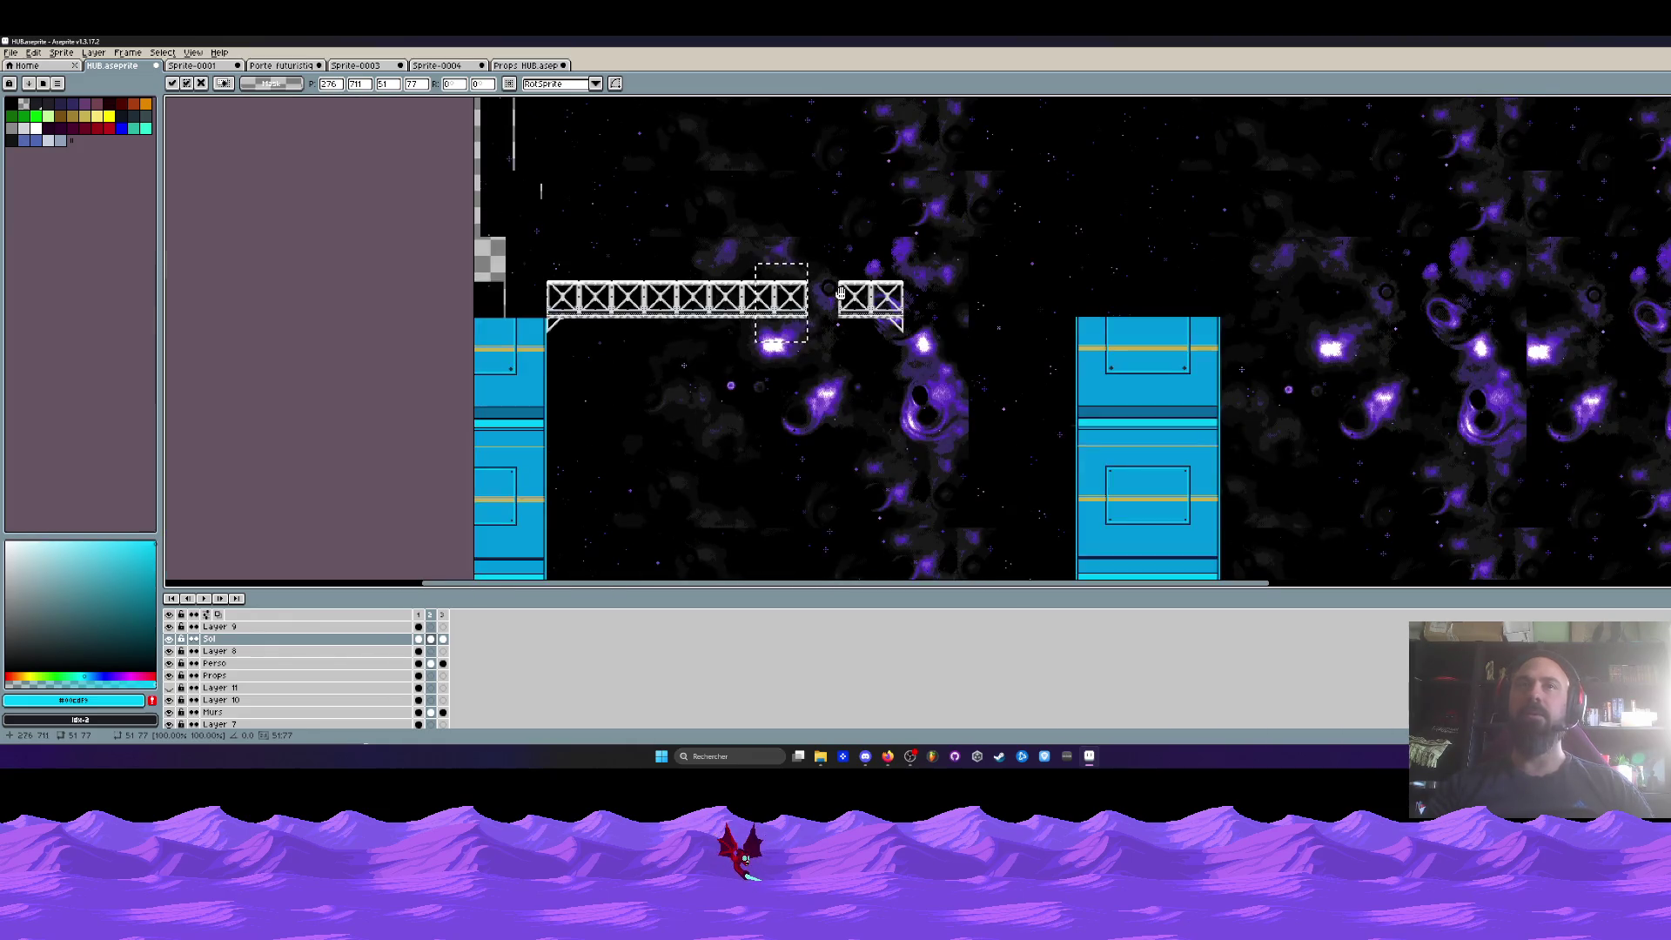
pyautogui.scroll(2, 840, 293)
pyautogui.moveTo(896, 299); pyautogui.dragTo(1064, 418)
pyautogui.scroll(-2, 957, 349)
pyautogui.moveTo(905, 349); pyautogui.dragTo(1369, 348)
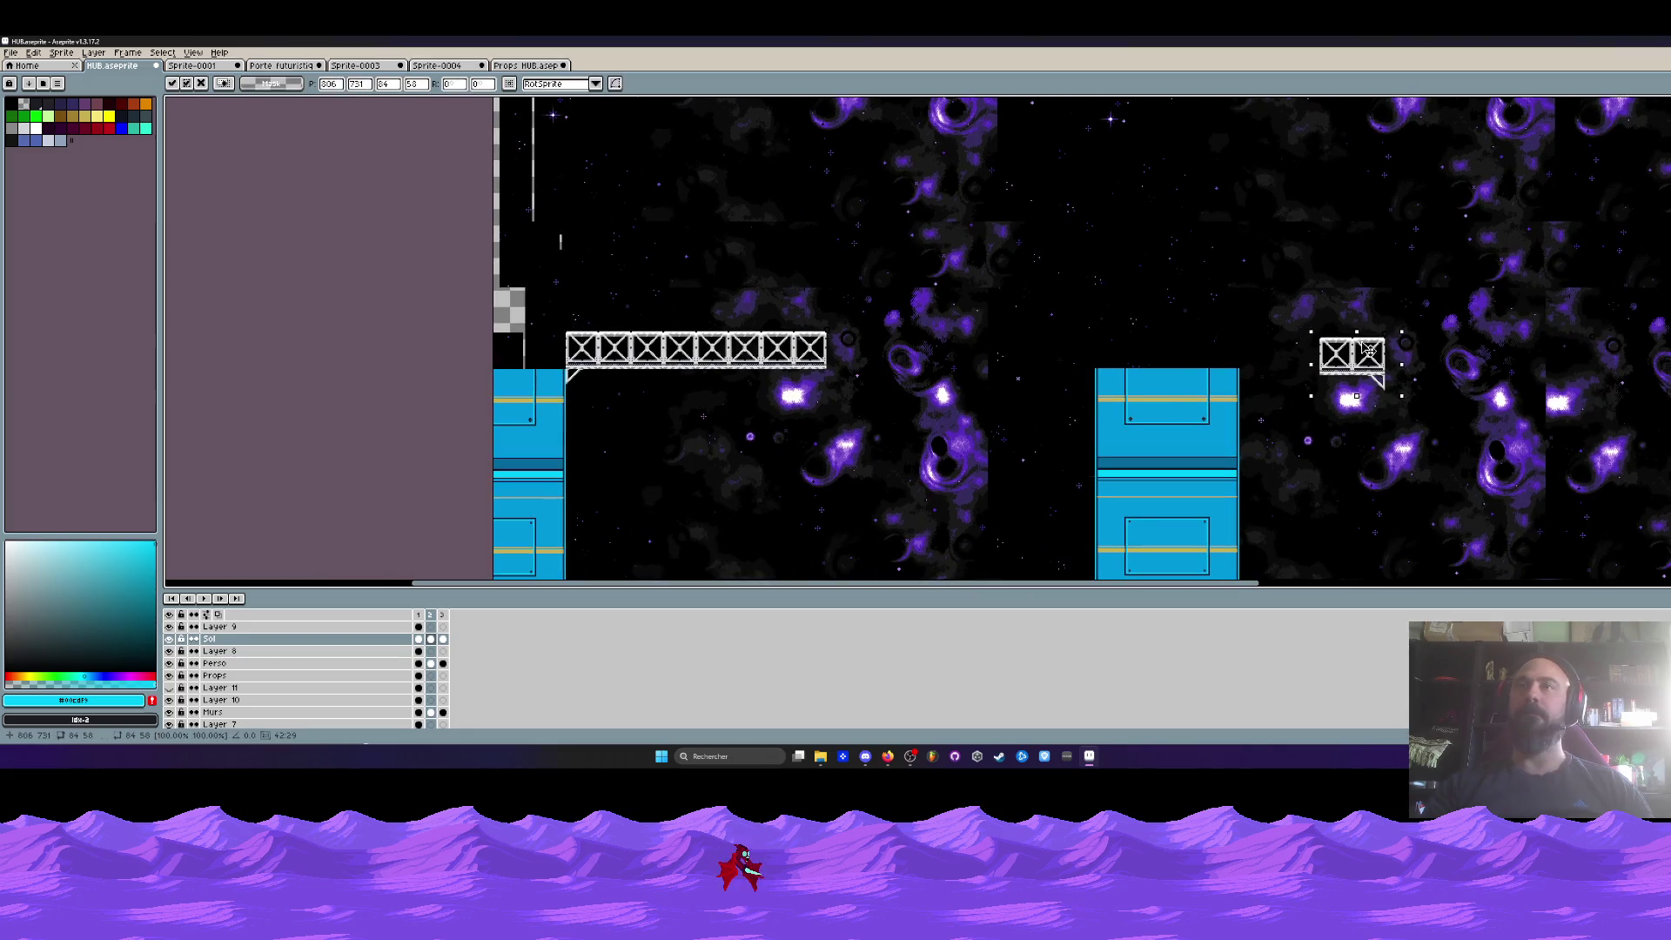
pyautogui.press('Return')
# - Move the long left truss section to the right
pyautogui.scroll(2, 598, 322)
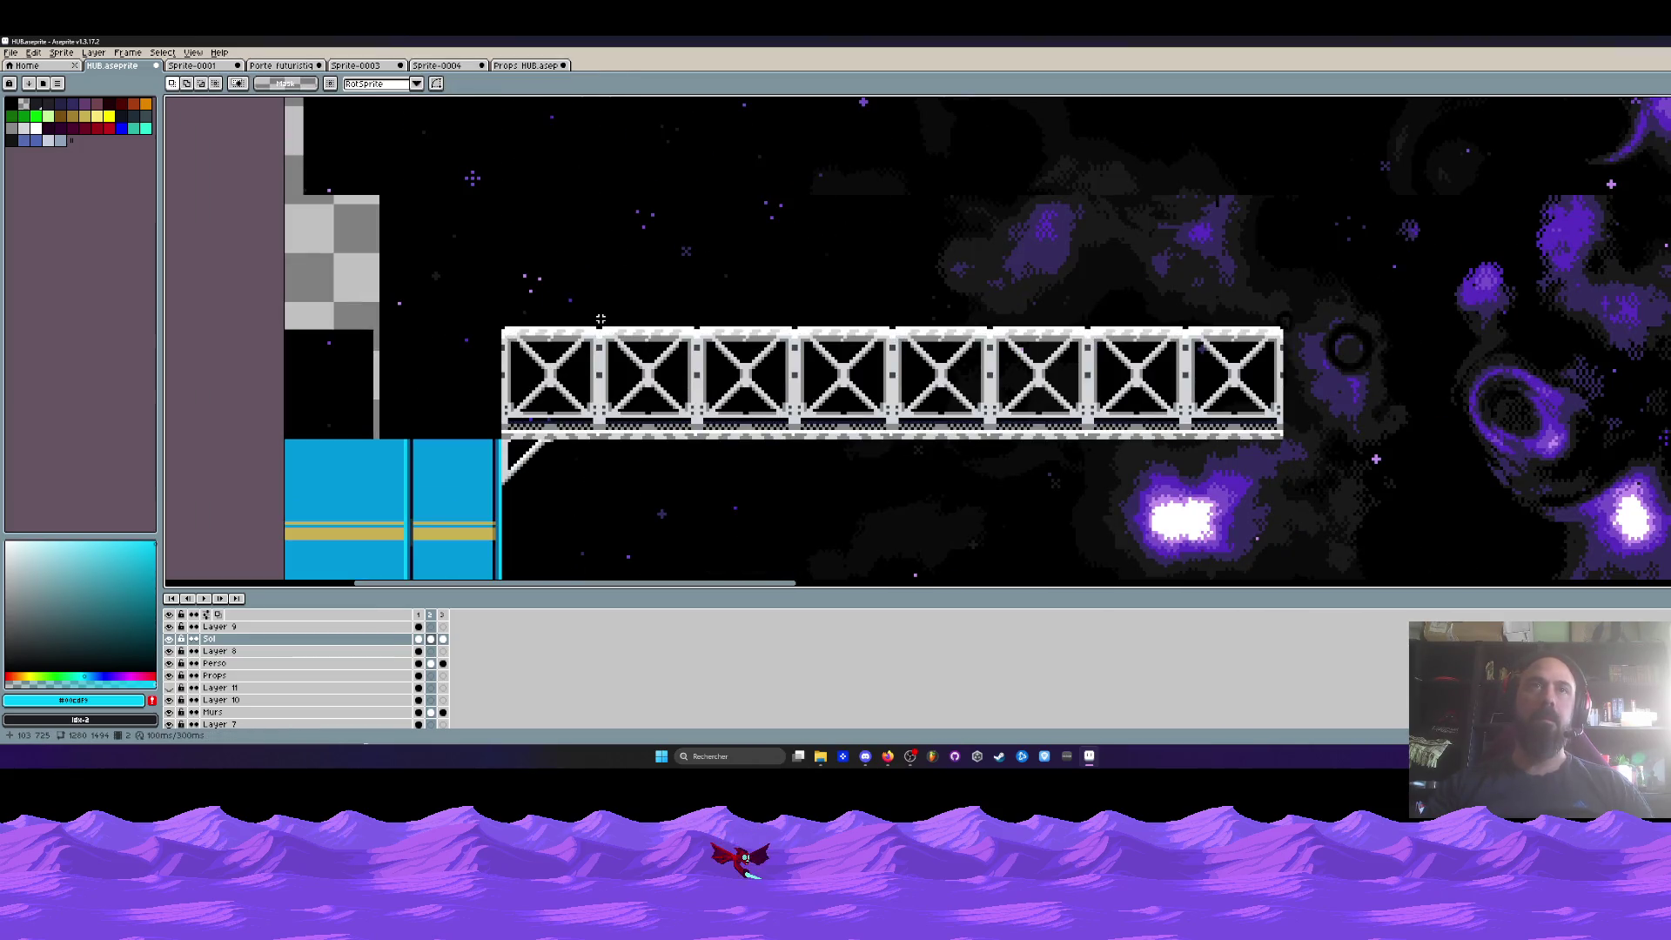
pyautogui.moveTo(599, 317); pyautogui.dragTo(1358, 499)
pyautogui.click(890, 409)
pyautogui.moveTo(890, 409); pyautogui.dragTo(1490, 411)
pyautogui.hscroll(3, 1233, 378)
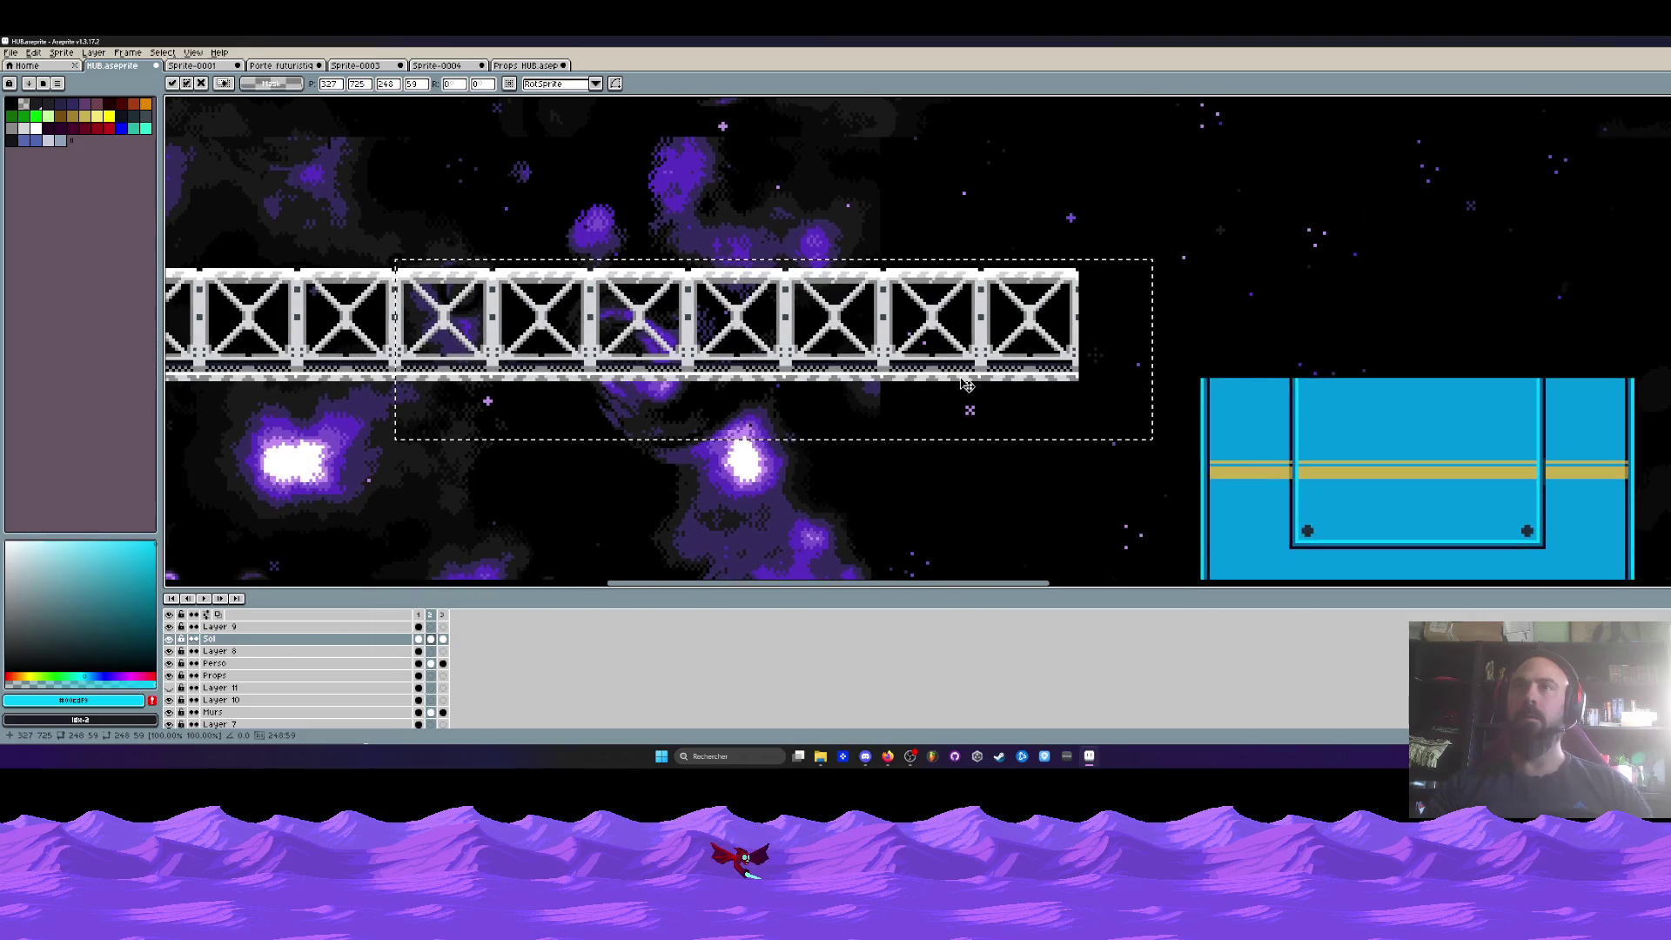
pyautogui.scroll(-1, 482, 299)
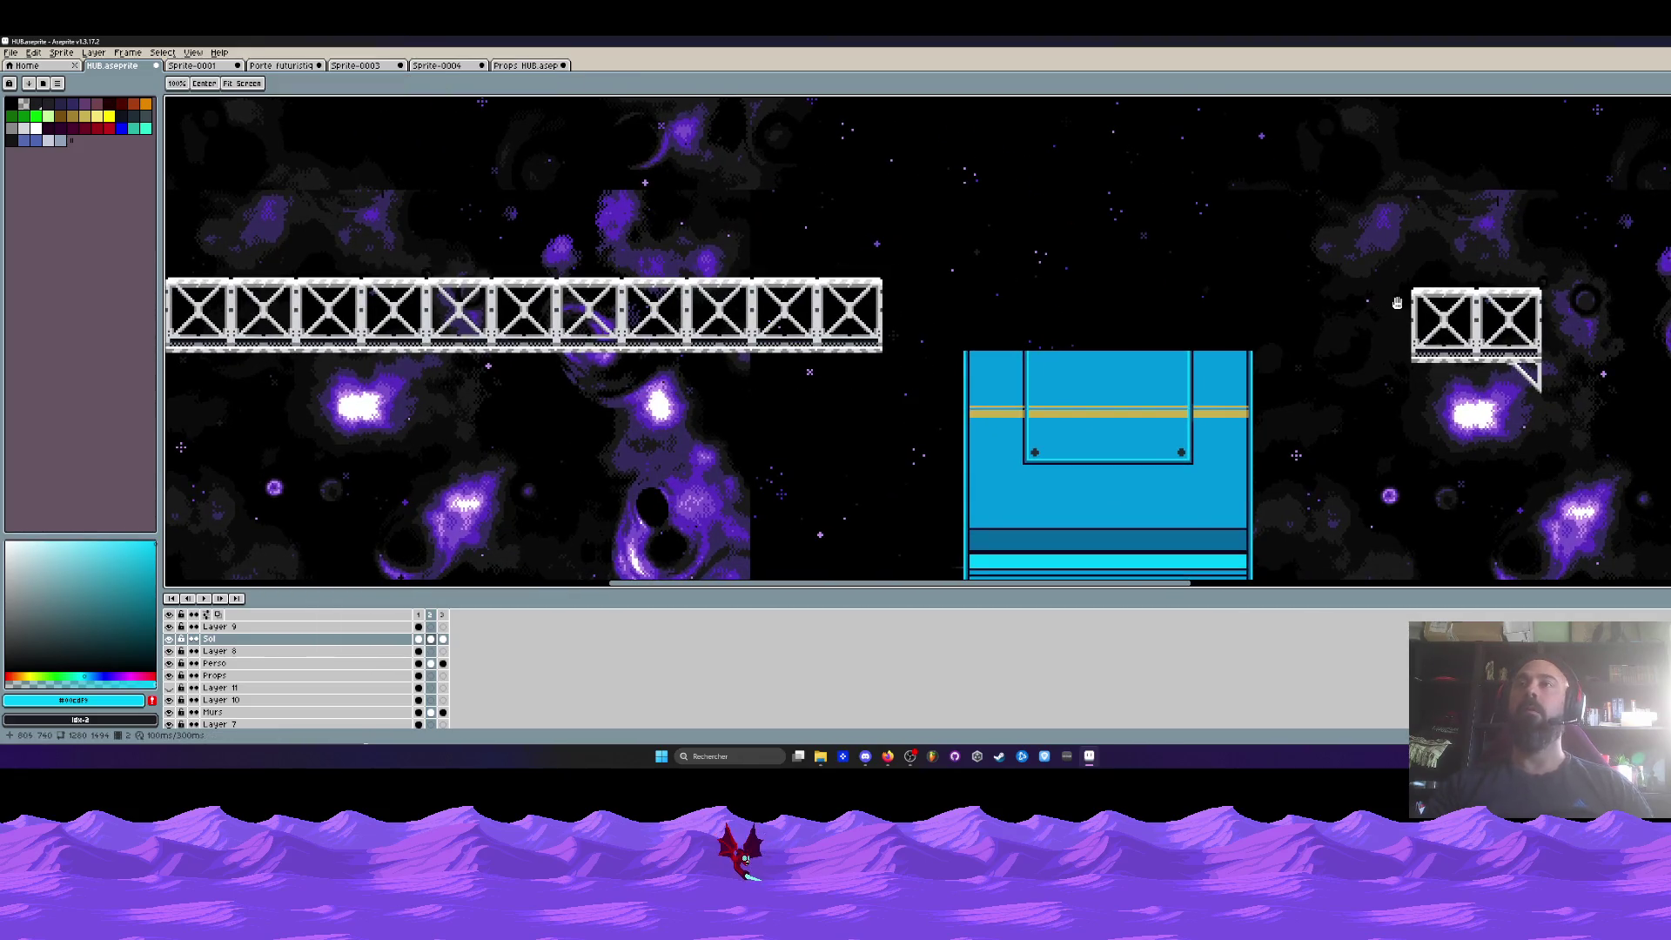
pyautogui.scroll(-3, 762, 345)
# - Shift the small right truss piece and copy a bridge section onto its right end
pyautogui.moveTo(1295, 261); pyautogui.dragTo(1387, 355)
pyautogui.moveTo(1325, 296); pyautogui.dragTo(1359, 408)
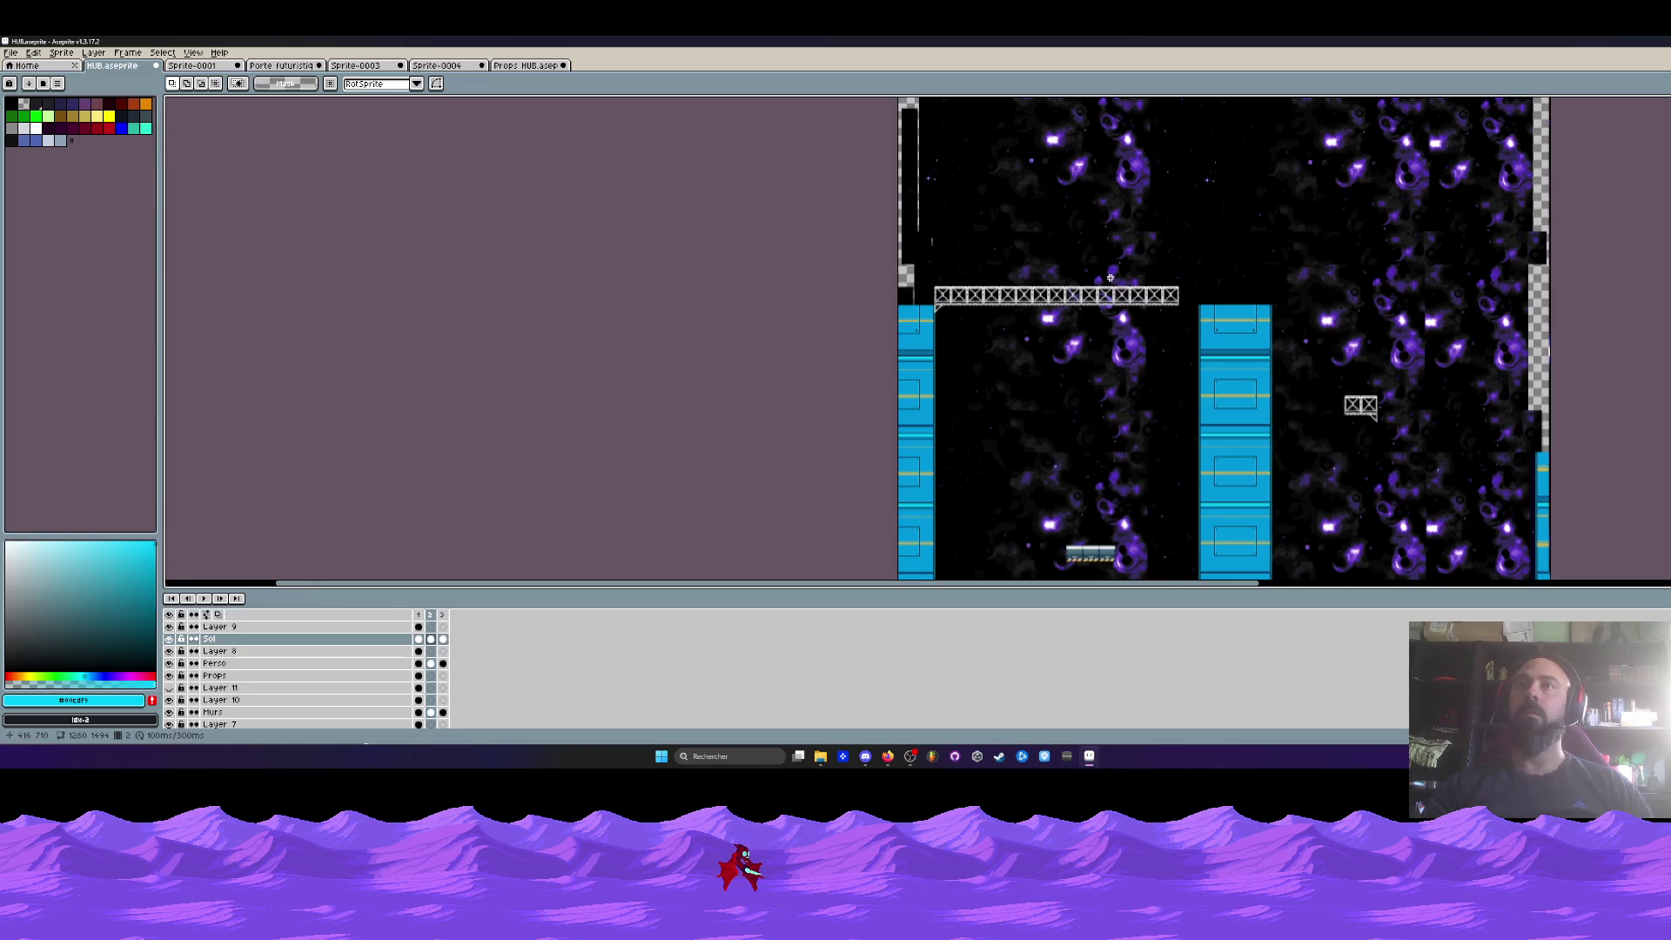
pyautogui.scroll(2, 1110, 278)
pyautogui.moveTo(784, 293)
pyautogui.mouseDown()
pyautogui.moveTo(1043, 355)
pyautogui.moveTo(1453, 339)
pyautogui.moveTo(1335, 370)
pyautogui.mouseUp()
pyautogui.scroll(3, 1453, 339)
pyautogui.scroll(-1, 1341, 365)
pyautogui.hotkey('ctrl', 'd')
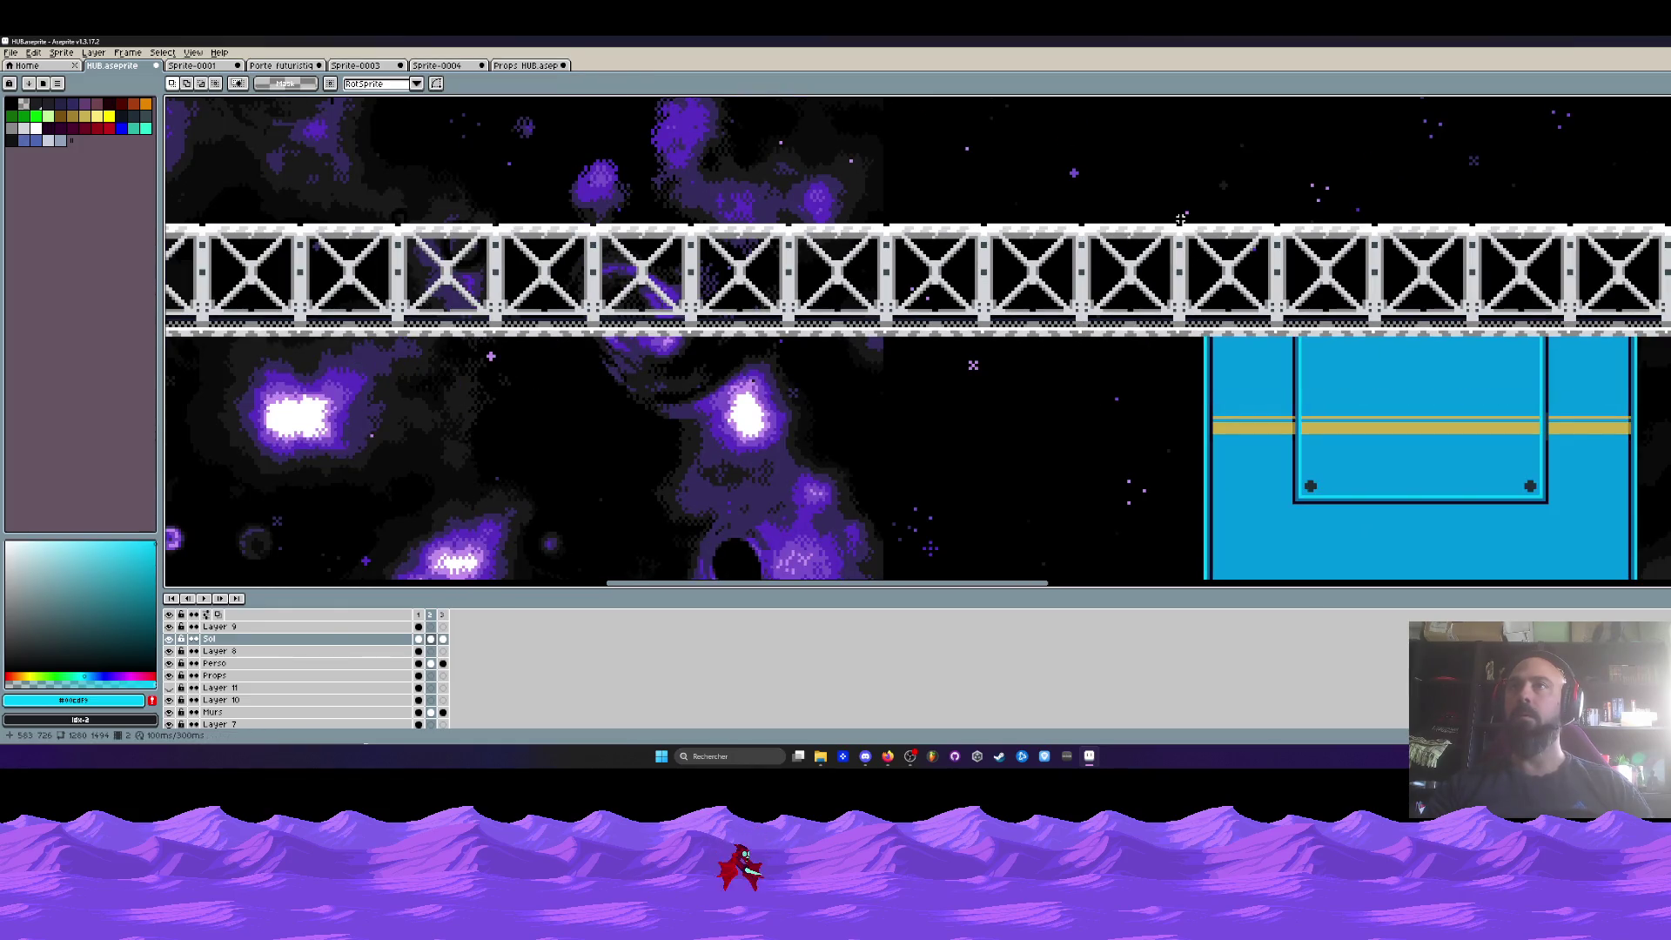
# - Paste another bridge piece and align it flush with the bridge's right end
pyautogui.scroll(-2, 1180, 219)
pyautogui.moveTo(1185, 217); pyautogui.dragTo(1567, 310)
pyautogui.hotkey('ctrl', 'v')
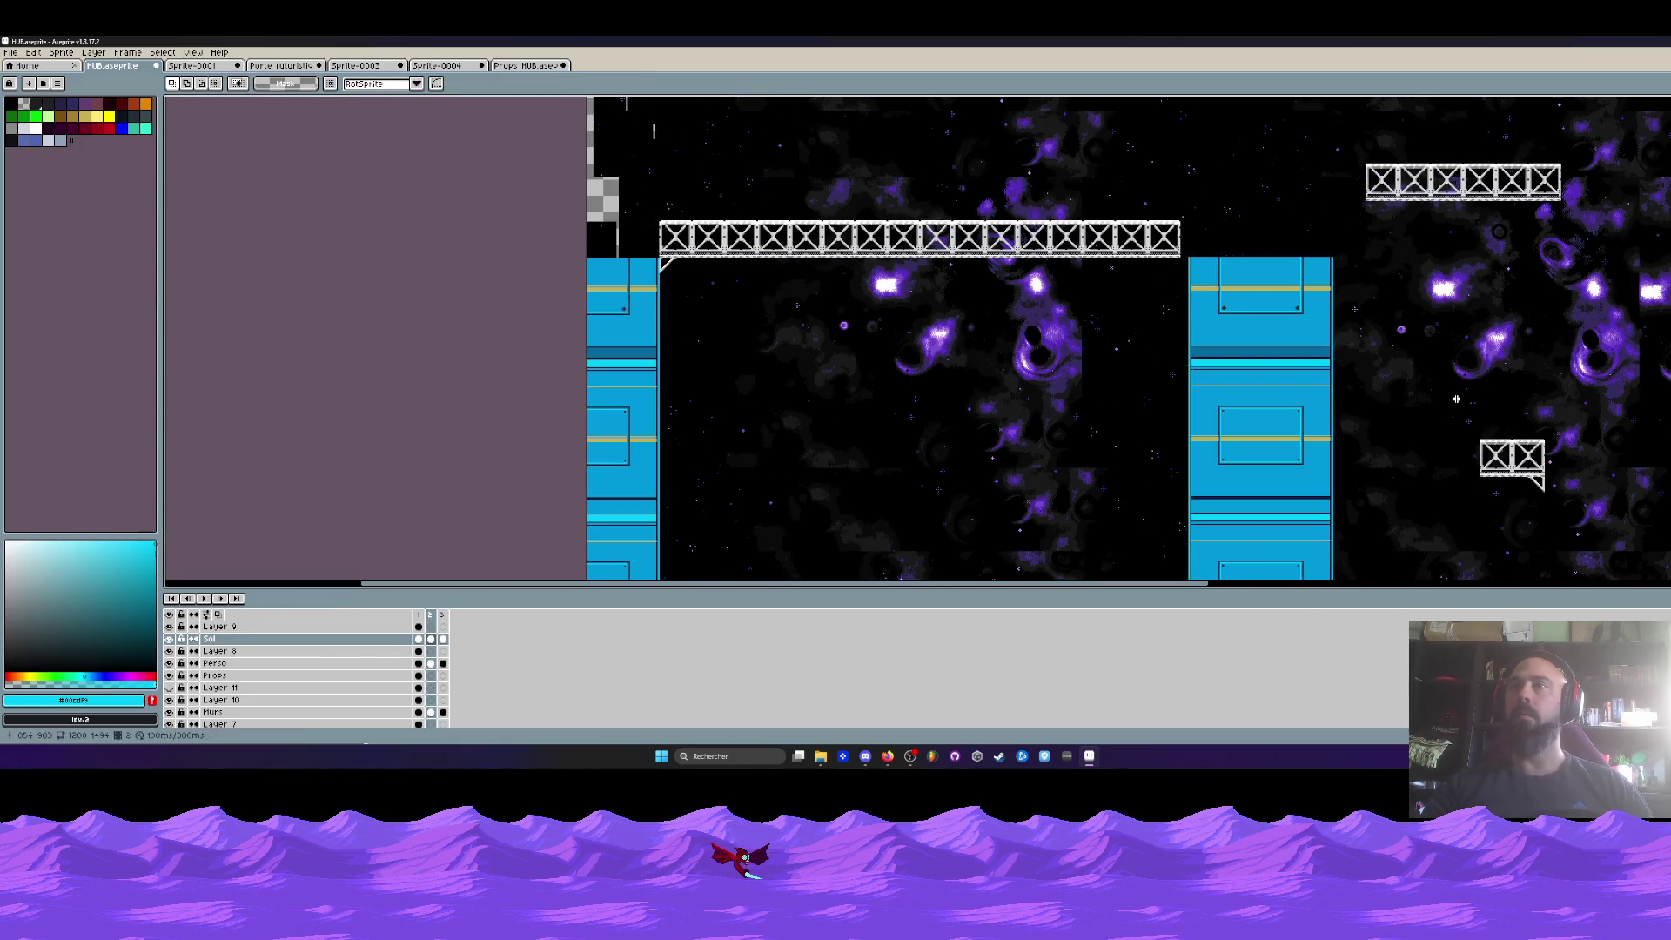
pyautogui.moveTo(1457, 398); pyautogui.dragTo(1163, 184)
pyautogui.scroll(3, 1172, 257)
pyautogui.moveTo(1187, 284); pyautogui.dragTo(1199, 276)
pyautogui.press('Return')
# - Erase a stray bridge segment and slide the end segment left to close the gap
pyautogui.moveTo(1382, 114); pyautogui.dragTo(1135, 474)
pyautogui.press('Delete')
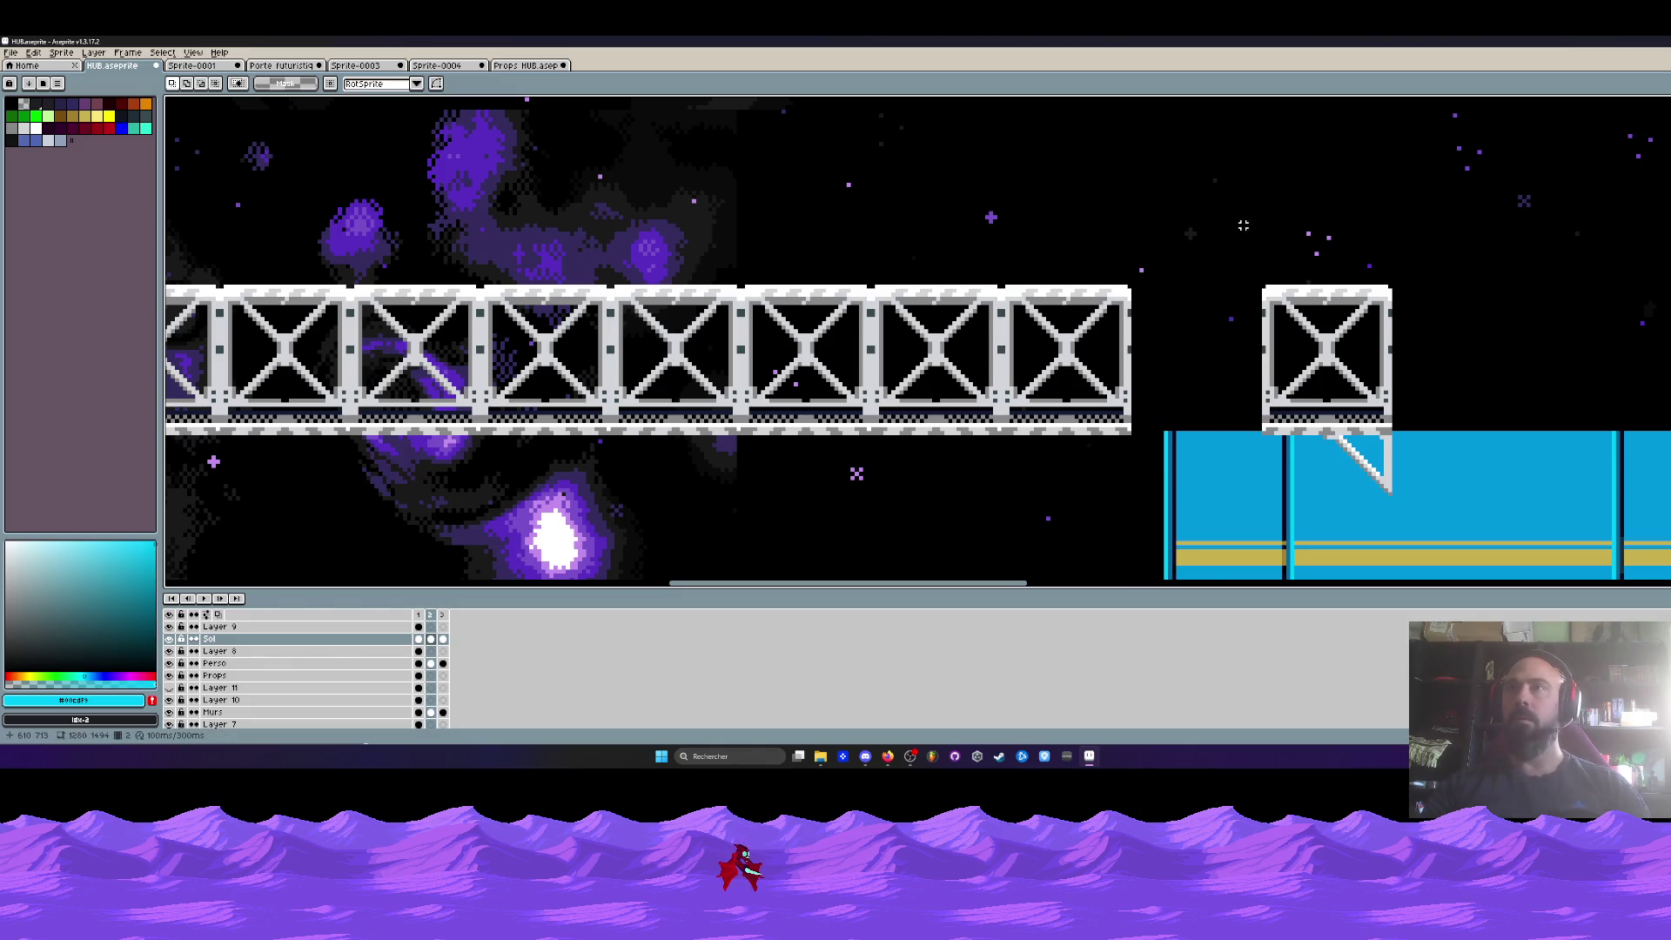
pyautogui.moveTo(1262, 277); pyautogui.dragTo(1393, 491)
pyautogui.moveTo(1340, 440); pyautogui.dragTo(1215, 440)
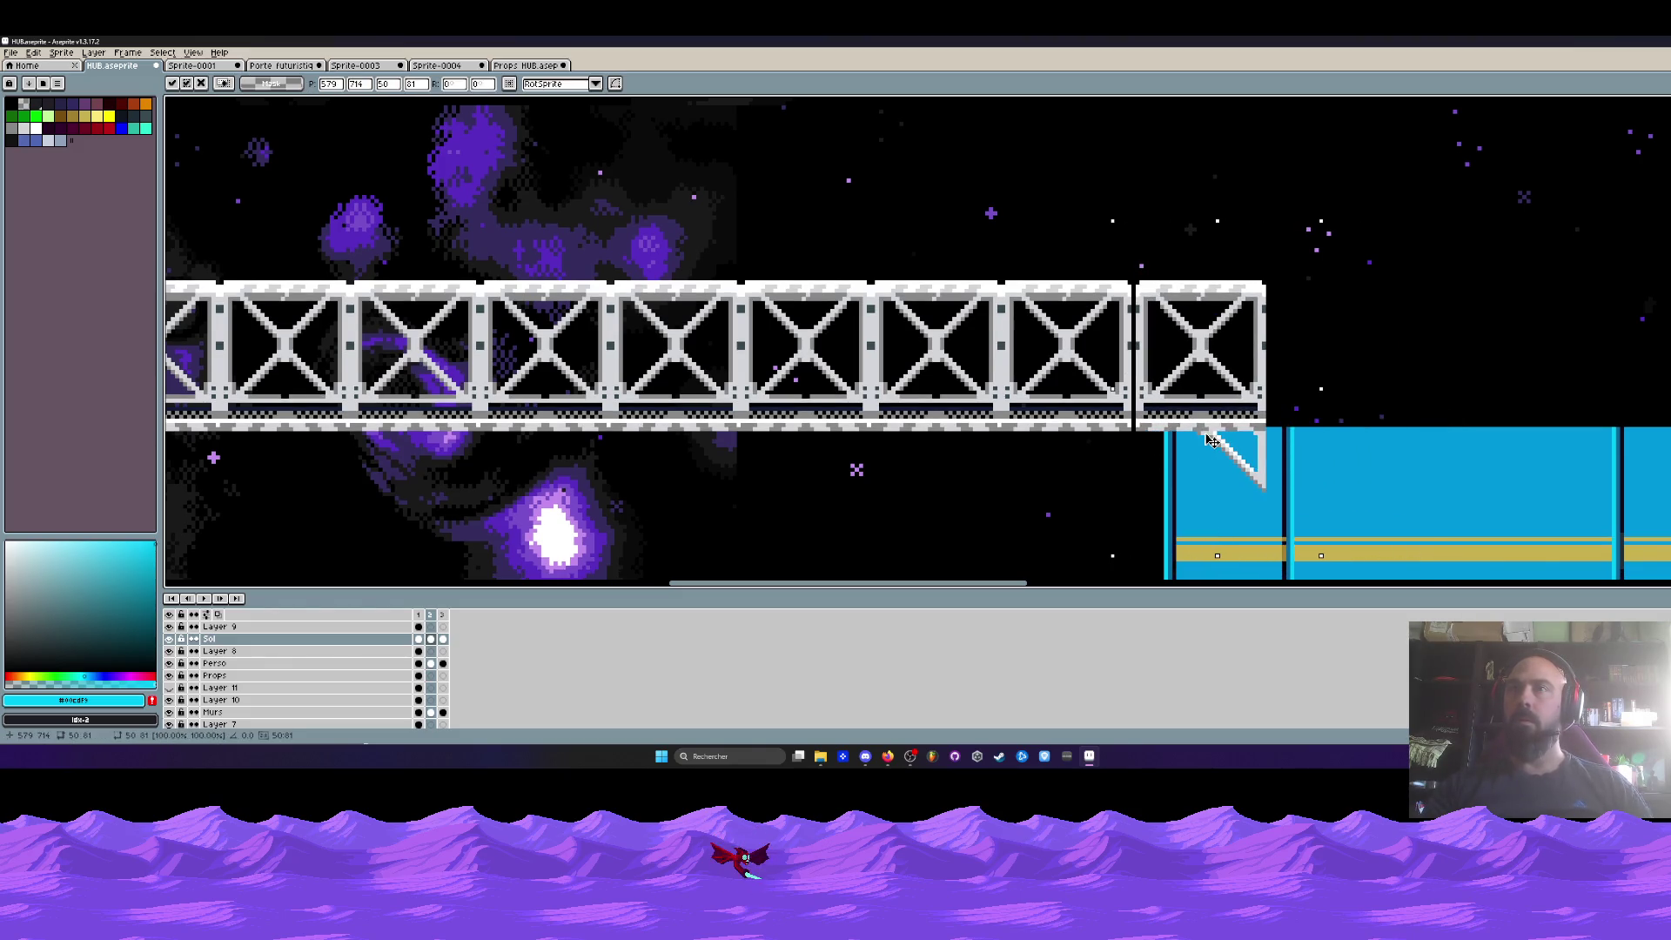
pyautogui.scroll(-1, 1201, 440)
pyautogui.scroll(-2, 1175, 366)
pyautogui.scroll(-1, 1163, 307)
# - Review the level and adjust the truss end sitting above the right pillar
pyautogui.moveTo(1164, 307); pyautogui.dragTo(1150, 182)
pyautogui.scroll(3, 1132, 322)
pyautogui.scroll(-3, 1119, 325)
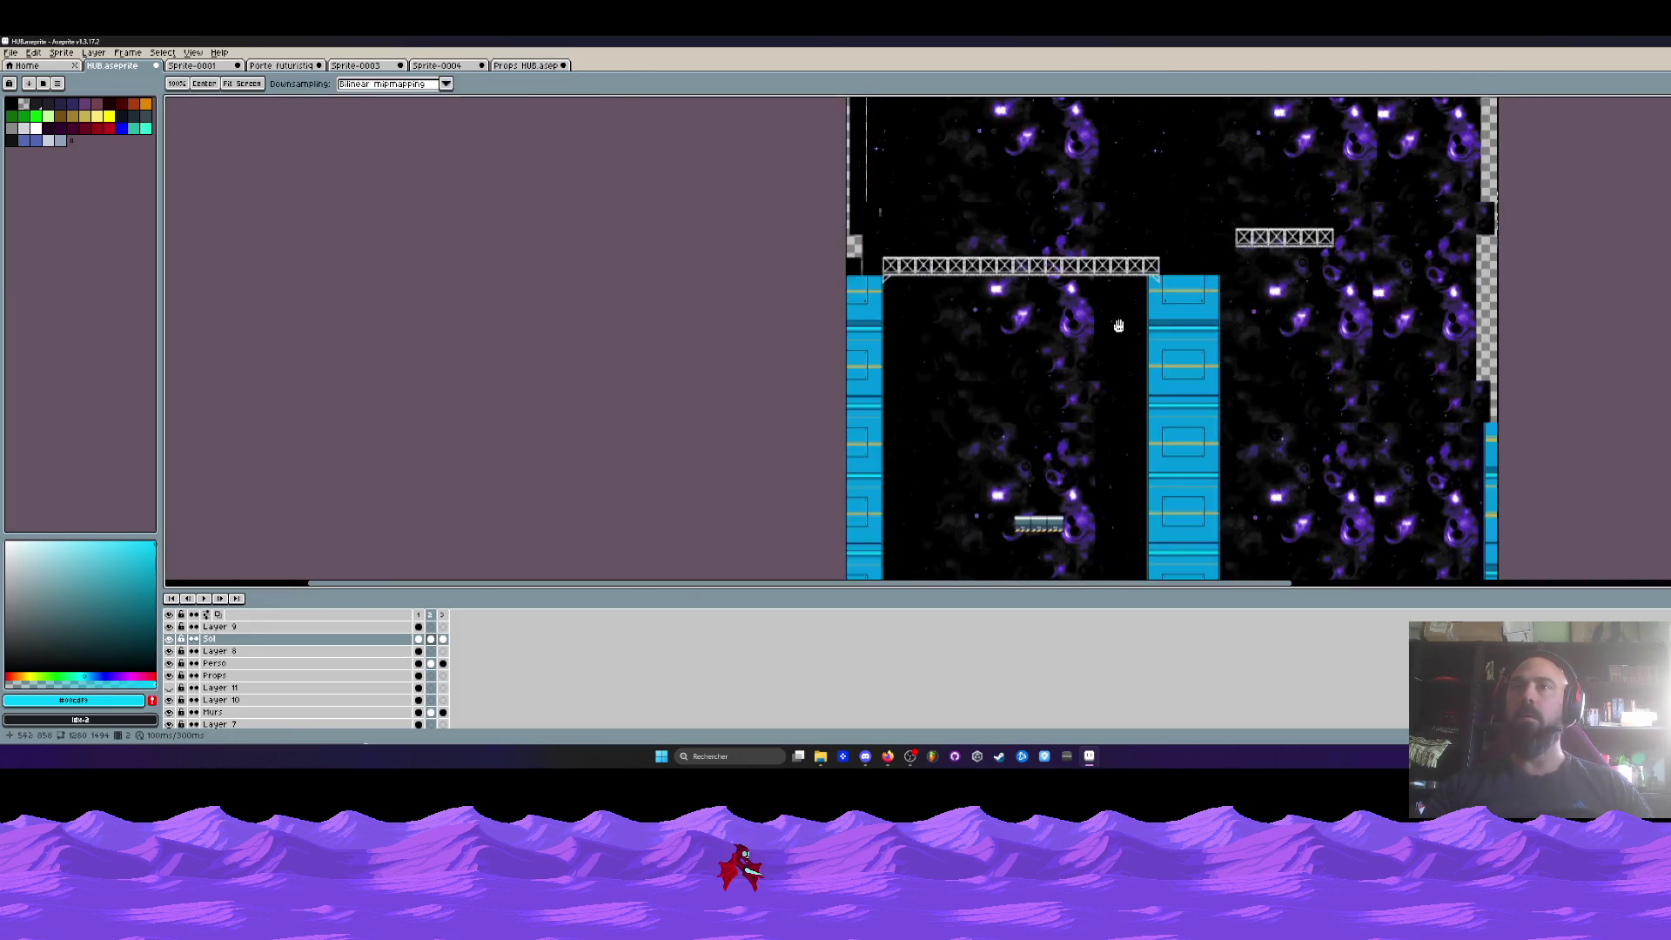
pyautogui.moveTo(1119, 326); pyautogui.dragTo(1107, 212)
pyautogui.scroll(4, 1107, 211)
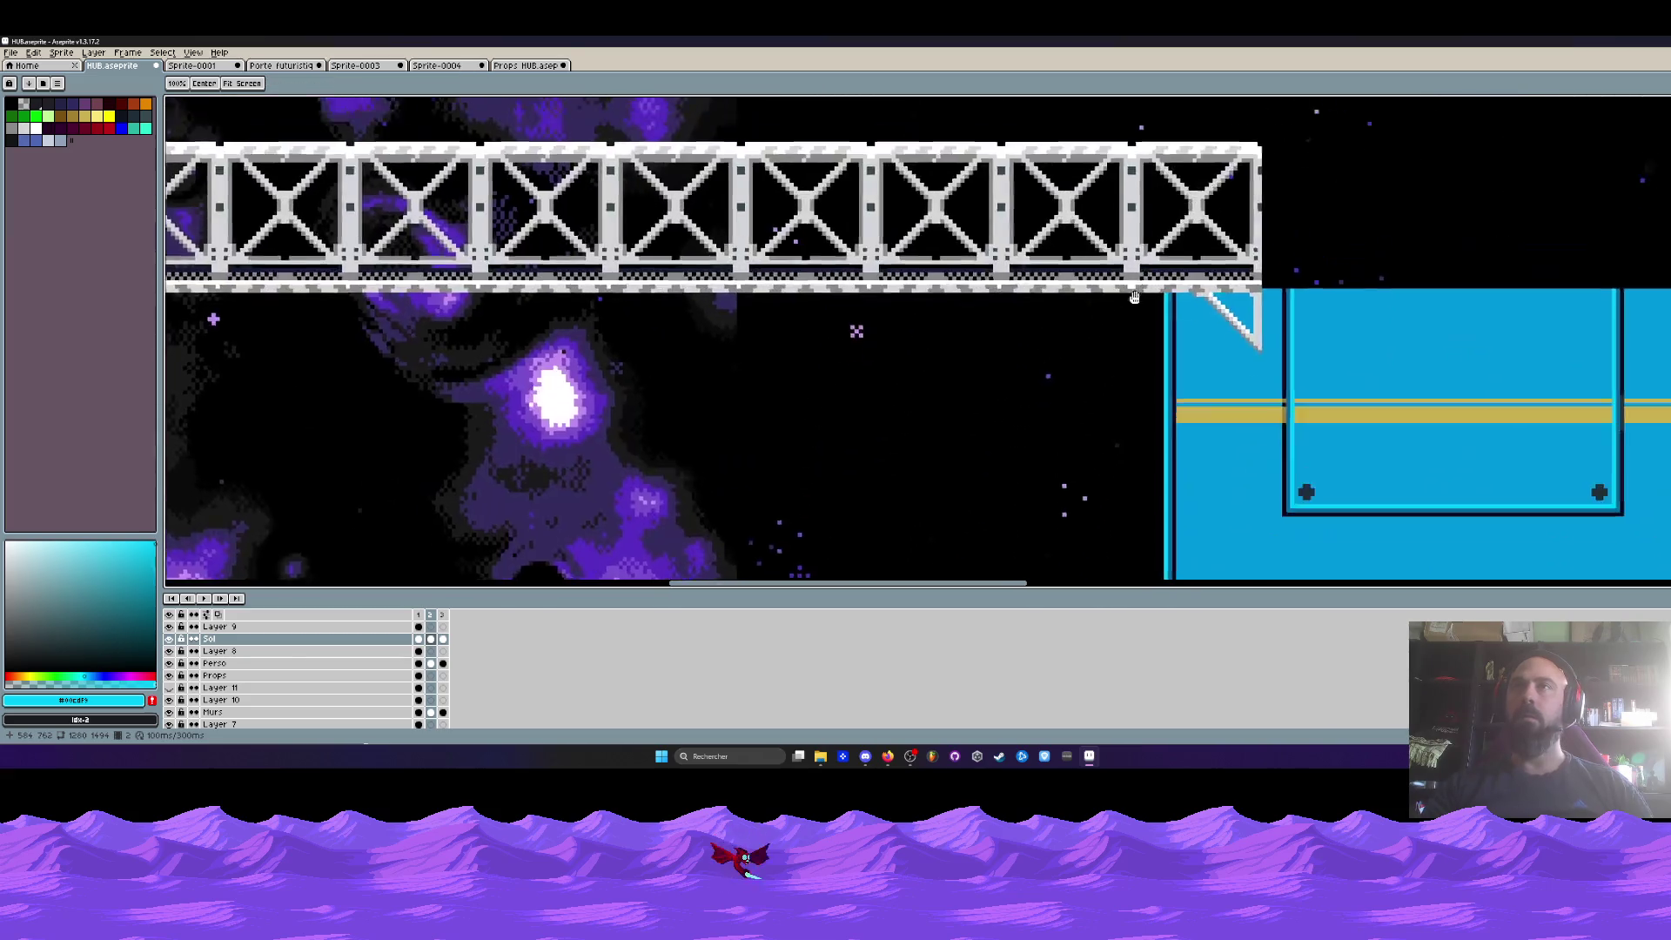
pyautogui.moveTo(1127, 122); pyautogui.dragTo(1132, 175)
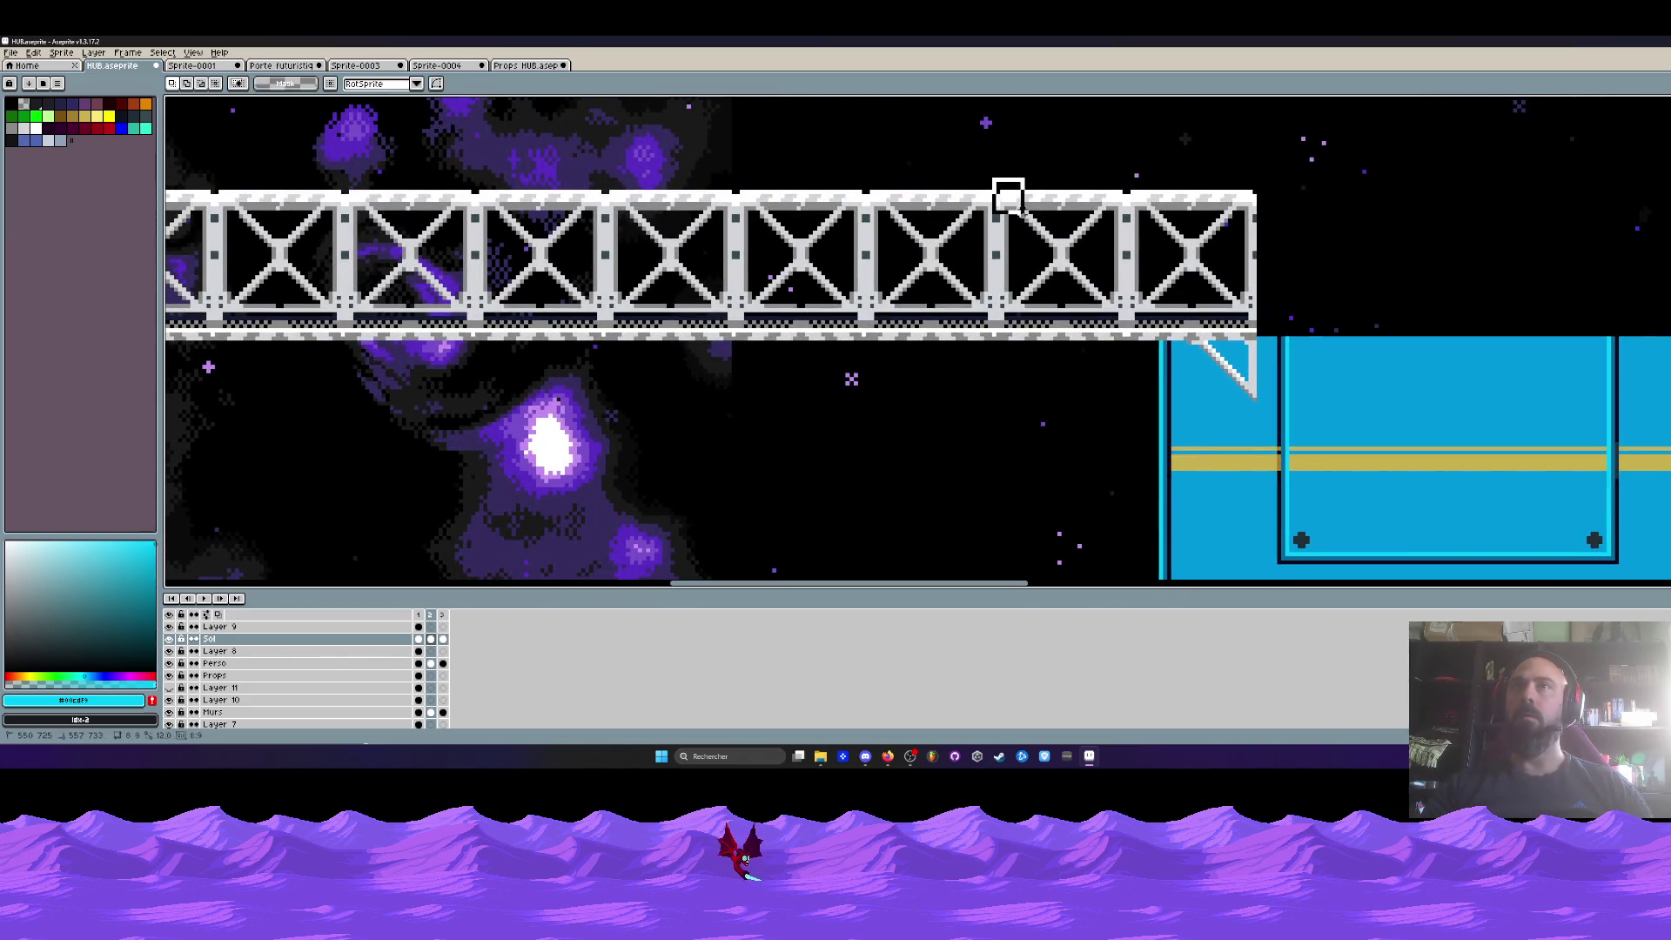
pyautogui.scroll(1, 996, 190)
pyautogui.scroll(1, 996, 190)
pyautogui.moveTo(989, 174)
pyautogui.mouseDown()
pyautogui.moveTo(1189, 483)
pyautogui.moveTo(1140, 372)
pyautogui.mouseUp()
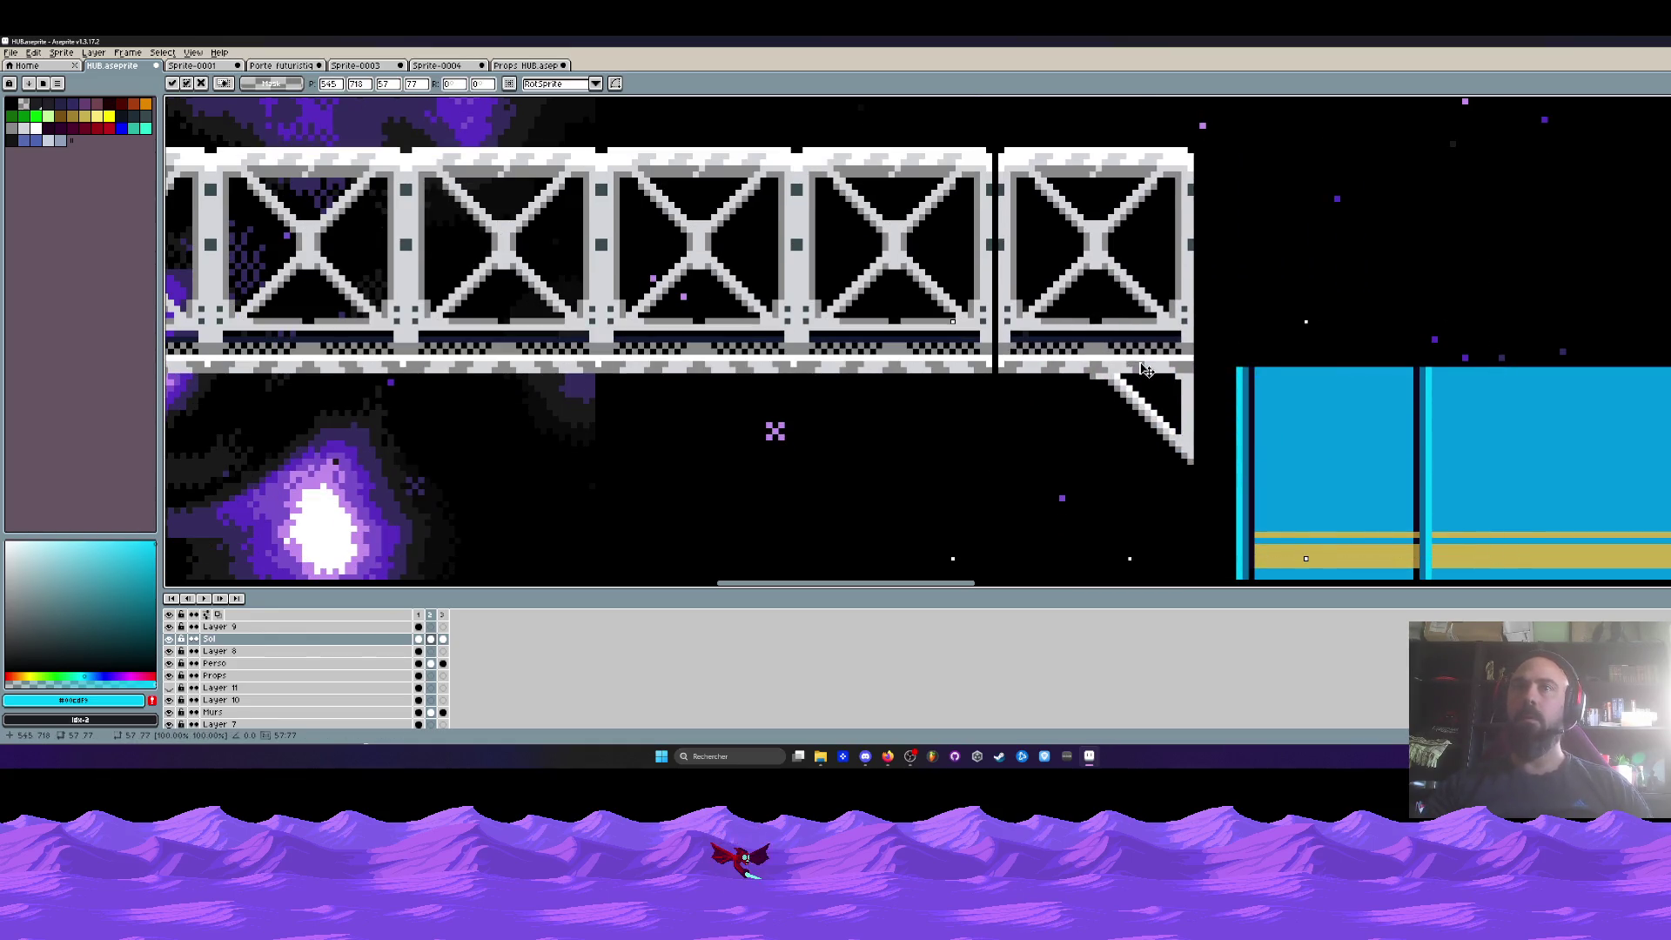
pyautogui.press('Return')
# - Select a stretch of the lower wall and floor
pyautogui.scroll(-1, 1141, 372)
pyautogui.scroll(-2, 1176, 357)
pyautogui.scroll(-3, 1212, 347)
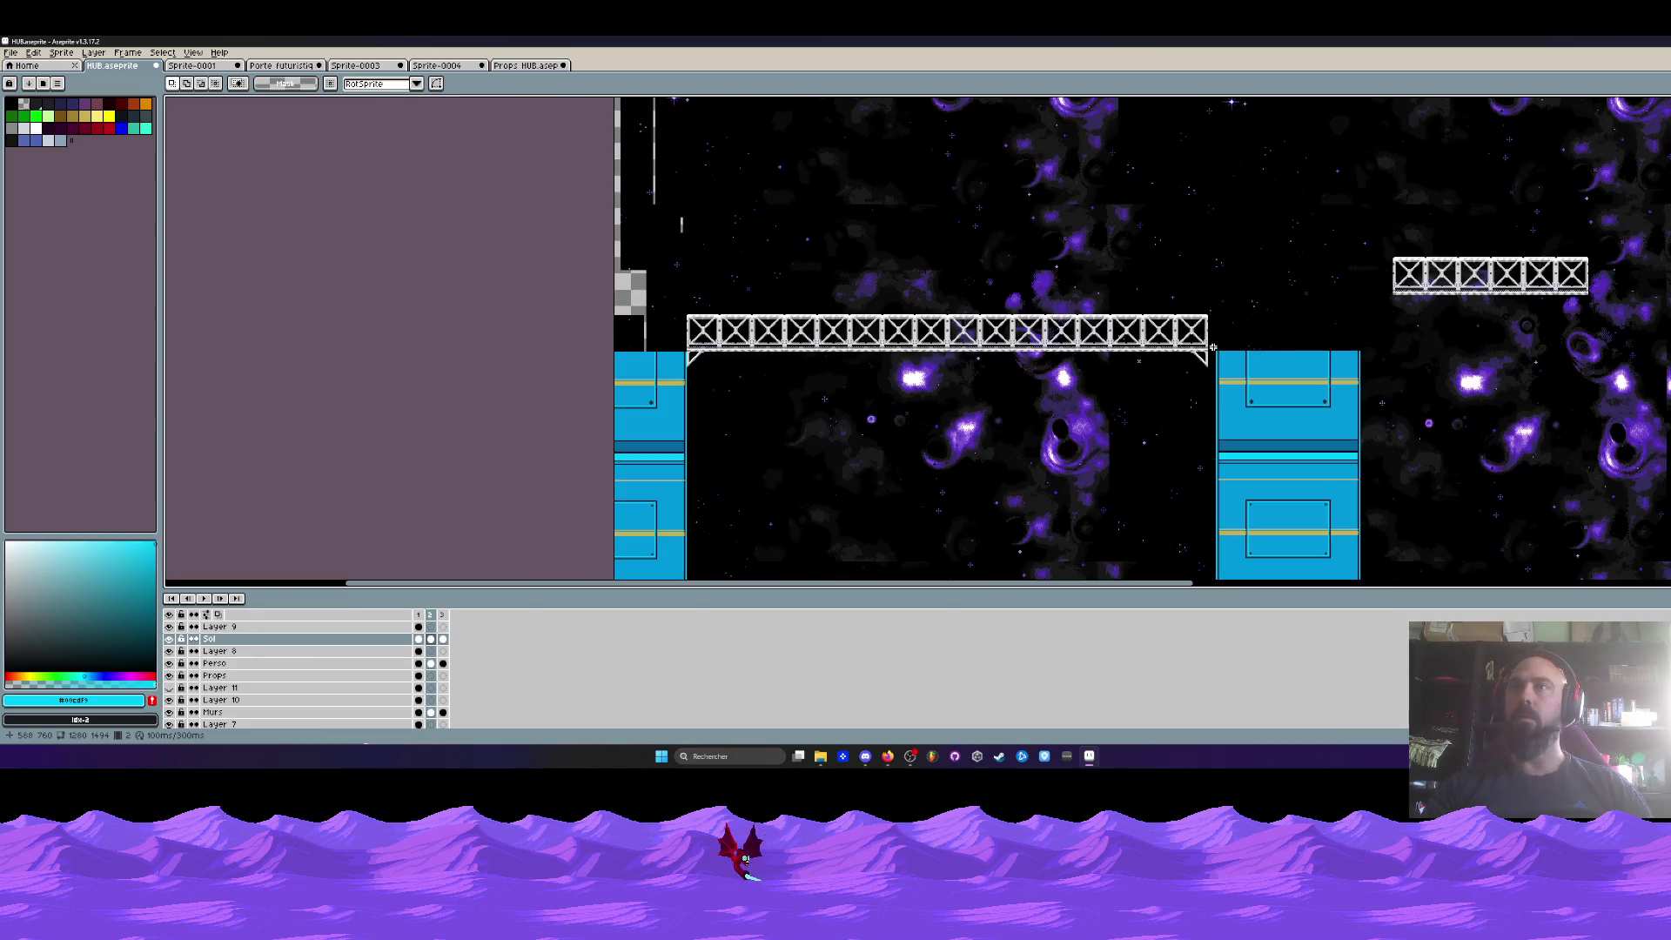
pyautogui.scroll(-3, 1212, 347)
pyautogui.scroll(3, 1228, 367)
pyautogui.moveTo(1212, 347); pyautogui.dragTo(1228, 367)
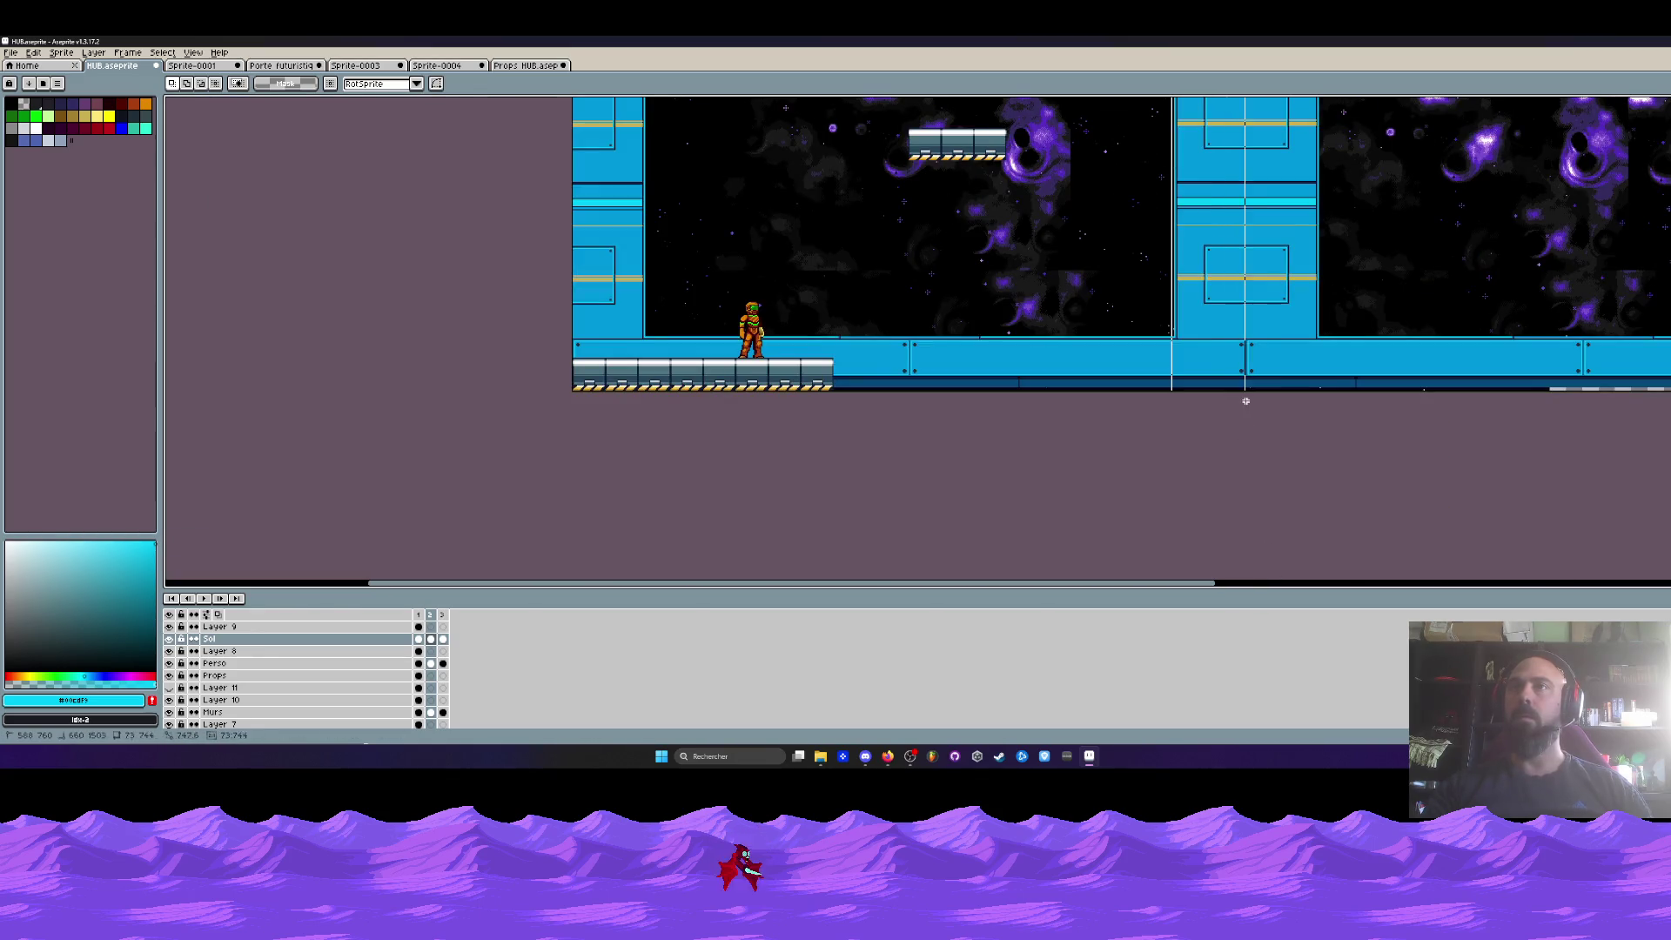
# - Switch to the Murs layer and frame the whole level including the upper trusses
pyautogui.scroll(4, 1357, 401)
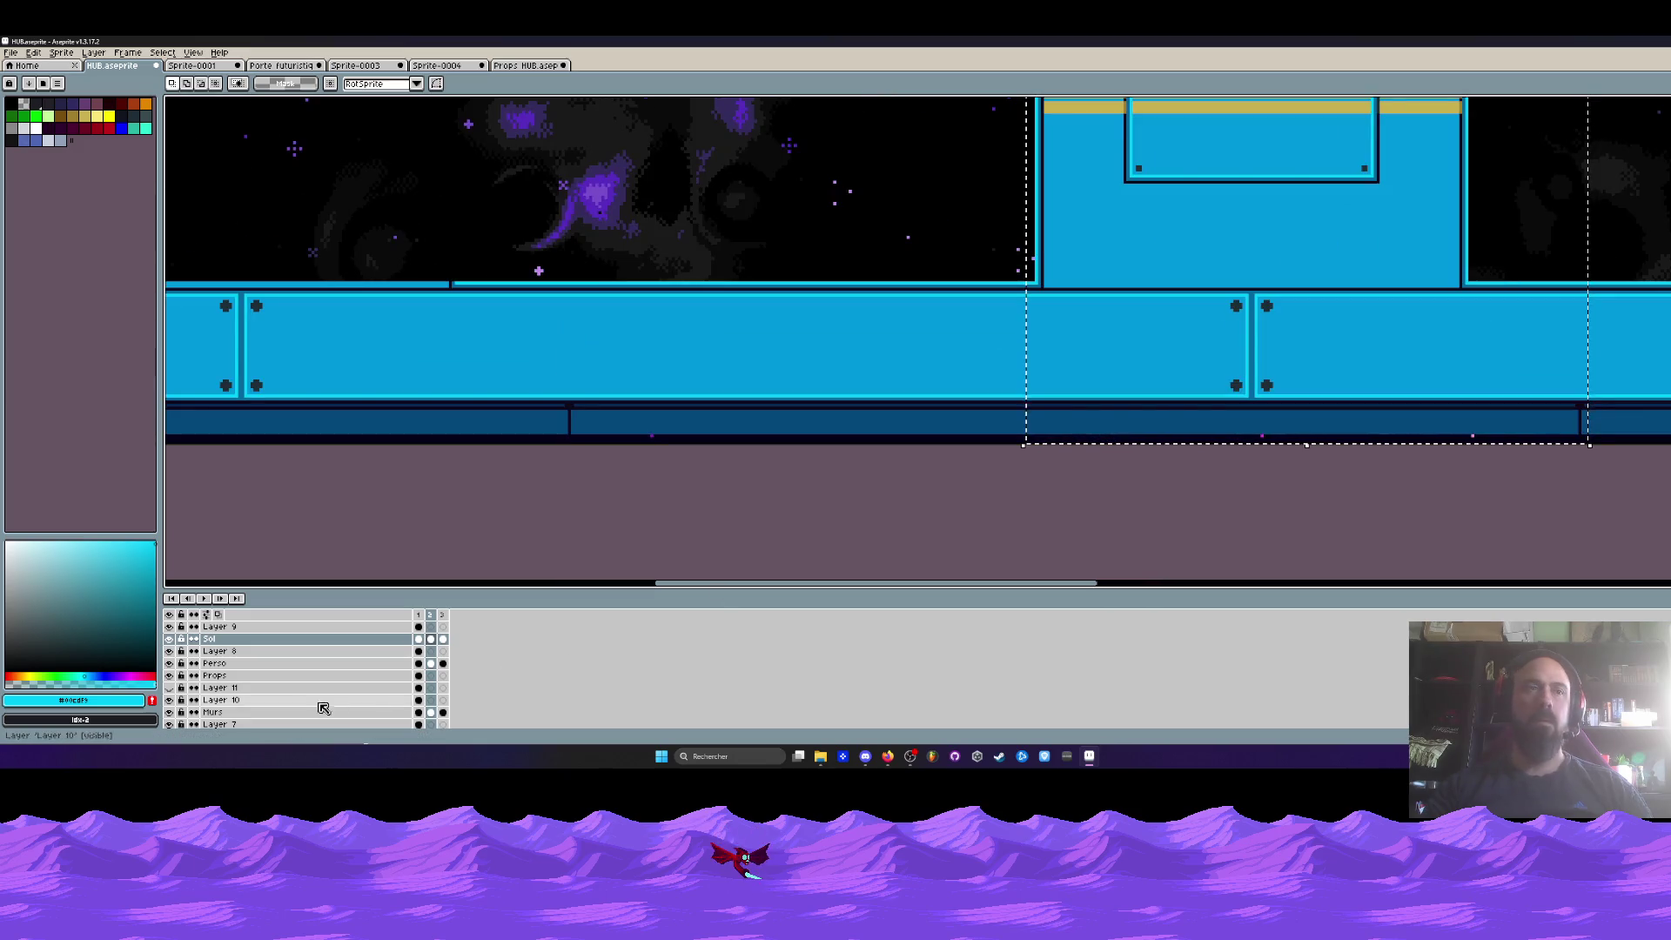
pyautogui.click(288, 712)
pyautogui.click(1051, 344)
pyautogui.scroll(-2, 1062, 352)
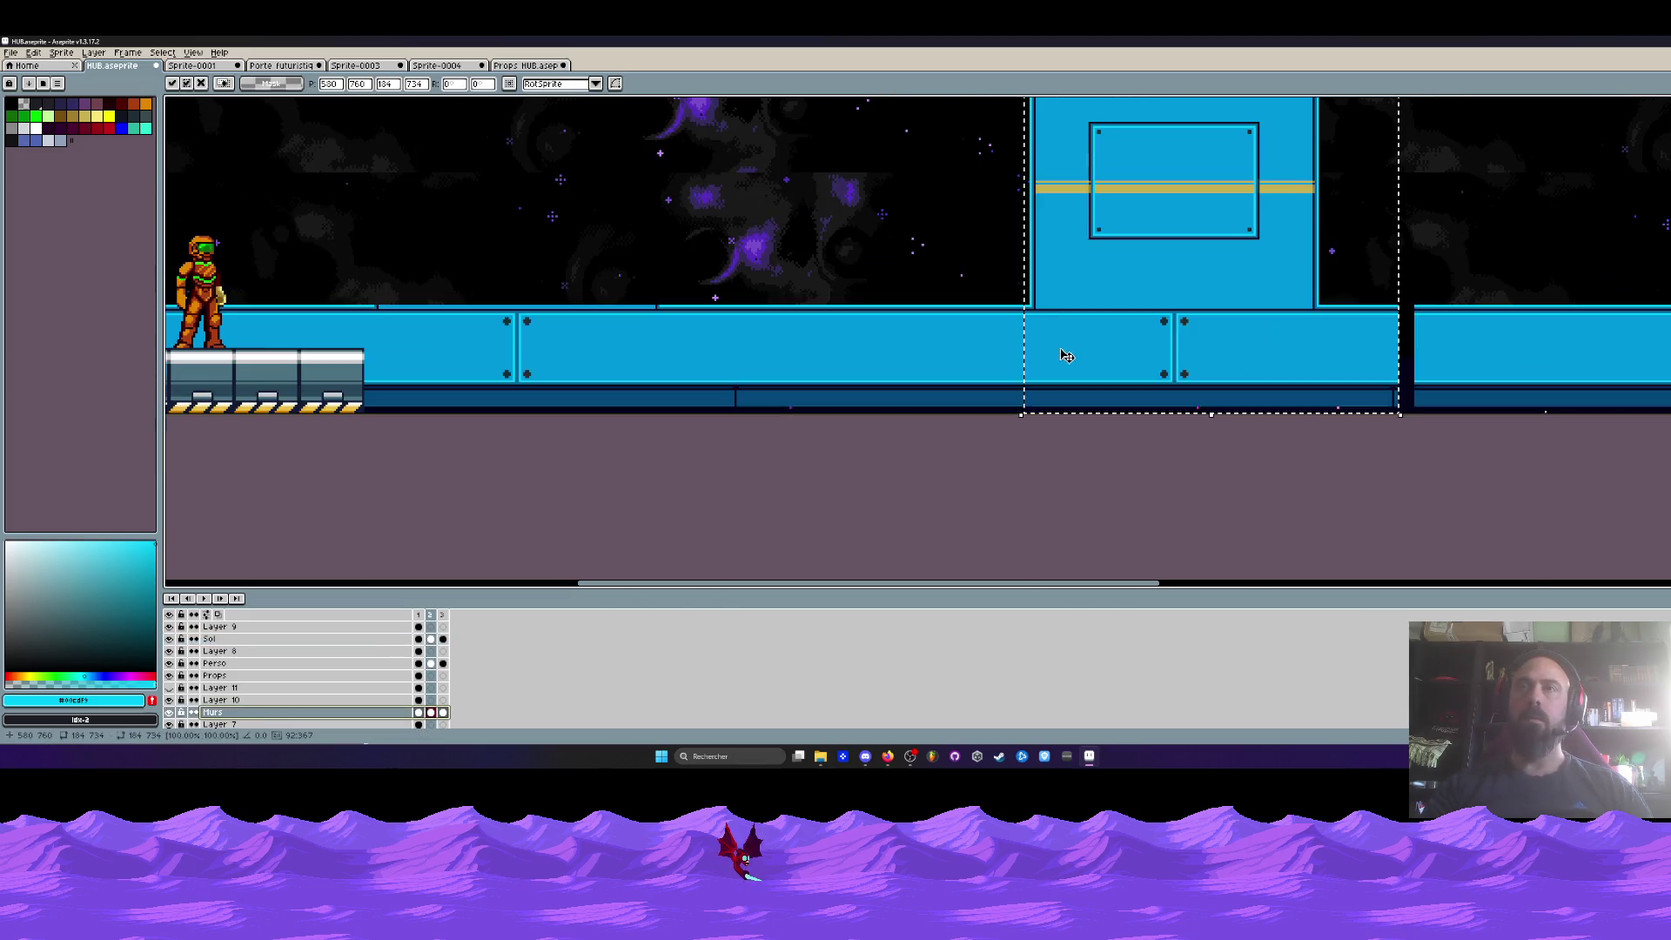
pyautogui.scroll(-2, 1045, 279)
pyautogui.scroll(3, 1025, 201)
pyautogui.scroll(2, 973, 251)
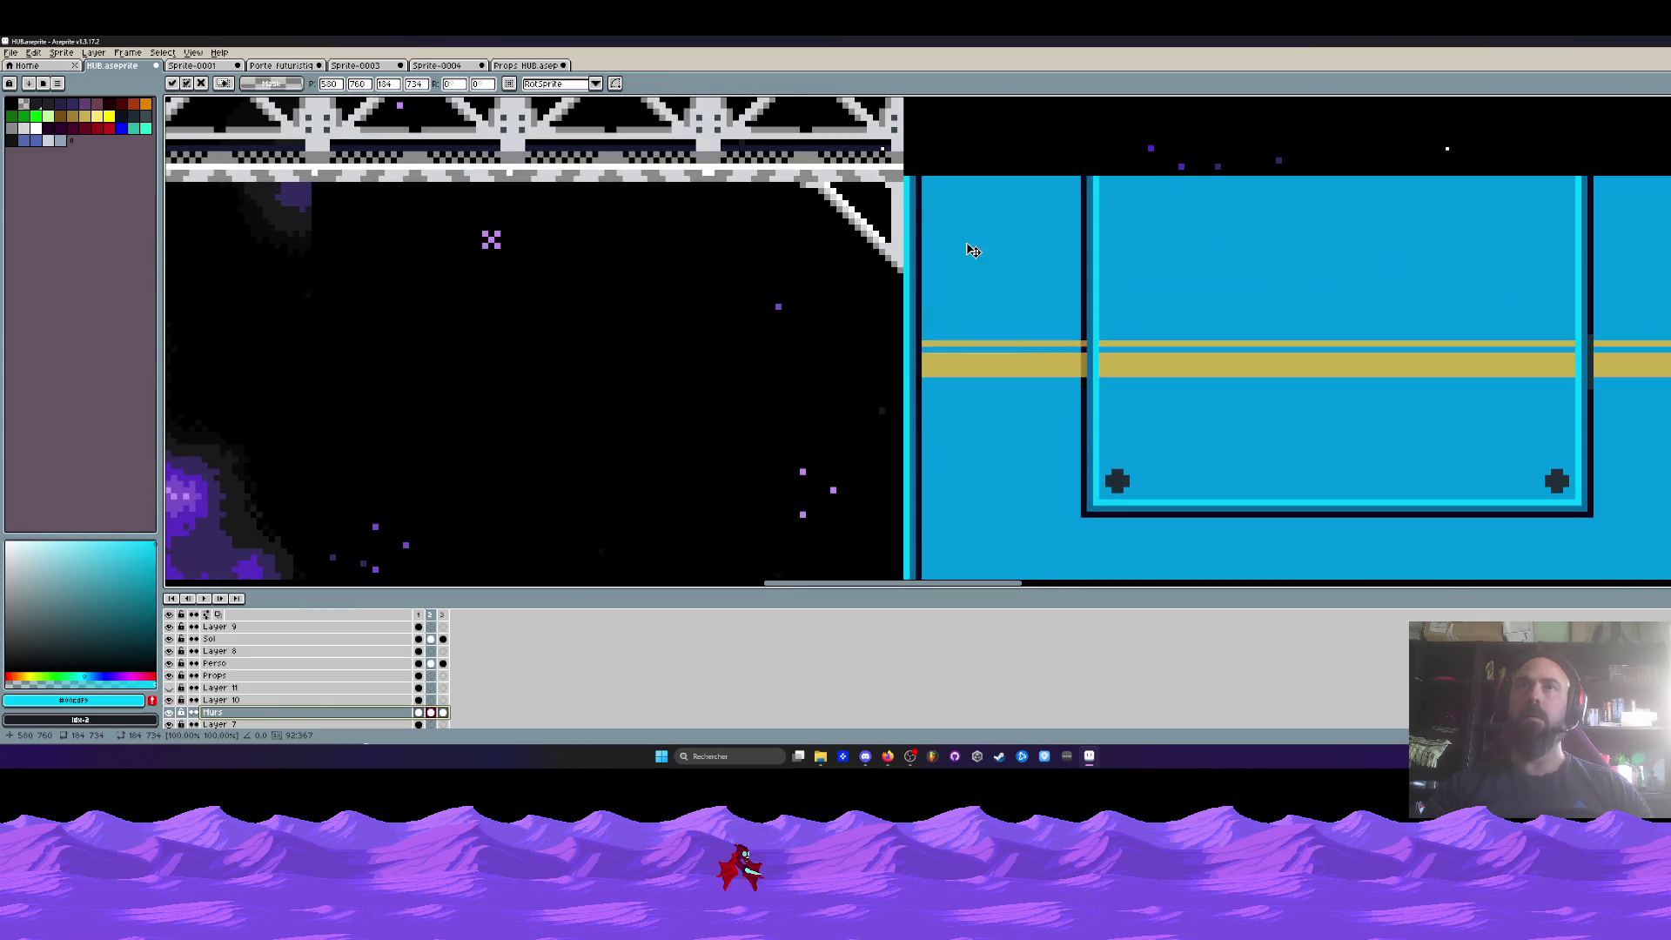
pyautogui.scroll(-1, 971, 250)
pyautogui.scroll(-1, 966, 248)
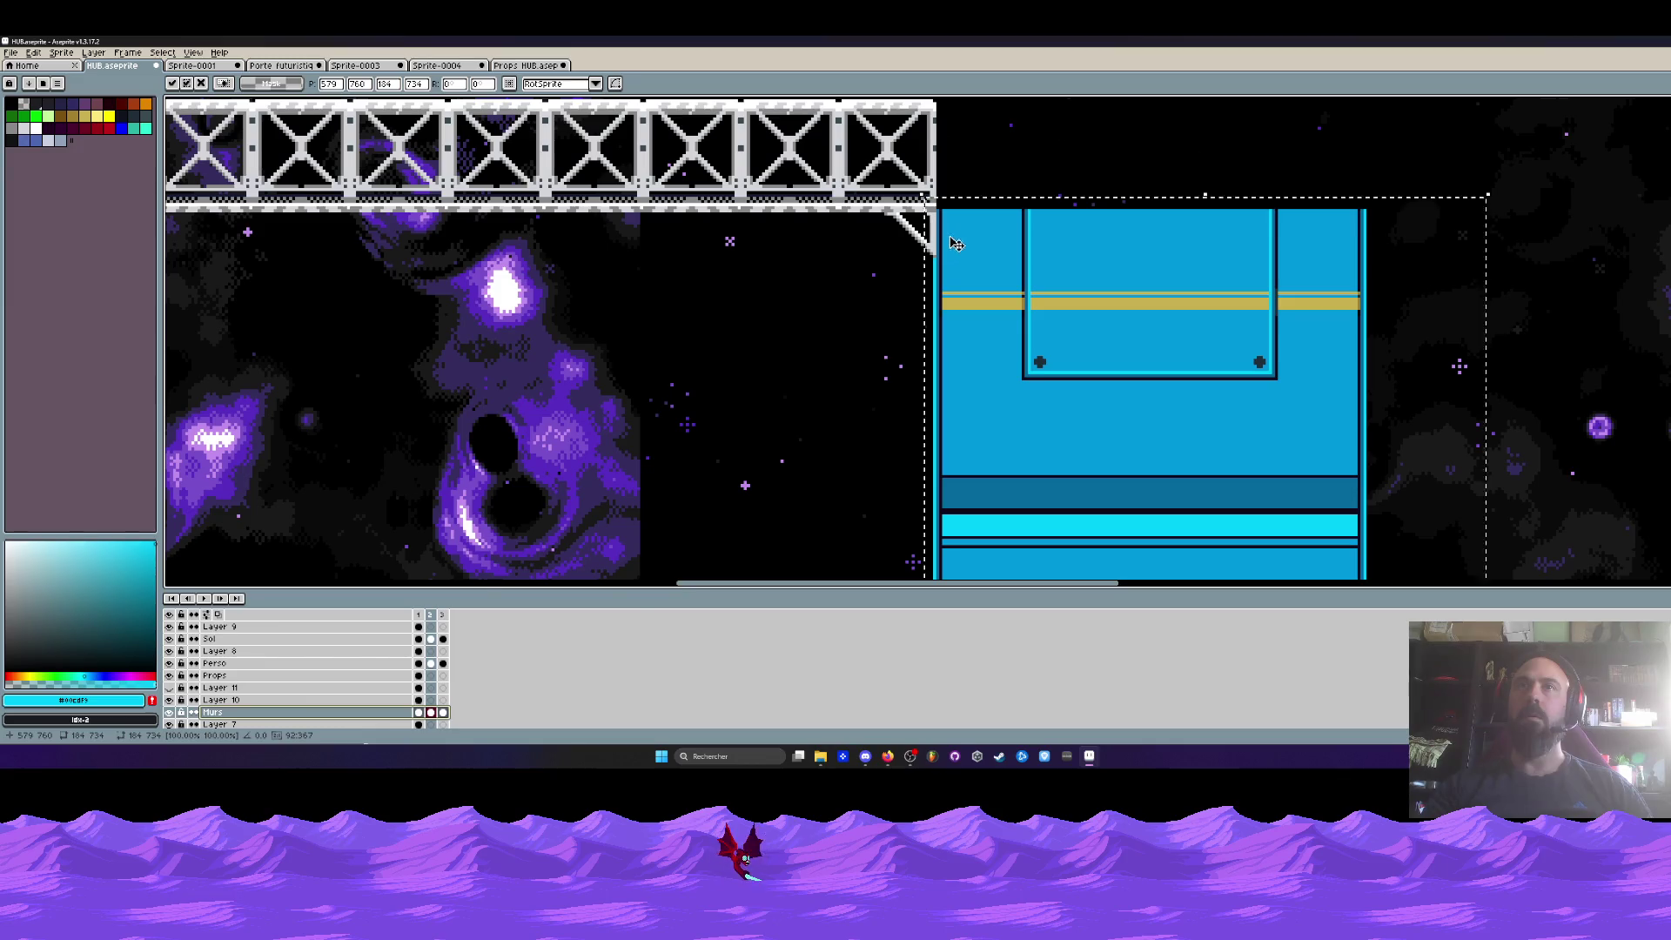
pyautogui.scroll(-3, 955, 245)
pyautogui.press('h')
pyautogui.moveTo(1034, 550); pyautogui.dragTo(1034, 406)
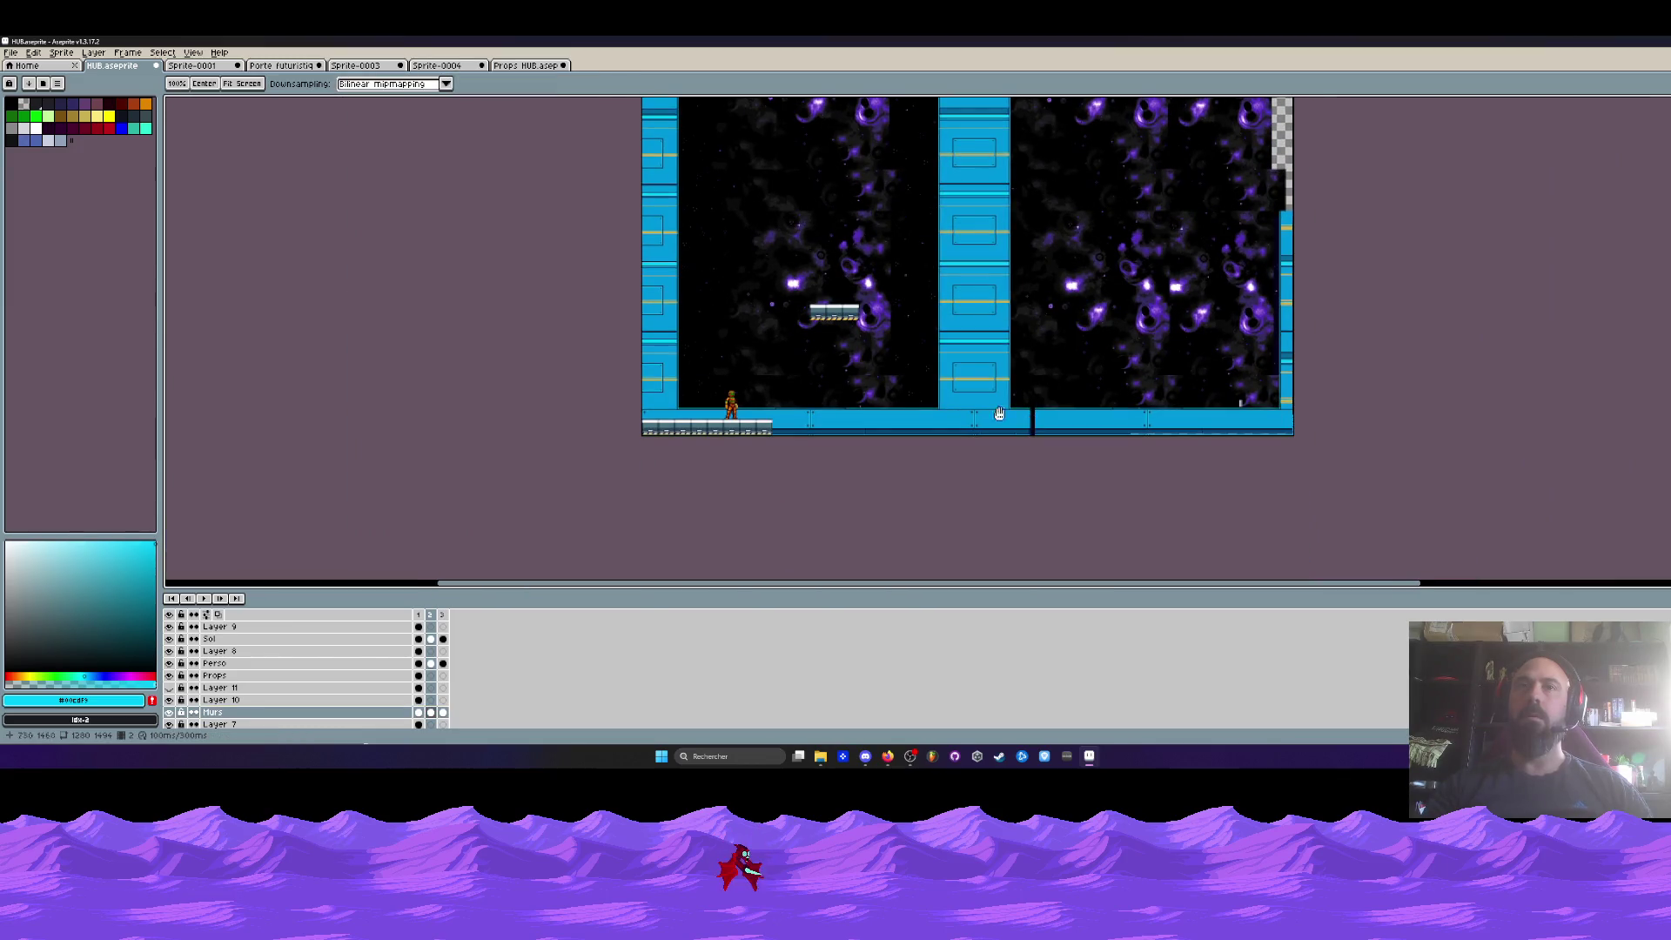
pyautogui.moveTo(809, 355); pyautogui.dragTo(903, 498)
# - Marquee the cyan pillar under the truss, lift it up into place, and commit the move
pyautogui.press('v')
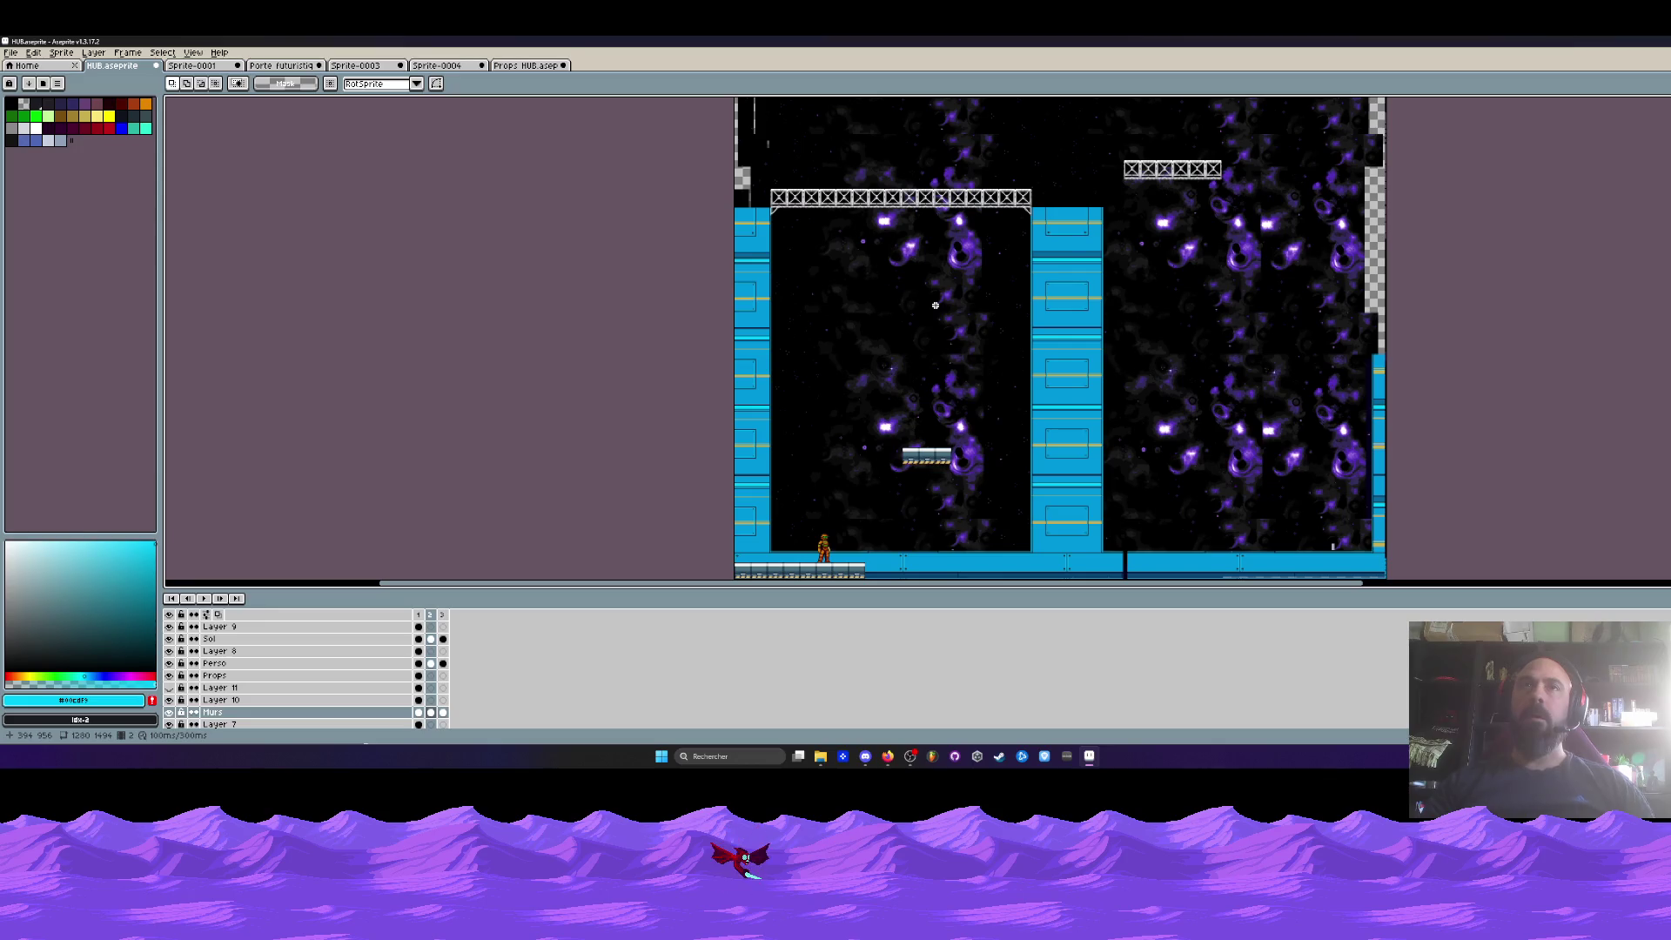
pyautogui.scroll(3, 1034, 259)
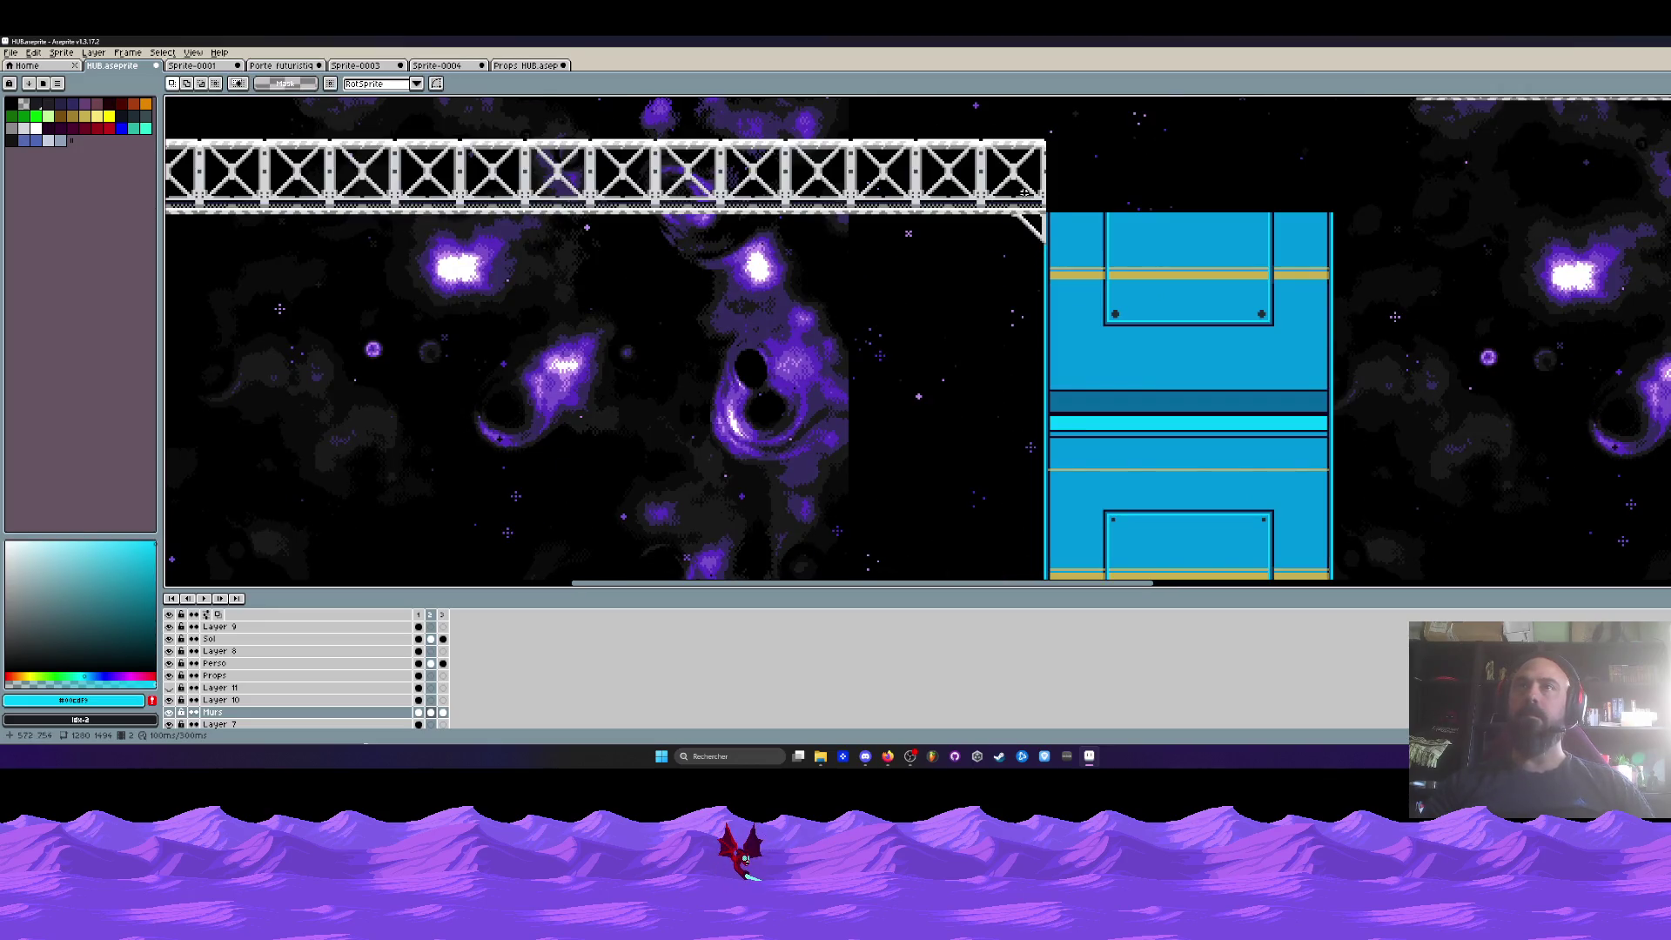
pyautogui.scroll(-3, 1025, 191)
pyautogui.moveTo(1023, 100); pyautogui.dragTo(1112, 448)
pyautogui.scroll(4, 1112, 449)
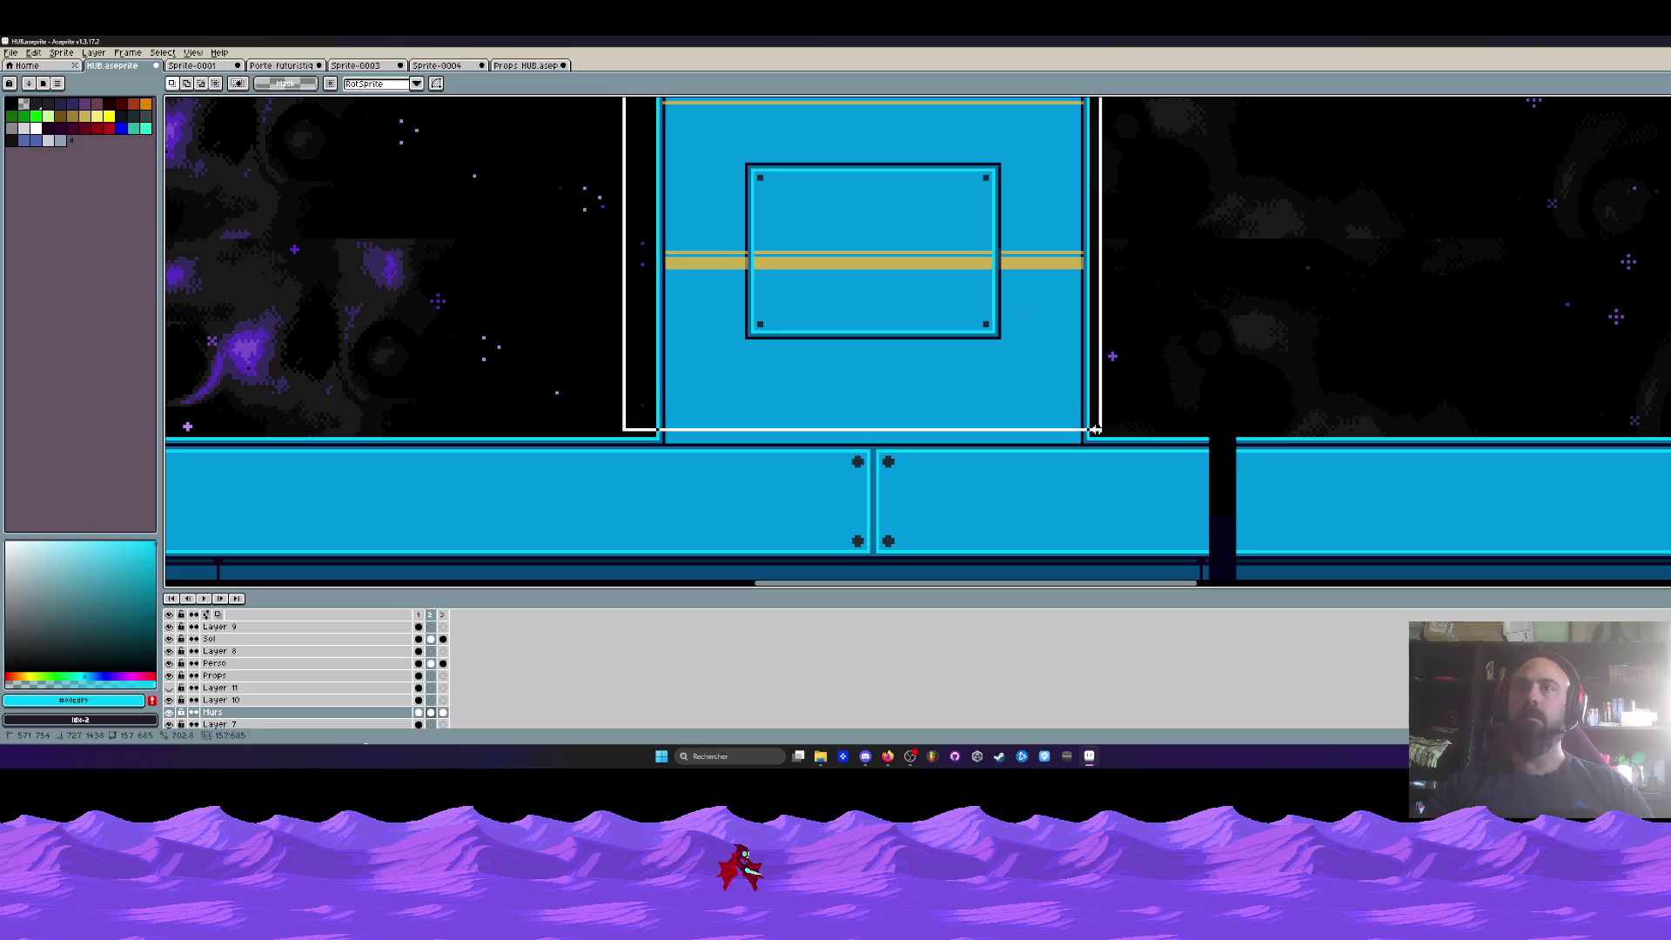
pyautogui.scroll(-4, 1045, 439)
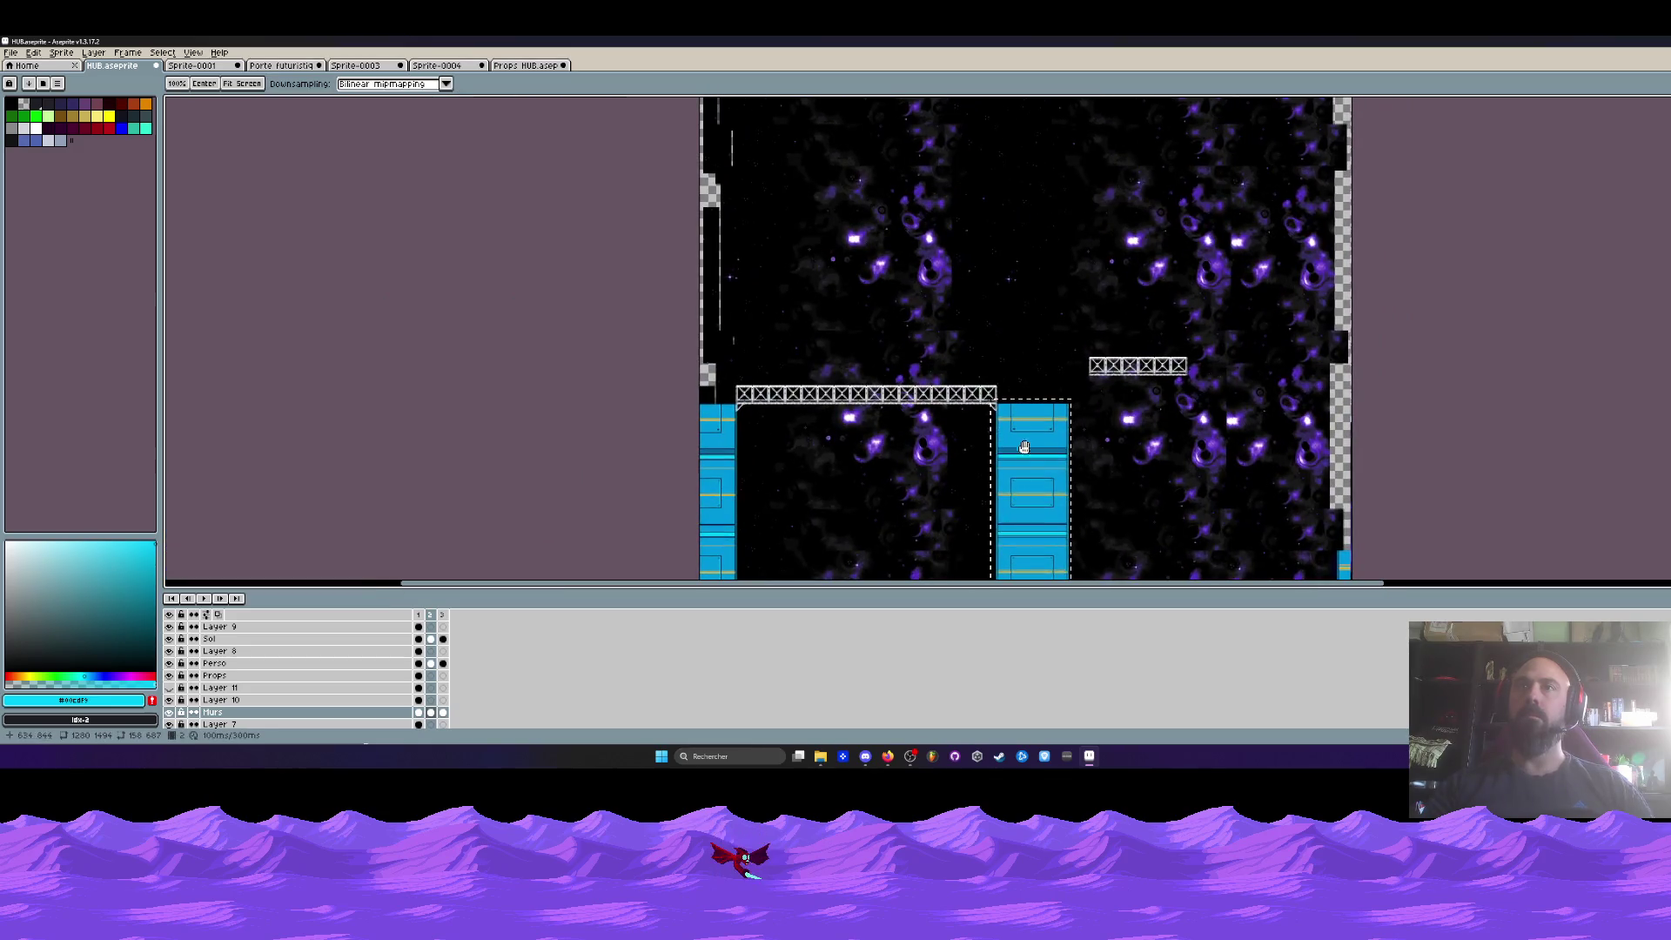
pyautogui.moveTo(1024, 446); pyautogui.dragTo(1035, 363)
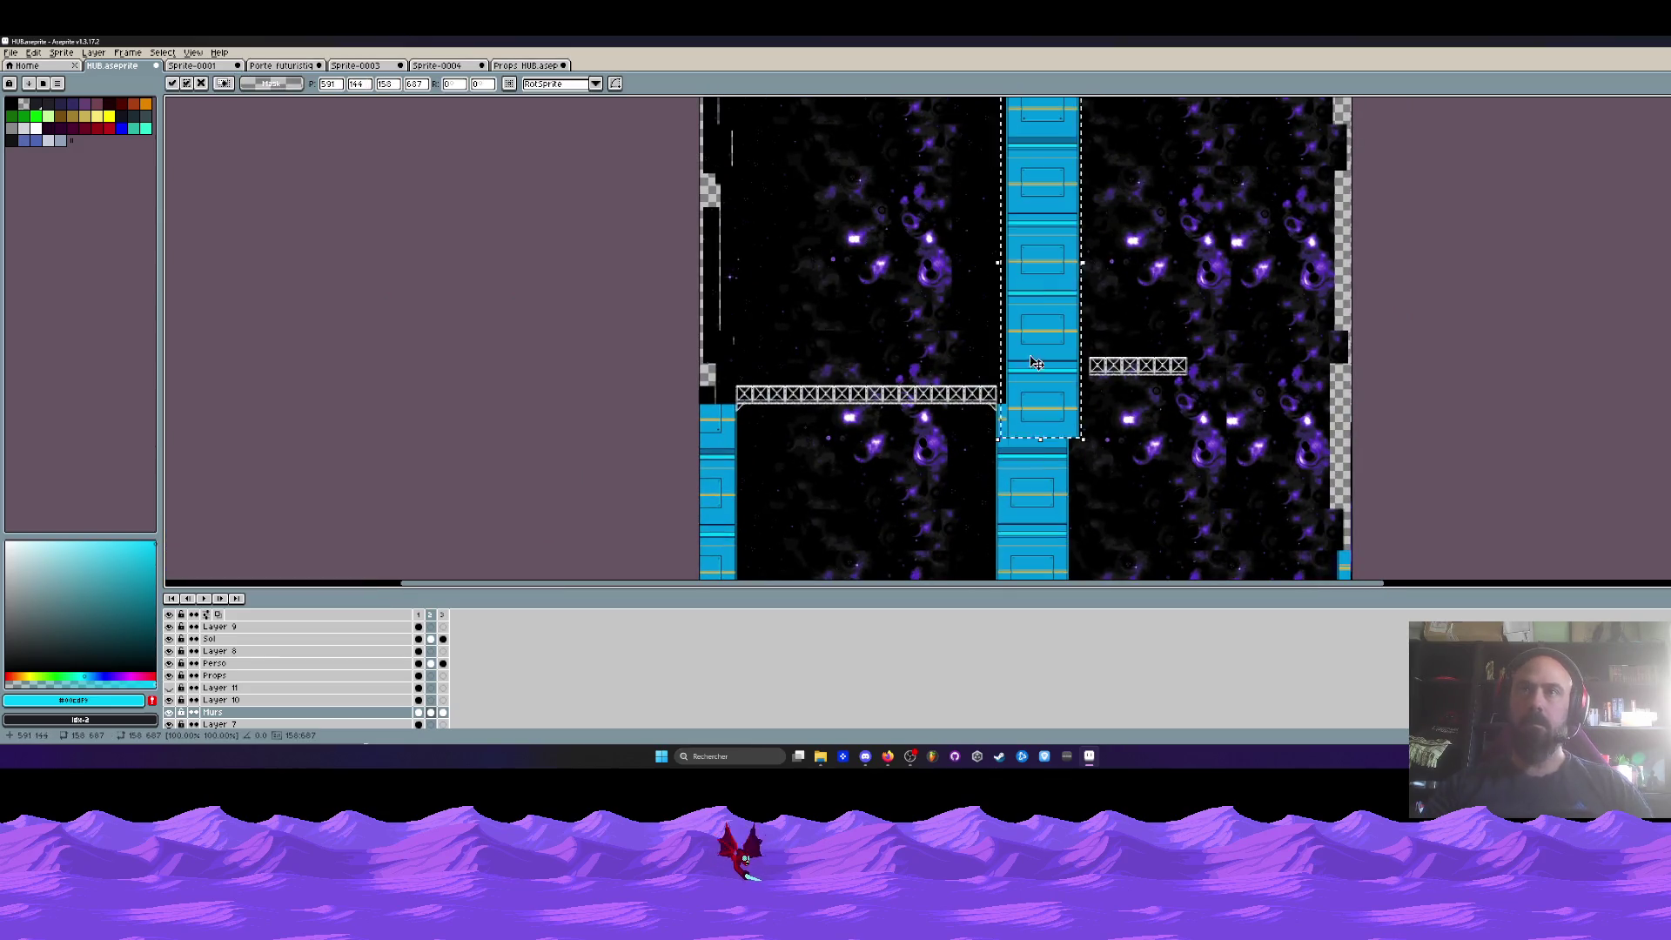
pyautogui.scroll(4, 1041, 309)
pyautogui.moveTo(1119, 325)
pyautogui.mouseDown()
pyautogui.moveTo(1077, 431)
pyautogui.moveTo(1070, 397)
pyautogui.mouseUp()
pyautogui.scroll(-4, 1070, 397)
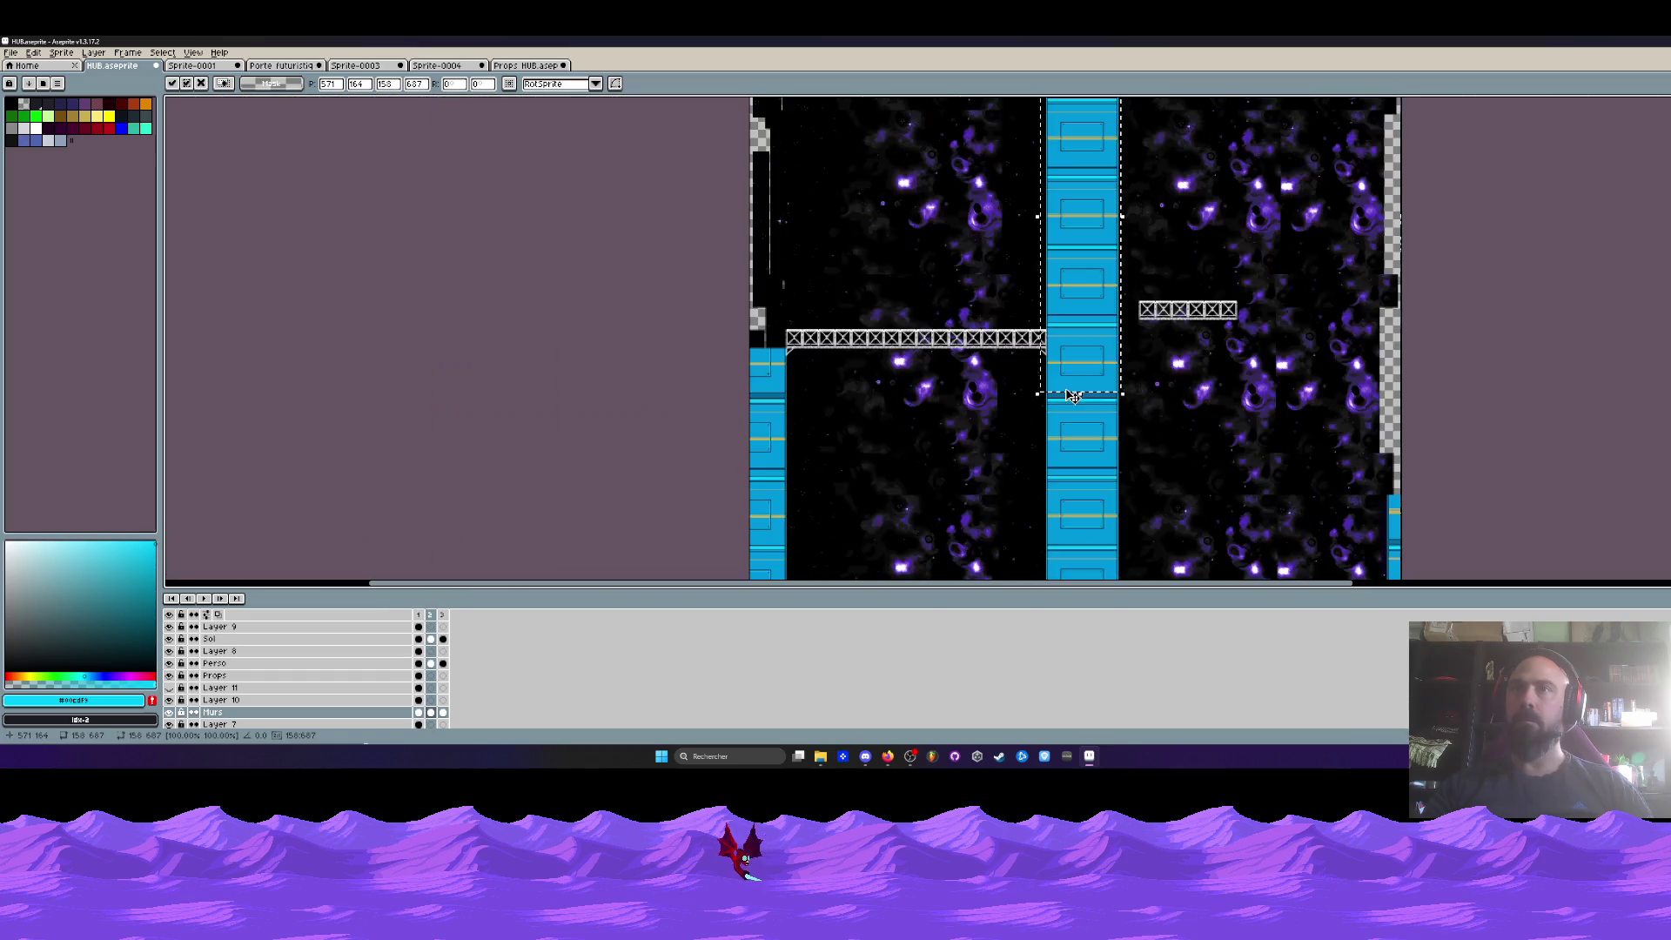
pyautogui.press('Return')
pyautogui.scroll(3, 1131, 324)
pyautogui.moveTo(1172, 186); pyautogui.dragTo(1634, 336)
pyautogui.hotkey('ctrl', 'd')
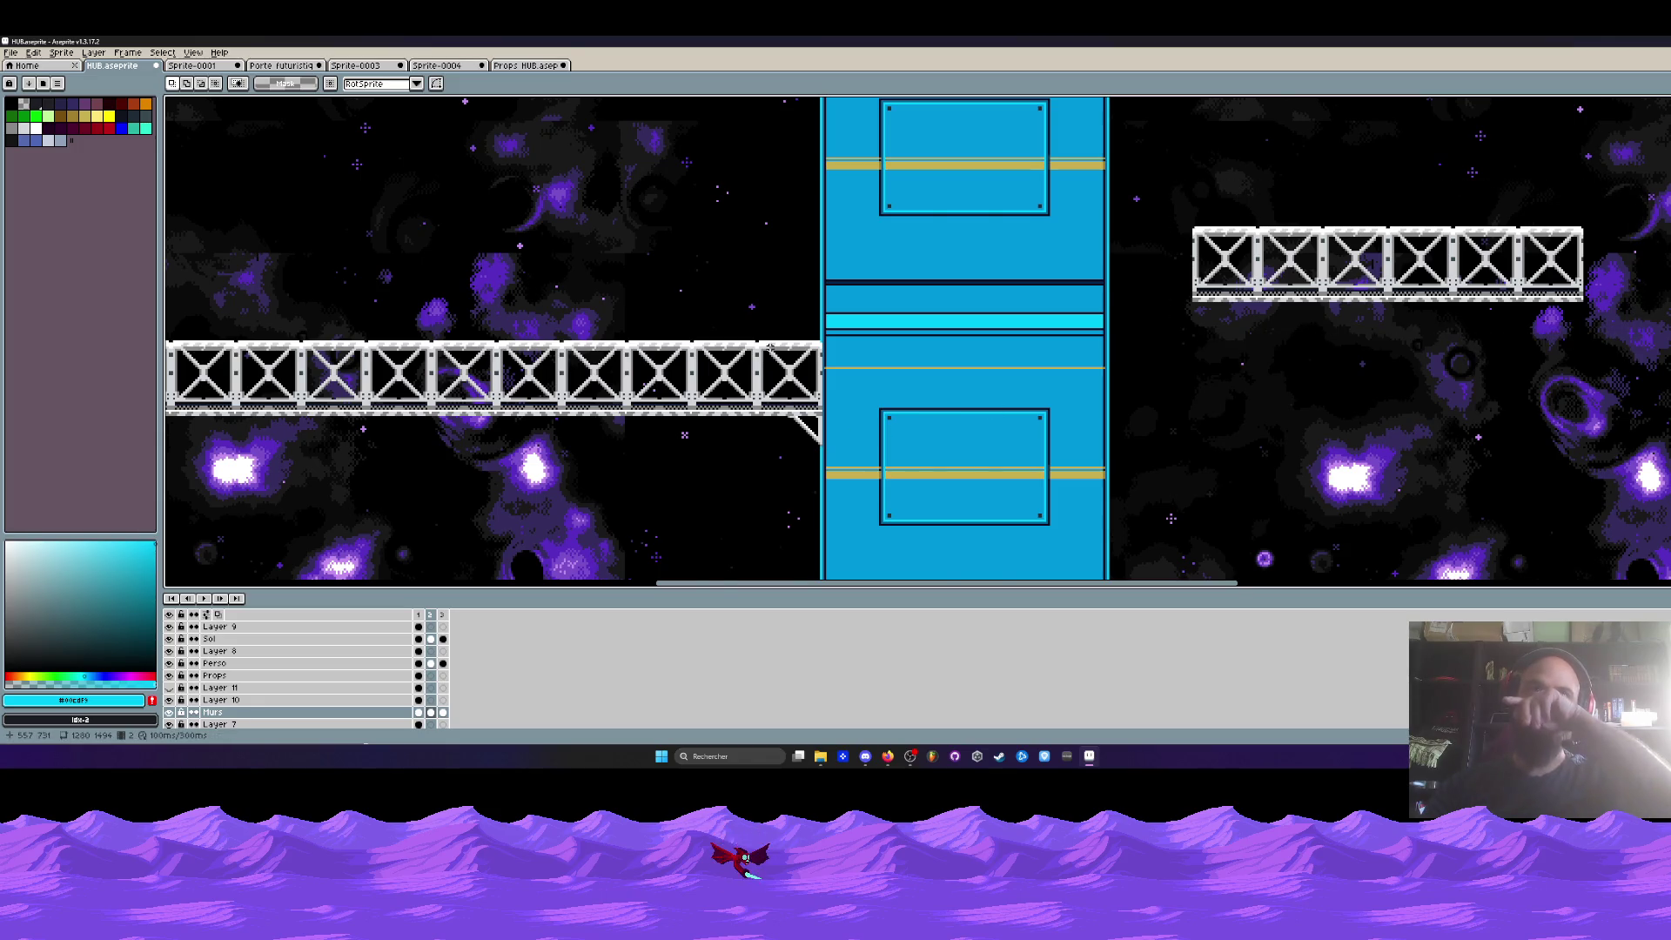
# - On the Sol layer, join the right girder's left end onto the left girder
pyautogui.scroll(2, 770, 347)
pyautogui.scroll(-1, 755, 331)
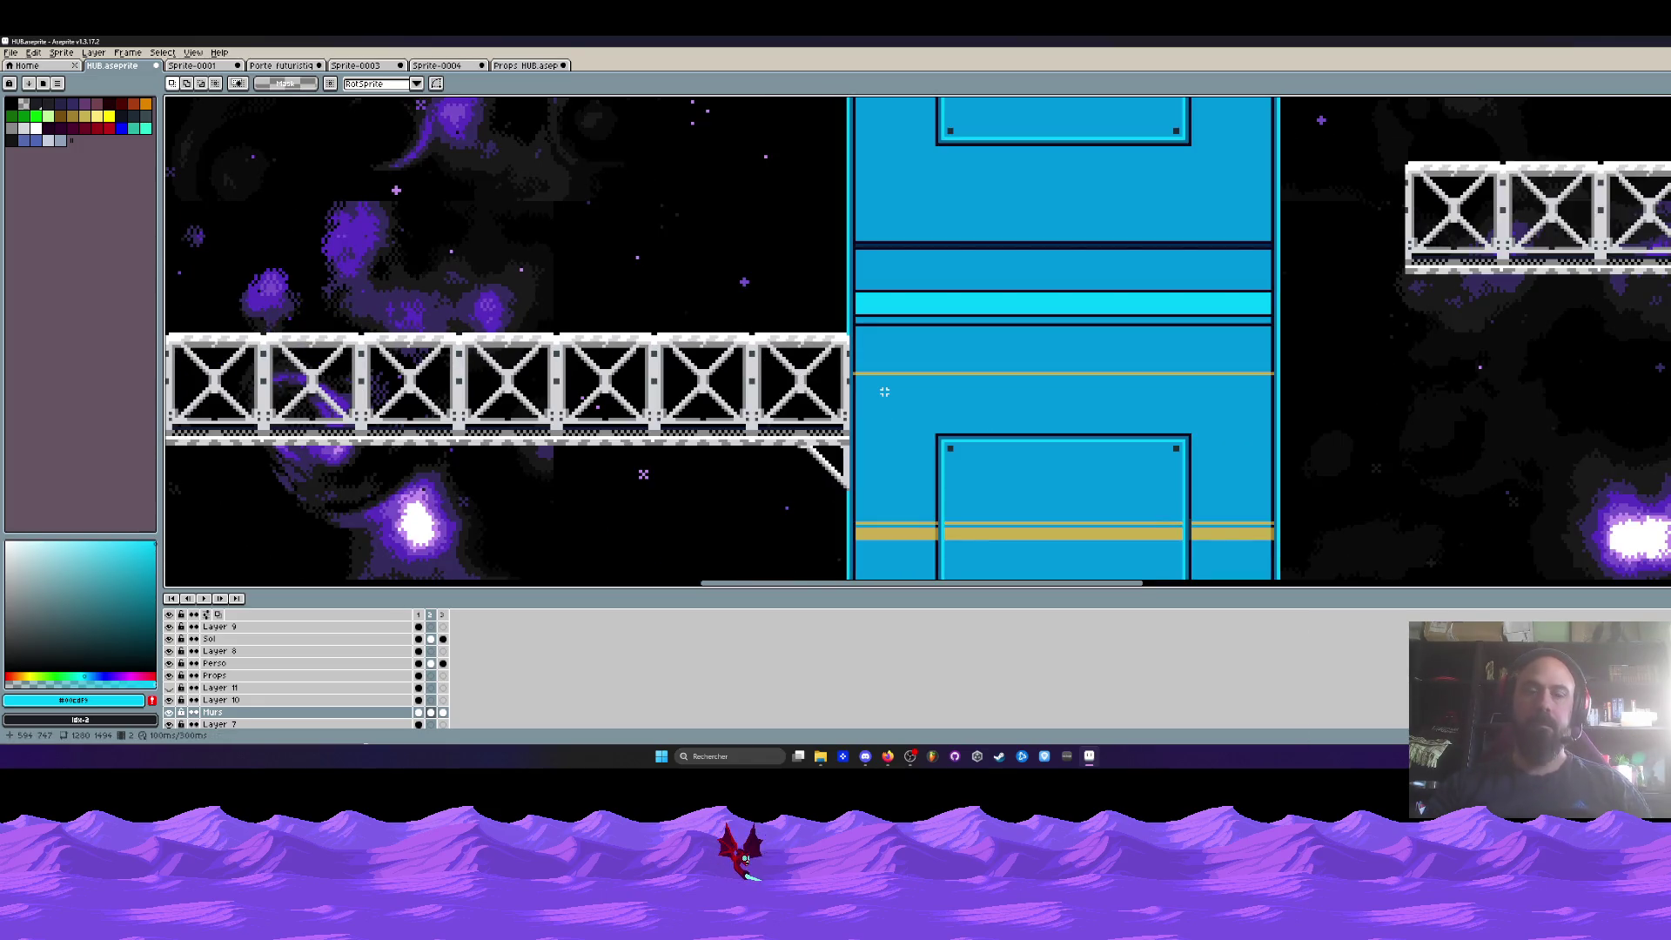
pyautogui.moveTo(1281, 337); pyautogui.dragTo(1007, 337)
pyautogui.moveTo(1081, 137); pyautogui.dragTo(1423, 301)
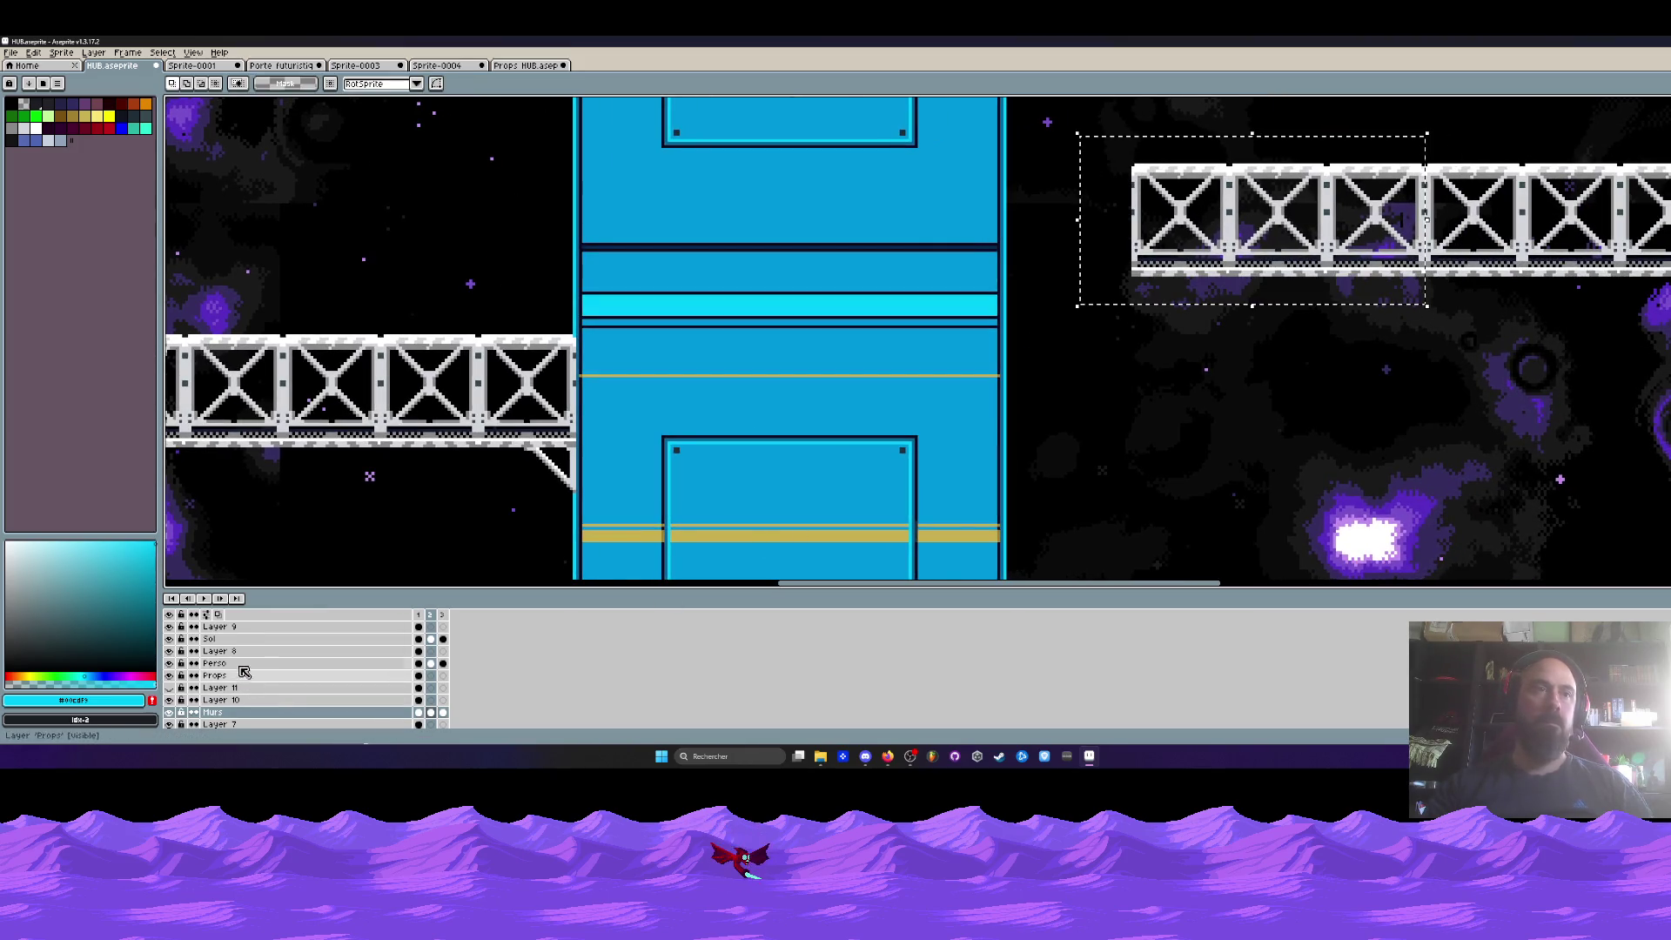
pyautogui.click(221, 639)
pyautogui.moveTo(1202, 257); pyautogui.dragTo(648, 424)
pyautogui.press('Return')
# - Copy a section of the left girder, flip it horizontally, and drop it to the right
pyautogui.scroll(-3, 651, 424)
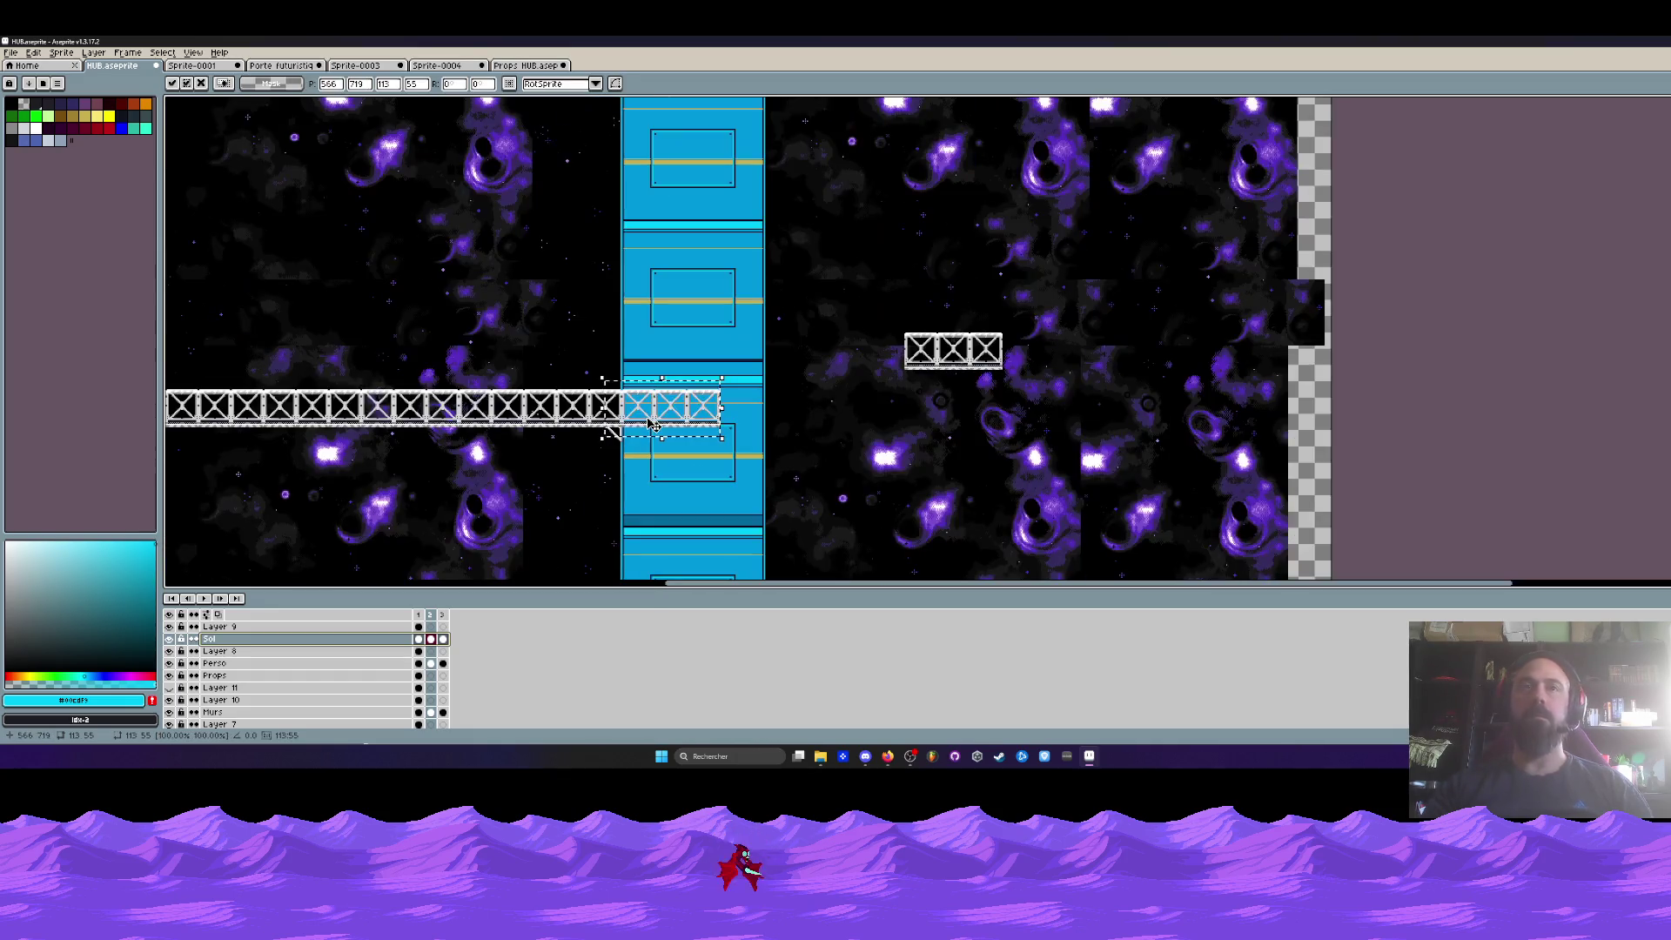
pyautogui.scroll(3, 647, 417)
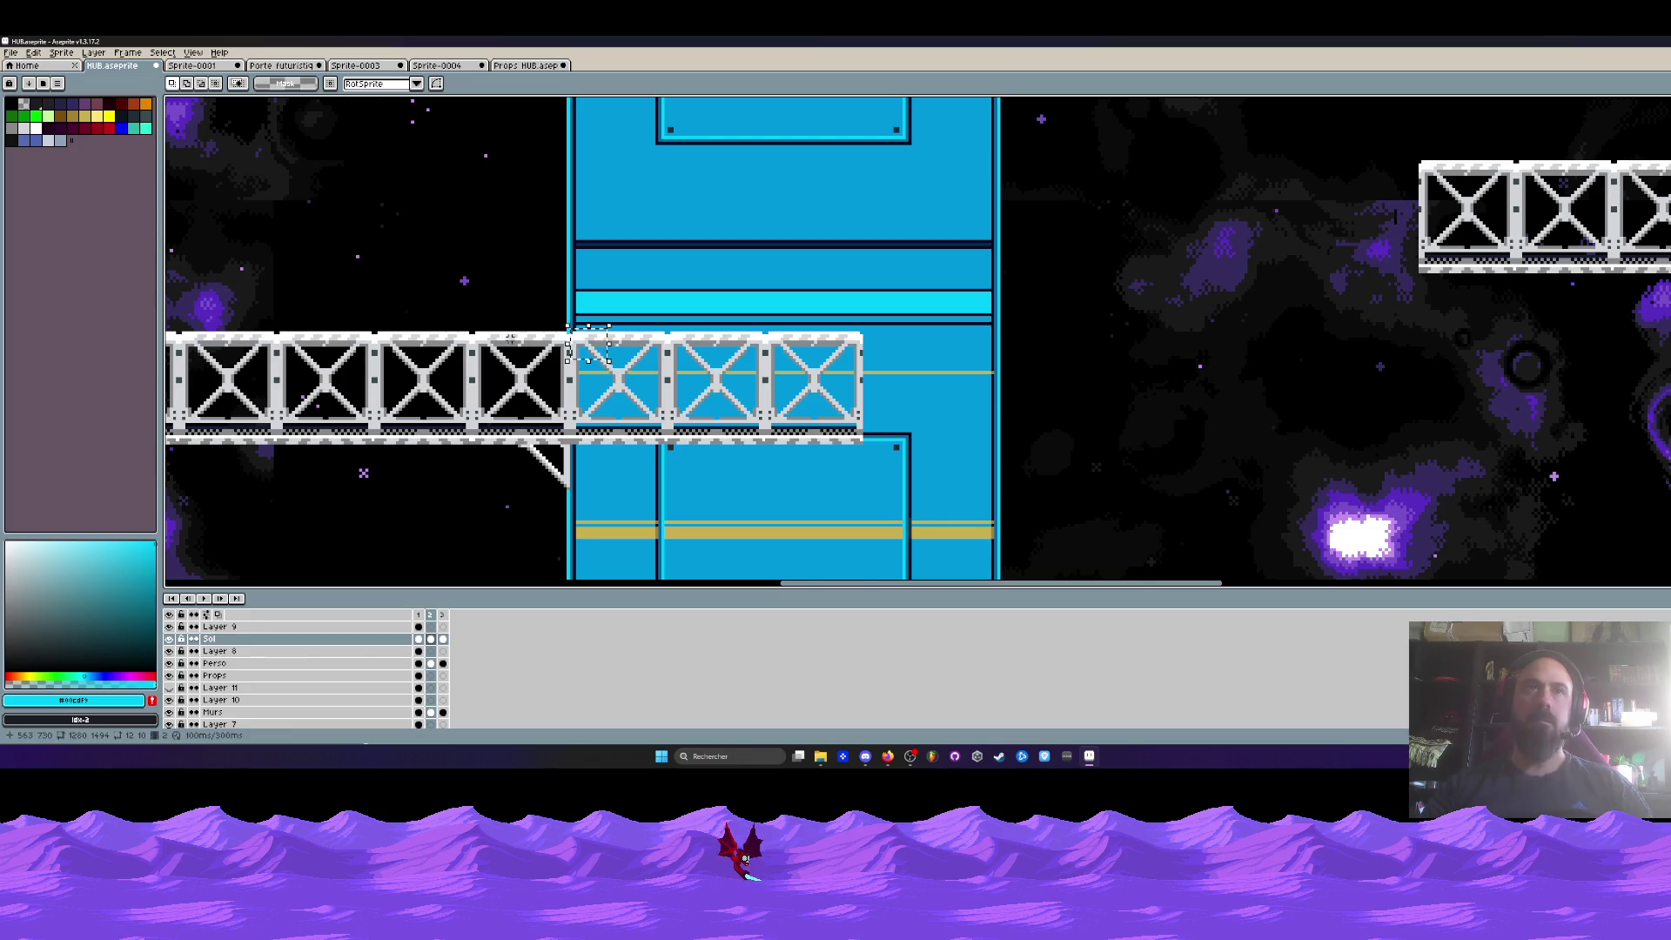
pyautogui.moveTo(474, 324); pyautogui.dragTo(906, 512)
pyautogui.keyDown('ctrl'); pyautogui.moveTo(667, 427); pyautogui.dragTo(1228, 426); pyautogui.keyUp('ctrl')
pyautogui.hotkey('shift', 'h')
pyautogui.hotkey('ctrl', 'd')
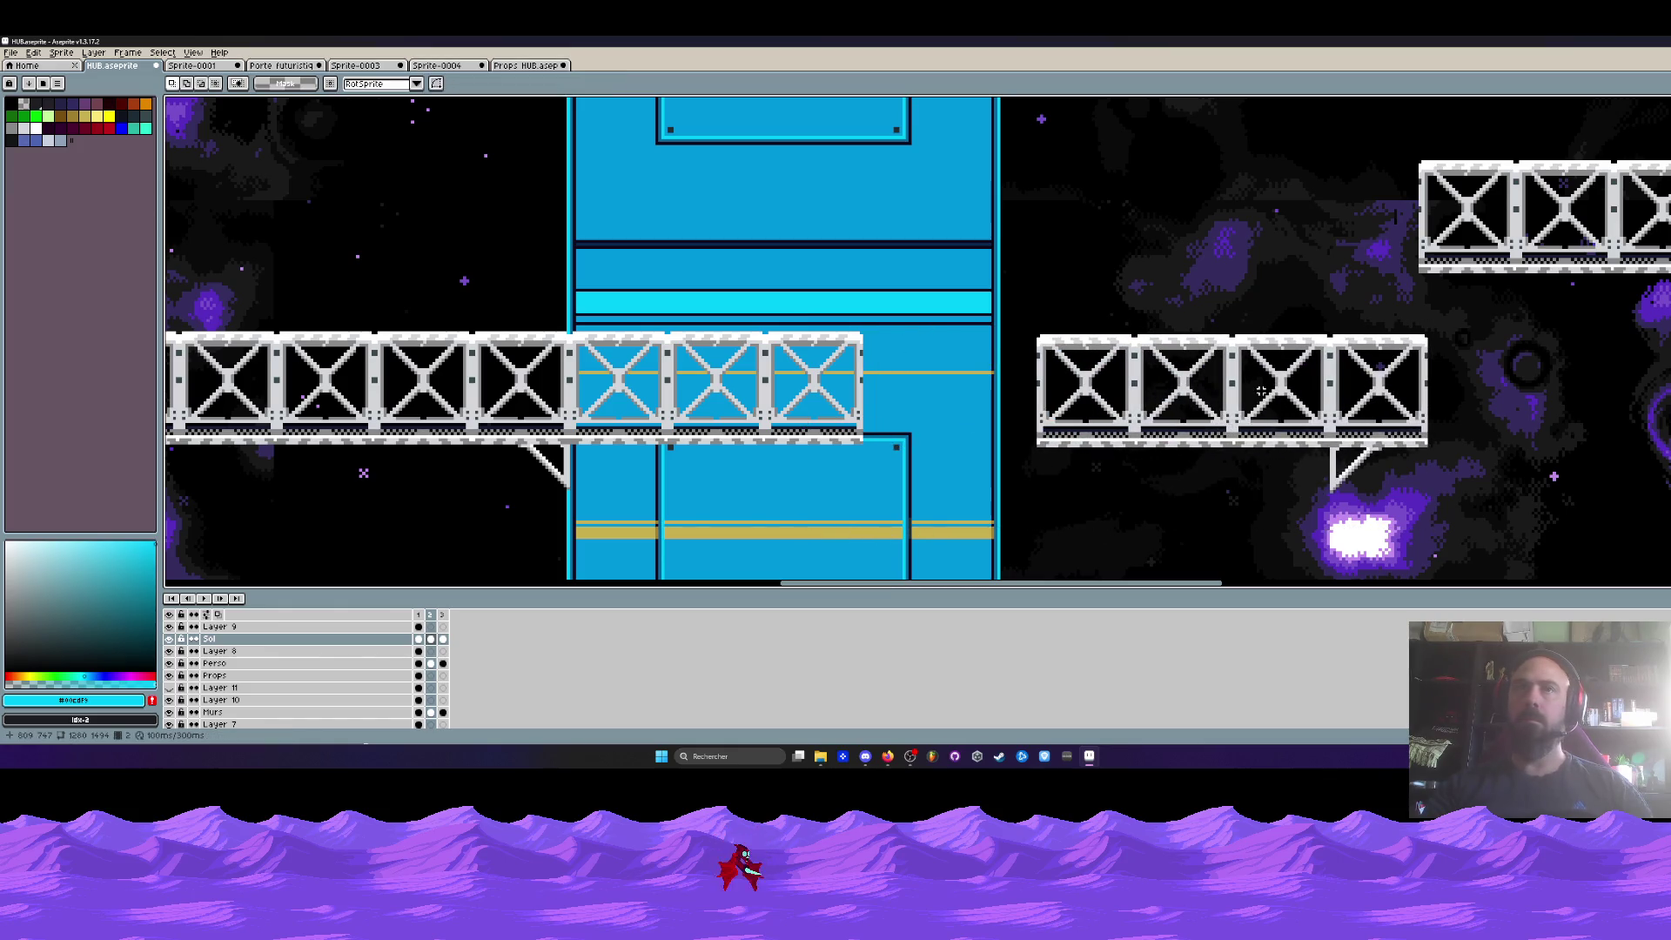
# - Erase the left half of the flipped girder and slide the remaining half onto the pillar
pyautogui.moveTo(1008, 304); pyautogui.dragTo(1235, 503)
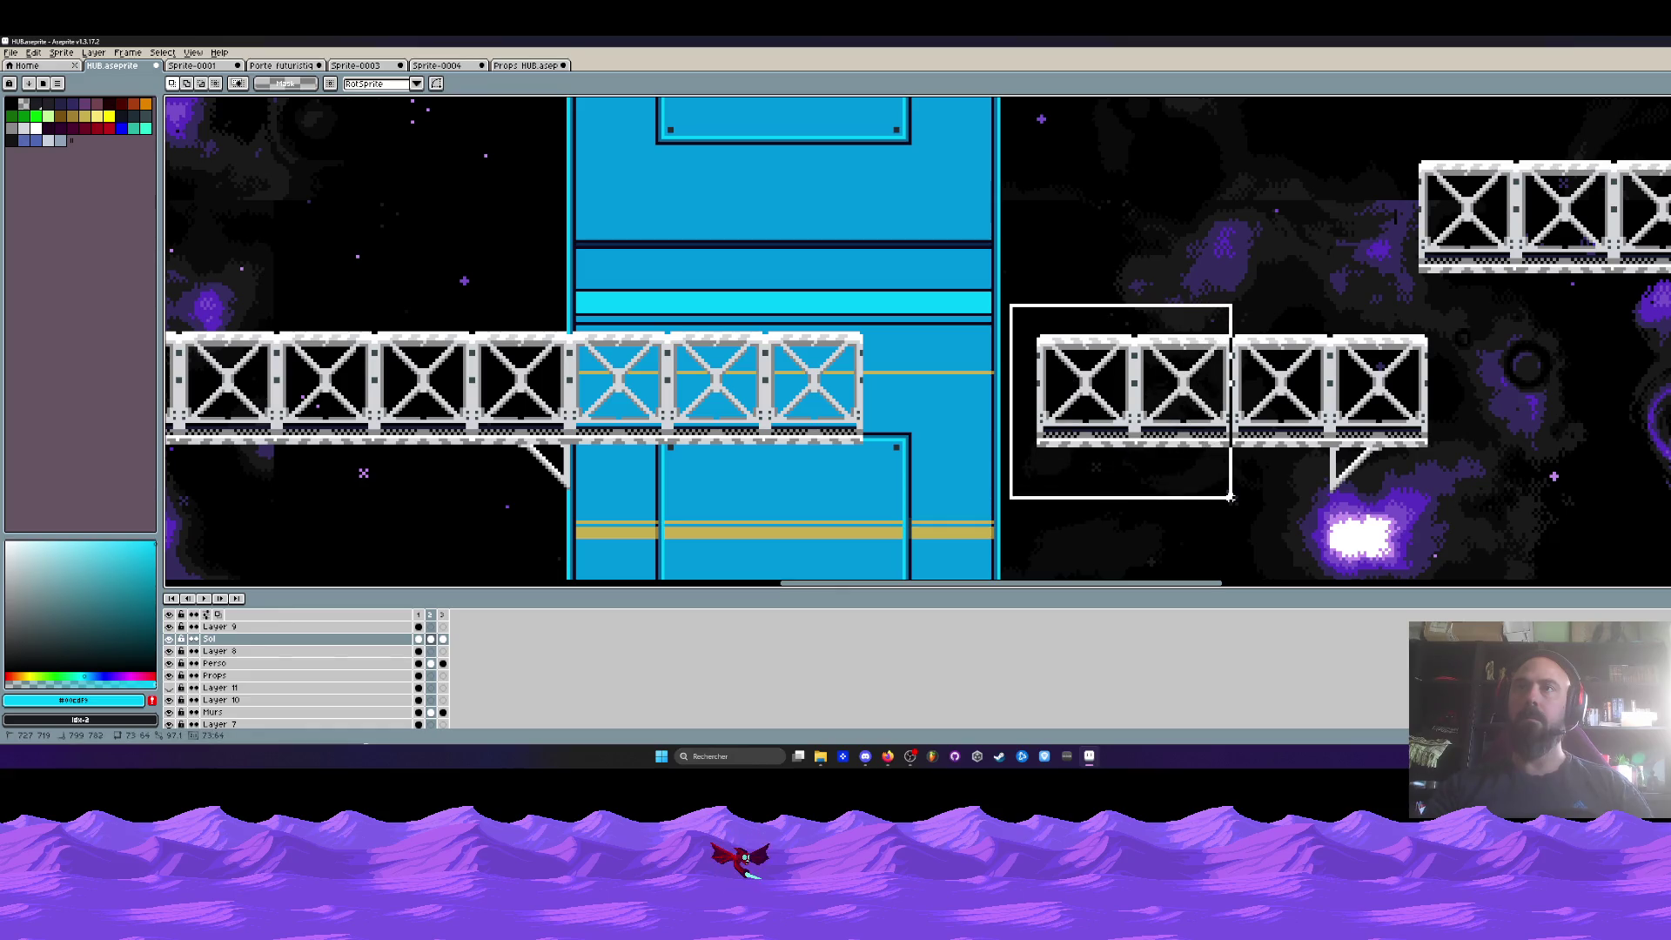
pyautogui.press('Delete')
pyautogui.moveTo(1199, 316); pyautogui.dragTo(1471, 515)
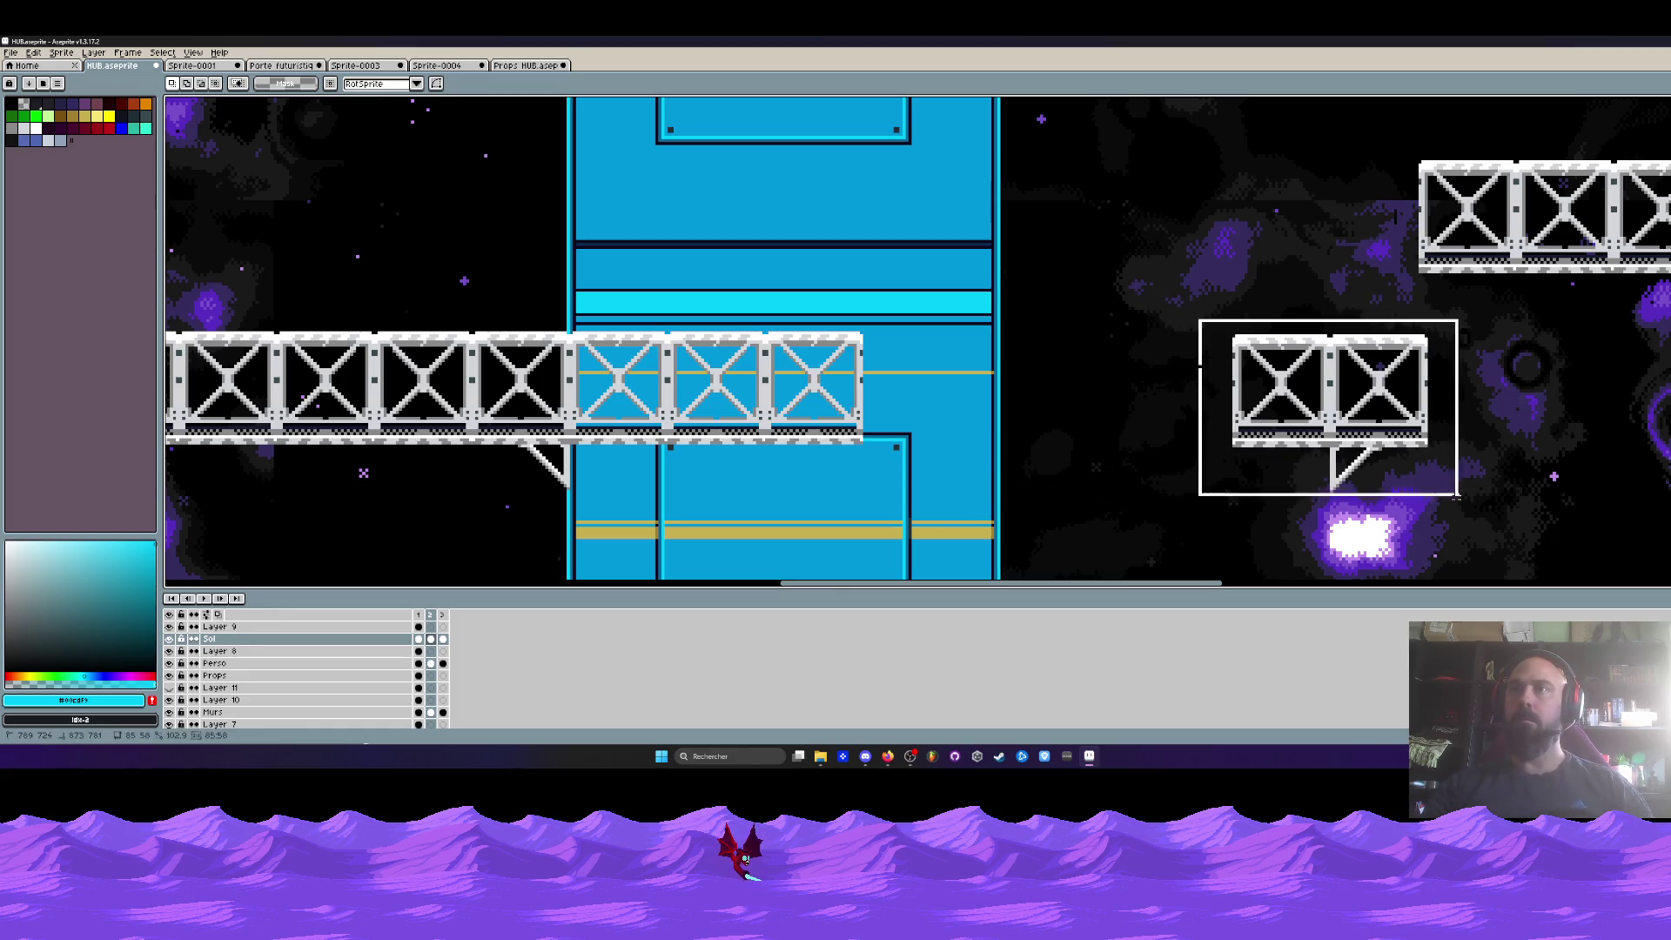
pyautogui.moveTo(1402, 430)
pyautogui.mouseDown()
pyautogui.moveTo(1055, 417)
pyautogui.moveTo(1070, 425)
pyautogui.mouseUp()
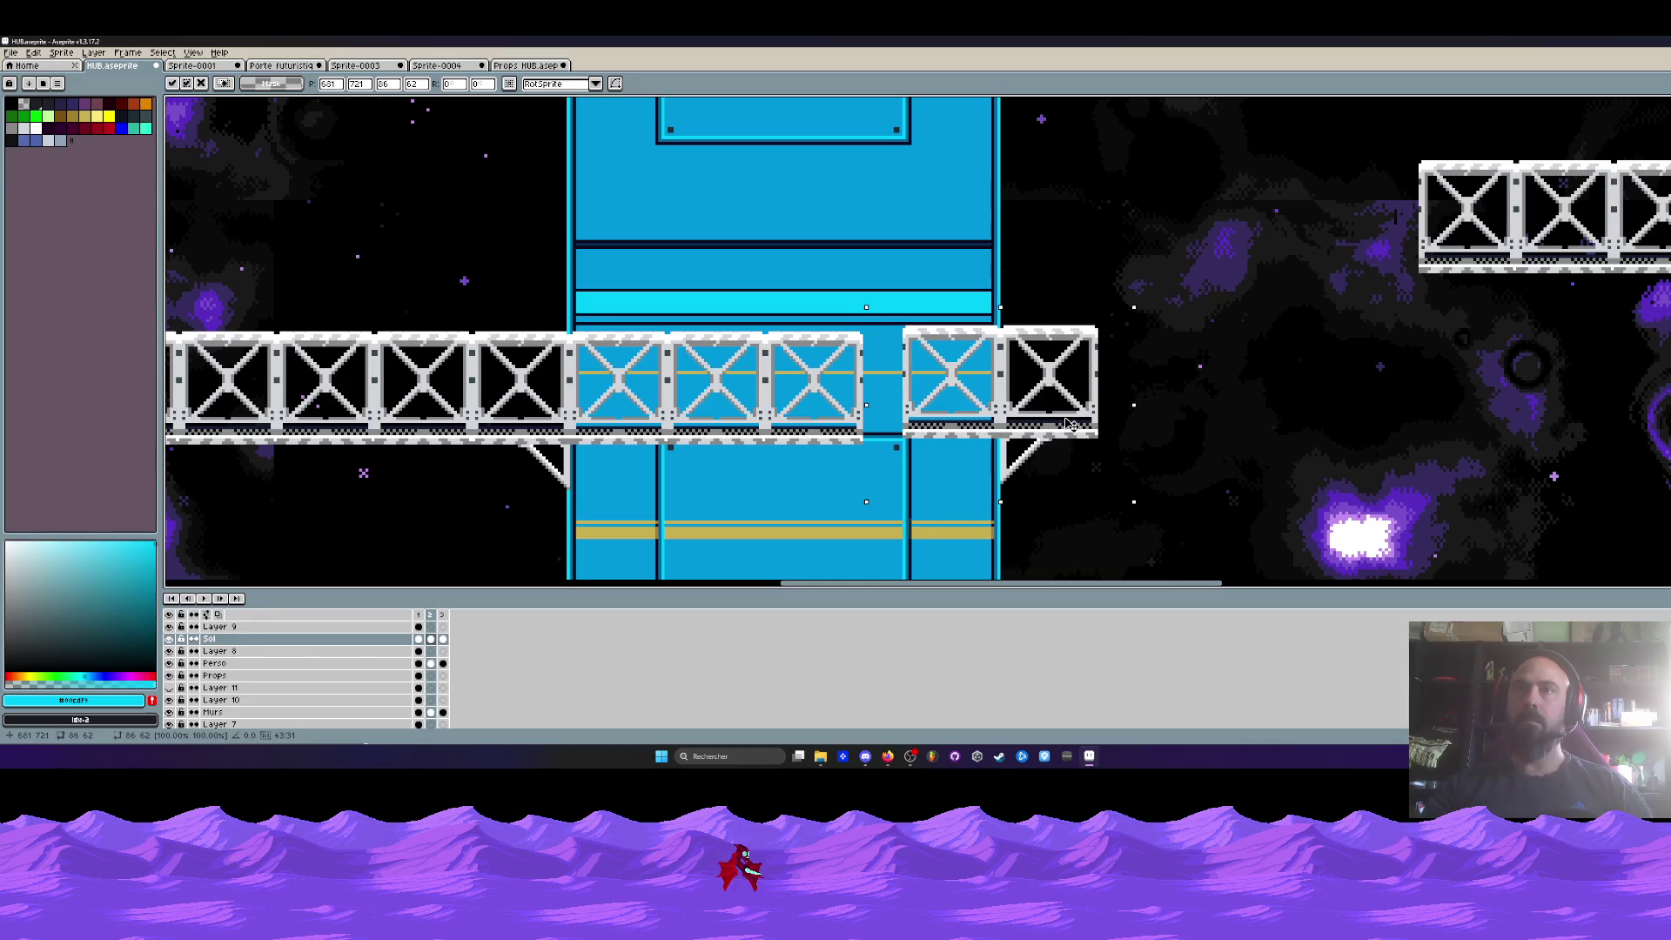
pyautogui.scroll(2, 1065, 452)
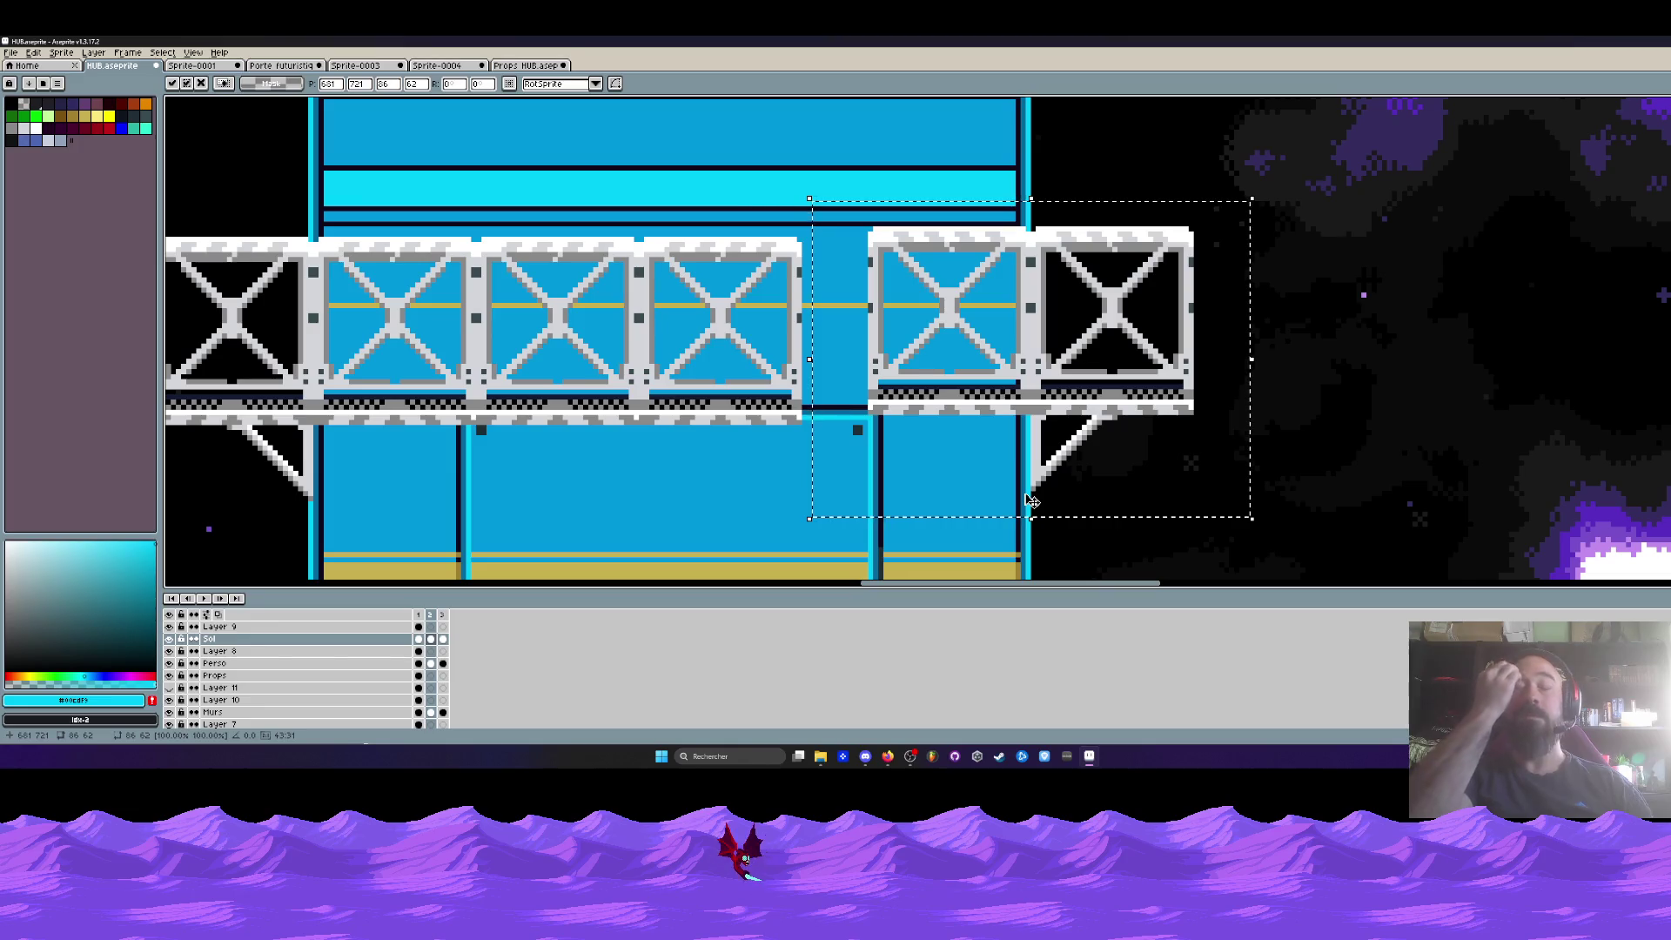
# - Nudge the floating girder into alignment and set a truss block down below the row
pyautogui.moveTo(983, 361)
pyautogui.mouseDown()
pyautogui.moveTo(1034, 370)
pyautogui.moveTo(984, 373)
pyautogui.mouseUp()
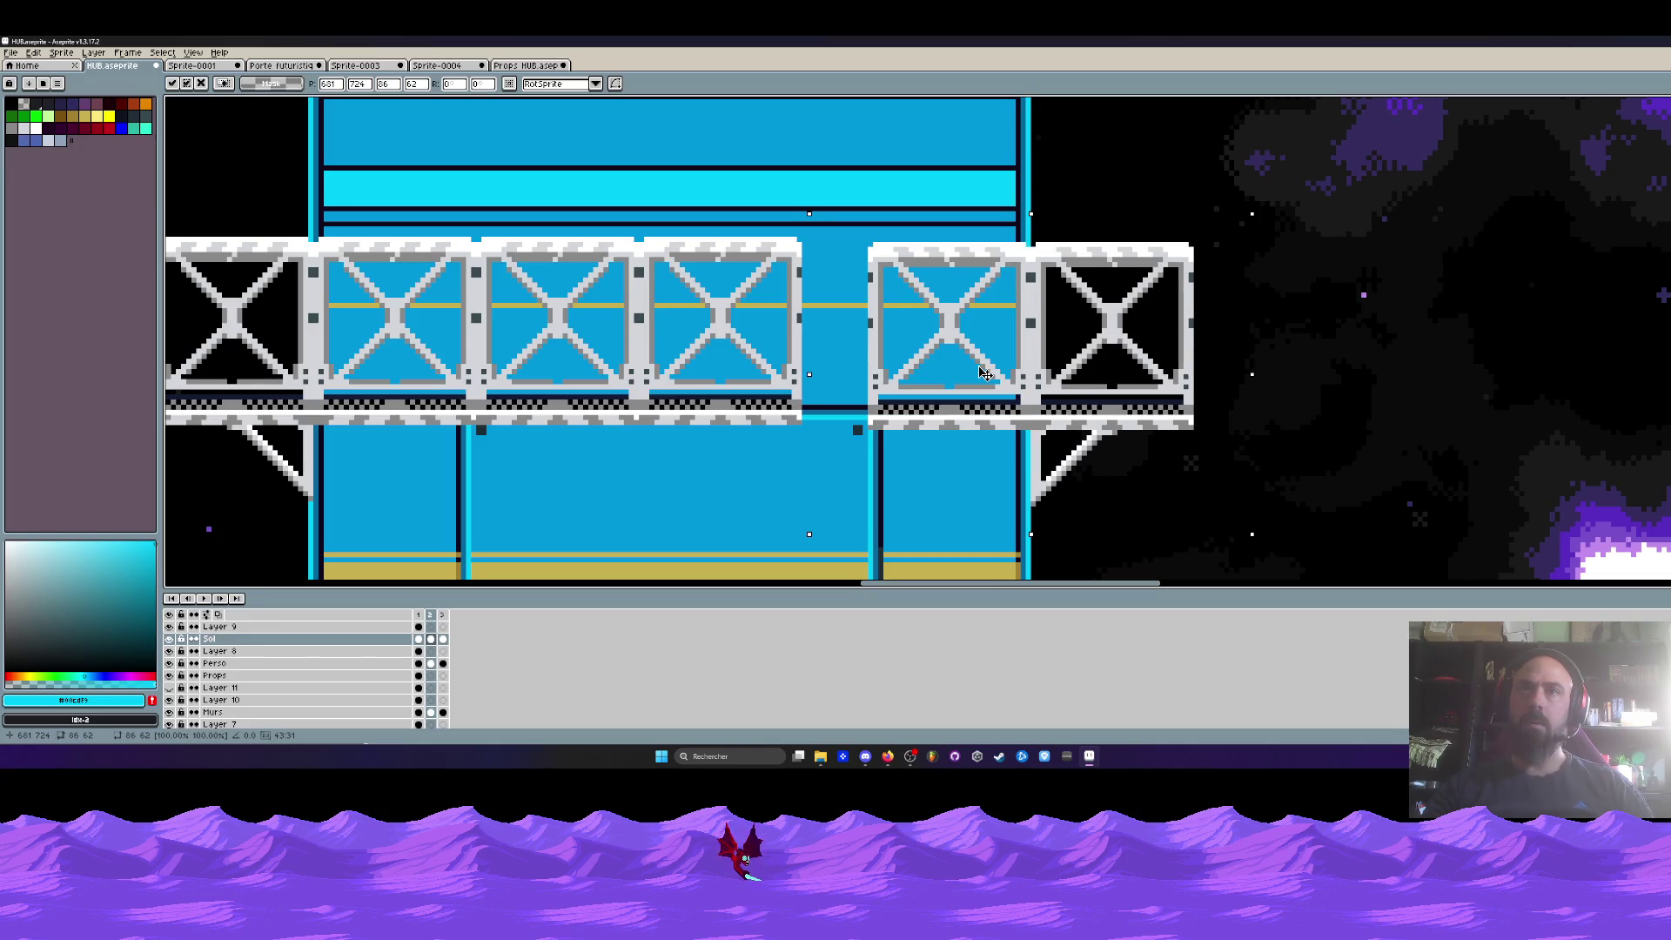
pyautogui.moveTo(1126, 323); pyautogui.dragTo(1203, 319)
pyautogui.moveTo(900, 204); pyautogui.dragTo(1094, 477)
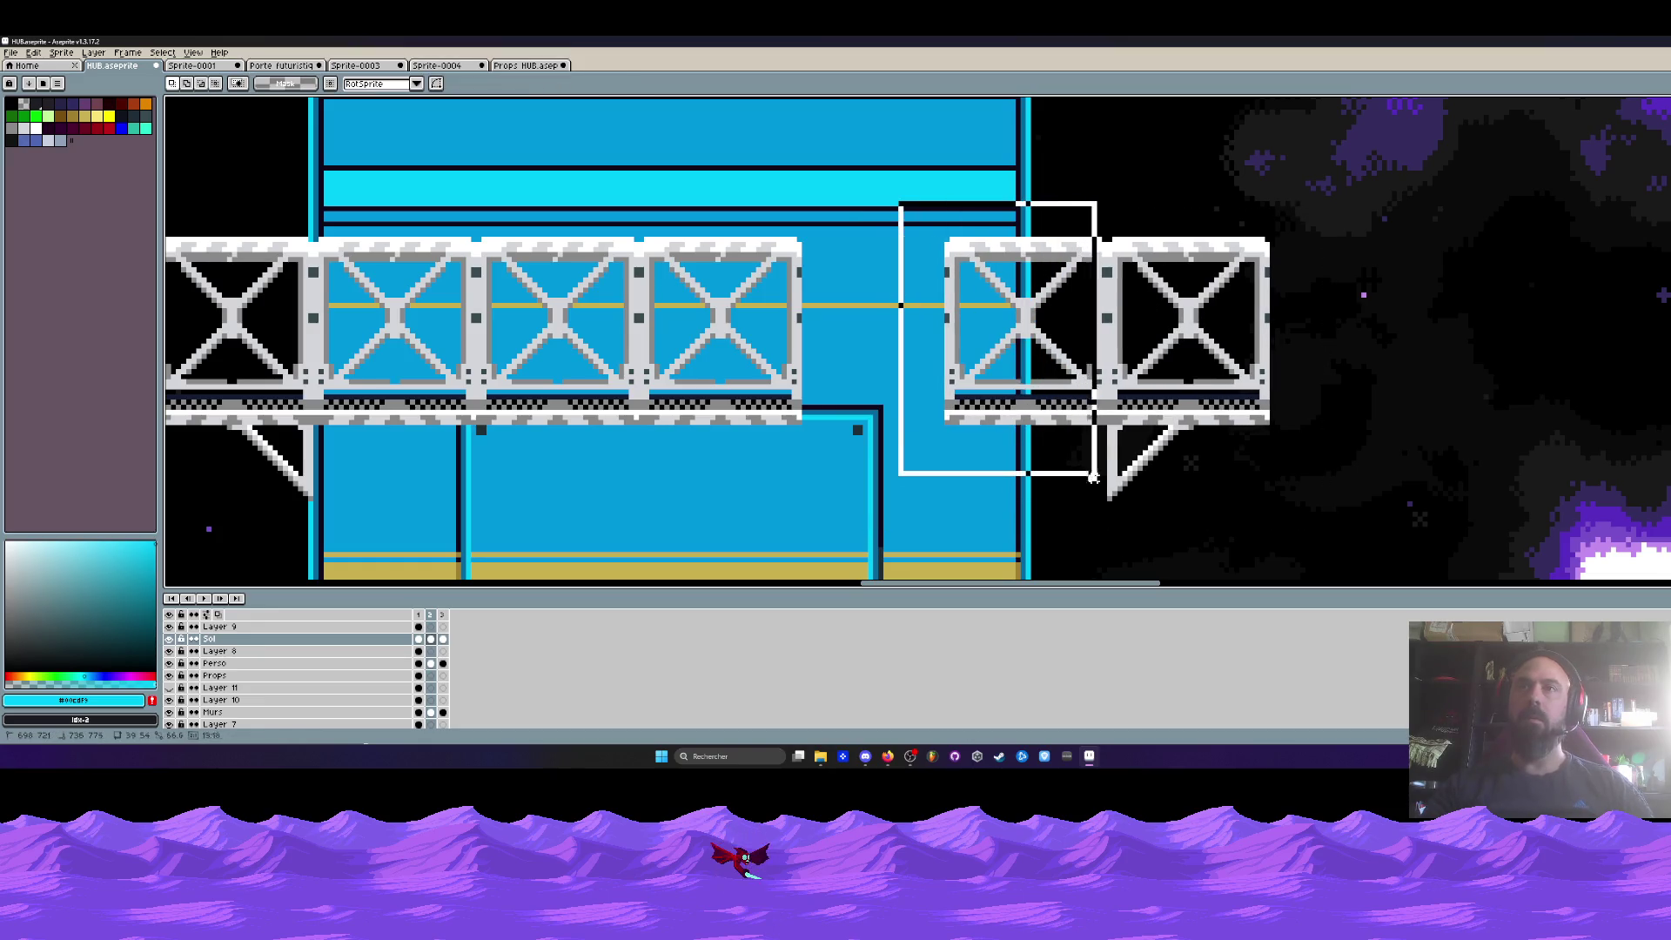
pyautogui.hotkey('ctrl', 'v')
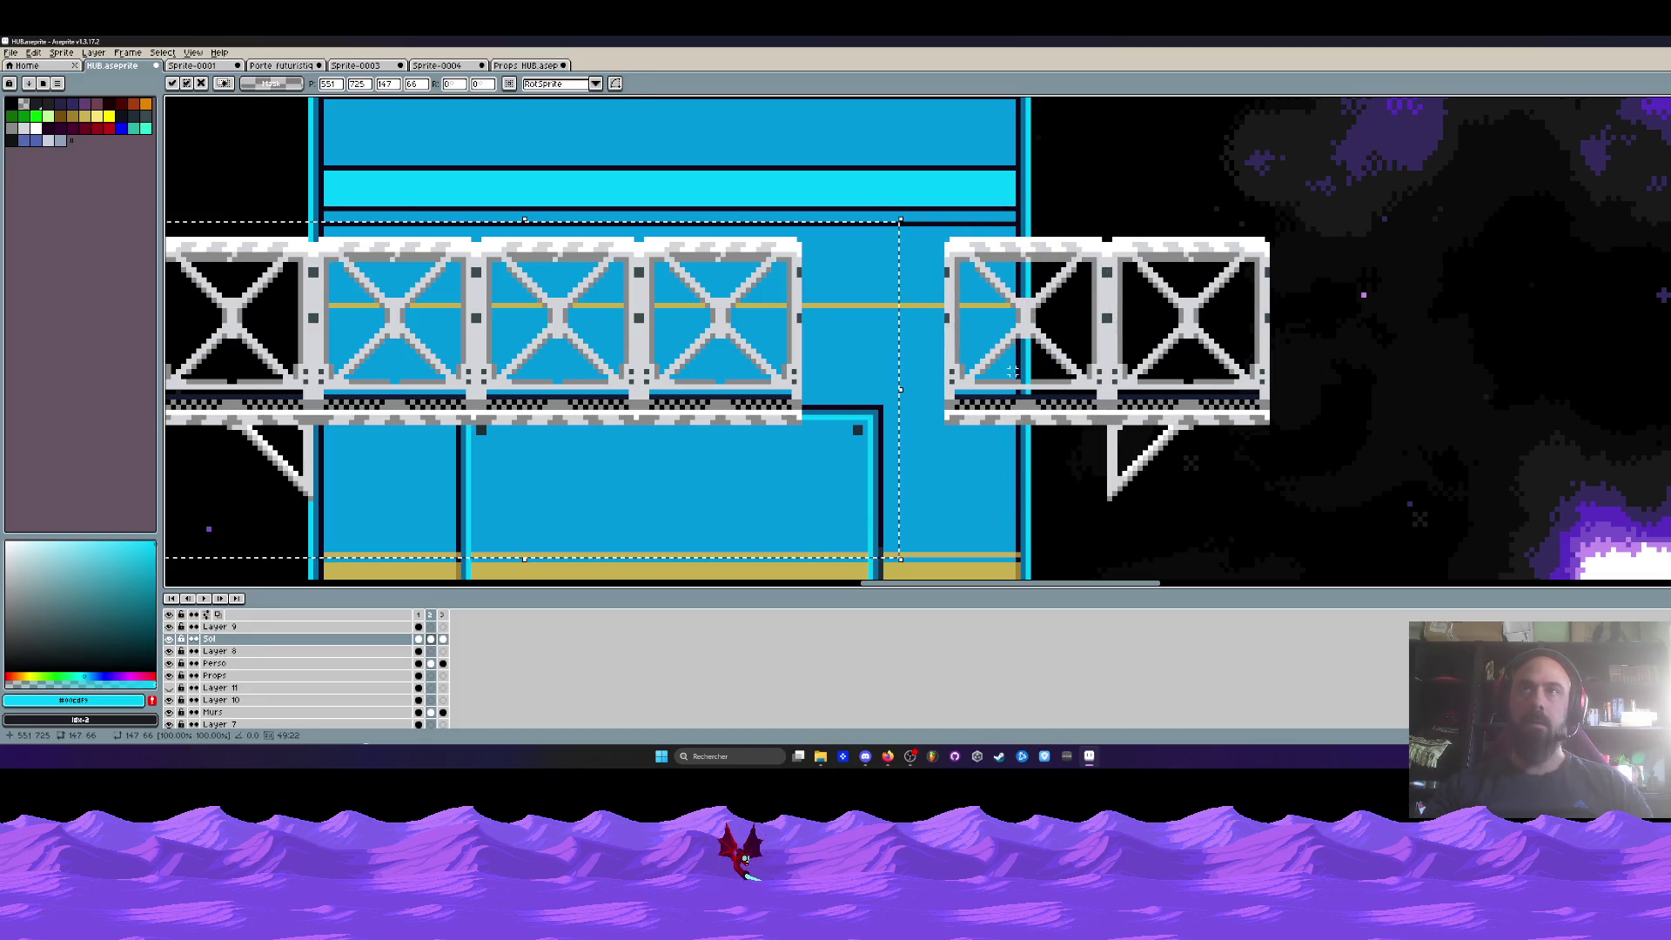
pyautogui.press('Escape')
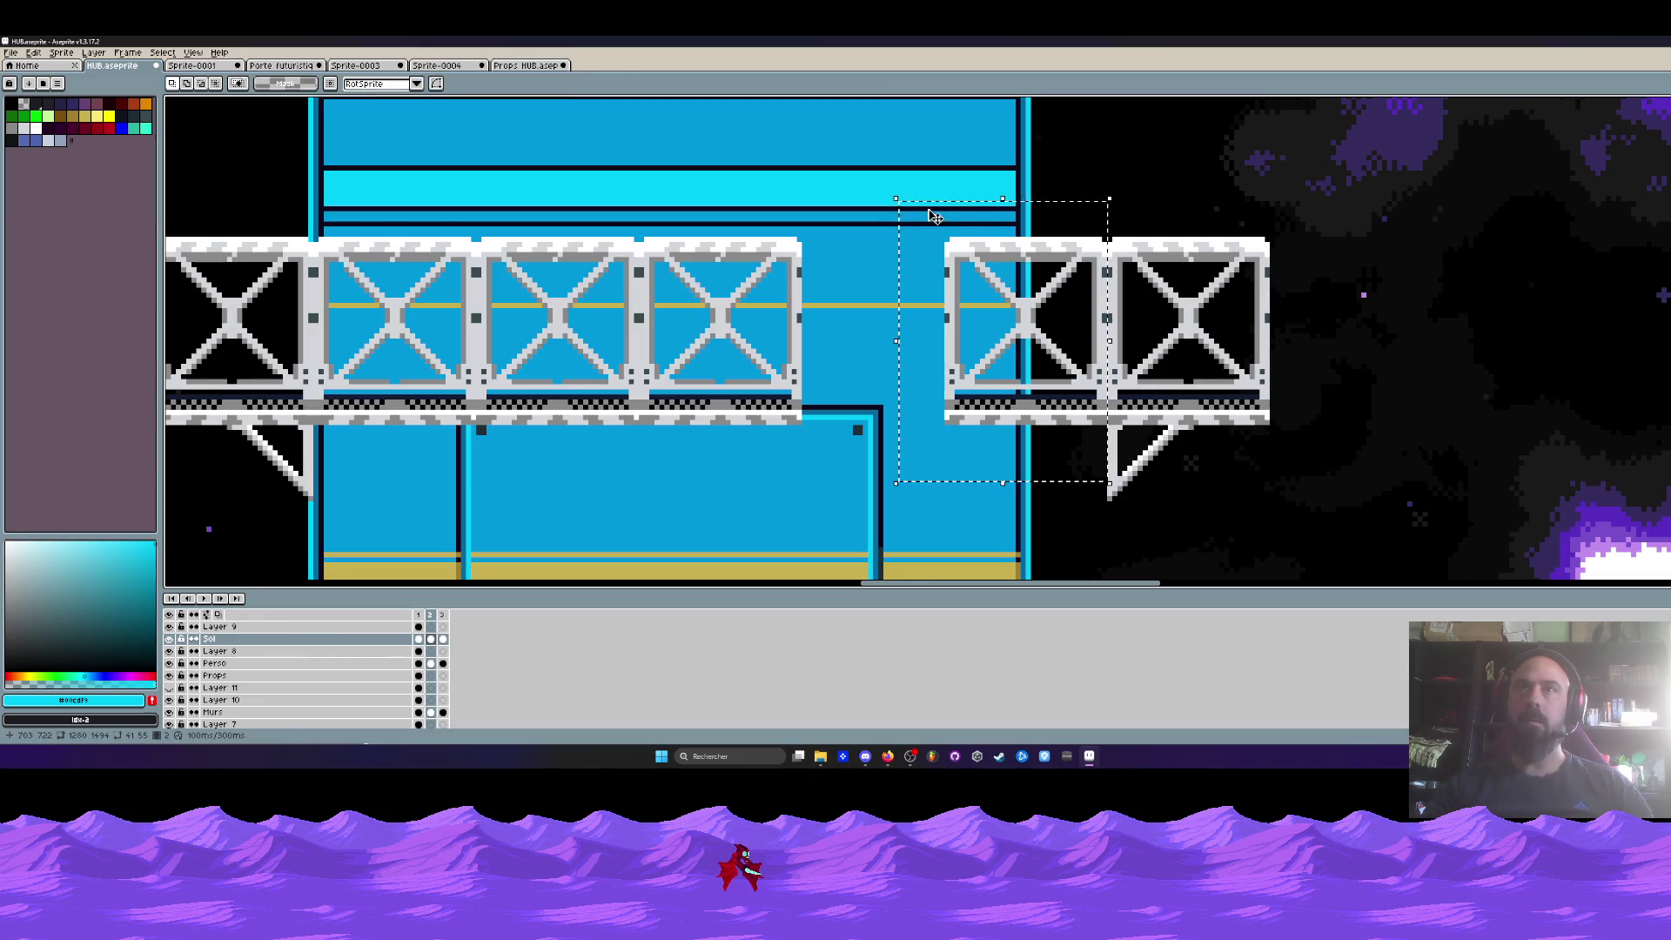
pyautogui.moveTo(1020, 342); pyautogui.dragTo(870, 561)
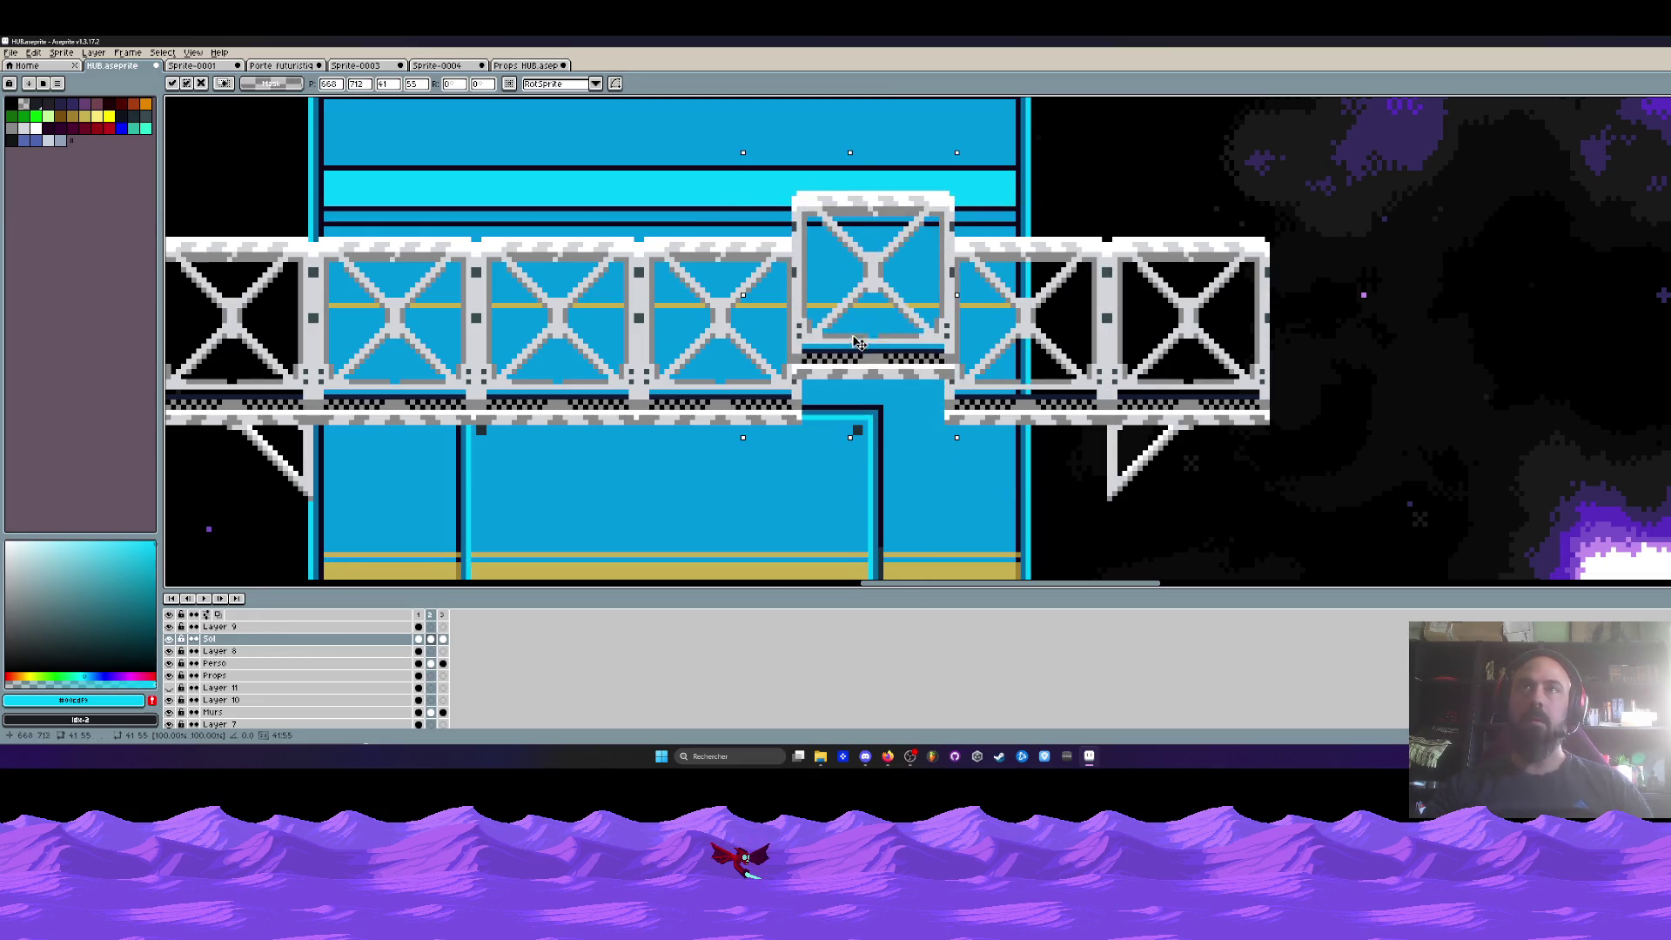
pyautogui.moveTo(903, 161); pyautogui.dragTo(1256, 432)
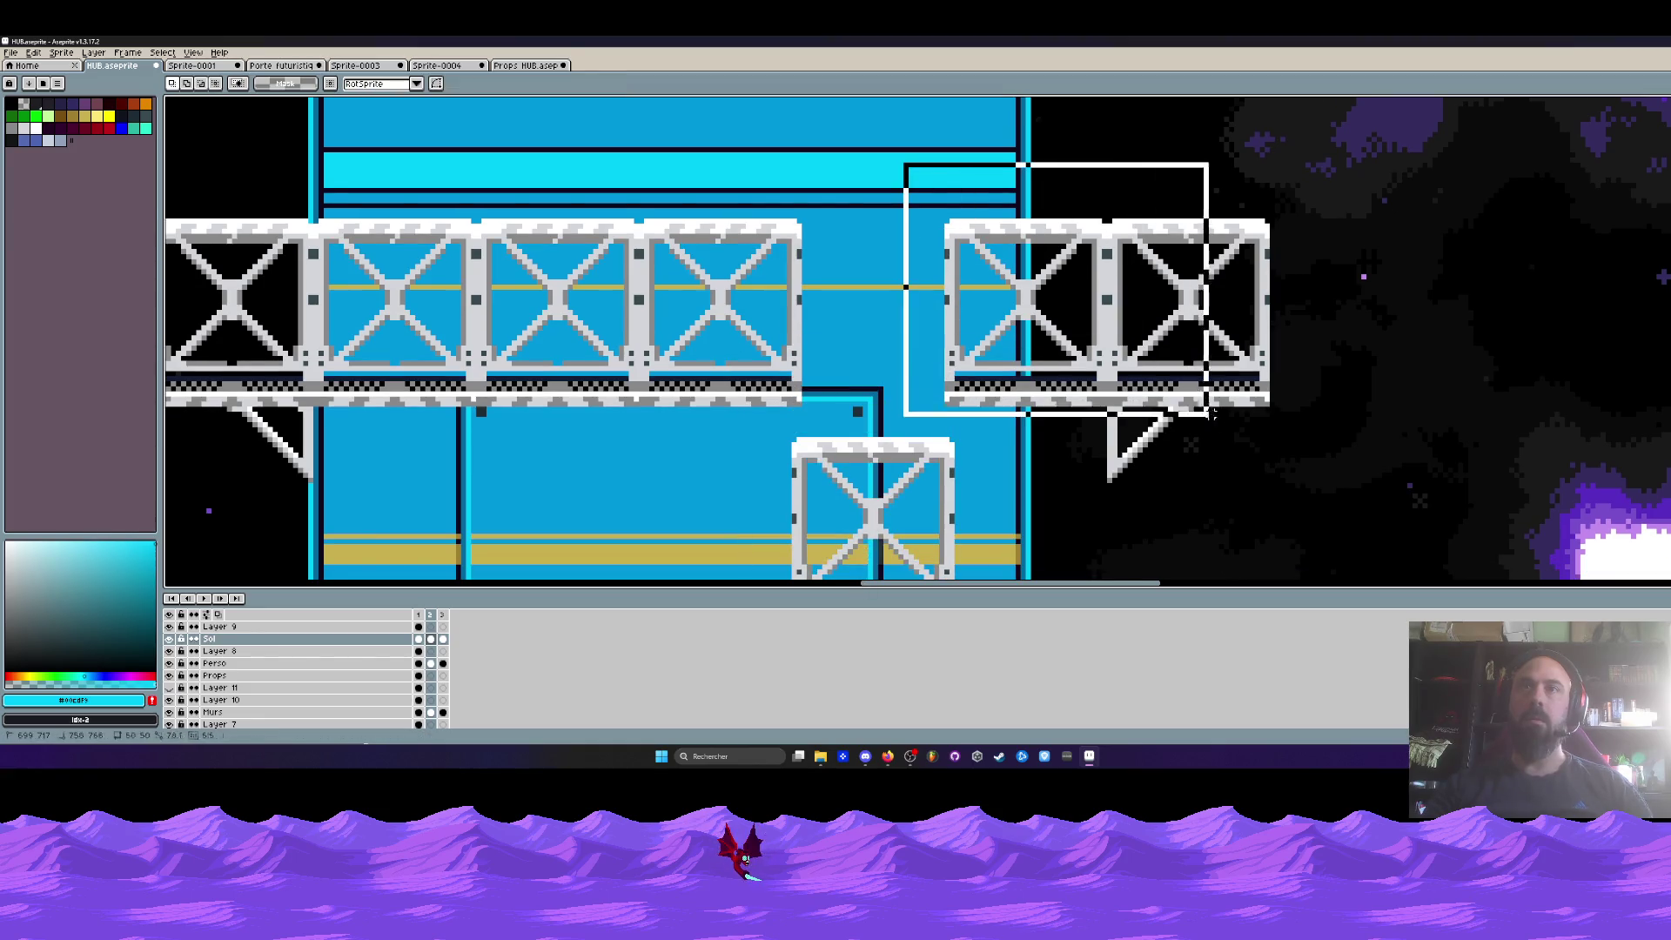
# - Shift the right truss section rightward and commit it
pyautogui.moveTo(1046, 344); pyautogui.dragTo(1230, 520)
pyautogui.moveTo(1154, 328); pyautogui.dragTo(1230, 329)
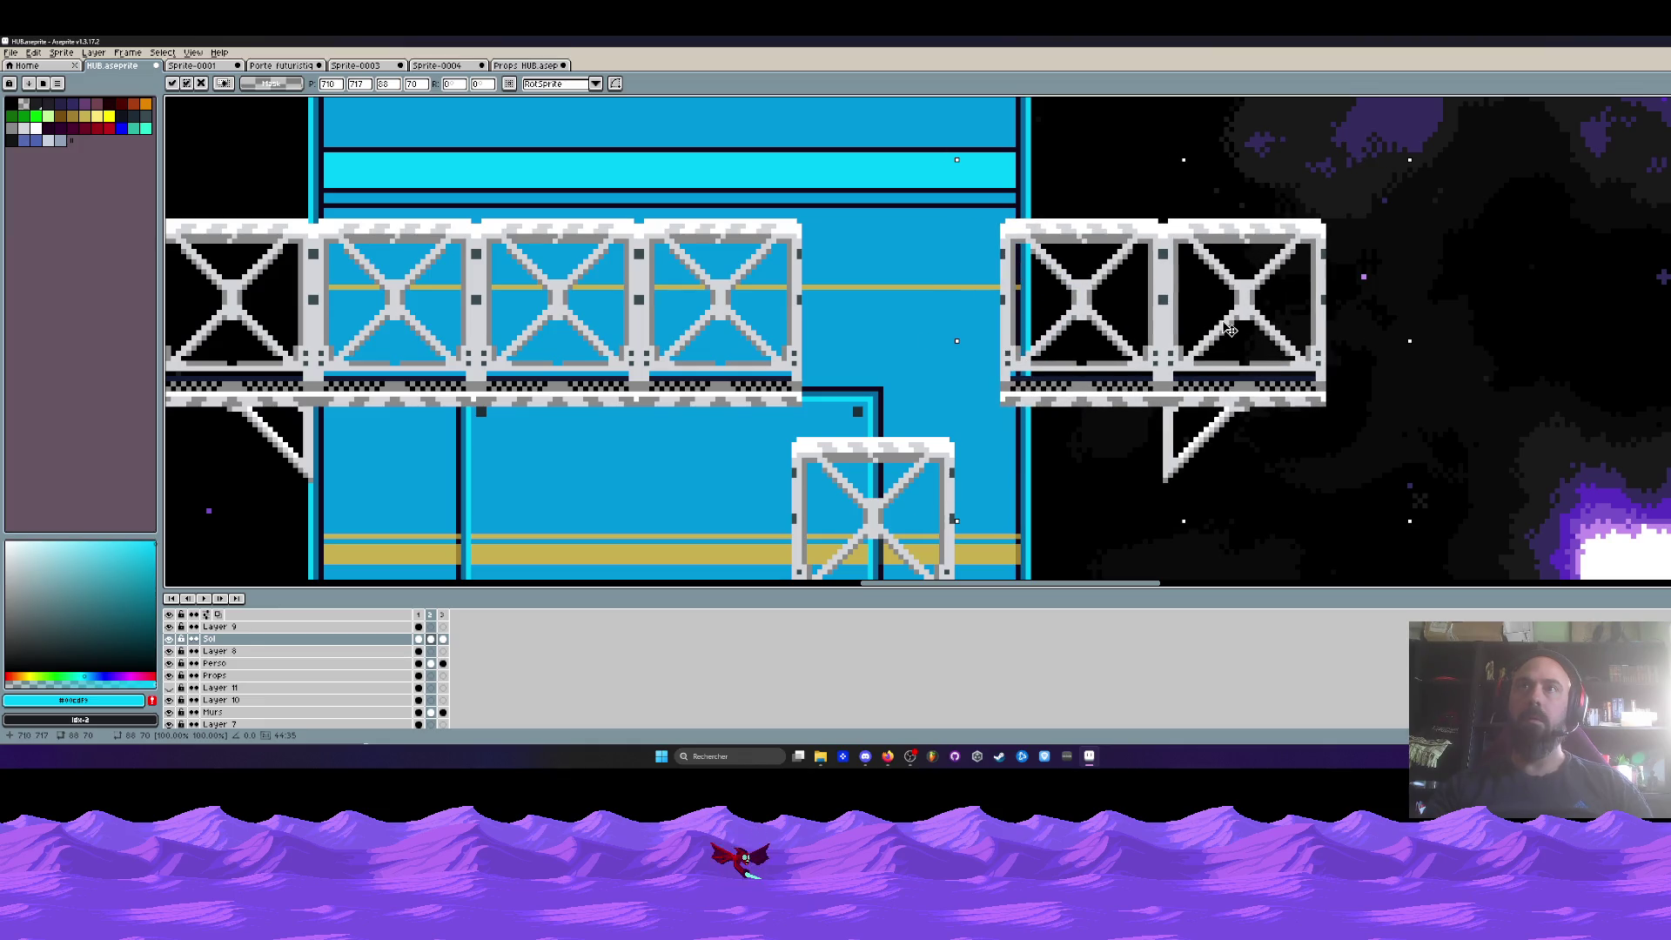
pyautogui.press('Return')
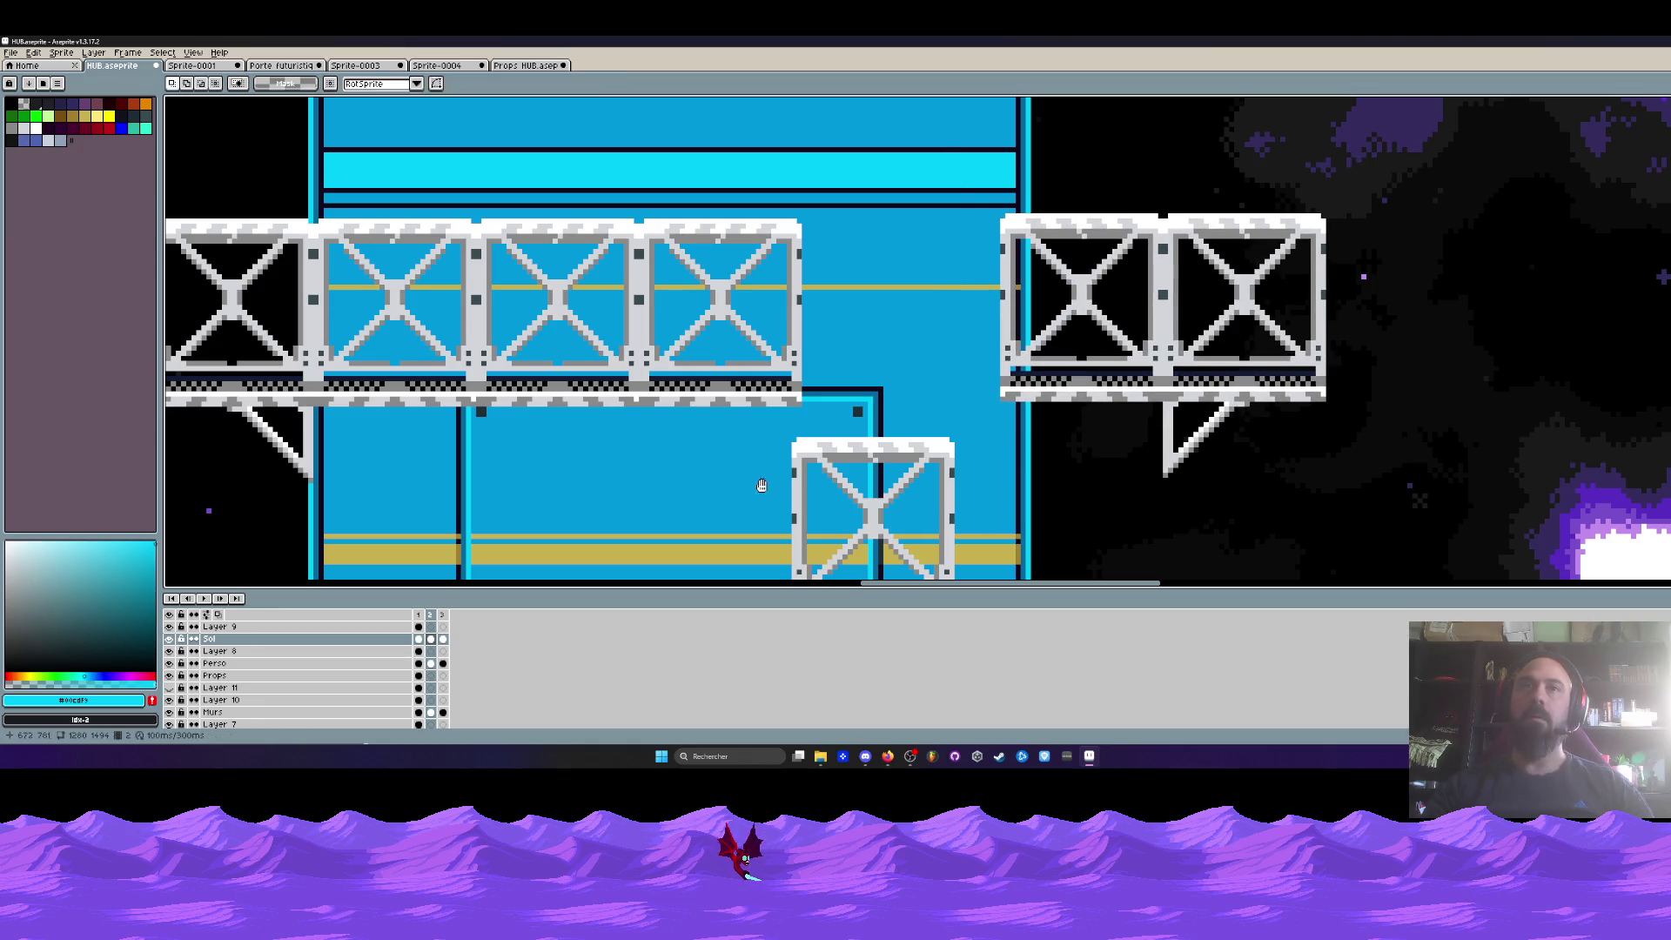
# - Lift the small truss and slot it into the main truss row across the cyan pillar
pyautogui.scroll(-3, 1218, 562)
pyautogui.moveTo(957, 503)
pyautogui.mouseDown()
pyautogui.moveTo(997, 523)
pyautogui.moveTo(981, 305)
pyautogui.mouseUp()
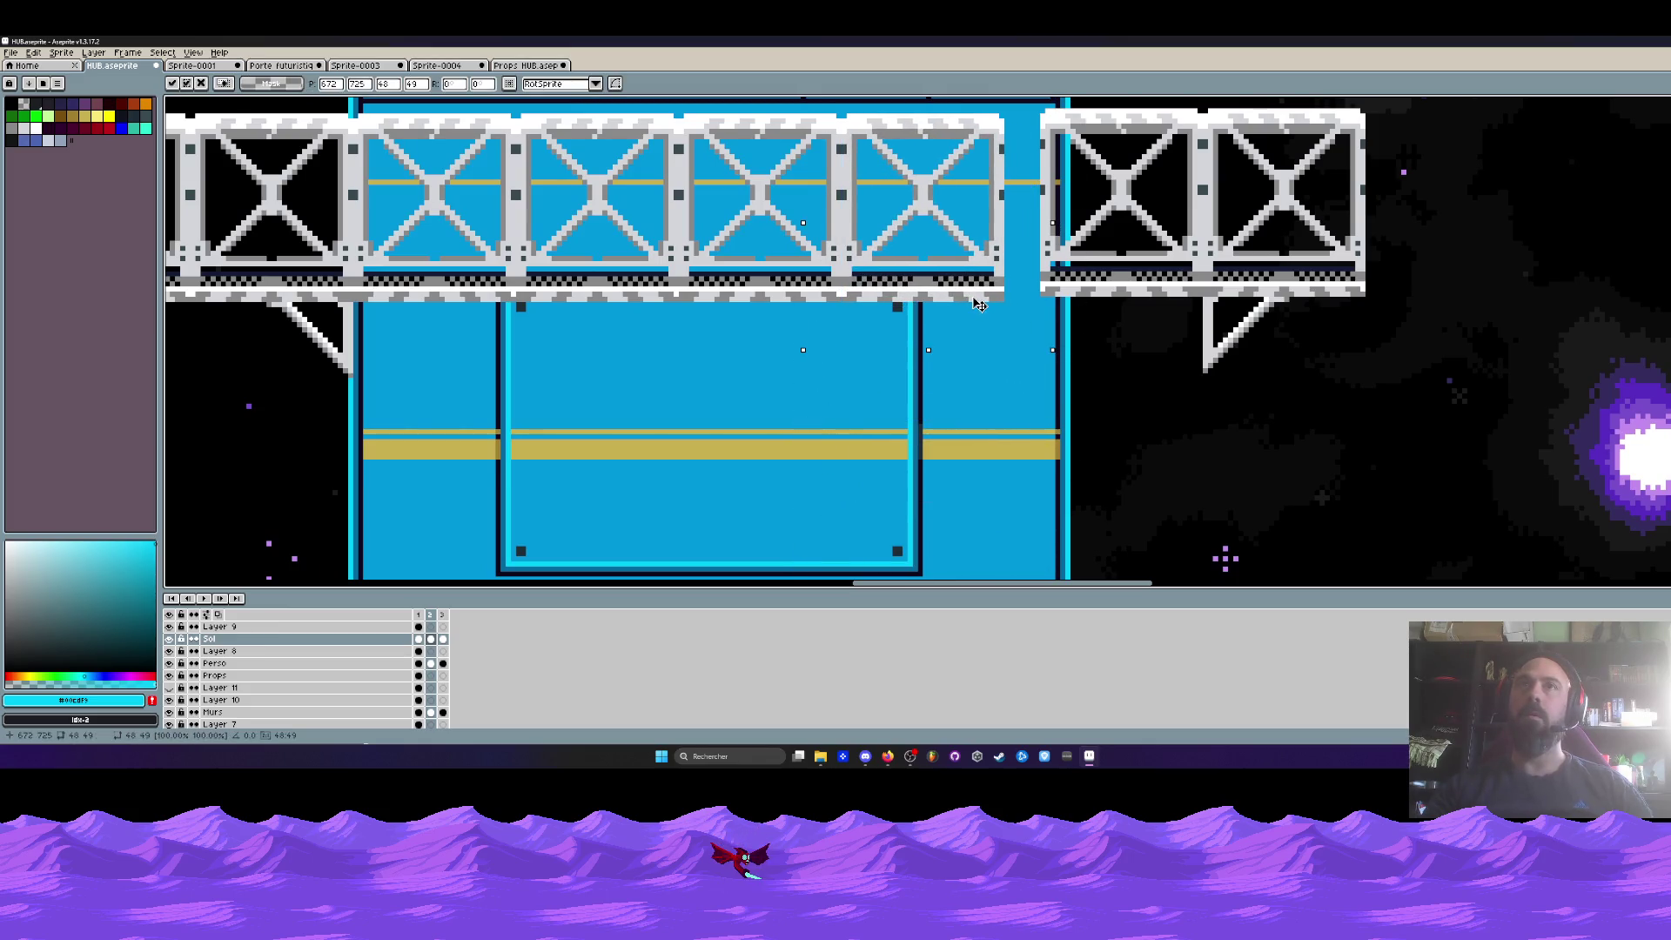
pyautogui.scroll(3, 984, 305)
pyautogui.moveTo(975, 213); pyautogui.dragTo(1373, 556)
pyautogui.moveTo(1252, 369); pyautogui.dragTo(1213, 379)
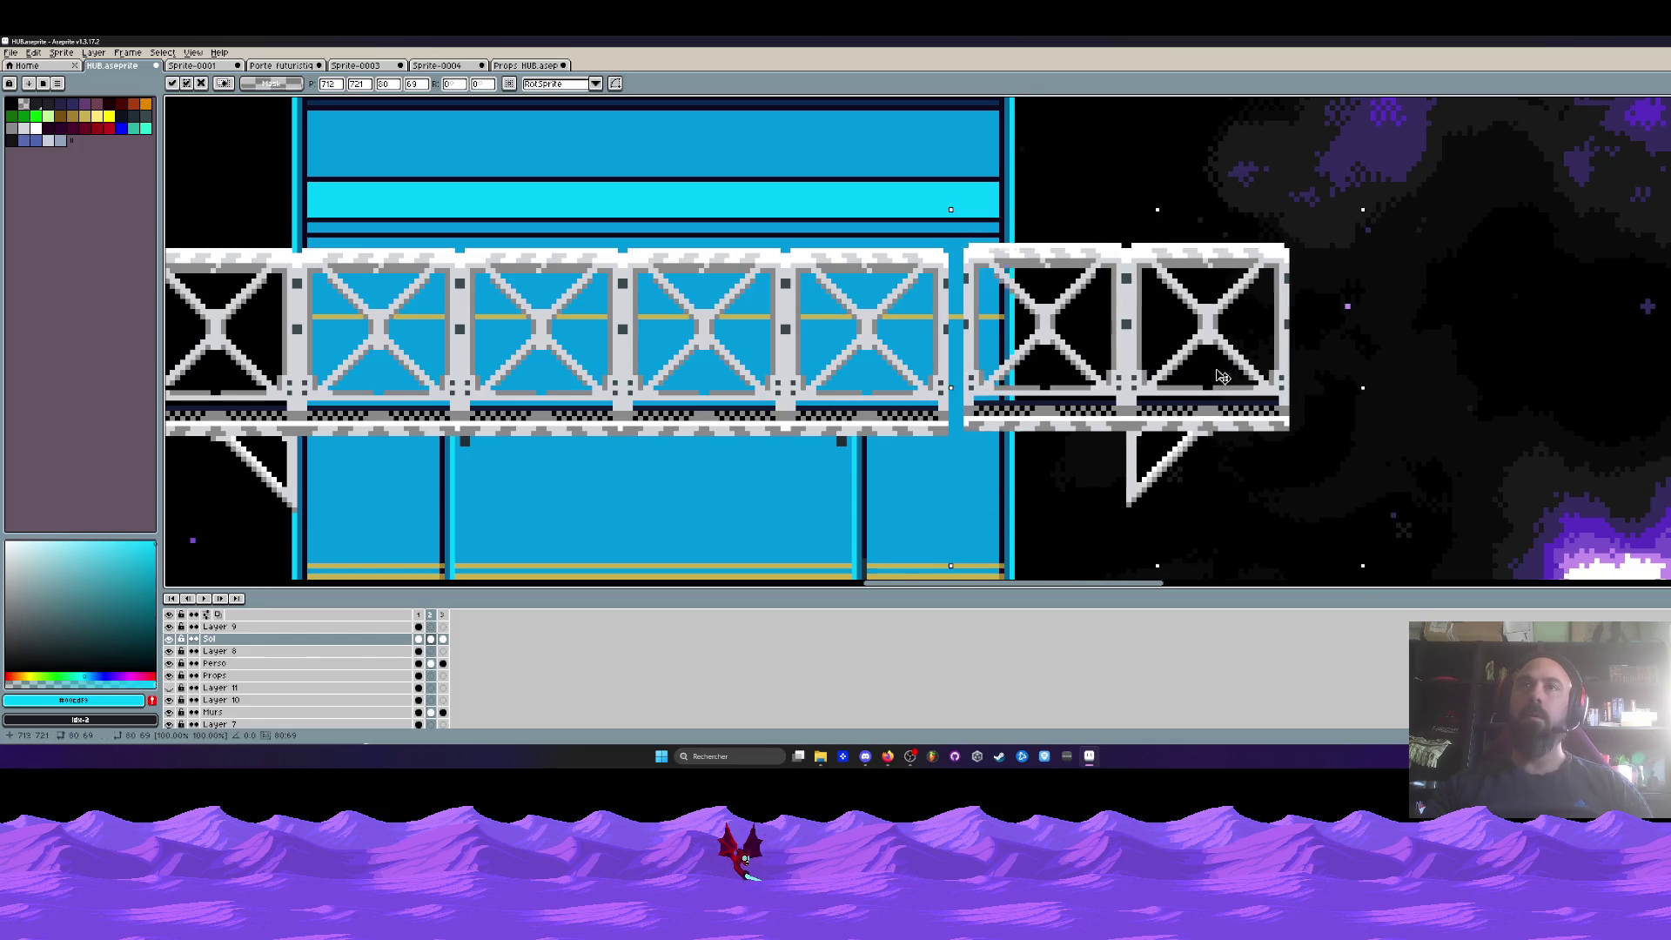
pyautogui.scroll(-6, 1212, 378)
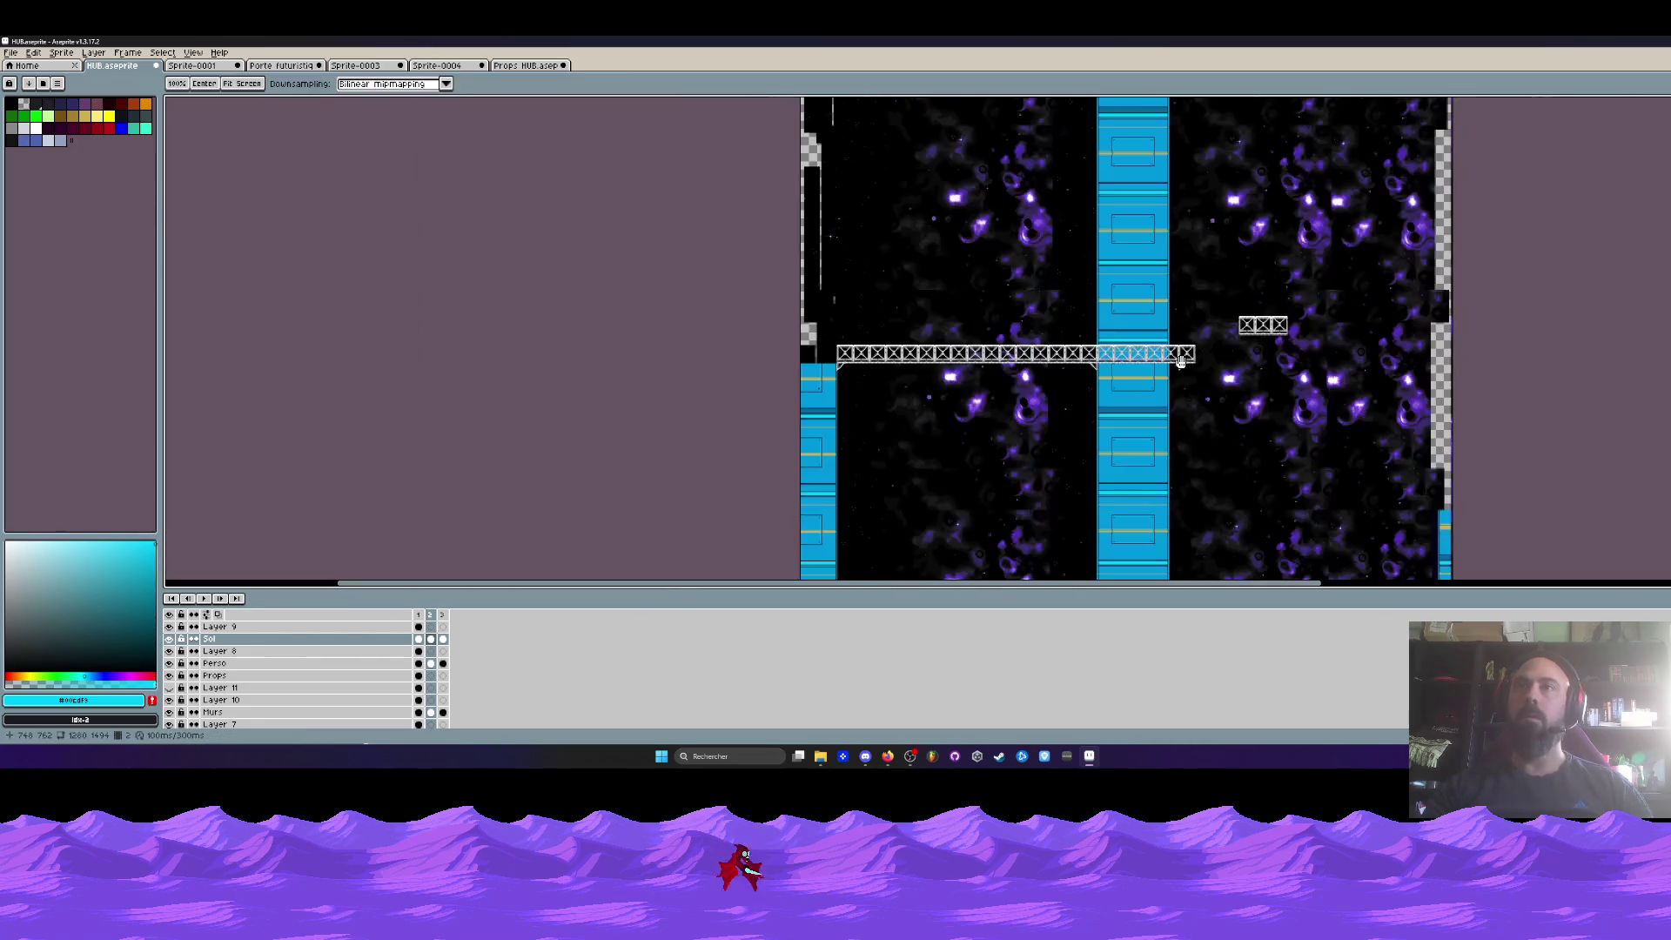
# - On the Murs layer, slide the blue wall sections right and commit them in place
pyautogui.moveTo(1158, 348); pyautogui.dragTo(1142, 472)
pyautogui.scroll(-10, 1145, 253)
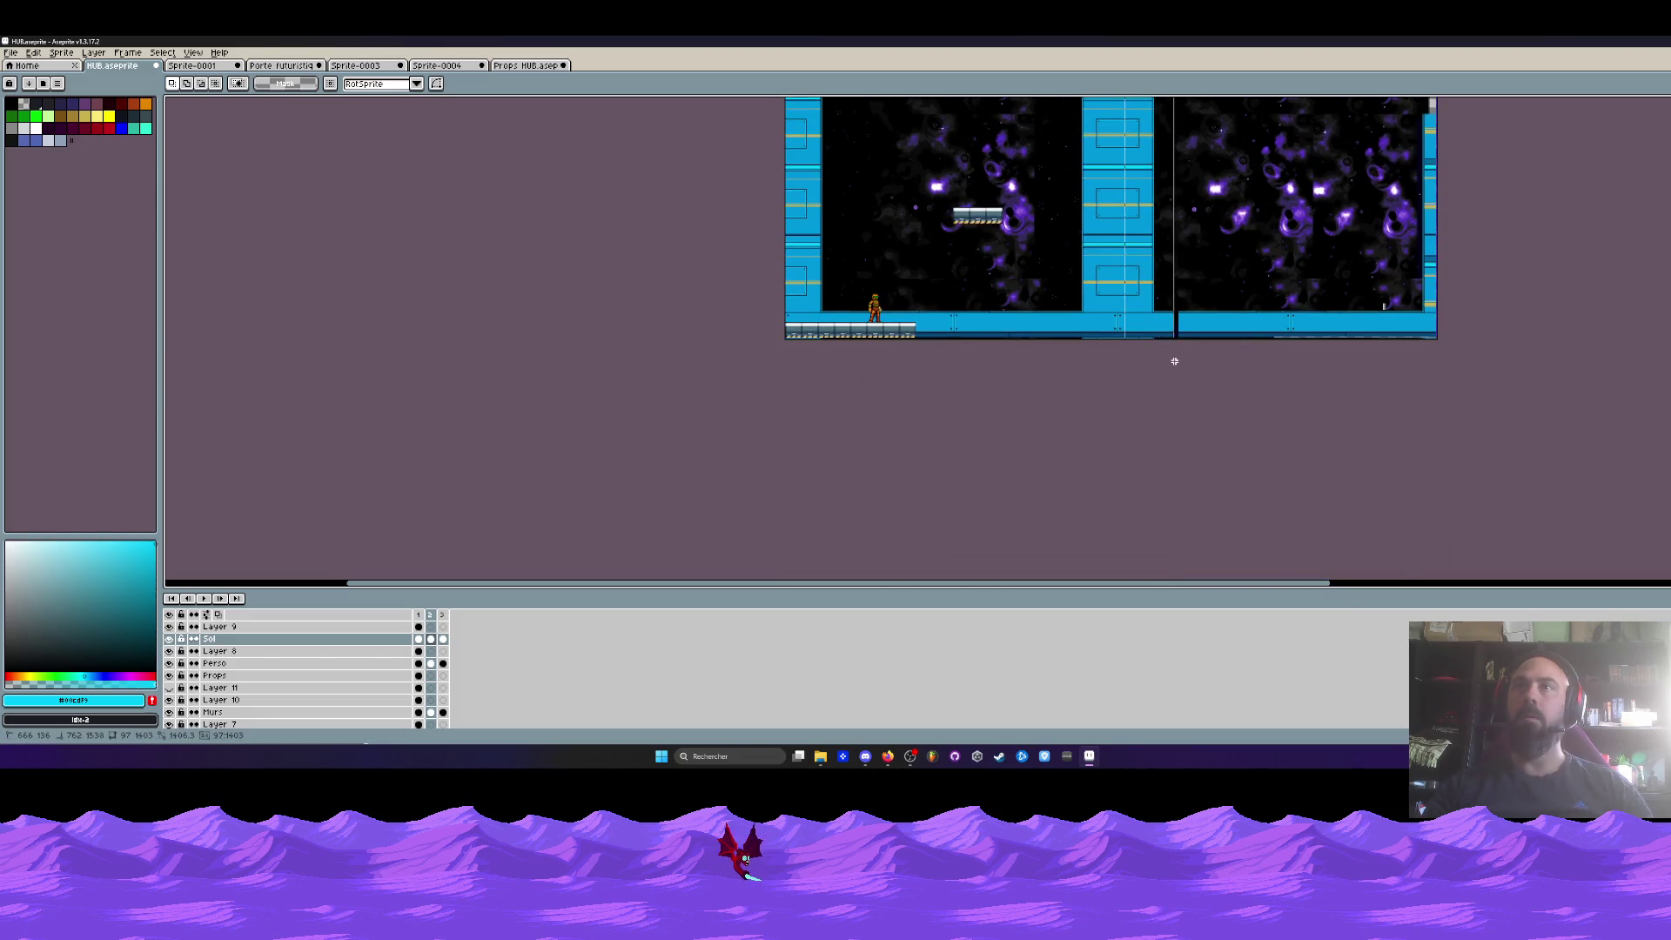
pyautogui.scroll(2, 1166, 337)
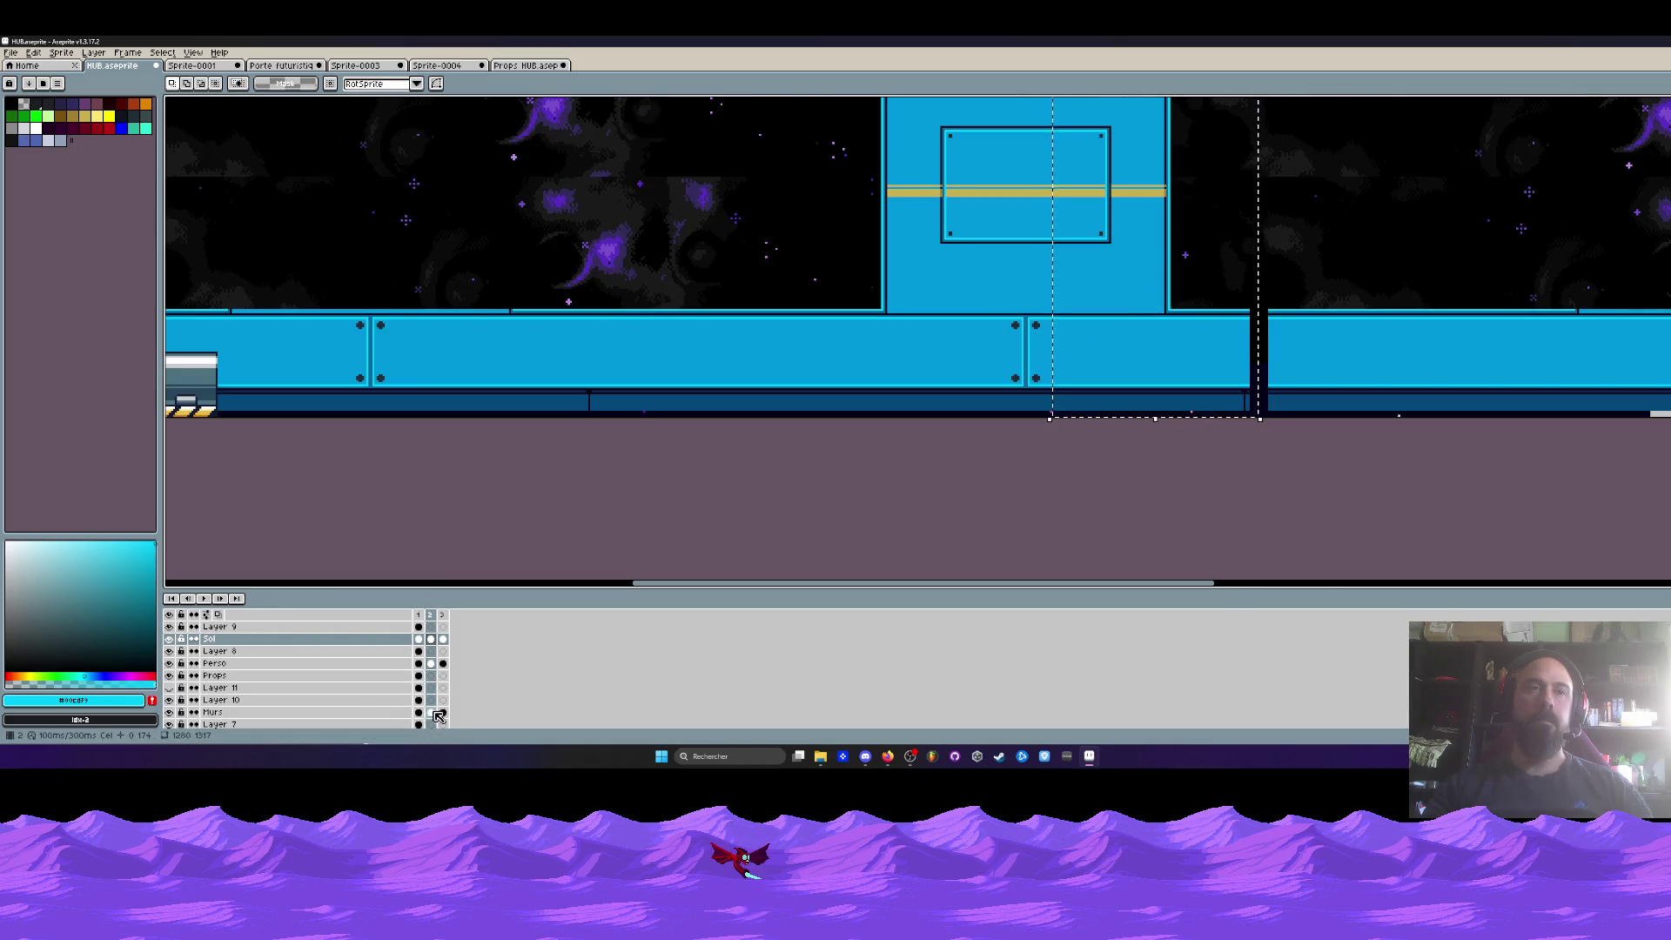
pyautogui.click(304, 712)
pyautogui.moveTo(1160, 360); pyautogui.dragTo(1181, 359)
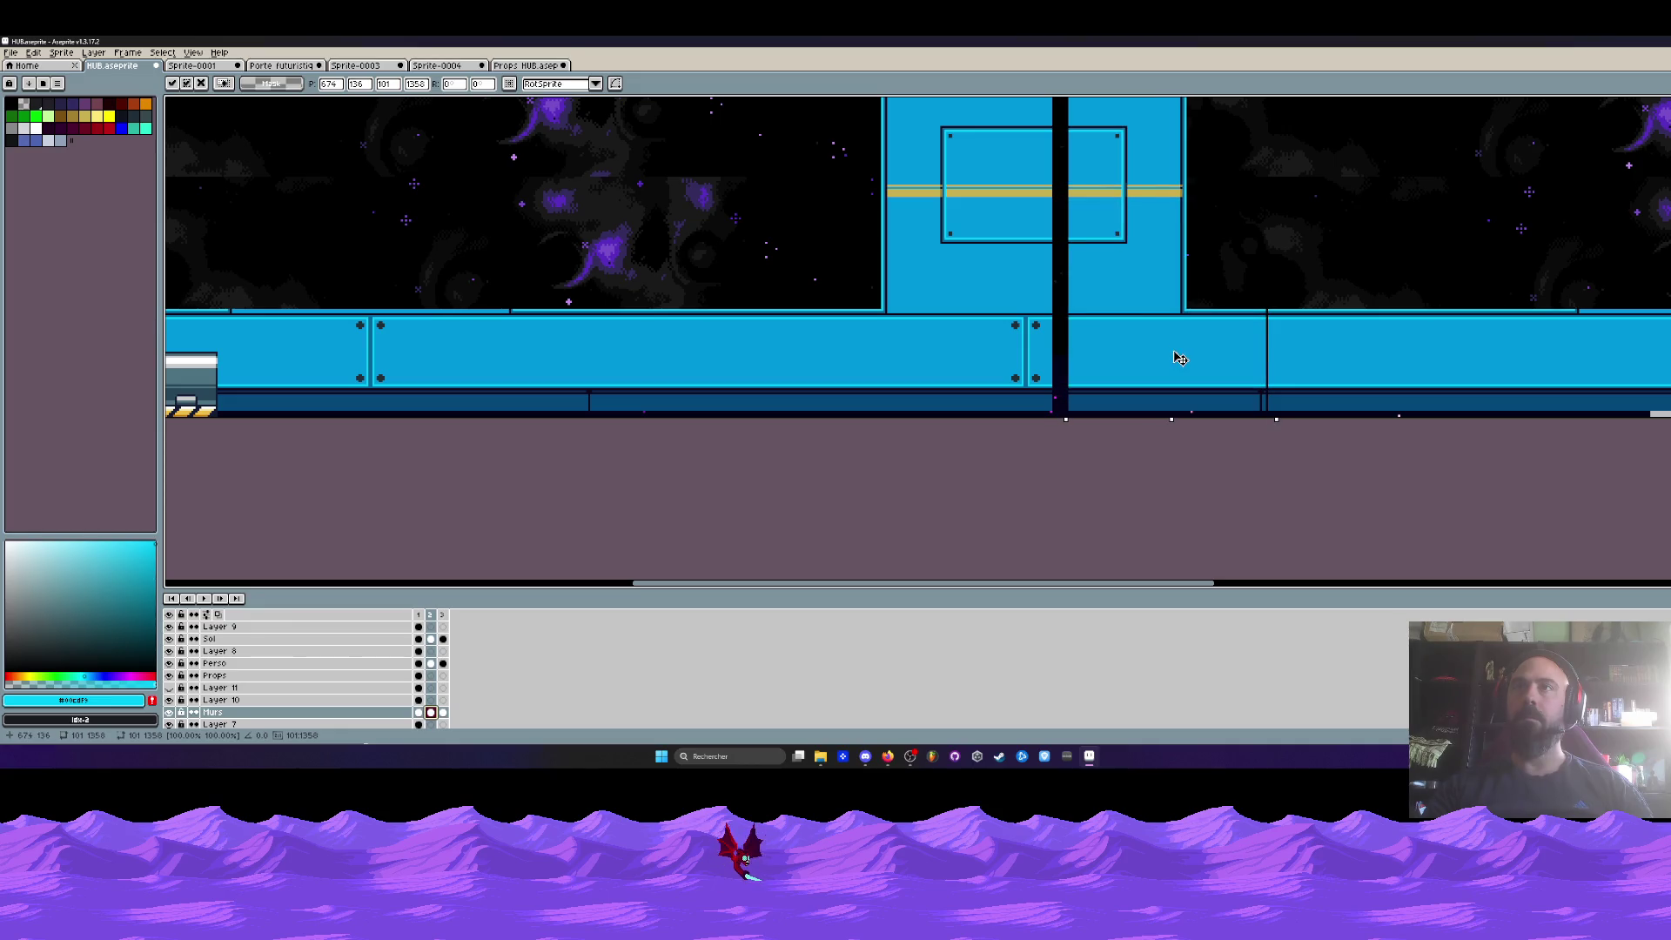
pyautogui.scroll(-3, 1180, 359)
pyautogui.scroll(2, 1099, 287)
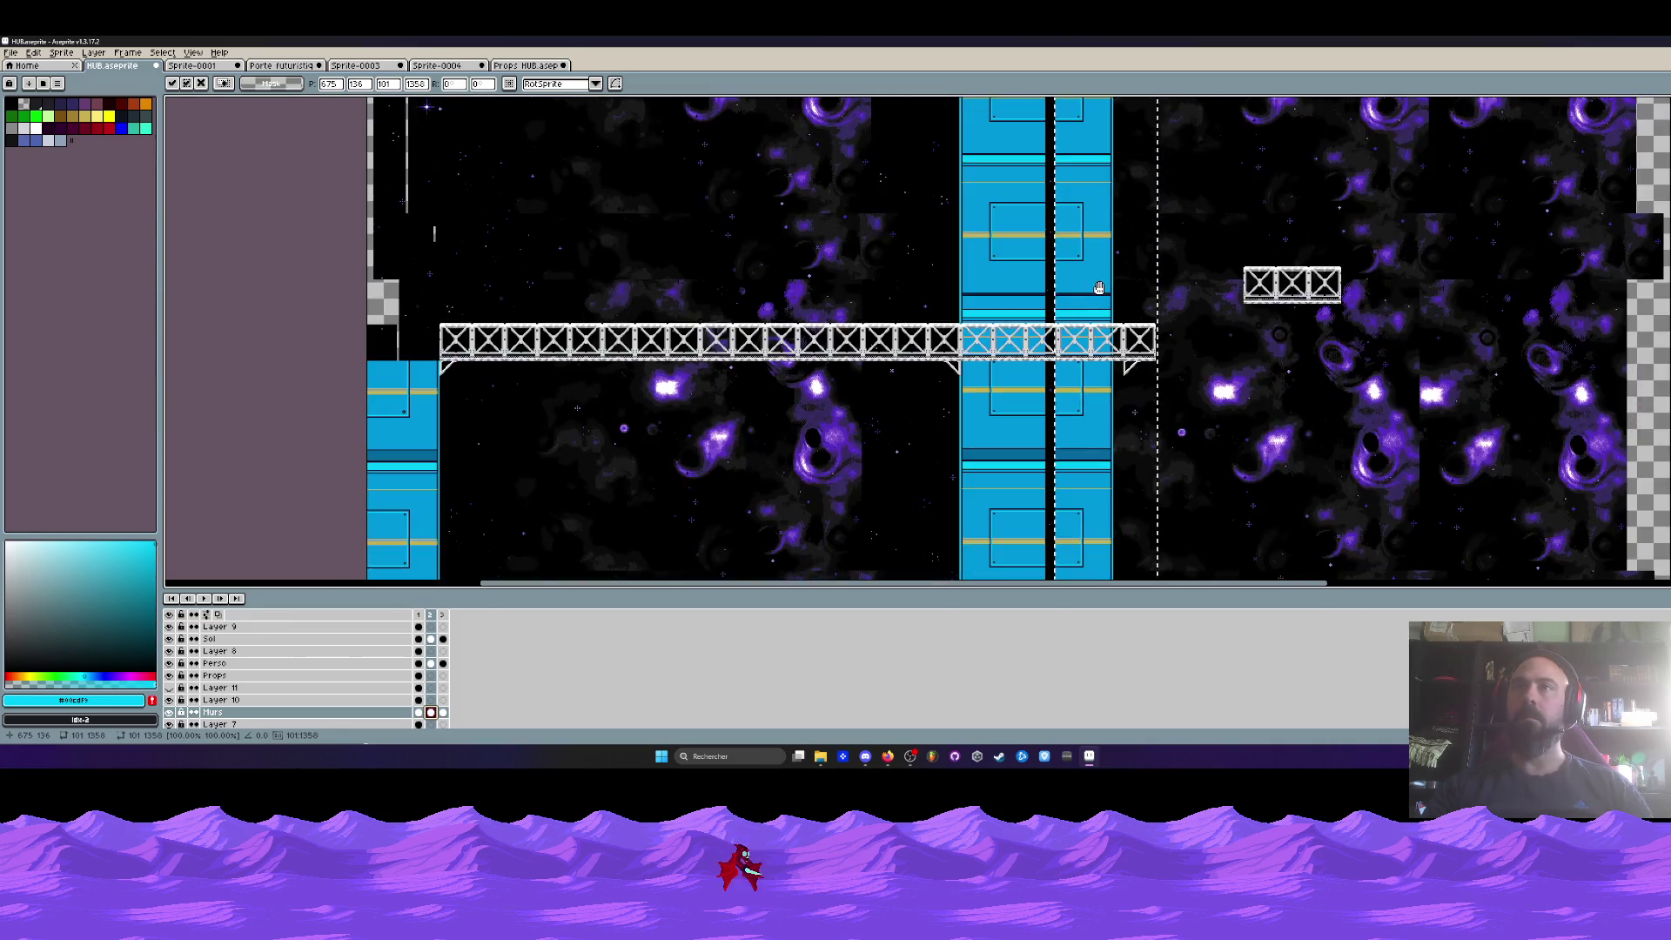
pyautogui.scroll(2, 1099, 287)
pyautogui.moveTo(1090, 350); pyautogui.dragTo(1130, 358)
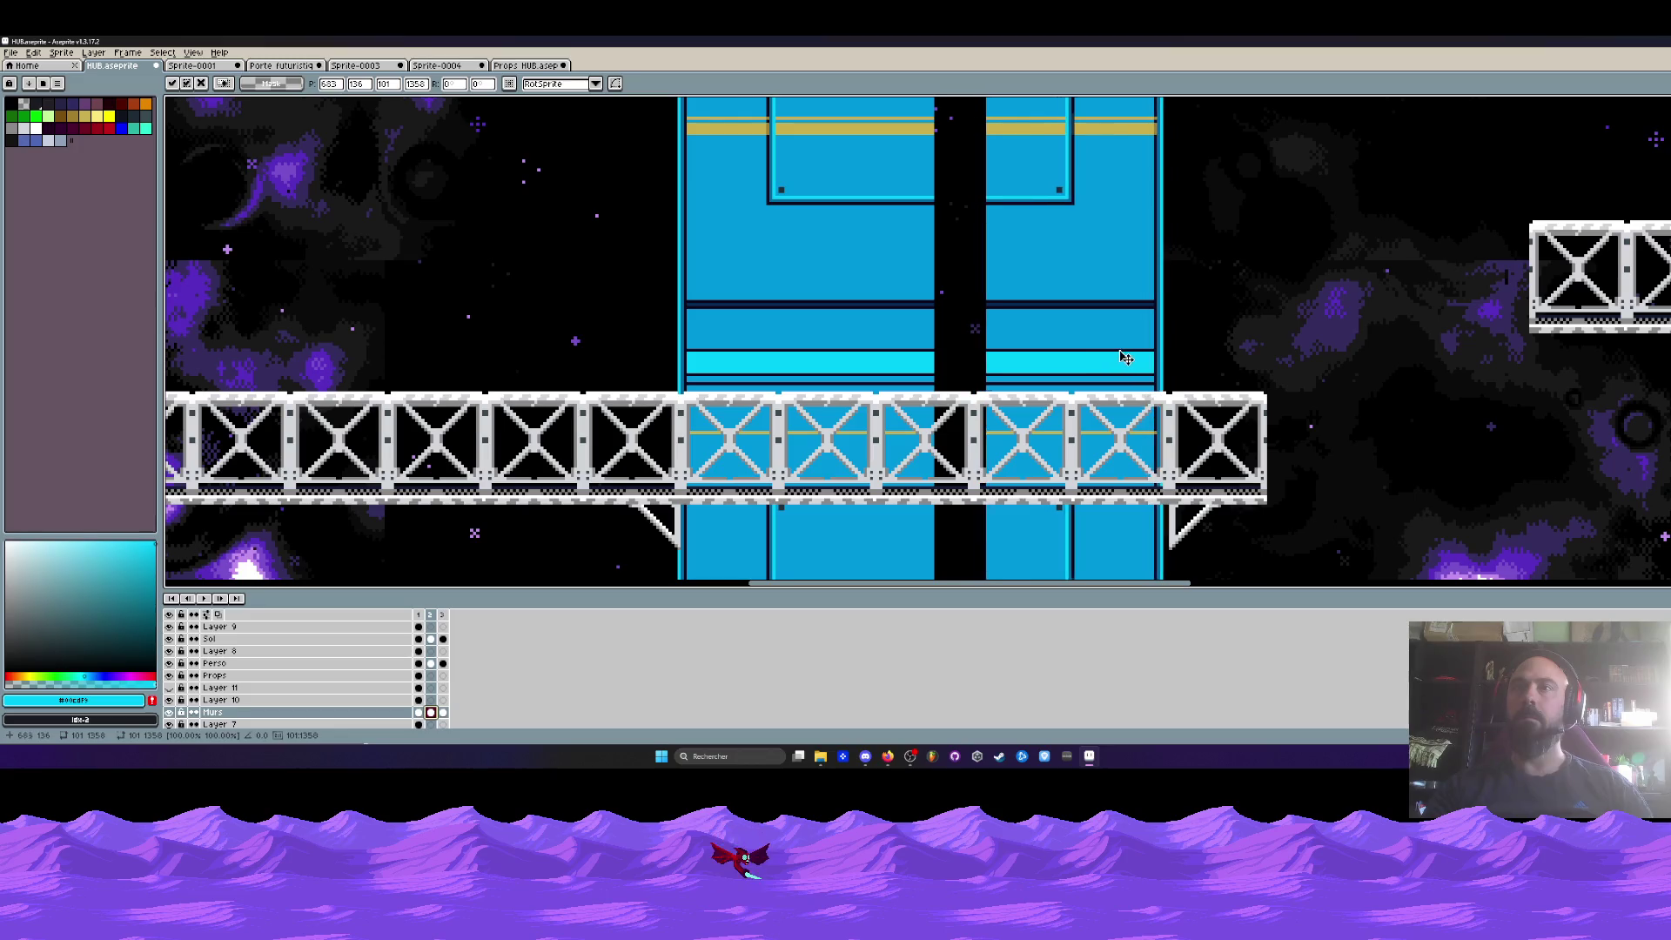
pyautogui.scroll(-3, 1130, 358)
pyautogui.scroll(1, 1082, 437)
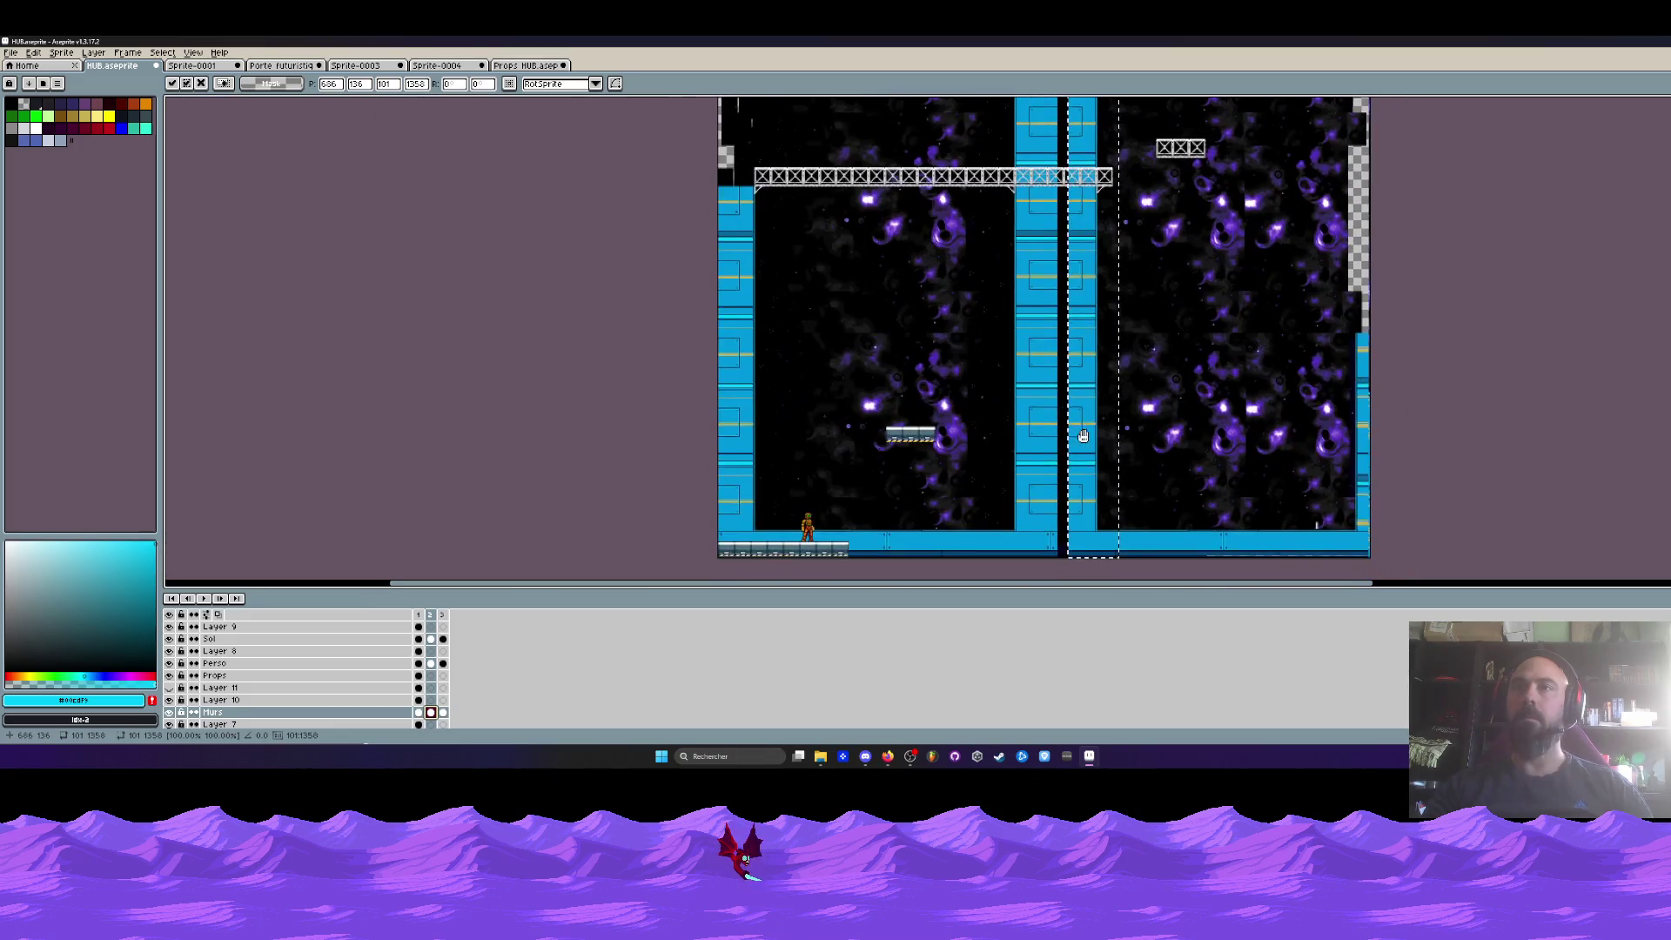
pyautogui.scroll(1, 1077, 473)
pyautogui.press('Return')
# - Slide the right door panel left to close the gap, then return to rectangular selection
pyautogui.scroll(2, 1014, 505)
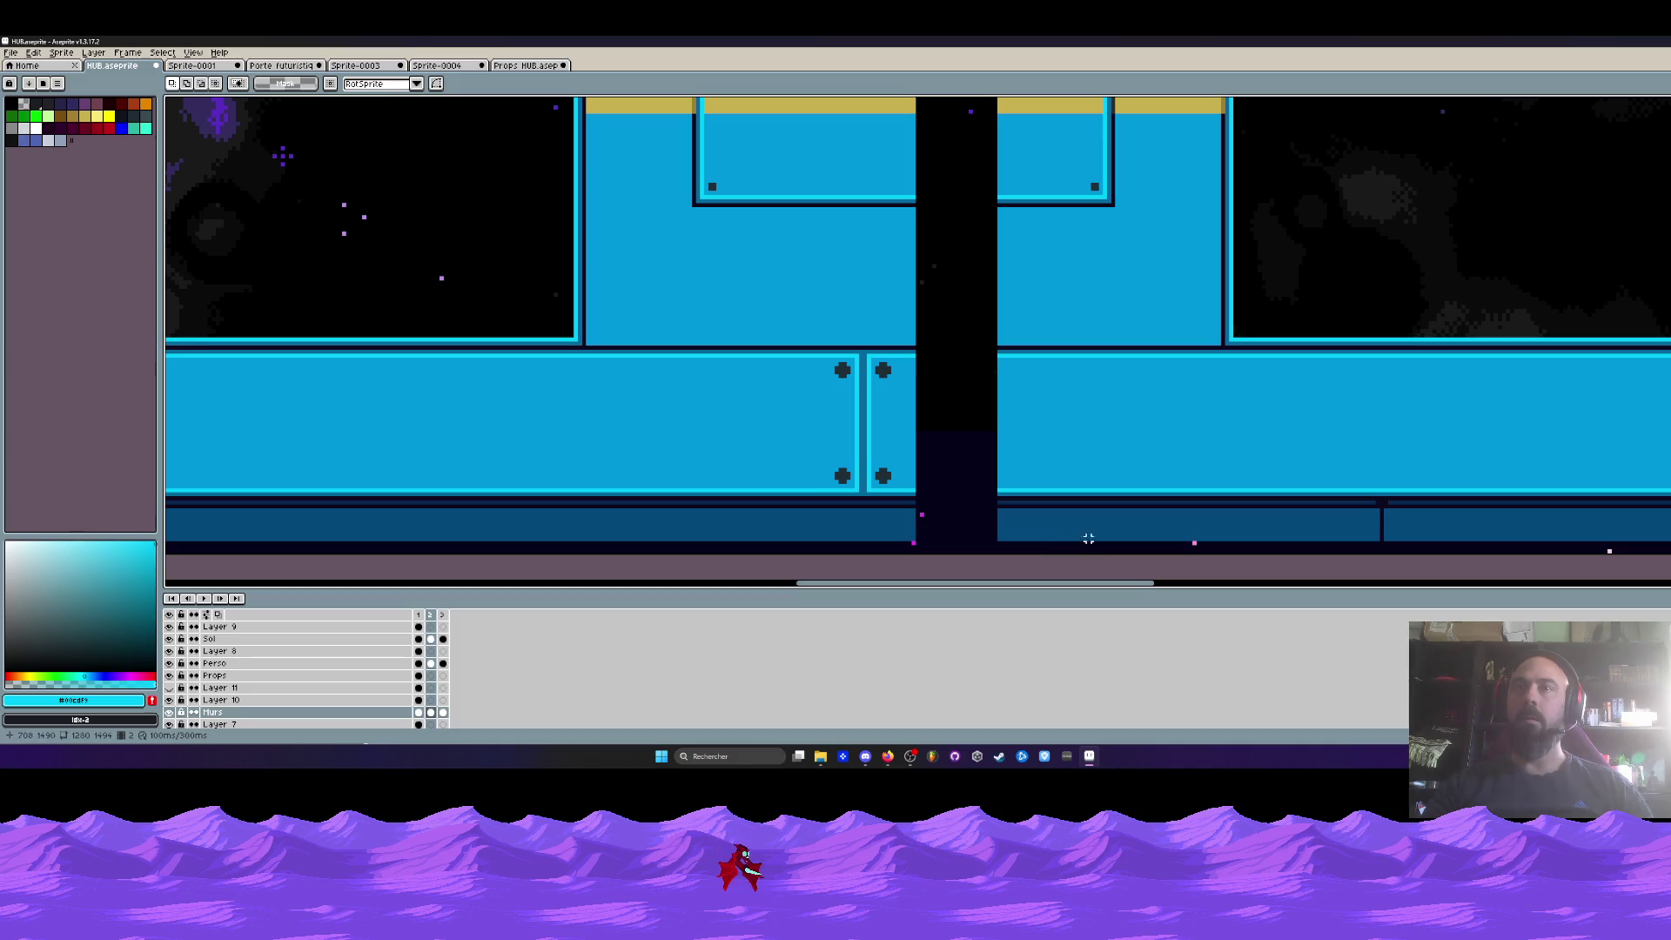
pyautogui.scroll(-3, 1059, 542)
pyautogui.scroll(-2, 1019, 155)
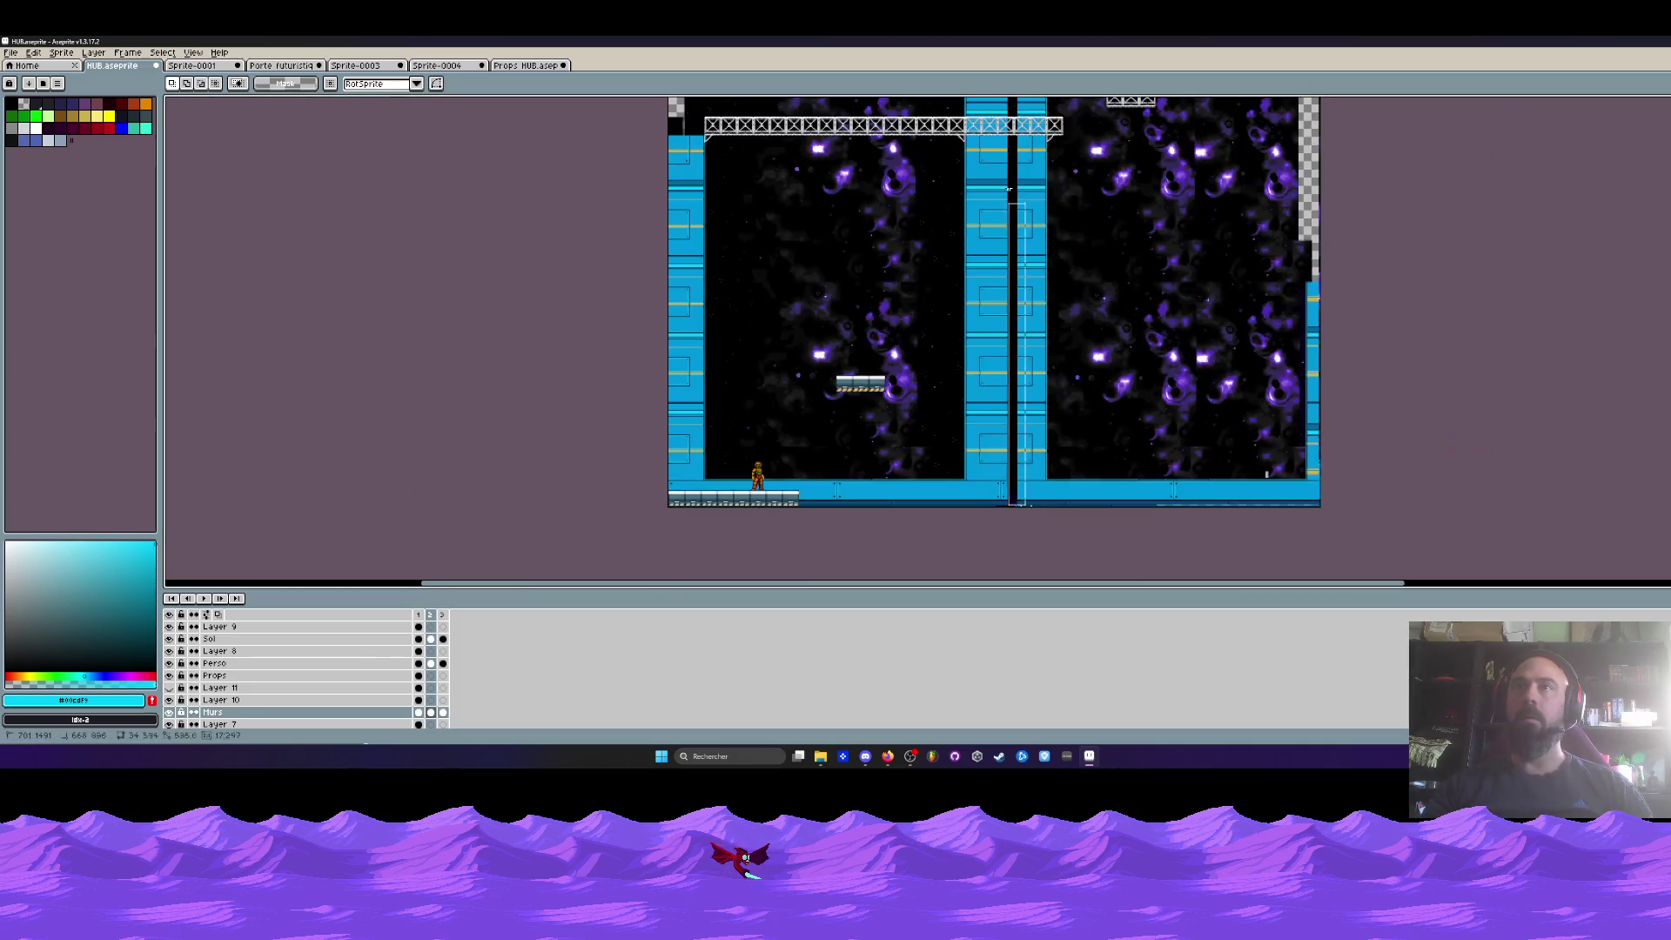
pyautogui.scroll(2, 1019, 155)
pyautogui.scroll(4, 1035, 331)
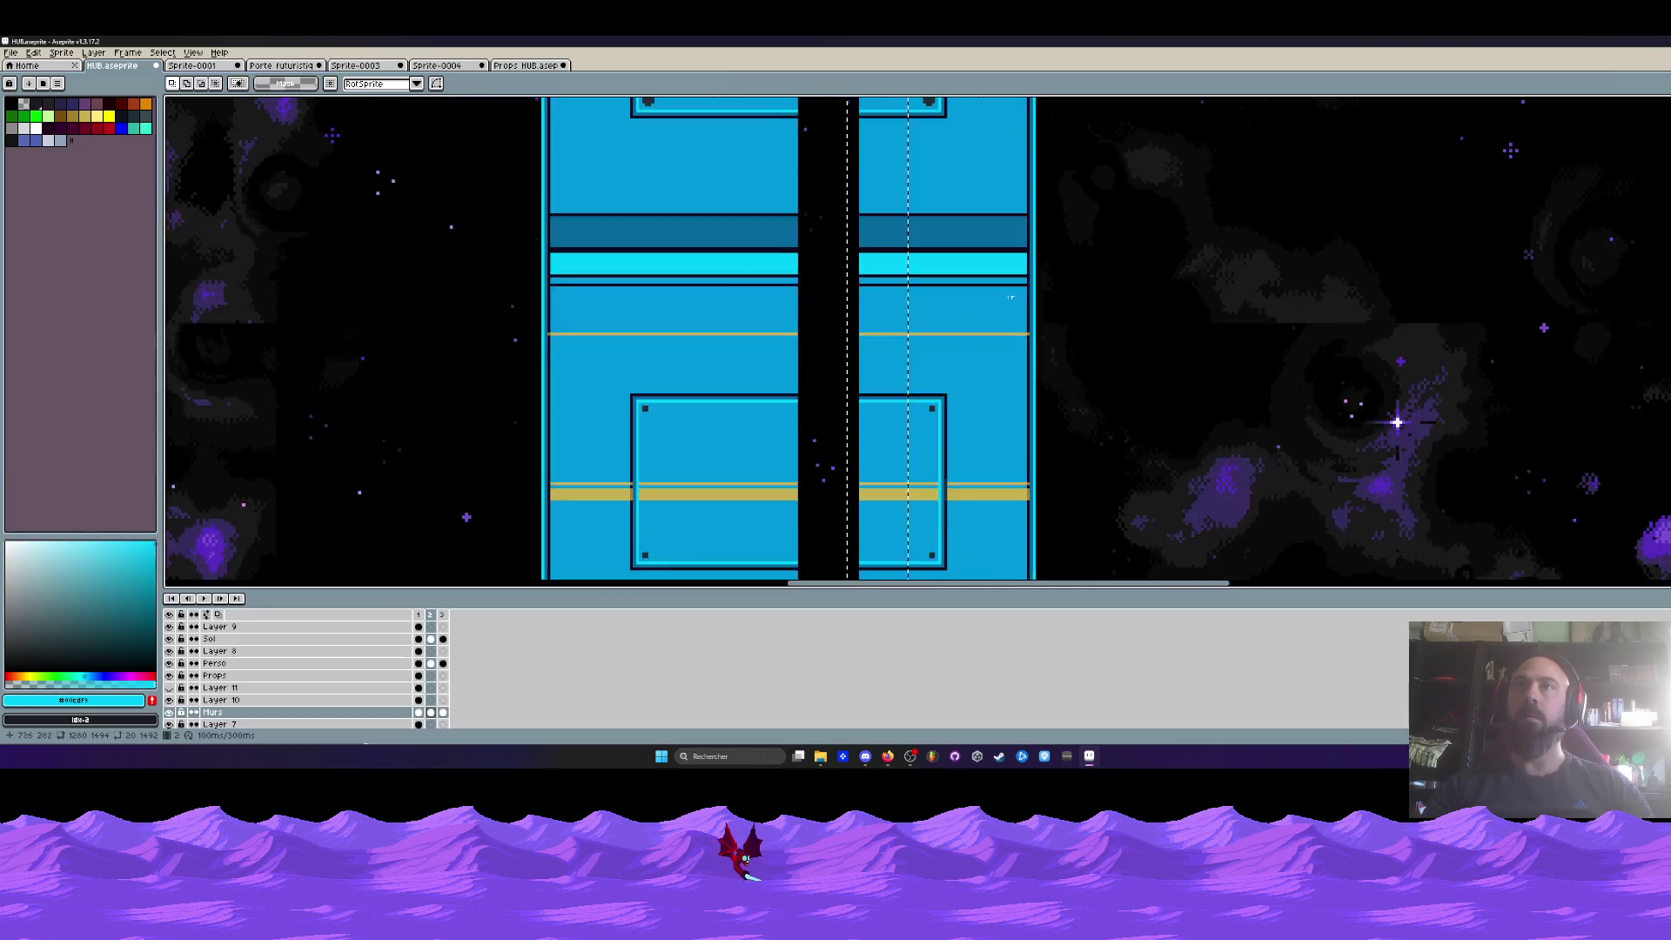
pyautogui.scroll(1, 1040, 329)
pyautogui.moveTo(1024, 351)
pyautogui.mouseDown()
pyautogui.moveTo(918, 355)
pyautogui.moveTo(850, 235)
pyautogui.moveTo(850, 118)
pyautogui.mouseUp()
pyautogui.scroll(-4, 918, 354)
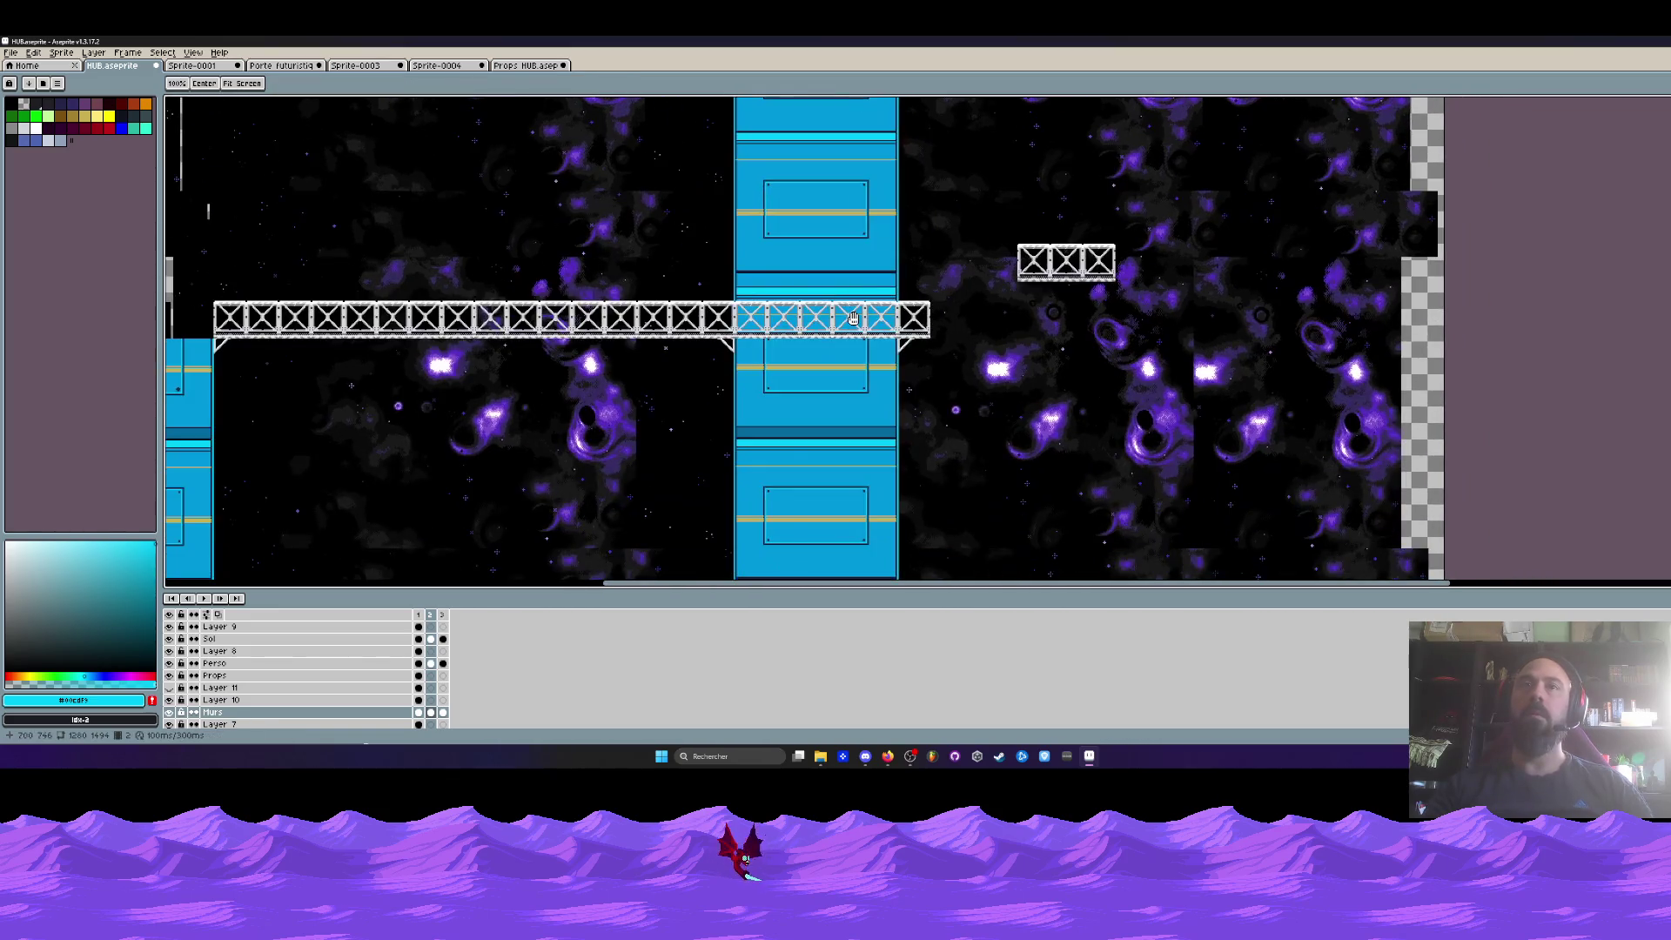
pyautogui.scroll(-2, 914, 328)
pyautogui.moveTo(907, 329); pyautogui.dragTo(973, 329)
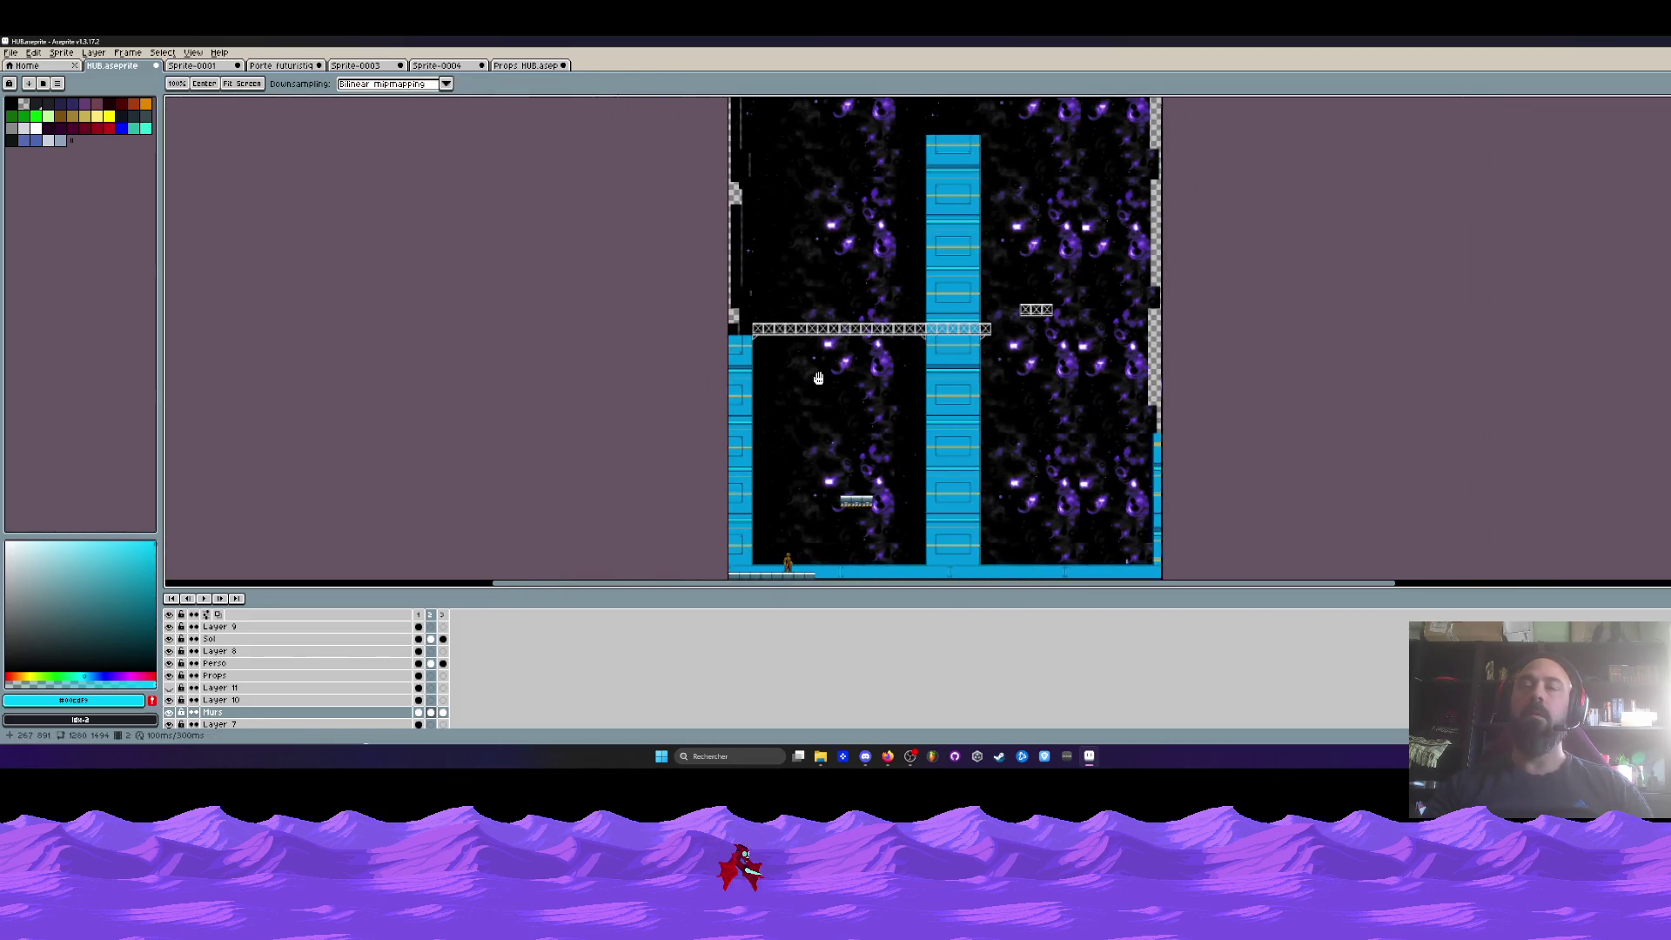
pyautogui.press('m')
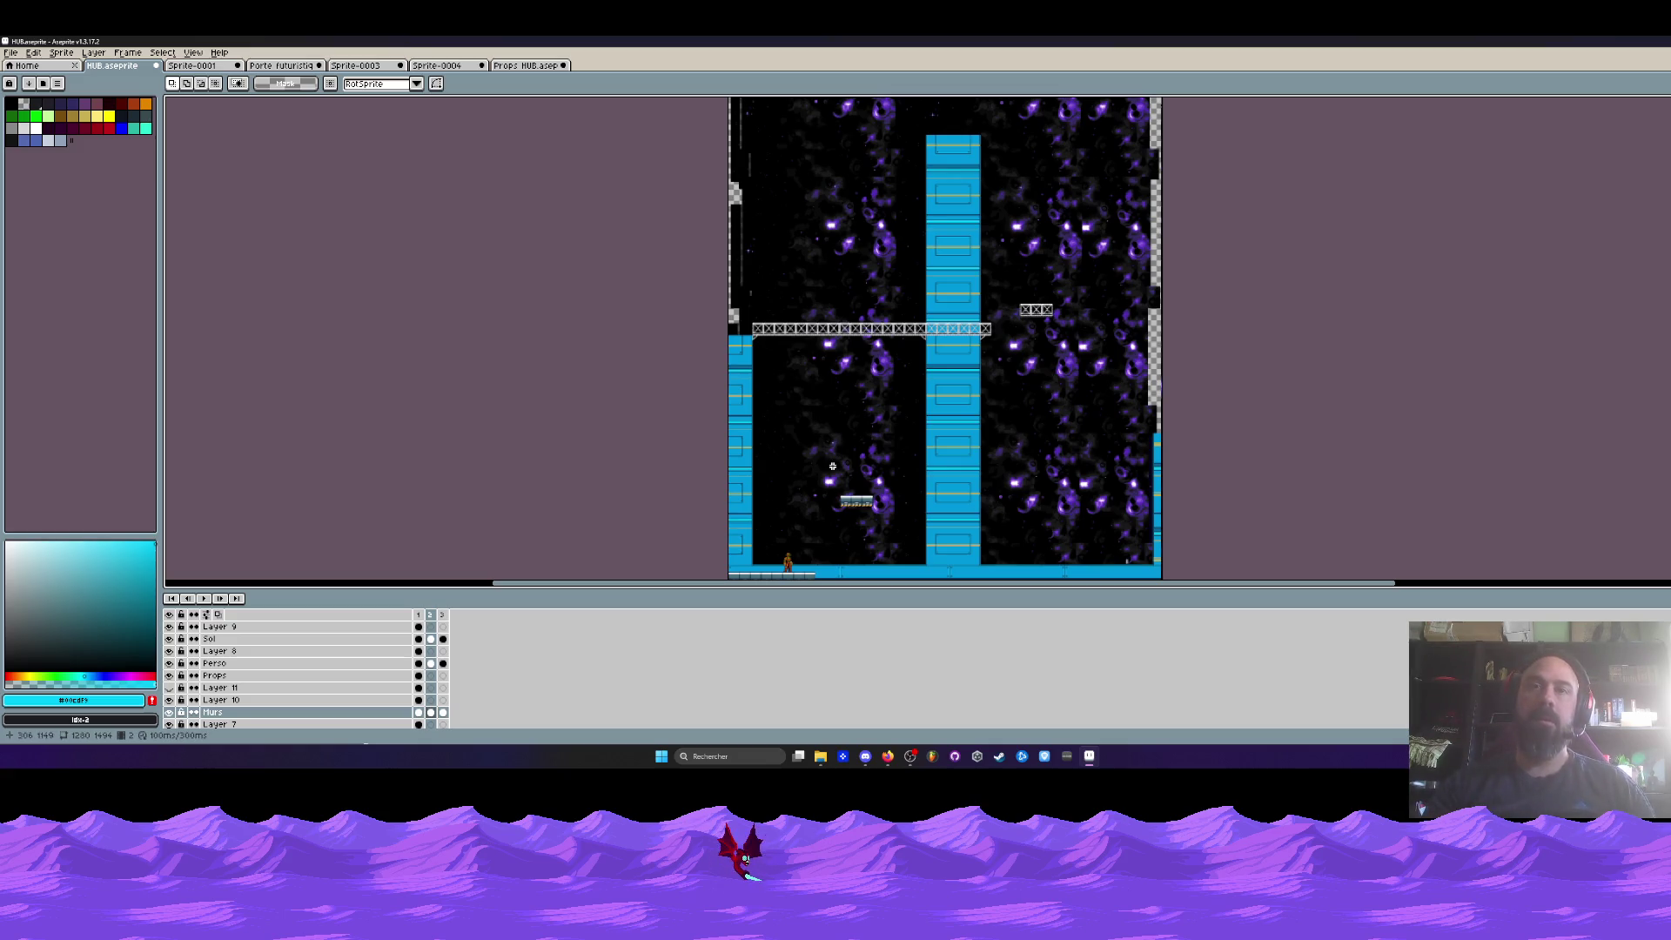
pyautogui.scroll(1, 833, 466)
pyautogui.scroll(1, 836, 487)
pyautogui.press('h')
pyautogui.scroll(-1, 783, 349)
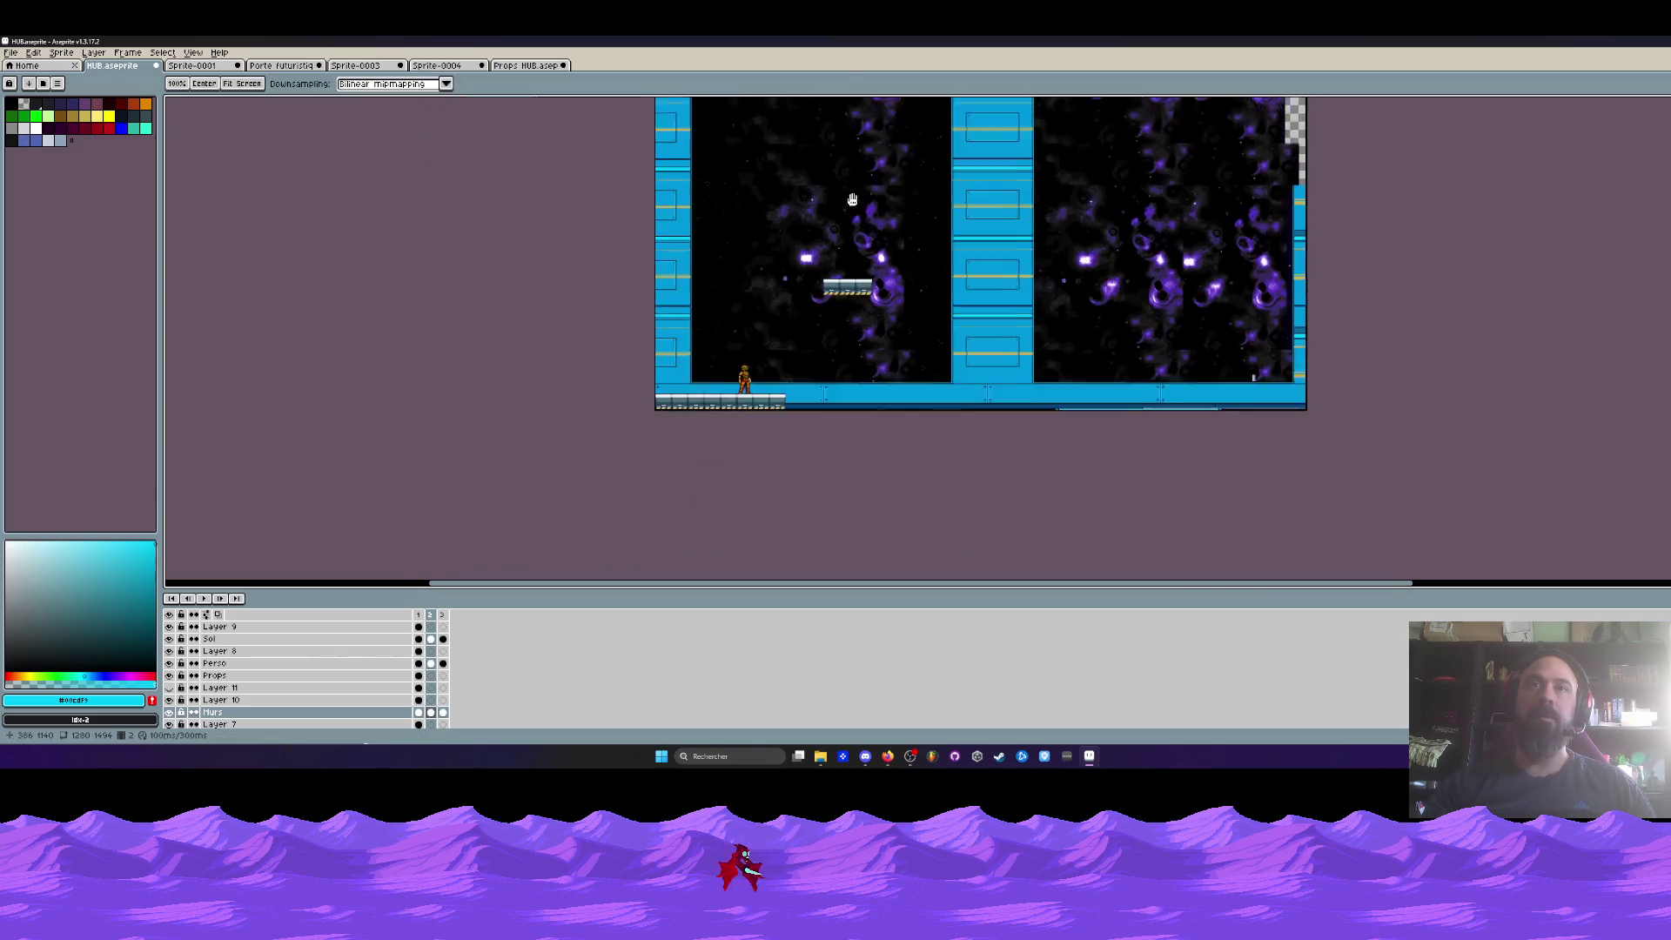
pyautogui.scroll(1, 783, 349)
pyautogui.moveTo(784, 292); pyautogui.dragTo(803, 440)
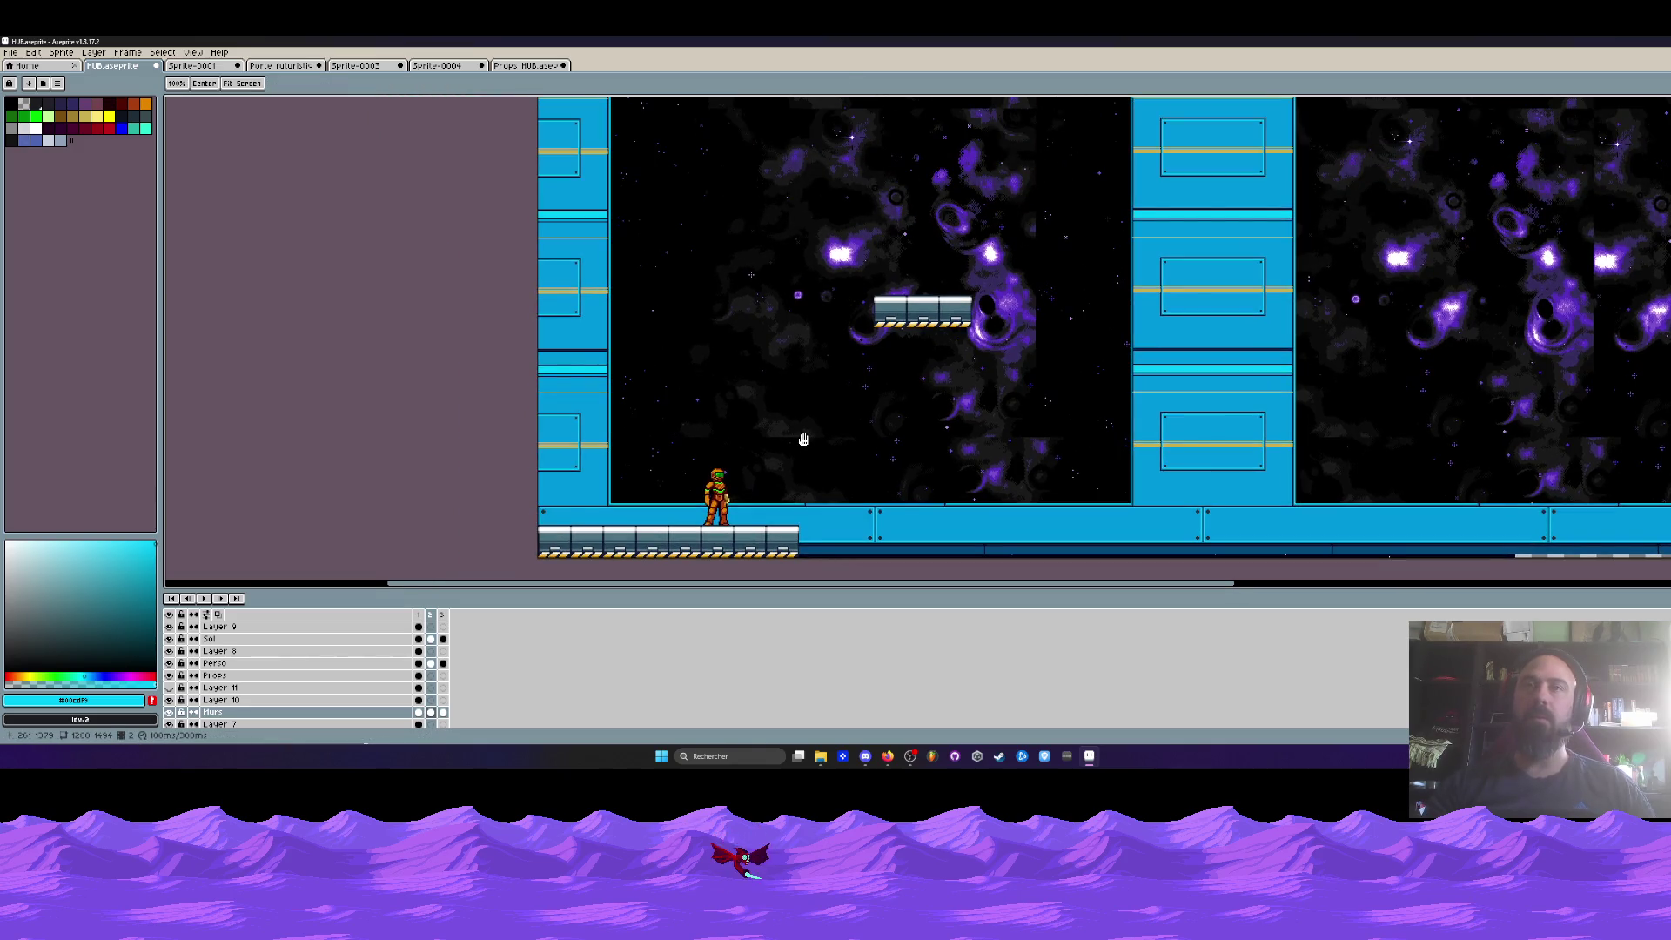
pyautogui.press('m')
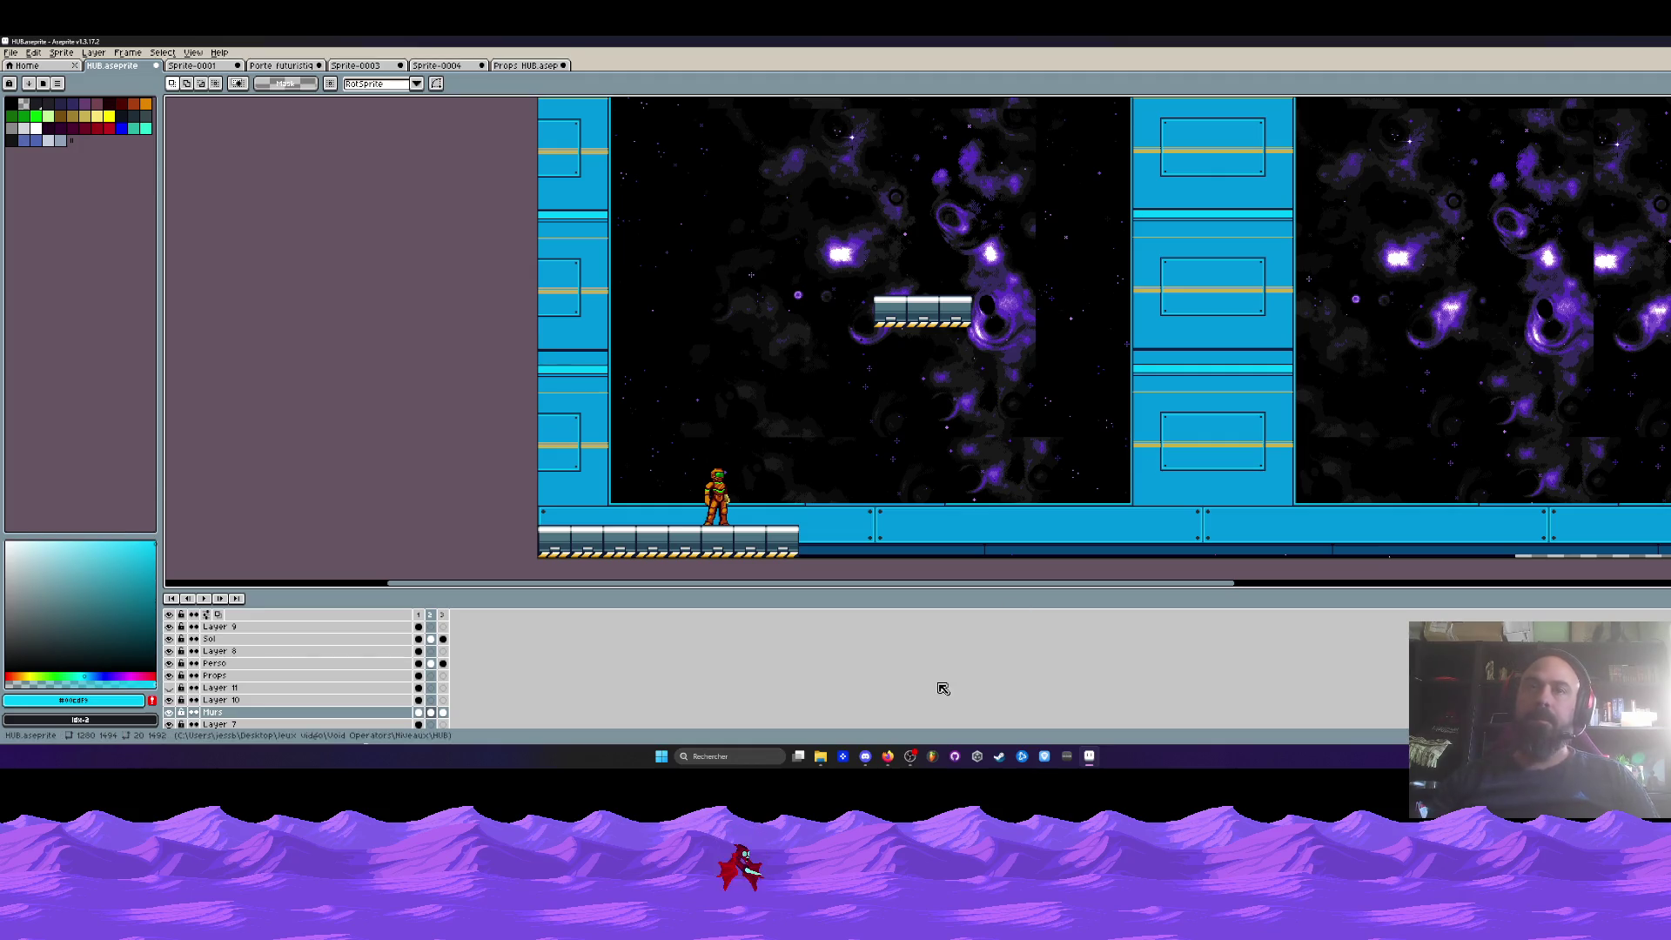
pyautogui.scroll(-2, 884, 513)
pyautogui.scroll(2, 902, 481)
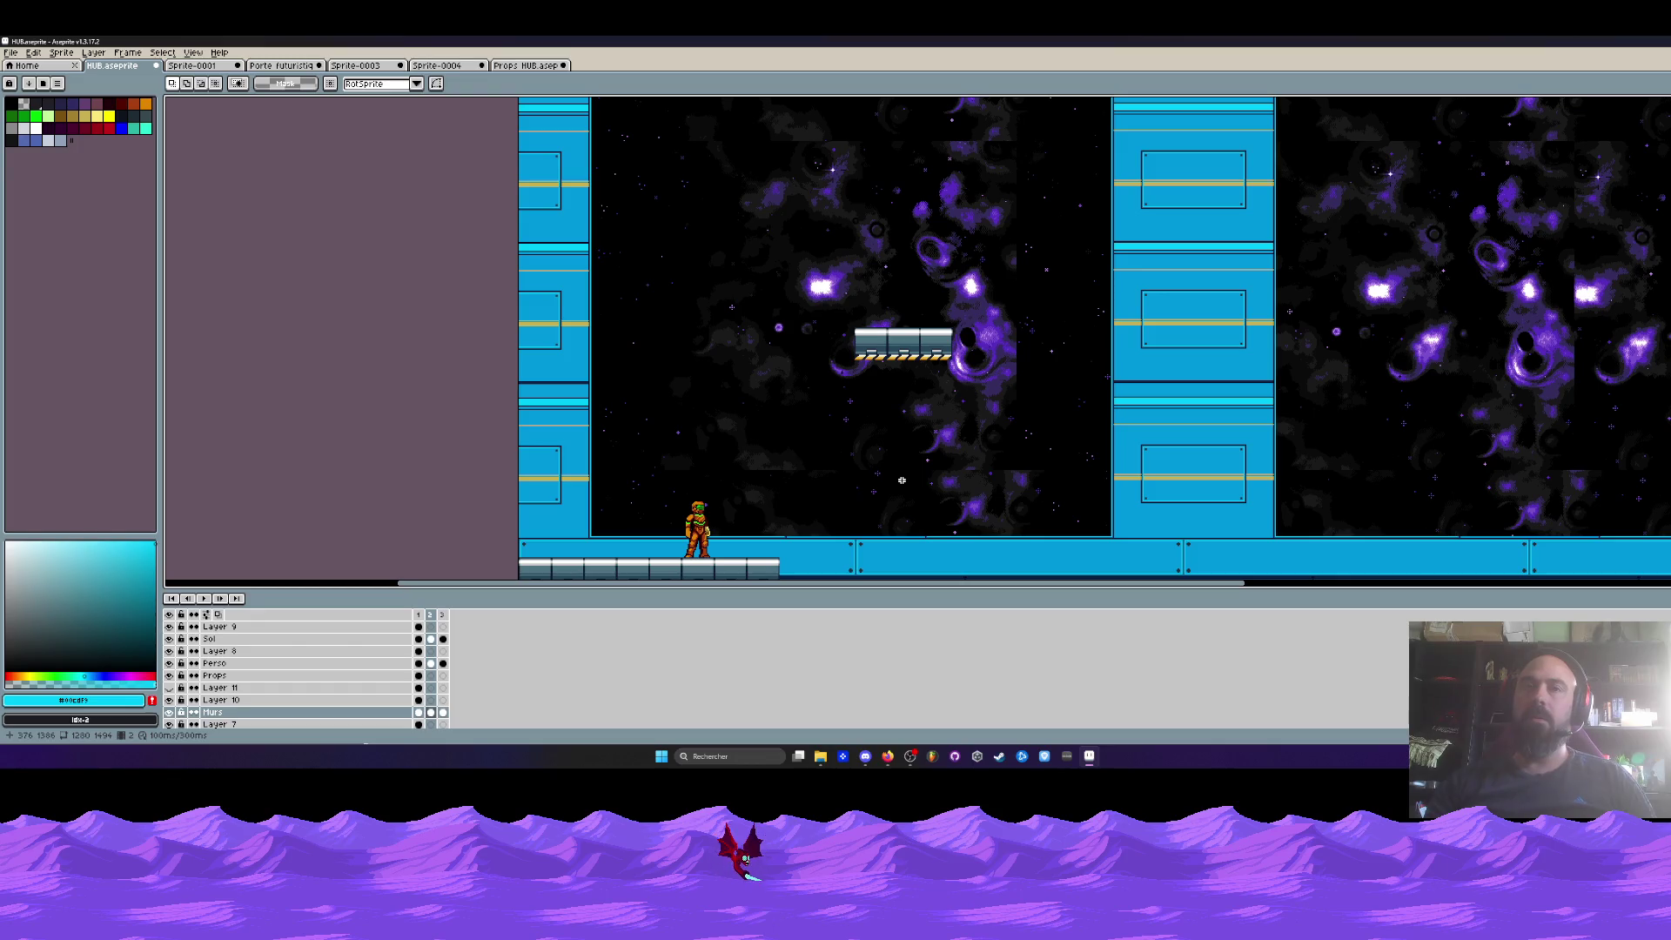
pyautogui.scroll(-1, 984, 454)
pyautogui.scroll(1, 1059, 399)
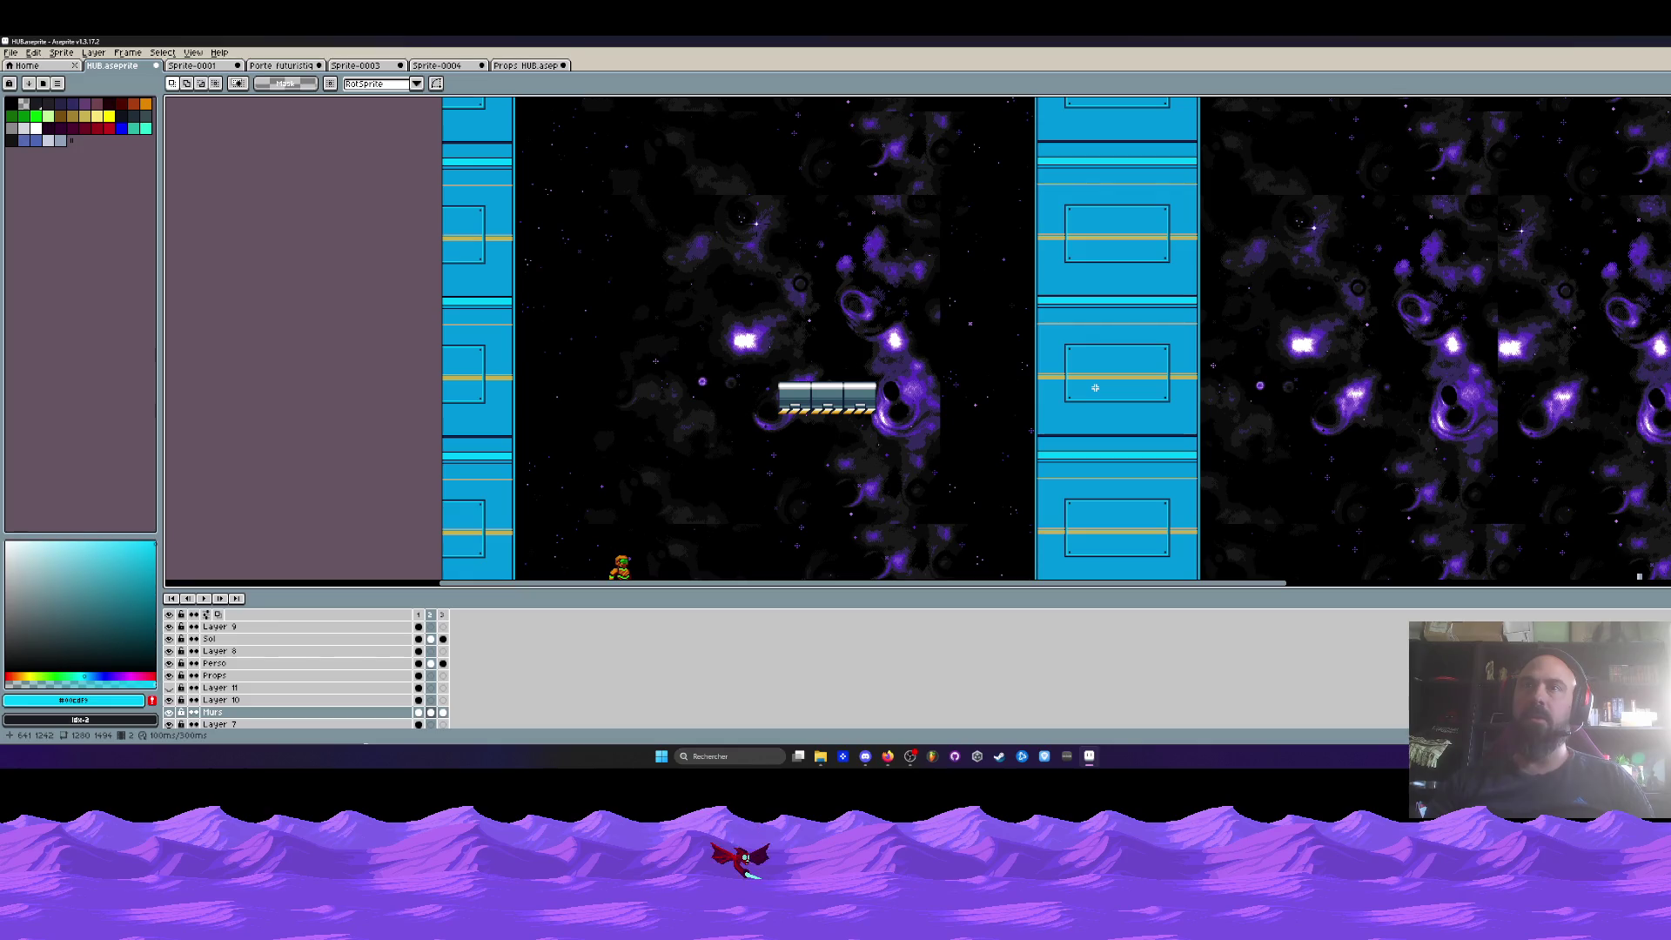
pyautogui.scroll(-1, 1095, 387)
pyautogui.scroll(1, 976, 400)
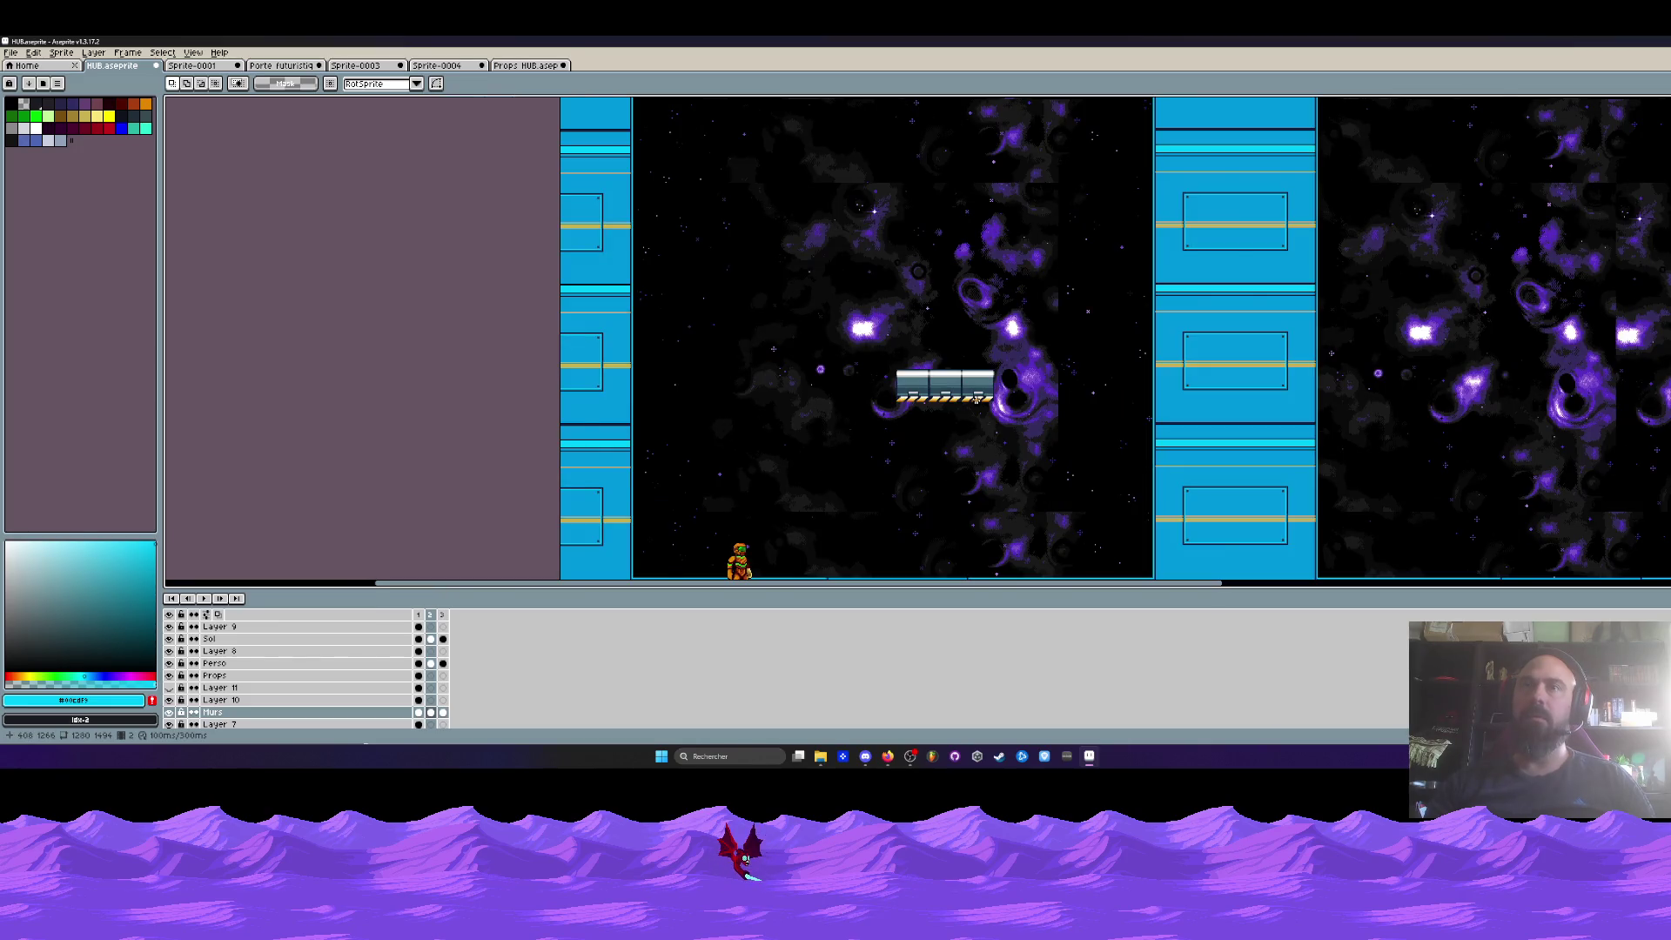
pyautogui.scroll(-1, 825, 320)
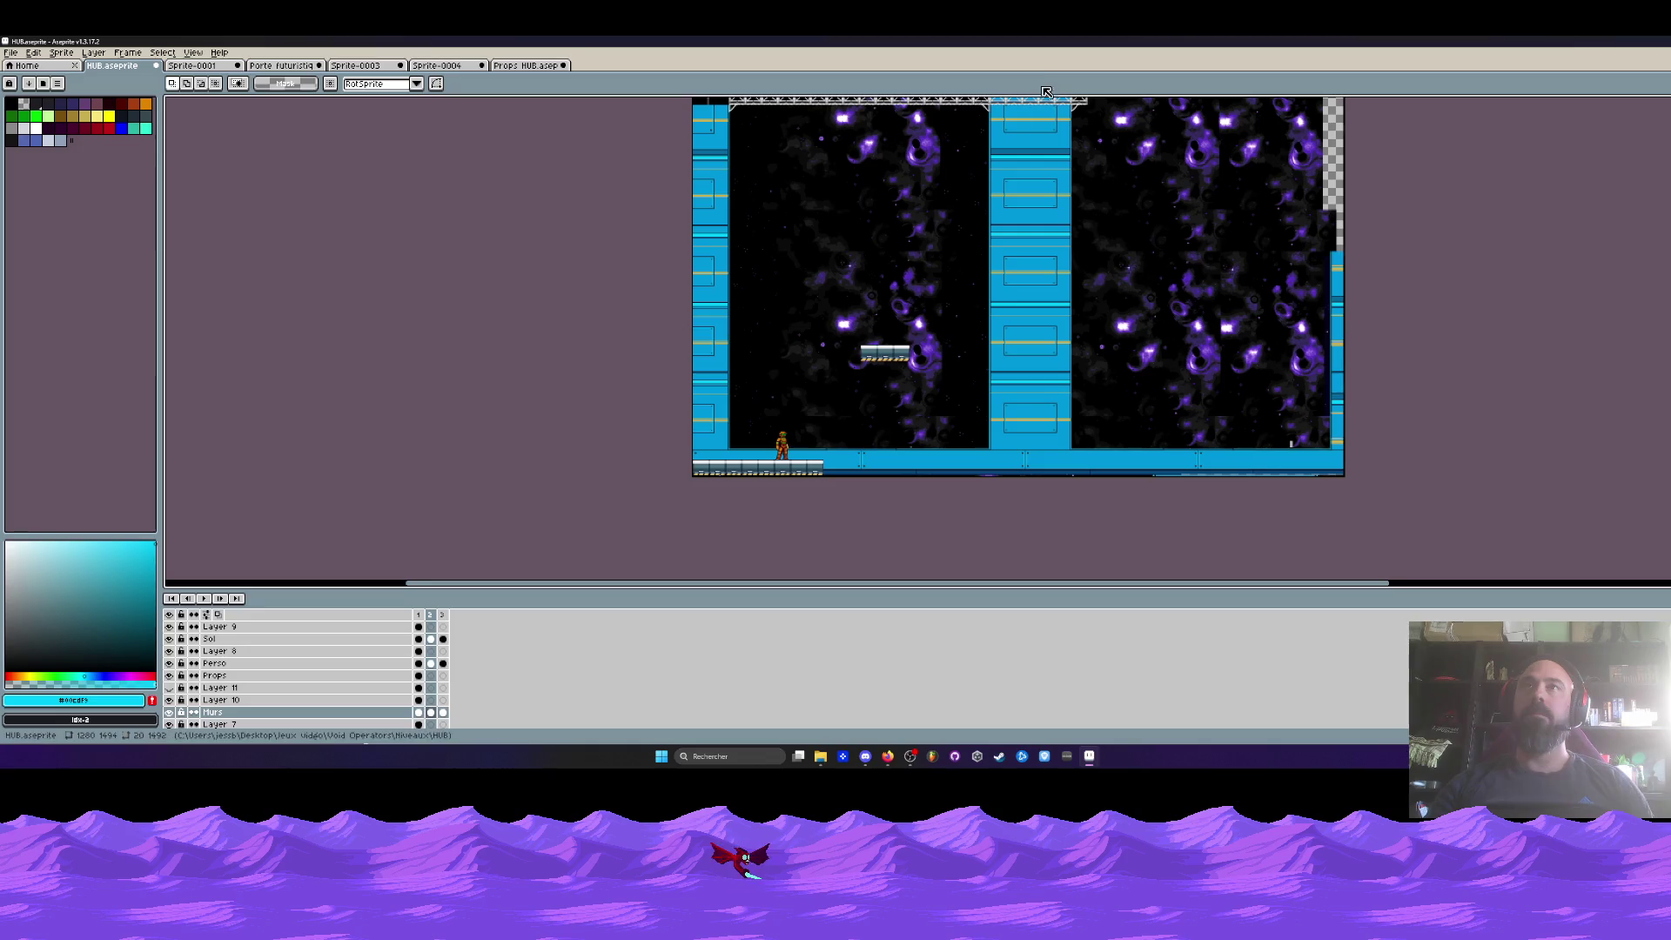
# - Pan back across the level and try selecting the floating metal platform
pyautogui.scroll(4, 1034, 367)
pyautogui.scroll(-2, 906, 369)
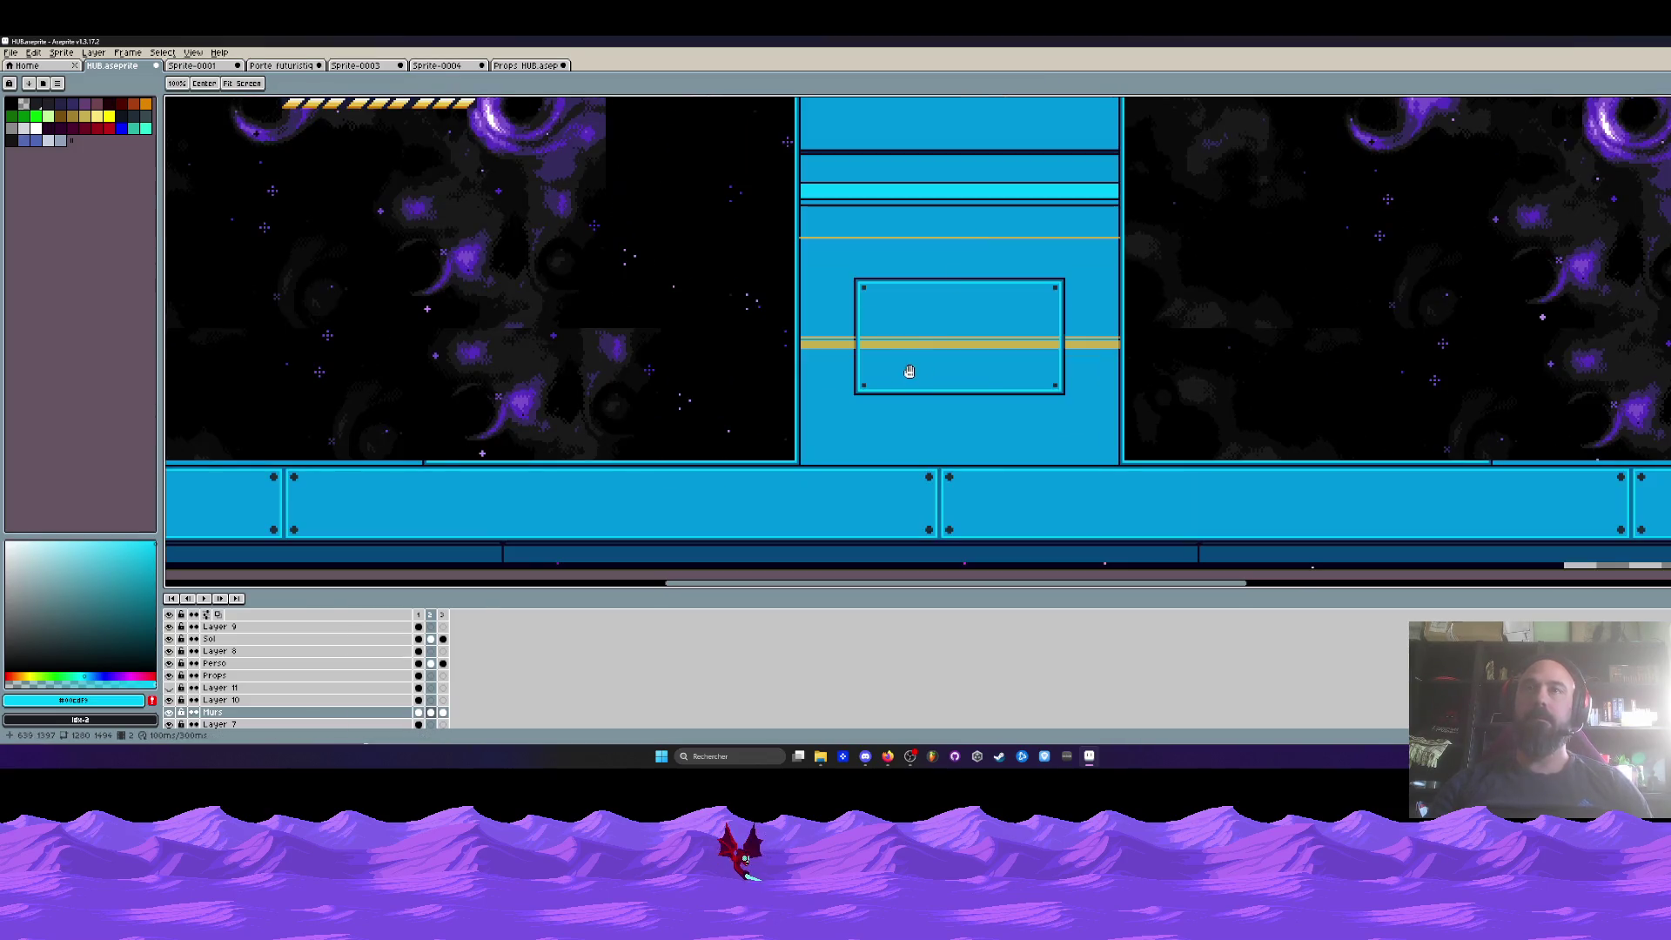
pyautogui.scroll(2, 899, 380)
pyautogui.scroll(-2, 903, 385)
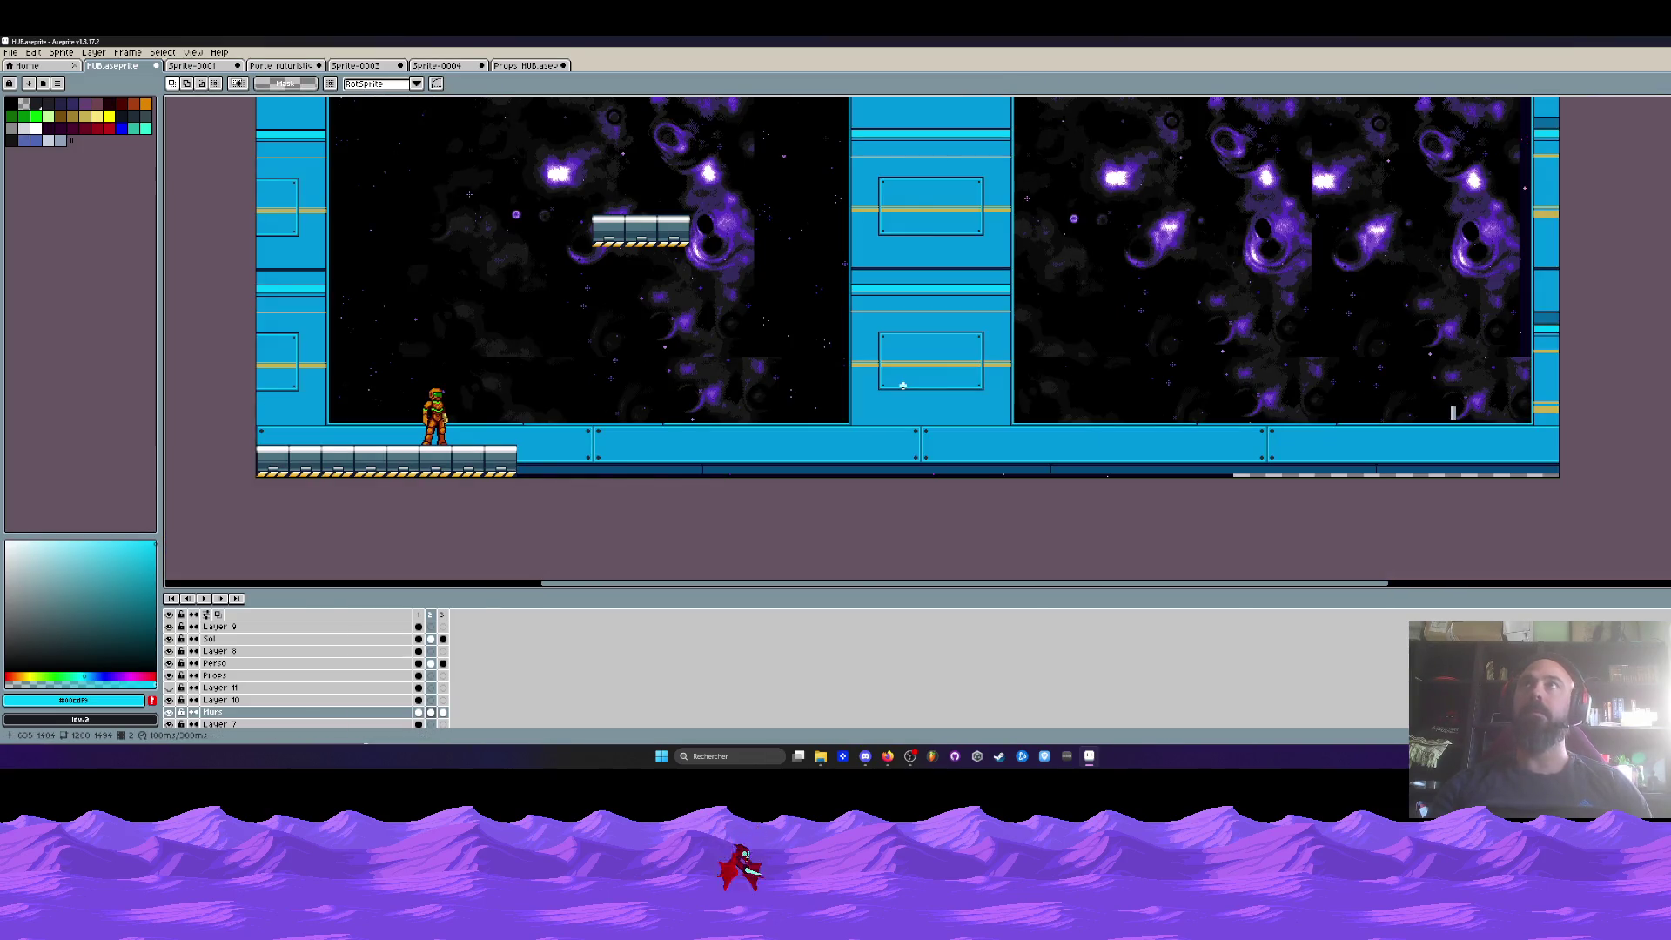
pyautogui.scroll(1, 879, 344)
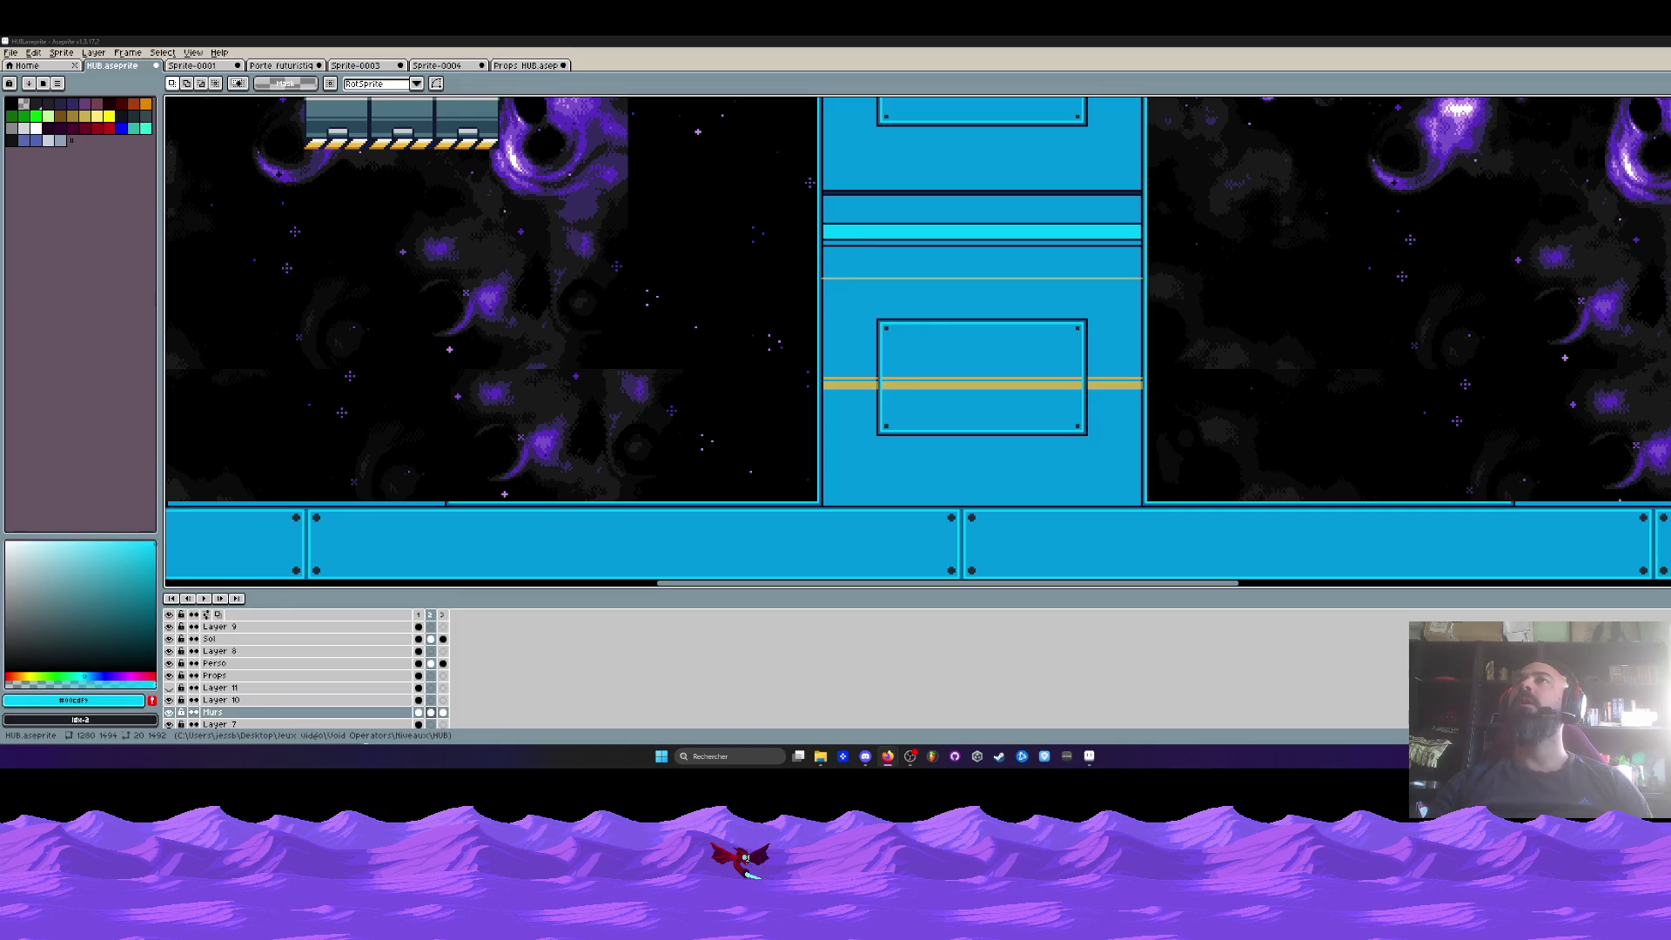
pyautogui.scroll(-3, 577, 286)
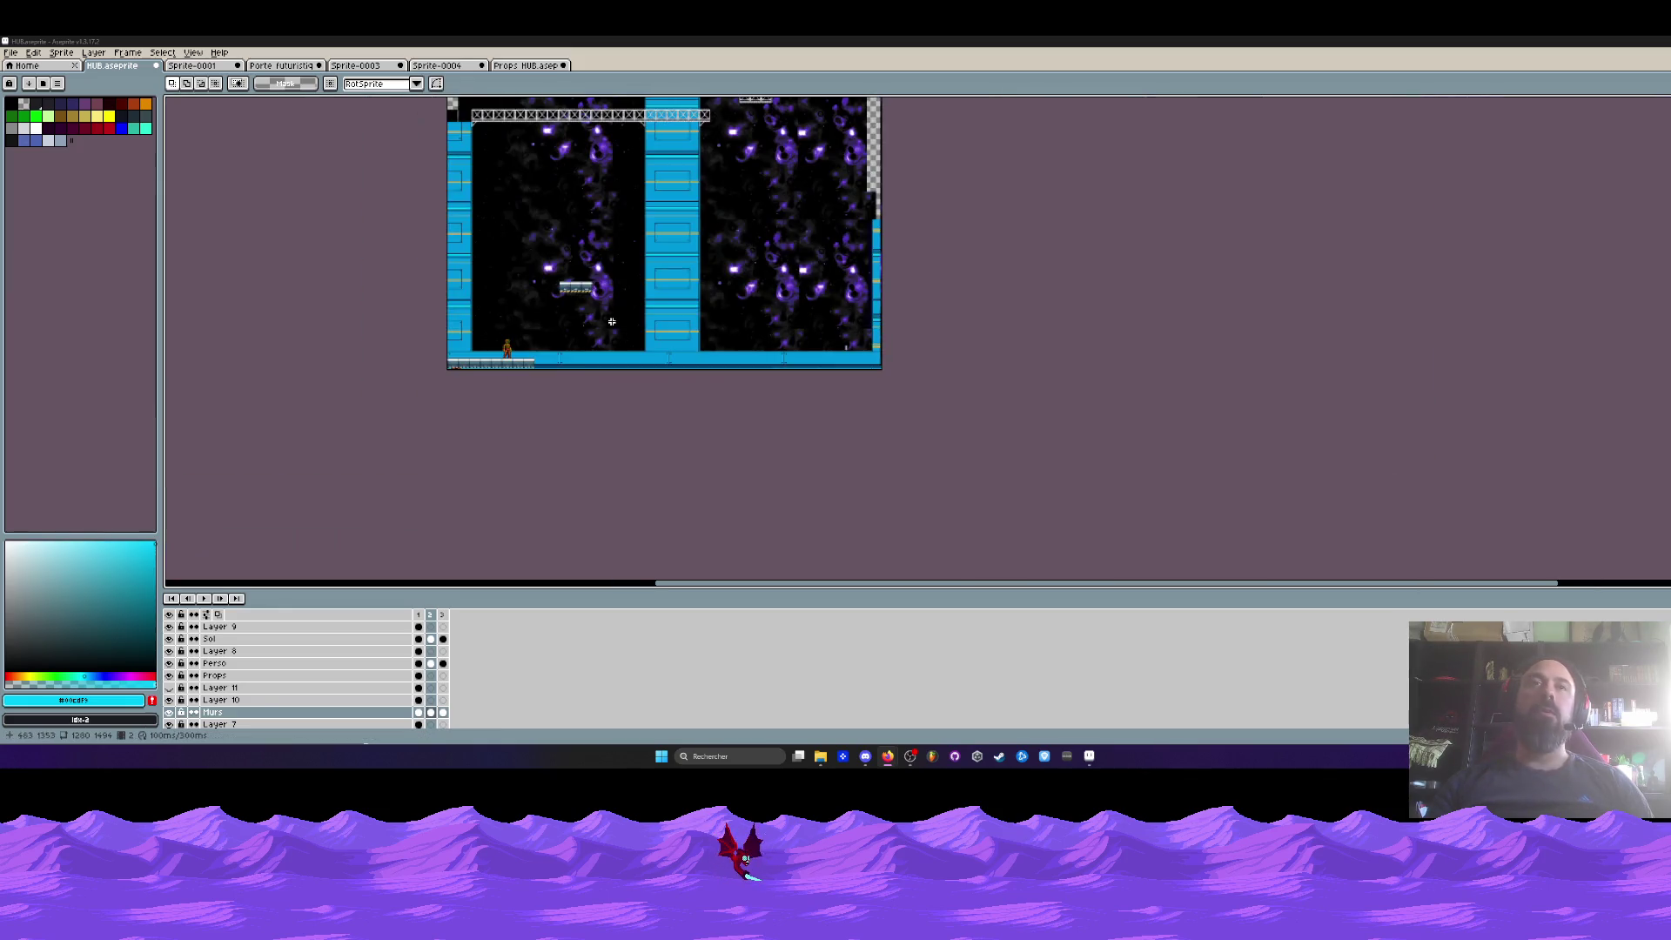
pyautogui.scroll(2, 576, 286)
pyautogui.scroll(2, 582, 305)
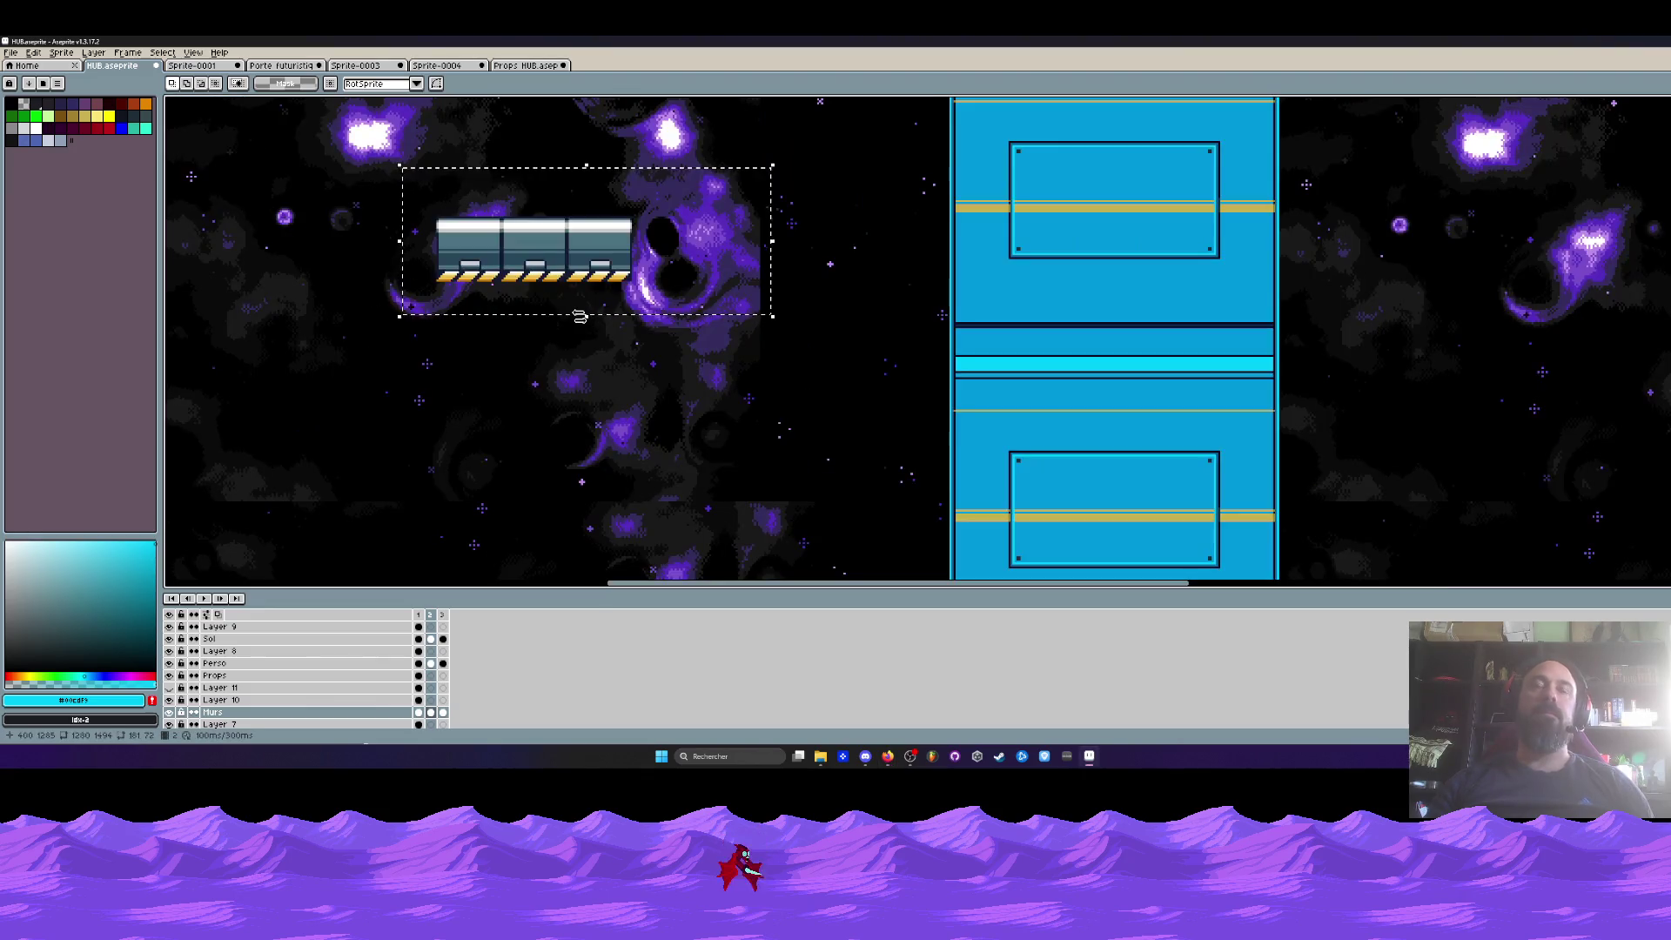
pyautogui.scroll(-2, 578, 316)
pyautogui.moveTo(578, 316); pyautogui.dragTo(662, 332)
pyautogui.scroll(-2, 712, 315)
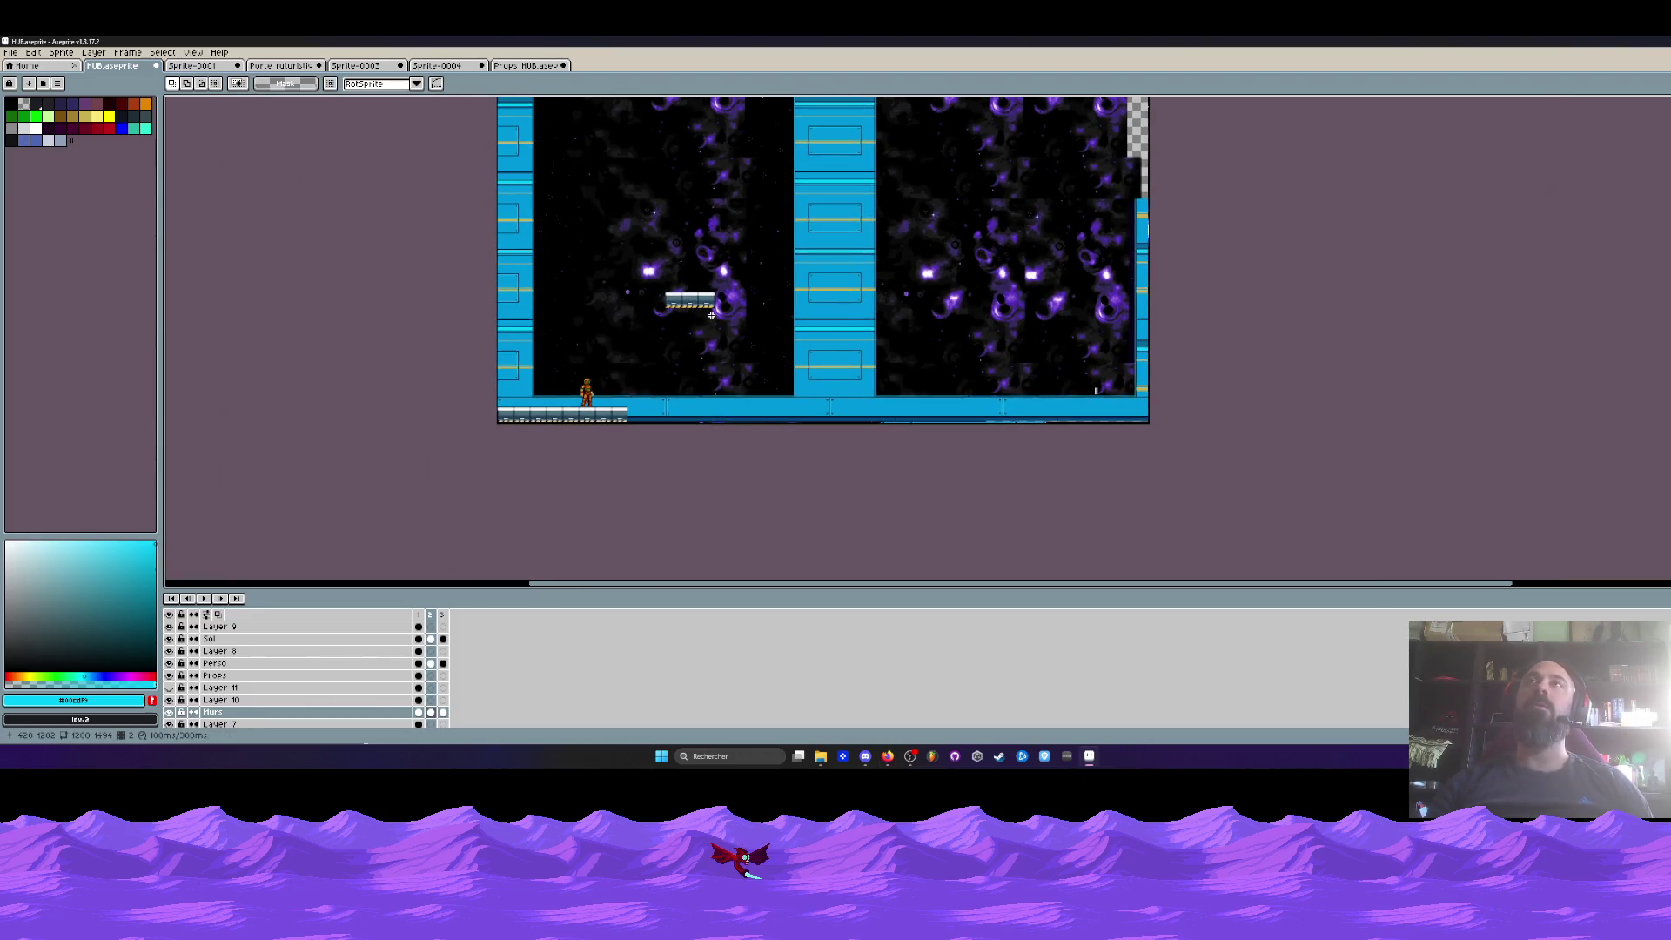
pyautogui.scroll(1, 711, 315)
pyautogui.scroll(-1, 711, 315)
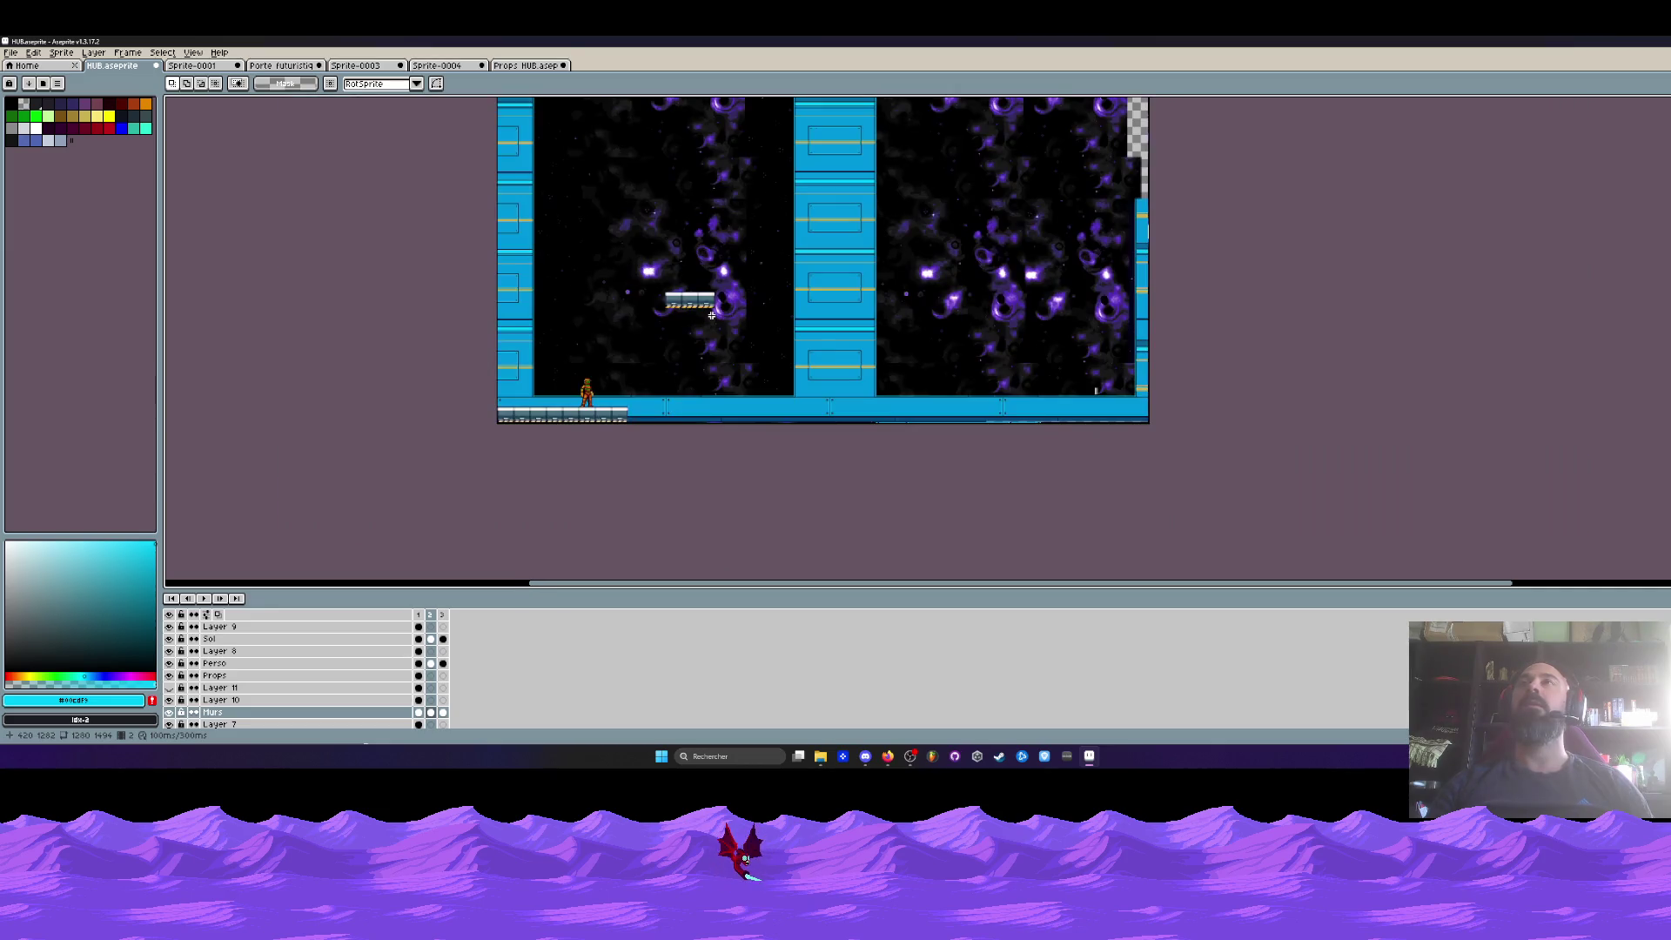
pyautogui.scroll(1, 711, 315)
pyautogui.moveTo(587, 248); pyautogui.dragTo(739, 331)
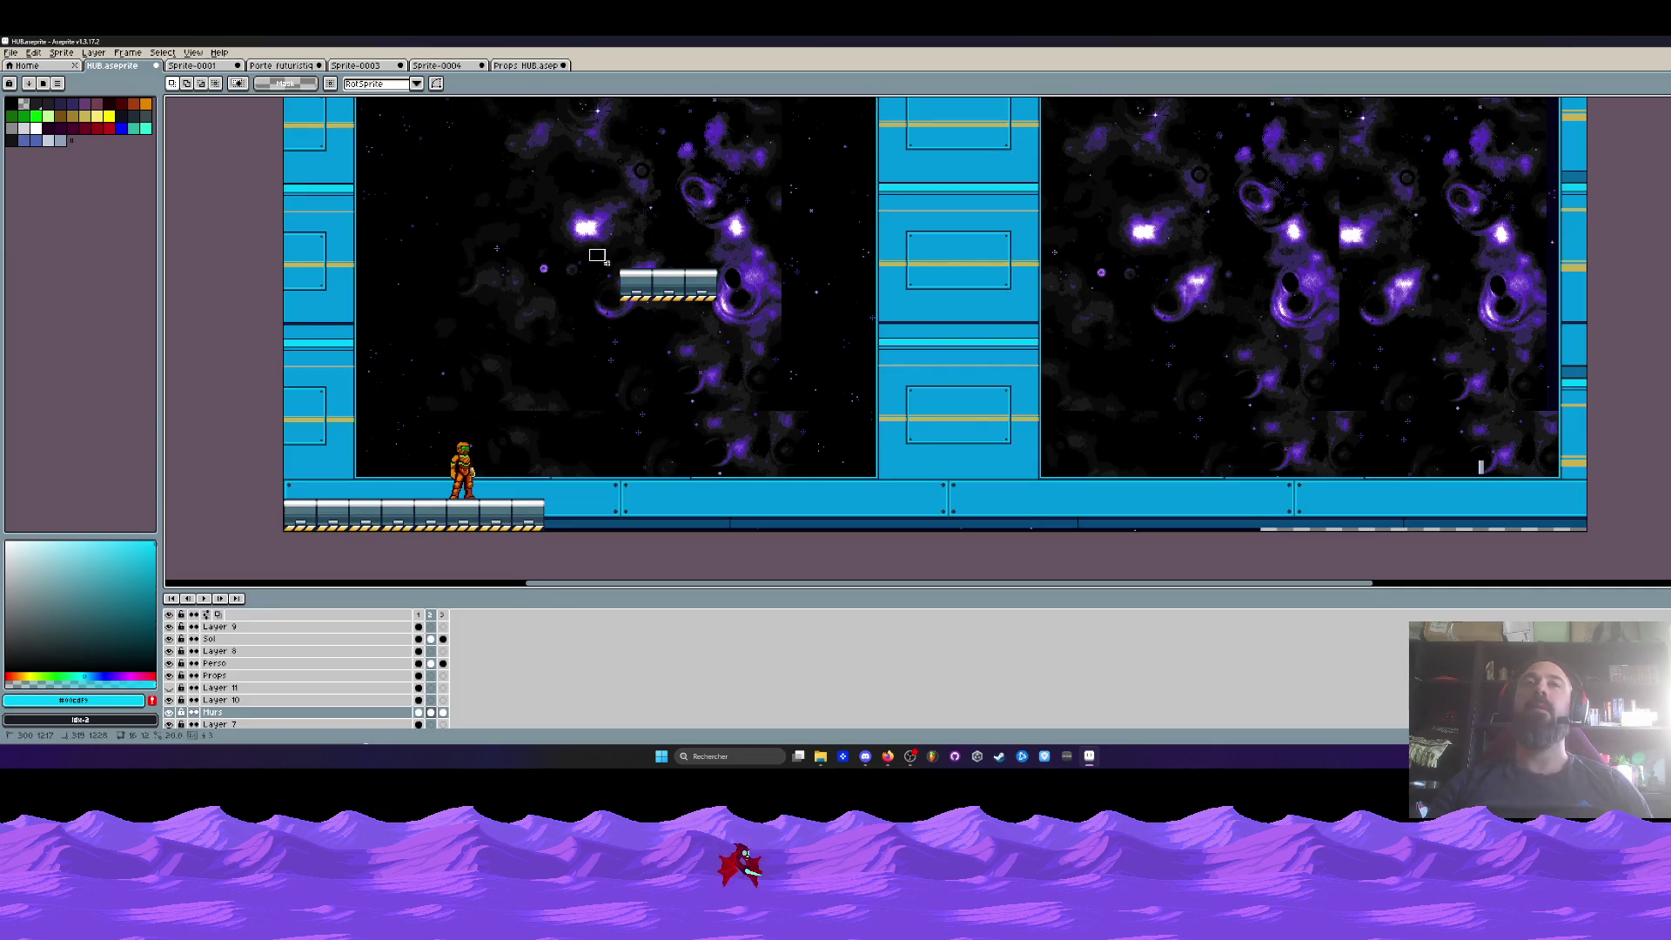
pyautogui.click(739, 335)
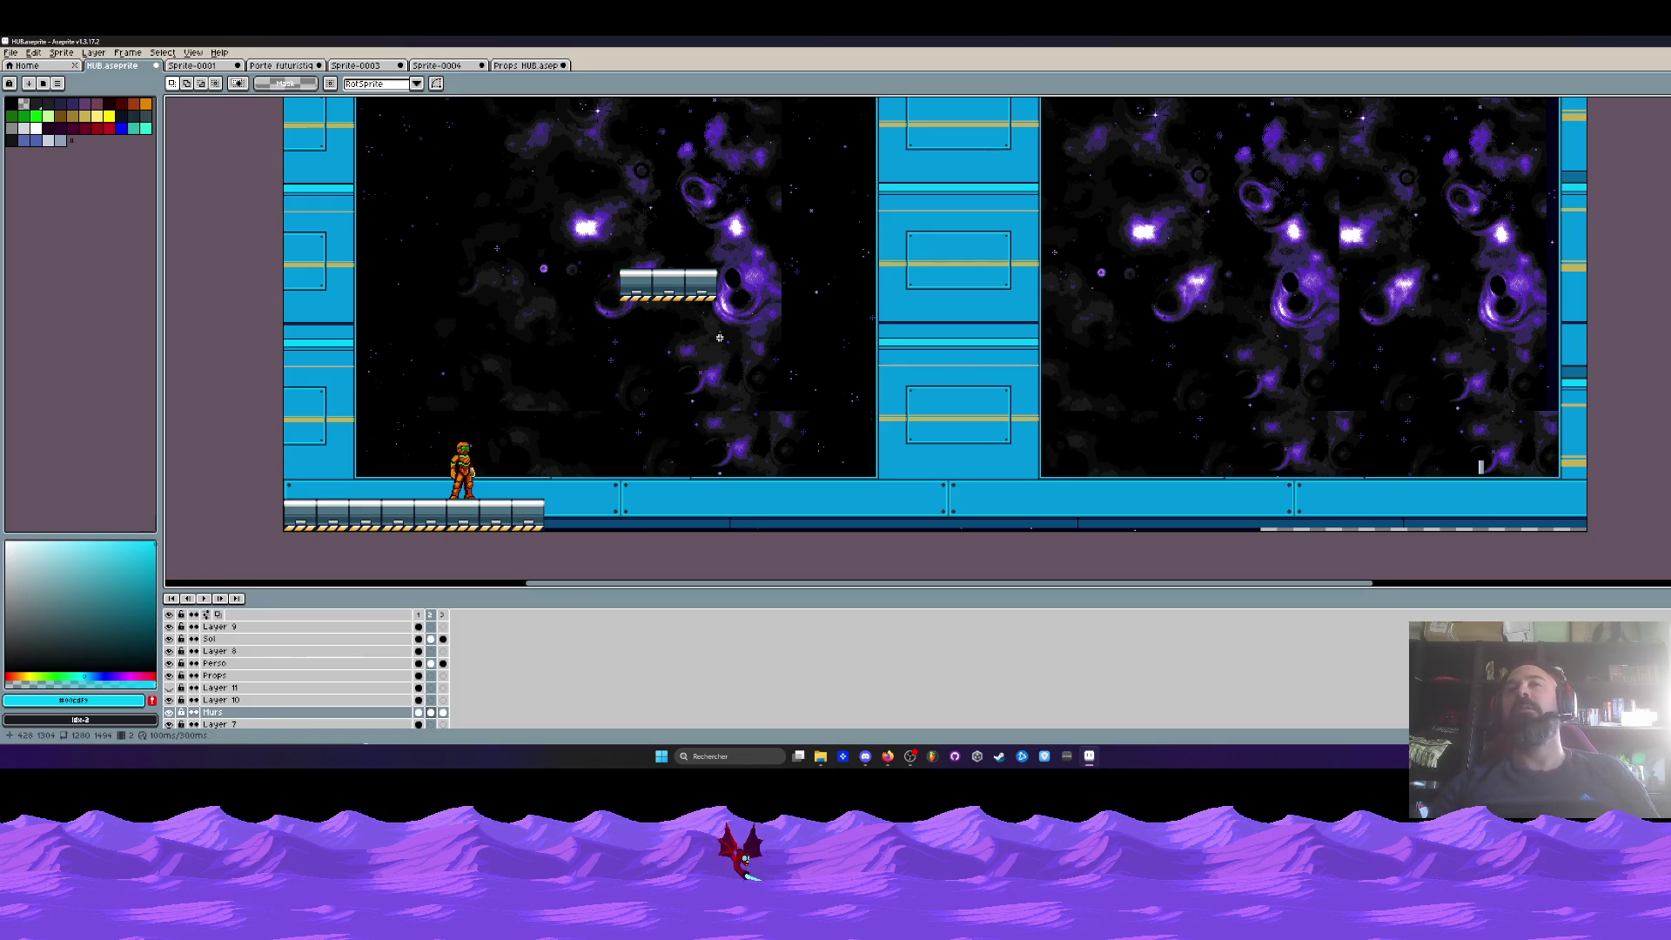
# - Box-select the platform with its surroundings, commit it with Ctrl+D, and zoom out
pyautogui.scroll(1, 726, 339)
pyautogui.moveTo(477, 179); pyautogui.dragTo(759, 286)
pyautogui.scroll(-1, 759, 286)
pyautogui.click(616, 231)
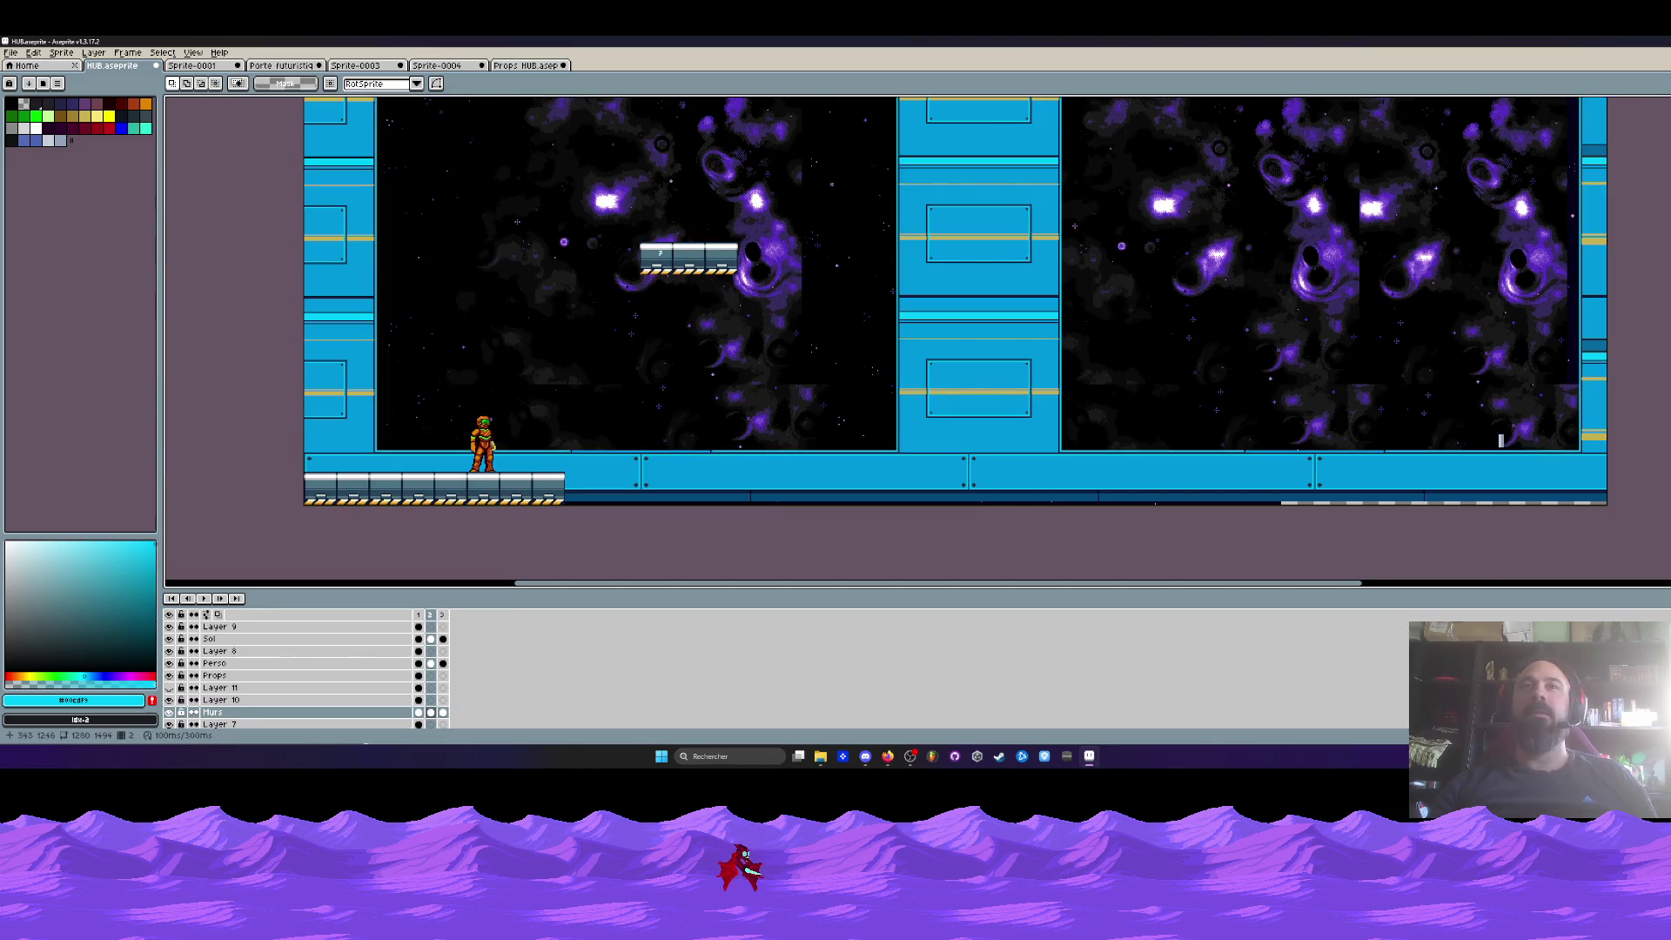
pyautogui.scroll(1, 611, 223)
pyautogui.moveTo(611, 224); pyautogui.dragTo(925, 367)
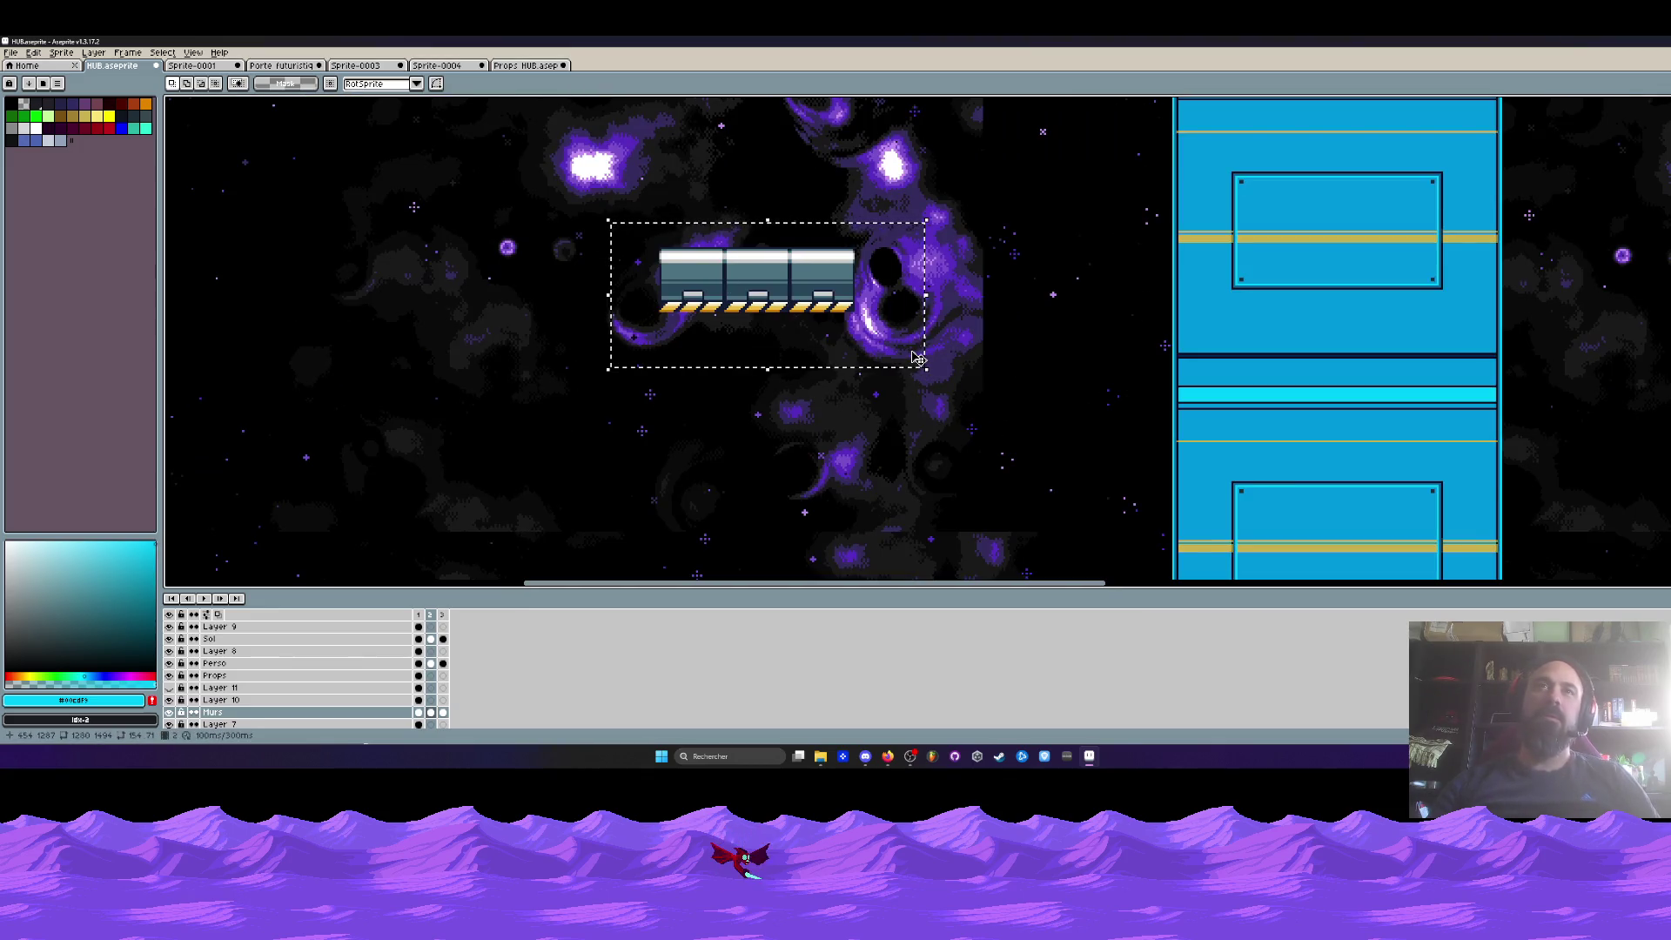
pyautogui.scroll(-2, 916, 357)
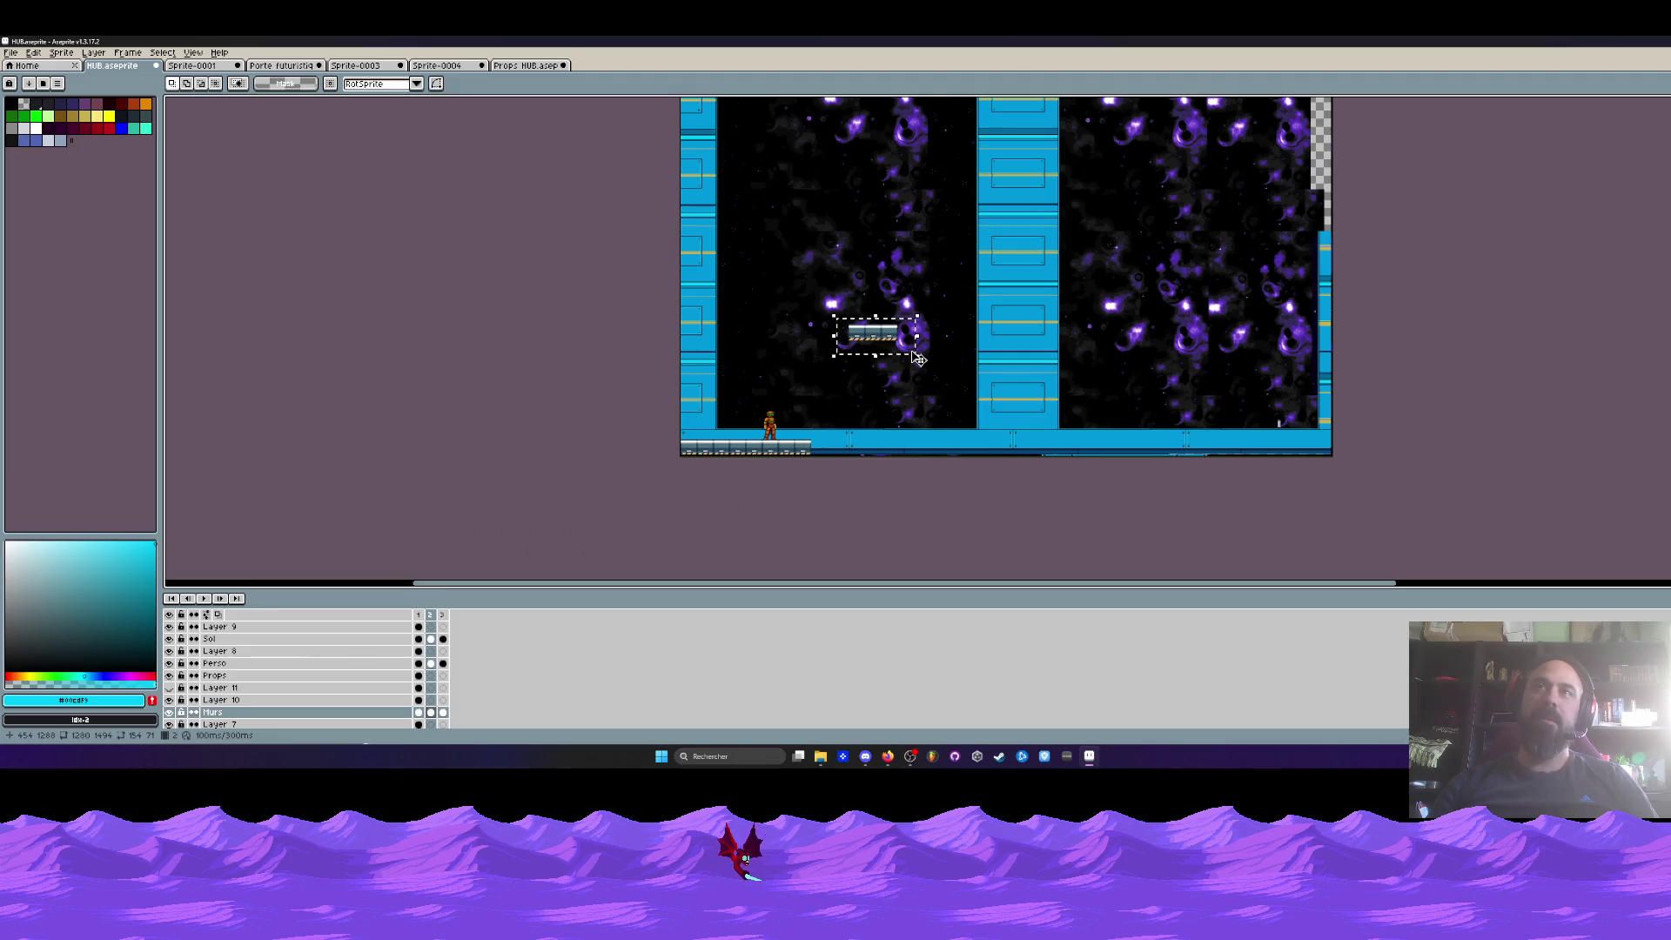
pyautogui.scroll(1, 918, 357)
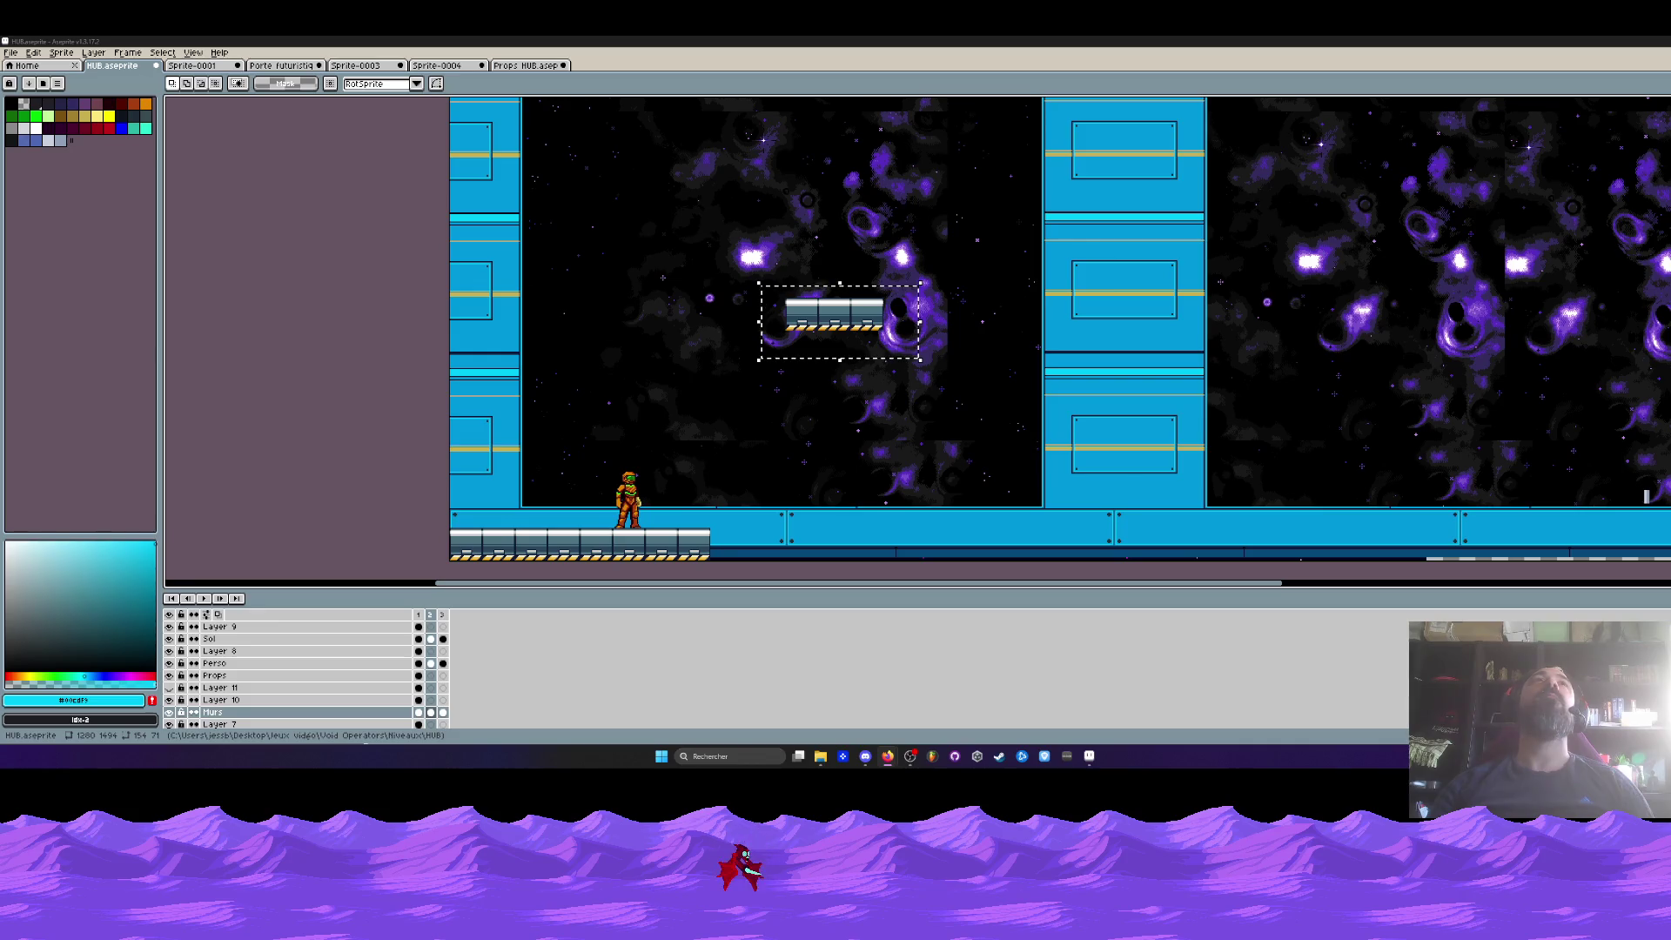
pyautogui.hotkey('ctrl', 'd')
pyautogui.scroll(-2, 796, 369)
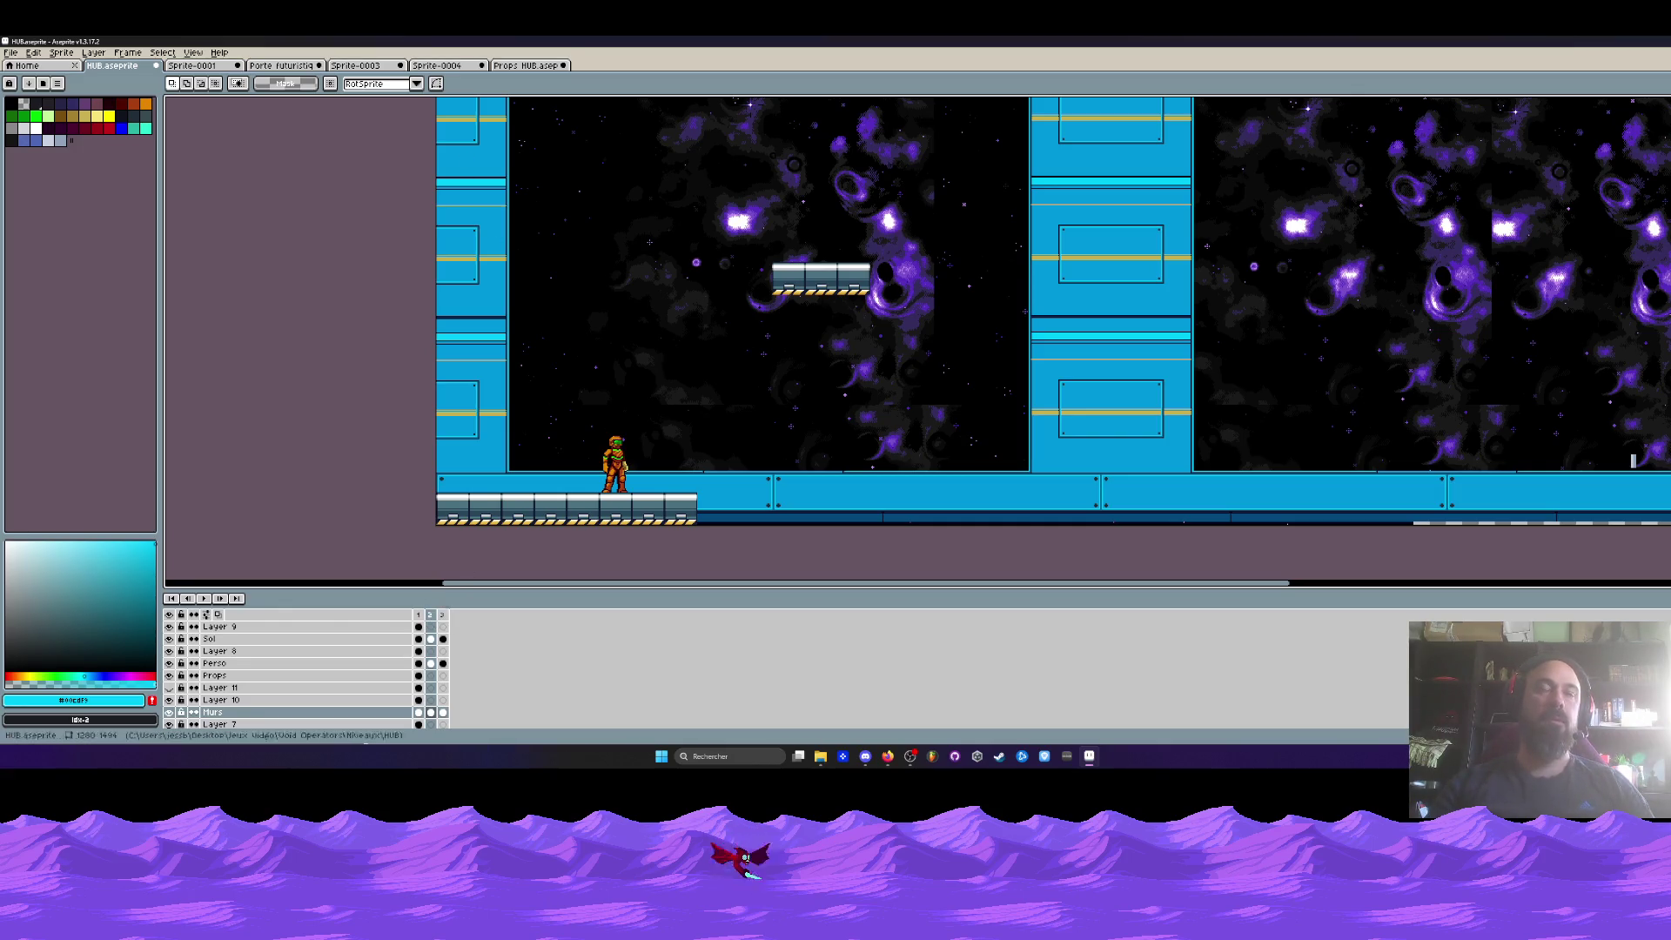
pyautogui.scroll(-2, 608, 321)
pyautogui.click(445, 66)
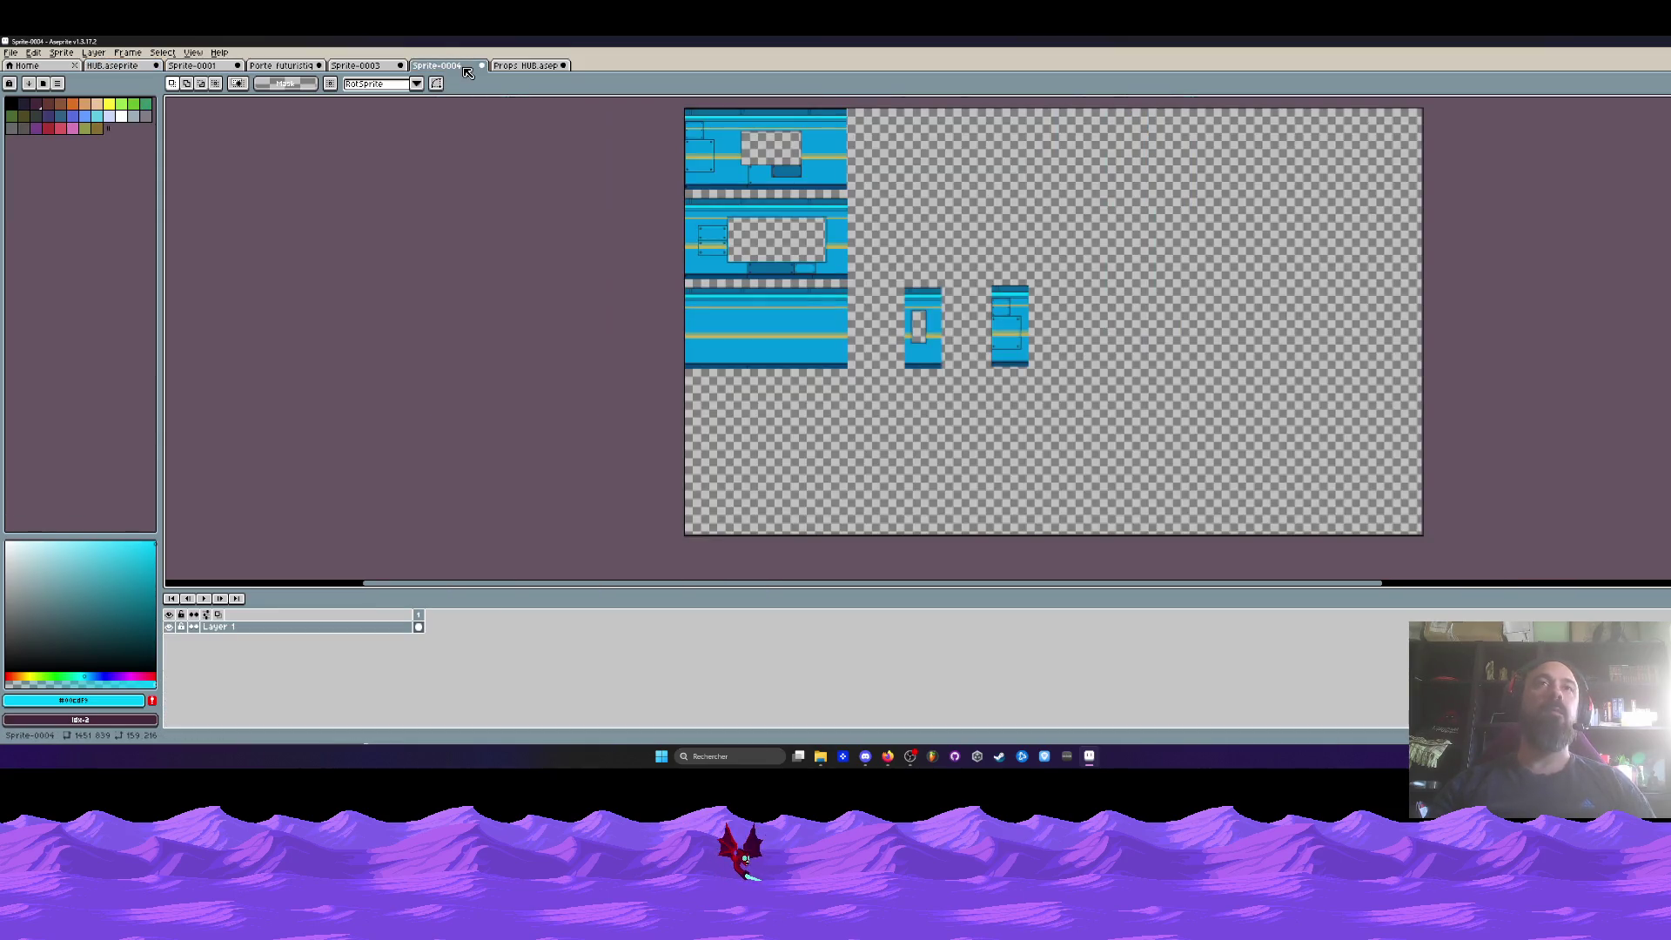
pyautogui.scroll(1, 923, 320)
pyautogui.click(528, 65)
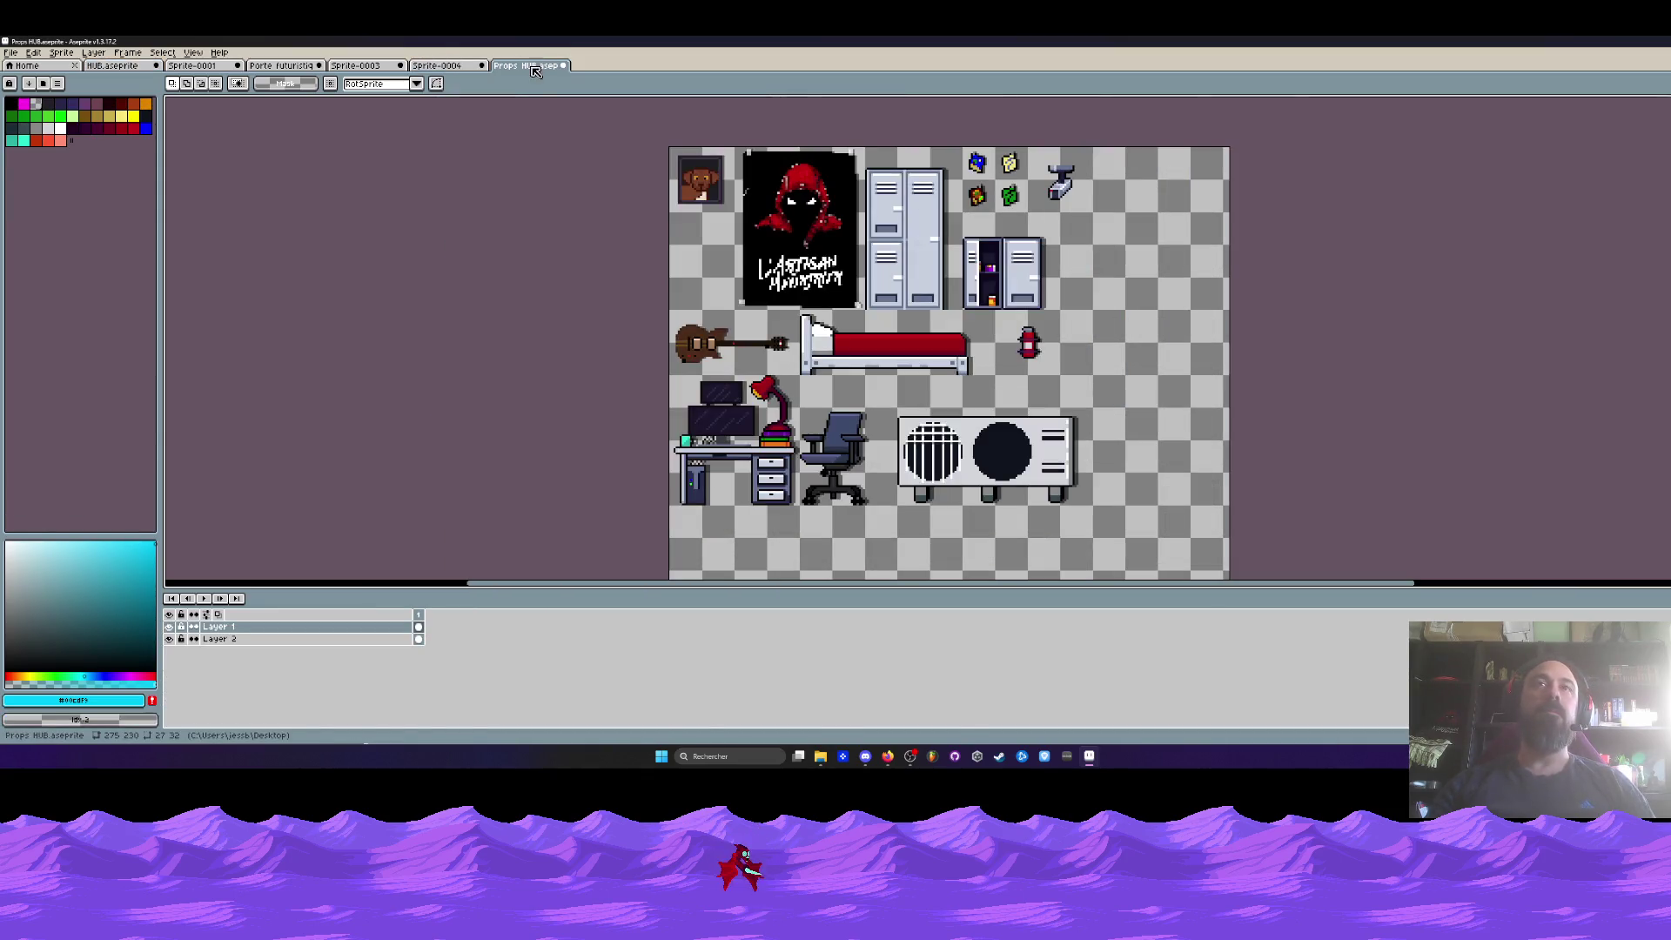
pyautogui.click(439, 66)
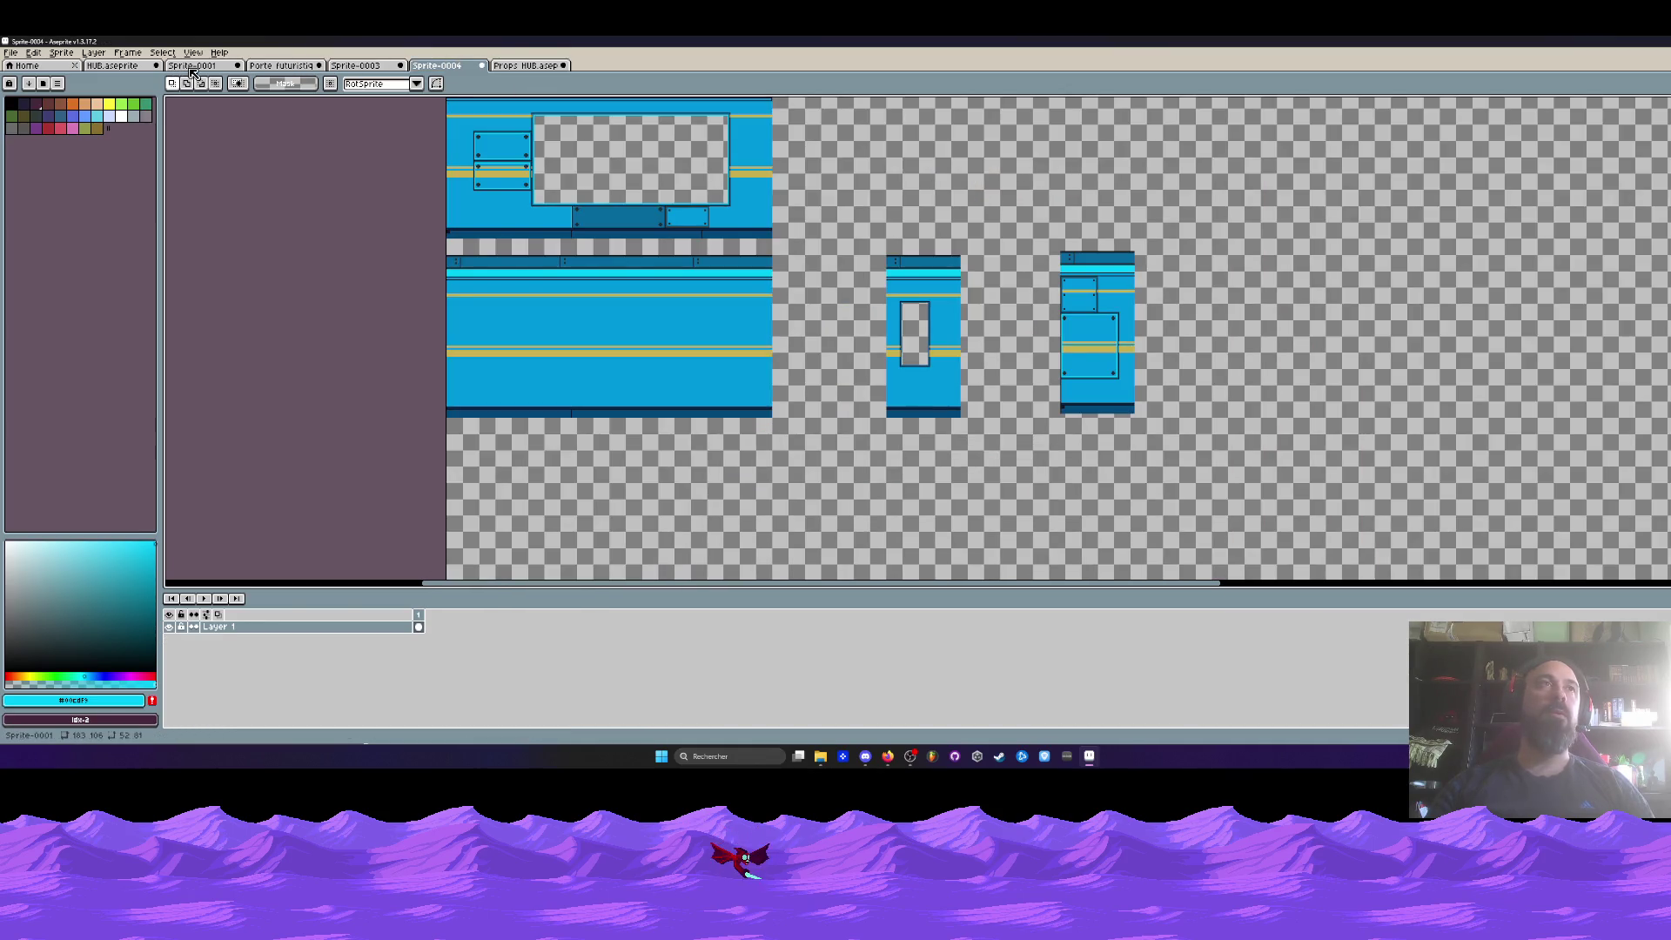
pyautogui.click(187, 68)
pyautogui.click(148, 66)
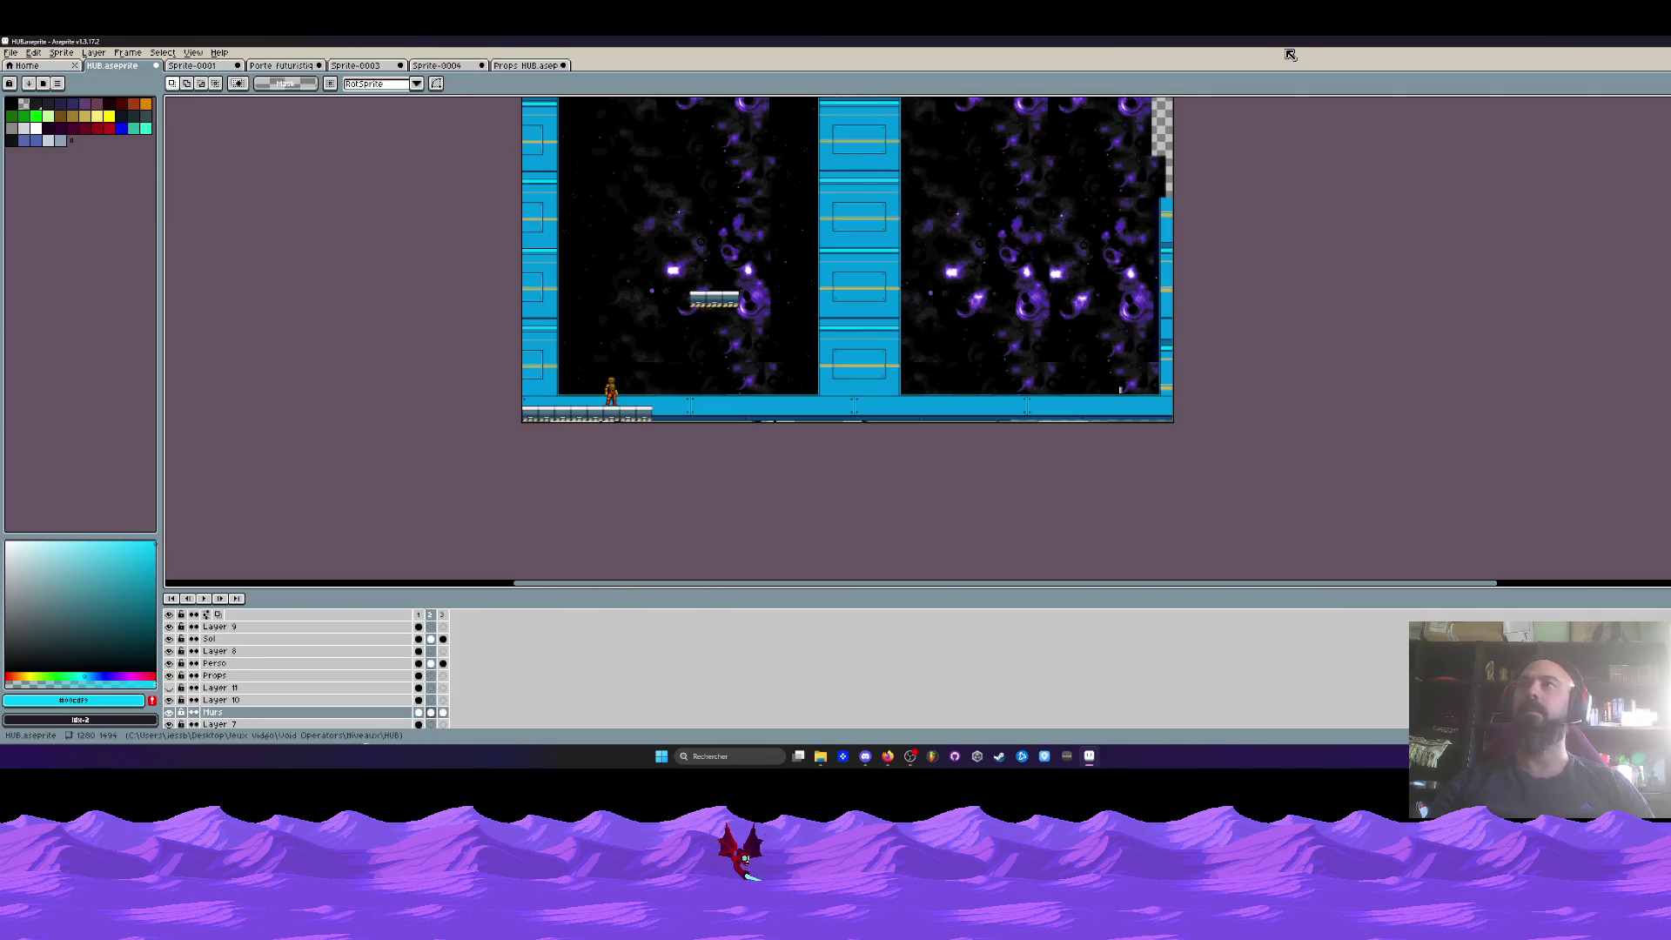
# - Minimize Aseprite and go back from Props communes up to the Void Operators folder
pyautogui.press('super+Down')
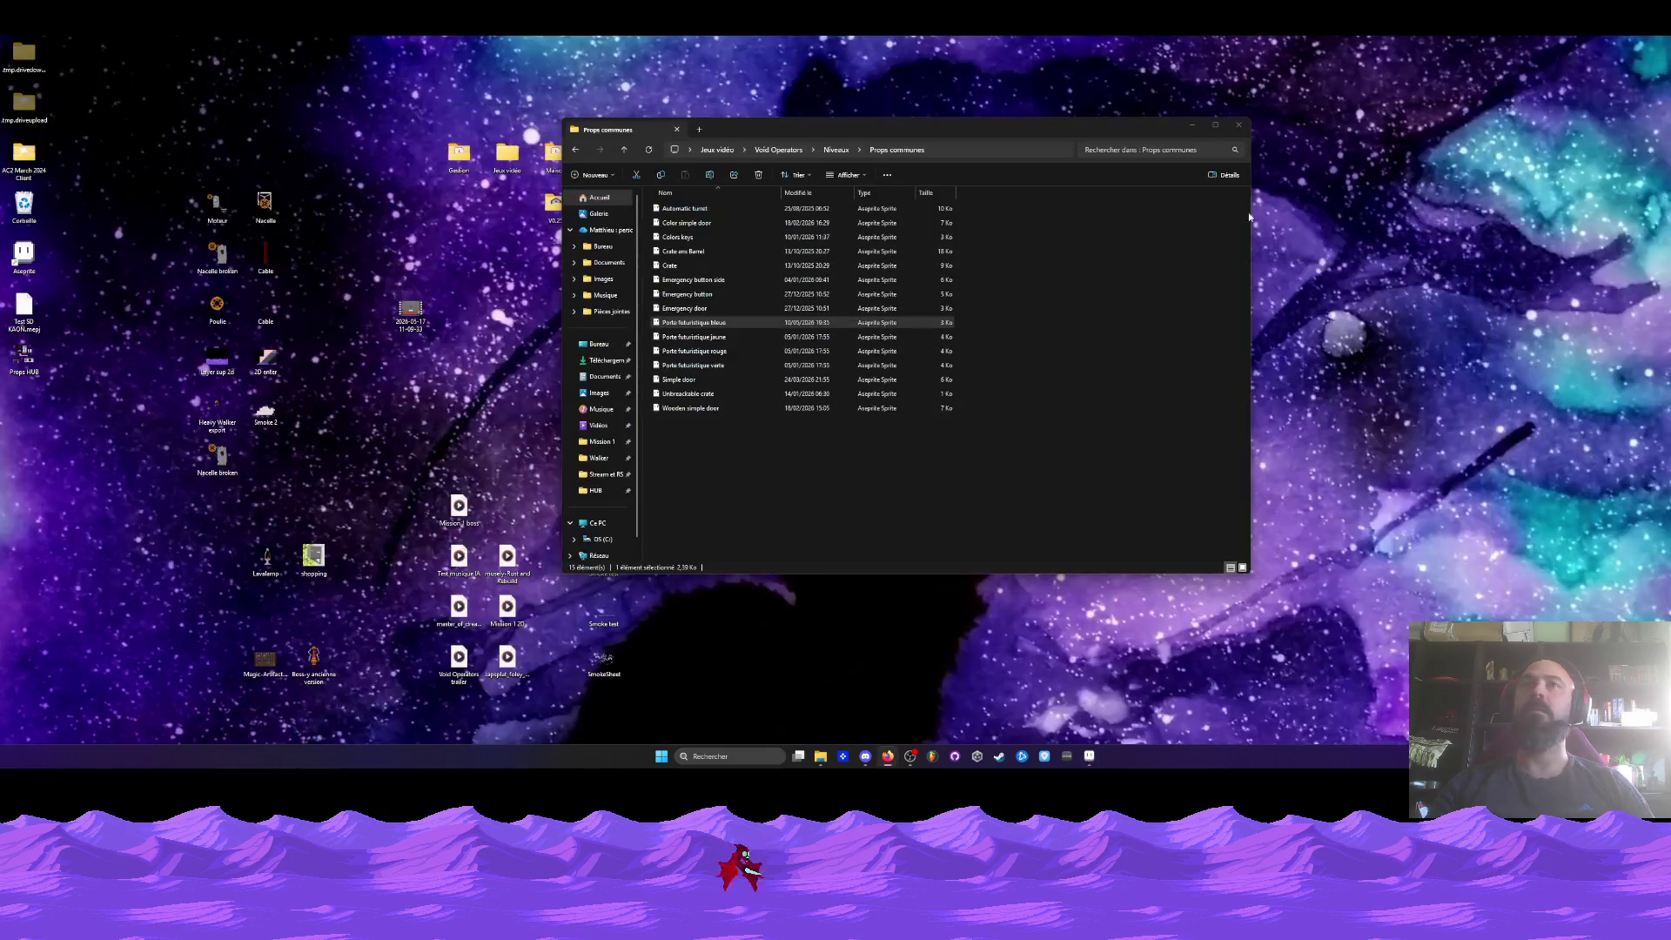
pyautogui.moveTo(967, 134); pyautogui.dragTo(941, 148)
pyautogui.click(550, 165)
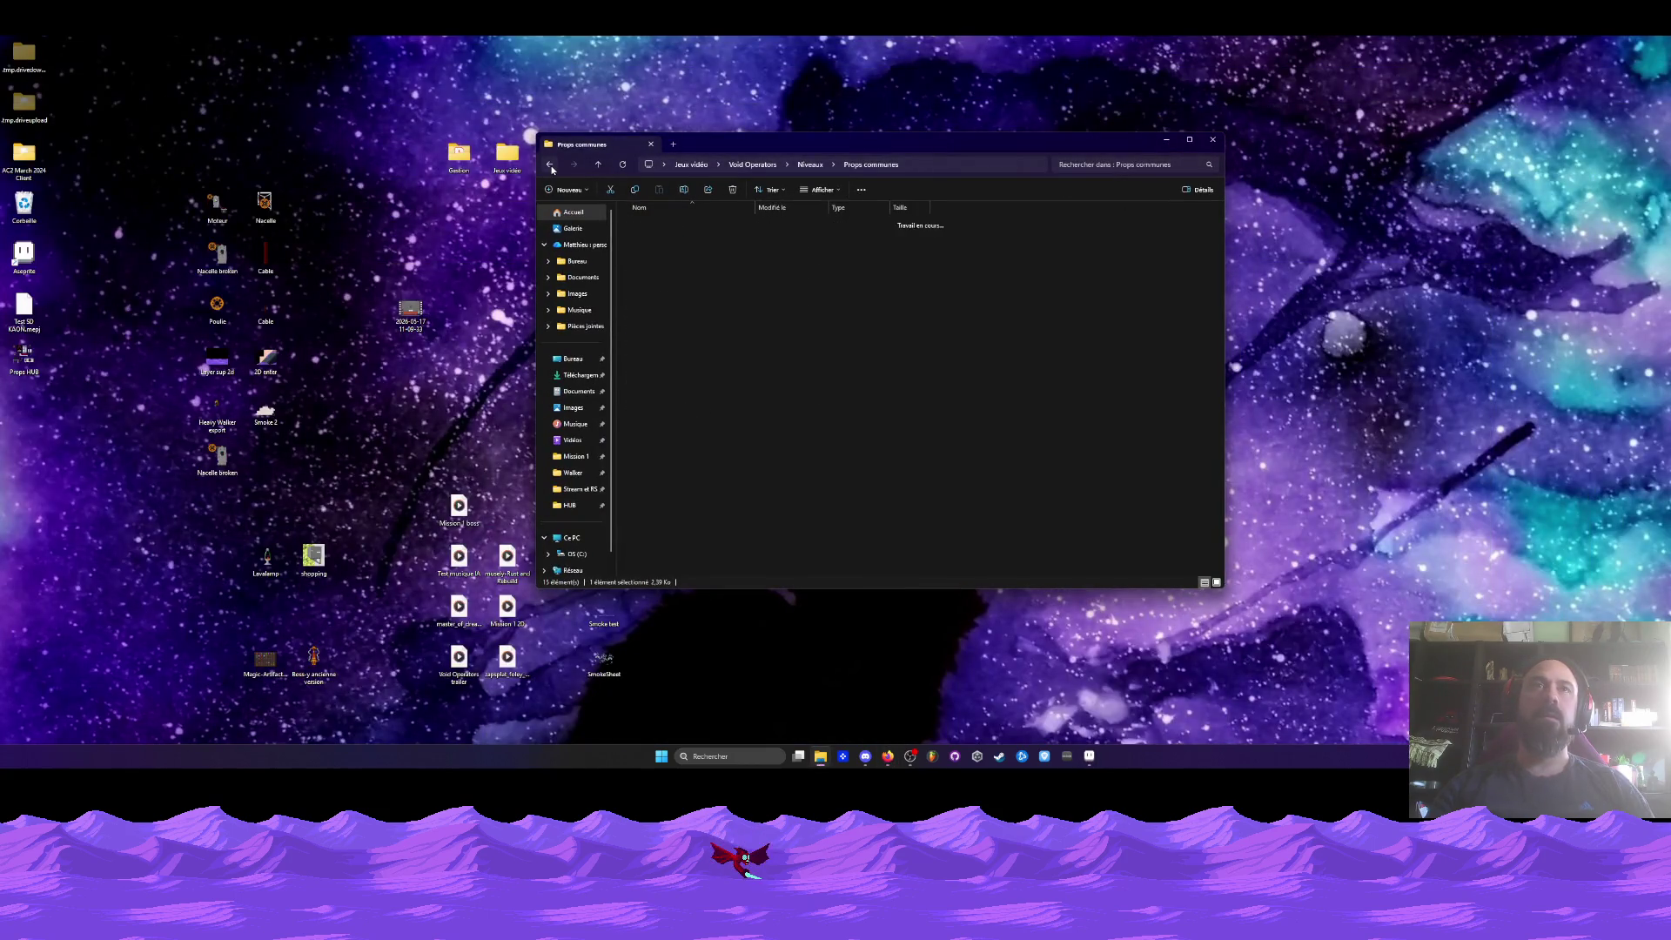
pyautogui.click(551, 166)
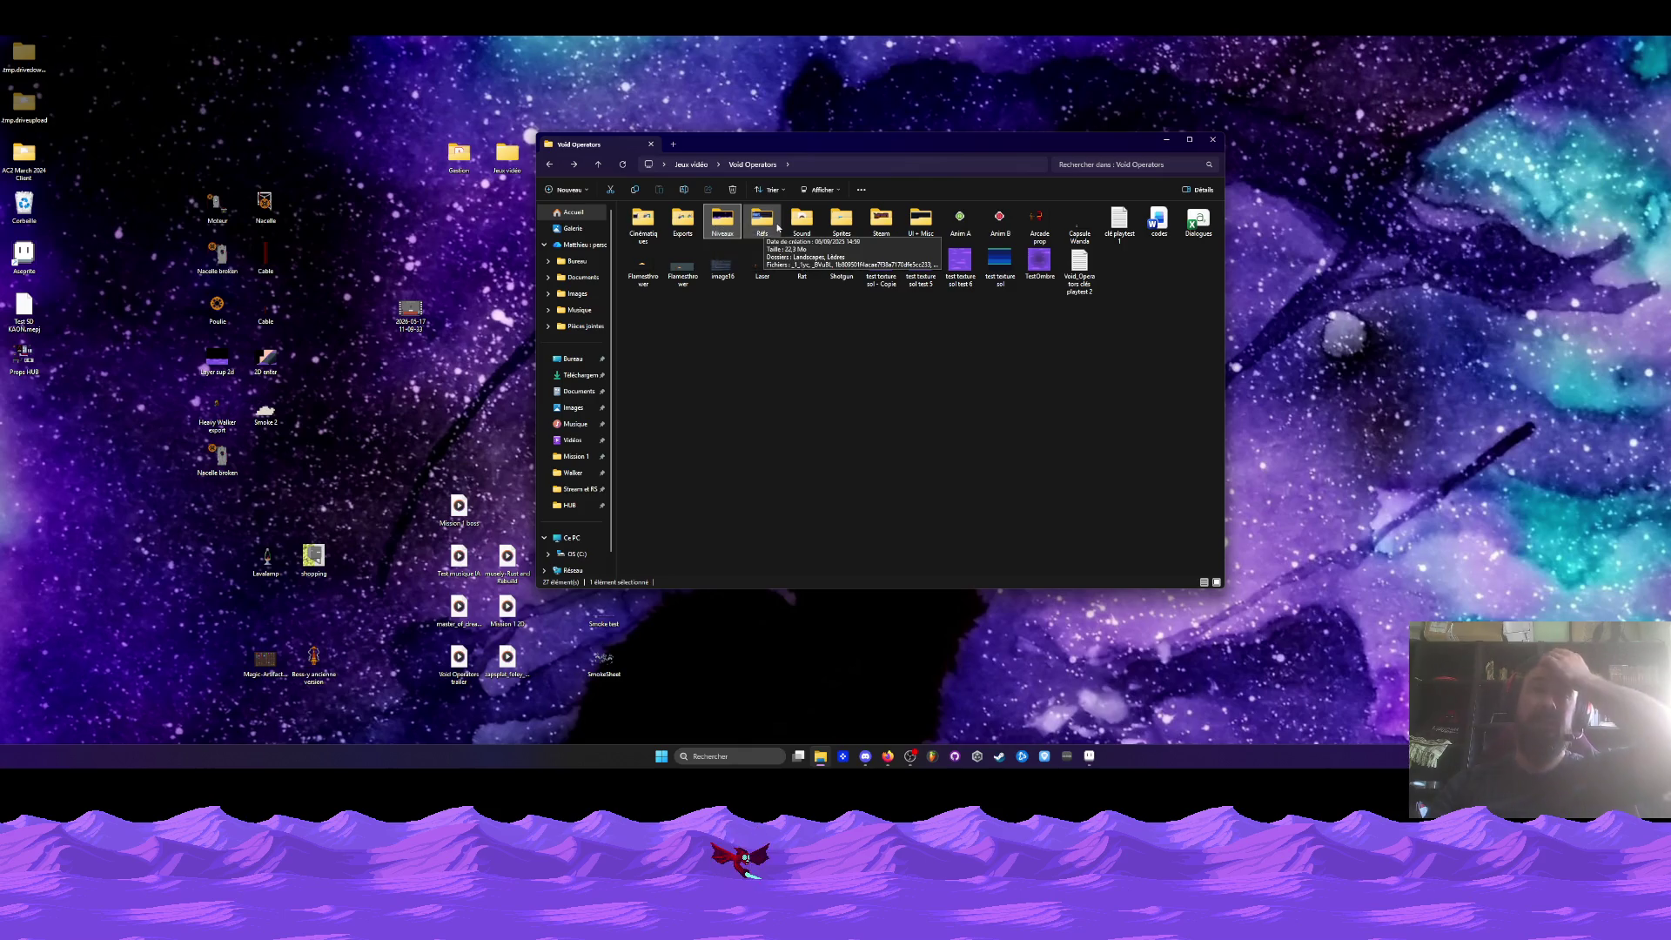
pyautogui.moveTo(912, 148)
pyautogui.mouseDown()
pyautogui.moveTo(1351, 641)
pyautogui.moveTo(913, 147)
pyautogui.mouseUp()
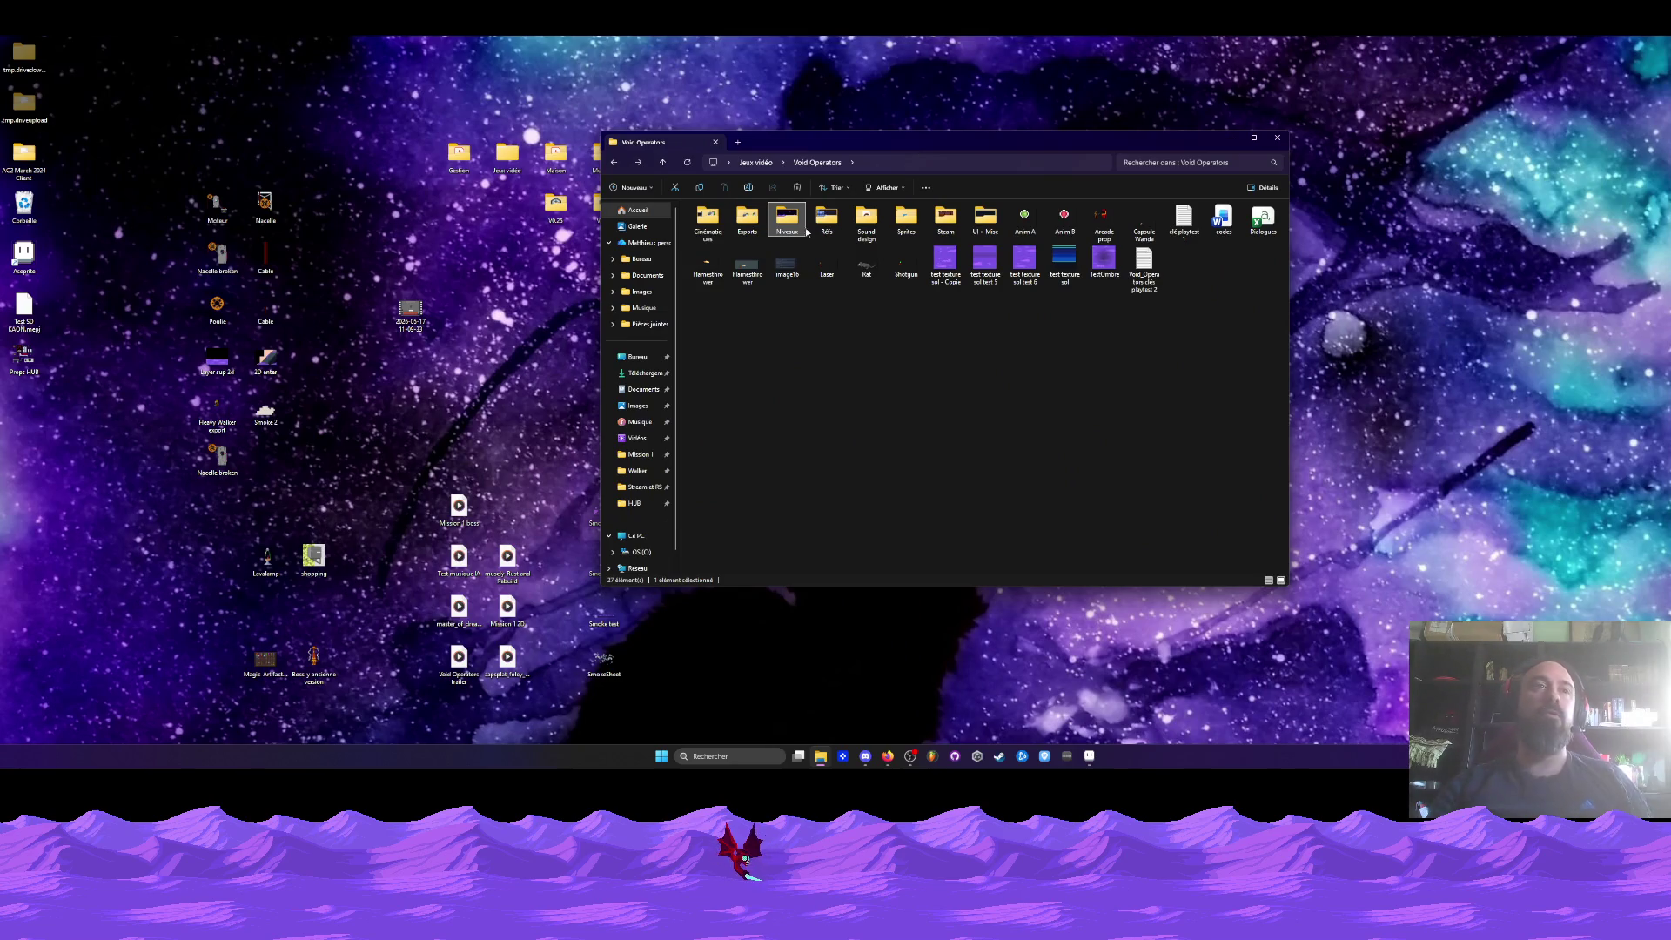
pyautogui.click(822, 275)
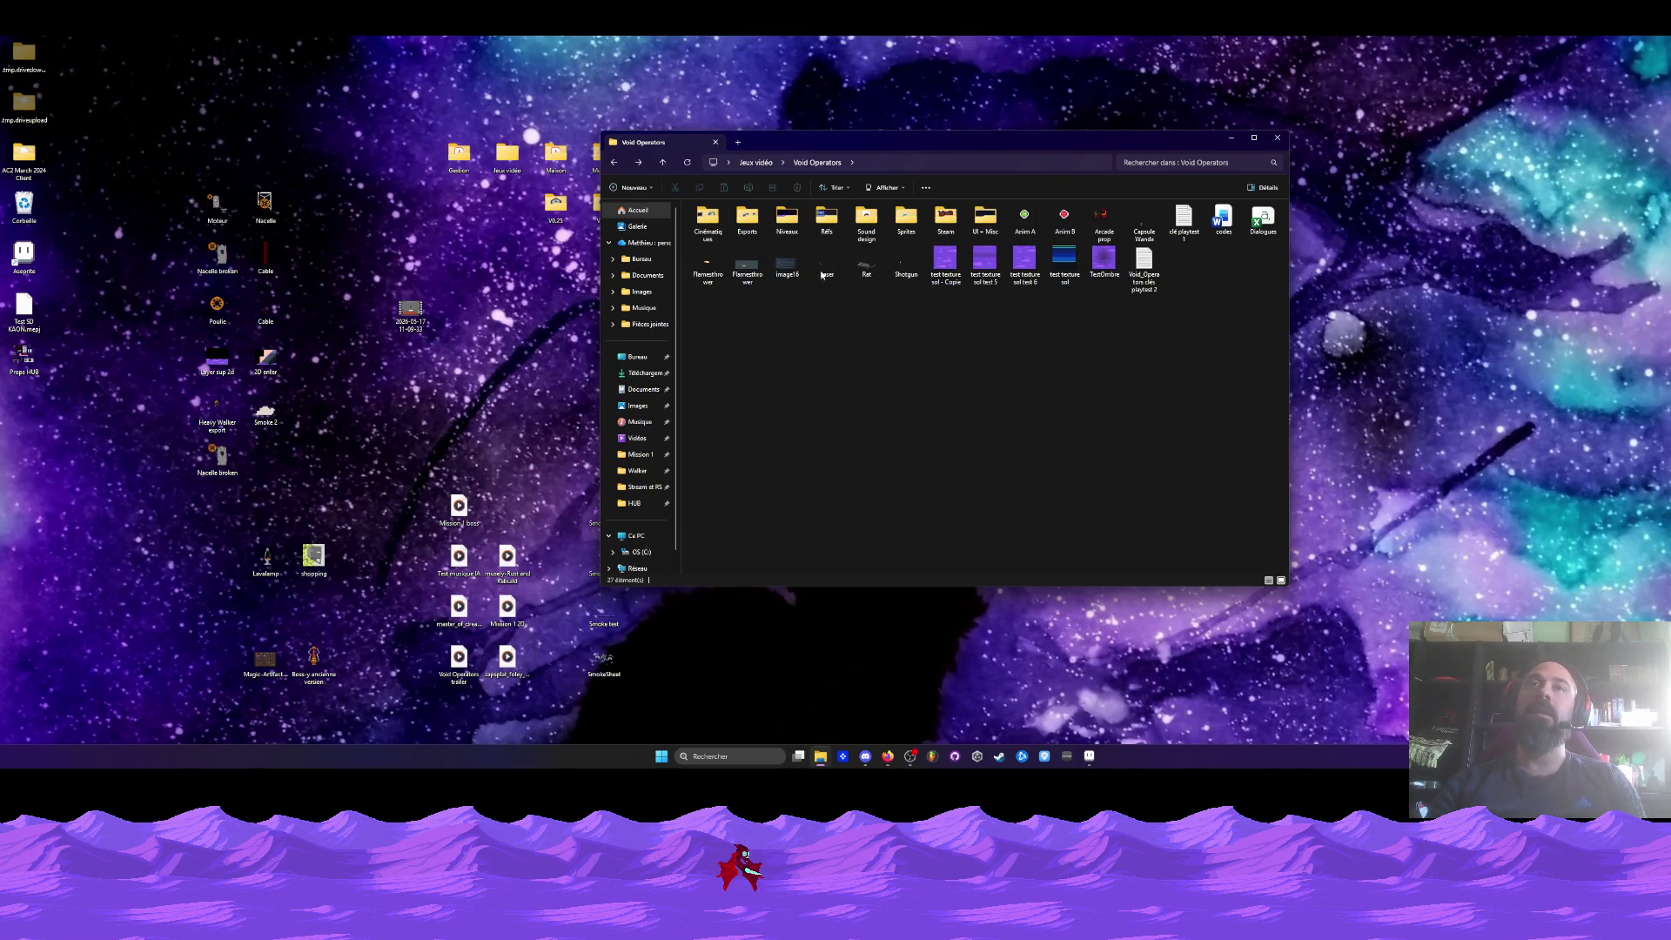
pyautogui.moveTo(861, 142); pyautogui.dragTo(826, 172)
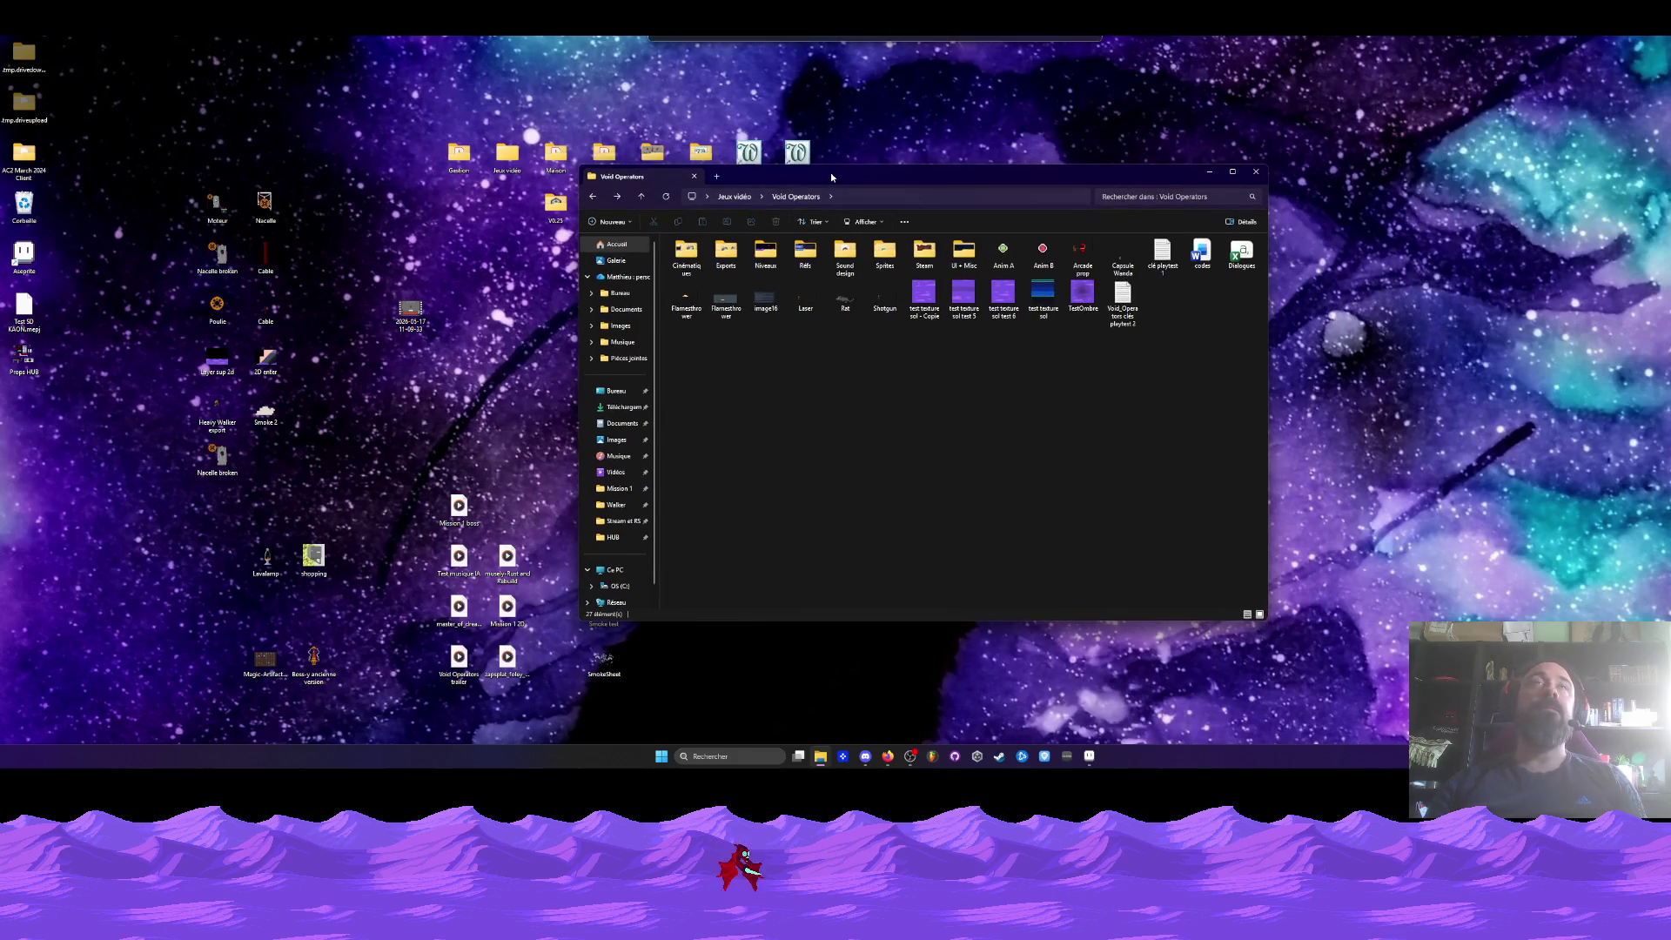
# - Open Niveaux › HUB and launch the HUB.aseprite file
pyautogui.doubleClick(759, 249)
pyautogui.doubleClick(696, 253)
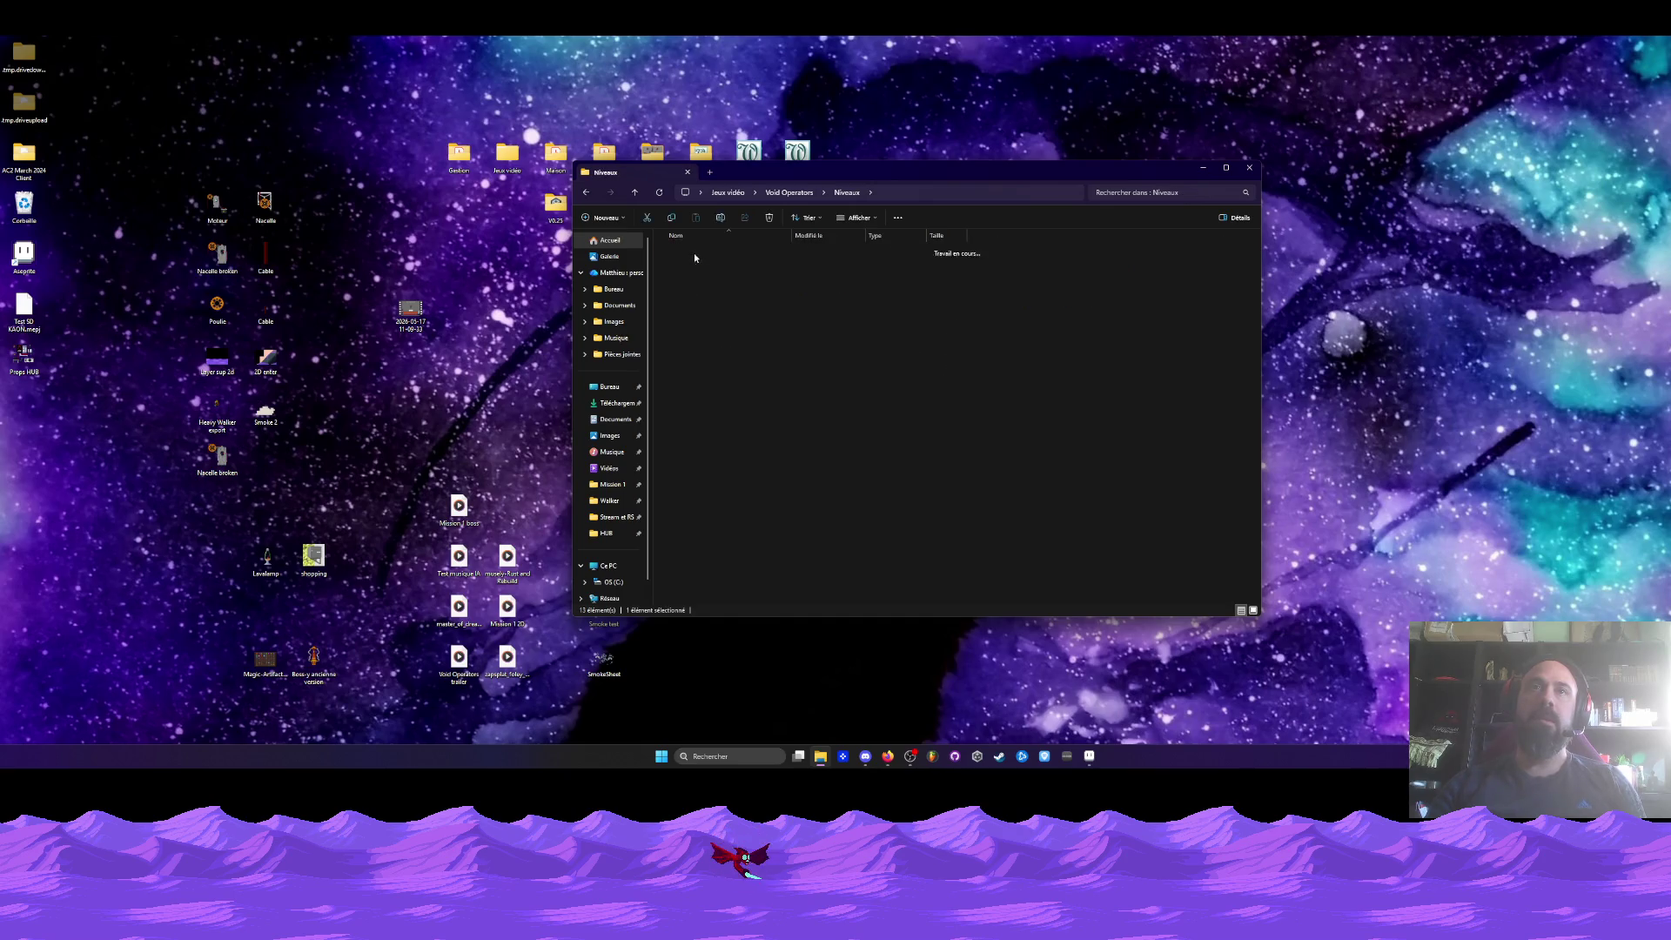
pyautogui.click(694, 295)
pyautogui.doubleClick(695, 295)
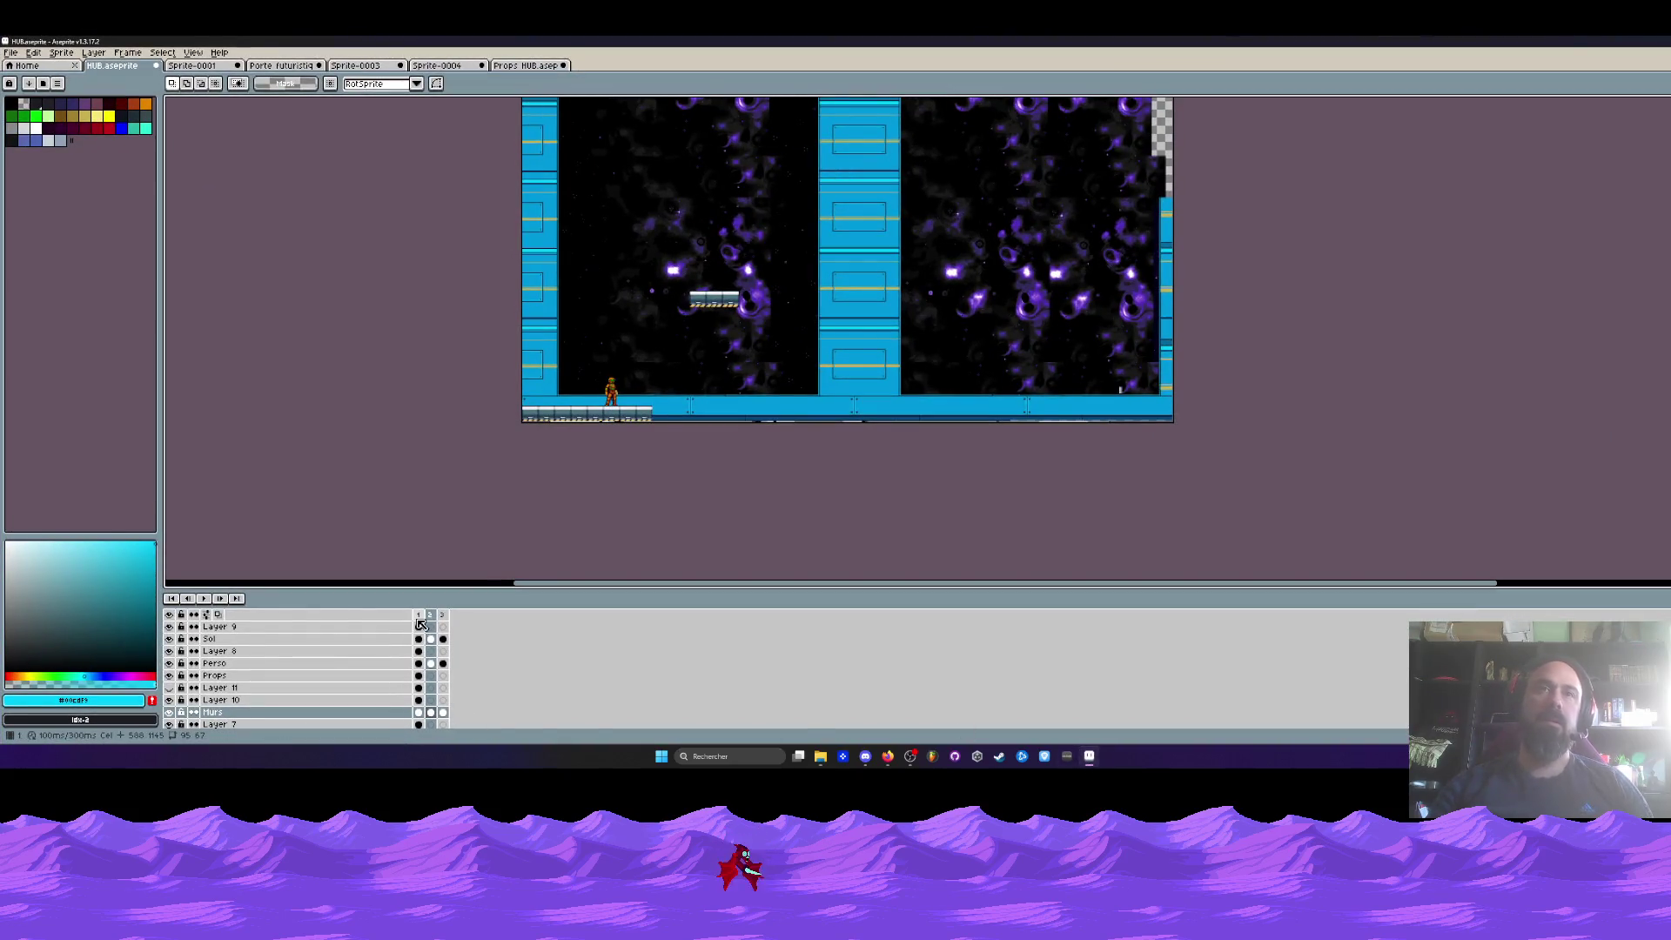
# - Show frame 1, briefly toggle Layer 11's visibility, and switch to rectangular selection (M)
pyautogui.click(419, 615)
pyautogui.scroll(1, 605, 376)
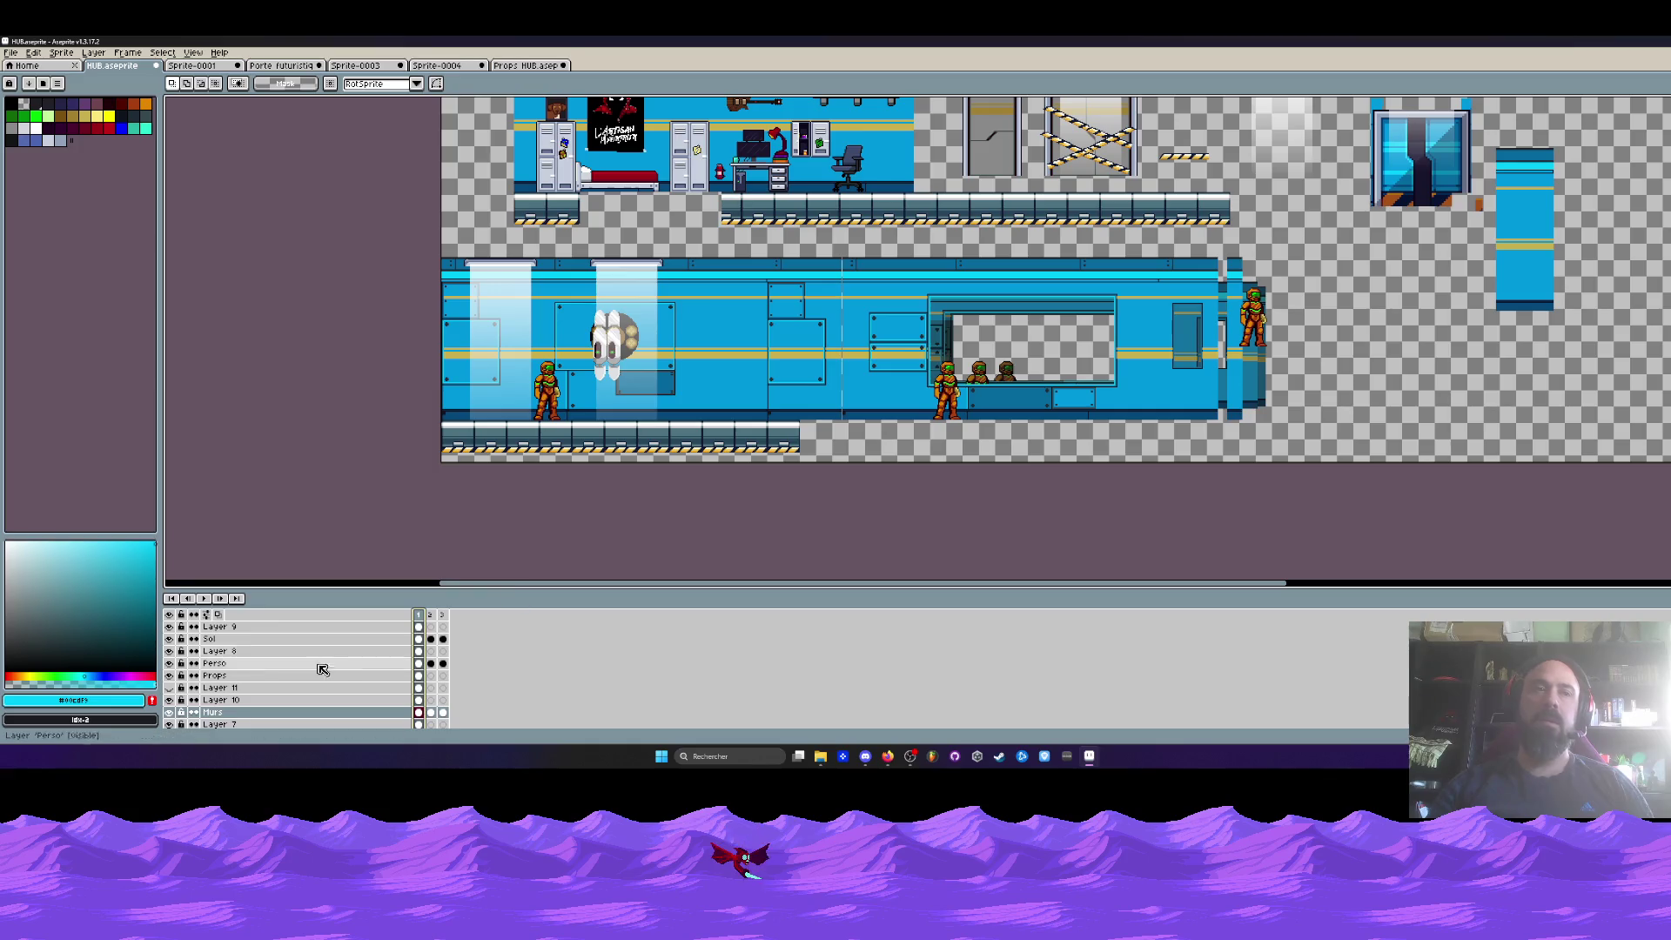
pyautogui.click(169, 688)
pyautogui.click(170, 687)
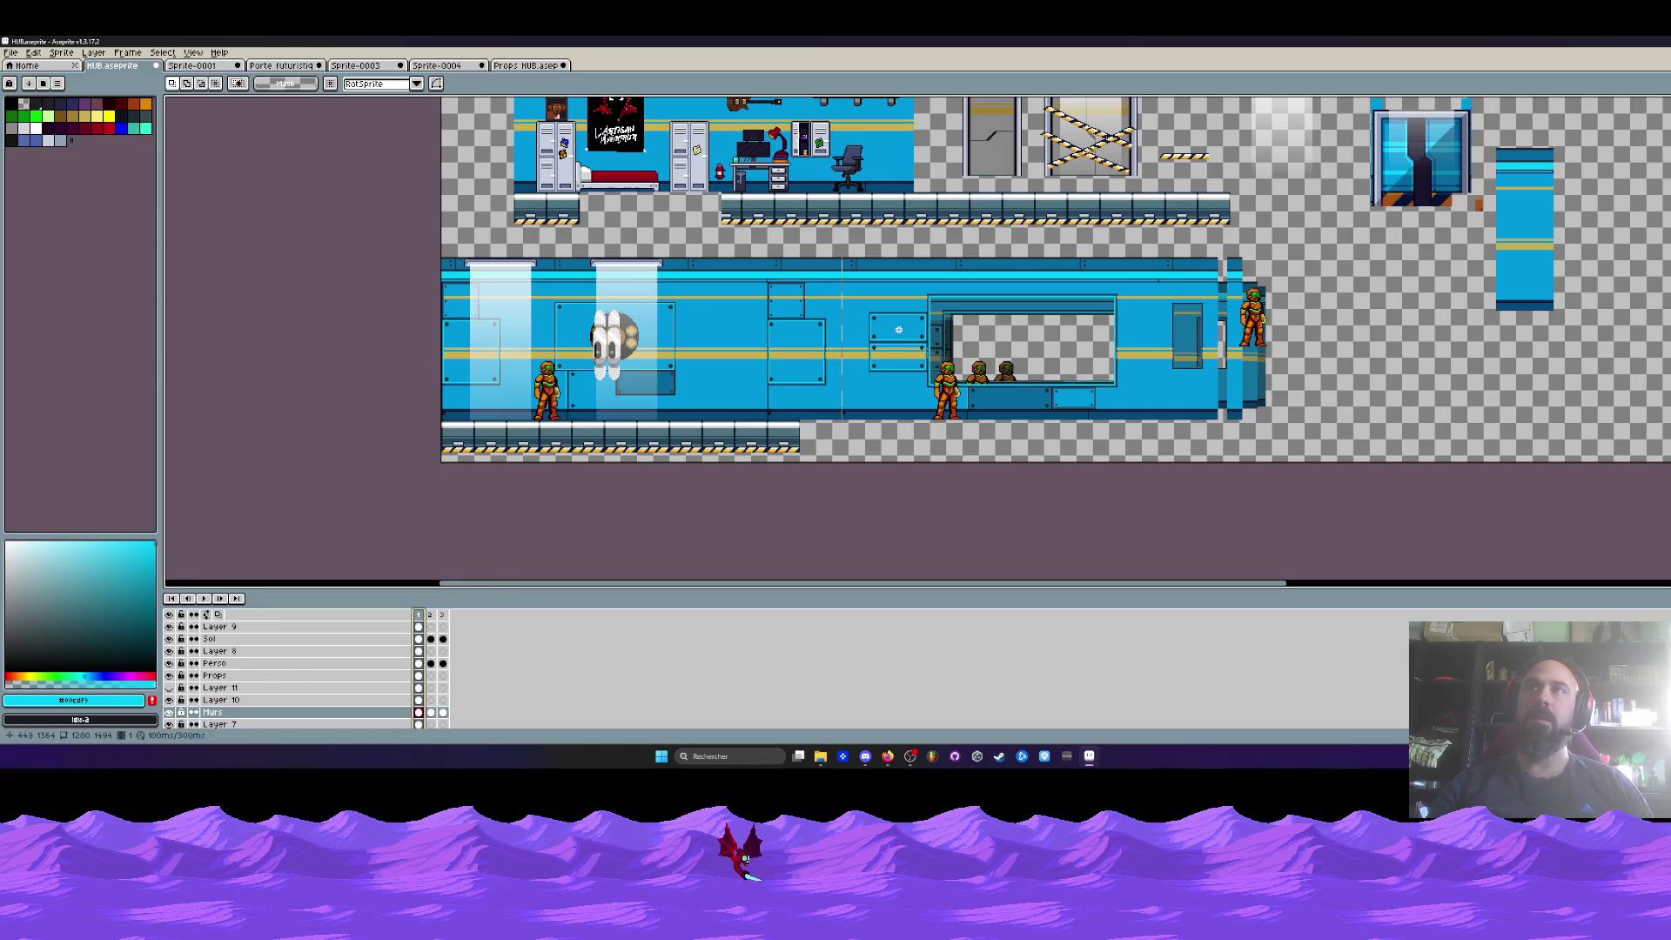
pyautogui.scroll(-1, 861, 380)
pyautogui.scroll(1, 861, 379)
pyautogui.press('m')
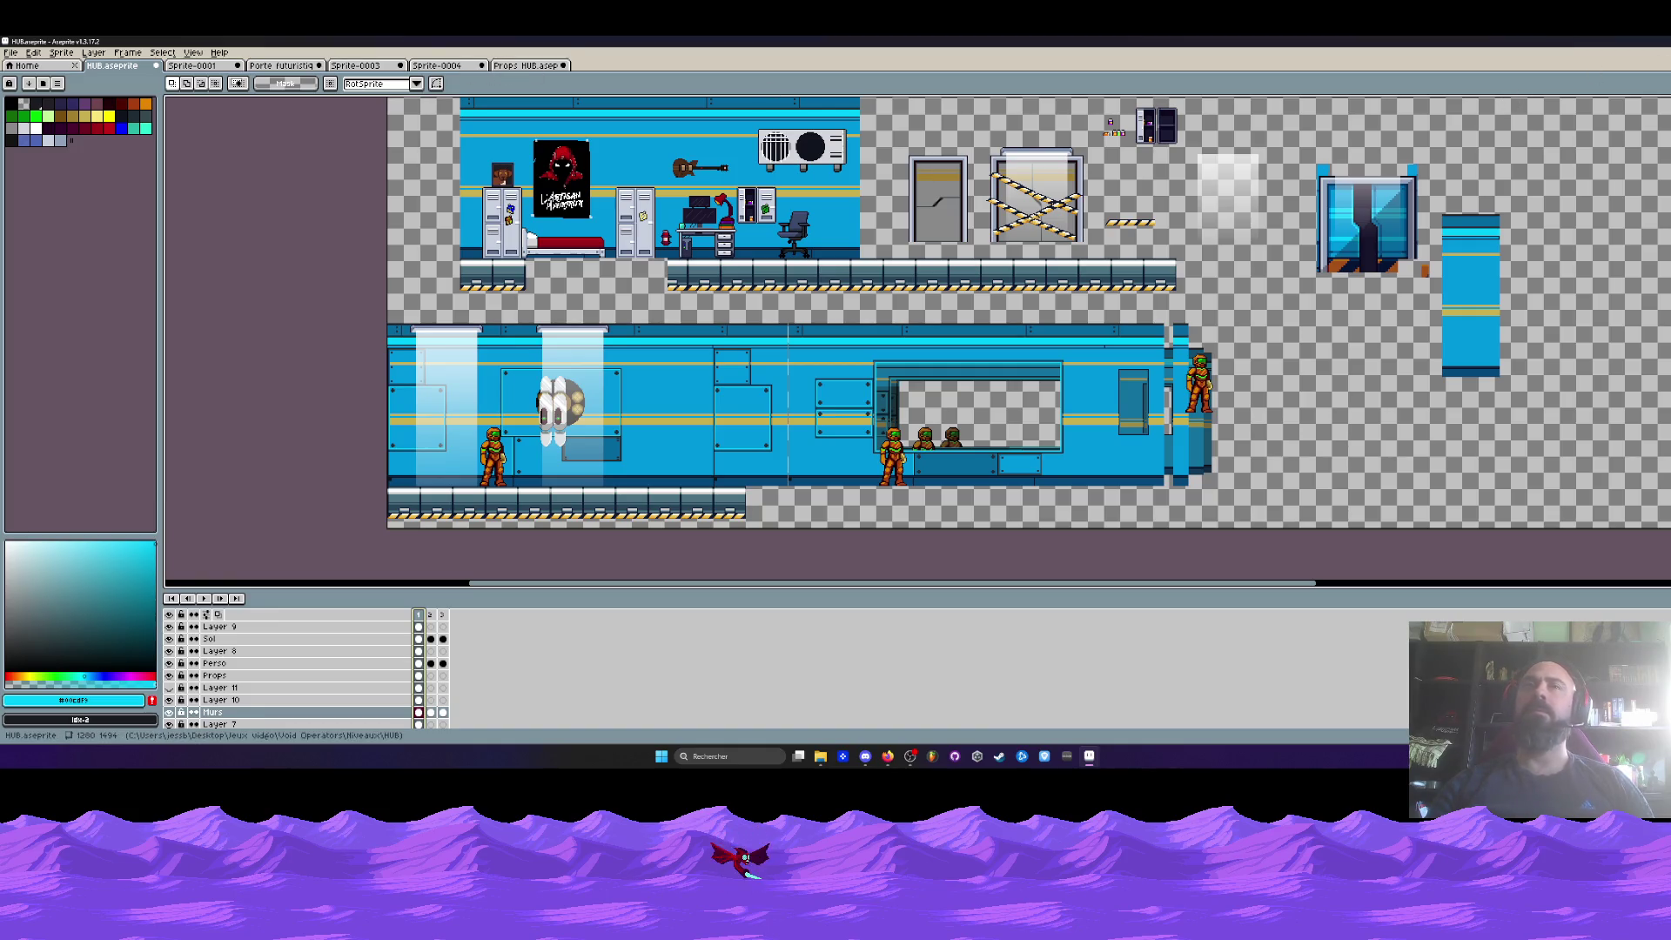
# - Minimize and restore windows, bringing Aseprite forward before switching to Firefox
pyautogui.press('super+Down')
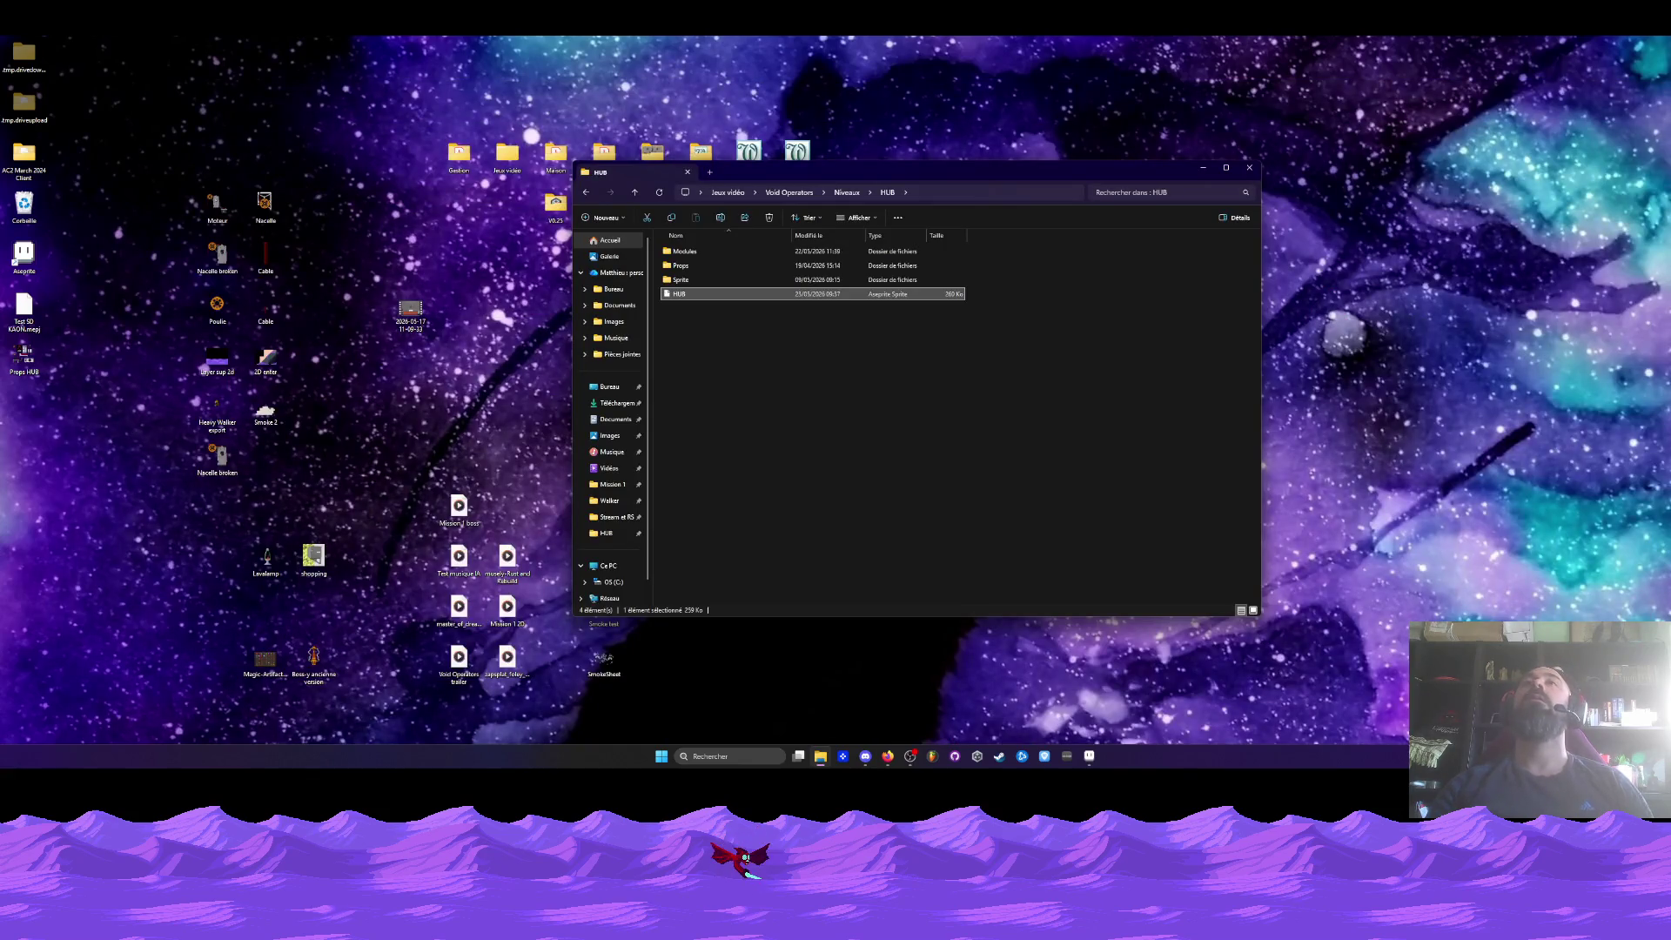
pyautogui.press('super+Down')
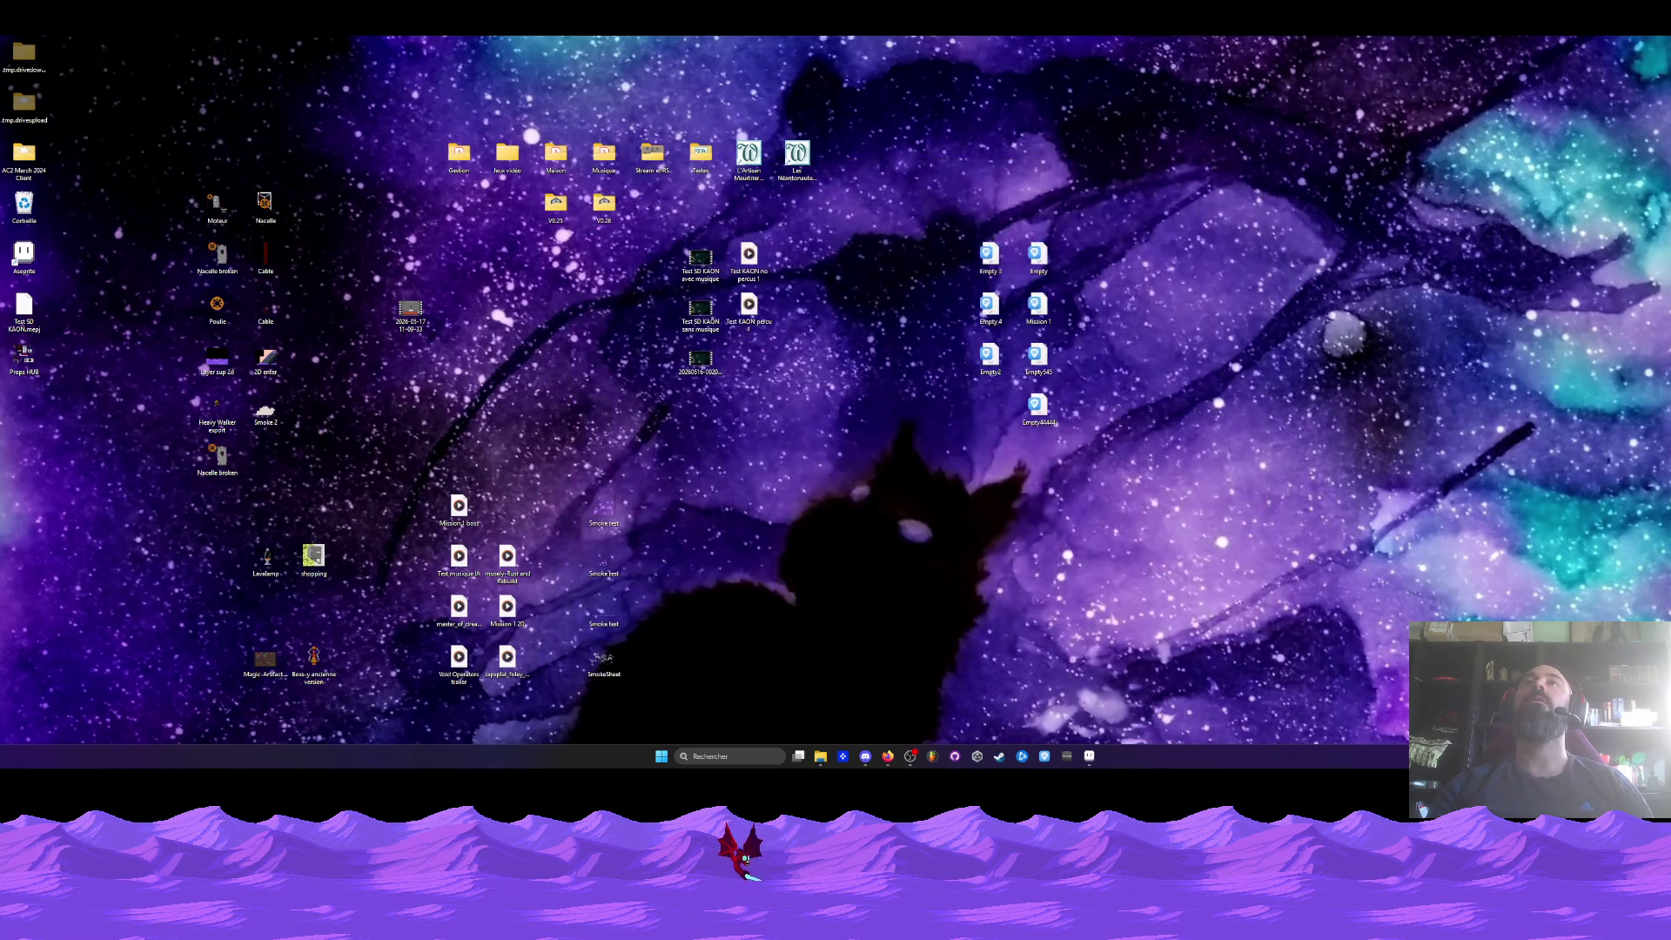
pyautogui.hotkey('alt', 'Tab')
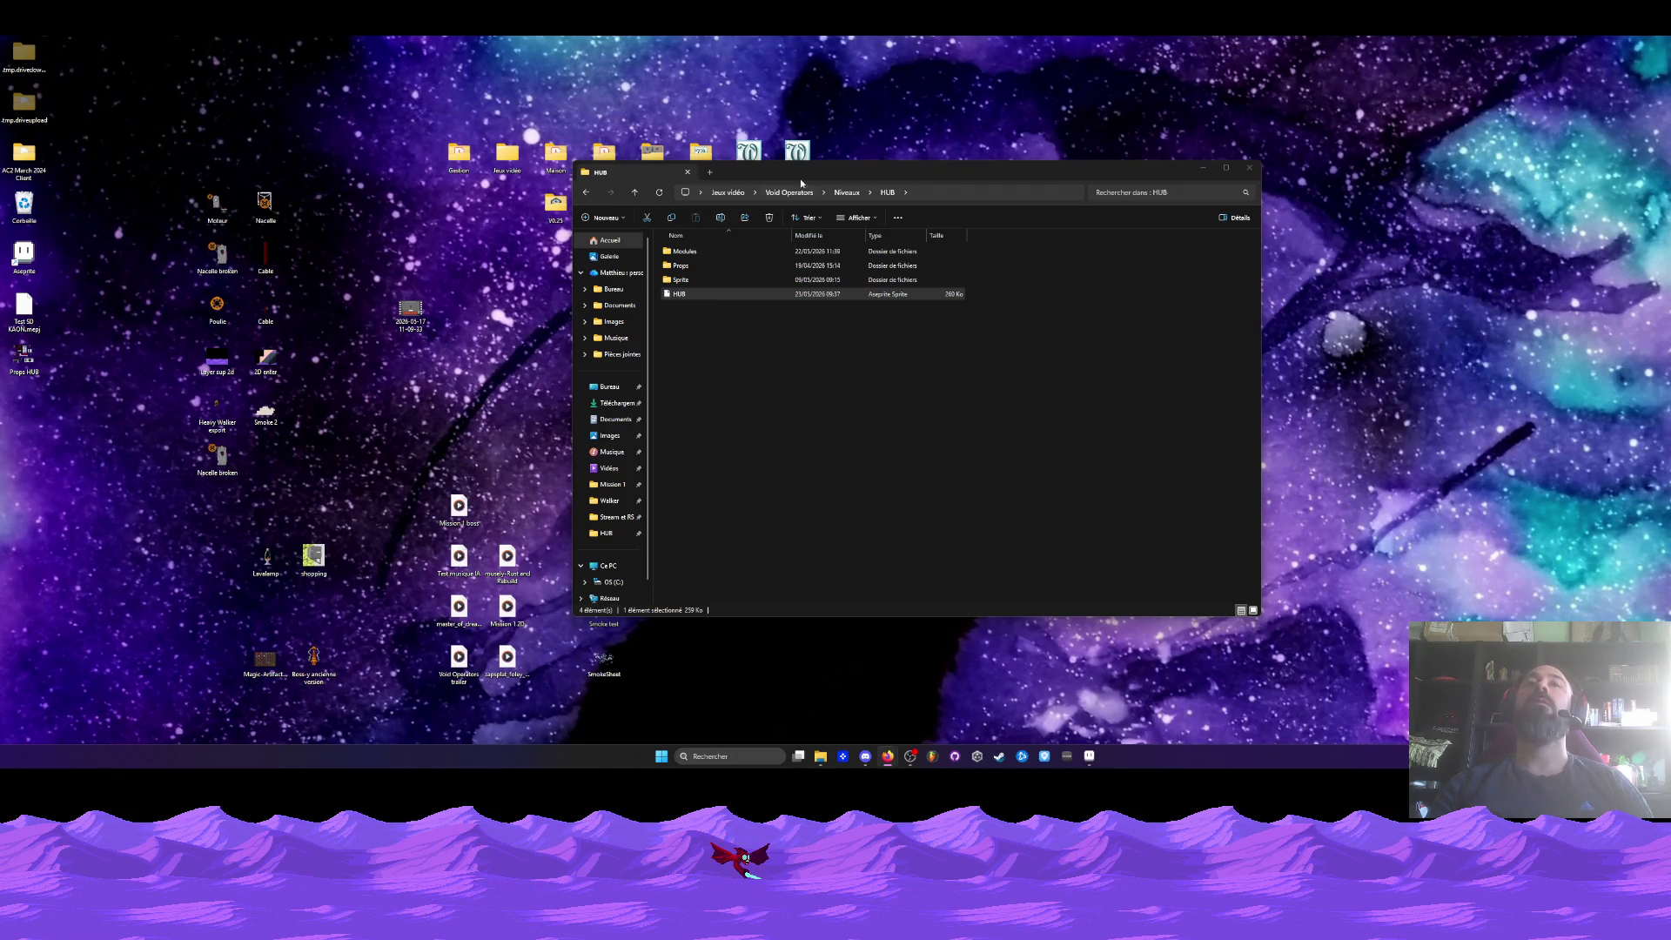
pyautogui.click(1089, 756)
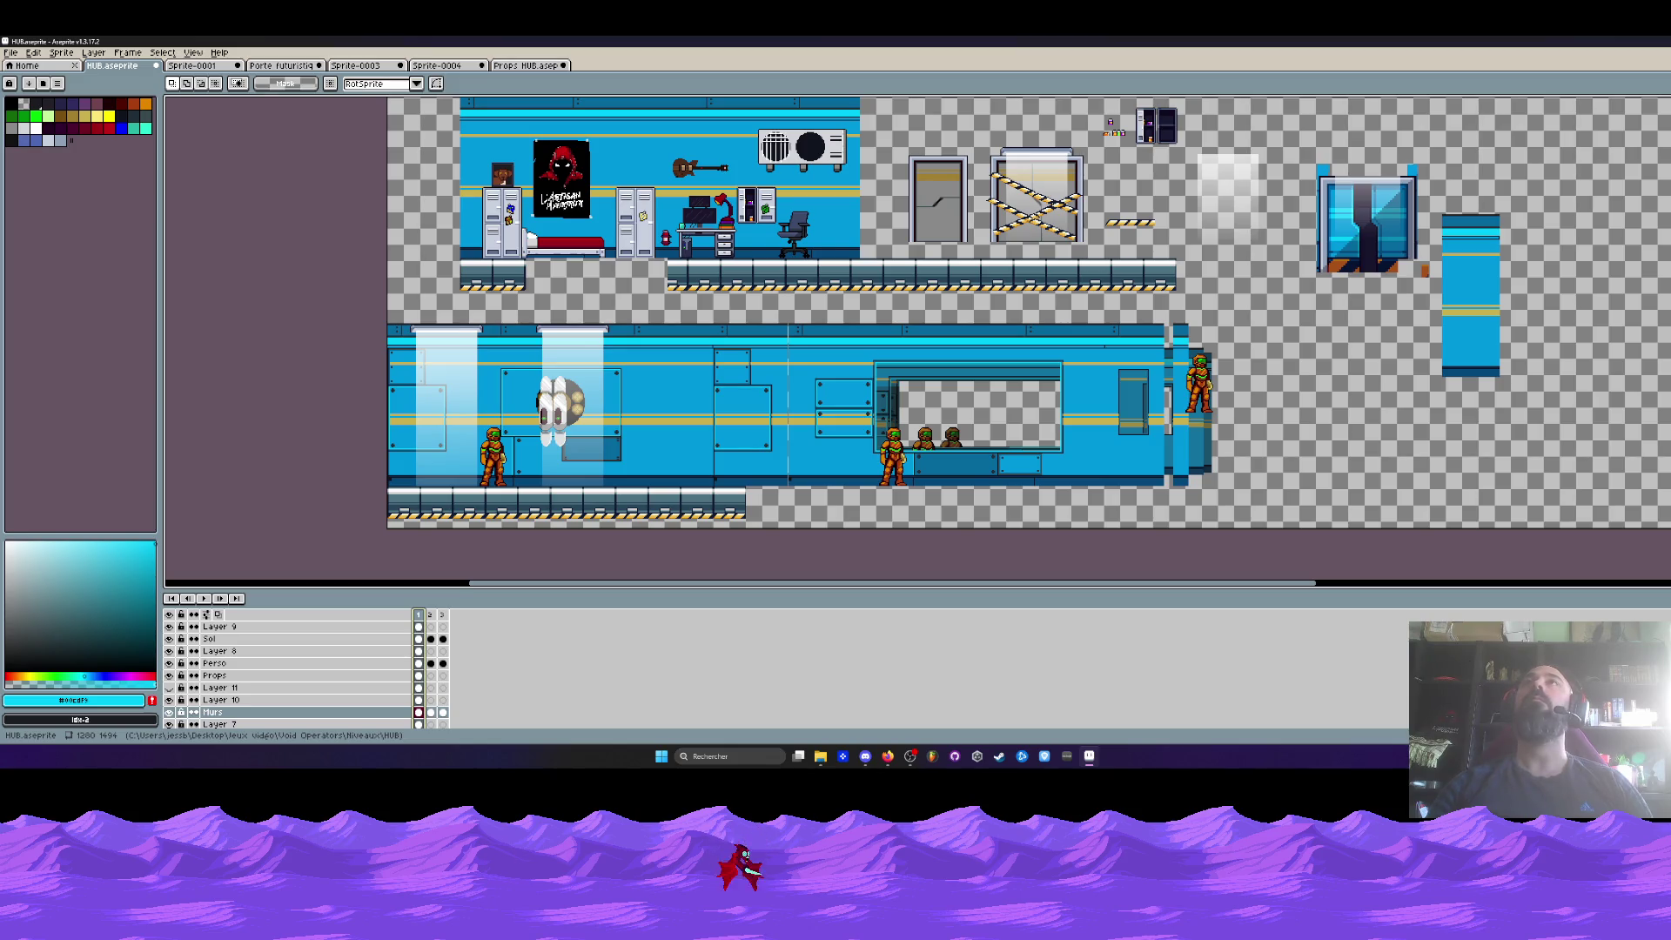
pyautogui.click(888, 756)
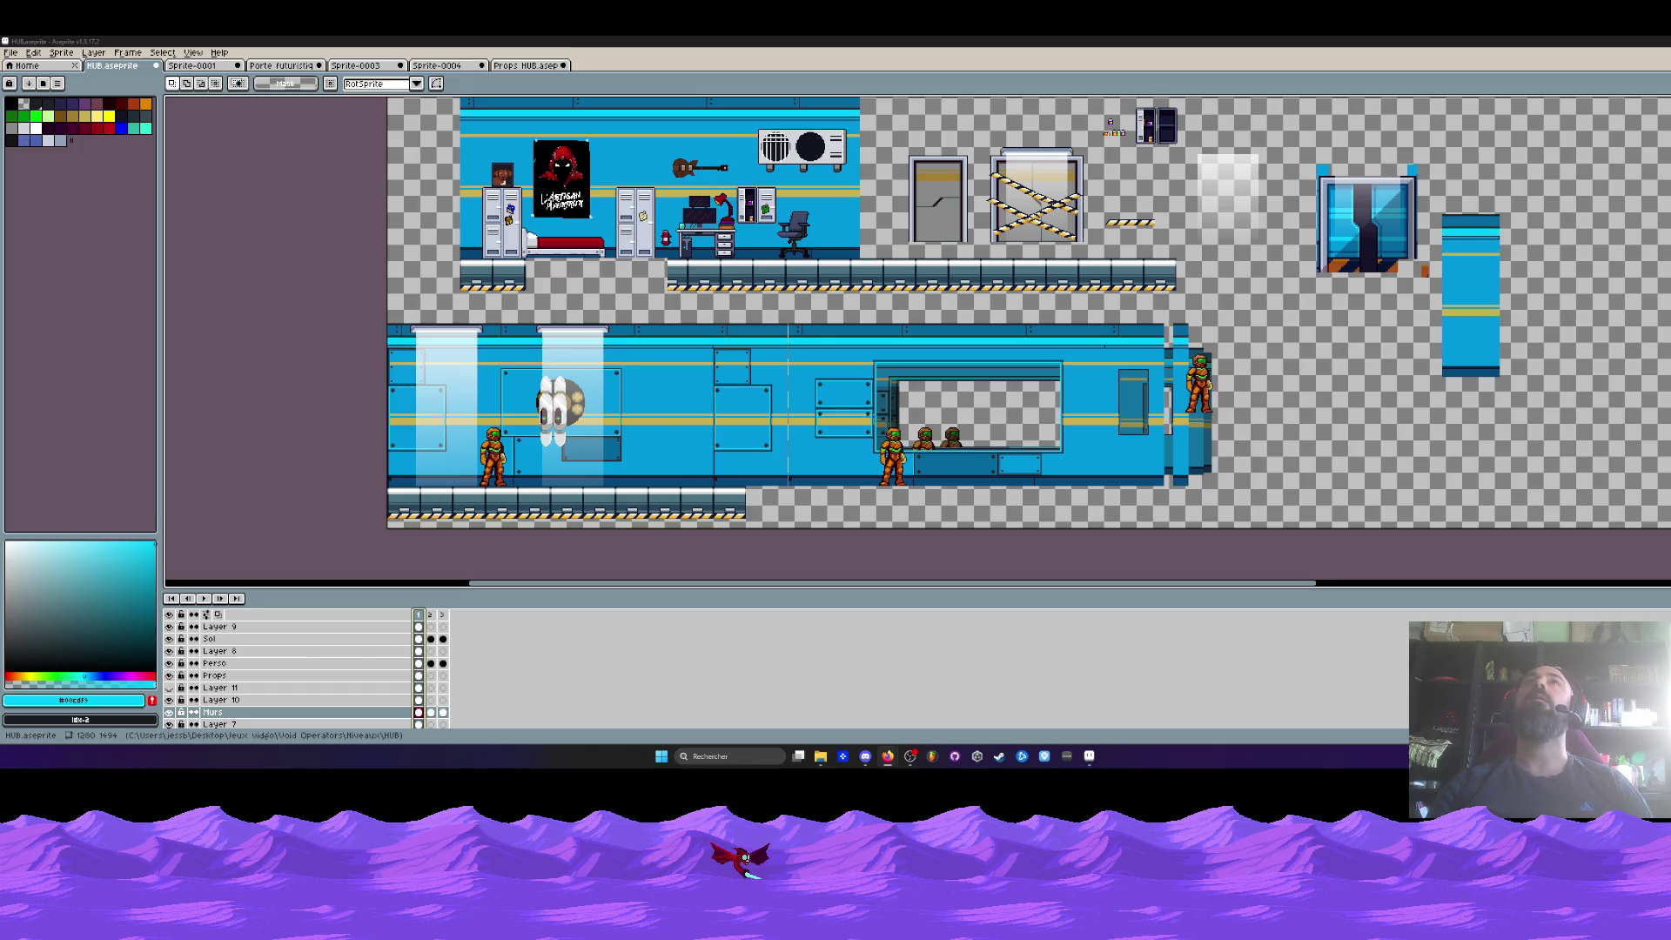
# - Paste a copy of Maquette intro Début in Cinématiques and move it onto the desktop
pyautogui.click(820, 755)
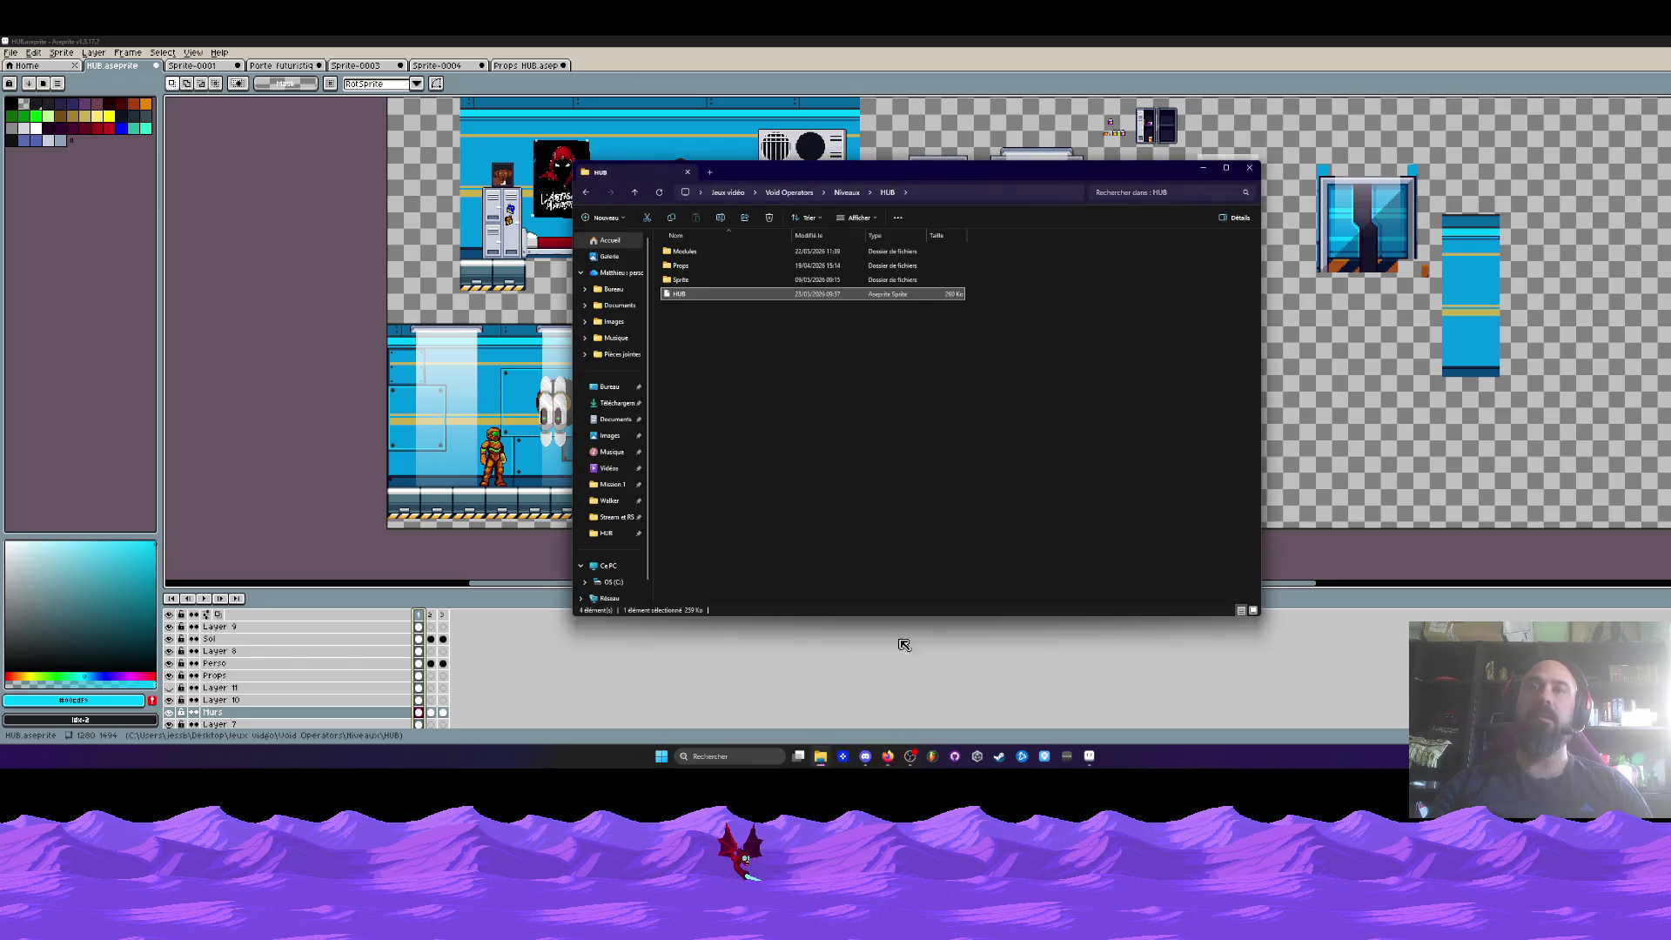
pyautogui.click(585, 193)
pyautogui.doubleClick(680, 253)
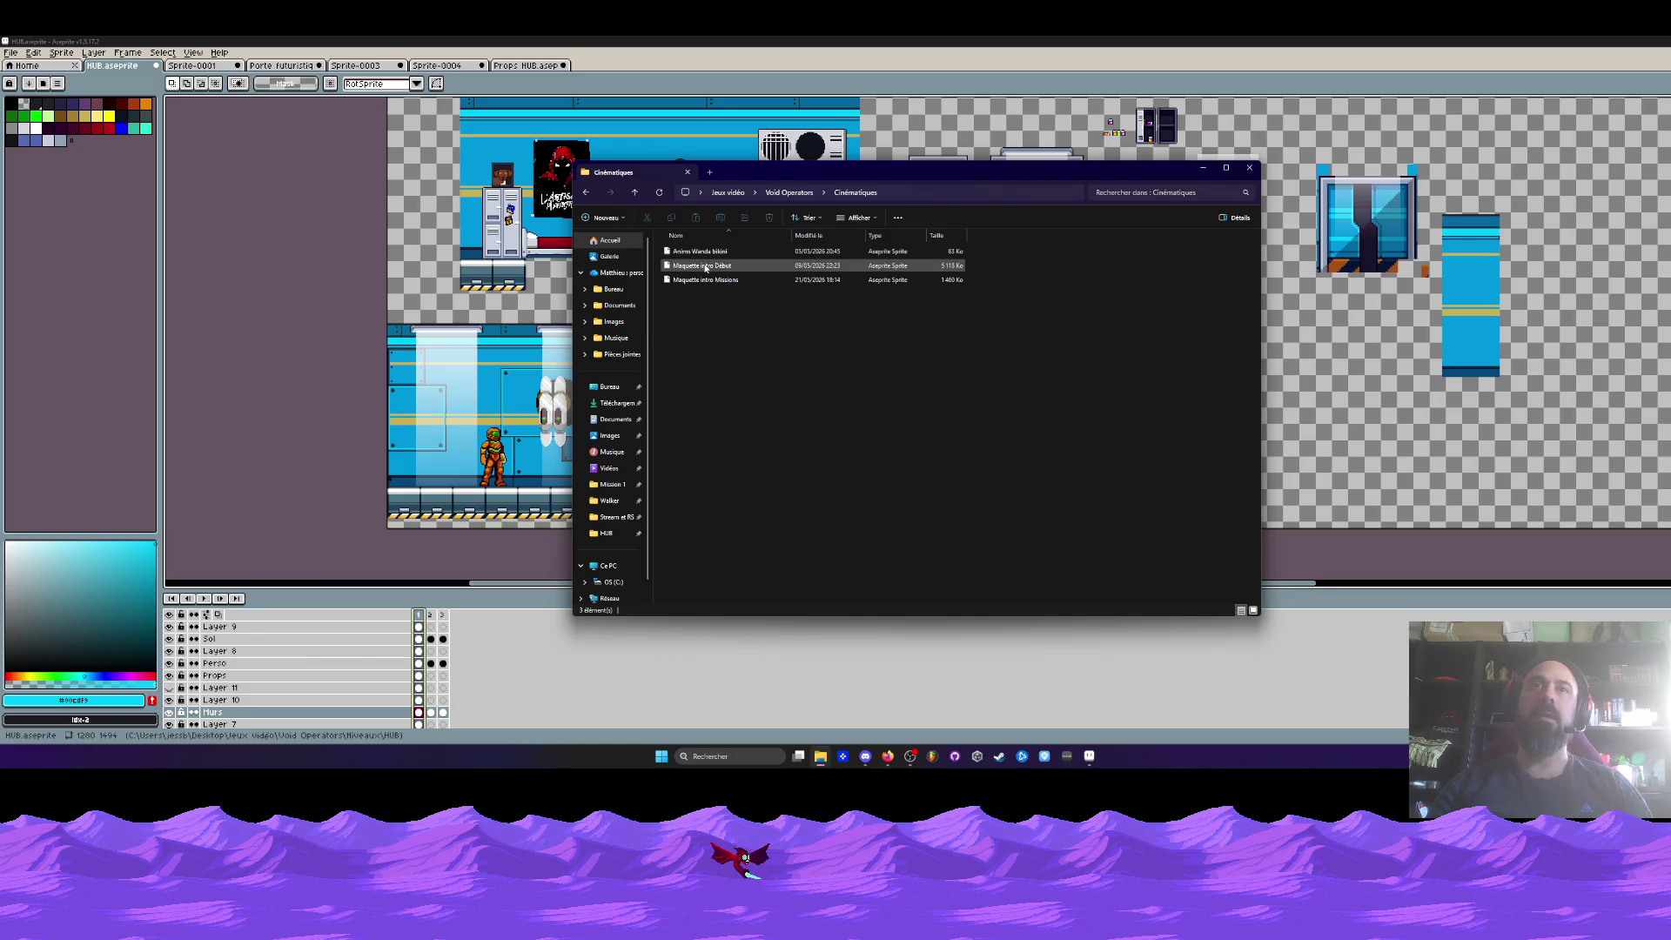
pyautogui.rightClick(708, 269)
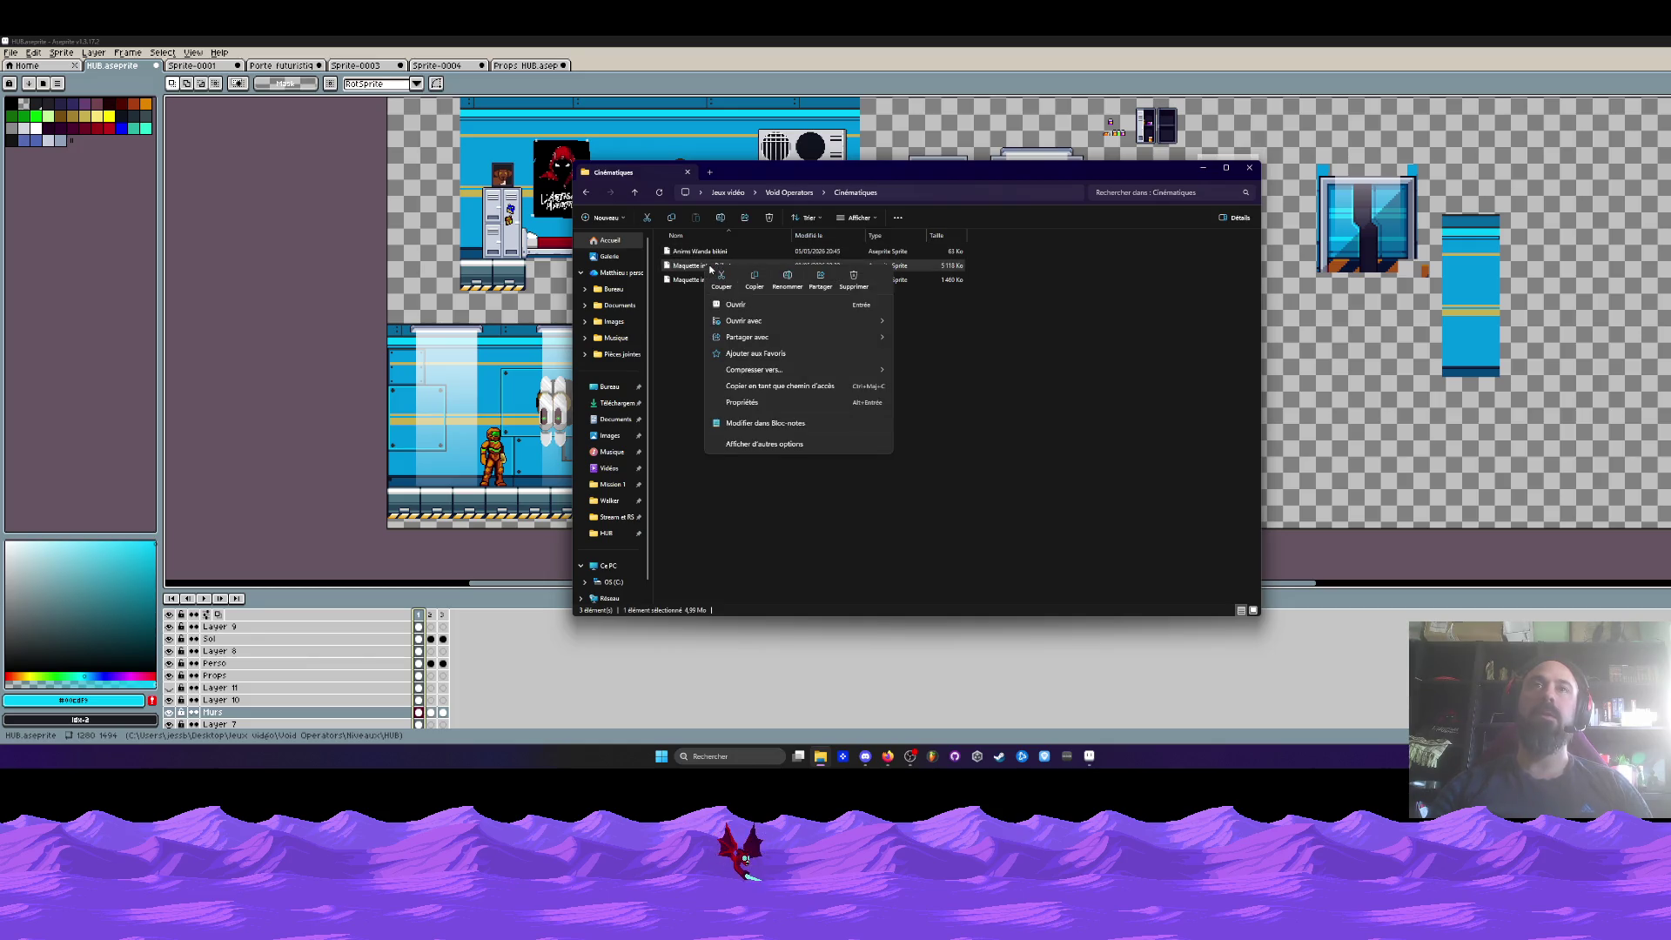
pyautogui.rightClick(707, 321)
pyautogui.click(740, 363)
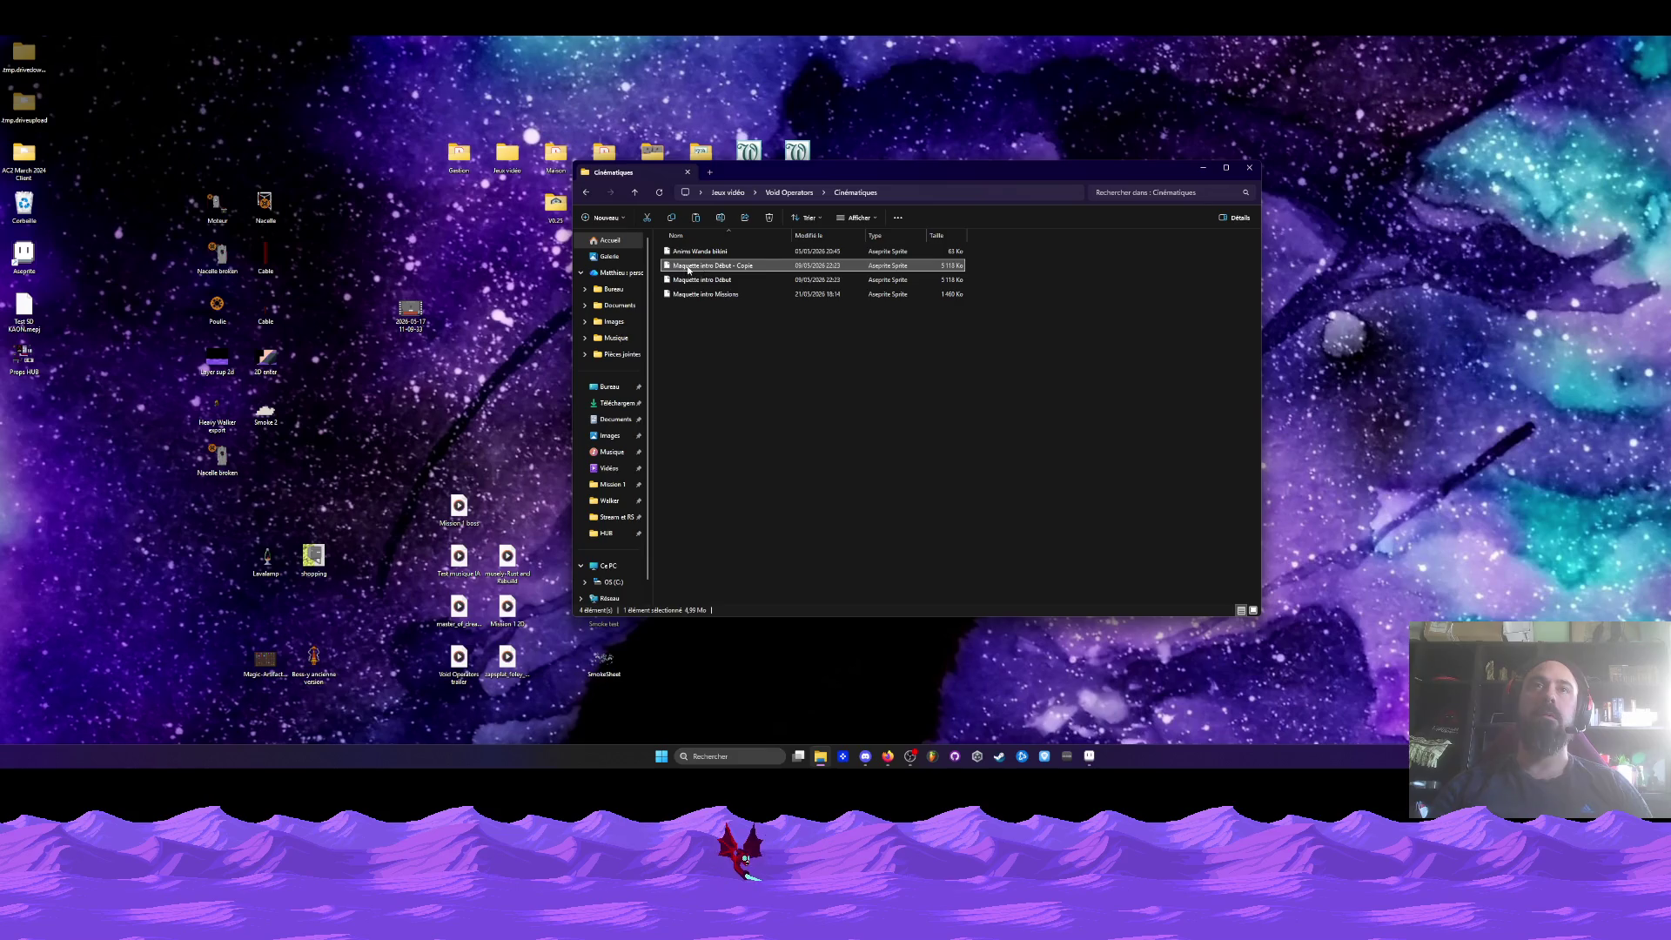
pyautogui.moveTo(688, 268); pyautogui.dragTo(105, 513)
# - Rename the desktop copy to Maquette HUB and bring Aseprite back to the front
pyautogui.rightClick(114, 557)
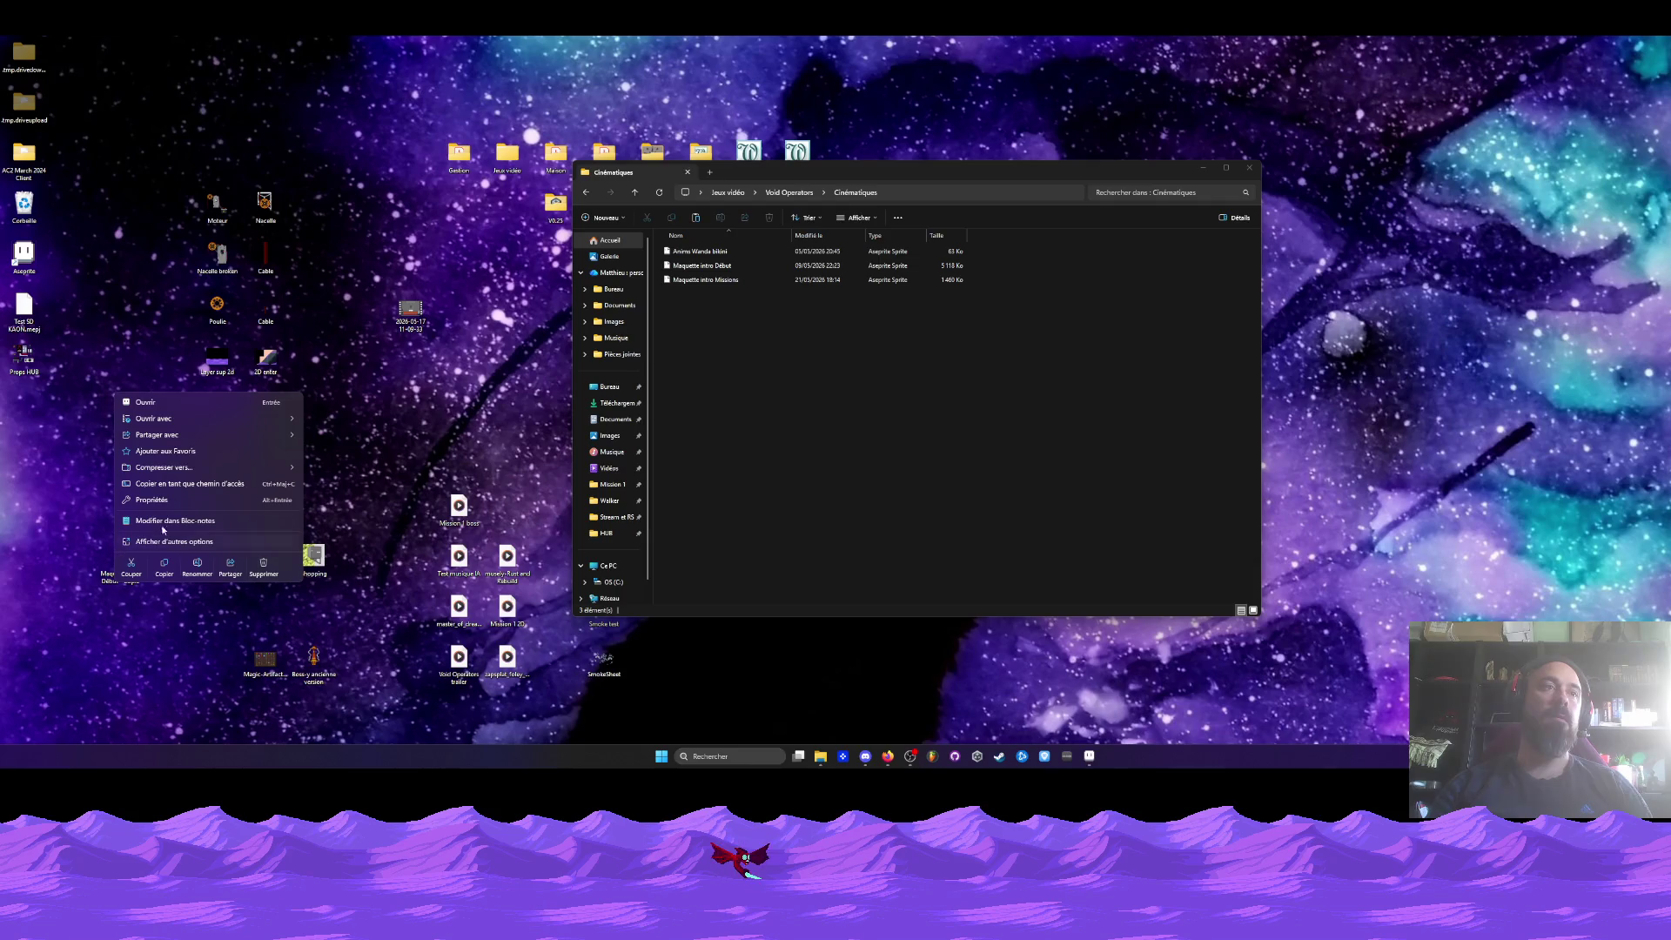
pyautogui.click(132, 588)
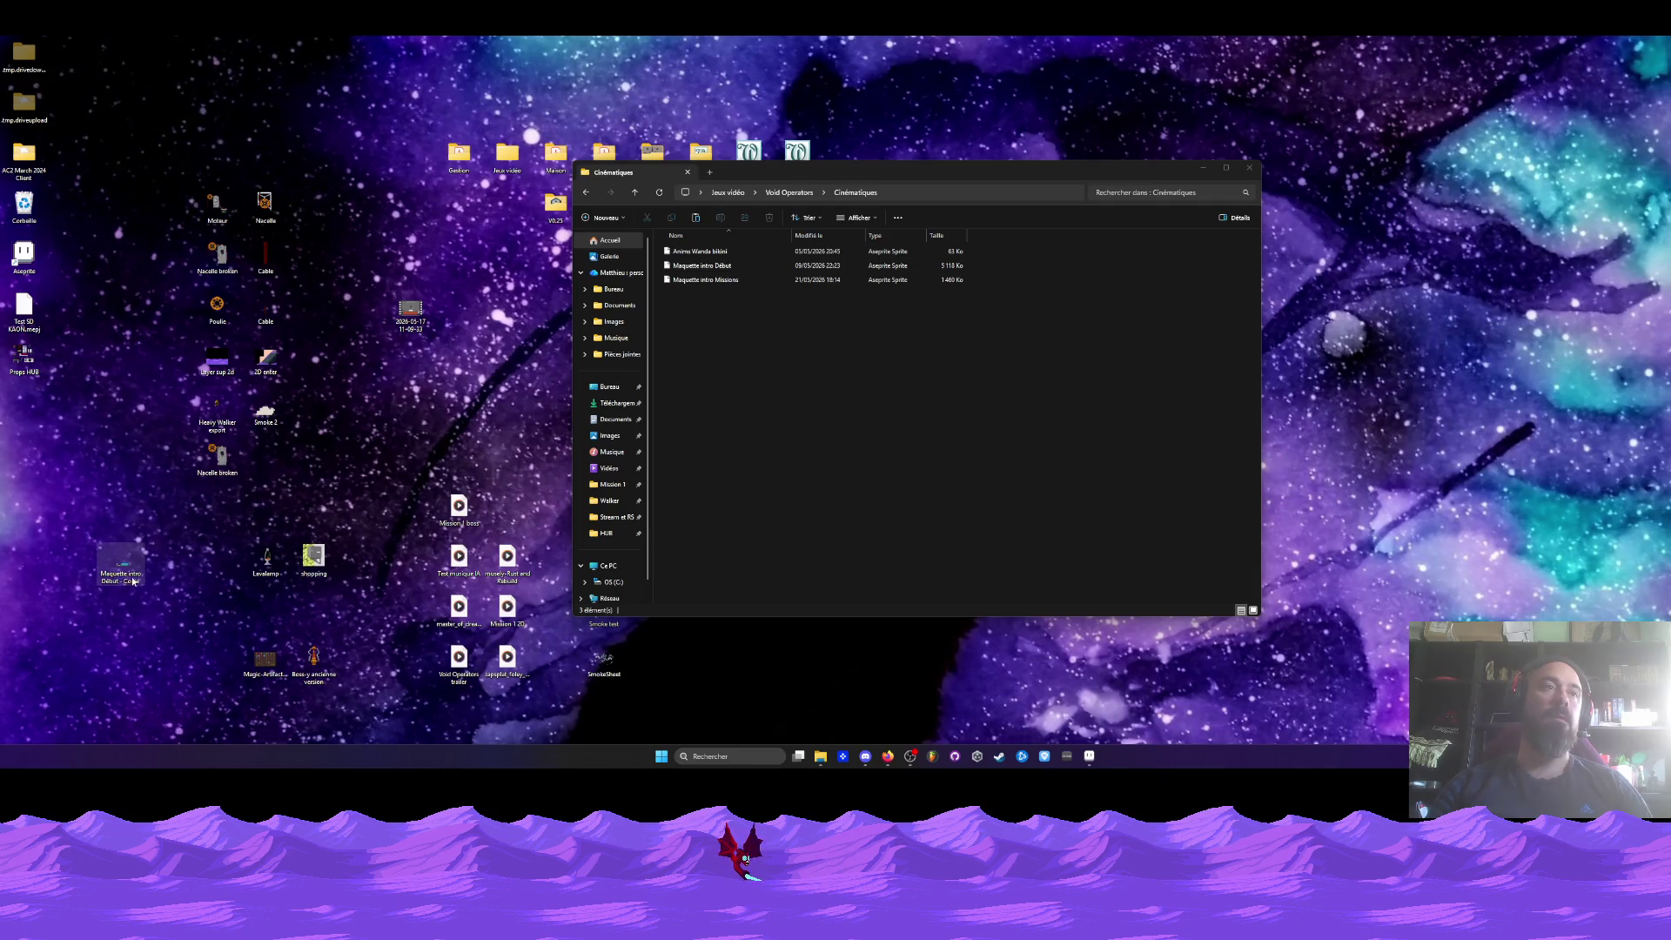
pyautogui.rightClick(123, 570)
pyautogui.click(204, 580)
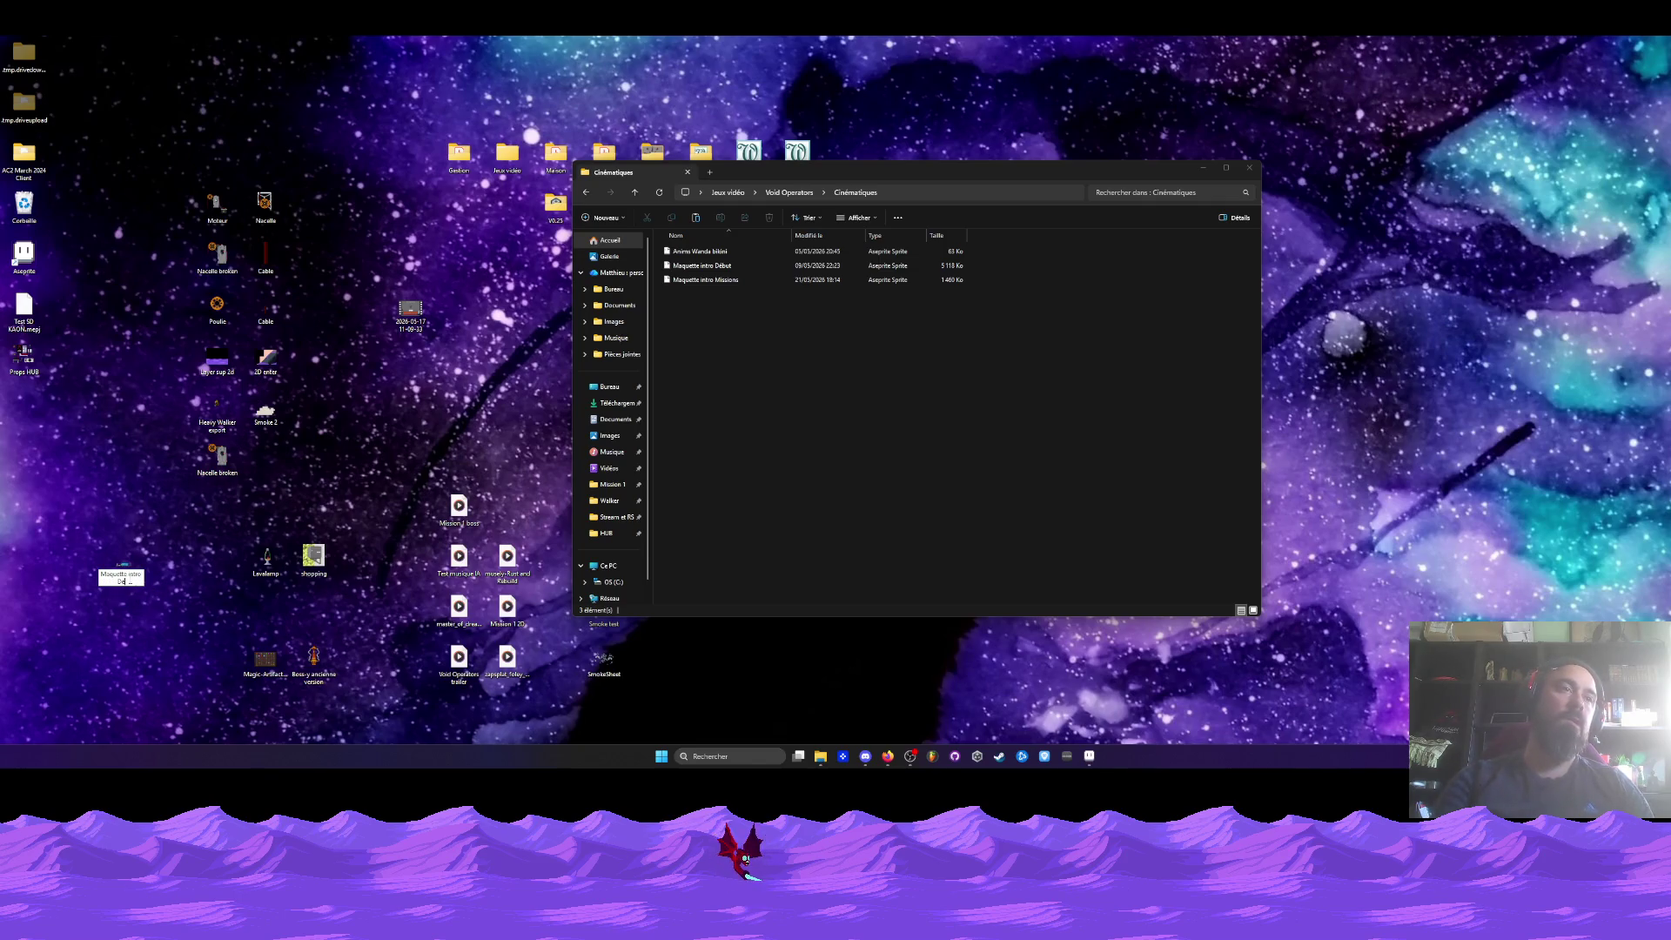
pyautogui.press('BackSpace')
pyautogui.press('BackSpace')
pyautogui.press('BackSpace')
pyautogui.press('Return')
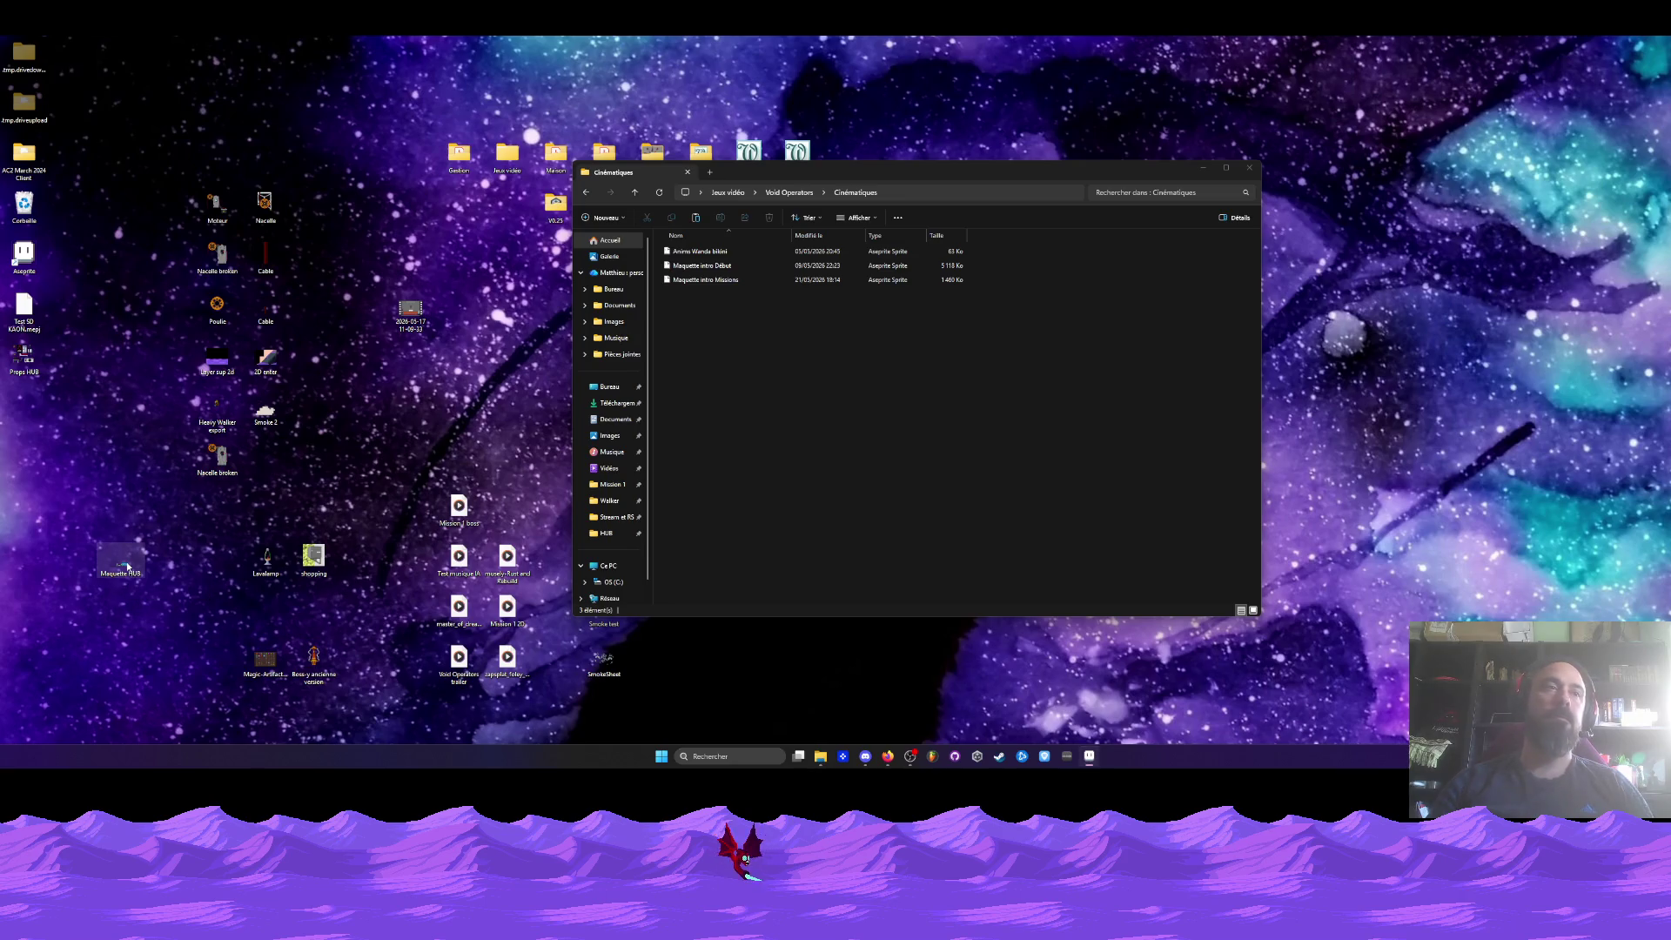
pyautogui.click(1089, 756)
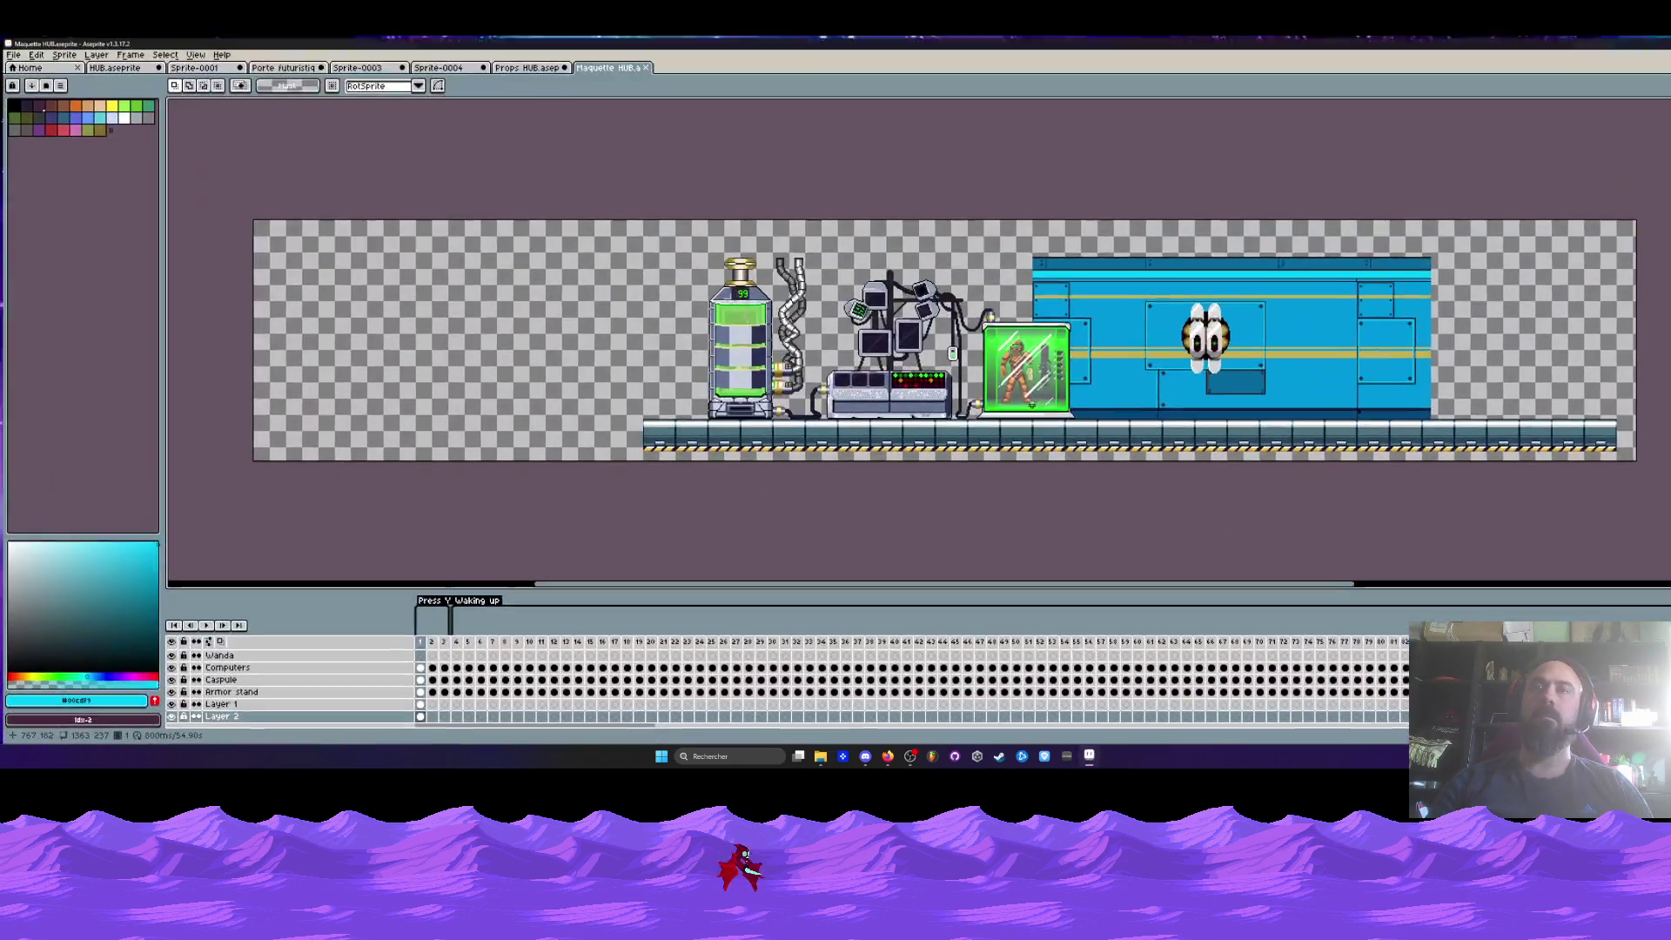
# - Identify the wall layer by toggling visibility and rename Layer 1 to Murs
pyautogui.scroll(1, 1200, 355)
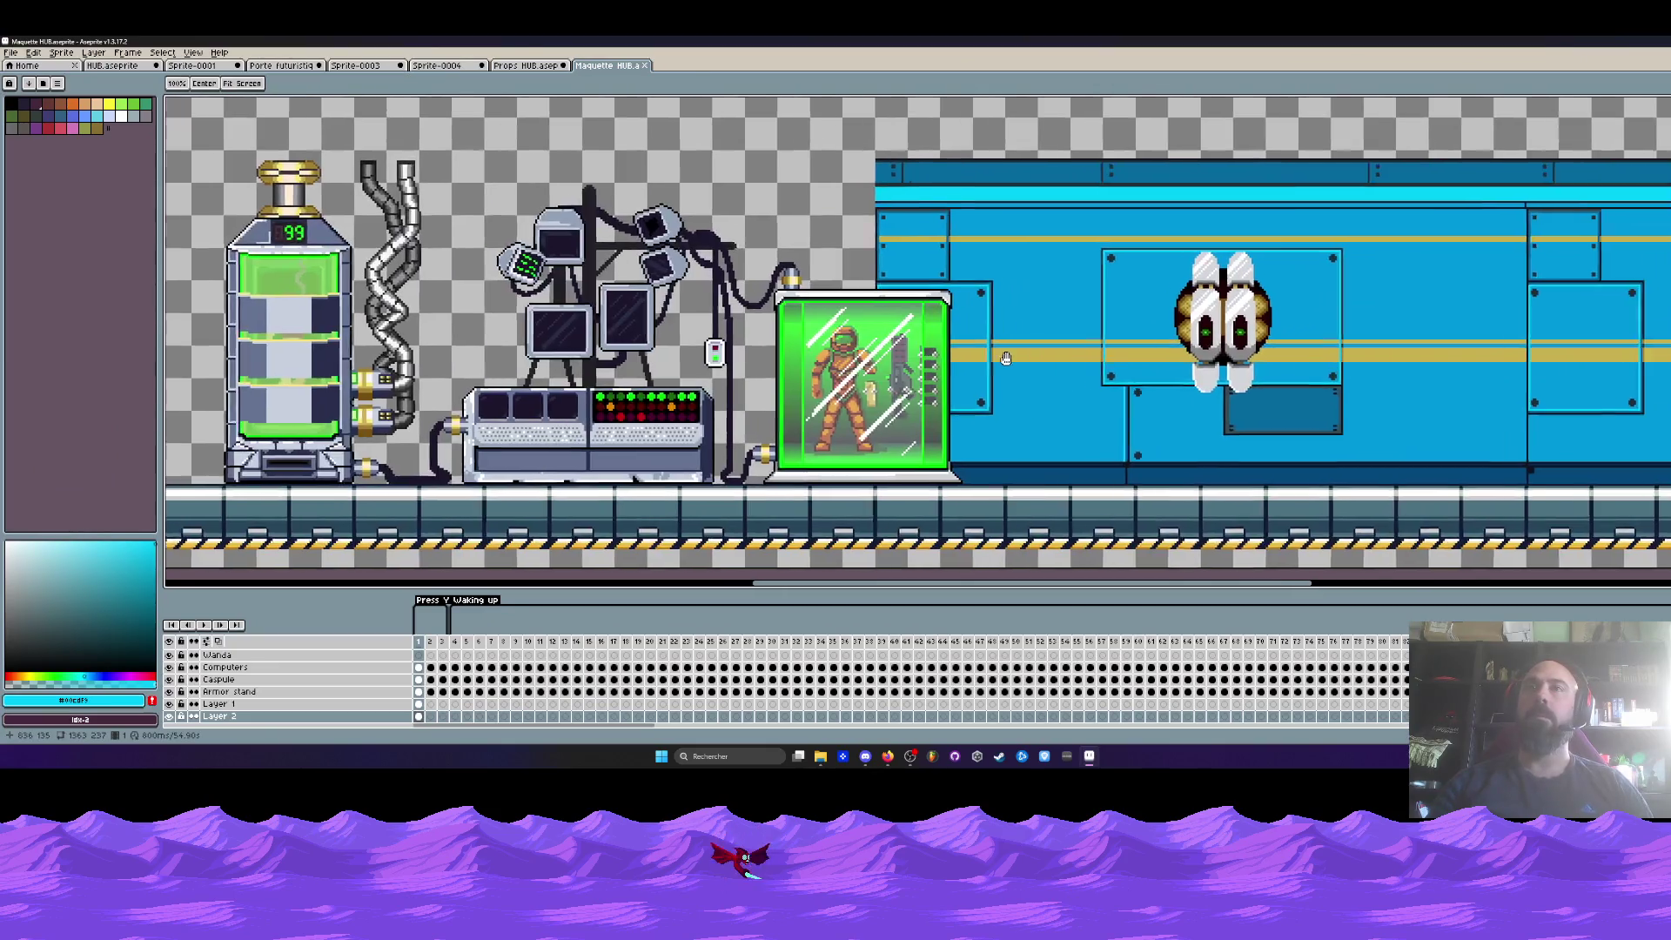
pyautogui.scroll(-1, 1044, 340)
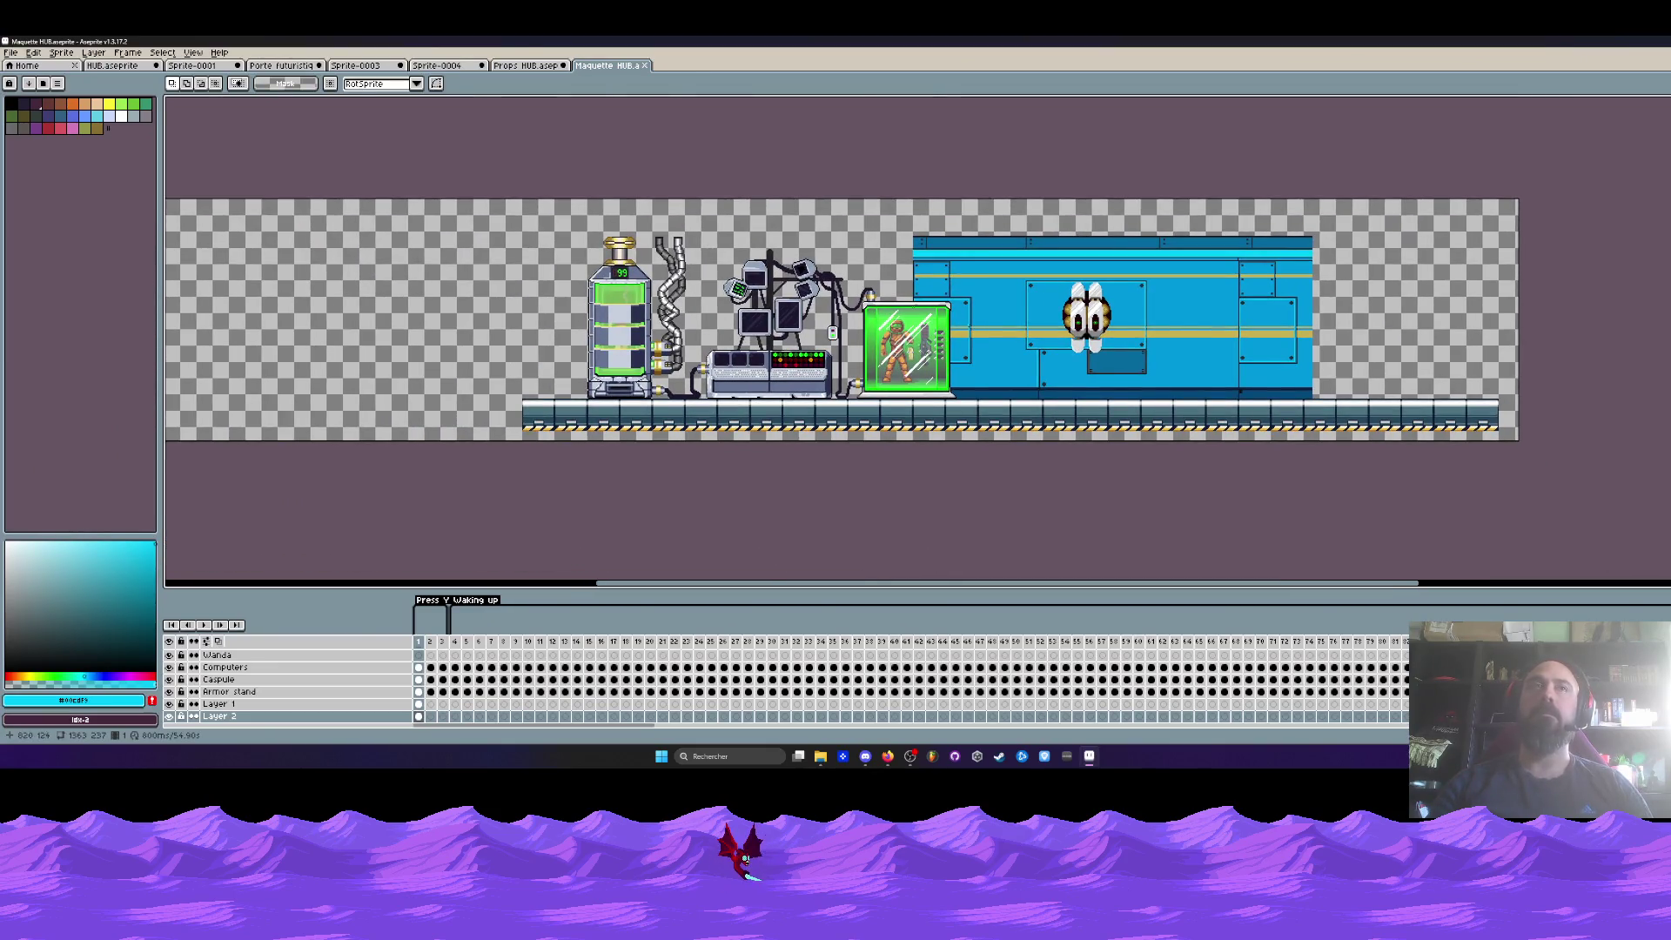
pyautogui.scroll(1, 1230, 287)
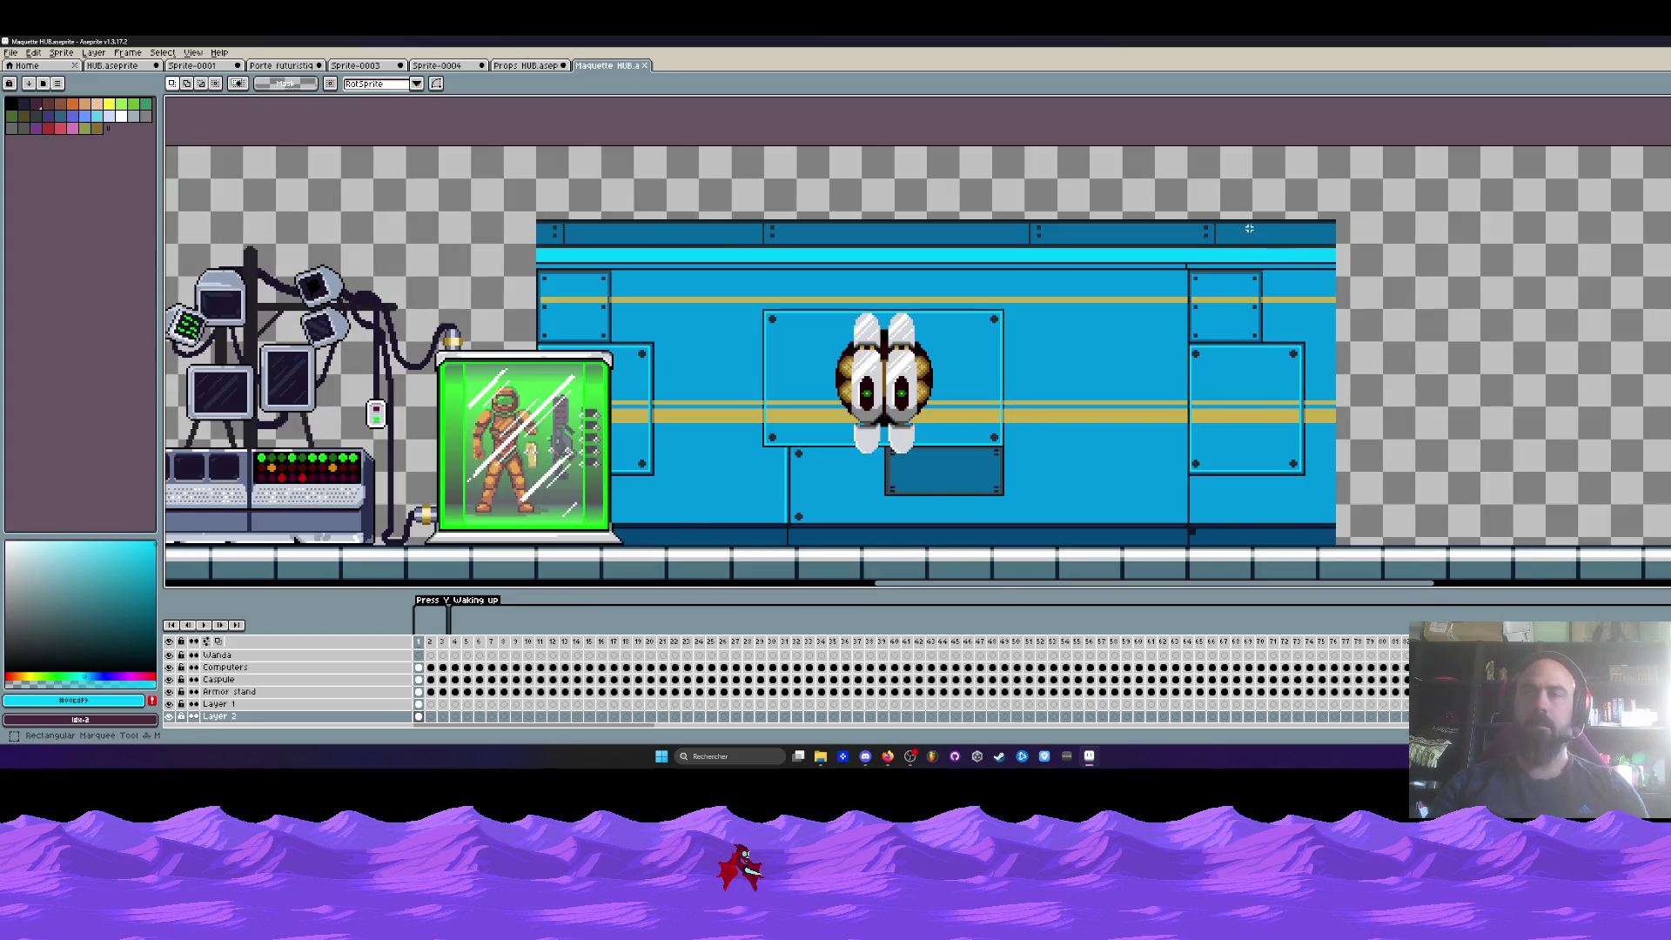
pyautogui.scroll(1, 1230, 287)
pyautogui.scroll(1, 1230, 287)
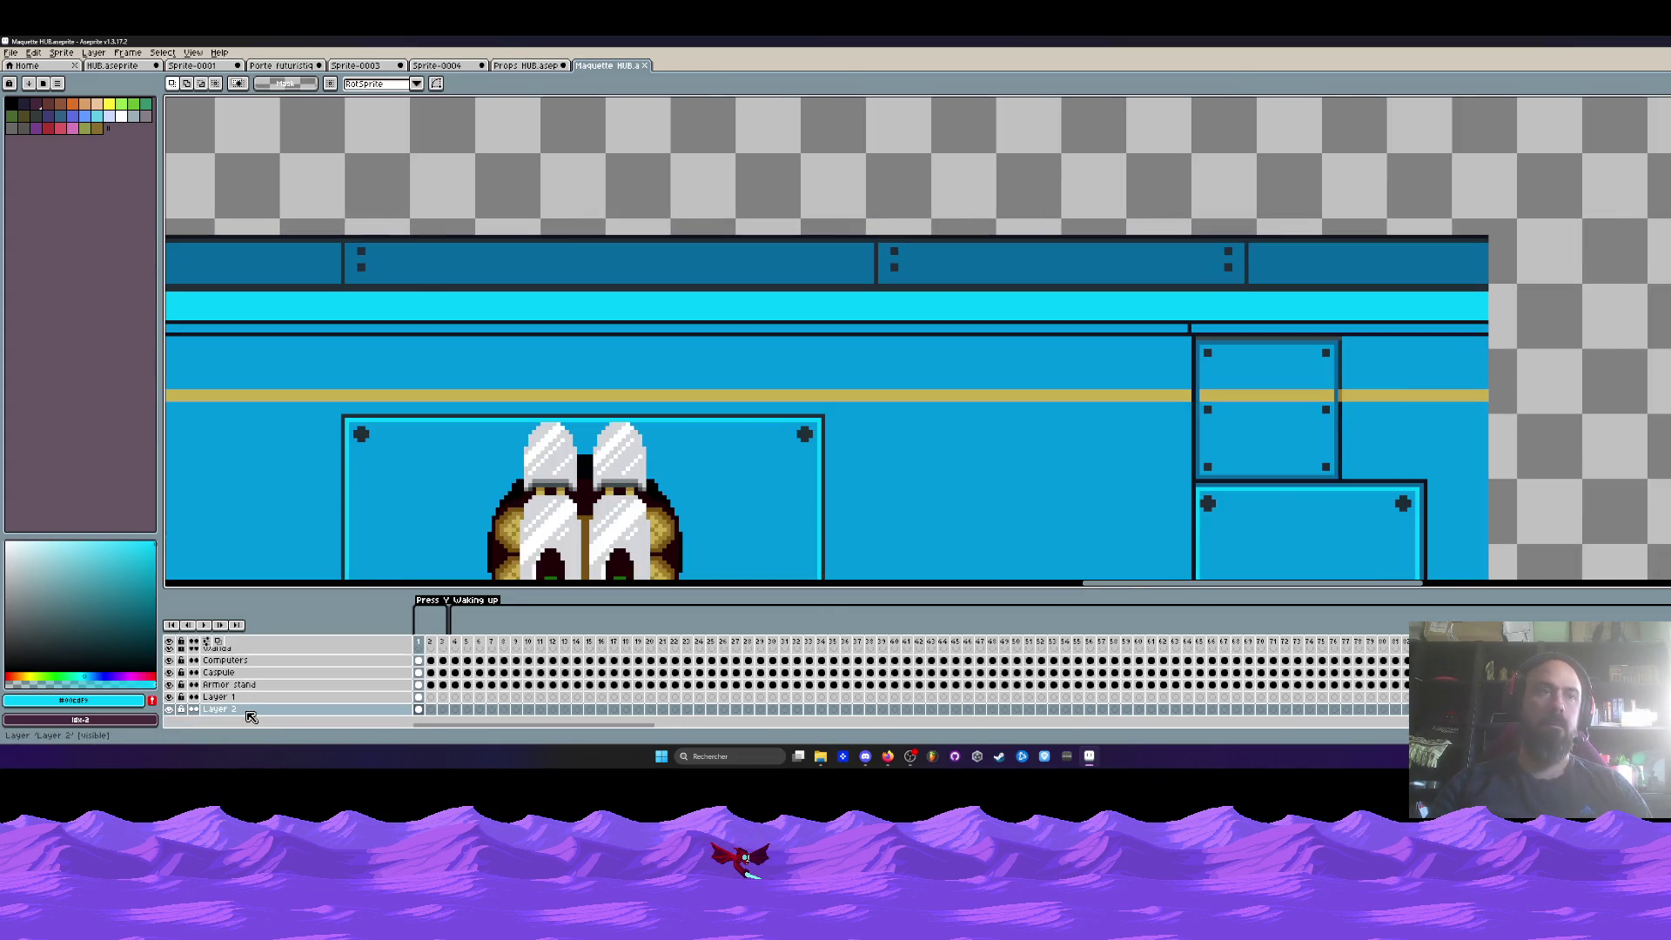
pyautogui.scroll(-1, 228, 719)
pyautogui.click(171, 711)
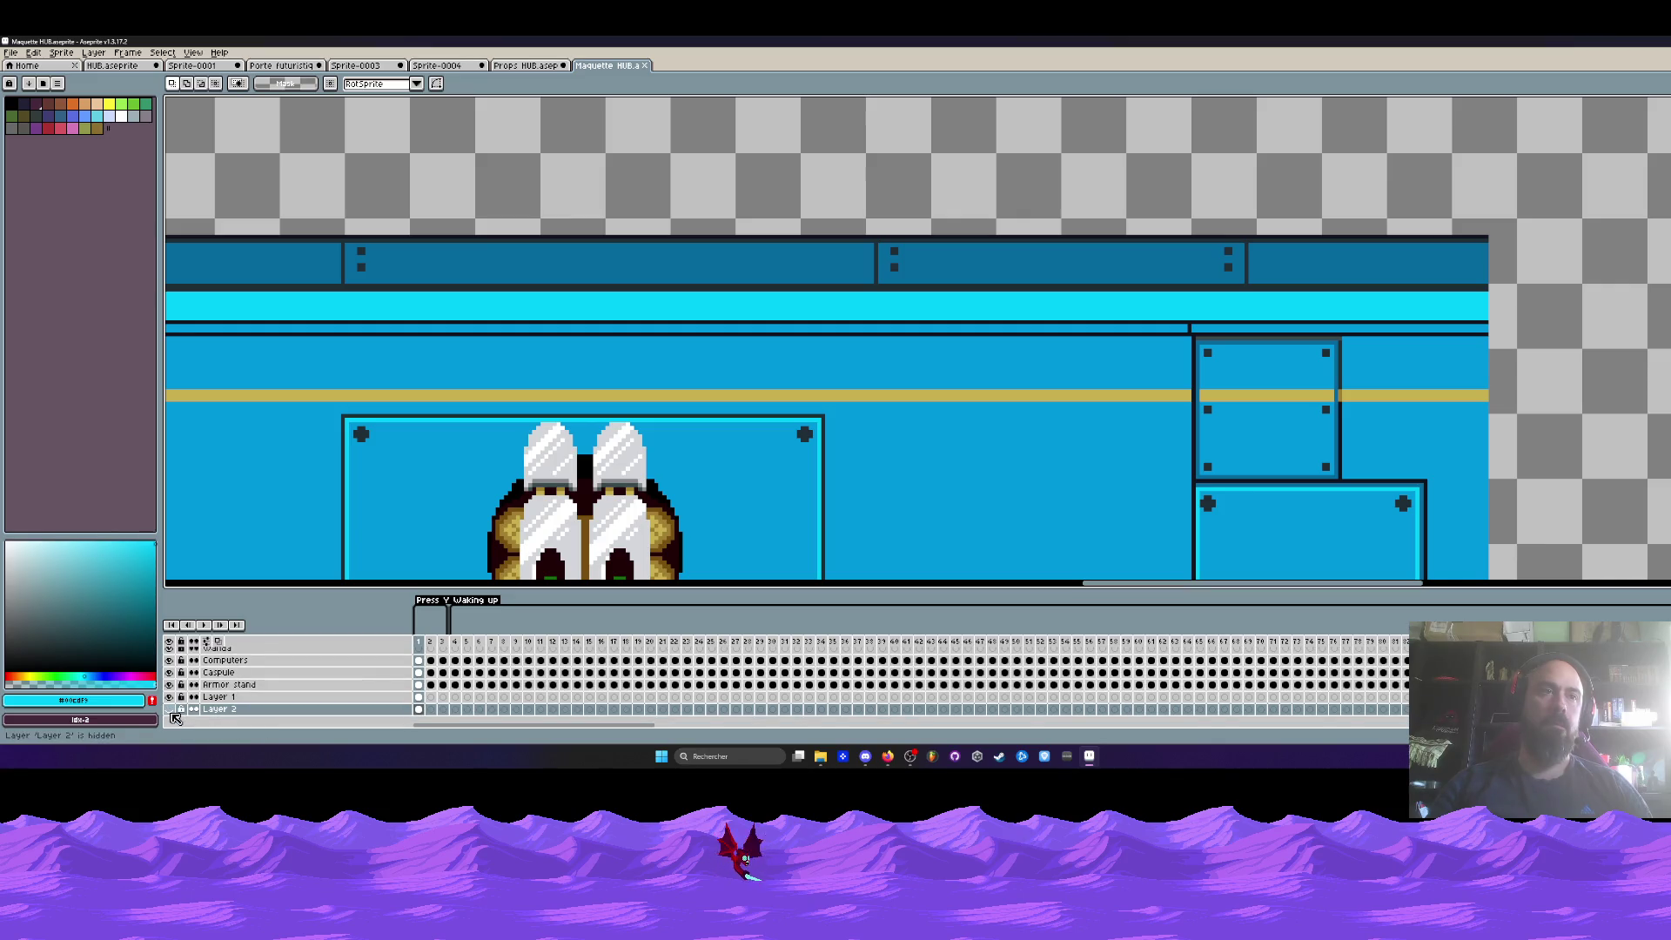
pyautogui.click(172, 698)
pyautogui.click(171, 698)
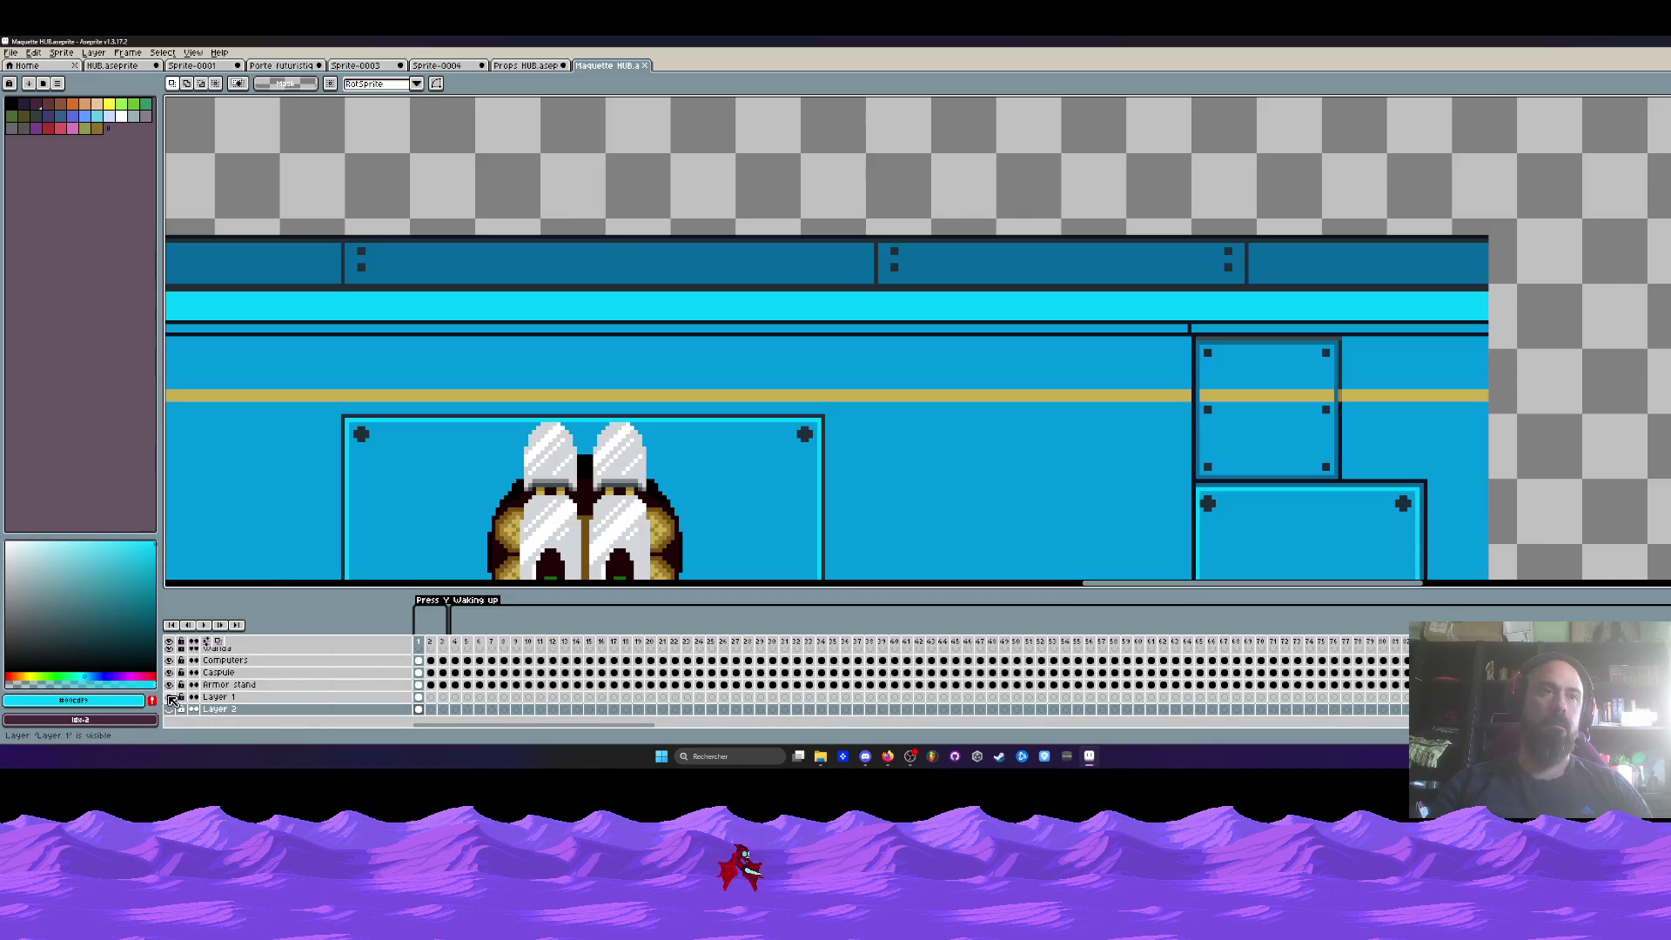
pyautogui.doubleClick(228, 698)
pyautogui.write('Murs')
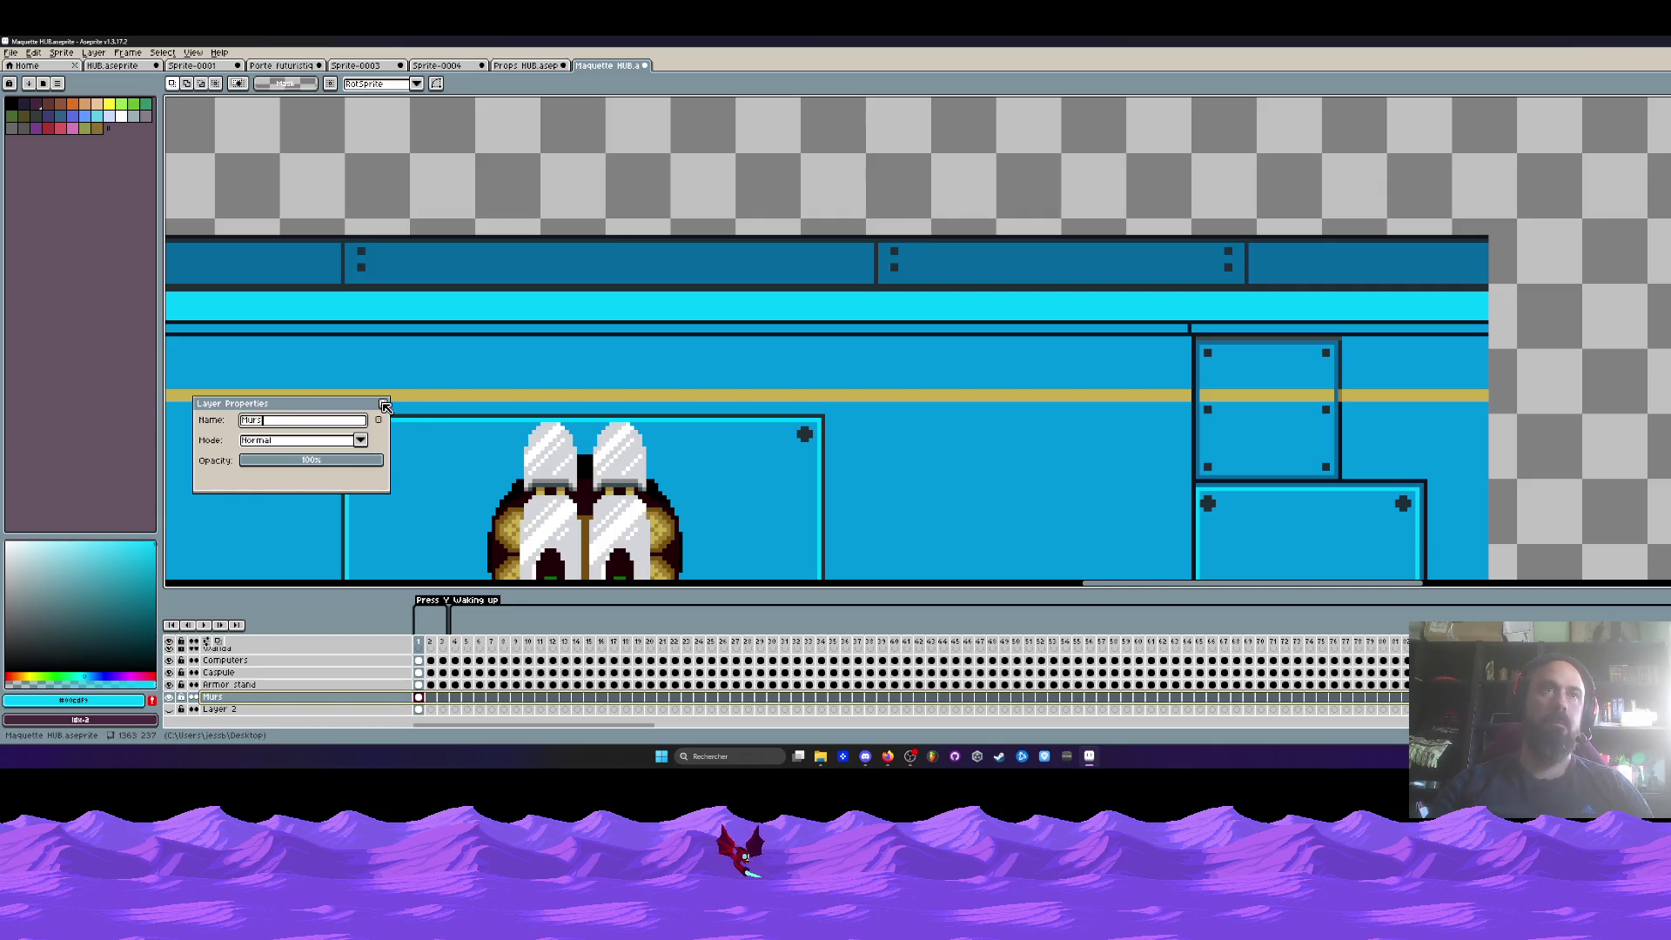
pyautogui.click(384, 404)
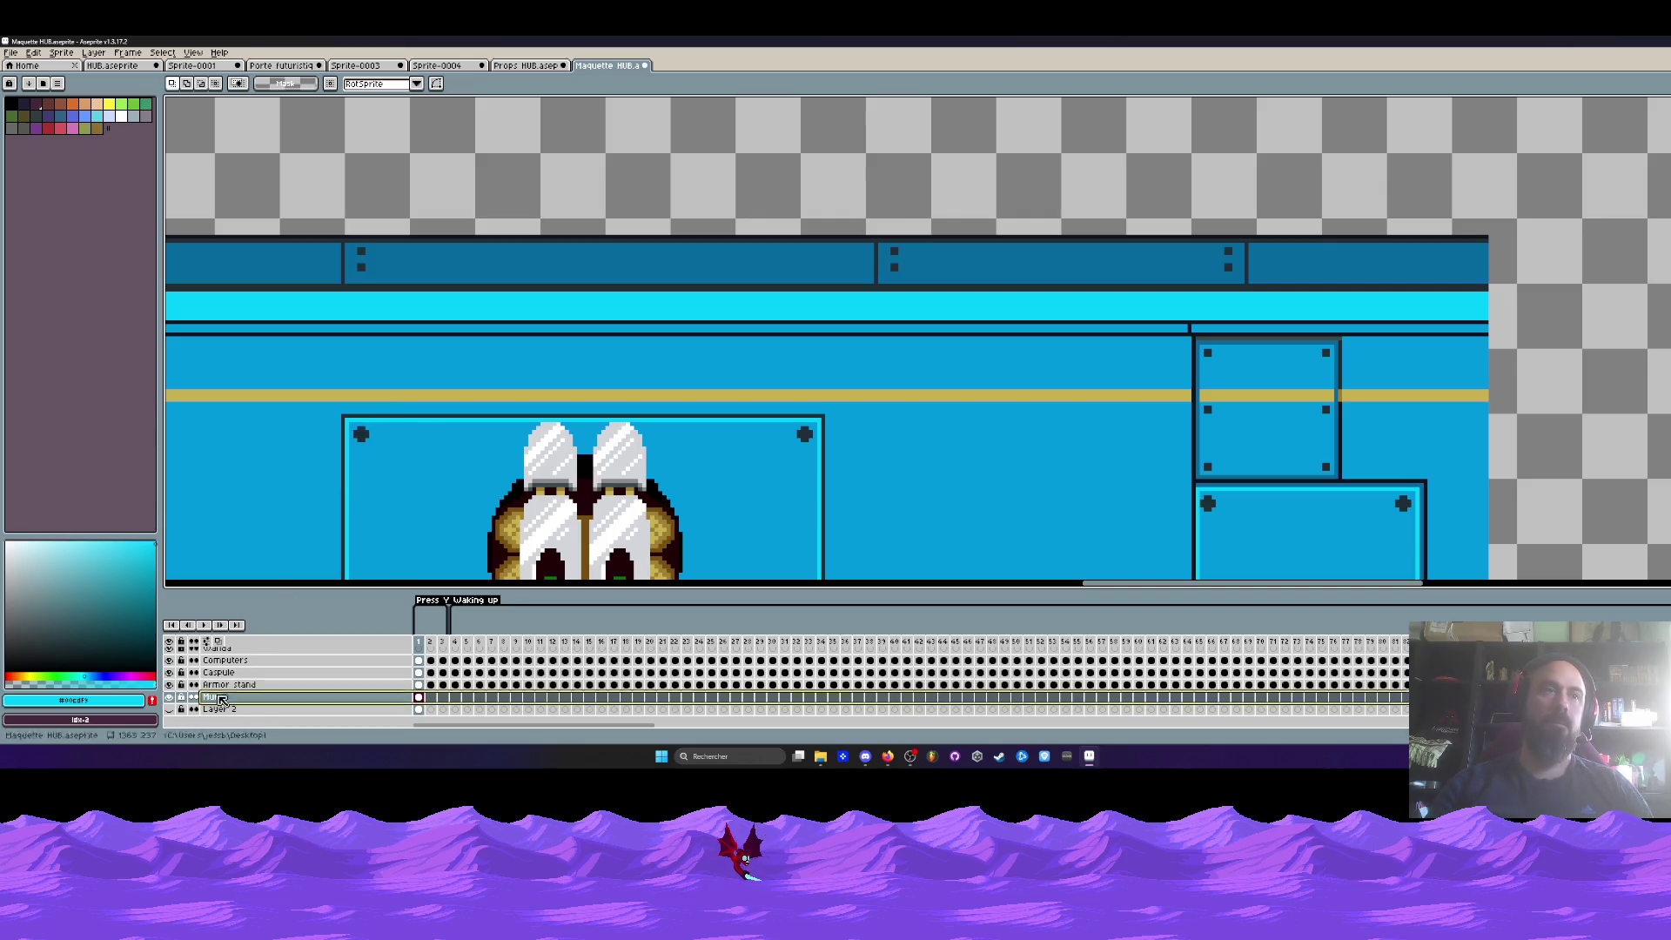
# - Confirm Layer 2 holds the floor and rename it to Sol
pyautogui.press('-')
pyautogui.press('-')
pyautogui.click(418, 709)
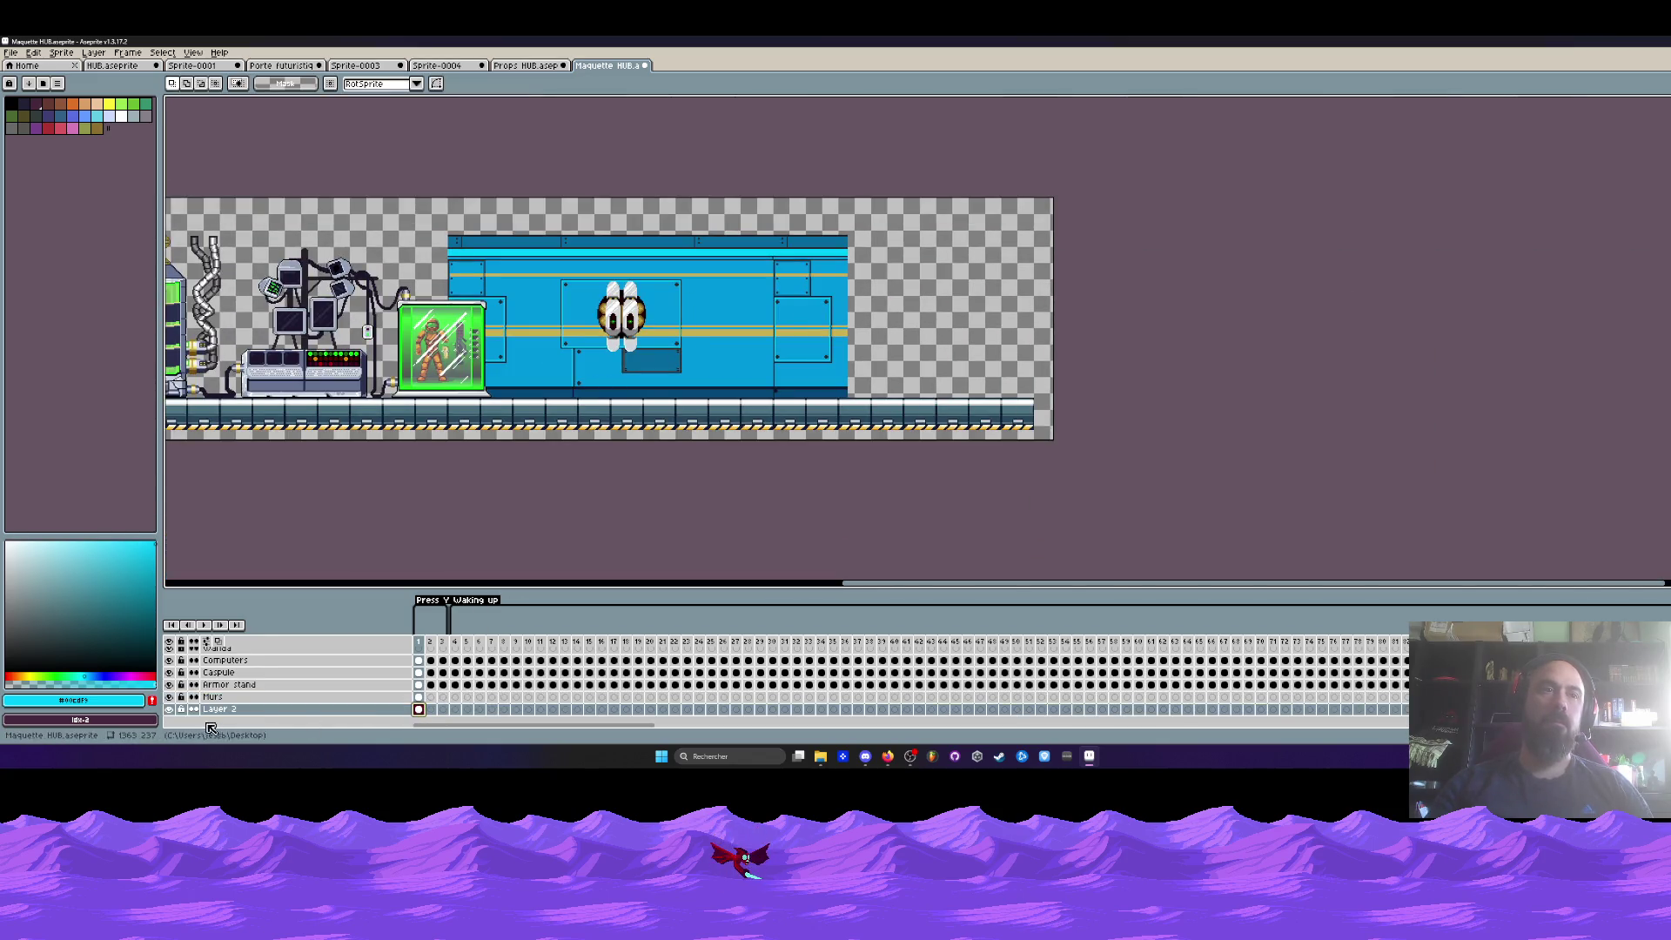
pyautogui.click(170, 710)
pyautogui.doubleClick(222, 711)
pyautogui.write('Sol')
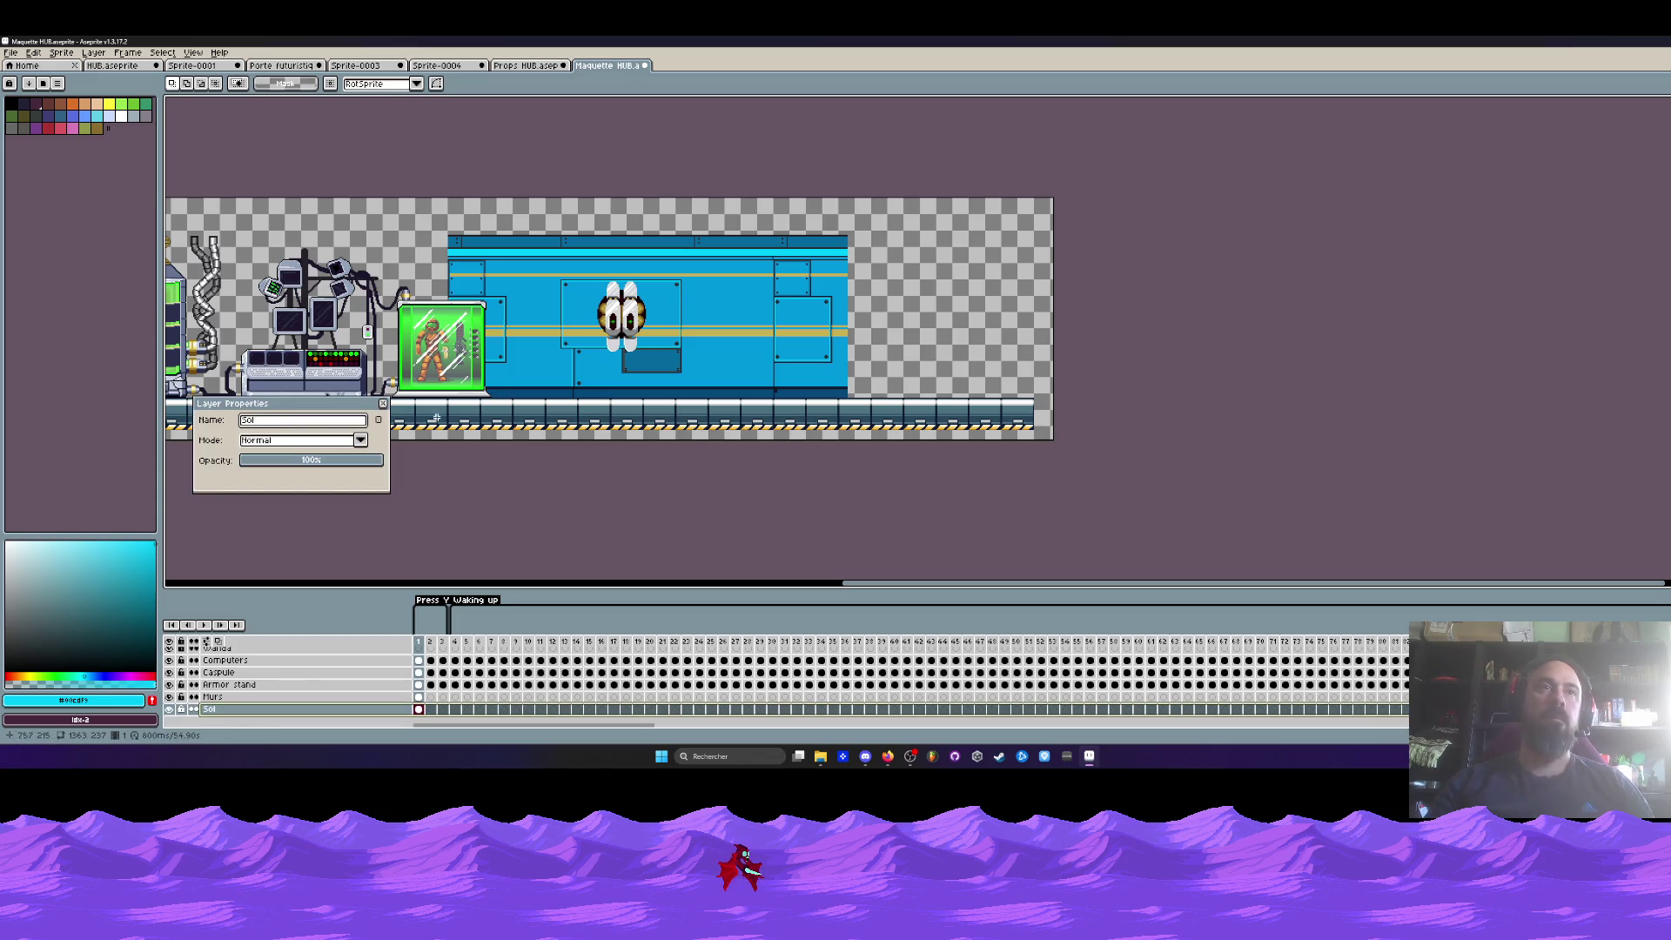
pyautogui.click(384, 404)
pyautogui.scroll(2, 759, 285)
pyautogui.scroll(-2, 759, 286)
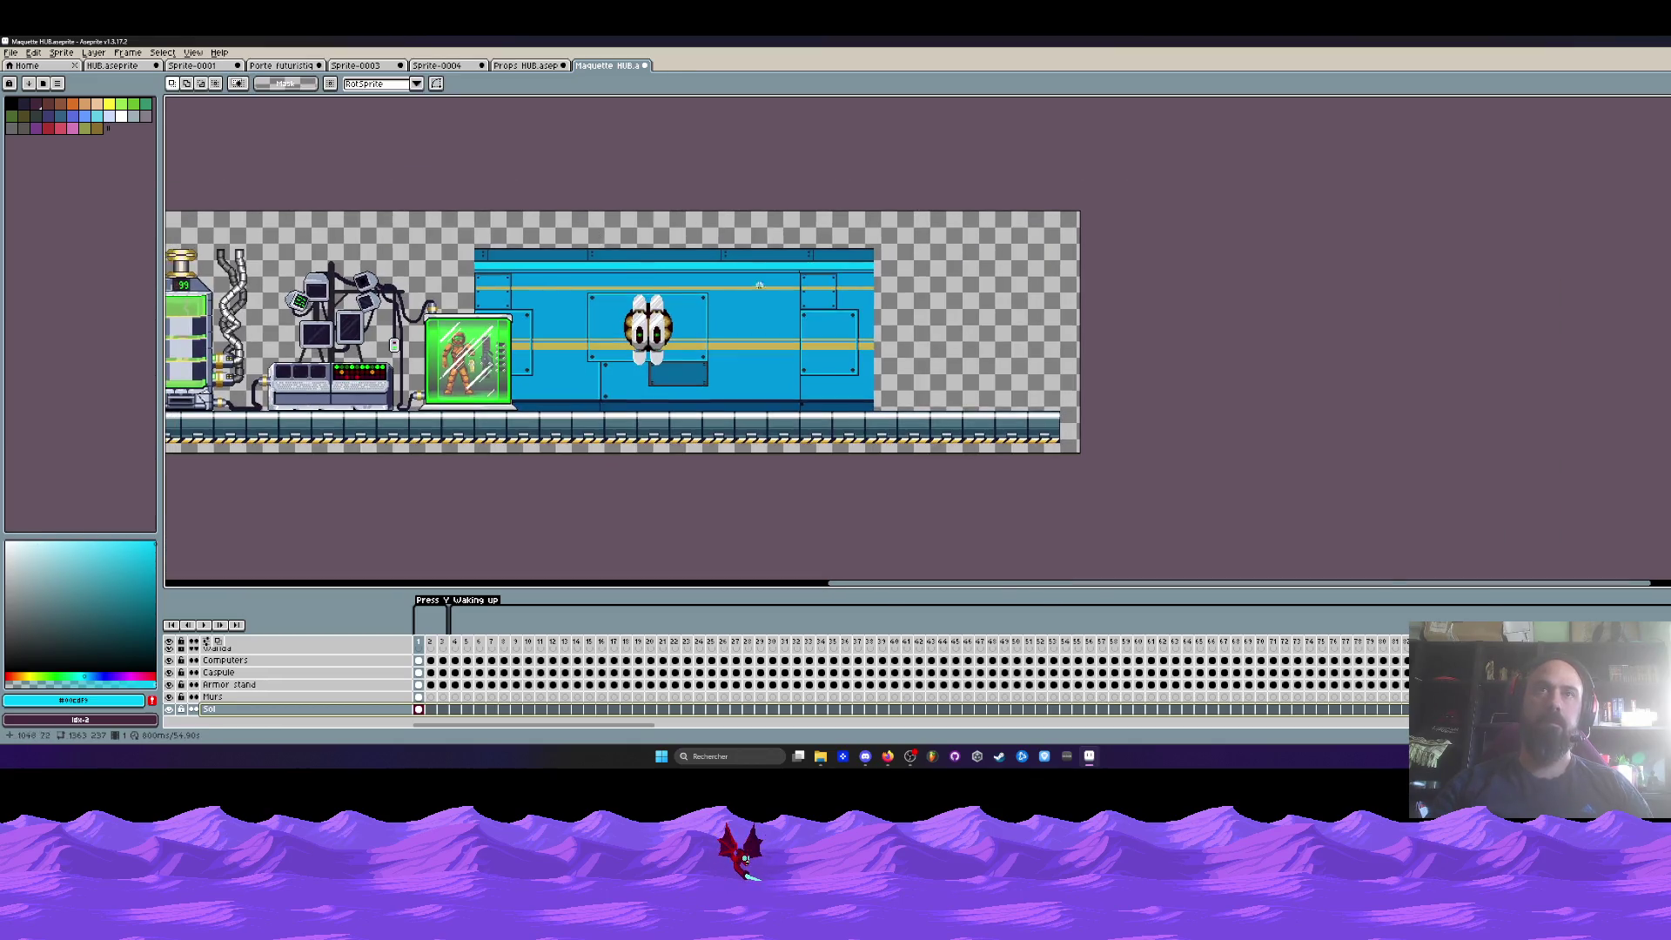
pyautogui.scroll(3, 759, 285)
pyautogui.scroll(1, 842, 227)
# - Test-erase a stretch of the Sol floor, undo it, and make the Murs layer active
pyautogui.click(844, 227)
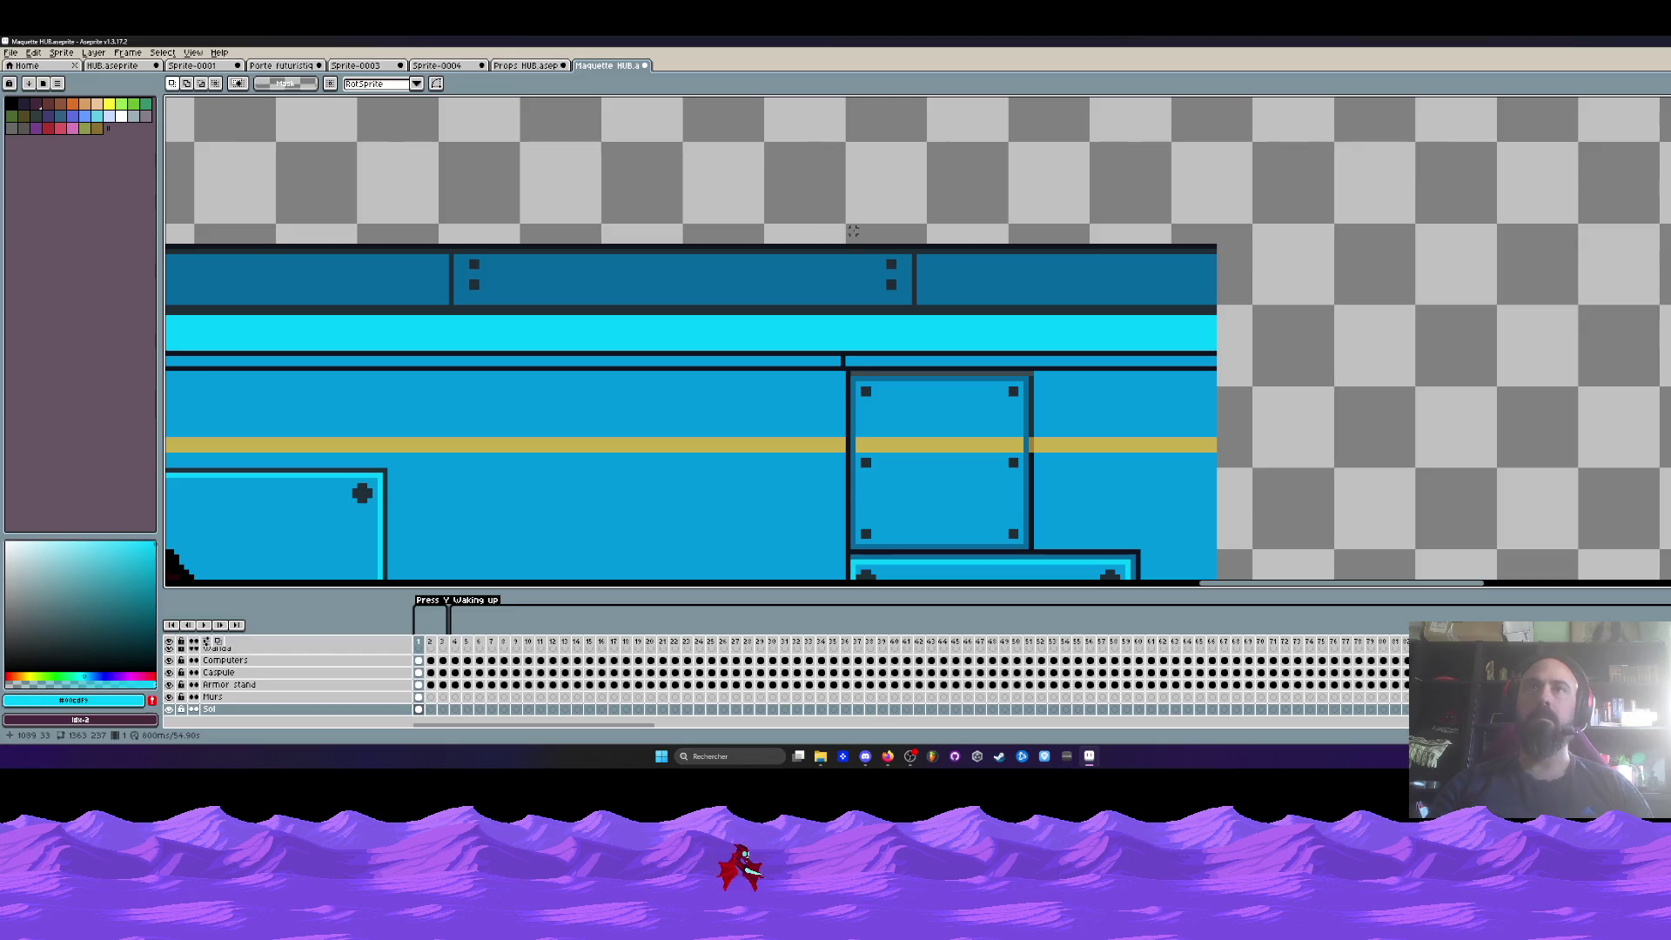
pyautogui.scroll(-3, 849, 226)
pyautogui.scroll(-3, 1044, 349)
pyautogui.hotkey('ctrl', 'shift', 'd')
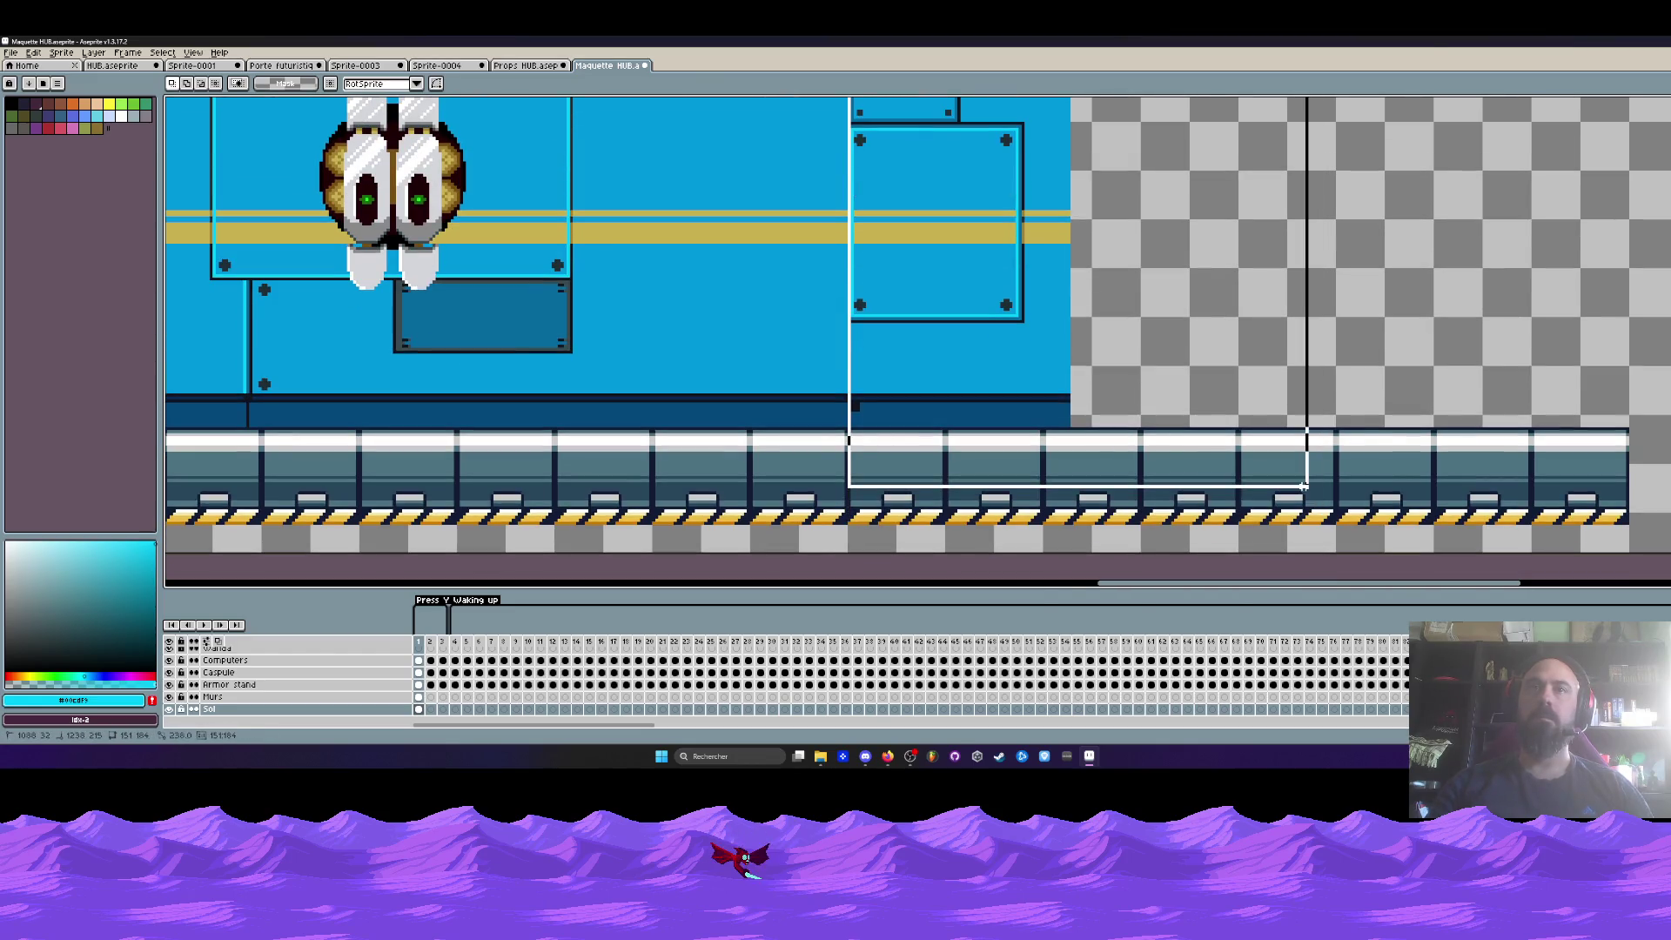
pyautogui.press('Delete')
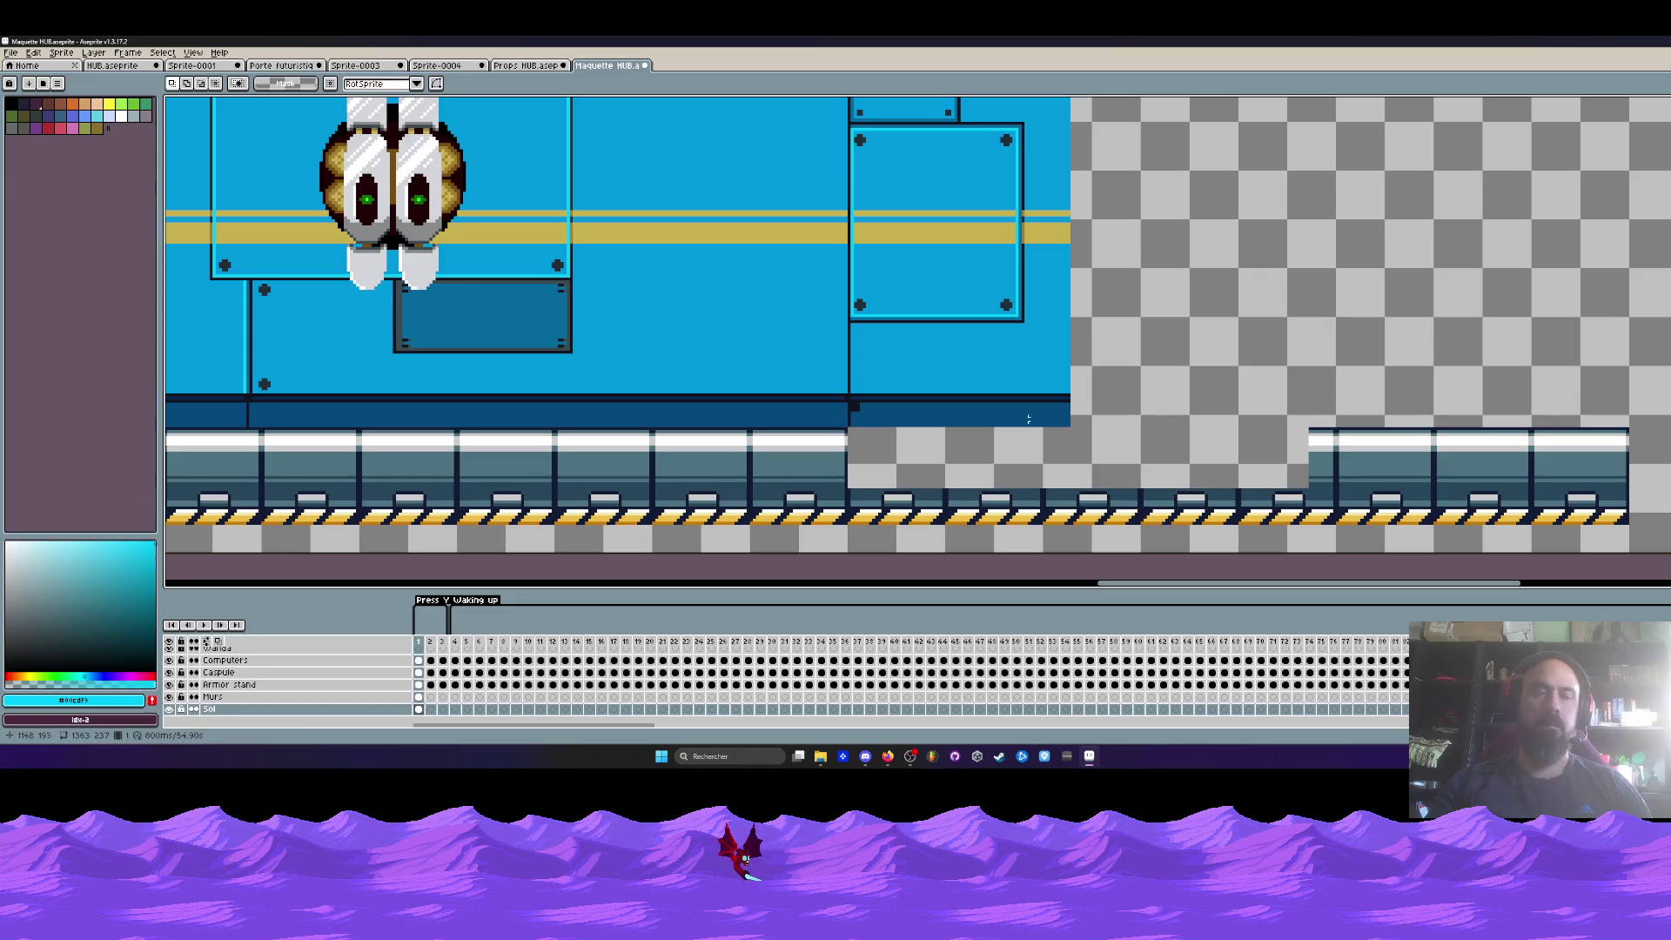
pyautogui.hotkey('ctrl', 'z')
pyautogui.click(419, 697)
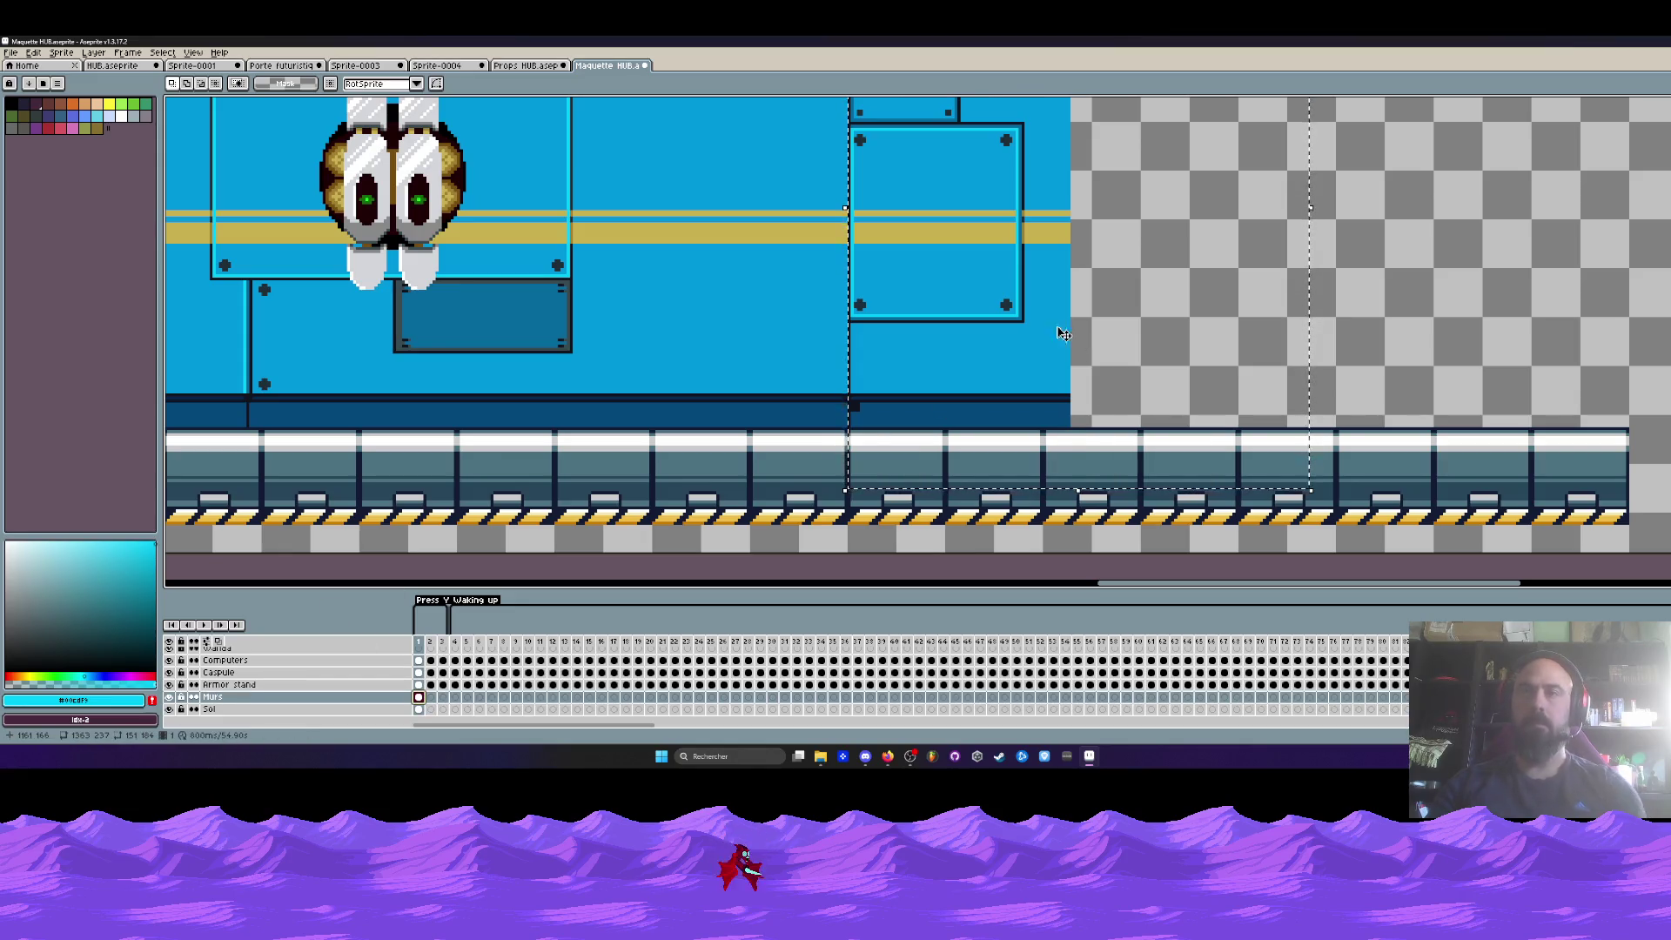
pyautogui.scroll(-2, 1064, 334)
pyautogui.scroll(-1, 1063, 335)
# - Select and copy the long plain blue wall strip in the Sprite-0004 wall tiles
pyautogui.click(537, 66)
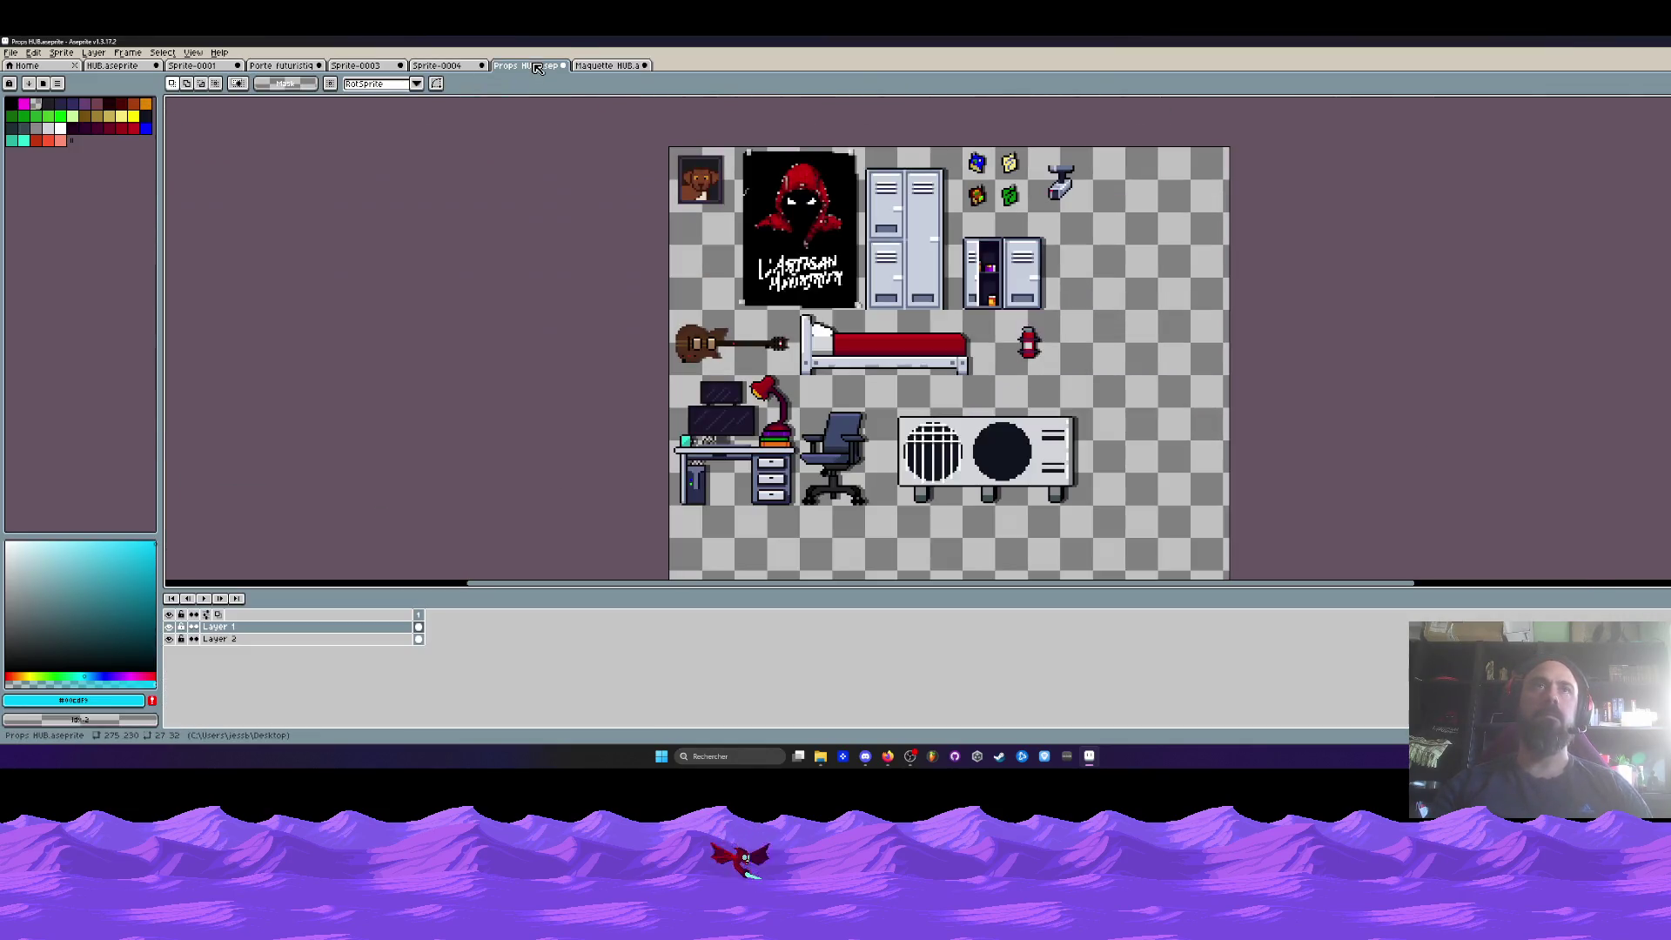
pyautogui.click(452, 67)
pyautogui.scroll(2, 464, 245)
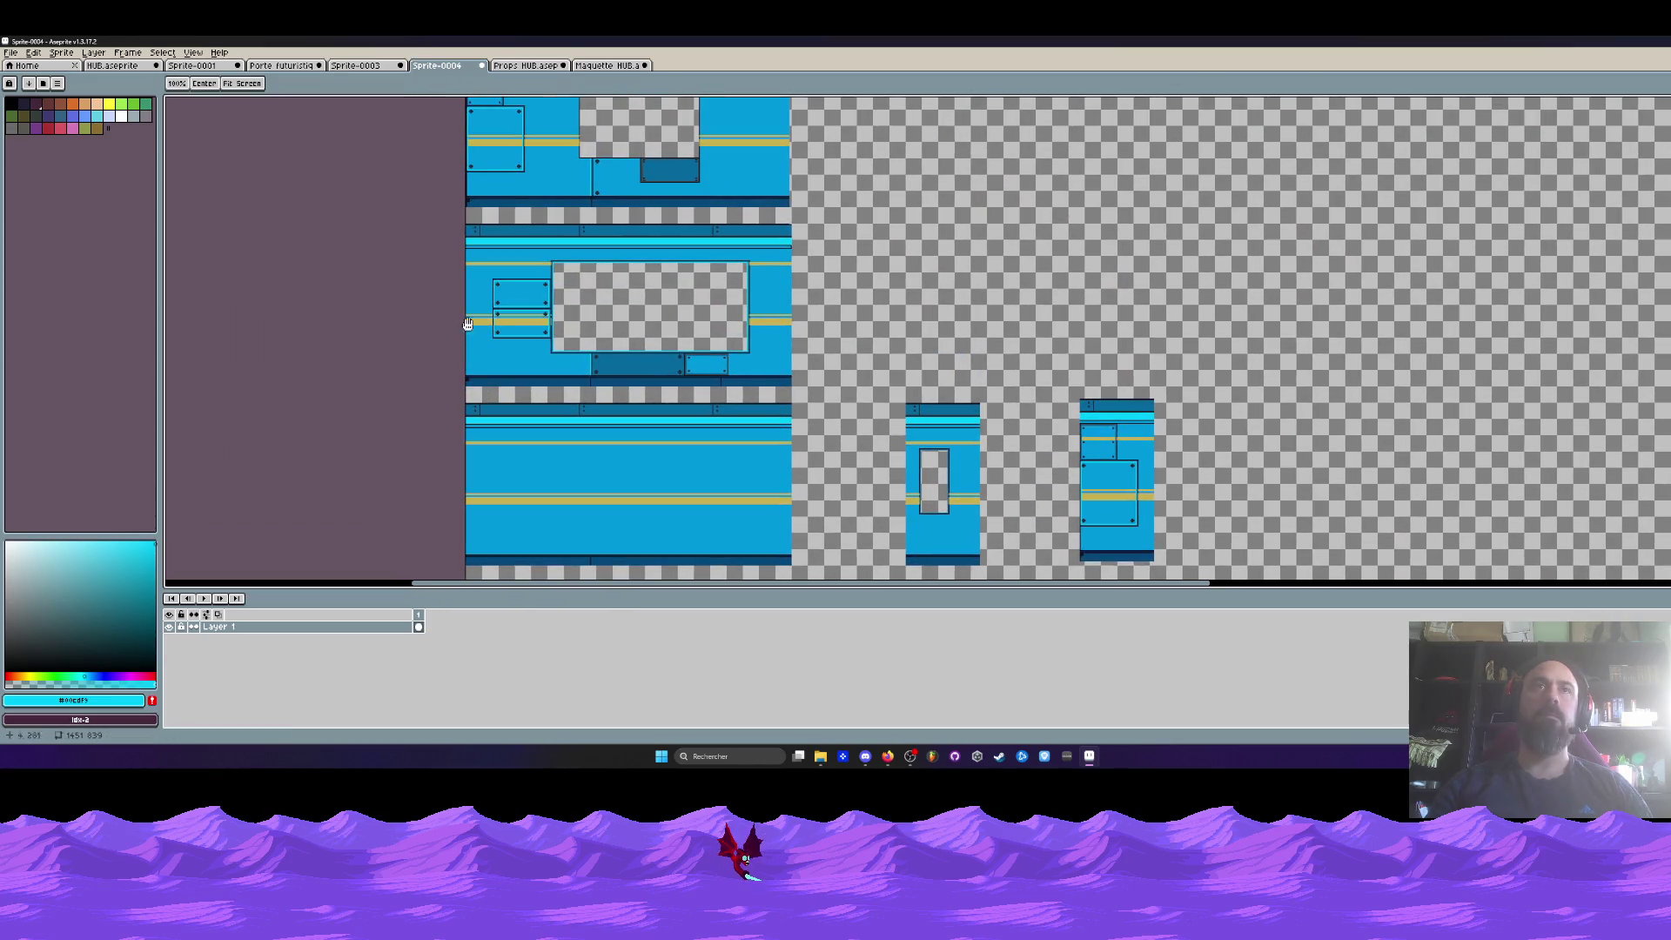
pyautogui.scroll(2, 430, 164)
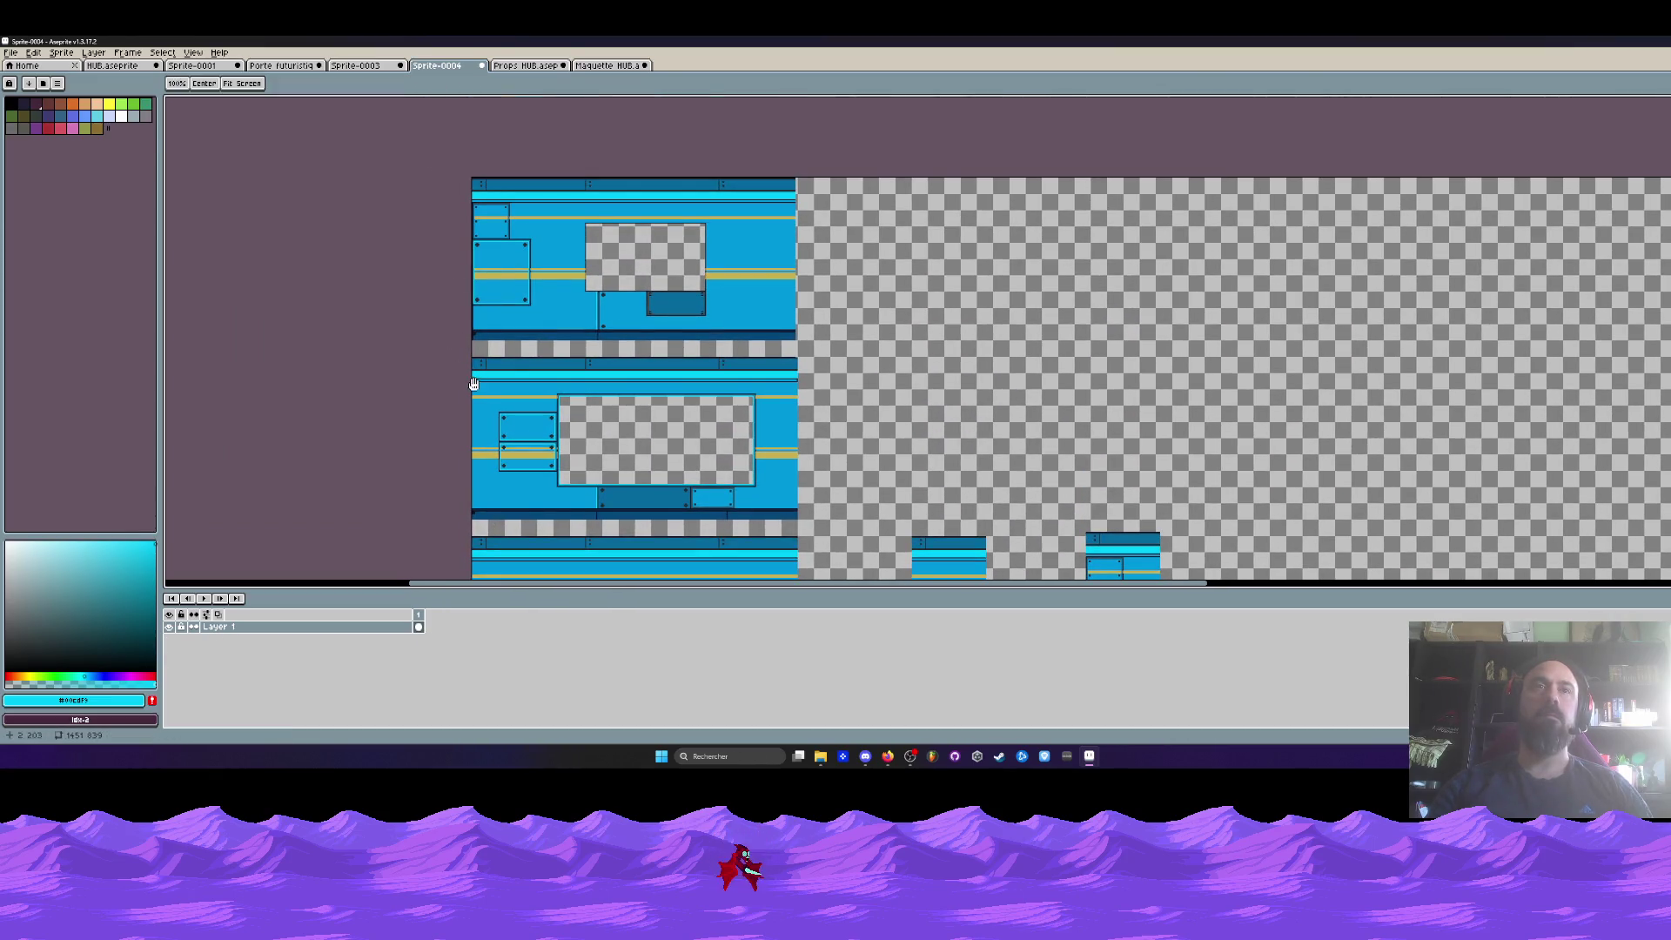
pyautogui.scroll(-2, 487, 419)
pyautogui.moveTo(476, 429); pyautogui.dragTo(853, 452)
pyautogui.scroll(-3, 854, 452)
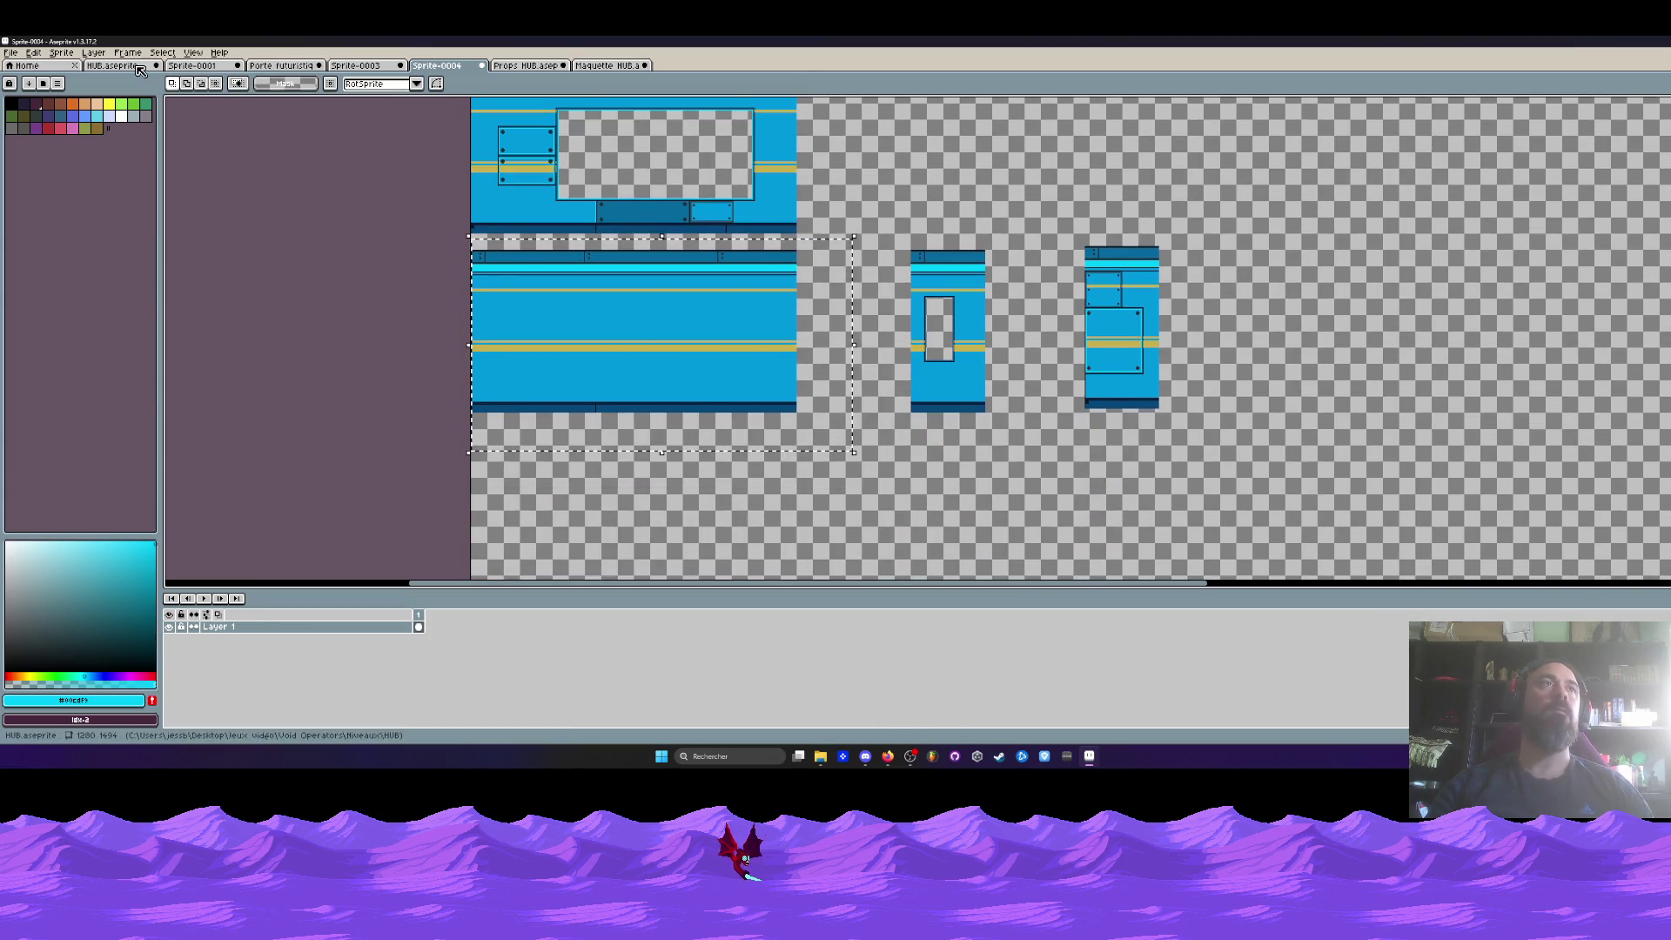
# - Go through the Sprite-0001 and Props HUB tabs back to the Maquette HUB mock-up
pyautogui.click(201, 67)
pyautogui.click(519, 67)
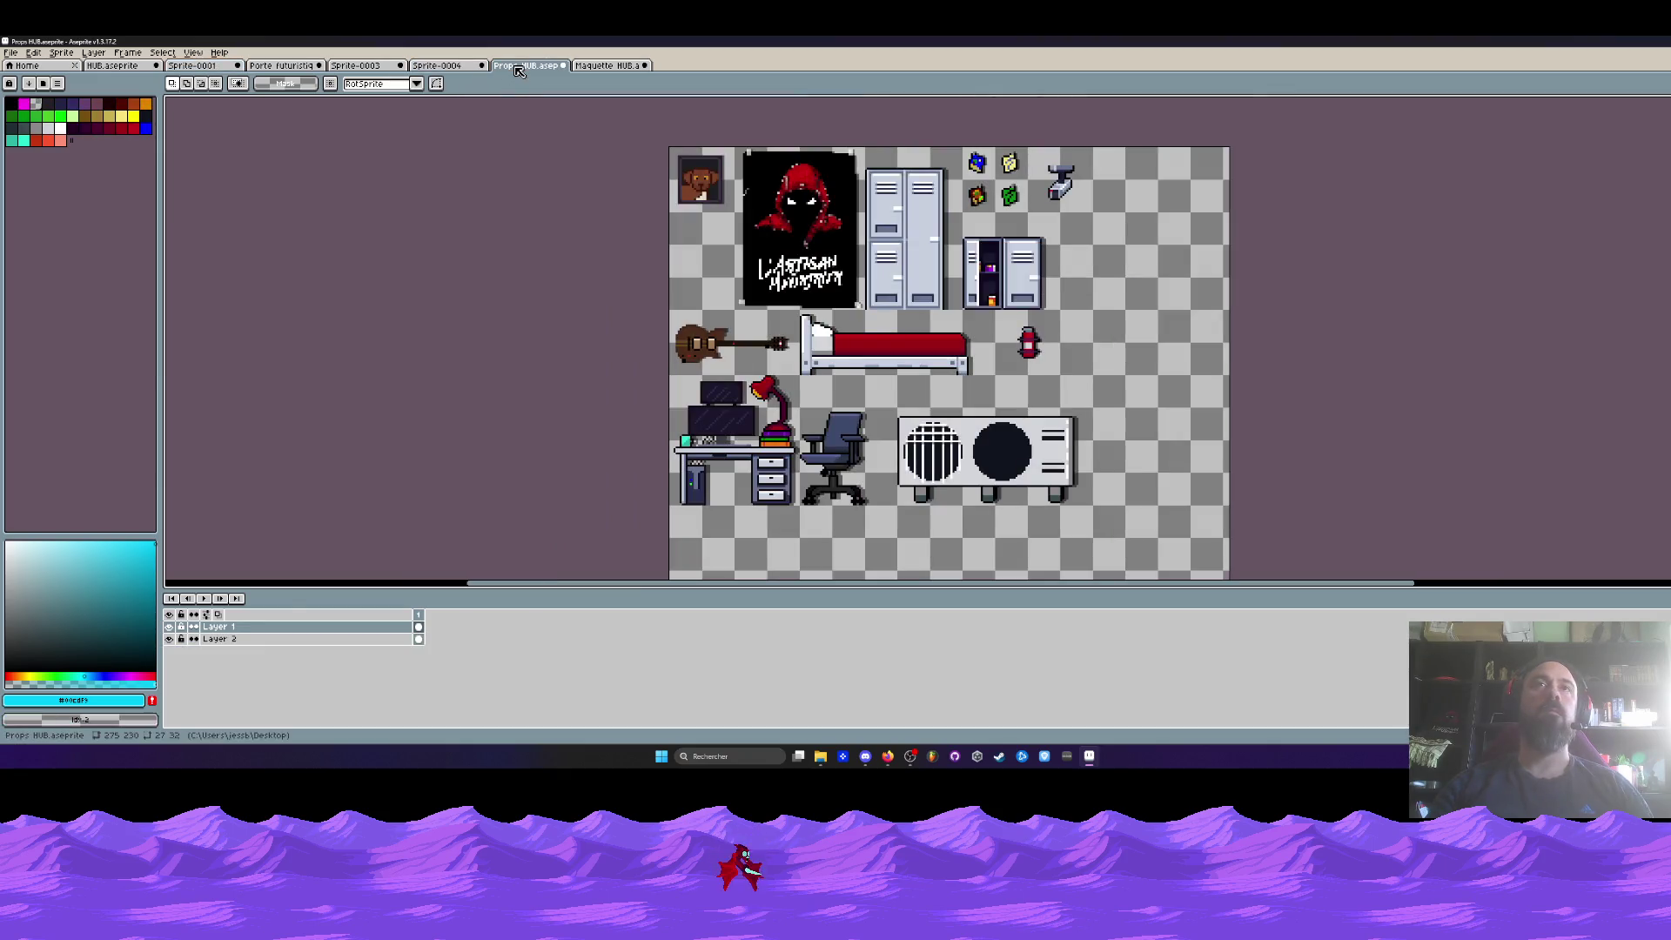
pyautogui.click(614, 67)
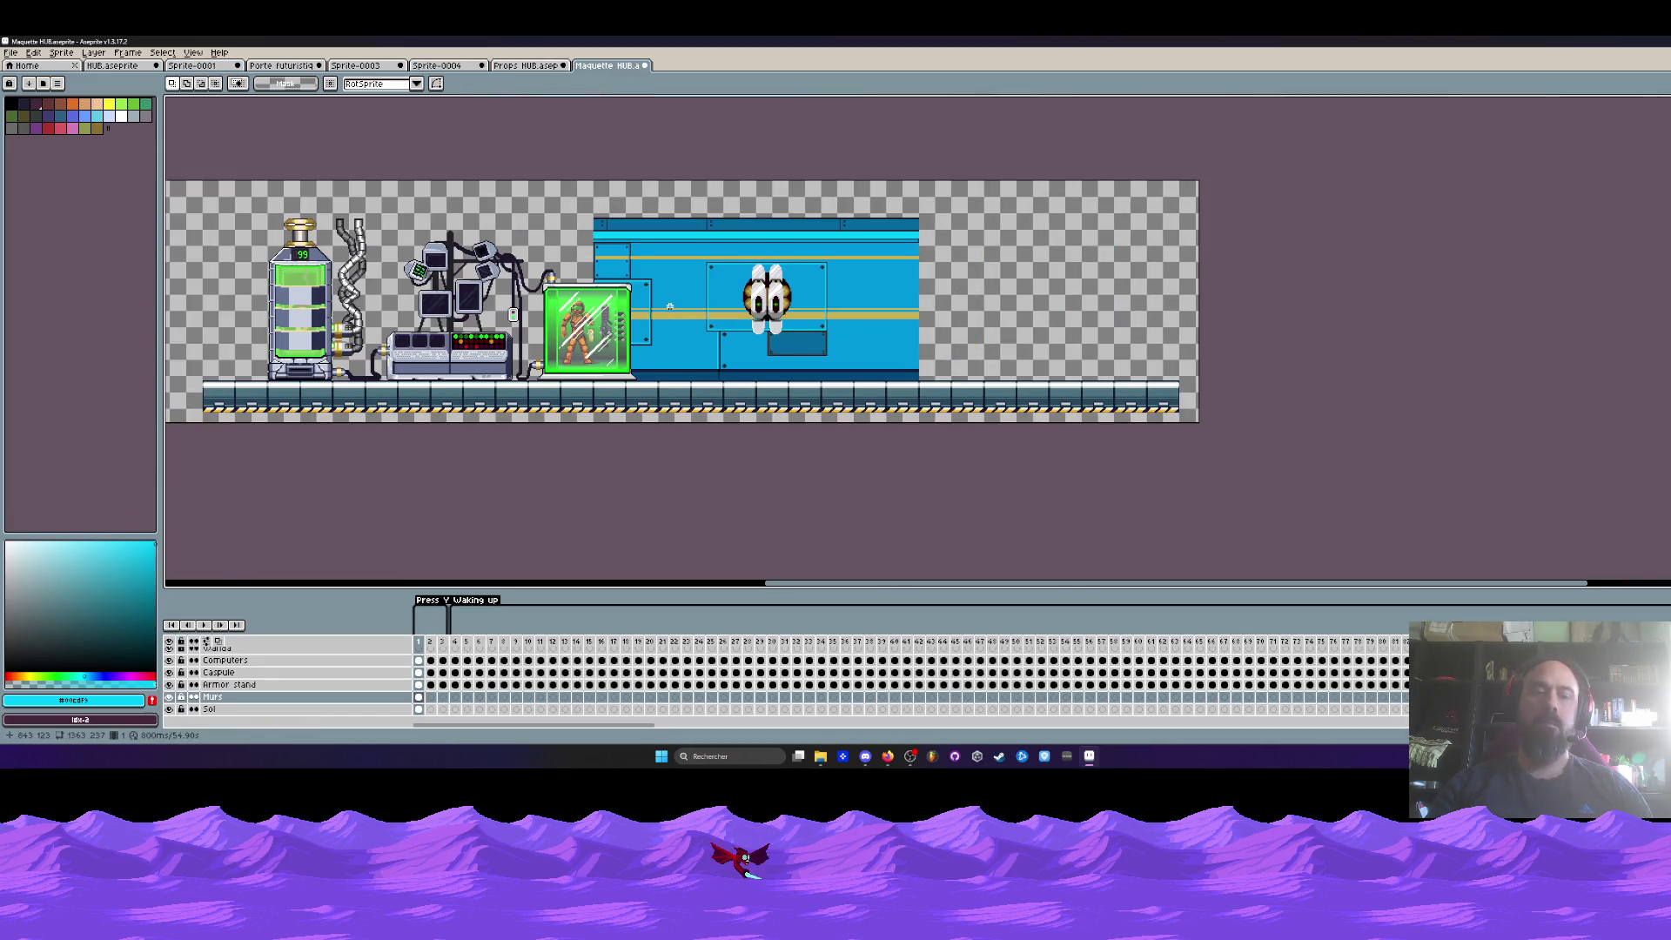
# - Paste the wall strip to extend the wall rightward, then cancel that attempt
pyautogui.hotkey('ctrl', 'v')
pyautogui.moveTo(880, 296); pyautogui.dragTo(1050, 298)
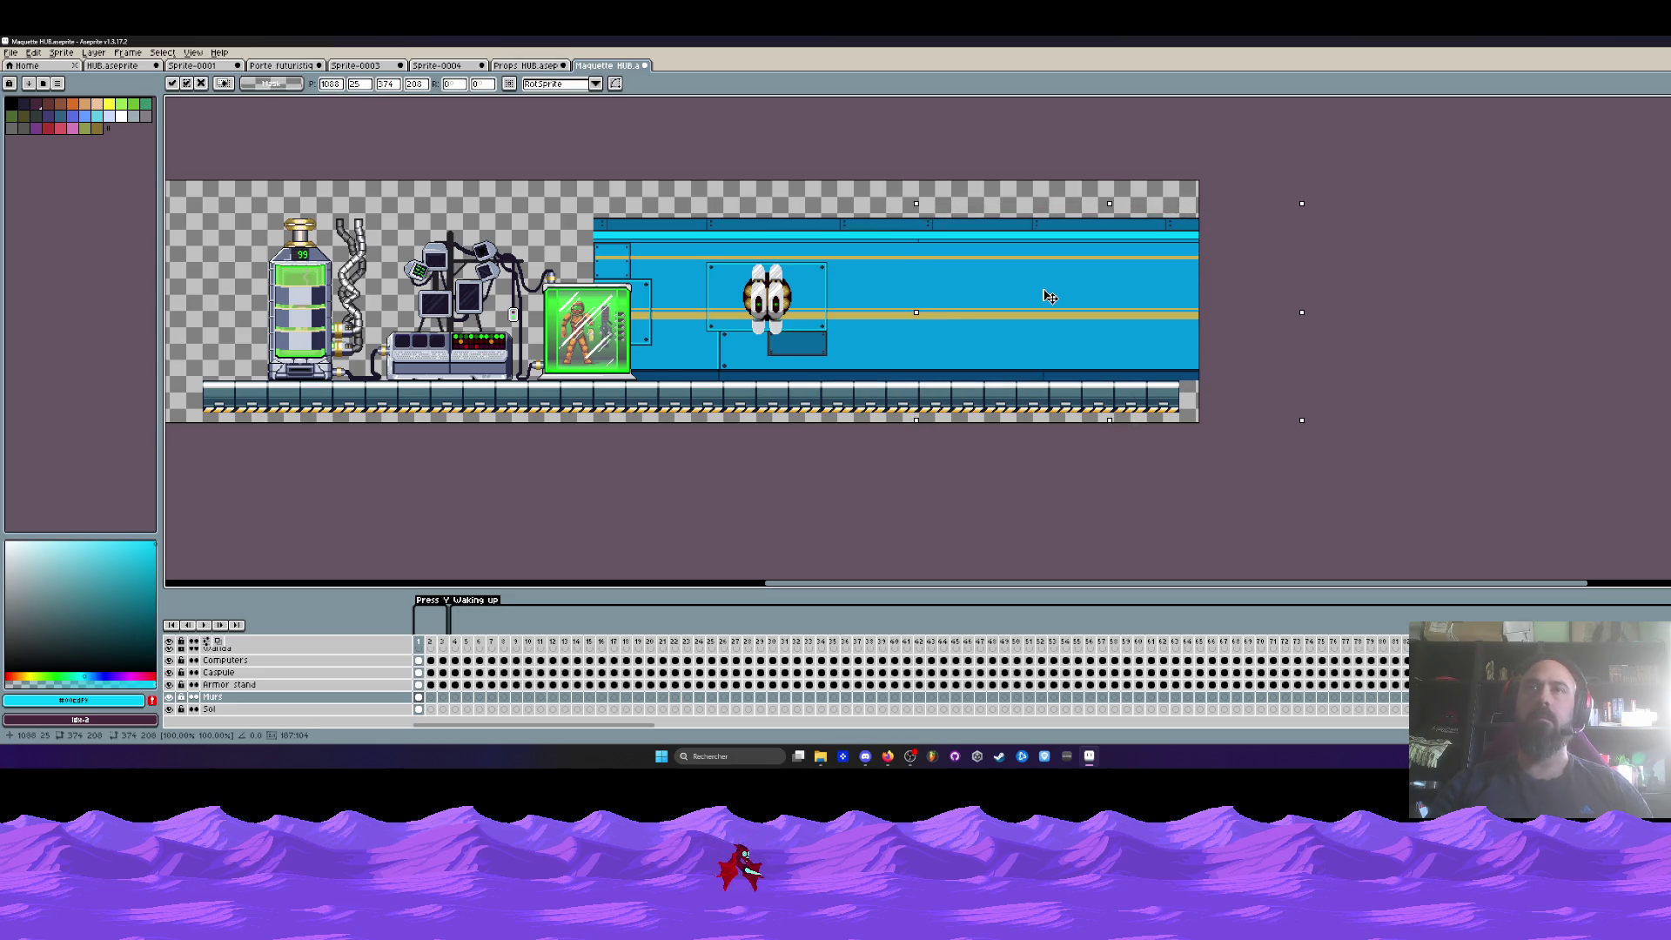
pyautogui.press('Escape')
pyautogui.moveTo(318, 312); pyautogui.dragTo(551, 311)
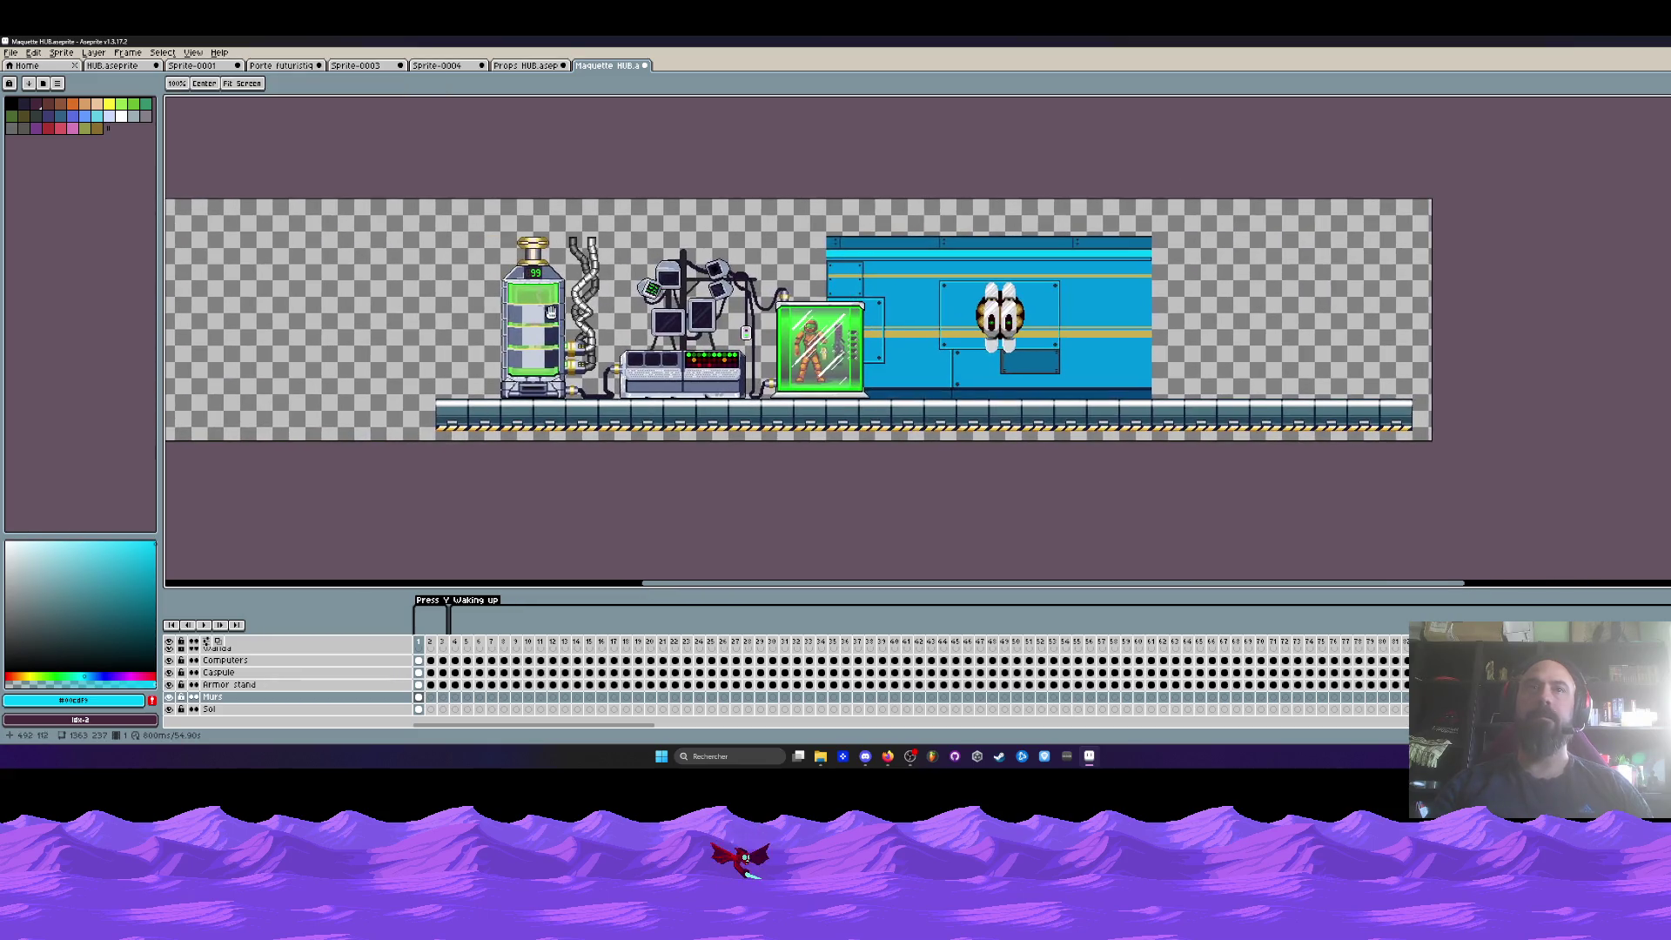
pyautogui.scroll(1, 551, 311)
# - Paste the wall strip again and place it behind the lab equipment
pyautogui.hotkey('ctrl', 'v')
pyautogui.moveTo(1055, 287); pyautogui.dragTo(1056, 301)
pyautogui.scroll(2, 1183, 234)
pyautogui.scroll(-3, 1184, 234)
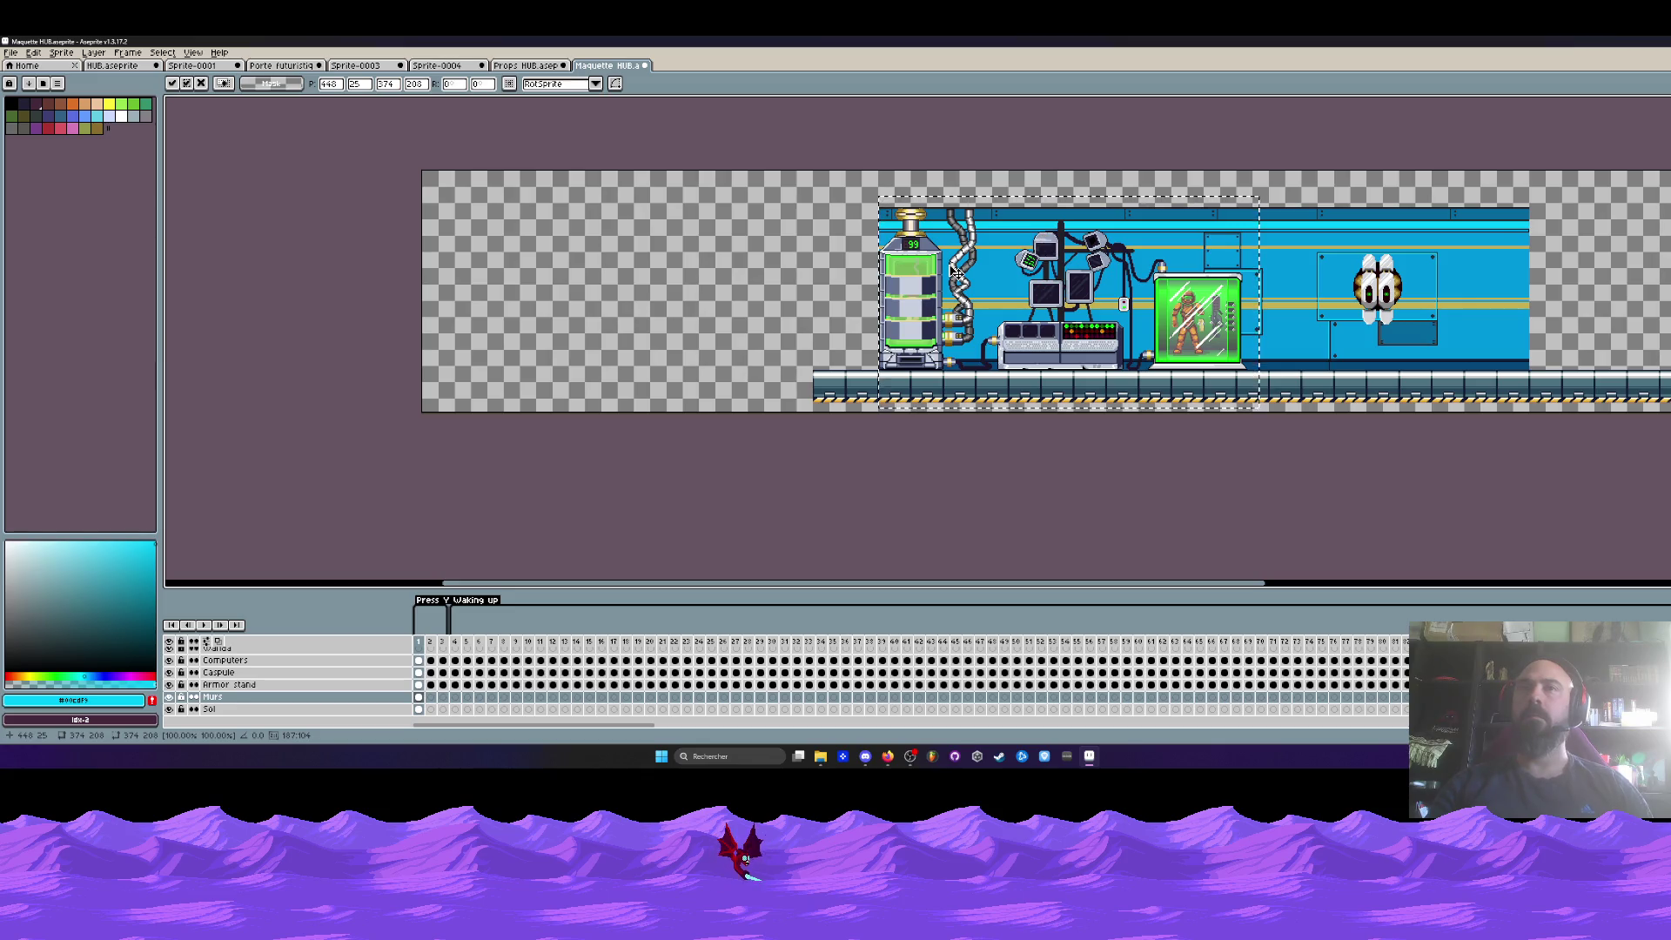
pyautogui.press('Return')
# - Paste another wall copy beside the machines, then select the empty floor area on the left
pyautogui.hotkey('ctrl', 'v')
pyautogui.moveTo(723, 284)
pyautogui.mouseDown()
pyautogui.moveTo(889, 229)
pyautogui.moveTo(806, 272)
pyautogui.mouseUp()
pyautogui.scroll(3, 877, 250)
pyautogui.scroll(-3, 884, 222)
pyautogui.moveTo(499, 172); pyautogui.dragTo(750, 384)
pyautogui.scroll(3, 729, 381)
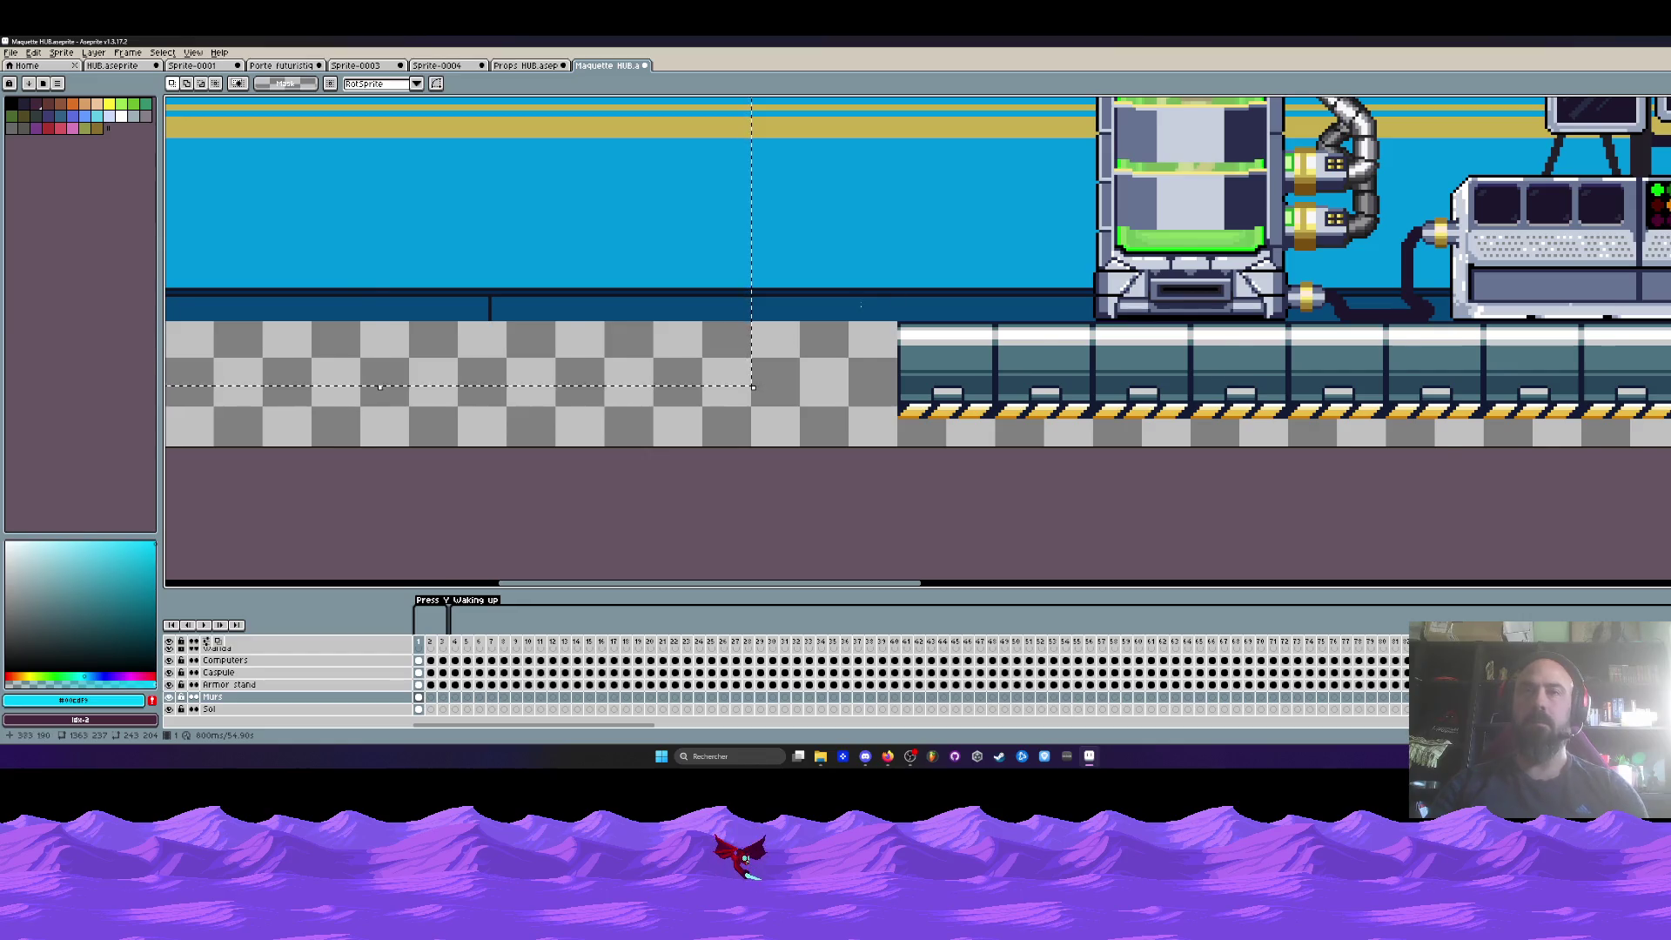
pyautogui.scroll(-3, 898, 294)
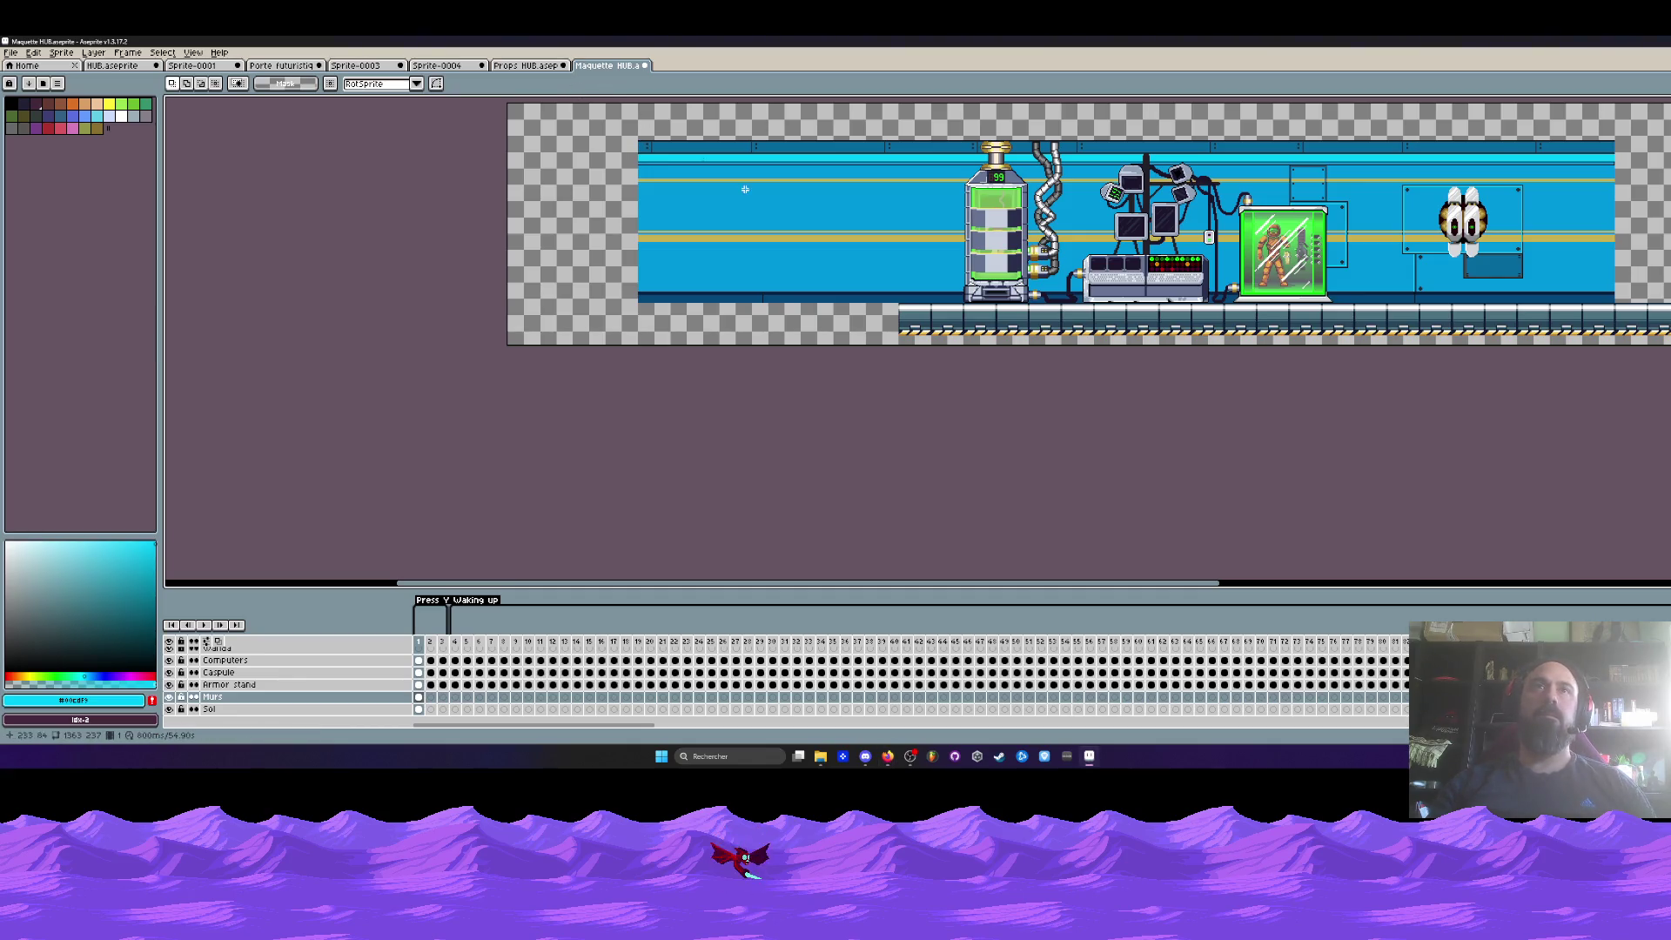
# - On the Sol layer, slide the floor strip left to the canvas edge and commit it
pyautogui.moveTo(603, 126); pyautogui.dragTo(543, 200)
pyautogui.scroll(2, 543, 199)
pyautogui.press('Down')
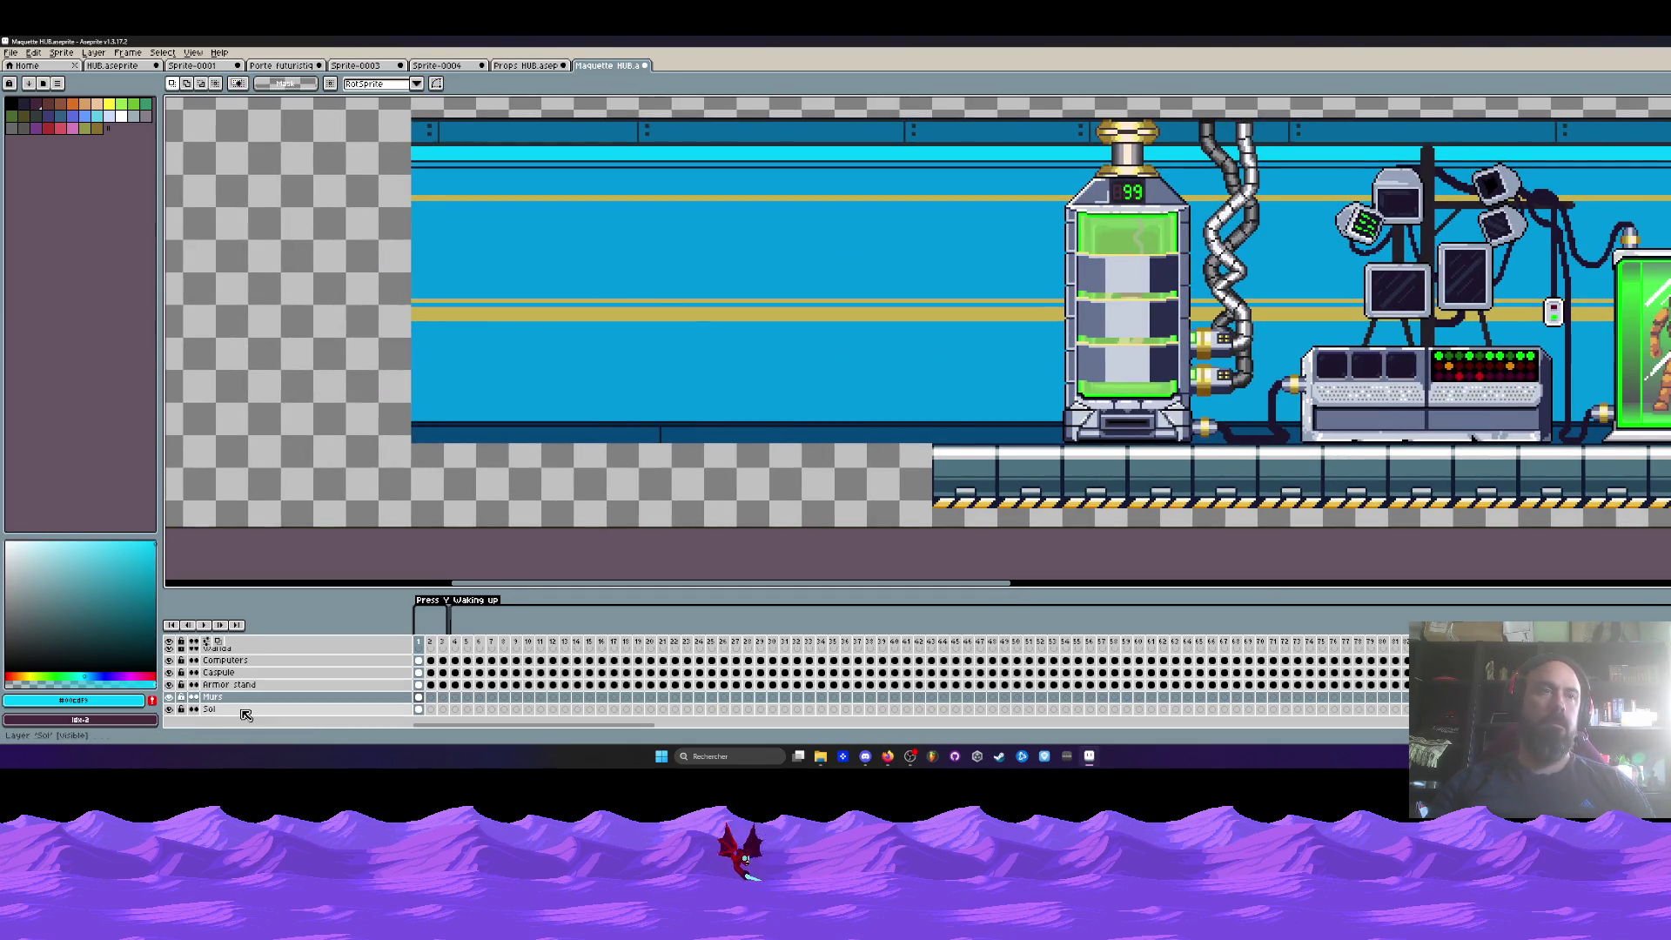
pyautogui.scroll(-2, 561, 399)
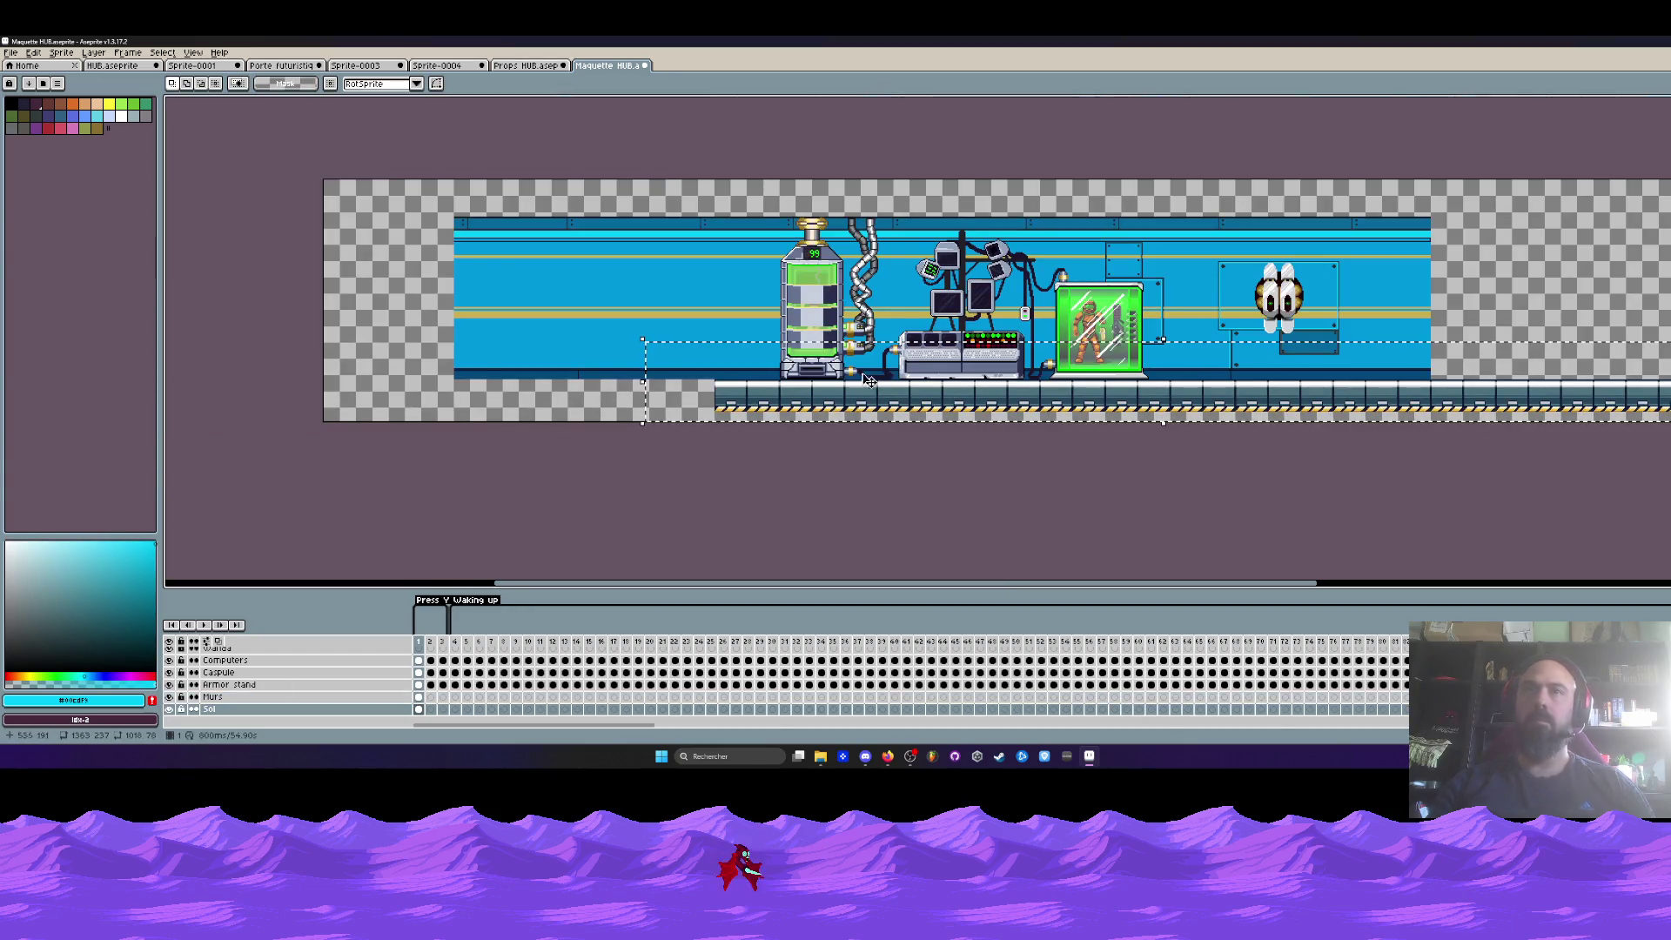
pyautogui.moveTo(1428, 396)
pyautogui.mouseDown()
pyautogui.moveTo(949, 396)
pyautogui.moveTo(797, 351)
pyautogui.mouseUp()
pyautogui.scroll(2, 740, 405)
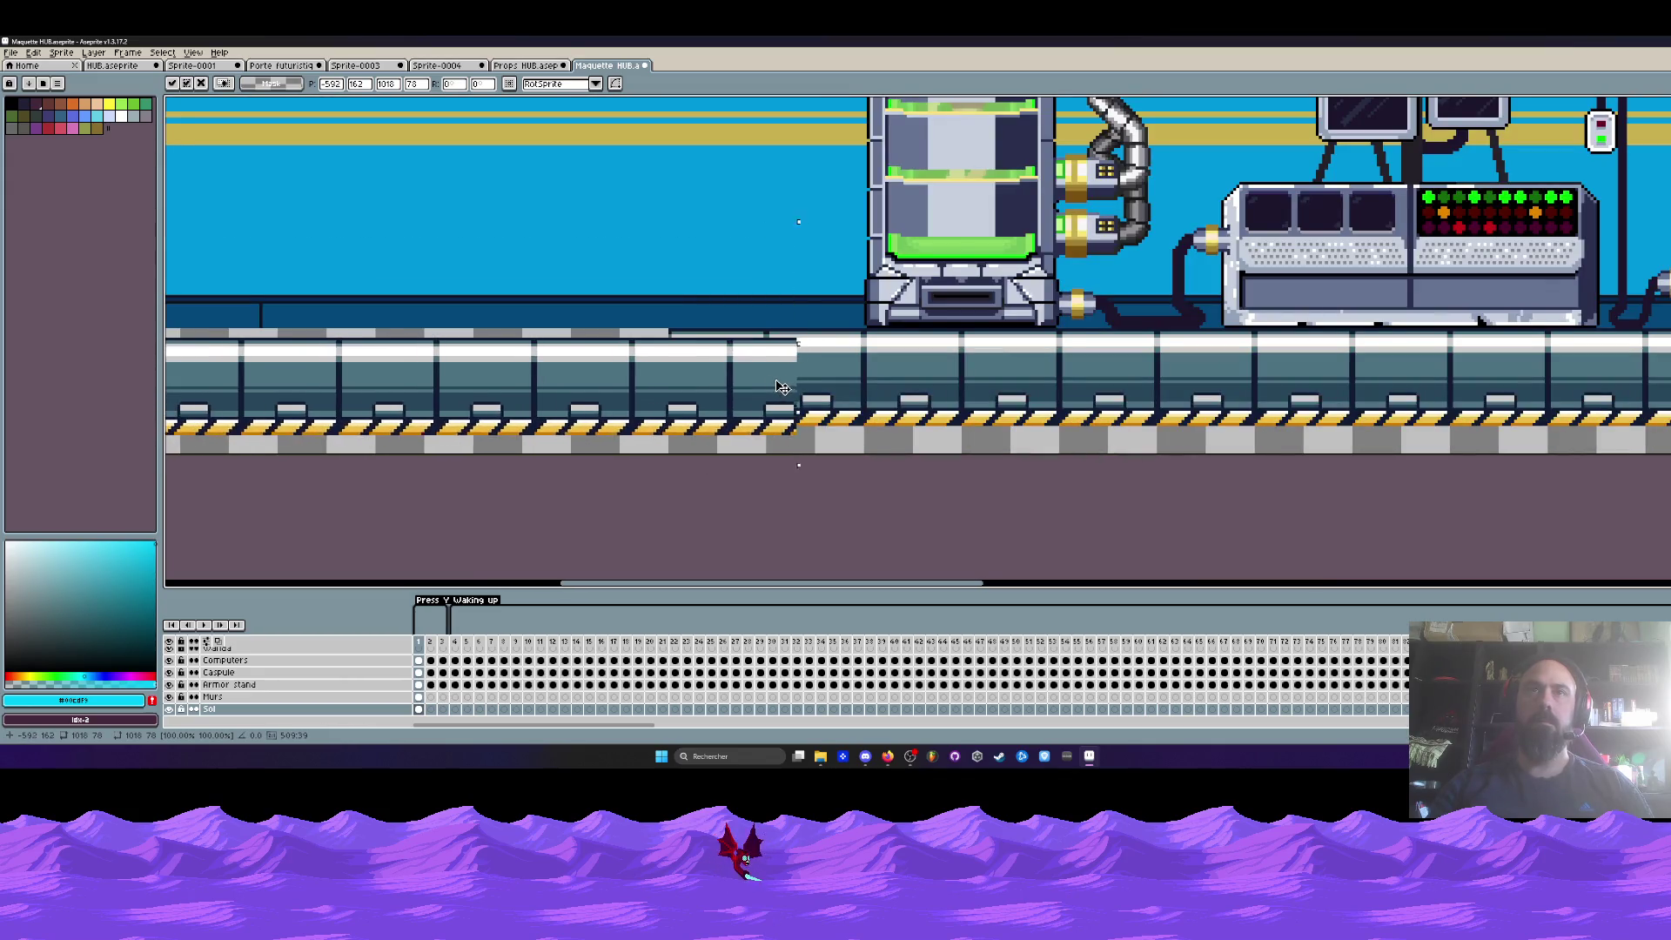
pyautogui.scroll(1, 796, 351)
pyautogui.scroll(1, 766, 346)
pyautogui.moveTo(796, 352); pyautogui.dragTo(791, 313)
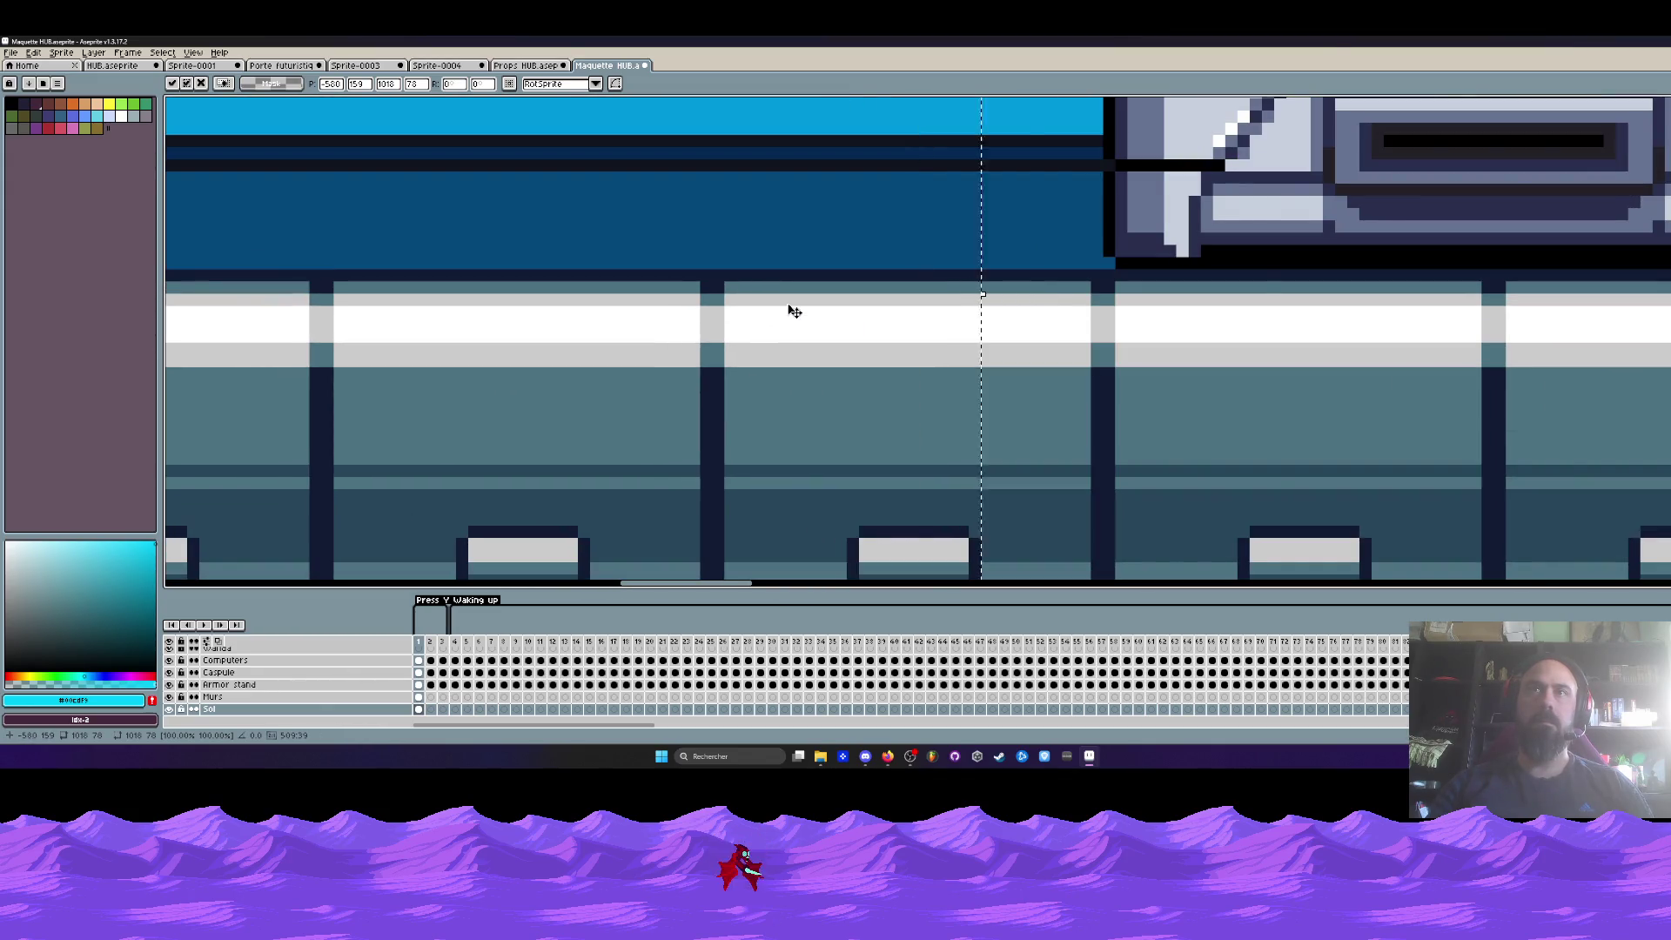
pyautogui.scroll(-2, 791, 313)
pyautogui.press('Return')
pyautogui.scroll(-3, 797, 311)
pyautogui.scroll(-1, 315, 127)
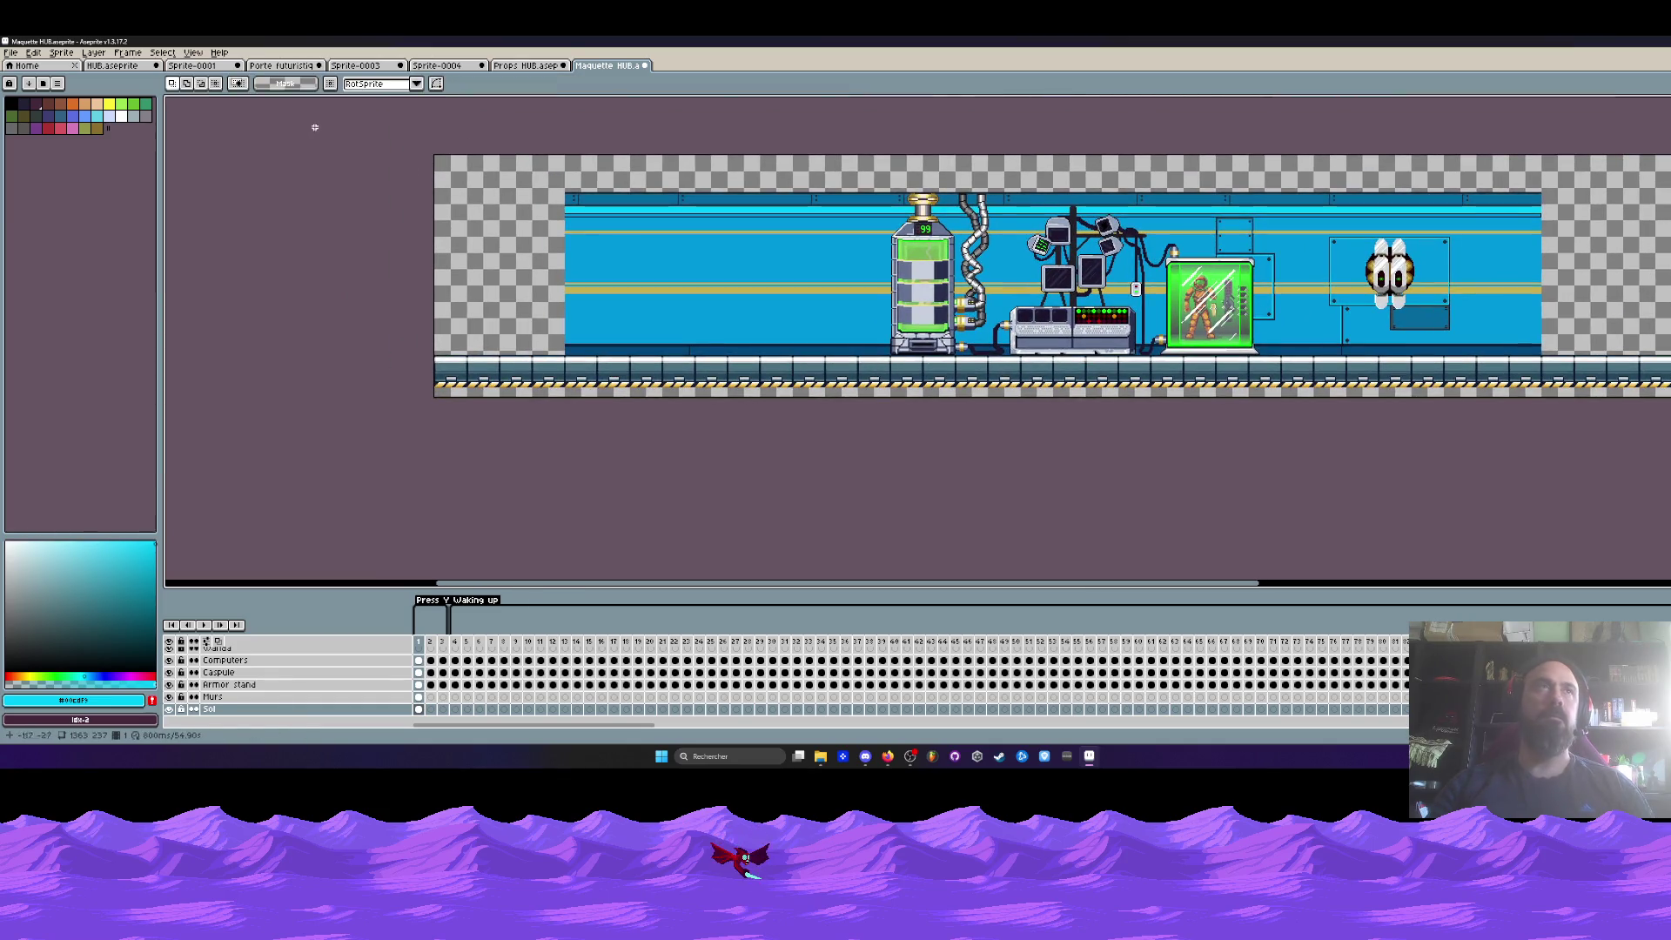
# - Look through the open sprites to HUB.aseprite and select the furnished bedroom area
pyautogui.click(533, 66)
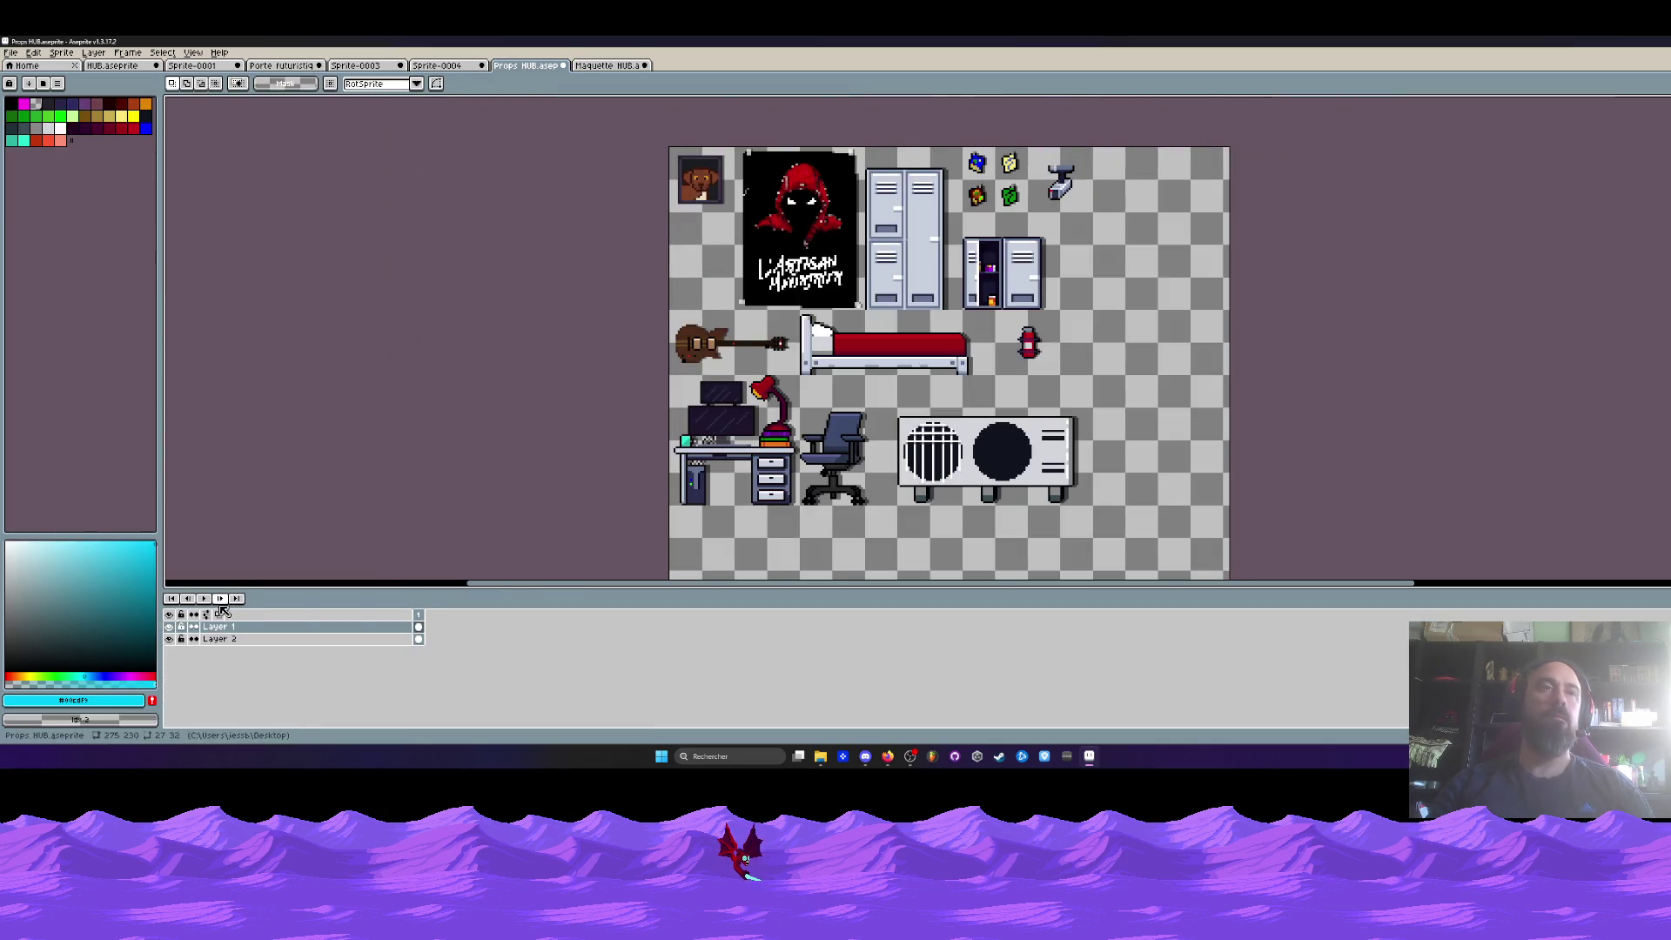
pyautogui.click(437, 65)
pyautogui.click(355, 65)
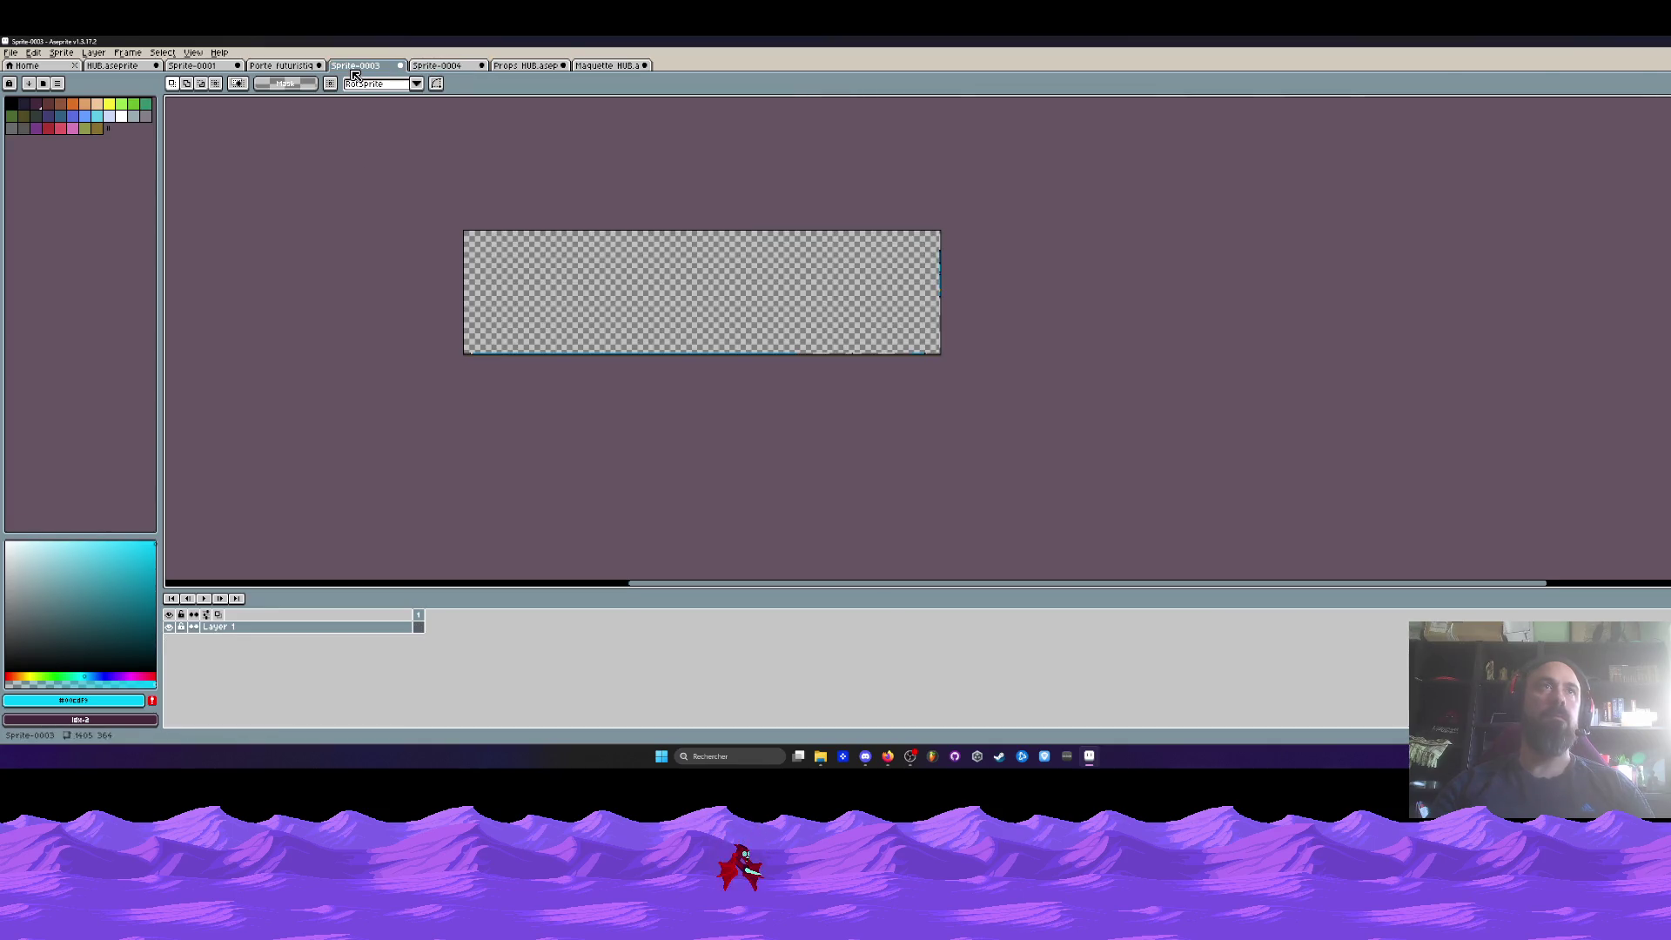
pyautogui.click(281, 66)
pyautogui.click(196, 65)
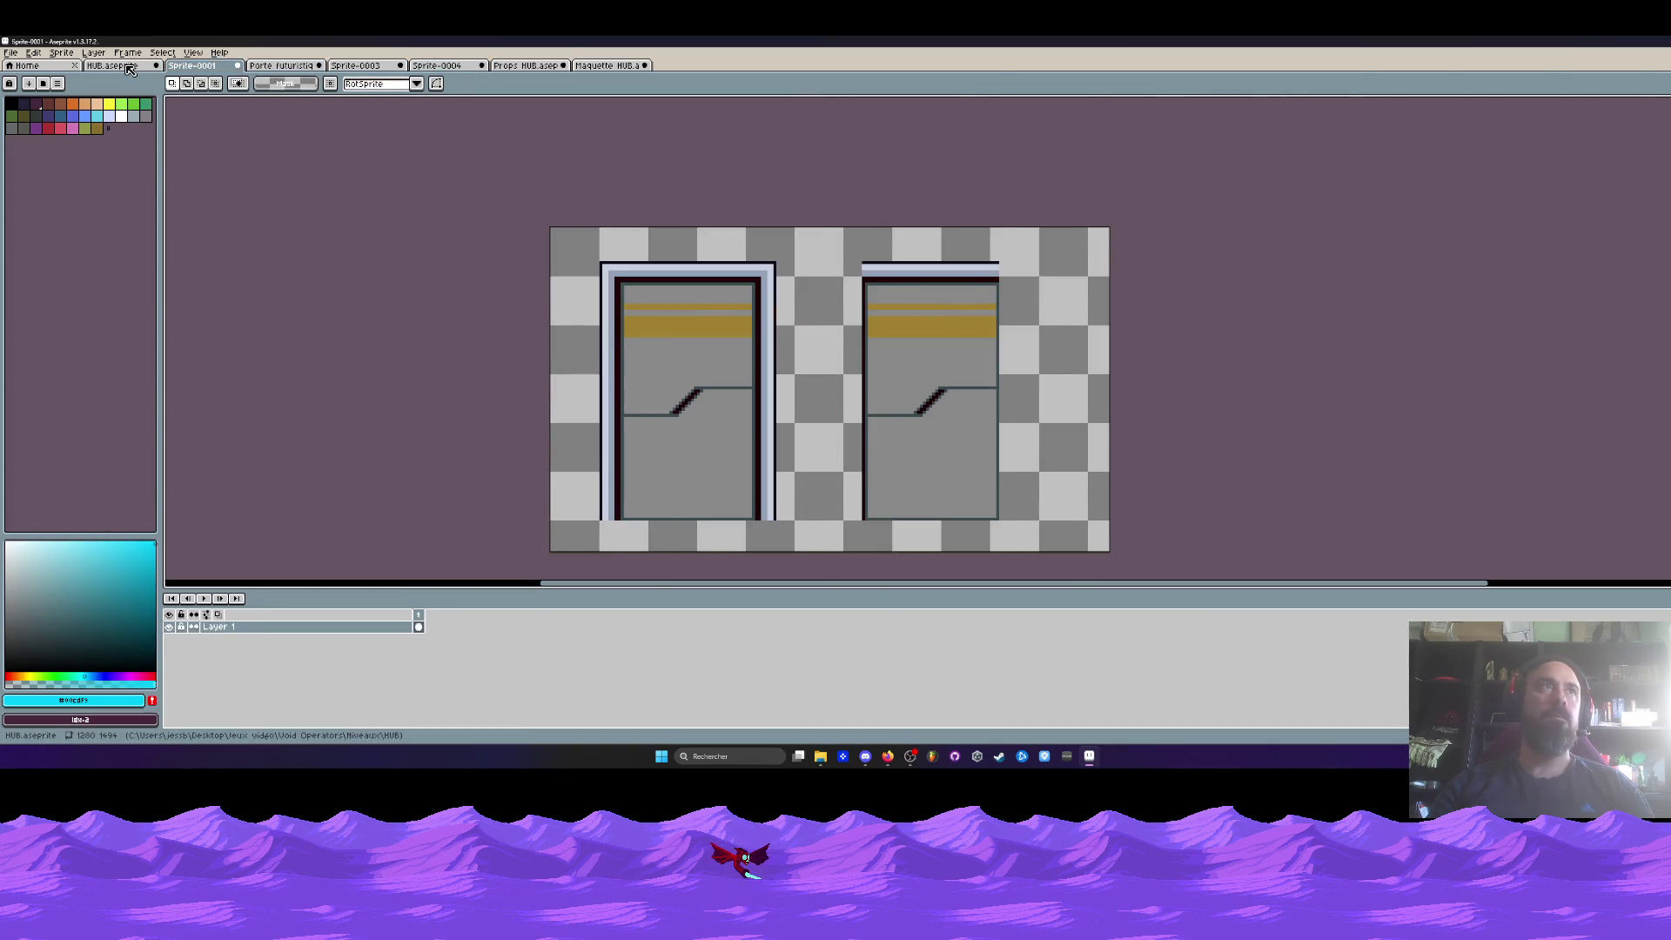
pyautogui.click(113, 65)
pyautogui.scroll(1, 567, 227)
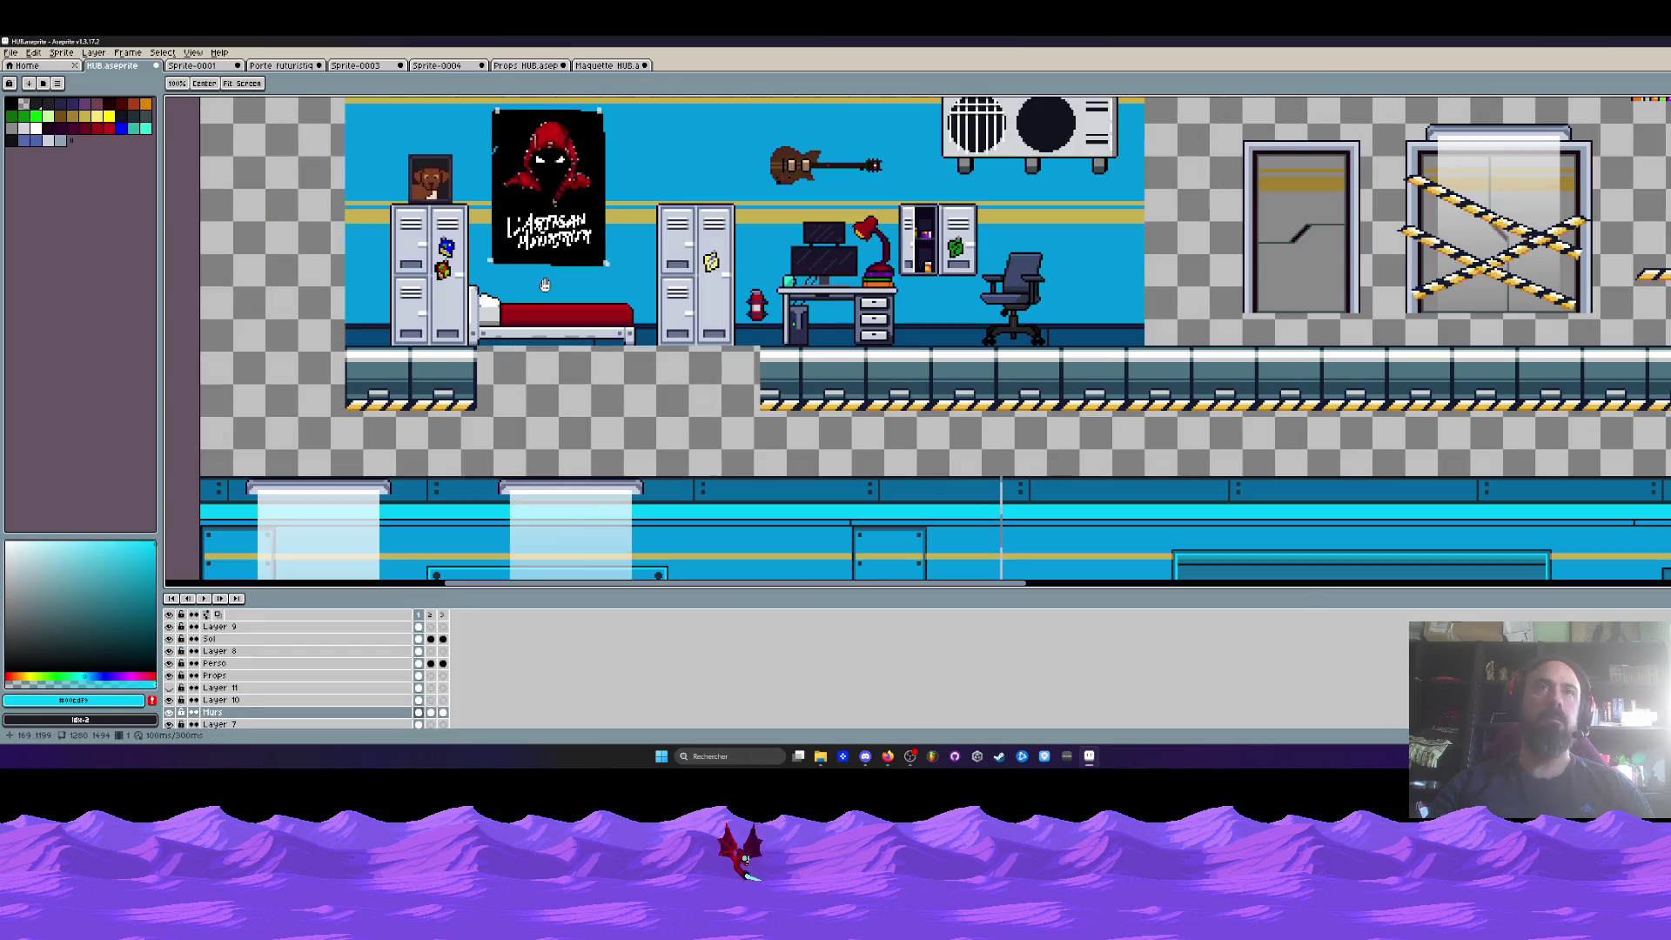
pyautogui.moveTo(544, 285); pyautogui.dragTo(545, 324)
pyautogui.moveTo(315, 85)
pyautogui.mouseDown()
pyautogui.moveTo(315, 125)
pyautogui.moveTo(962, 364)
pyautogui.mouseUp()
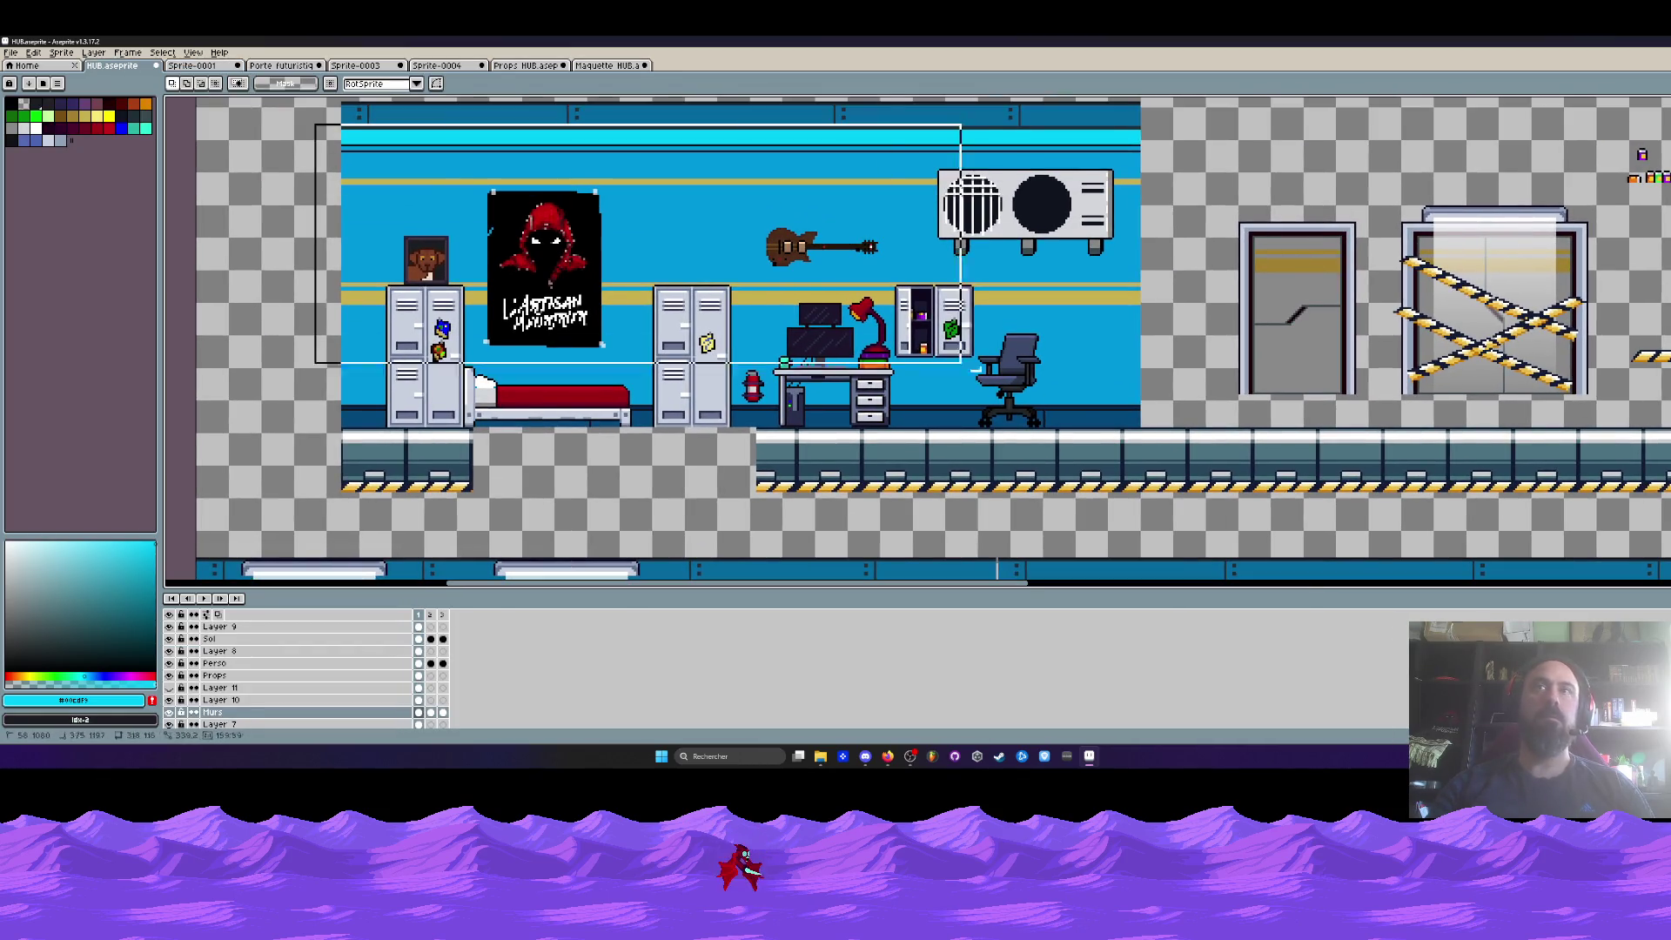
# - In Maquette HUB, add a new layer, paste the copied content onto it, and commit
pyautogui.hotkey('ctrl', 'Tab')
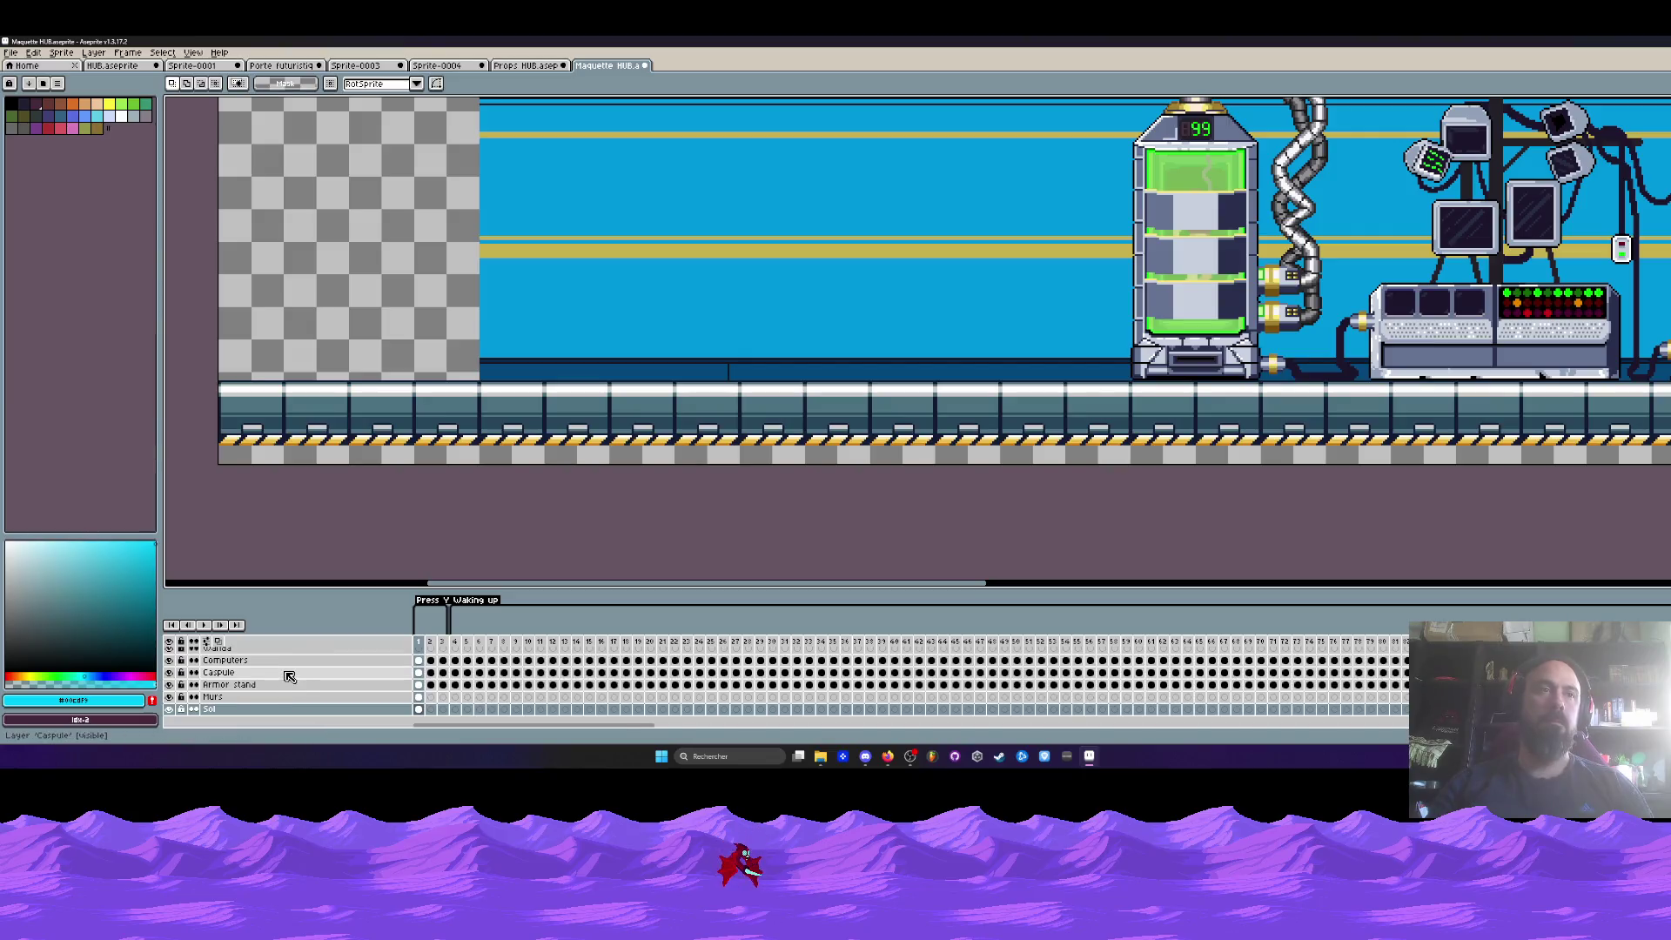
pyautogui.hotkey('shift', 'n')
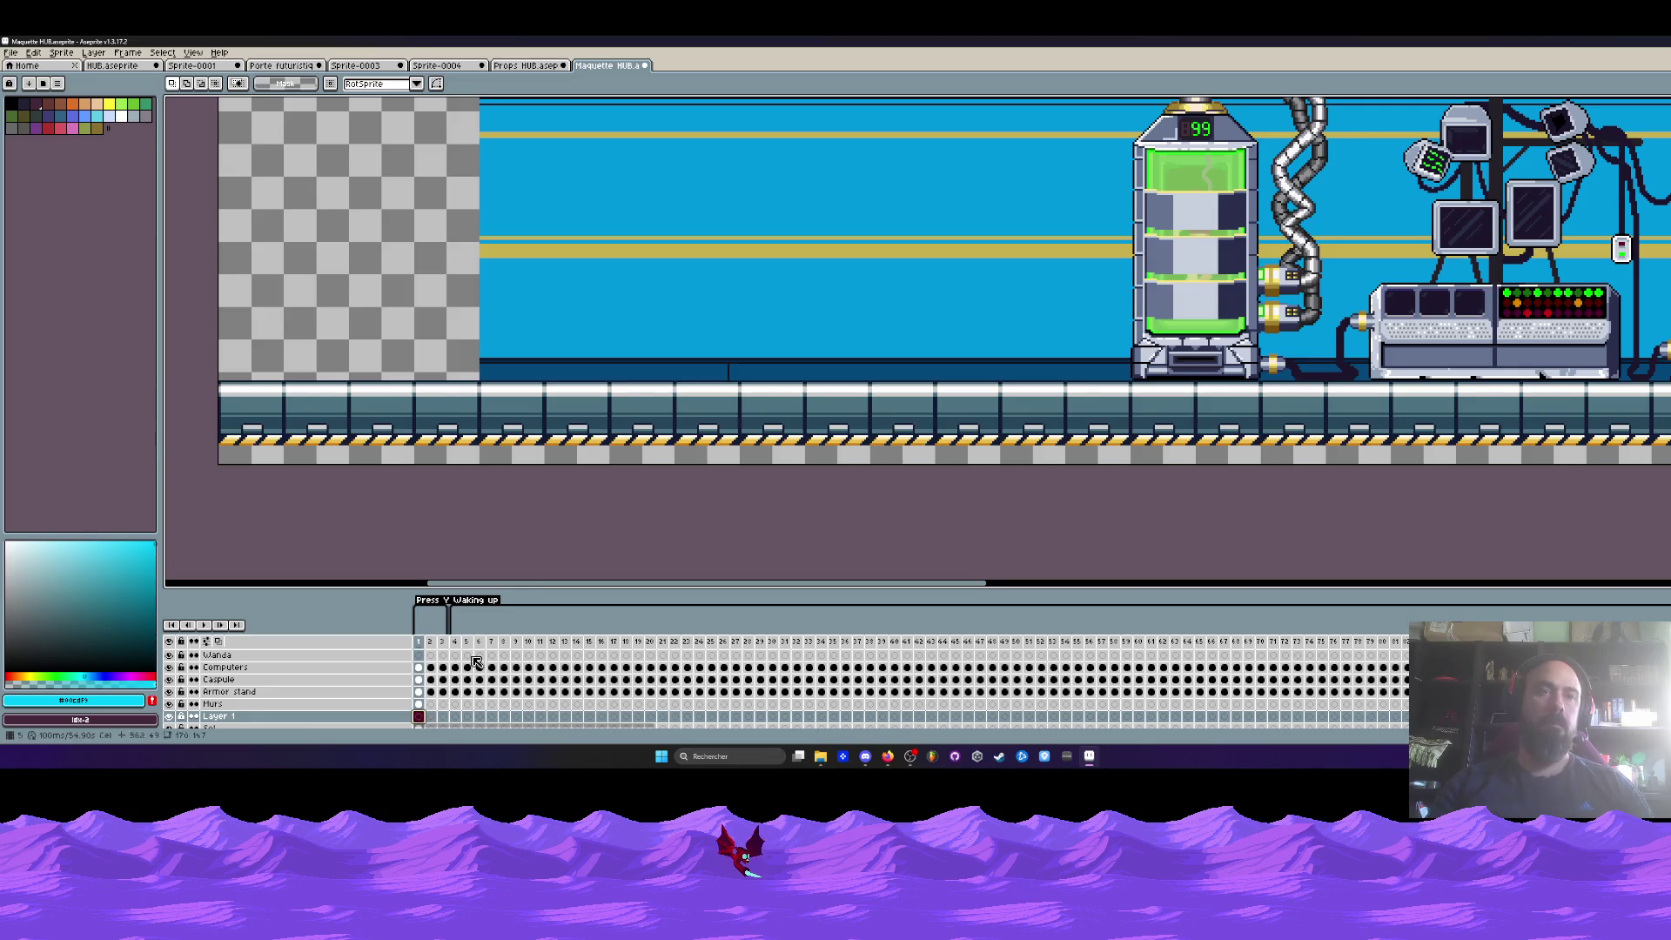
pyautogui.scroll(-2, 568, 509)
pyautogui.scroll(-2, 567, 510)
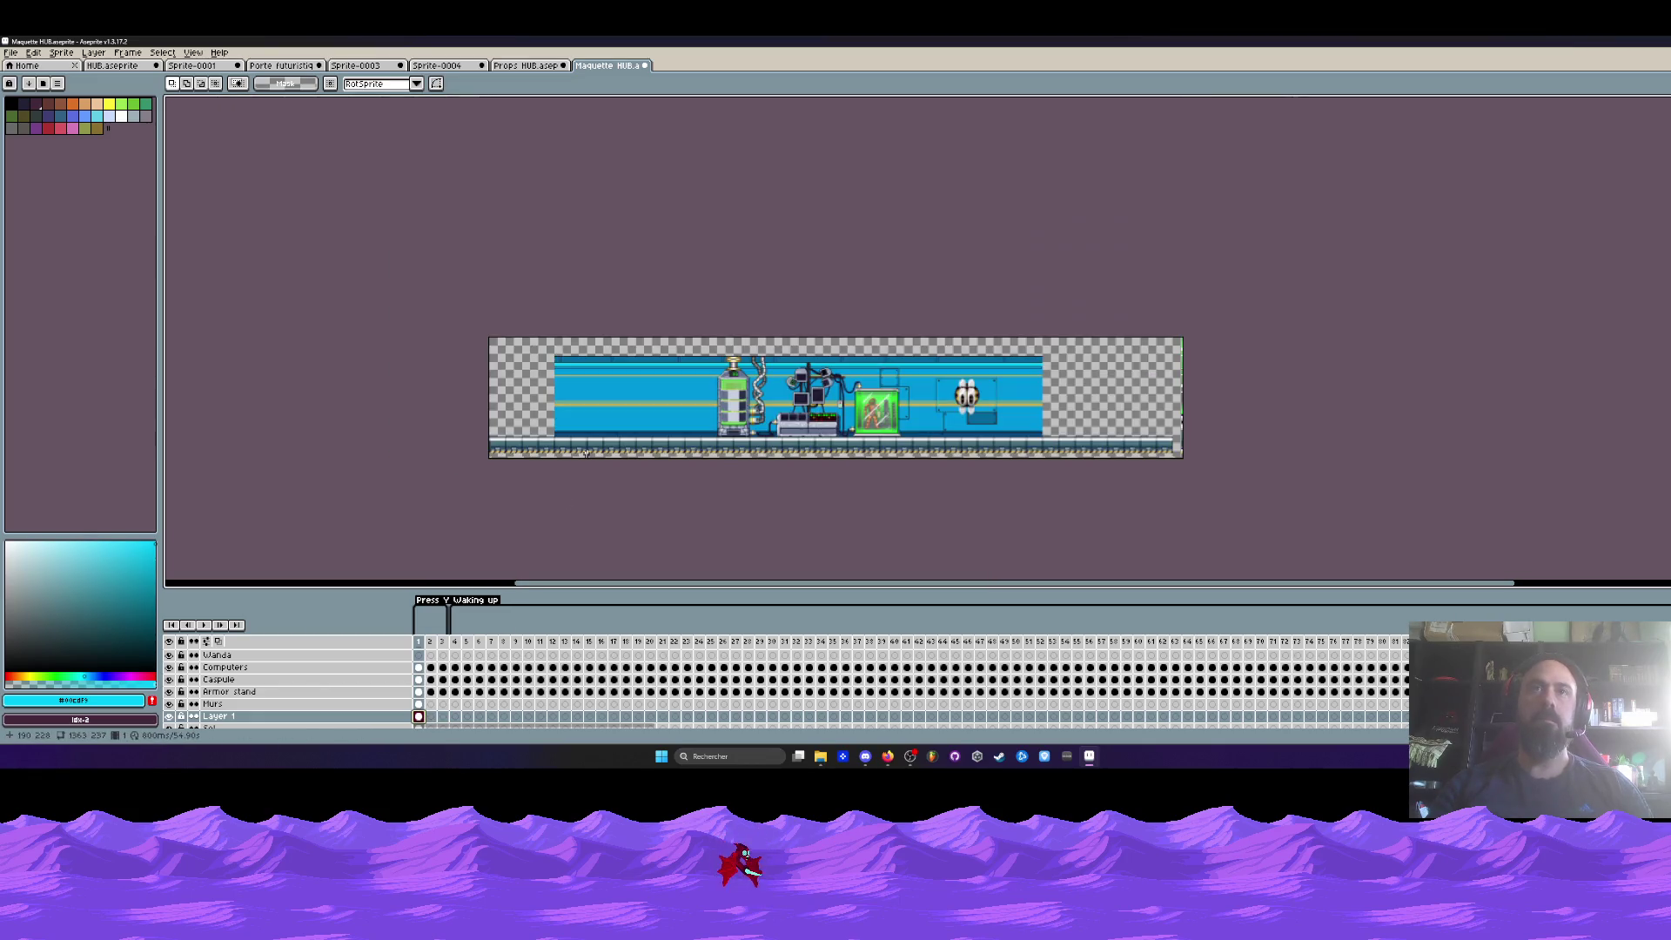
pyautogui.hotkey('ctrl', 'a')
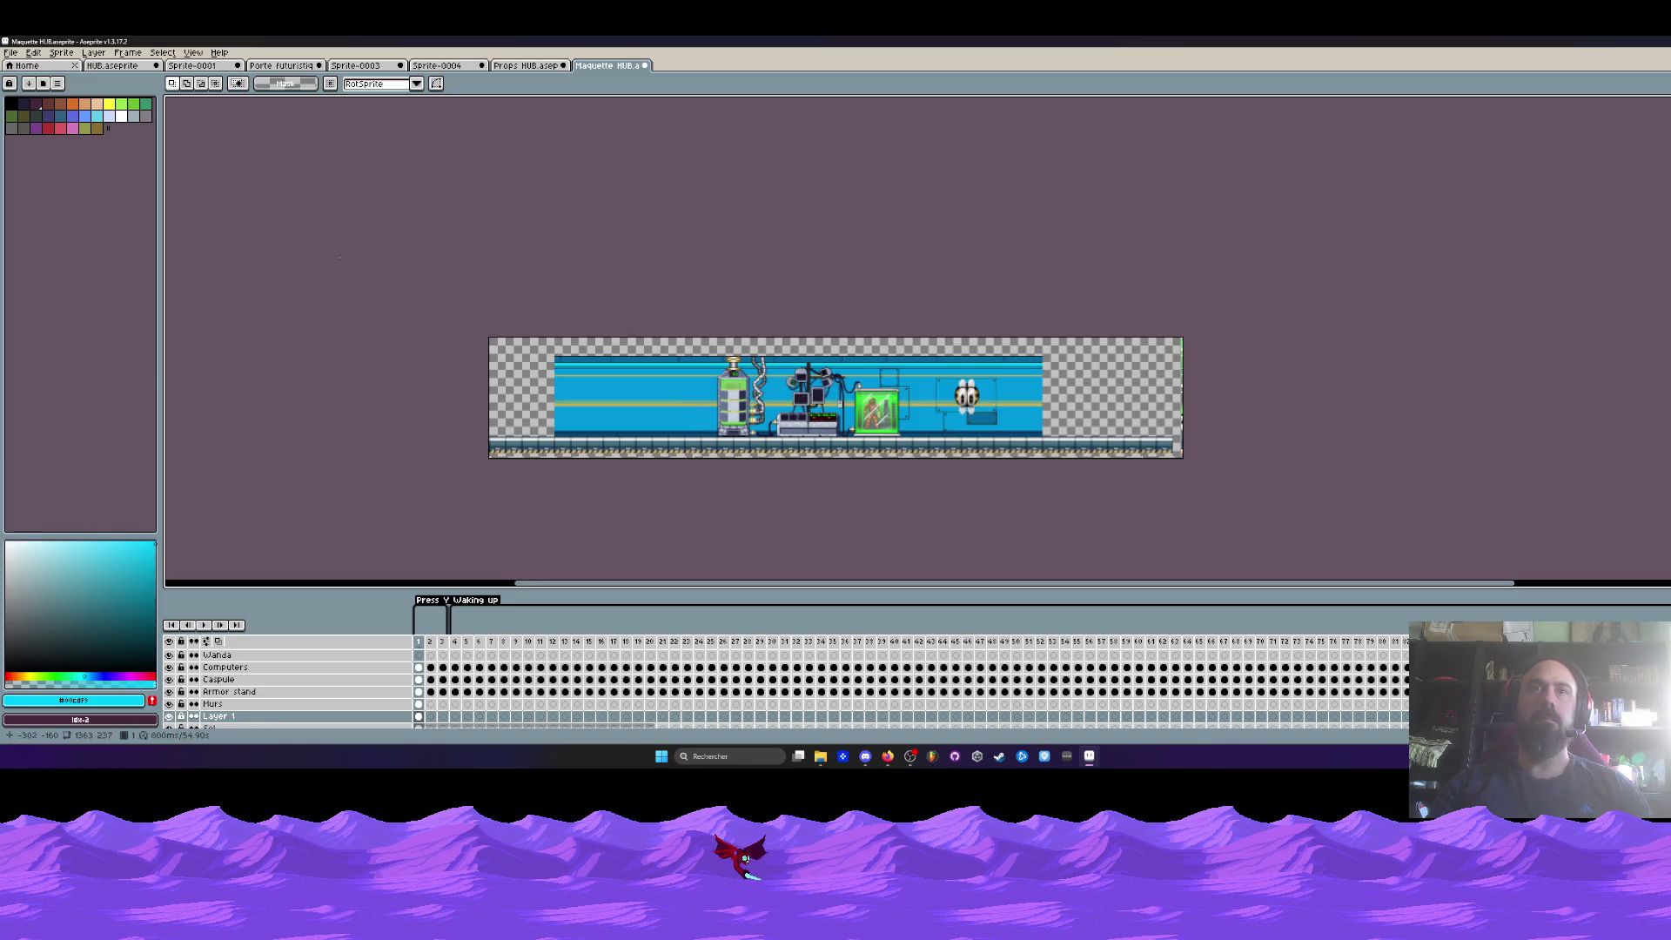
pyautogui.hotkey('ctrl', 'v')
pyautogui.press('Return')
pyautogui.hotkey('ctrl', 'd')
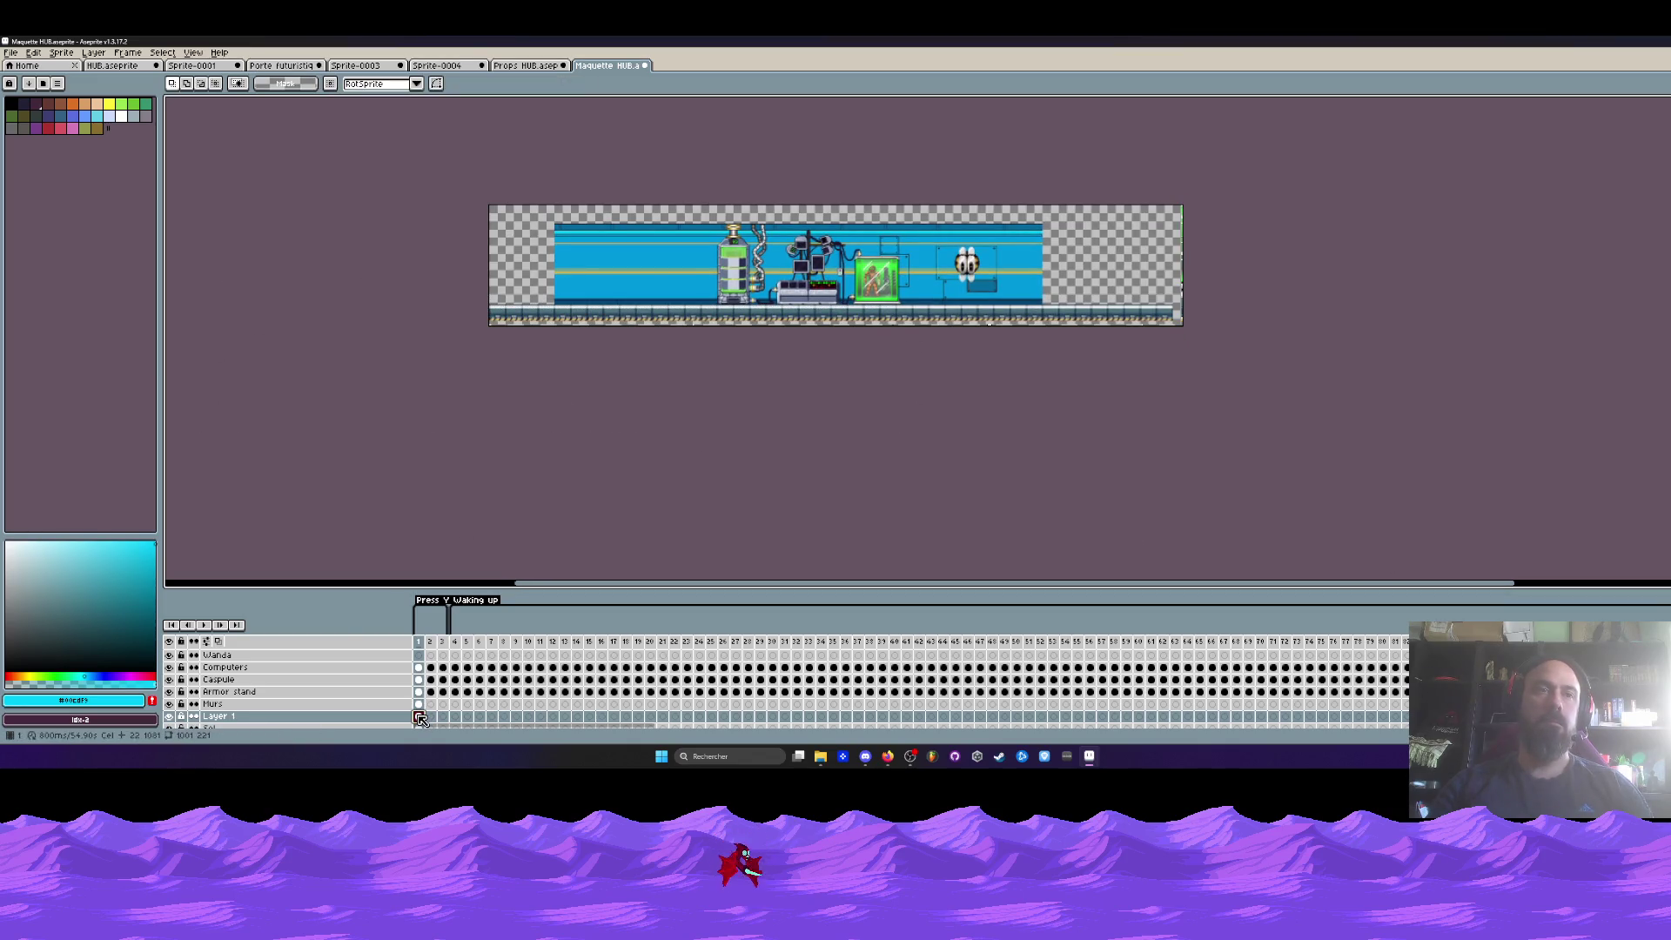
# - Enlarge the Maquette HUB canvas down and to the right to 2183×1057
pyautogui.scroll(-2, 559, 485)
pyautogui.hotkey('ctrl', 'alt', 'c')
pyautogui.moveTo(876, 429); pyautogui.dragTo(1081, 533)
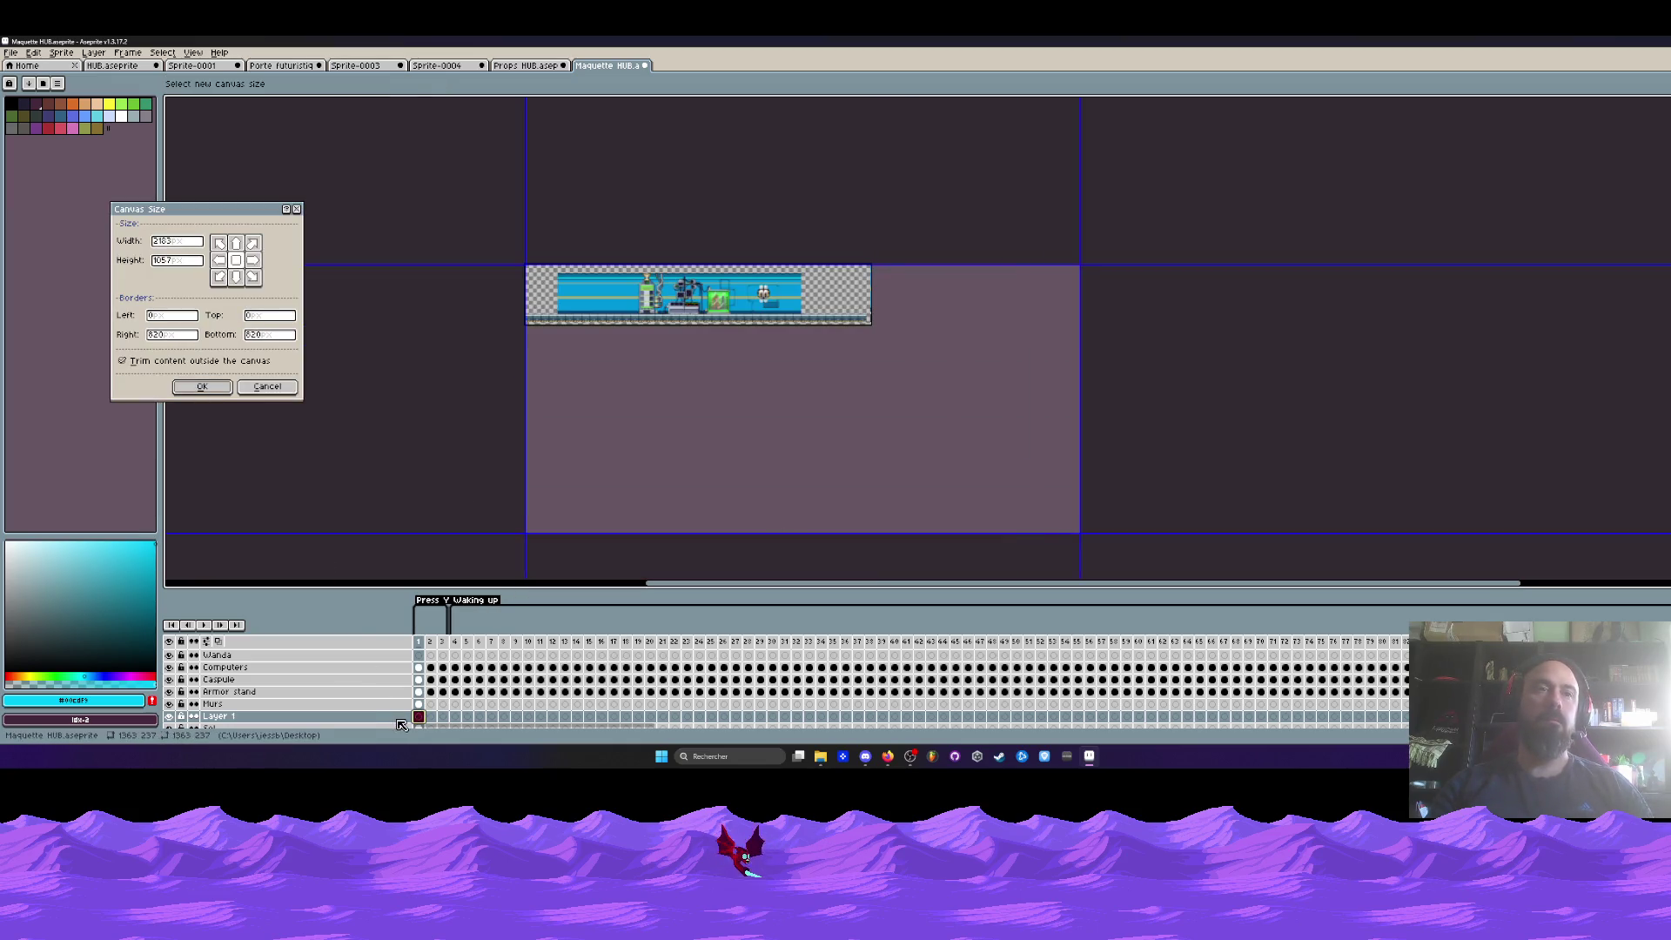
pyautogui.click(202, 388)
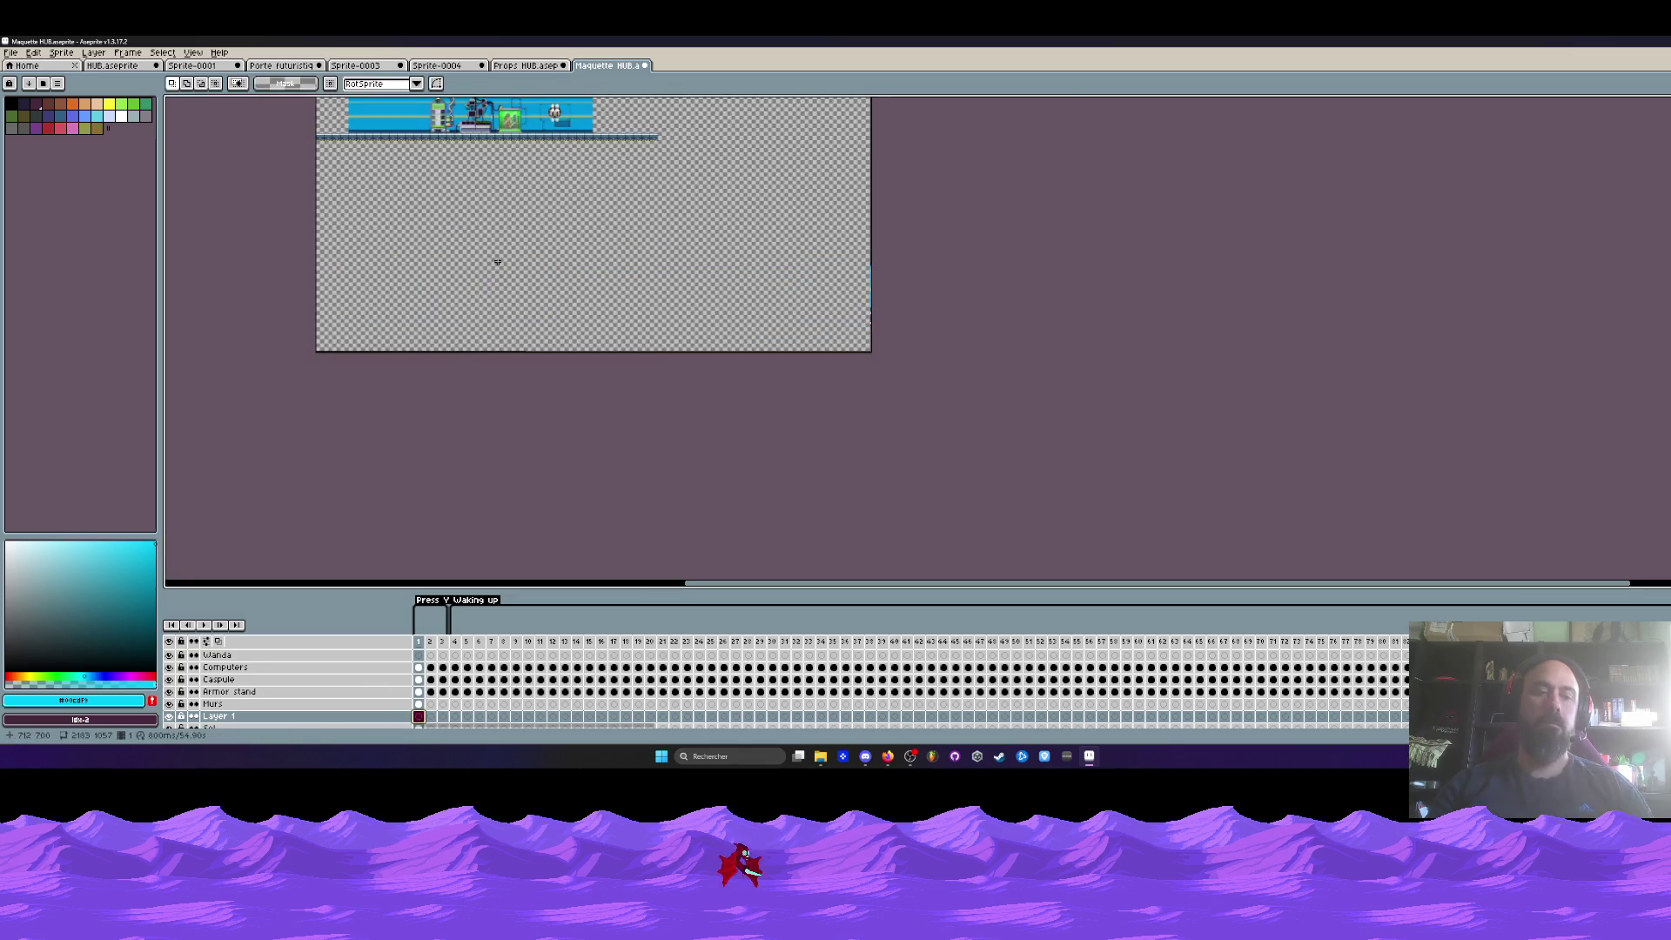
pyautogui.moveTo(497, 248); pyautogui.dragTo(580, 384)
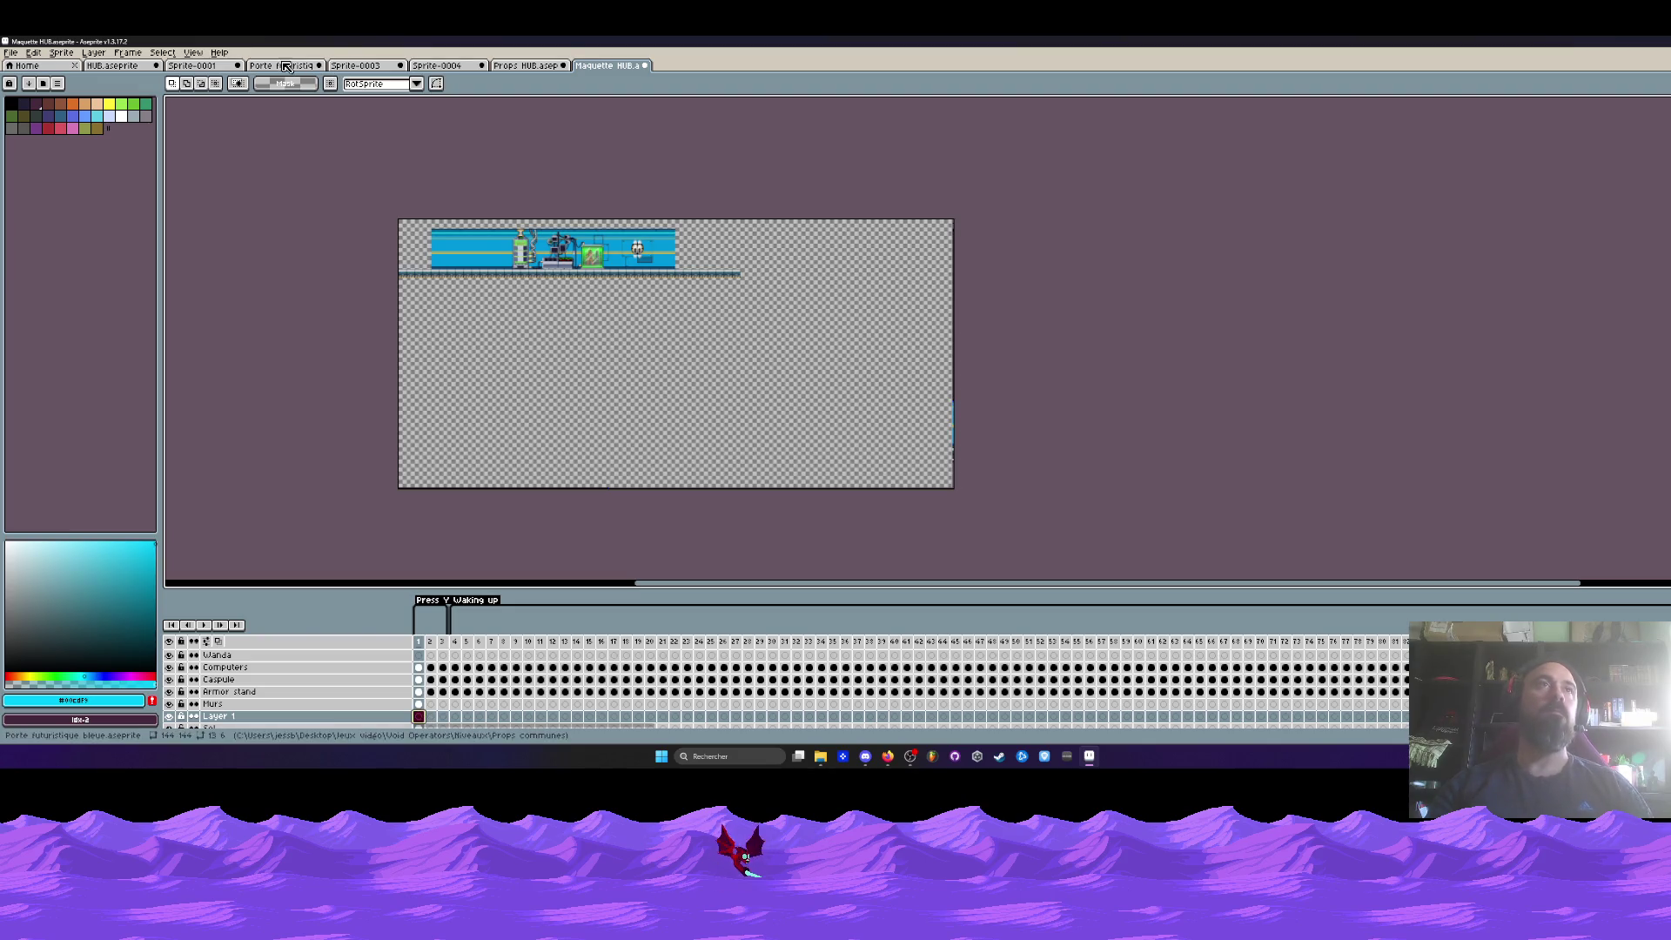
pyautogui.hotkey('ctrl', 'shift', 'Tab')
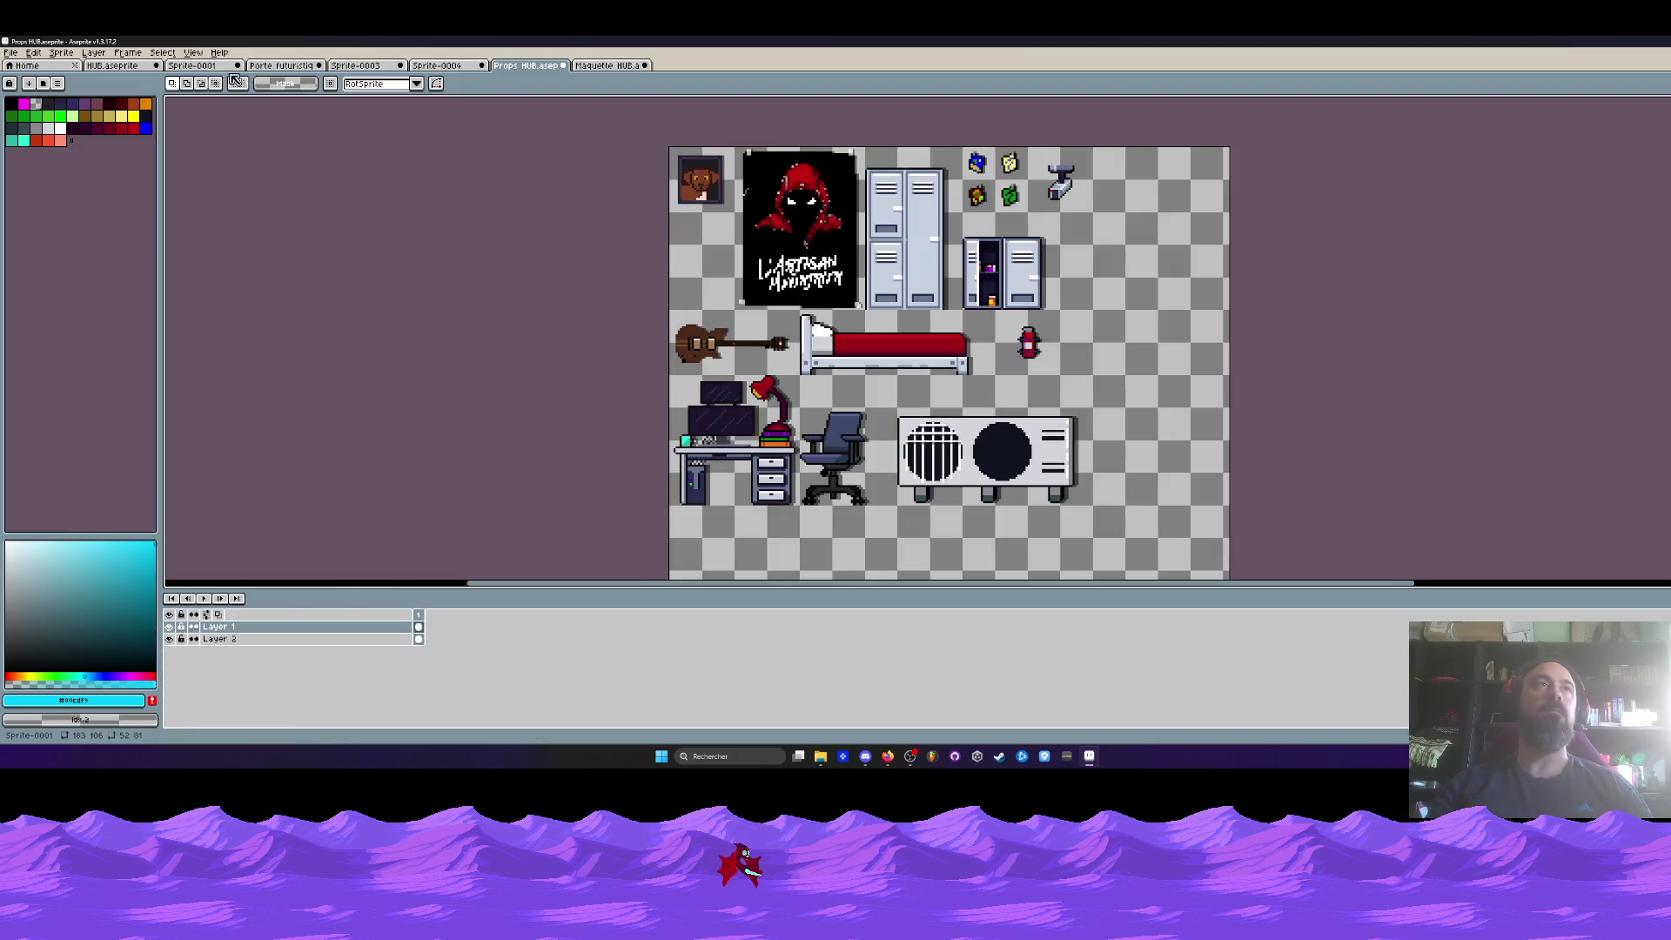
# - In HUB.aseprite, toggle the Props layer's visibility to check its content
pyautogui.click(113, 65)
pyautogui.moveTo(342, 469); pyautogui.dragTo(367, 520)
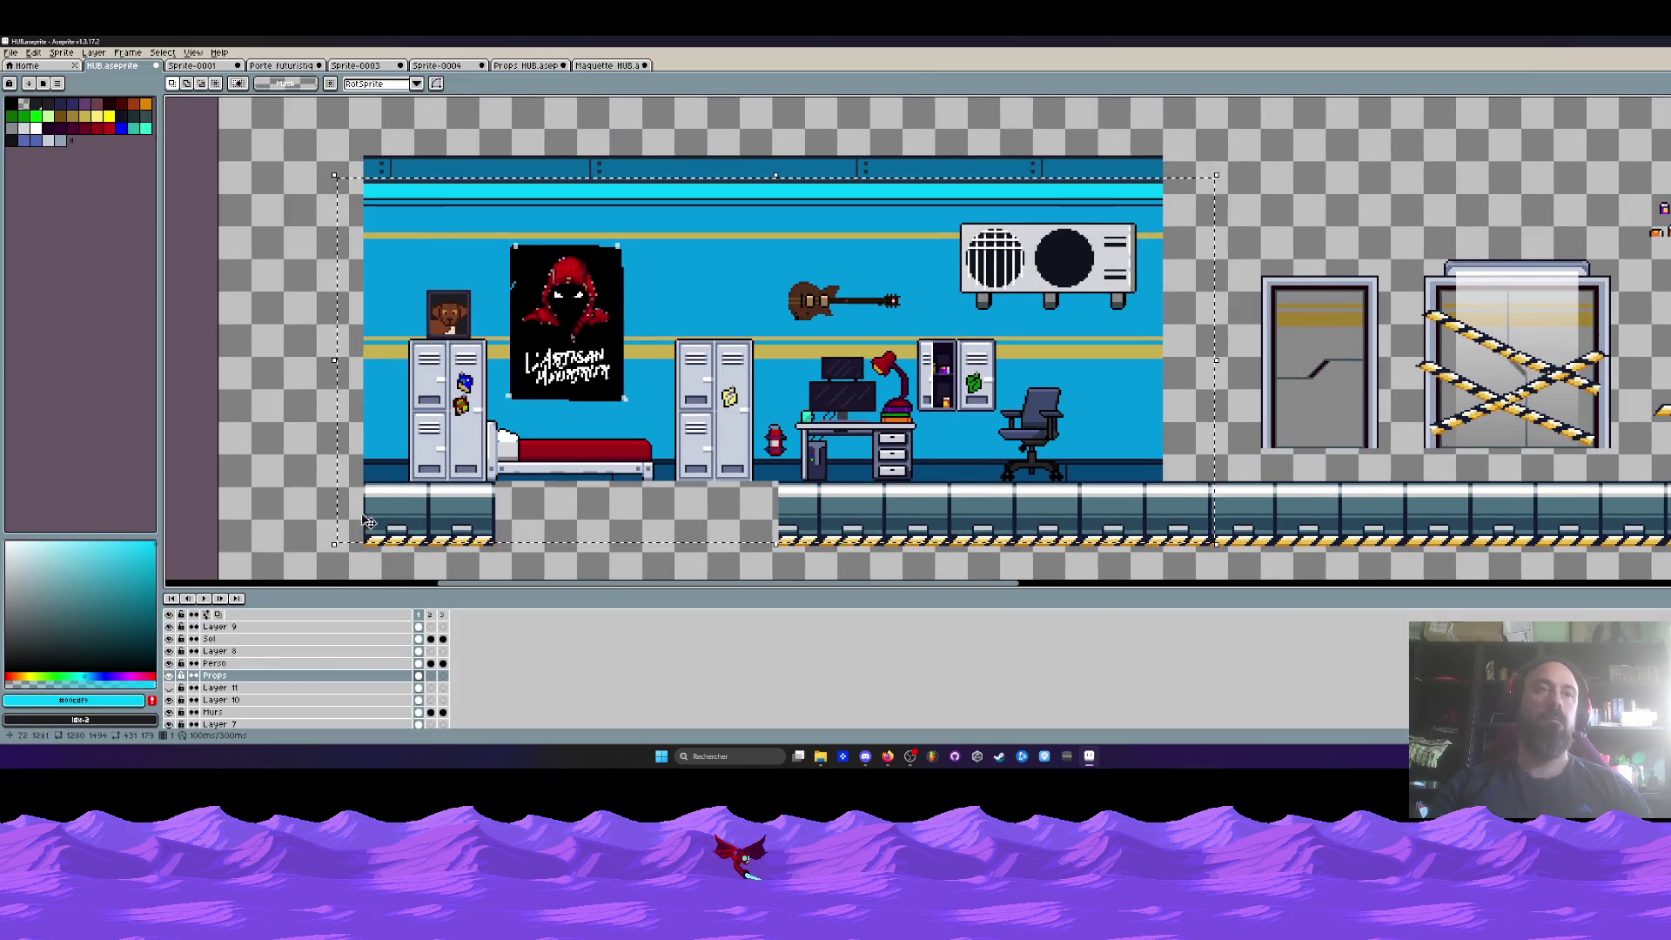
pyautogui.click(170, 677)
pyautogui.click(171, 676)
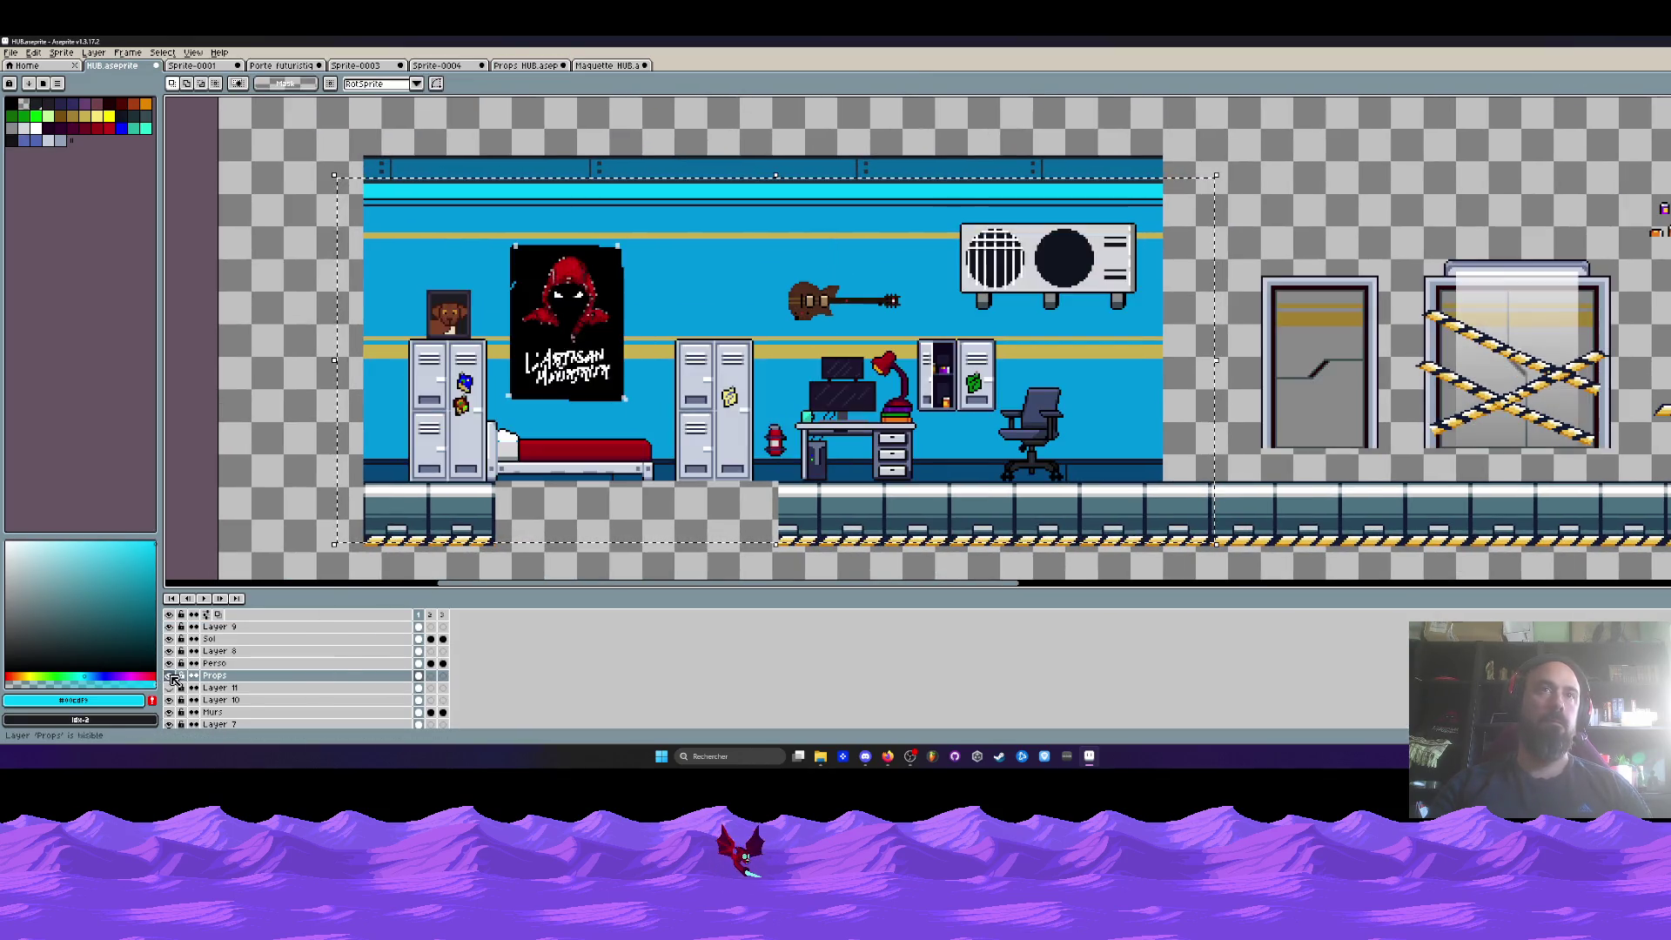
pyautogui.scroll(-2, 384, 379)
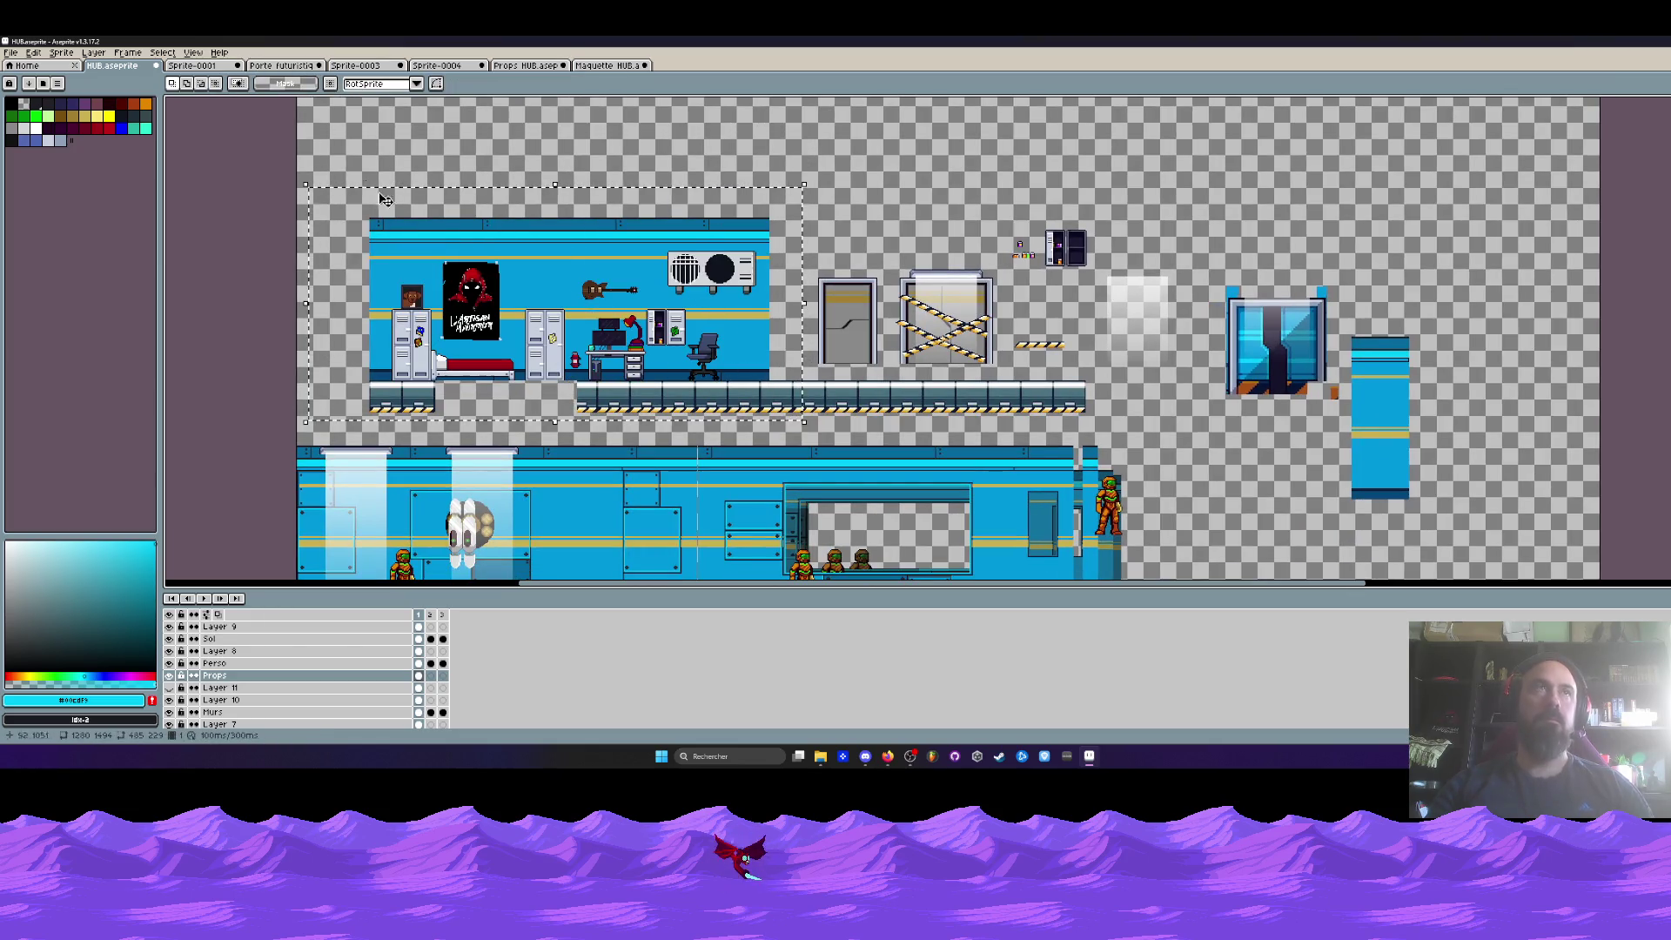
# - Paste the bedroom furniture into Maquette HUB, test its placement, discard it, and reorder Layer 1
pyautogui.click(606, 65)
pyautogui.scroll(1, 442, 263)
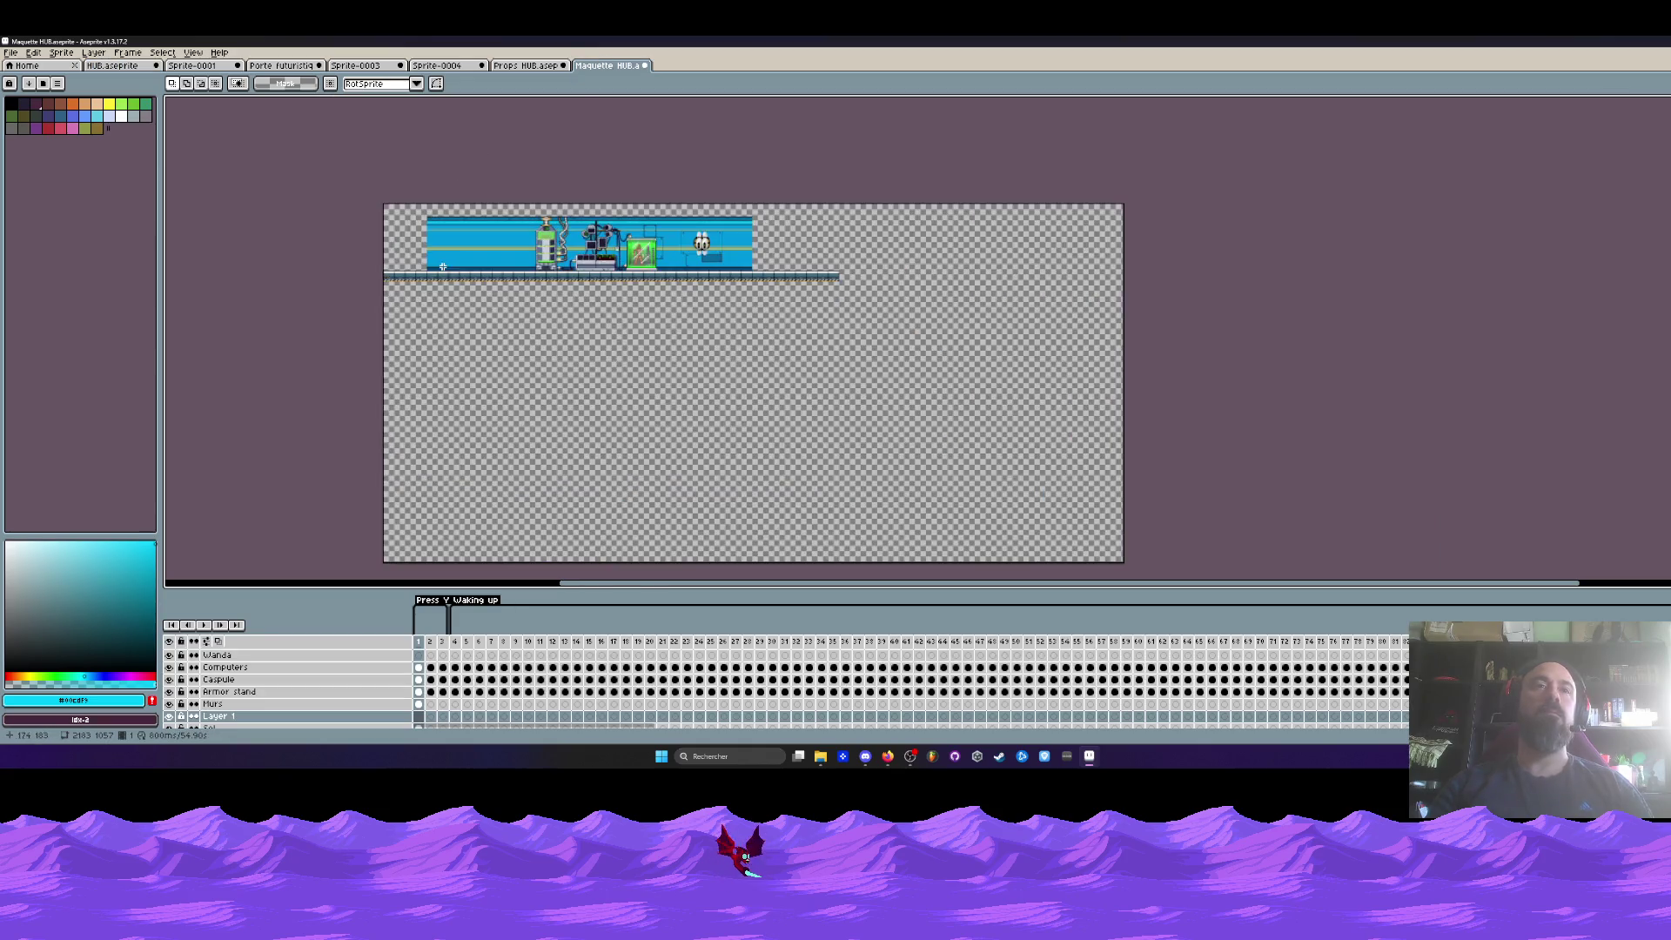
pyautogui.hotkey('ctrl', 'v')
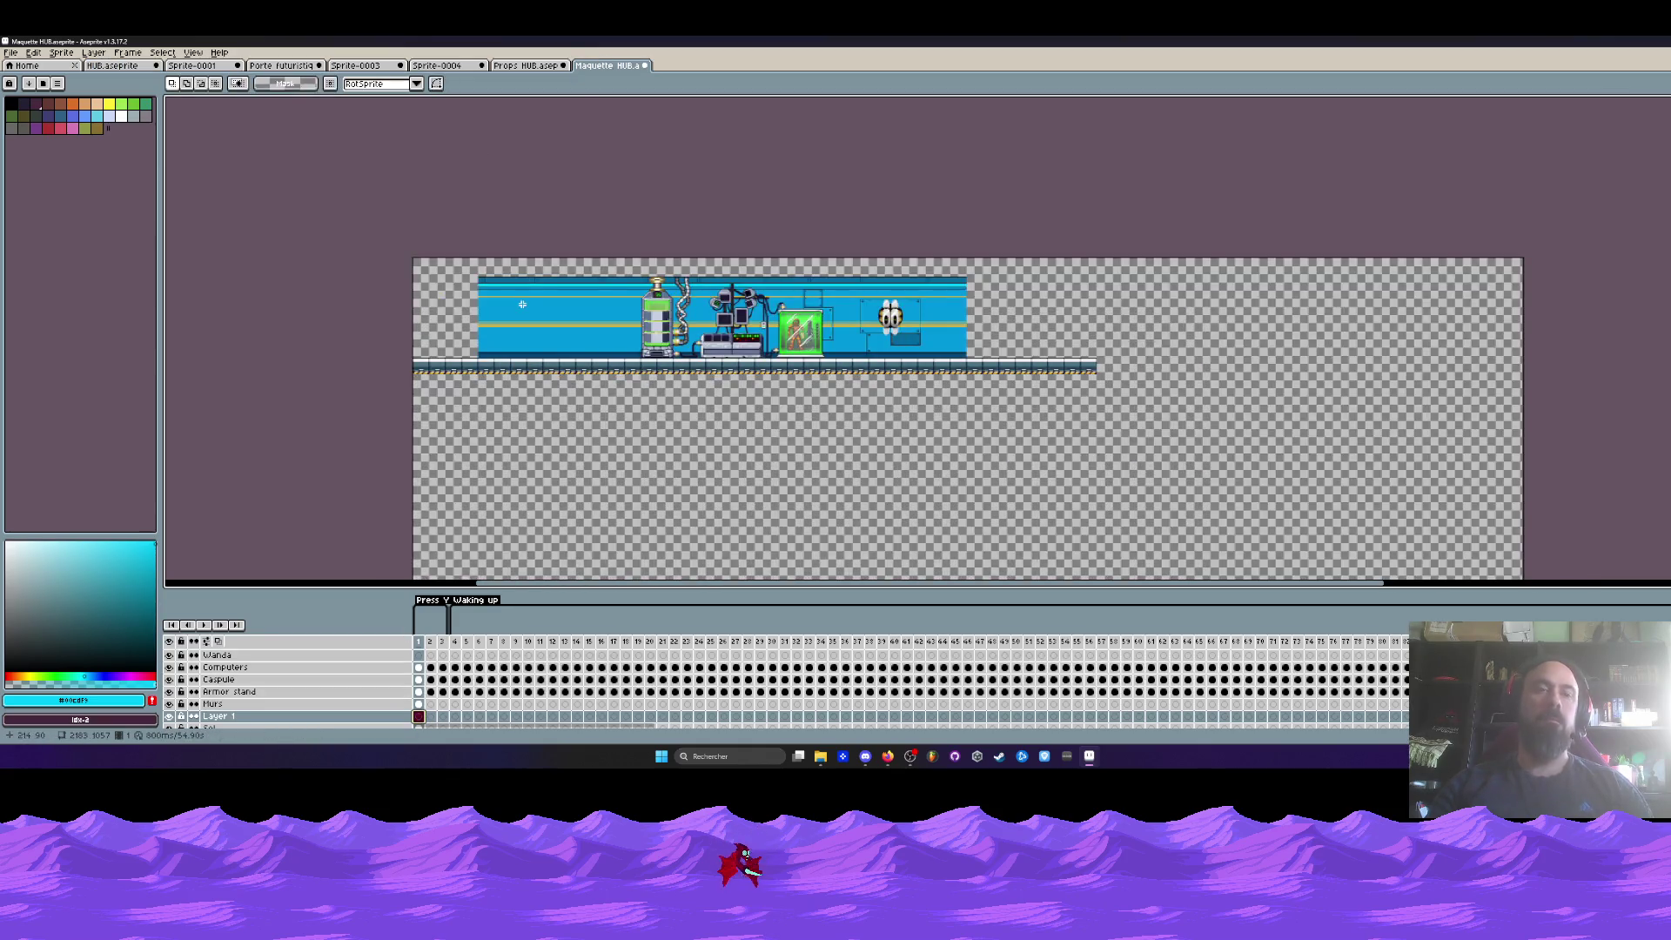
pyautogui.scroll(4, 505, 342)
pyautogui.moveTo(619, 449); pyautogui.dragTo(512, 367)
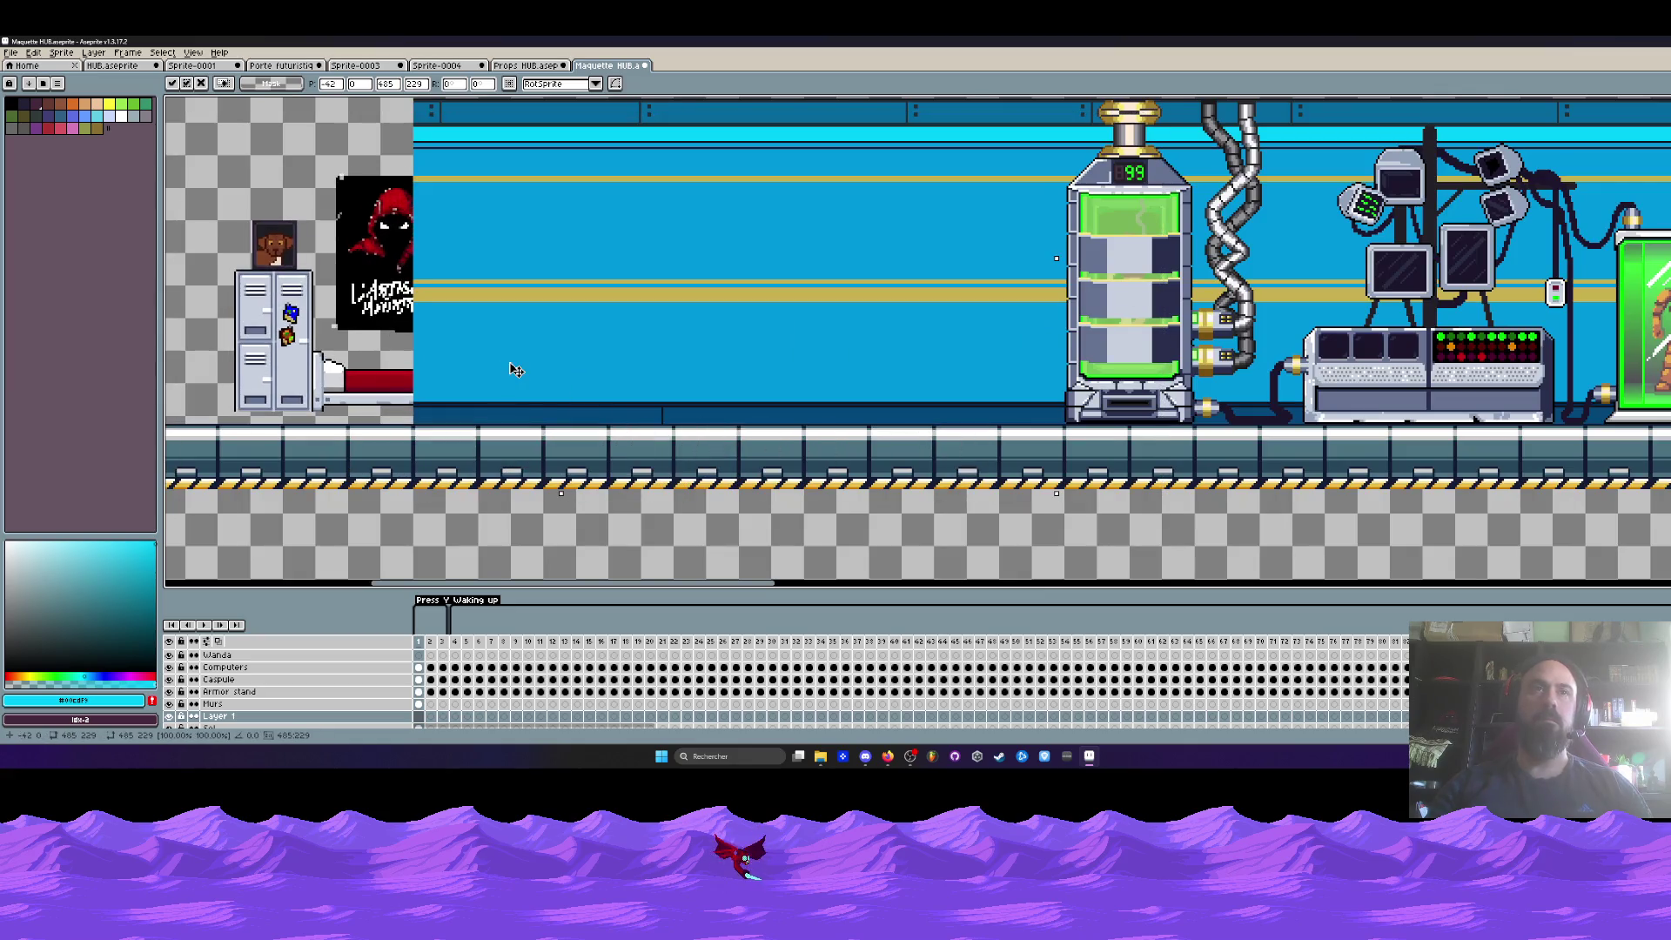
pyautogui.press('Return')
pyautogui.moveTo(218, 715)
pyautogui.mouseDown()
pyautogui.moveTo(266, 674)
pyautogui.moveTo(235, 651)
pyautogui.moveTo(242, 690)
pyautogui.mouseUp()
# - Try the furniture at the room's left end, remove it, then widen the canvas 239 px leftward
pyautogui.hotkey('ctrl', 'v')
pyautogui.moveTo(665, 434)
pyautogui.mouseDown()
pyautogui.moveTo(468, 359)
pyautogui.moveTo(489, 363)
pyautogui.mouseUp()
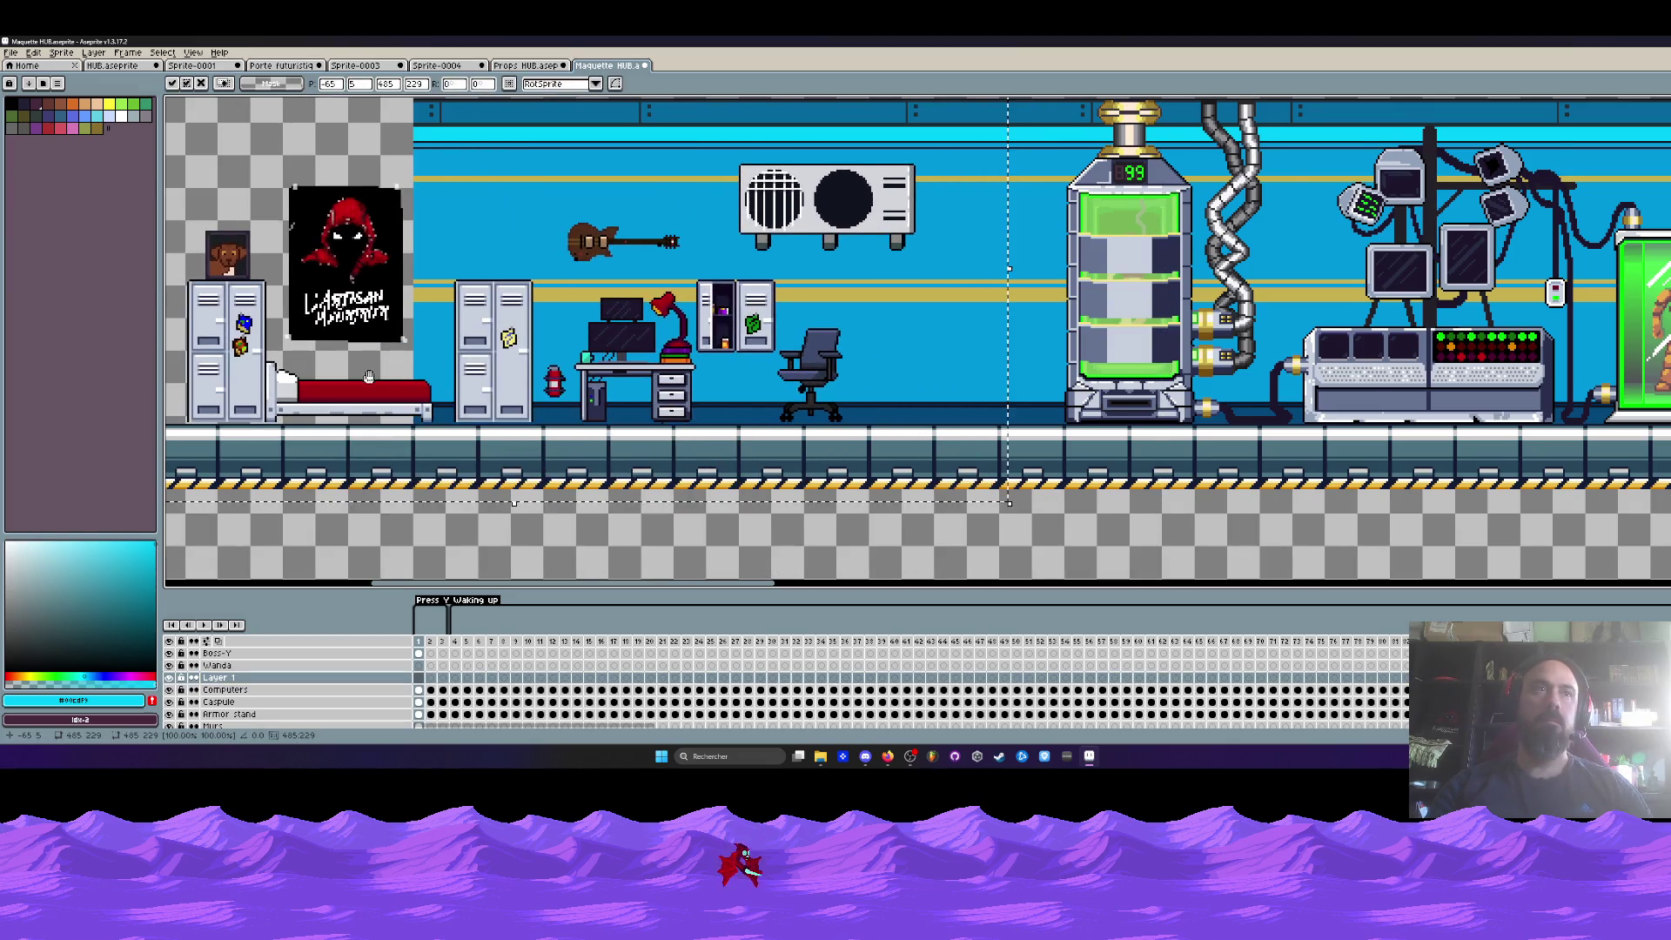
pyautogui.hscroll(-3, 470, 383)
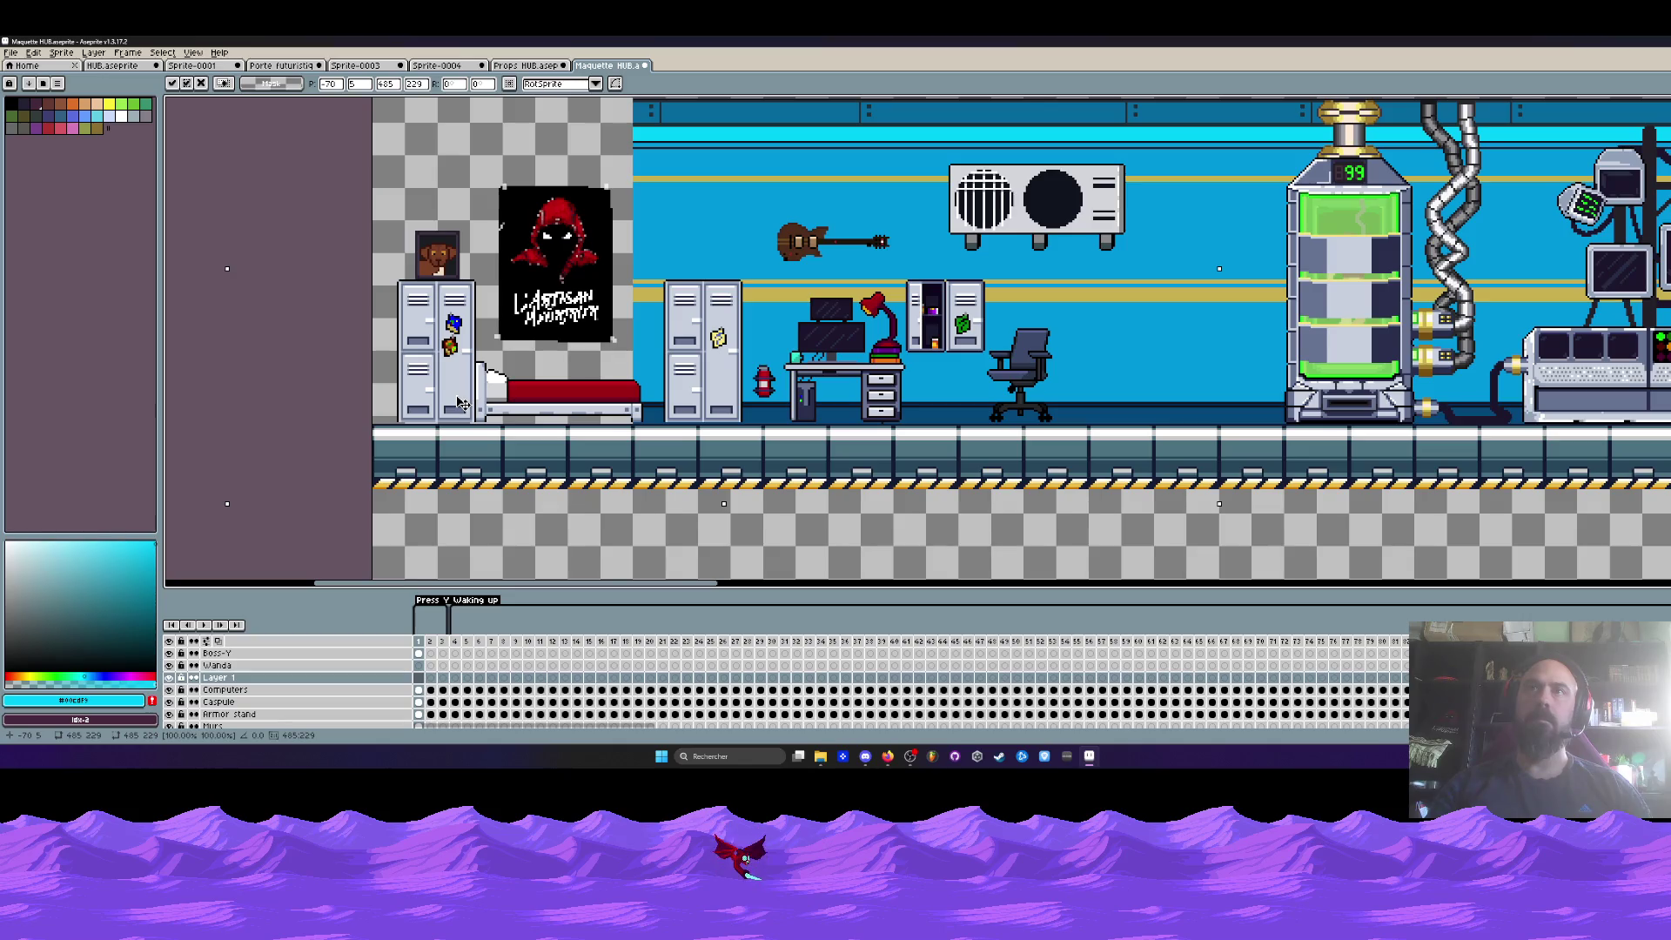
pyautogui.scroll(-1, 538, 357)
pyautogui.press('Escape')
pyautogui.moveTo(538, 357)
pyautogui.mouseDown()
pyautogui.moveTo(721, 357)
pyautogui.moveTo(384, 353)
pyautogui.mouseUp()
pyautogui.hotkey('ctrl', 'alt', 'c')
pyautogui.click(202, 387)
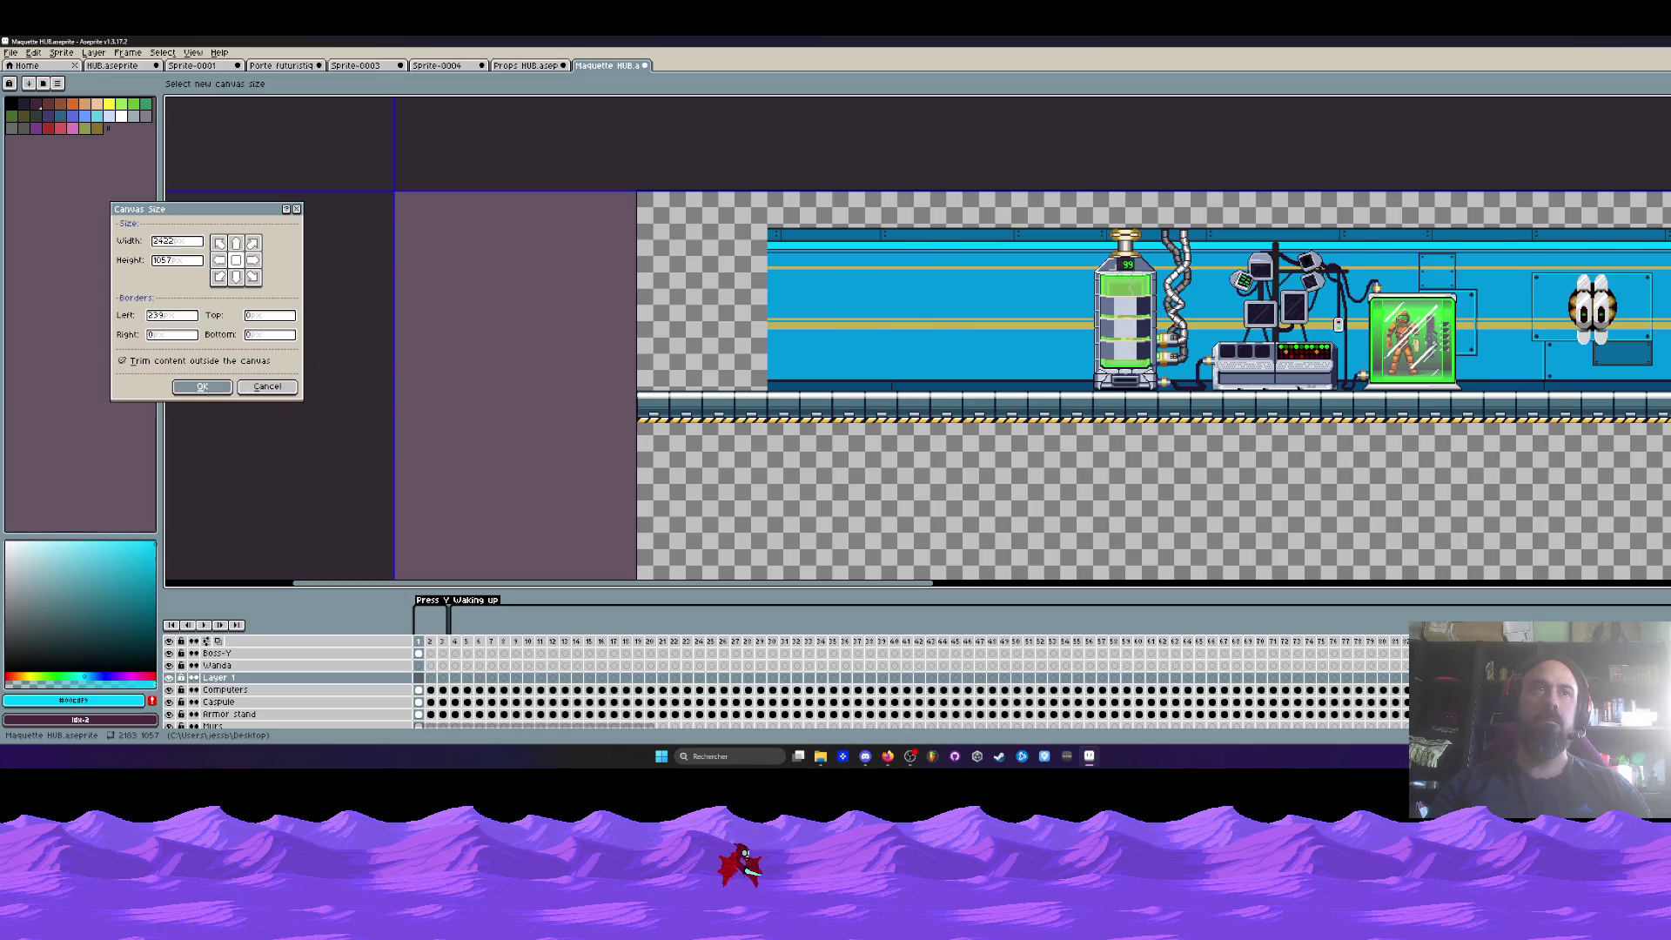
# - Paste the bedroom furniture at the widened left end of the room and commit it
pyautogui.hotkey('ctrl', 'v')
pyautogui.moveTo(905, 374); pyautogui.dragTo(906, 418)
pyautogui.scroll(1, 911, 381)
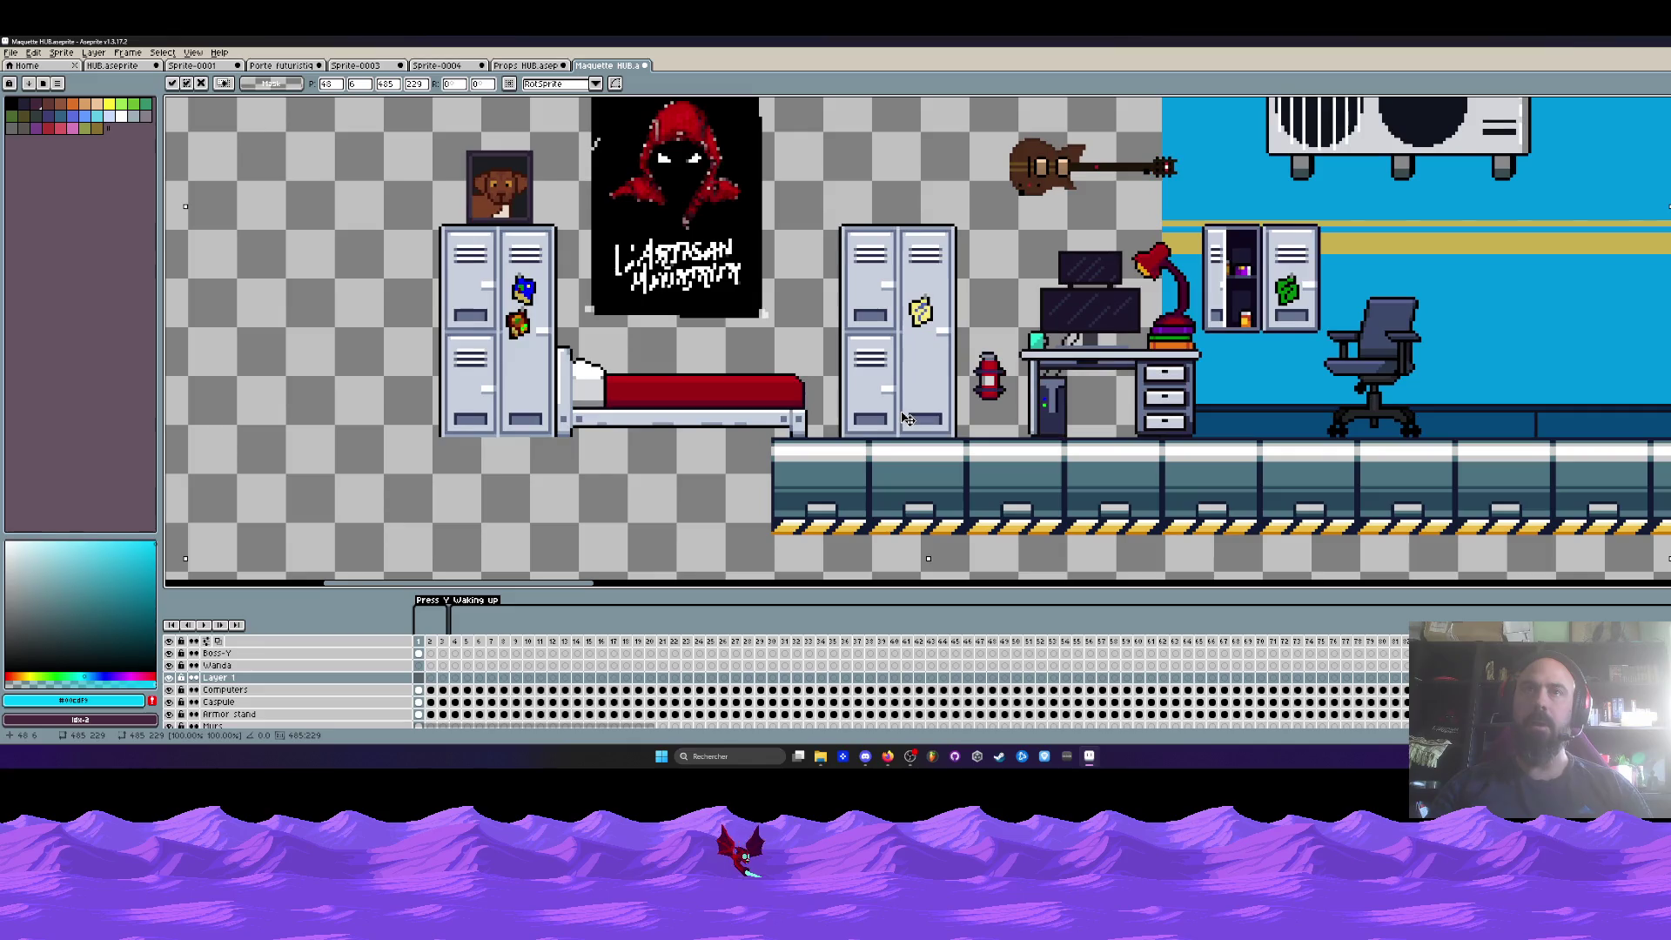
pyautogui.scroll(-3, 906, 419)
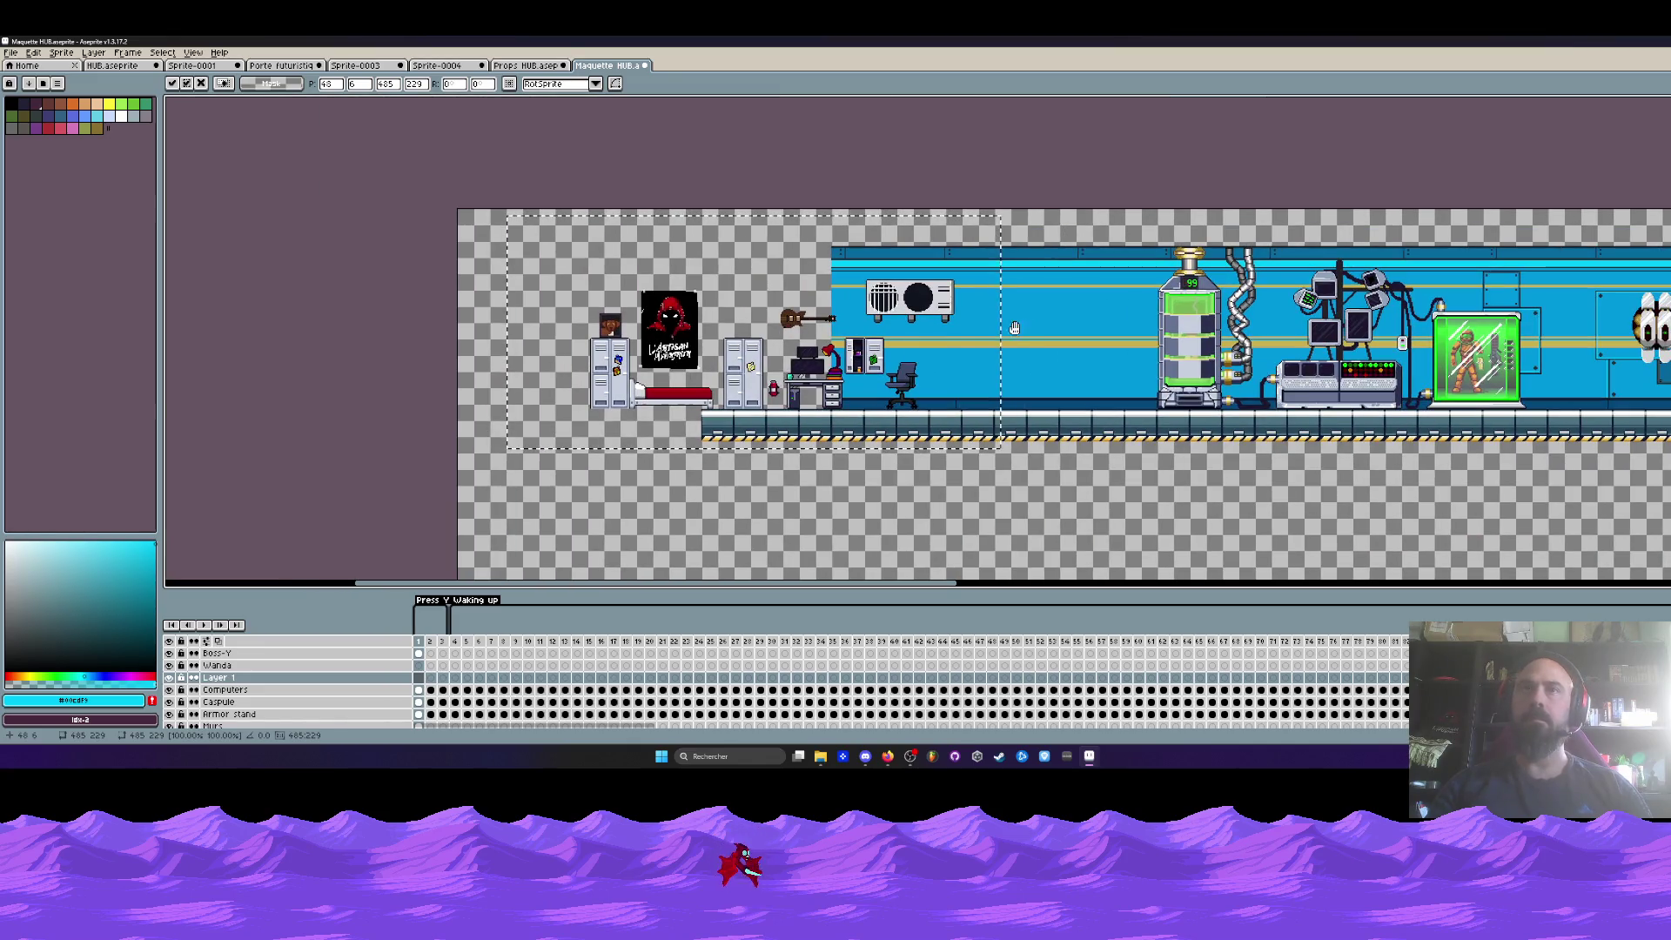
pyautogui.hotkey('ctrl', 'd')
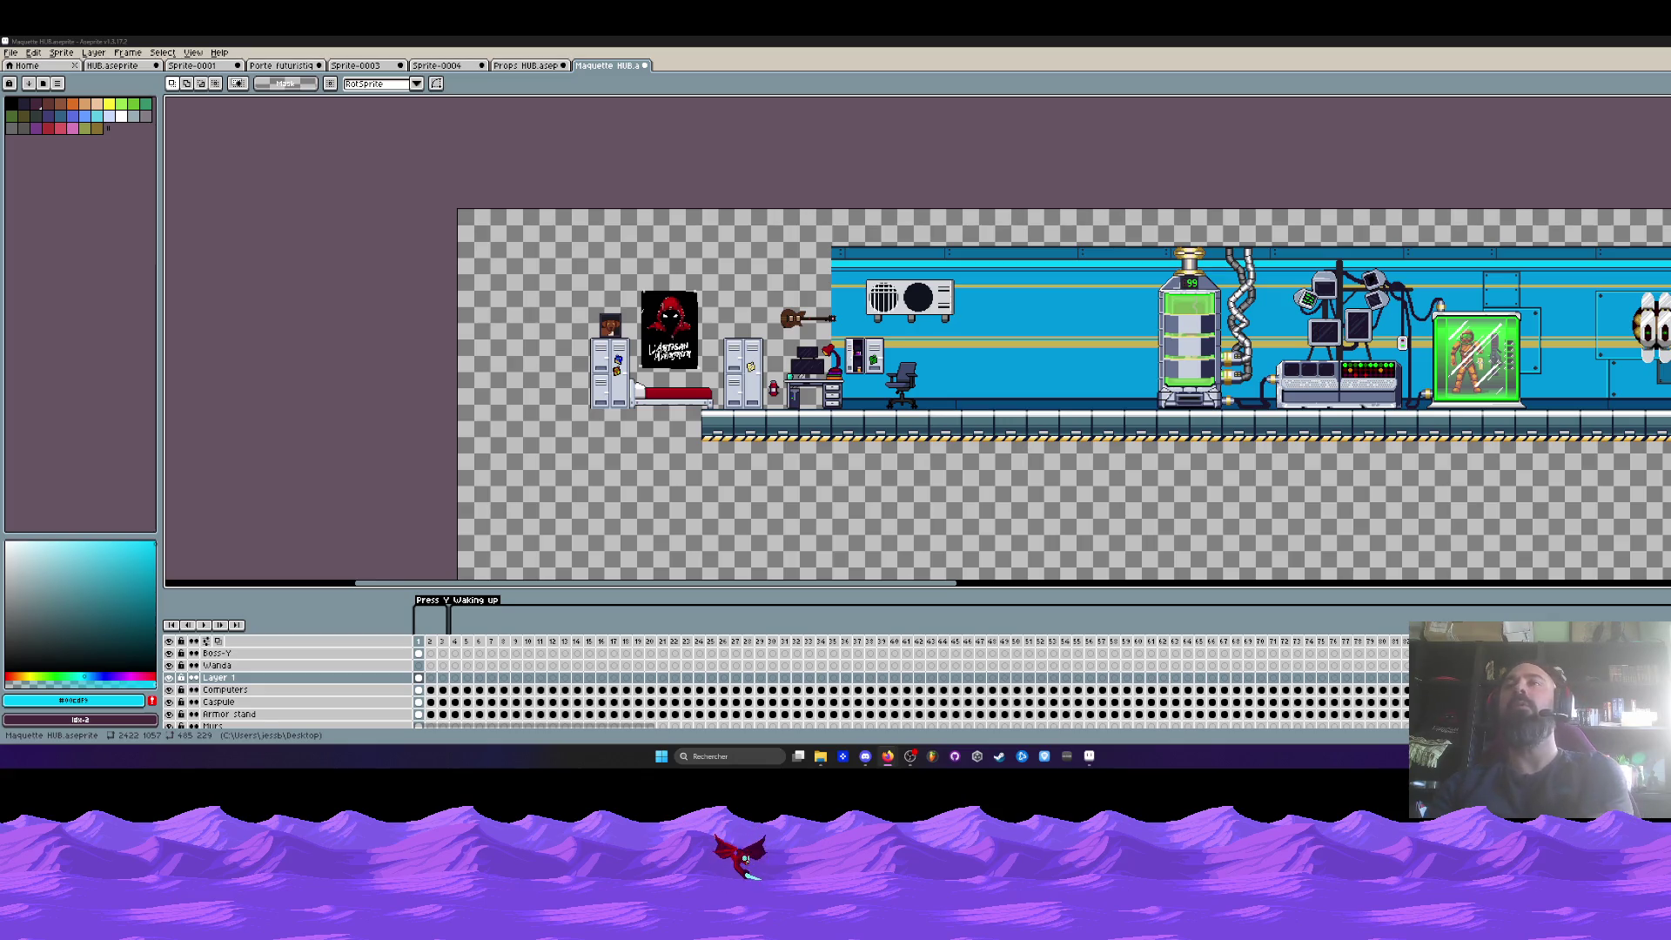
pyautogui.scroll(1, 809, 261)
pyautogui.scroll(-1, 809, 261)
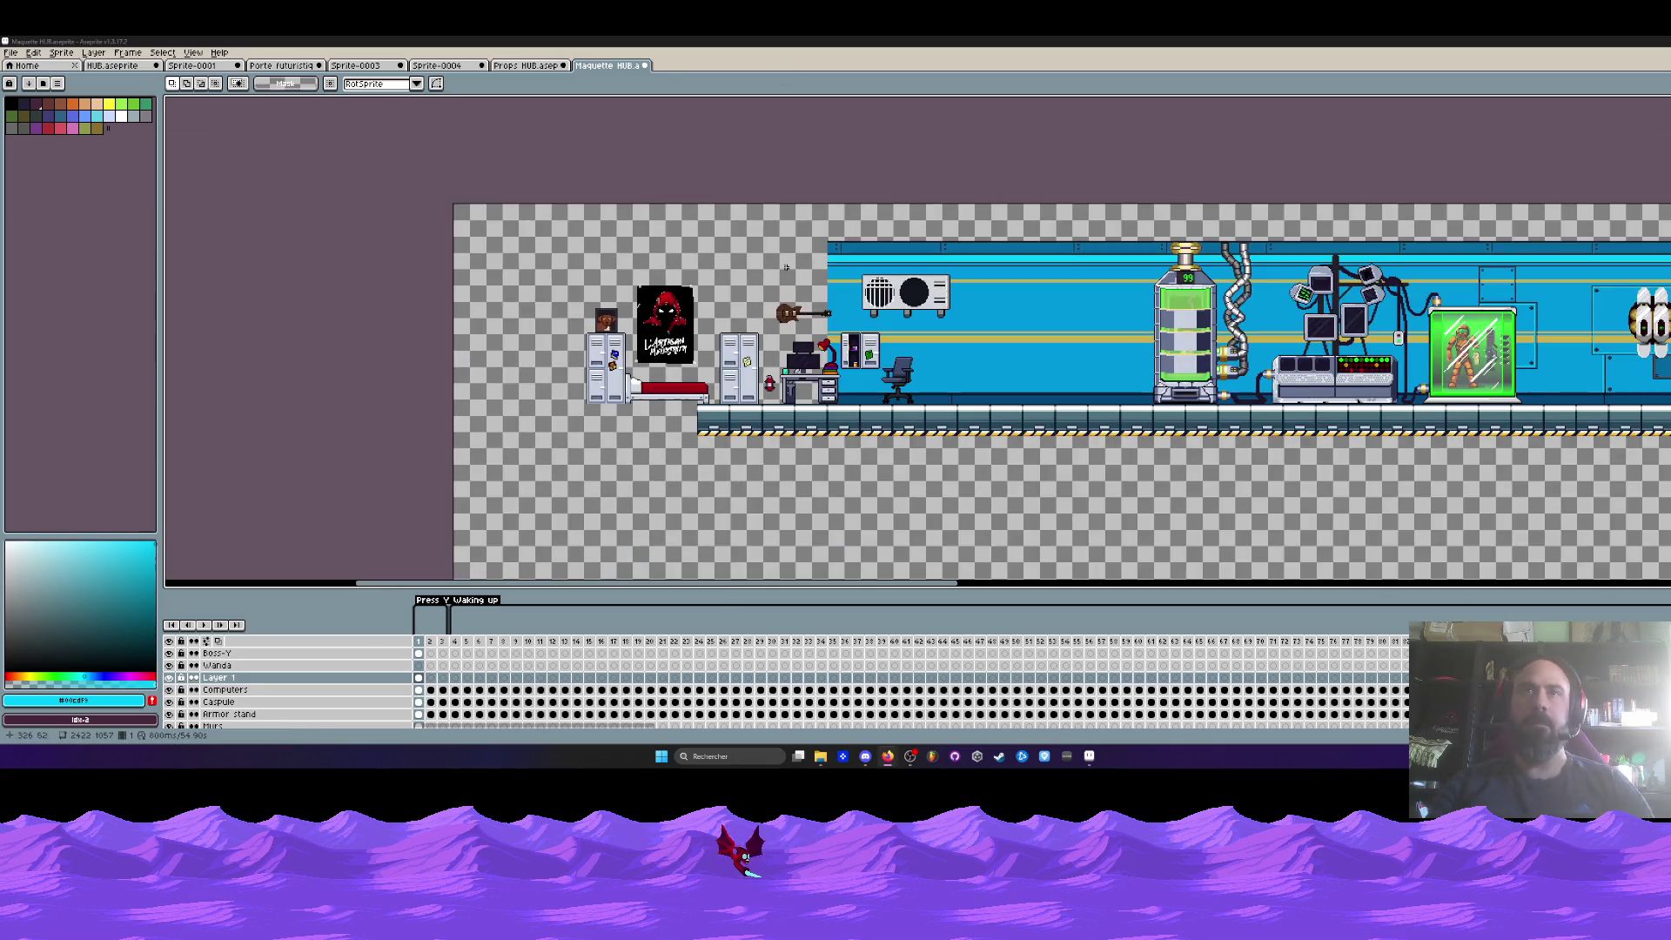
pyautogui.scroll(1, 783, 331)
pyautogui.moveTo(697, 300); pyautogui.dragTo(695, 297)
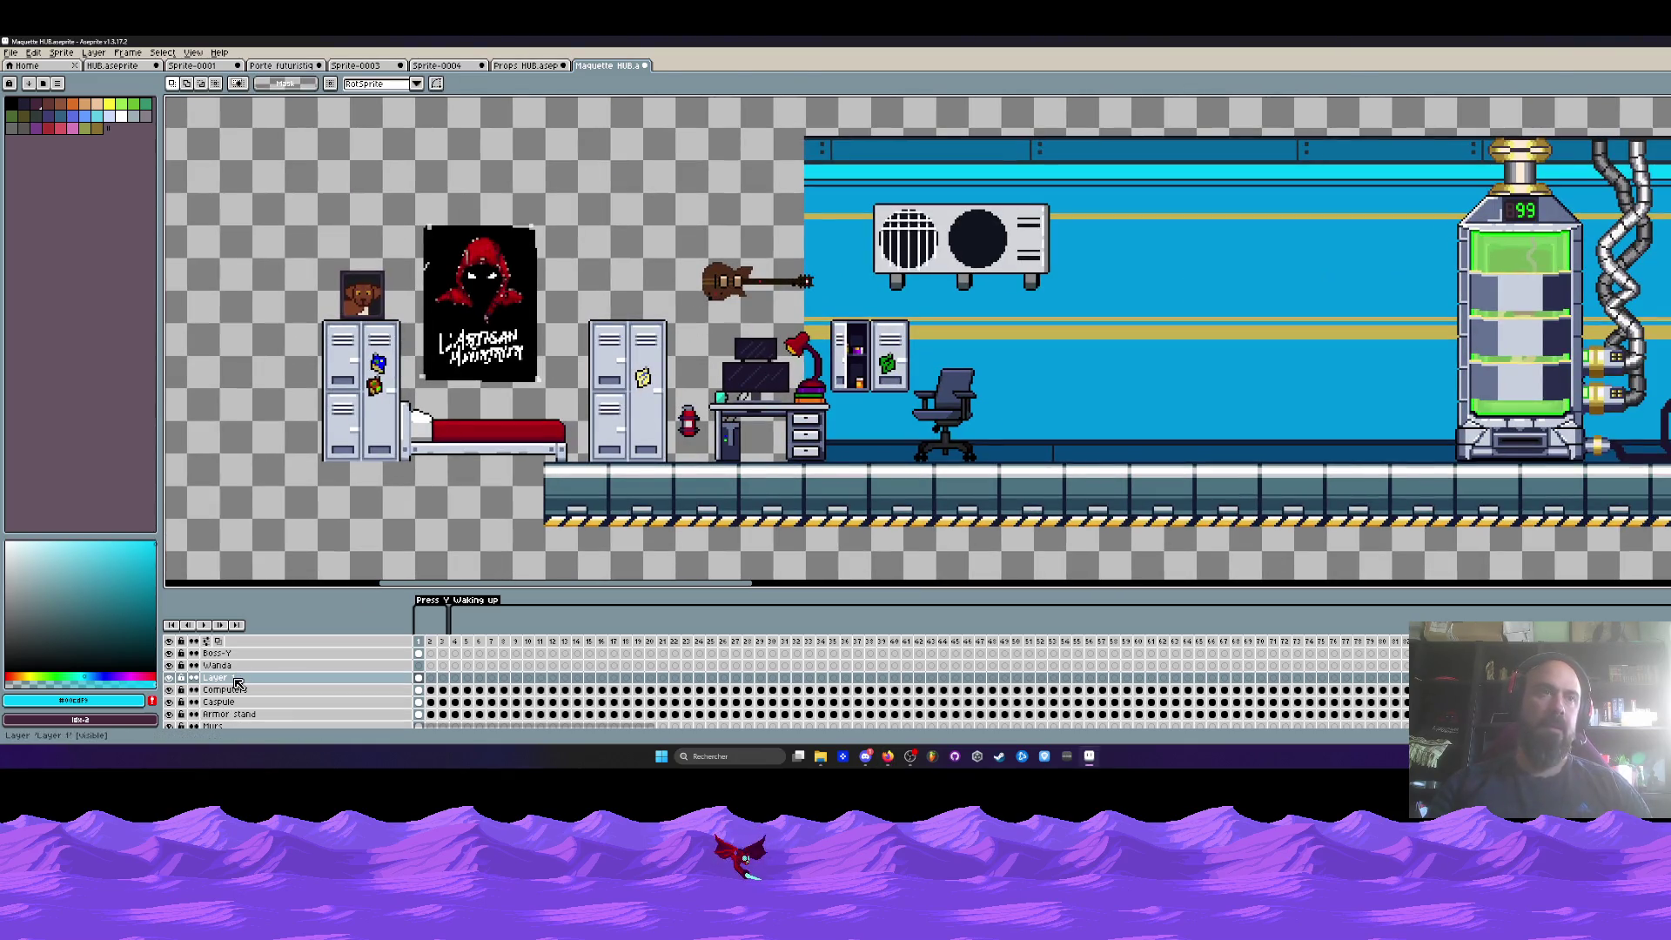
pyautogui.scroll(-2, 222, 709)
# - On the Sol layer, move a floor section left beneath the bedroom and commit it
pyautogui.click(213, 714)
pyautogui.moveTo(783, 392); pyautogui.dragTo(794, 340)
pyautogui.moveTo(319, 315); pyautogui.dragTo(1210, 531)
pyautogui.moveTo(1153, 467); pyautogui.dragTo(518, 451)
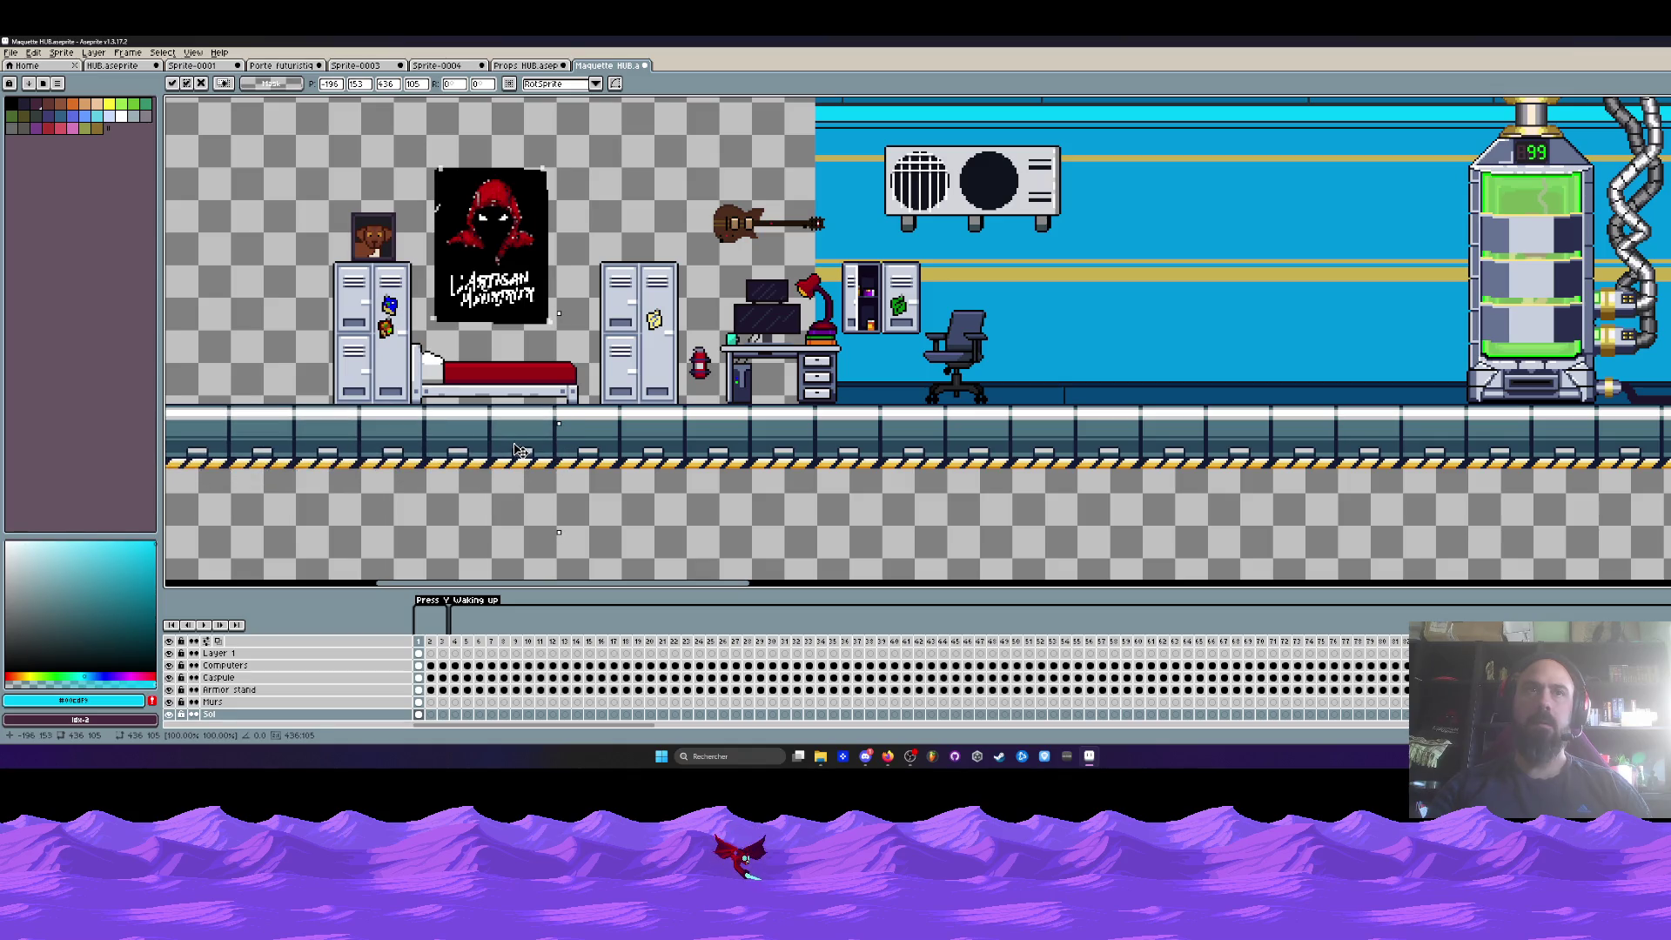
pyautogui.scroll(-2, 519, 451)
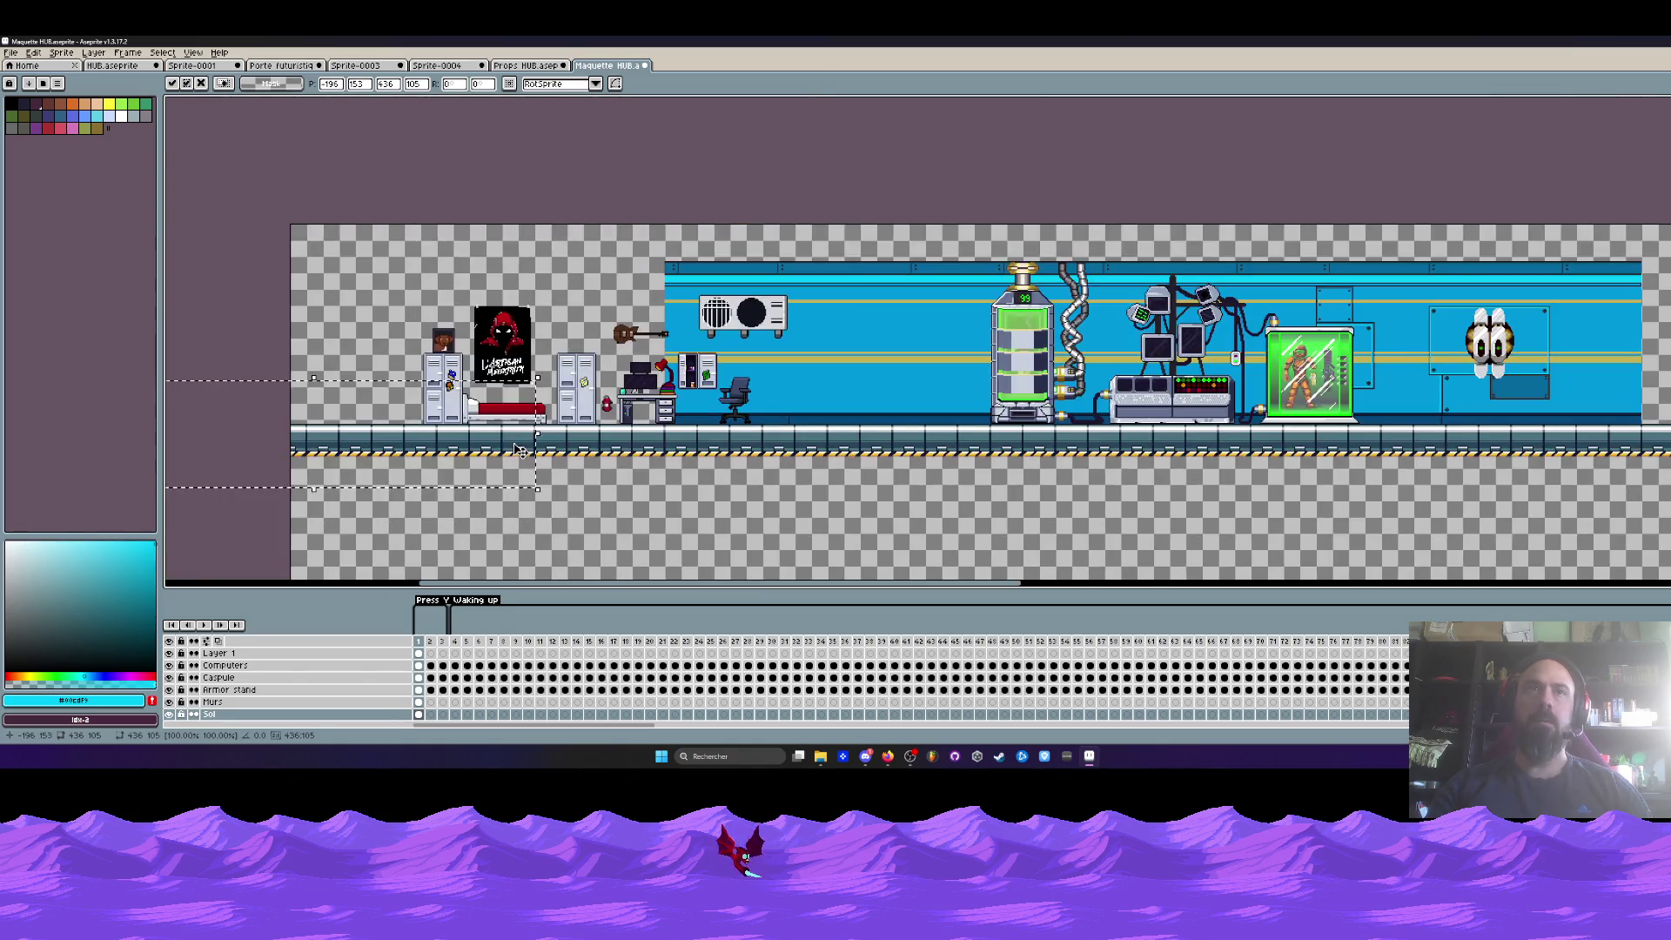
pyautogui.hotkey('ctrl', 'd')
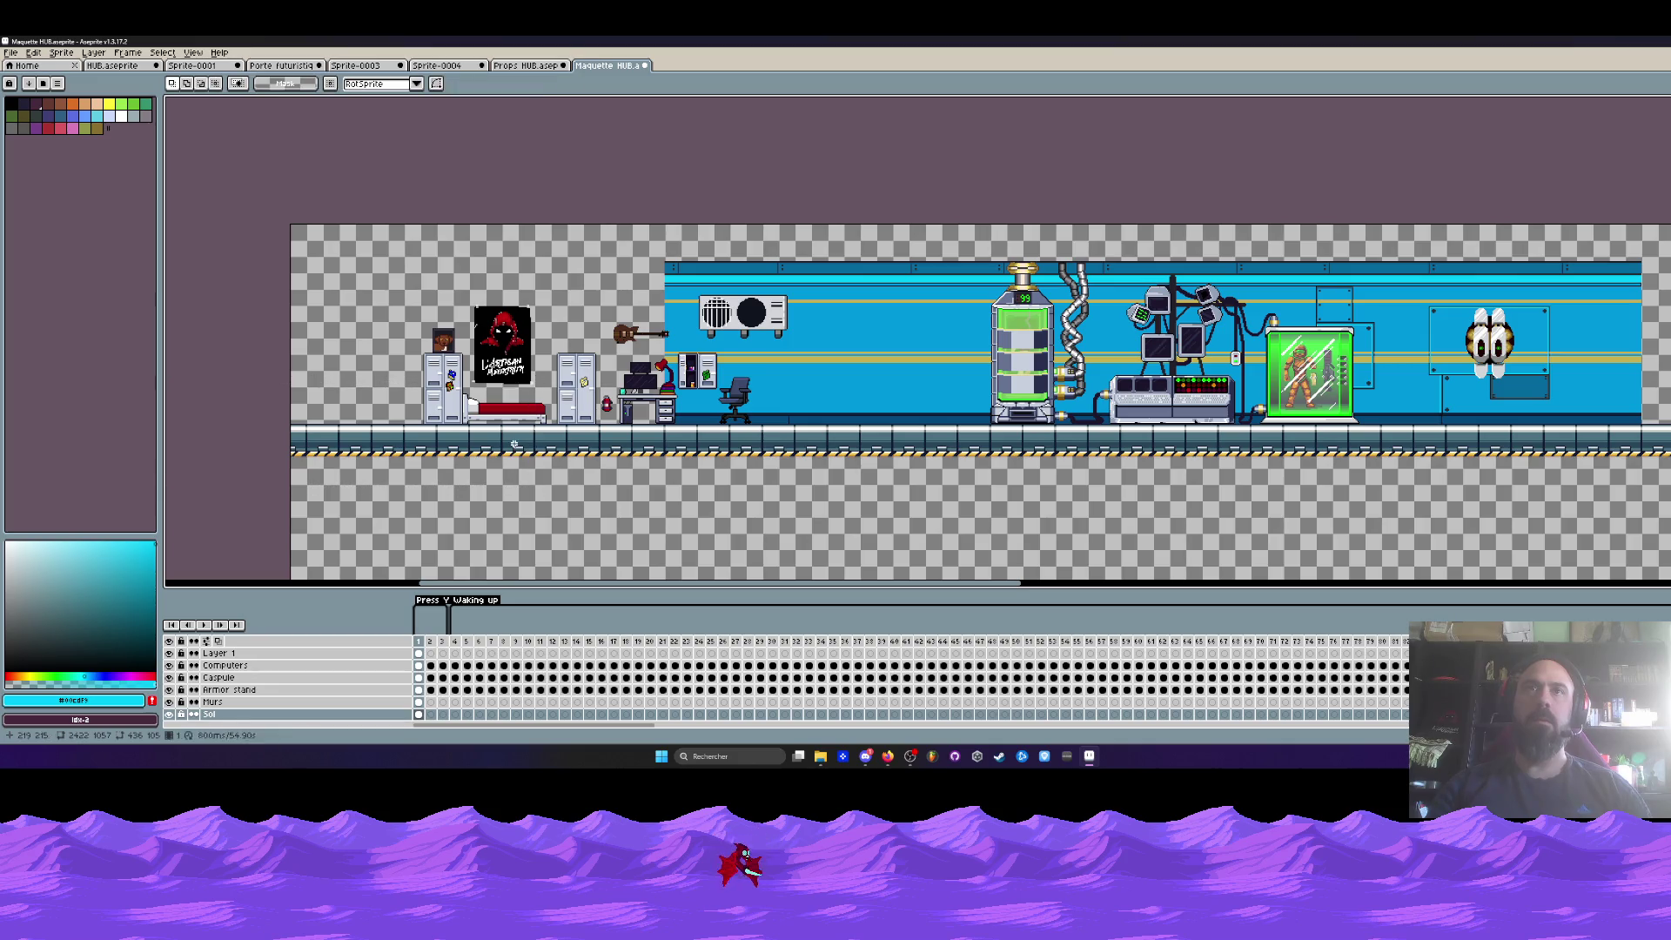
pyautogui.hotkey('ctrl', 'shift', 'Tab')
pyautogui.hotkey('ctrl', 'shift', 'Tab')
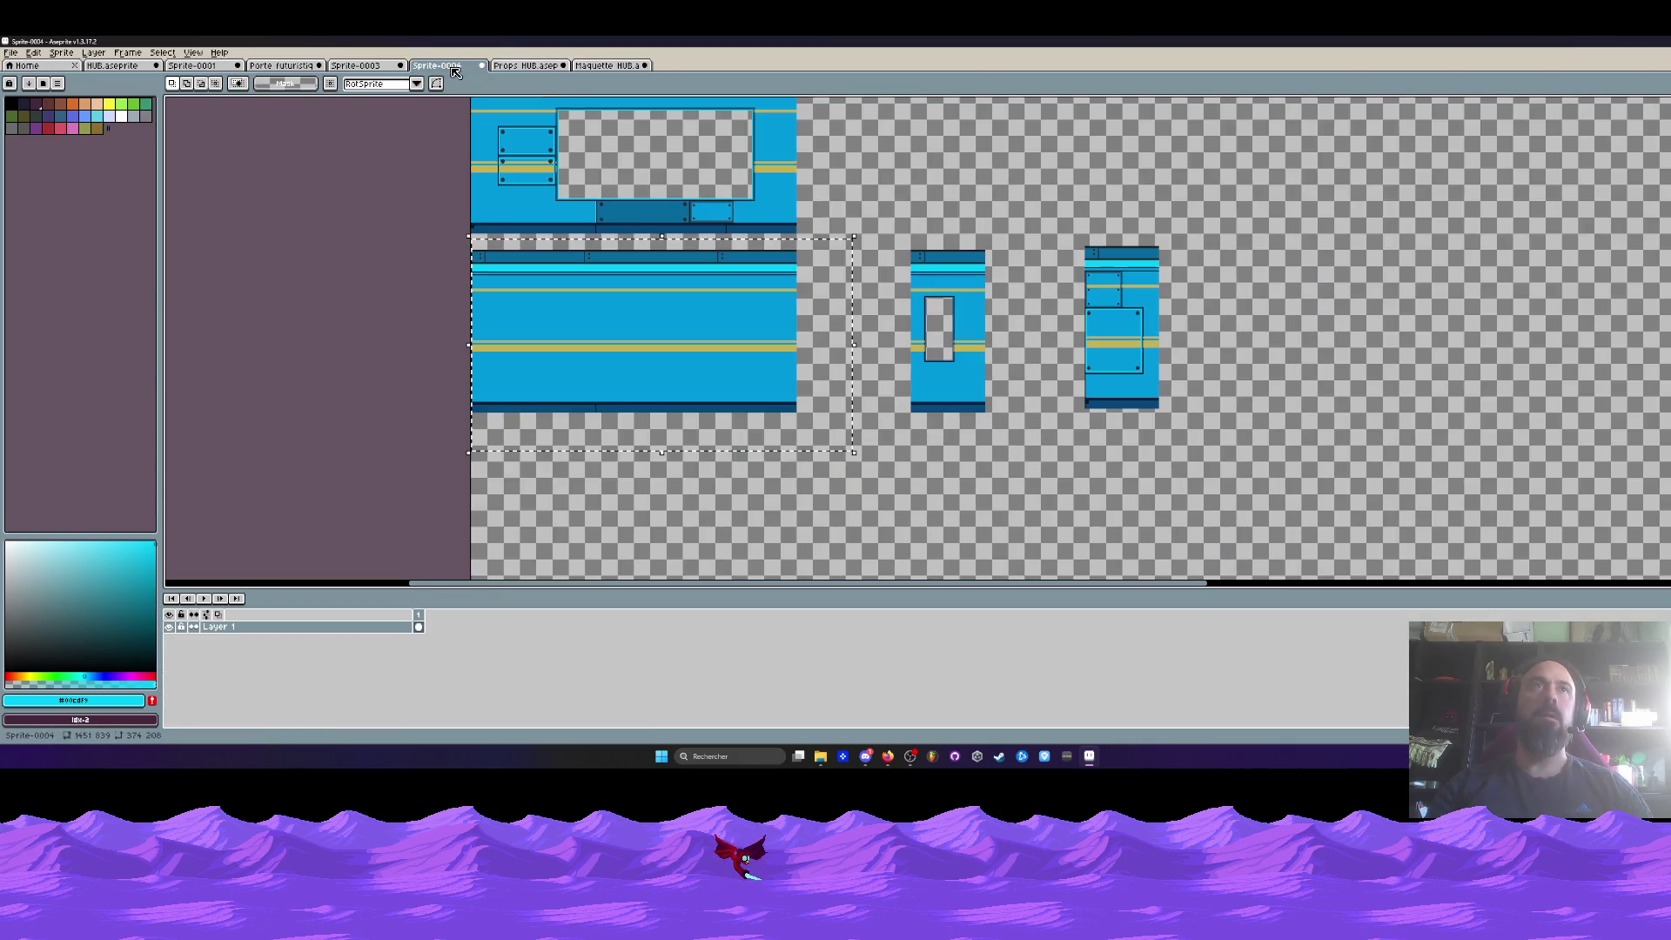
# - Clear the selection on the Sprite-0004 tile sheet and return to Maquette HUB
pyautogui.moveTo(609, 280); pyautogui.dragTo(622, 364)
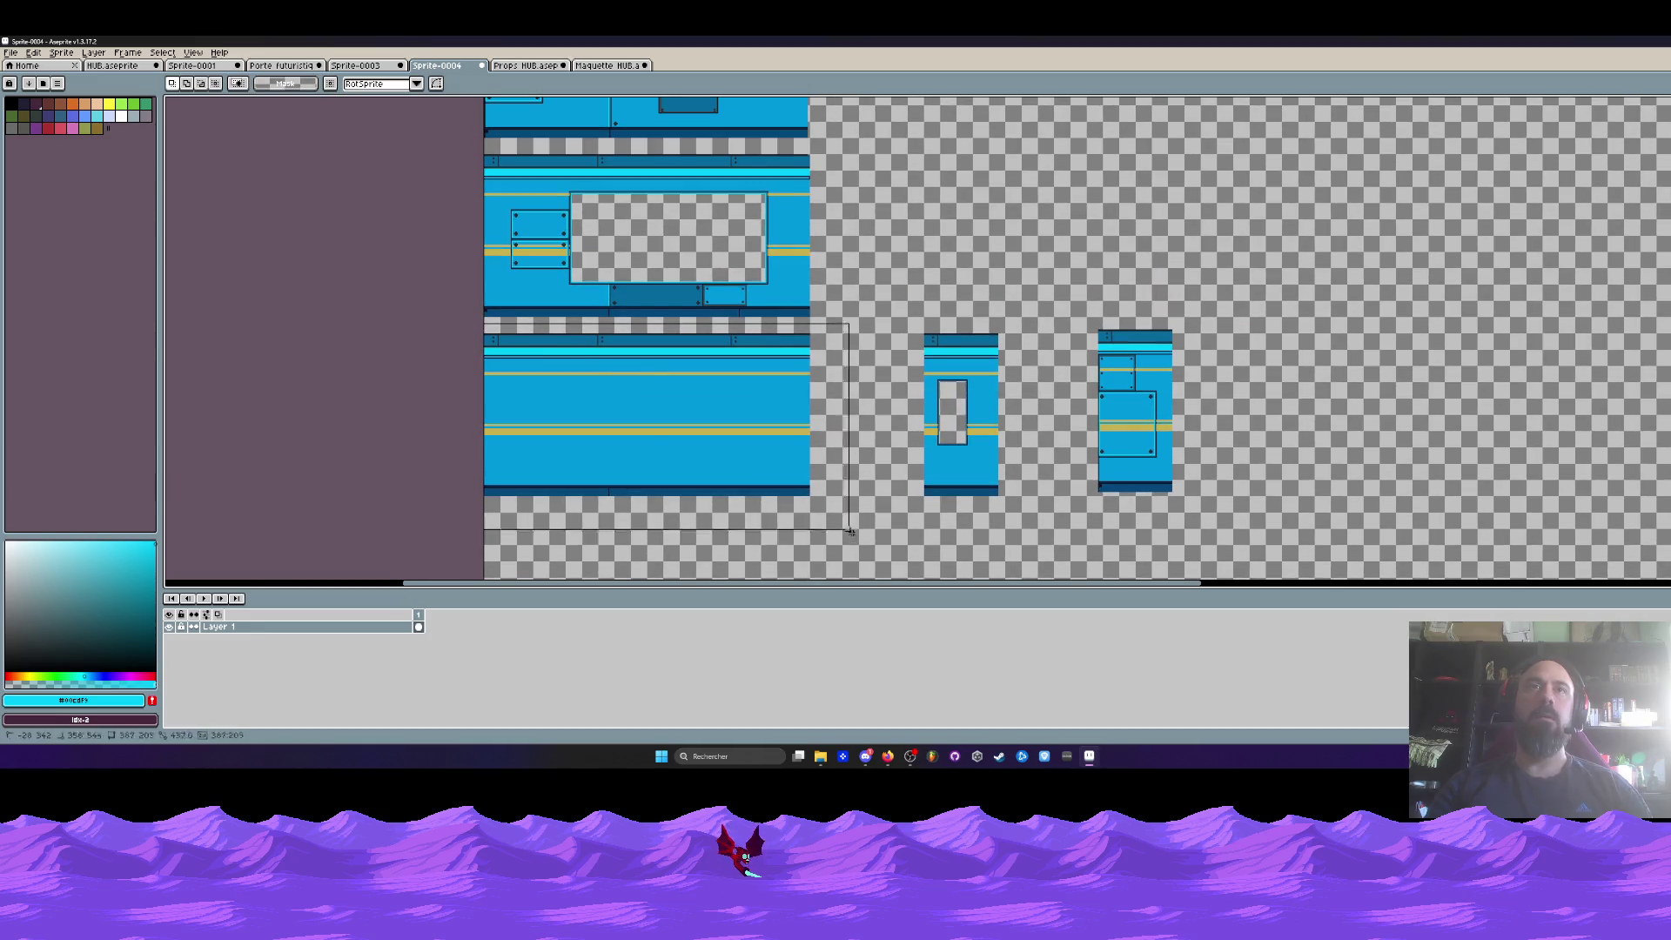
pyautogui.click(407, 121)
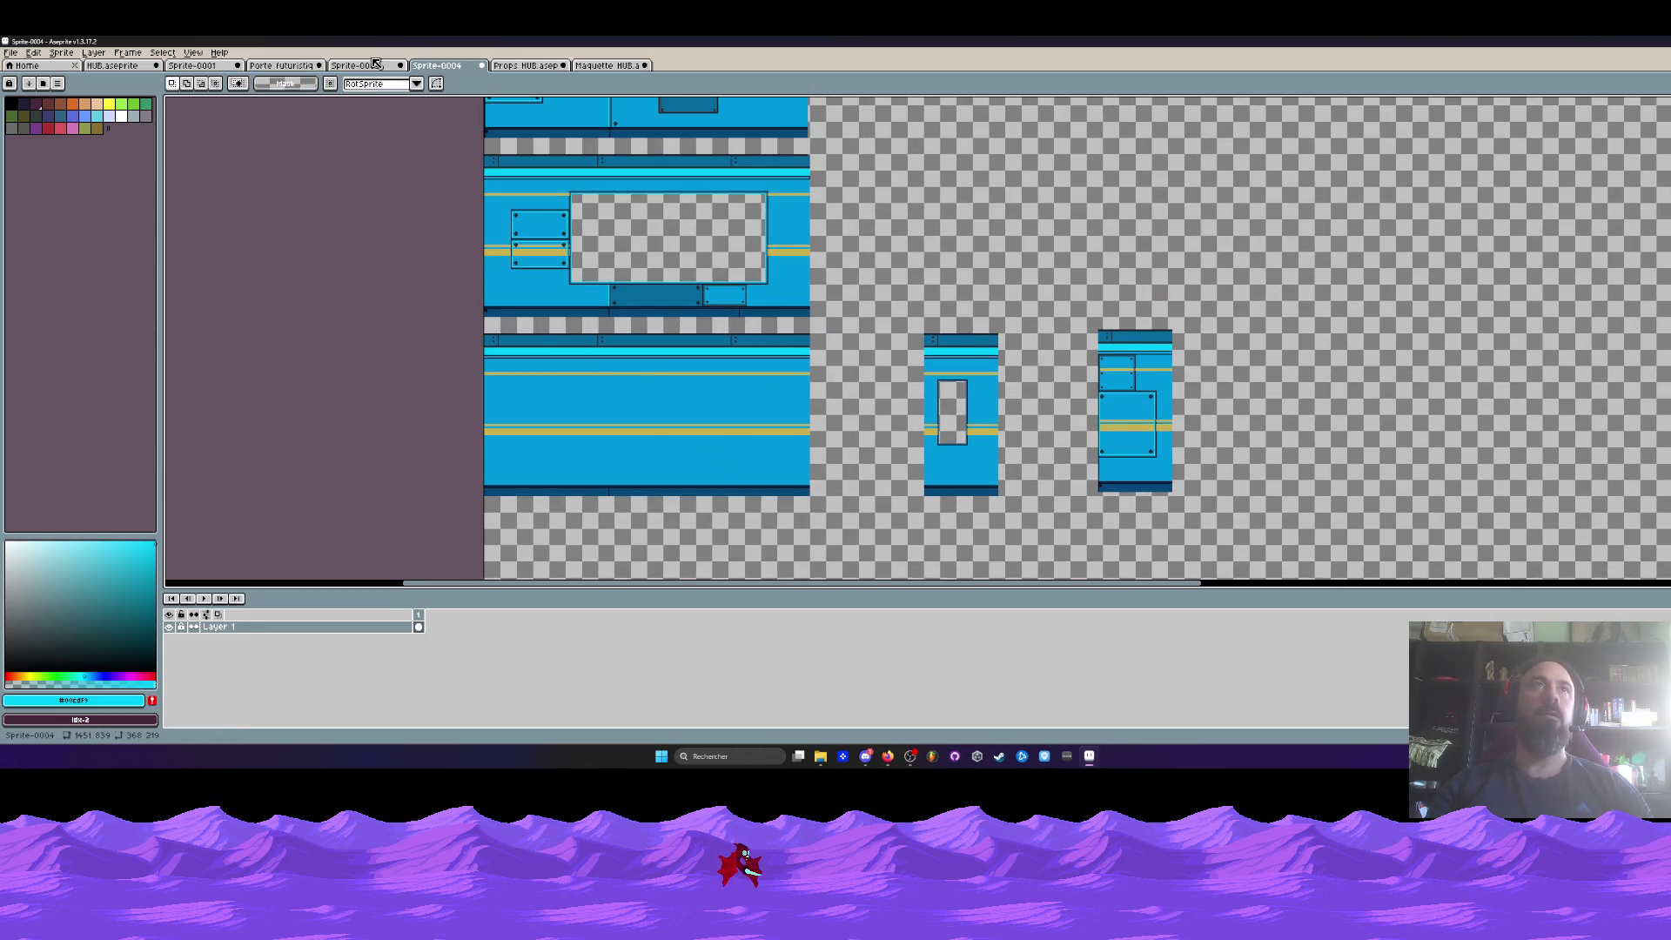
pyautogui.click(377, 66)
pyautogui.click(607, 66)
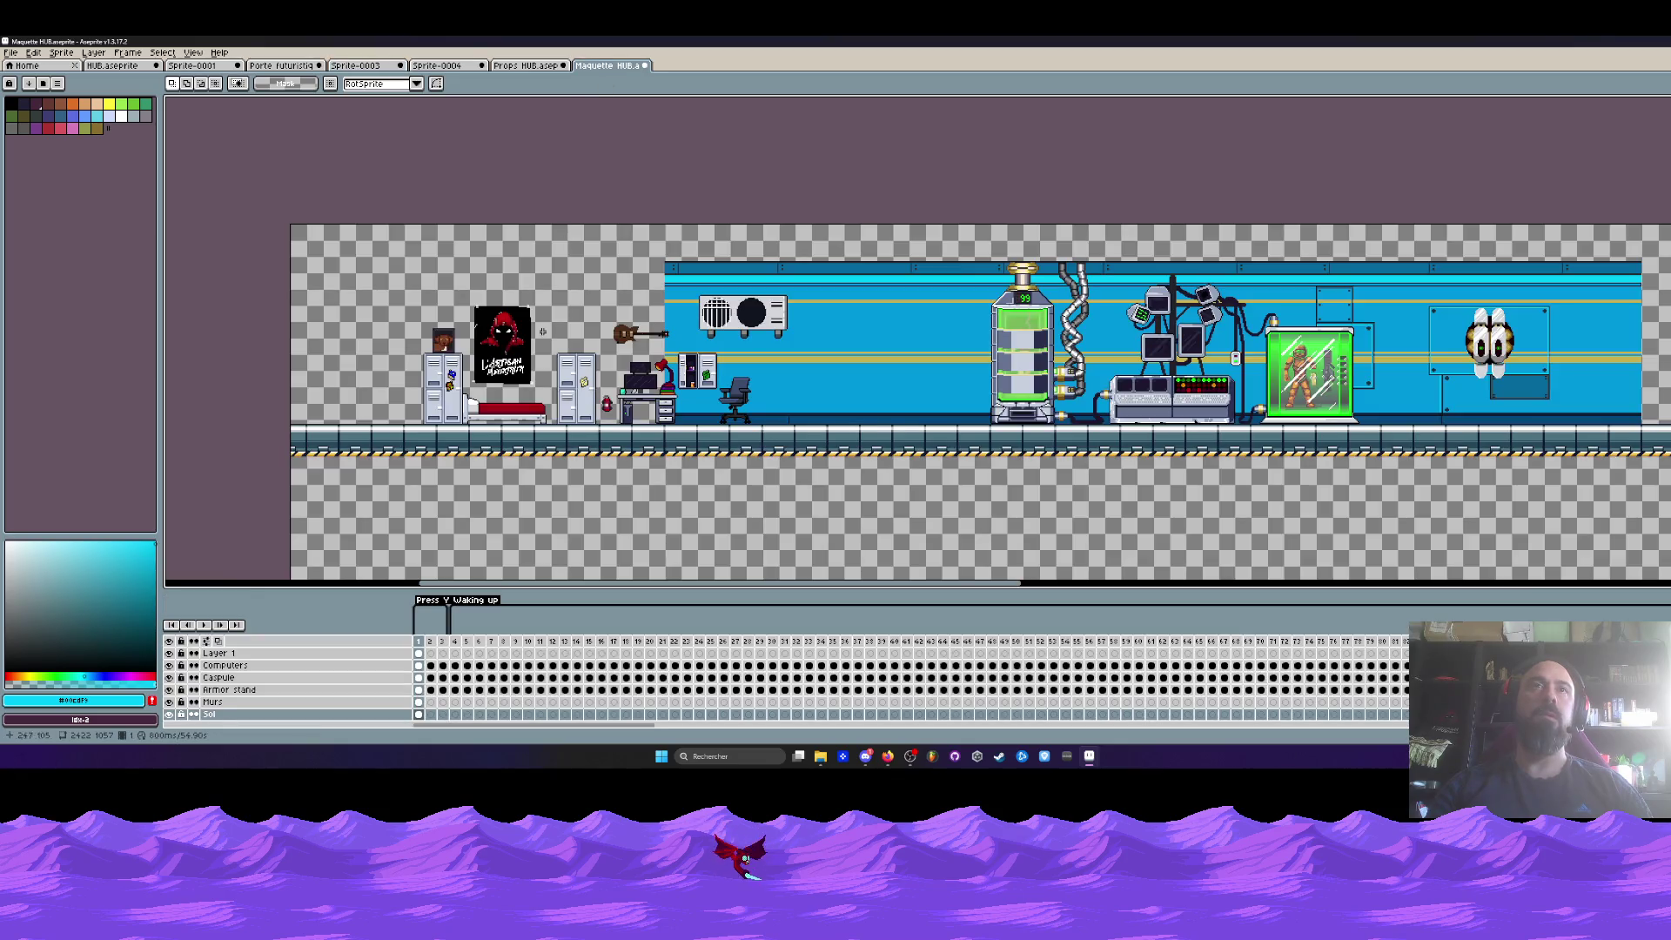
# - On the Murs layer, paste the wall segment and place it behind the bedroom at the left end
pyautogui.click(418, 701)
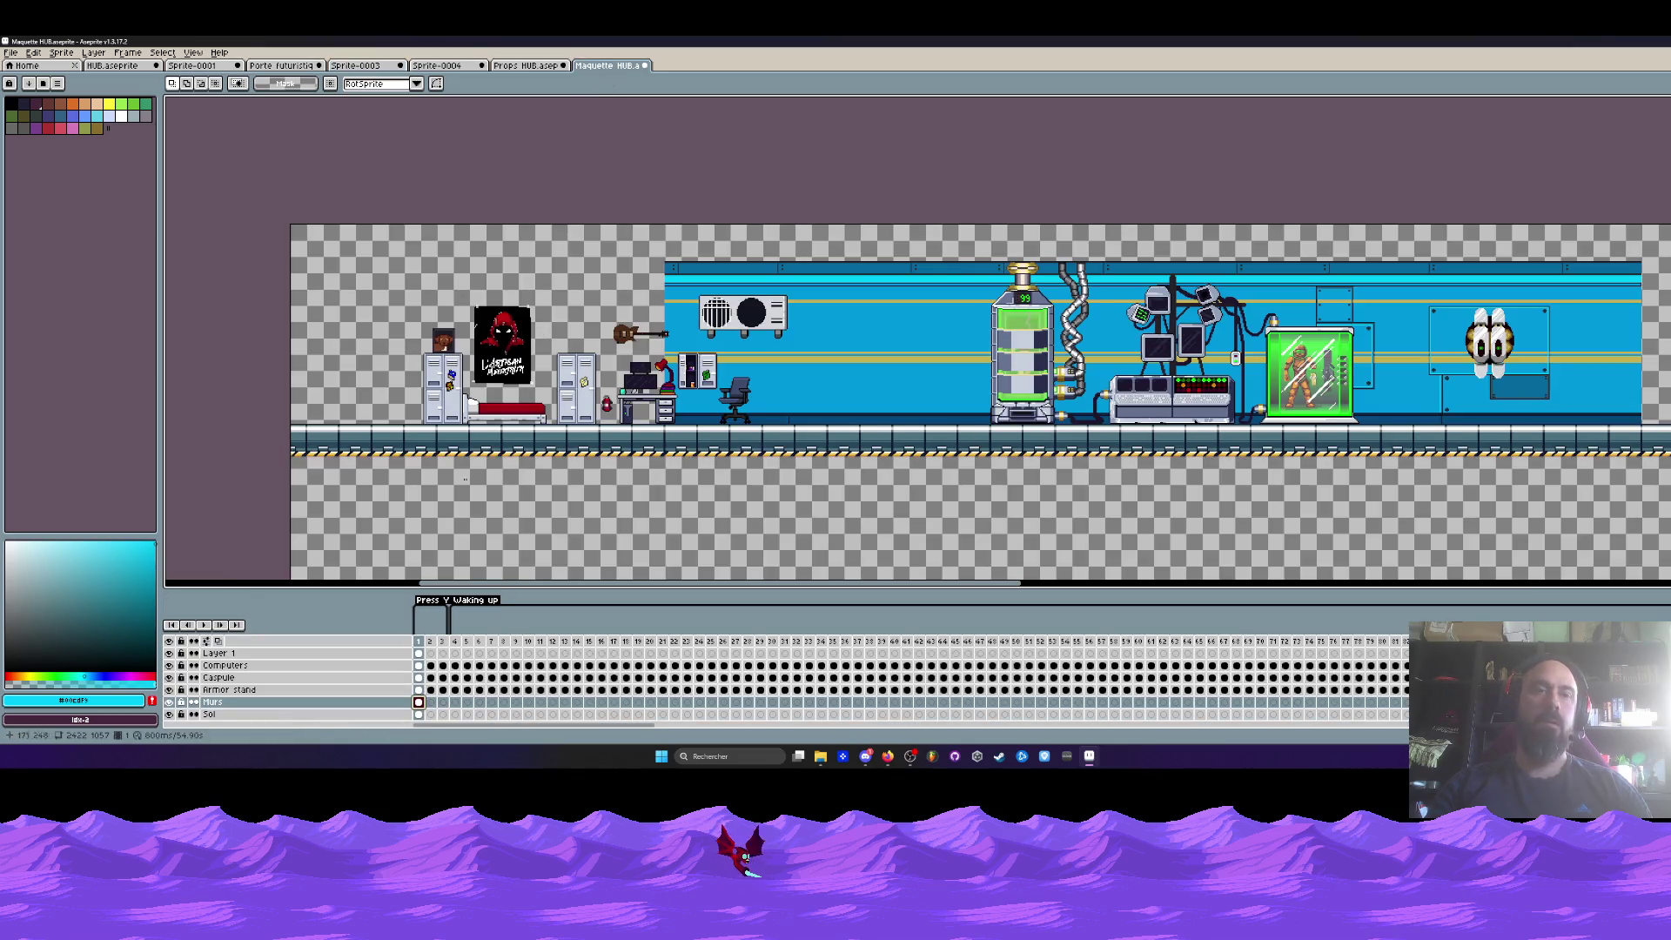
pyautogui.hotkey('ctrl', 'v')
pyautogui.scroll(4, 754, 327)
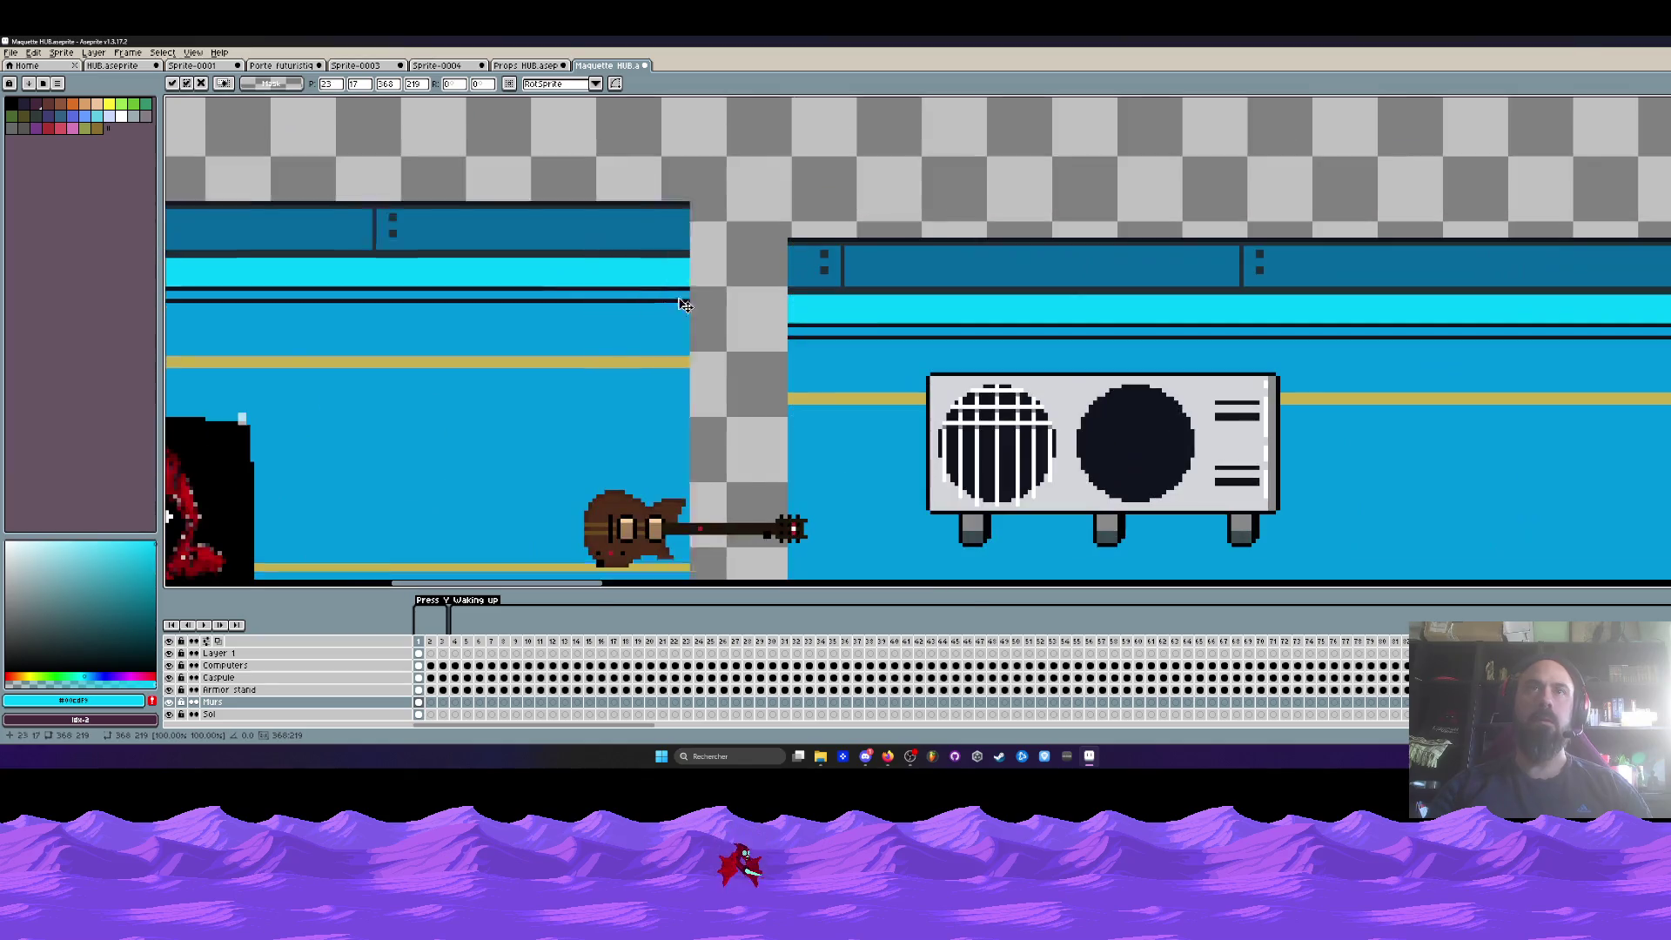
pyautogui.press('Right')
pyautogui.scroll(-4, 740, 323)
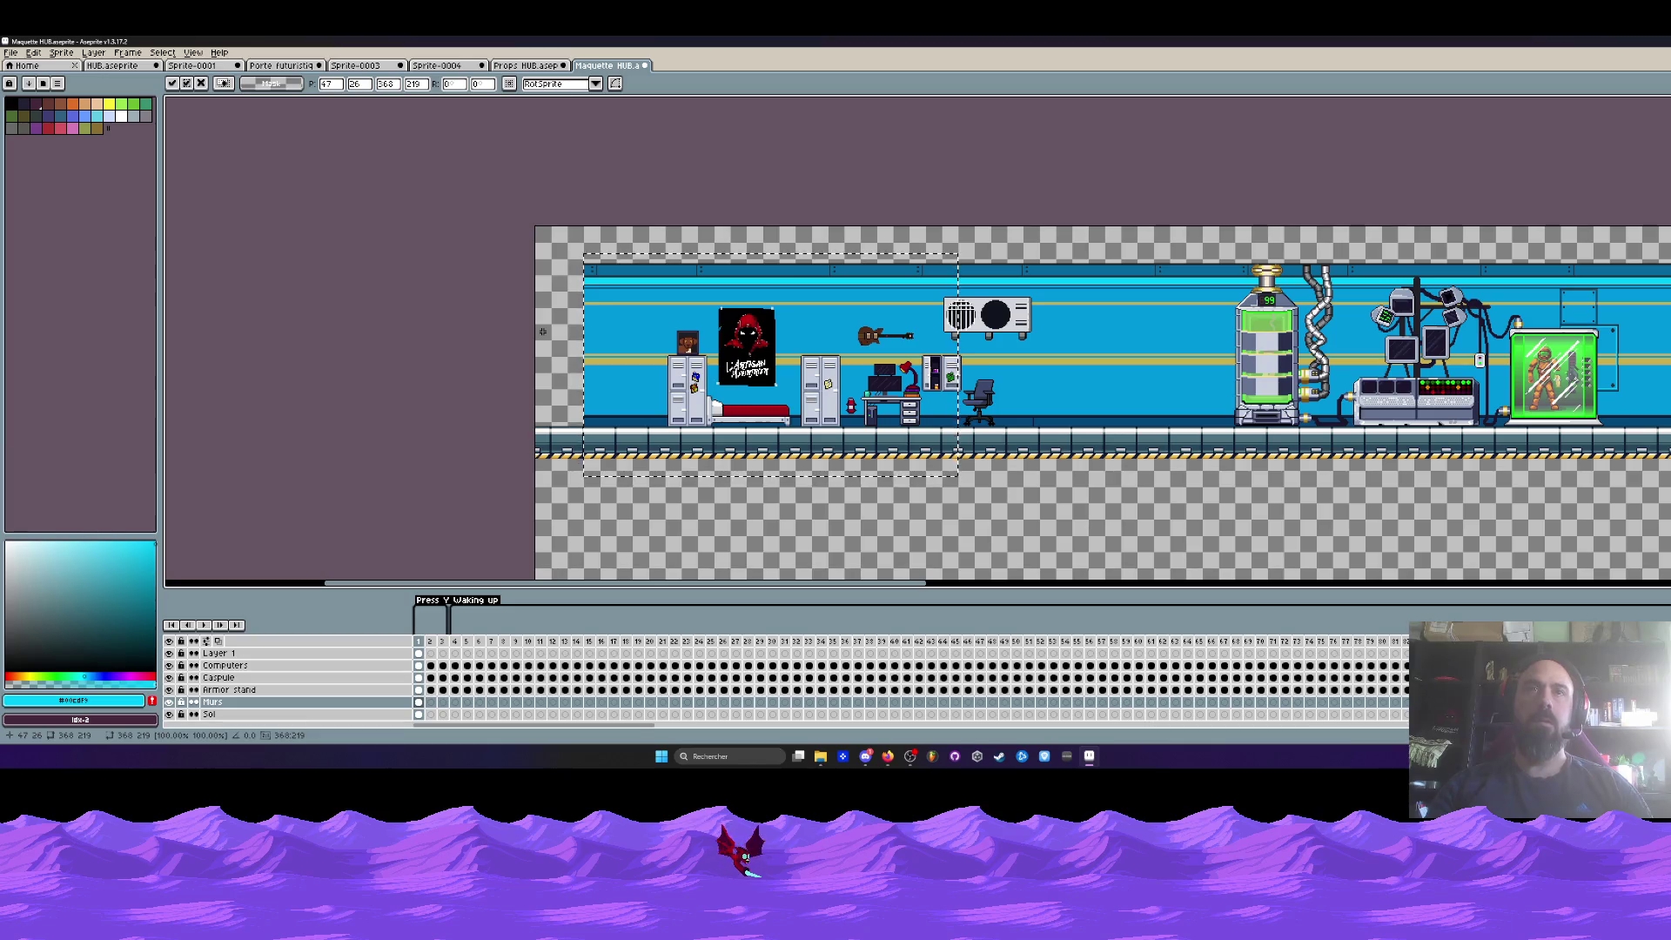
pyautogui.moveTo(783, 368)
pyautogui.mouseDown()
pyautogui.moveTo(547, 276)
pyautogui.moveTo(634, 269)
pyautogui.mouseUp()
pyautogui.scroll(4, 546, 276)
pyautogui.scroll(-3, 635, 269)
pyautogui.scroll(-2, 635, 269)
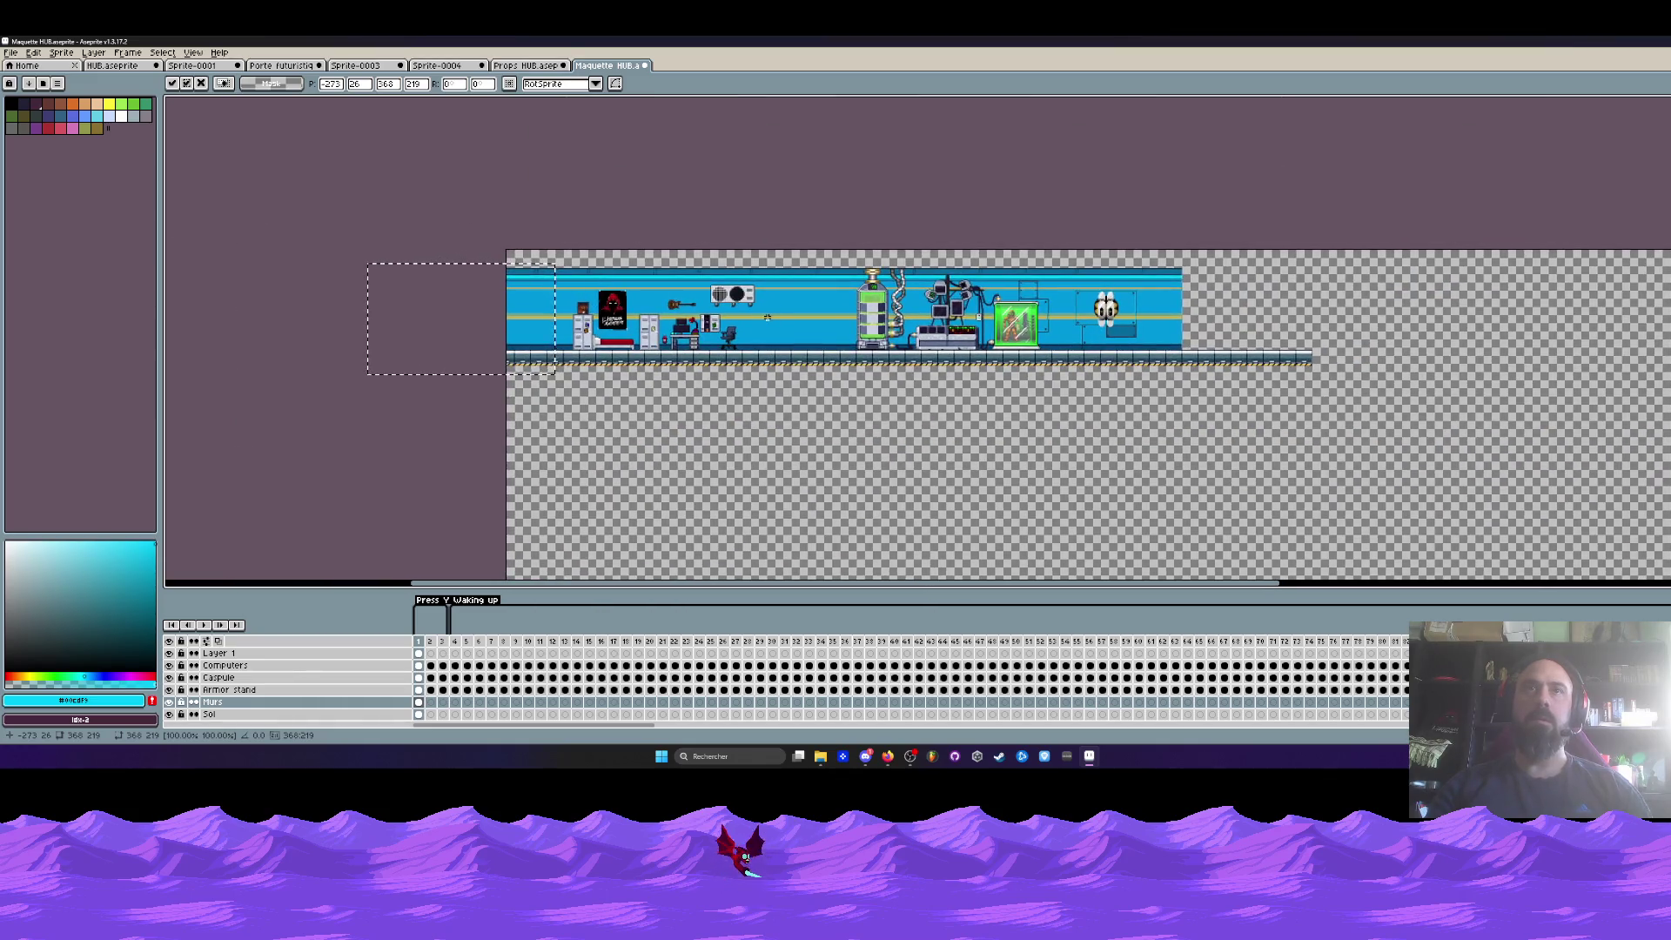
pyautogui.press('Return')
# - Select a tall strip of wall and floor, then clear the selection
pyautogui.scroll(1, 767, 318)
pyautogui.scroll(1, 779, 305)
pyautogui.scroll(2, 788, 262)
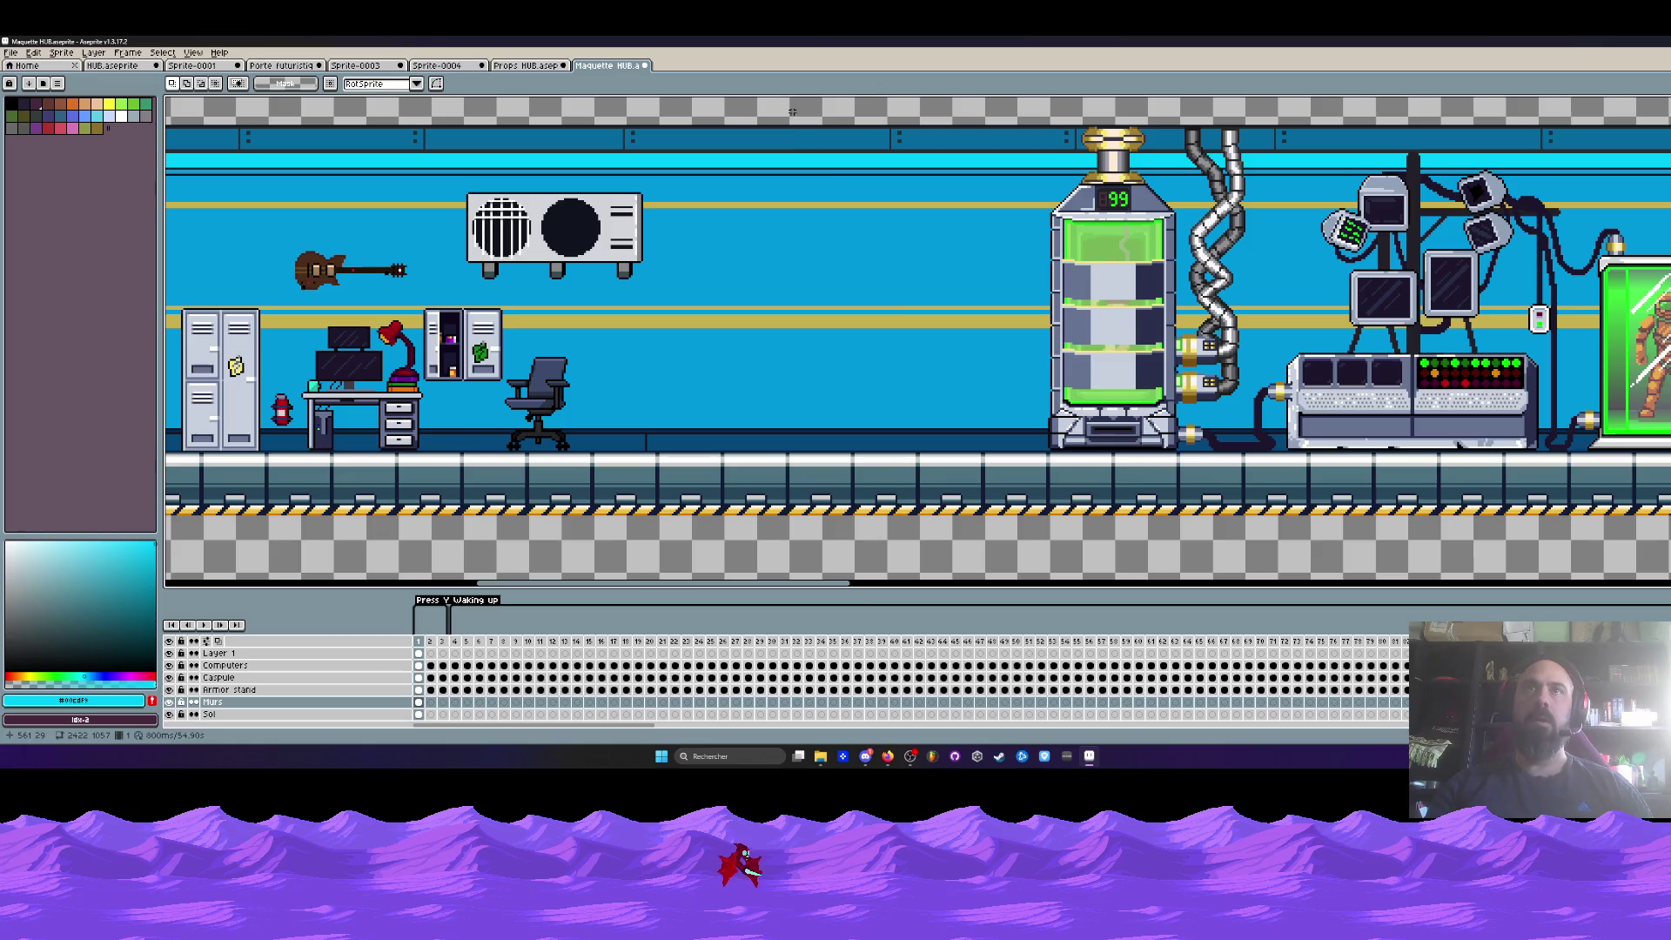
pyautogui.moveTo(789, 107); pyautogui.dragTo(913, 581)
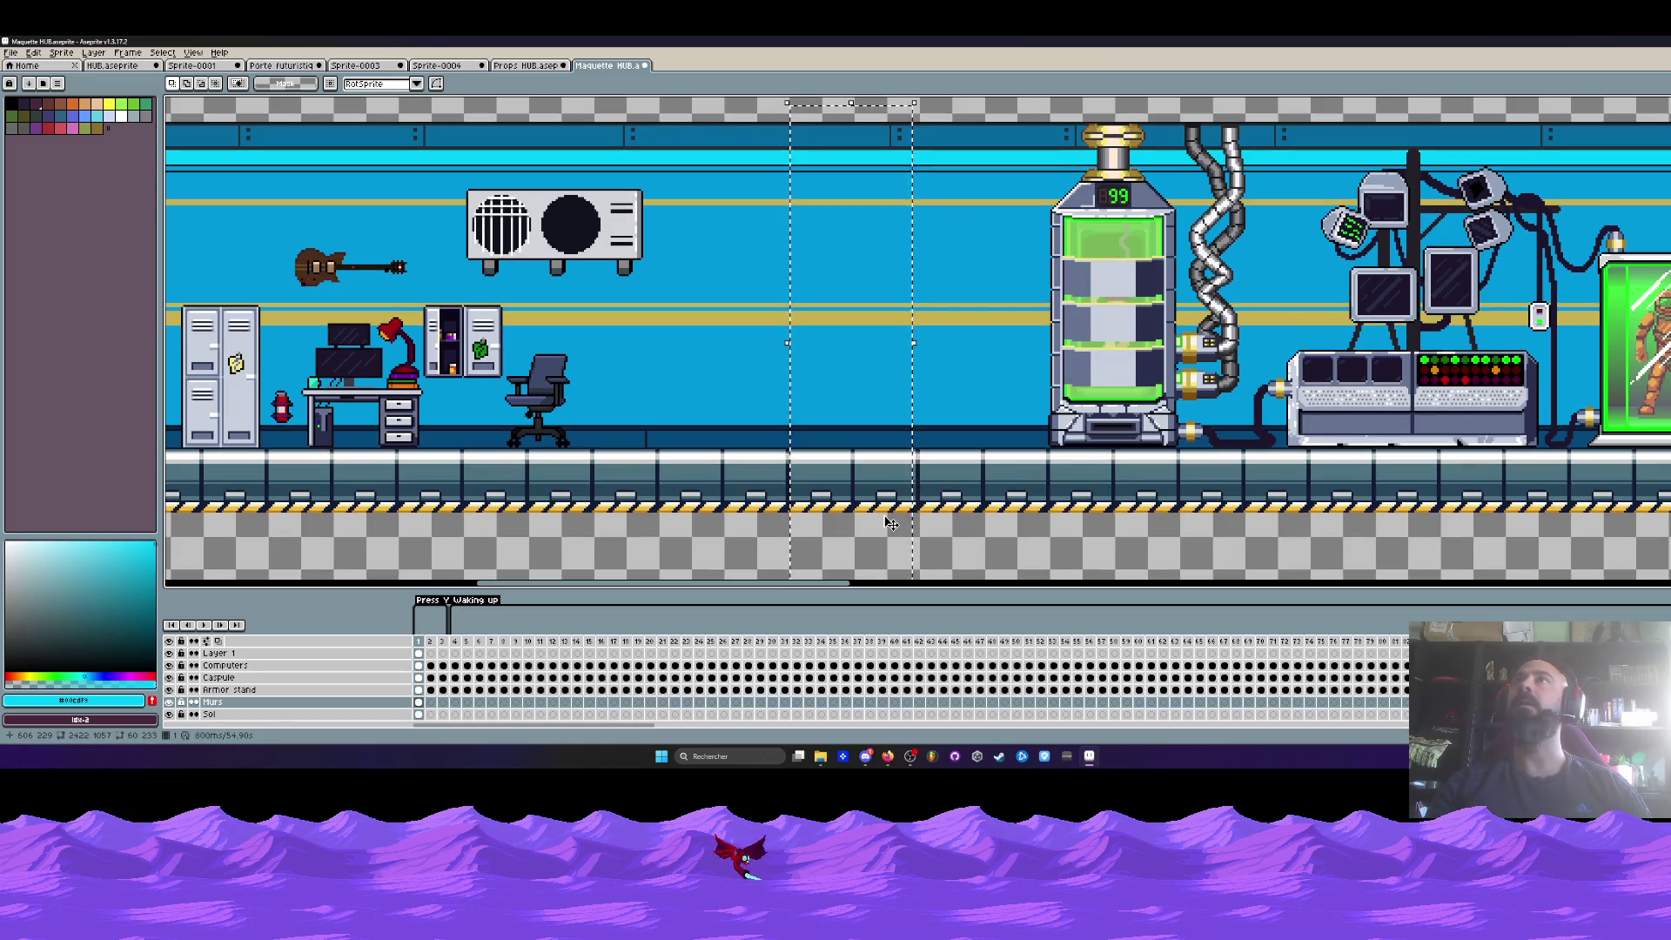
pyautogui.hotkey('ctrl', 'd')
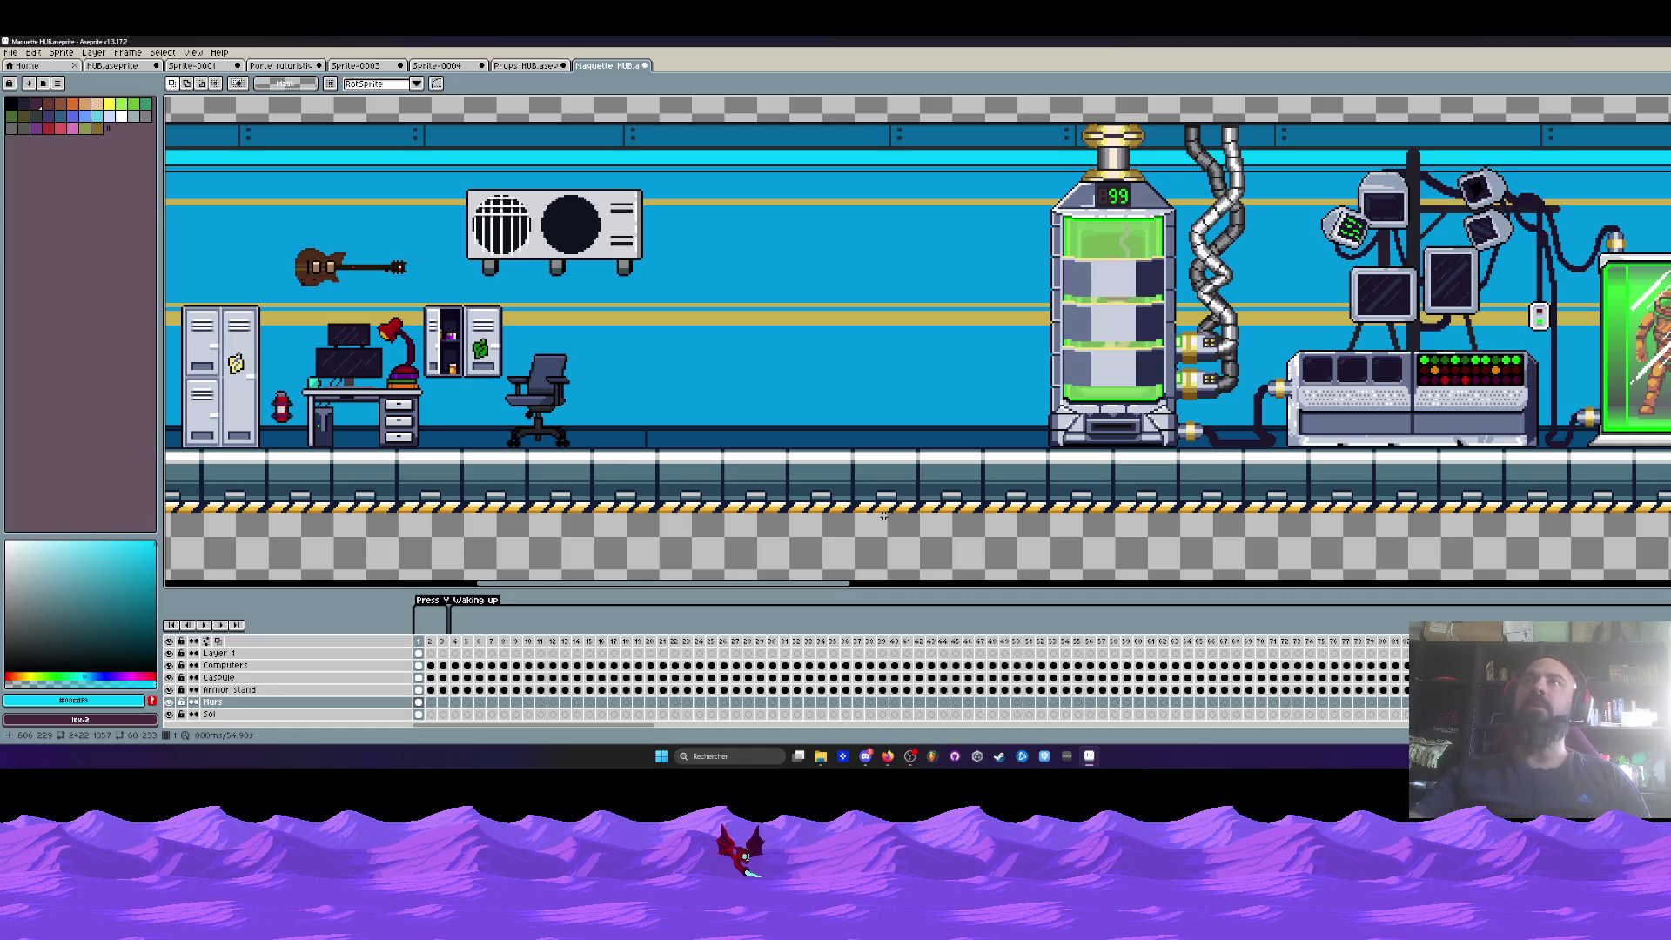
pyautogui.scroll(-3, 653, 403)
pyautogui.scroll(3, 656, 309)
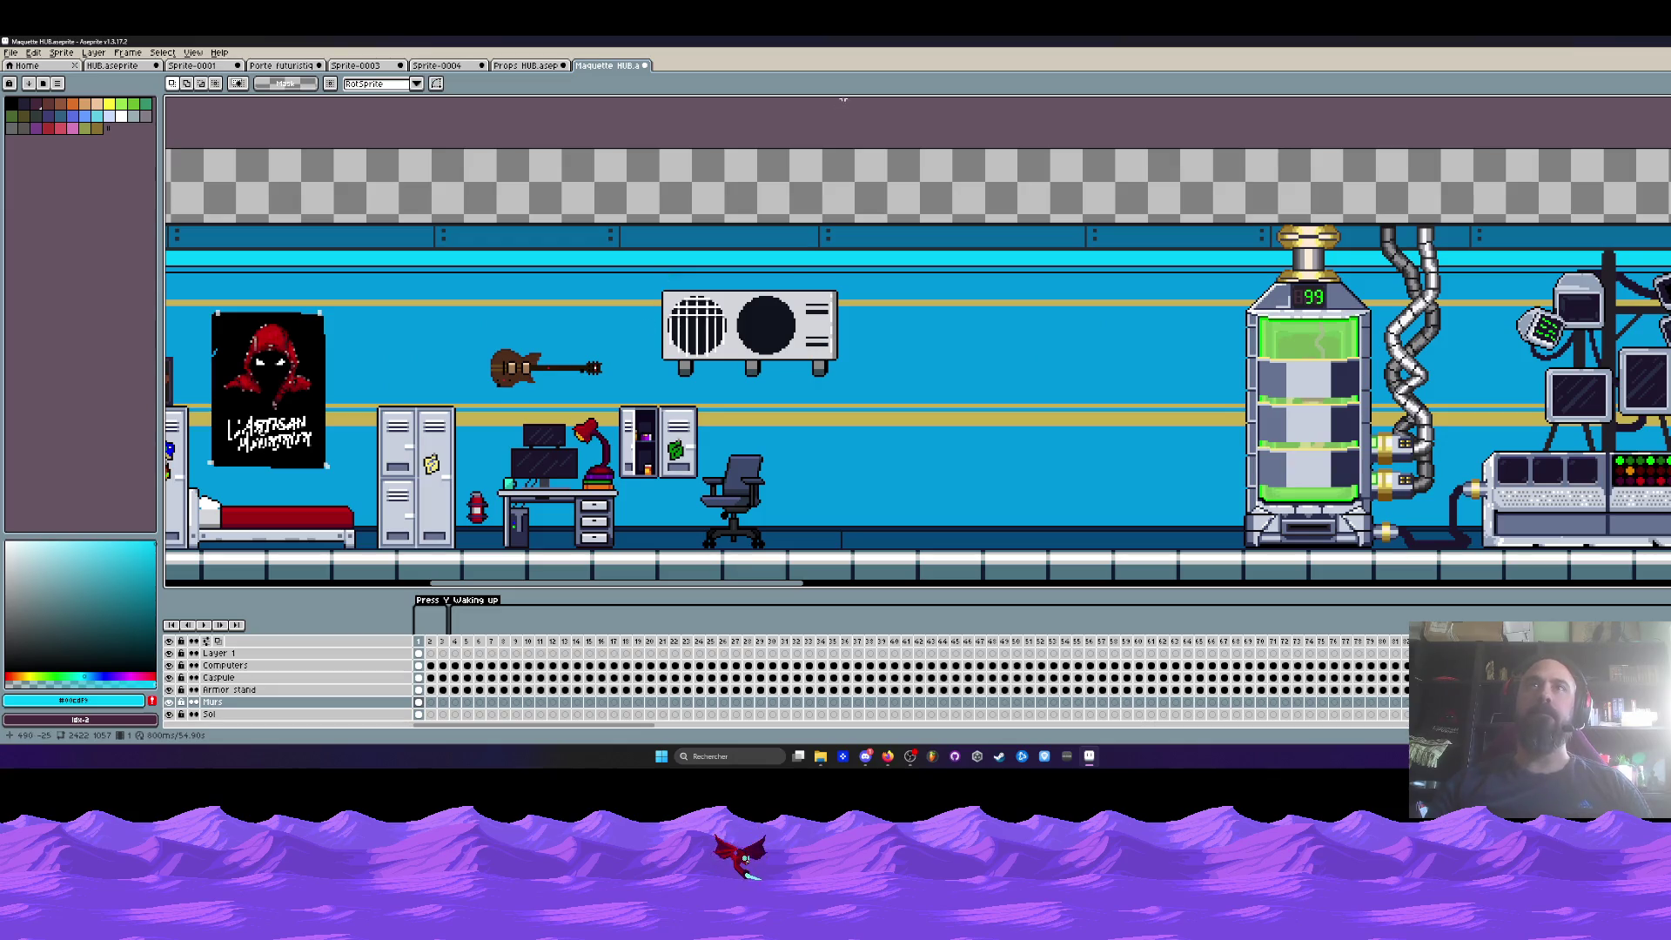
pyautogui.press('h')
pyautogui.scroll(-3, 641, 268)
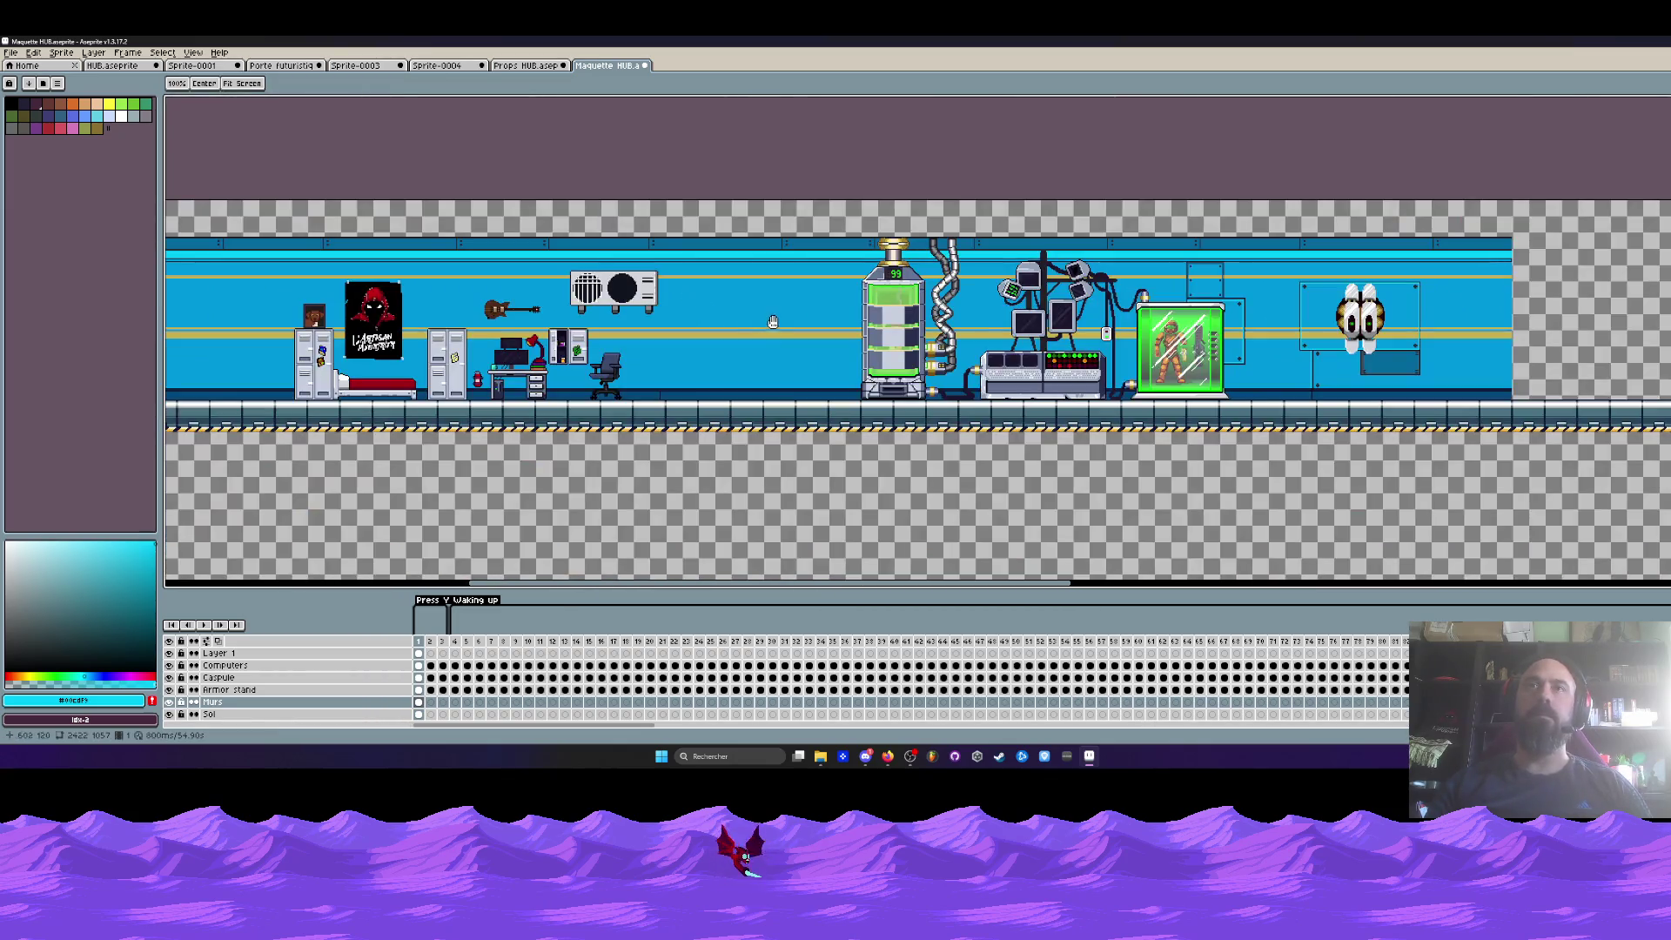
pyautogui.press('m')
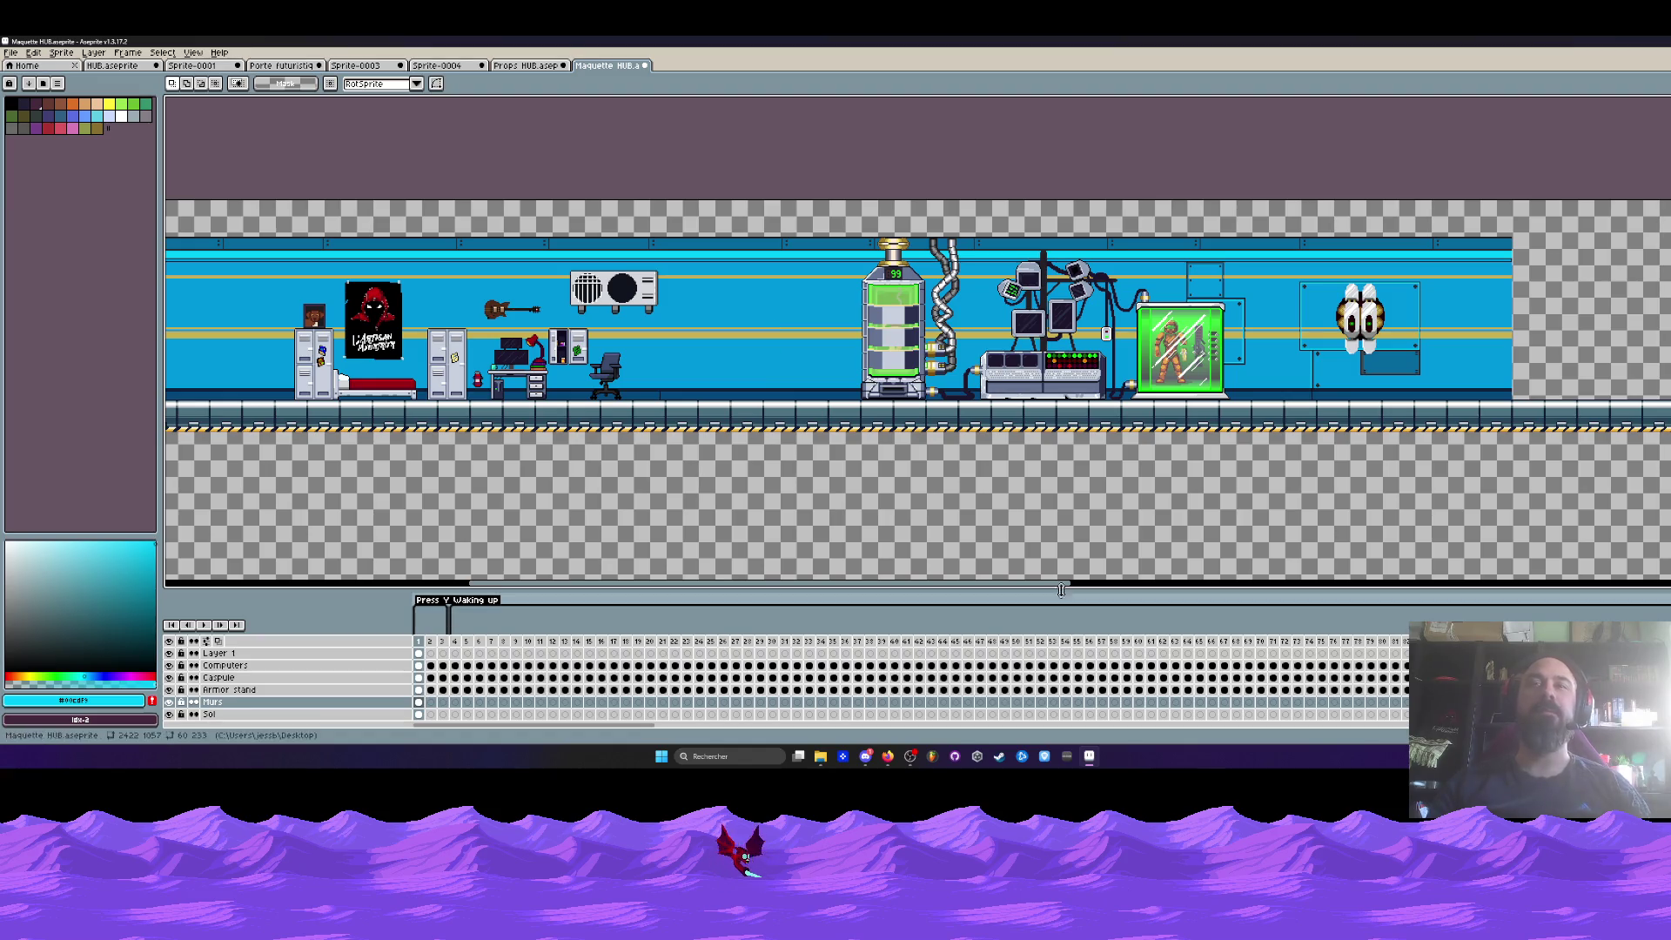
pyautogui.scroll(-2, 357, 328)
pyautogui.press('h')
pyautogui.moveTo(356, 328); pyautogui.dragTo(609, 328)
pyautogui.scroll(3, 579, 326)
pyautogui.moveTo(463, 342); pyautogui.dragTo(530, 335)
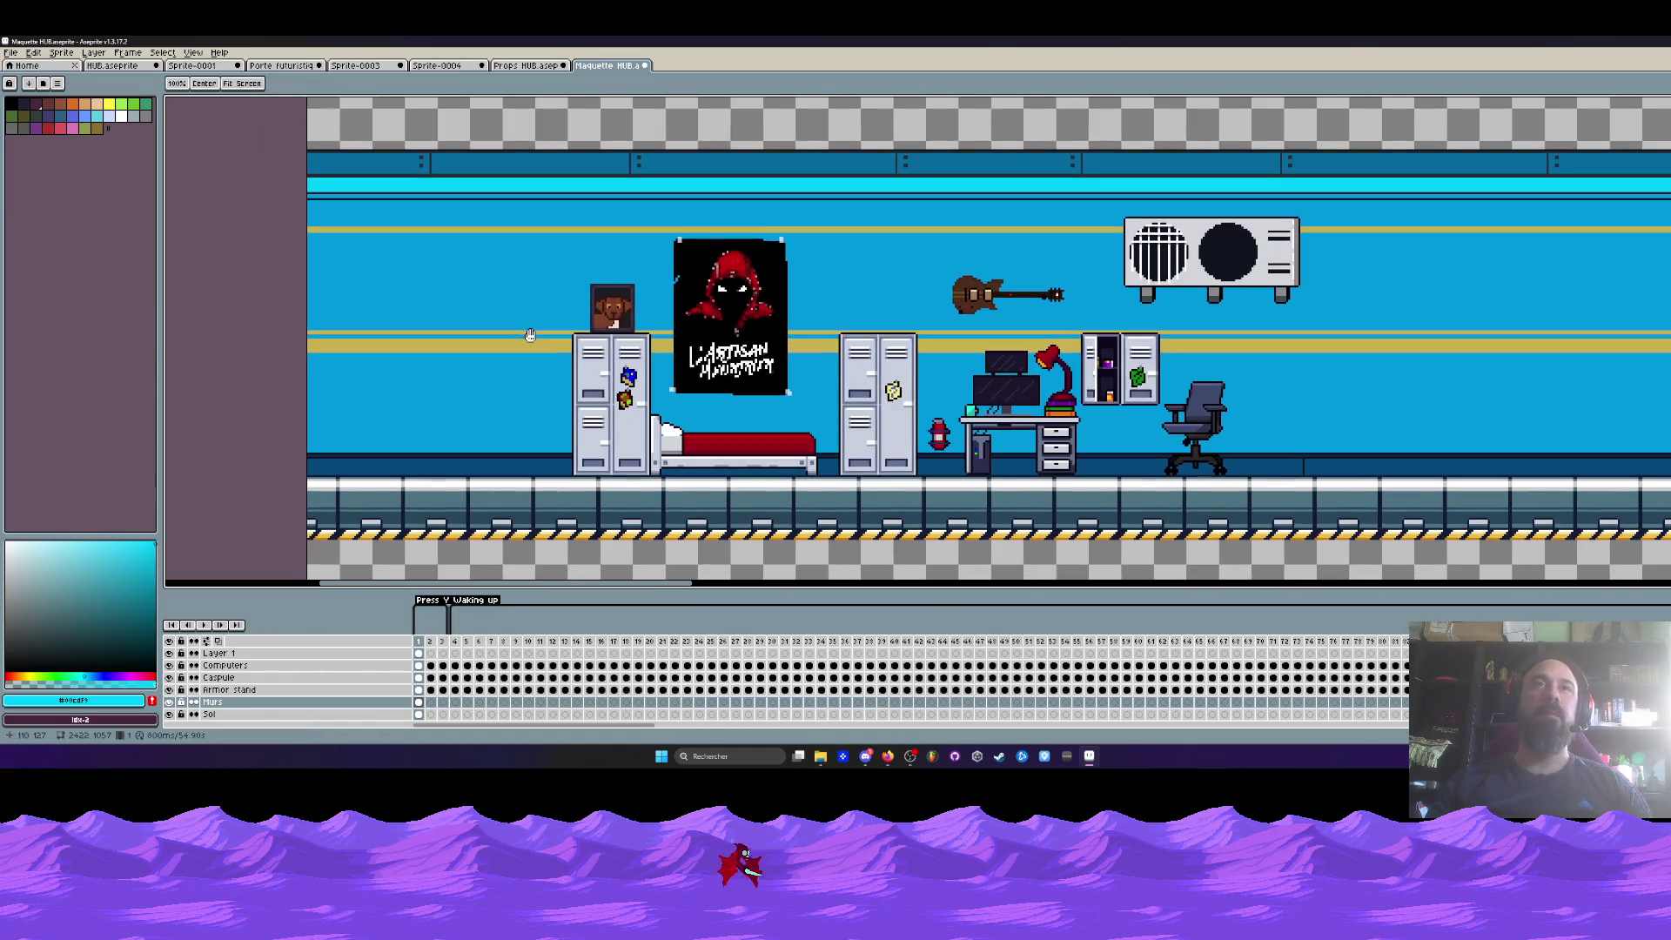
pyautogui.press('m')
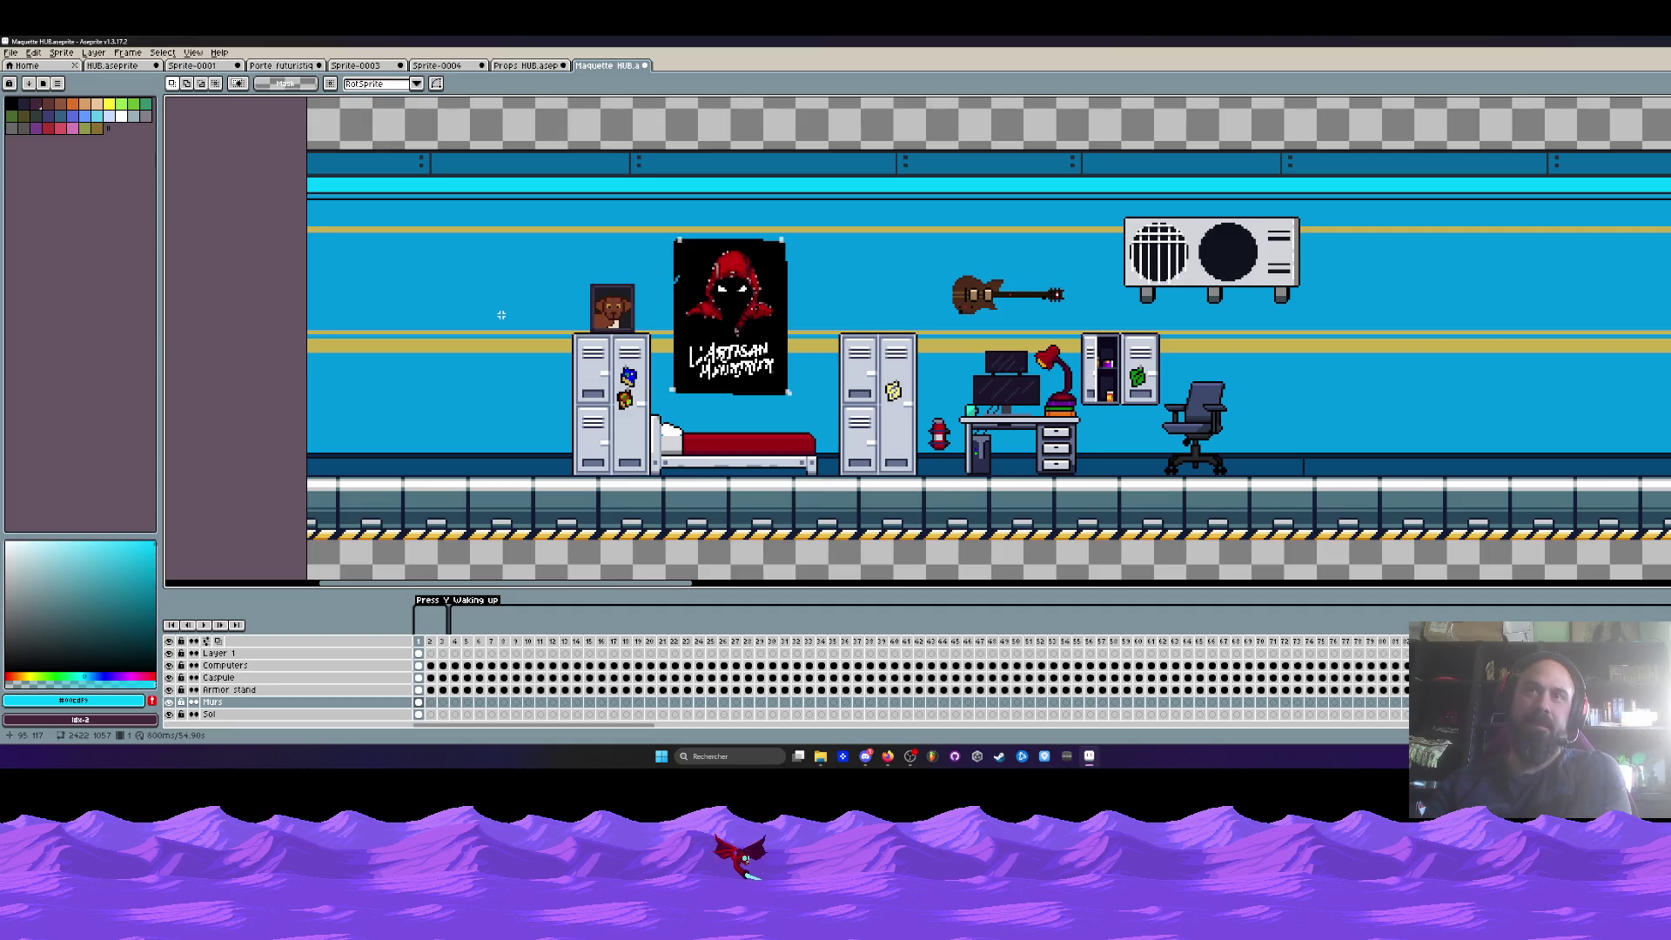
pyautogui.press('h')
pyautogui.moveTo(1044, 391); pyautogui.dragTo(668, 394)
pyautogui.scroll(-1, 669, 395)
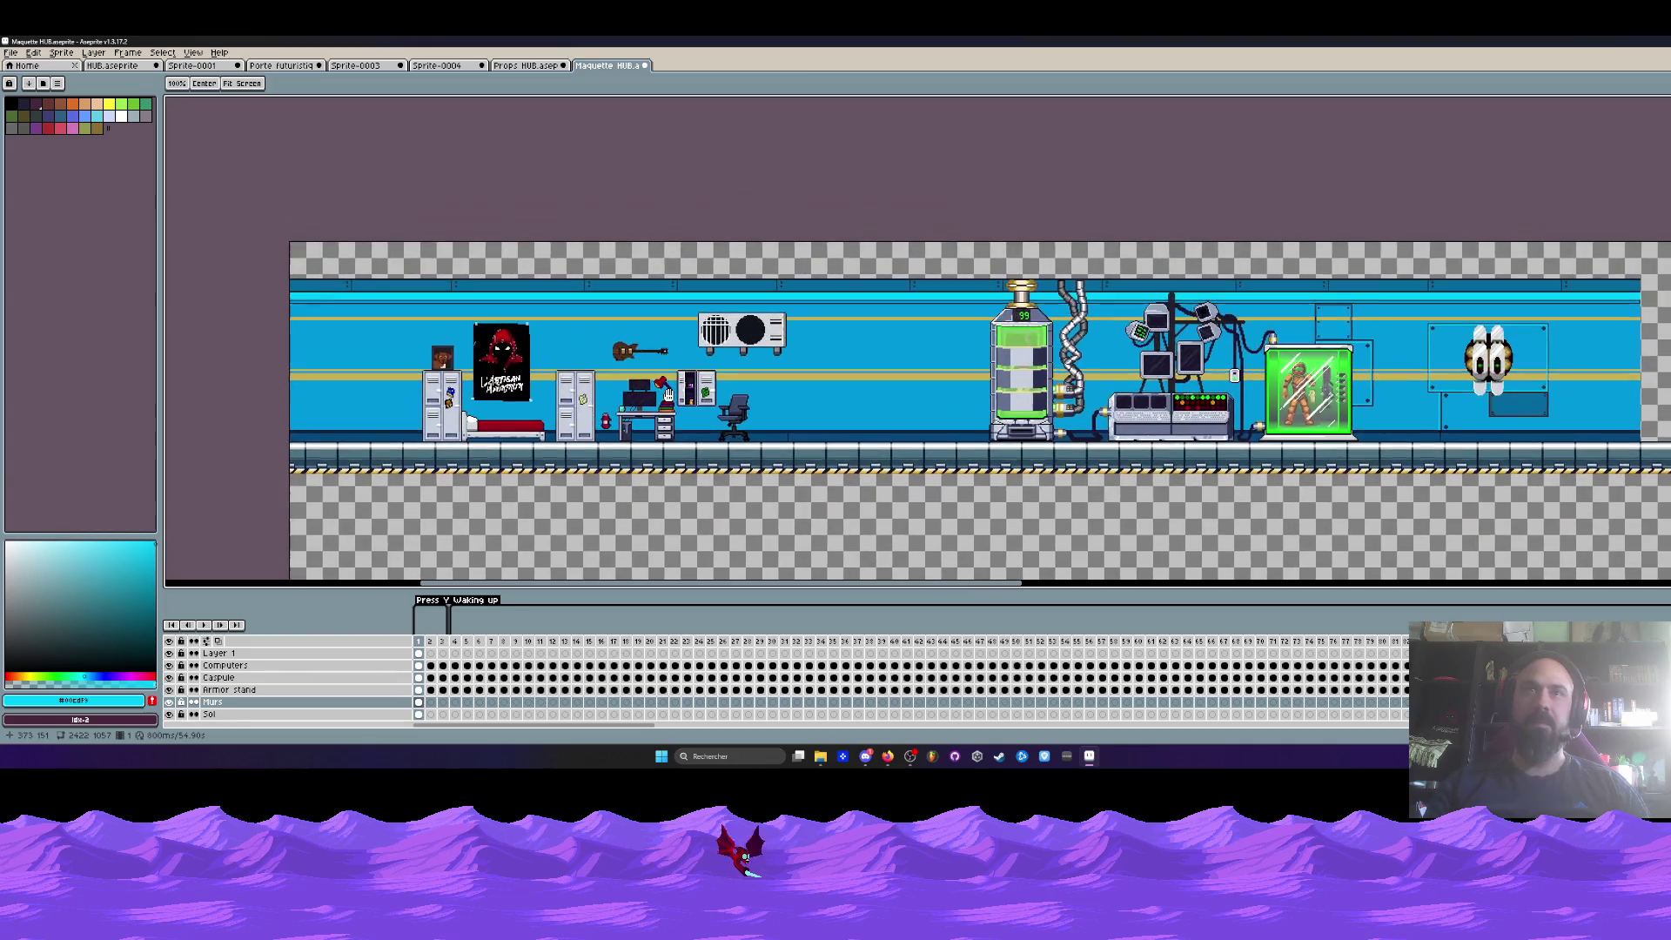
pyautogui.press('m')
pyautogui.scroll(1, 918, 364)
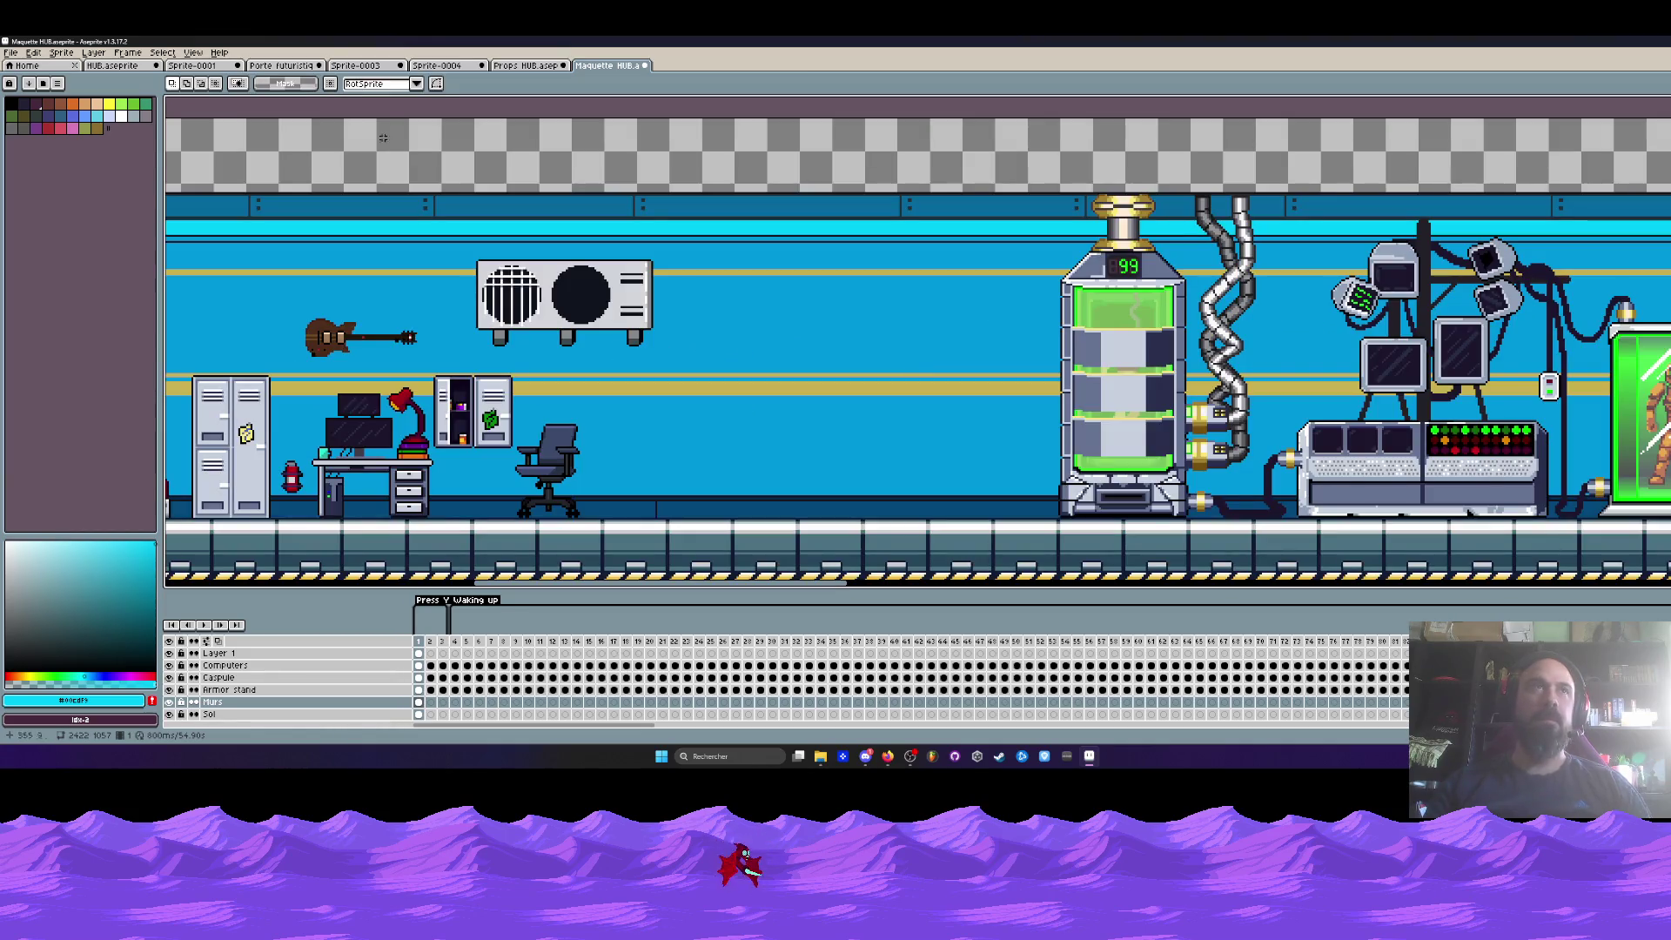
pyautogui.scroll(-1, 683, 237)
pyautogui.hscroll(10, 737, 319)
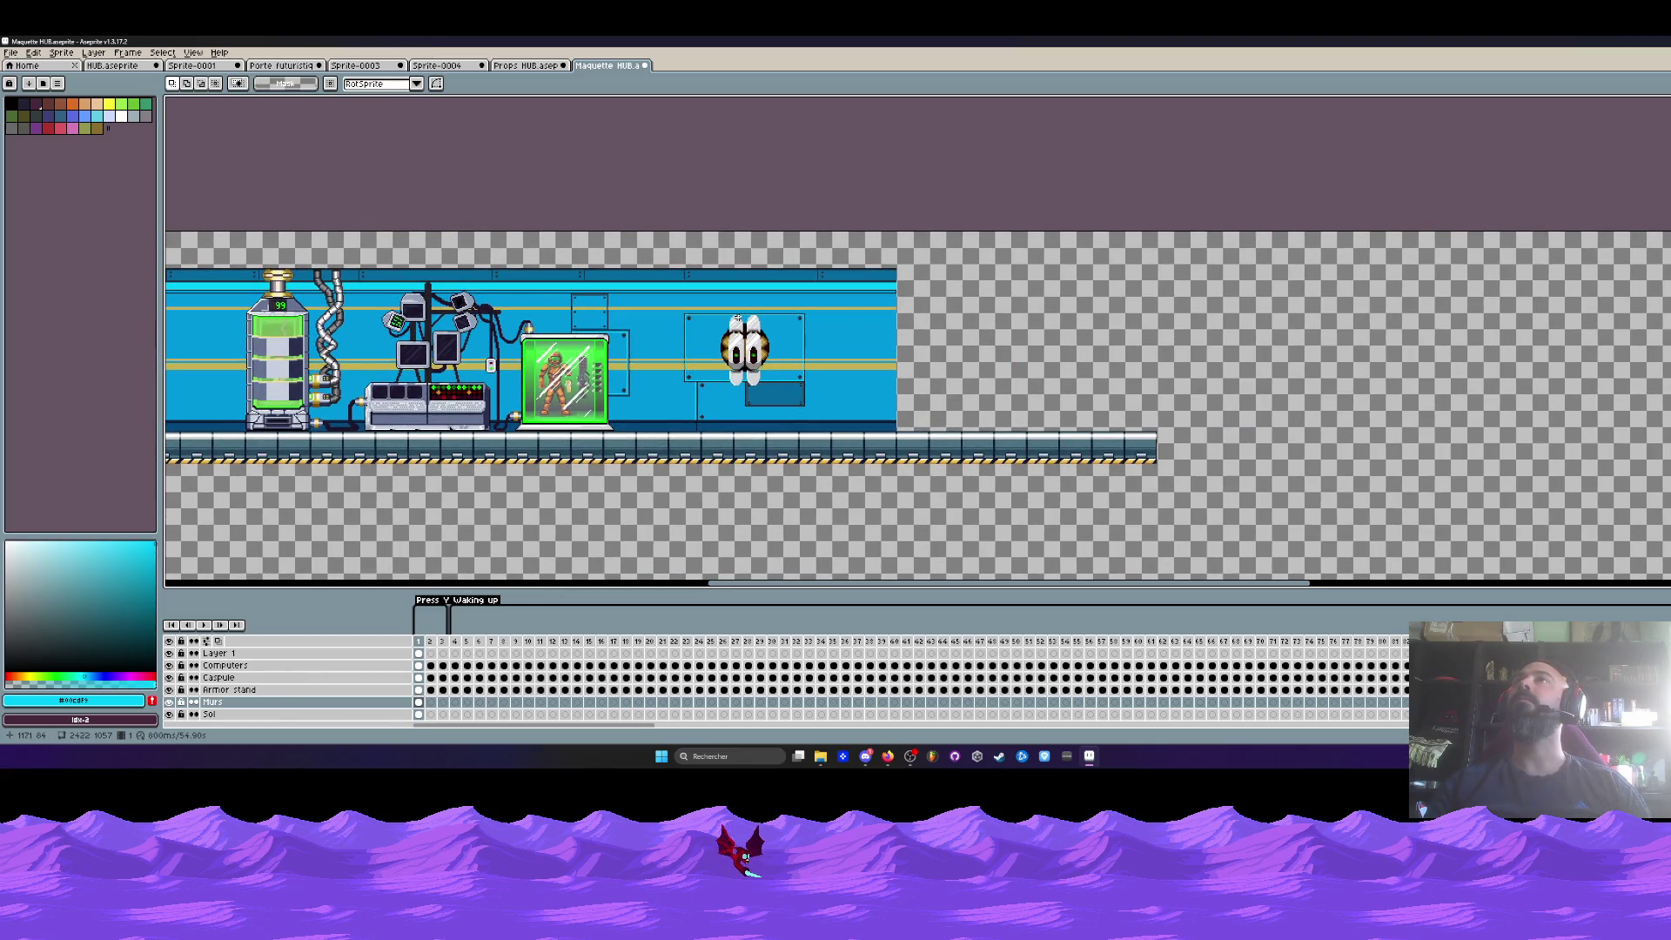
# - Glance at the Props HUB and Sprite-0004 wall tile sheets, then pan around the Maquette HUB mockup
pyautogui.hotkey('ctrl', 'shift', 'Tab')
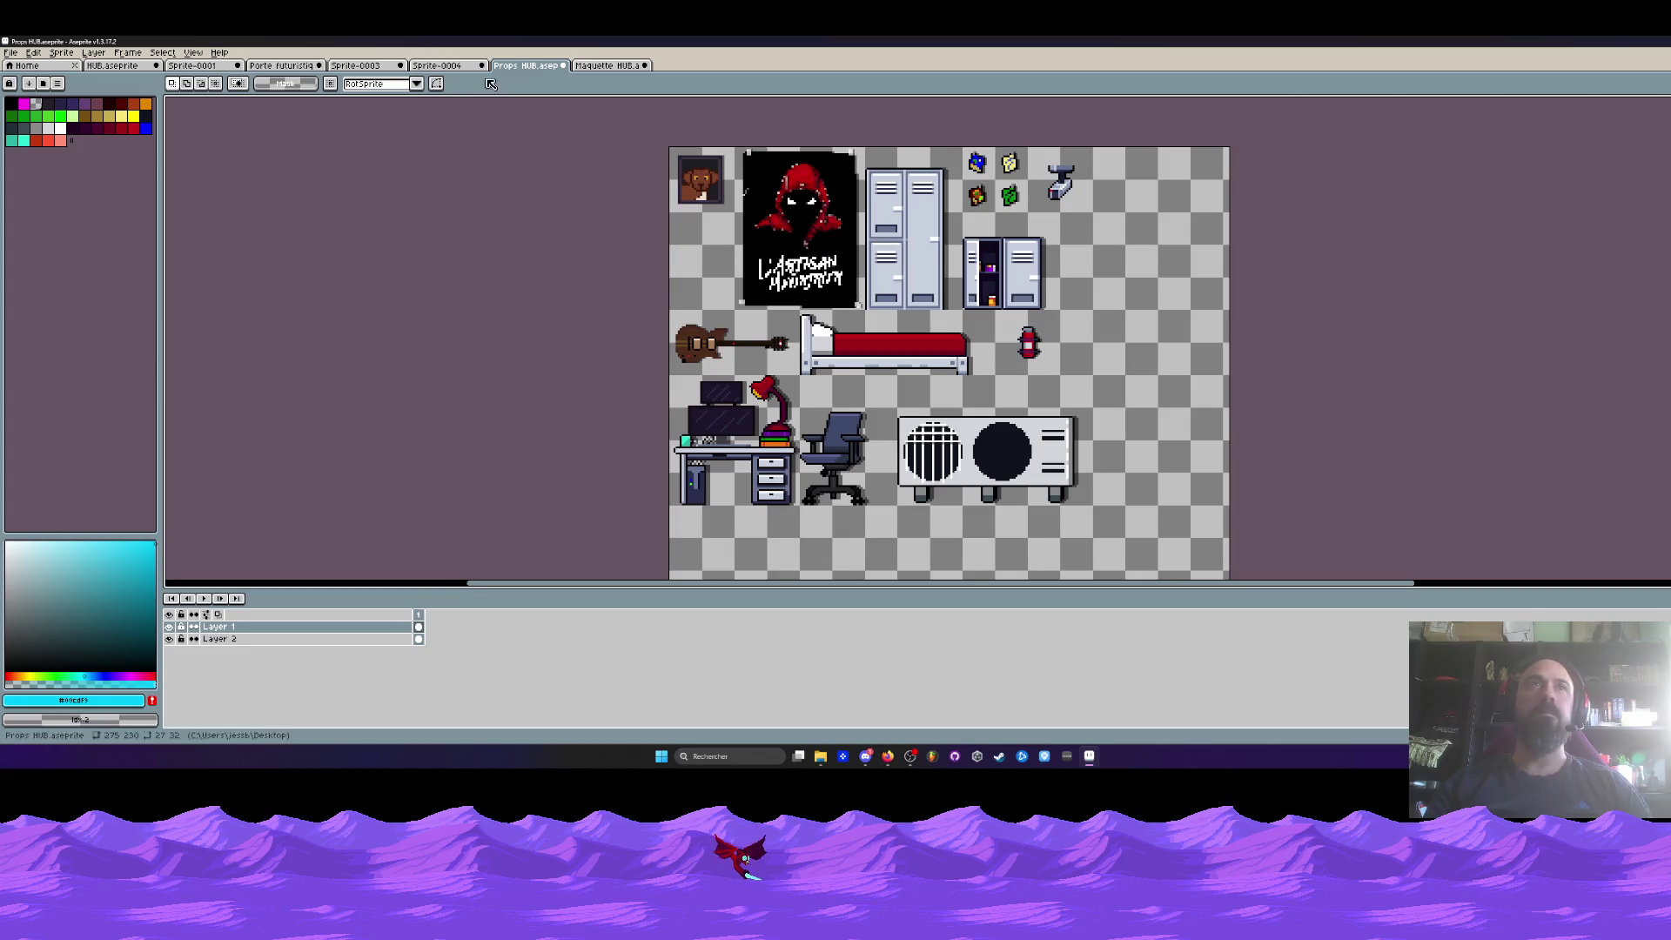
pyautogui.click(458, 66)
pyautogui.click(600, 66)
pyautogui.hscroll(-10, 741, 348)
pyautogui.hscroll(8, 738, 343)
pyautogui.hscroll(1, 731, 331)
pyautogui.hscroll(-3, 727, 326)
pyautogui.scroll(1, 724, 304)
# - Marquee-select a tall strip of wall and floor in the room mockup
pyautogui.press('m')
pyautogui.moveTo(713, 151); pyautogui.dragTo(823, 574)
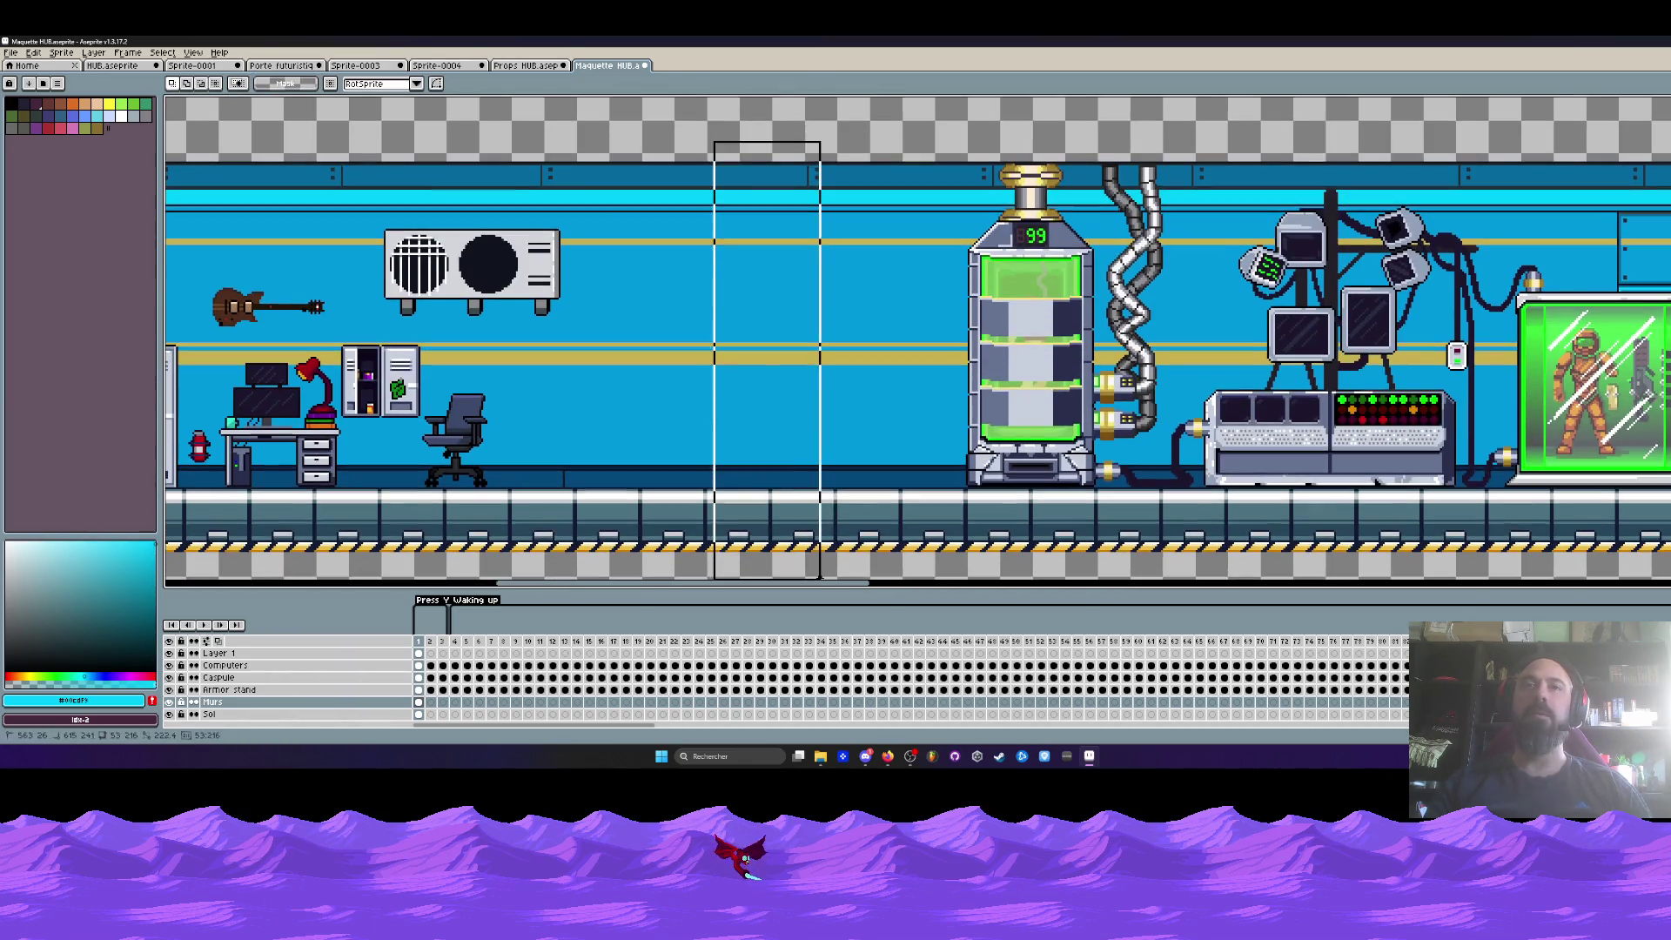
pyautogui.scroll(-1, 824, 581)
# - Check the props and wall tile sheets again, then settle back on the Maquette HUB with rectangular selection
pyautogui.click(526, 66)
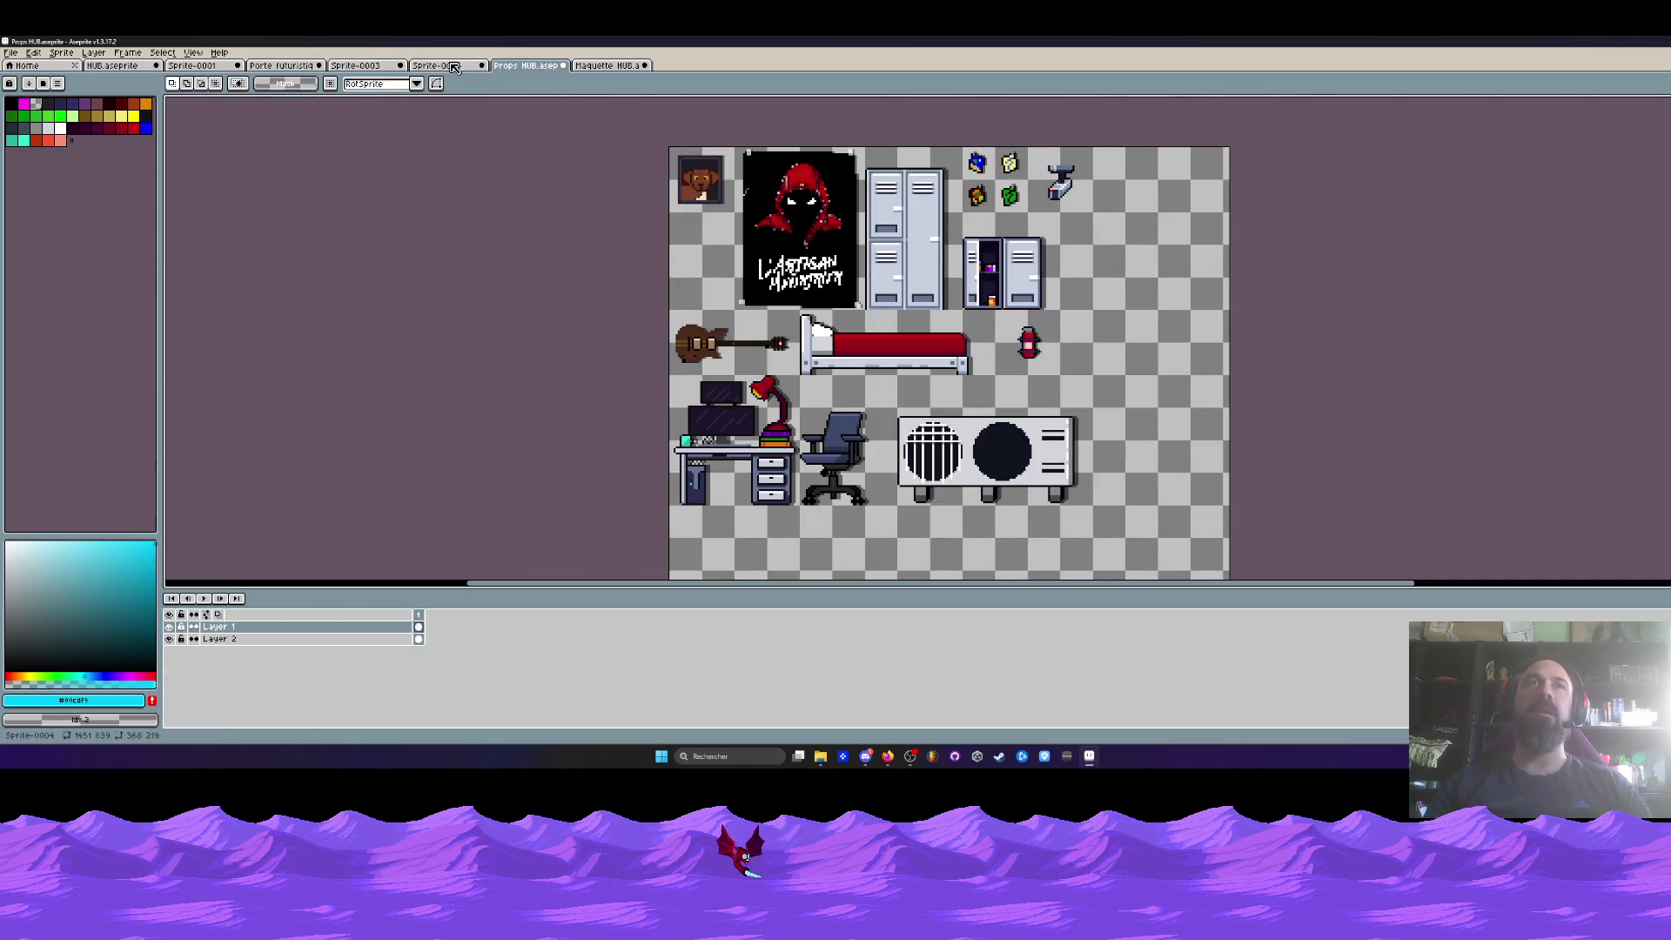
pyautogui.click(452, 67)
pyautogui.click(557, 65)
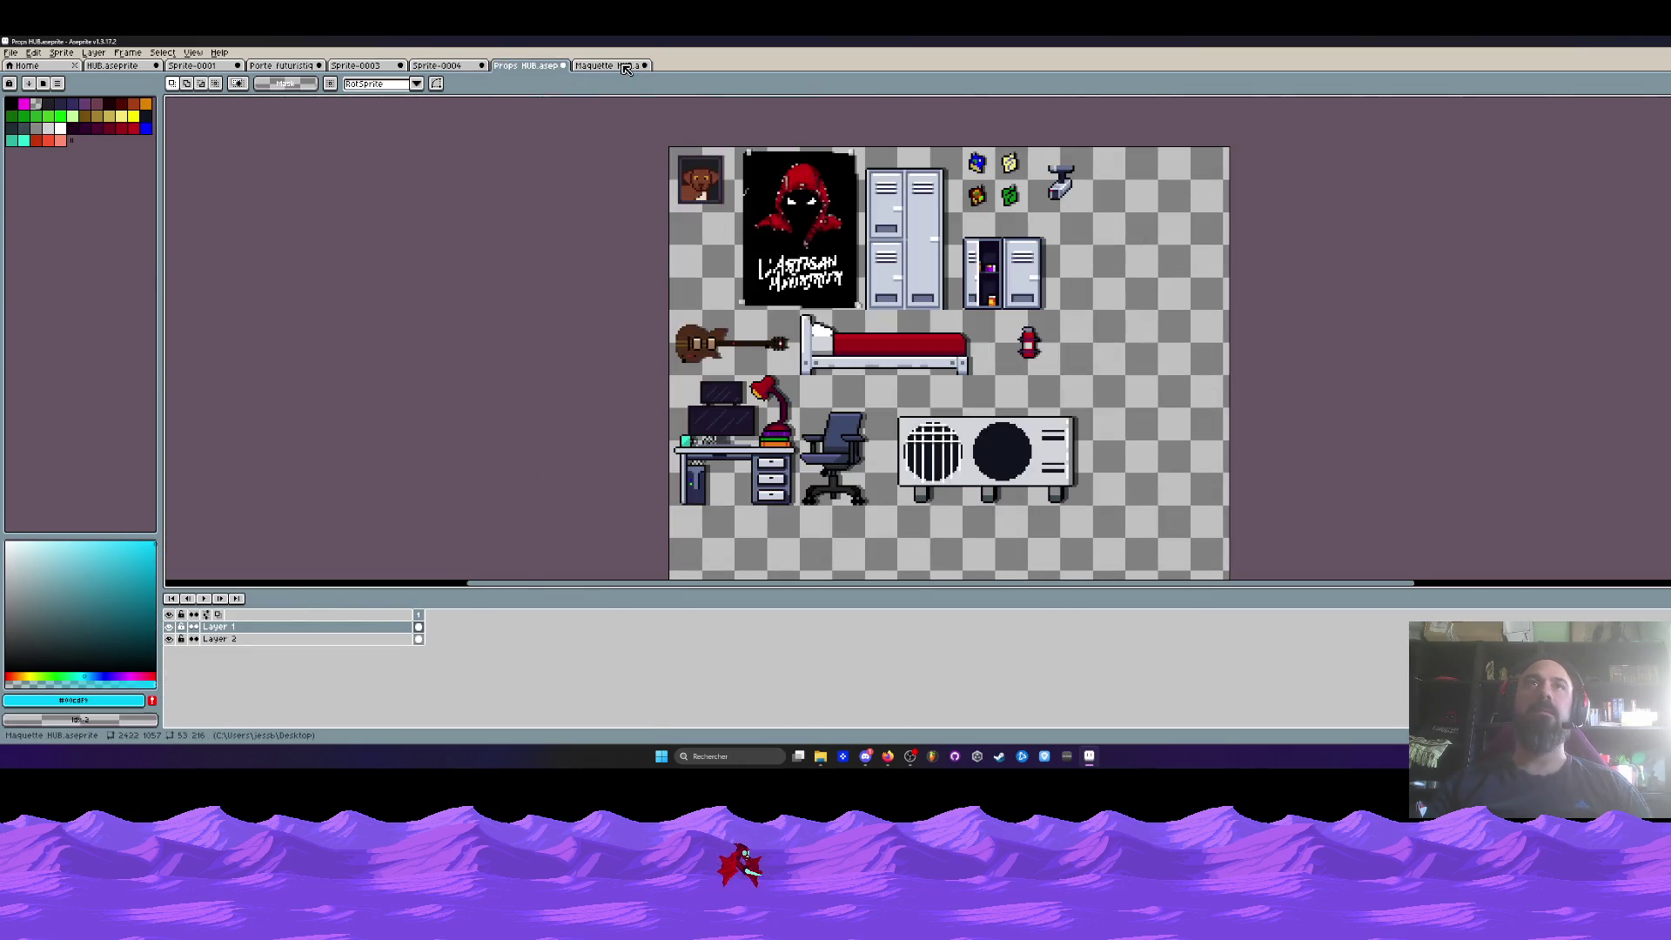
pyautogui.click(609, 65)
pyautogui.press('m')
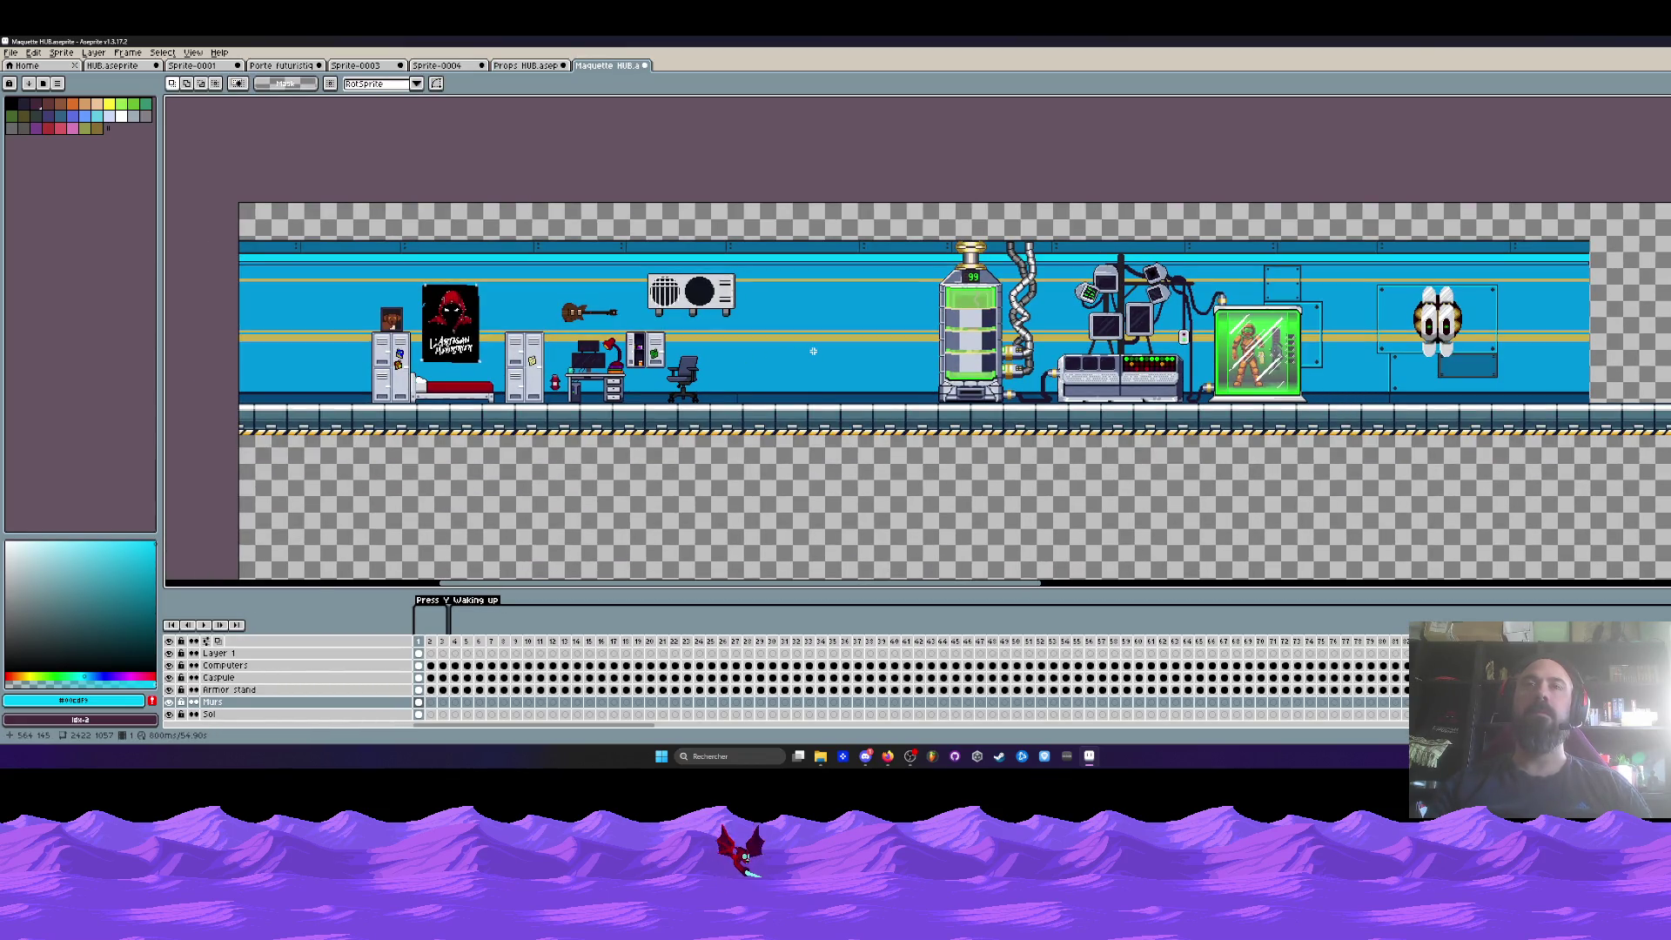
pyautogui.scroll(2, 813, 351)
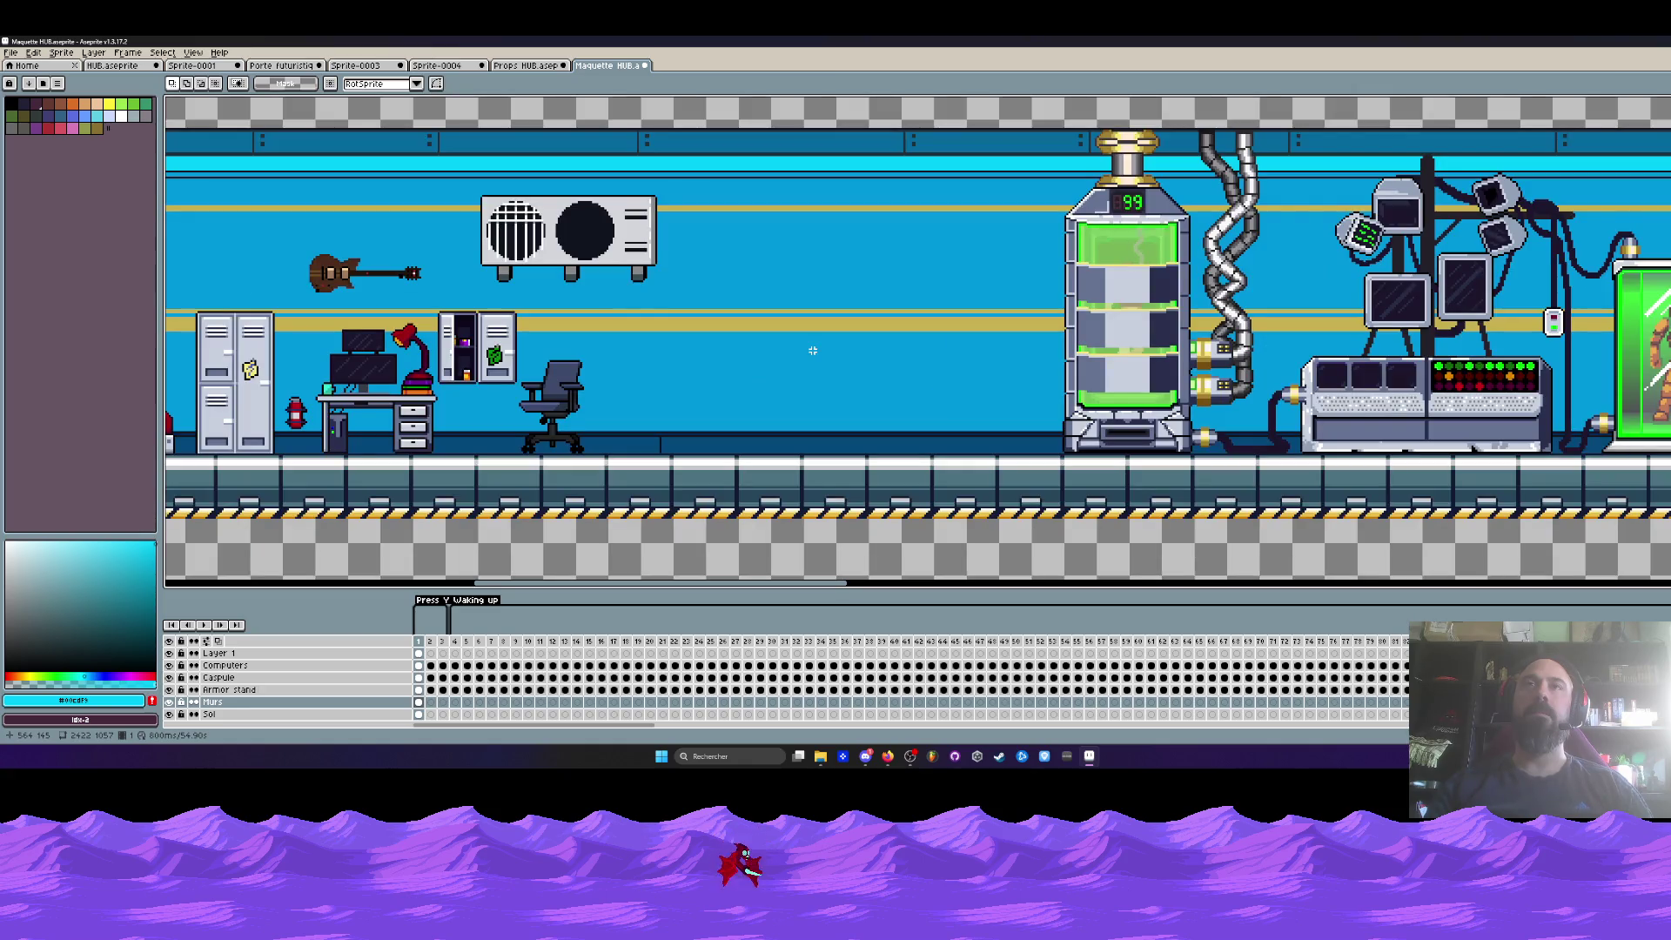
pyautogui.scroll(-4, 813, 350)
pyautogui.scroll(2, 628, 326)
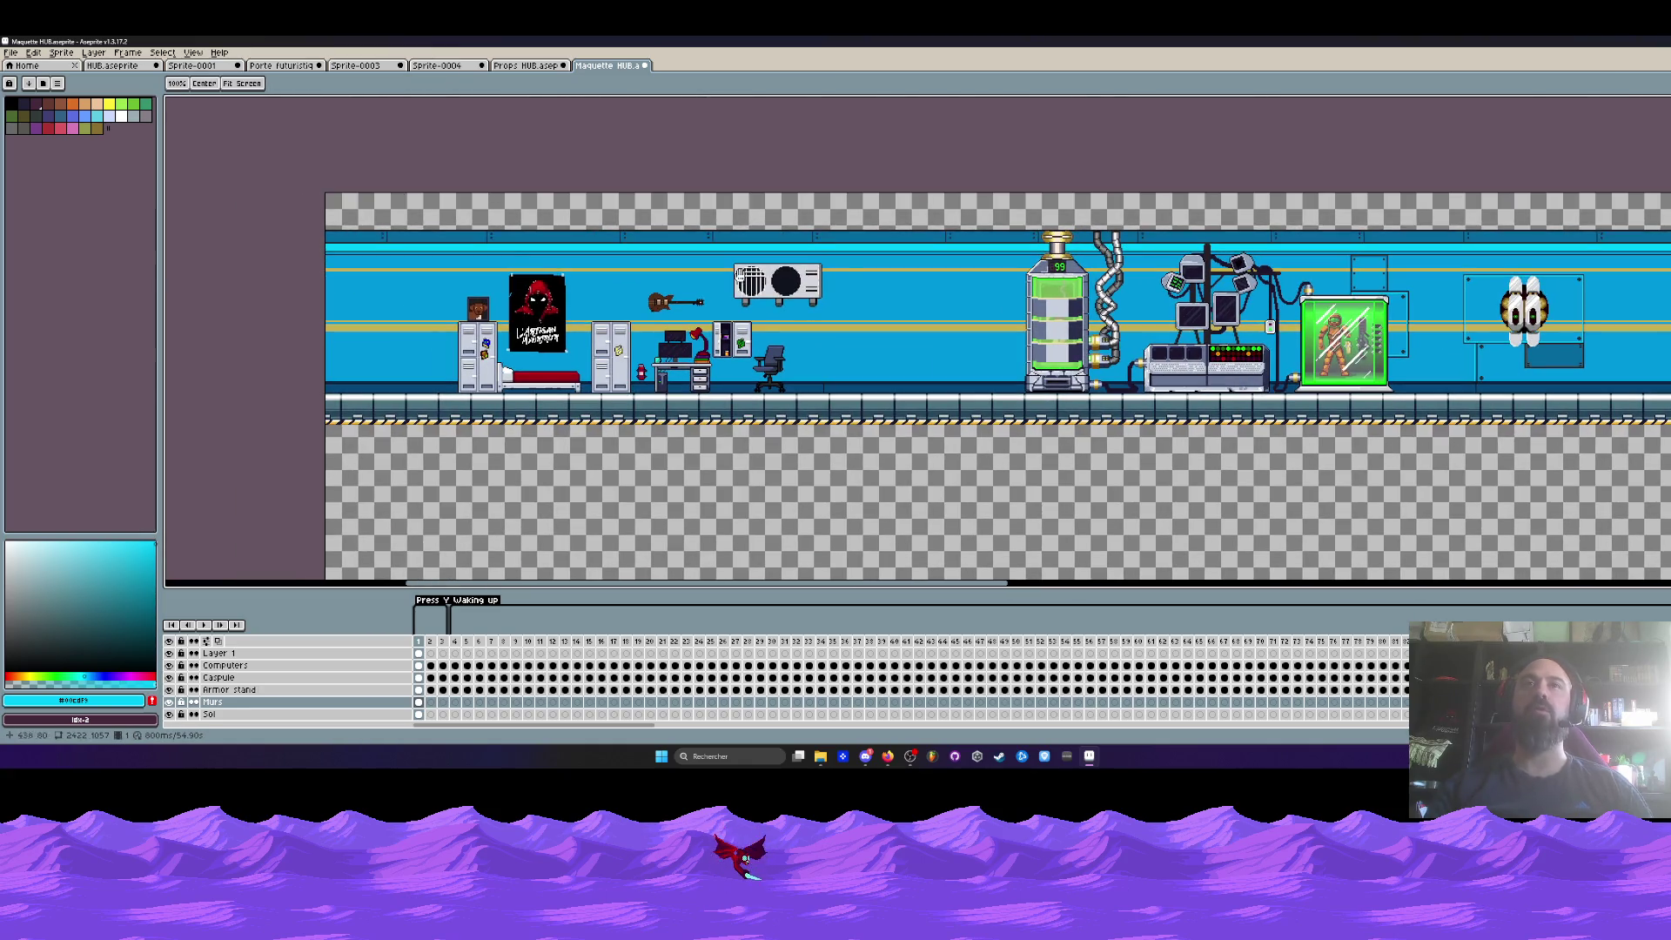
pyautogui.press('m')
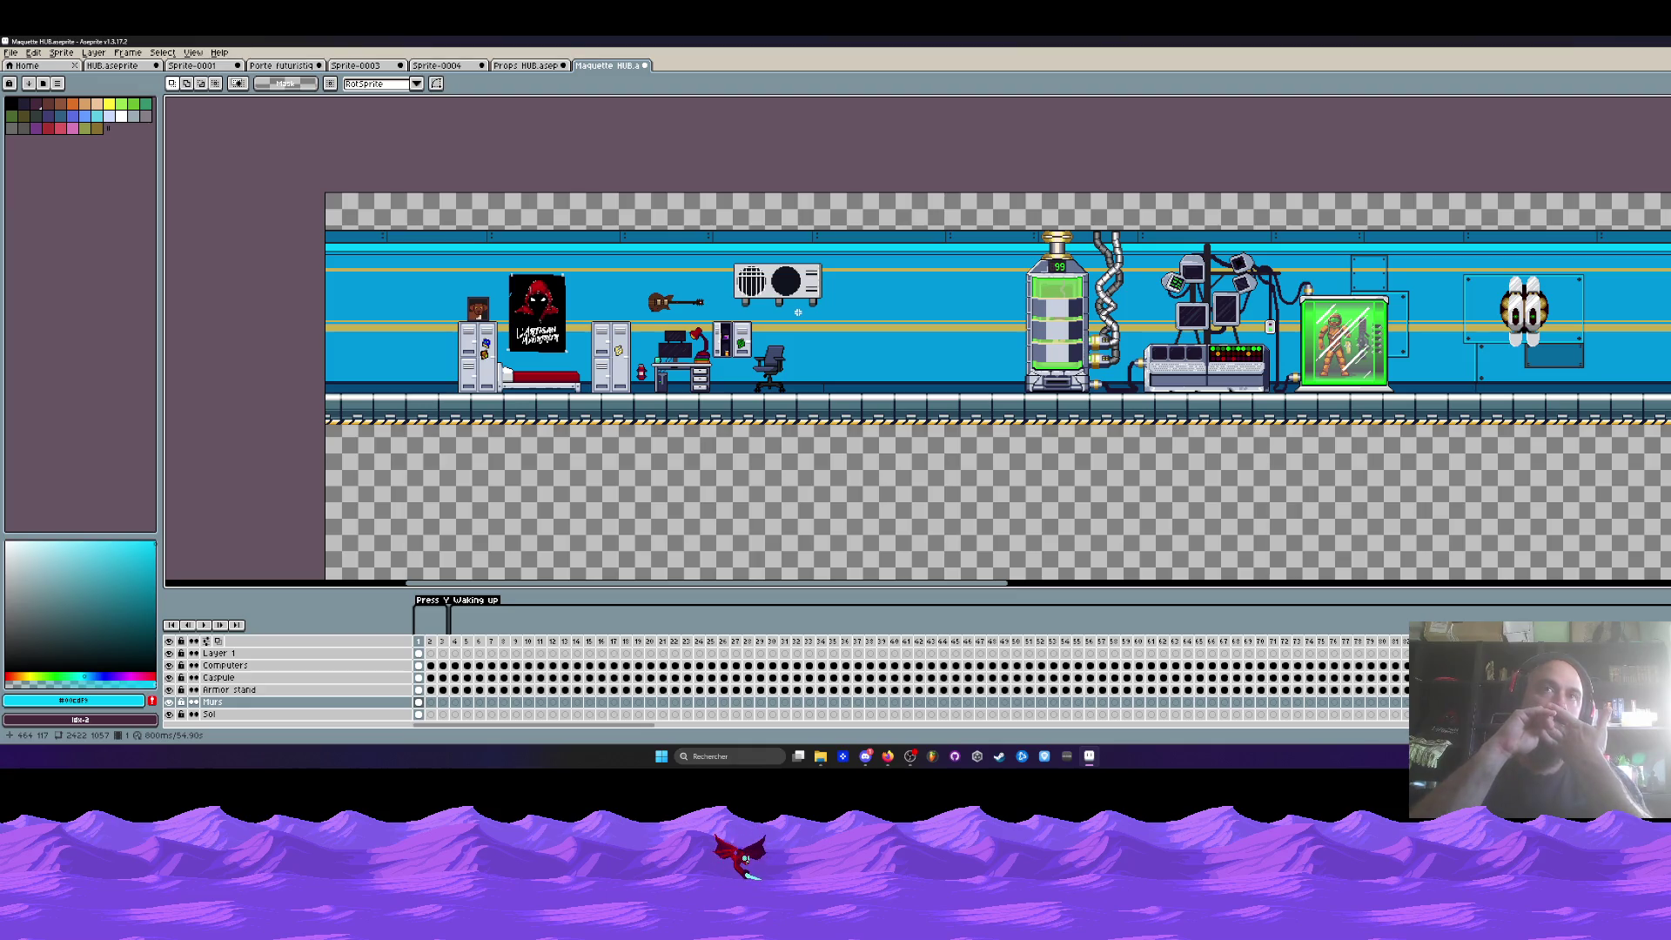
pyautogui.scroll(2, 861, 322)
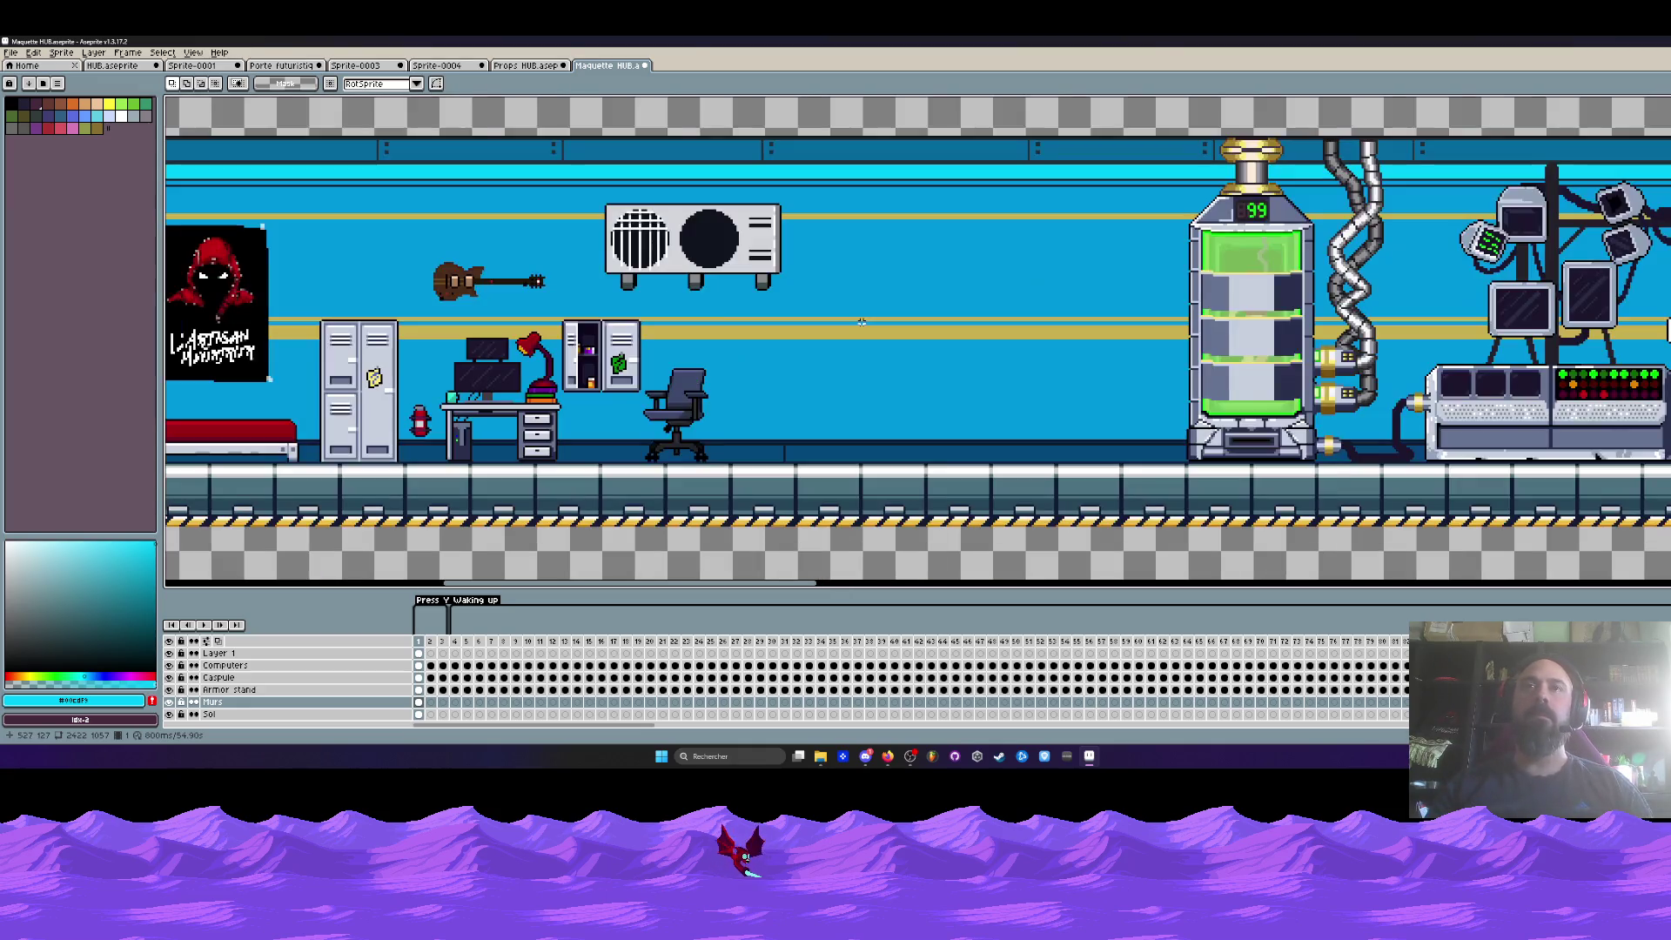
pyautogui.scroll(-2, 861, 323)
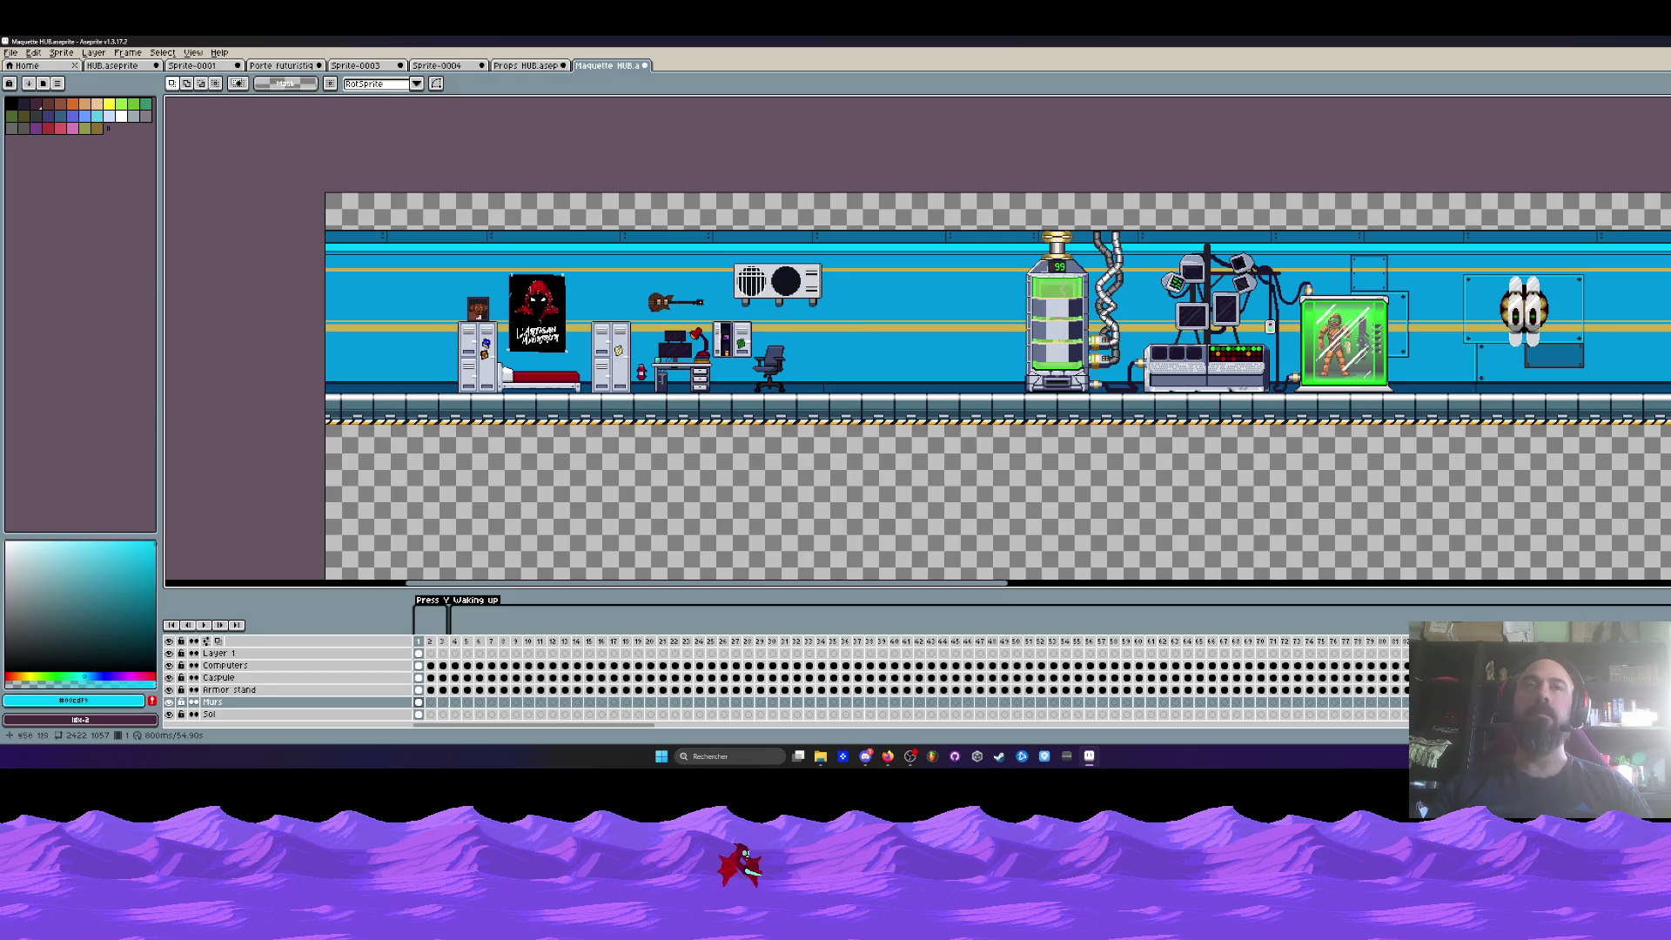
pyautogui.scroll(1, 932, 350)
pyautogui.scroll(1, 932, 350)
pyautogui.moveTo(615, 213); pyautogui.dragTo(1131, 473)
pyautogui.scroll(-1, 1035, 362)
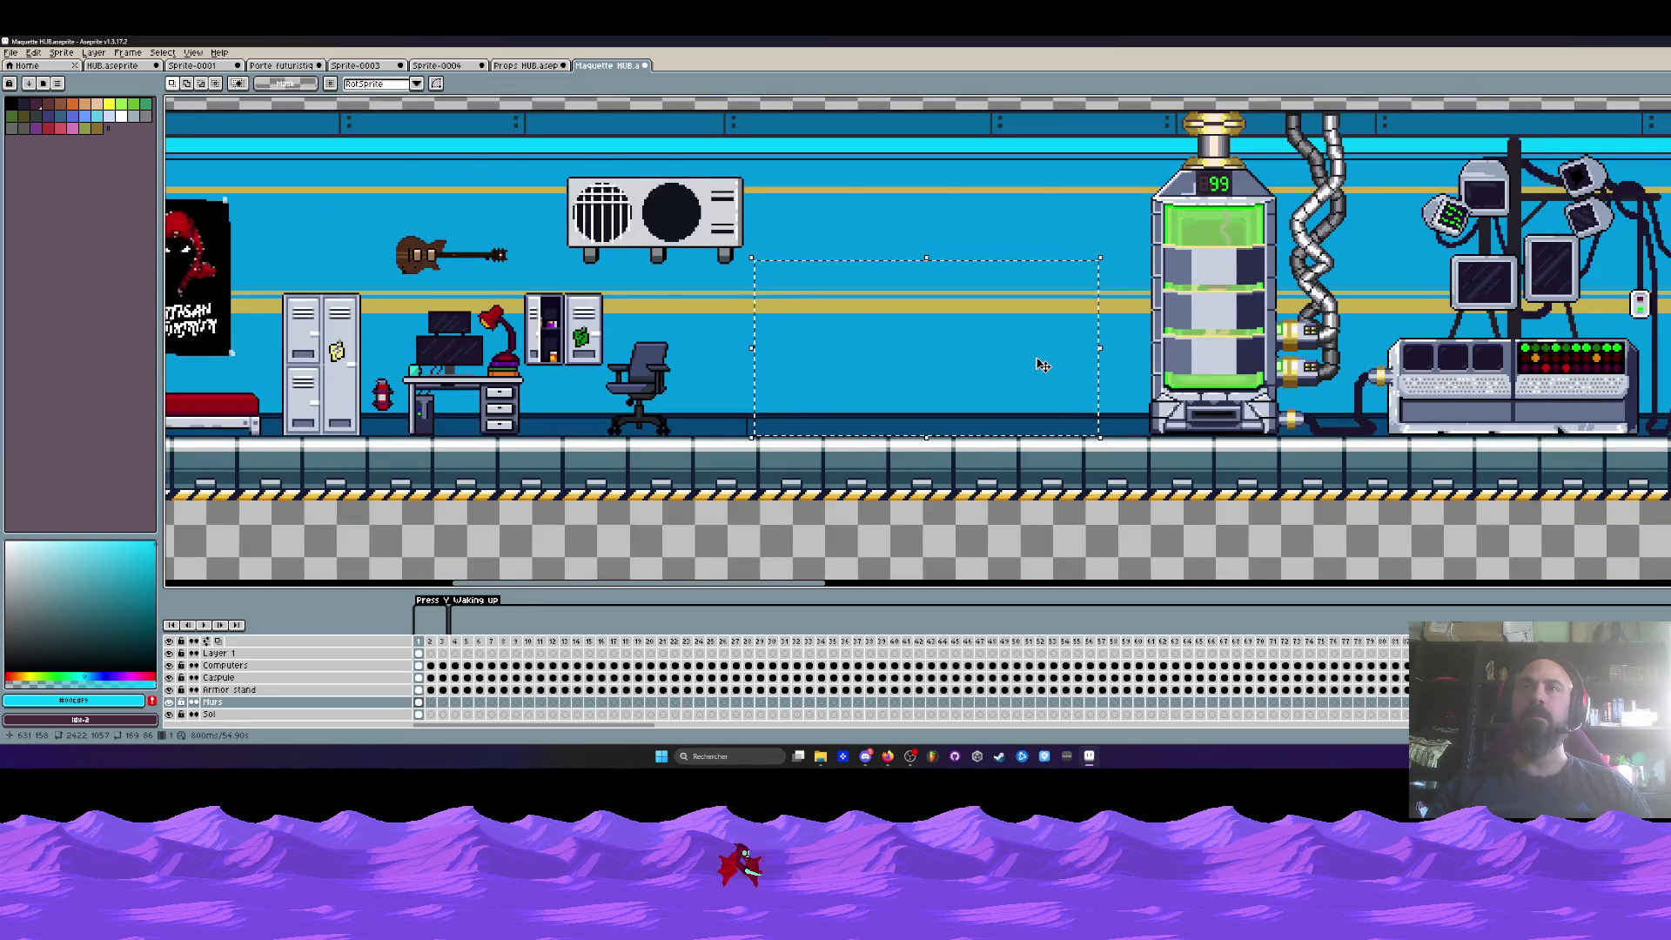
pyautogui.scroll(-2, 1042, 365)
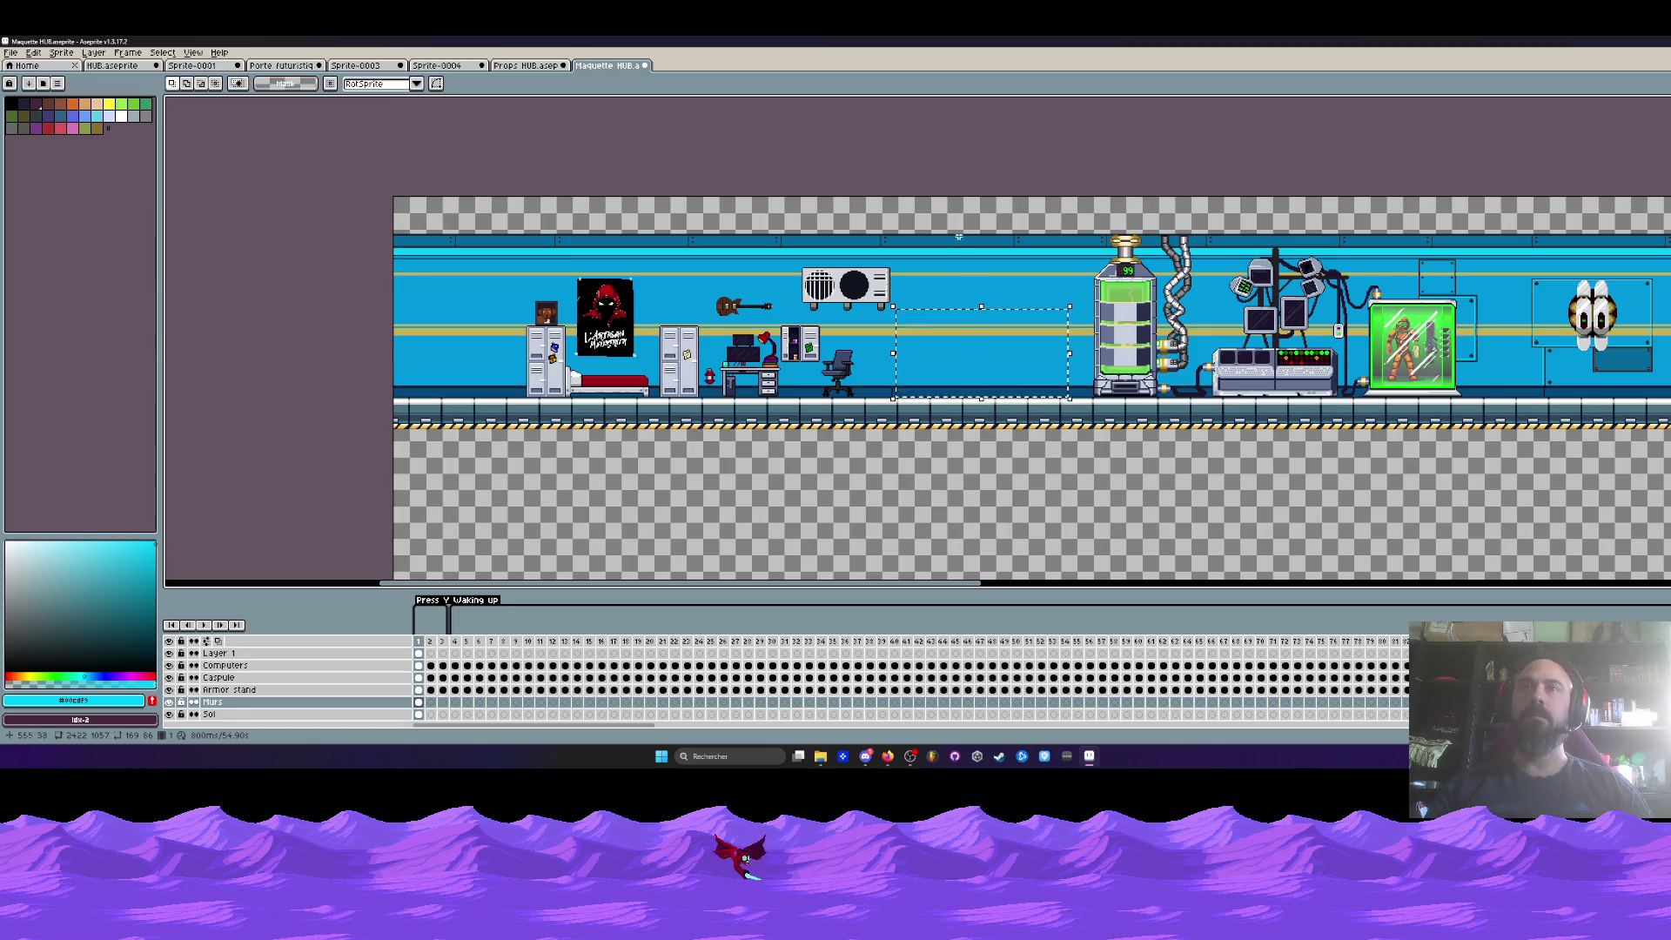
pyautogui.scroll(2, 962, 331)
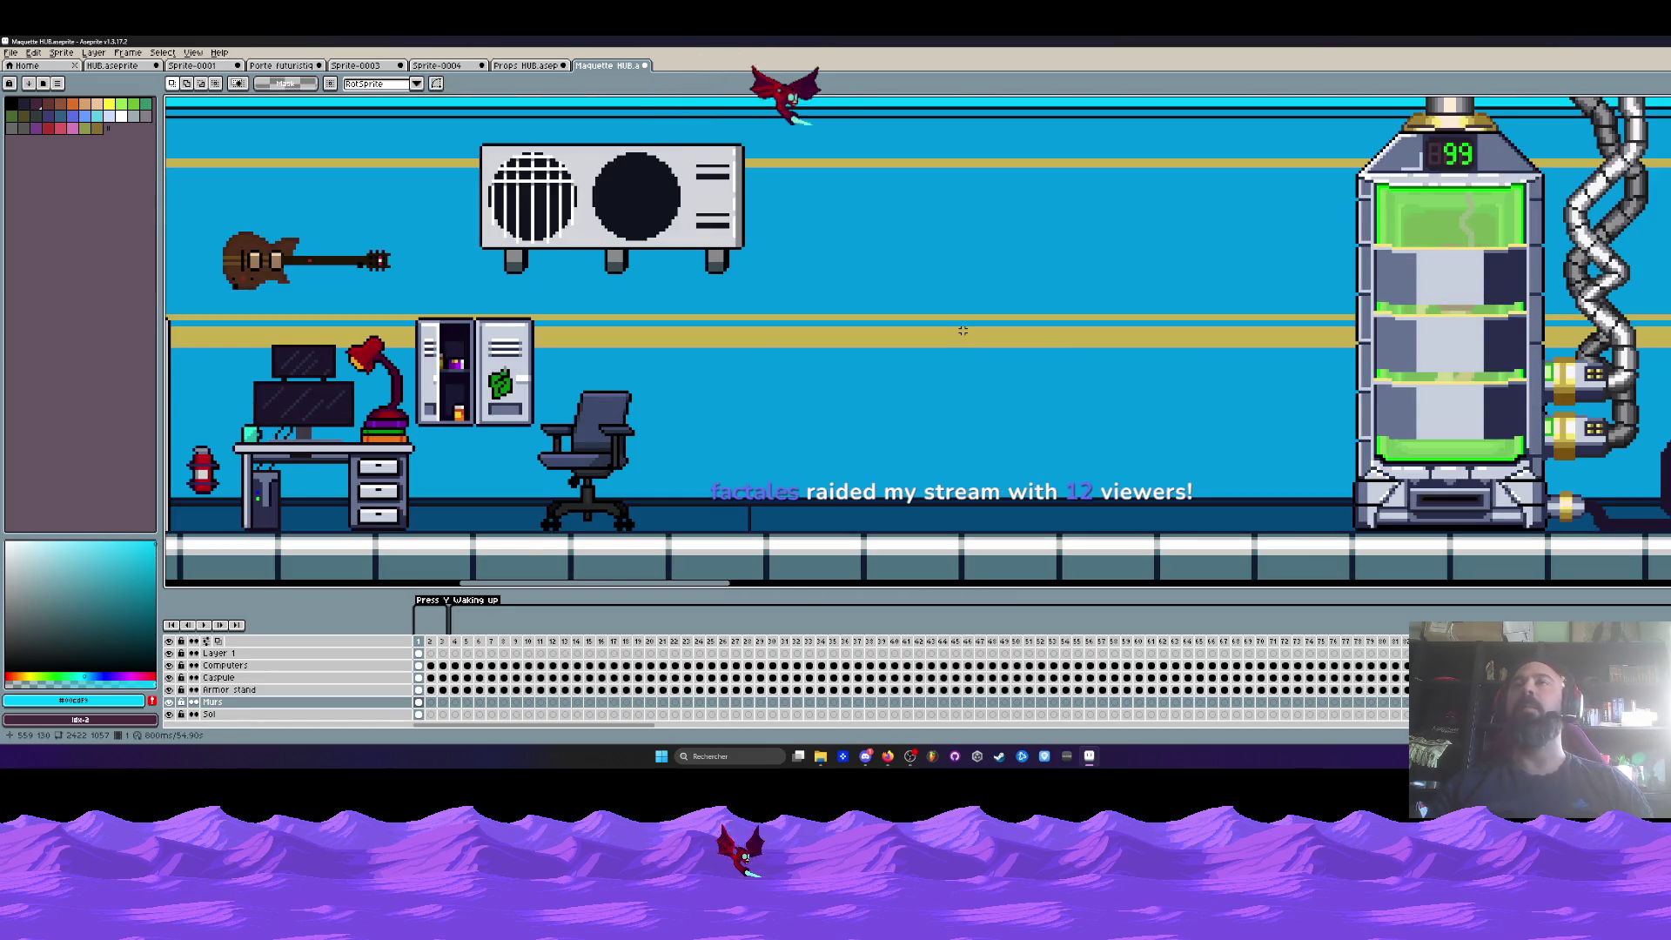
pyautogui.scroll(-1, 1043, 342)
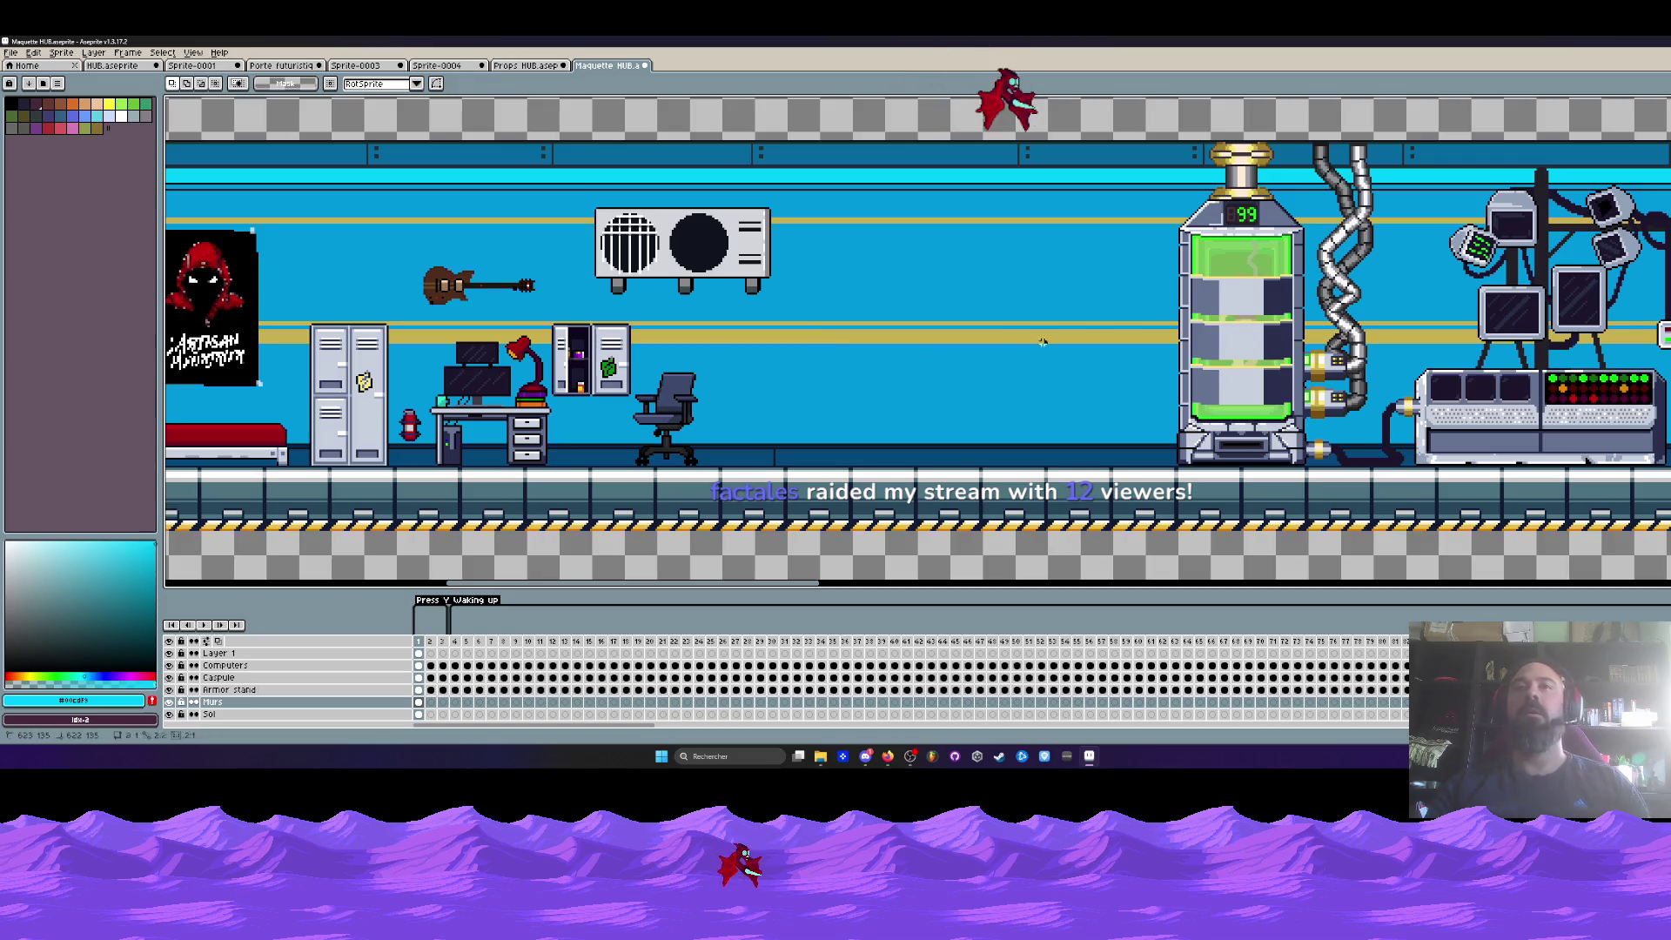
pyautogui.moveTo(748, 309); pyautogui.dragTo(1123, 470)
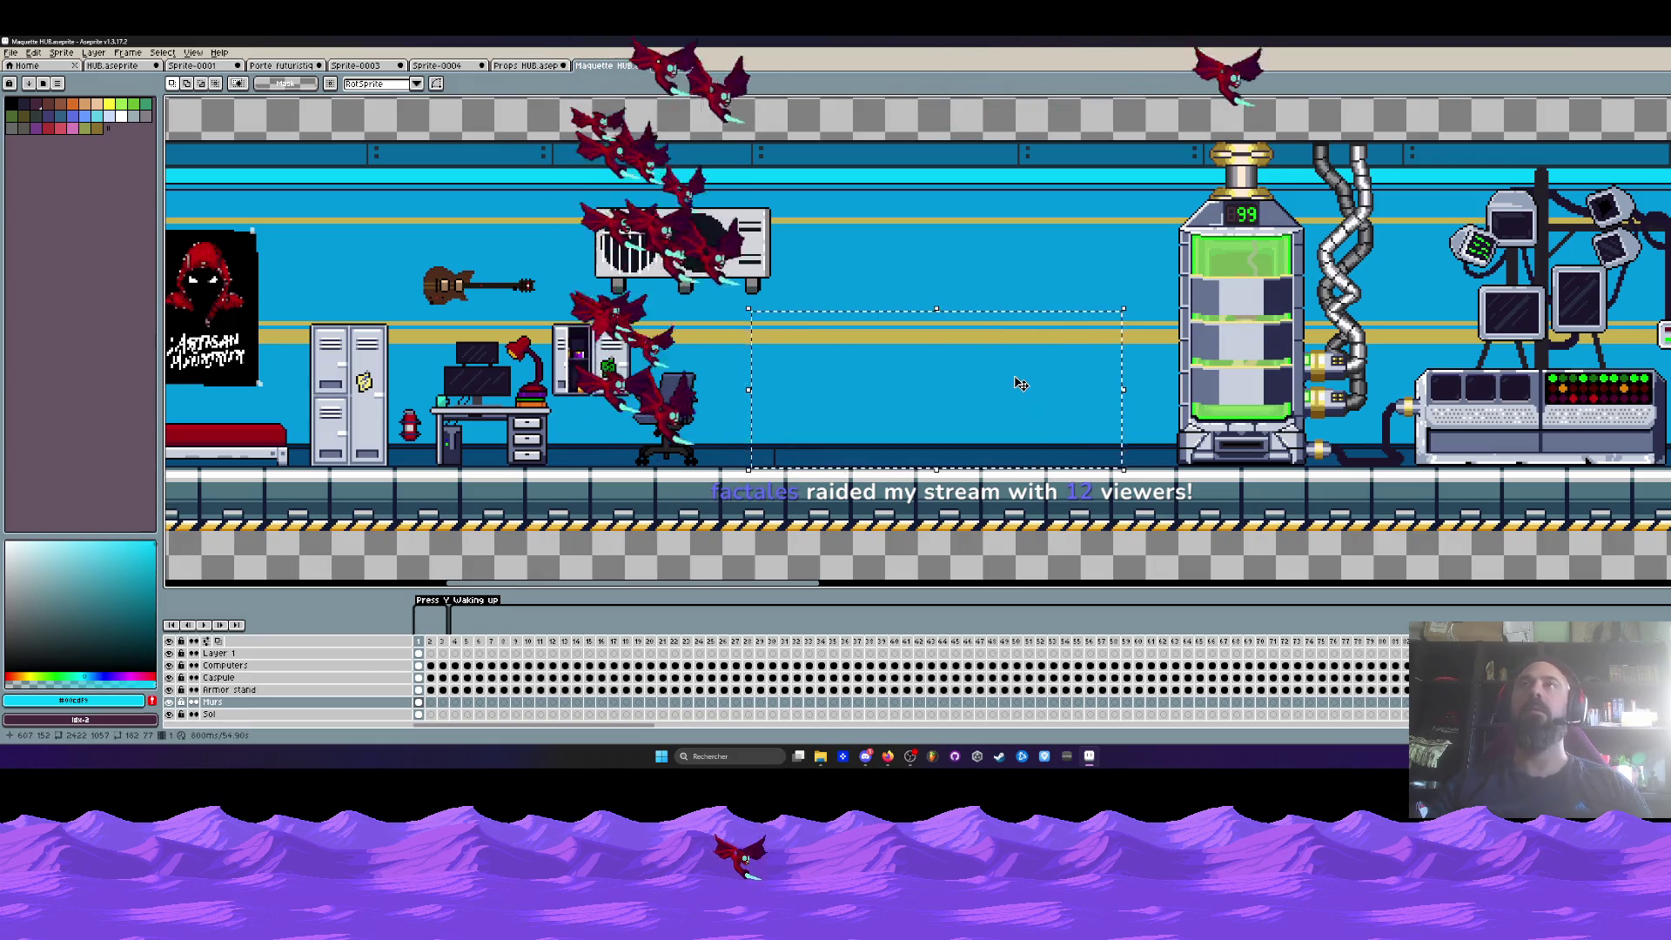
pyautogui.click(989, 335)
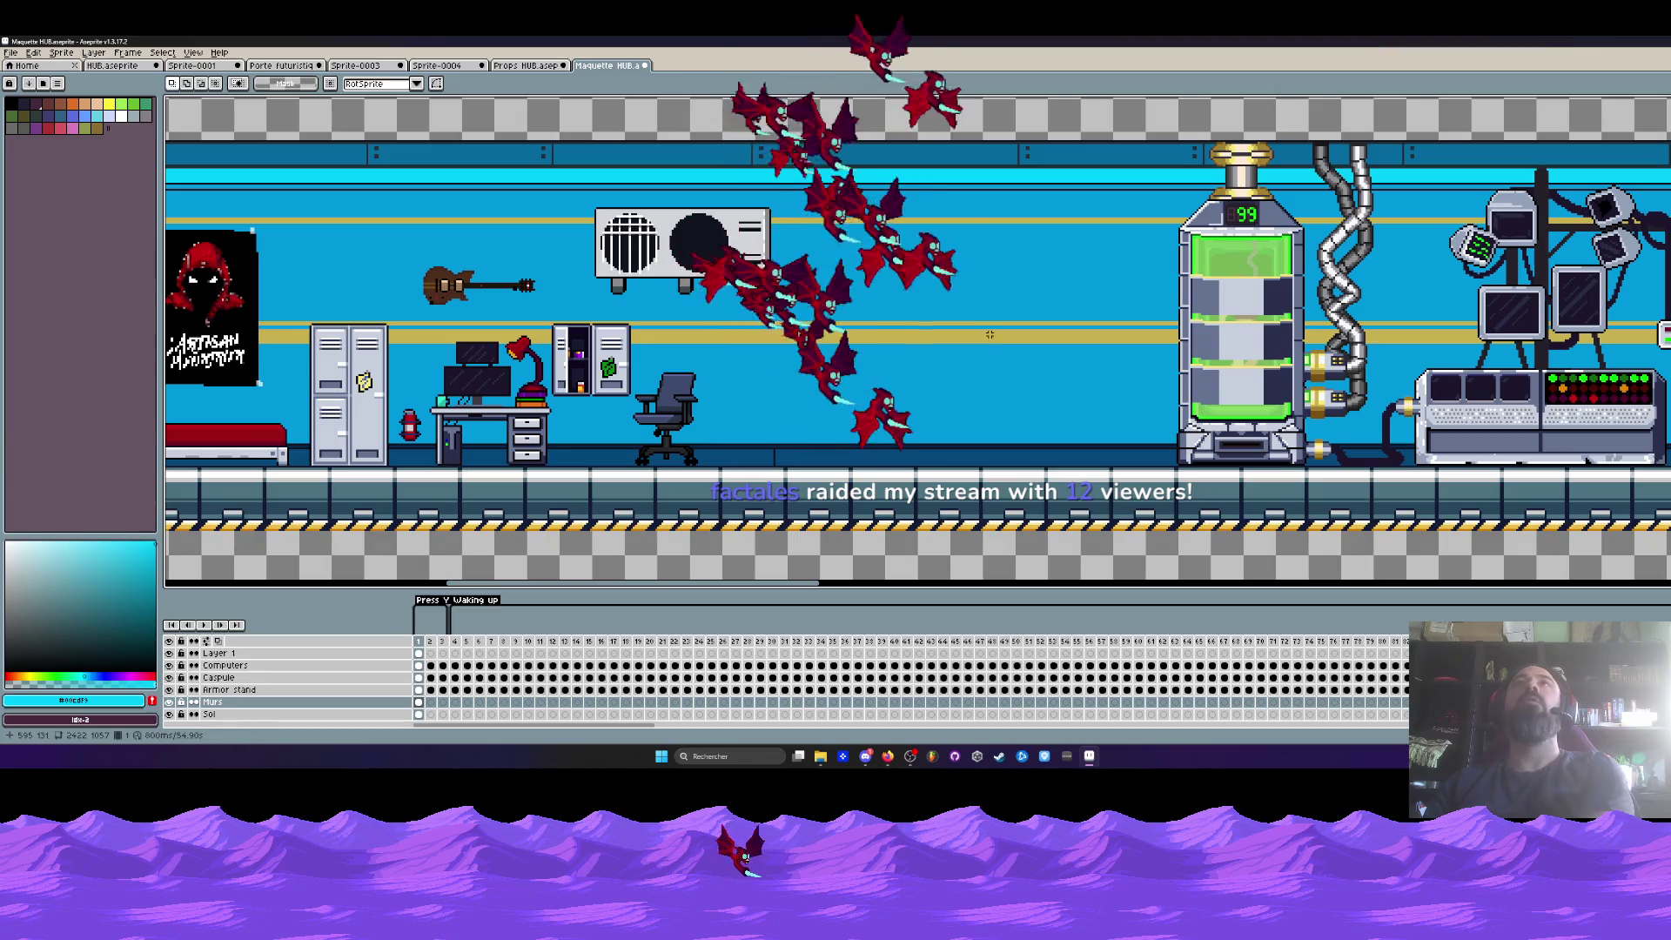
pyautogui.scroll(-1, 888, 231)
pyautogui.scroll(1, 880, 248)
pyautogui.scroll(-1, 873, 270)
pyautogui.scroll(1, 866, 290)
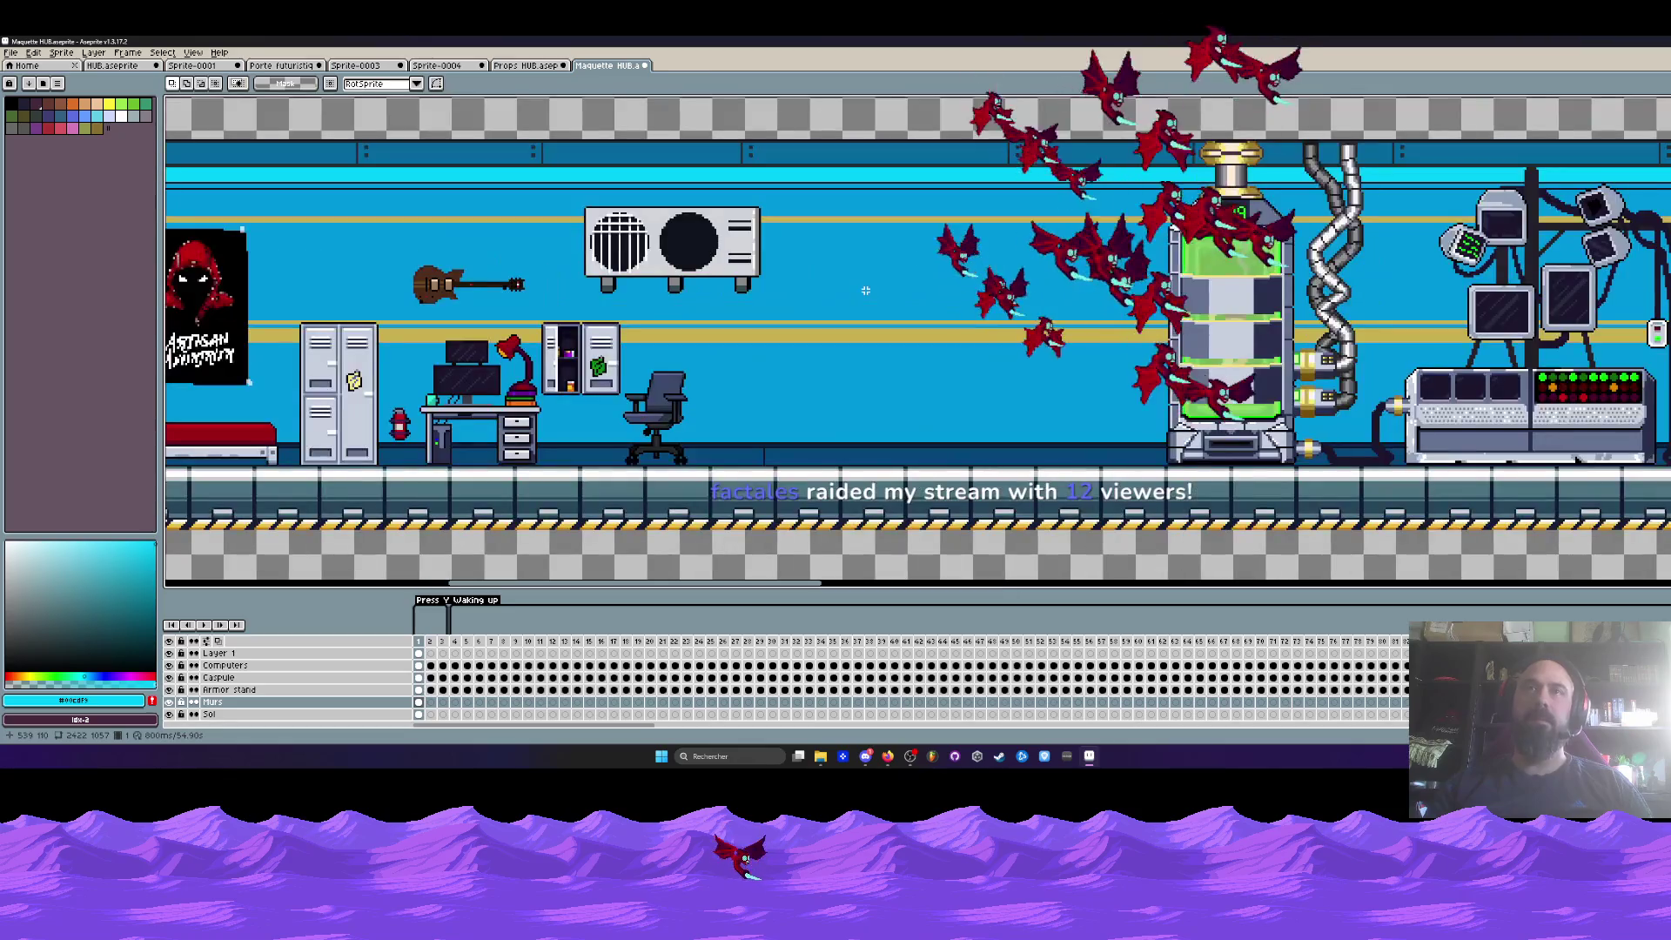
pyautogui.scroll(-2, 866, 290)
pyautogui.scroll(1, 866, 290)
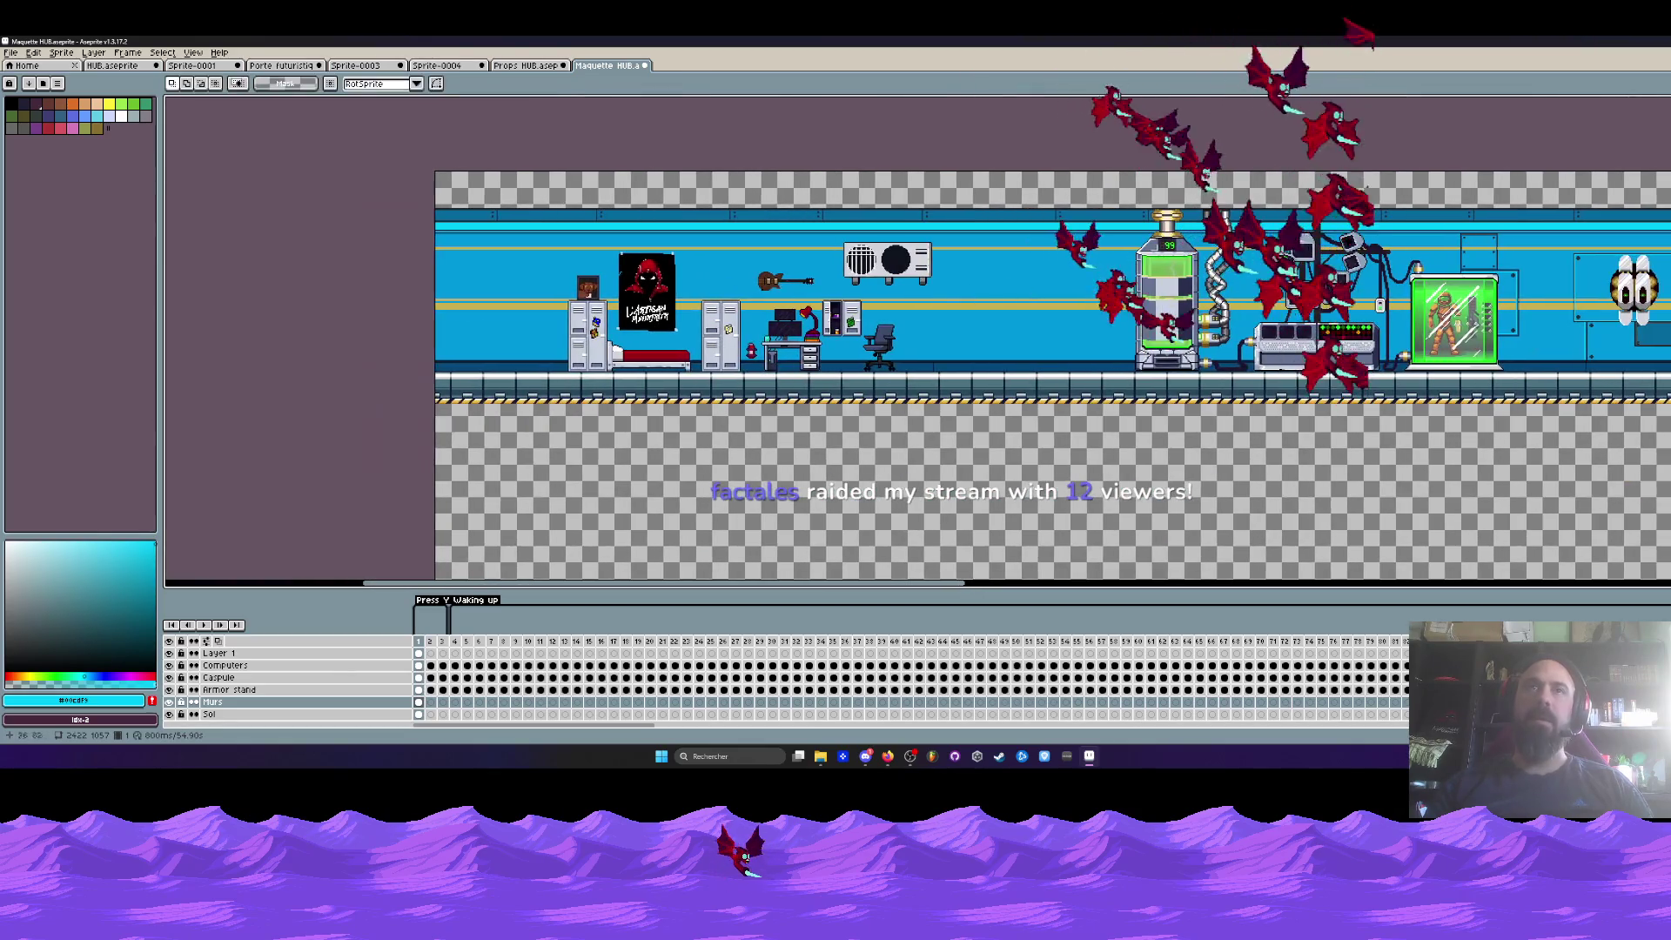
pyautogui.moveTo(650, 347); pyautogui.dragTo(554, 339)
pyautogui.press('Escape')
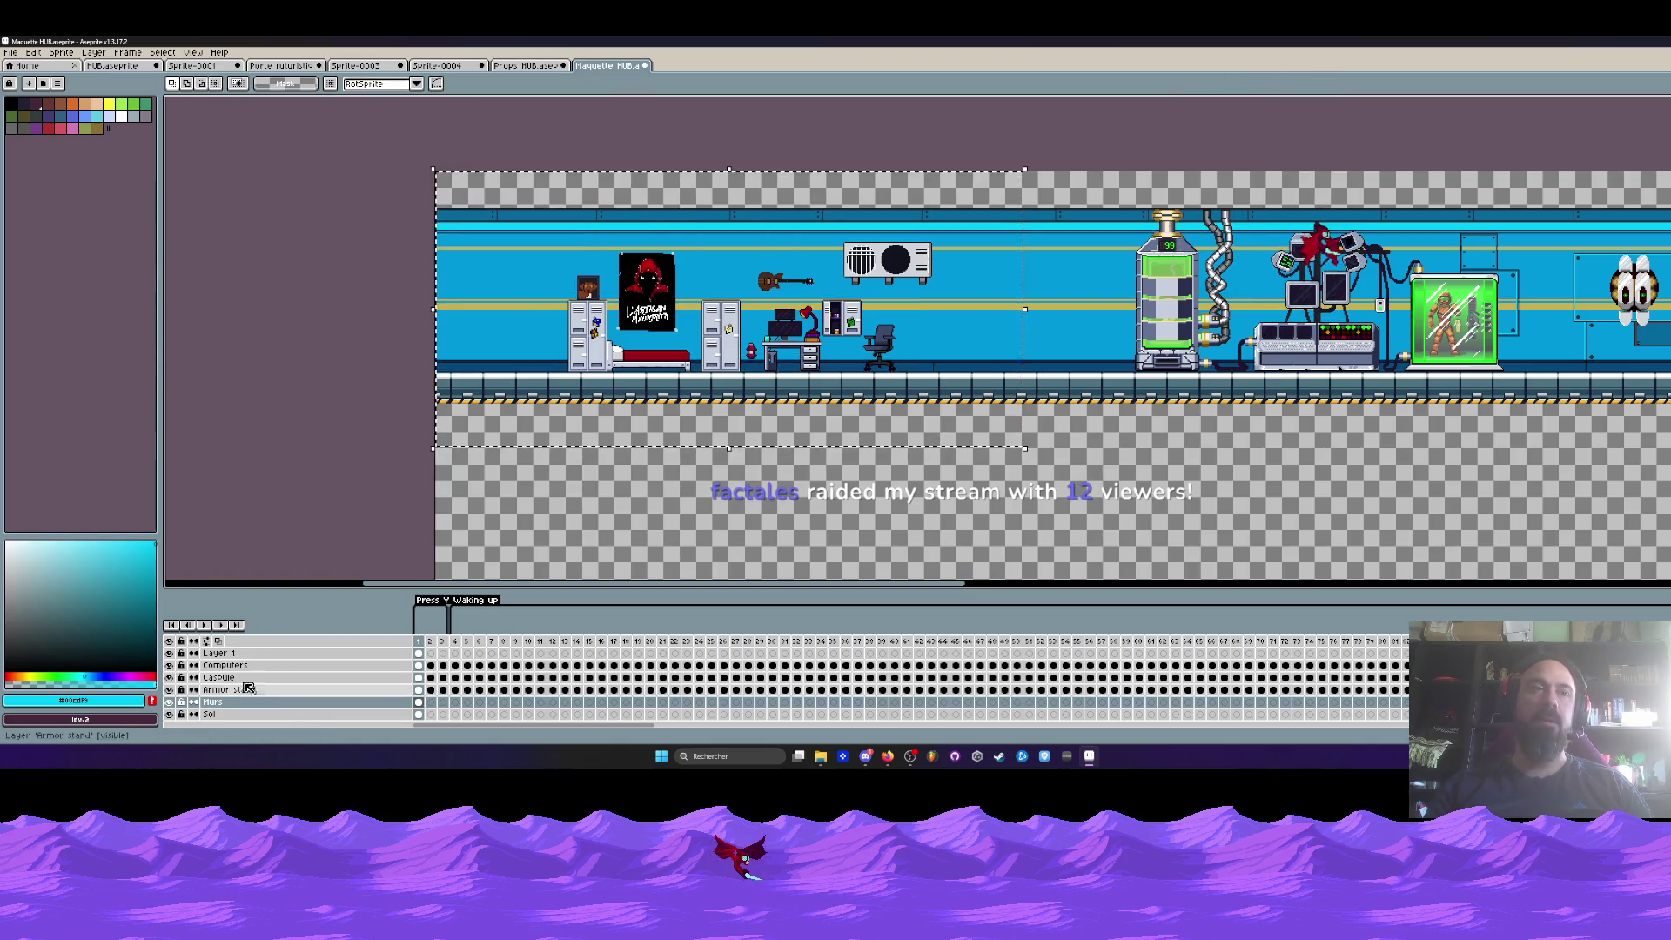
pyautogui.scroll(1, 248, 689)
pyautogui.scroll(1, 249, 688)
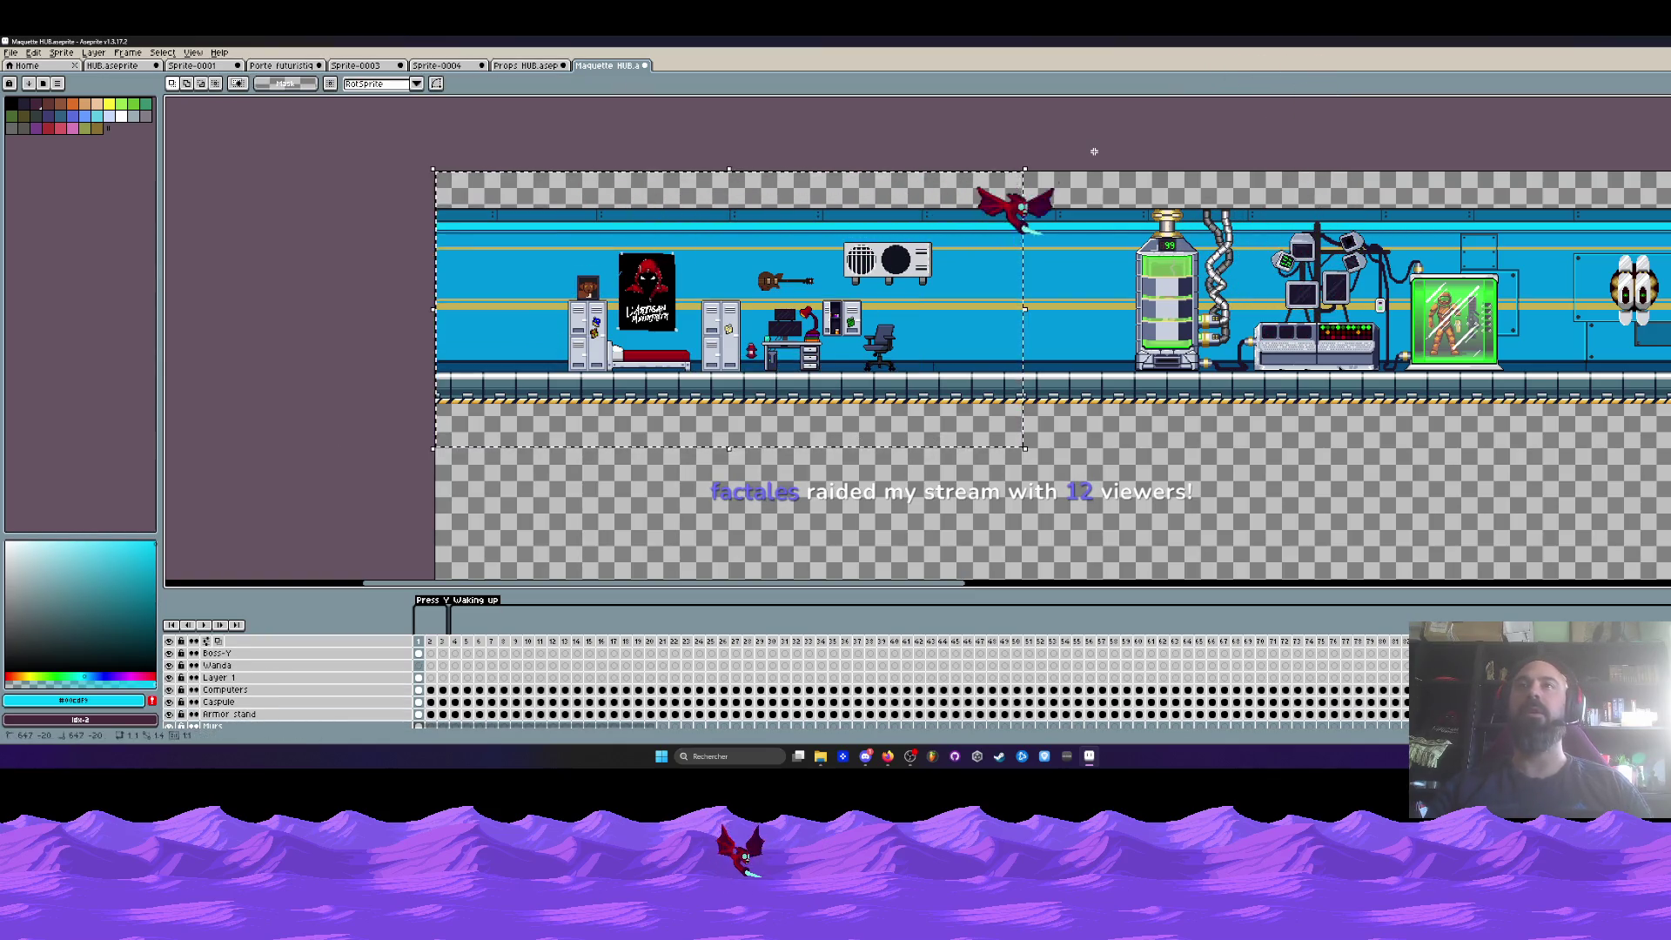
pyautogui.scroll(1, 1094, 151)
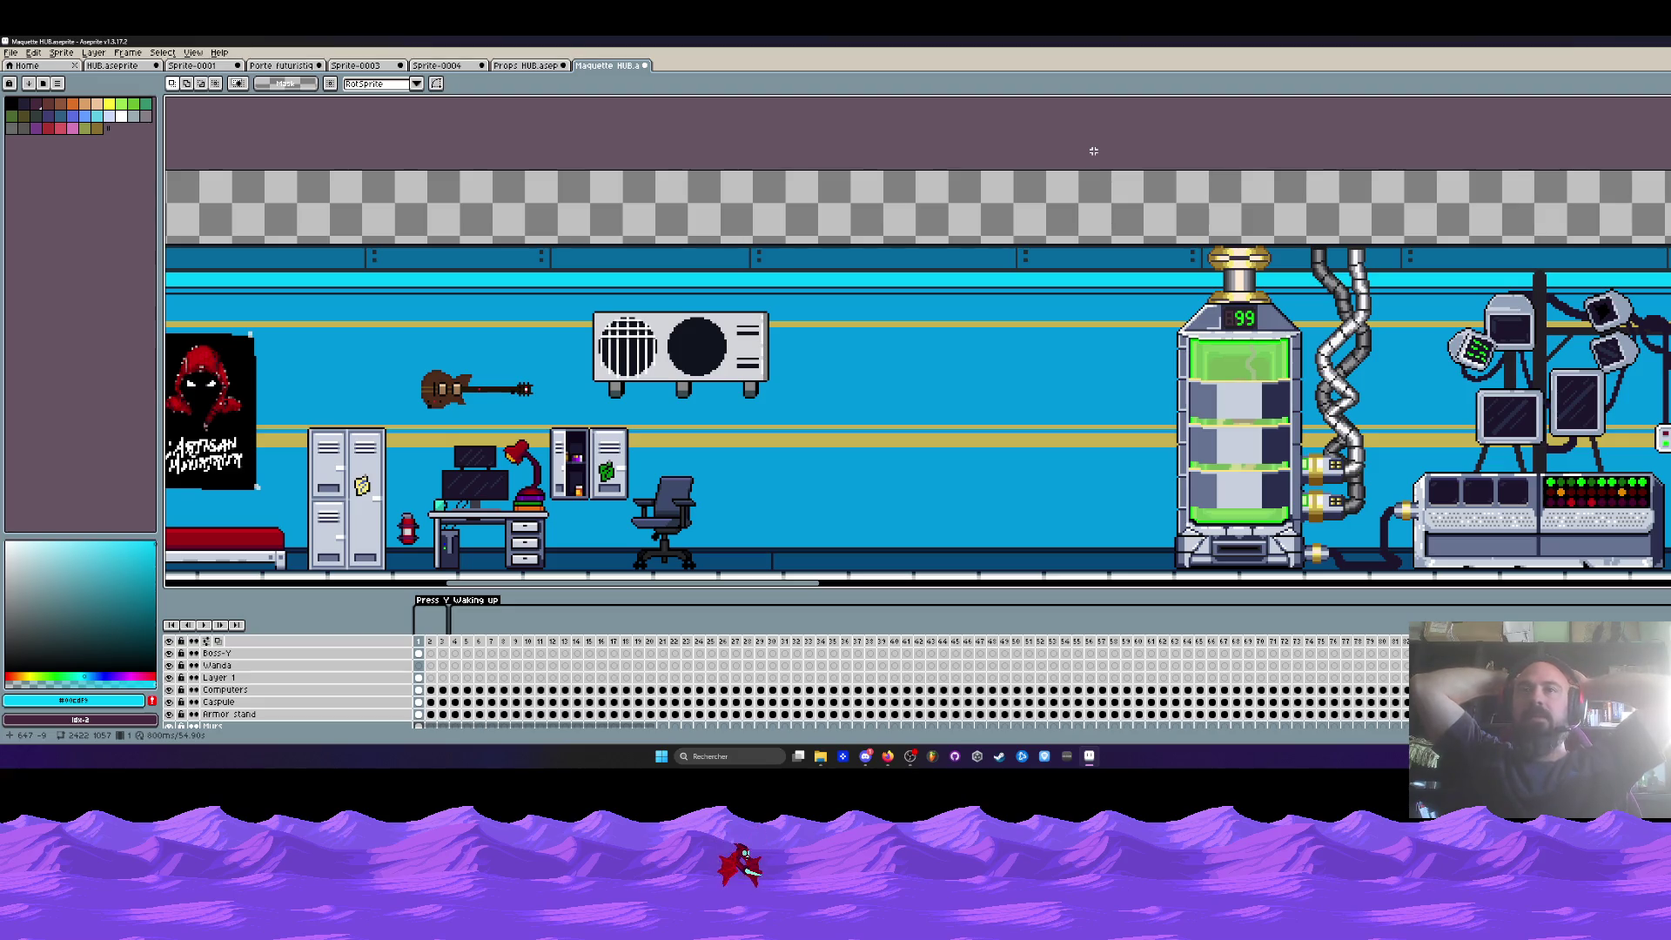
pyautogui.moveTo(1093, 150); pyautogui.dragTo(1015, 83)
pyautogui.moveTo(727, 149)
pyautogui.mouseDown()
pyautogui.moveTo(879, 305)
pyautogui.moveTo(1050, 552)
pyautogui.mouseUp()
pyautogui.scroll(-2, 818, 315)
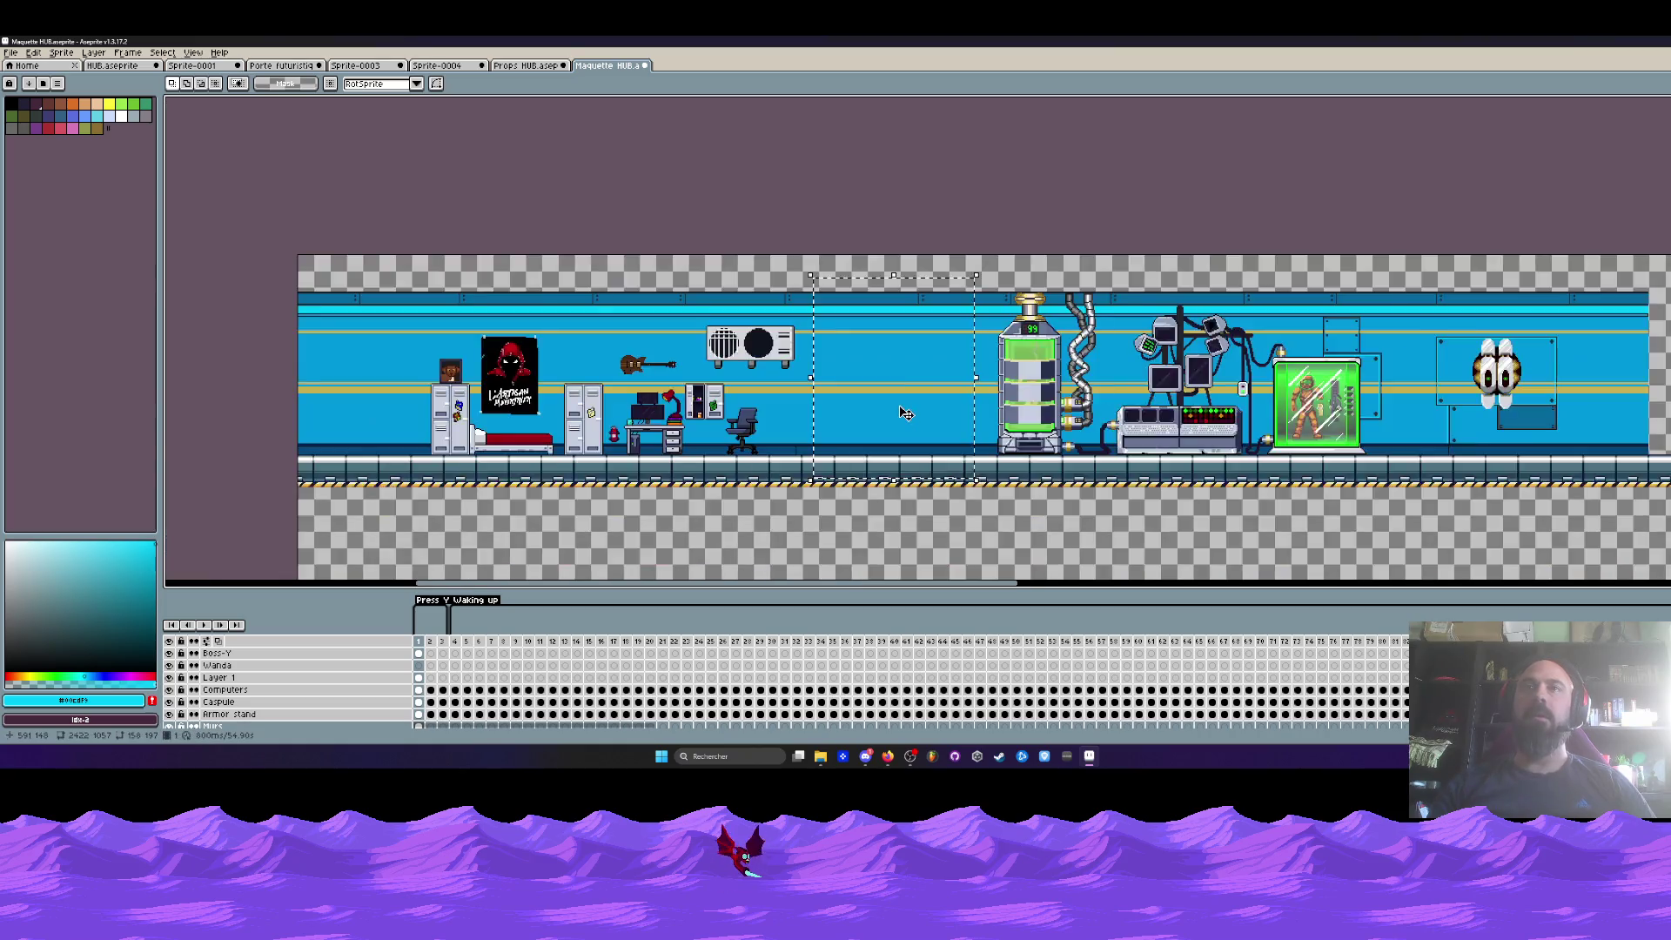
pyautogui.scroll(2, 818, 315)
pyautogui.scroll(-2, 788, 336)
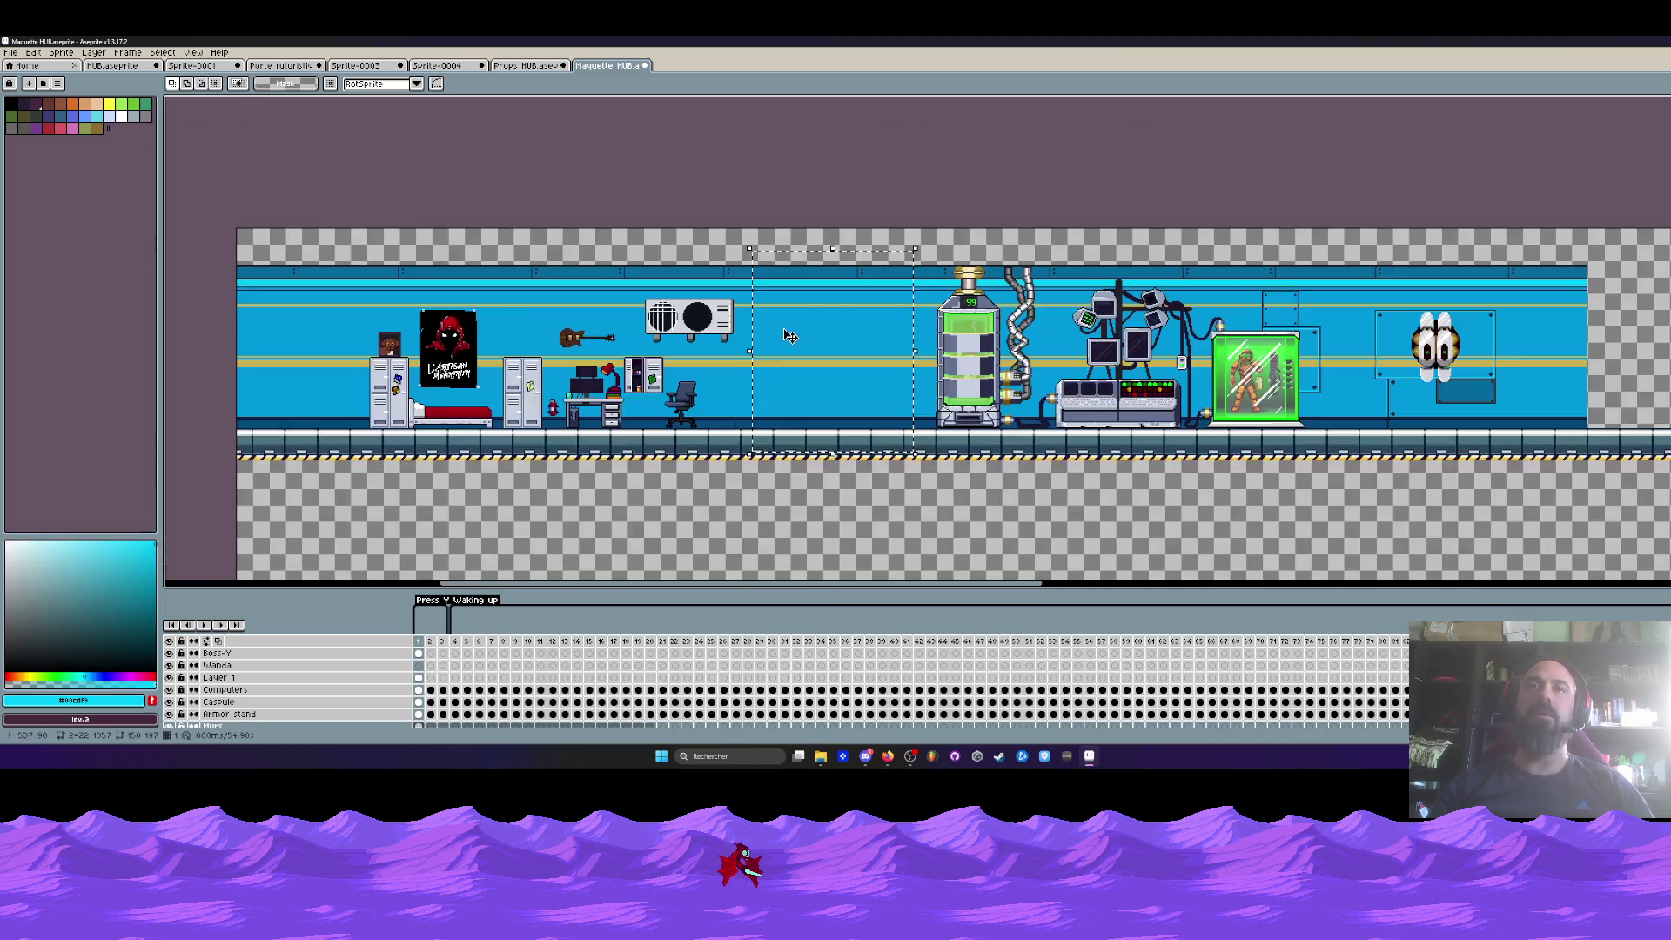
pyautogui.scroll(2, 784, 329)
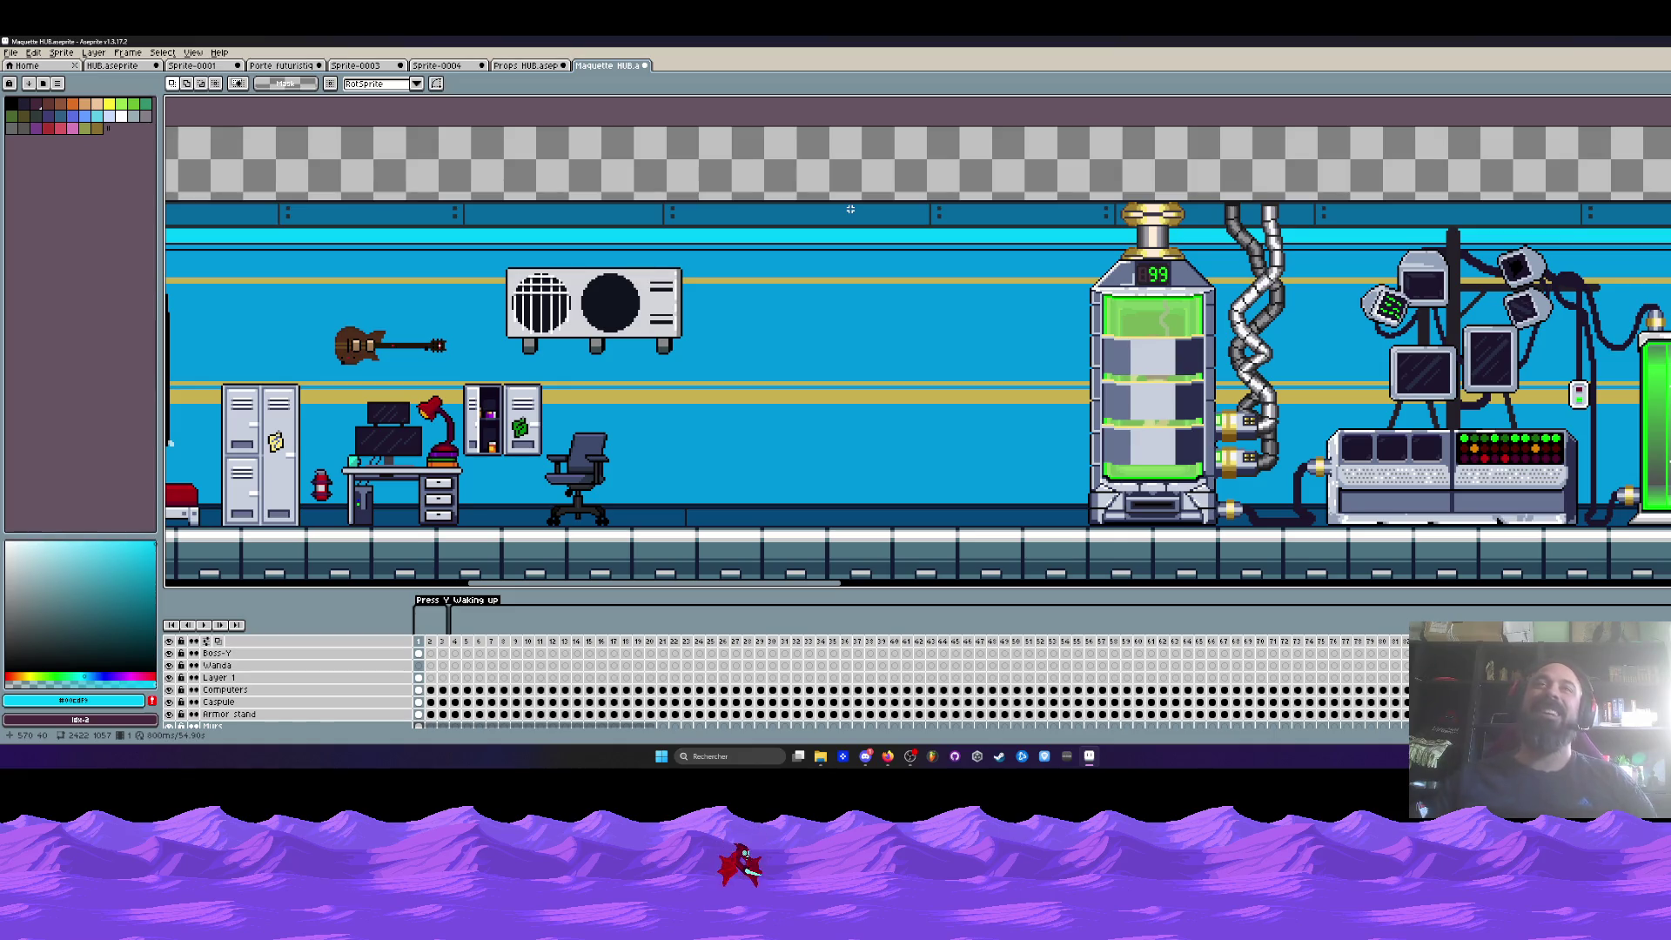
pyautogui.scroll(-2, 1069, 309)
pyautogui.scroll(2, 606, 355)
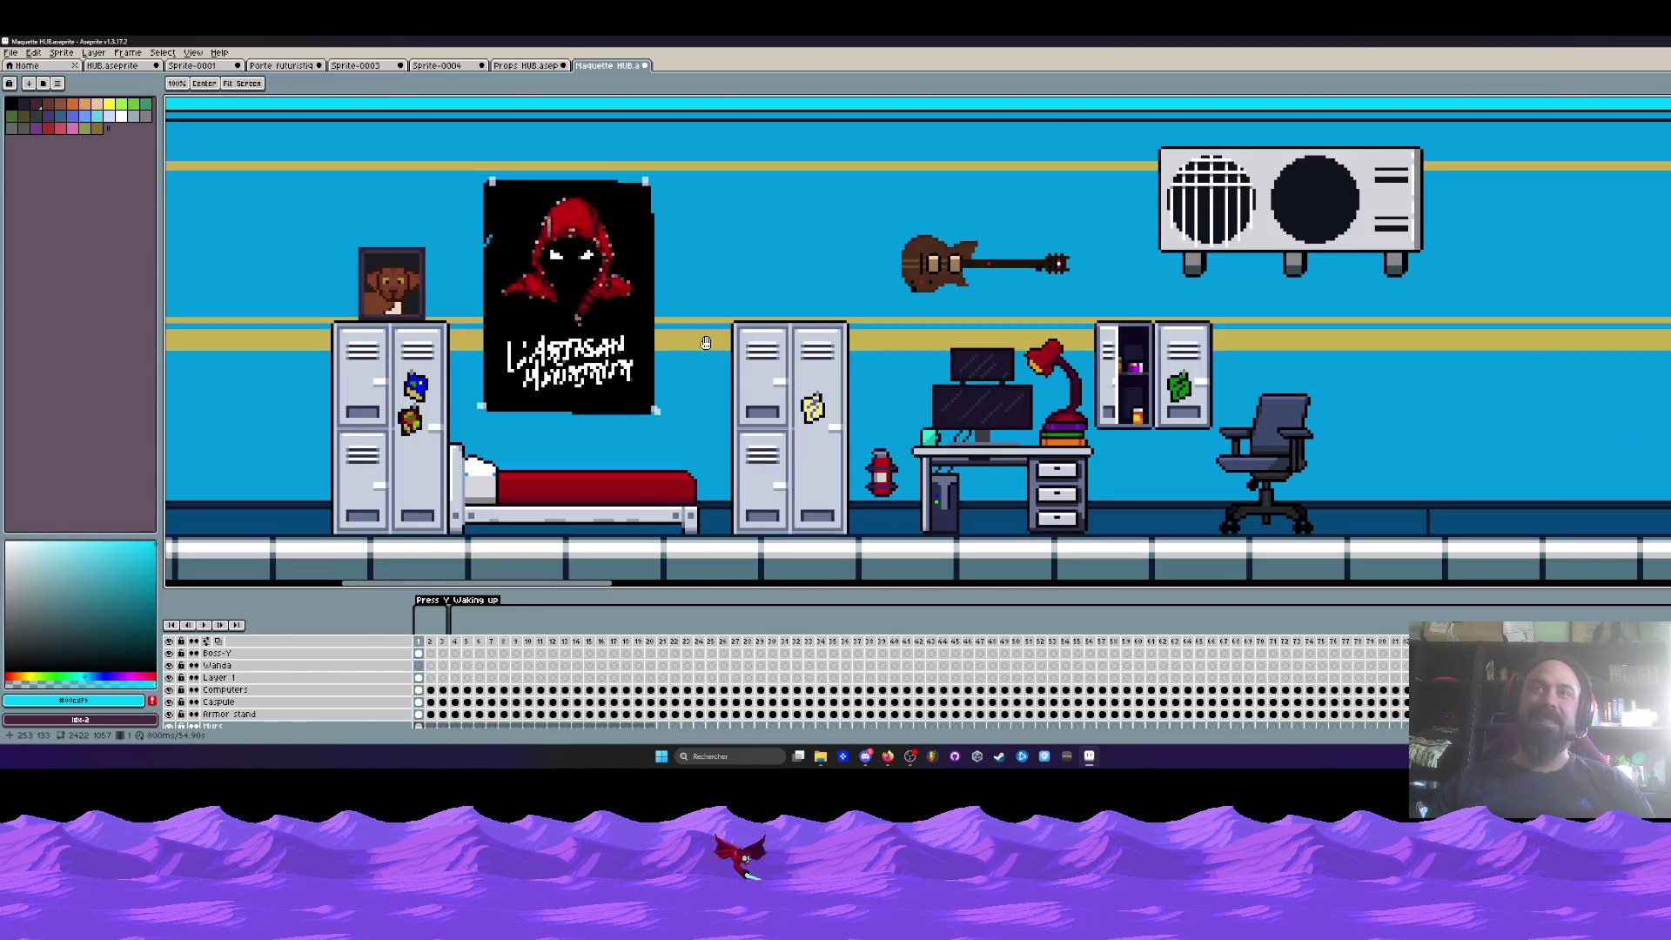
pyautogui.scroll(1, 955, 242)
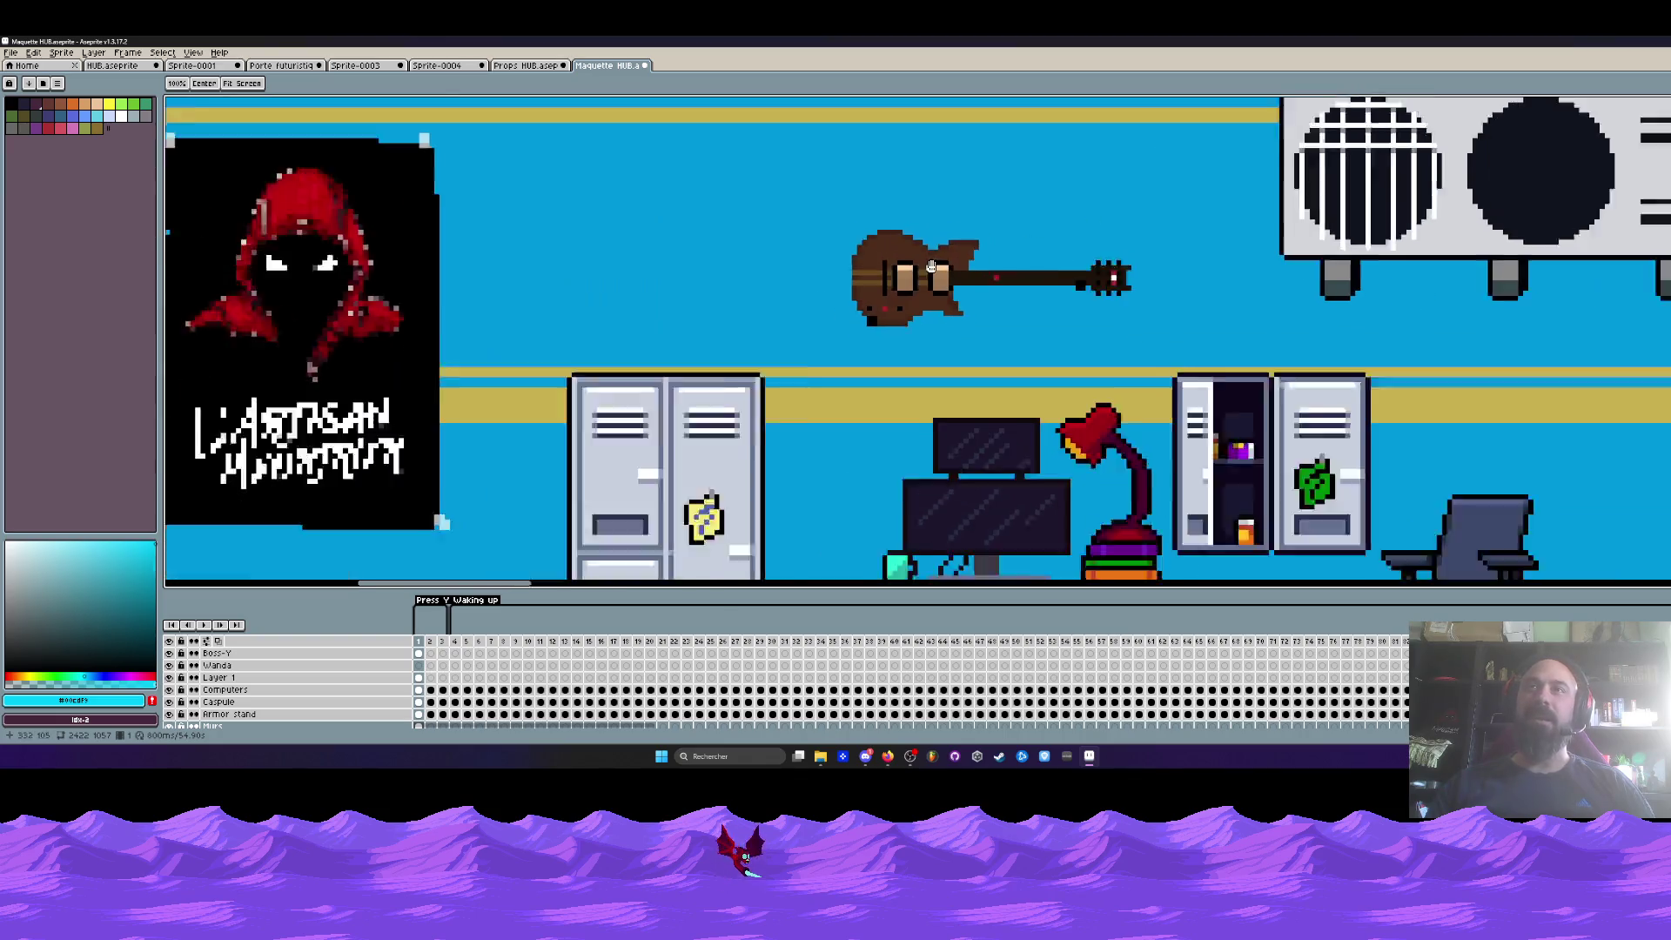
pyautogui.scroll(-1, 735, 282)
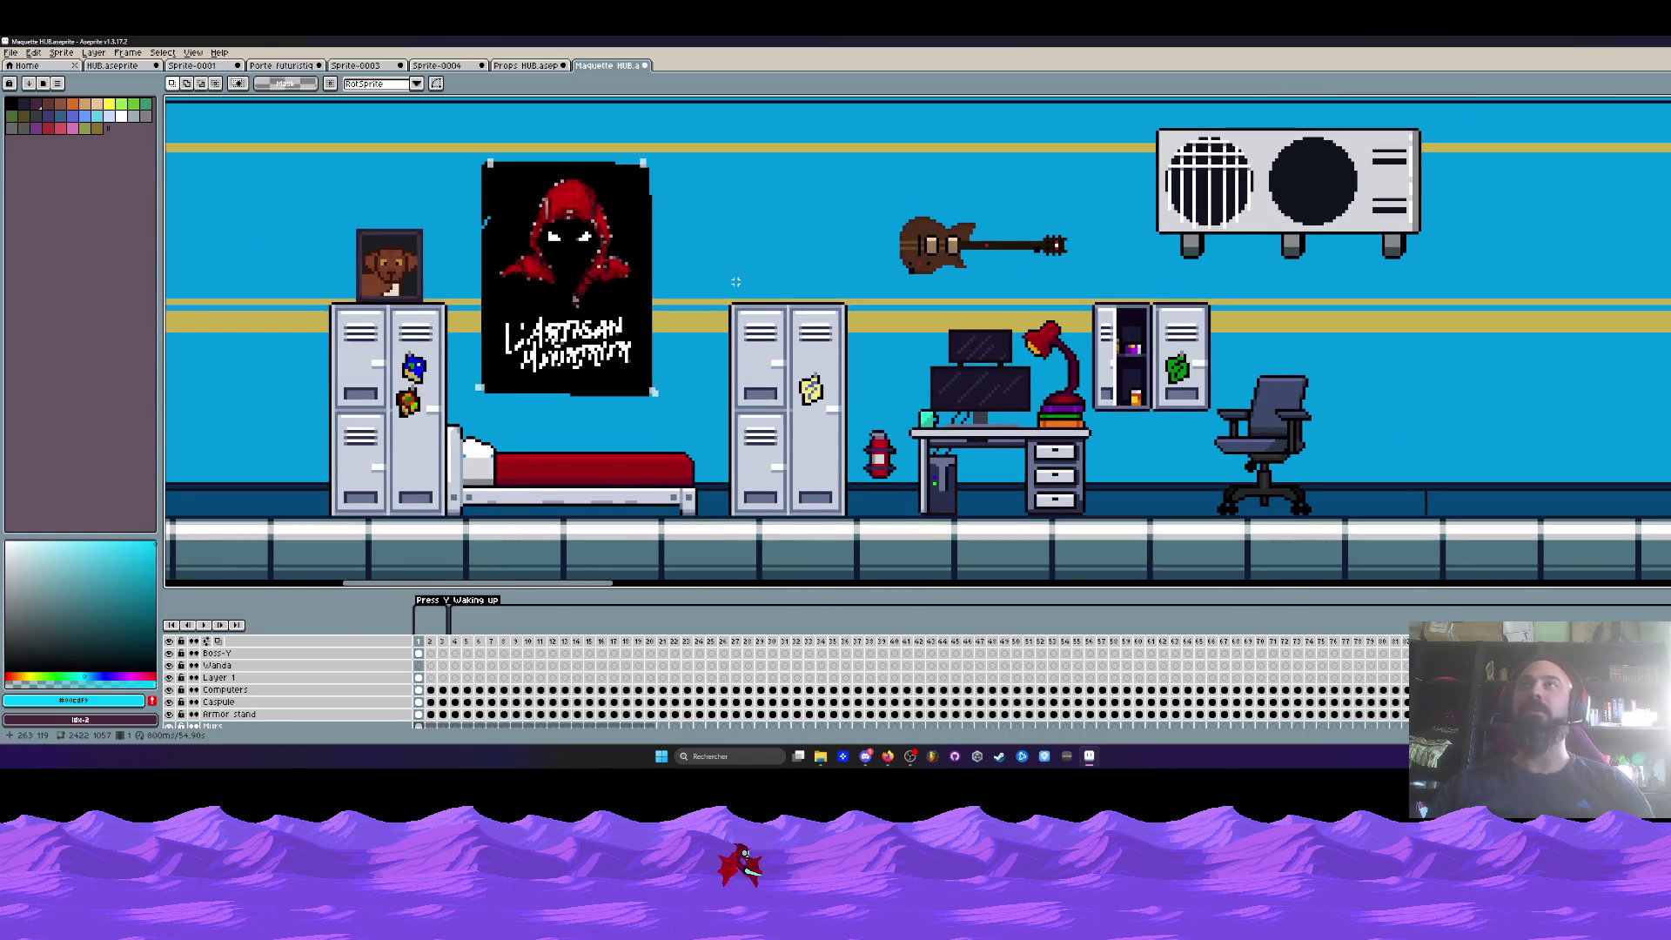
pyautogui.moveTo(479, 148); pyautogui.dragTo(675, 444)
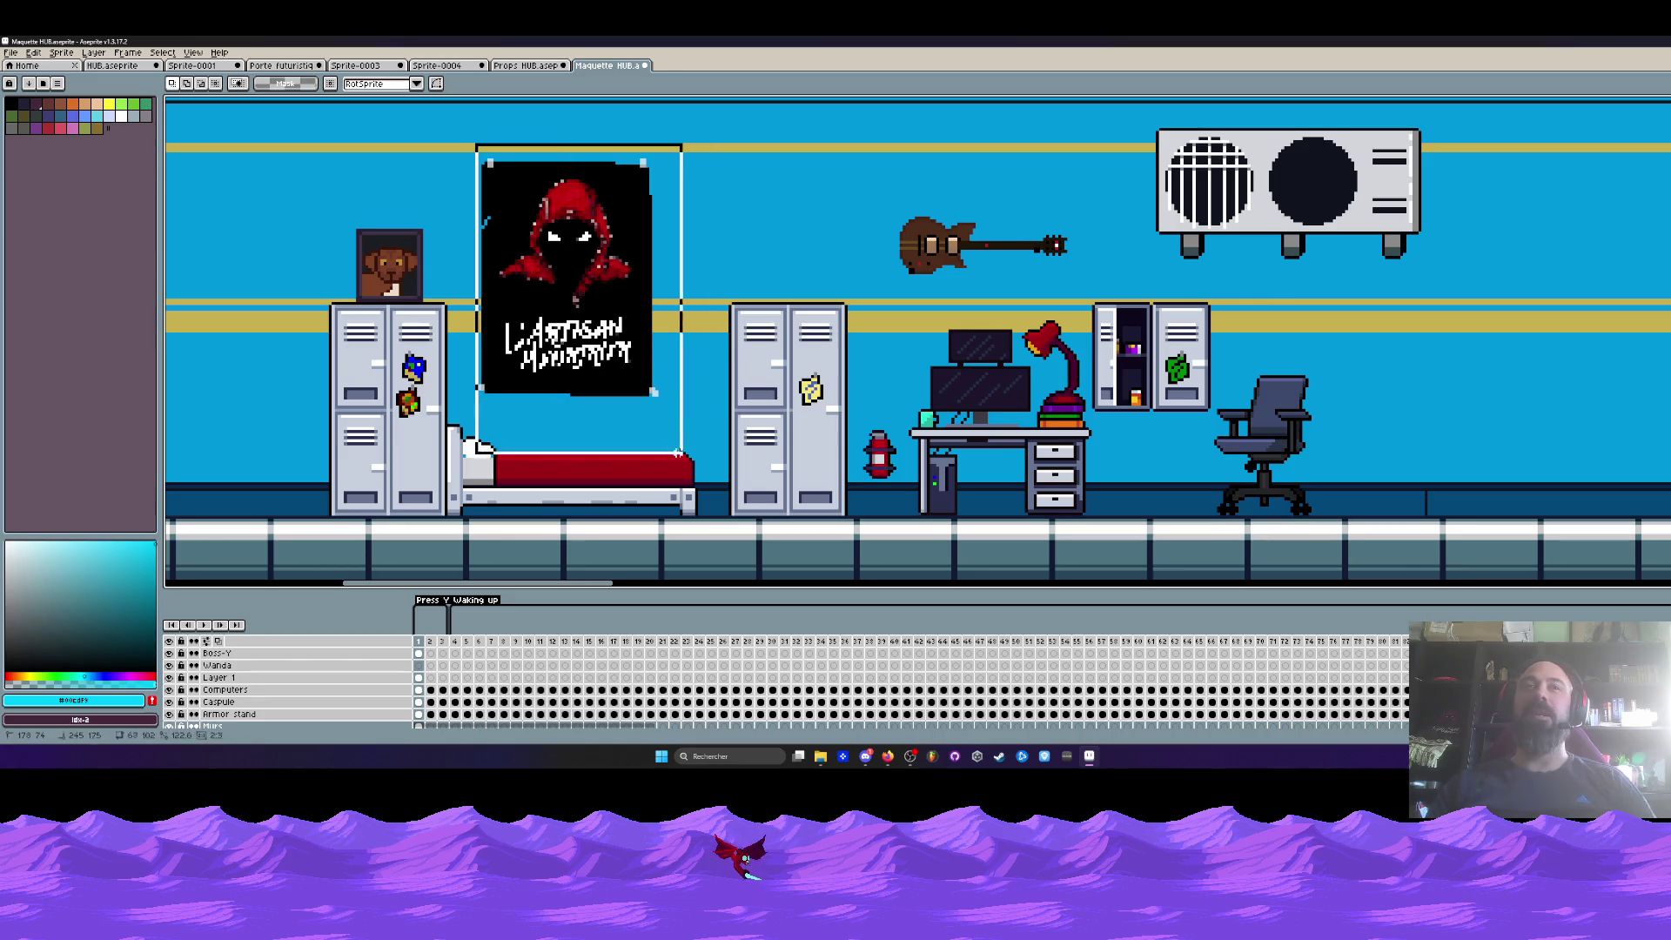
pyautogui.scroll(-1, 832, 243)
pyautogui.hotkey('ctrl', 'd')
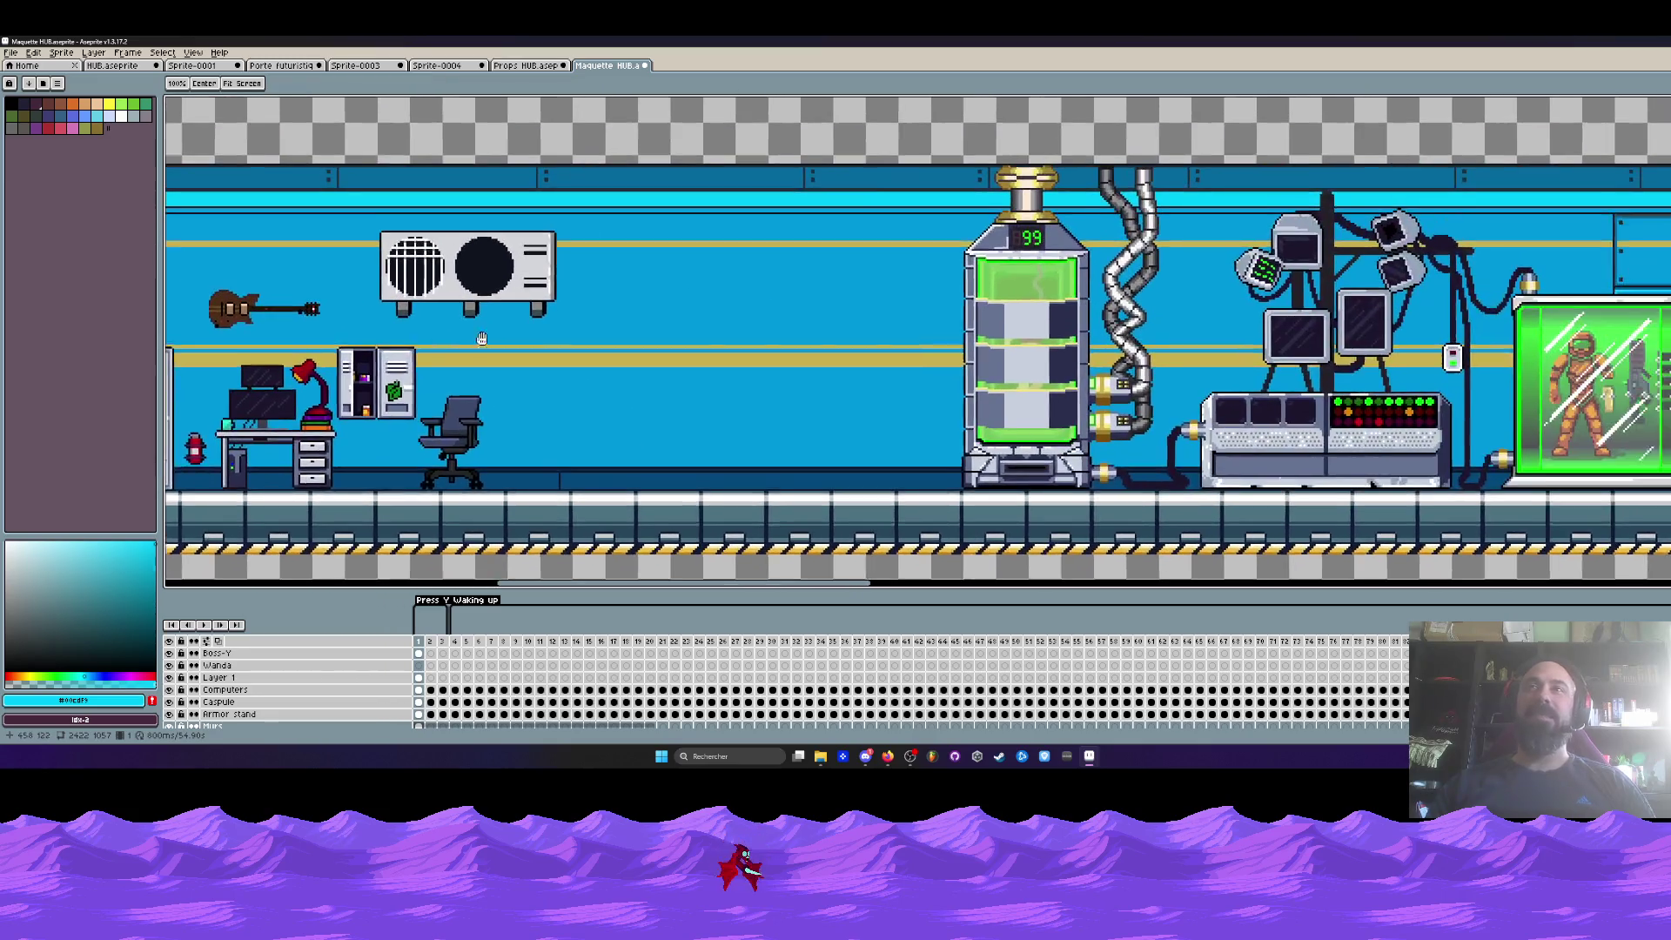
pyautogui.moveTo(831, 242); pyautogui.dragTo(766, 320)
pyautogui.scroll(-1, 766, 321)
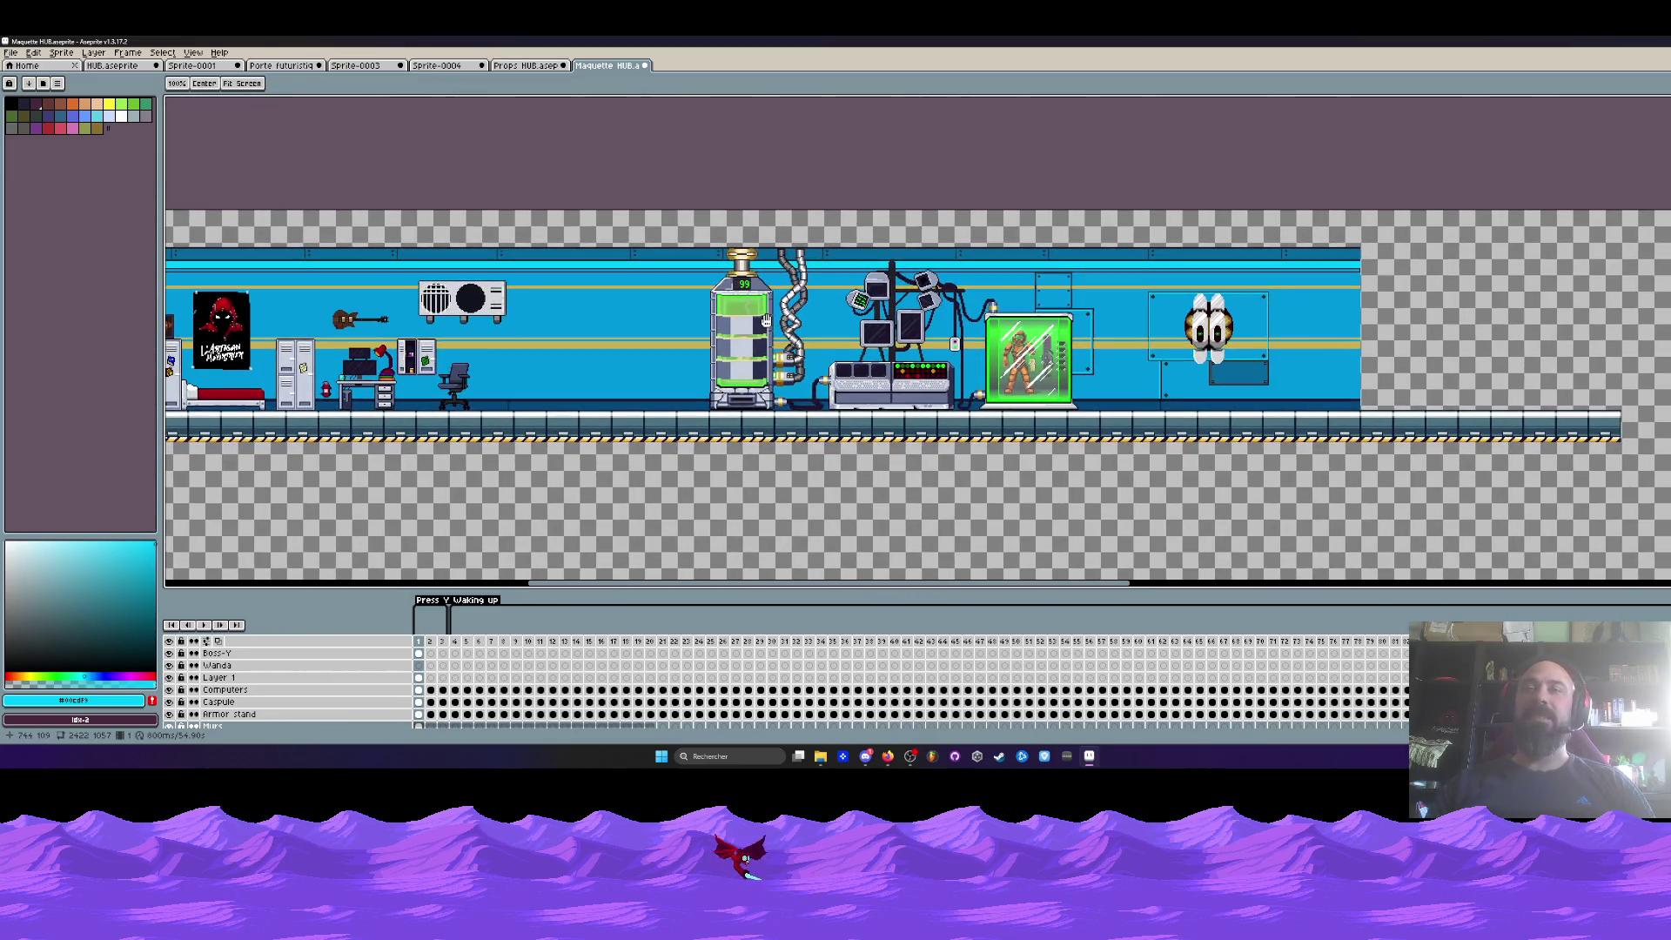
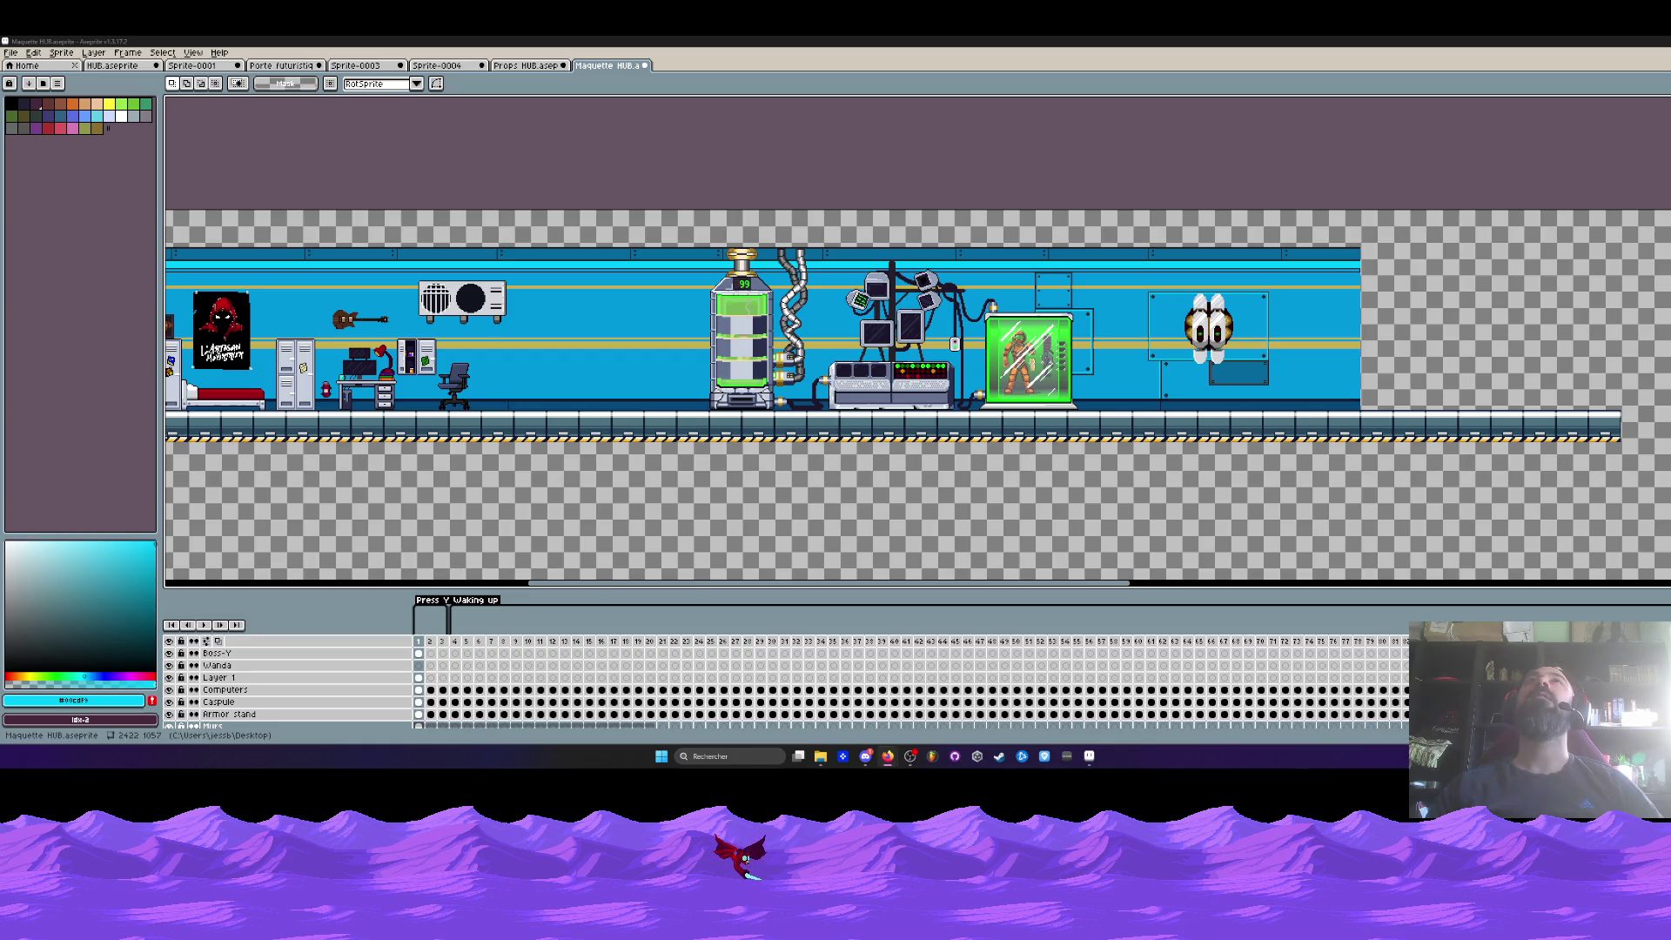
# - Switch to Firefox, which shows the Jetpack Joyride Google Images results
pyautogui.hotkey('alt', 'Tab')
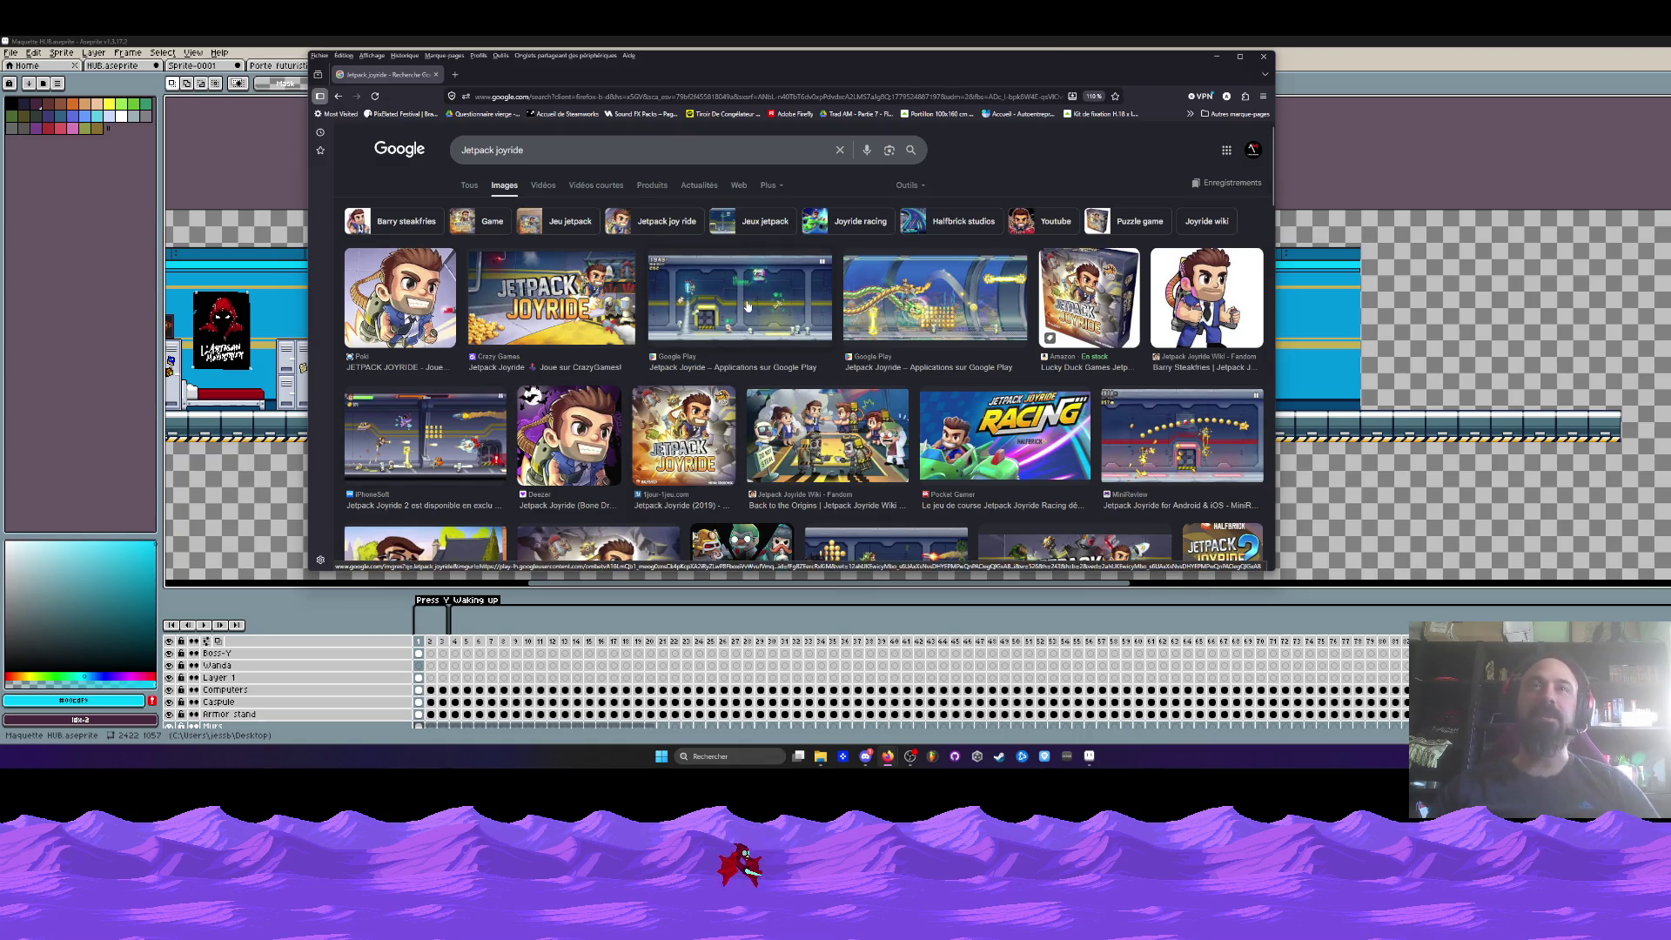
# - Preview the Google Play gameplay screenshot, maximize Firefox, and open the Jetpack Joyride store page
pyautogui.scroll(-3, 784, 313)
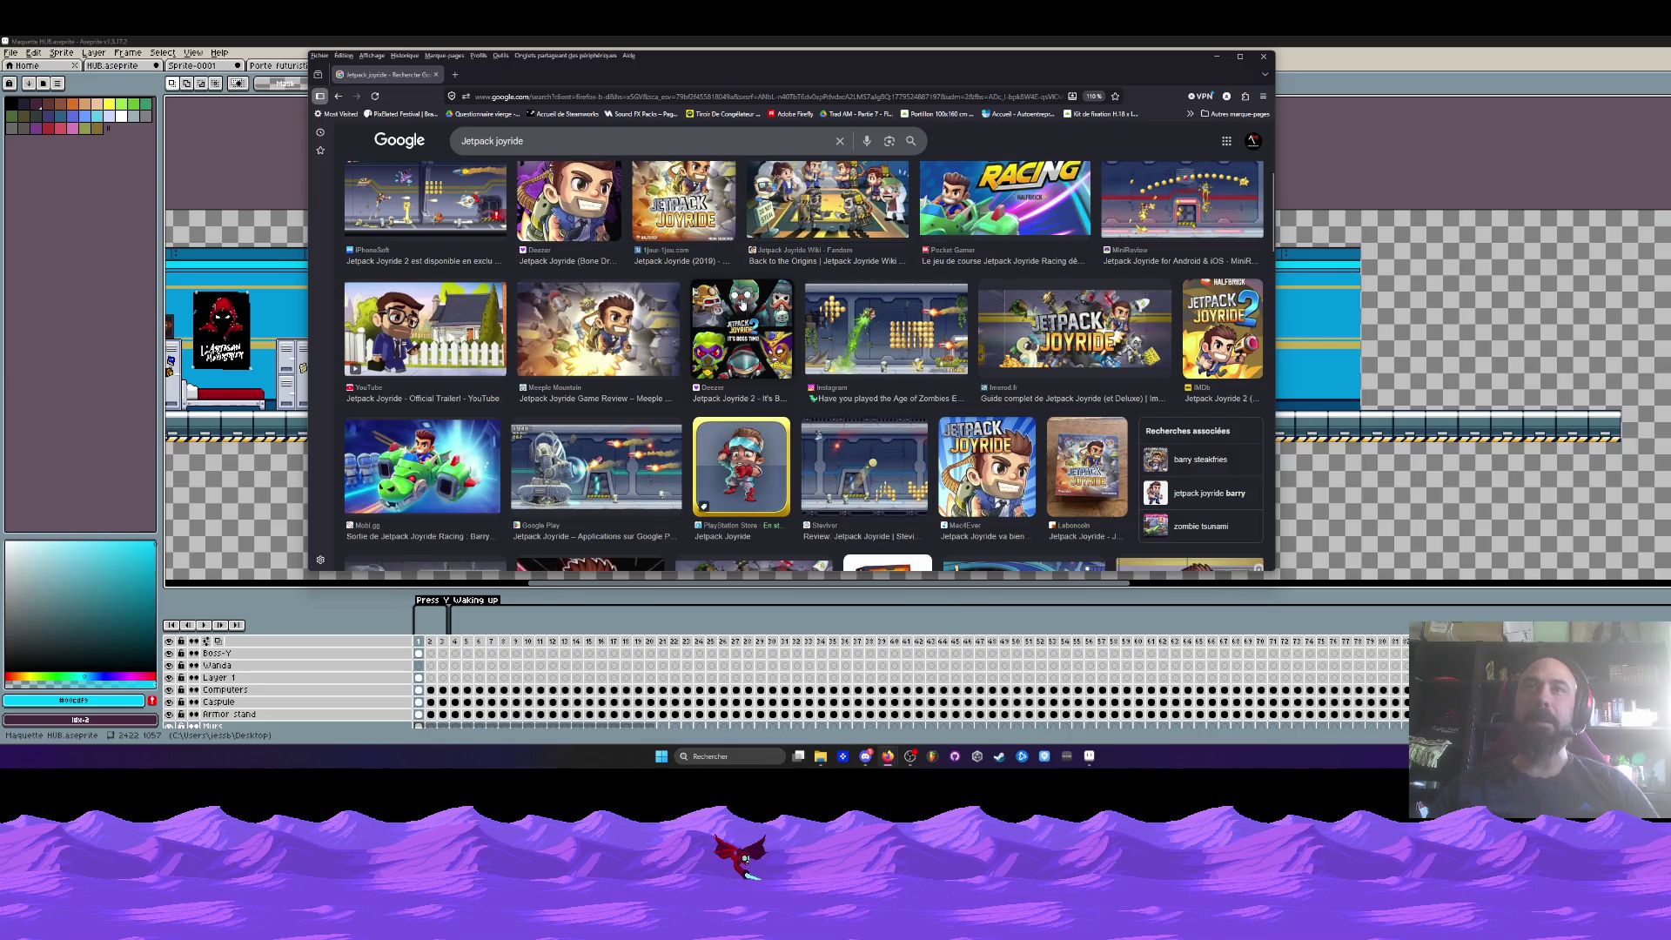
pyautogui.scroll(-2, 743, 302)
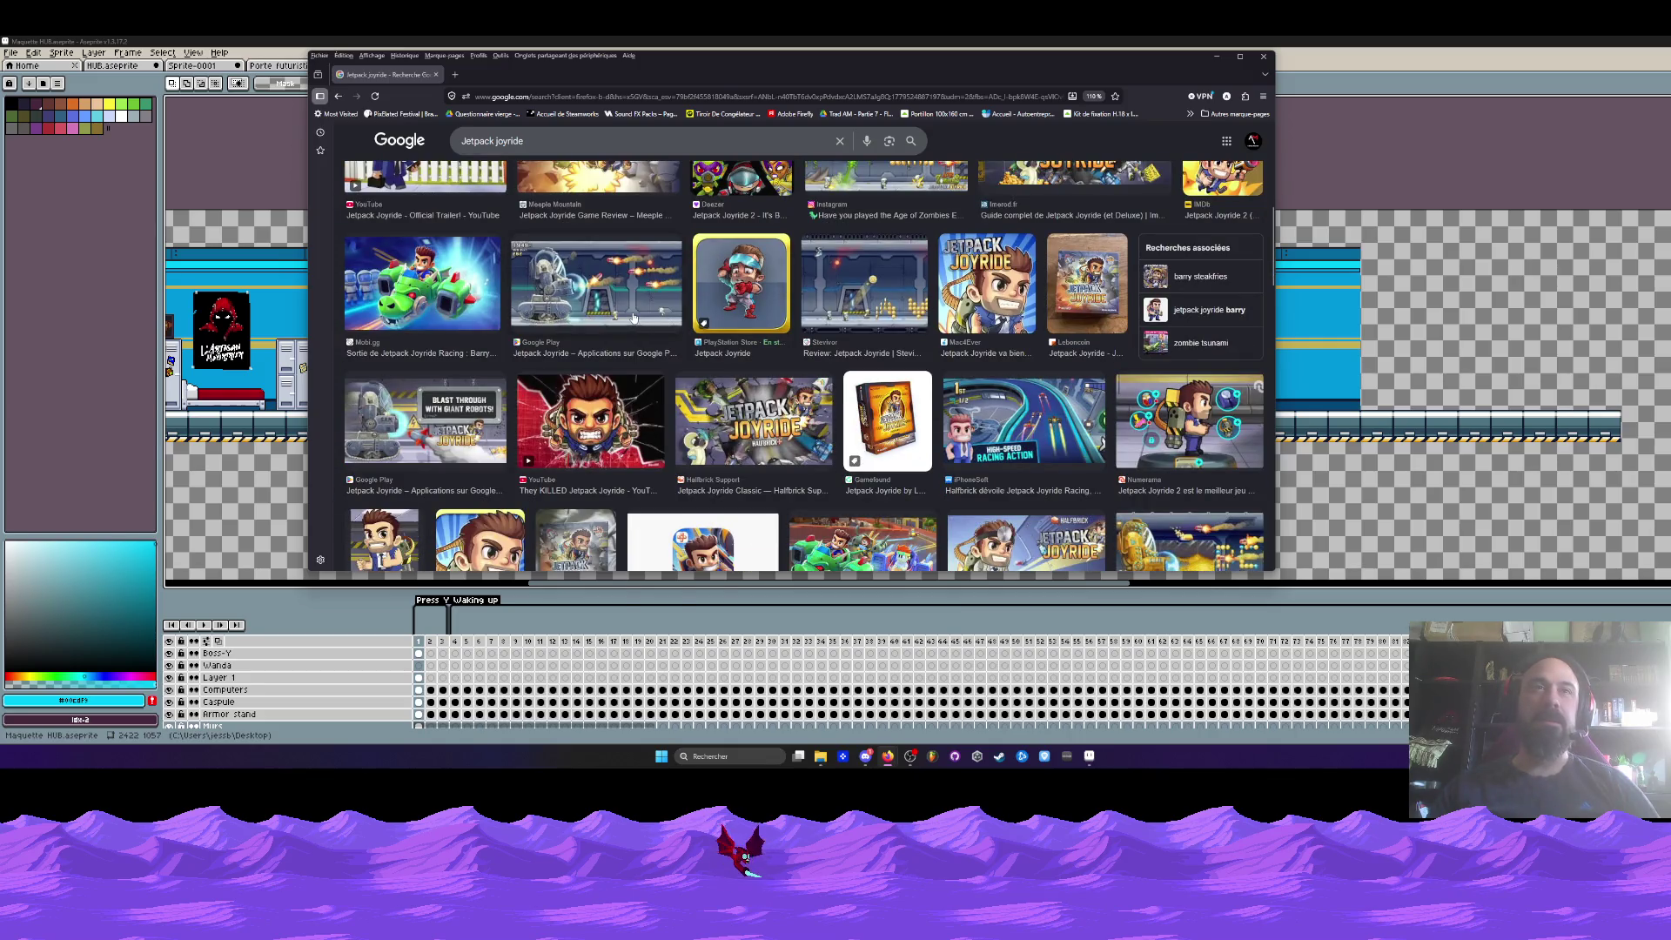
pyautogui.scroll(-2, 683, 306)
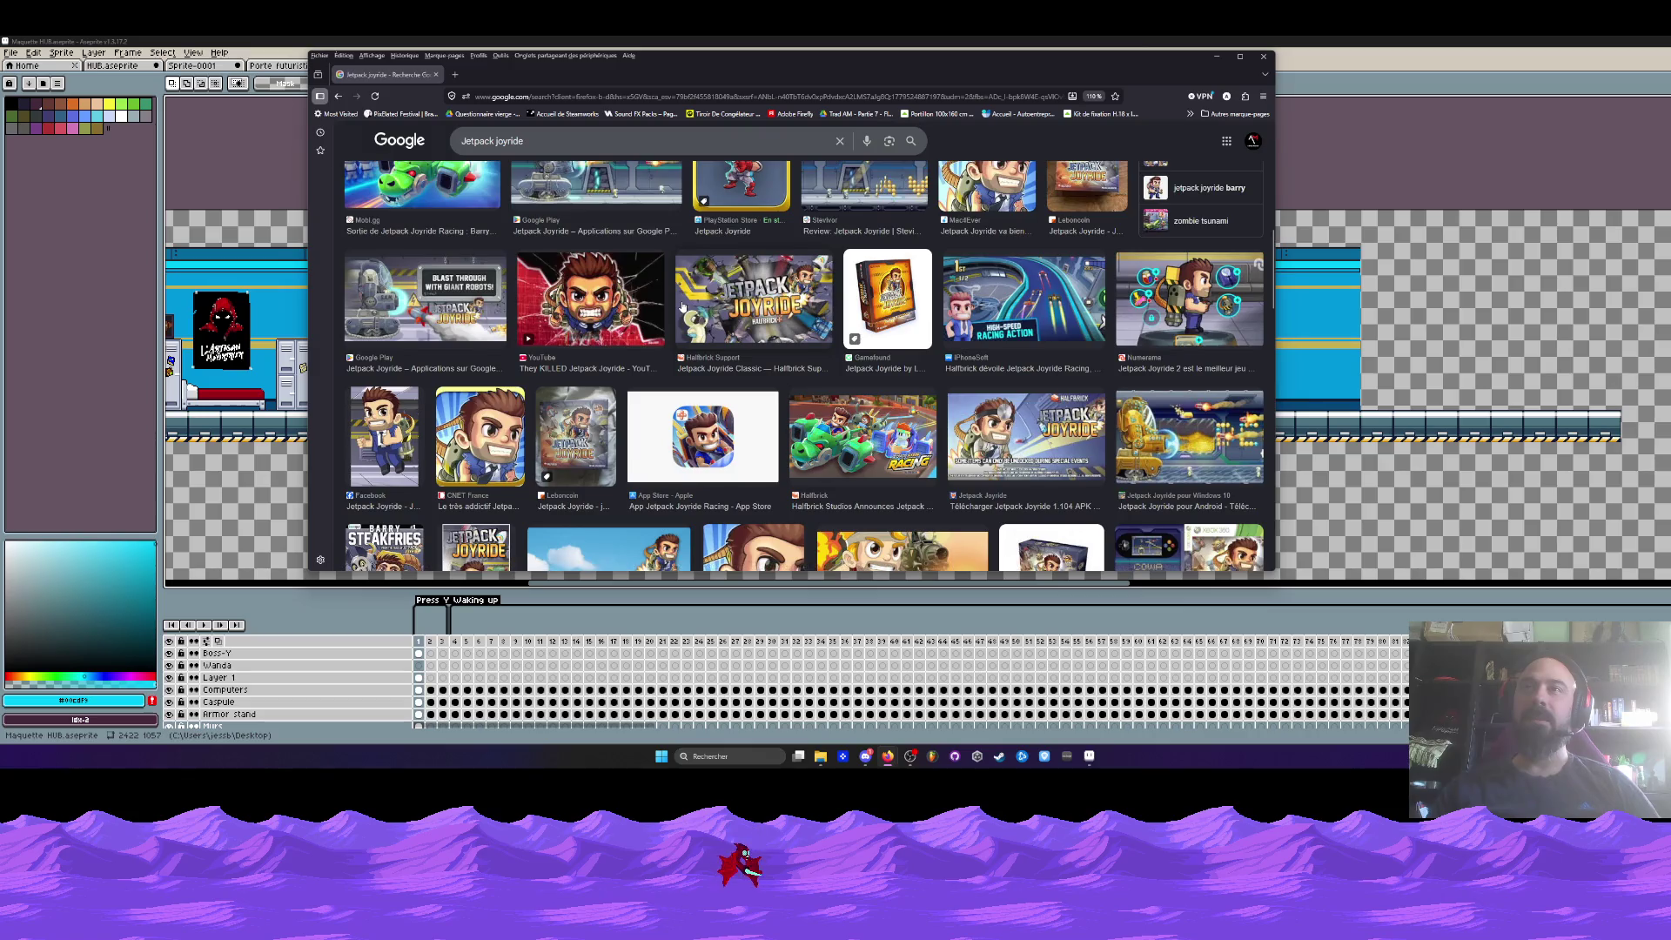
pyautogui.scroll(-3, 683, 306)
pyautogui.scroll(-2, 692, 368)
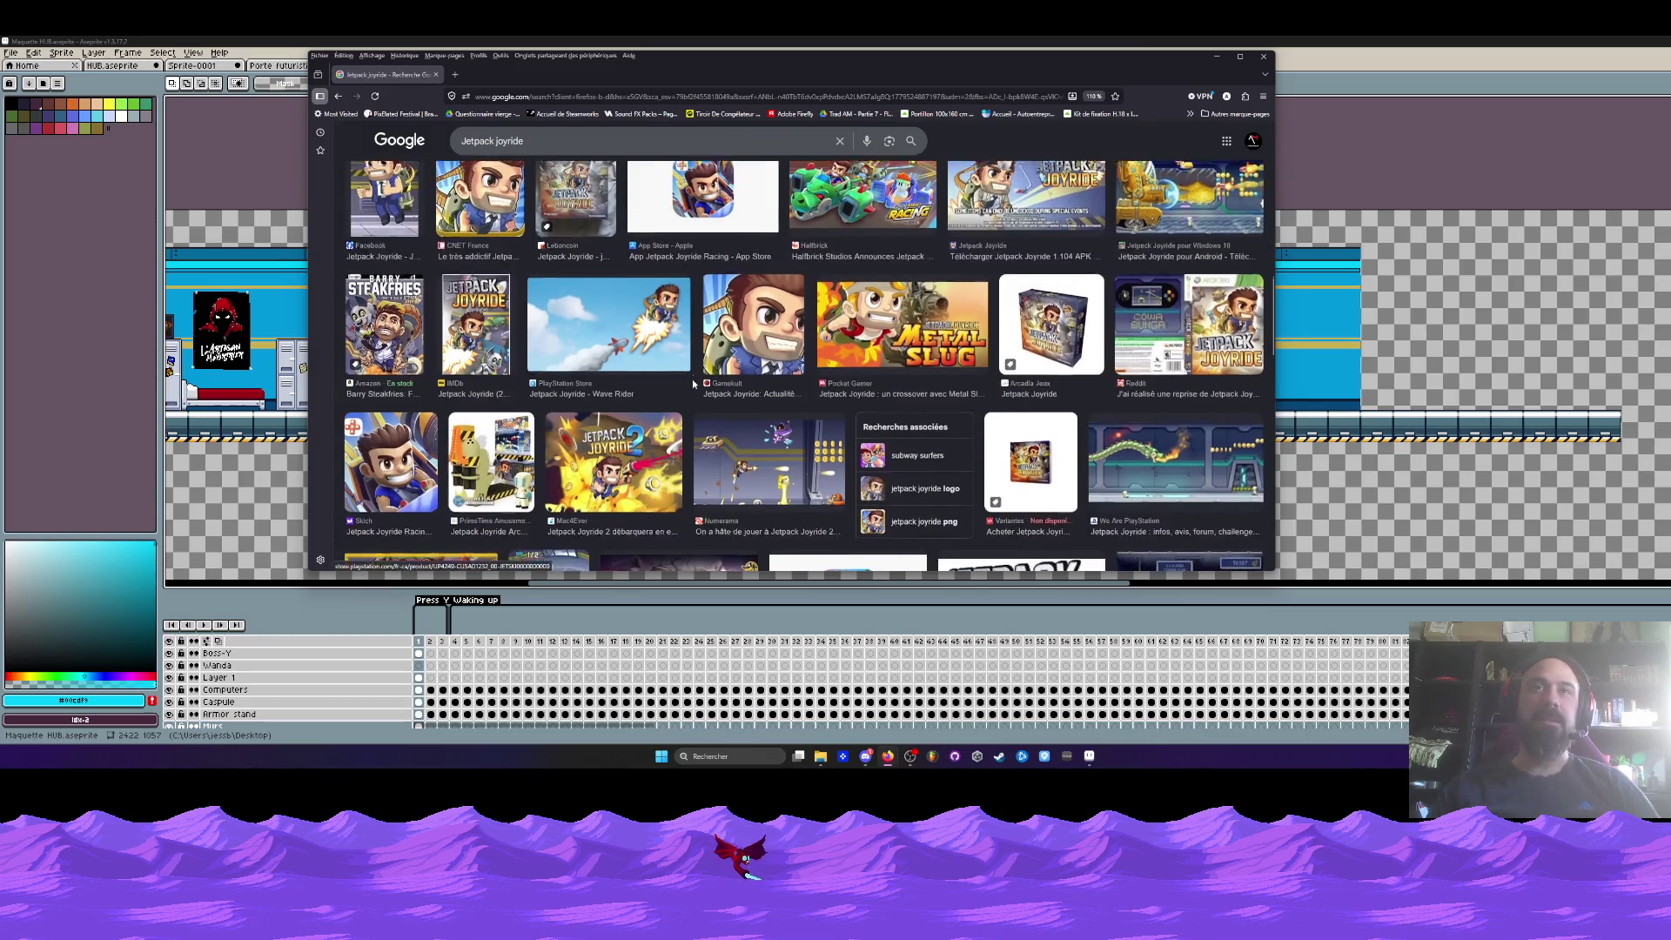
pyautogui.scroll(5, 750, 348)
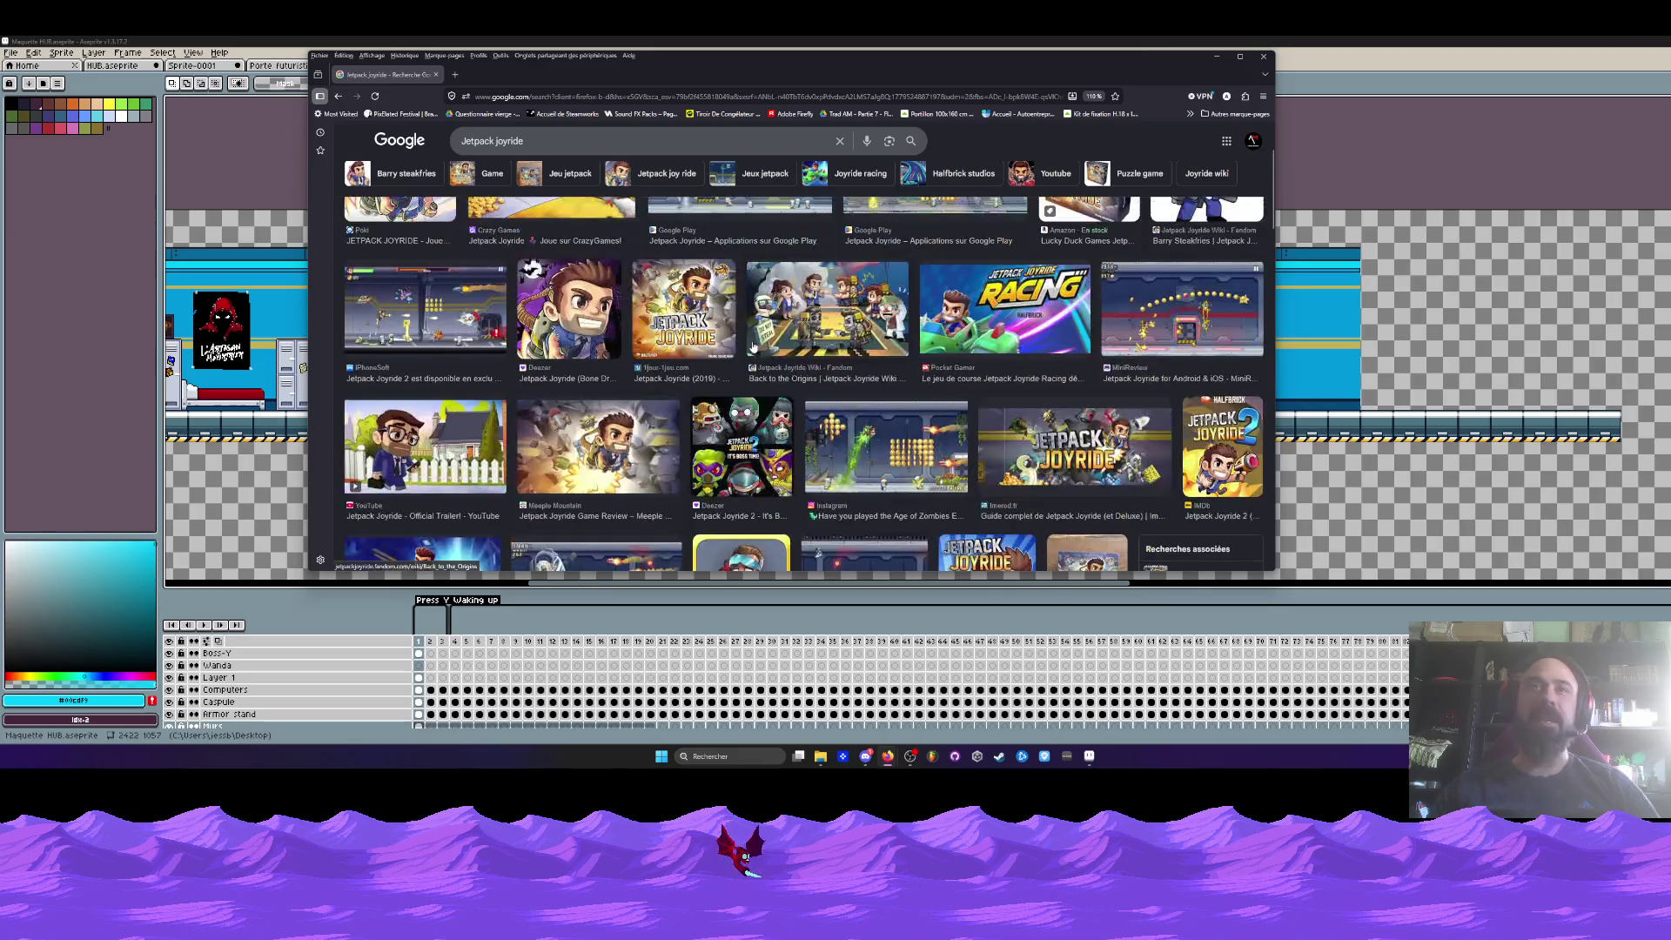
pyautogui.scroll(2, 902, 322)
pyautogui.click(784, 298)
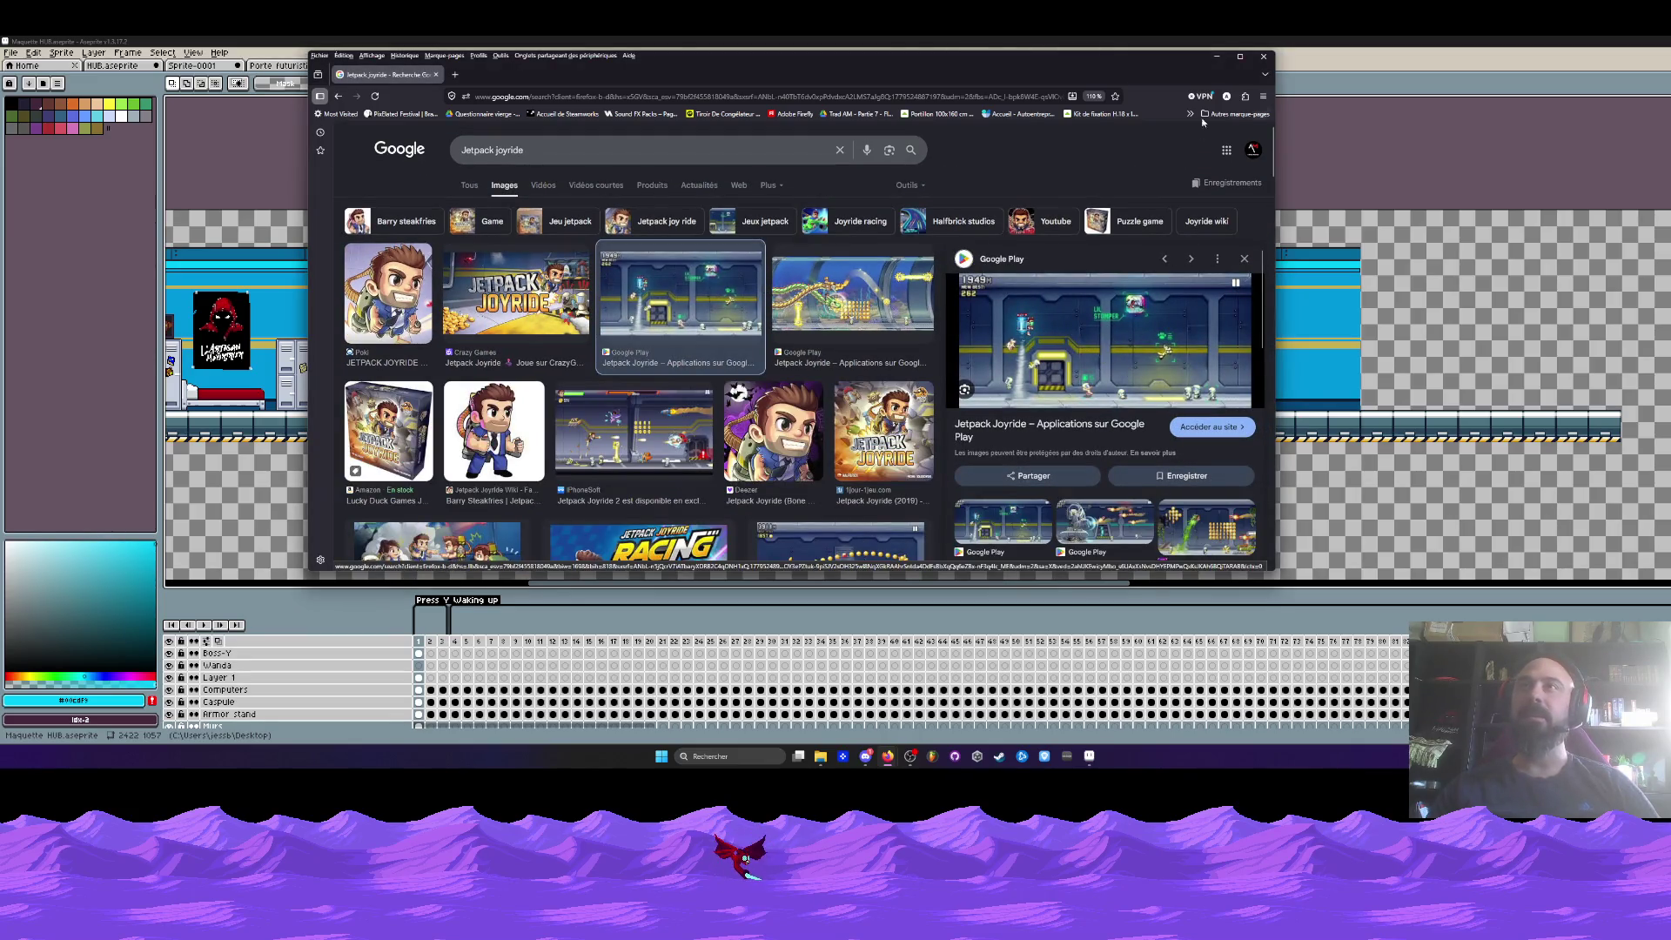
pyautogui.click(1240, 56)
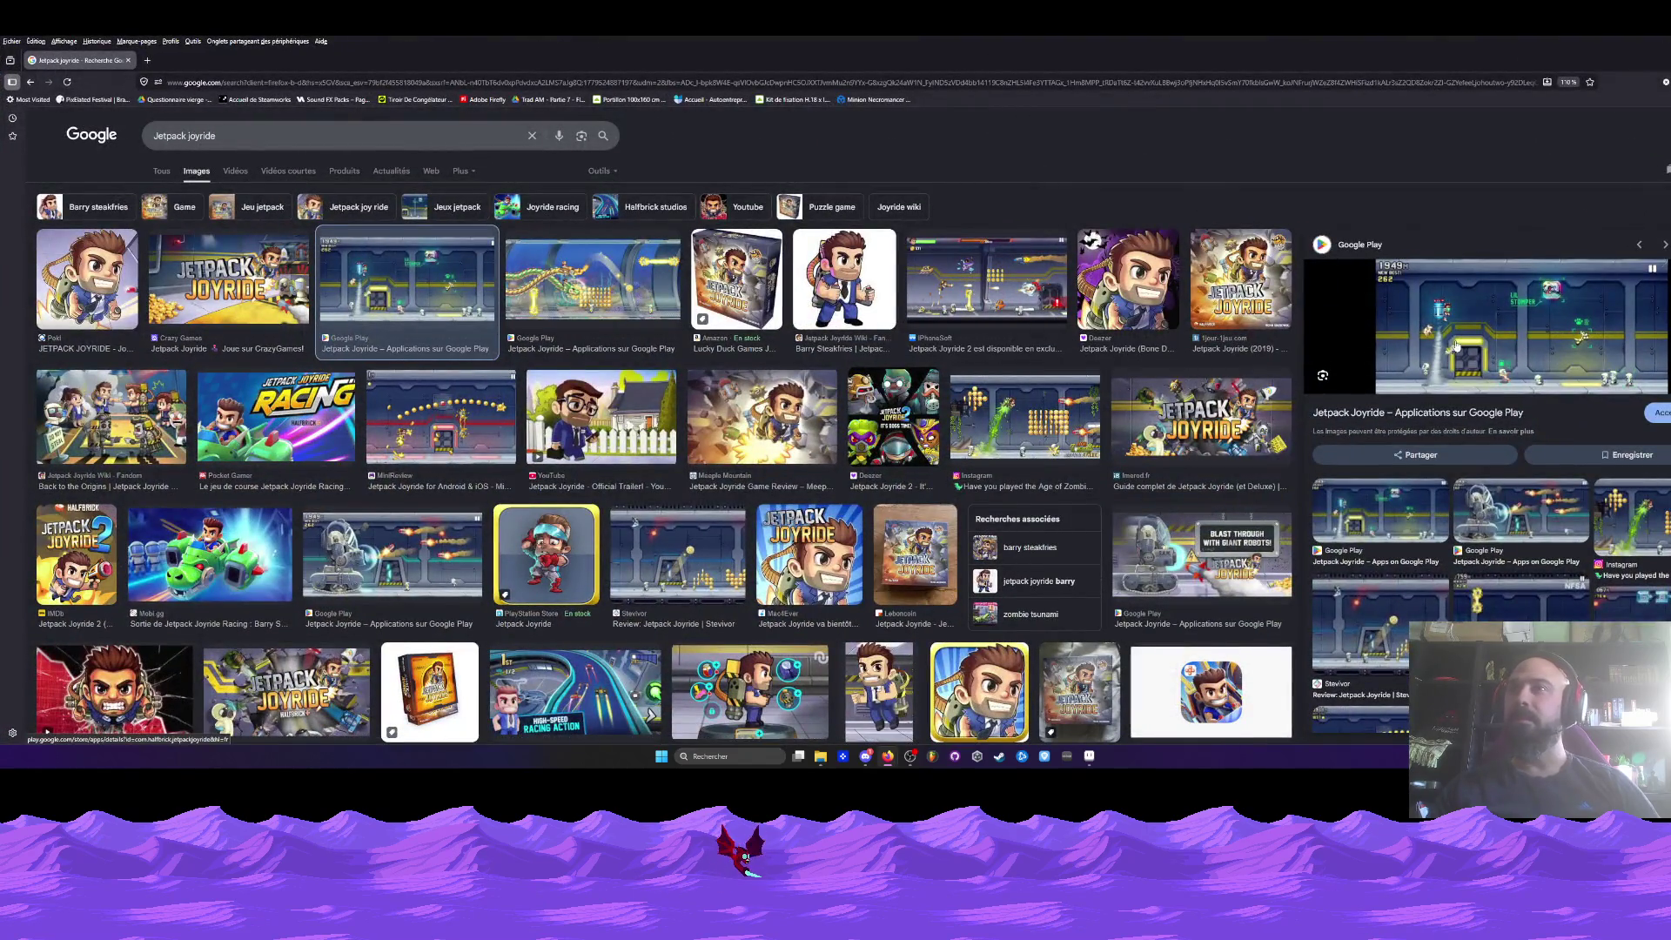
pyautogui.click(1479, 331)
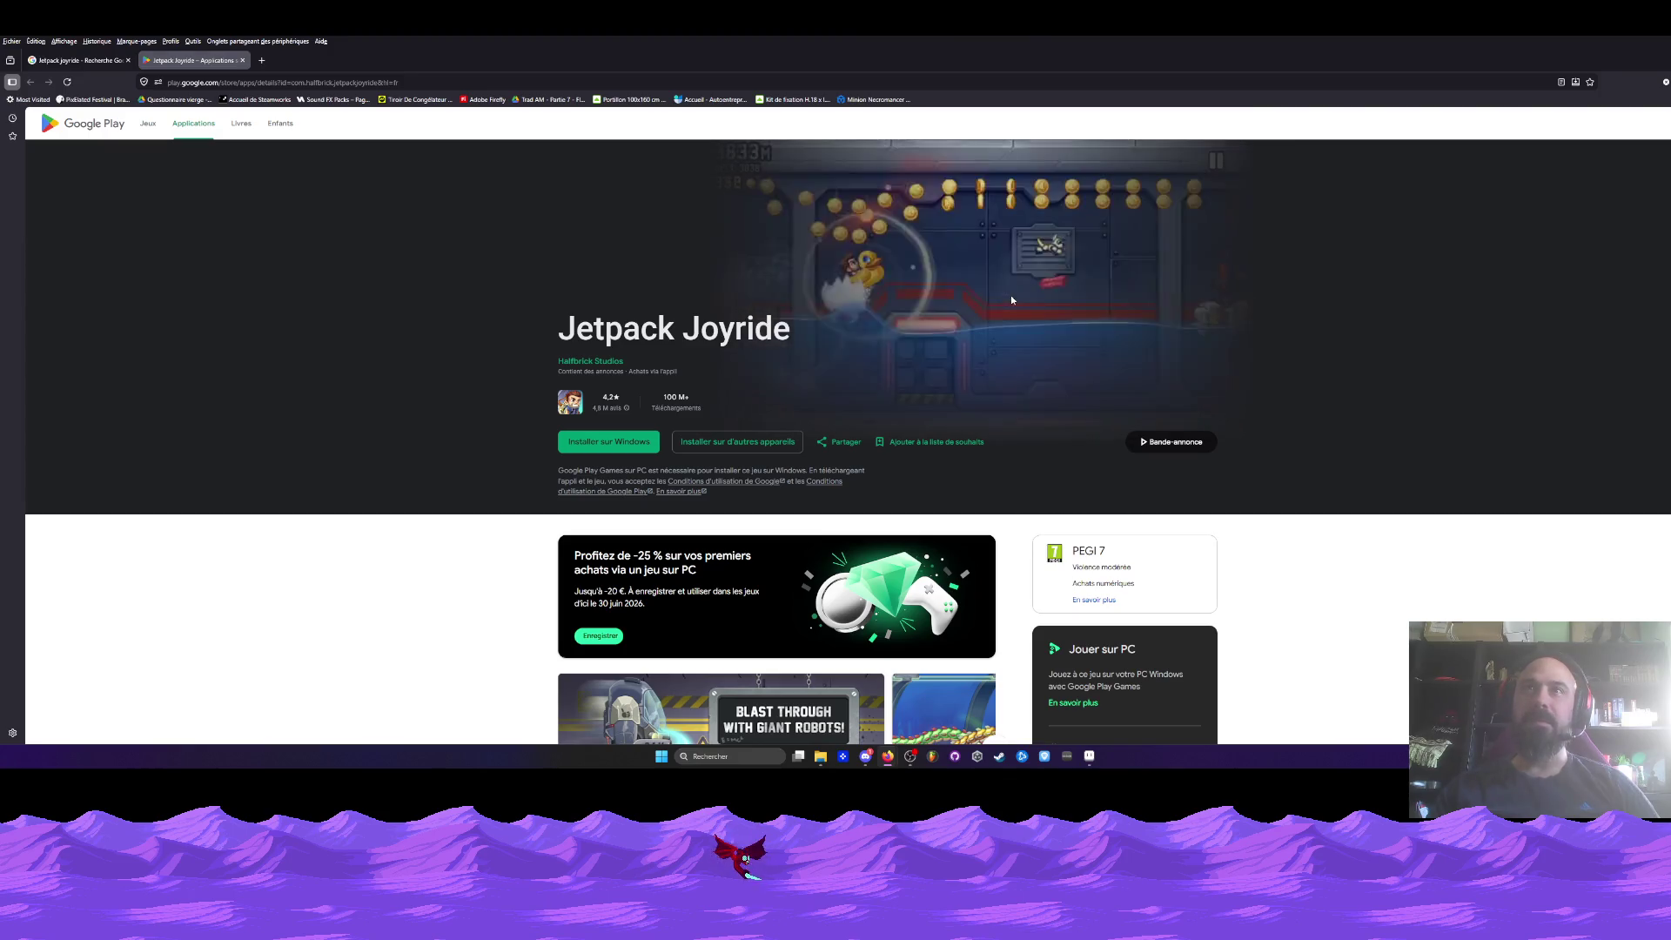
# - Play the Jetpack Joyride trailer muted in full screen
pyautogui.scroll(-3, 1010, 295)
pyautogui.scroll(-2, 928, 304)
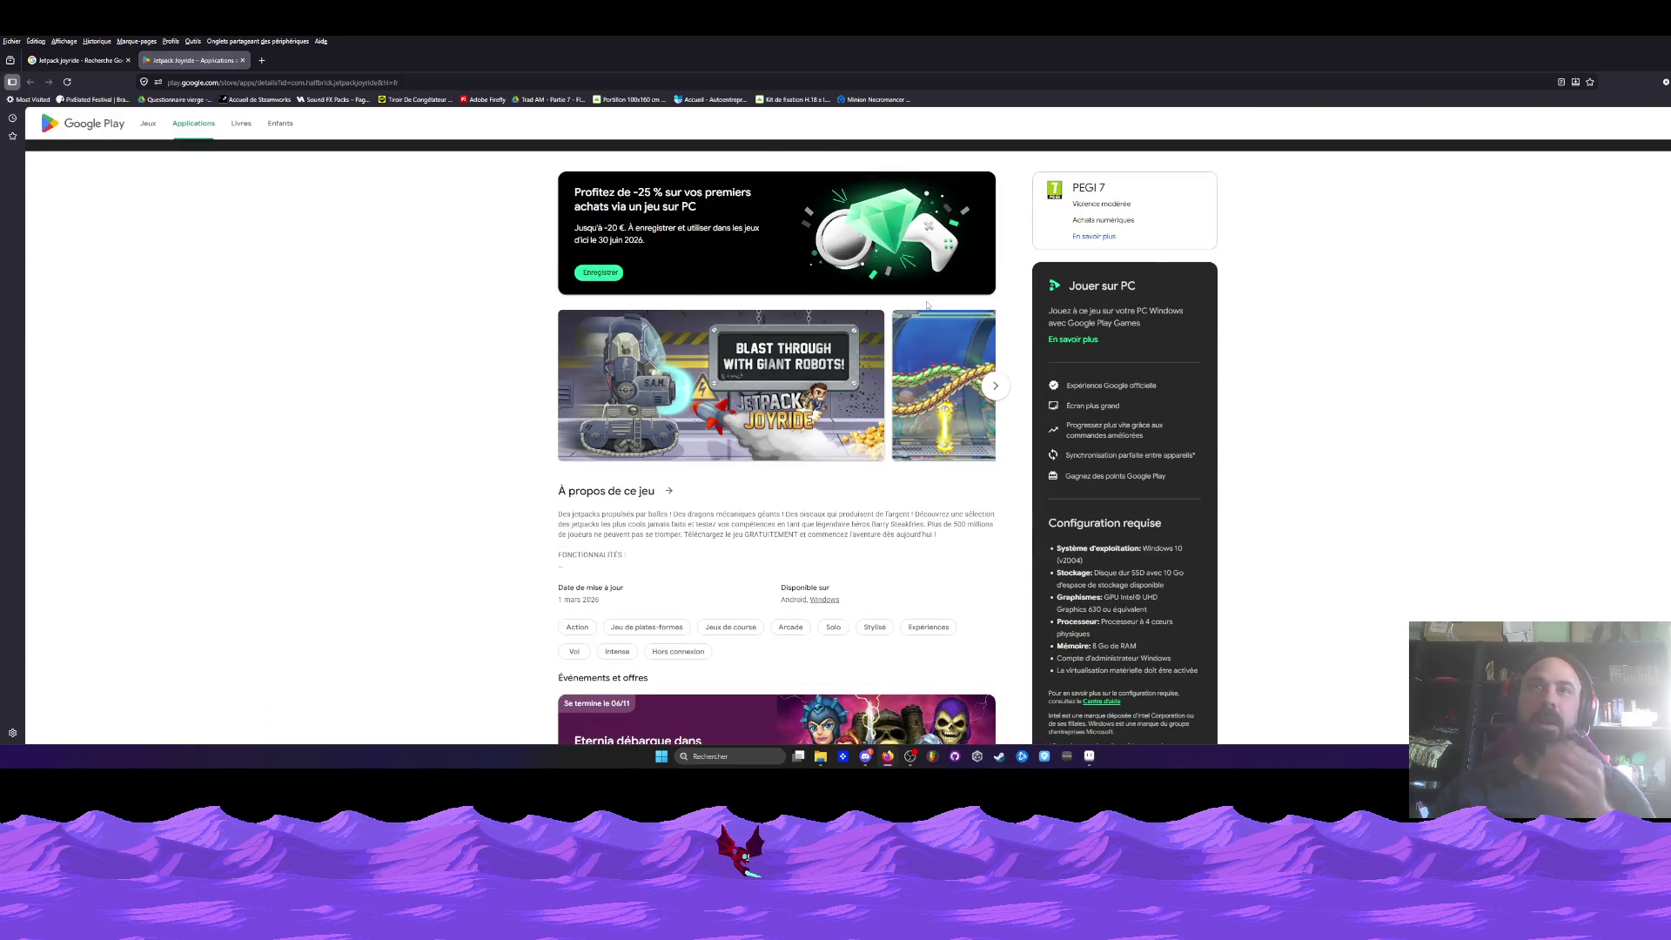
pyautogui.scroll(-2, 927, 305)
pyautogui.scroll(-2, 883, 292)
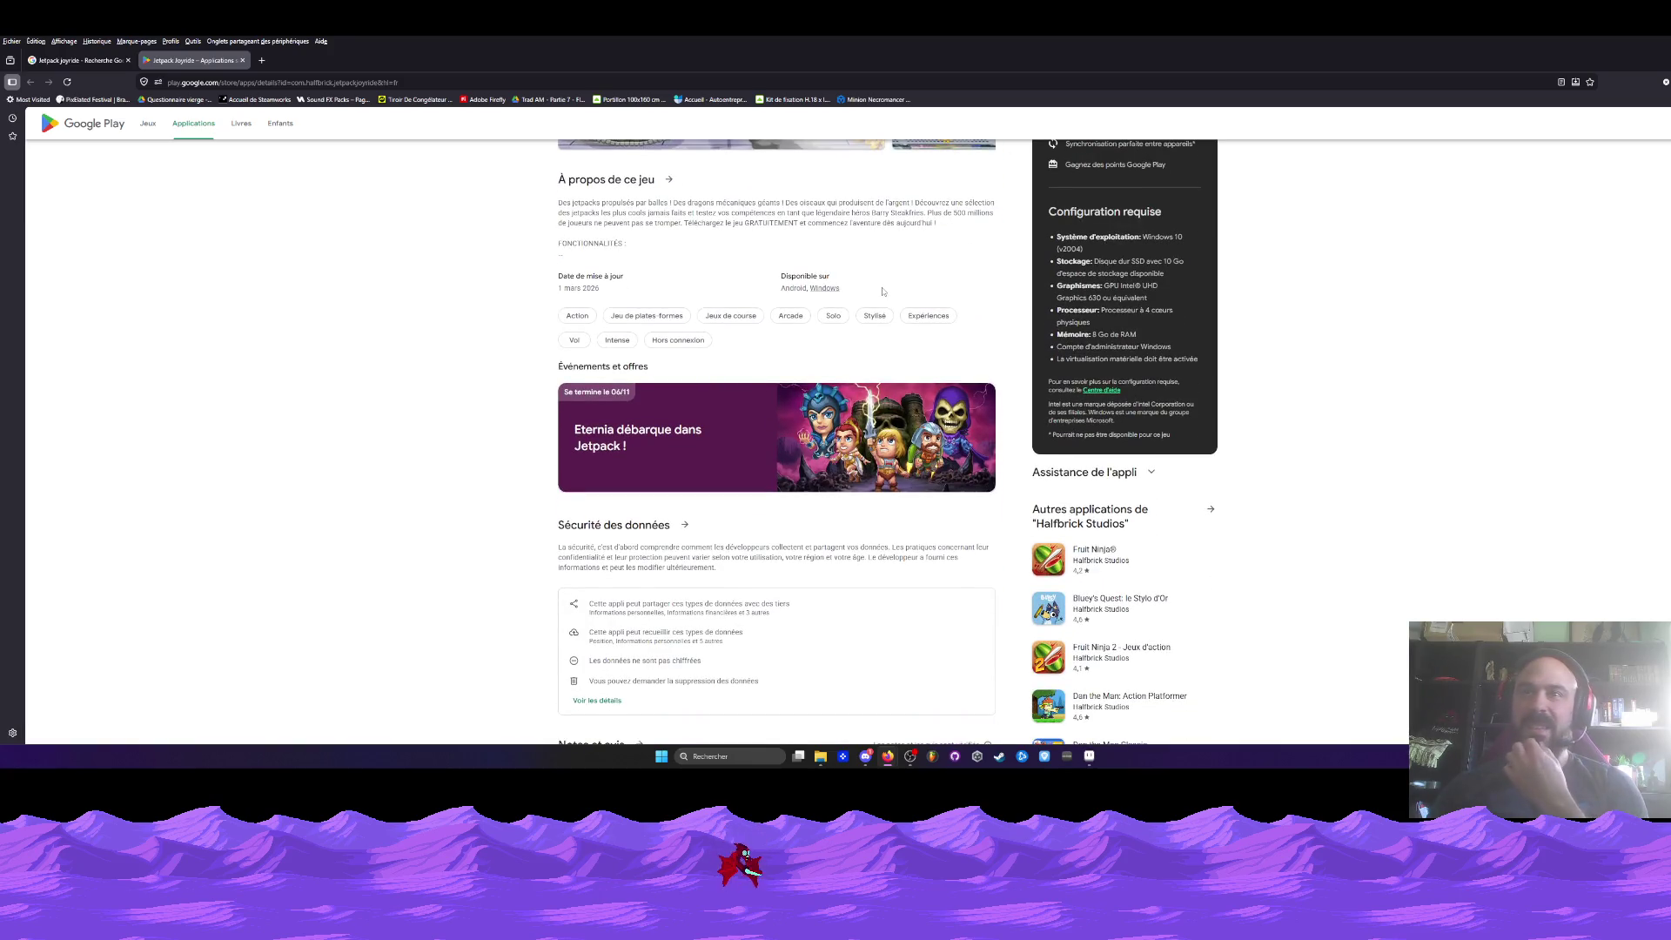
pyautogui.scroll(3, 884, 291)
pyautogui.scroll(2, 883, 292)
pyautogui.scroll(2, 884, 292)
pyautogui.scroll(1, 884, 291)
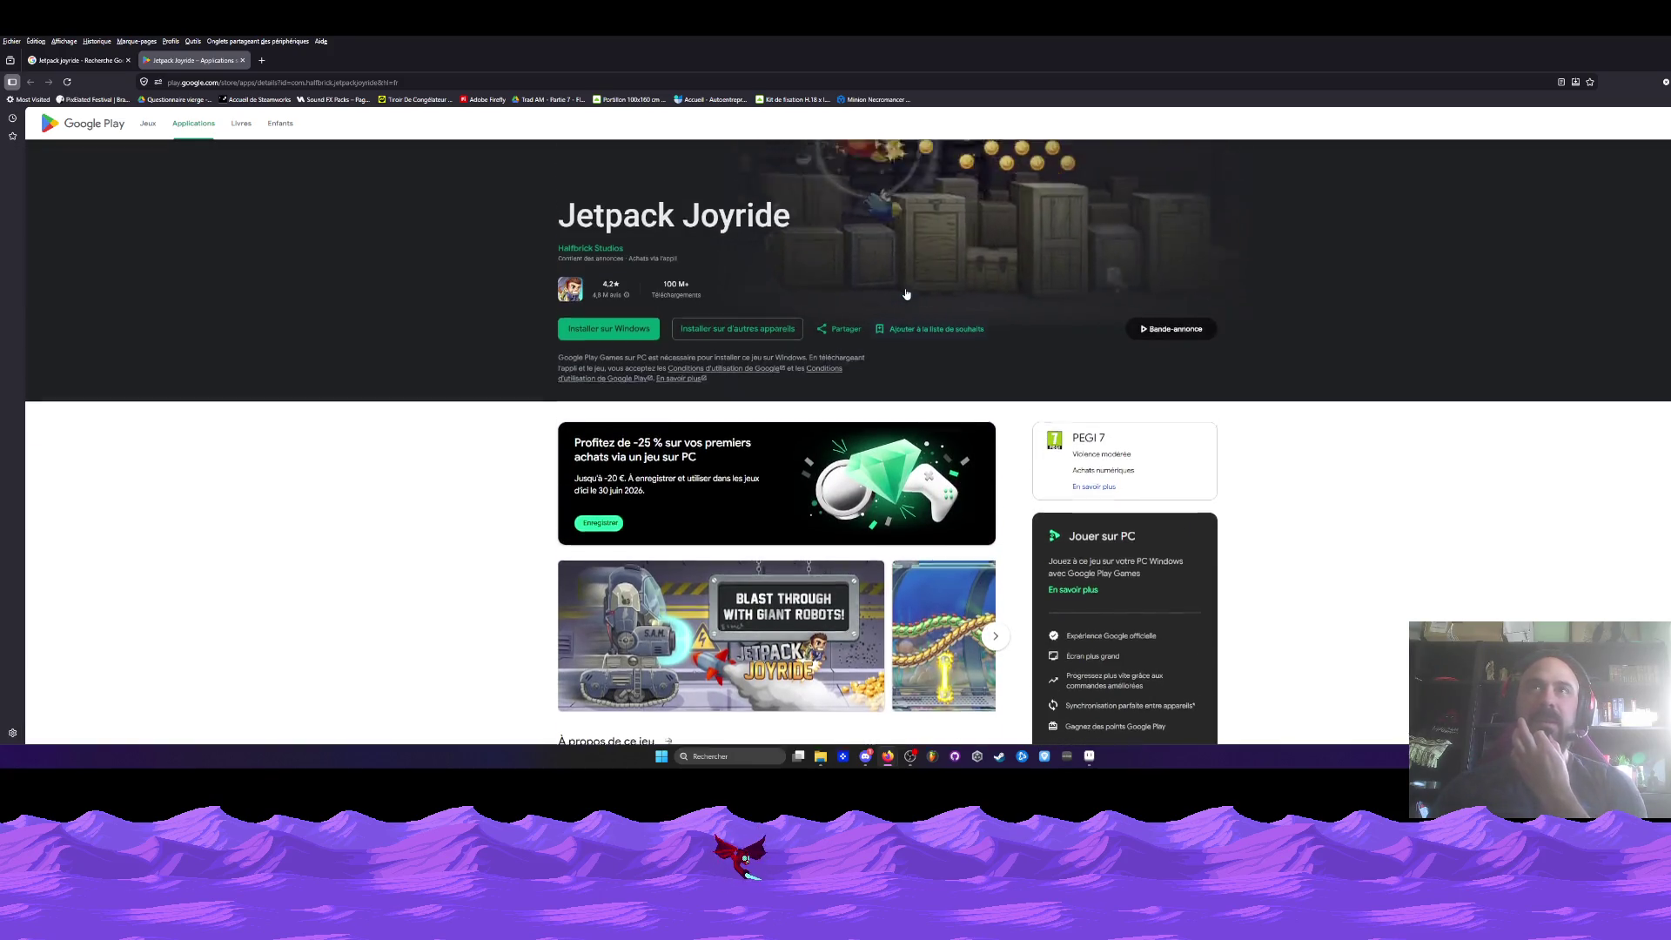
pyautogui.scroll(1, 905, 292)
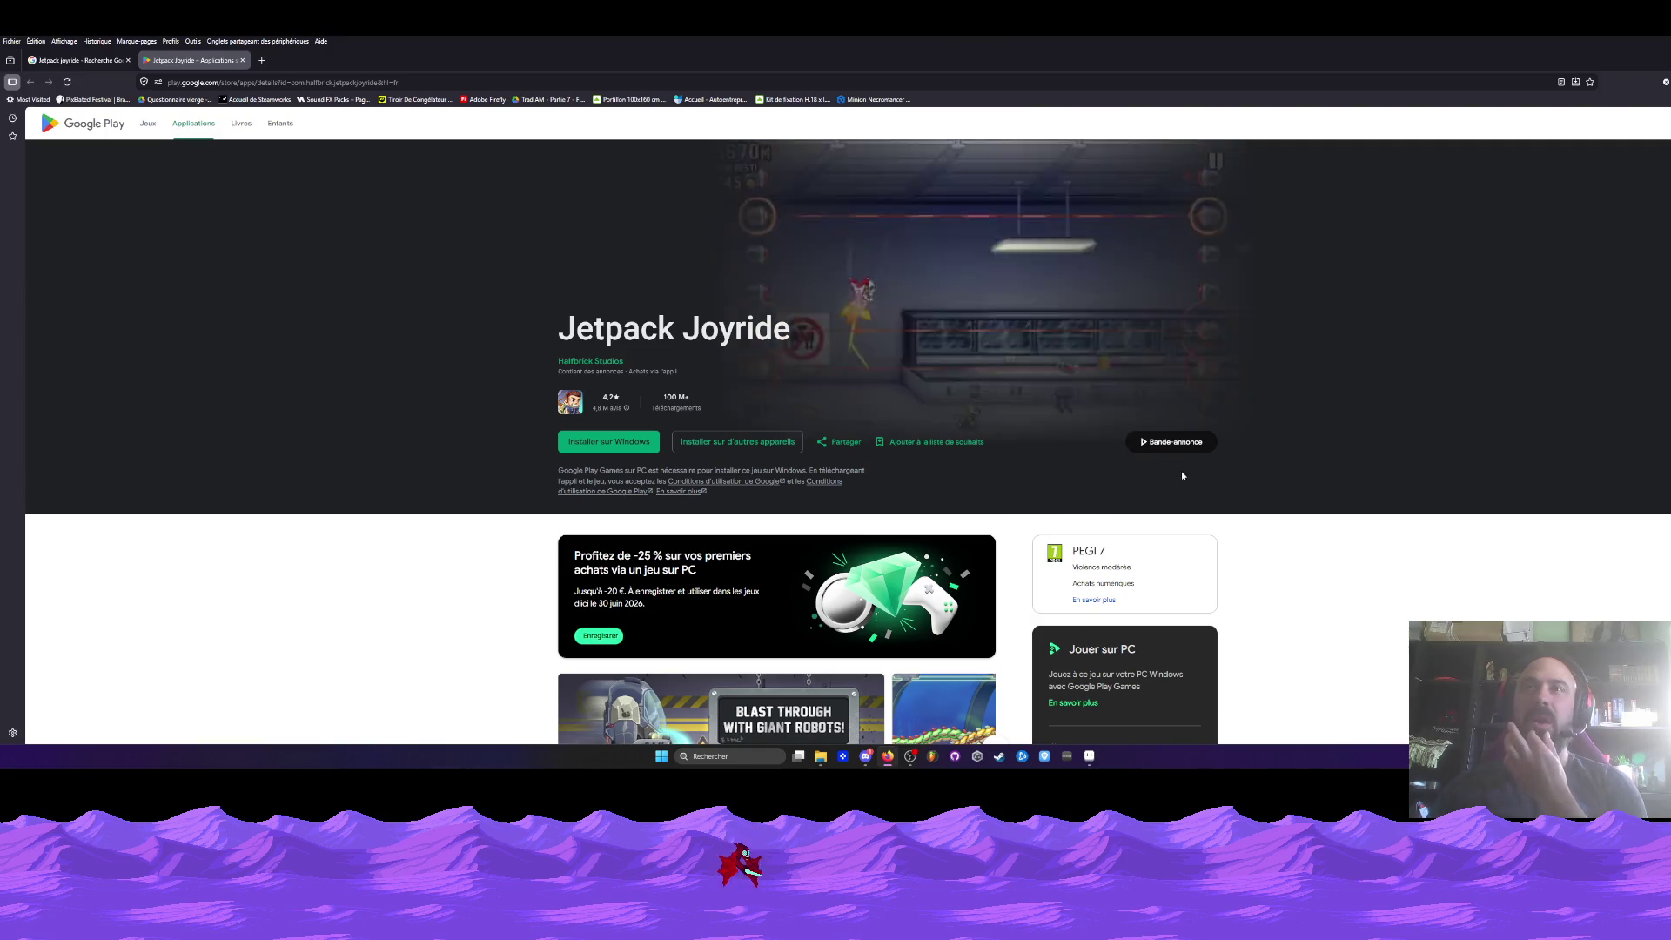
pyautogui.click(1175, 442)
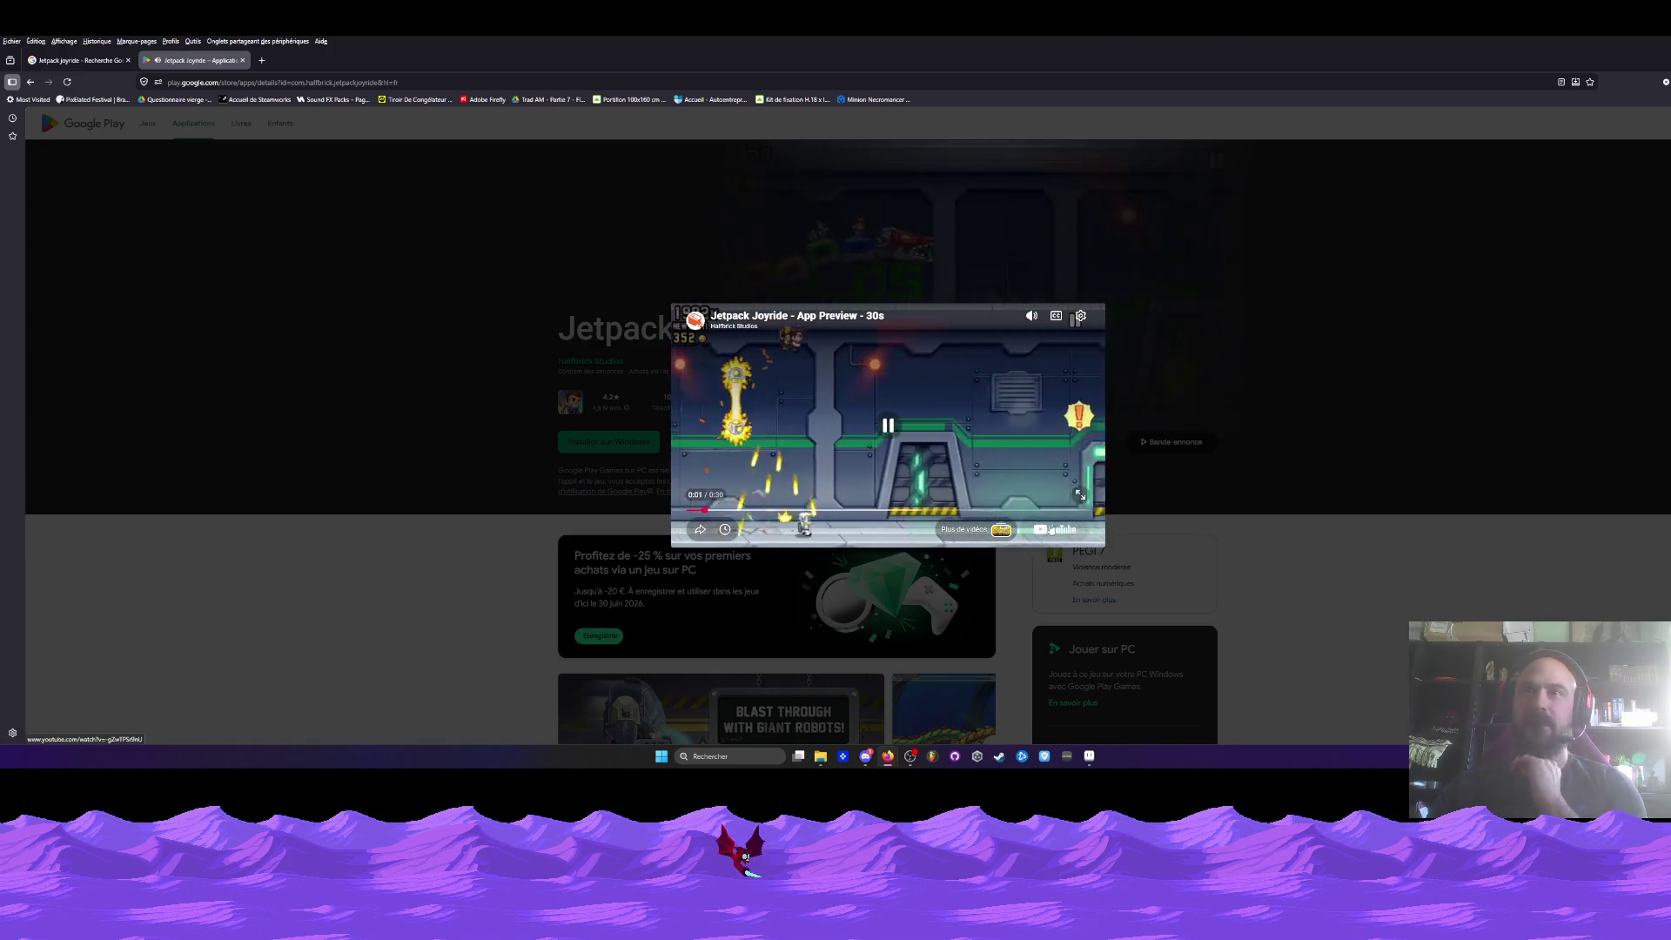
pyautogui.click(1031, 317)
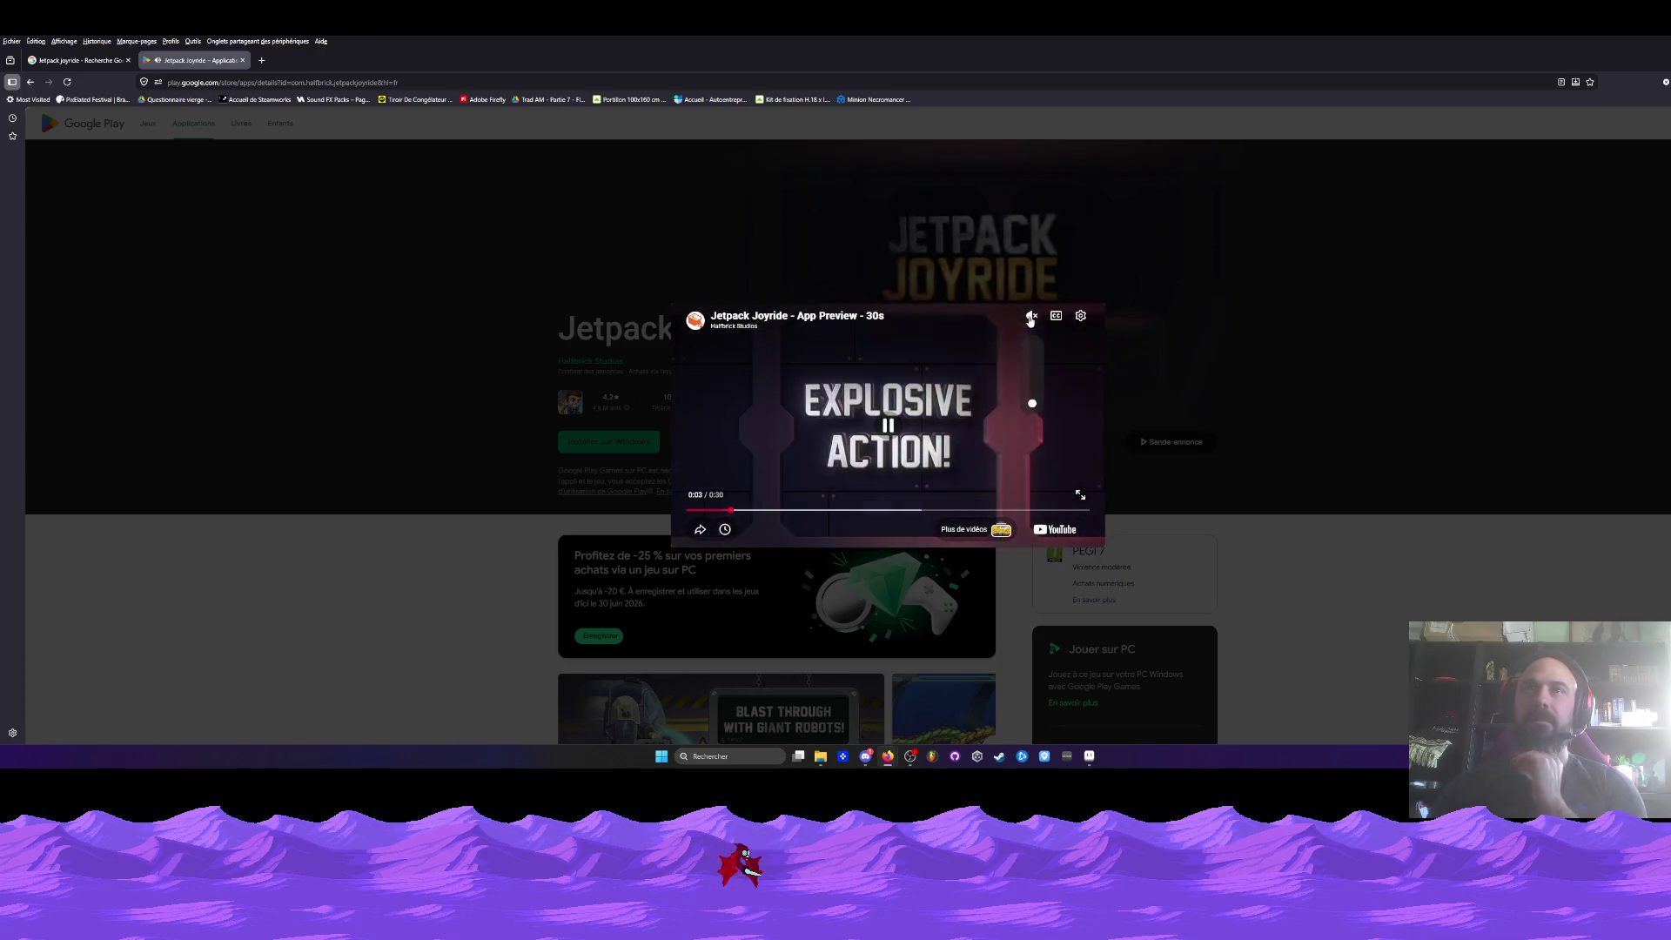
pyautogui.click(1081, 495)
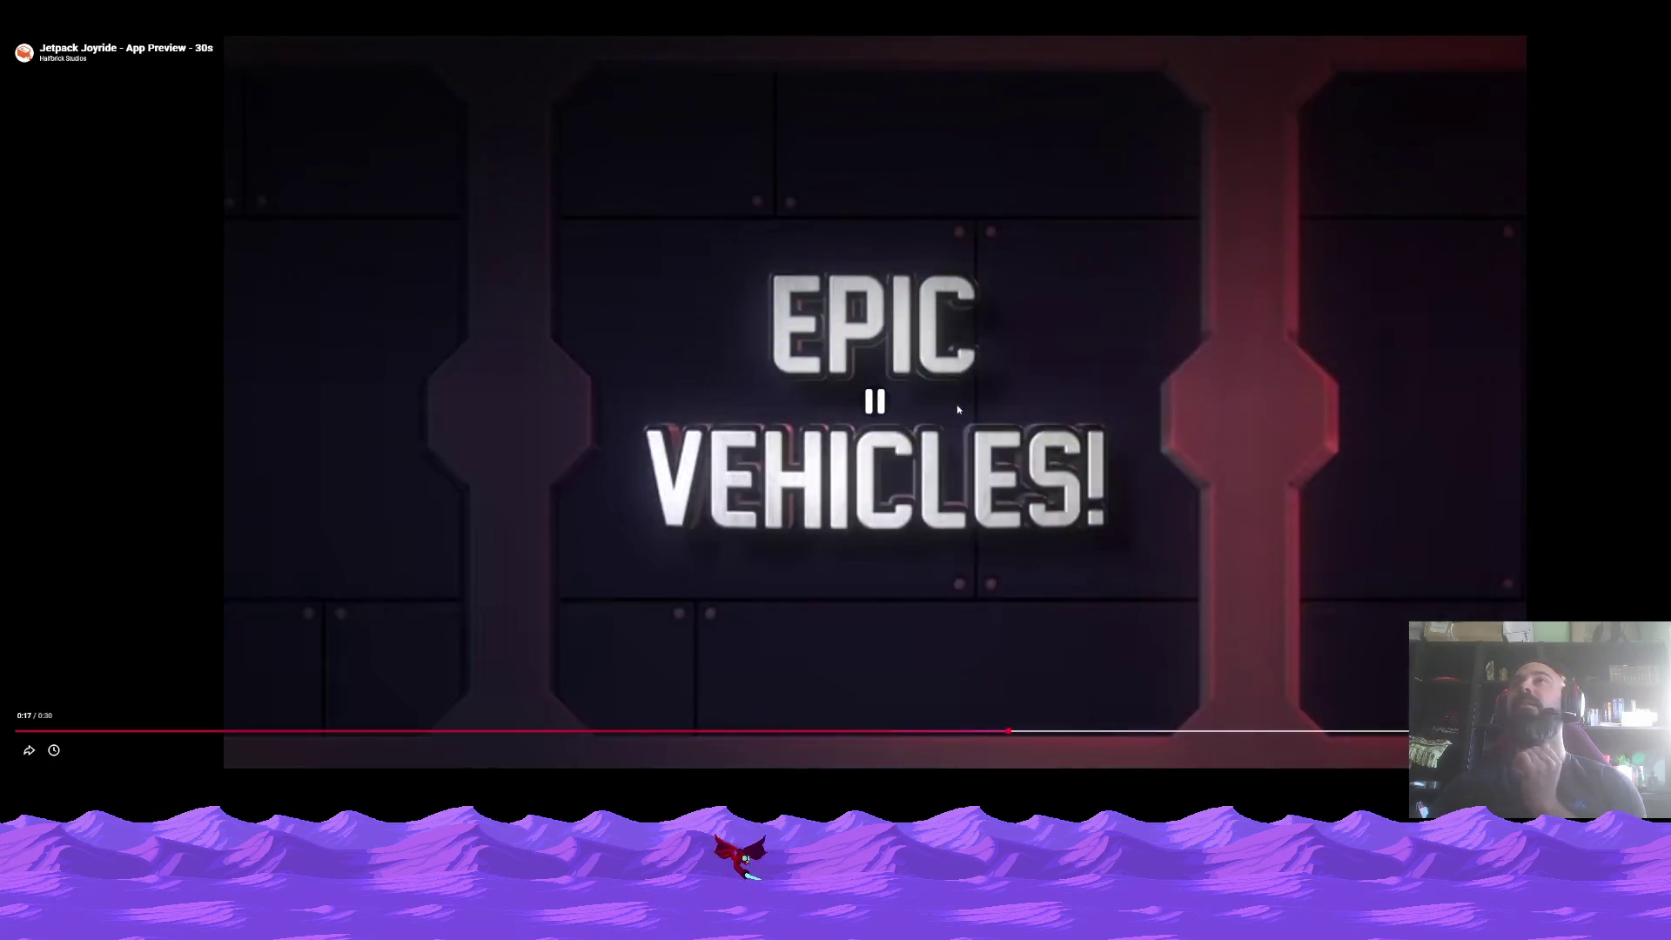
# - Exit the trailer and close the store tab, returning to the image results
pyautogui.press('Escape')
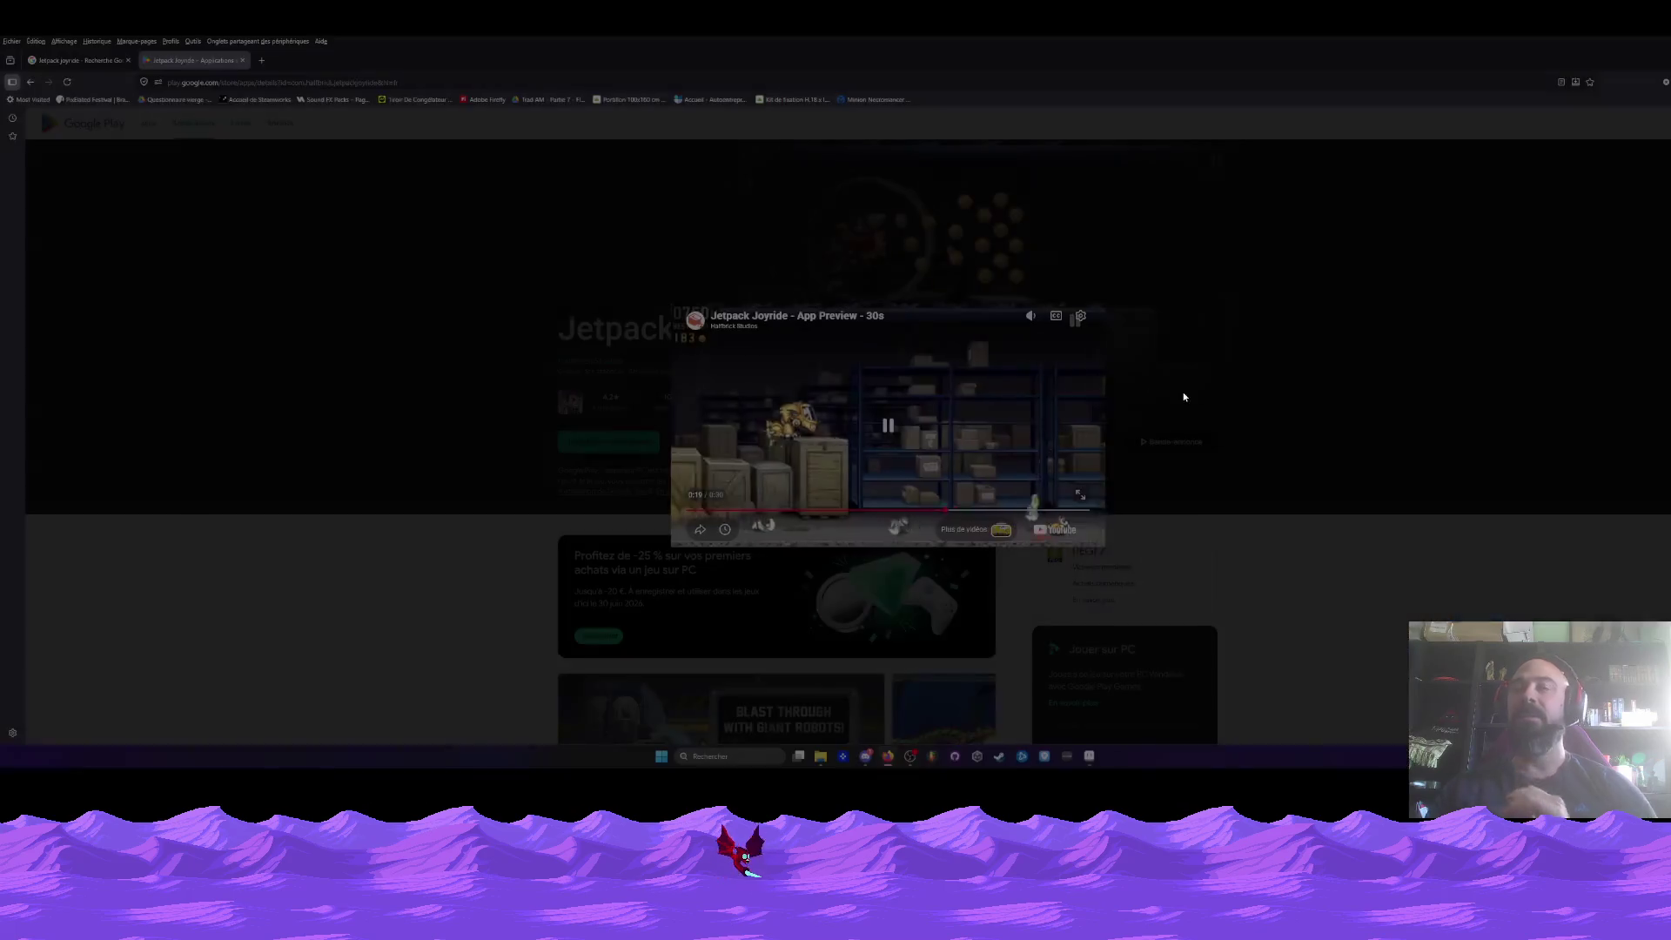
pyautogui.press('Escape')
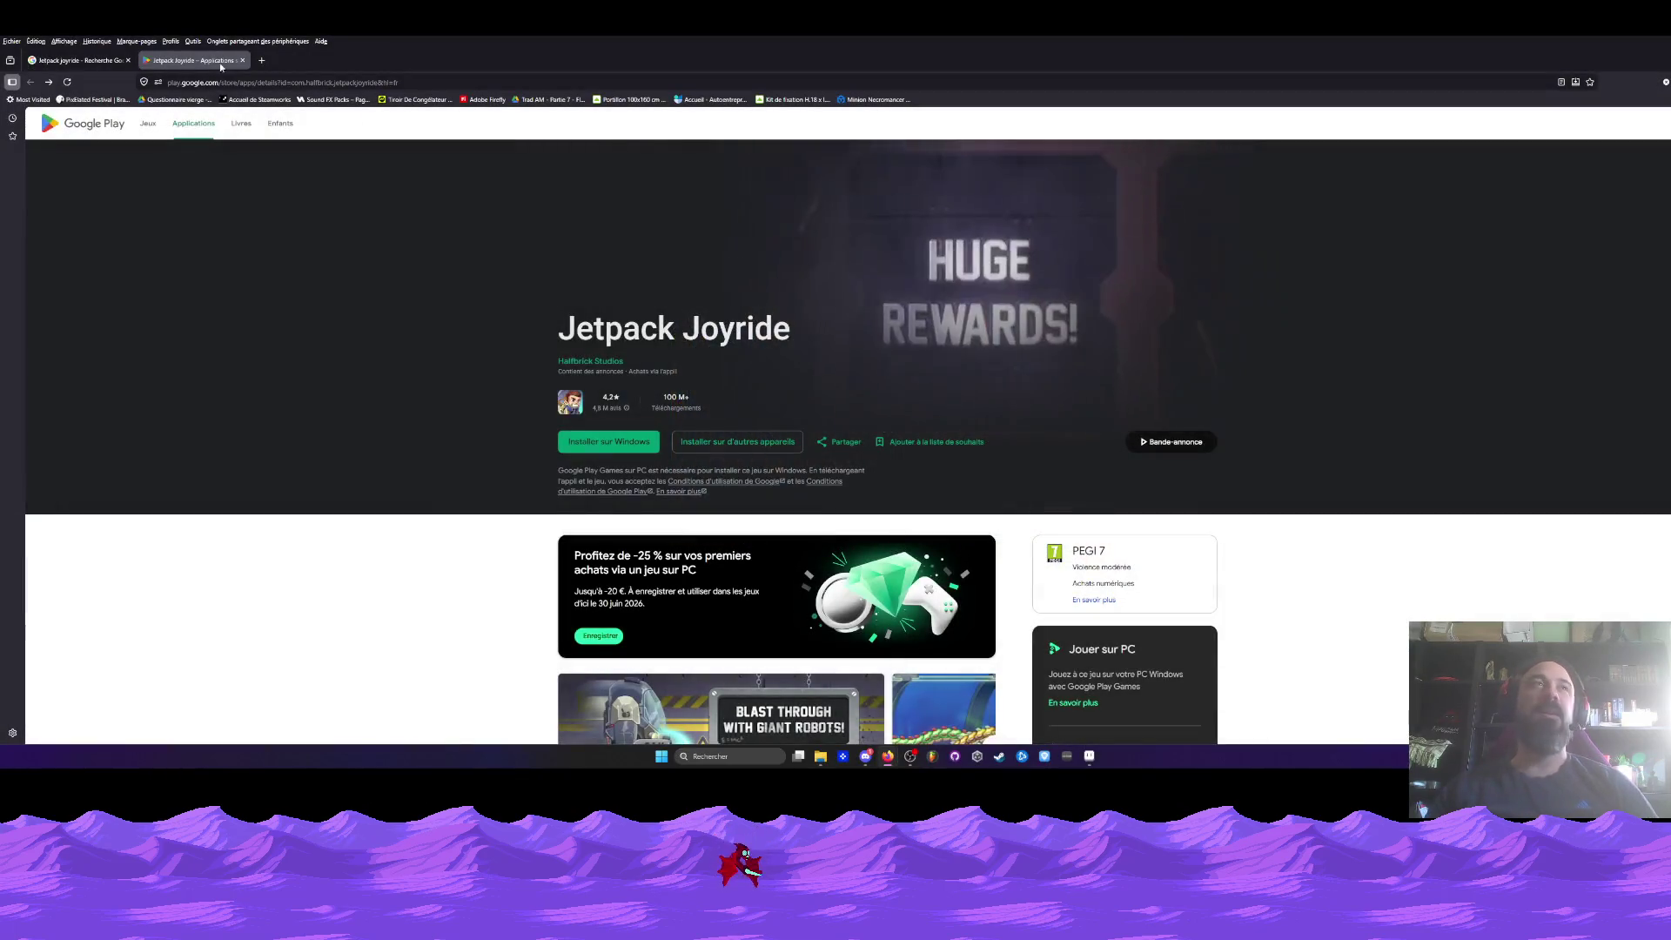
pyautogui.hotkey('ctrl', 'w')
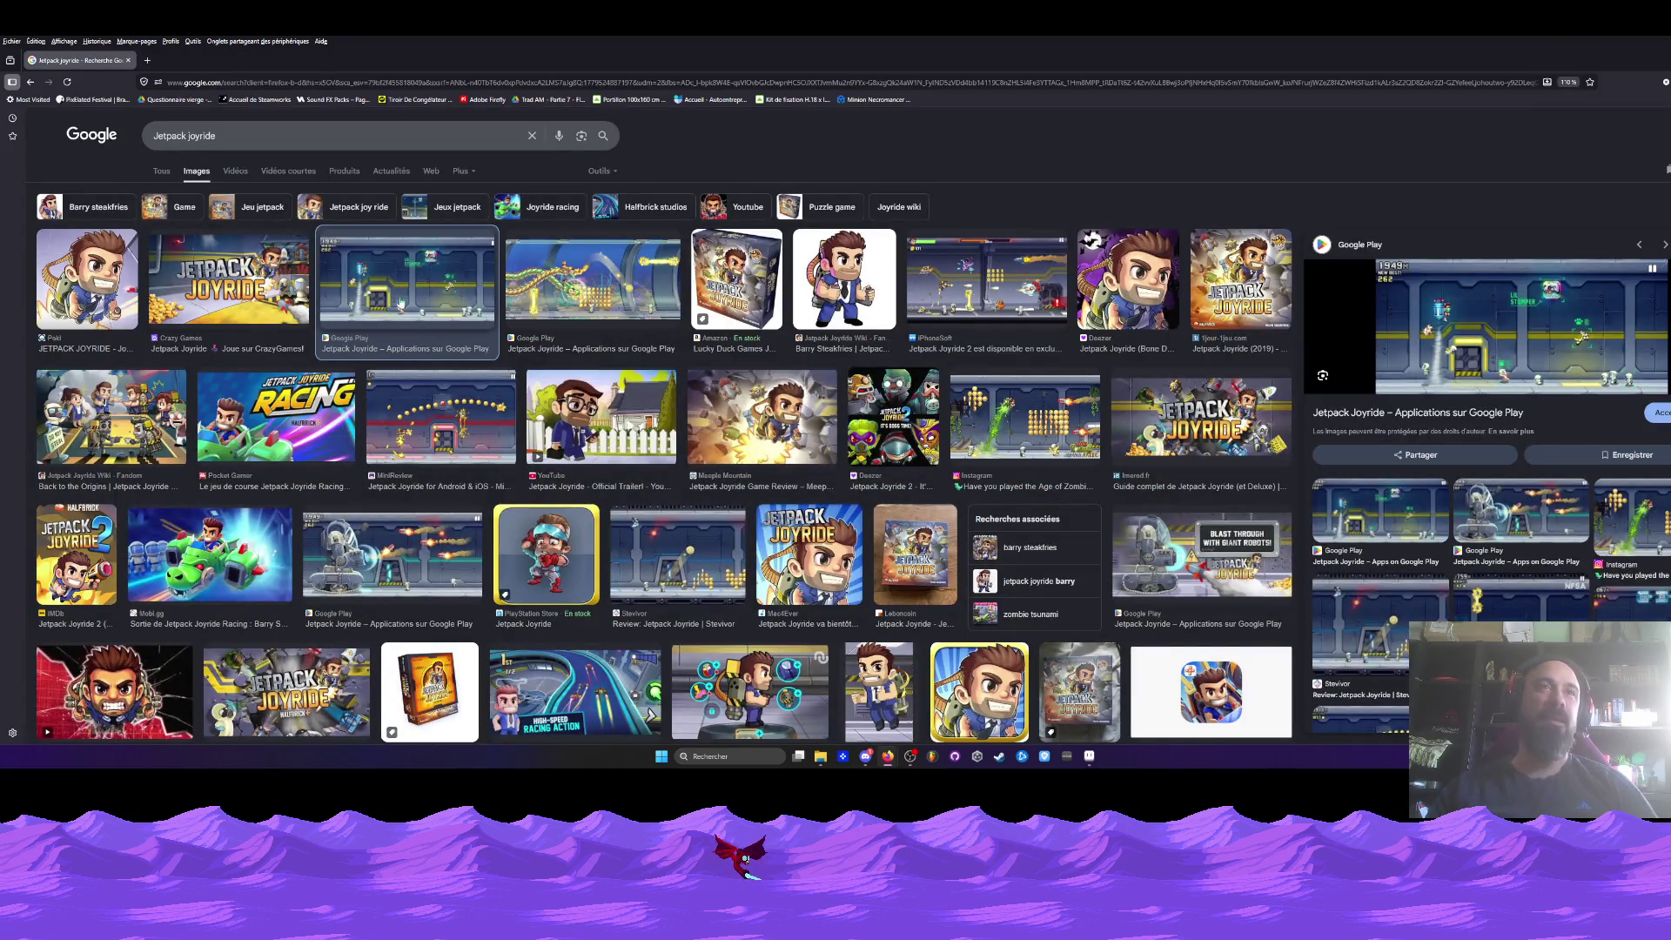
# - Switch back to Aseprite with Maquette HUB.aseprite
pyautogui.hotkey('alt', 'Tab')
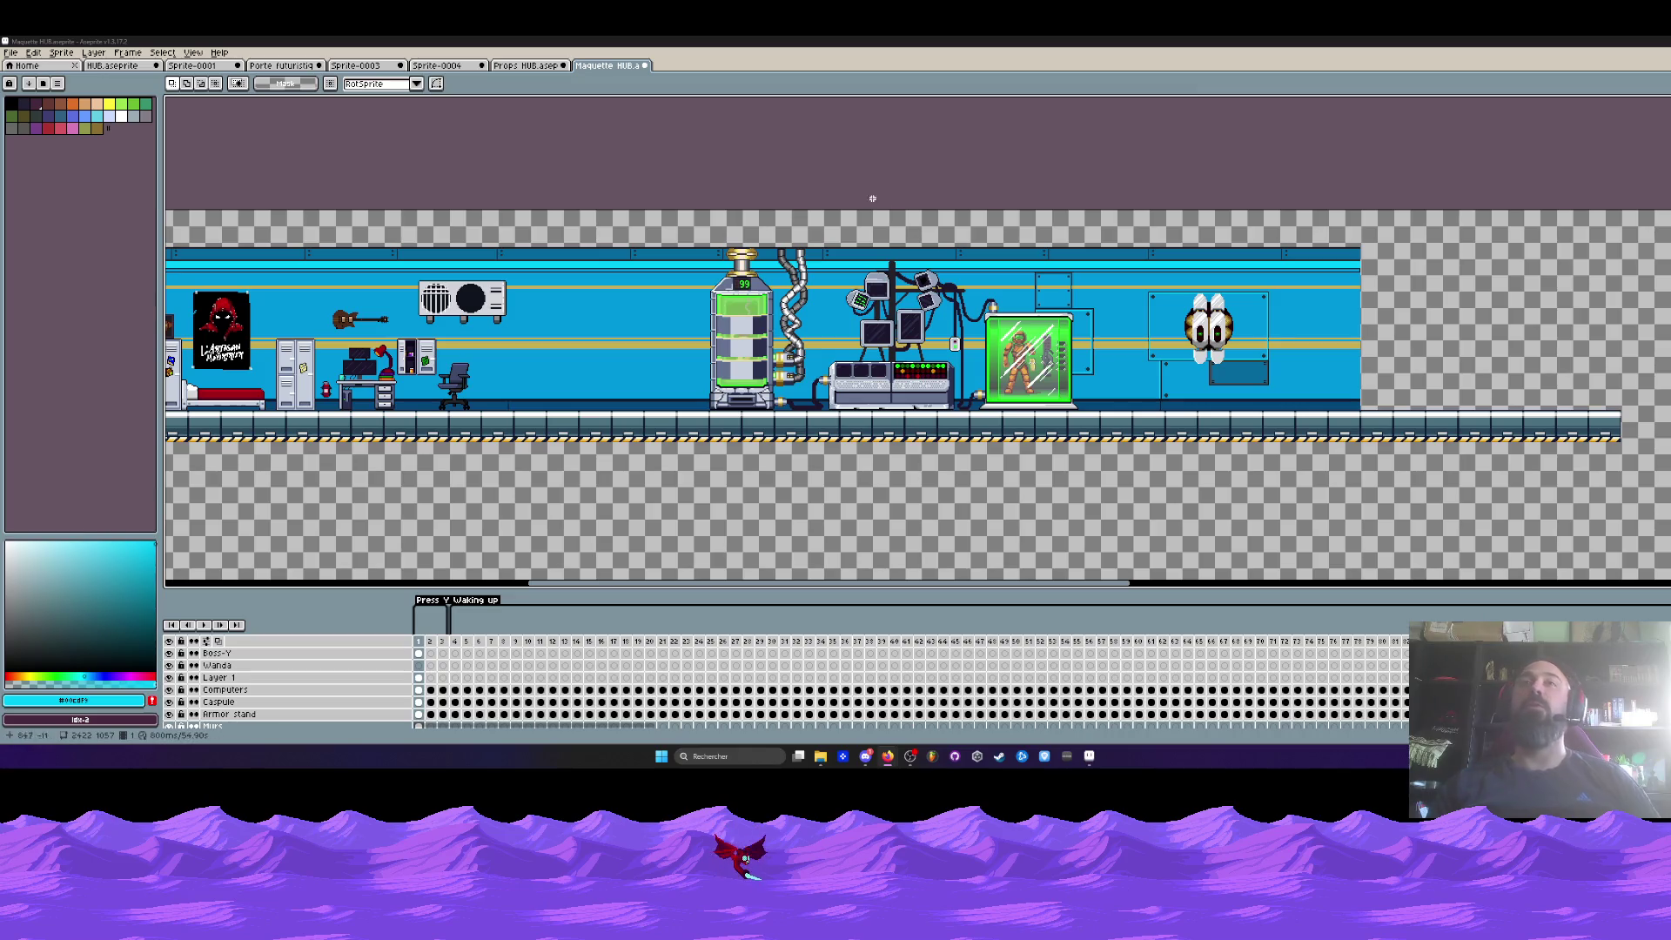
pyautogui.scroll(-2, 498, 311)
pyautogui.scroll(1, 499, 311)
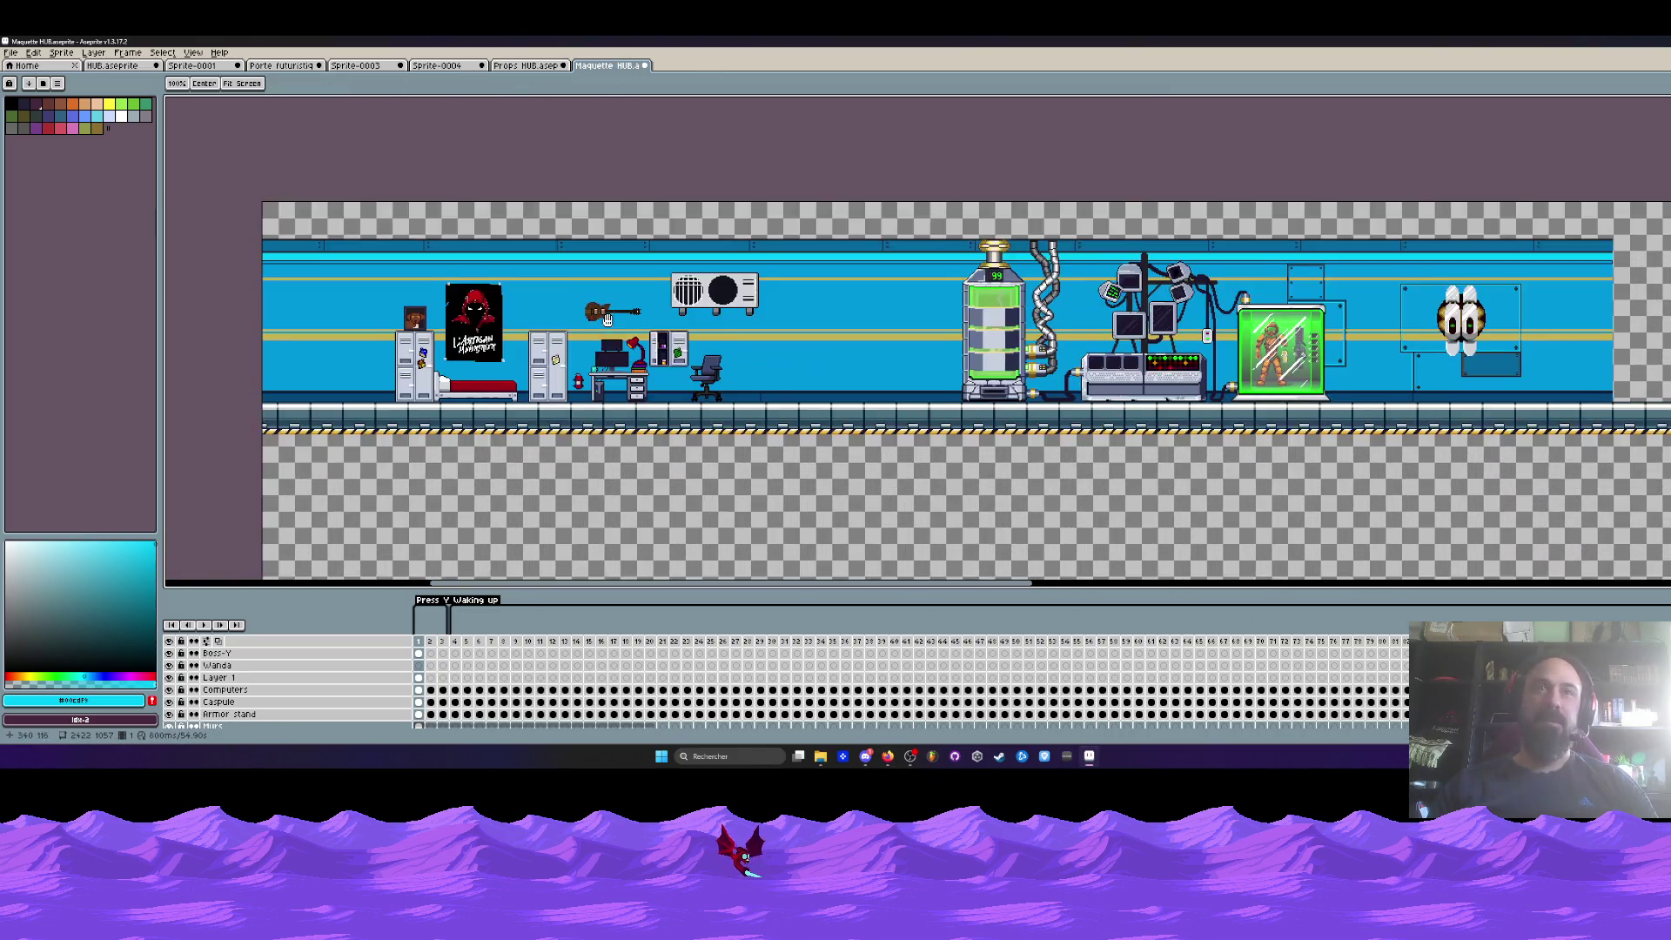
pyautogui.scroll(1, 589, 327)
pyautogui.press('m')
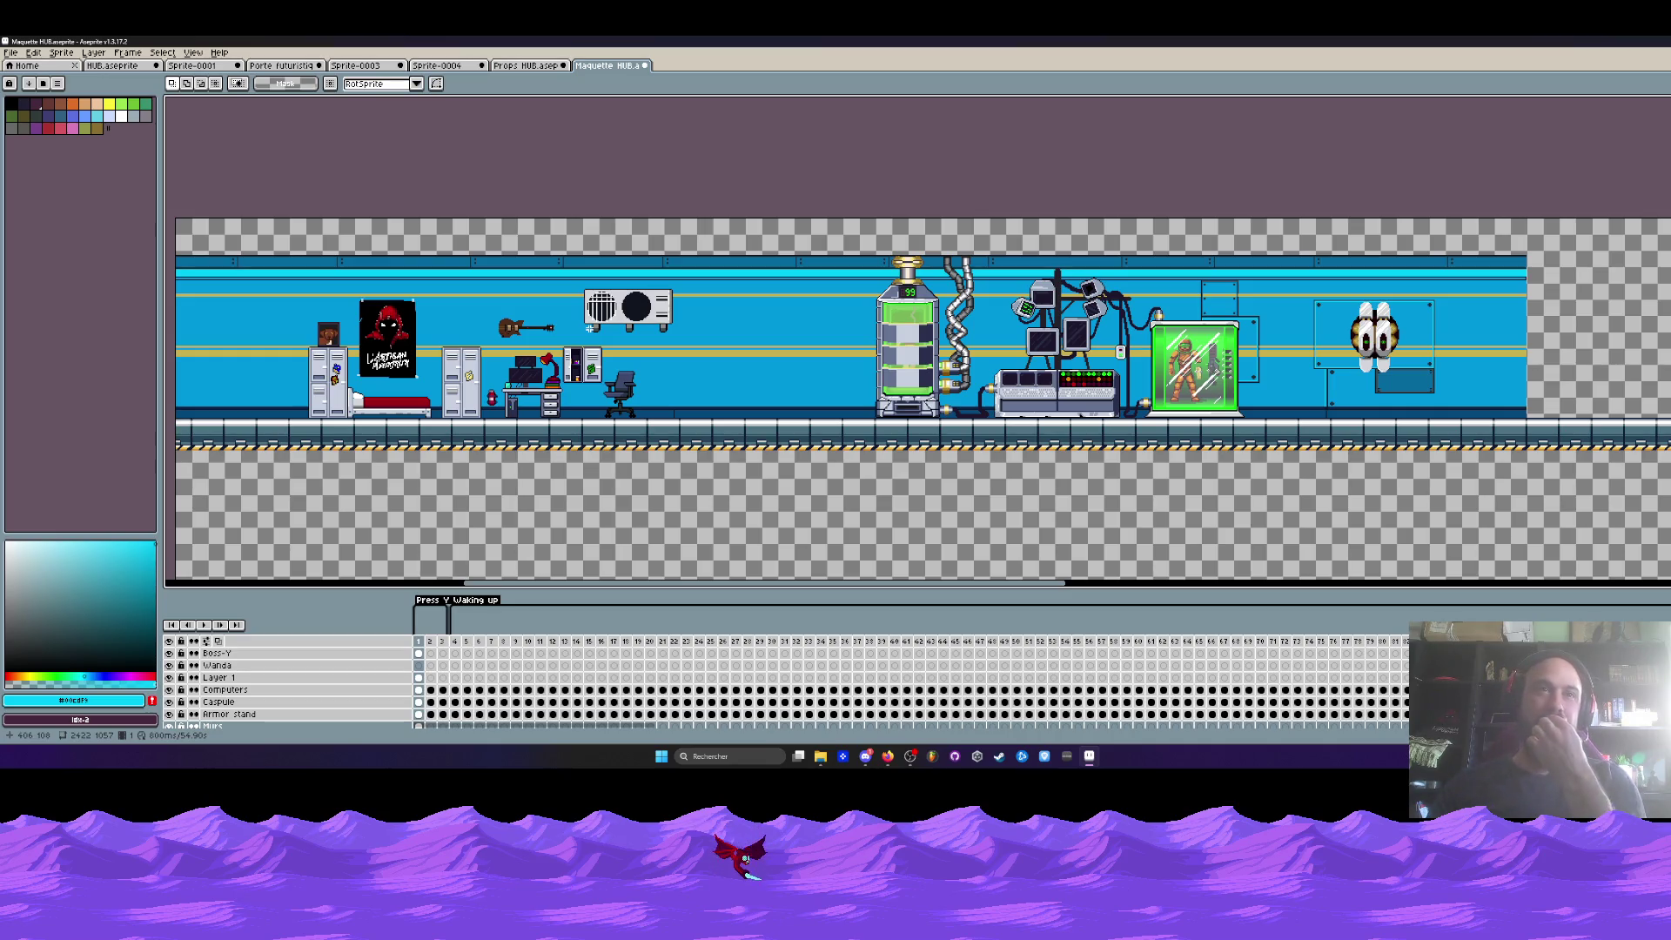
pyautogui.scroll(1, 816, 365)
pyautogui.moveTo(1362, 310)
pyautogui.mouseDown()
pyautogui.moveTo(908, 310)
pyautogui.moveTo(1121, 305)
pyautogui.mouseUp()
pyautogui.scroll(-1, 908, 311)
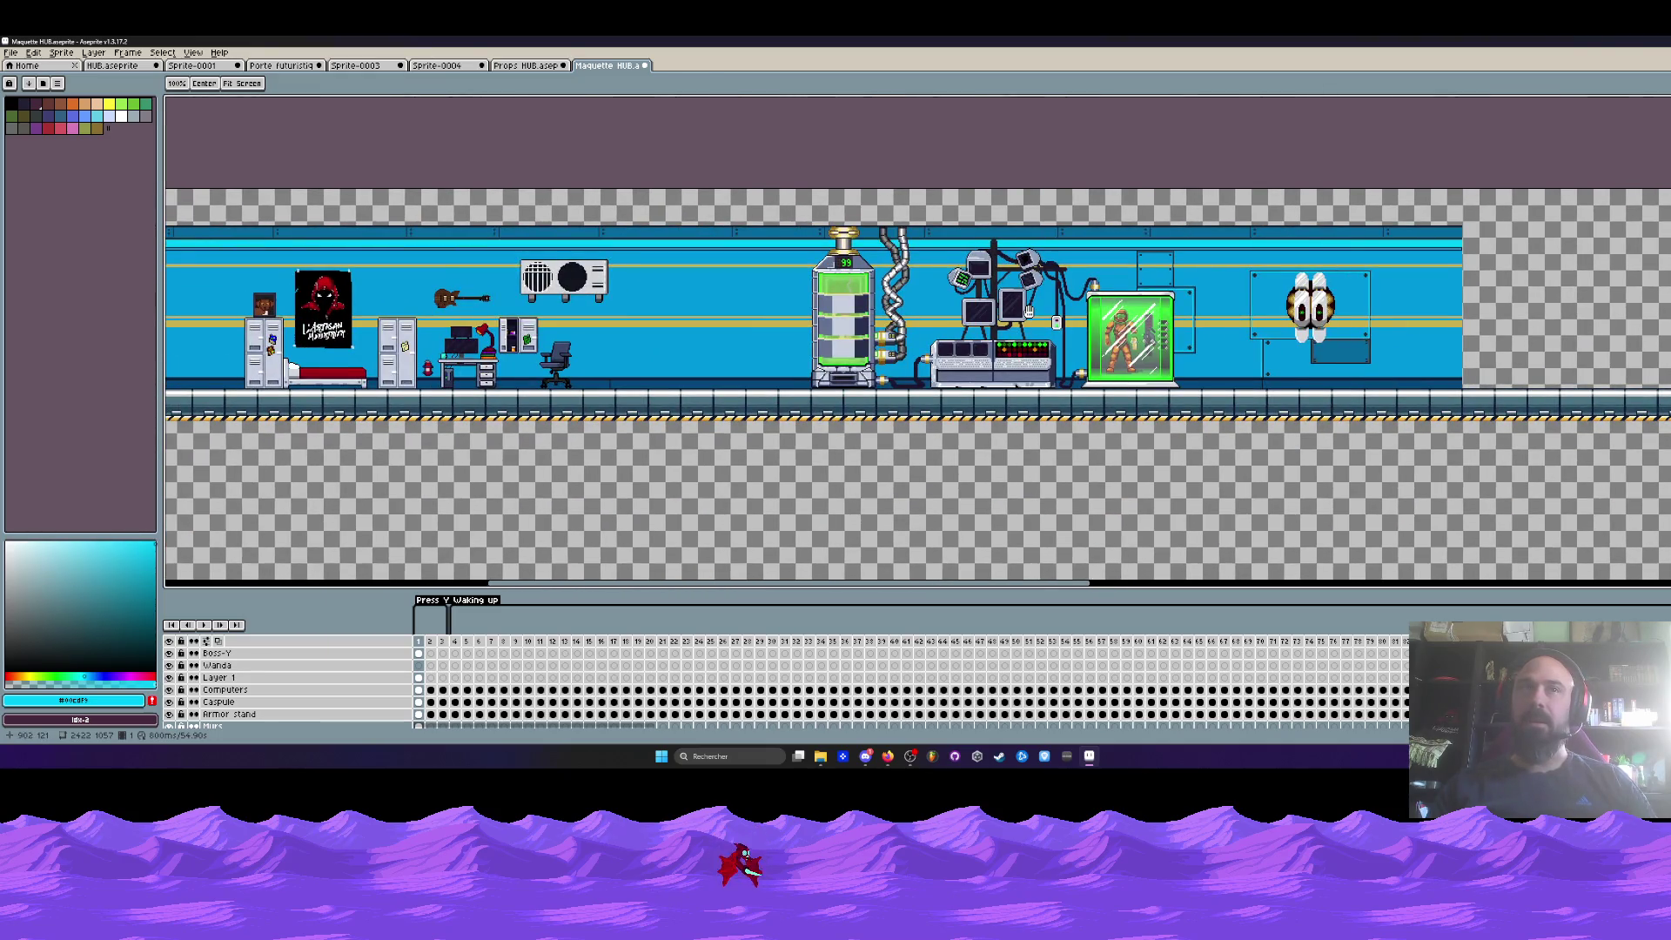
pyautogui.press('m')
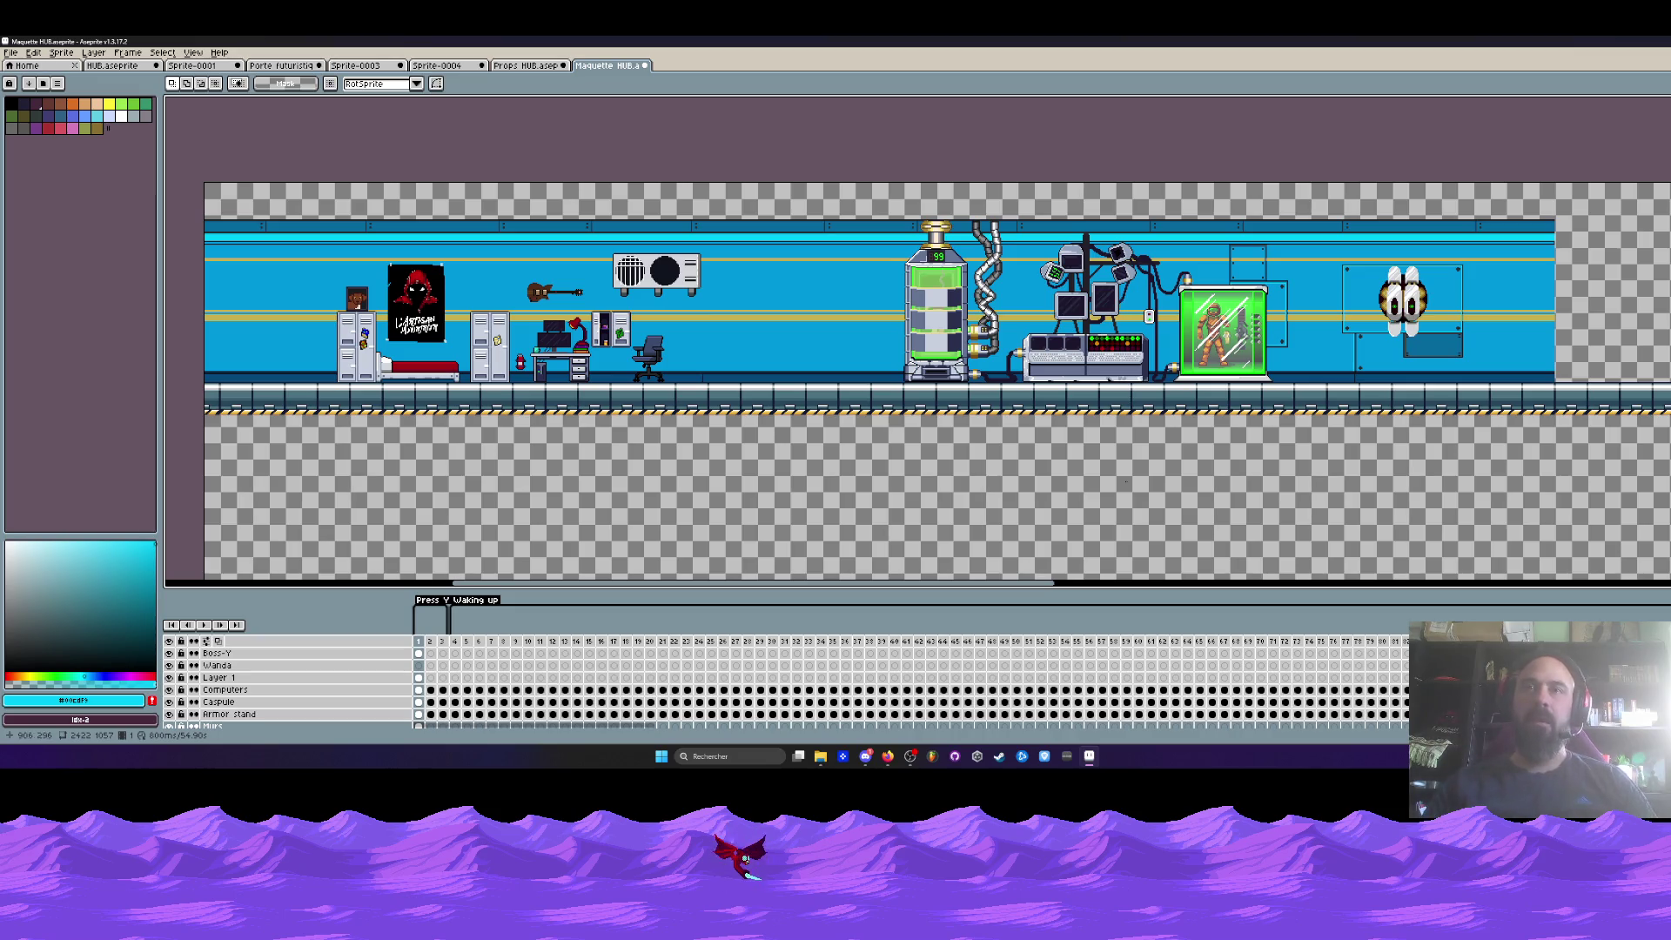
pyautogui.moveTo(1033, 591); pyautogui.dragTo(1277, 591)
pyautogui.scroll(-1, 962, 259)
pyautogui.scroll(1, 962, 259)
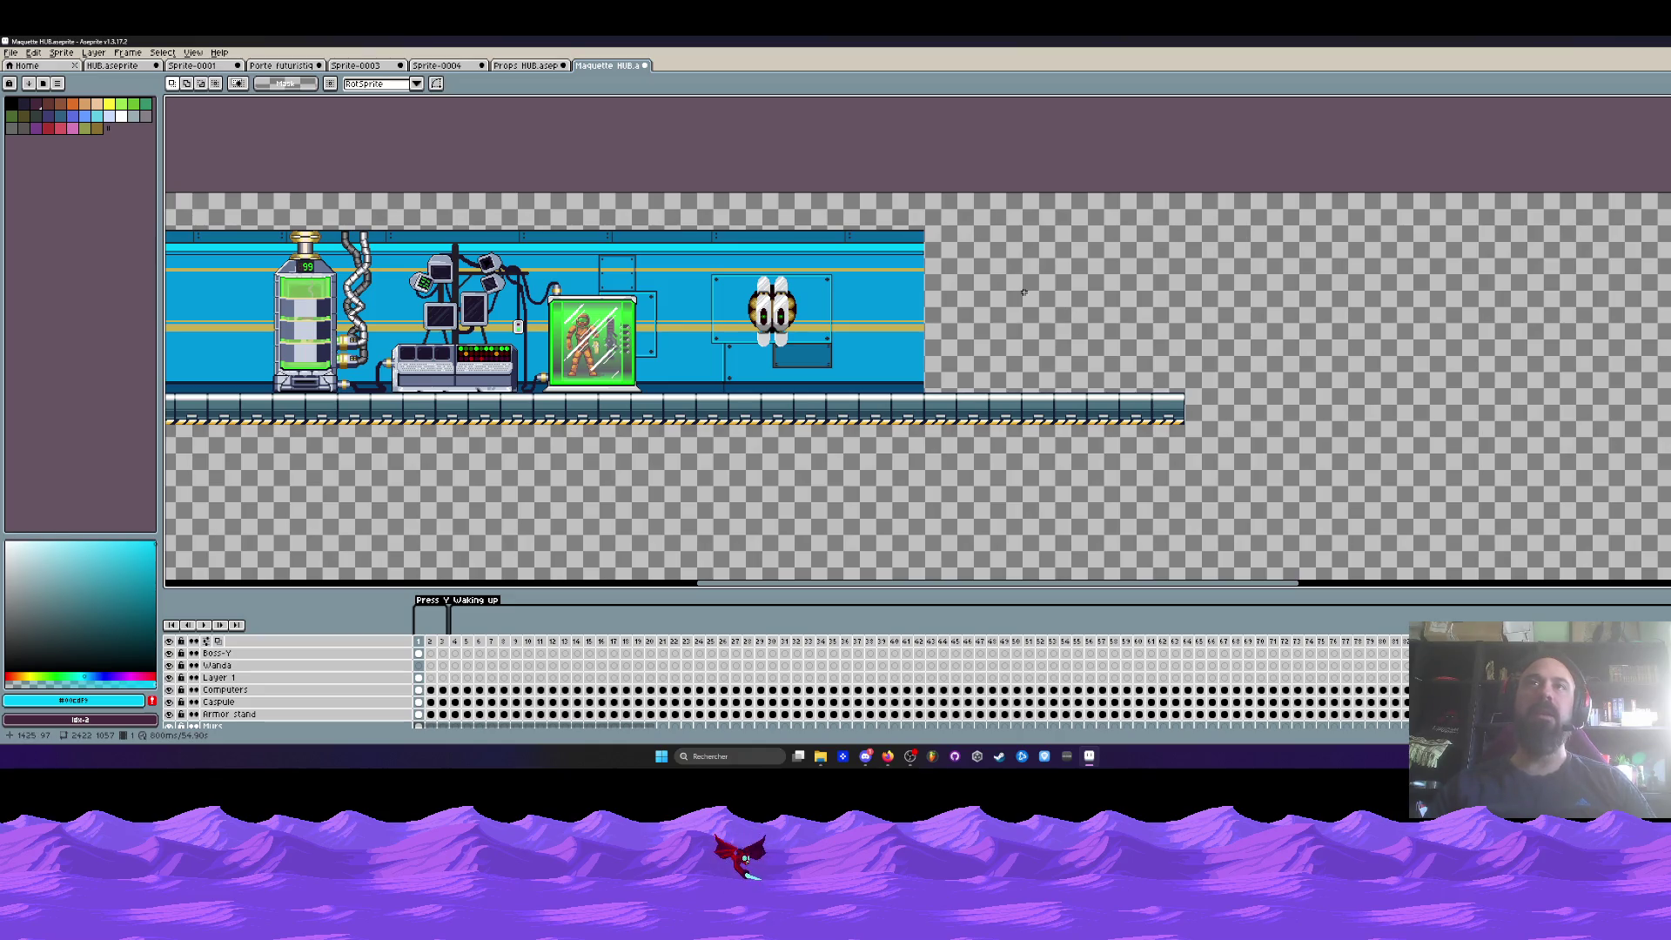
# - Save the Props HUB sprite sheet
pyautogui.click(280, 65)
pyautogui.click(367, 66)
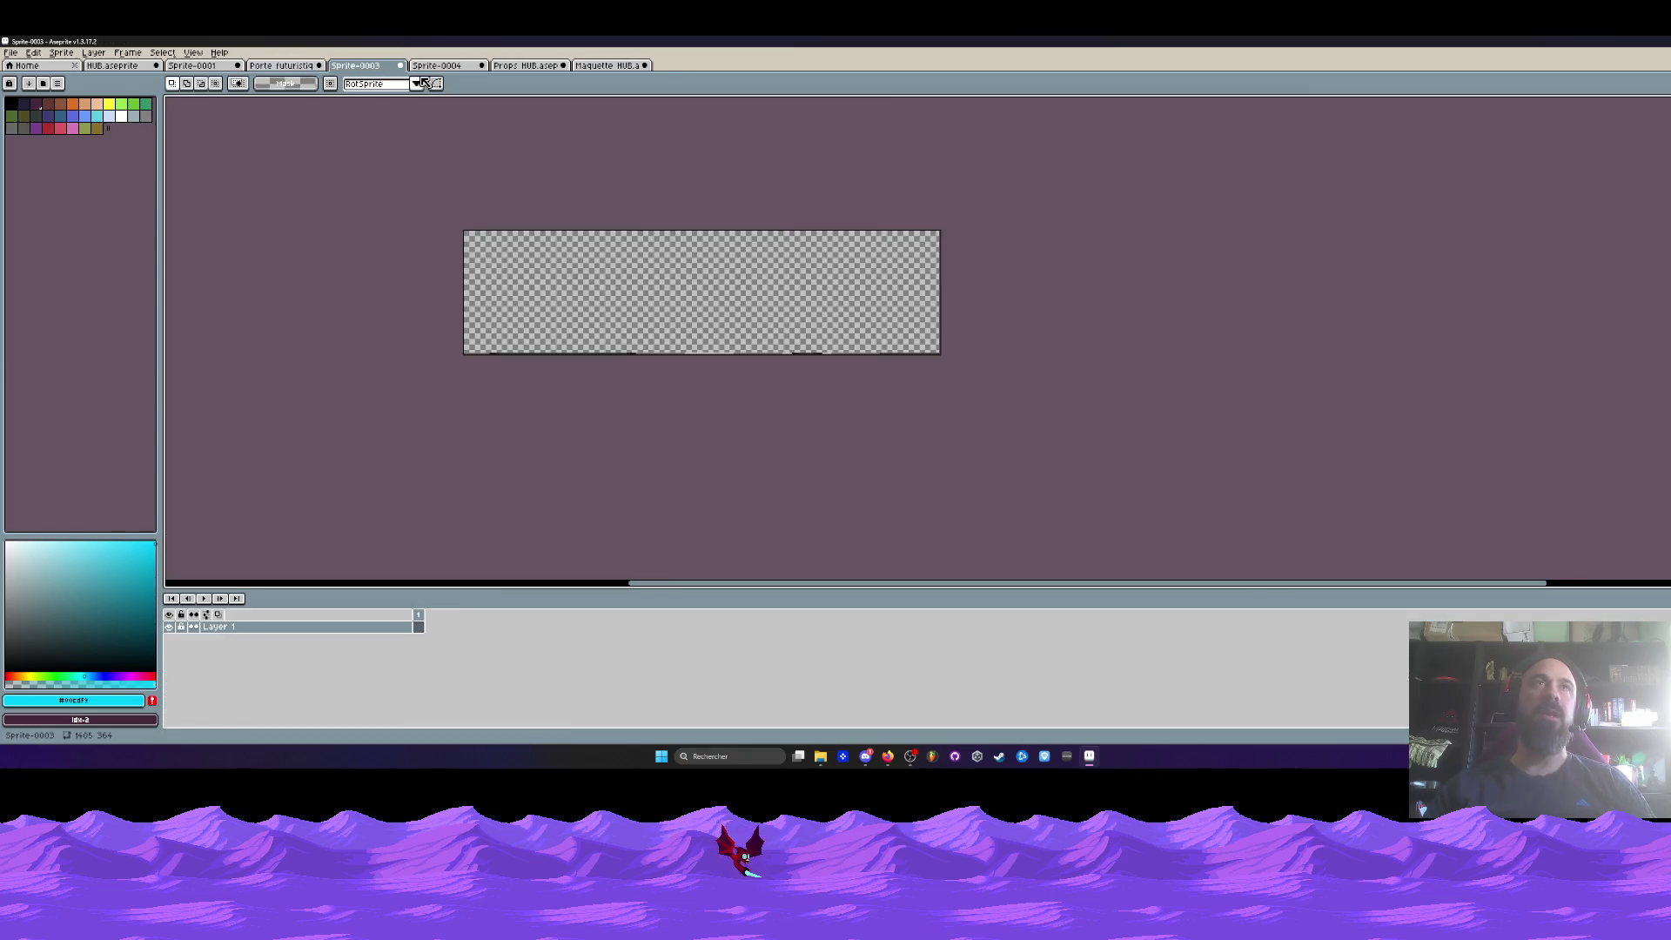
pyautogui.click(431, 66)
pyautogui.click(528, 67)
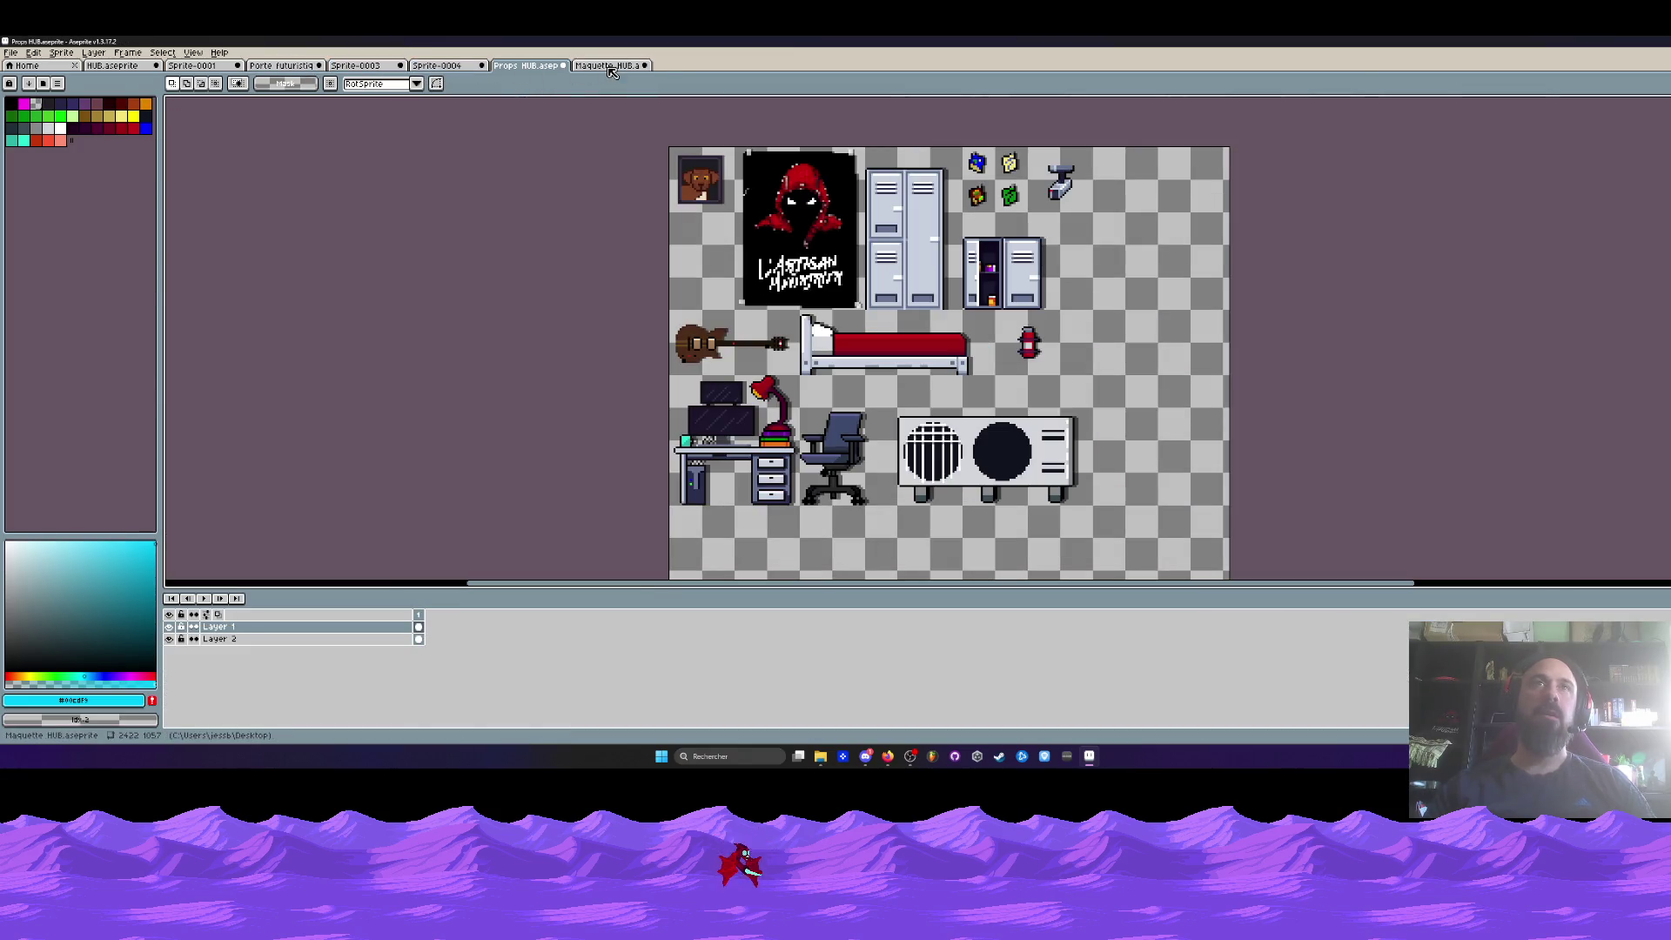
pyautogui.click(10, 52)
pyautogui.click(35, 115)
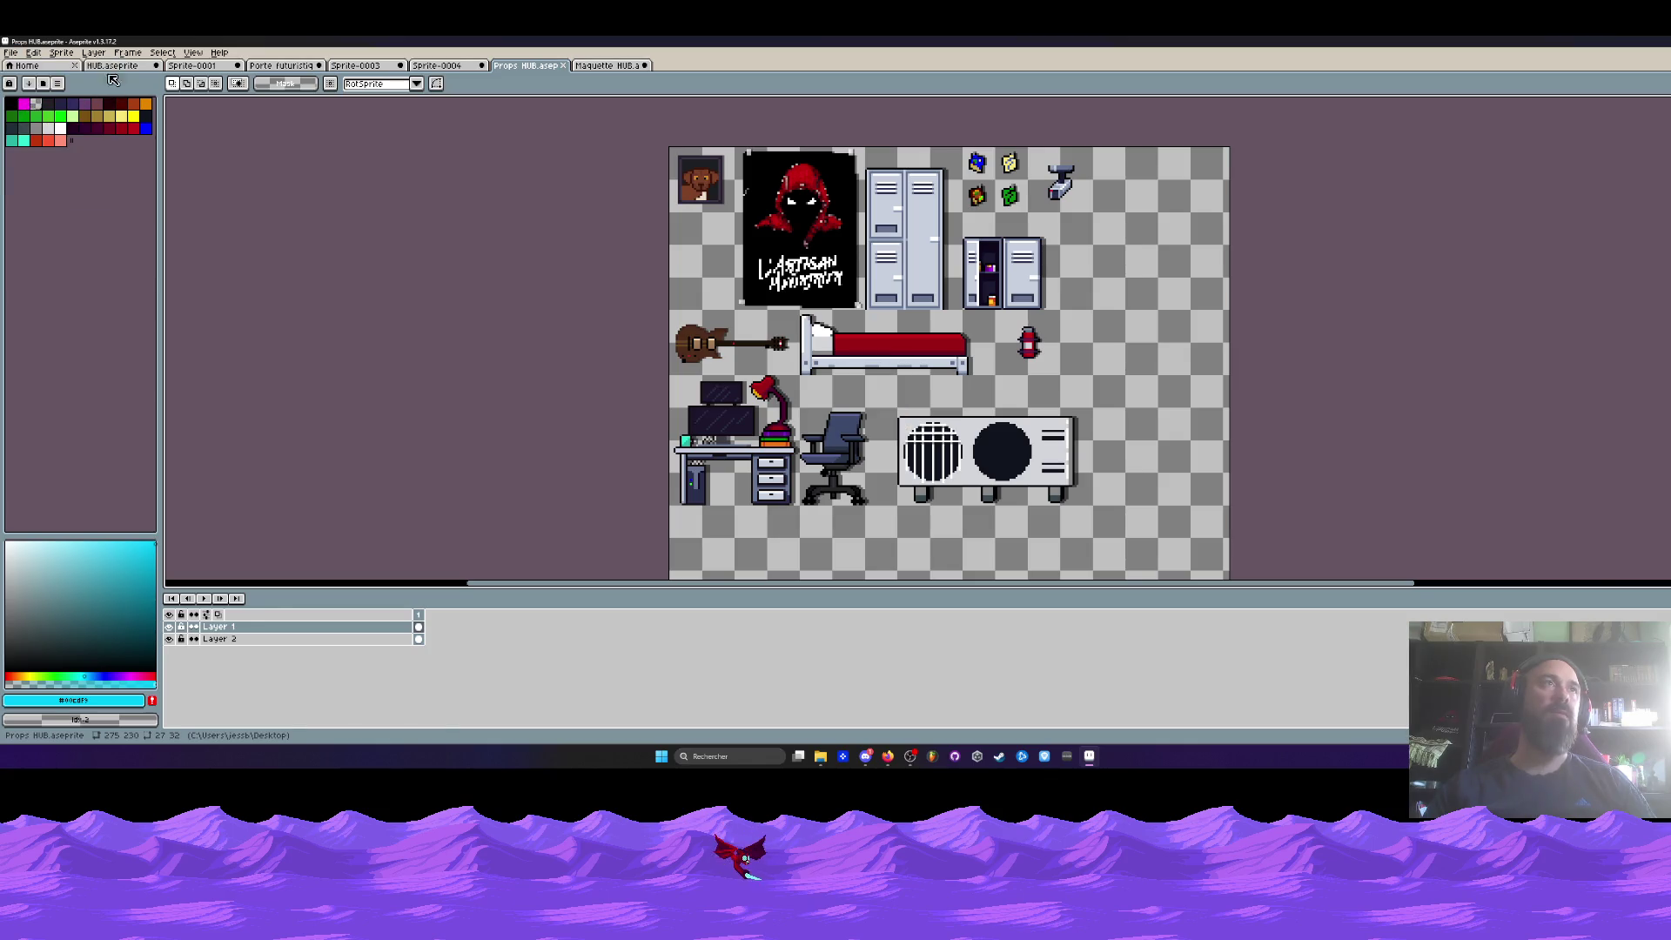
# - Look over the HUB.aseprite level file, then go to the Maquette HUB mockup
pyautogui.click(111, 65)
pyautogui.scroll(-1, 435, 296)
pyautogui.scroll(1, 618, 300)
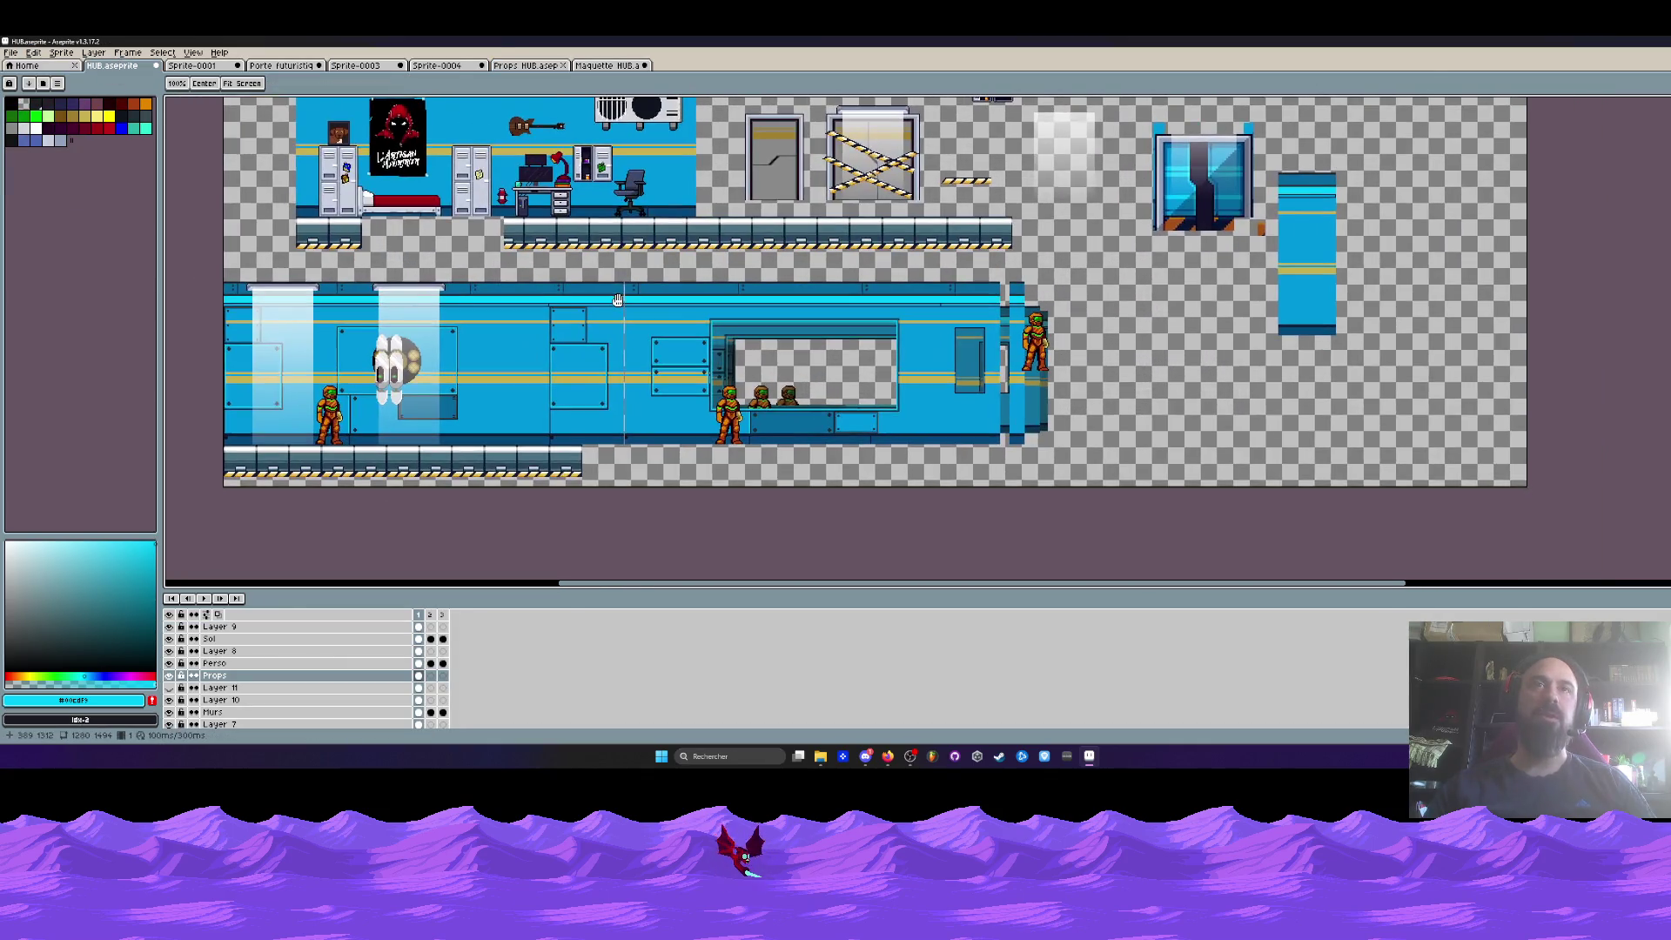
pyautogui.hscroll(3, 702, 320)
pyautogui.scroll(1, 618, 331)
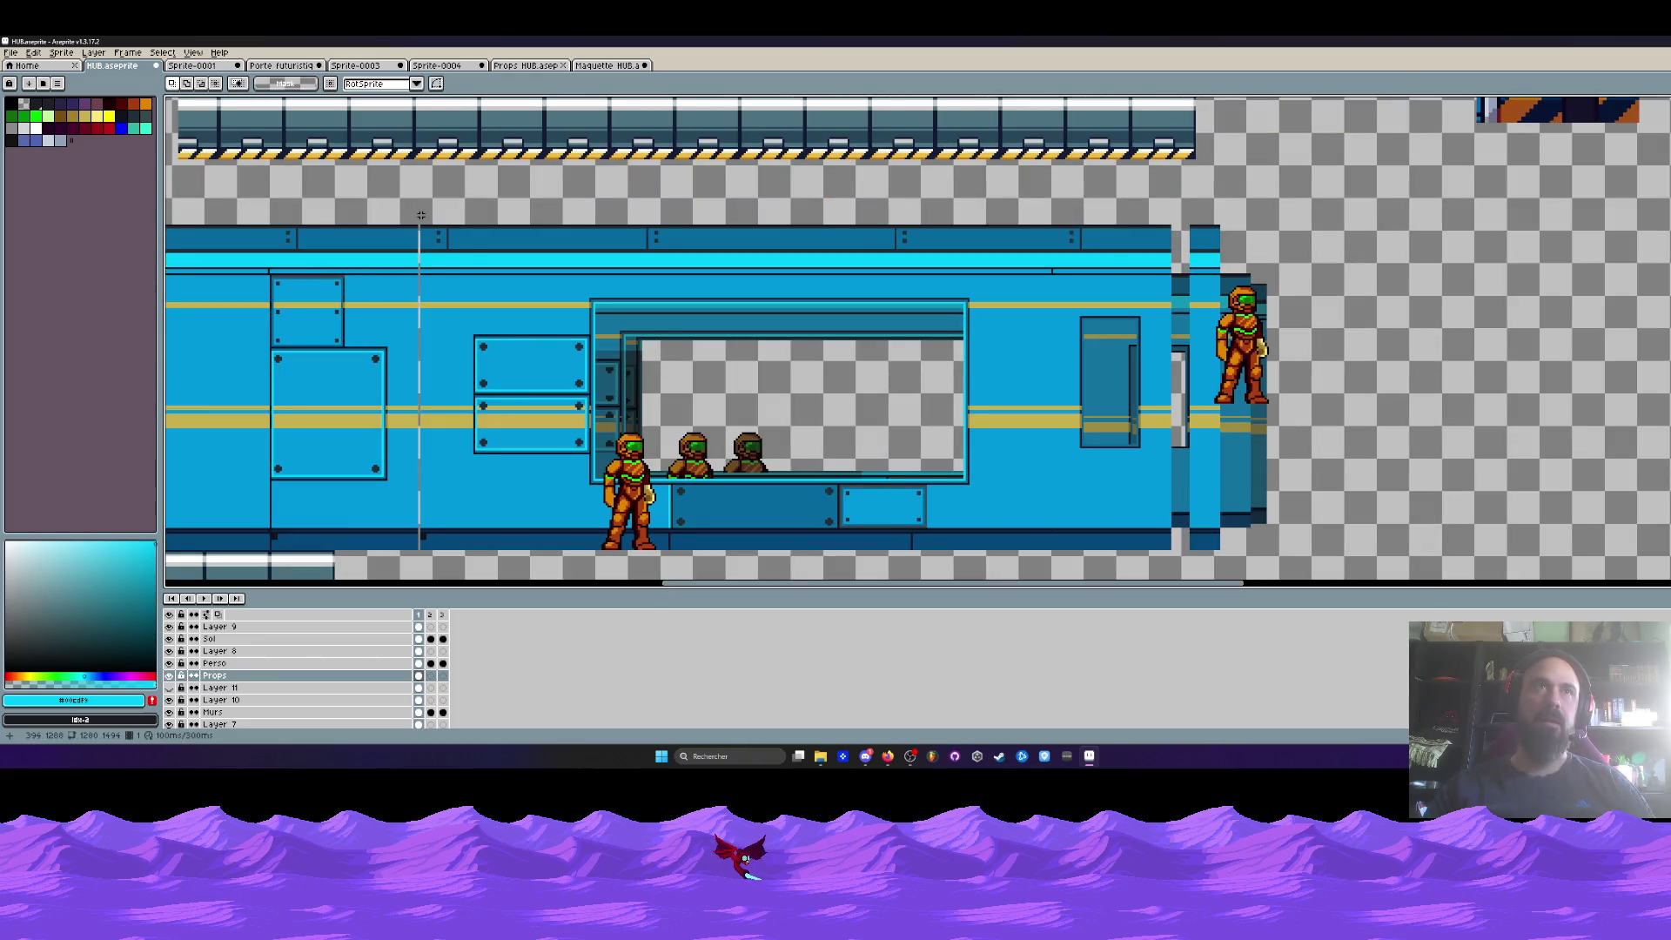
pyautogui.click(525, 66)
pyautogui.click(607, 66)
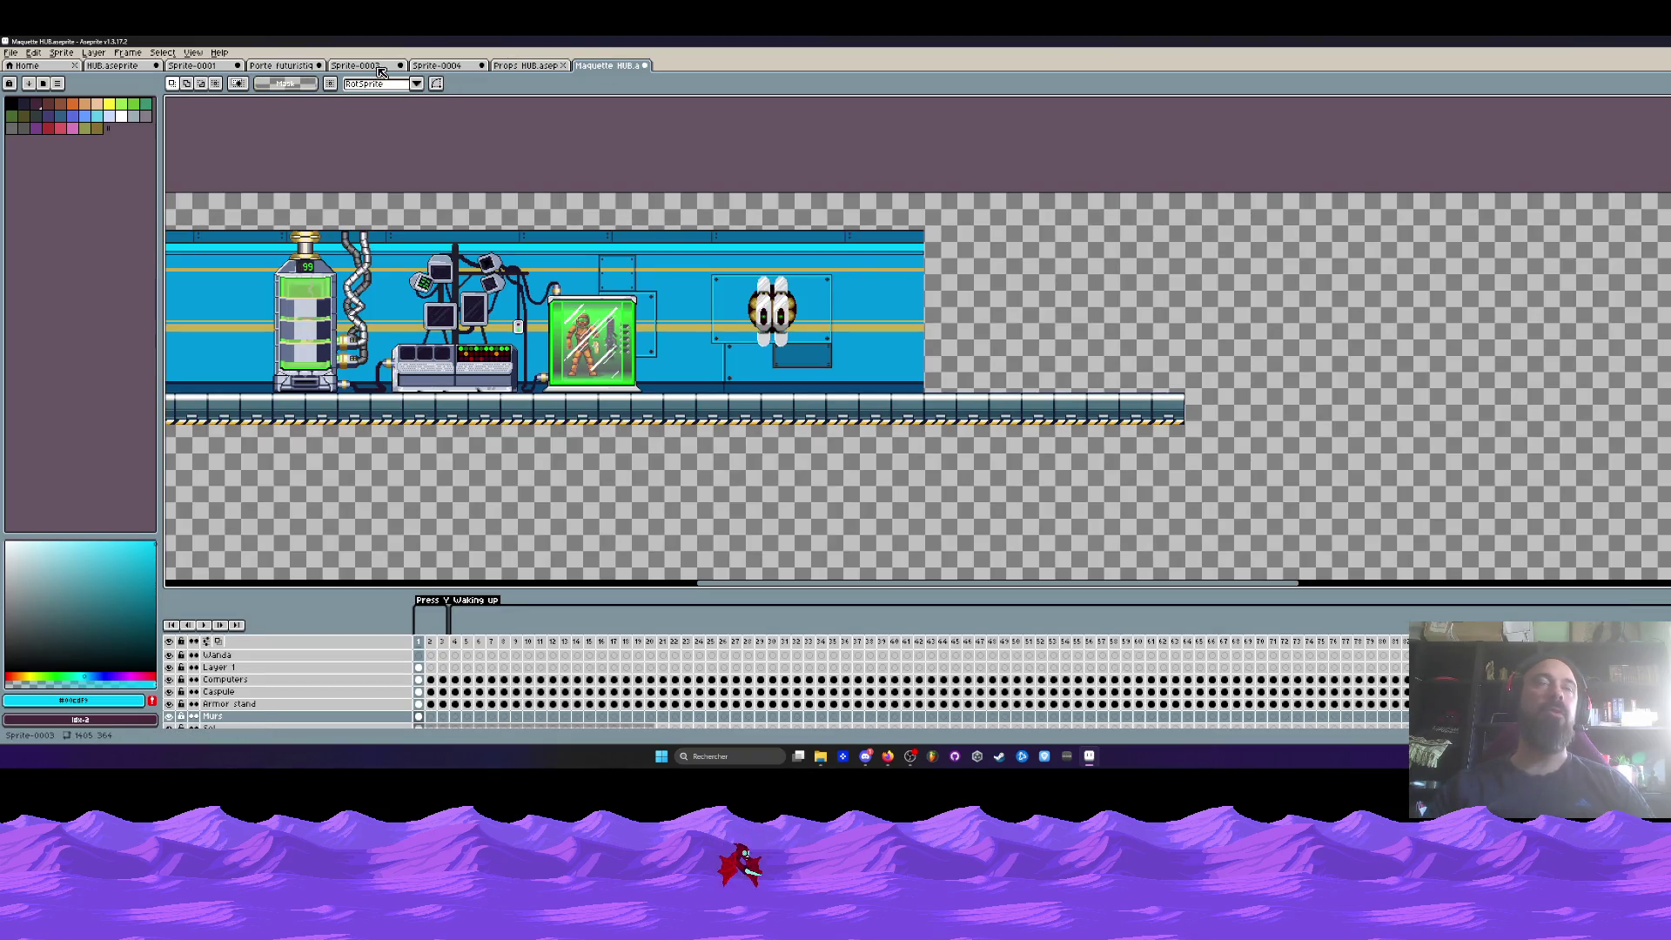
# - In Sprite-0004, select the upper wall panel with the window and copy it
pyautogui.click(218, 70)
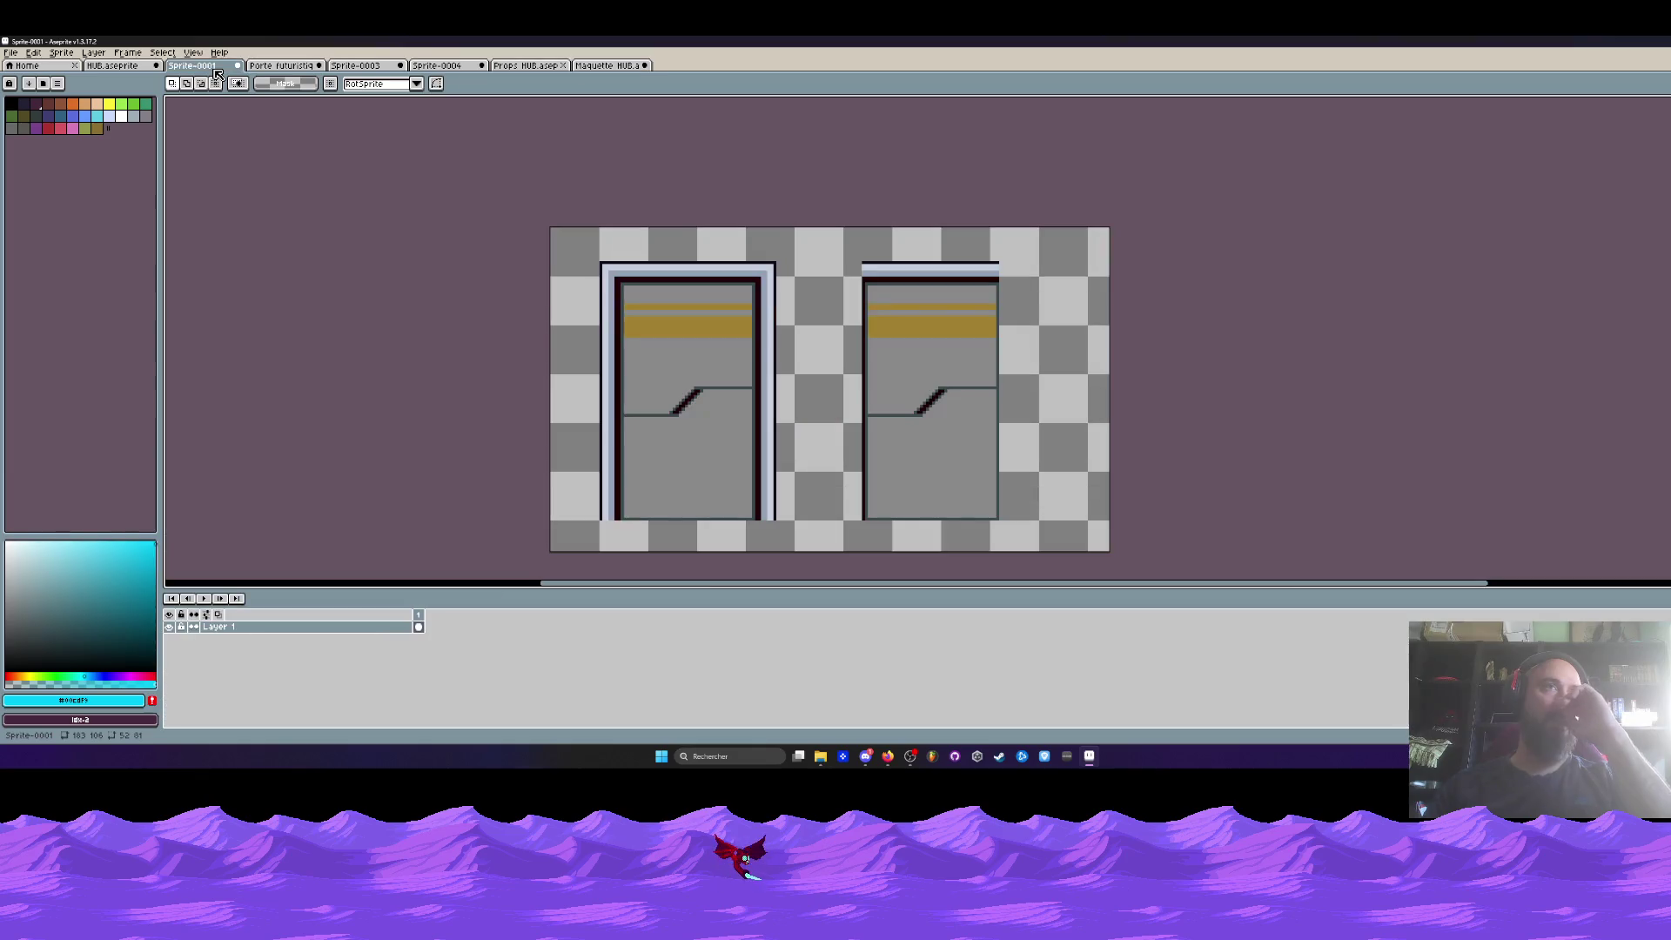
pyautogui.click(371, 66)
pyautogui.click(446, 68)
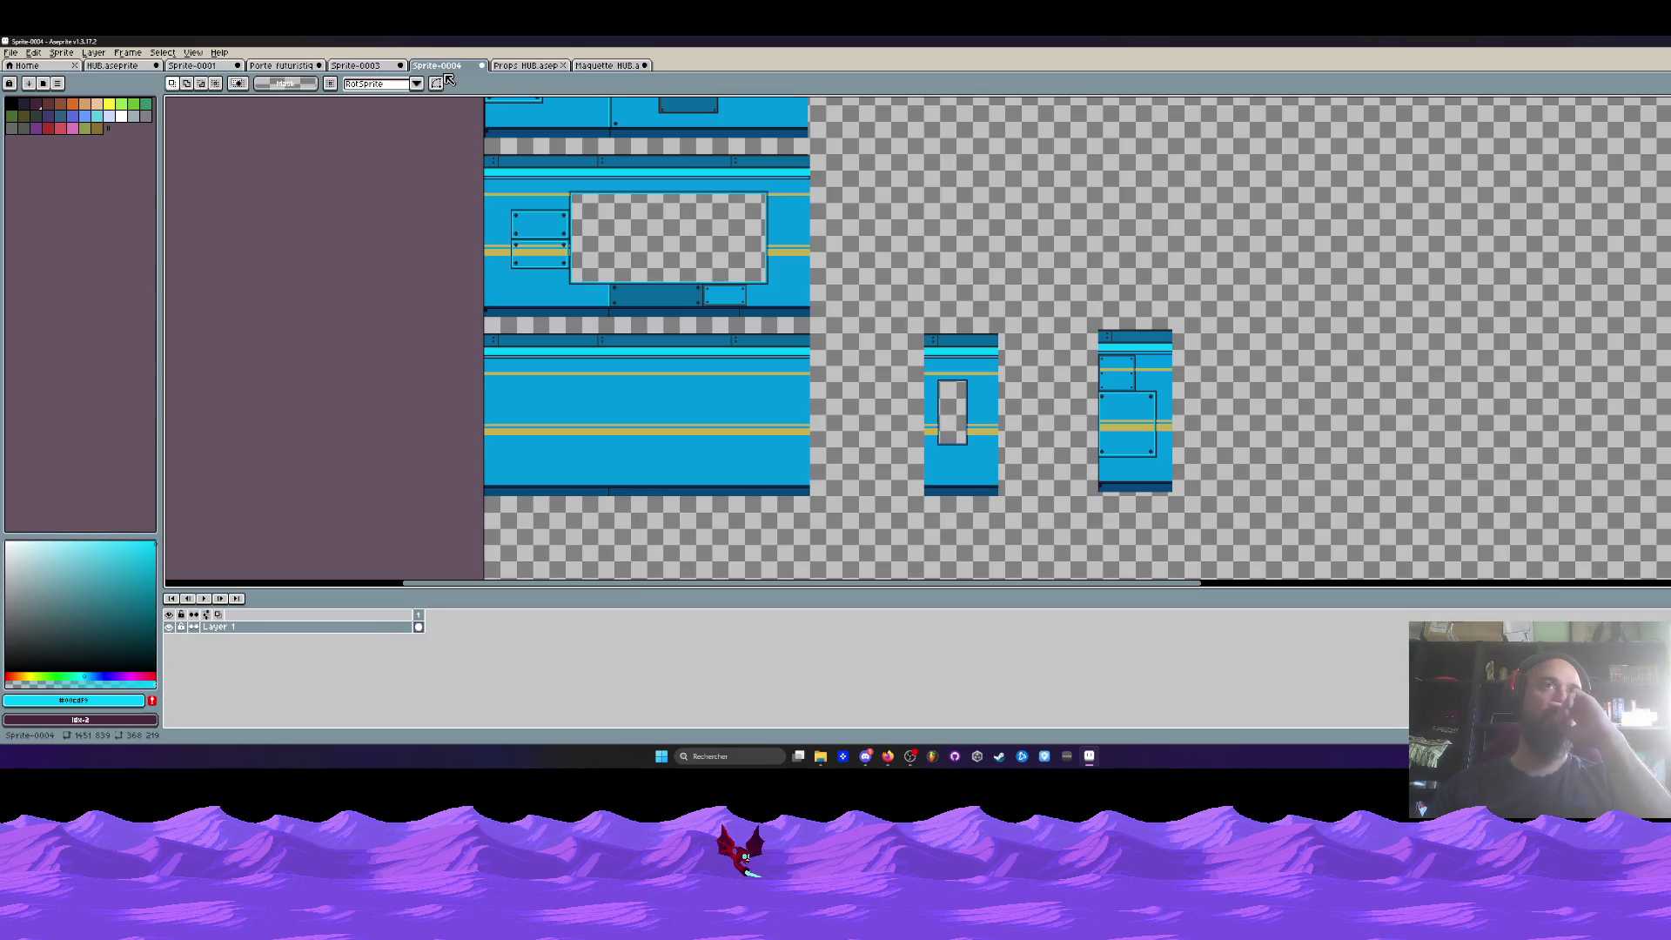
pyautogui.moveTo(483, 149); pyautogui.dragTo(863, 326)
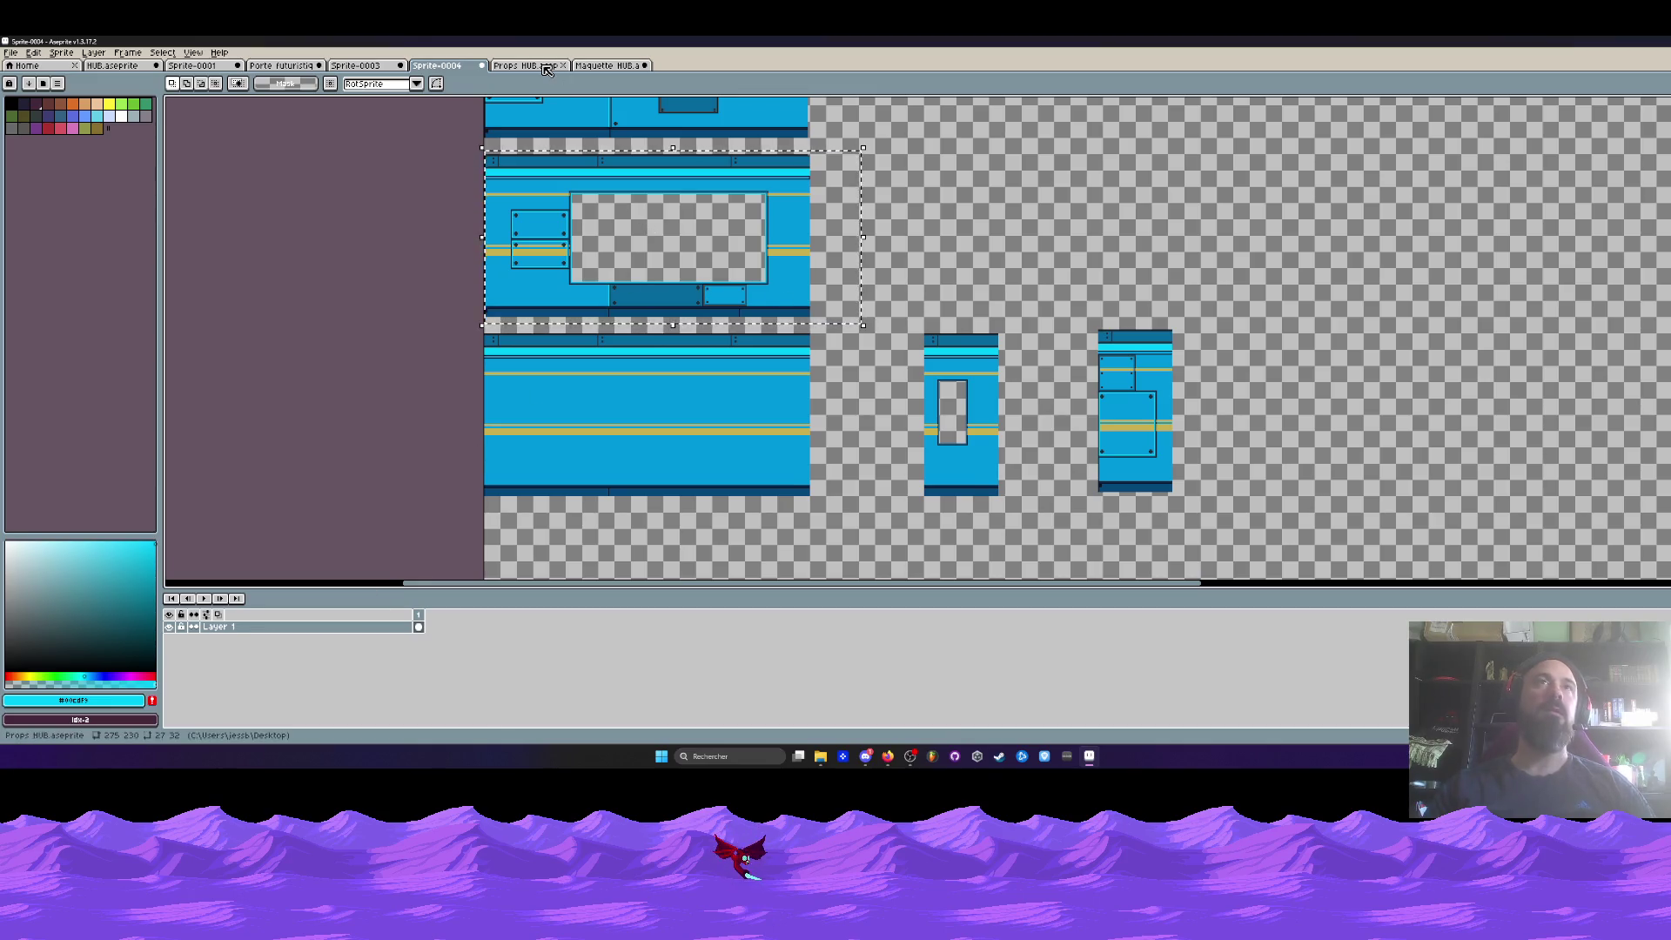
pyautogui.hotkey('ctrl', 'Tab')
# - Close the empty Sprite-0003 without saving, keeping Sprite-0001 open
pyautogui.click(240, 67)
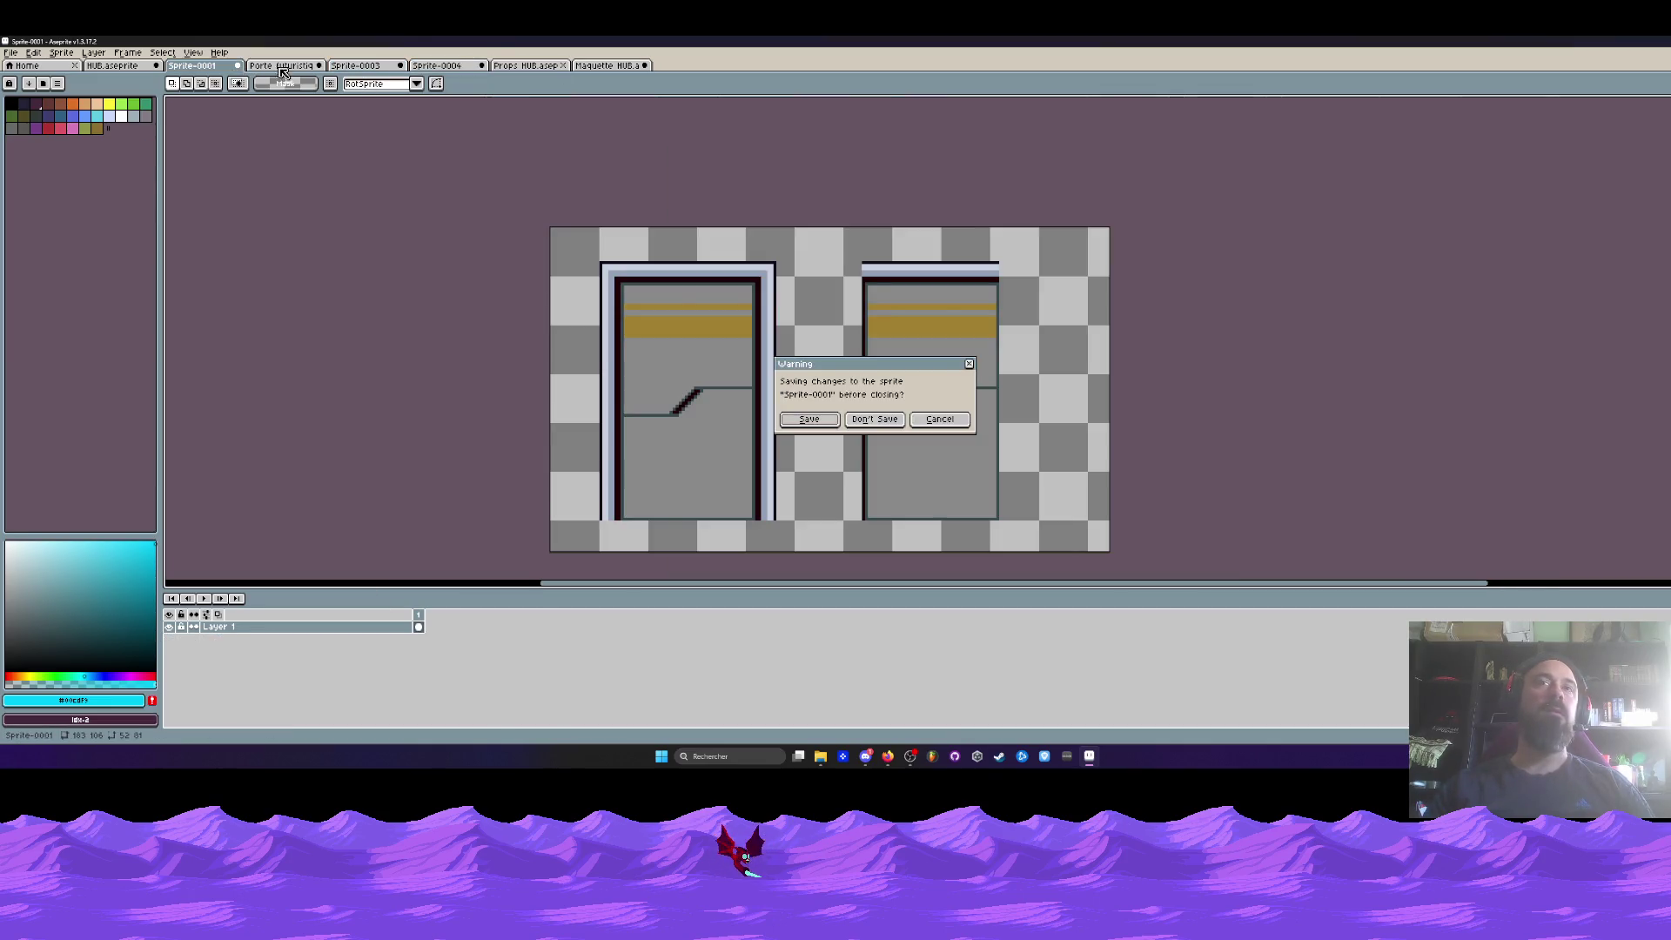
pyautogui.click(875, 420)
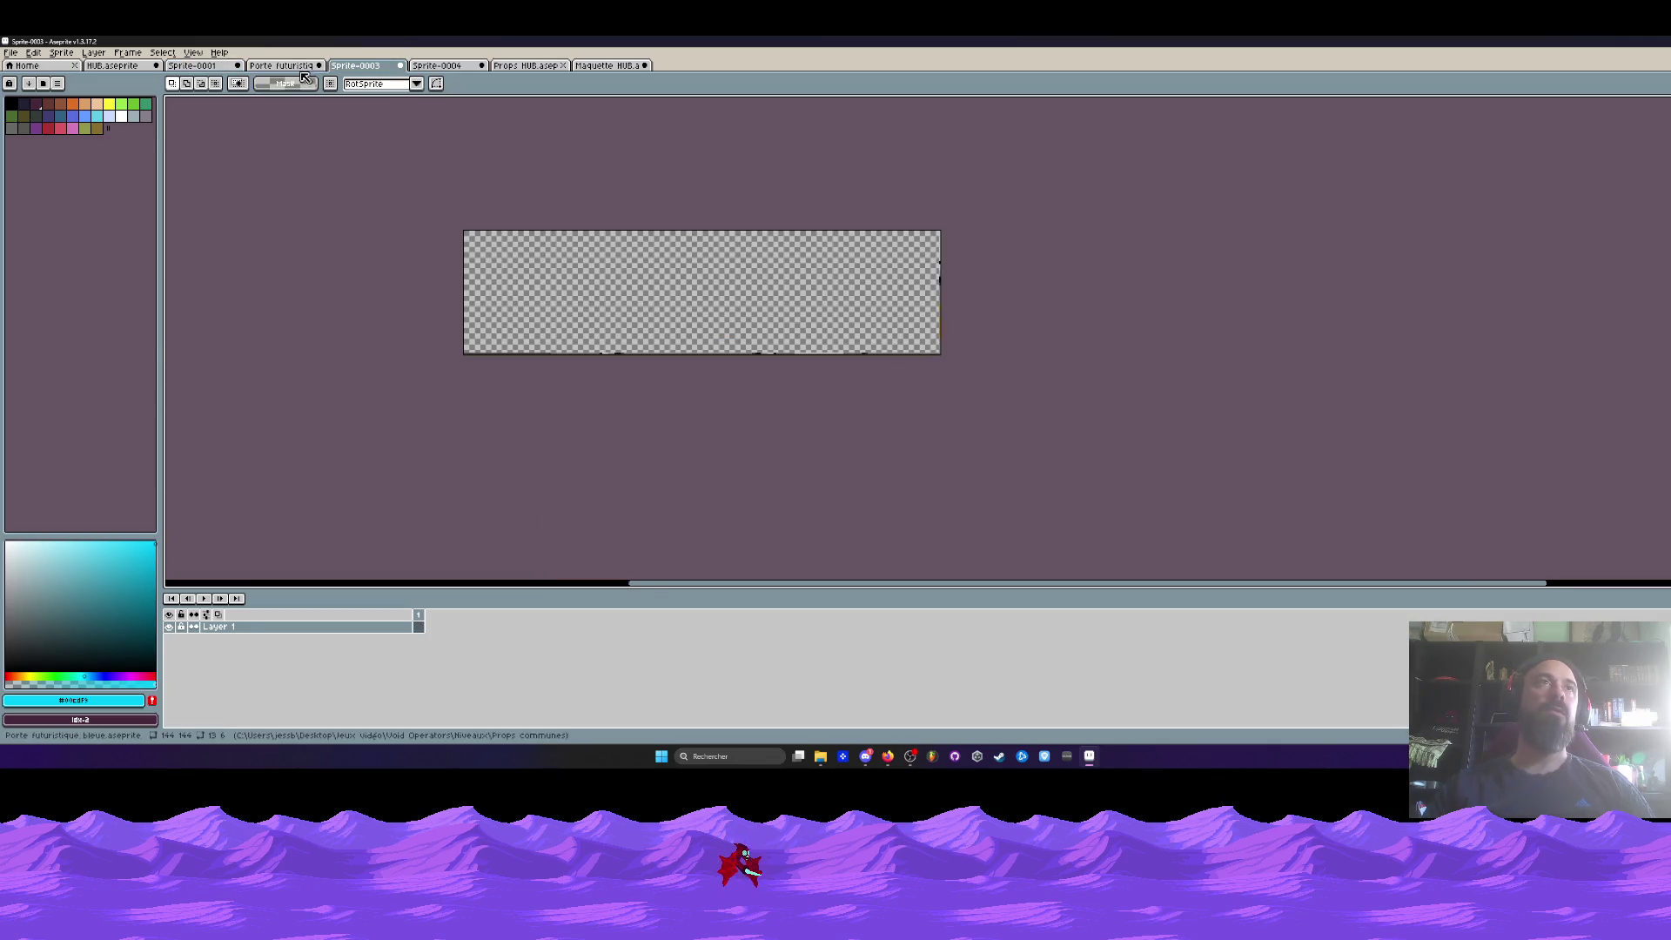
pyautogui.hotkey('ctrl', 'shift', 'Tab')
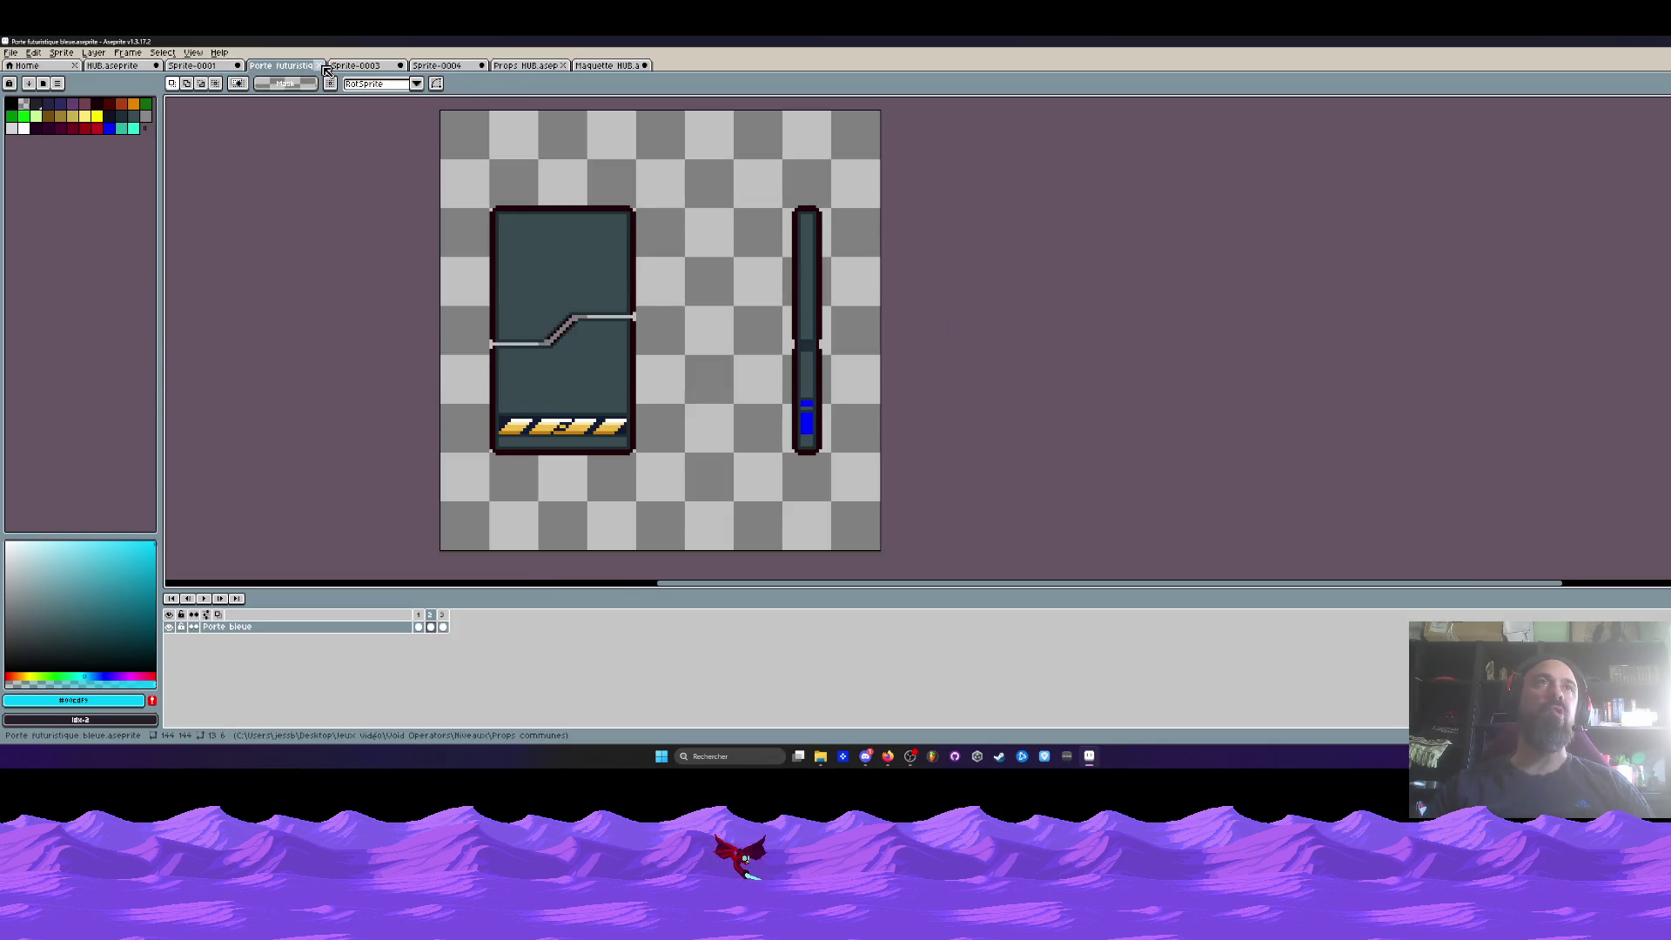
pyautogui.click(357, 67)
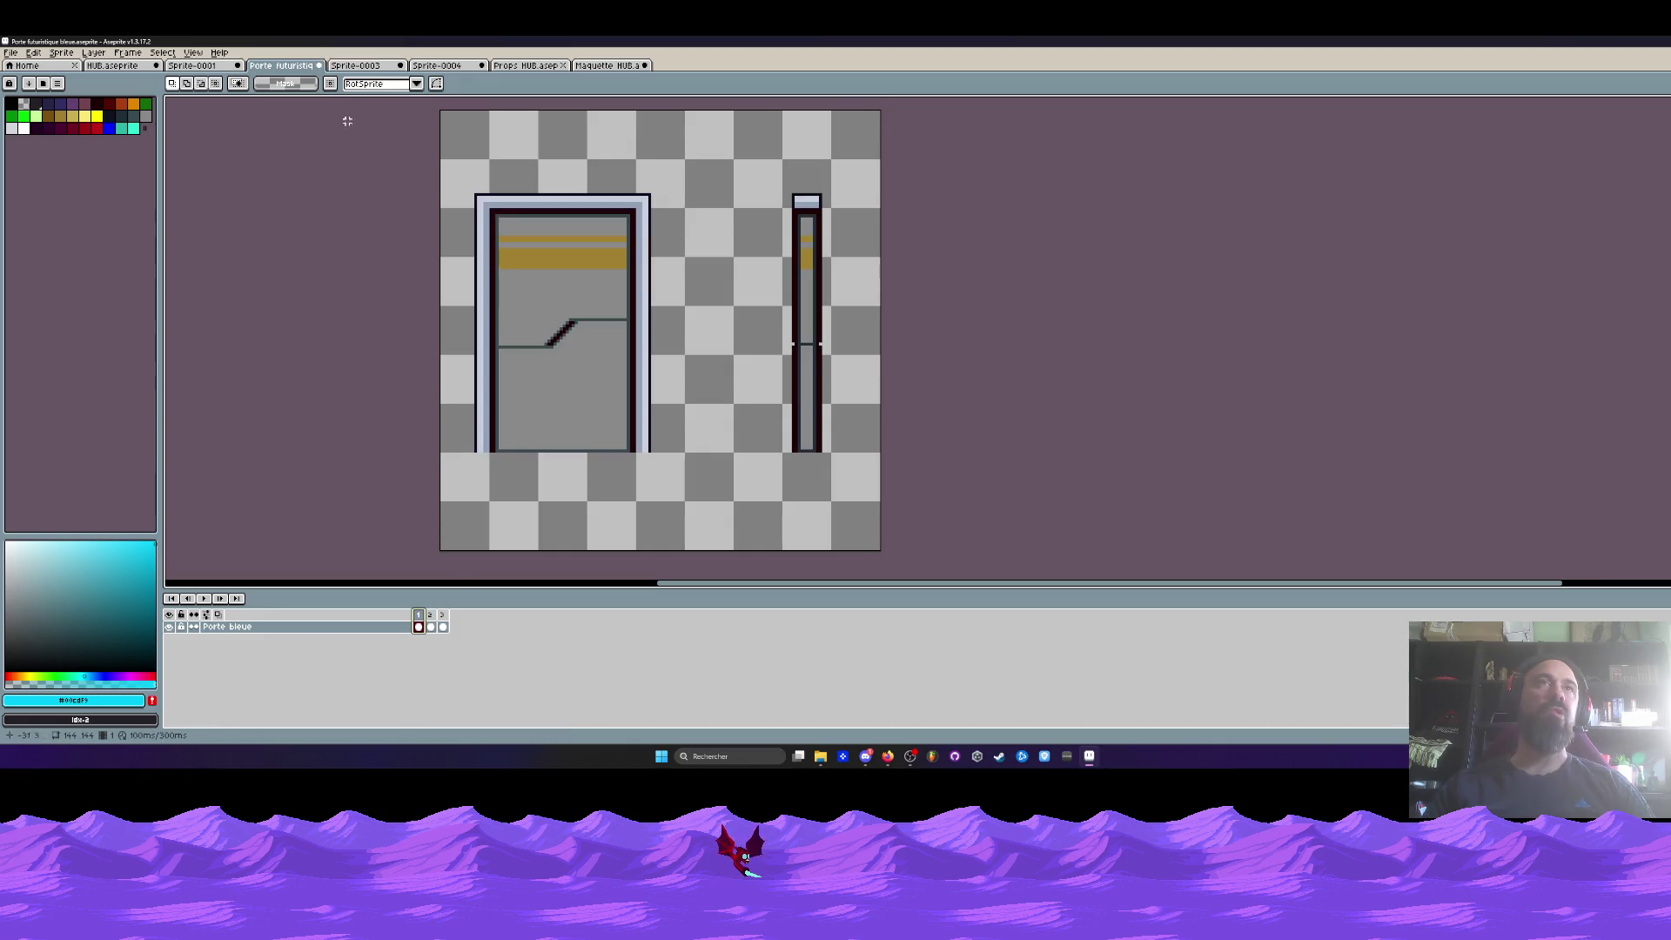
pyautogui.click(359, 67)
pyautogui.click(398, 67)
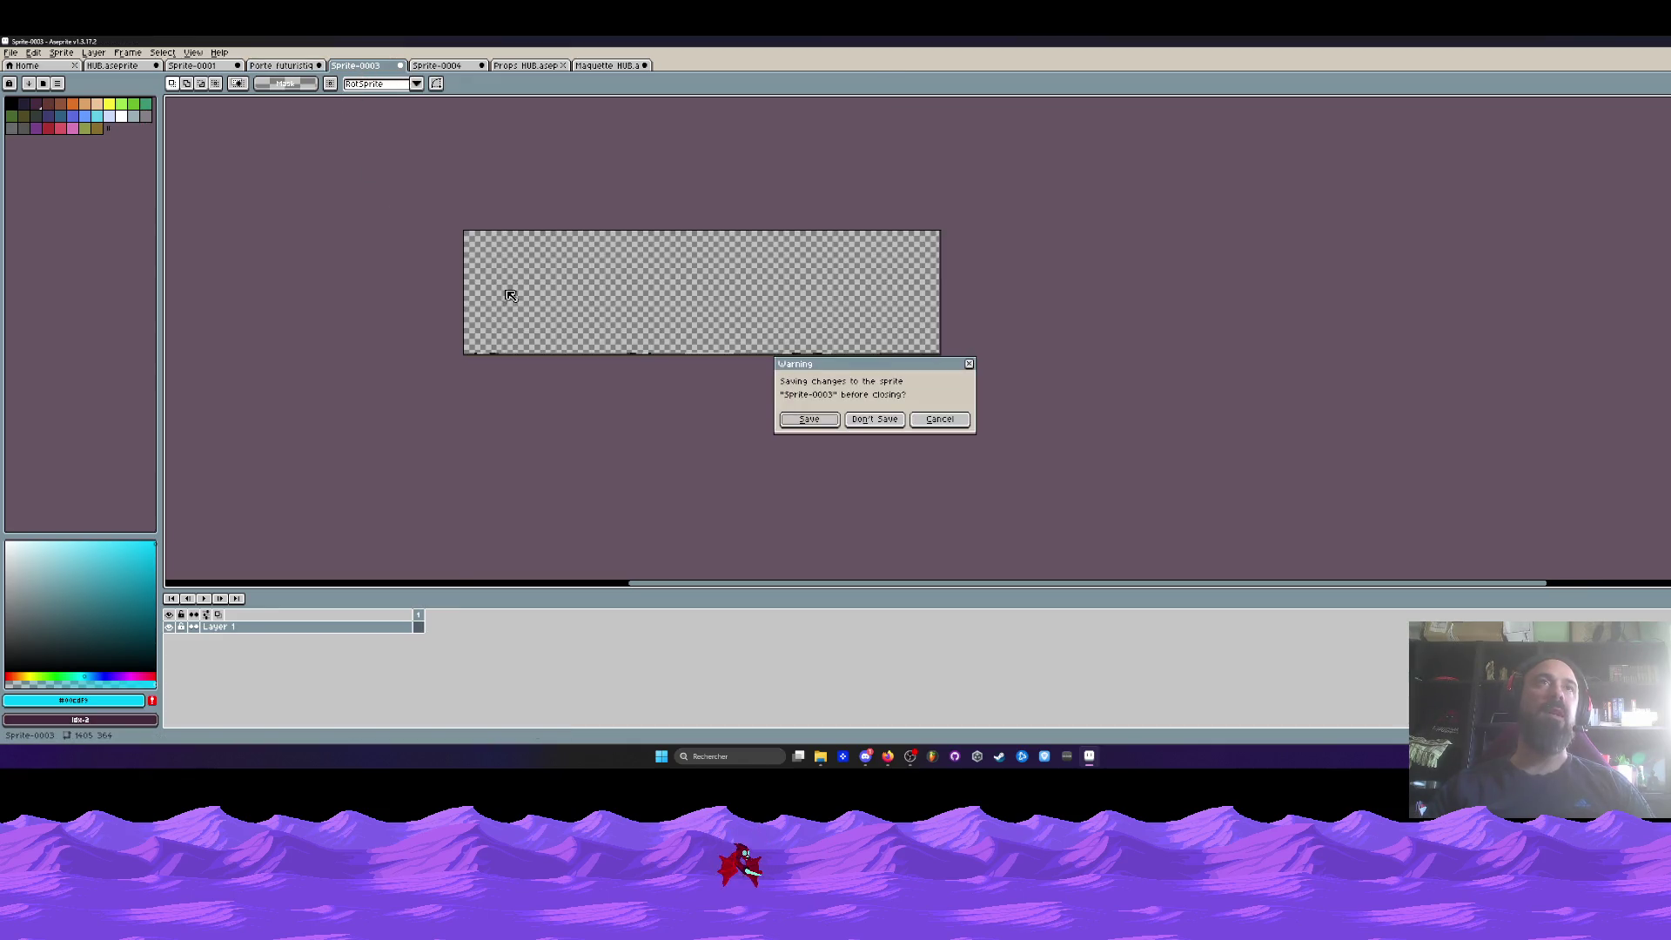
pyautogui.click(866, 422)
# - Return to the Maquette HUB mockup tab
pyautogui.click(461, 67)
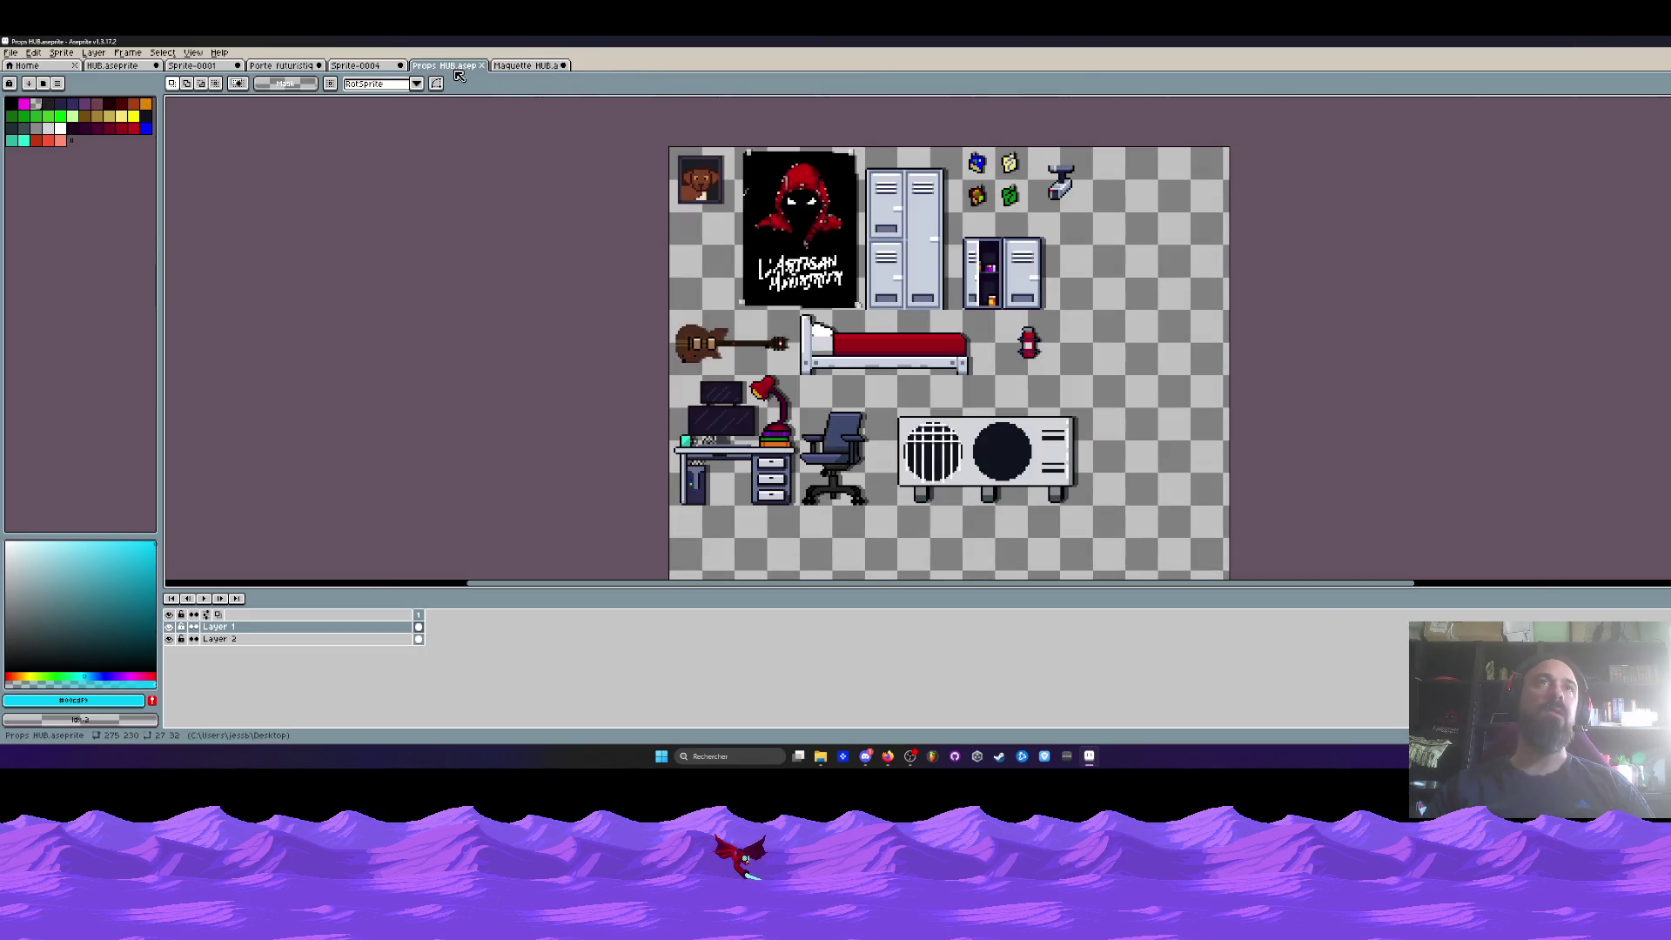
pyautogui.click(525, 66)
pyautogui.scroll(4, 536, 536)
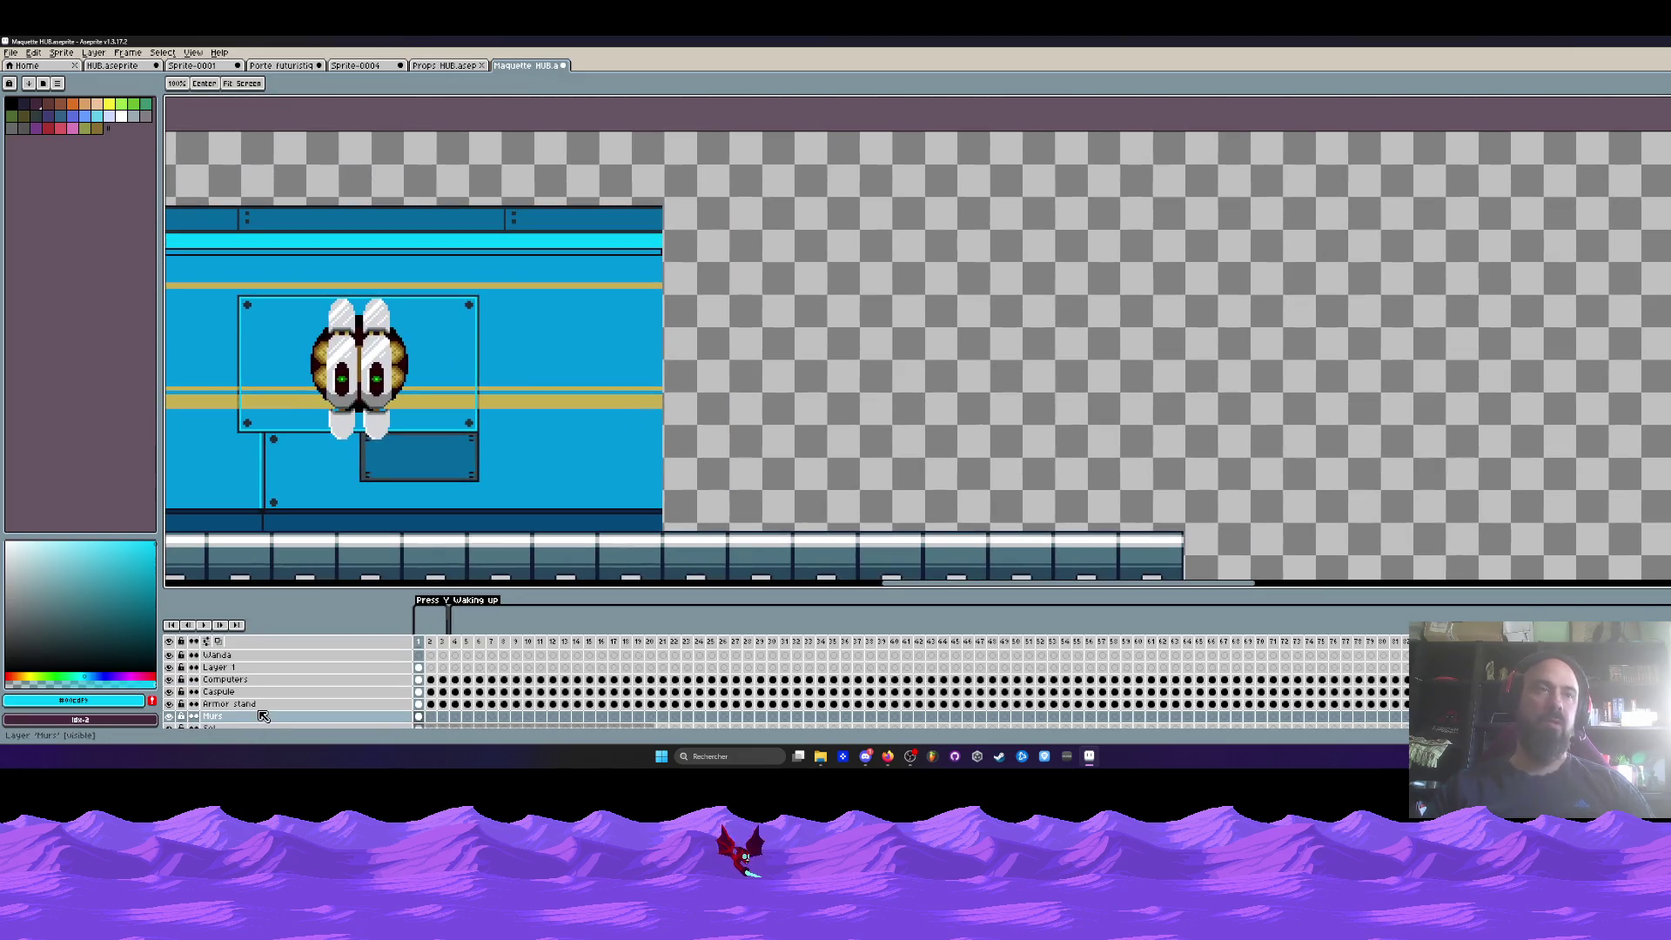
# - Paste the wall panel and nudge it into place at the corridor wall's right end
pyautogui.hotkey('ctrl', 'v')
pyautogui.moveTo(762, 289); pyautogui.dragTo(861, 324)
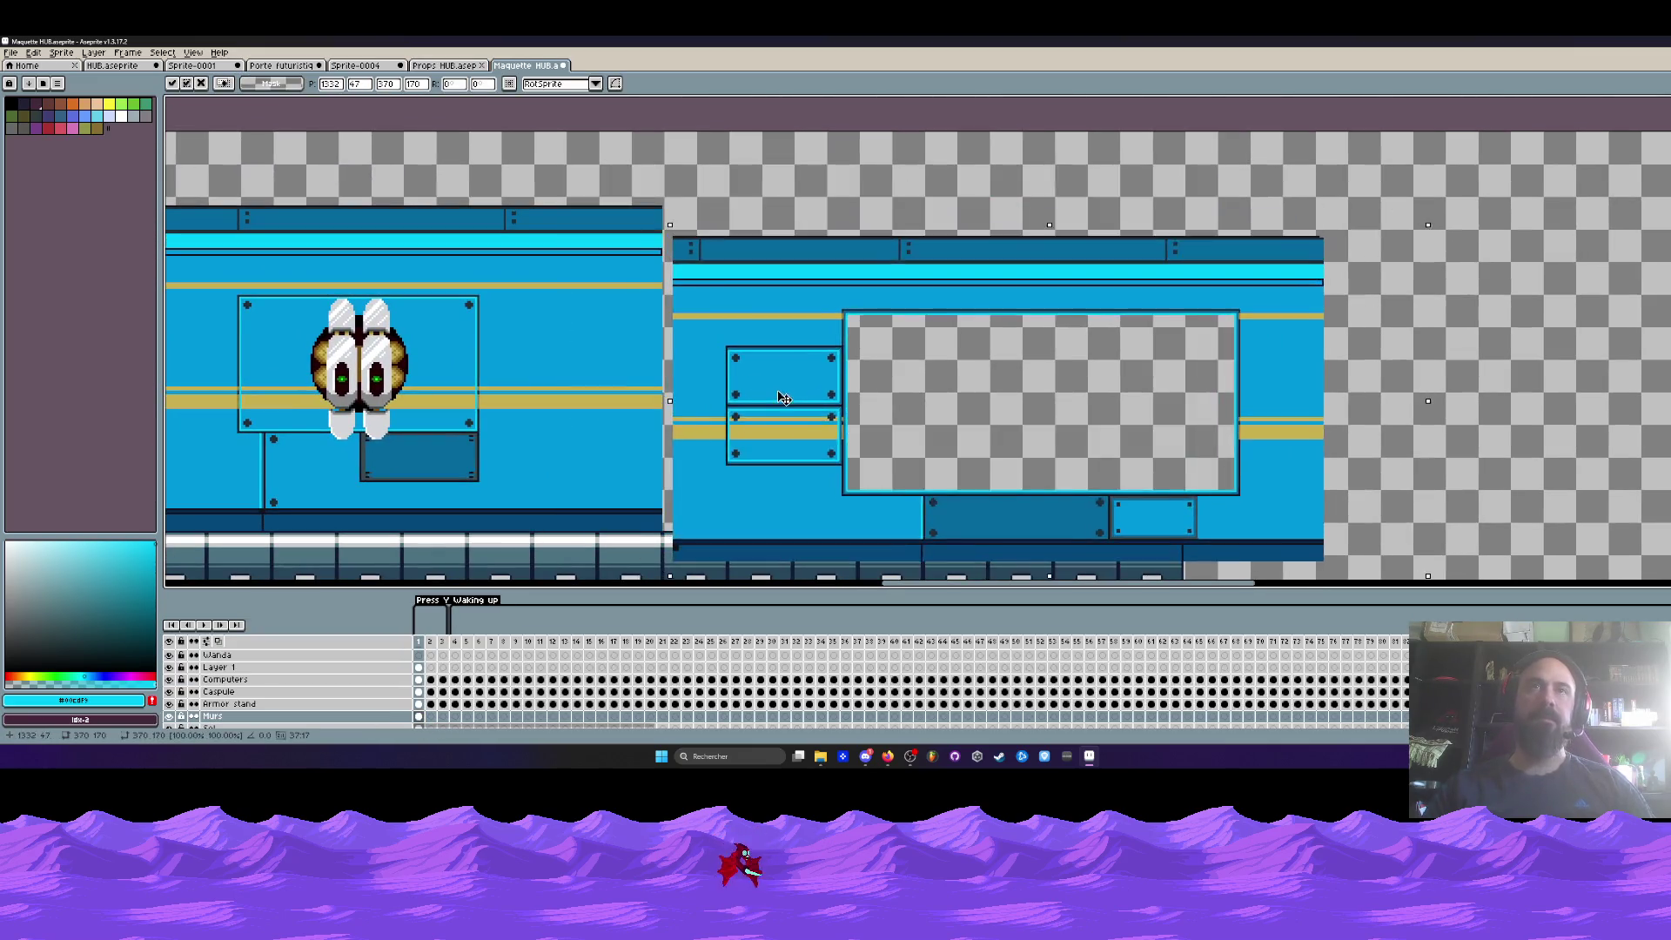
pyautogui.scroll(2, 684, 210)
pyautogui.press('Up')
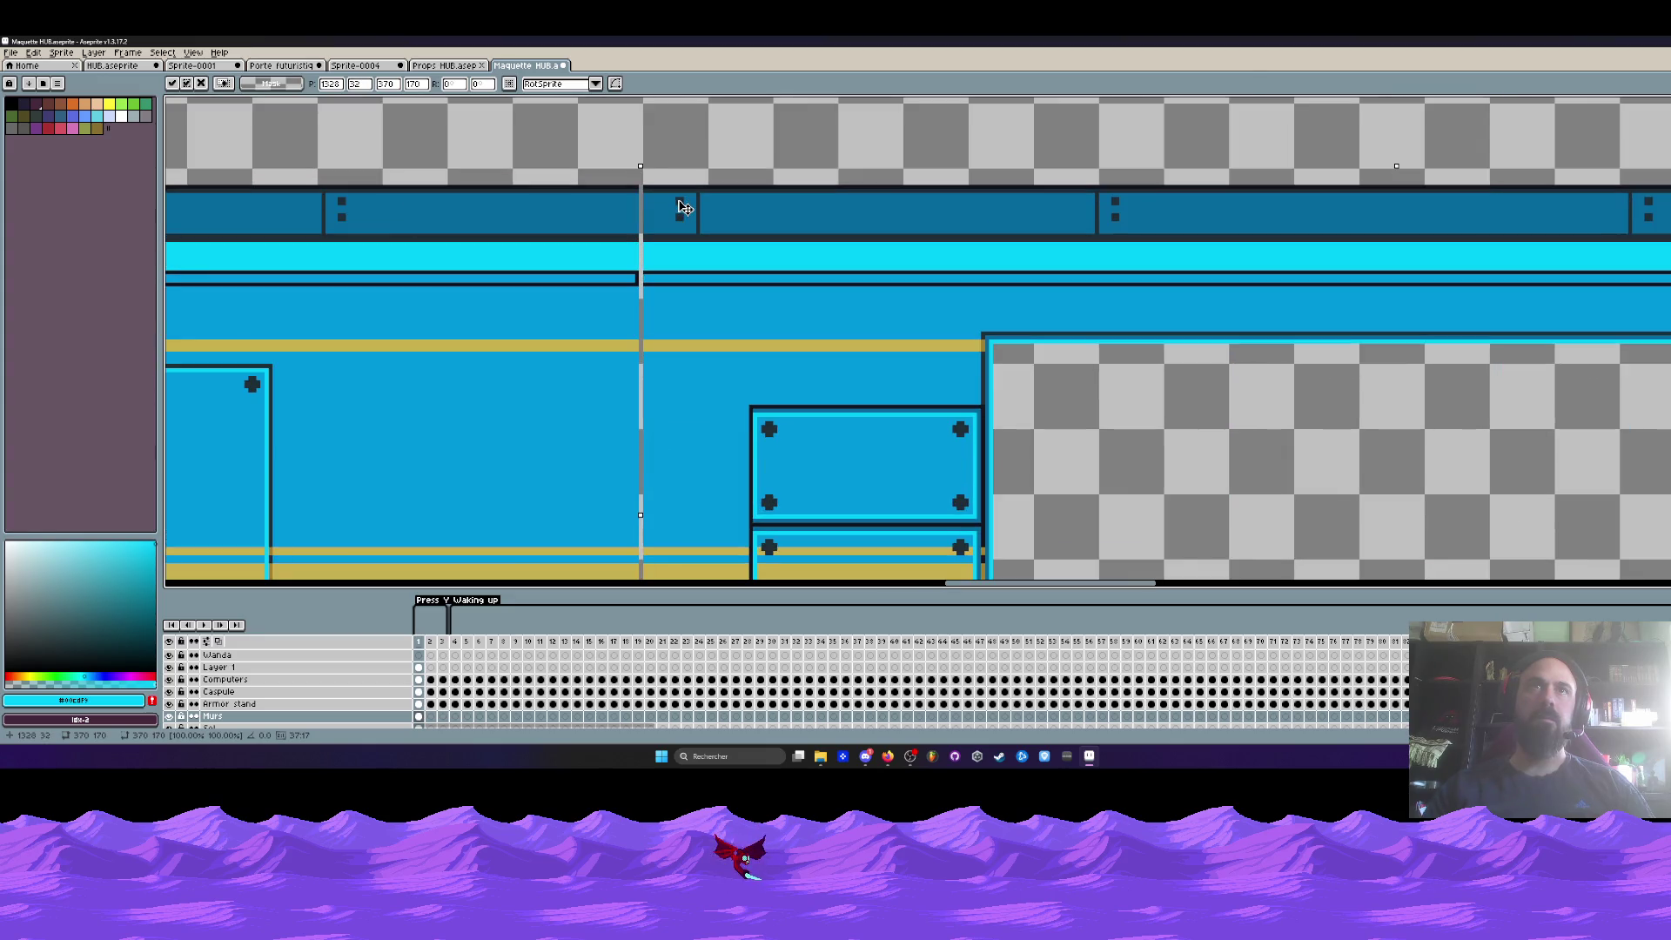
pyautogui.press('Down')
pyautogui.press('Left')
pyautogui.scroll(-3, 680, 206)
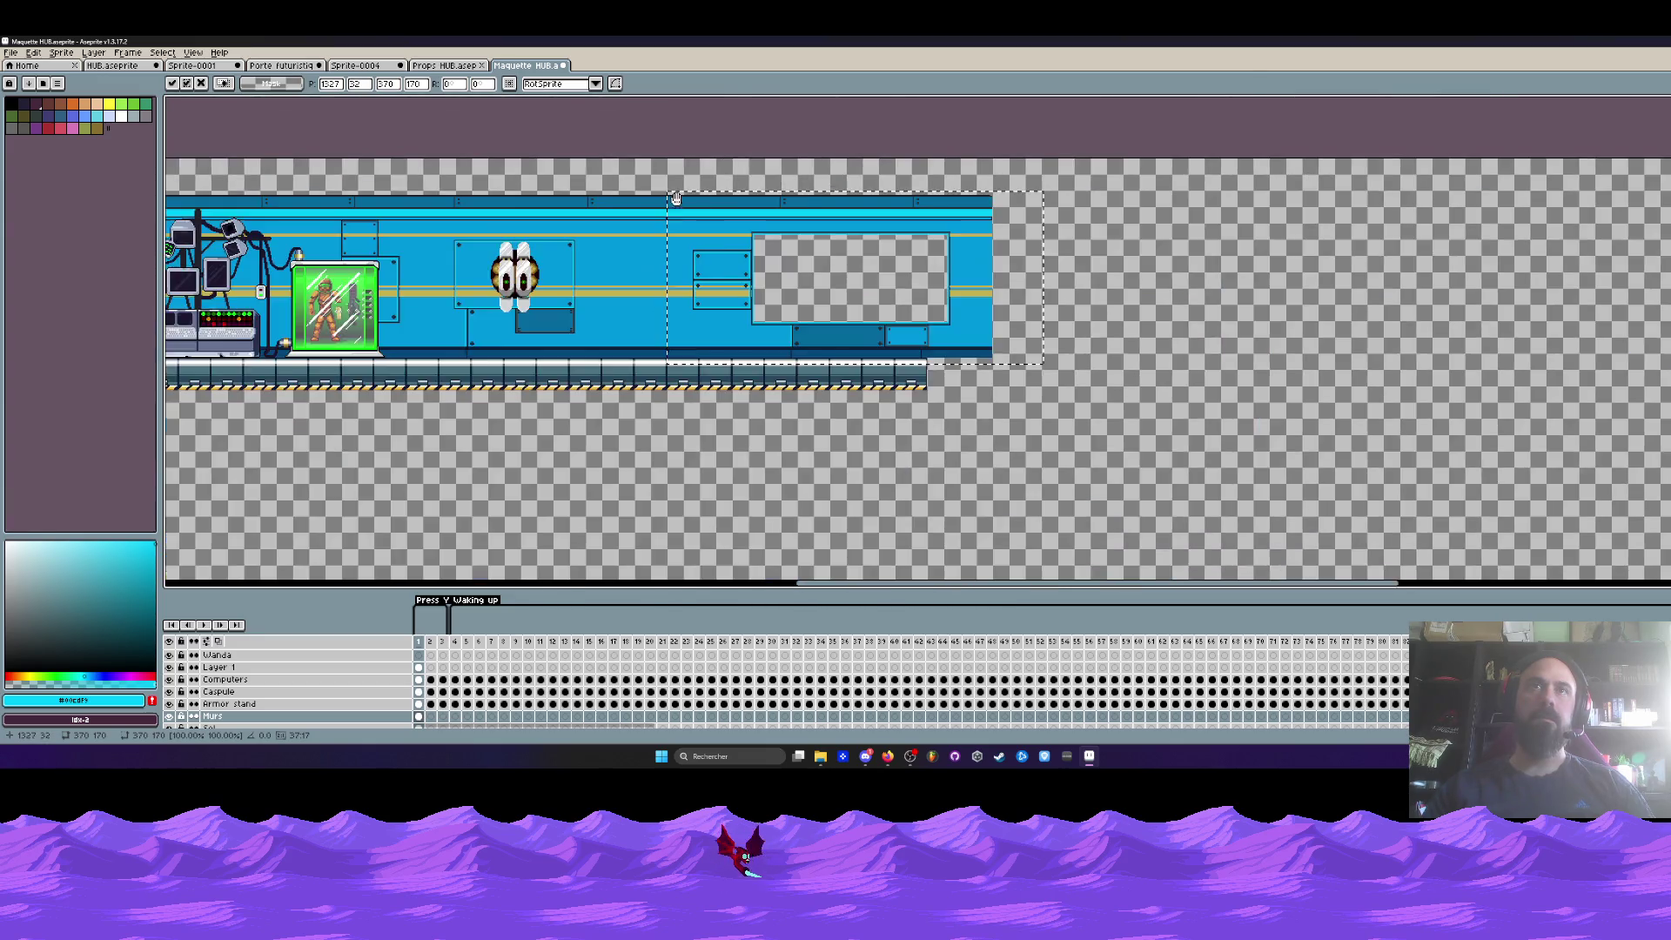
pyautogui.scroll(-1, 522, 253)
pyautogui.click(510, 260)
pyautogui.scroll(1, 510, 260)
# - Undo the last edit, frame the whole canvas, and open Canvas Size with Ctrl+Alt+C
pyautogui.hotkey('ctrl', 'z')
pyautogui.scroll(2, 900, 320)
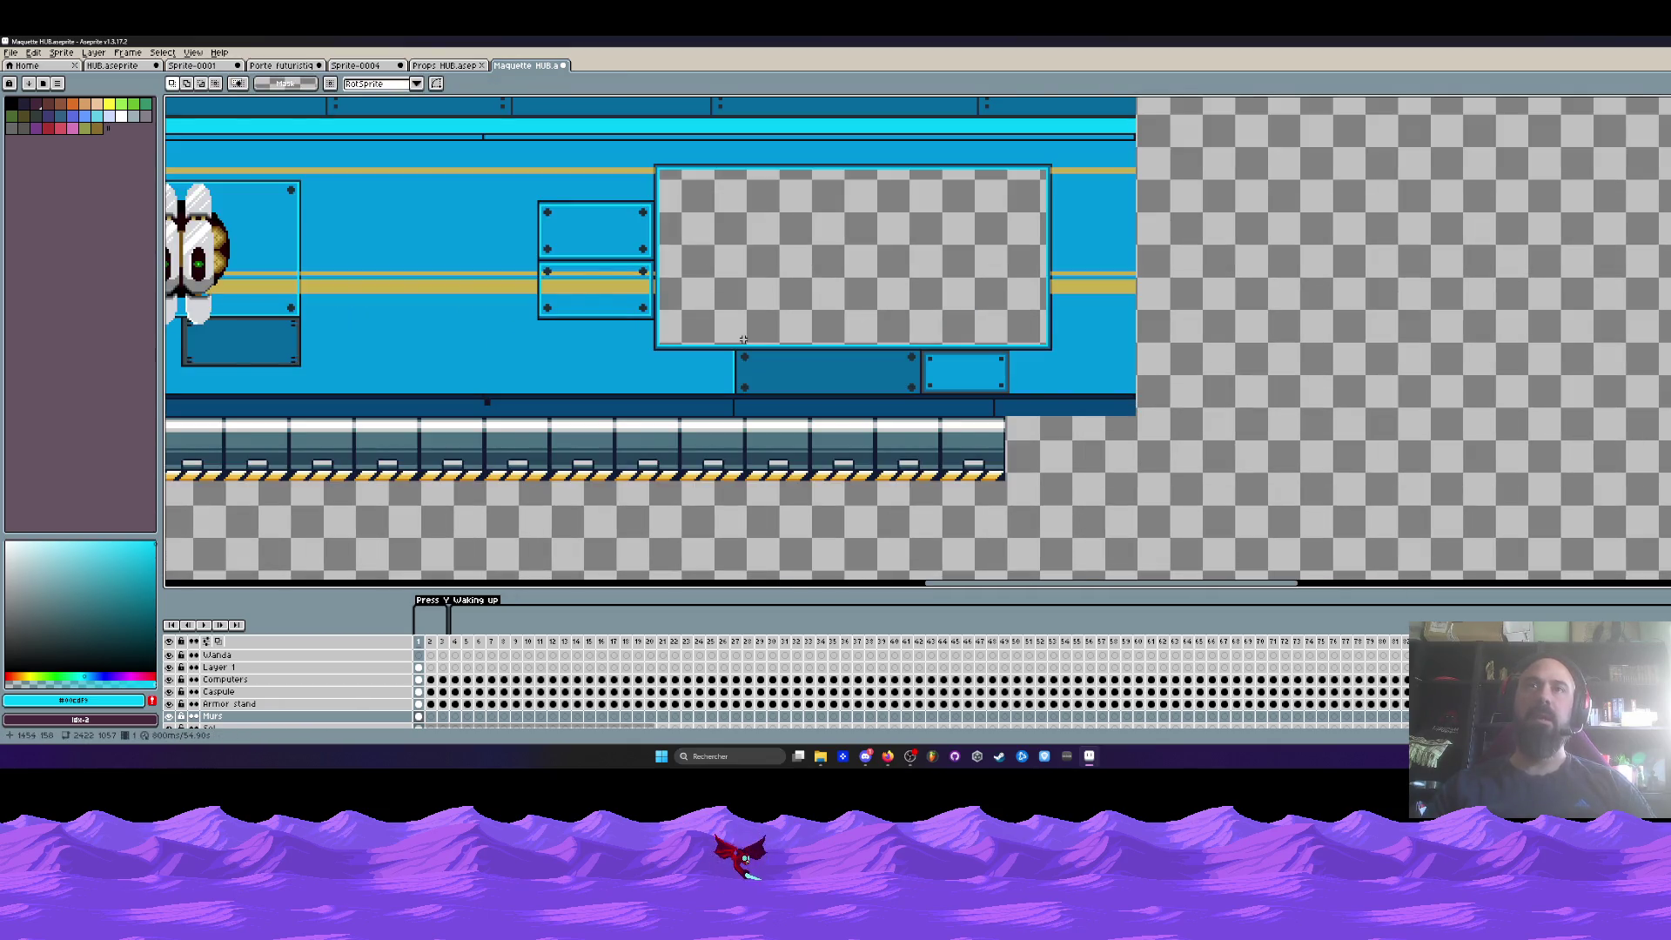
pyautogui.scroll(-2, 742, 340)
pyautogui.scroll(2, 743, 339)
pyautogui.scroll(-2, 742, 339)
pyautogui.moveTo(803, 414); pyautogui.dragTo(803, 344)
pyautogui.scroll(-3, 802, 344)
pyautogui.moveTo(698, 399); pyautogui.dragTo(684, 299)
pyautogui.hotkey('ctrl', 'alt', 'c')
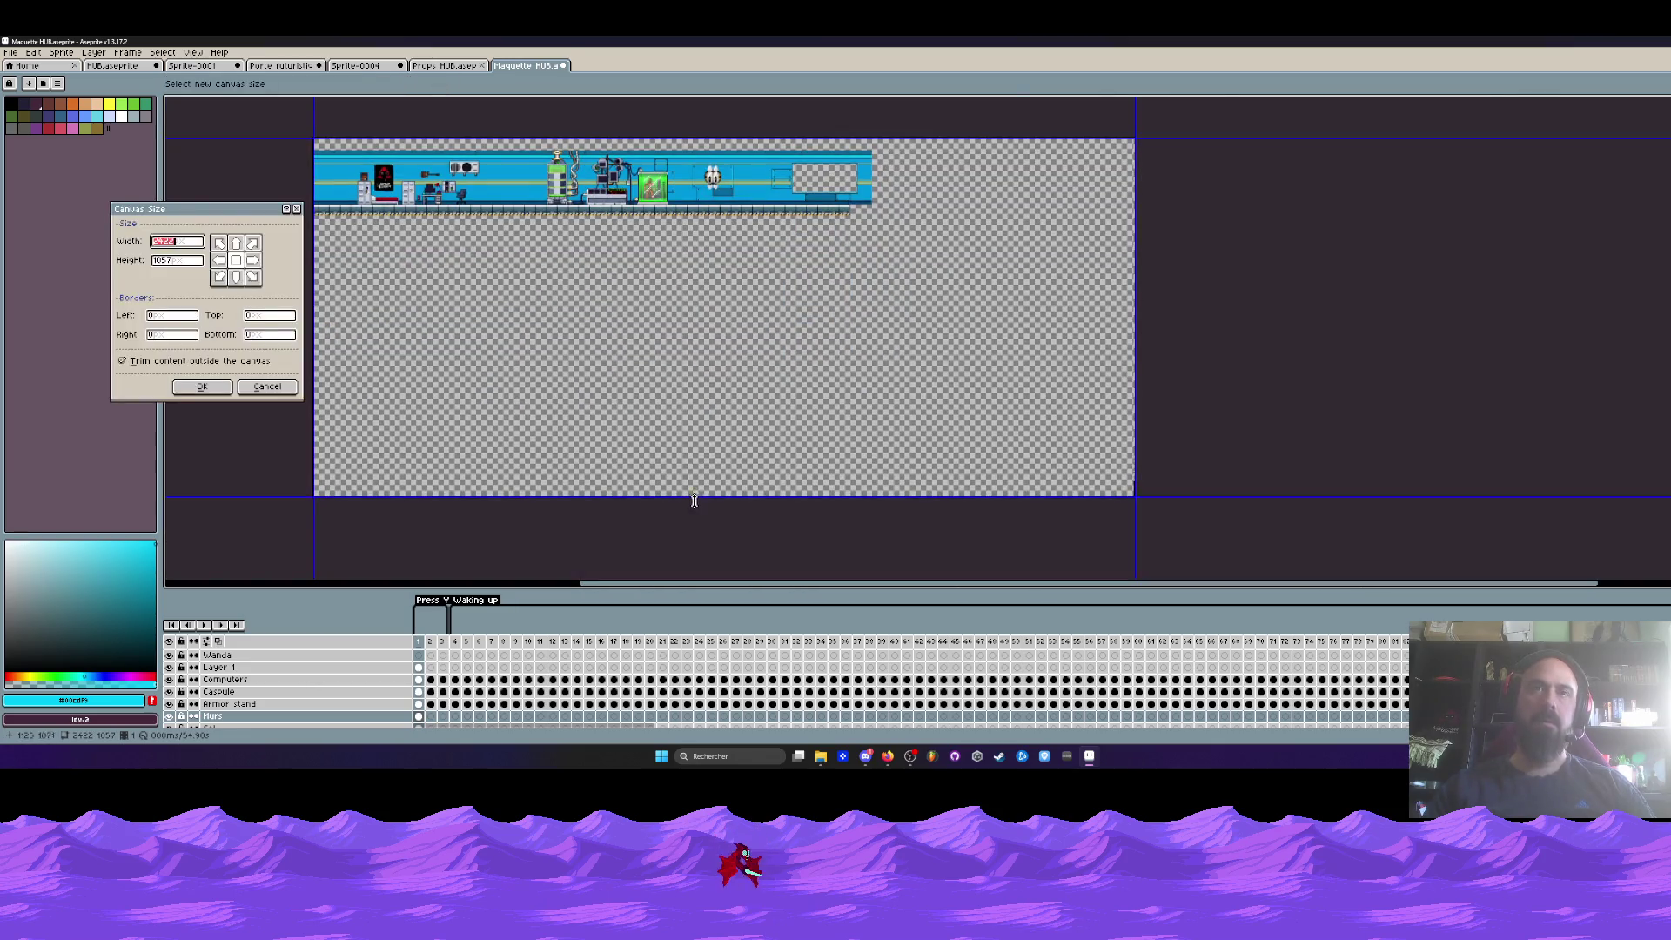
# - Crop the canvas to 322 px high by raising its bottom edge
pyautogui.moveTo(690, 496); pyautogui.dragTo(708, 238)
pyautogui.click(202, 386)
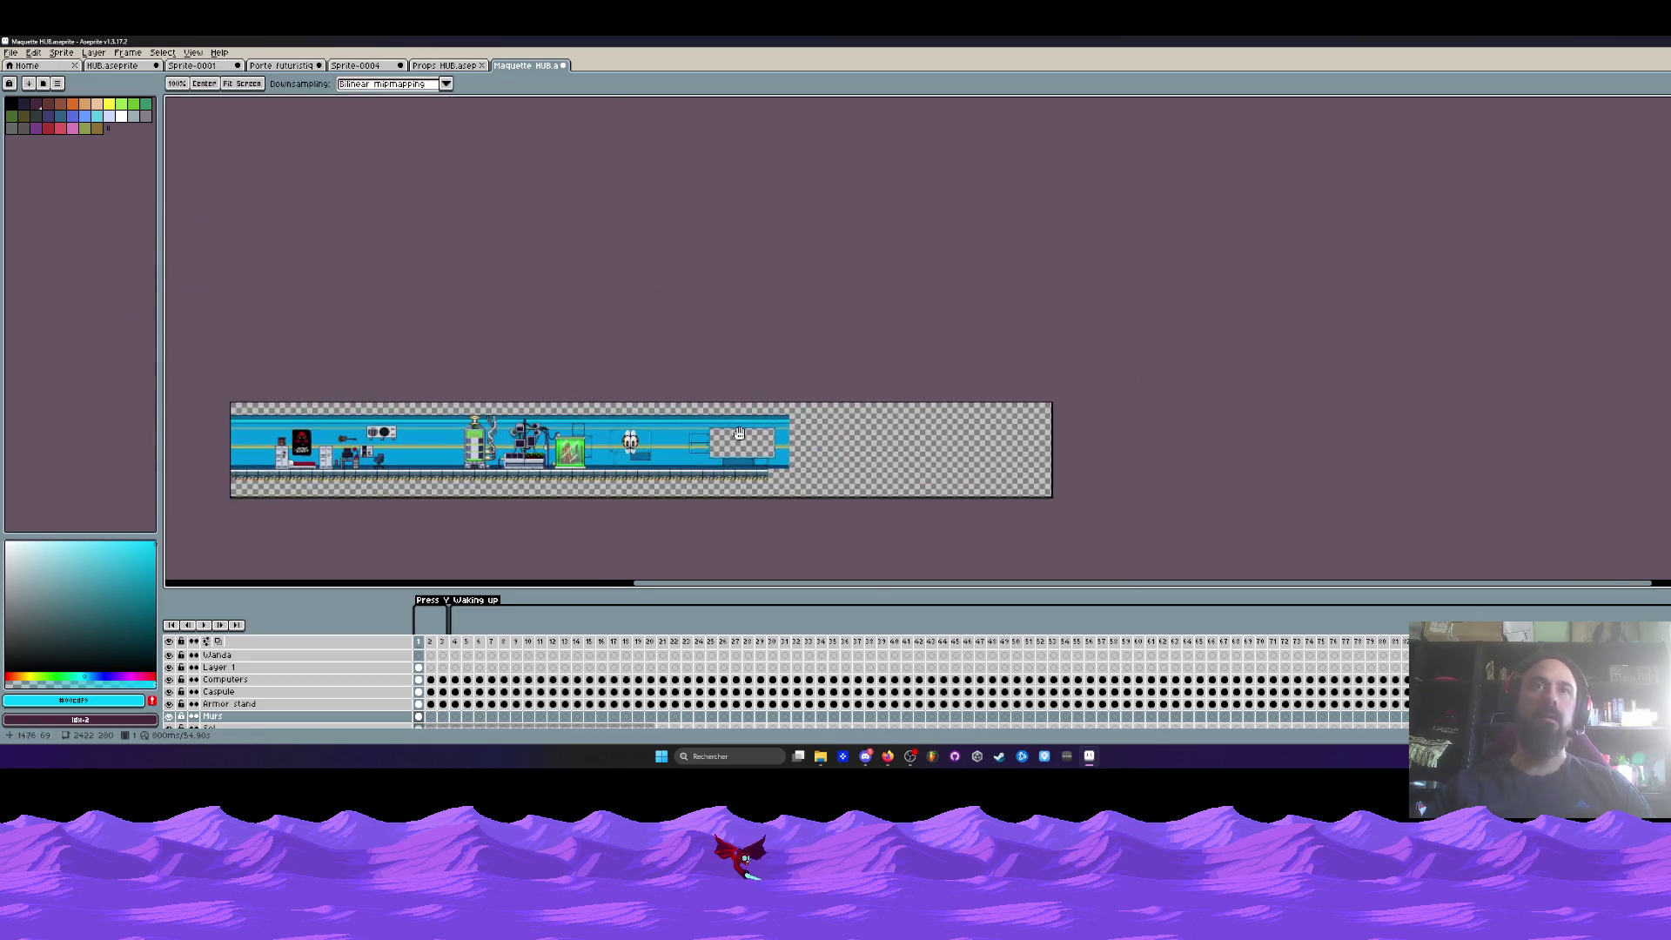
pyautogui.scroll(5, 740, 348)
# - On the Sol layer, copy the floor strip rightward and align it to extend the floor
pyautogui.press('Down')
pyautogui.press('m')
pyautogui.scroll(-4, 361, 484)
pyautogui.moveTo(870, 296); pyautogui.dragTo(535, 392)
pyautogui.scroll(4, 377, 422)
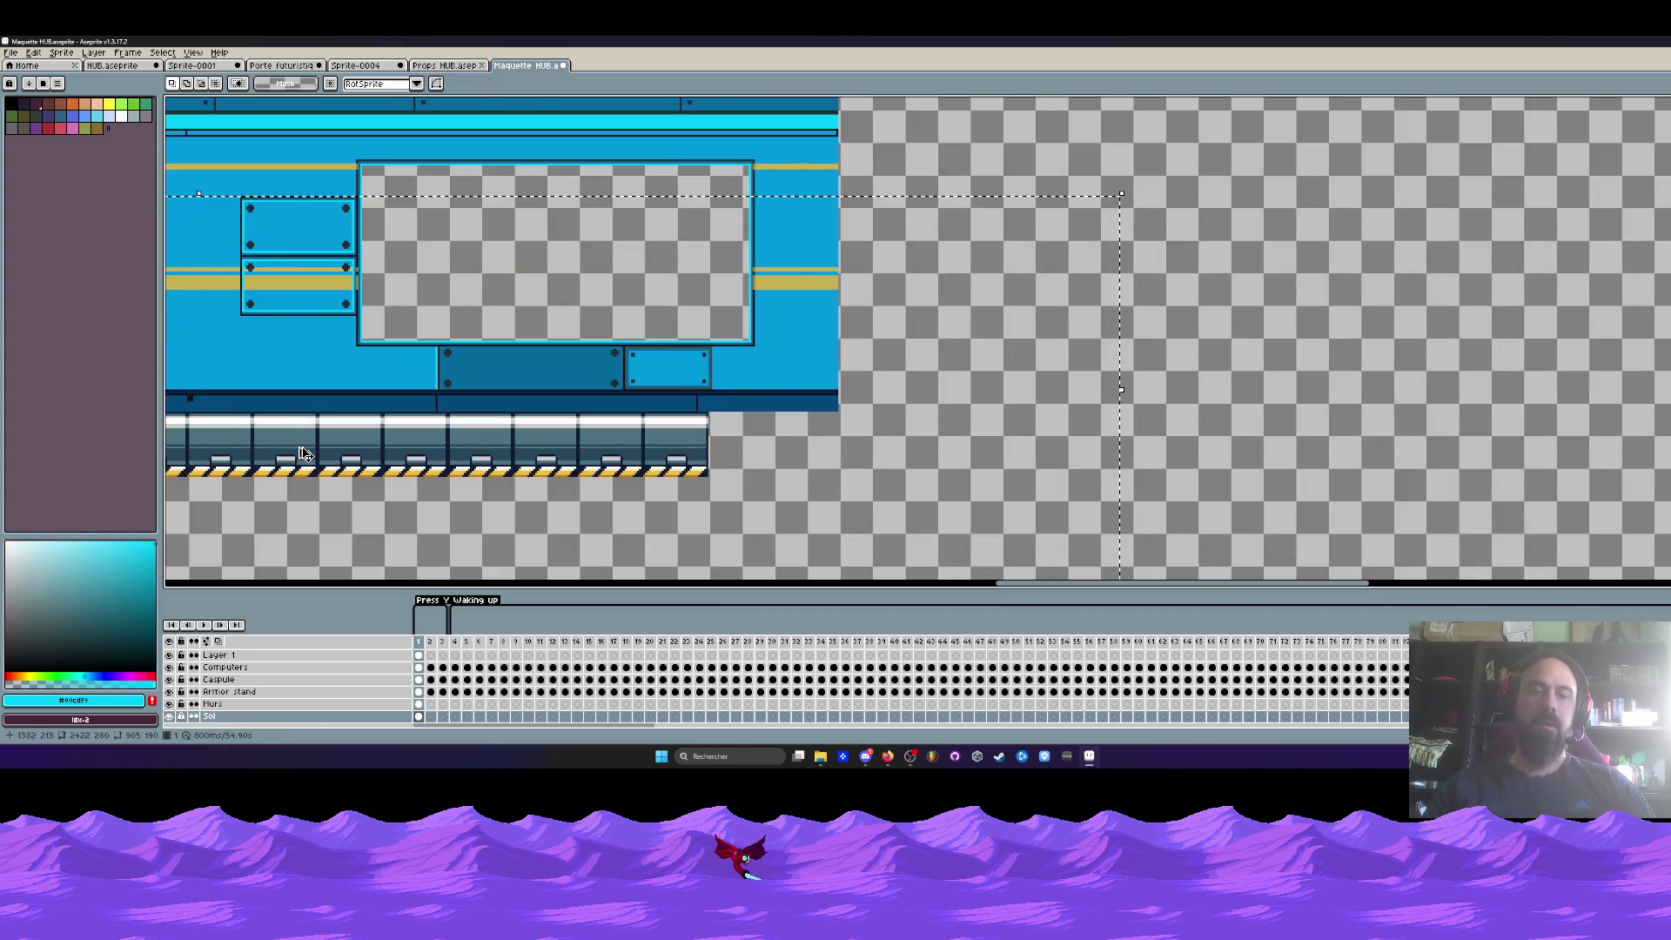
pyautogui.moveTo(638, 436); pyautogui.dragTo(1155, 441)
pyautogui.scroll(4, 797, 417)
pyautogui.moveTo(733, 460)
pyautogui.mouseDown()
pyautogui.moveTo(504, 462)
pyautogui.moveTo(515, 448)
pyautogui.mouseUp()
pyautogui.press('Return')
pyautogui.scroll(-5, 521, 443)
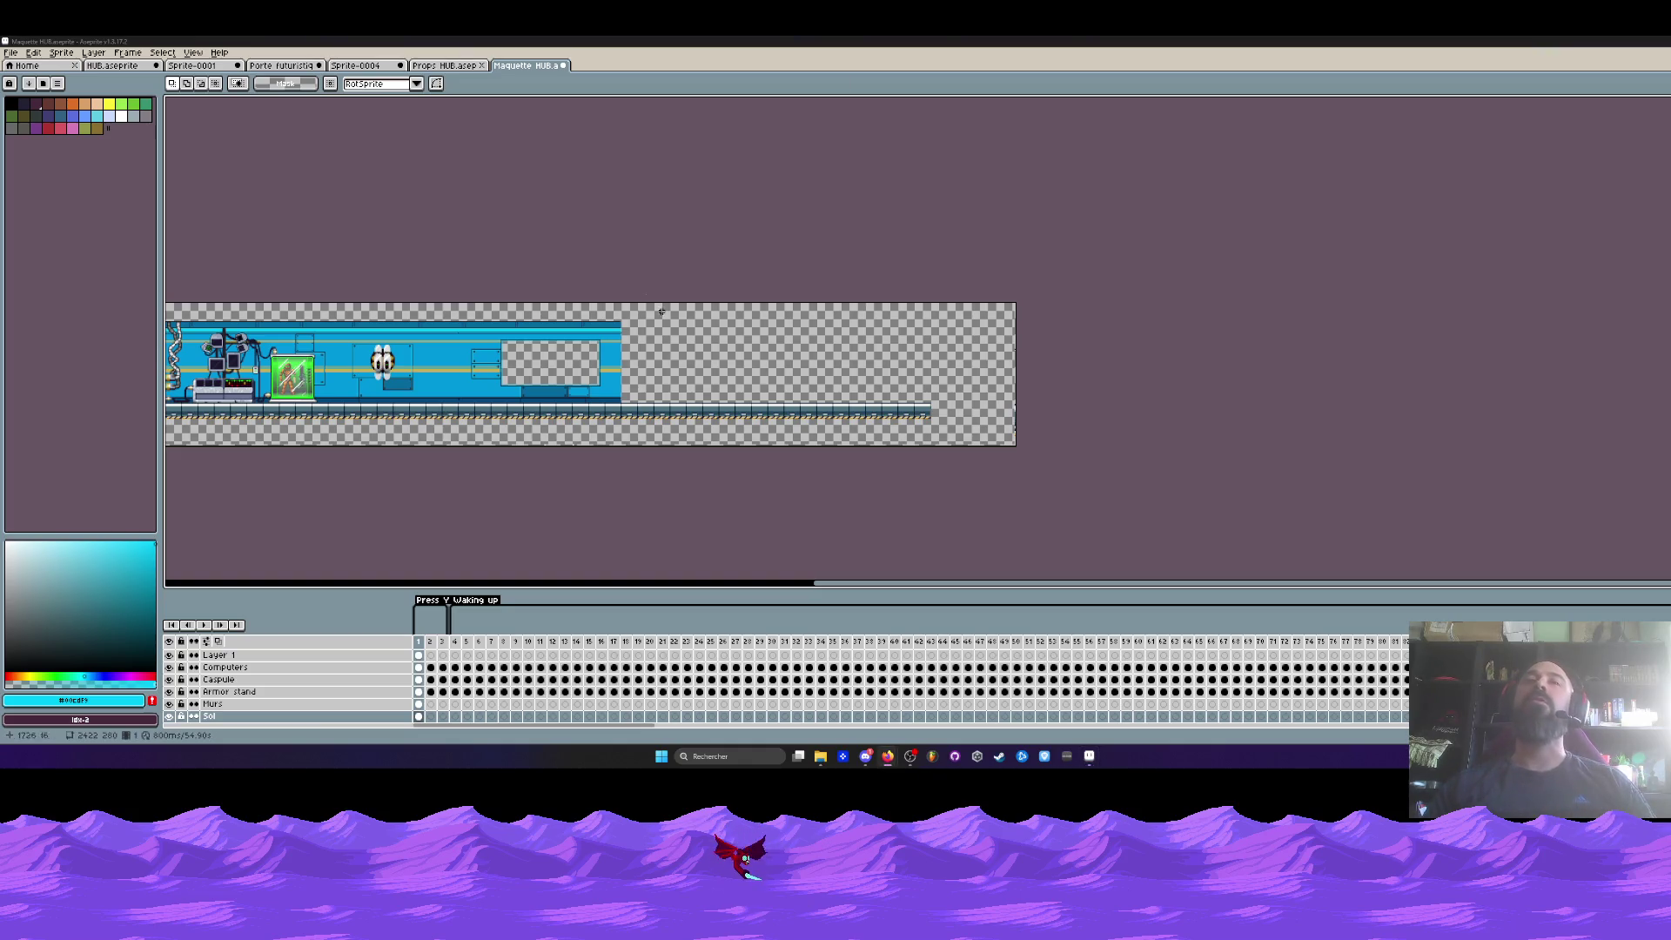
pyautogui.scroll(1, 723, 372)
pyautogui.scroll(1, 722, 371)
pyautogui.scroll(-1, 722, 372)
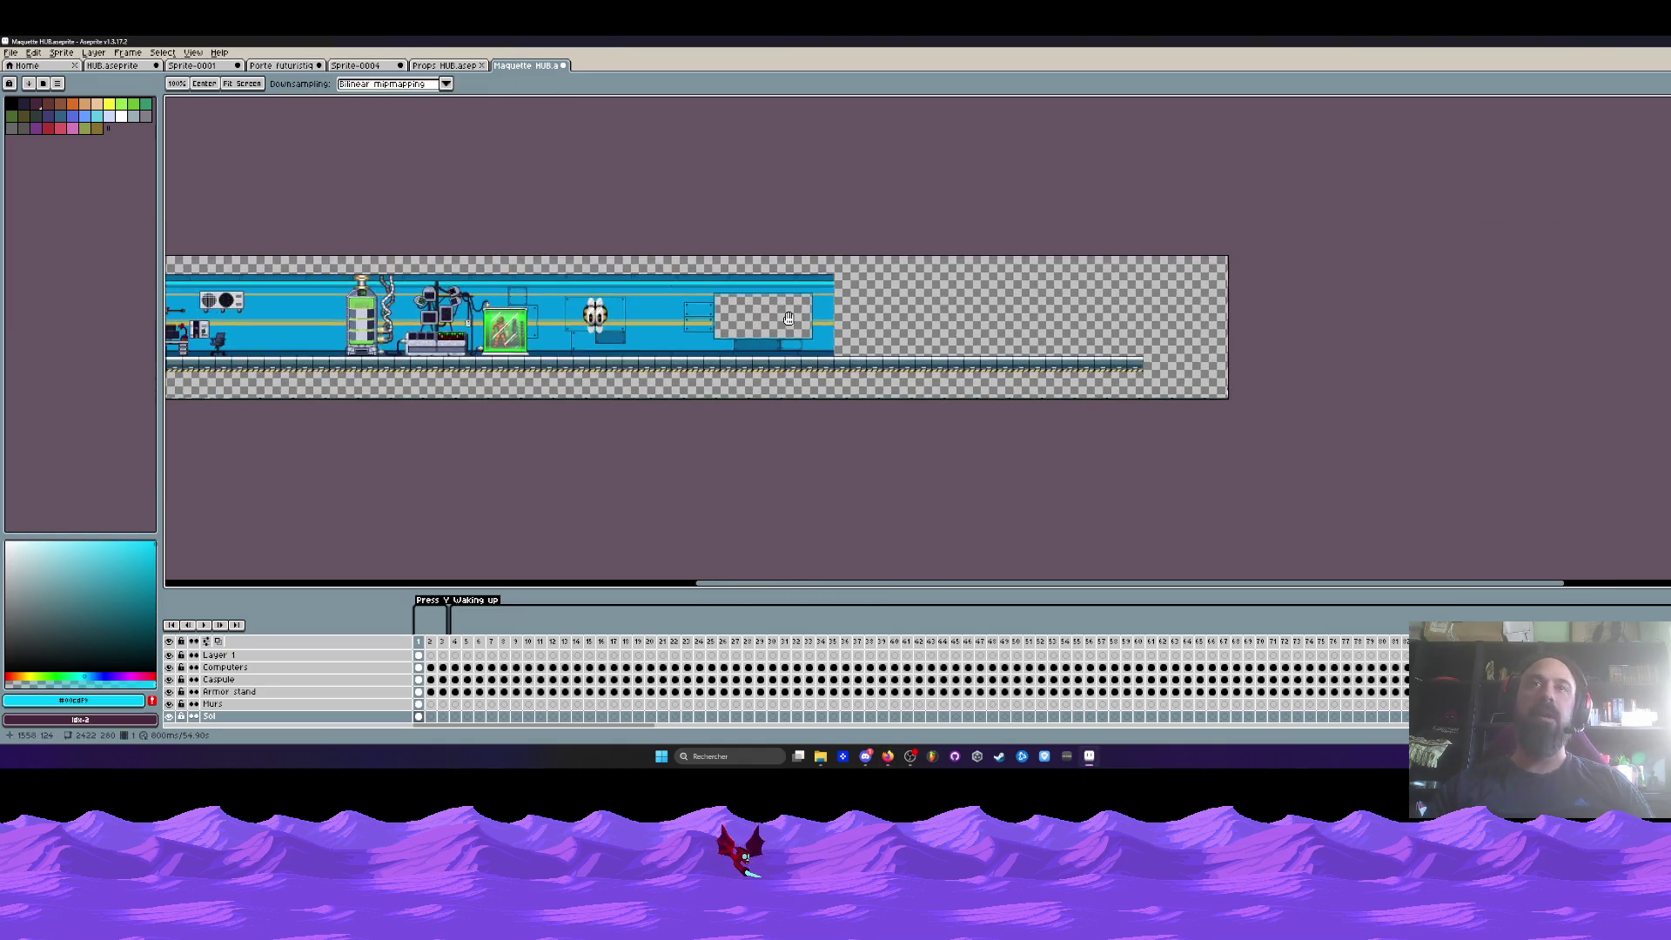
pyautogui.hscroll(-5, 870, 366)
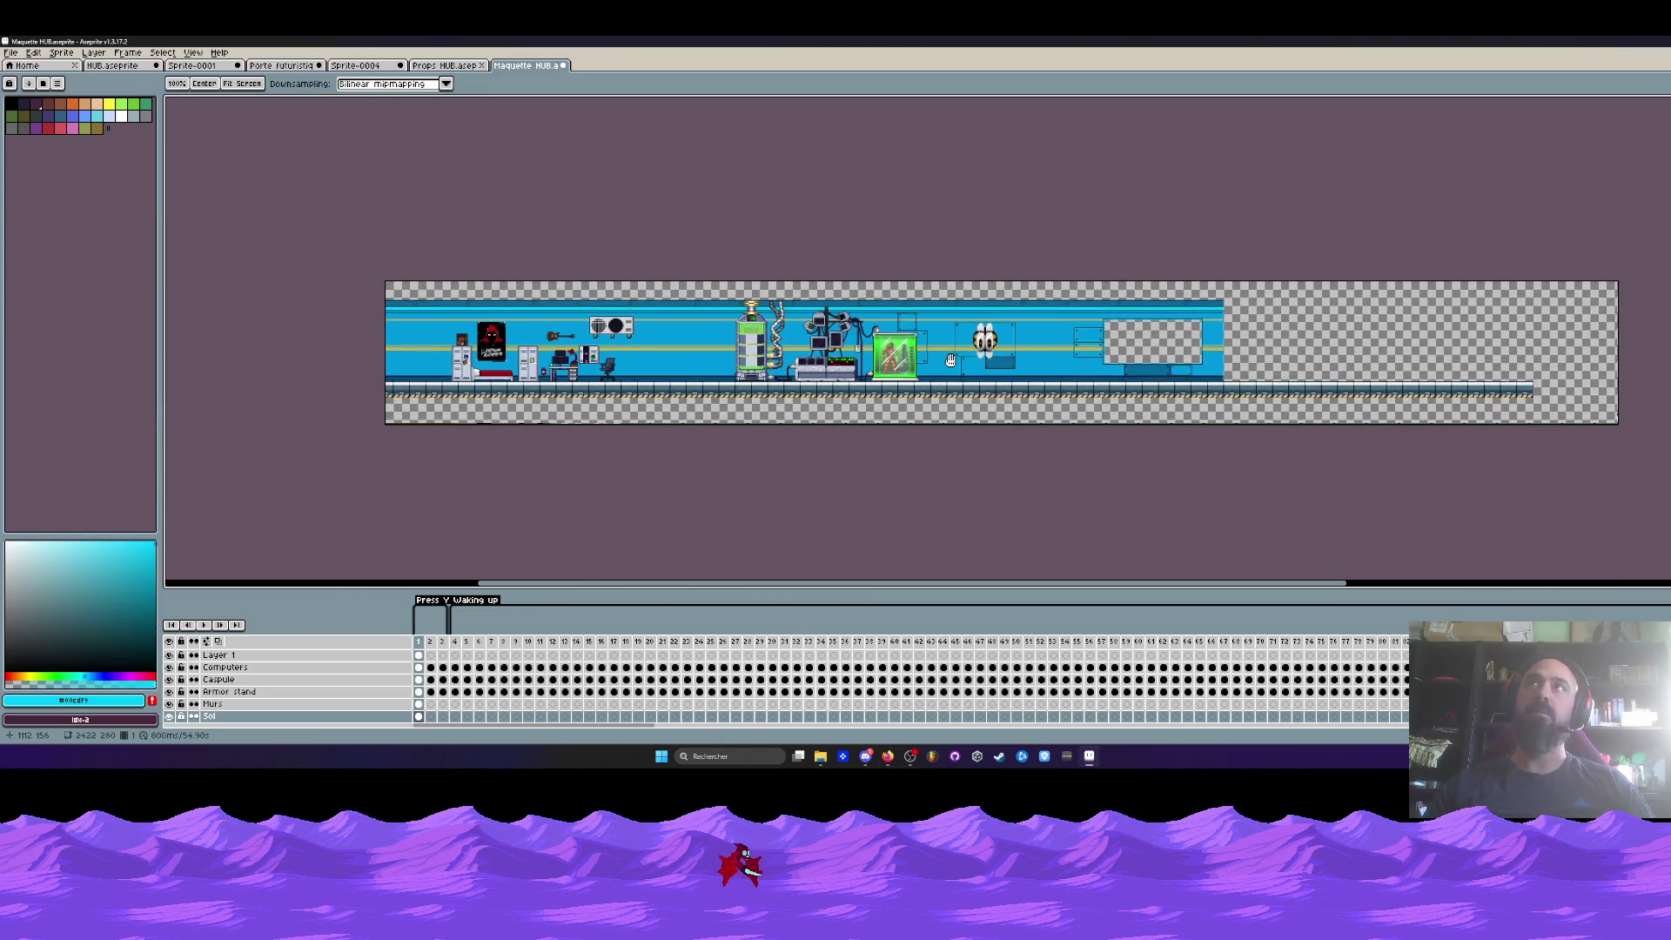
pyautogui.hscroll(3, 950, 360)
pyautogui.scroll(1, 935, 336)
pyautogui.hscroll(1, 852, 324)
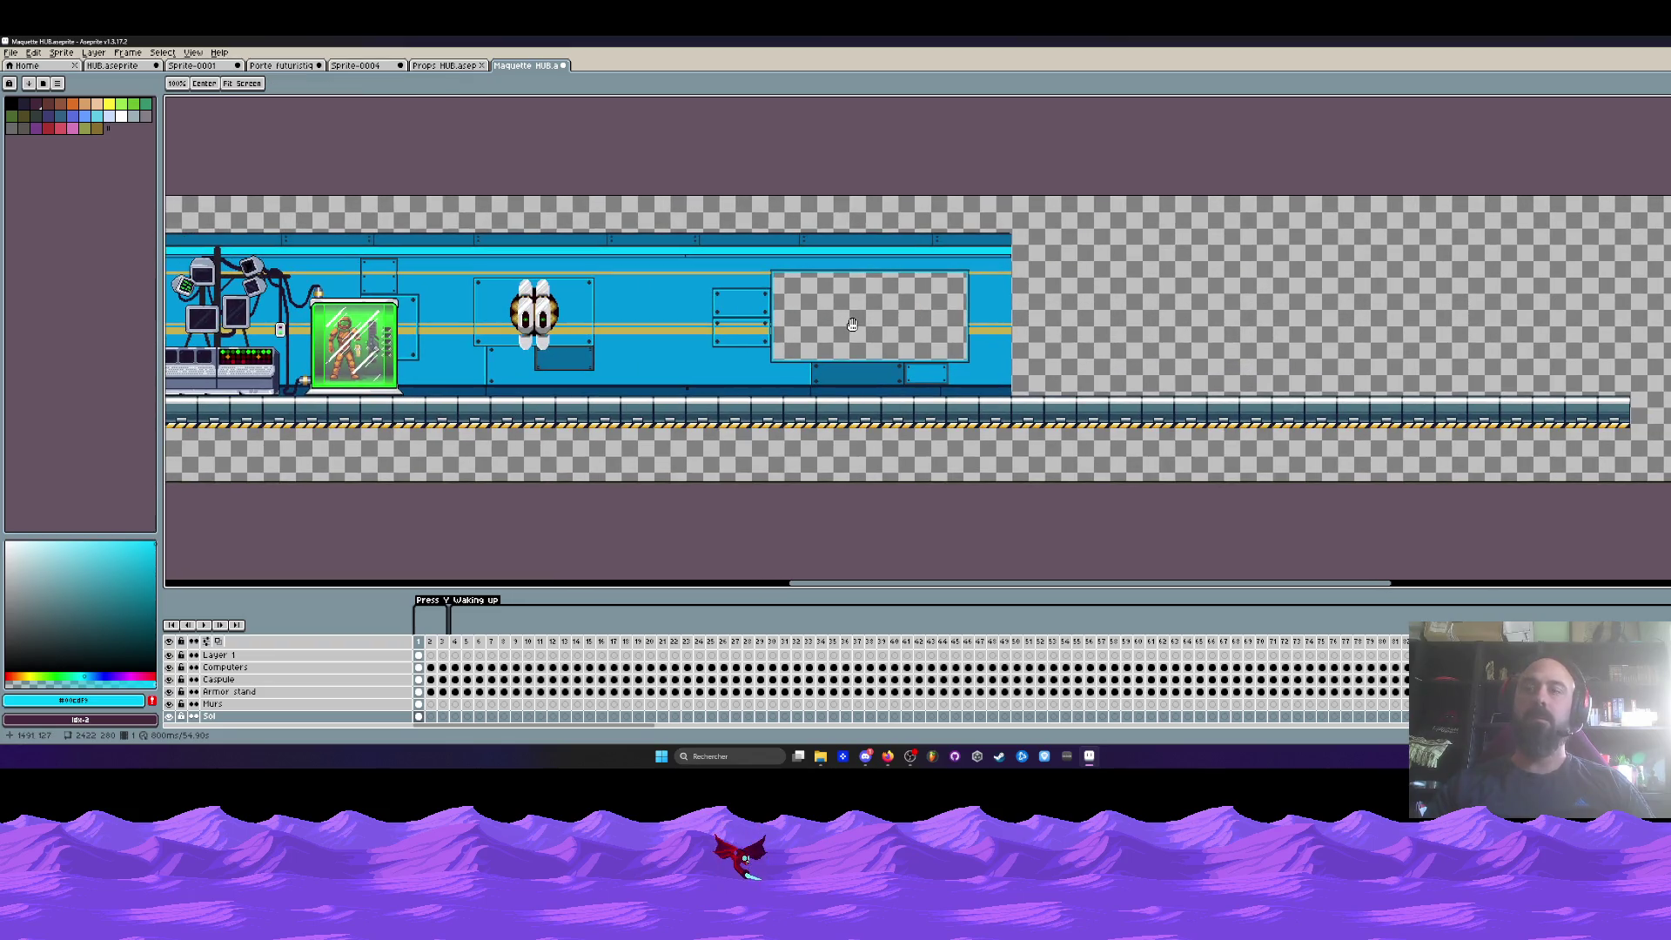
pyautogui.press('m')
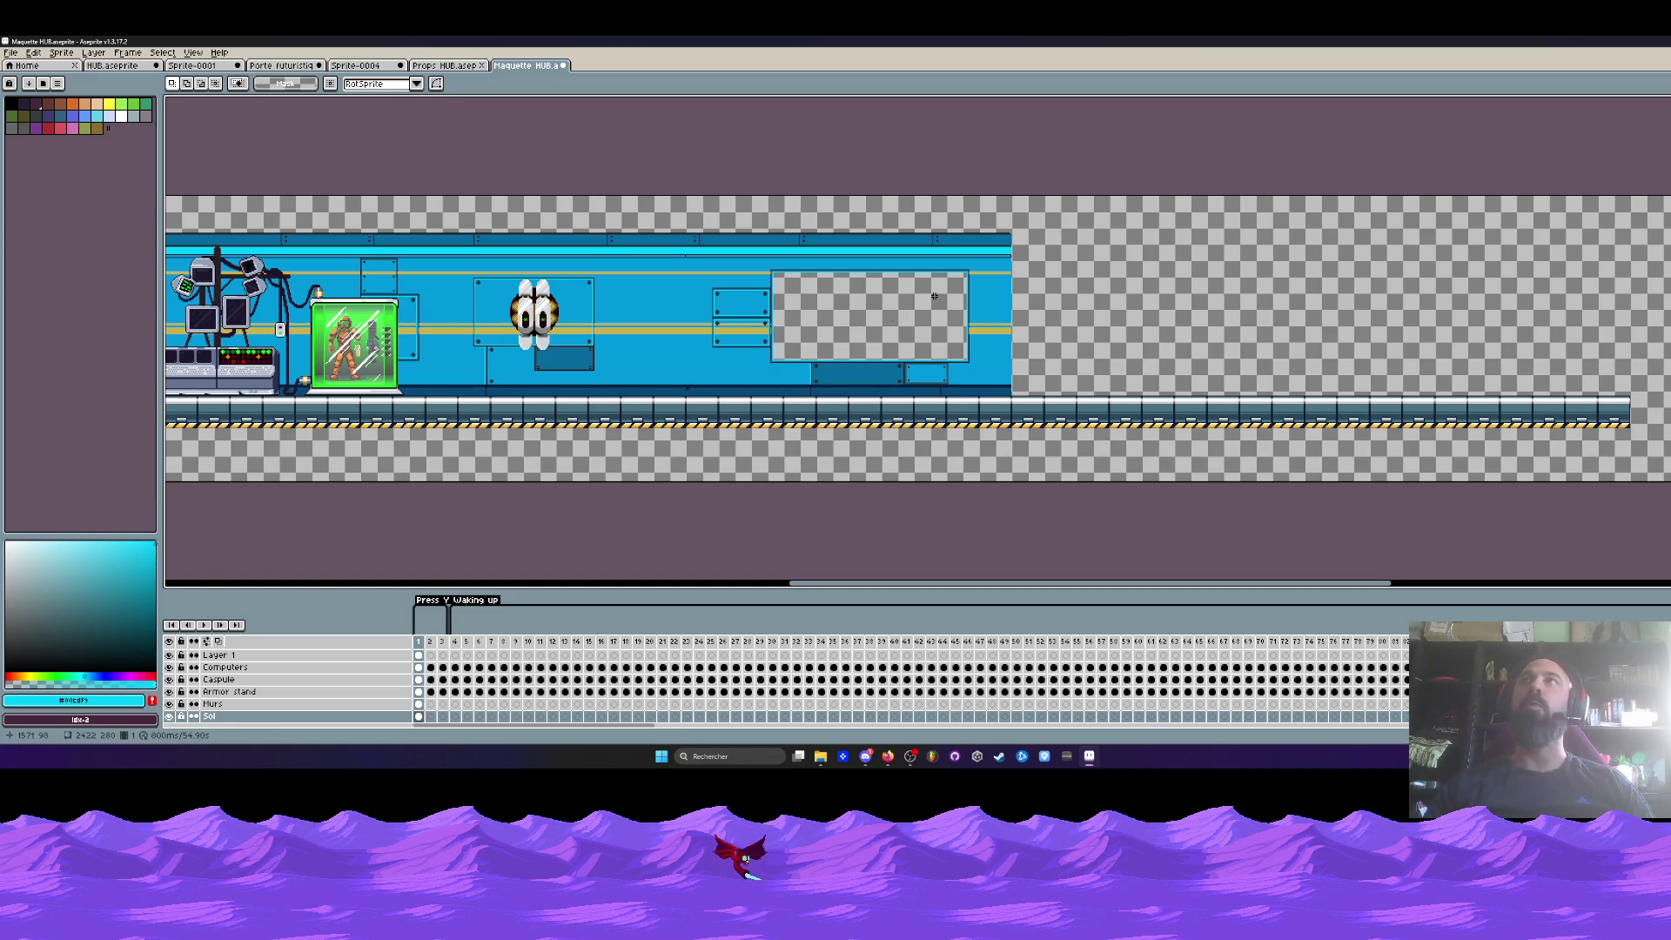
pyautogui.press('h')
pyautogui.scroll(-3, 944, 296)
pyautogui.scroll(1, 604, 274)
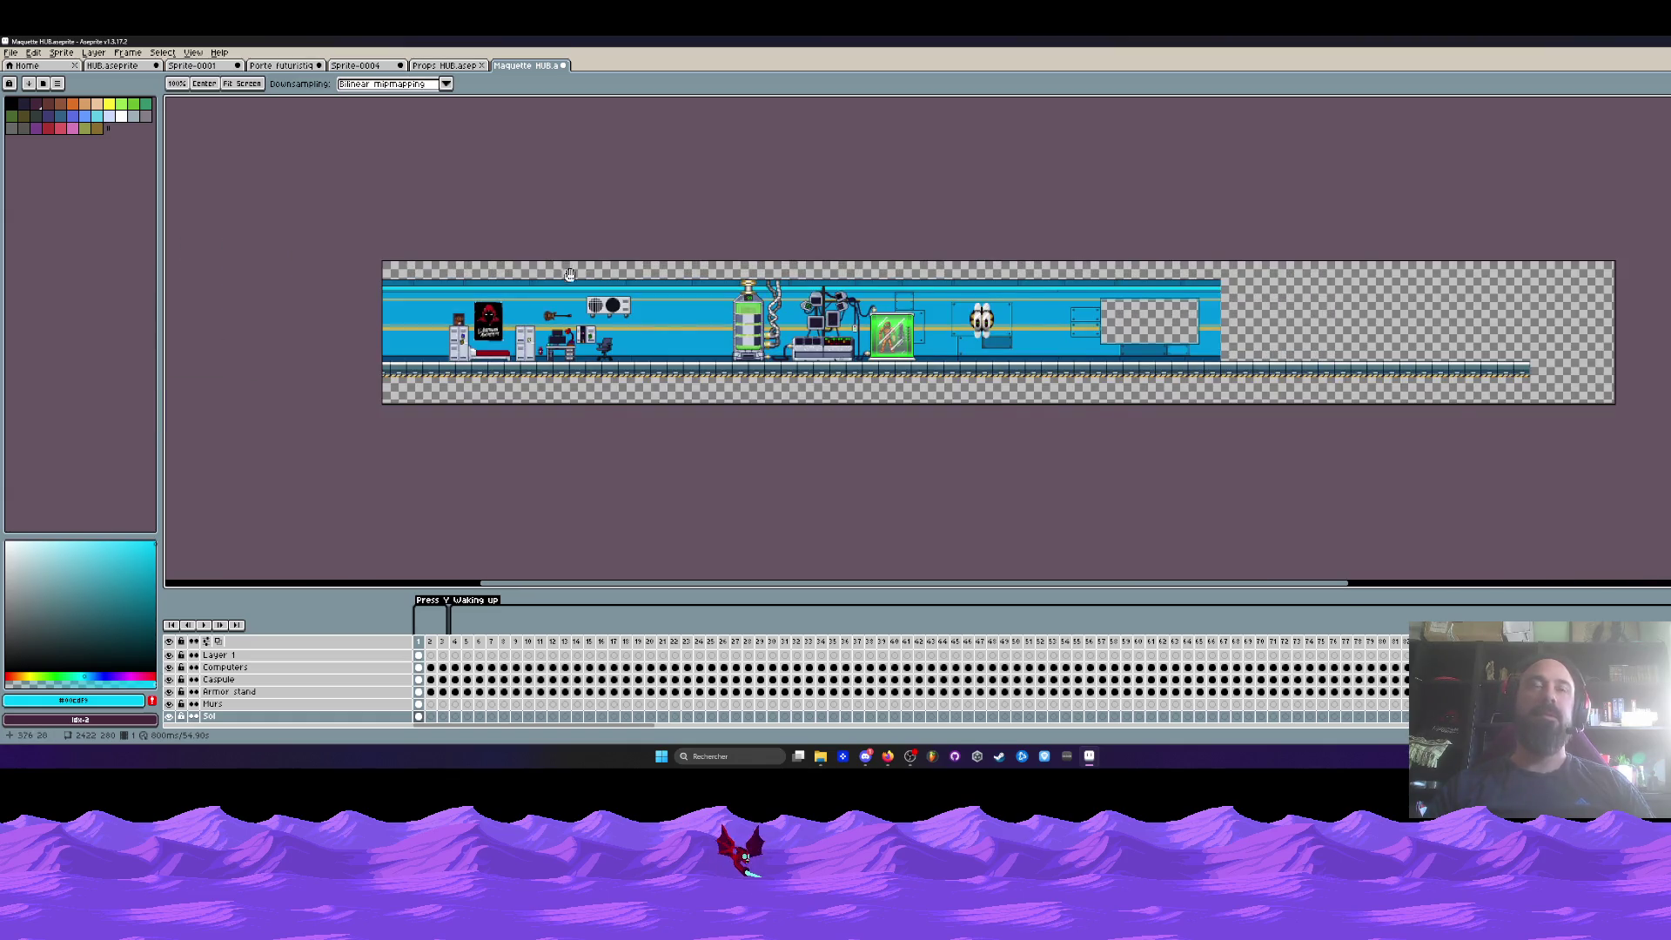
pyautogui.scroll(1, 569, 275)
pyautogui.scroll(-1, 744, 299)
pyautogui.press('m')
pyautogui.scroll(1, 1392, 345)
pyautogui.scroll(1, 1327, 323)
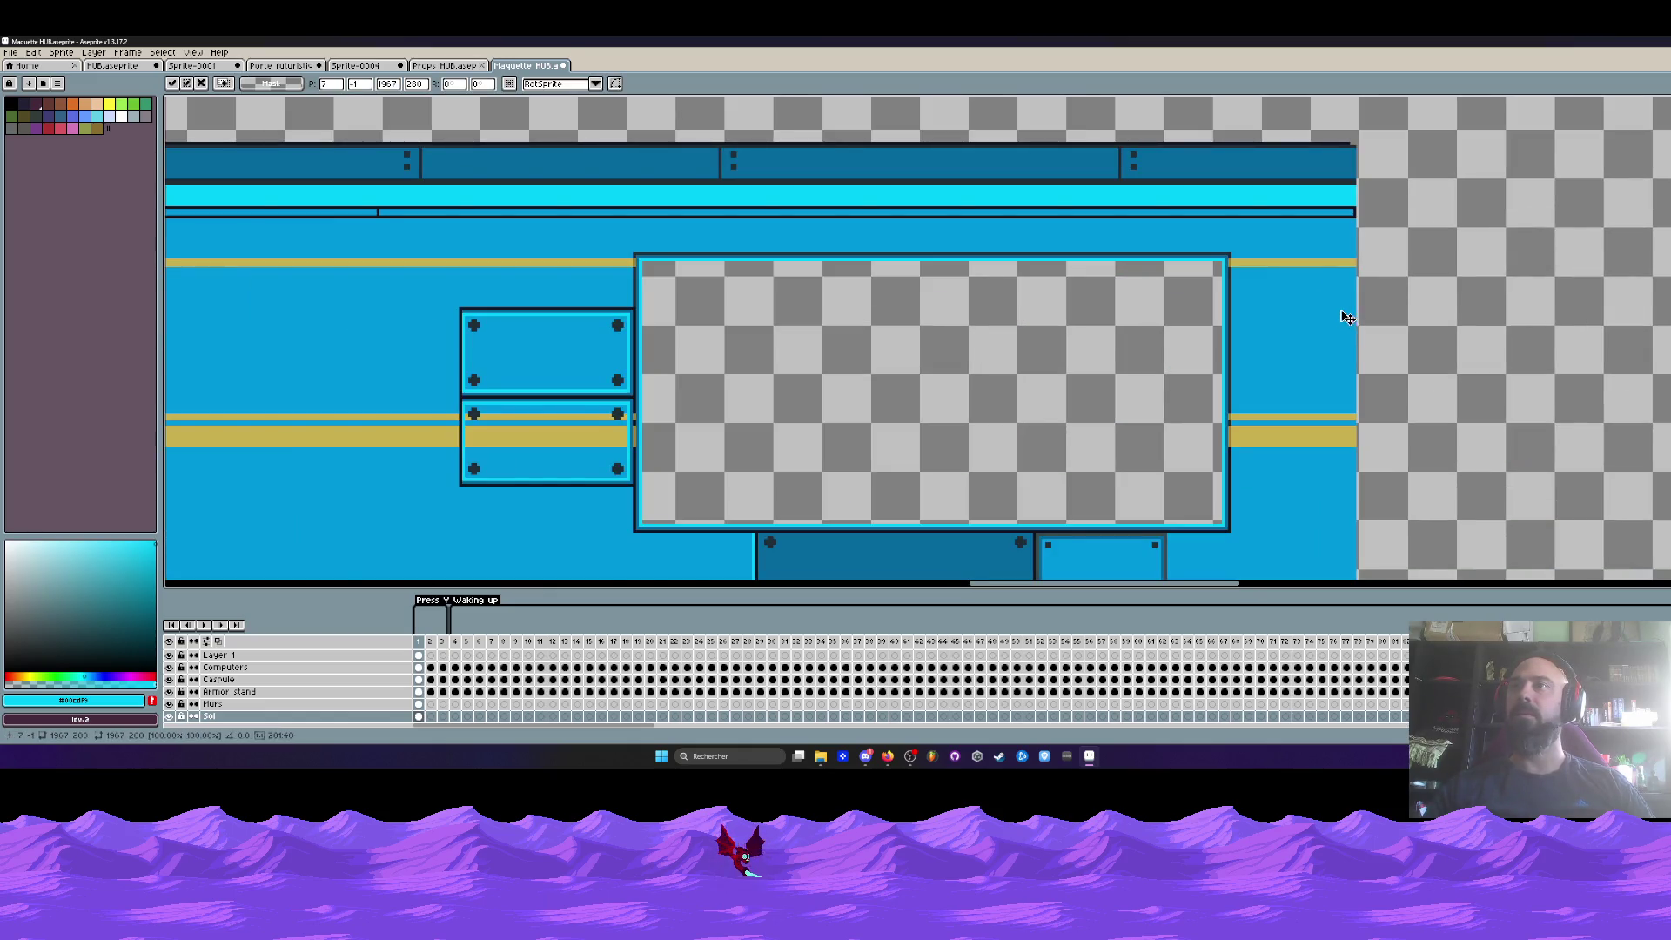
# - On the Murs cel, nudge the window opening left and commit it
pyautogui.scroll(-3, 1347, 318)
pyautogui.press('Return')
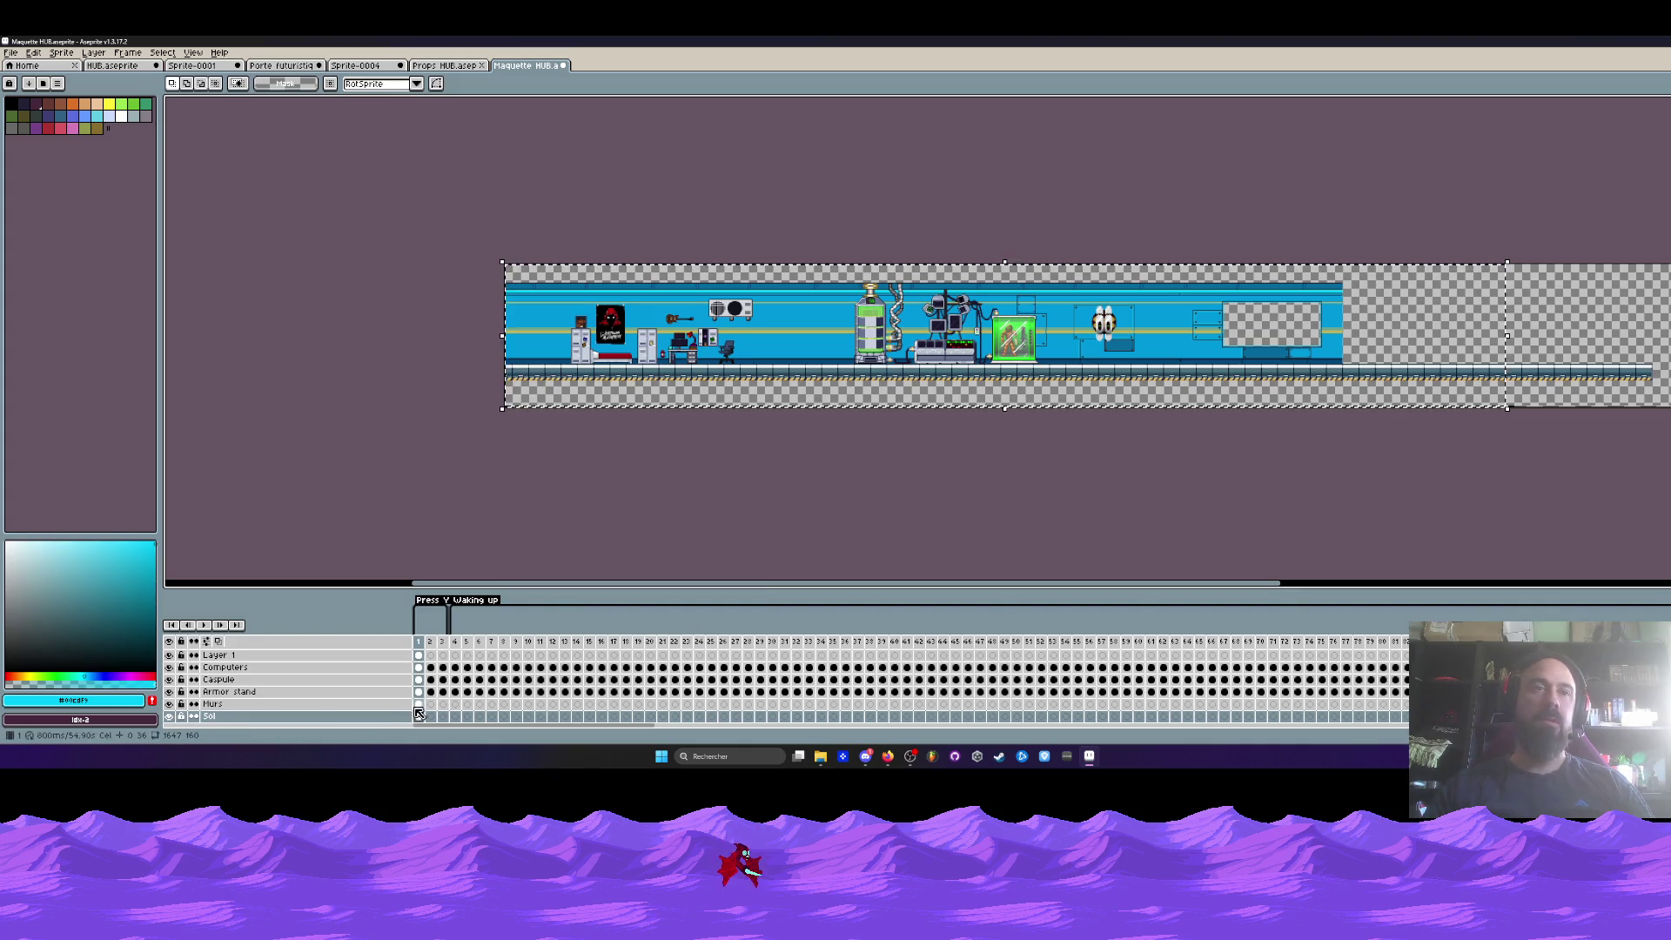
pyautogui.click(418, 703)
pyautogui.scroll(3, 1370, 304)
pyautogui.press('Left')
pyautogui.press('Left')
pyautogui.scroll(-3, 1191, 213)
pyautogui.press('Return')
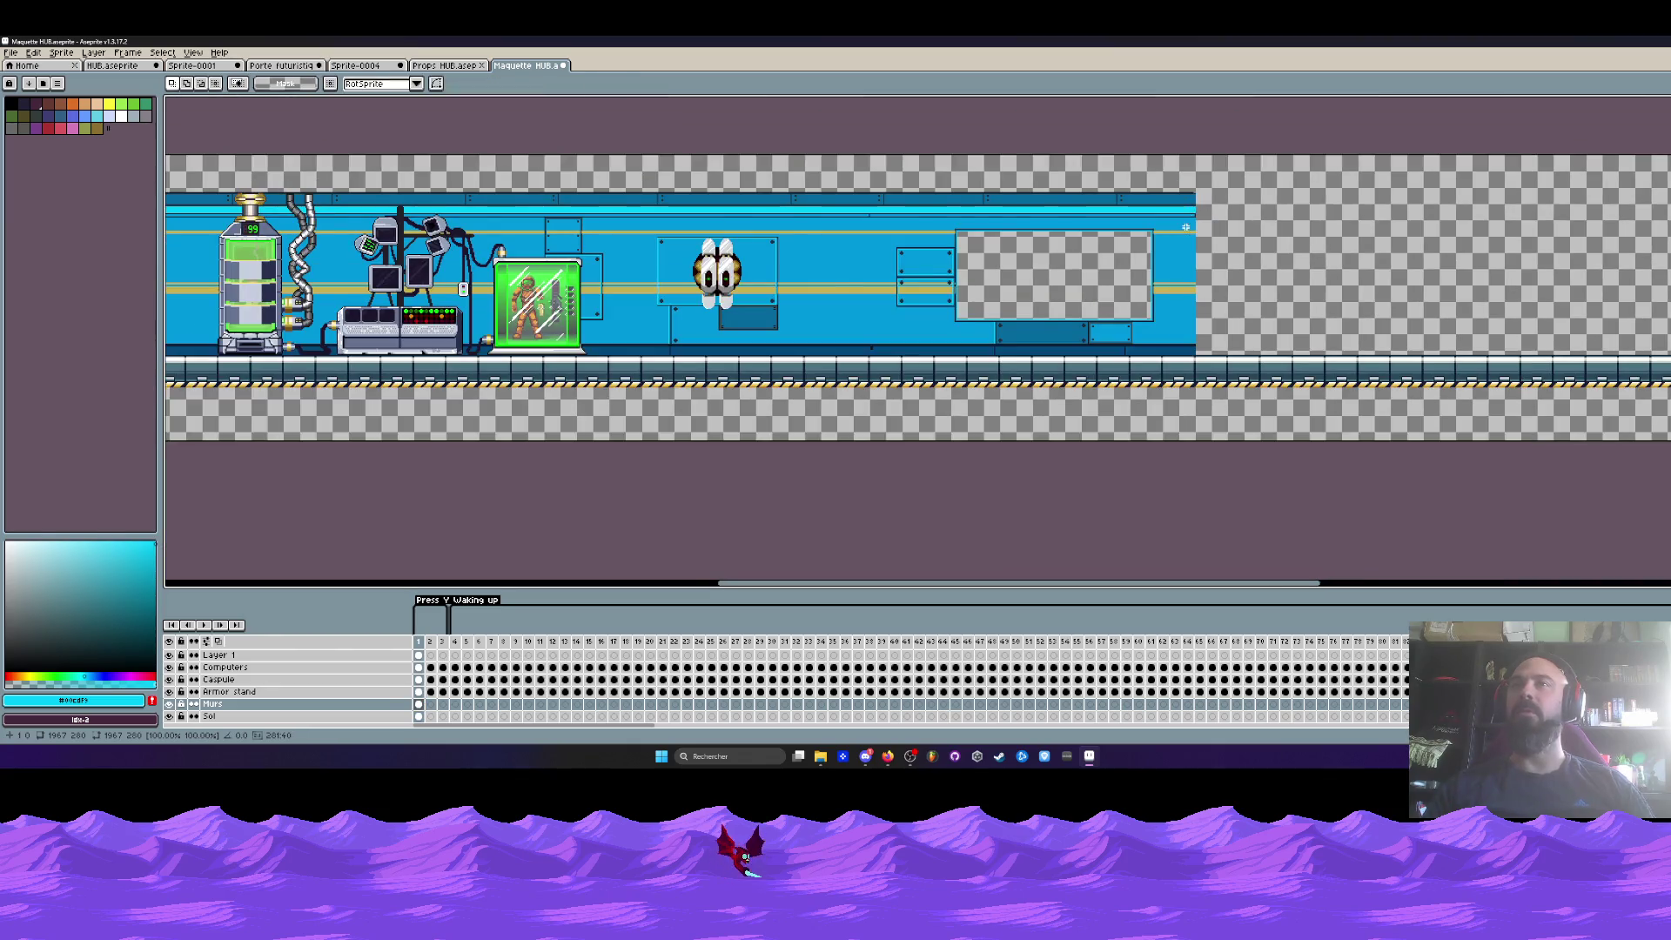
# - Inspect the room's right end and select a small strip at the wall's top-right corner
pyautogui.scroll(-2, 1185, 227)
pyautogui.scroll(3, 723, 292)
pyautogui.scroll(2, 713, 412)
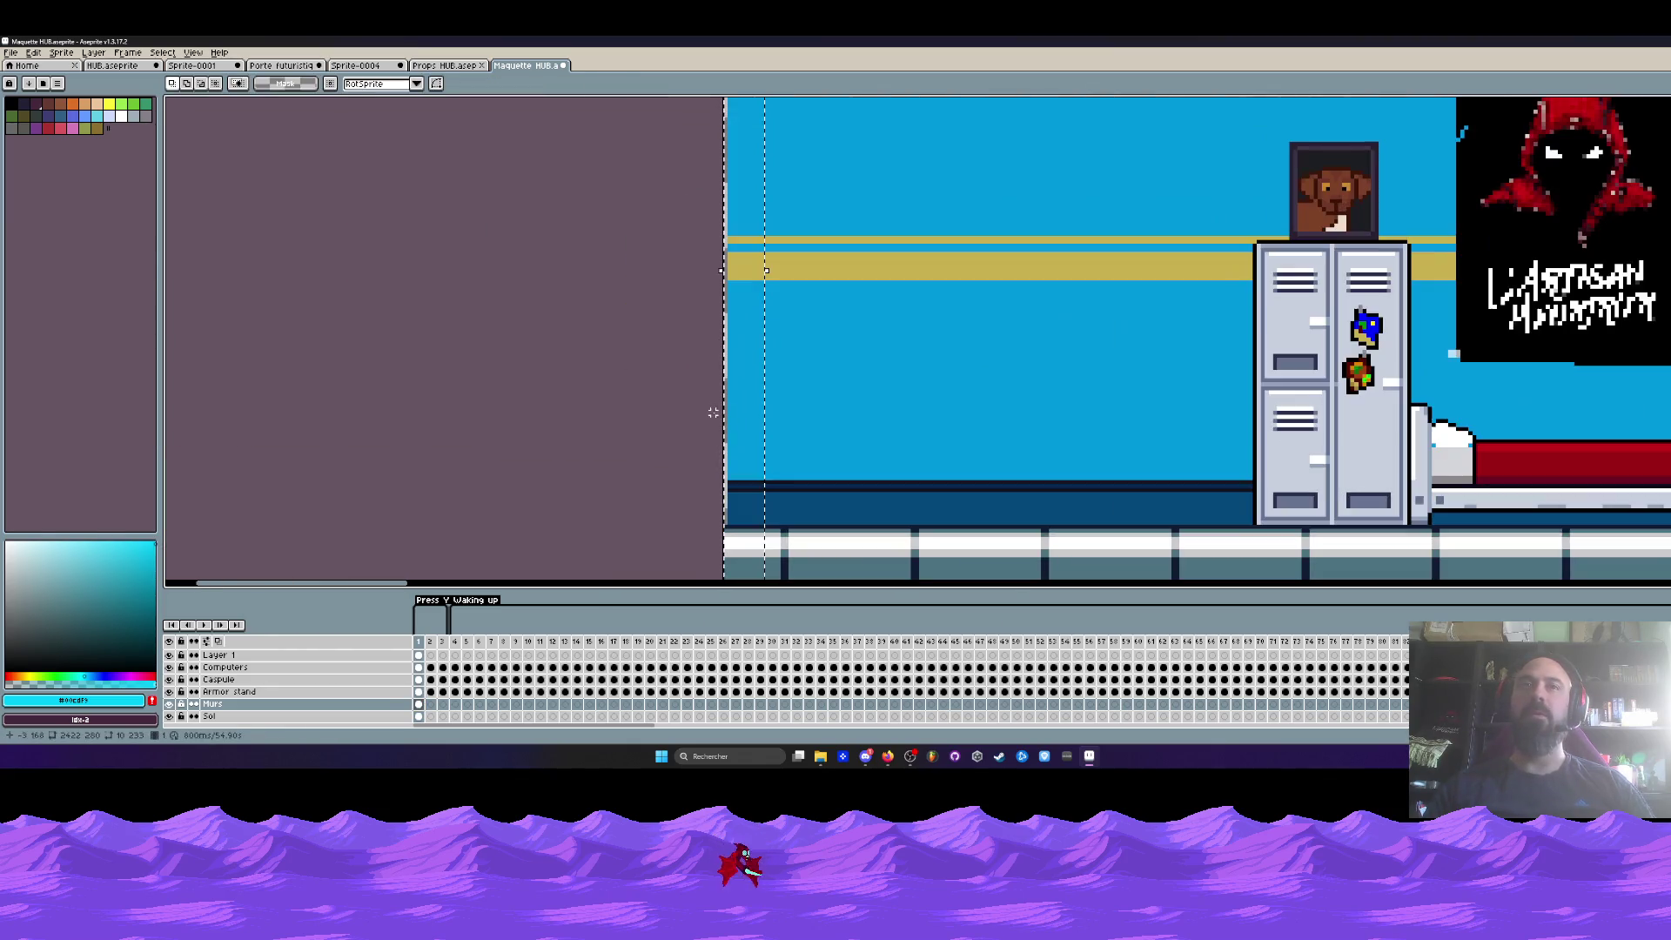
pyautogui.scroll(-3, 750, 468)
pyautogui.moveTo(1296, 352); pyautogui.dragTo(1044, 351)
pyautogui.scroll(-1, 1044, 352)
pyautogui.moveTo(1456, 356); pyautogui.dragTo(1086, 371)
pyautogui.scroll(2, 1176, 356)
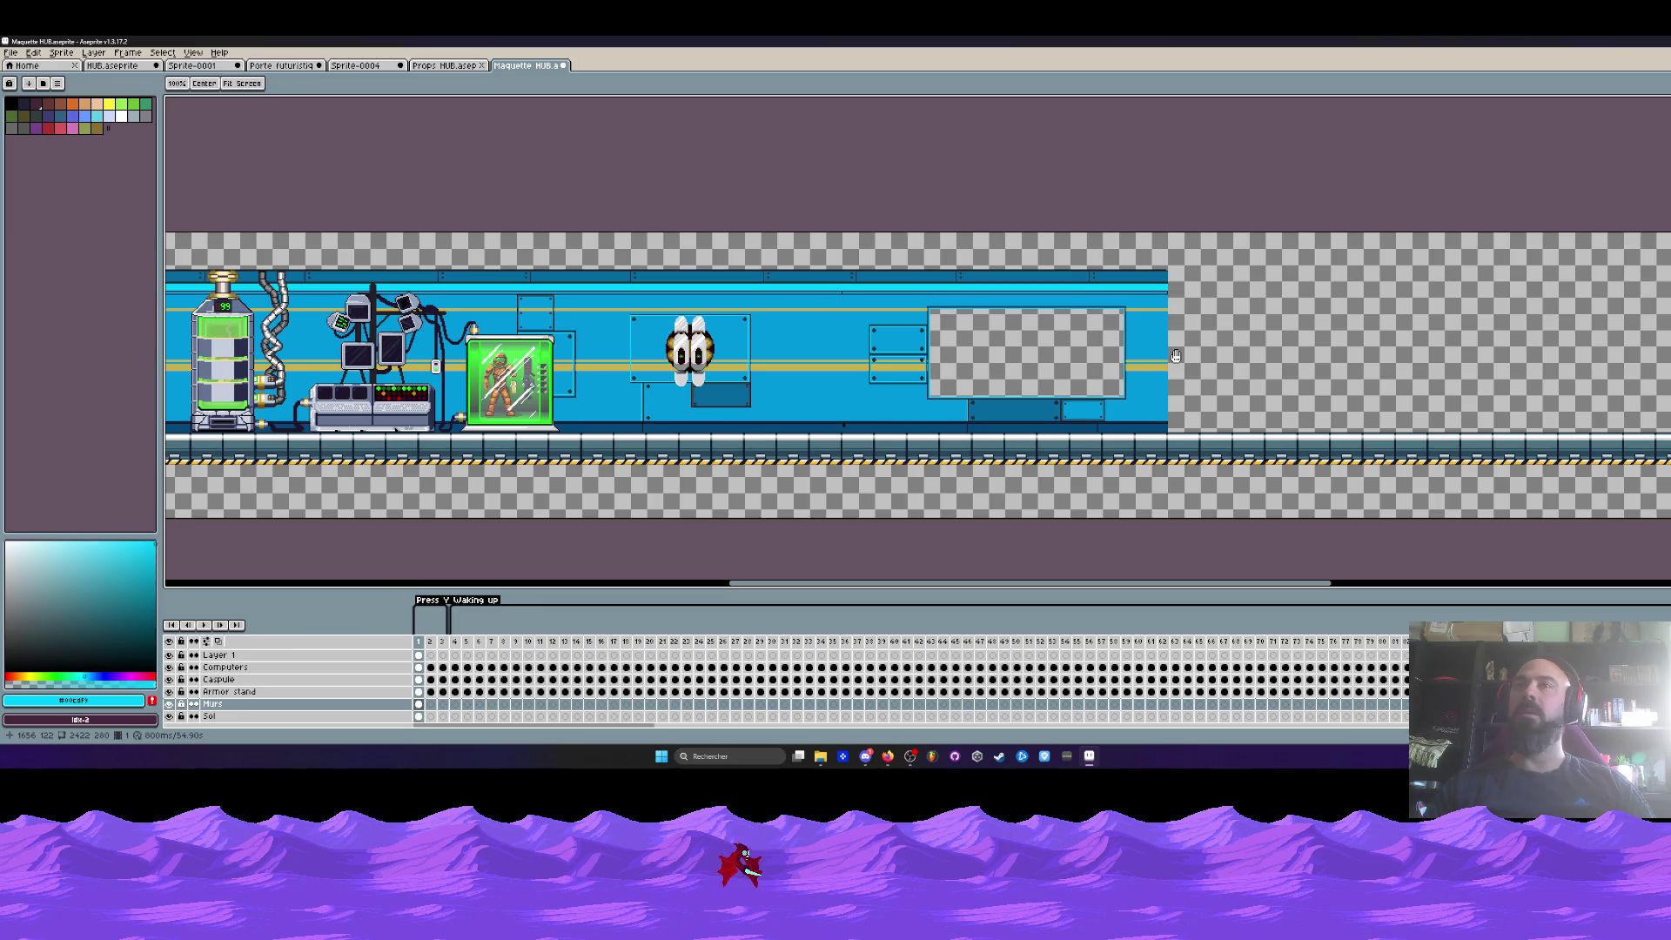
pyautogui.scroll(-1, 1176, 356)
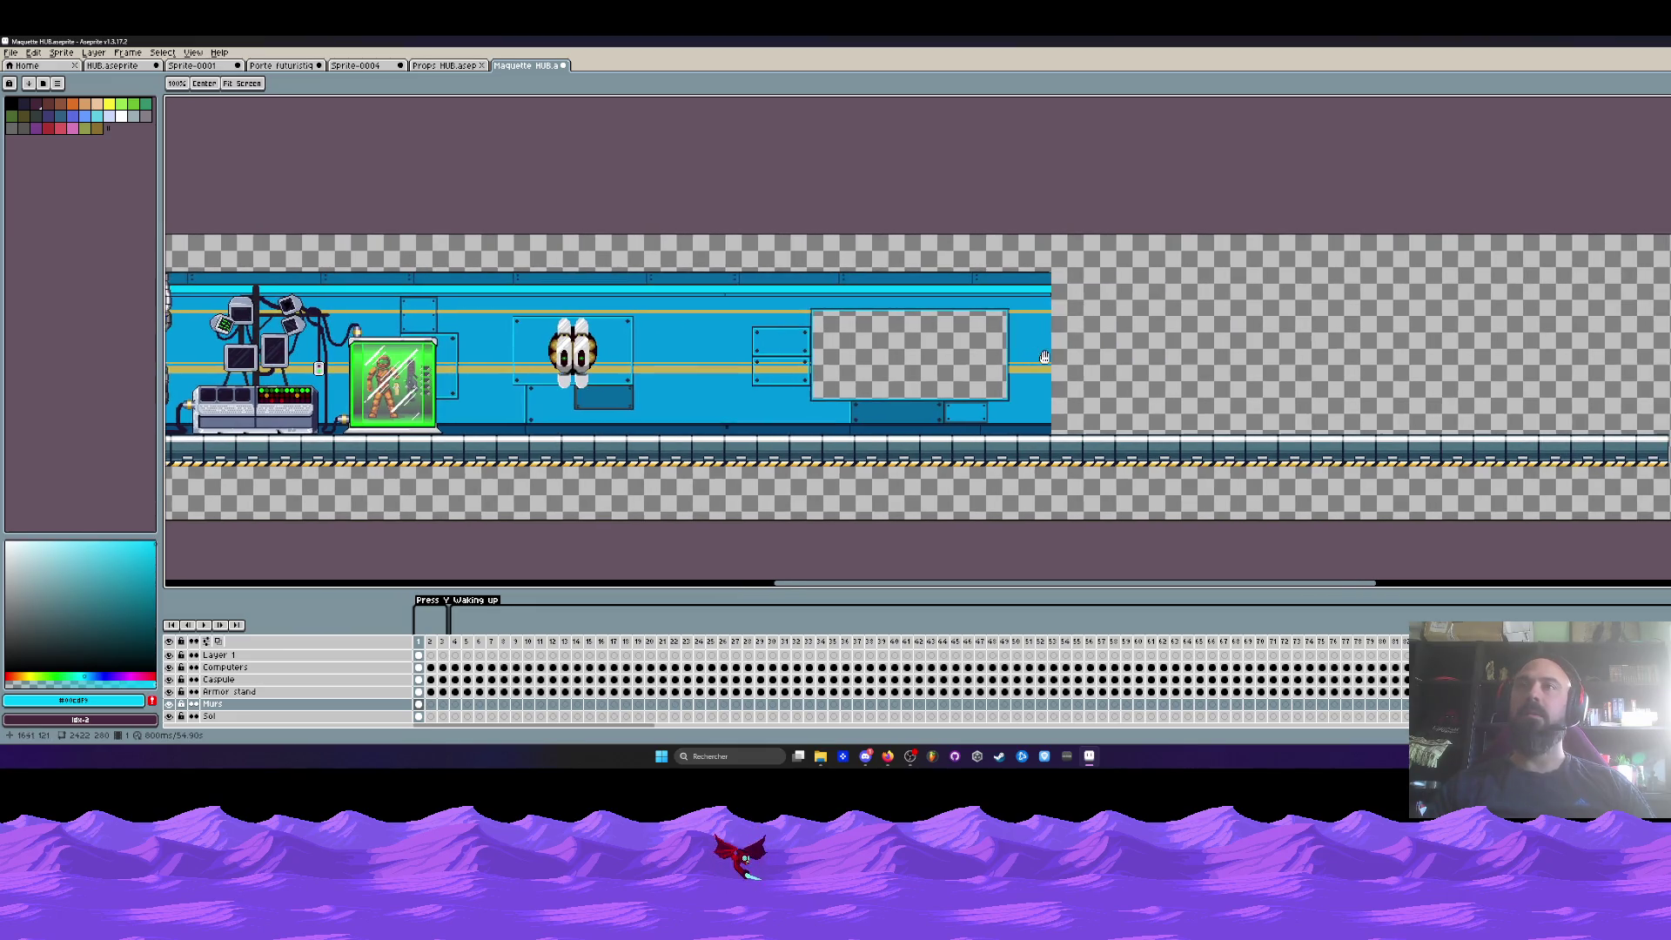
pyautogui.scroll(-1, 989, 359)
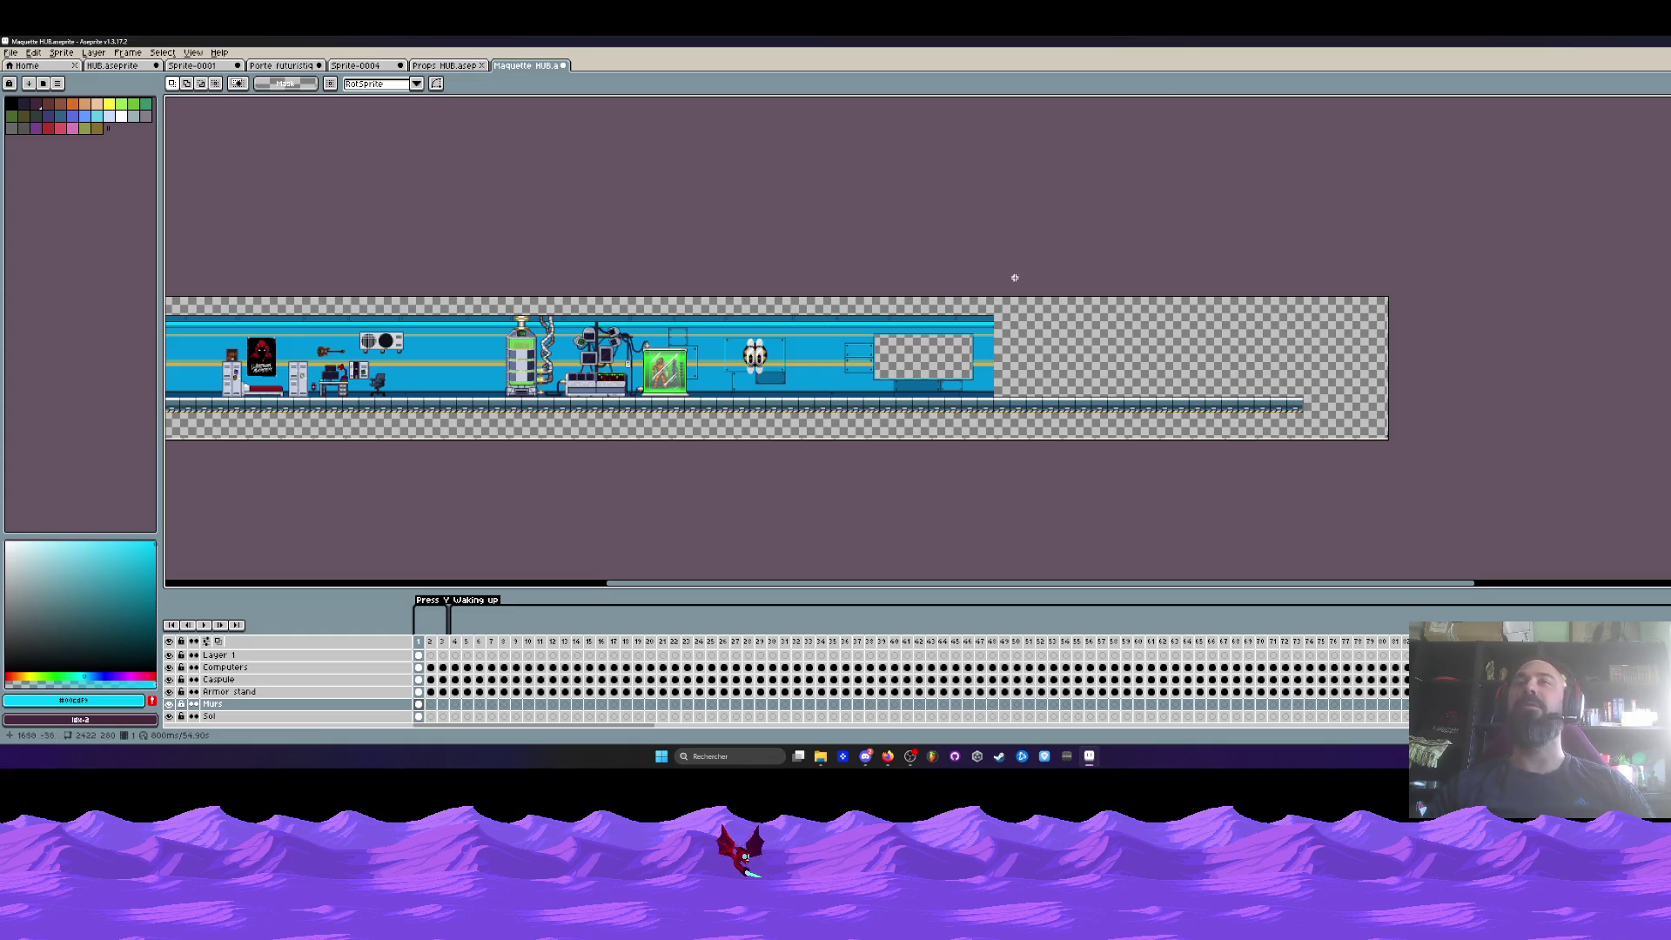
pyautogui.scroll(1, 983, 312)
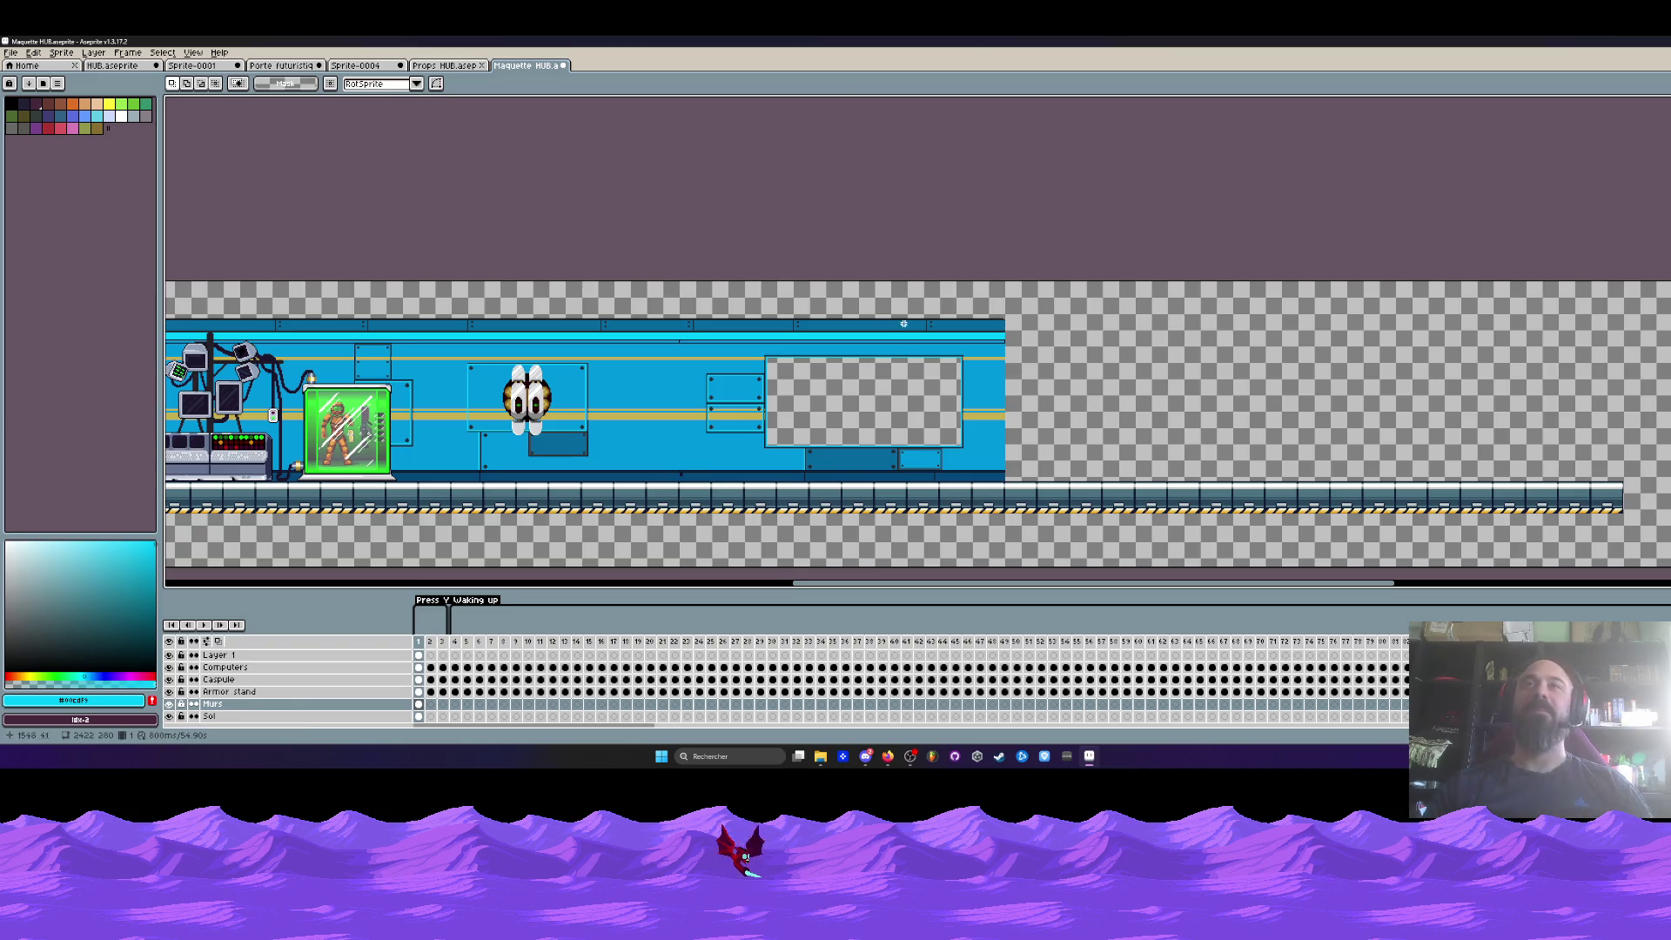
pyautogui.scroll(5, 996, 321)
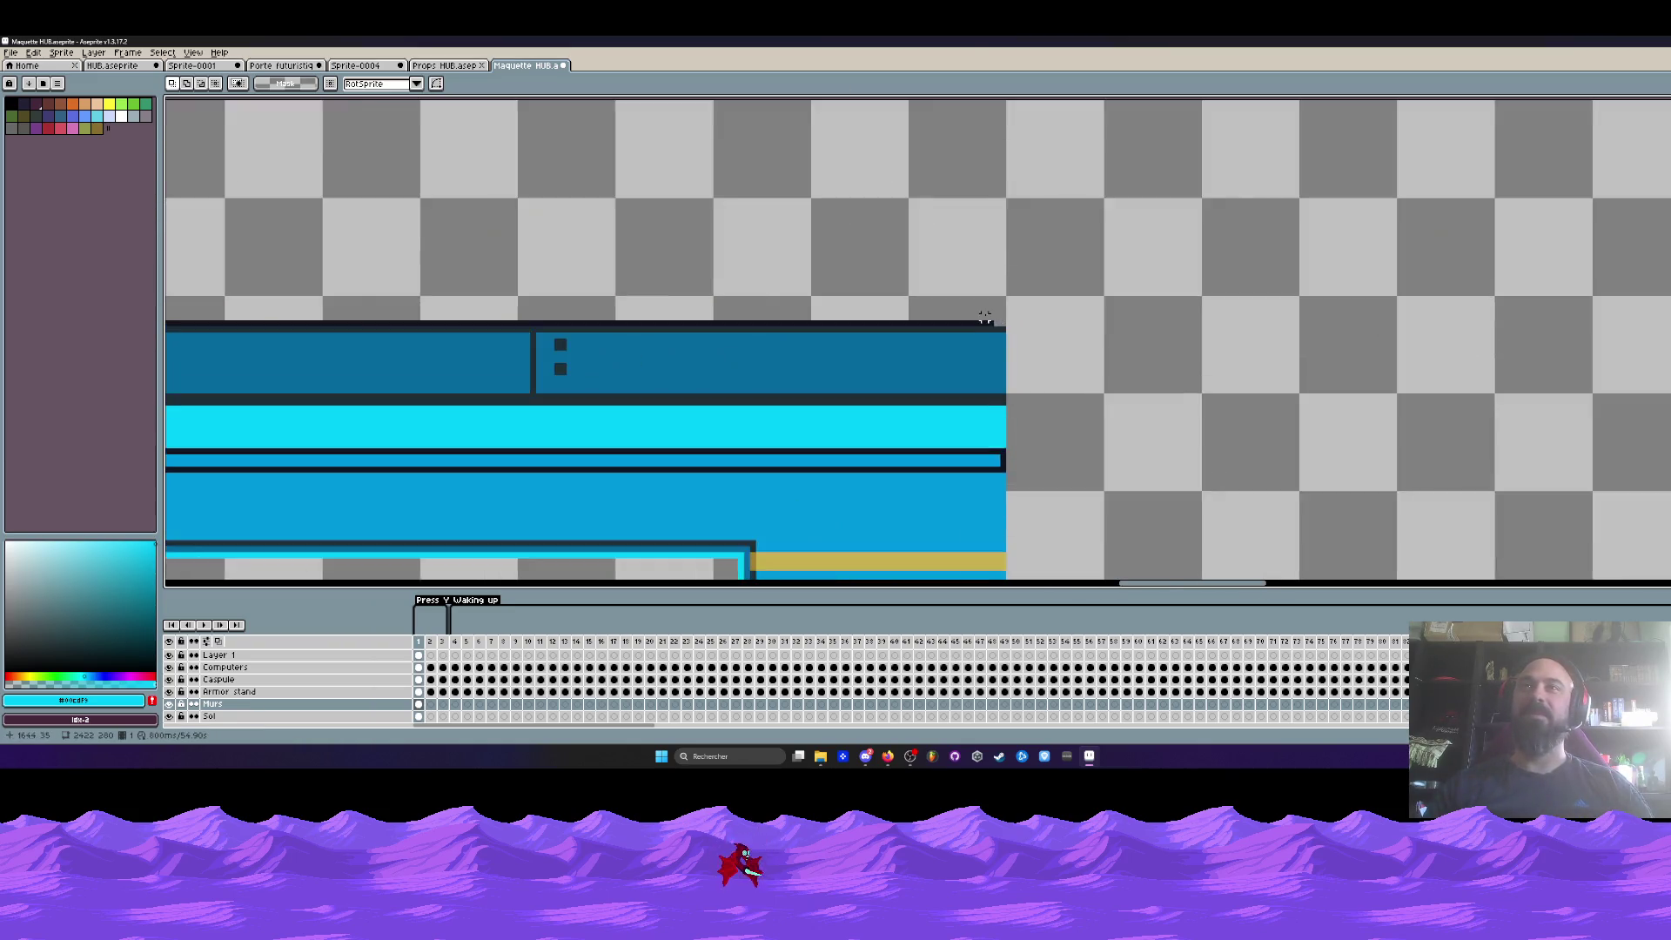
pyautogui.moveTo(951, 297); pyautogui.dragTo(1065, 339)
pyautogui.scroll(-4, 1015, 335)
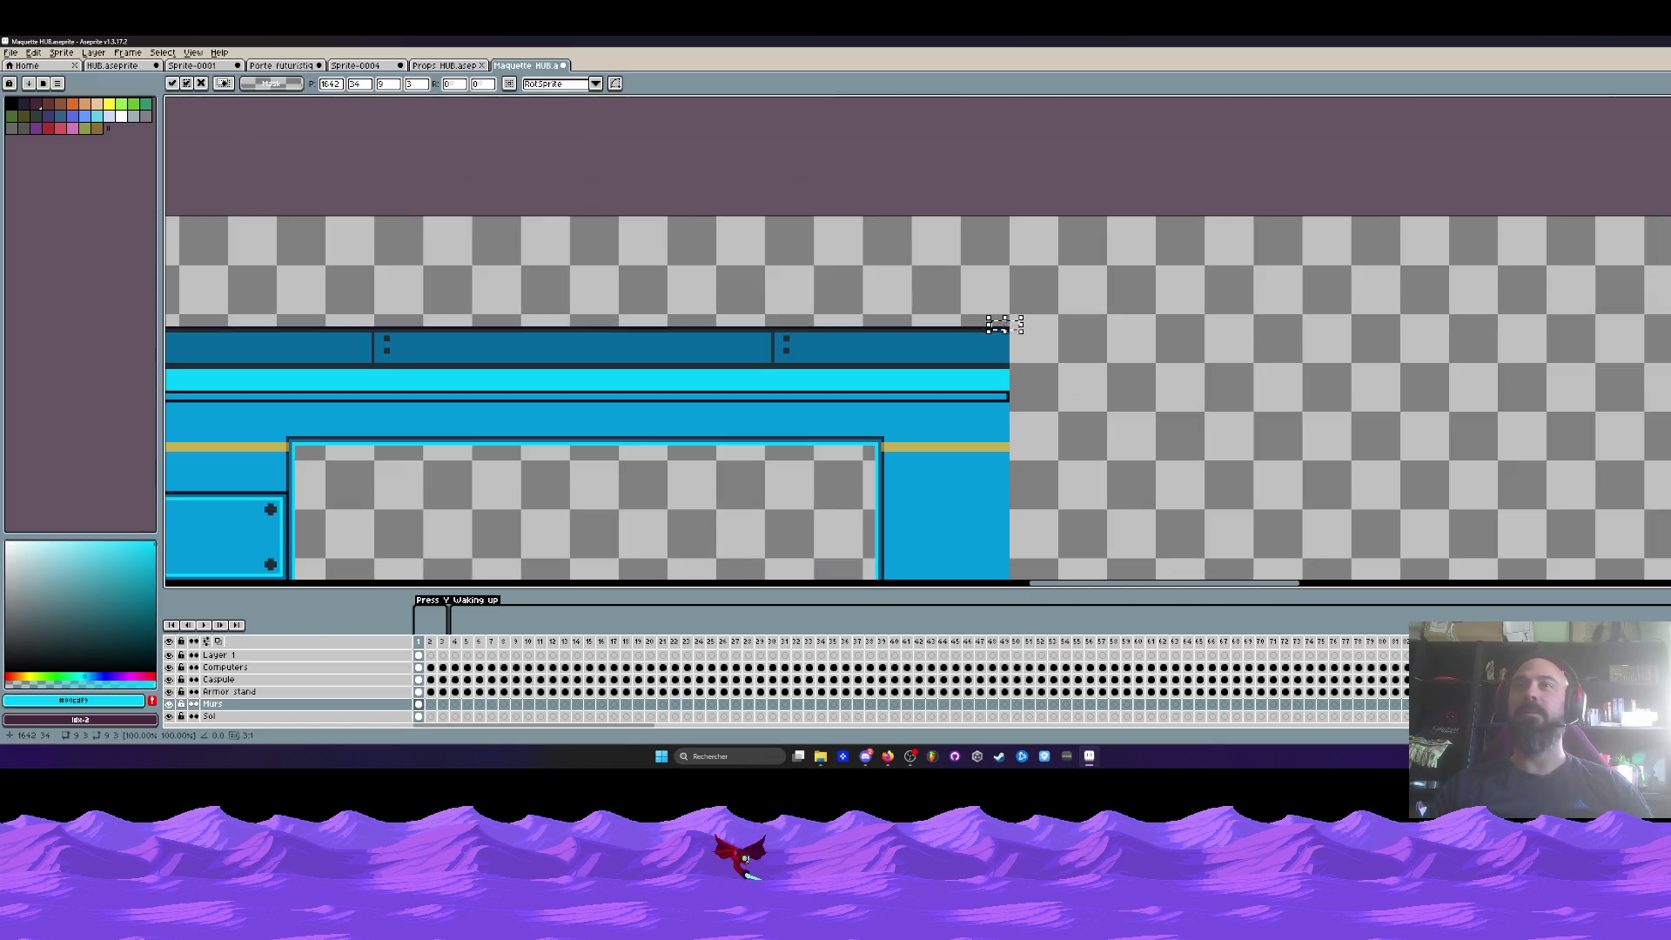
pyautogui.scroll(-2, 827, 299)
pyautogui.press('m')
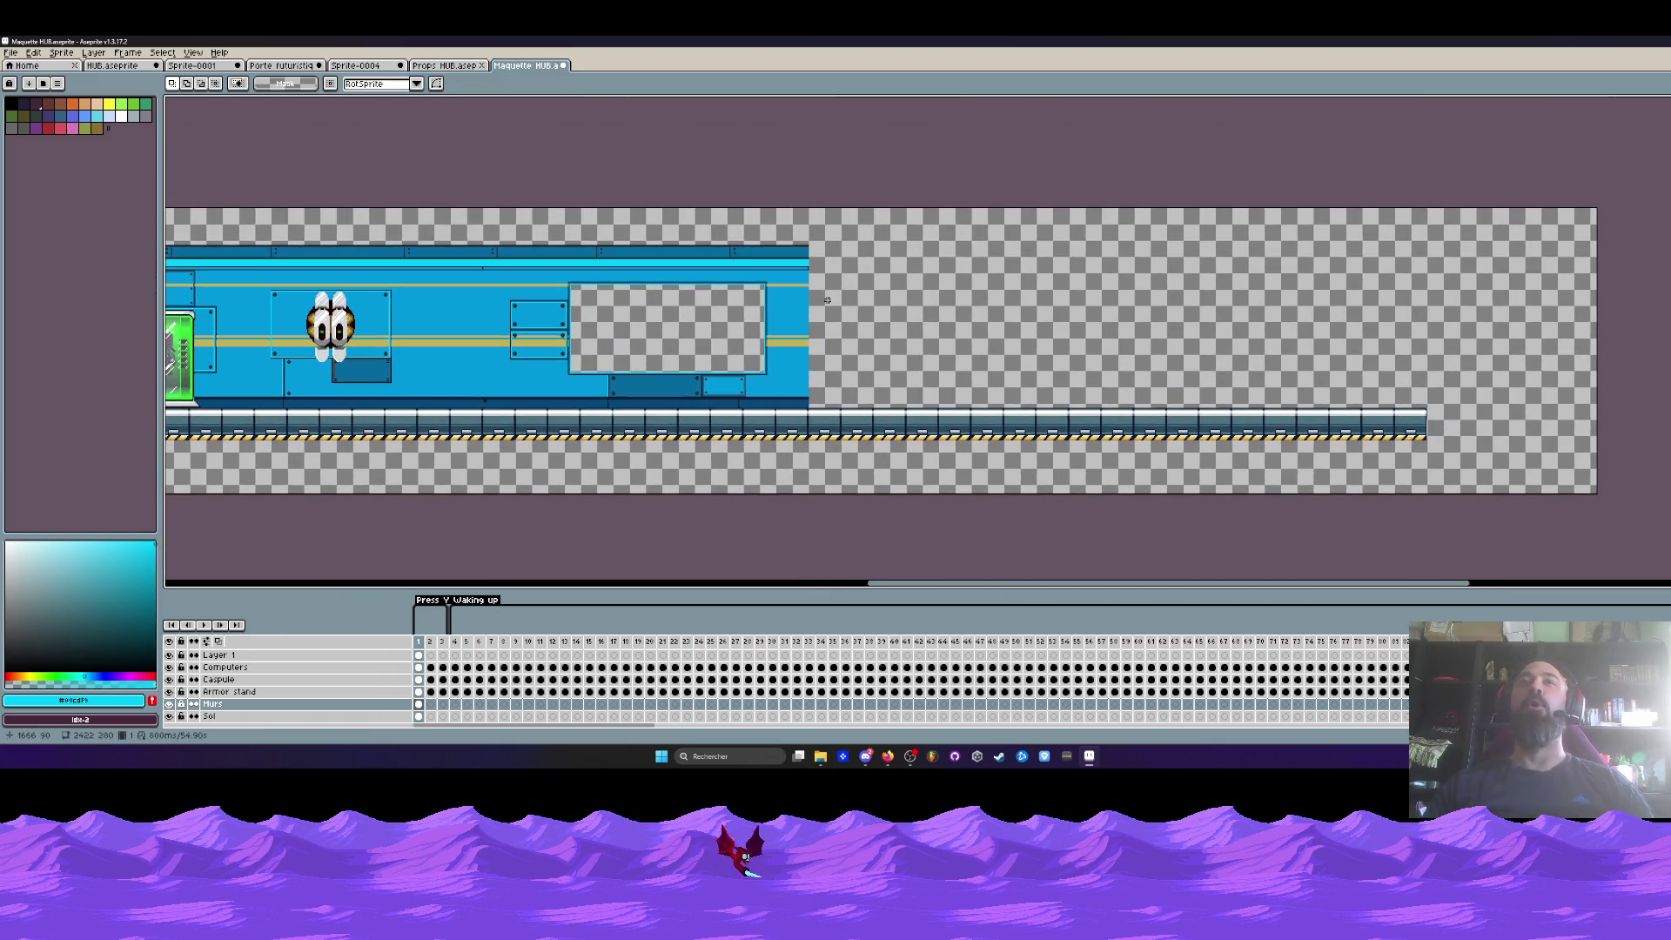
# - Go to the Sprite-0004 wall tile sheet, deselect with Ctrl+D, and open the File menu
pyautogui.click(448, 65)
pyautogui.click(383, 66)
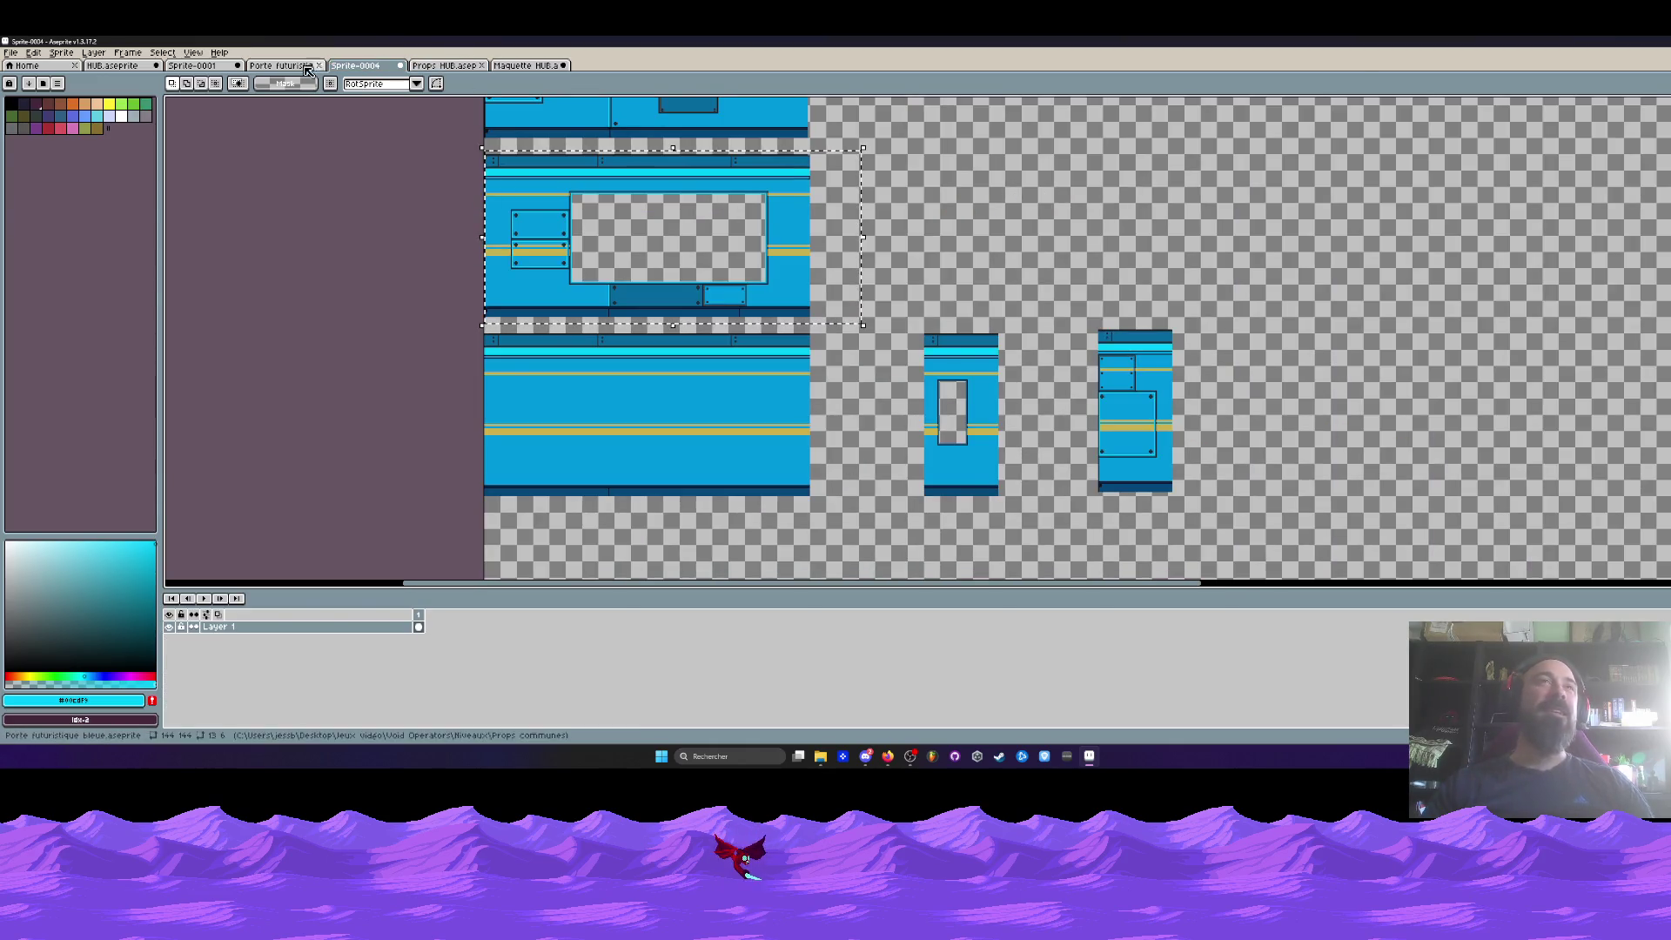
pyautogui.hotkey('ctrl', 'd')
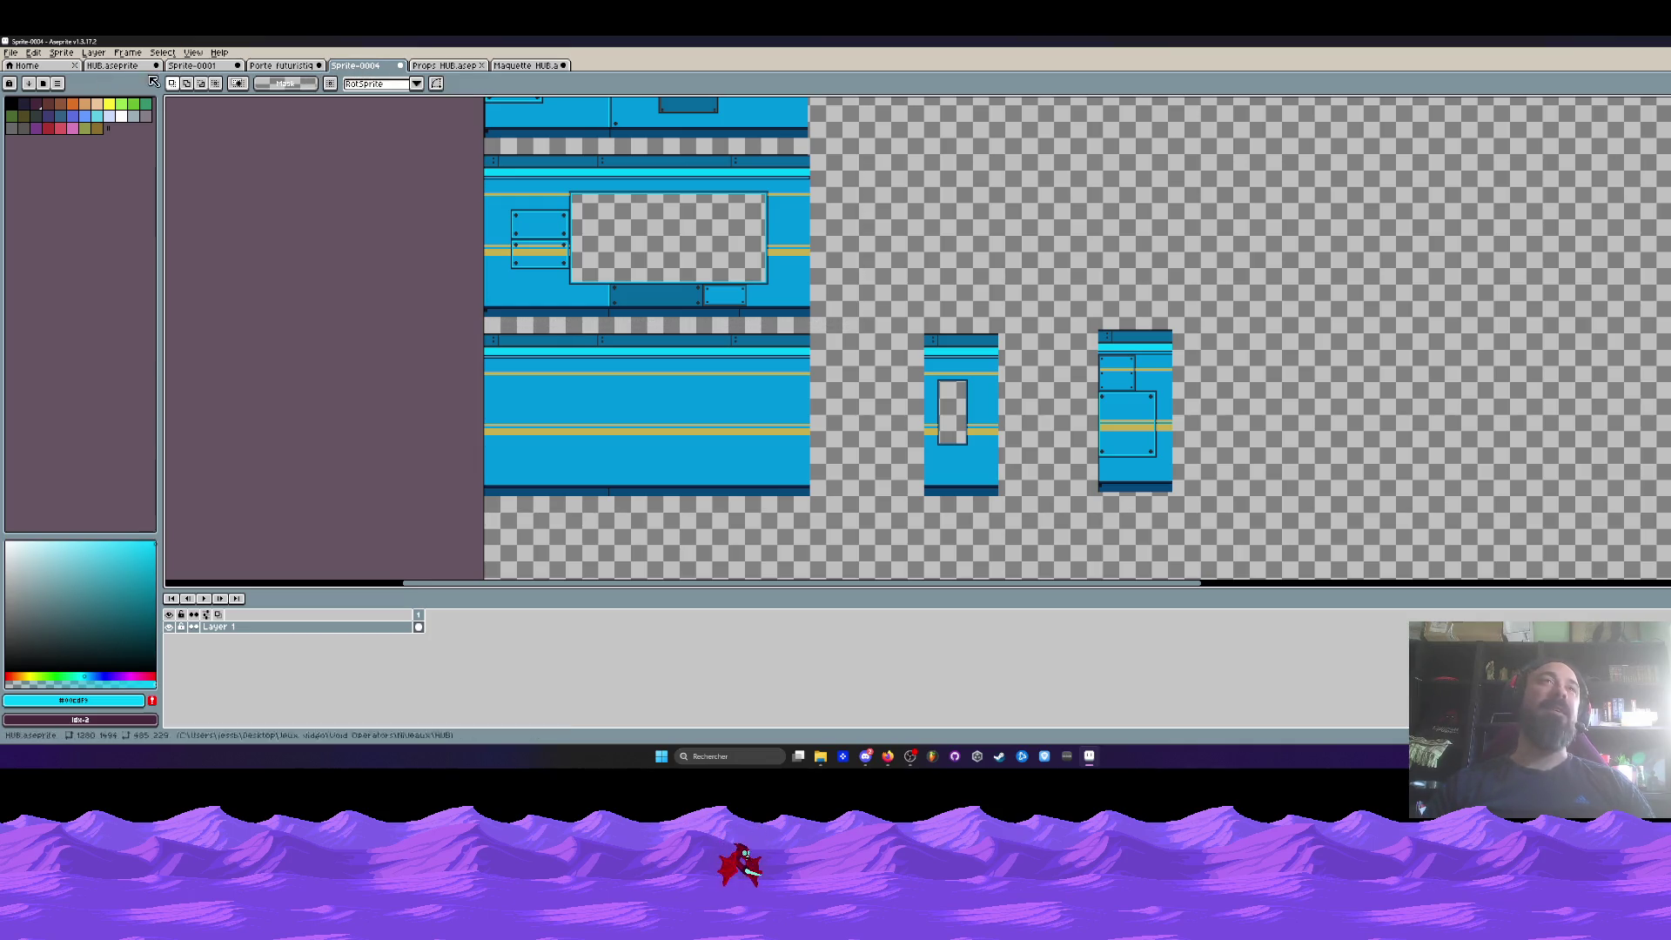
pyautogui.click(10, 52)
pyautogui.moveTo(42, 154)
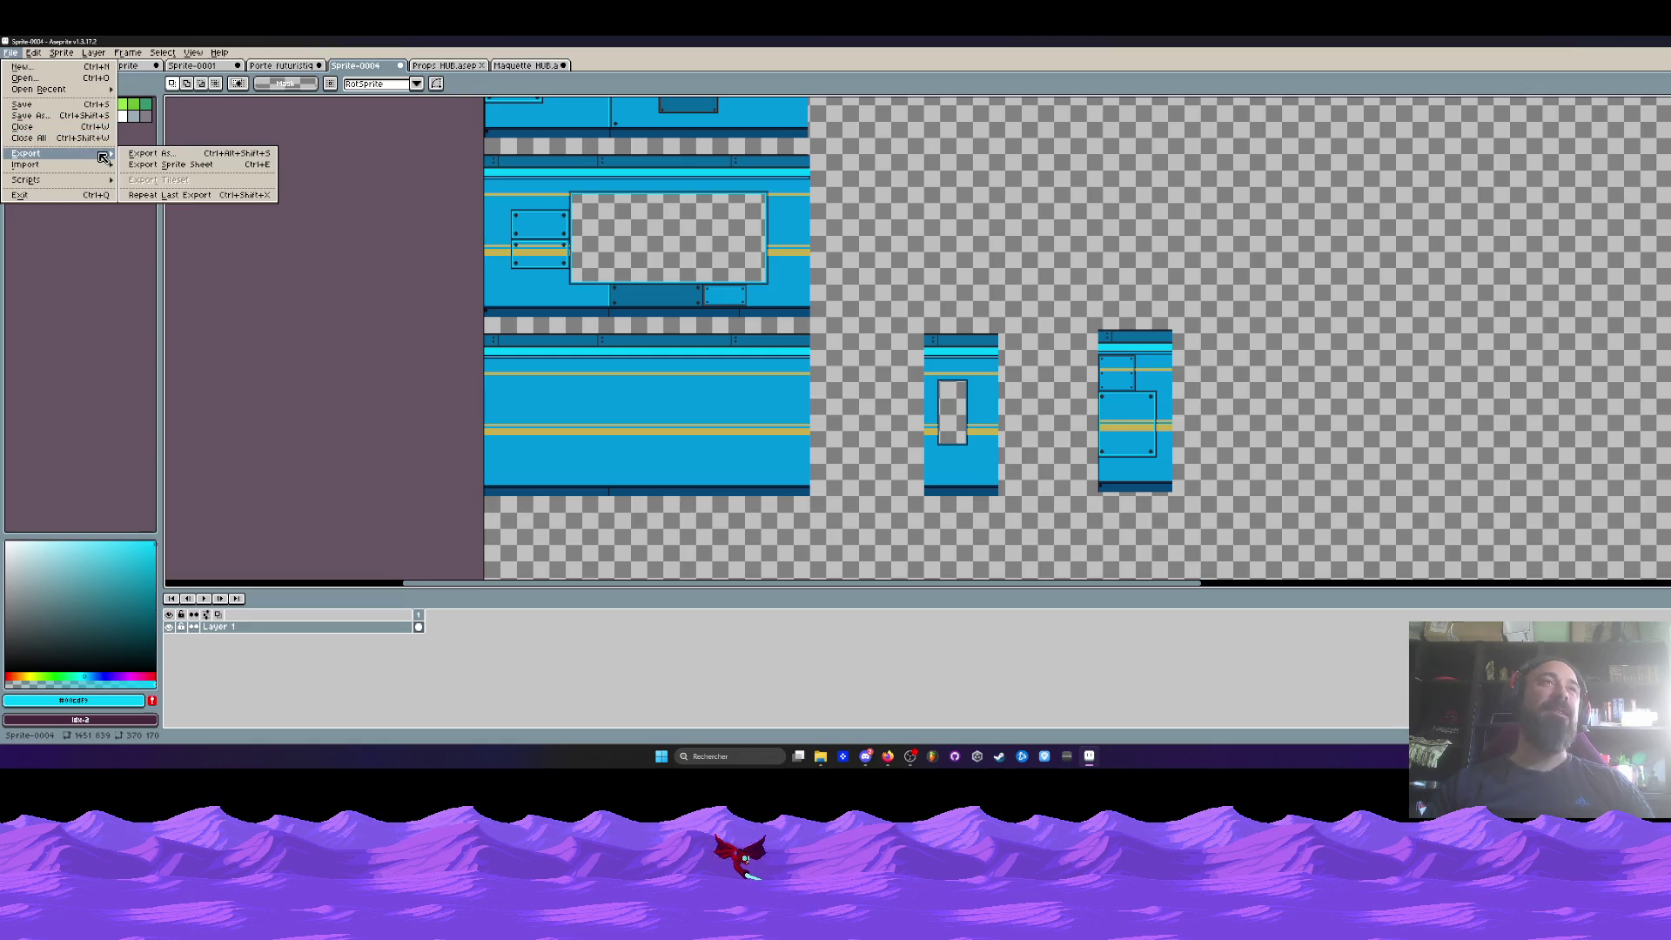
# - Save Sprite-0004 to the desktop as Murs HUB.aseprite in aseprite format
pyautogui.click(28, 105)
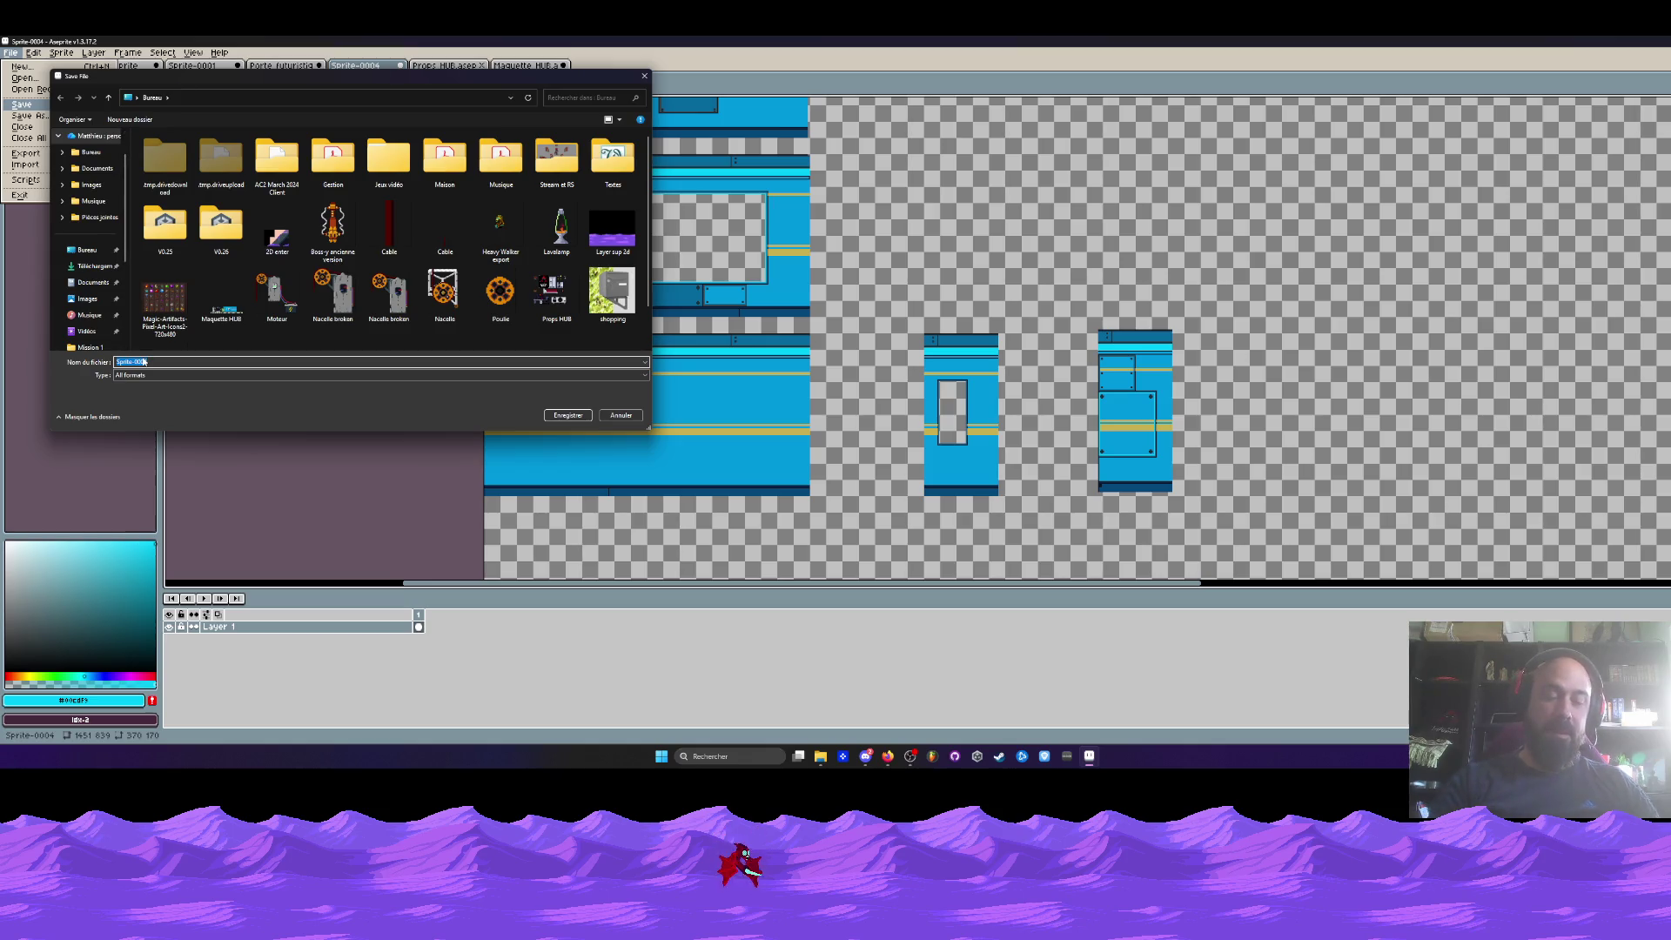
pyautogui.write('Murs HUB')
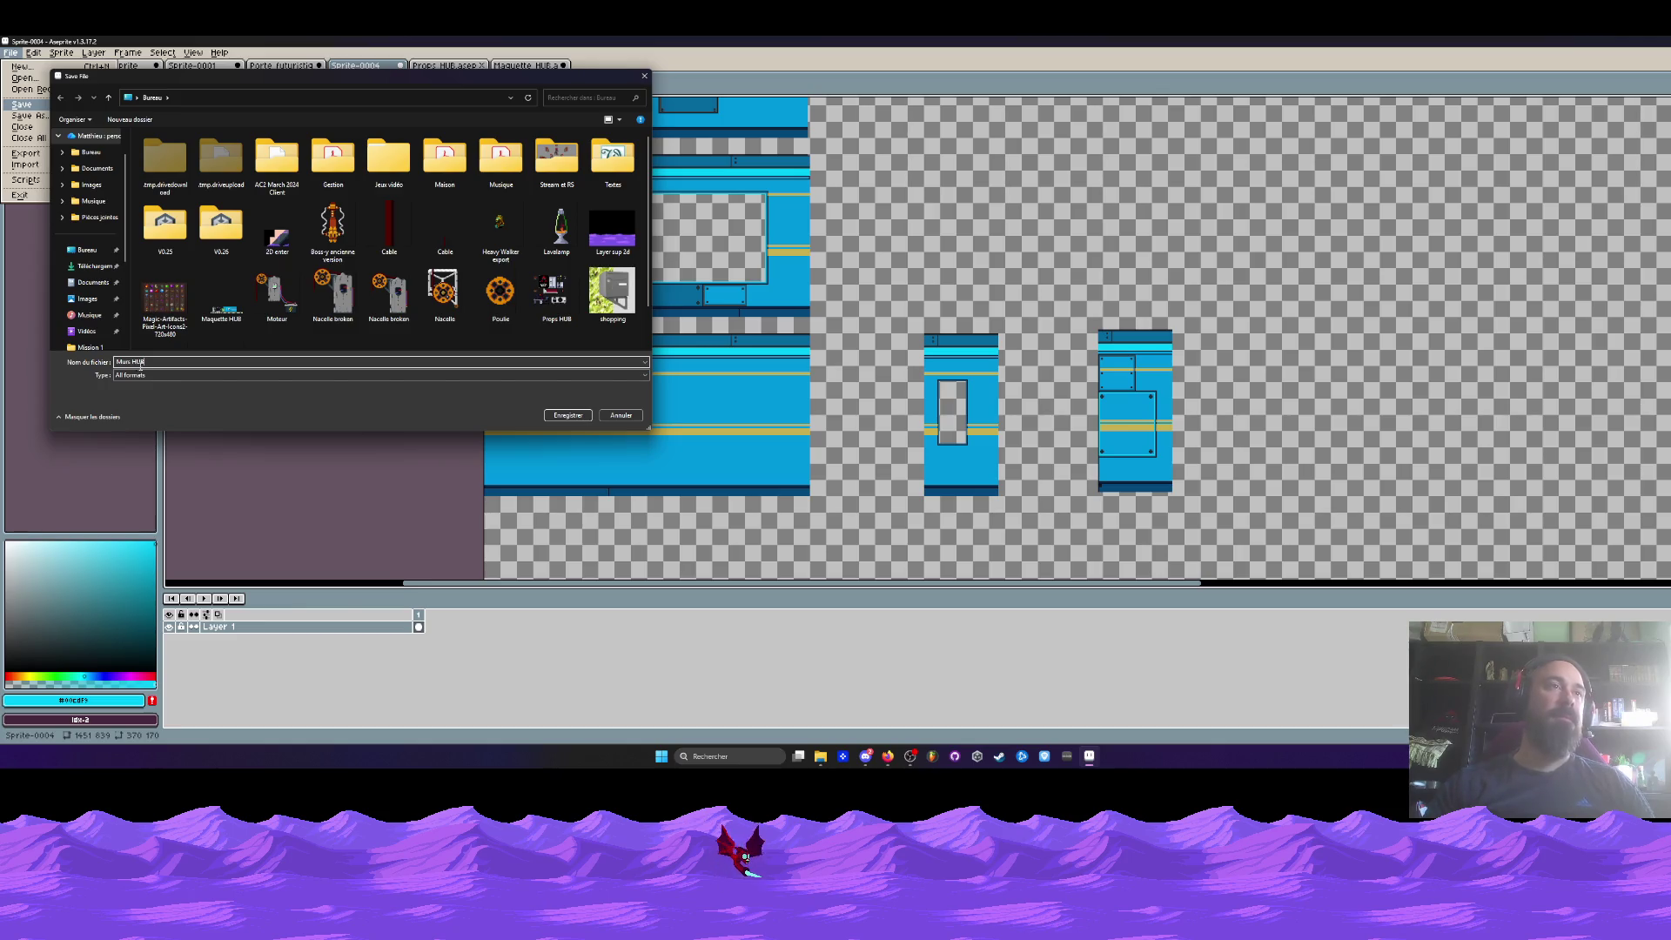
pyautogui.click(139, 375)
pyautogui.click(135, 402)
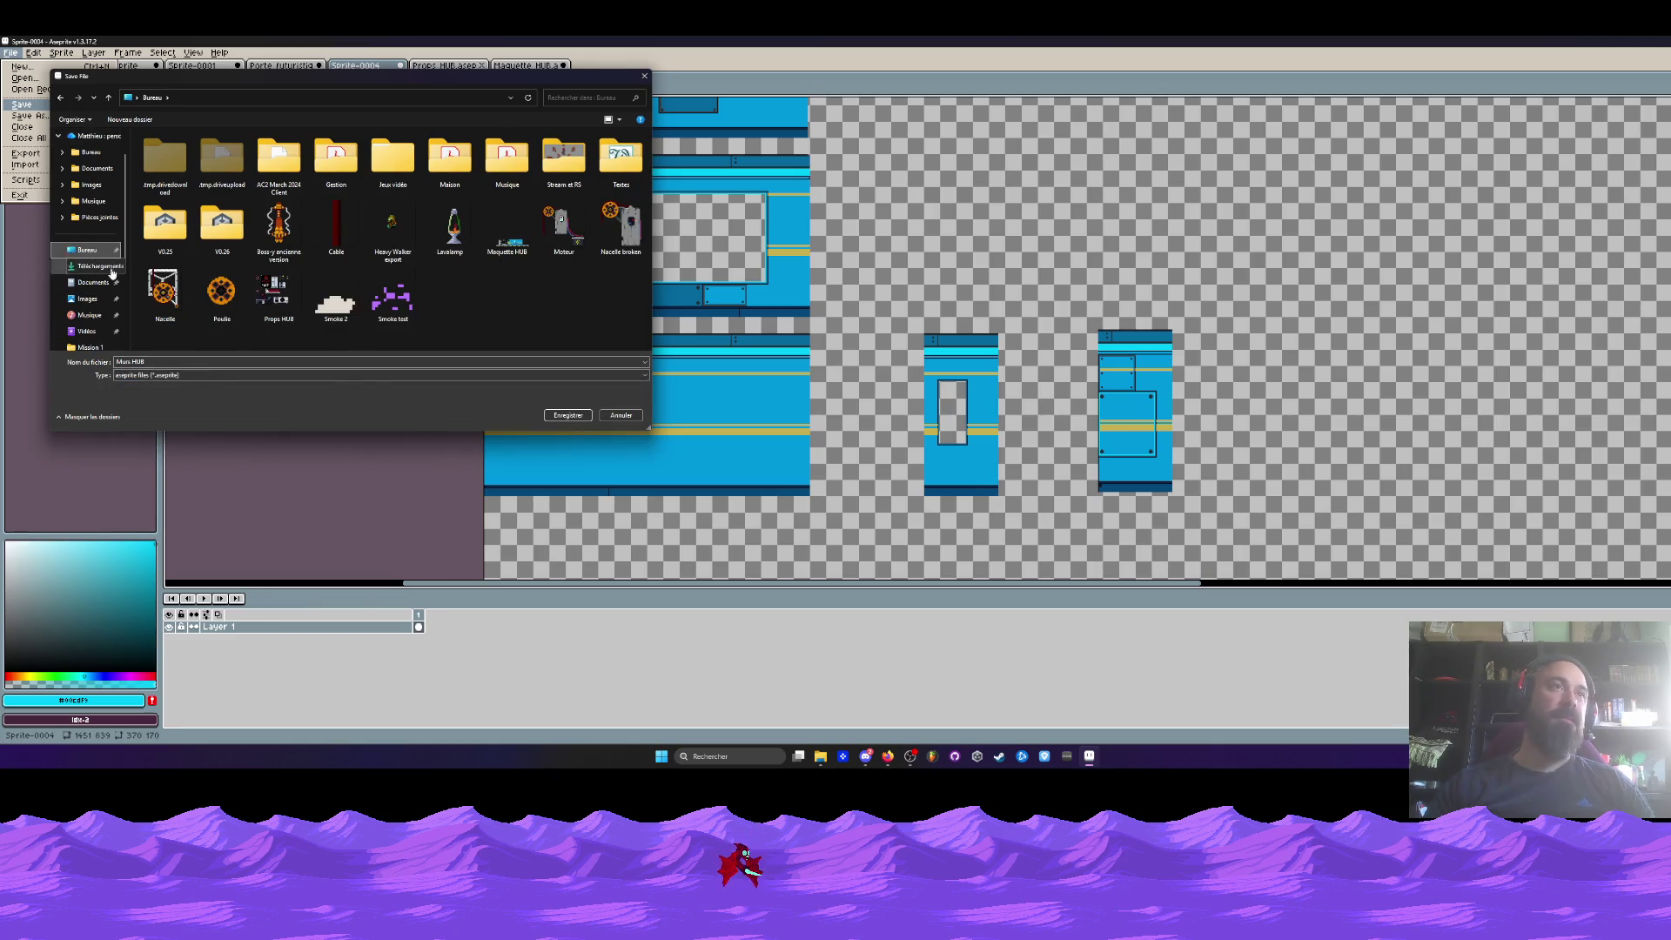
pyautogui.click(567, 415)
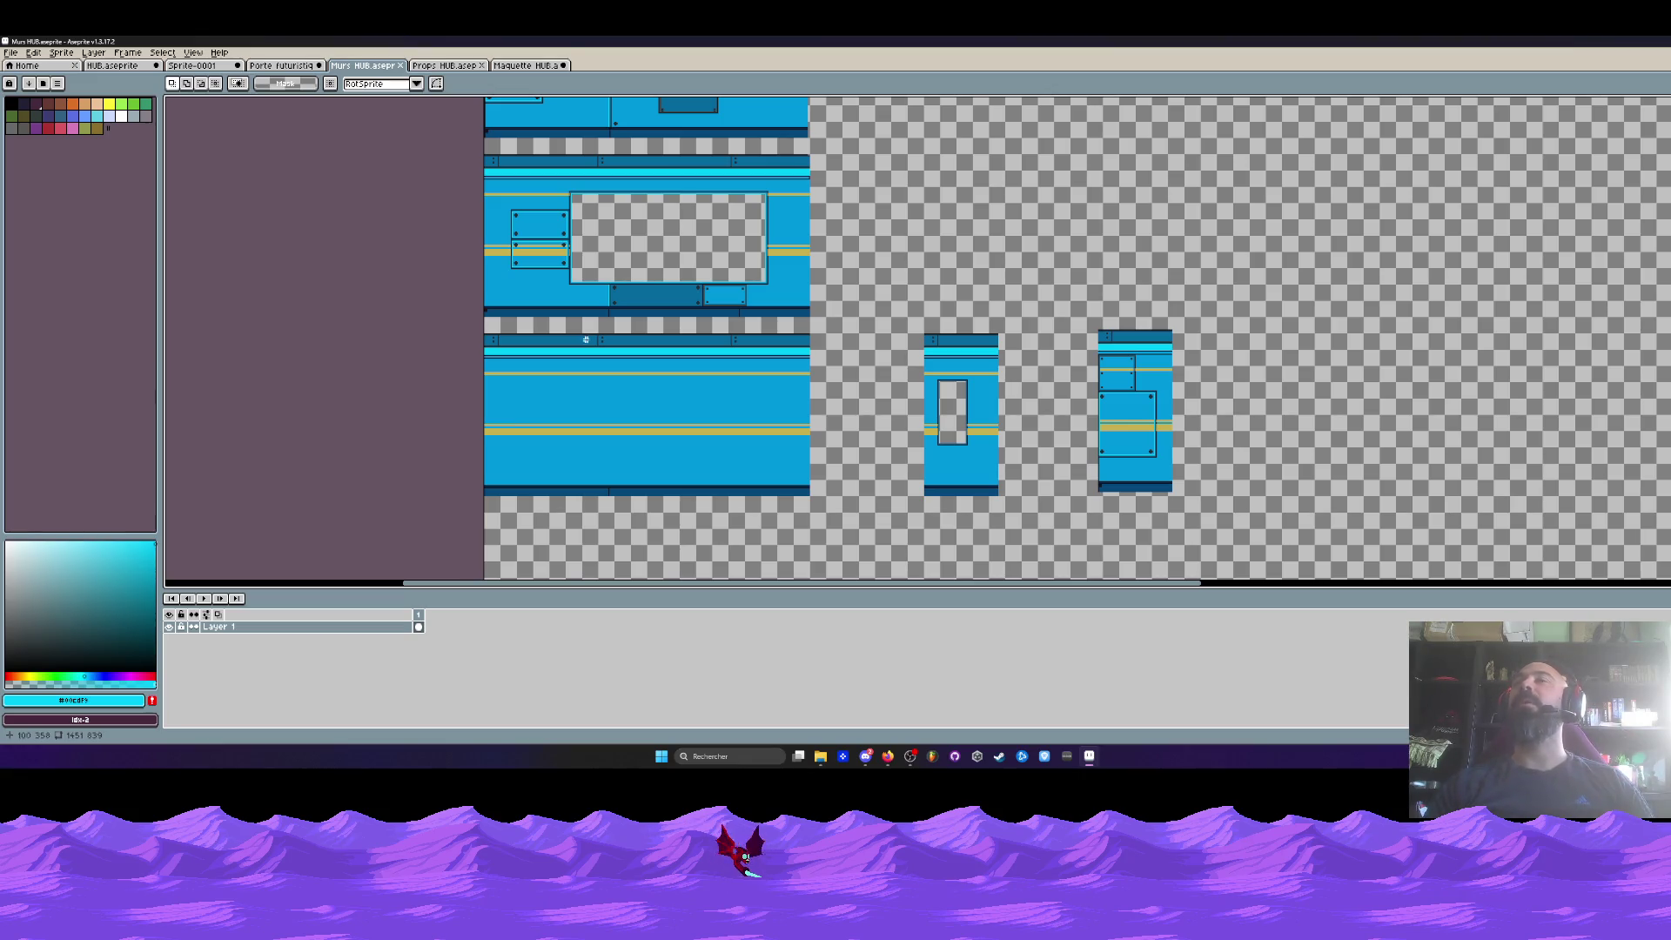
# - Return to the Maquette HUB tab, restore the Aseprite window and show Explorer's Void Operators folder
pyautogui.scroll(-1, 884, 270)
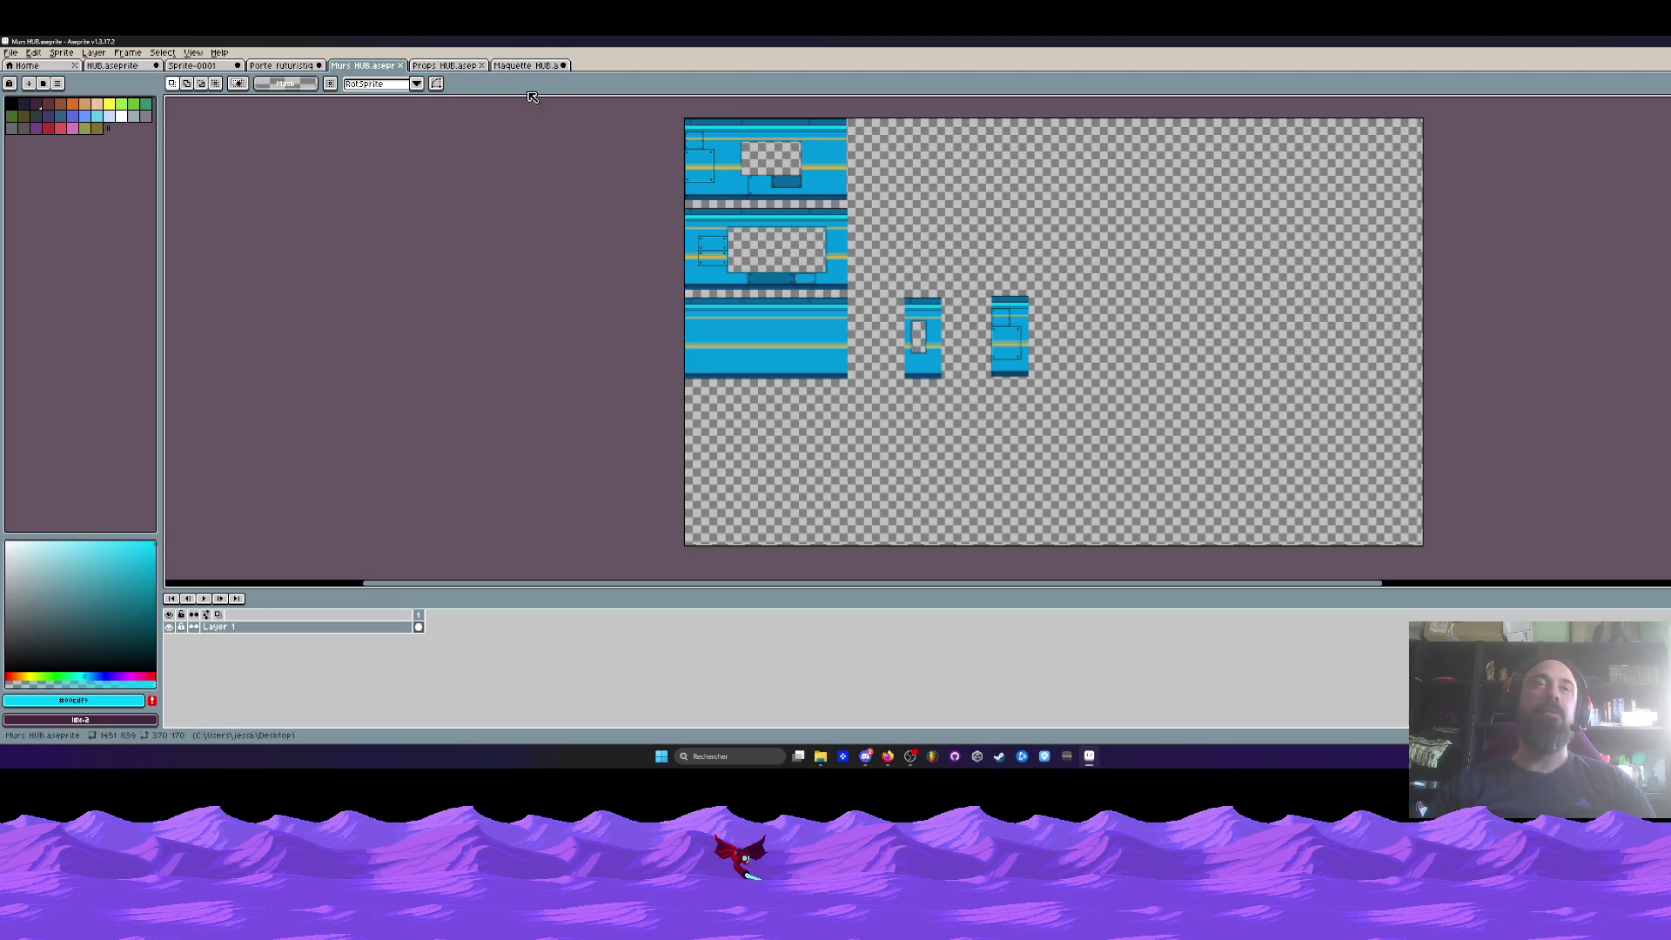
pyautogui.click(531, 67)
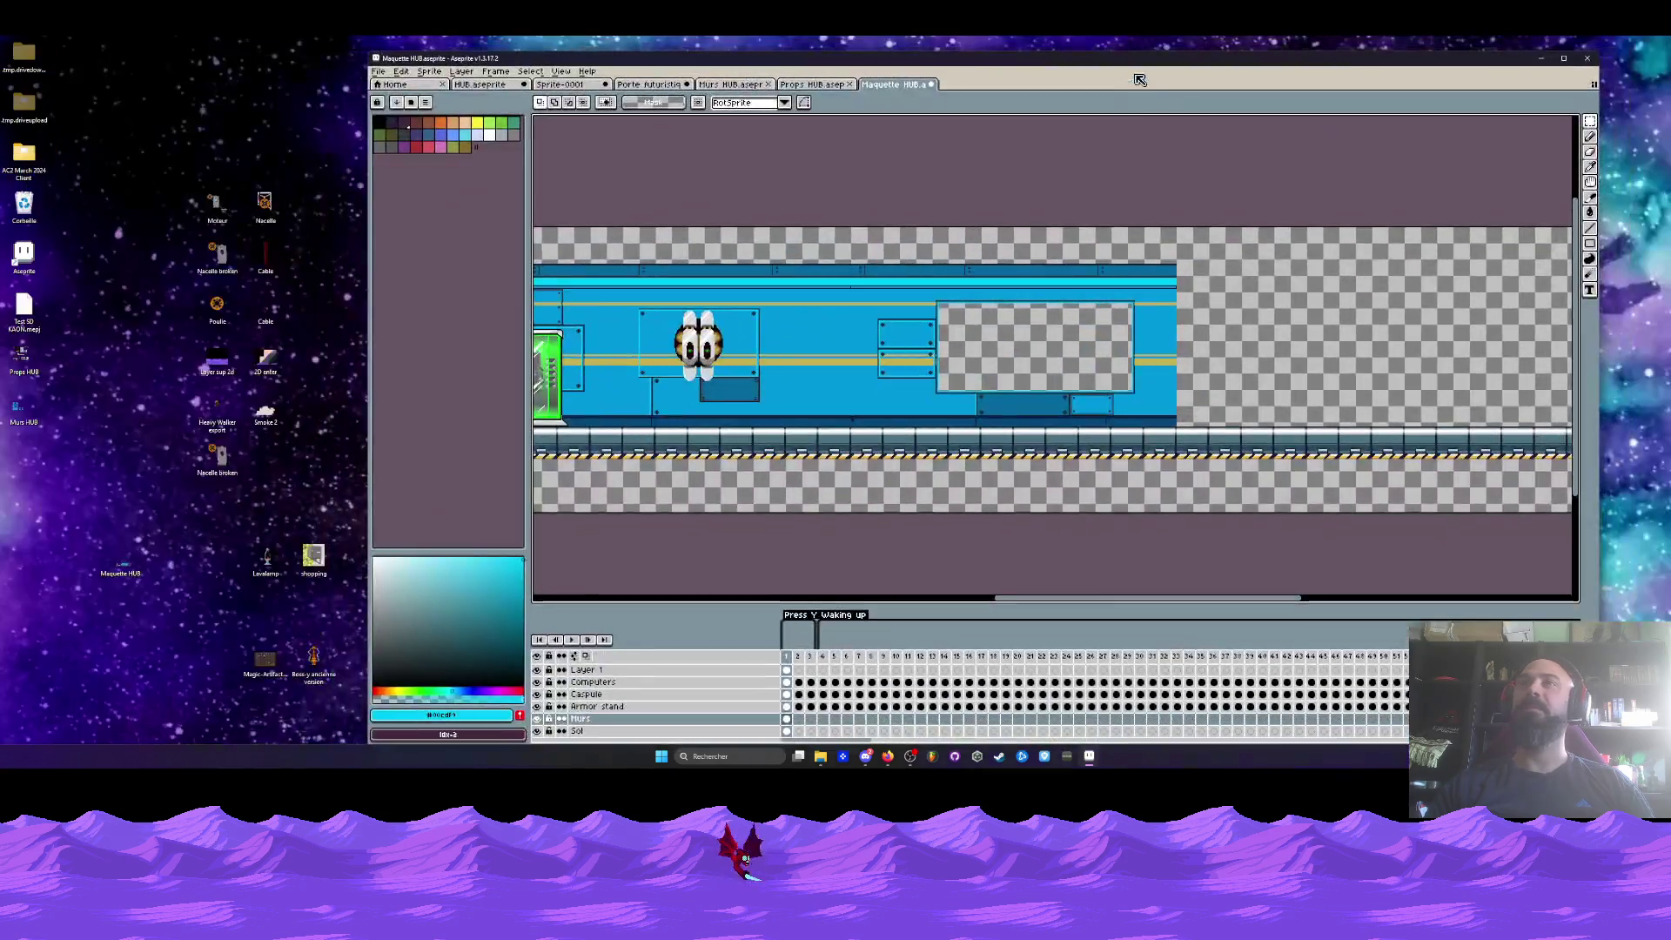
pyautogui.moveTo(574, 39); pyautogui.dragTo(599, 230)
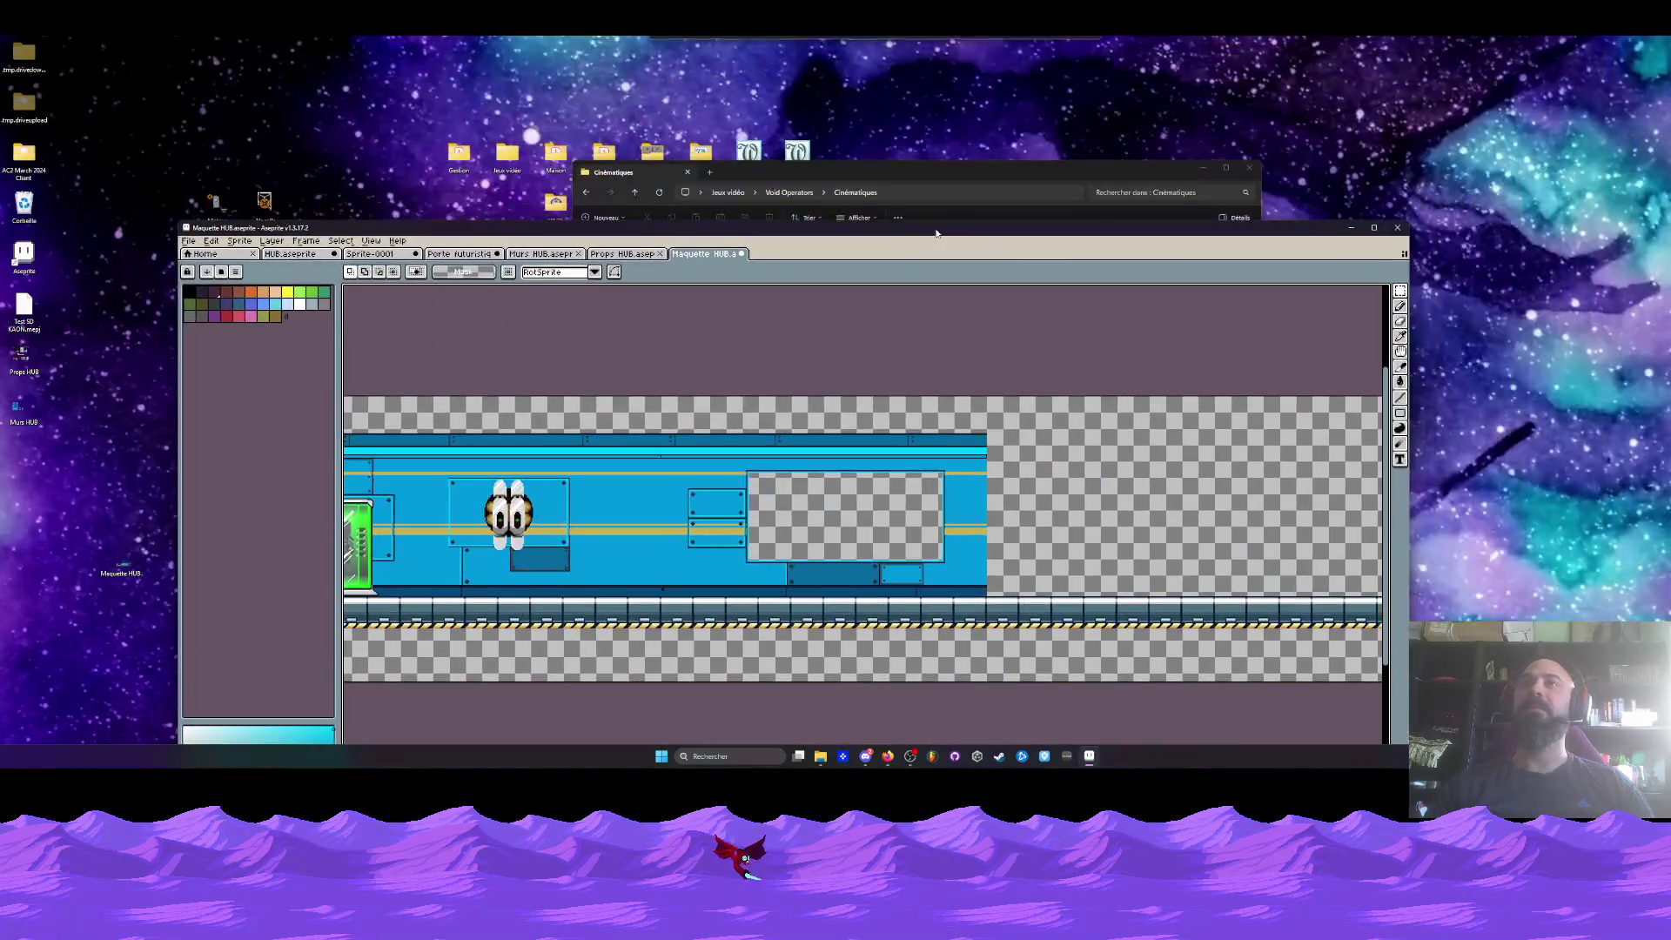
pyautogui.click(599, 230)
pyautogui.click(583, 192)
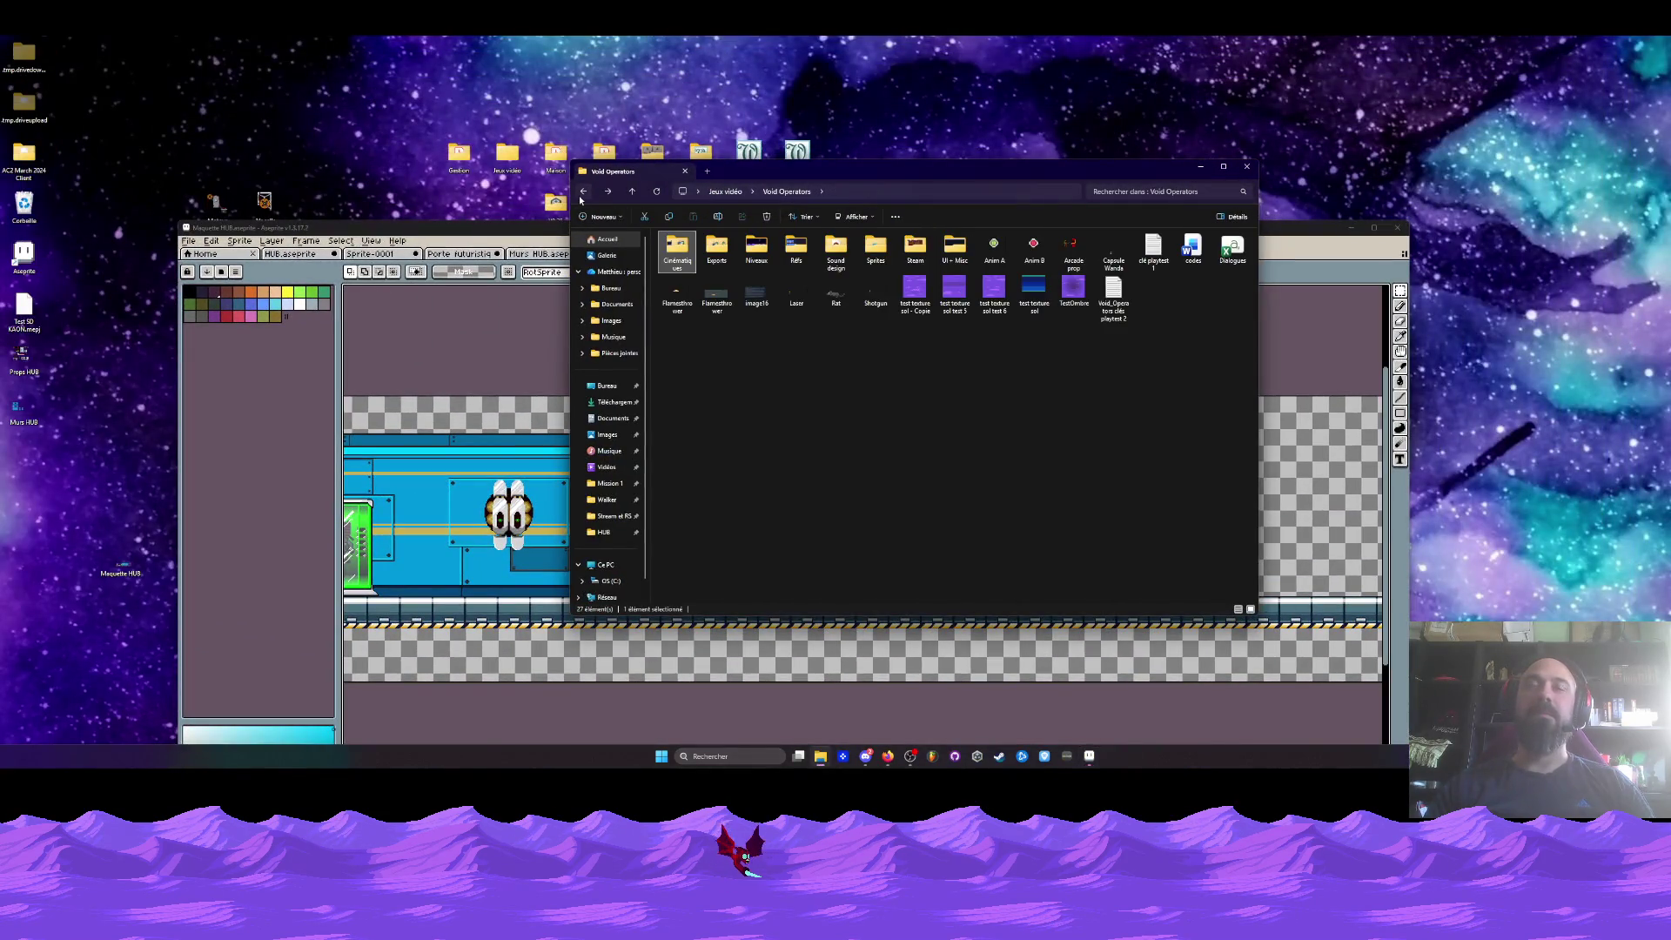
# - Look inside the Sprites folder, go back to Void Operators and raise the Explorer window
pyautogui.click(873, 248)
pyautogui.doubleClick(873, 248)
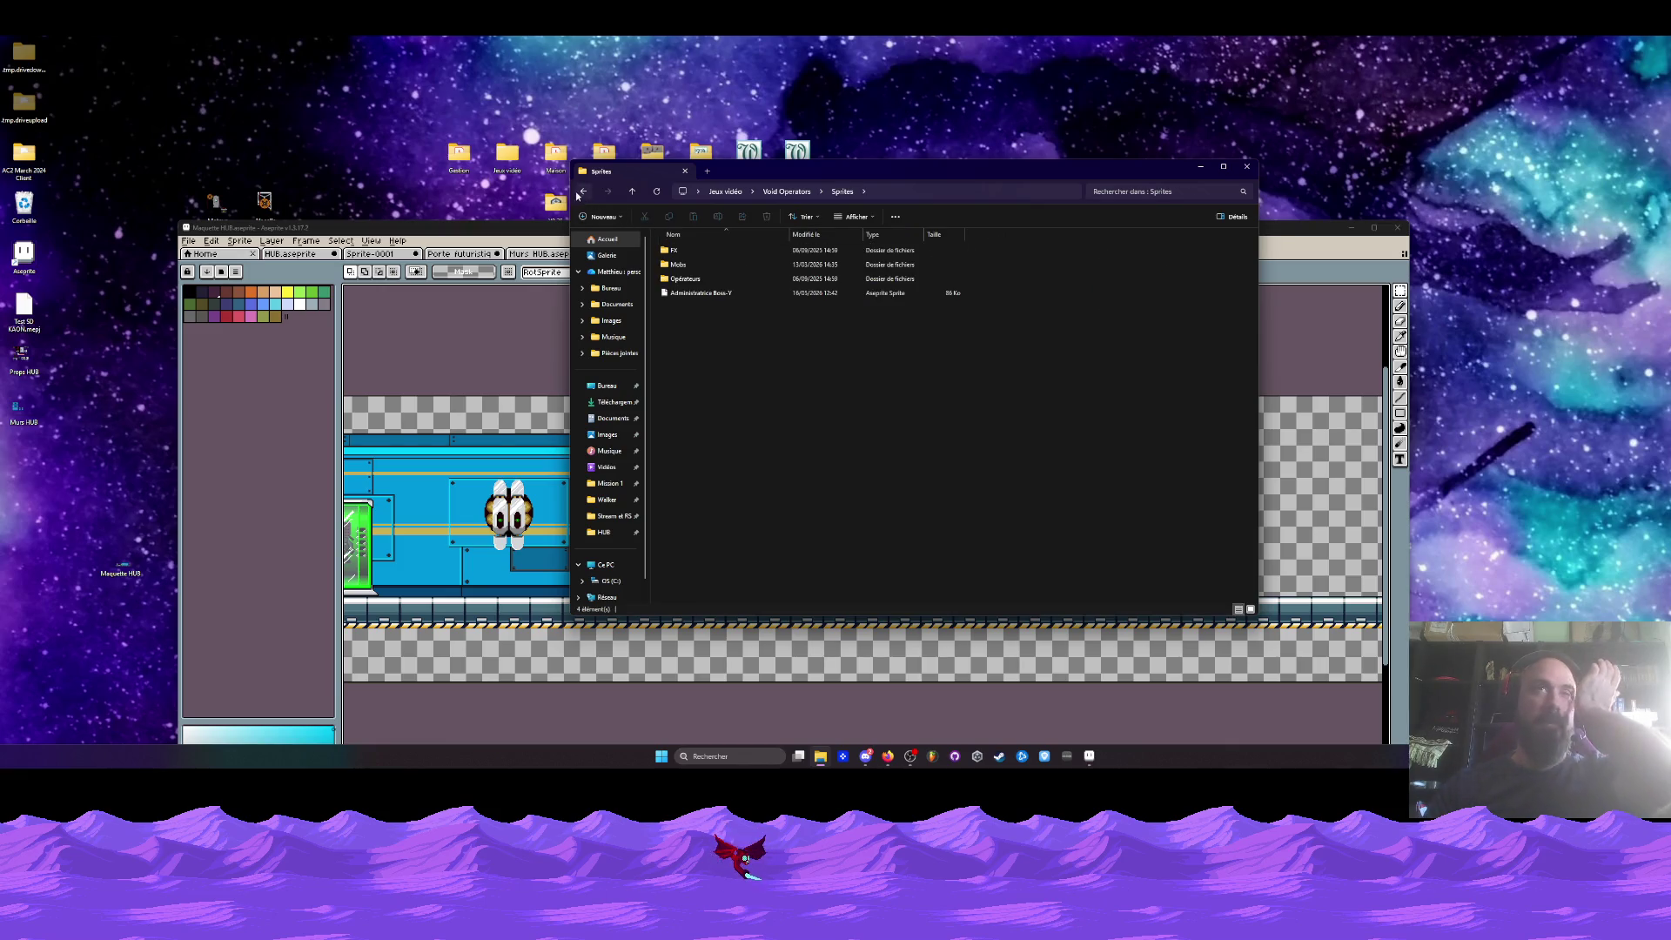
pyautogui.click(579, 192)
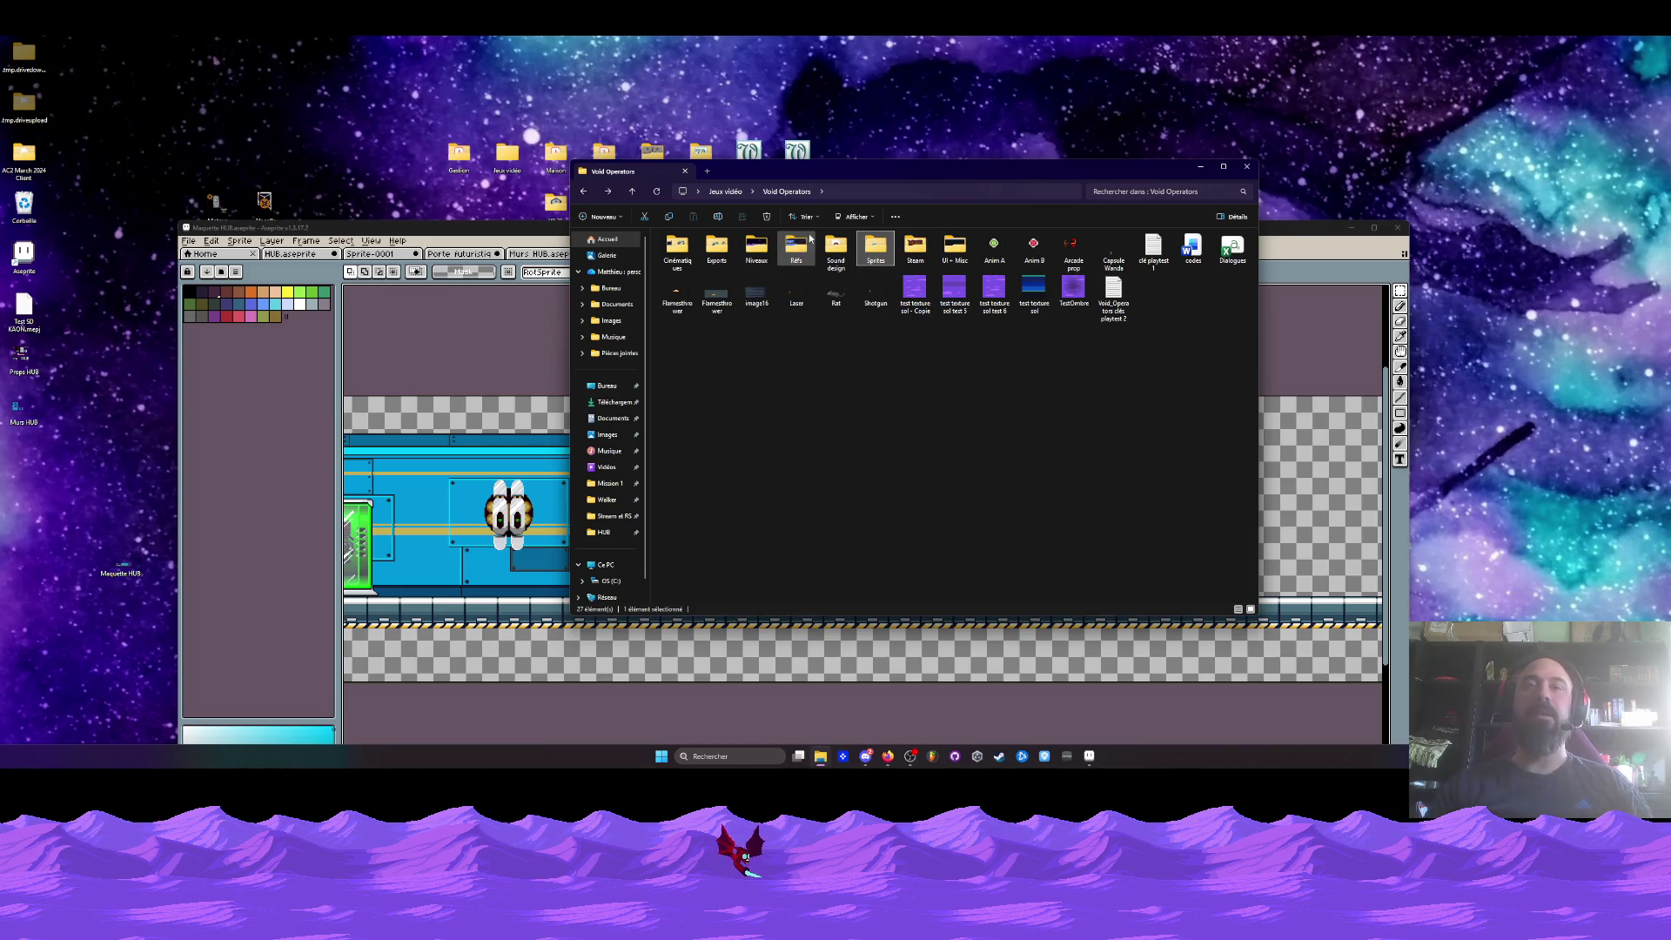
pyautogui.moveTo(834, 172); pyautogui.dragTo(837, 152)
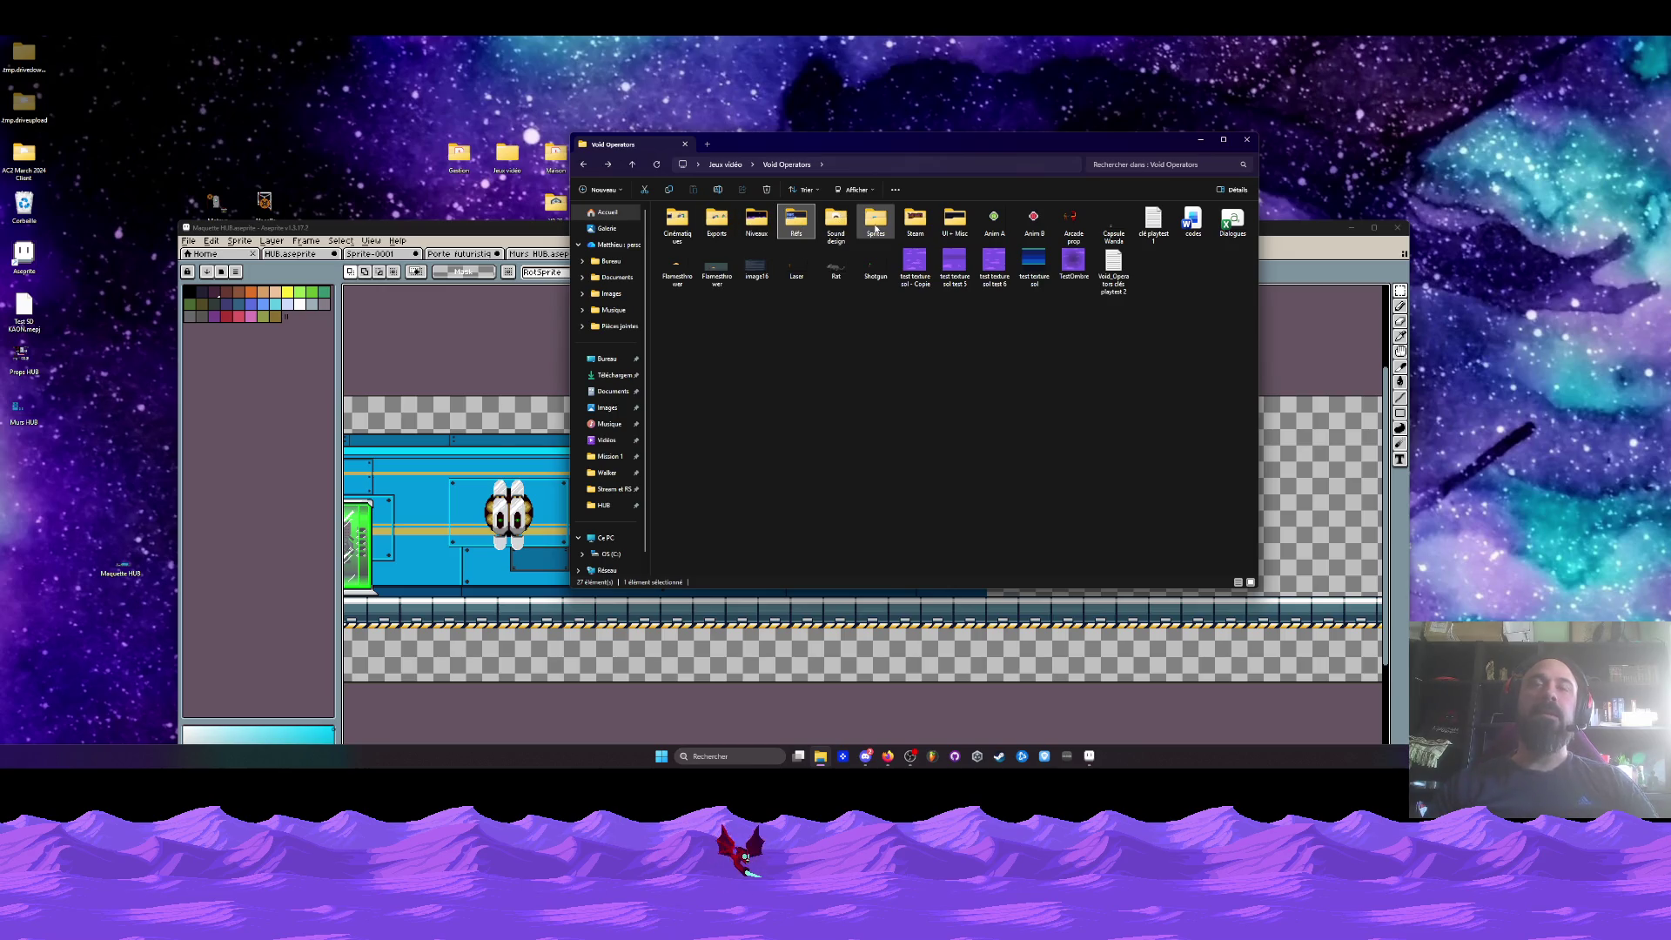
# - Browse Niveaux > HUB > Modules and open Module briefing.aseprite in Aseprite
pyautogui.doubleClick(757, 222)
pyautogui.doubleClick(704, 223)
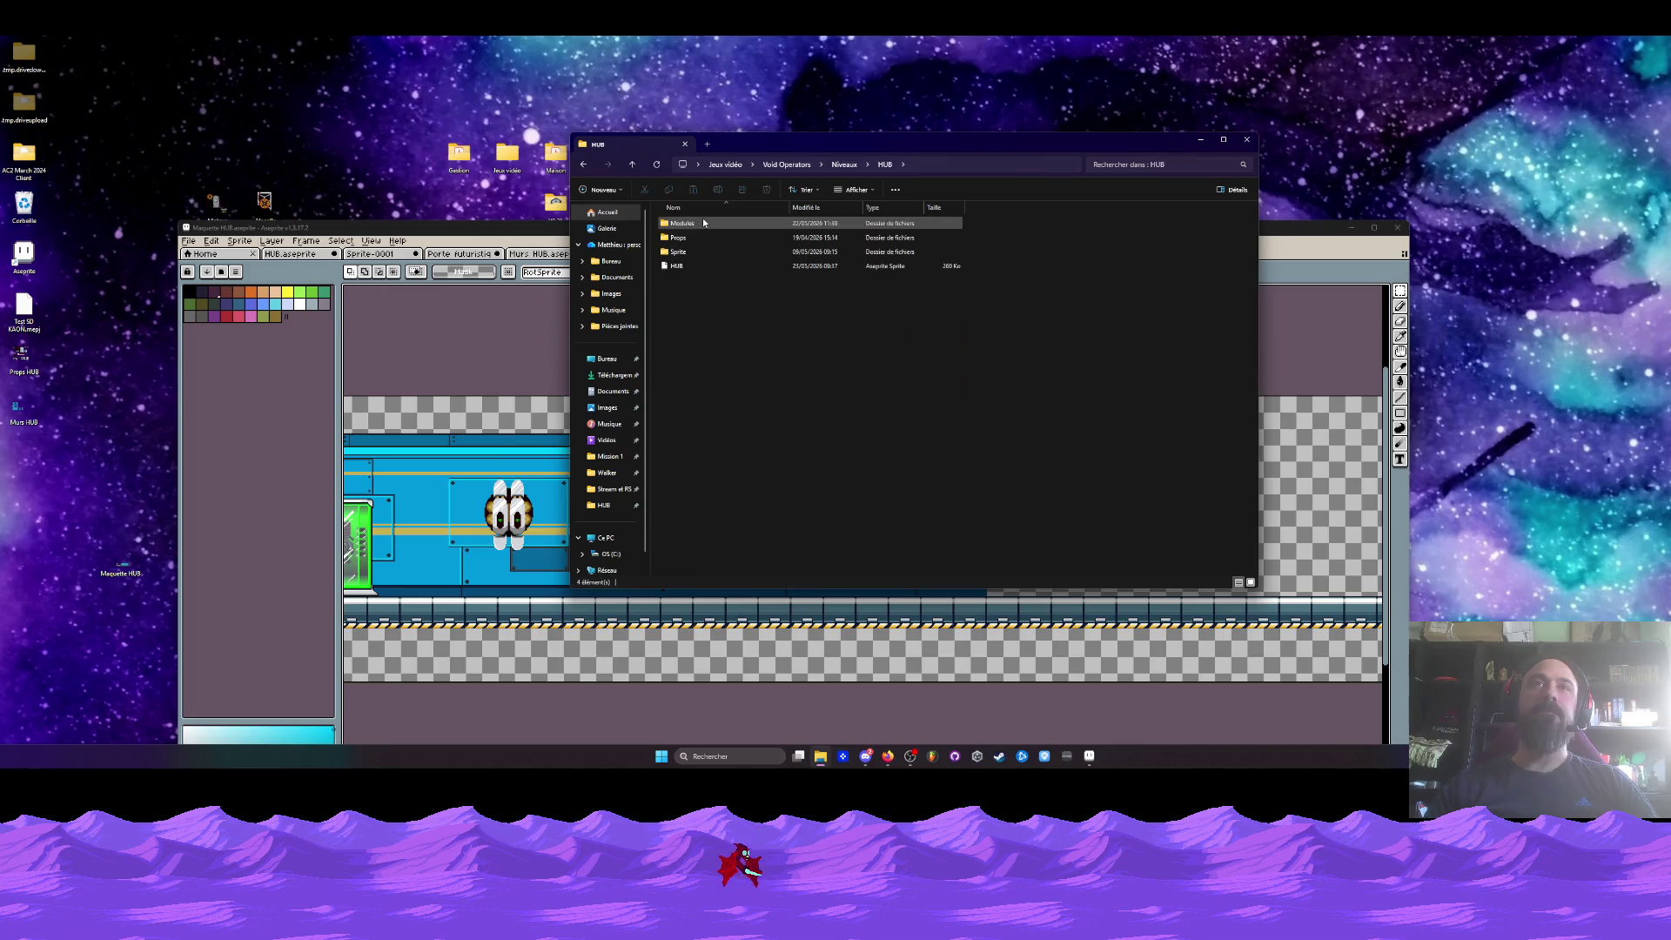
pyautogui.doubleClick(703, 223)
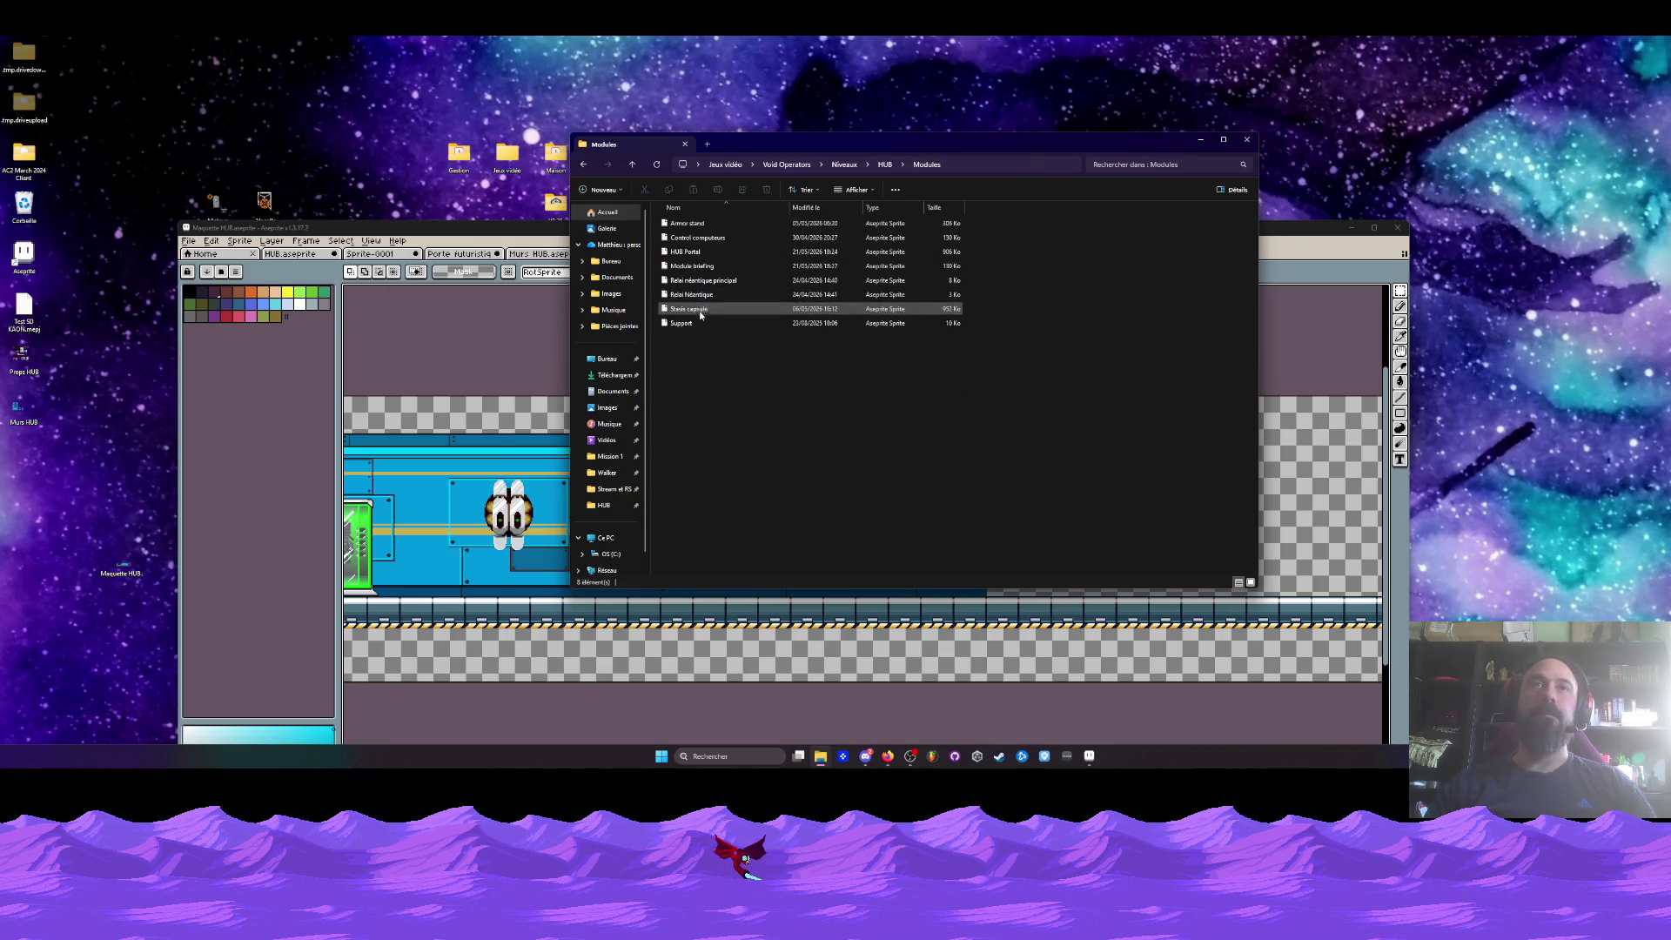
pyautogui.doubleClick(695, 266)
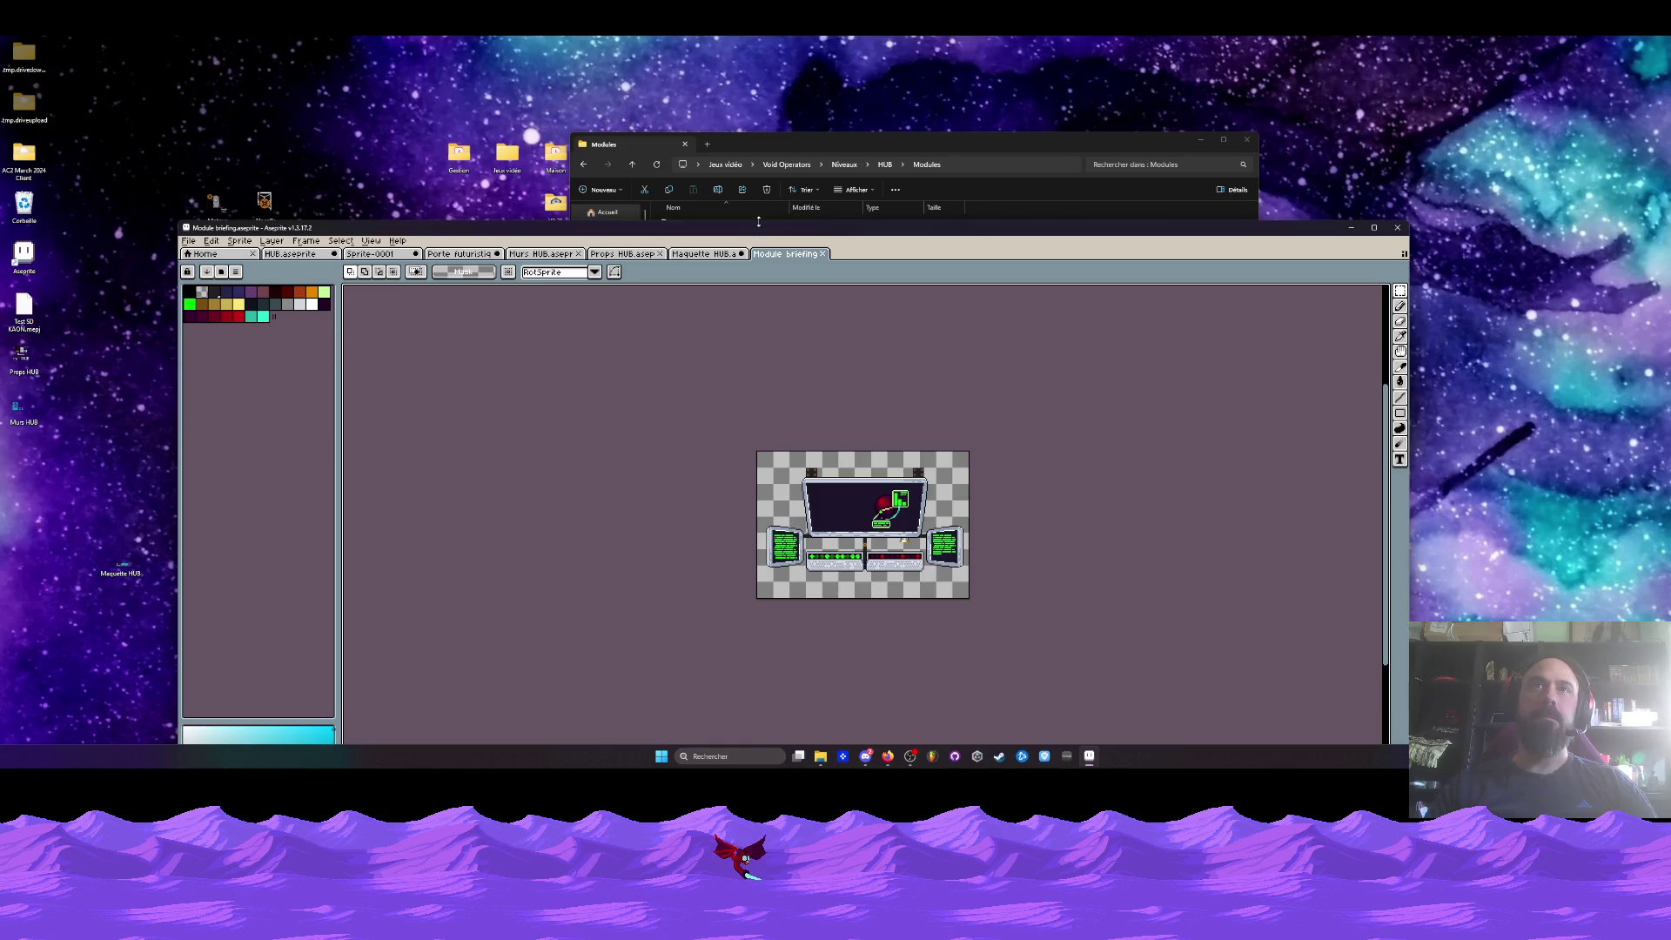
# - Maximise Aseprite on the Maquette HUB mockup and preview its opening frames
pyautogui.doubleClick(754, 233)
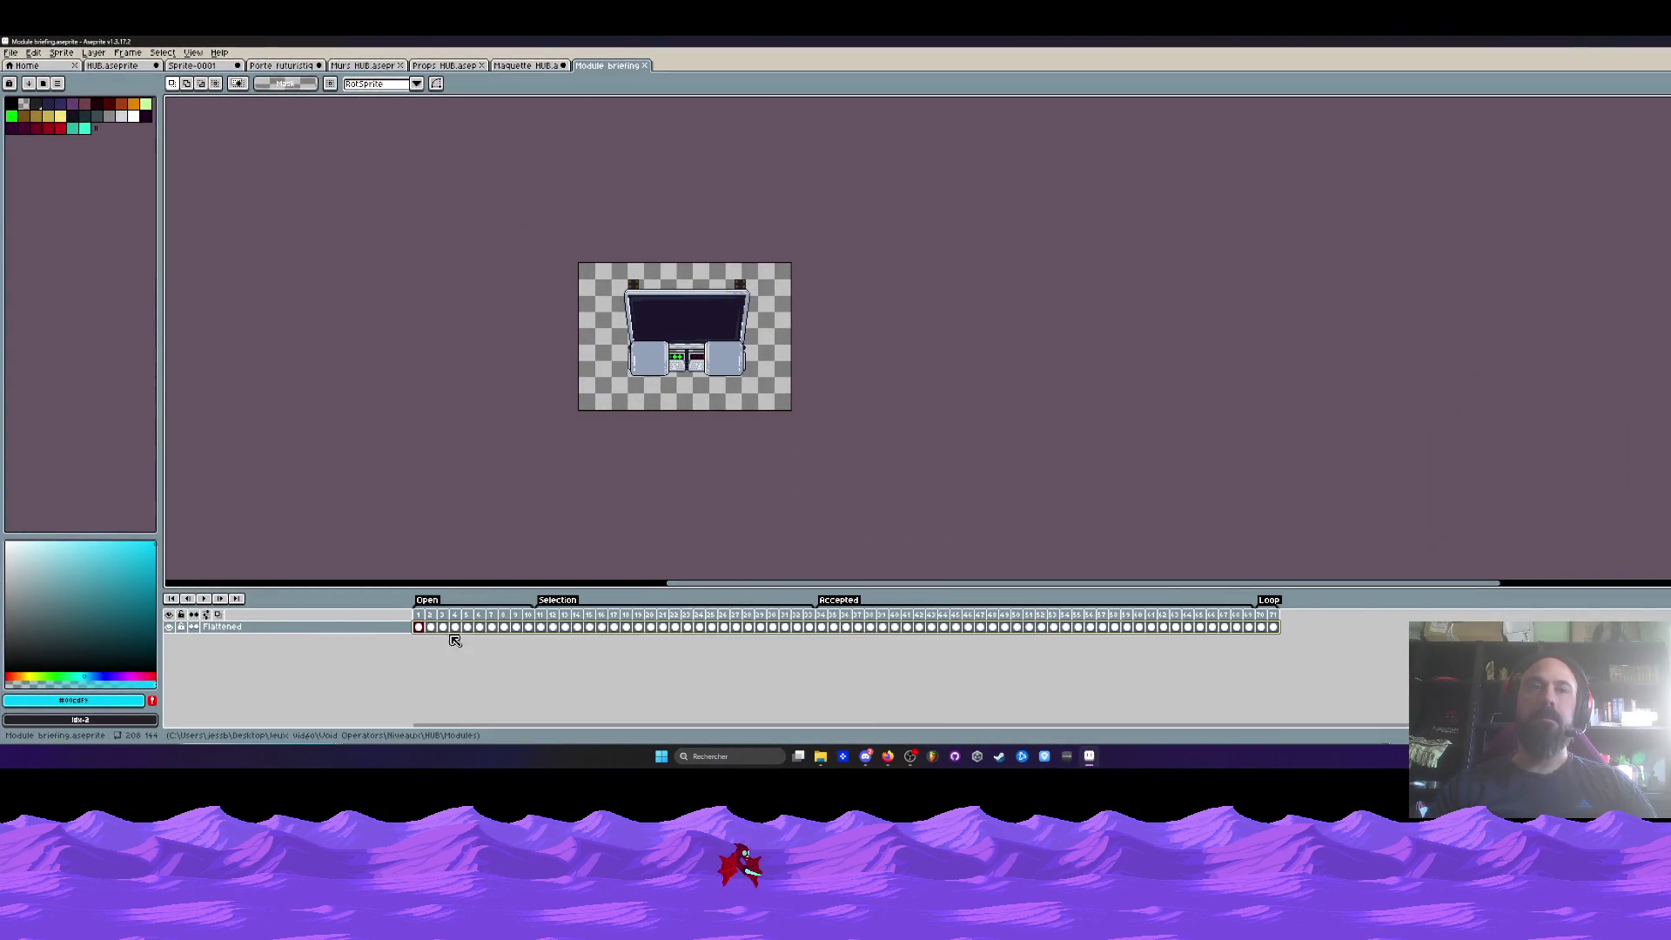
pyautogui.click(532, 66)
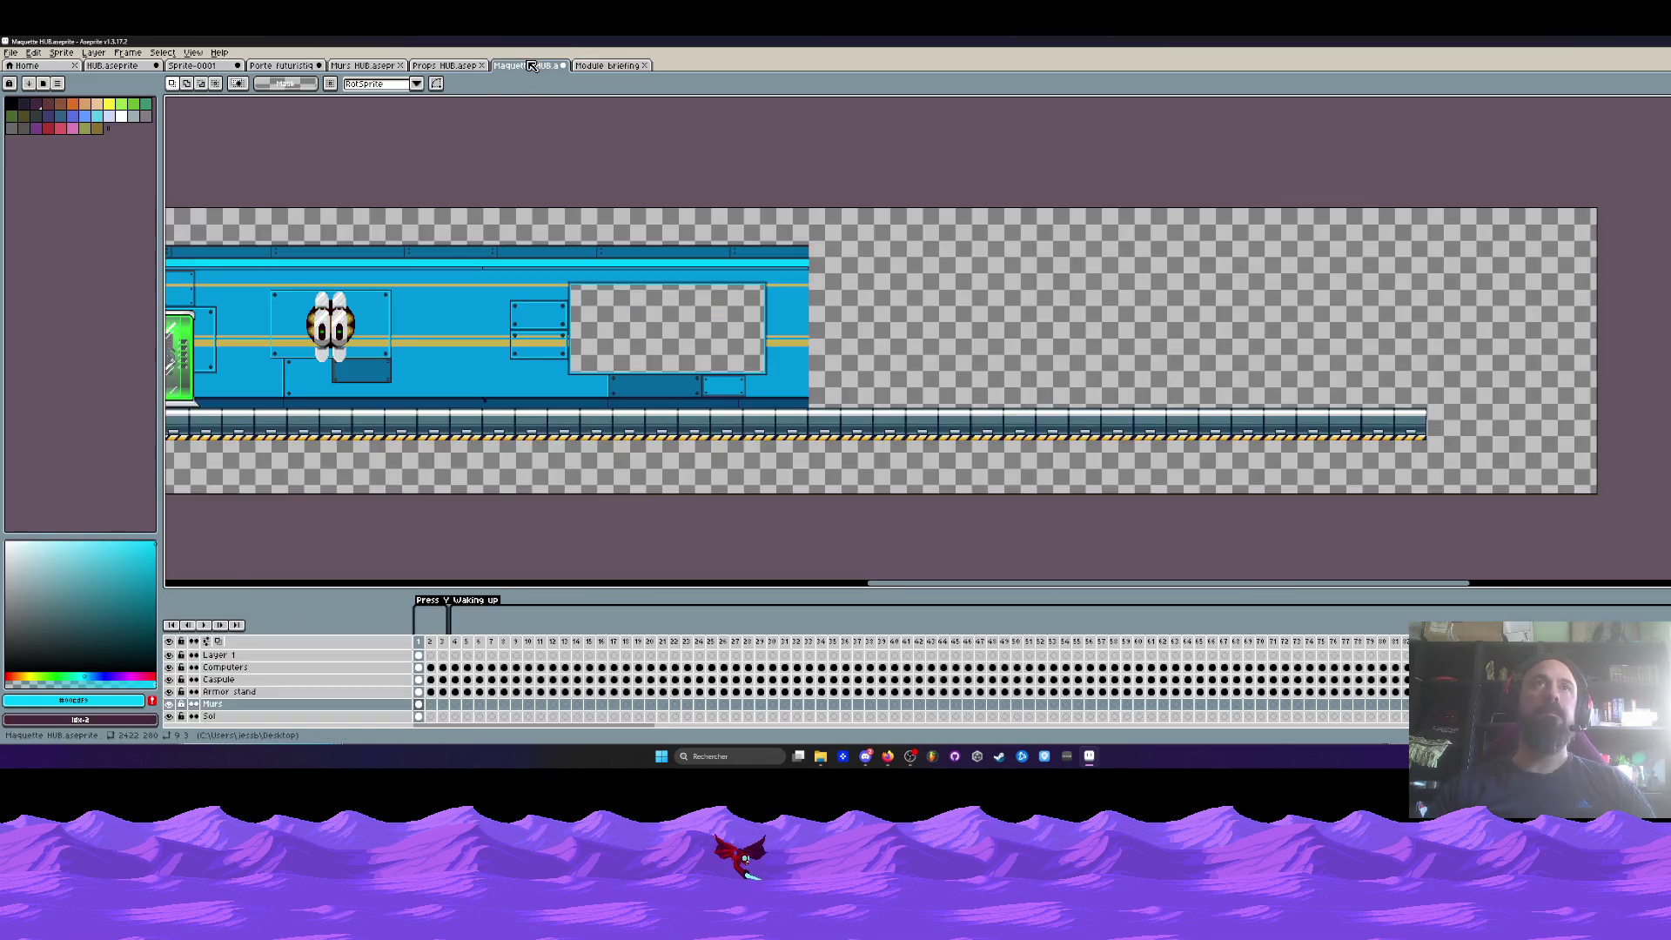
pyautogui.moveTo(415, 644); pyautogui.dragTo(418, 645)
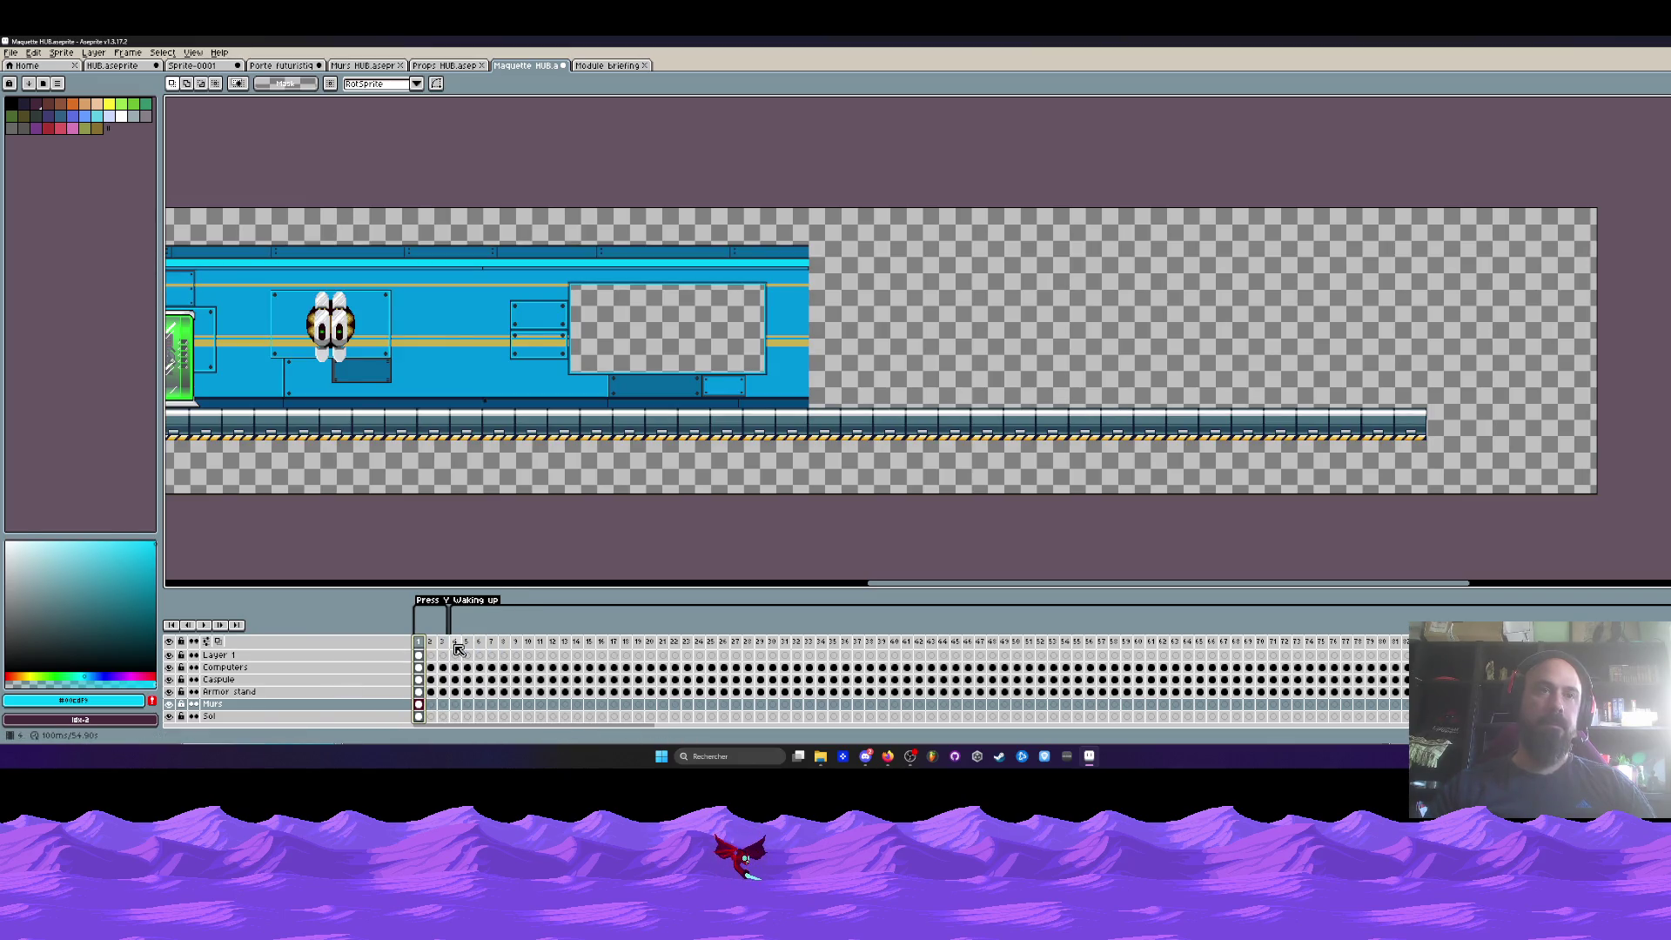
pyautogui.moveTo(454, 644); pyautogui.dragTo(1401, 646)
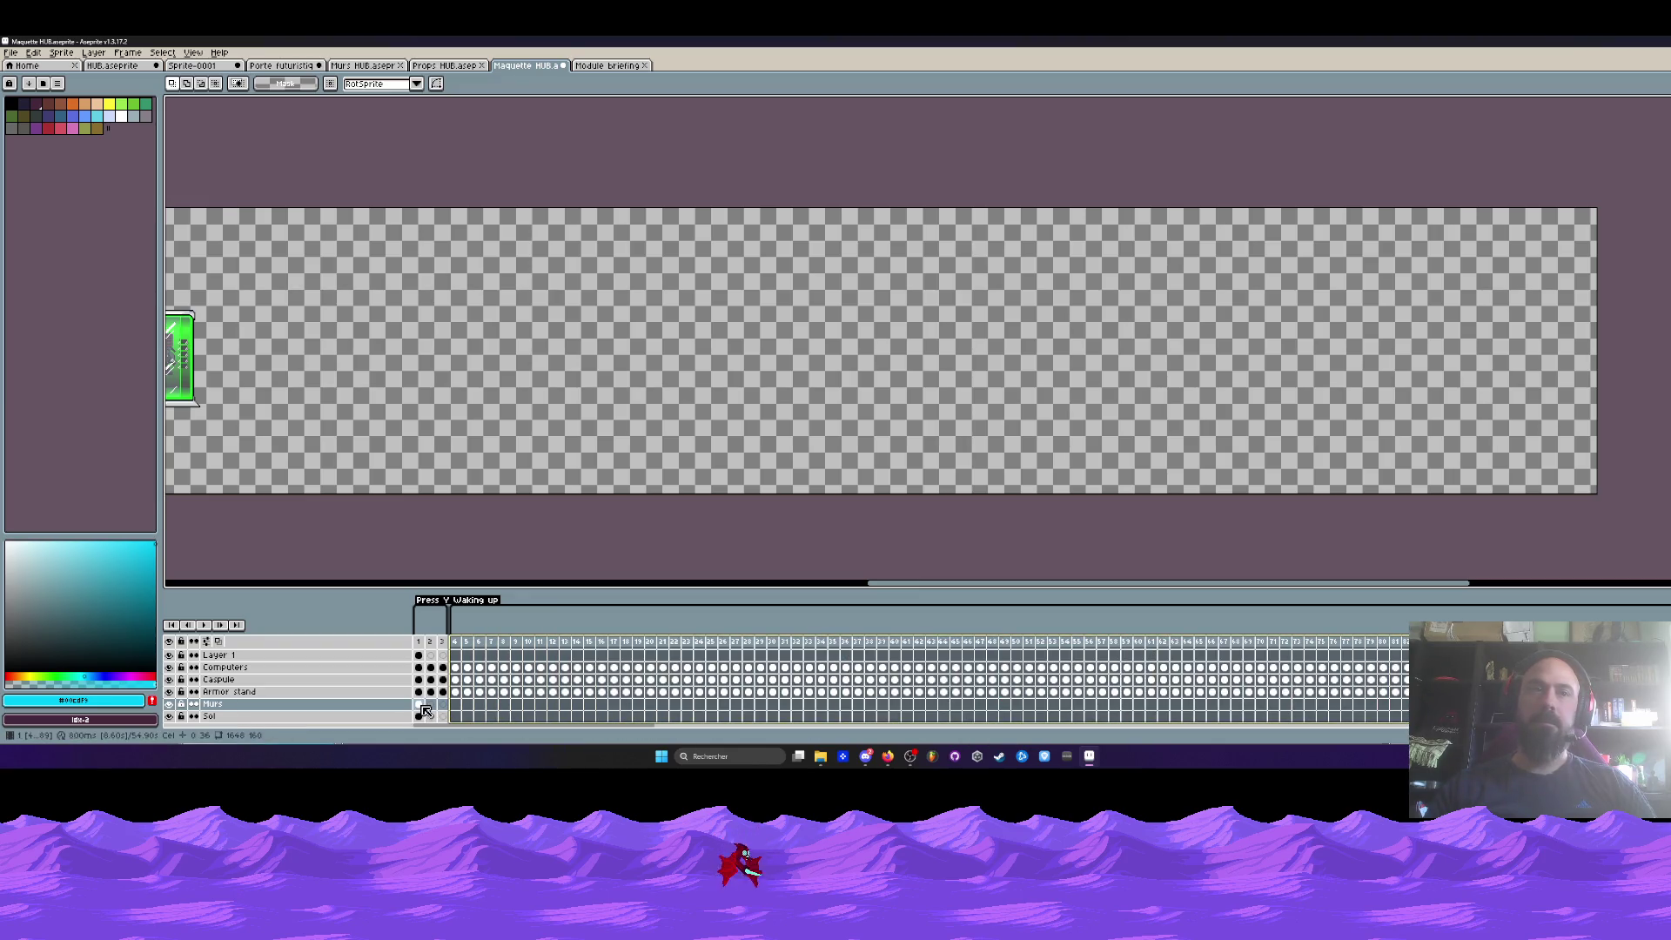
# - Extend the frame-1 Murs and Sol cels through frame 5 and onward along the timeline
pyautogui.moveTo(421, 705); pyautogui.dragTo(426, 719)
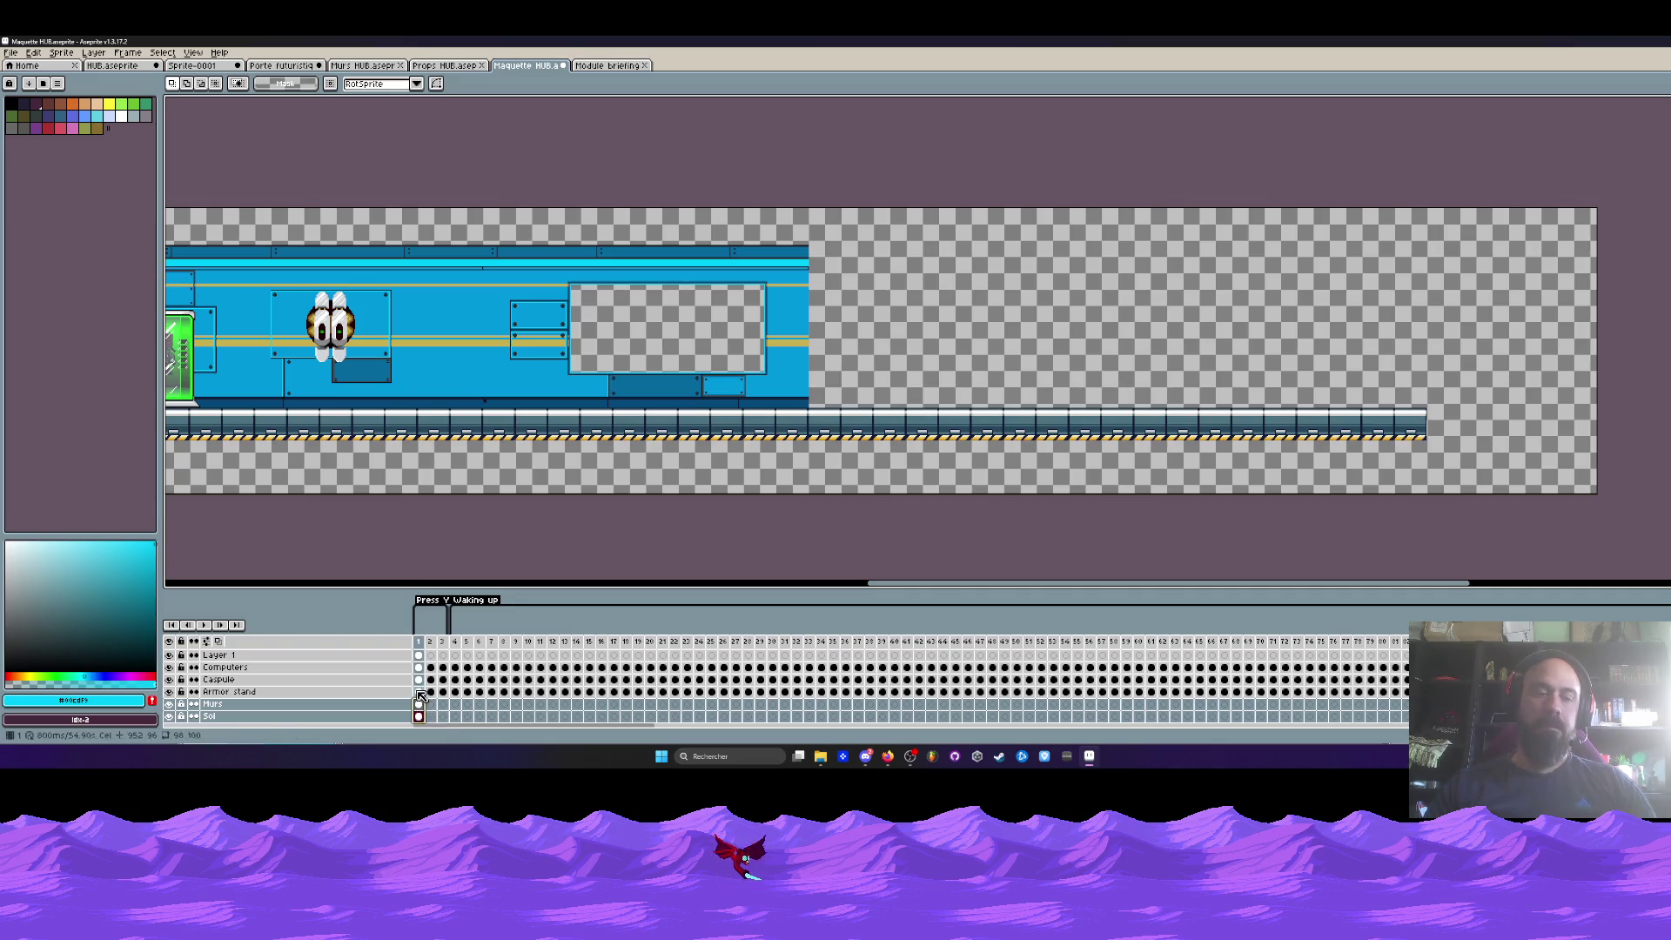
pyautogui.click(432, 705)
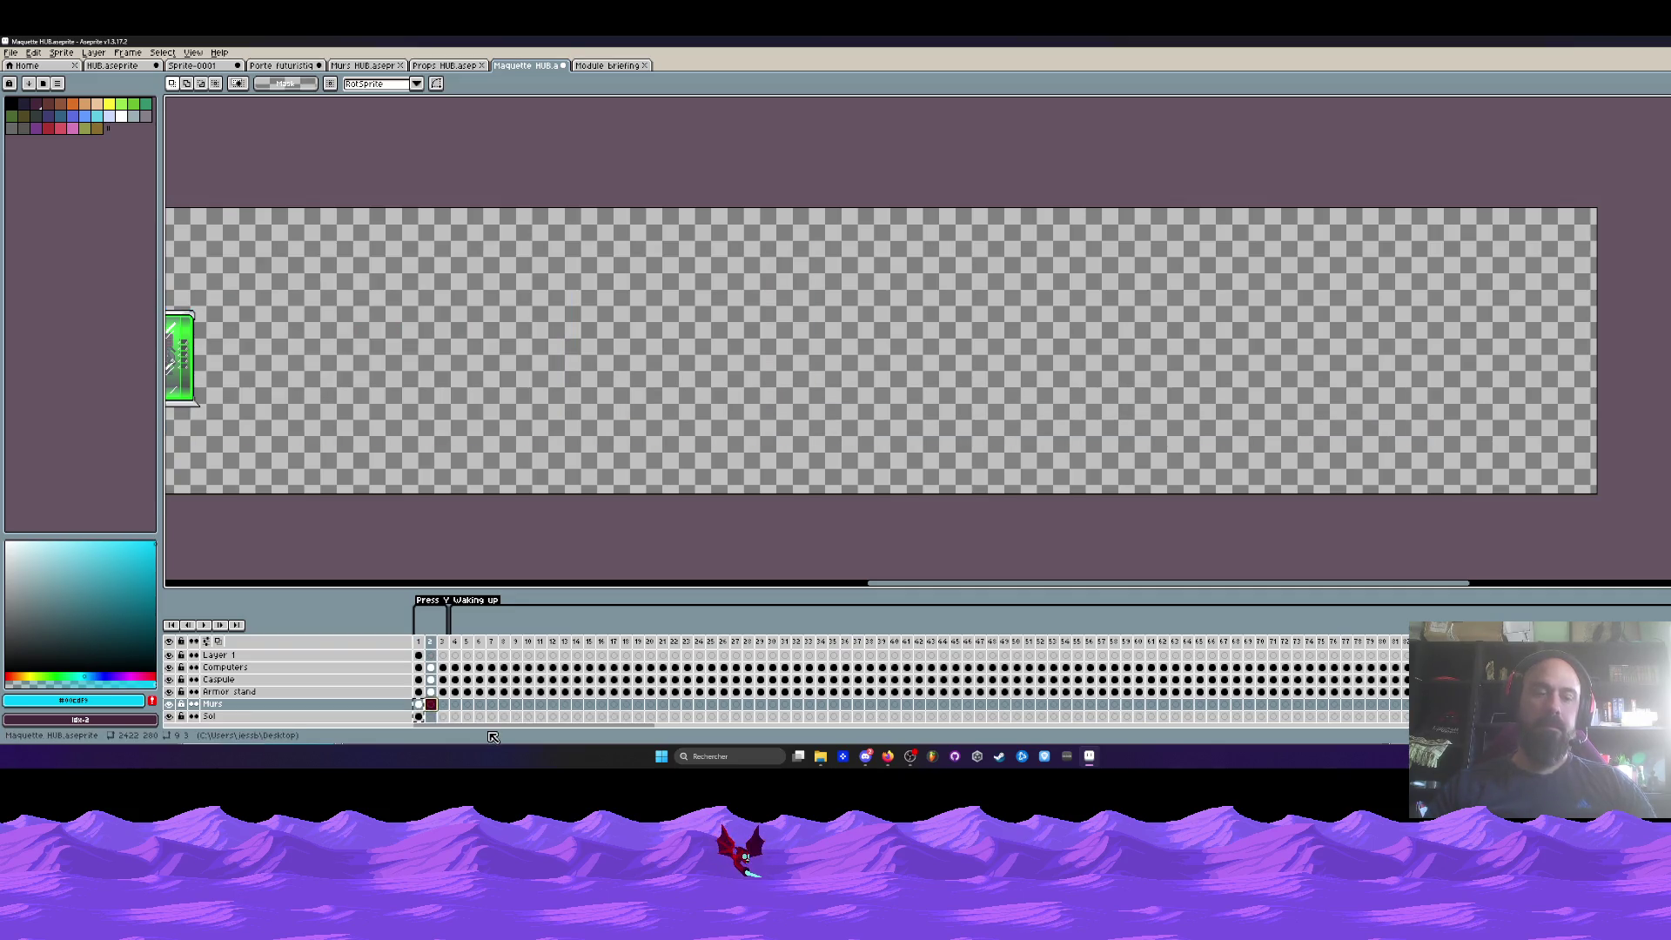
pyautogui.press('Right')
pyautogui.press('Right')
pyautogui.press('Right')
pyautogui.moveTo(487, 713); pyautogui.dragTo(1027, 713)
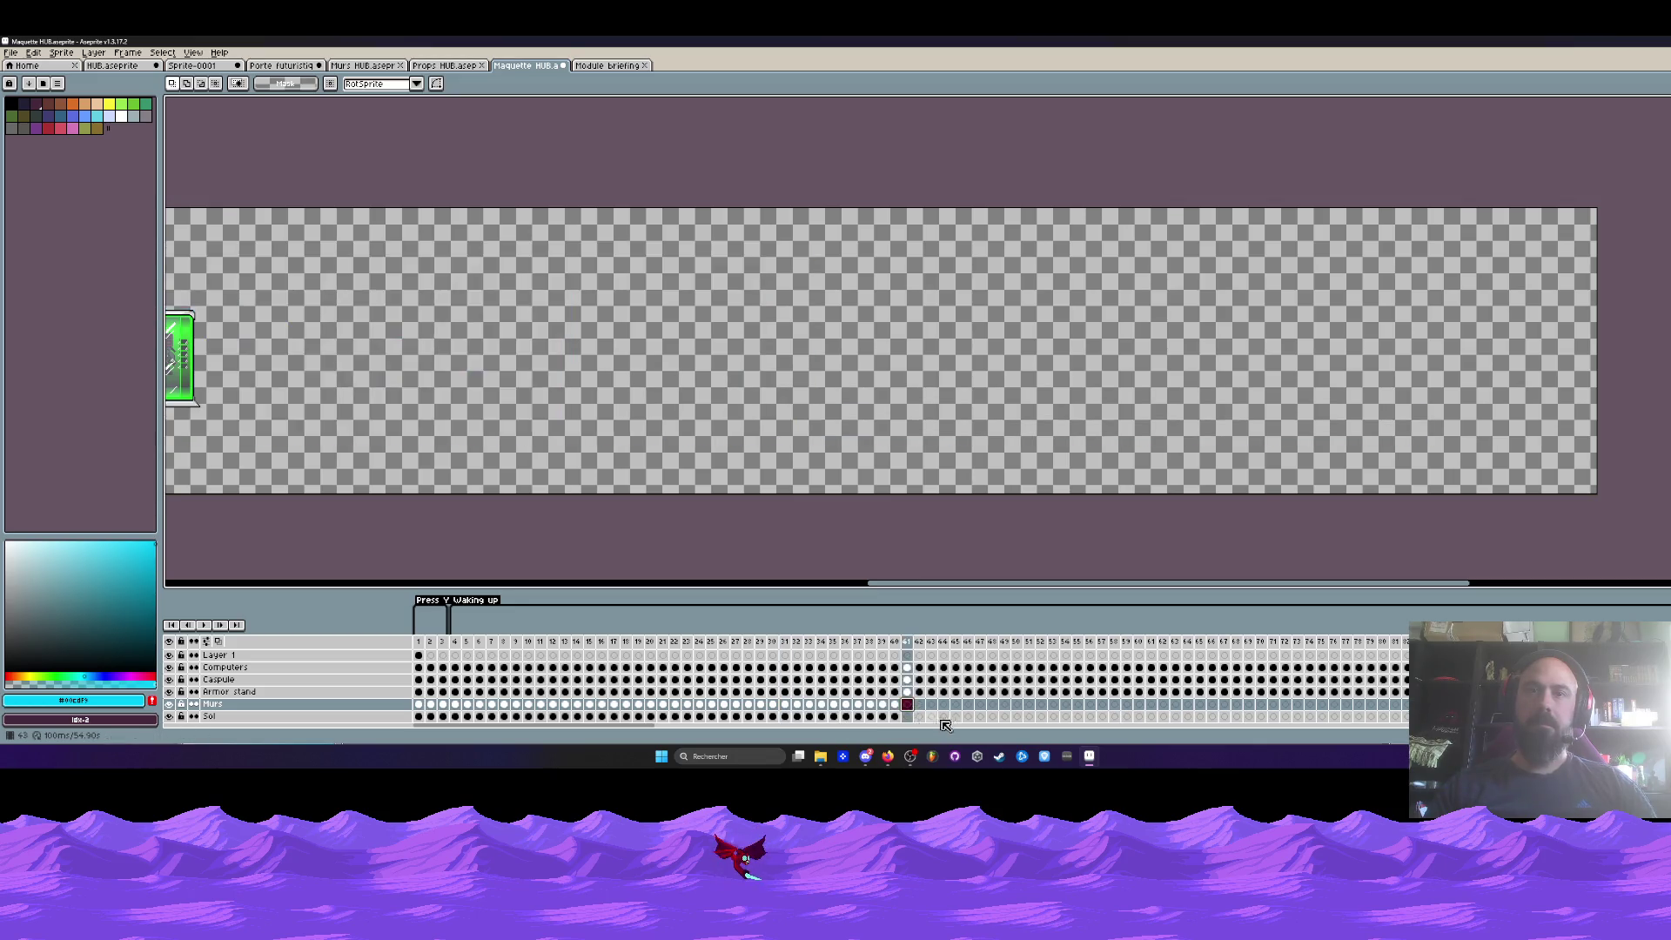
pyautogui.scroll(-2, 553, 414)
pyautogui.scroll(1, 553, 414)
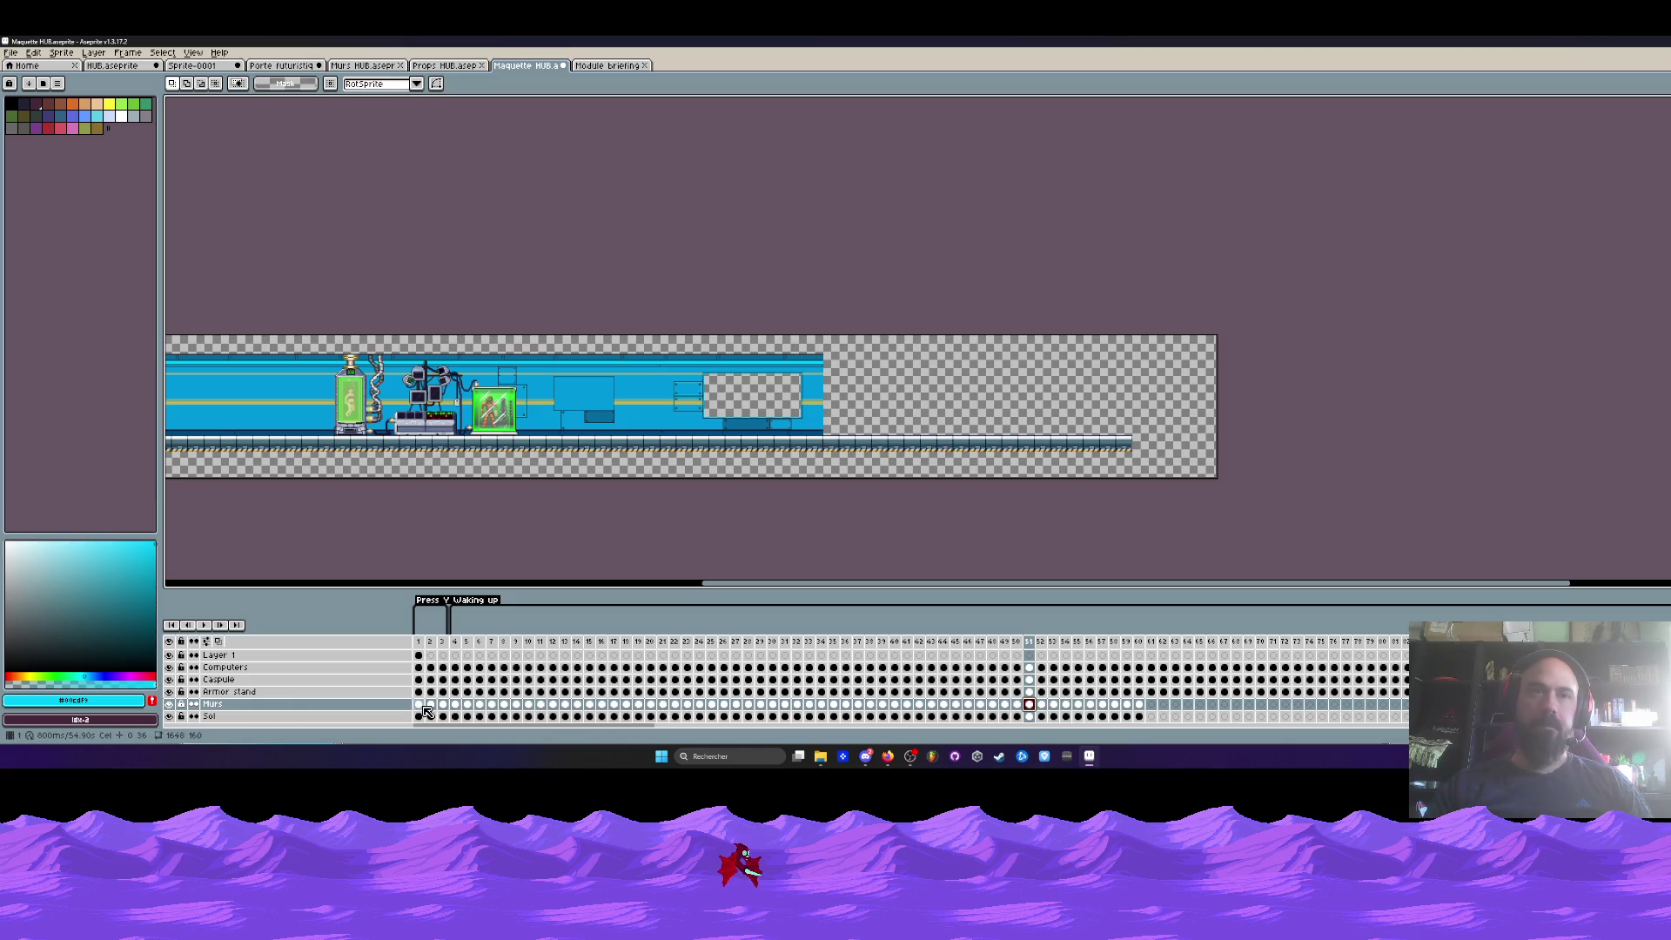
# - Enlarge the timeline and paste the Murs and Sol cels forward to about frame 80
pyautogui.moveTo(418, 642); pyautogui.dragTo(1065, 642)
pyautogui.moveTo(1142, 715); pyautogui.dragTo(1142, 715)
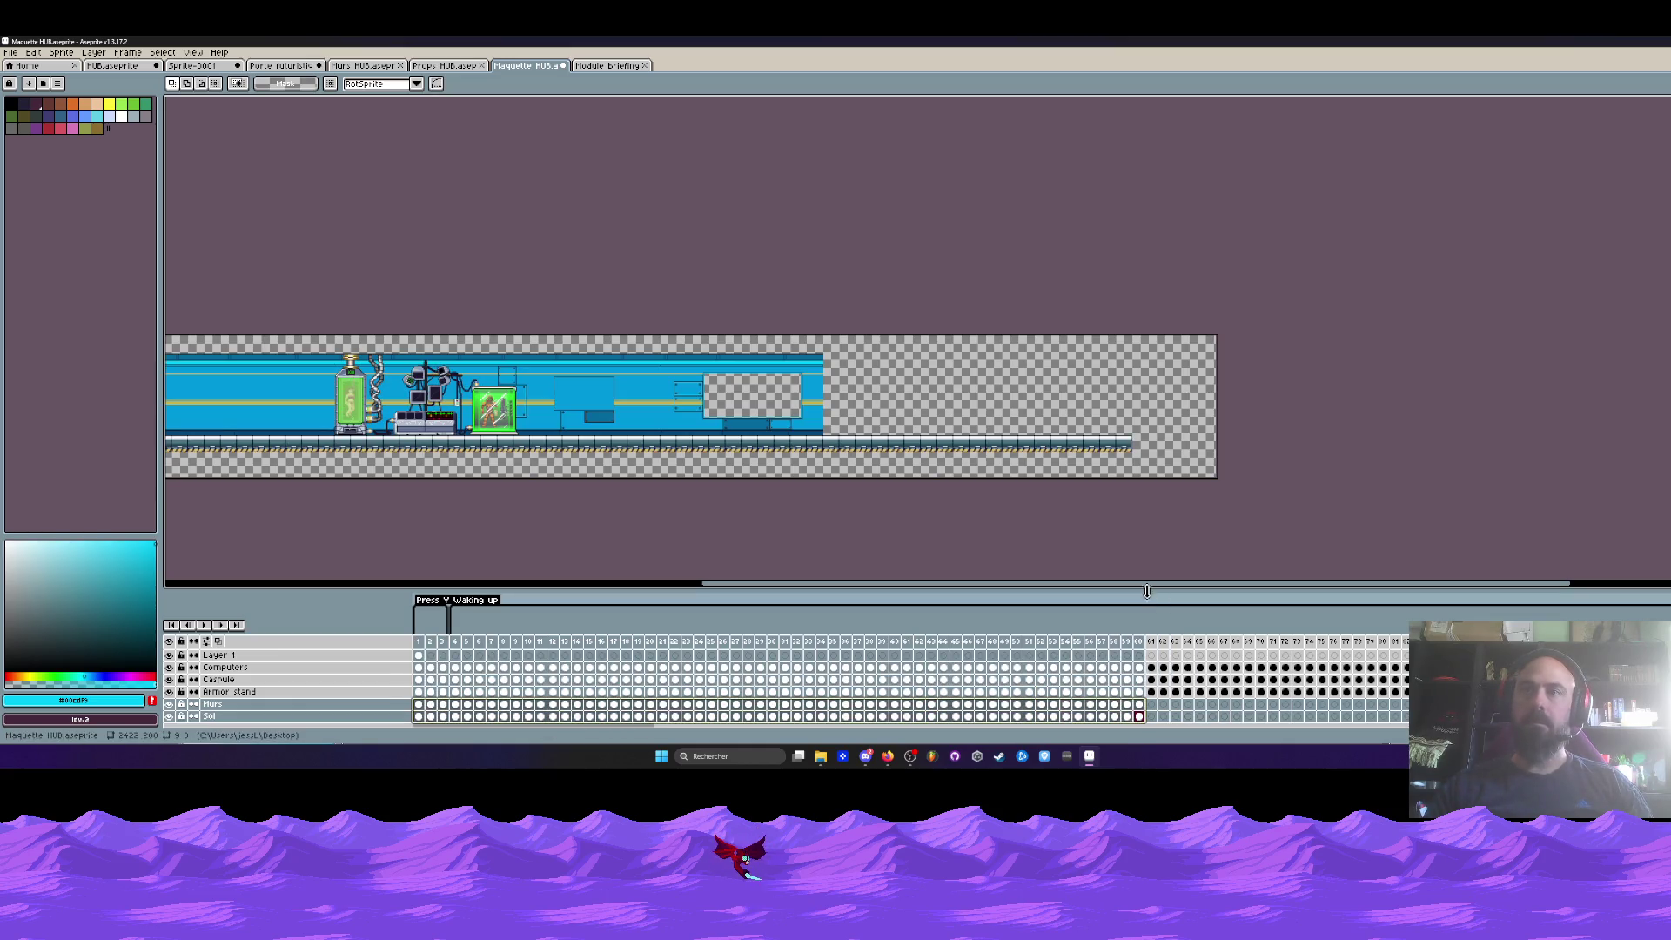
pyautogui.moveTo(1149, 591); pyautogui.dragTo(1156, 483)
pyautogui.click(1149, 618)
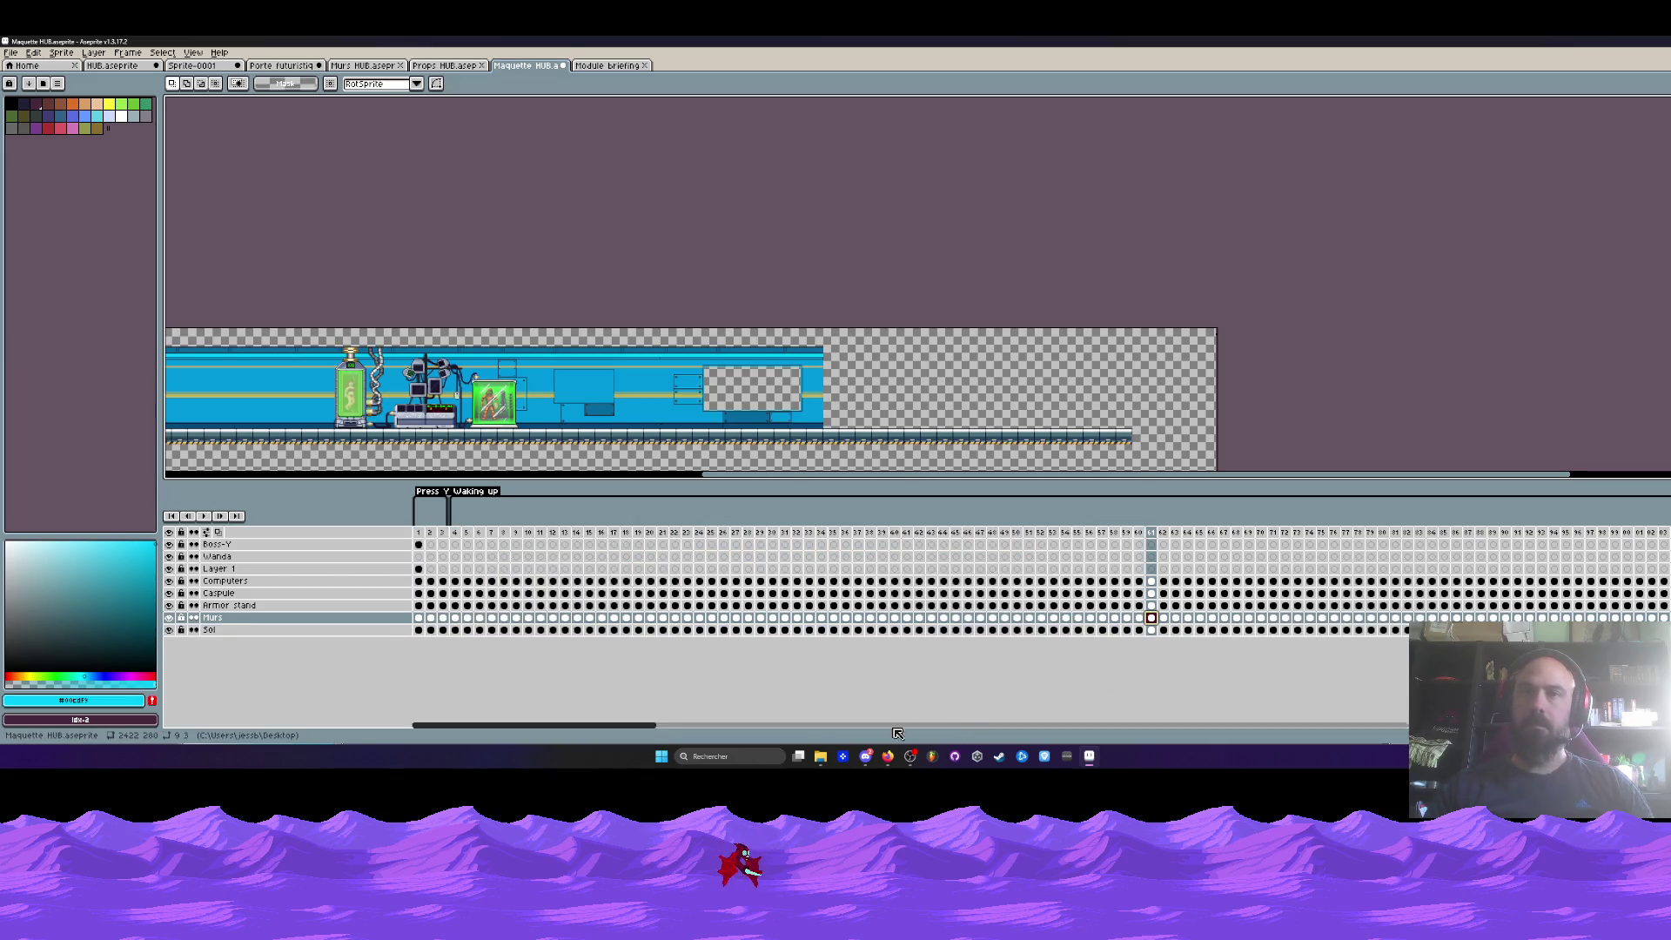
pyautogui.moveTo(620, 726); pyautogui.dragTo(934, 740)
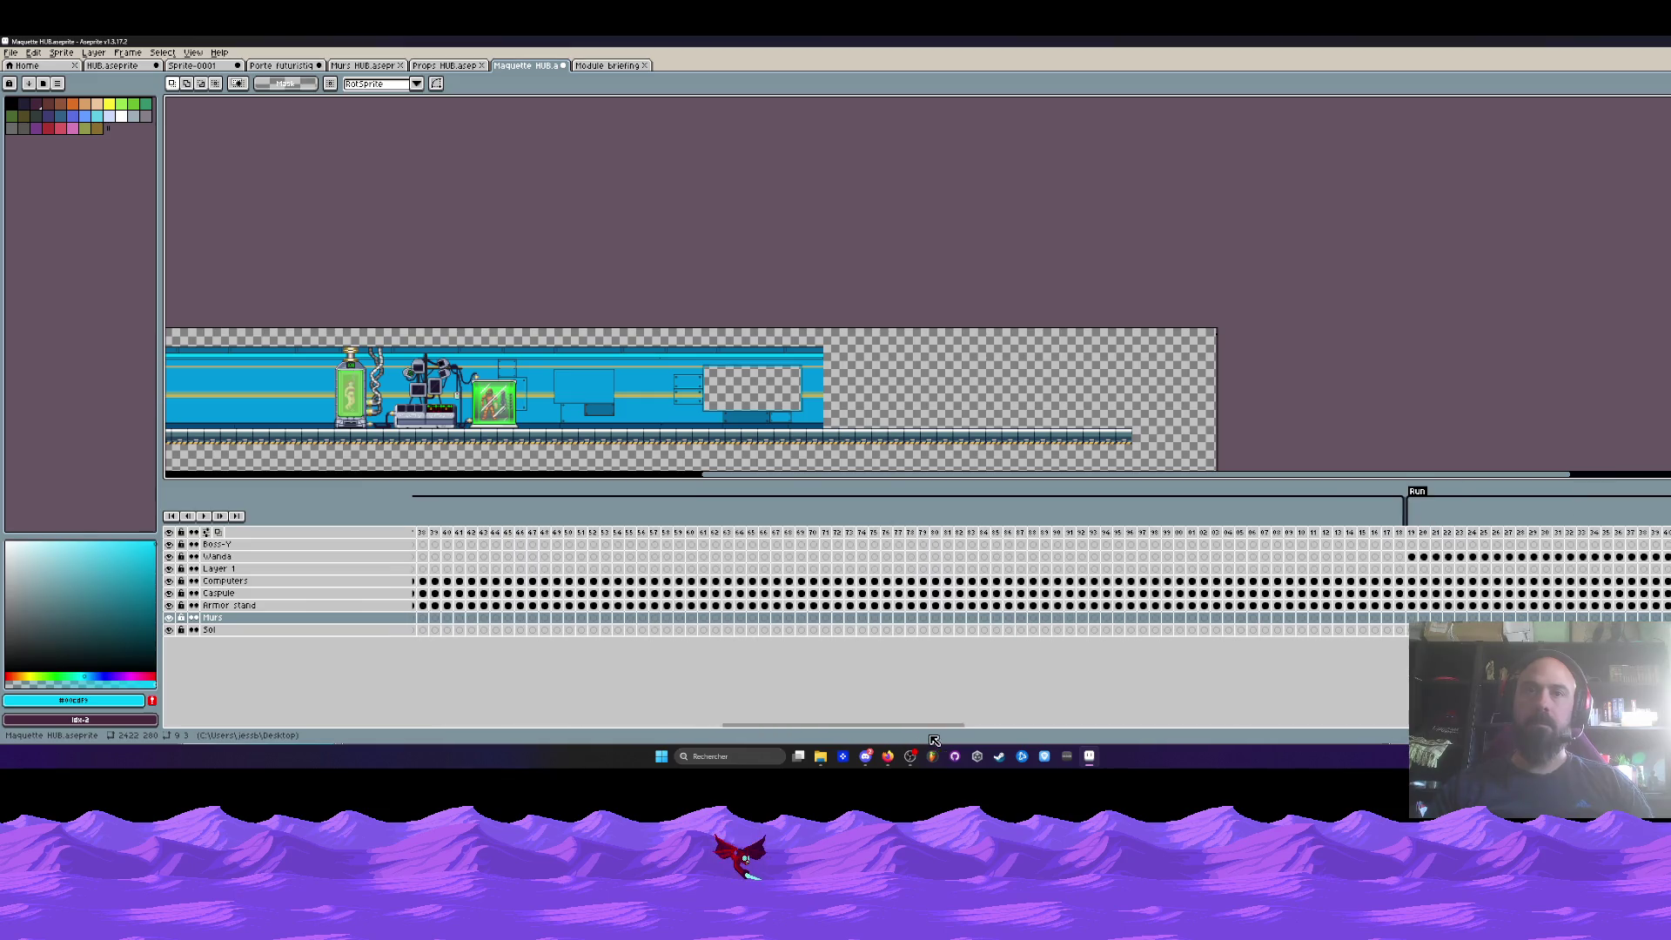
pyautogui.moveTo(834, 737); pyautogui.dragTo(773, 737)
pyautogui.click(550, 619)
pyautogui.hotkey('ctrl', 'v')
# - Keep extending the Murs and Sol cels from frames 41 and 61 into the Armor stand frames
pyautogui.click(1273, 631)
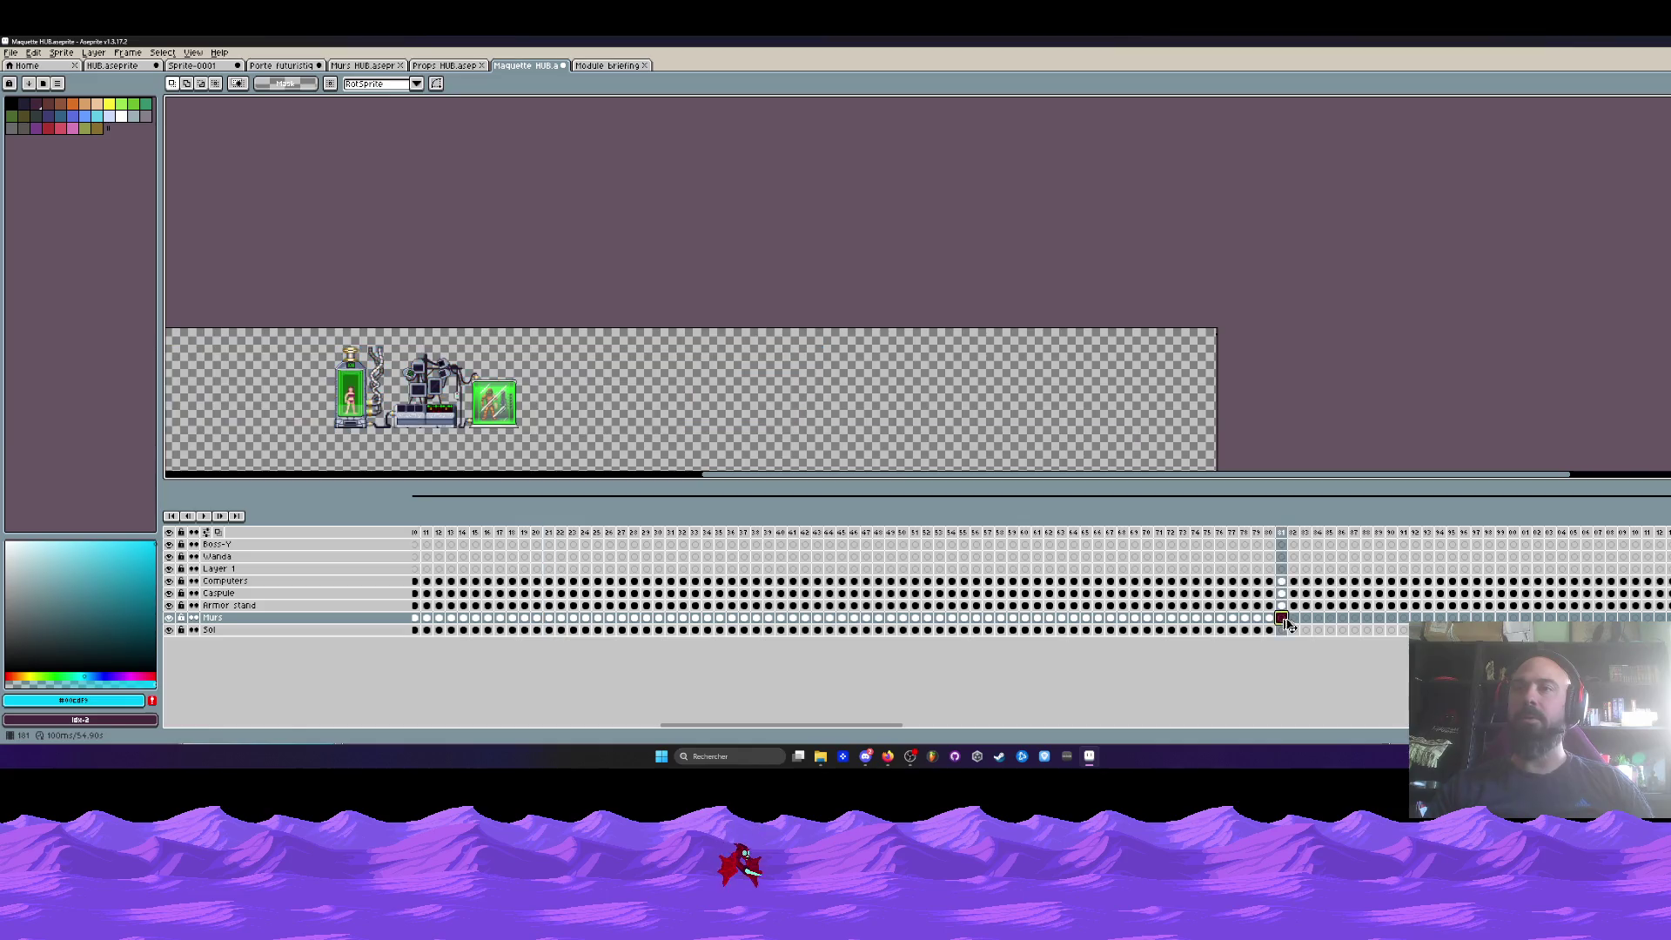
pyautogui.moveTo(901, 725); pyautogui.dragTo(1095, 729)
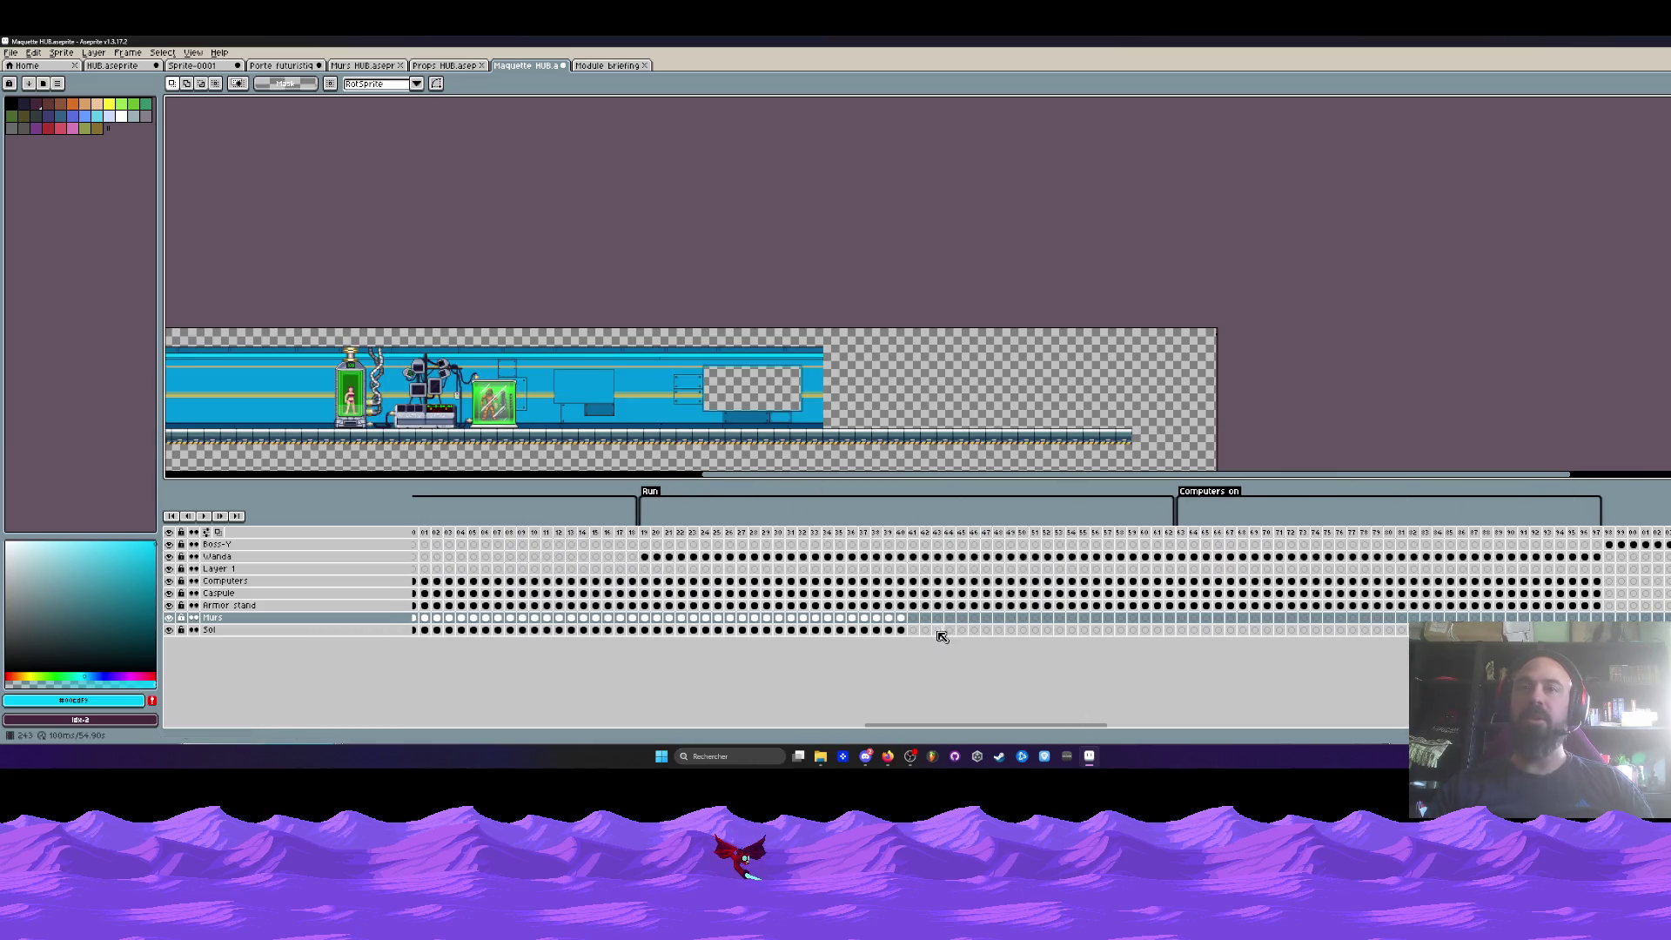
pyautogui.click(913, 617)
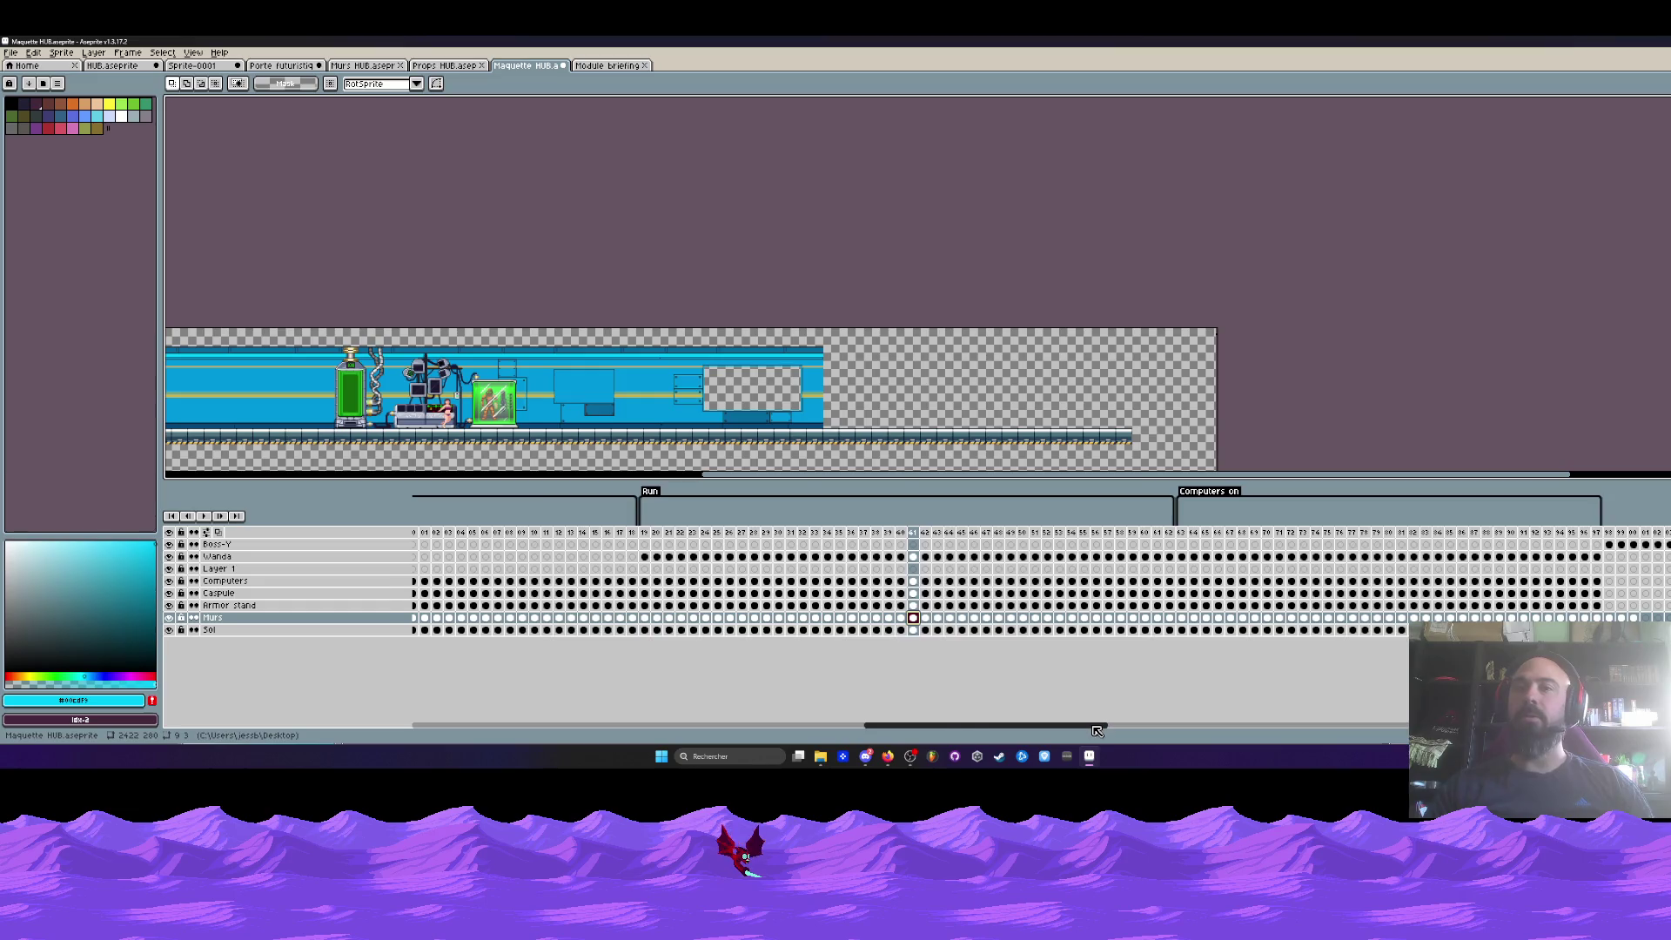
pyautogui.moveTo(1098, 728); pyautogui.dragTo(1281, 728)
pyautogui.click(654, 617)
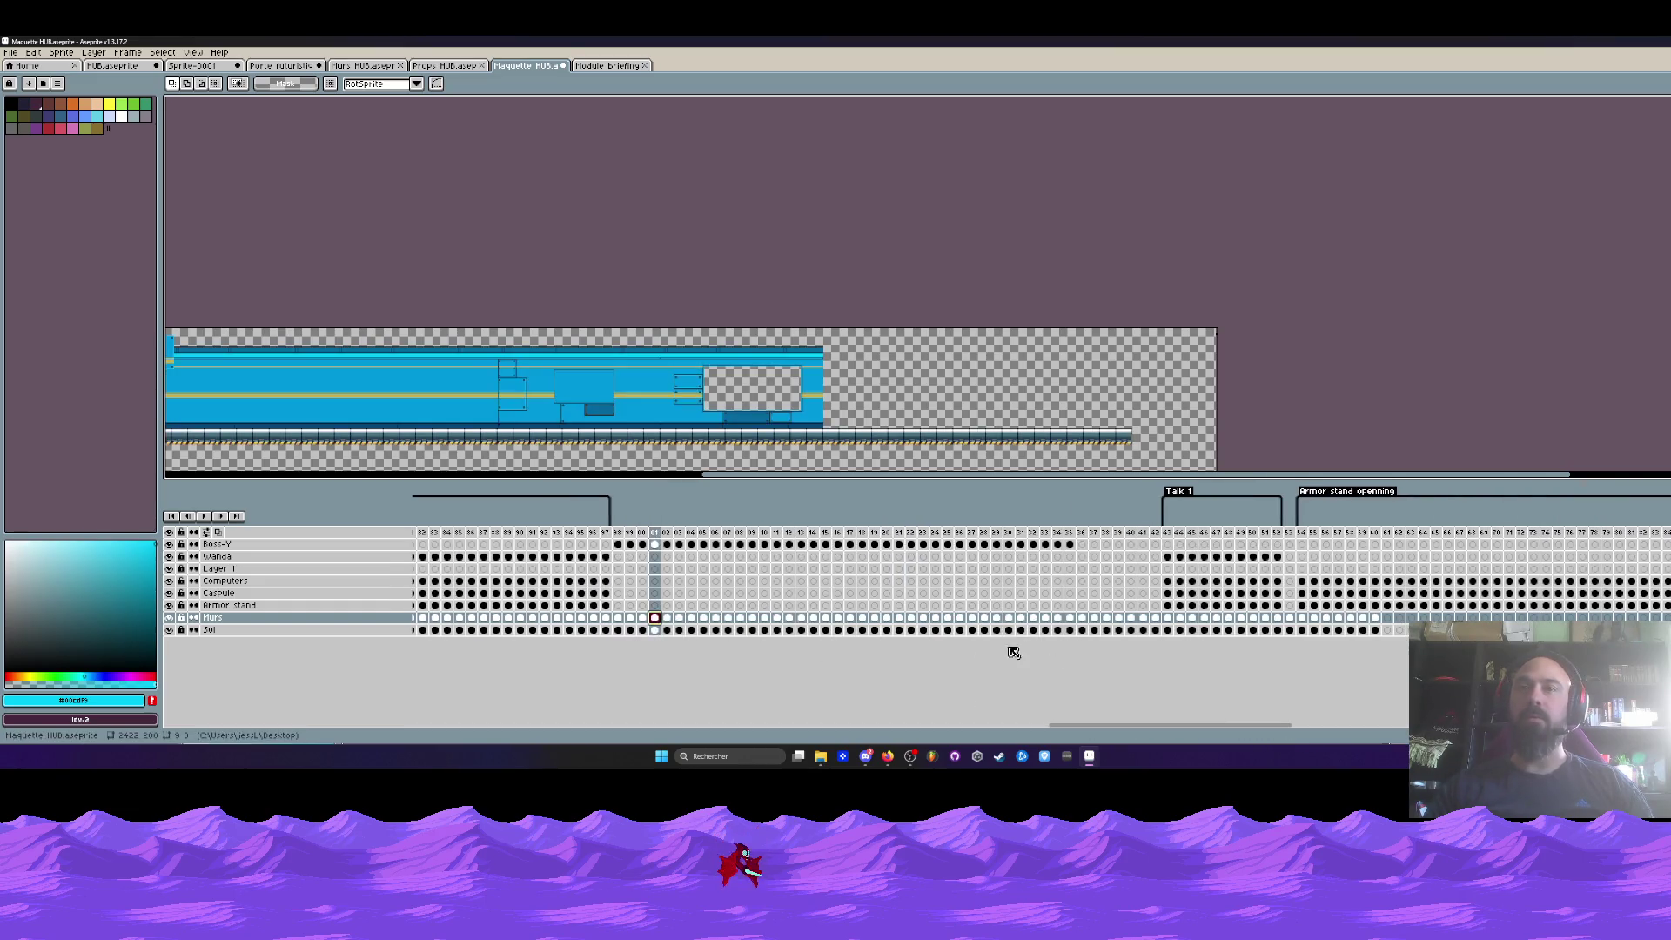
pyautogui.click(621, 533)
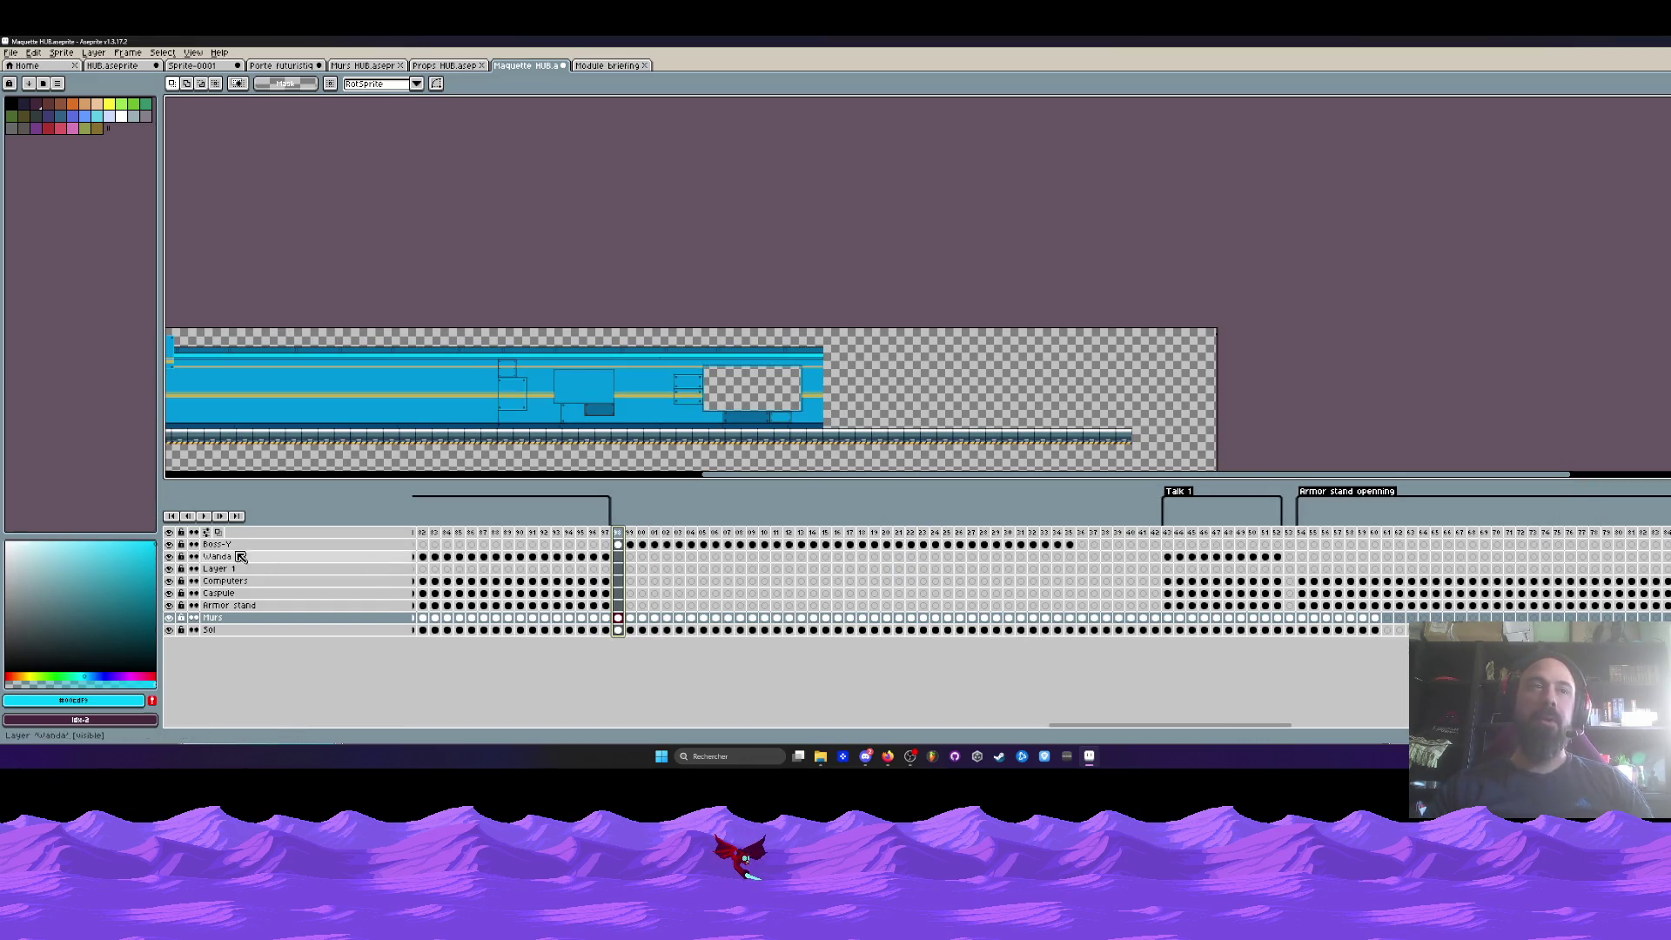
pyautogui.moveTo(1159, 729)
pyautogui.mouseDown()
pyautogui.moveTo(895, 728)
pyautogui.moveTo(853, 745)
pyautogui.moveTo(1249, 744)
pyautogui.mouseUp()
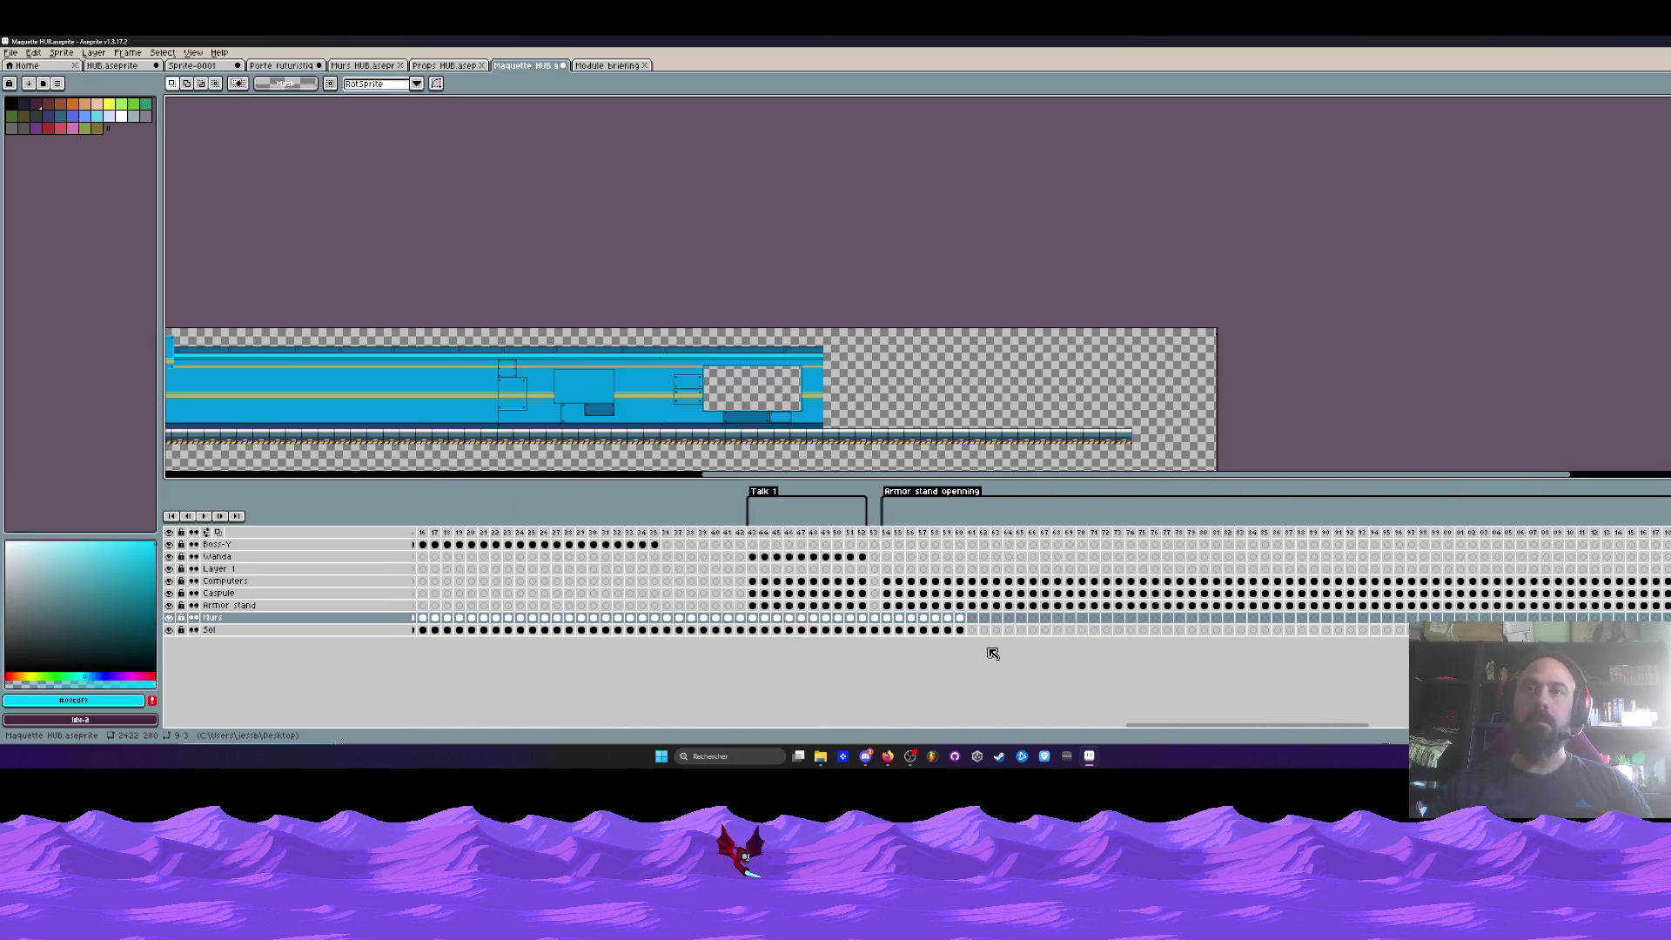
pyautogui.click(972, 617)
pyautogui.moveTo(1149, 726); pyautogui.dragTo(1300, 736)
pyautogui.click(927, 618)
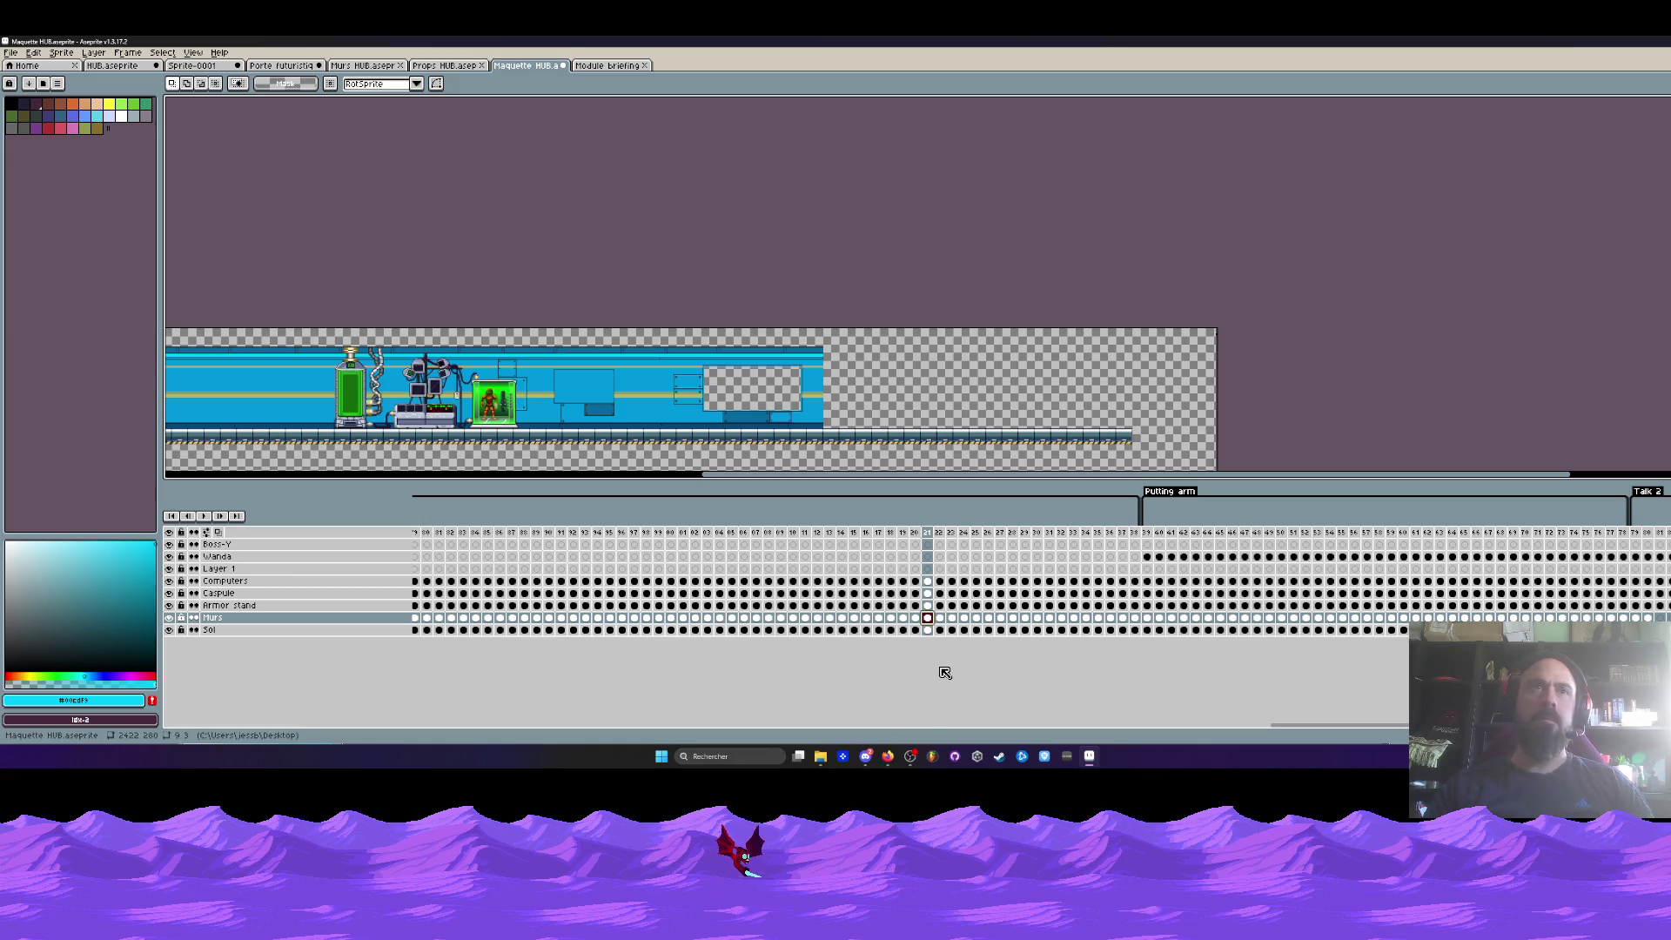
# - Extend the last filled Murs cel further and append a new empty frame at the end
pyautogui.moveTo(1285, 730); pyautogui.dragTo(1383, 730)
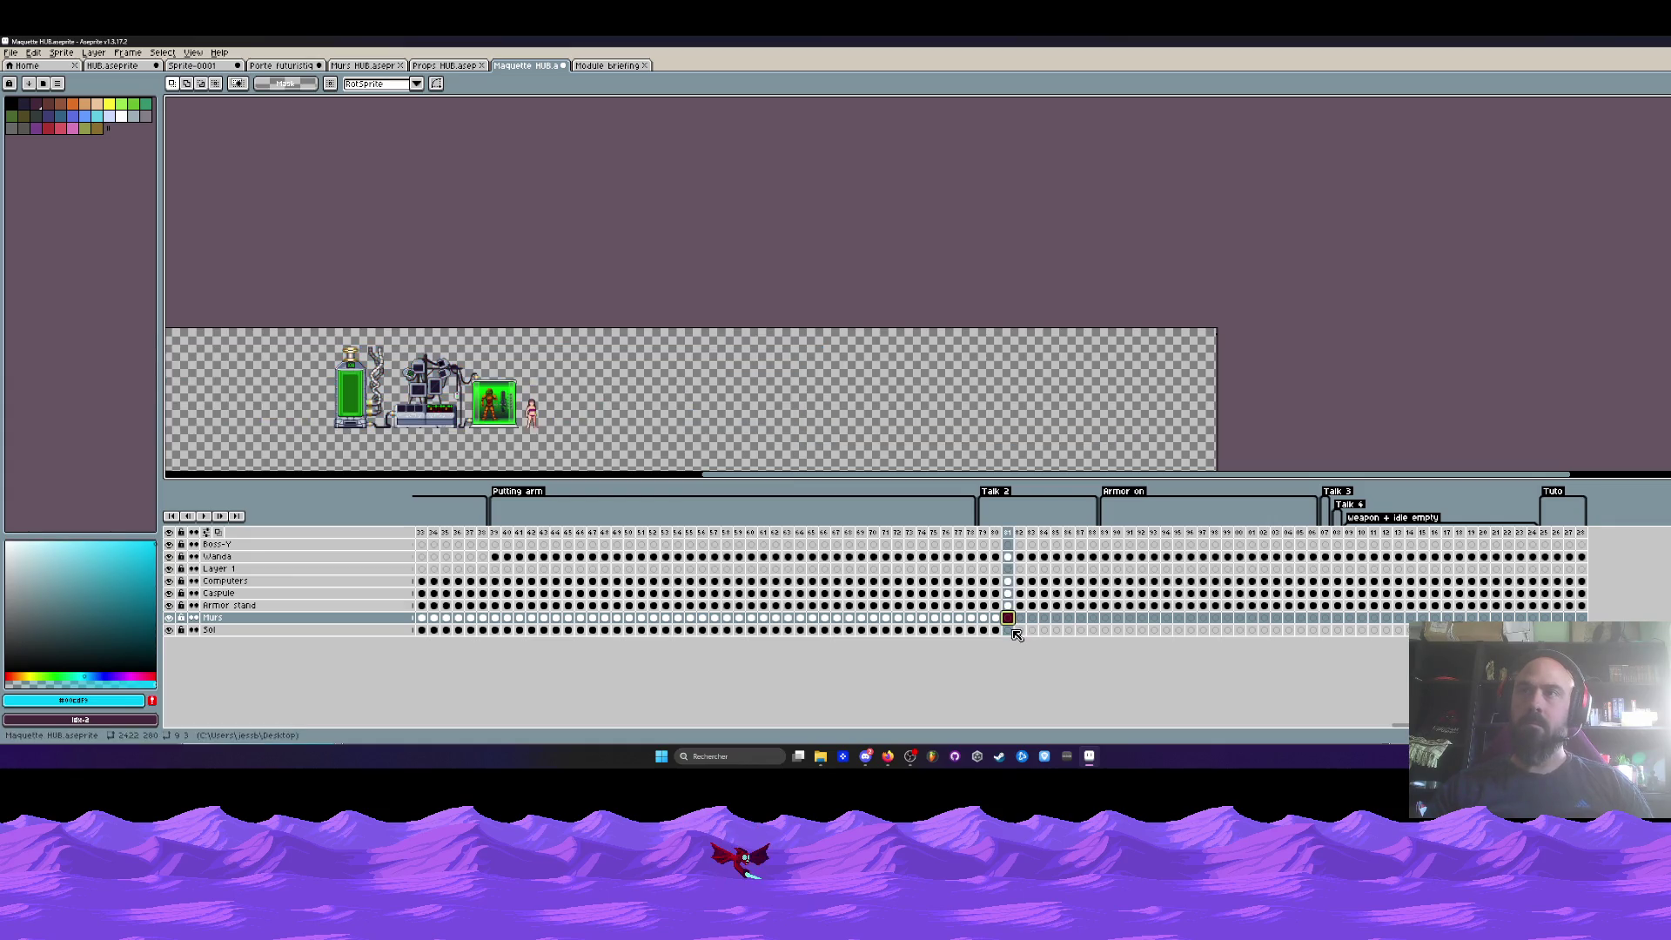
pyautogui.click(1029, 630)
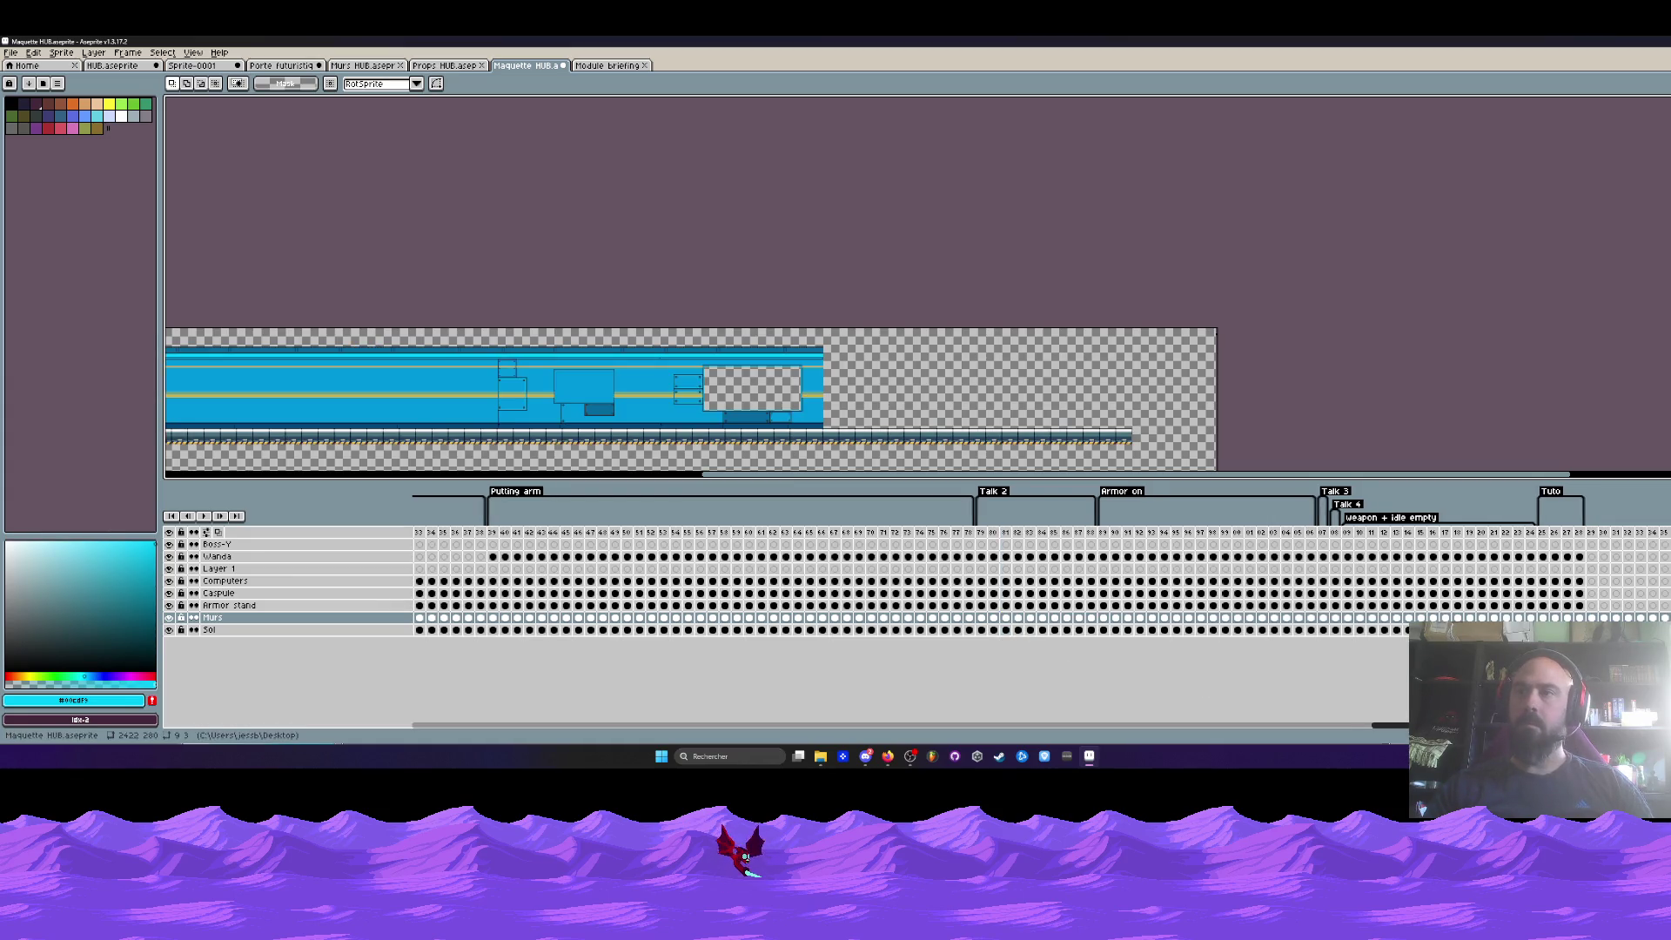
pyautogui.moveTo(1391, 726); pyautogui.dragTo(1654, 726)
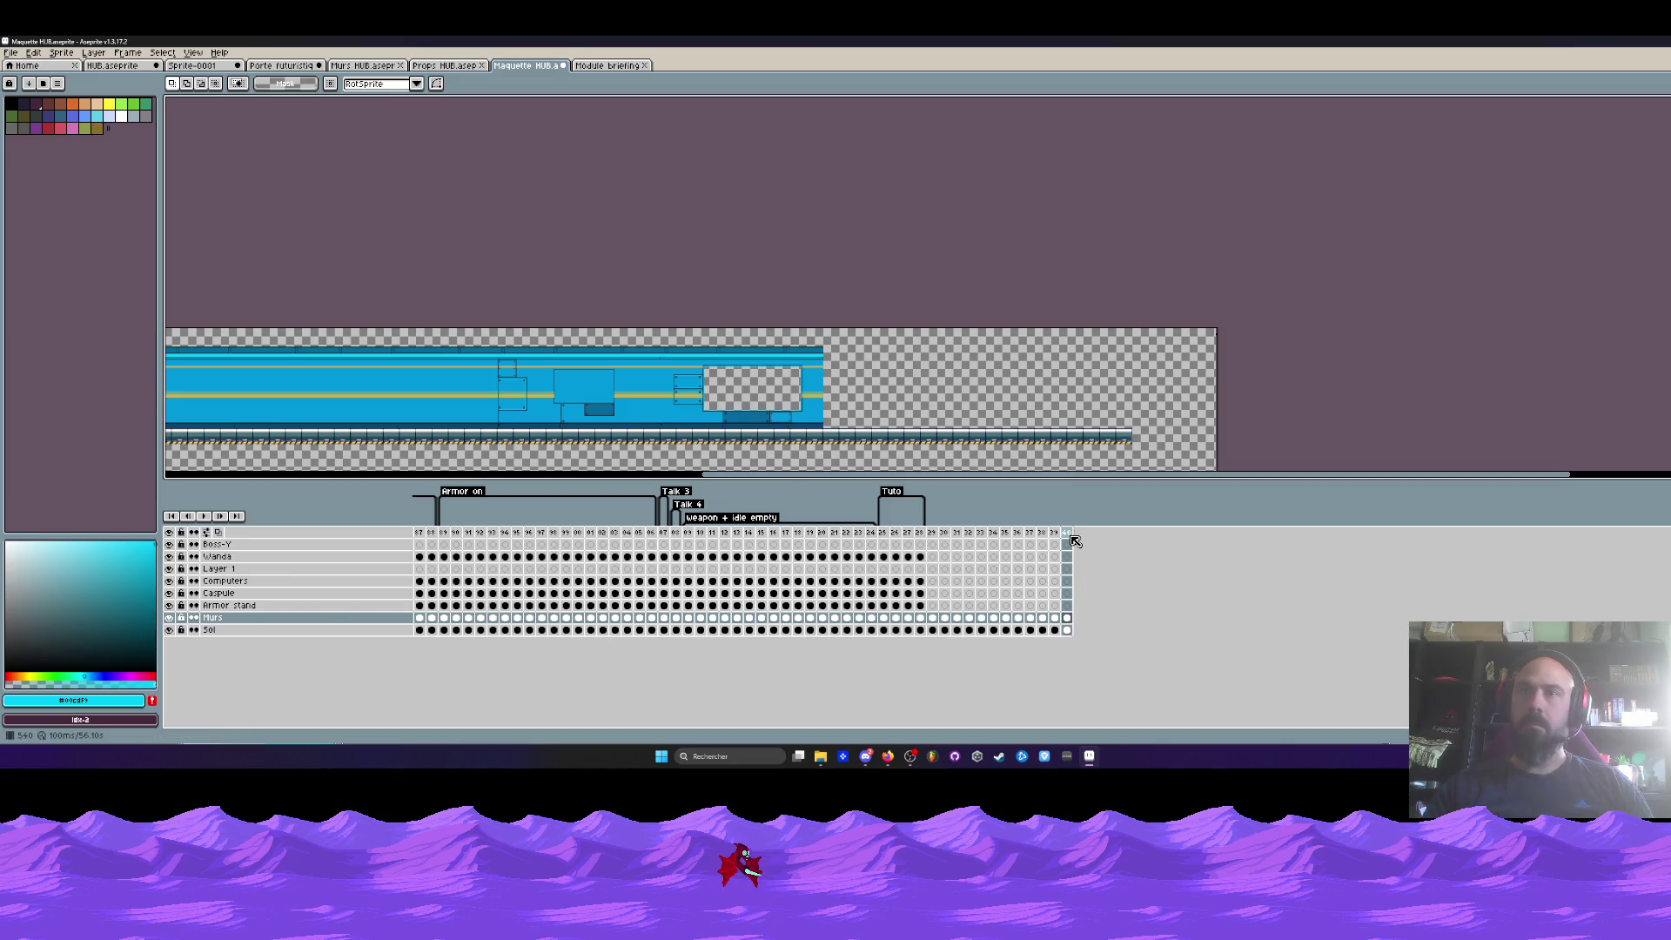
pyautogui.hotkey('alt', 'shift', 'n')
pyautogui.click(1079, 619)
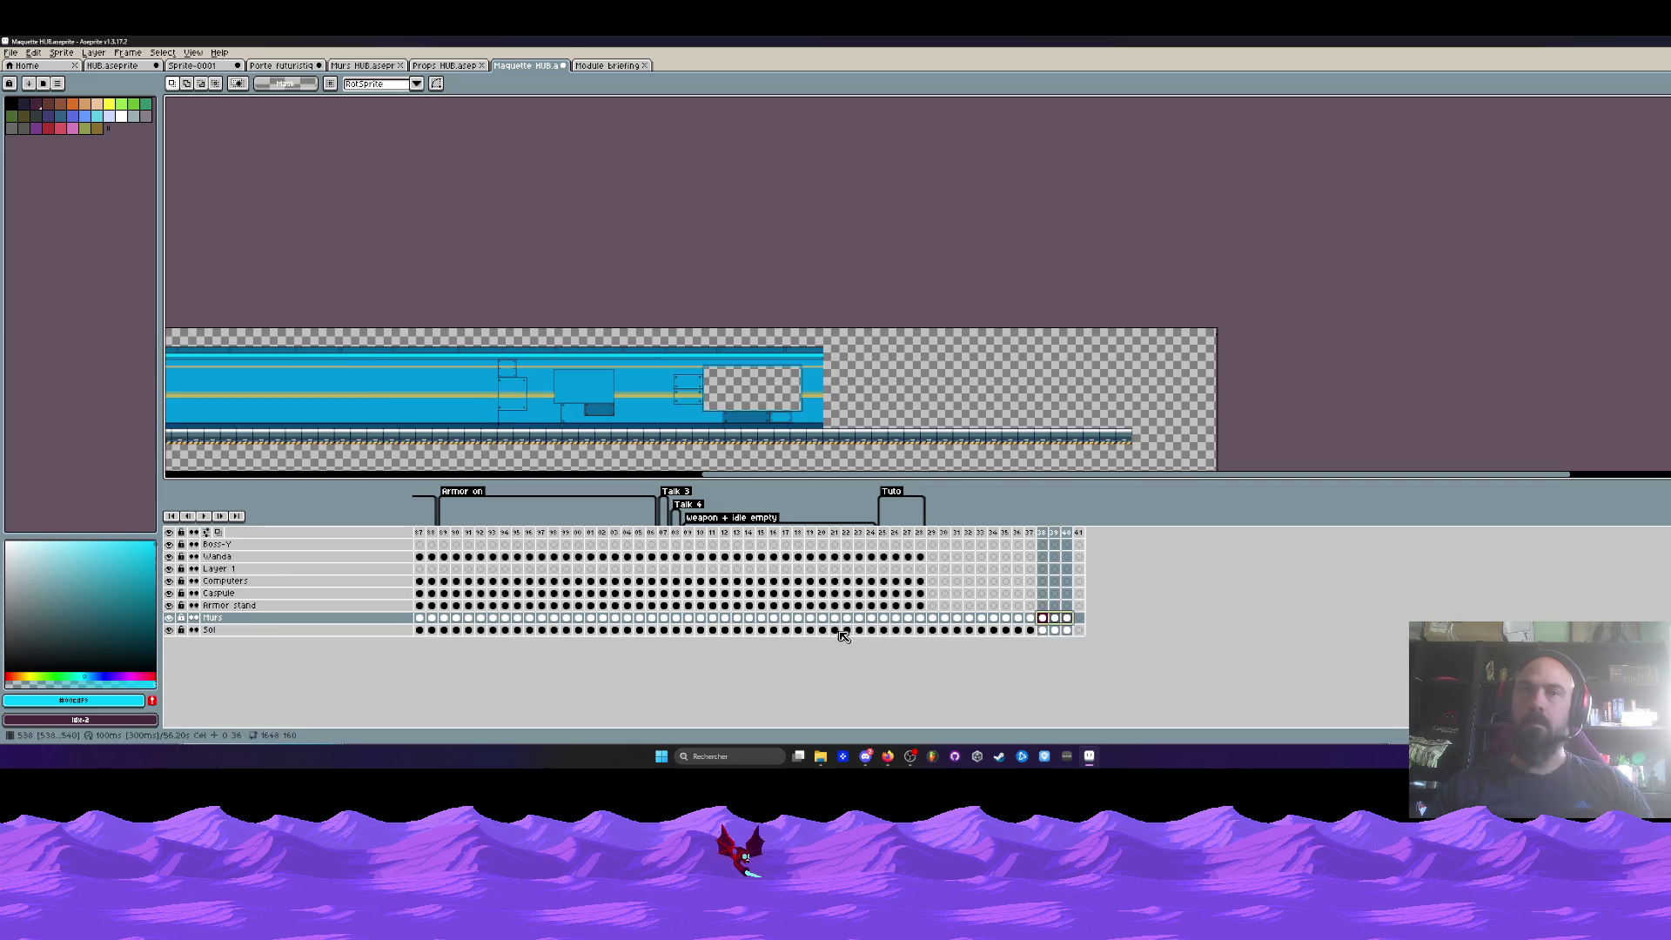
# - Select frames 58–80 and carry the wall and floor cels through Tuto to the final frame
pyautogui.moveTo(1063, 621); pyautogui.dragTo(354, 660)
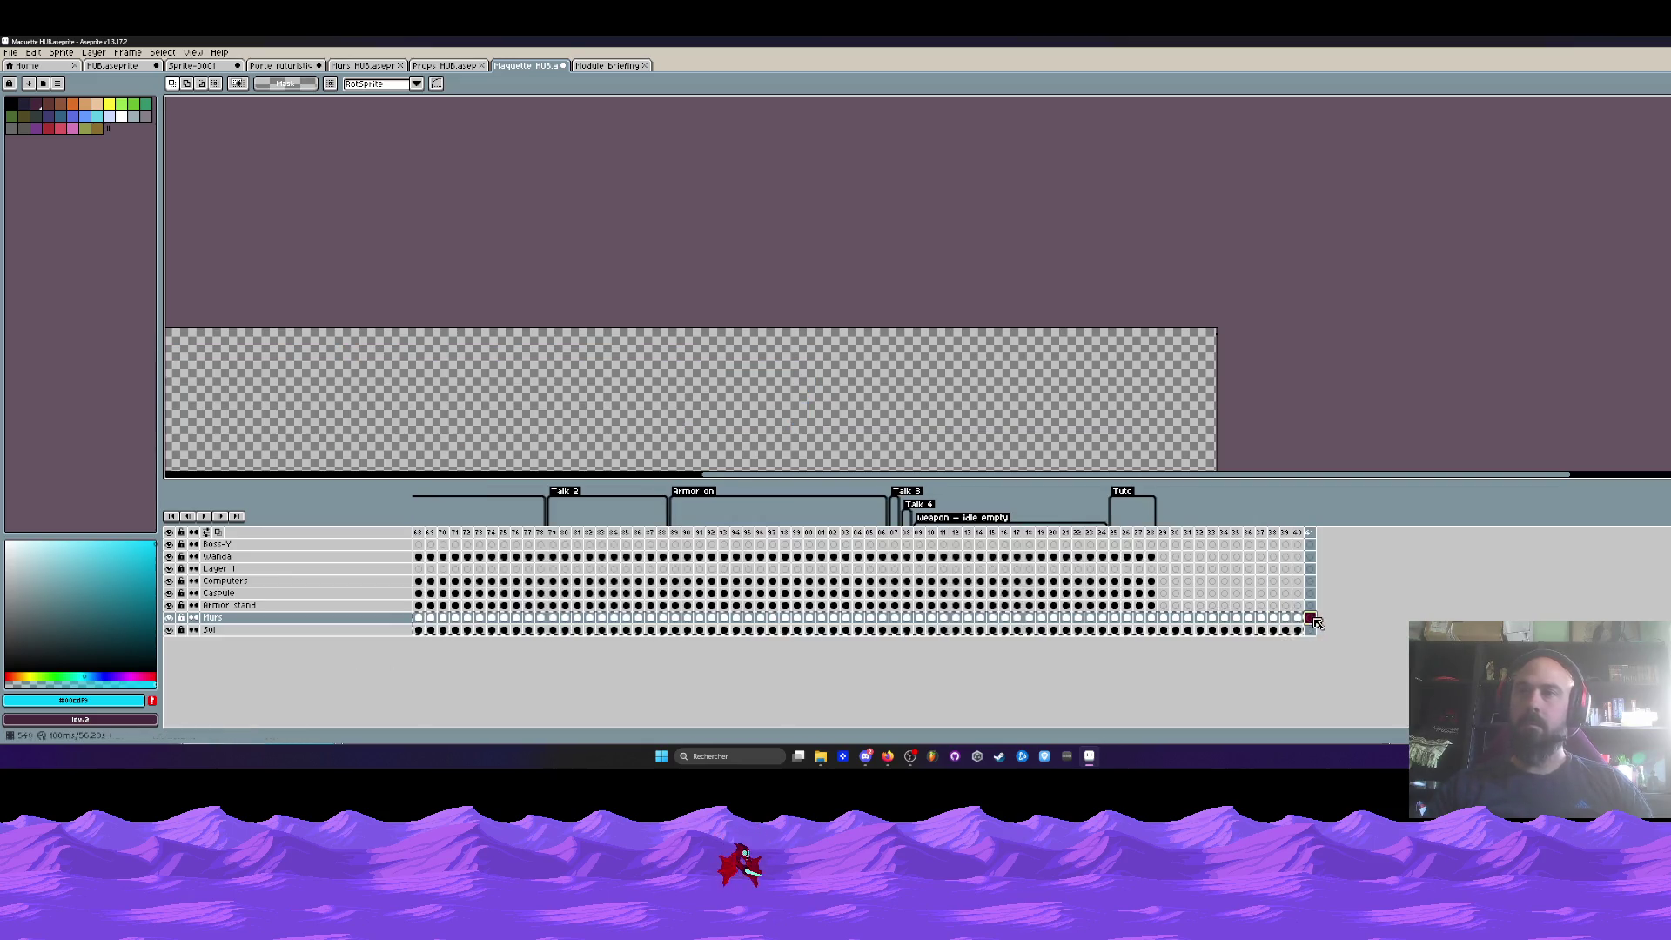
pyautogui.moveTo(1291, 624); pyautogui.dragTo(1311, 621)
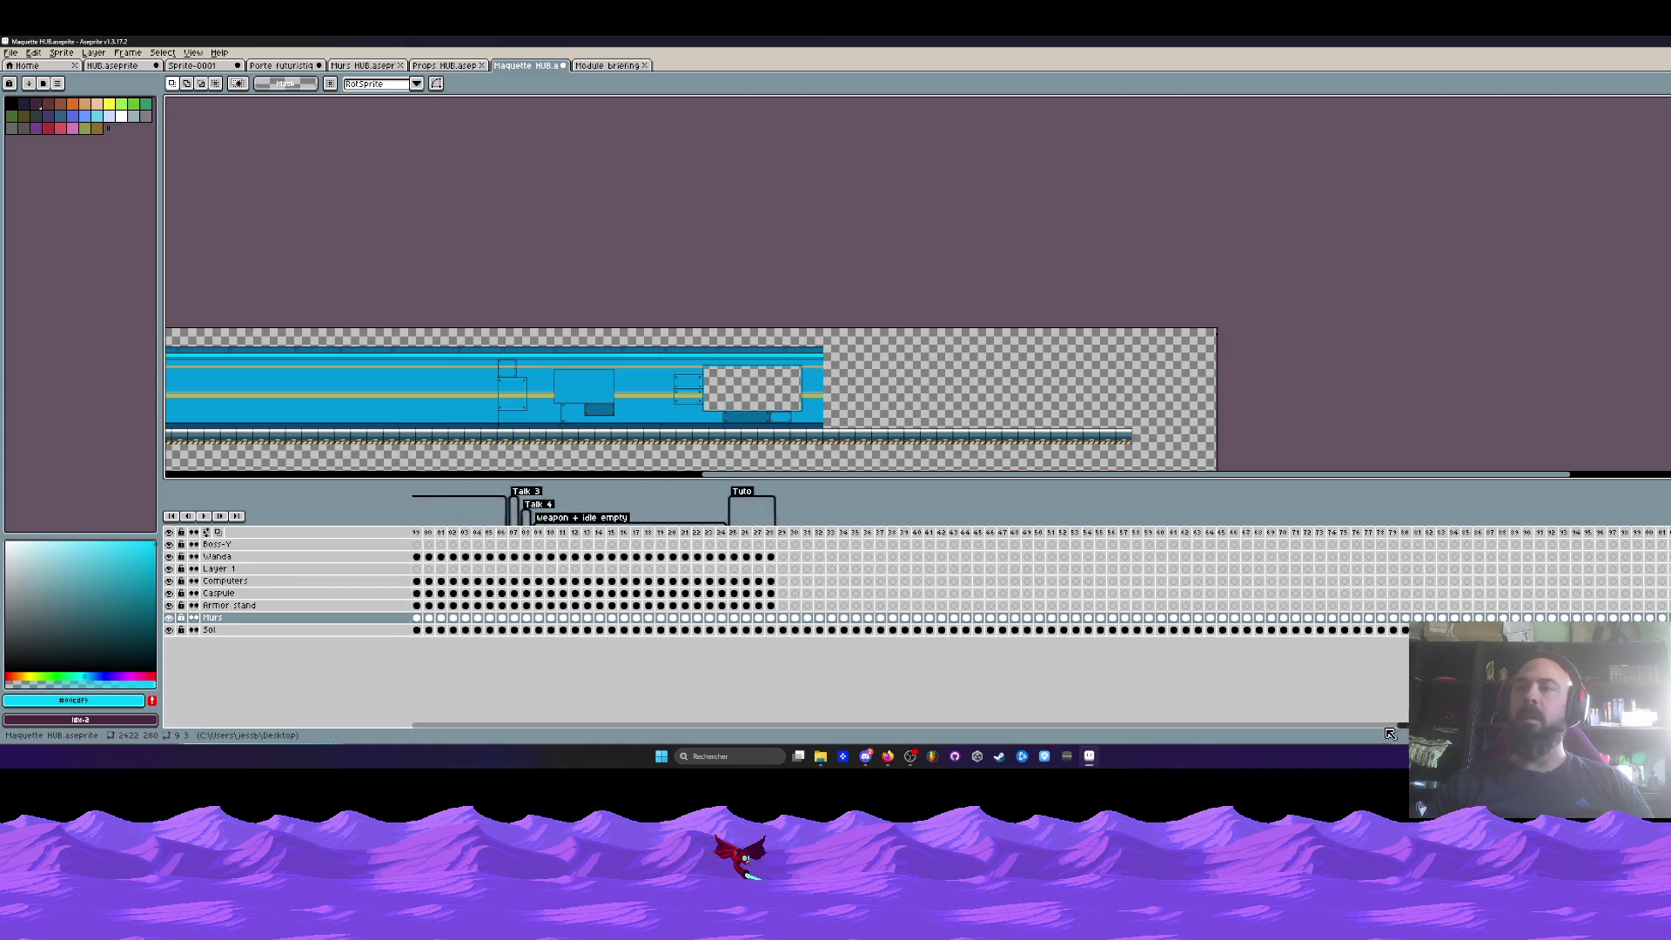
pyautogui.click(1258, 533)
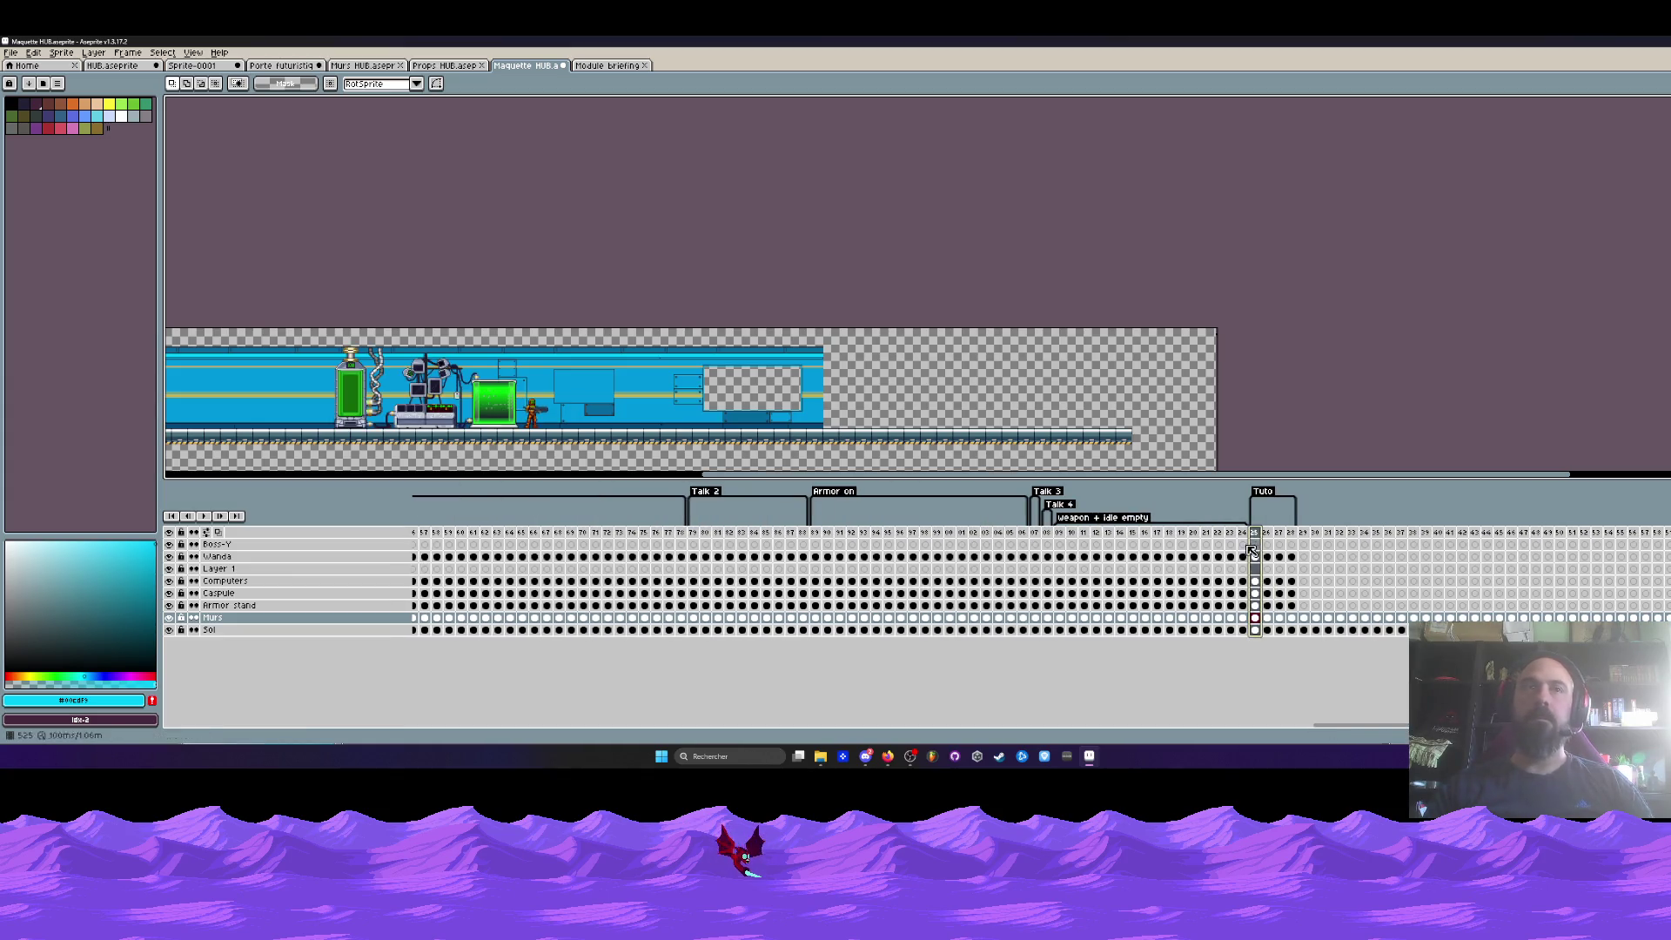
pyautogui.moveTo(435, 531); pyautogui.dragTo(1306, 537)
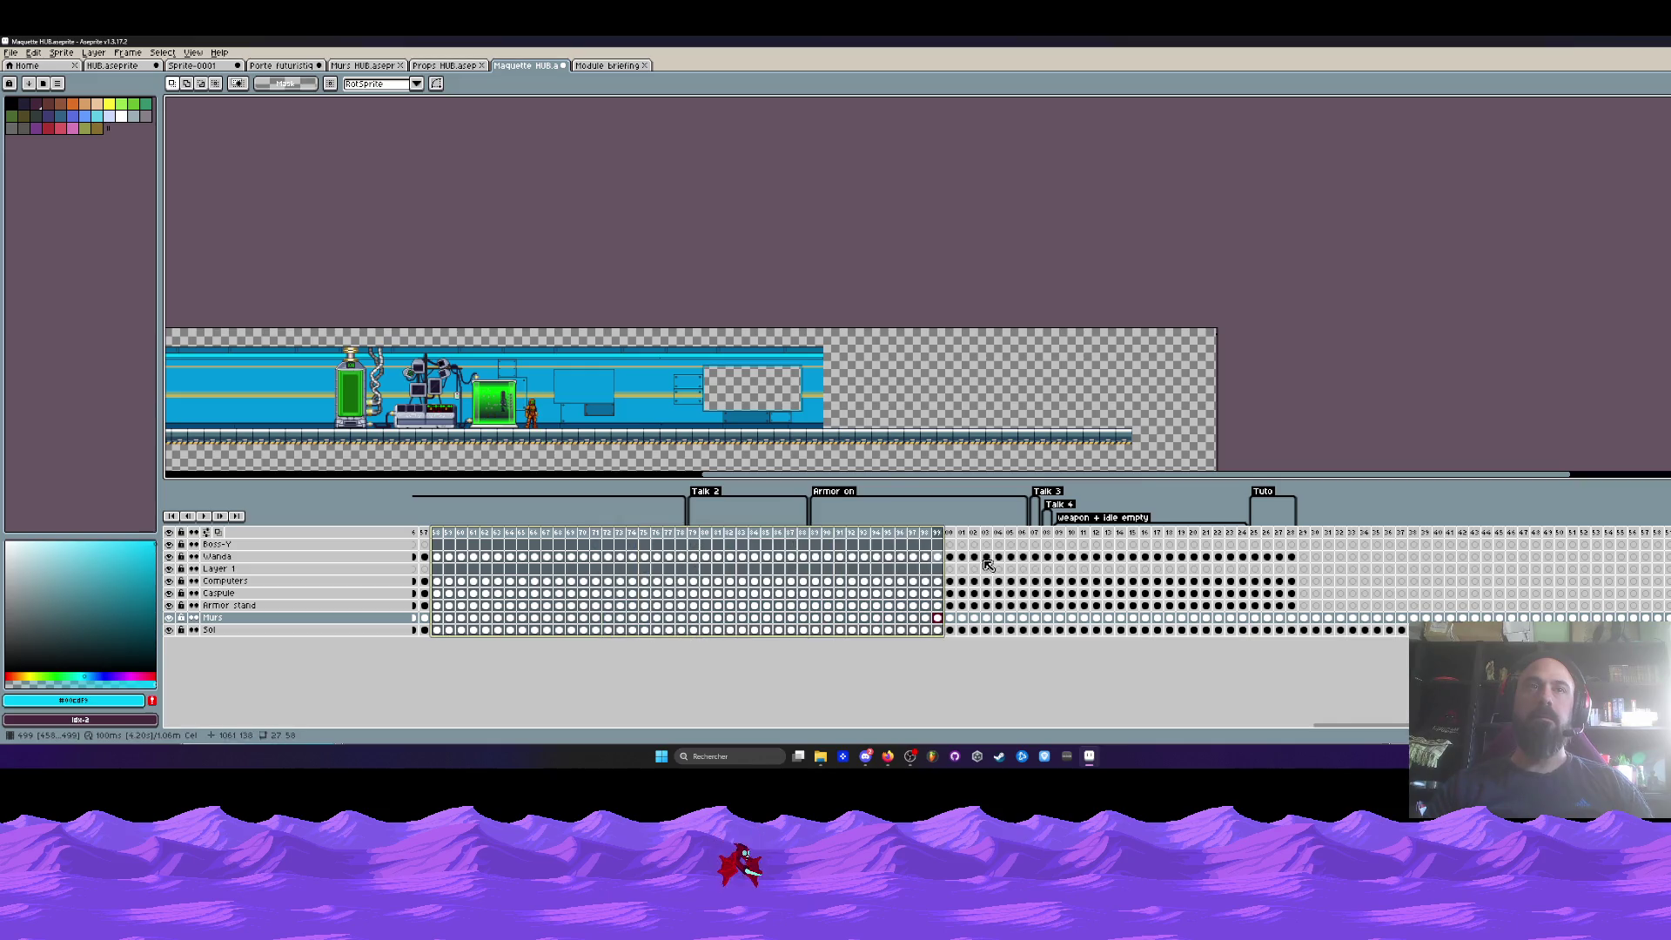
pyautogui.click(1306, 534)
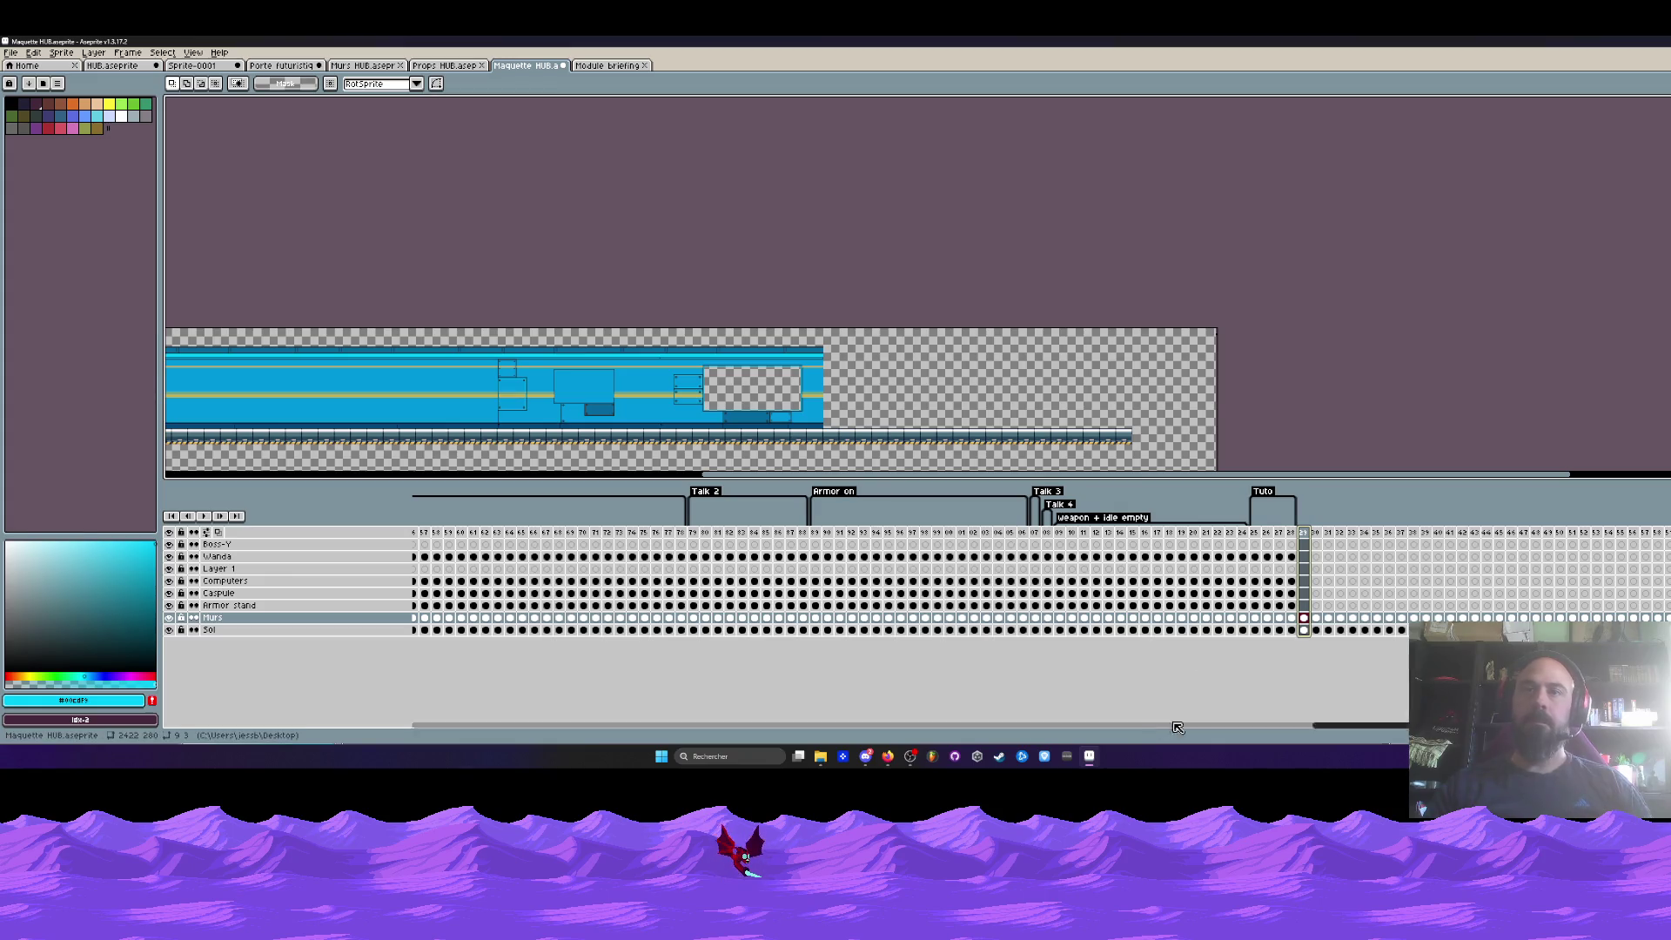
pyautogui.moveTo(1325, 728); pyautogui.dragTo(1371, 728)
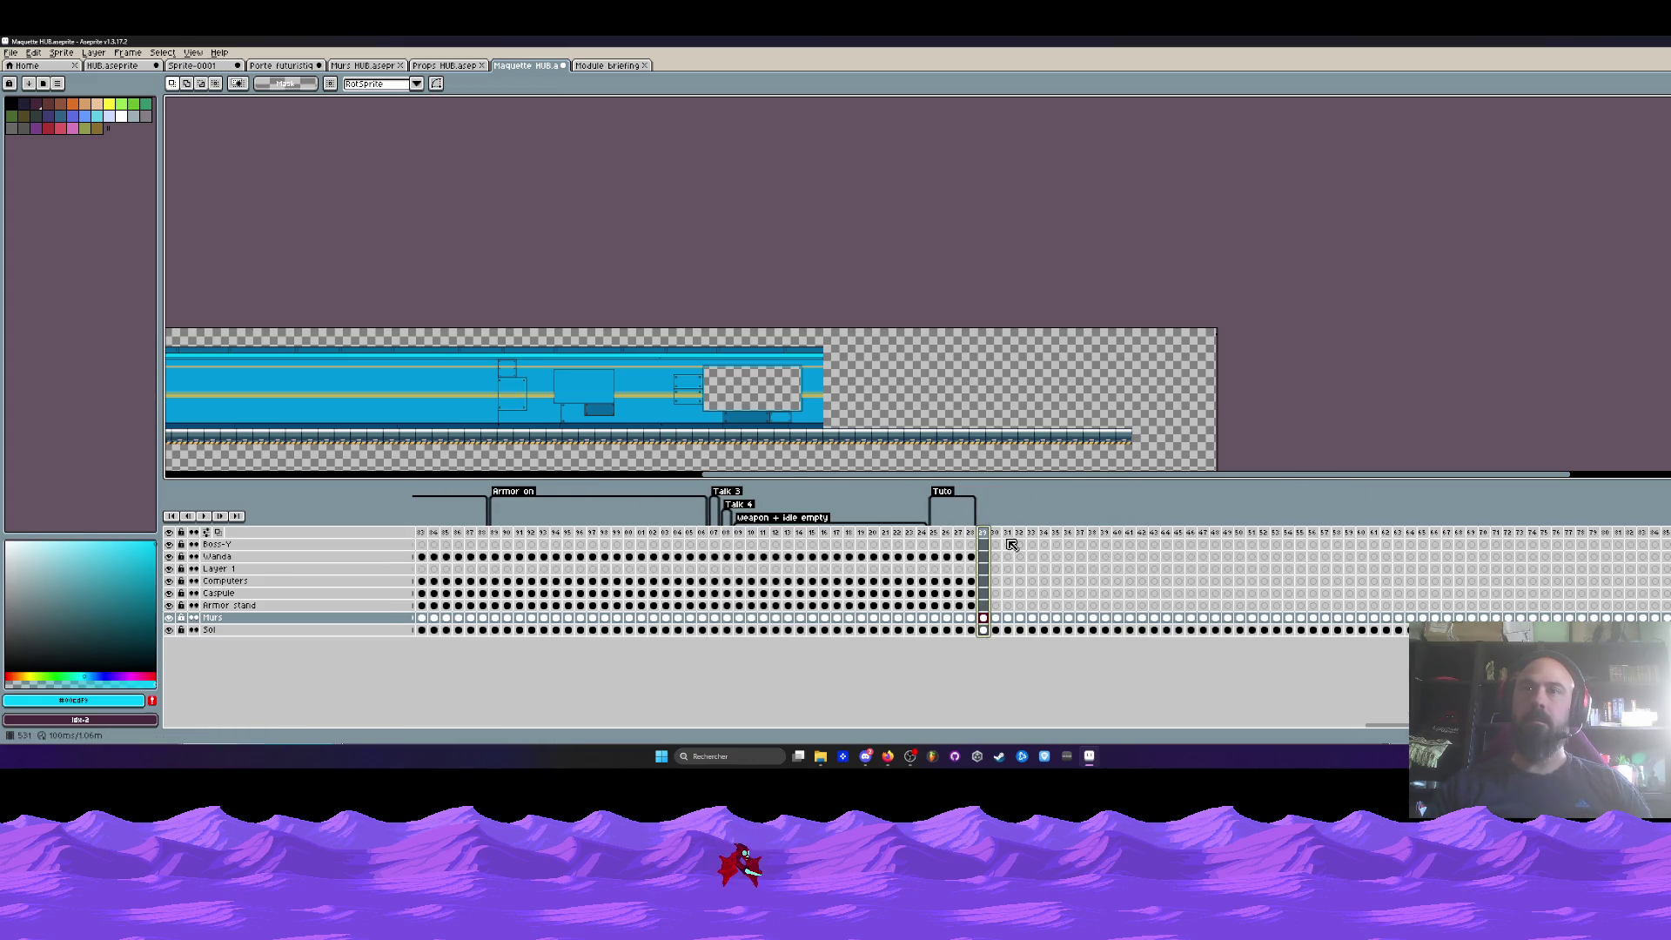
pyautogui.click(997, 535)
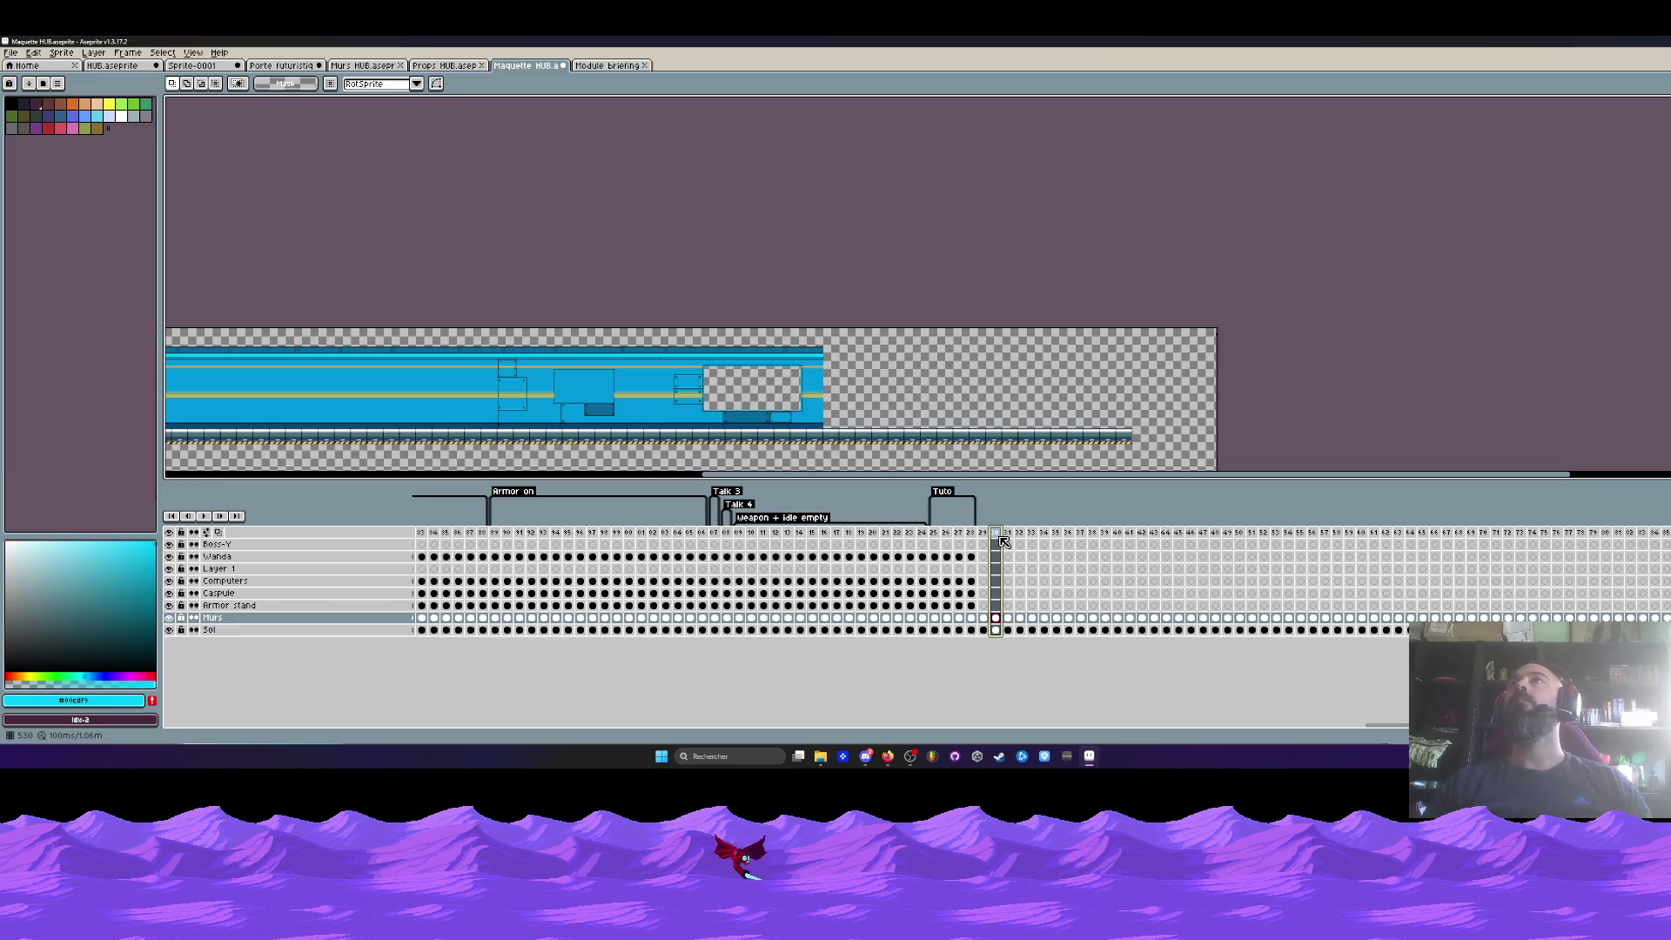
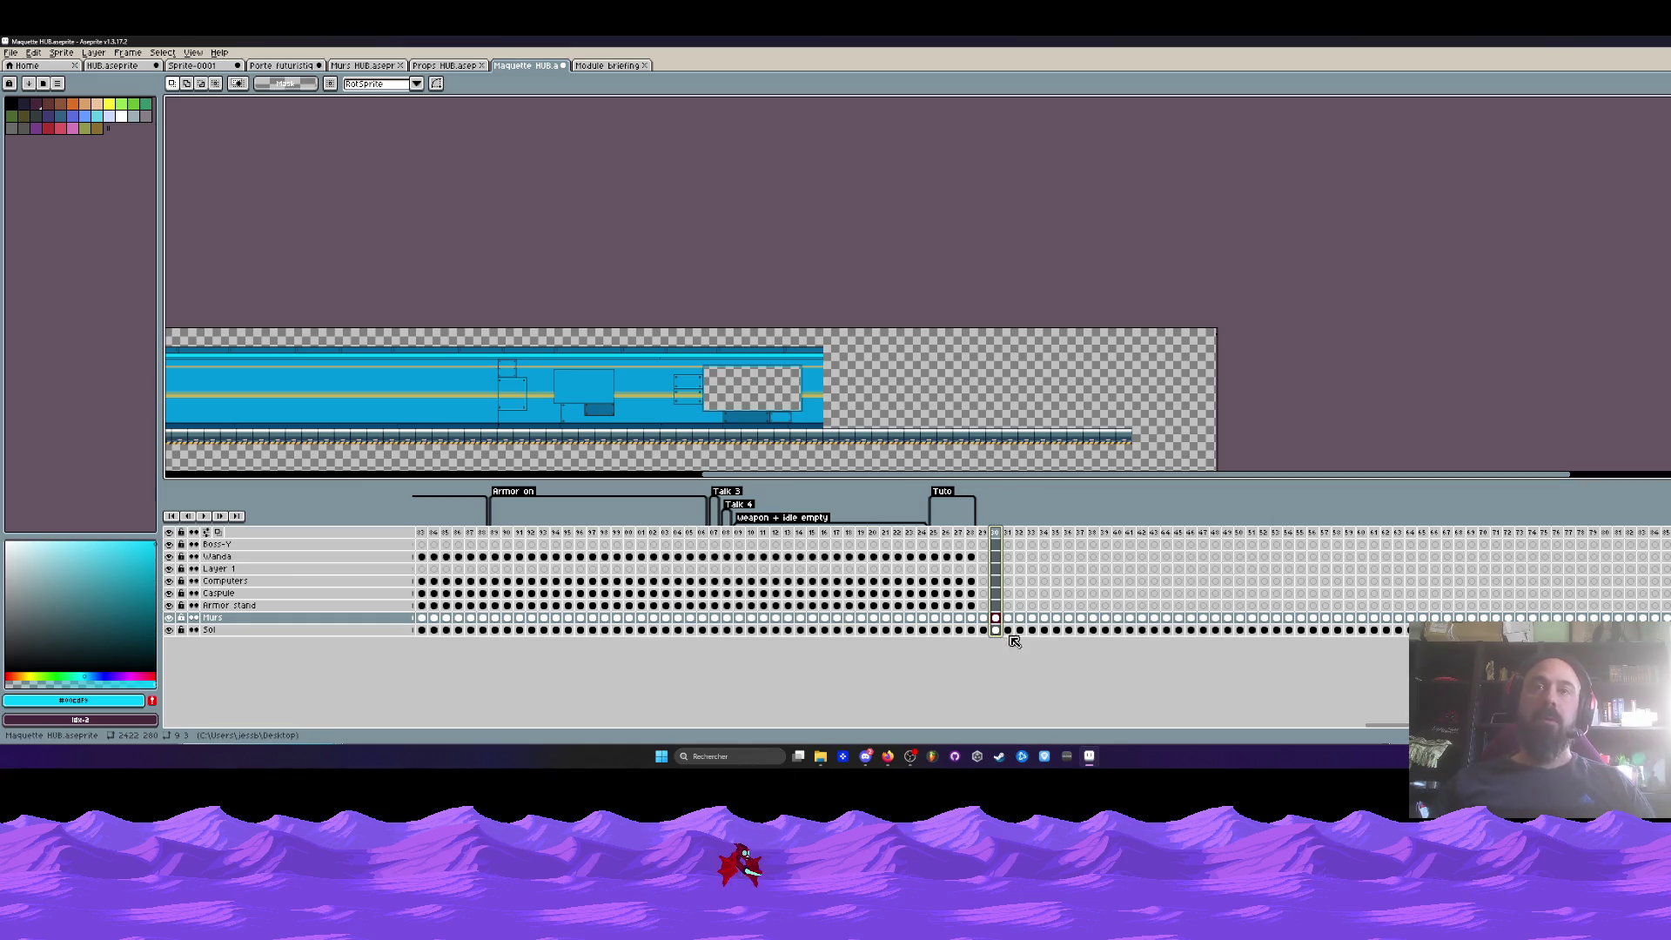
# - Zoom and pan around the corridor canvas to inspect the lab scene
pyautogui.moveTo(714, 475)
pyautogui.mouseDown()
pyautogui.moveTo(480, 481)
pyautogui.moveTo(653, 498)
pyautogui.mouseUp()
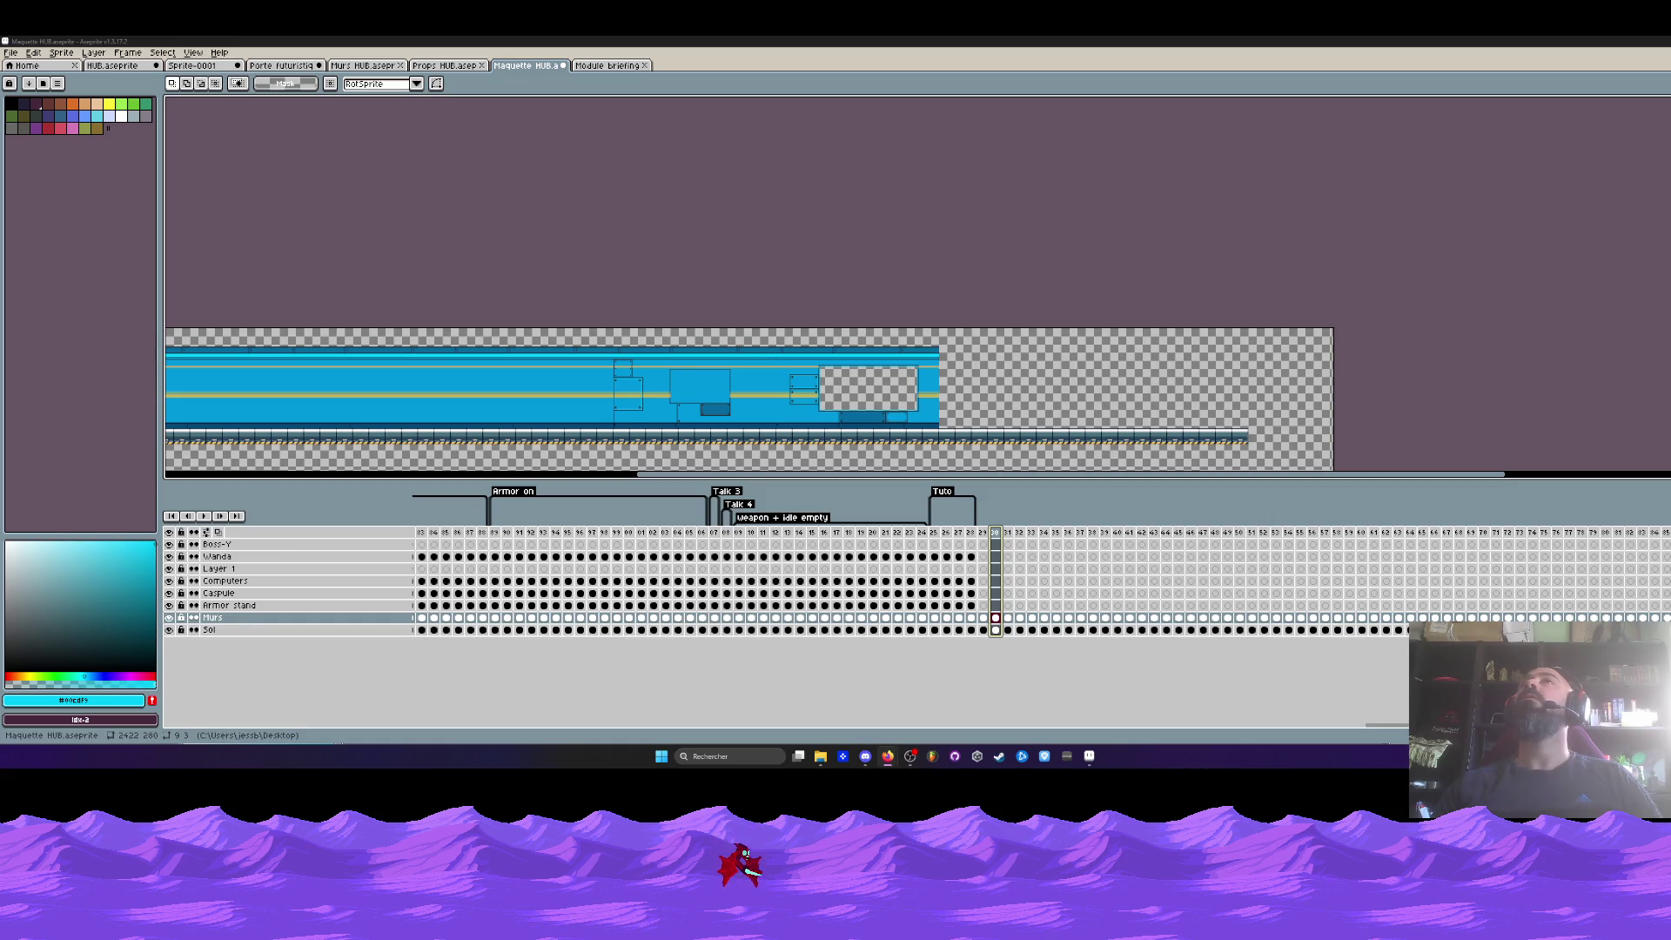
pyautogui.scroll(1, 759, 389)
pyautogui.scroll(-2, 759, 389)
pyautogui.scroll(2, 739, 306)
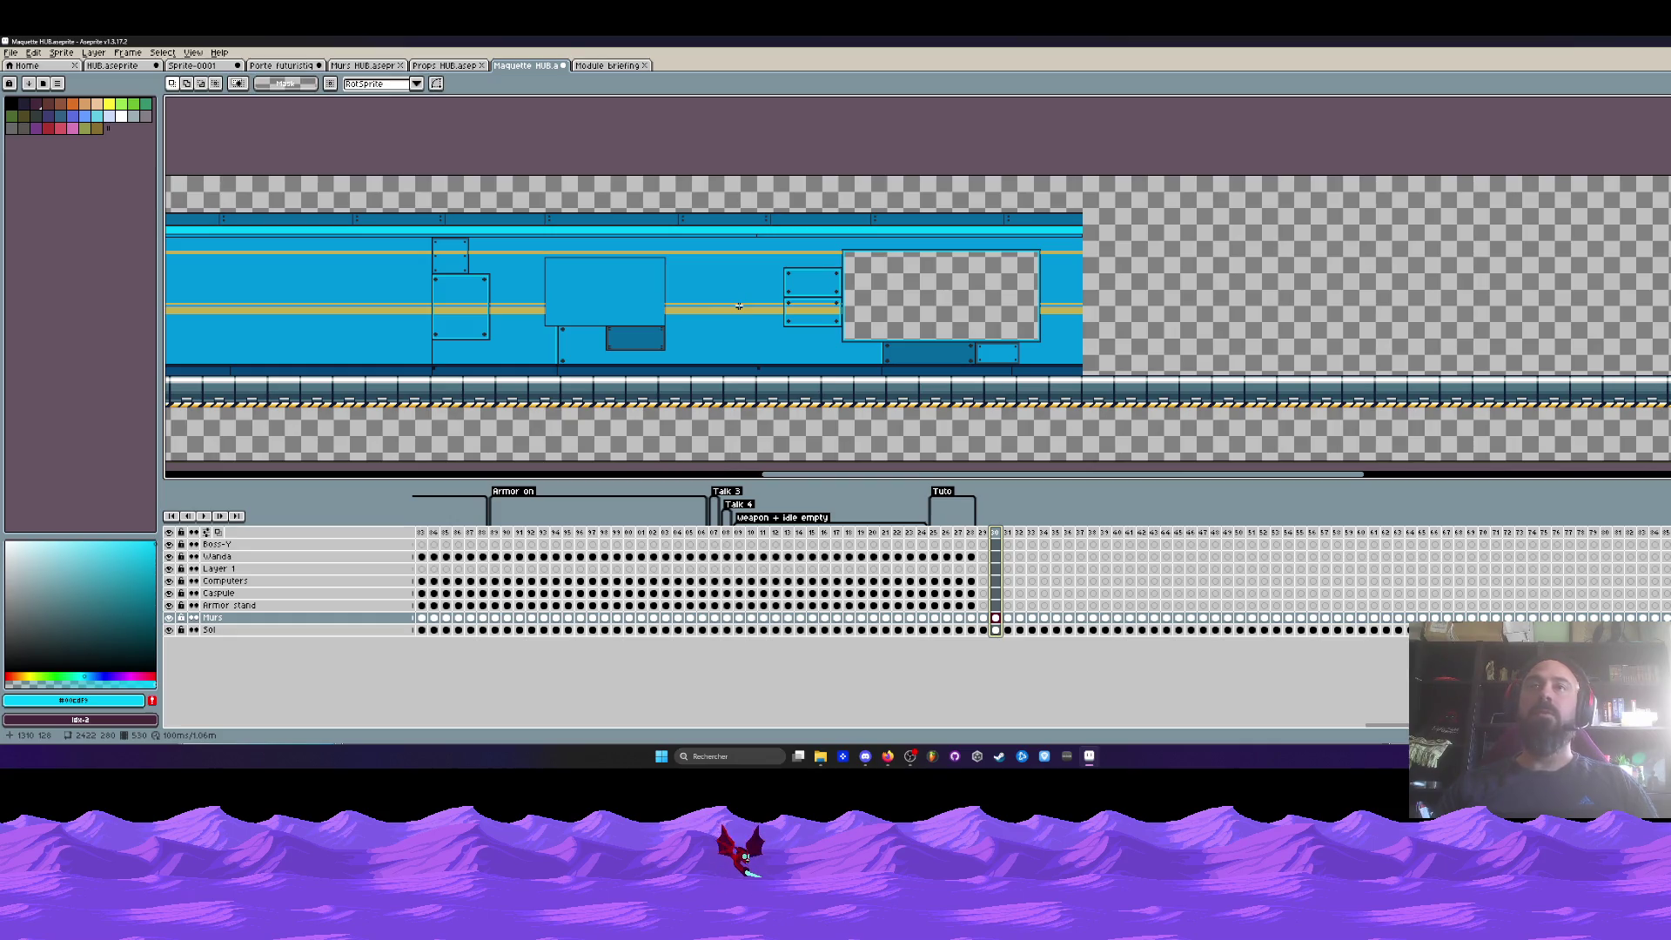
pyautogui.scroll(1, 739, 307)
pyautogui.scroll(-1, 739, 306)
pyautogui.scroll(1, 739, 307)
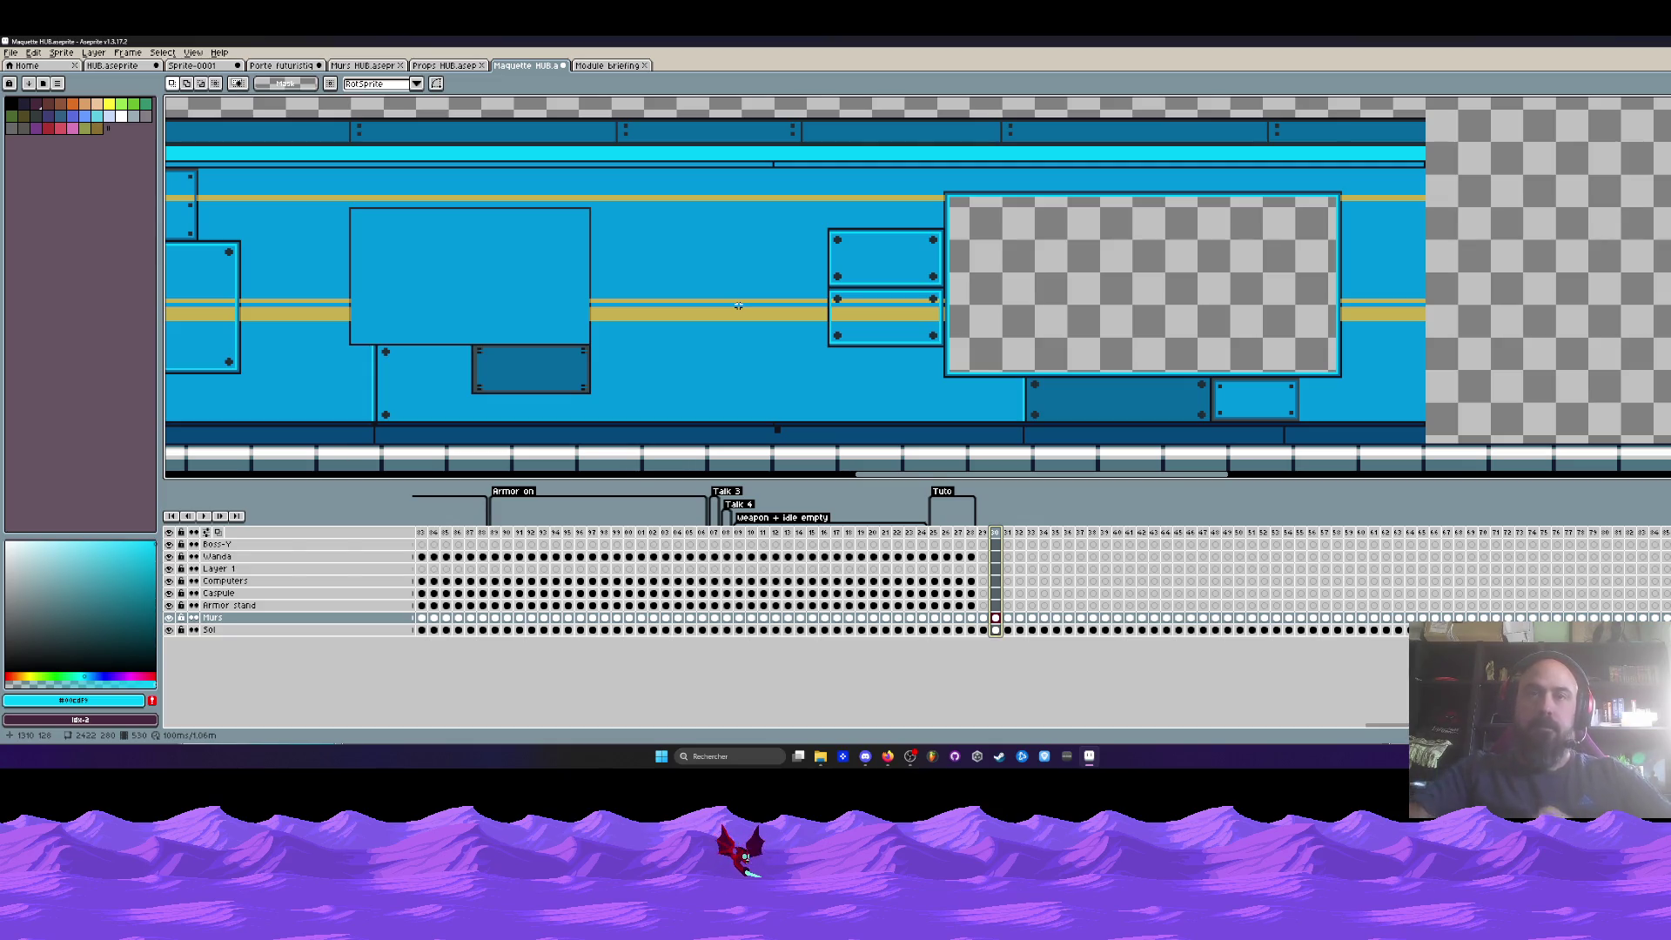
pyautogui.scroll(-1, 763, 306)
pyautogui.scroll(1, 763, 305)
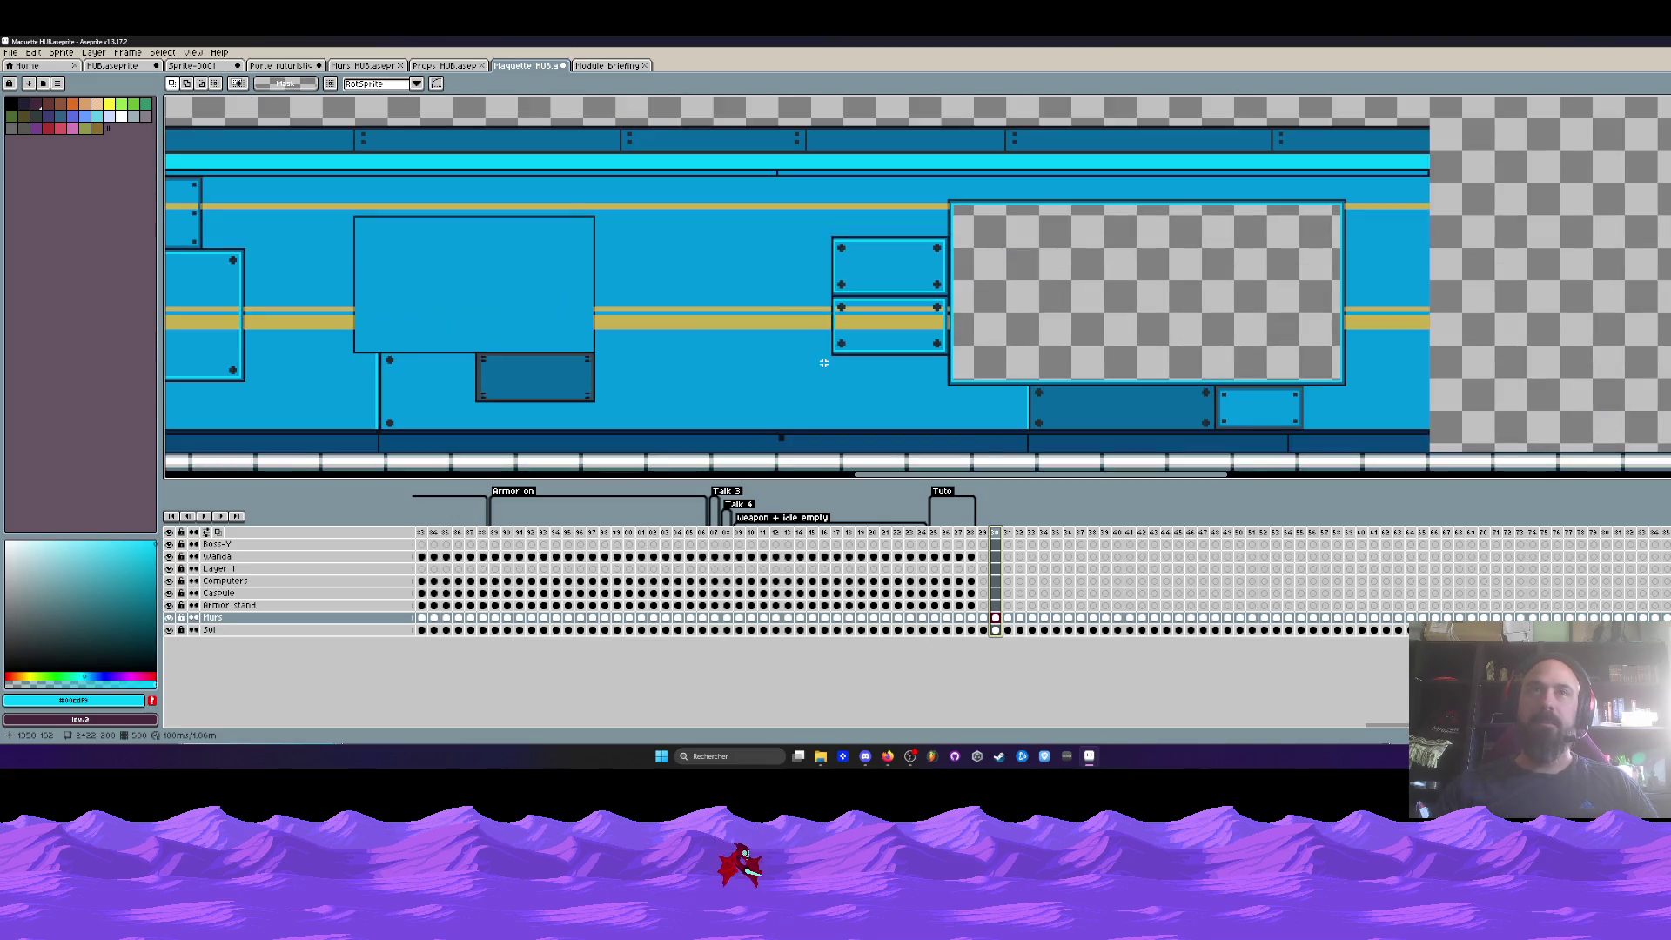
pyautogui.press('space')
pyautogui.scroll(-1, 580, 161)
pyautogui.scroll(-1, 732, 198)
pyautogui.scroll(1, 784, 226)
pyautogui.scroll(-1, 1048, 265)
pyautogui.moveTo(1048, 265); pyautogui.dragTo(1059, 262)
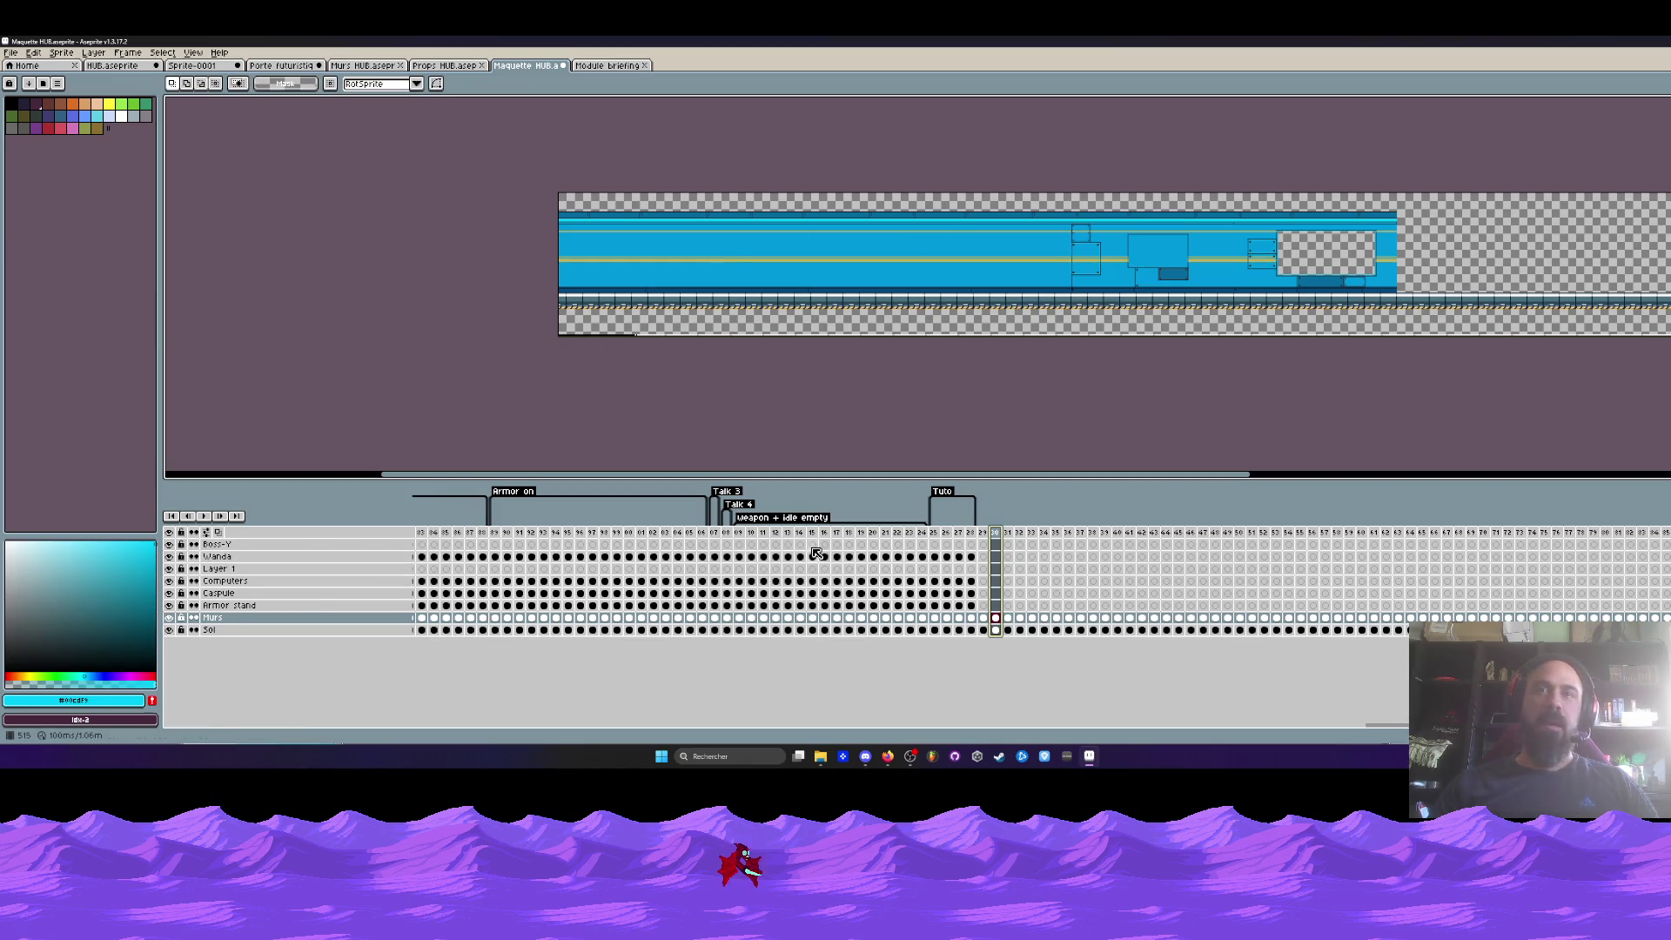
# - Select frames 01 to 24 on every layer, then show frame 24 on its own
pyautogui.click(645, 533)
pyautogui.moveTo(651, 539); pyautogui.dragTo(926, 537)
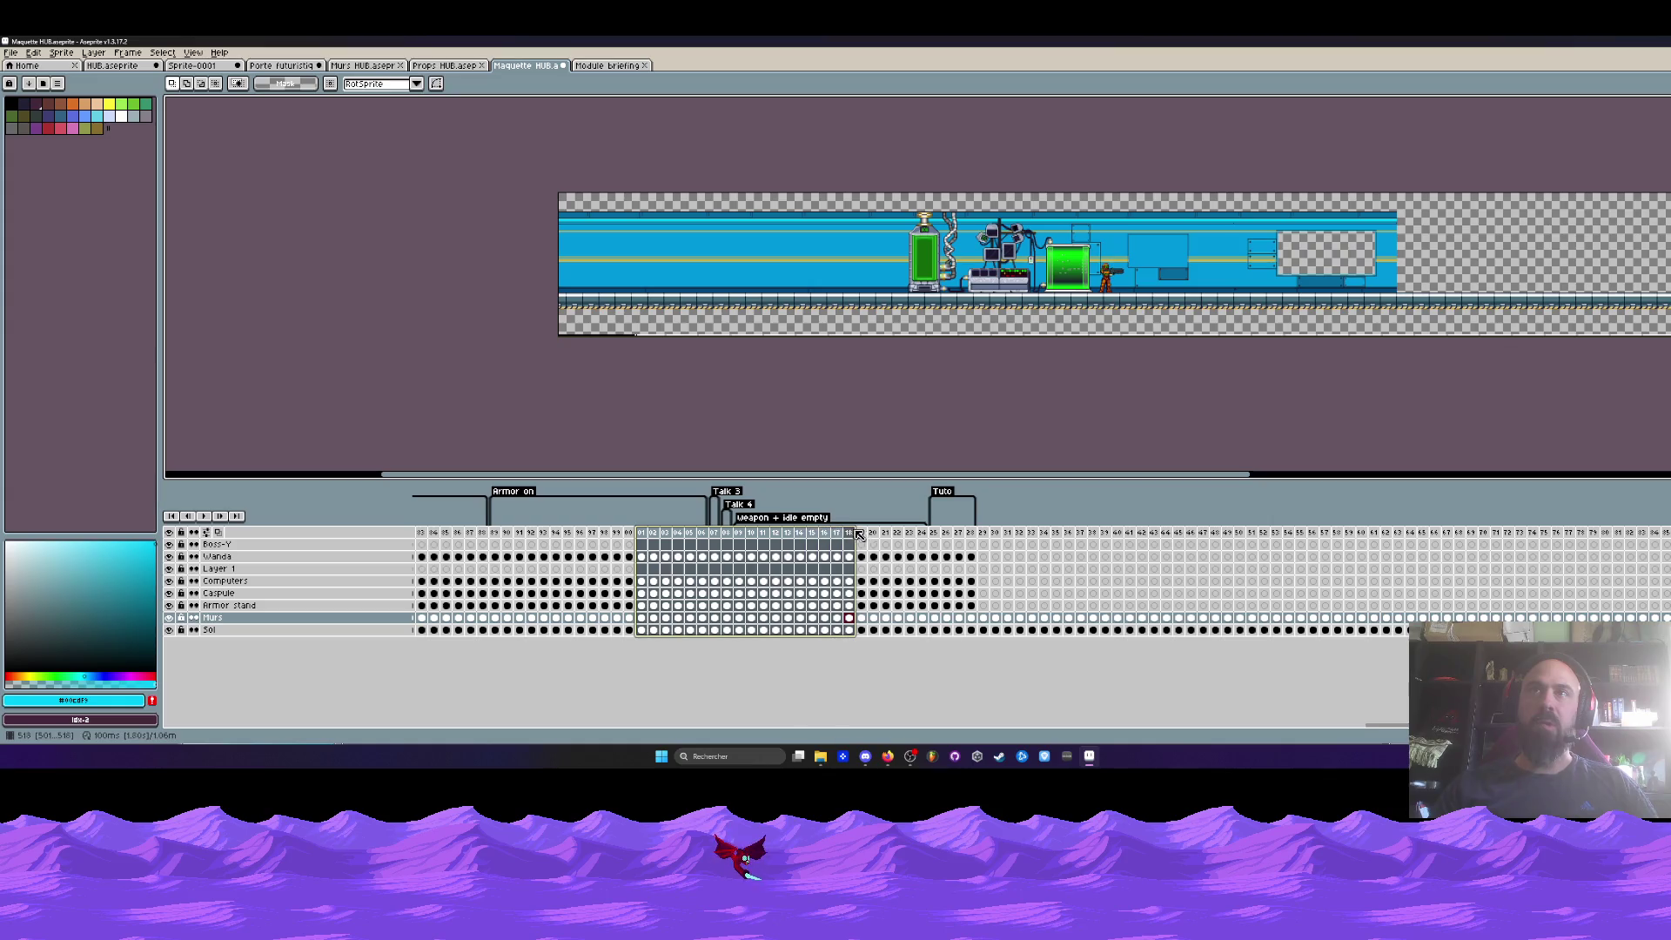
pyautogui.click(922, 534)
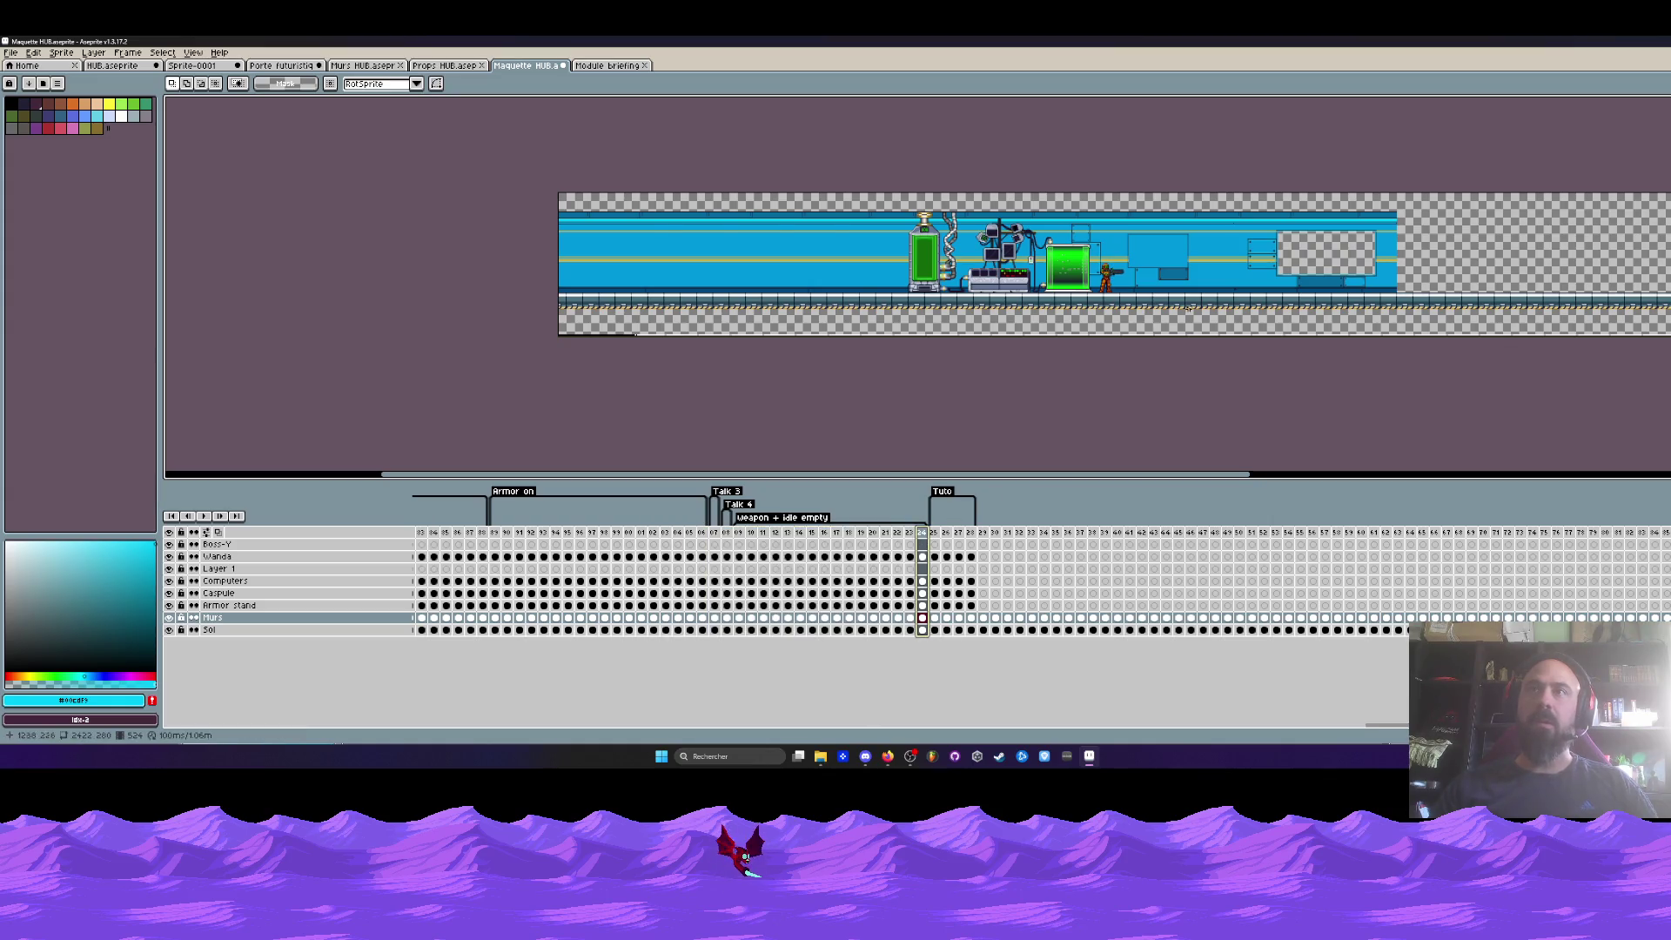
pyautogui.scroll(2, 972, 337)
pyautogui.scroll(2, 972, 337)
pyautogui.scroll(-1, 971, 336)
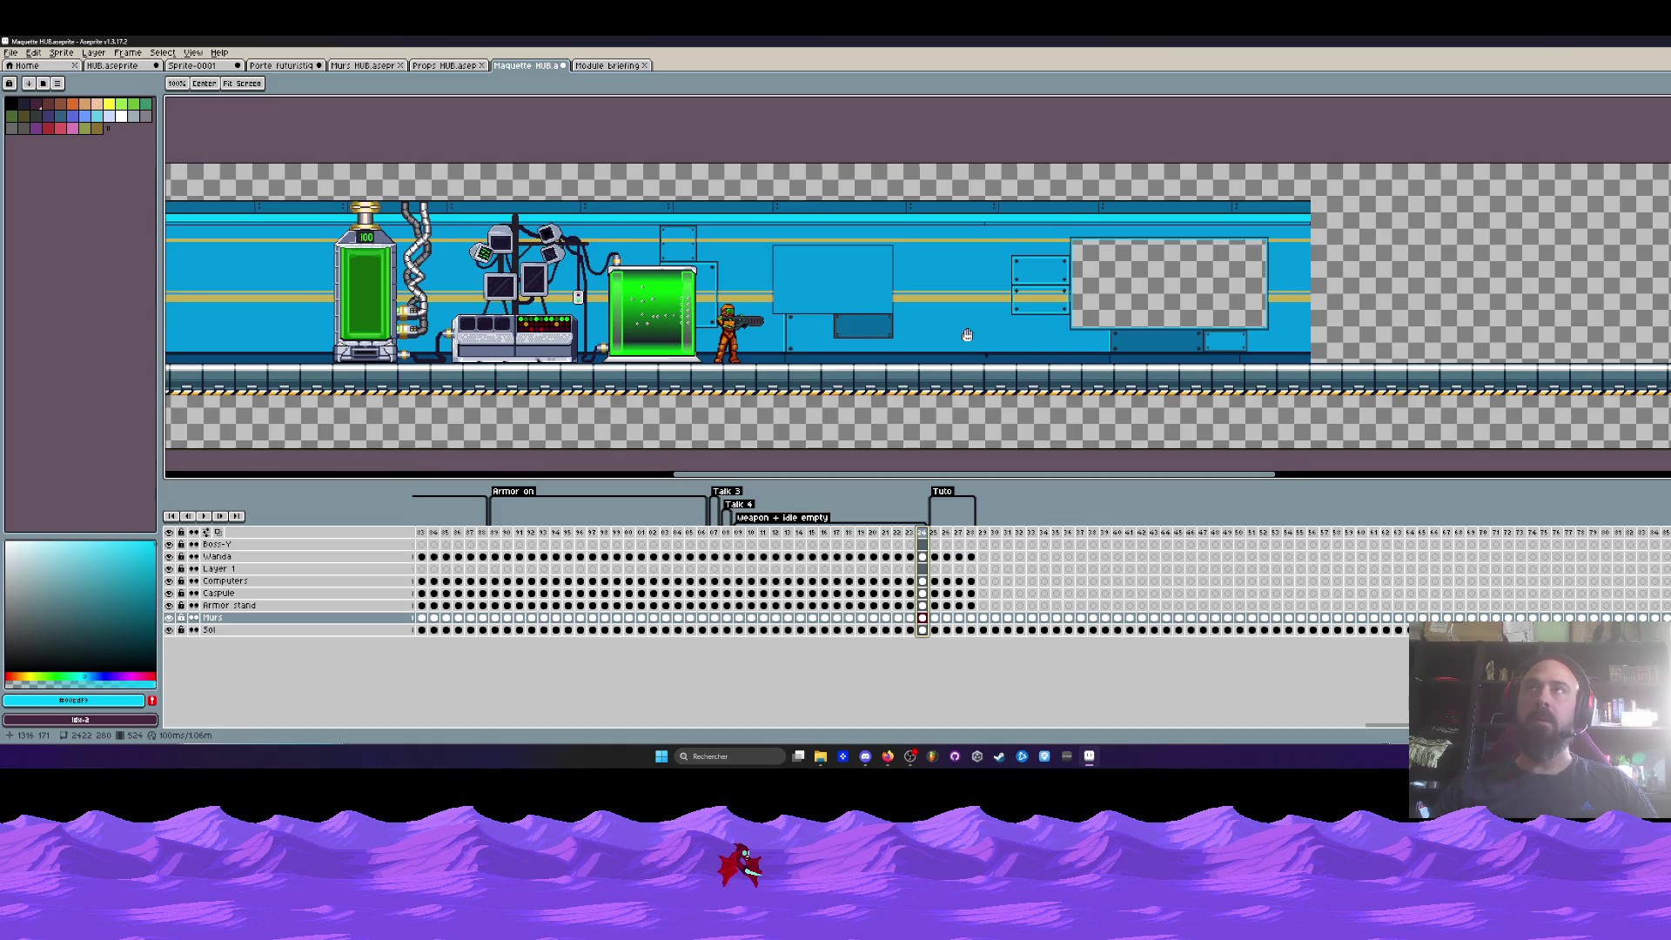
pyautogui.scroll(-1, 970, 336)
# - Switch to rectangular marquee and zoom, then select frames 29 to 40 on every layer
pyautogui.press('m')
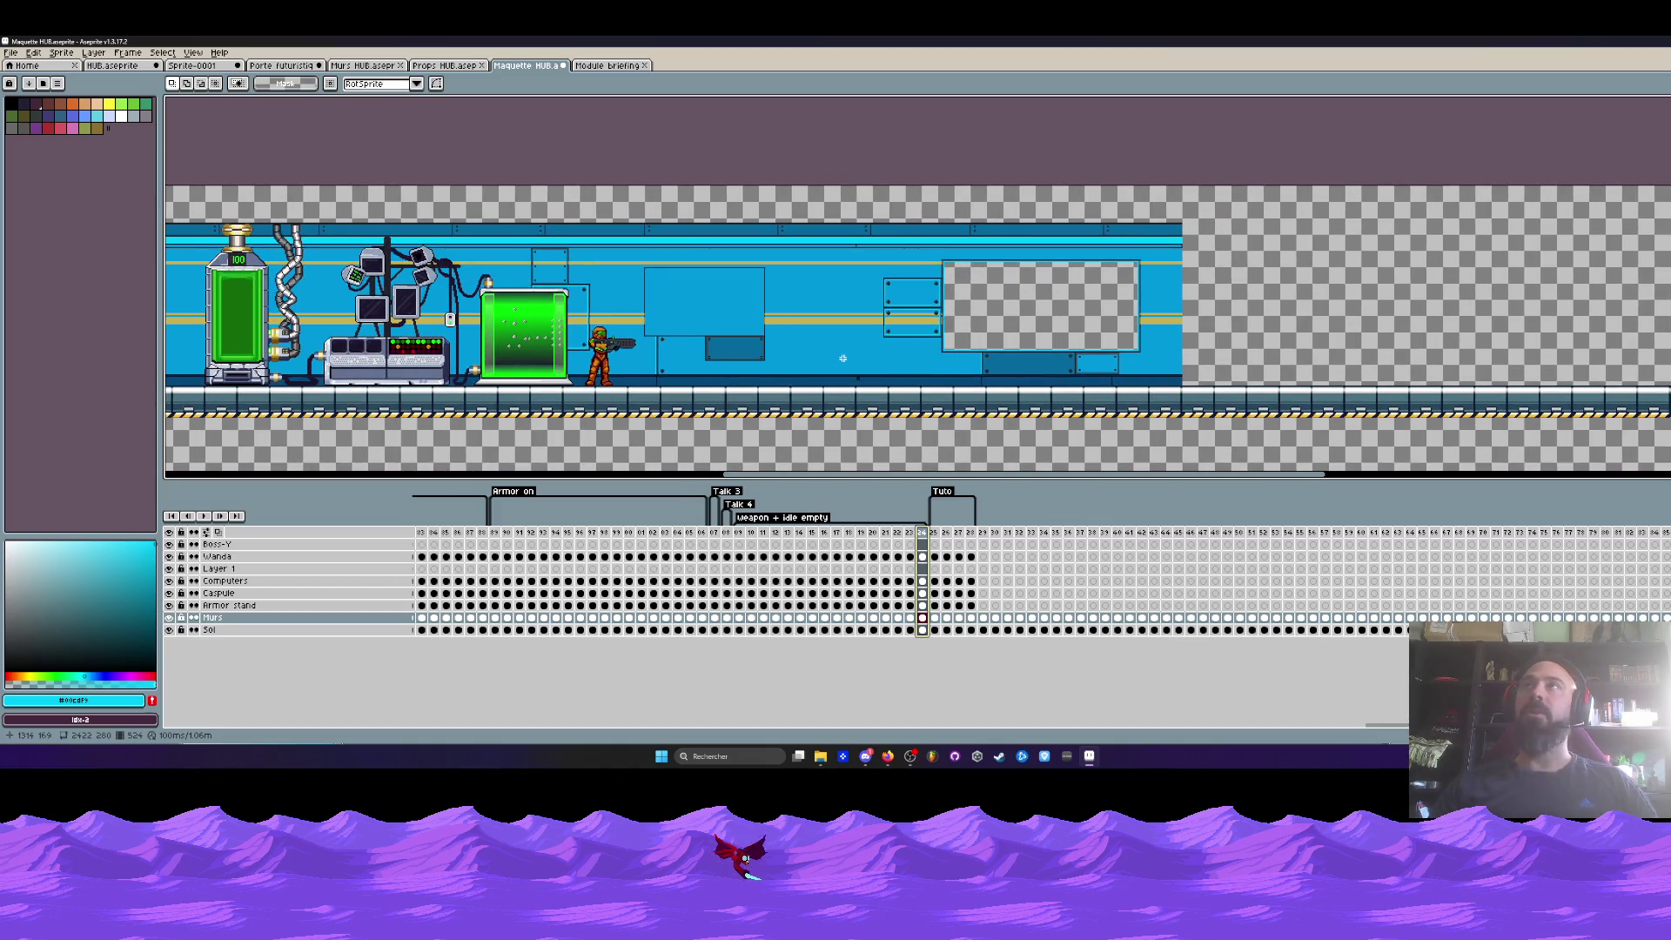
pyautogui.scroll(1, 799, 345)
pyautogui.scroll(-1, 799, 345)
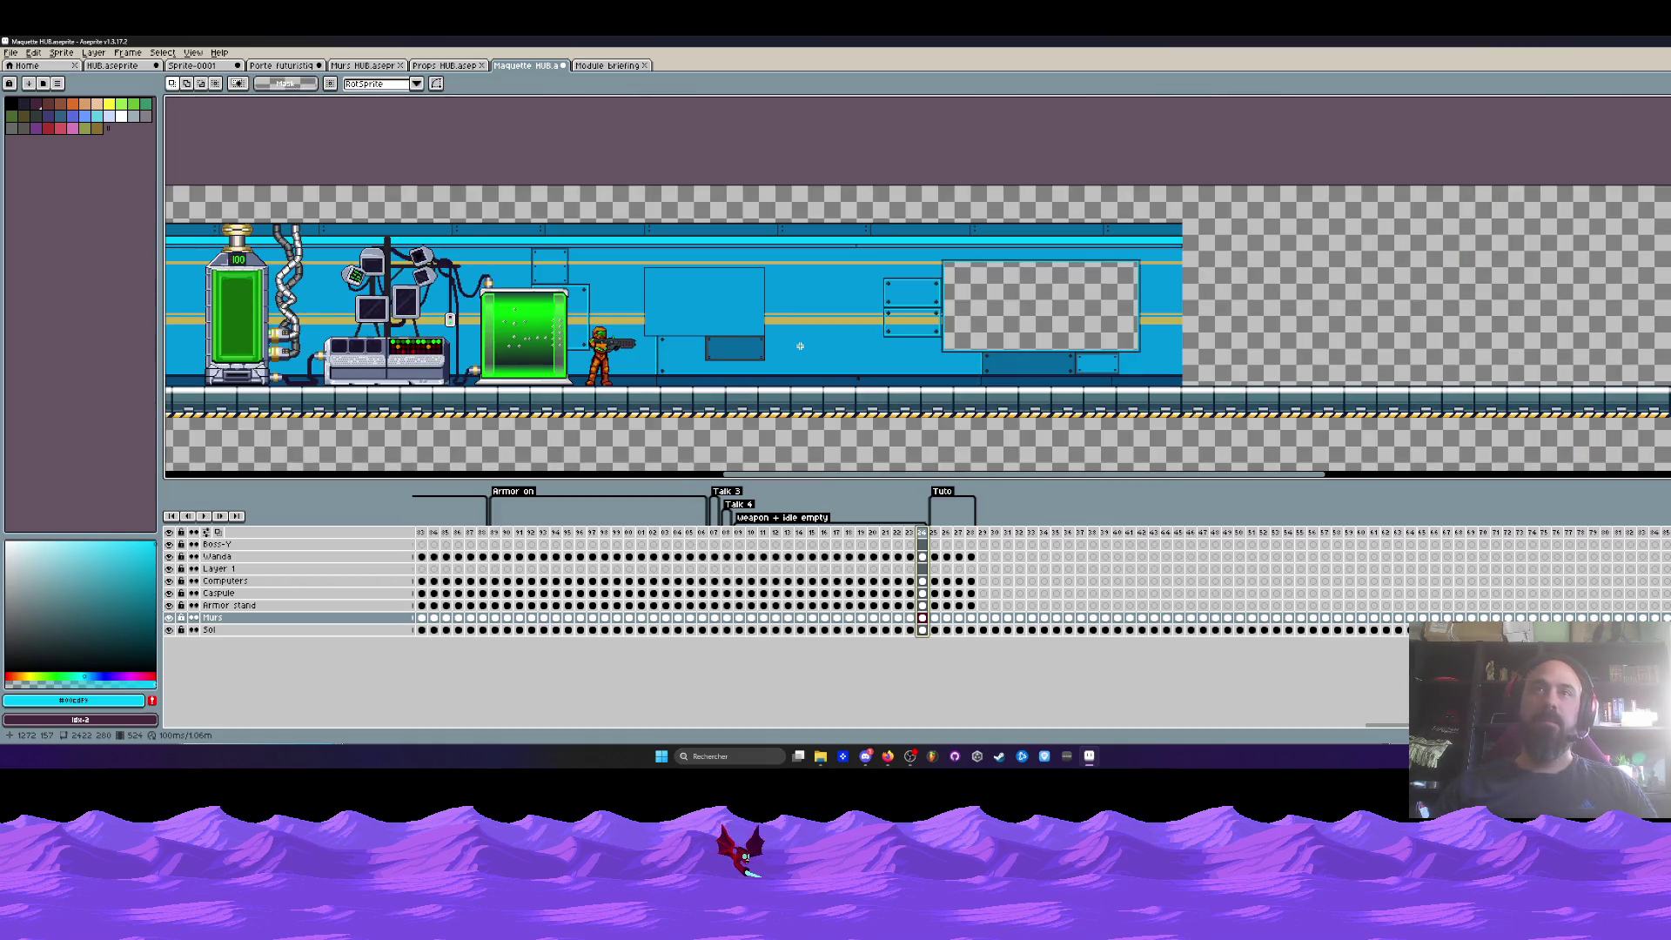
pyautogui.scroll(1, 799, 346)
pyautogui.scroll(-1, 818, 374)
pyautogui.press('z')
pyautogui.scroll(-2, 871, 435)
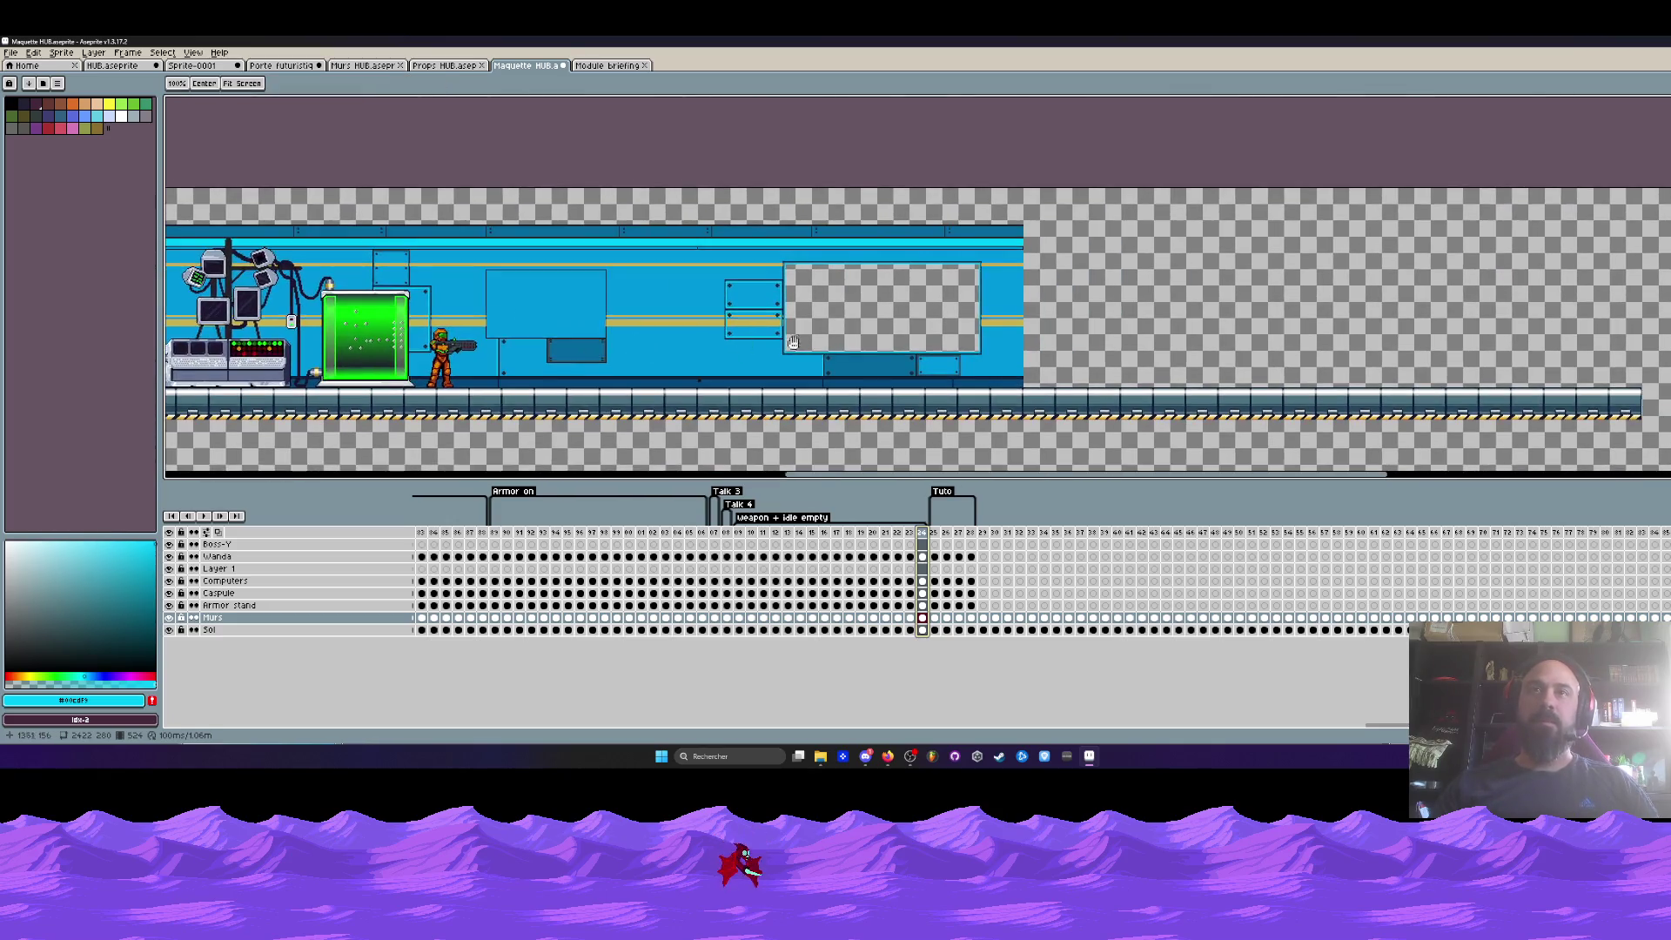
pyautogui.scroll(-1, 914, 470)
pyautogui.moveTo(982, 533); pyautogui.dragTo(1117, 544)
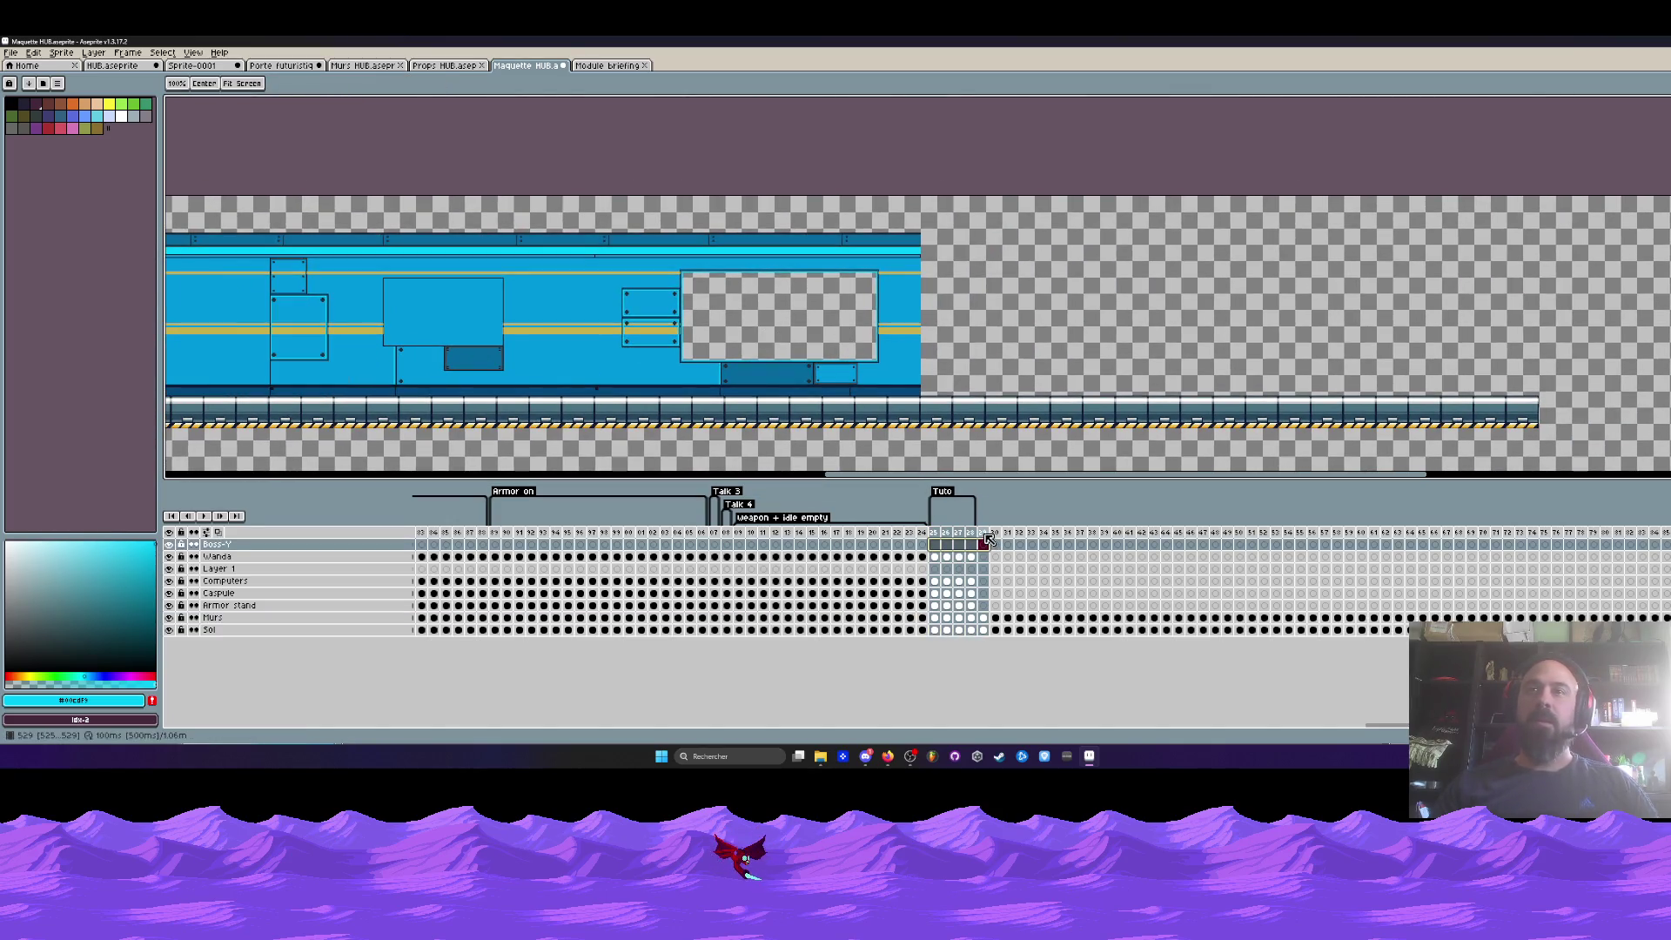
# - Select frames 25 to 28 on every layer and switch to the Rectangular Marquee tool
pyautogui.moveTo(934, 544); pyautogui.dragTo(970, 544)
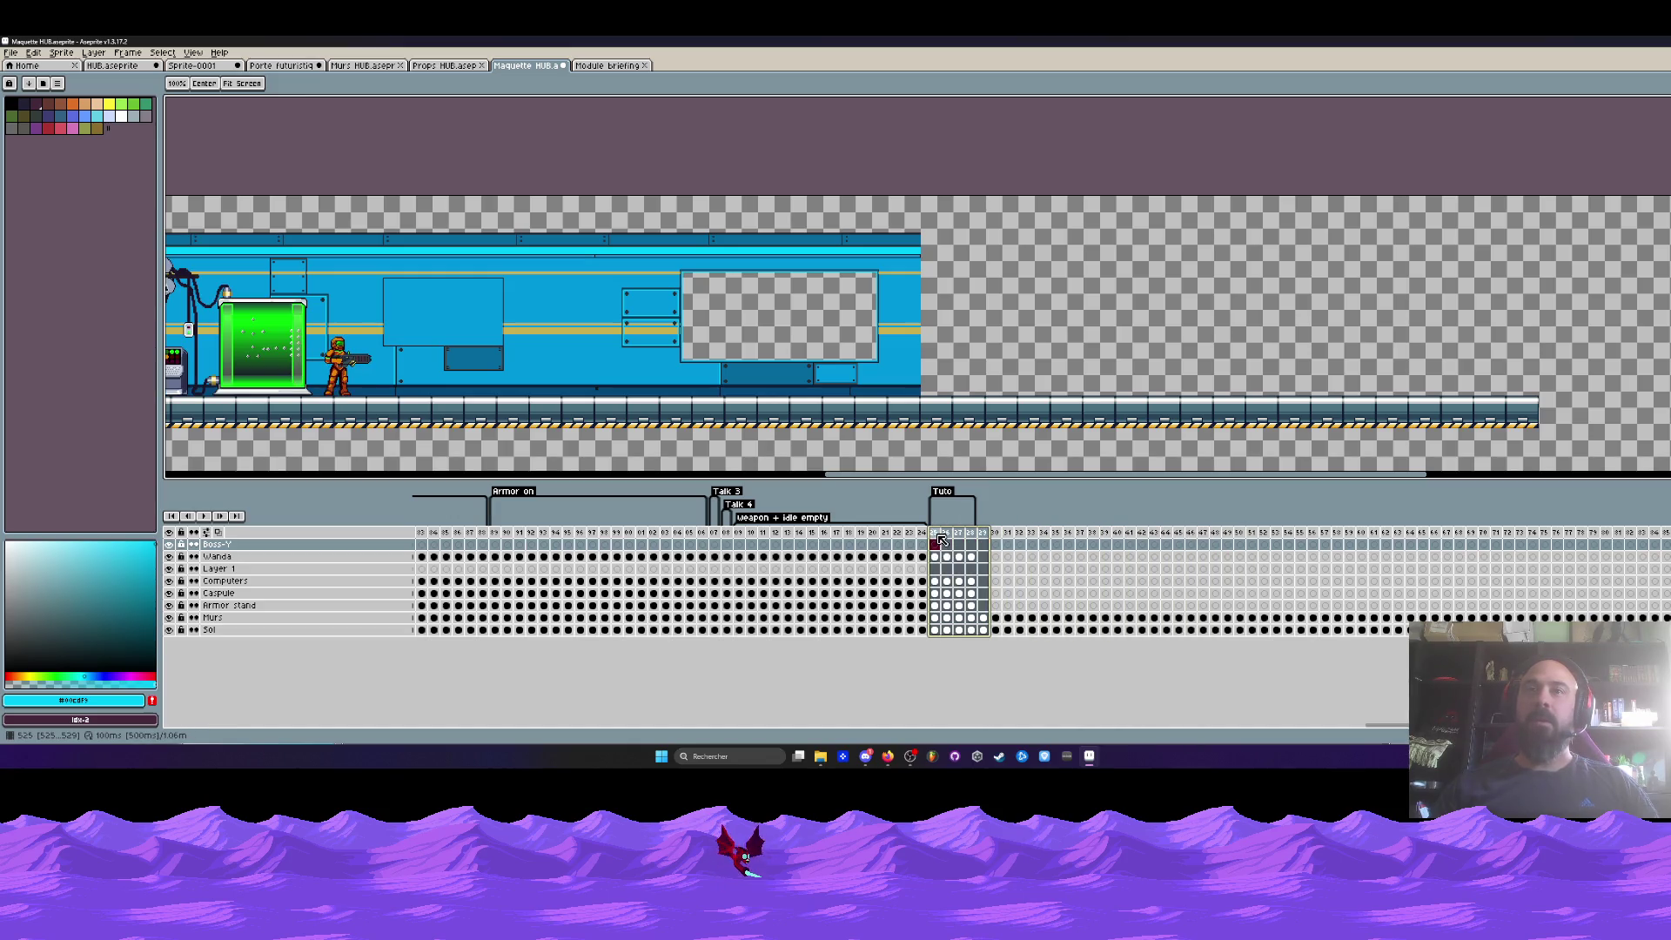
pyautogui.press('m')
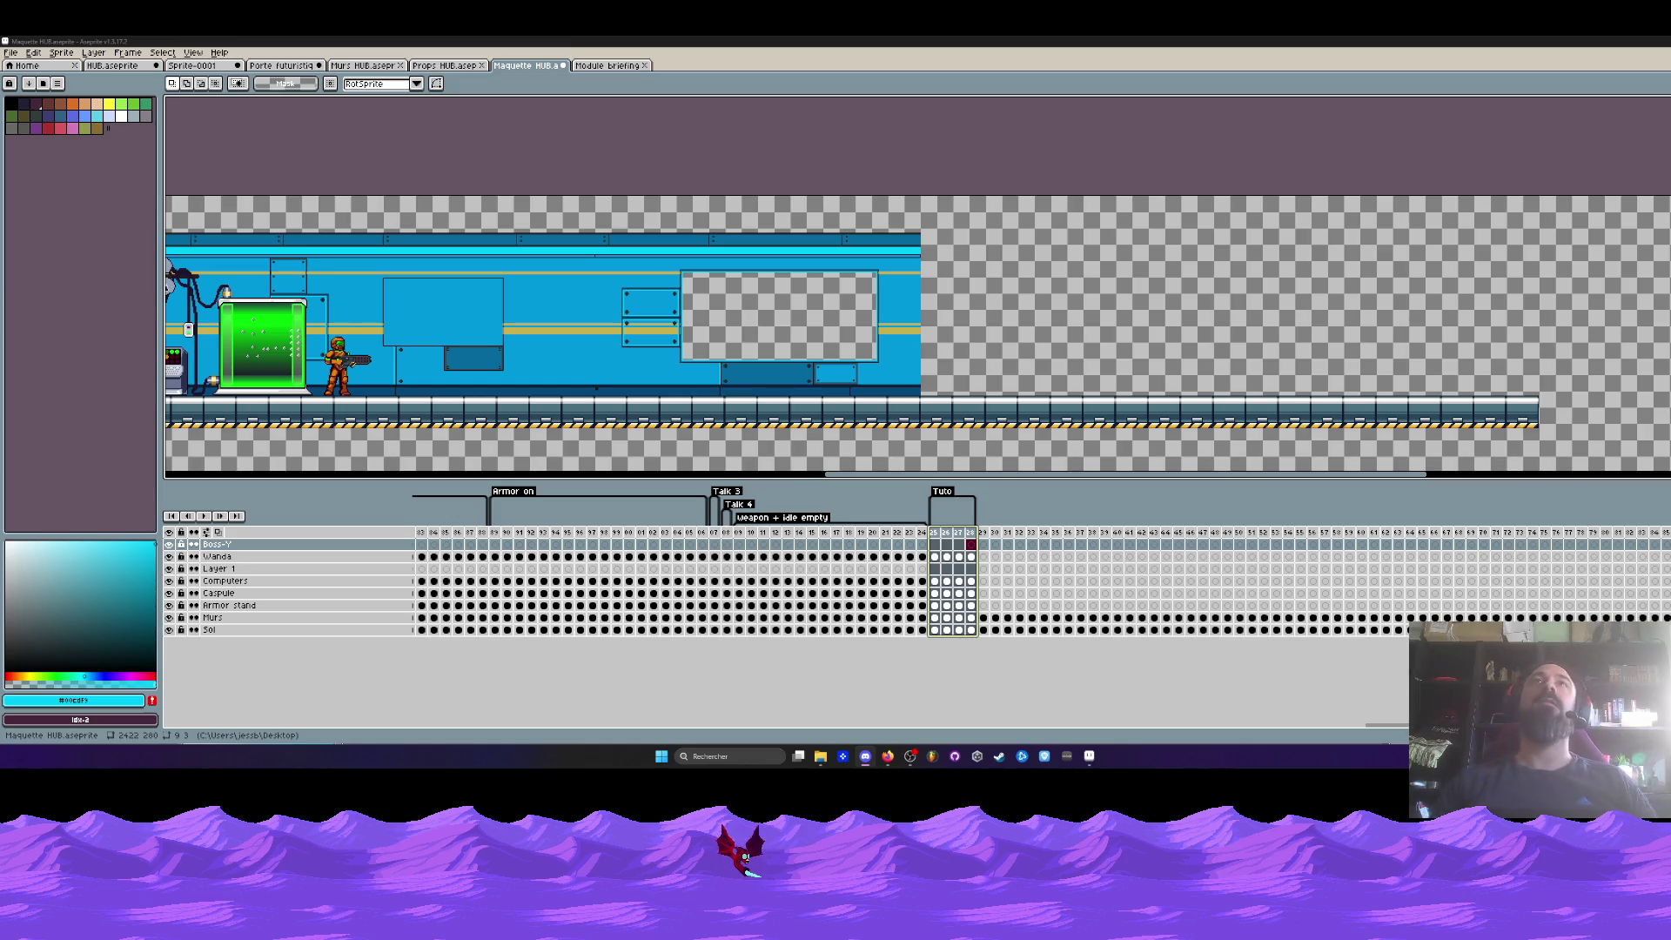
pyautogui.click(728, 170)
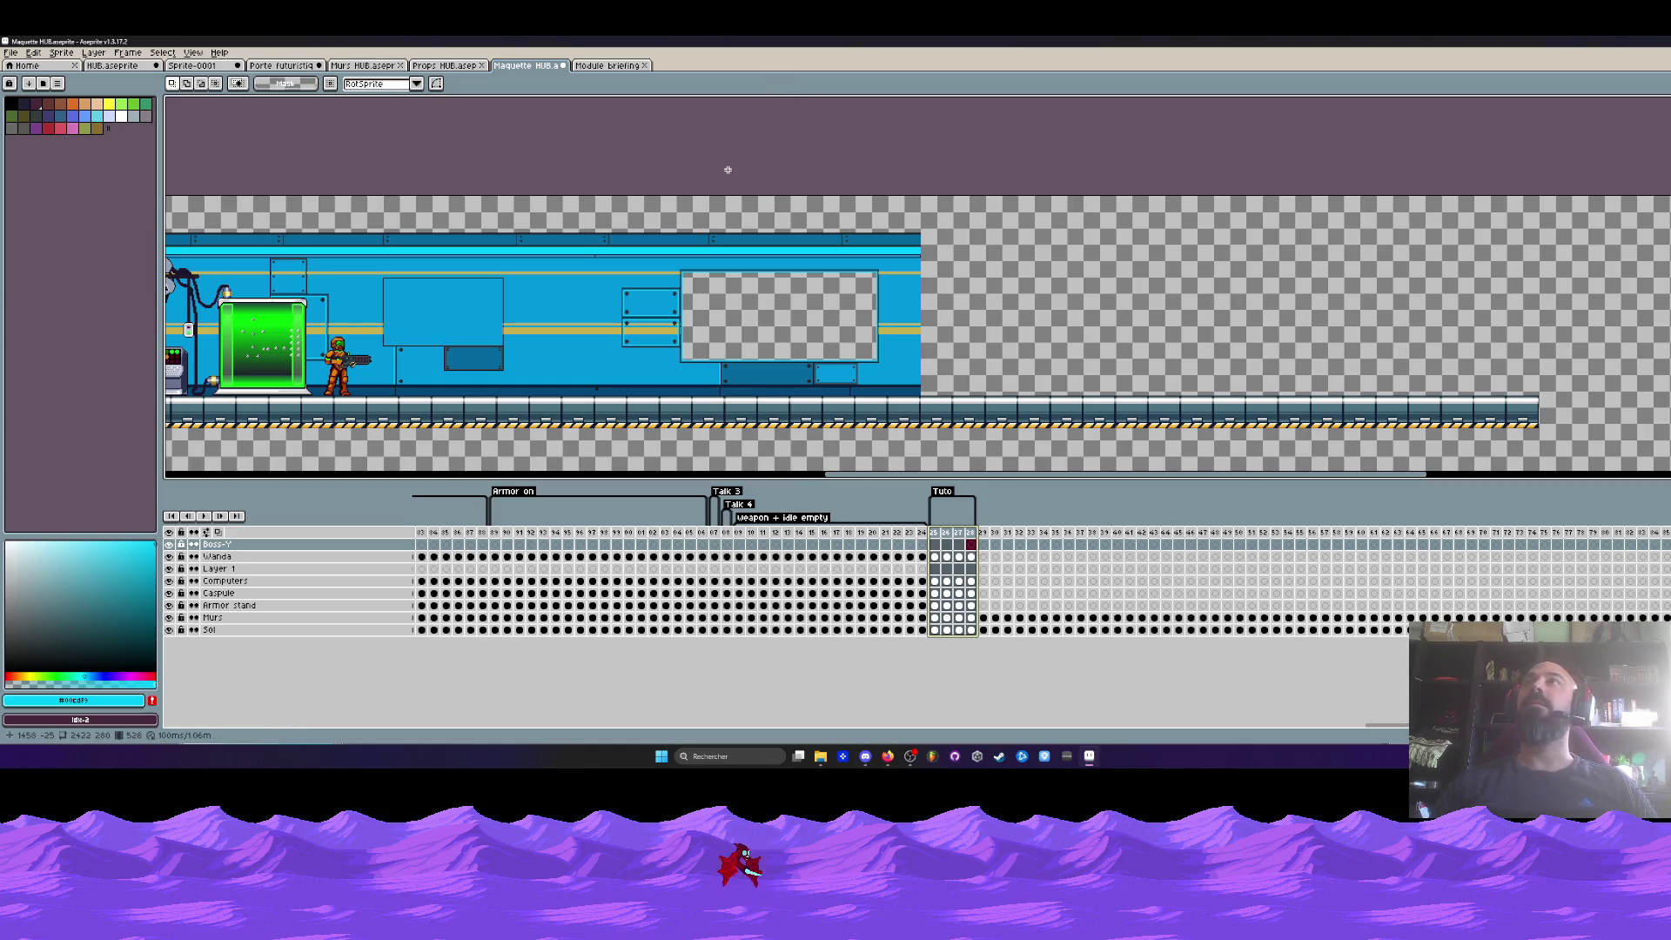
pyautogui.hotkey('alt', 'Tab')
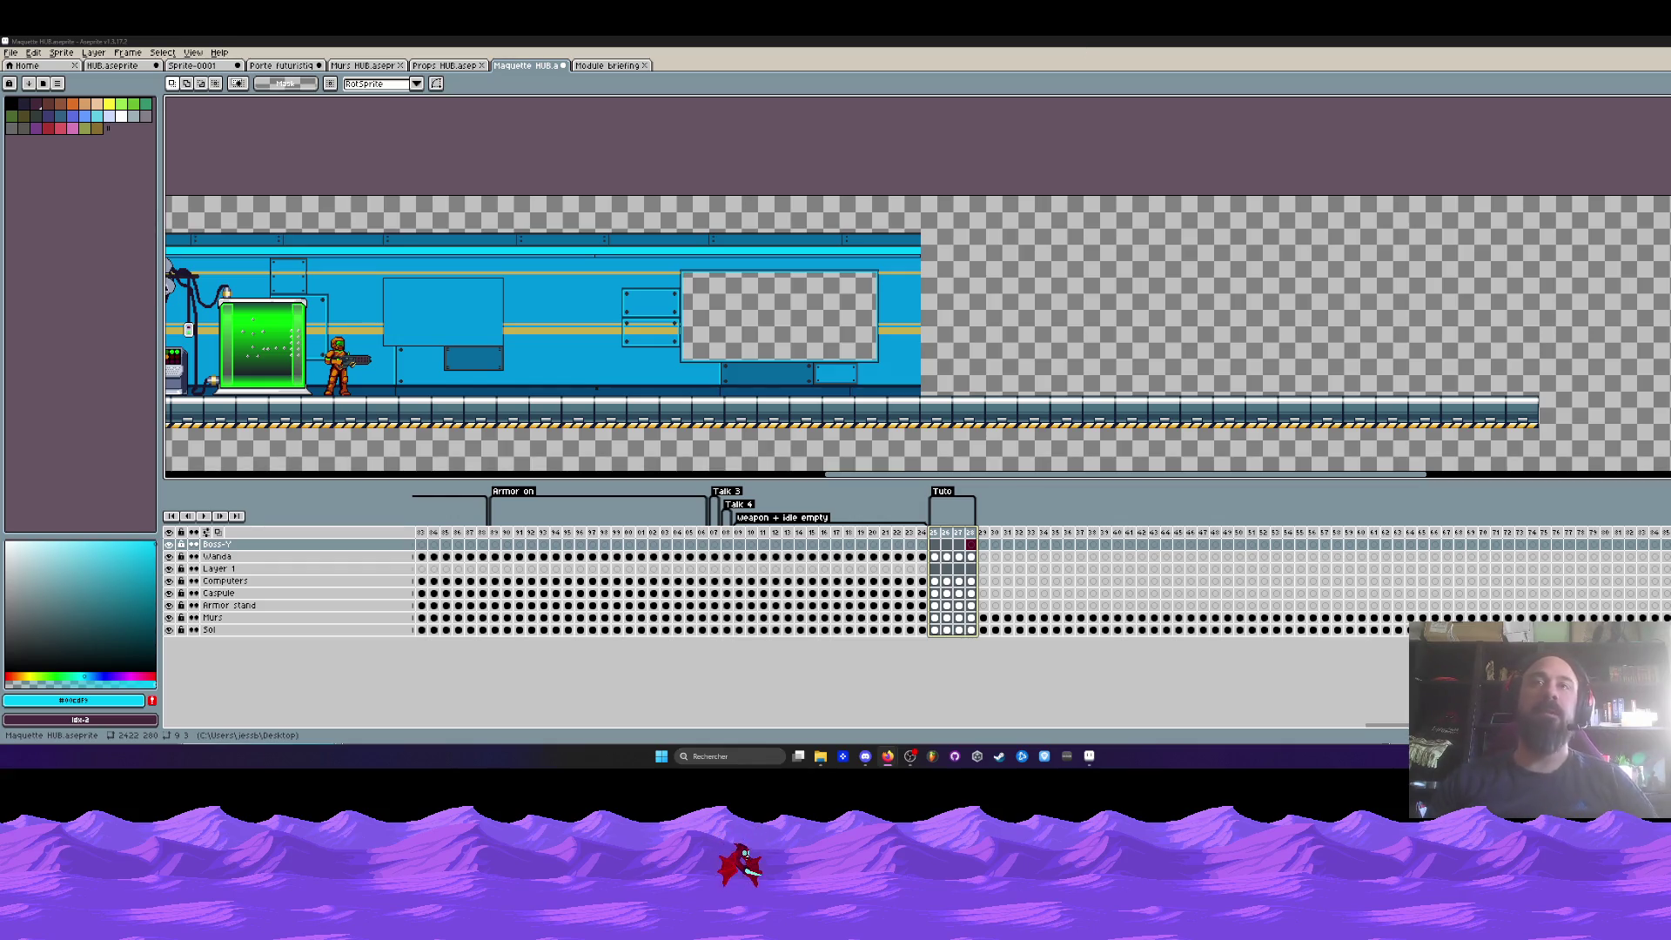
pyautogui.click(551, 67)
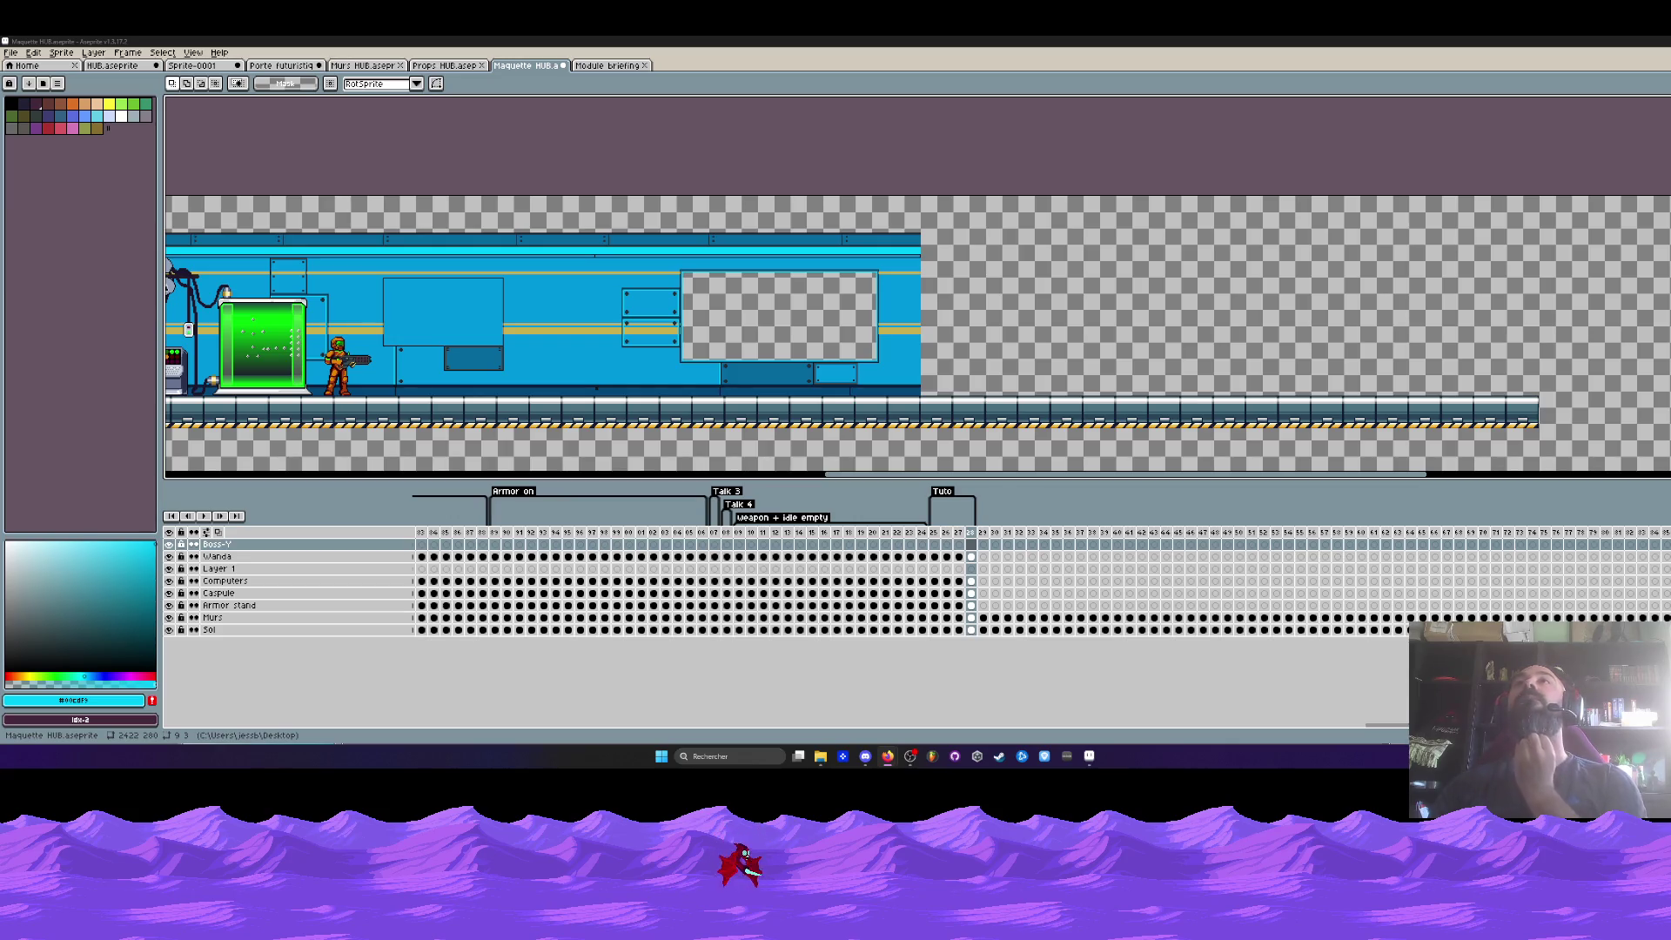
# - Copy frames 1 to 28 from Module briefing and return to the Maquette HUB mockup
pyautogui.click(612, 67)
pyautogui.moveTo(418, 518); pyautogui.dragTo(1275, 523)
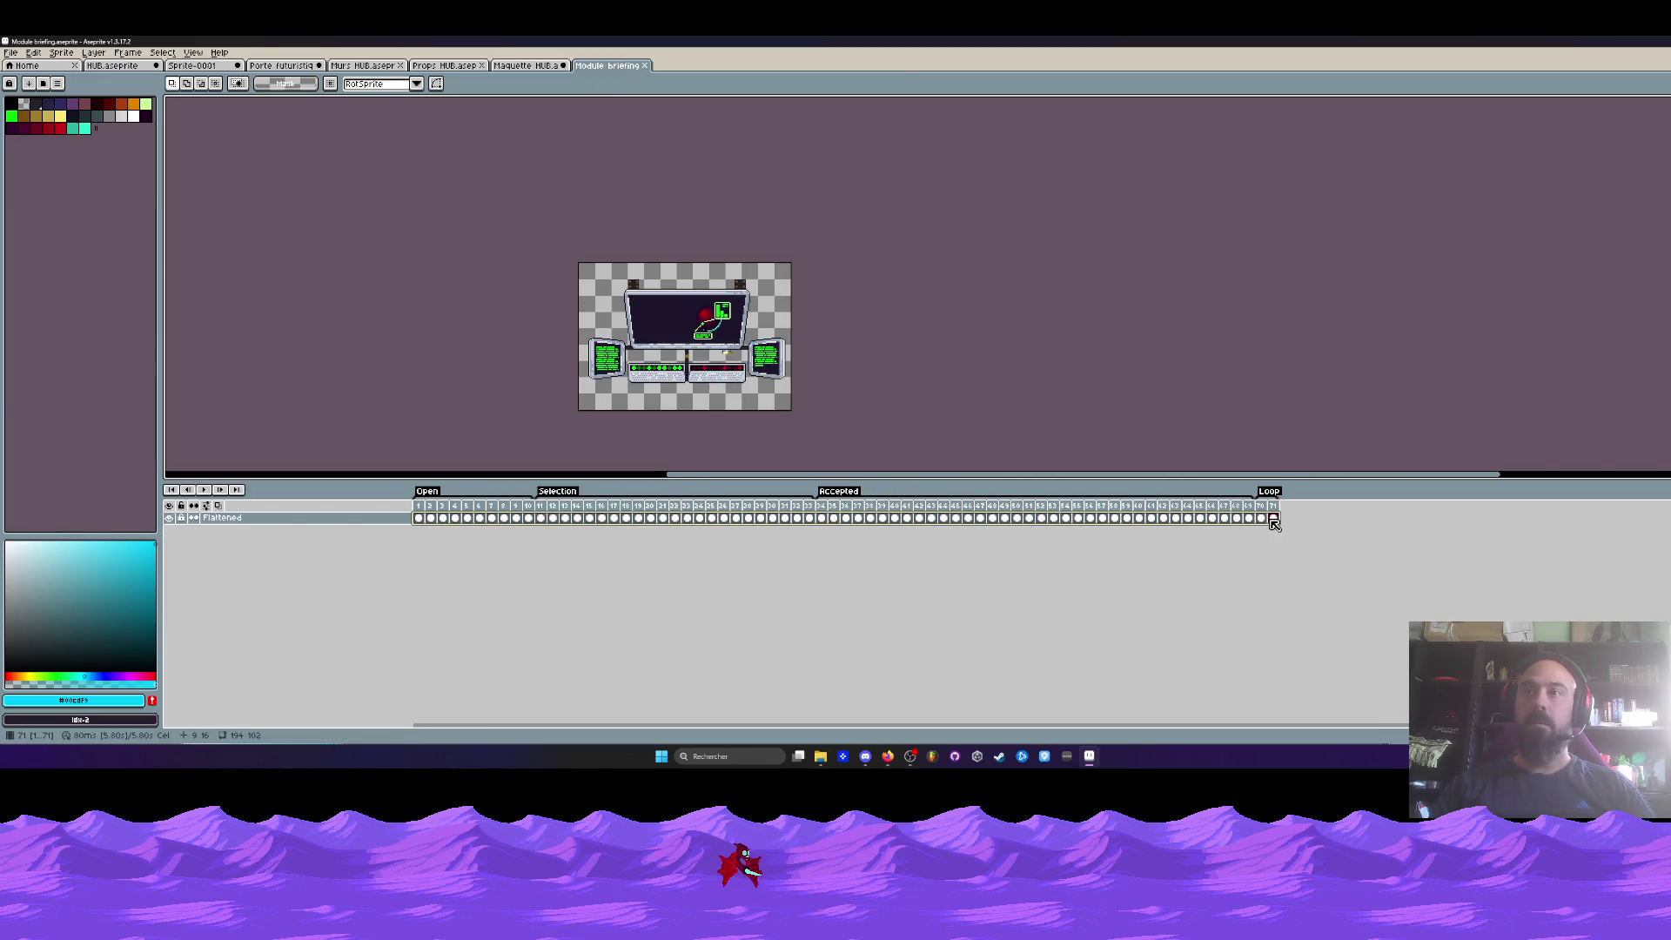
pyautogui.hotkey('ctrl', 'c')
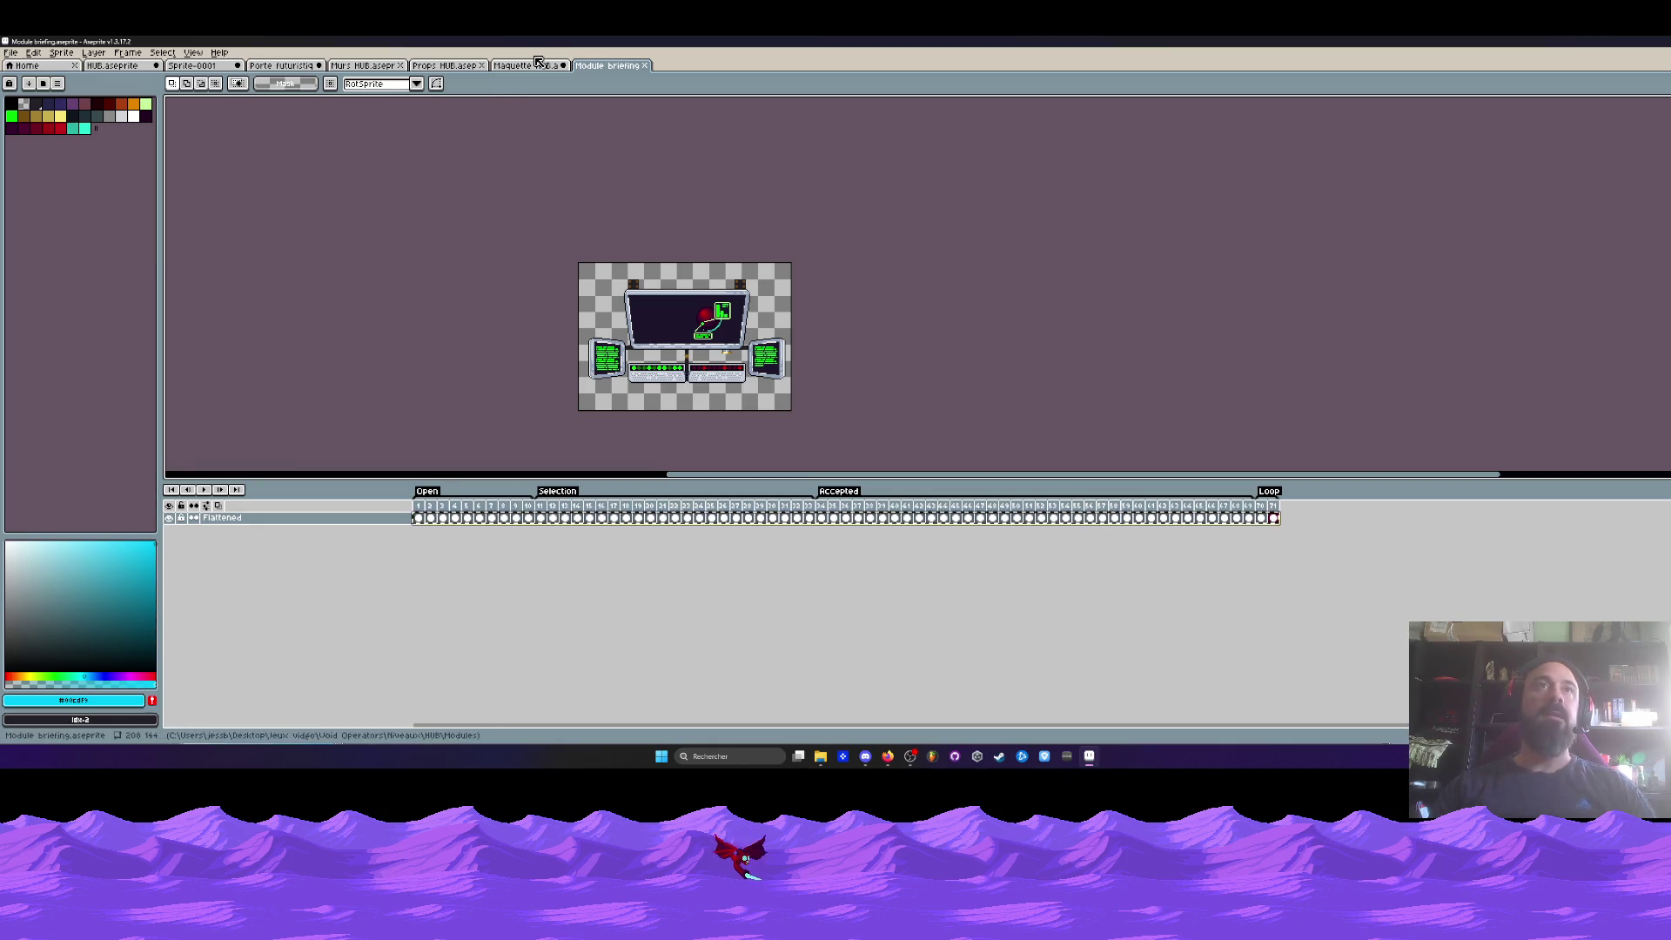
pyautogui.click(537, 69)
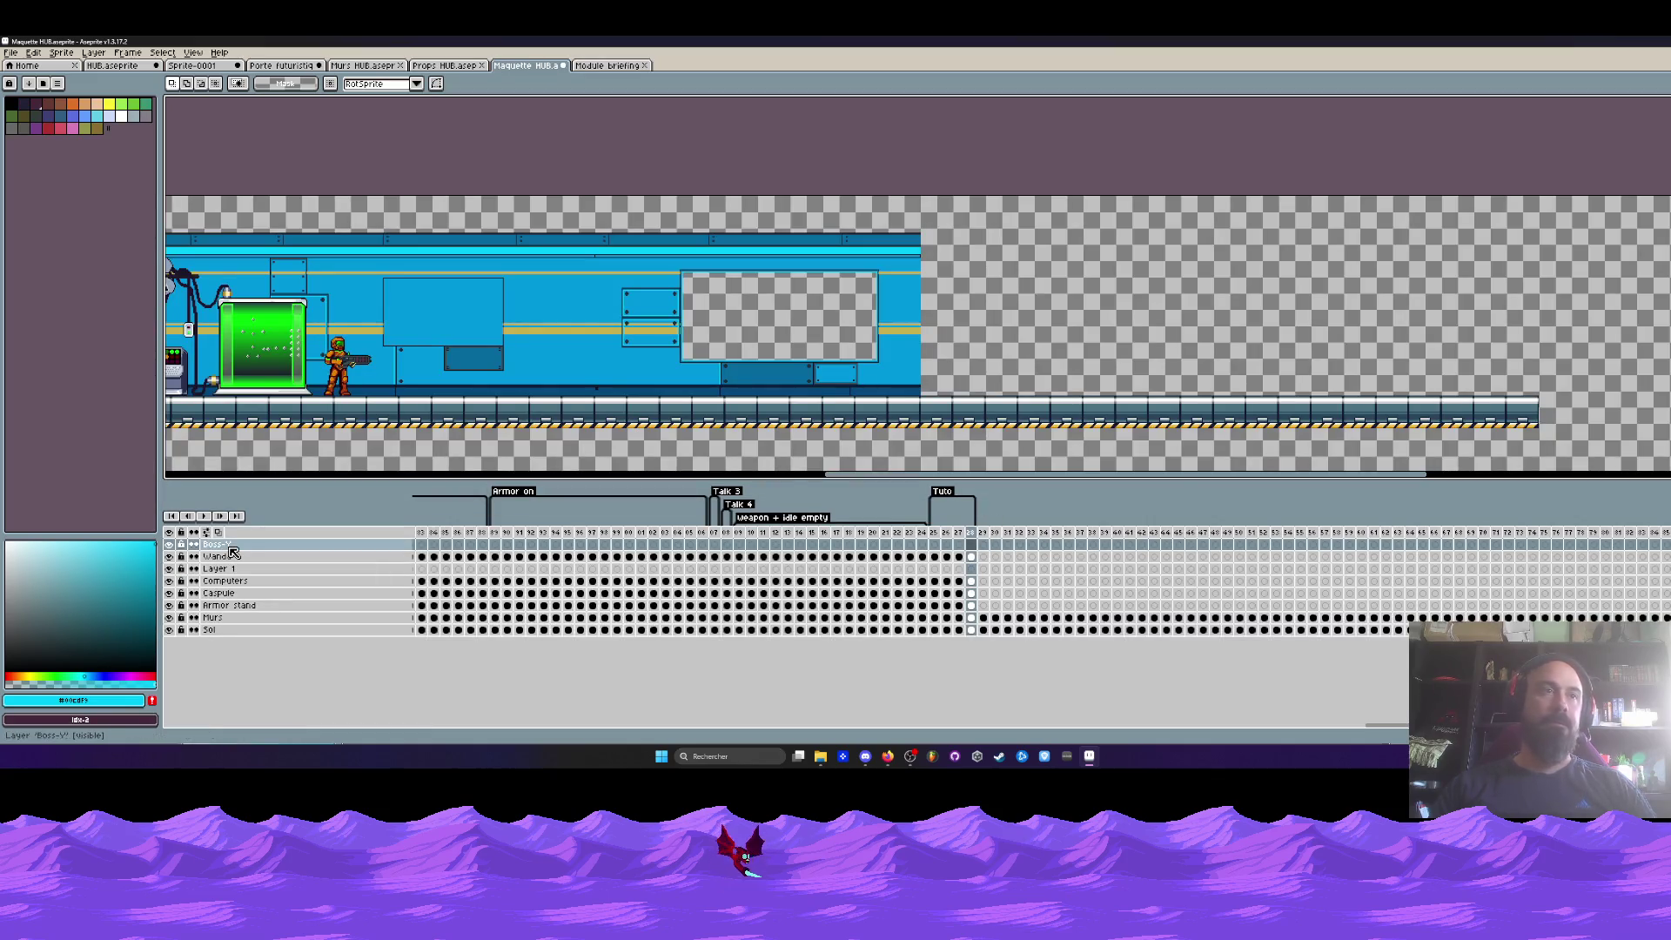
# - Compare frame 1 with Layer 1 hidden and shown, then open Layer 1's properties
pyautogui.click(171, 570)
pyautogui.click(171, 570)
pyautogui.click(215, 568)
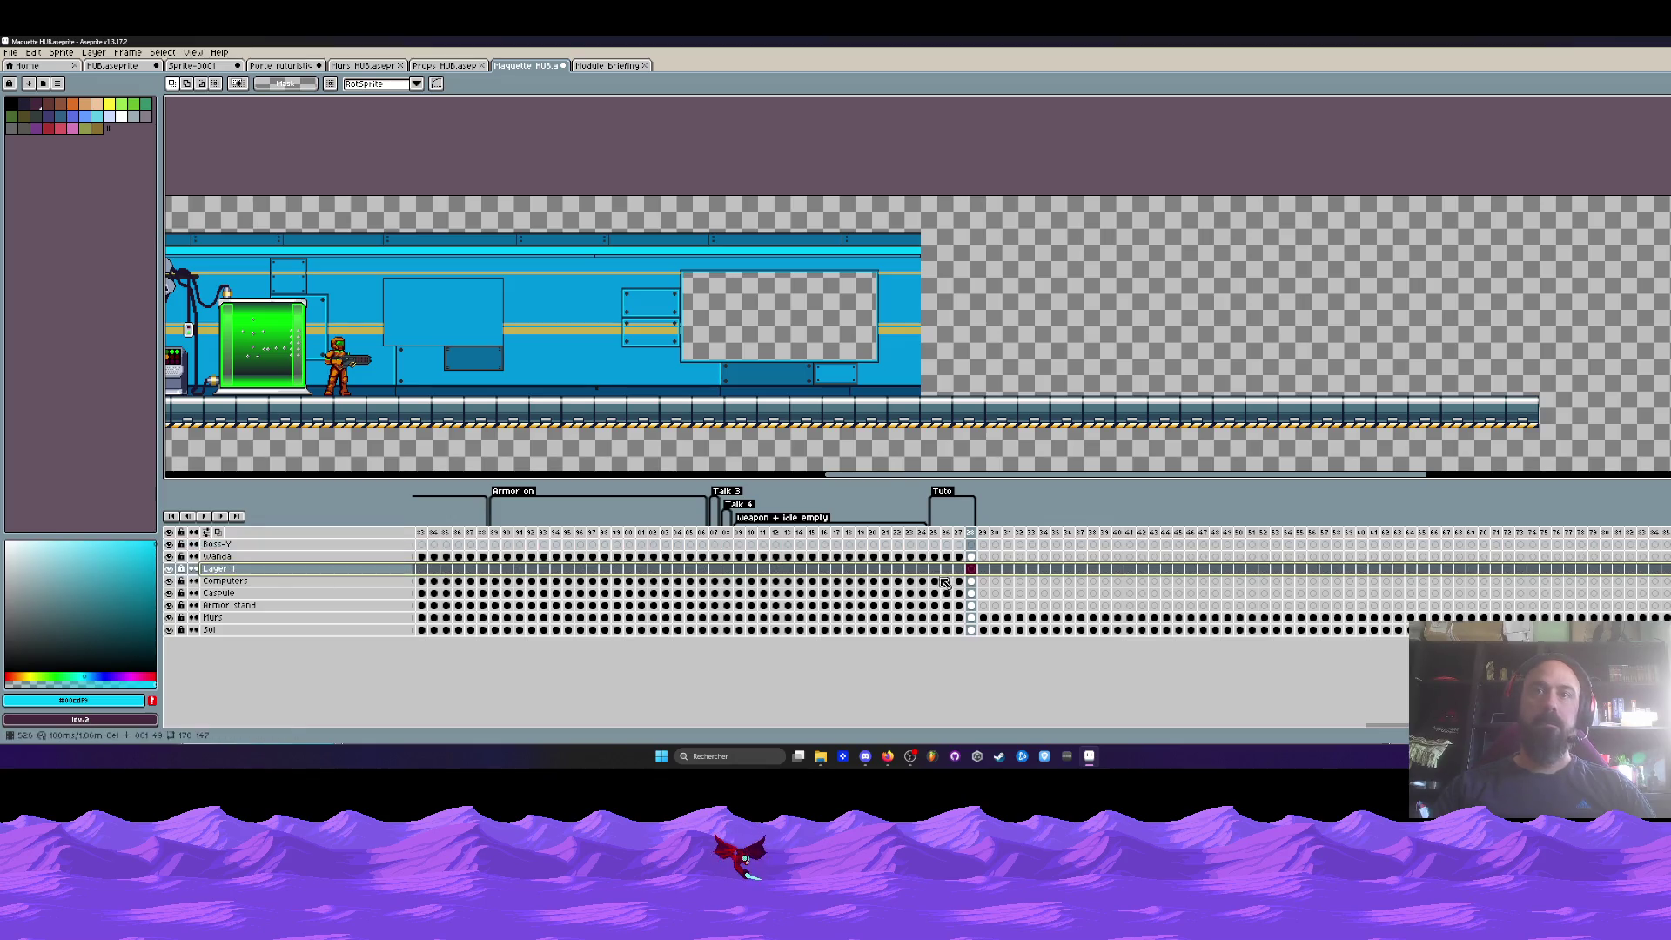
pyautogui.press('Home')
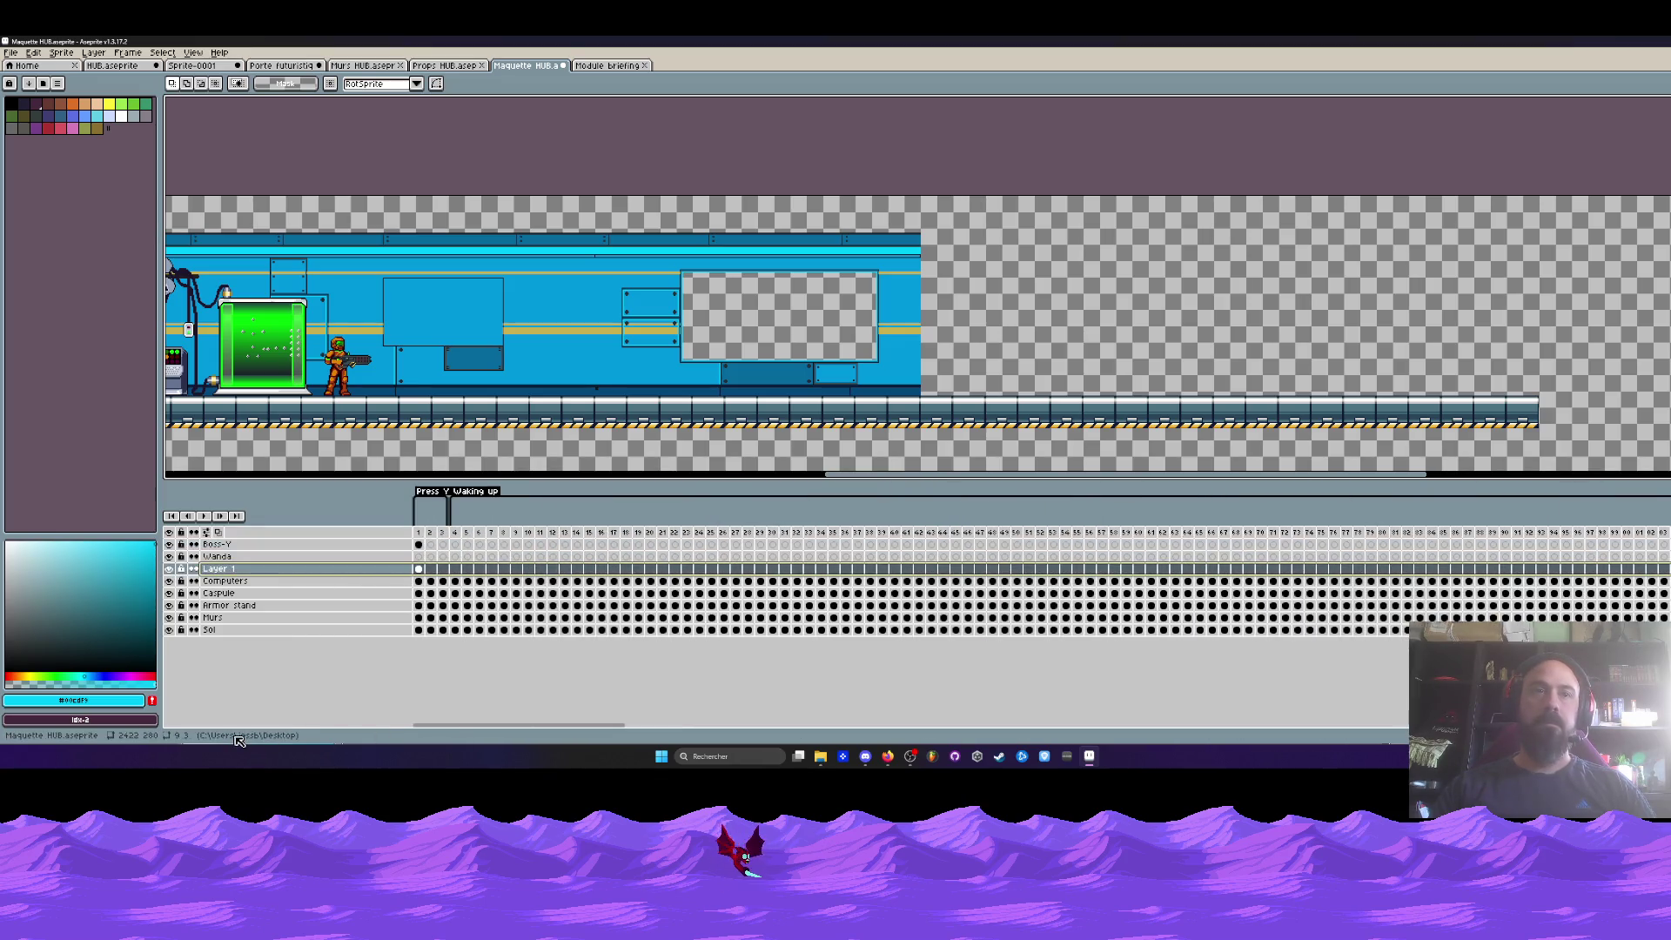
pyautogui.click(419, 568)
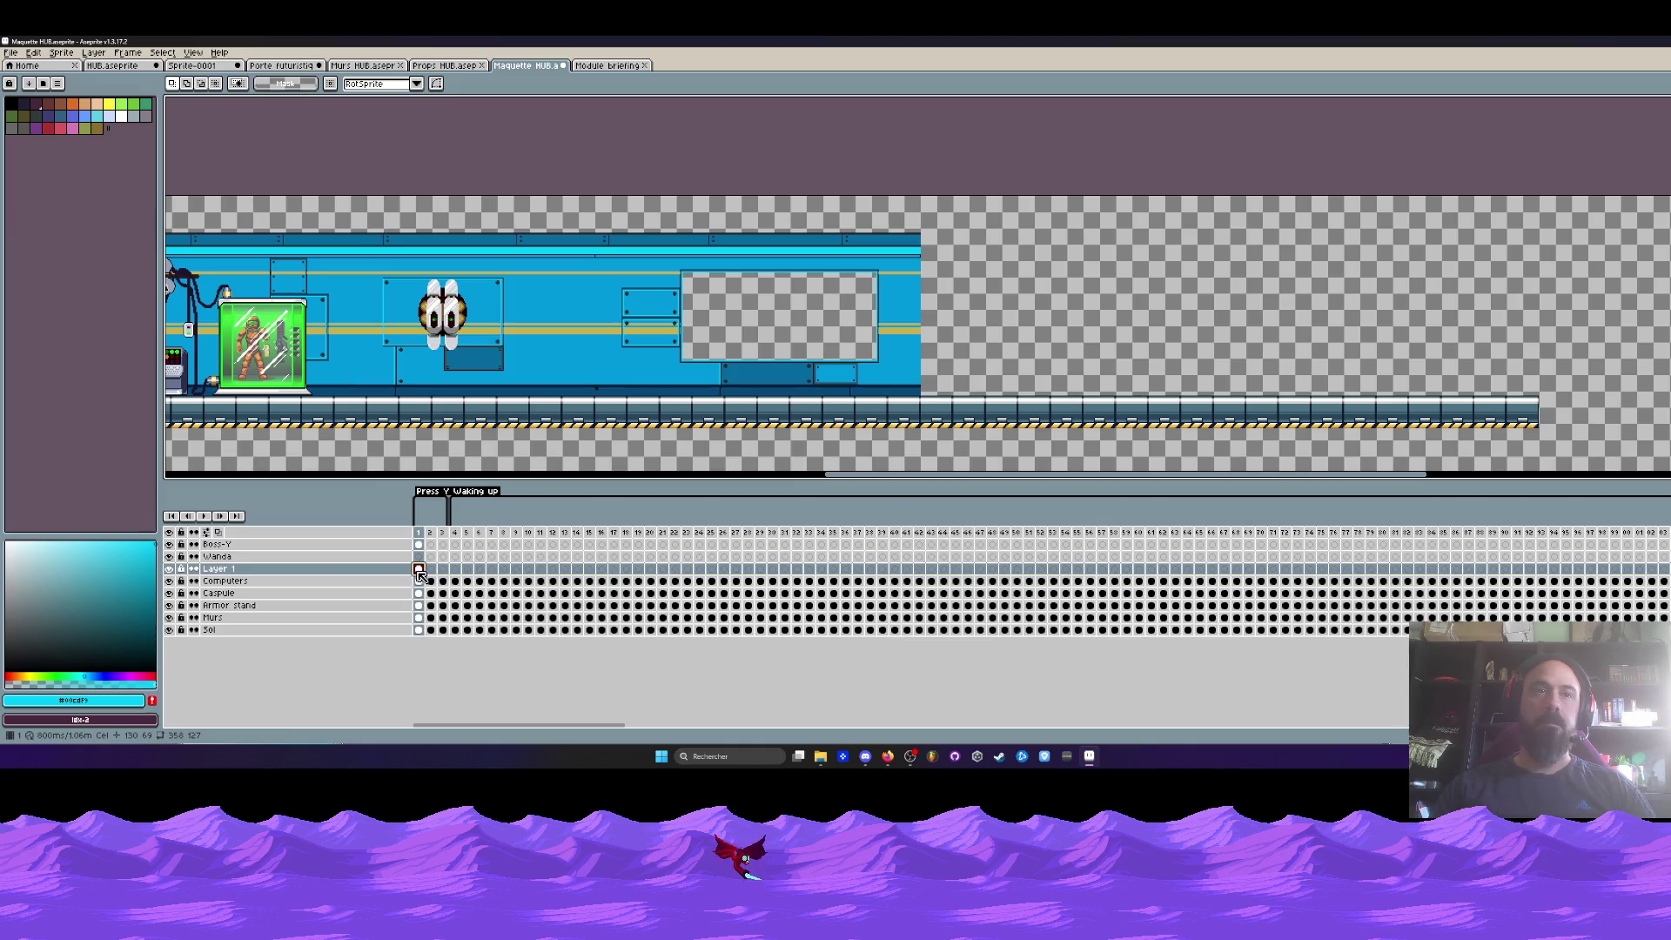
pyautogui.click(170, 570)
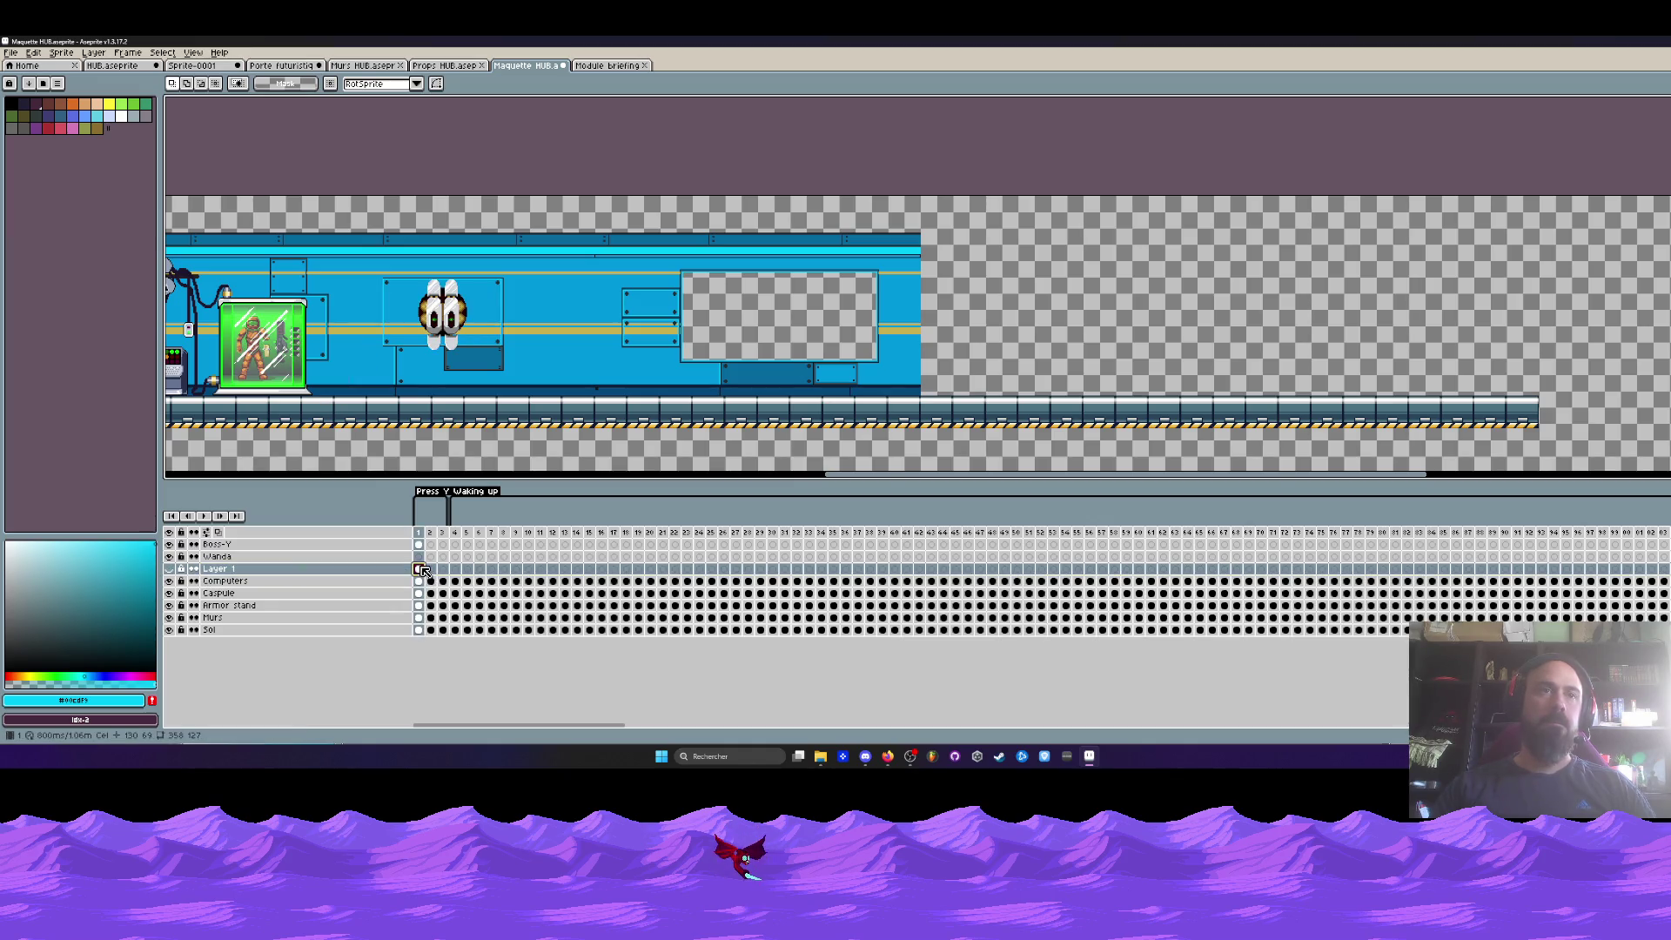
pyautogui.scroll(-1, 499, 344)
pyautogui.scroll(-1, 499, 345)
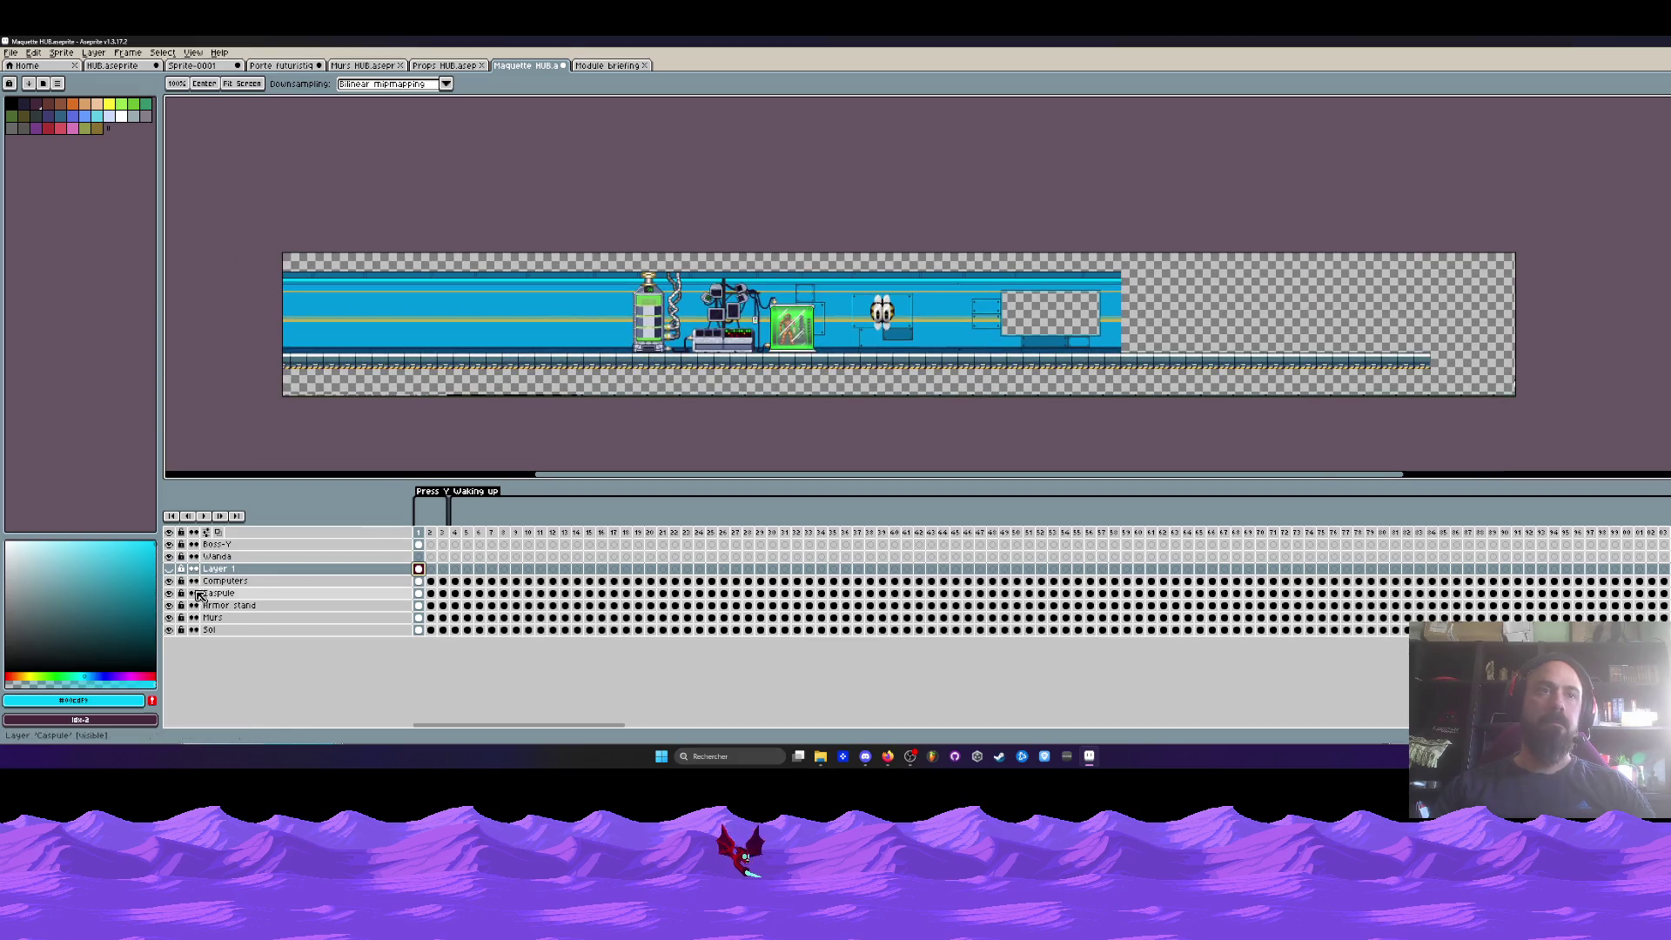
pyautogui.click(171, 569)
pyautogui.doubleClick(218, 568)
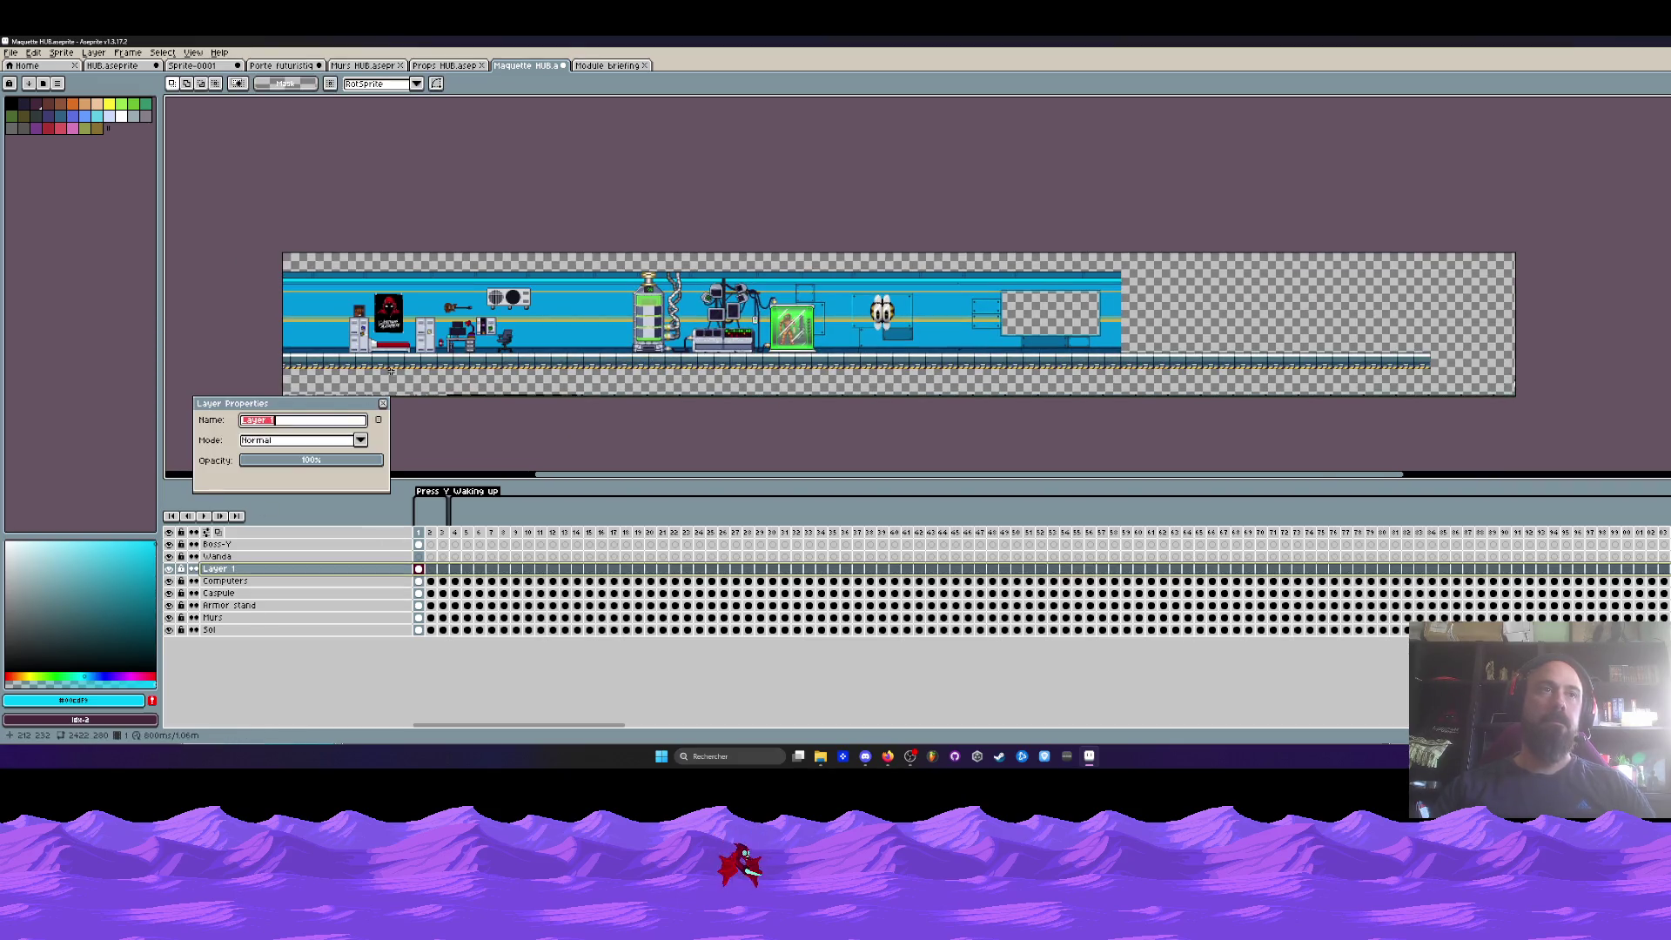
# - Rename Layer 1 to 'Chambre', add a layer named 'Briefing', and paste the monitor onto it
pyautogui.write('Chambre')
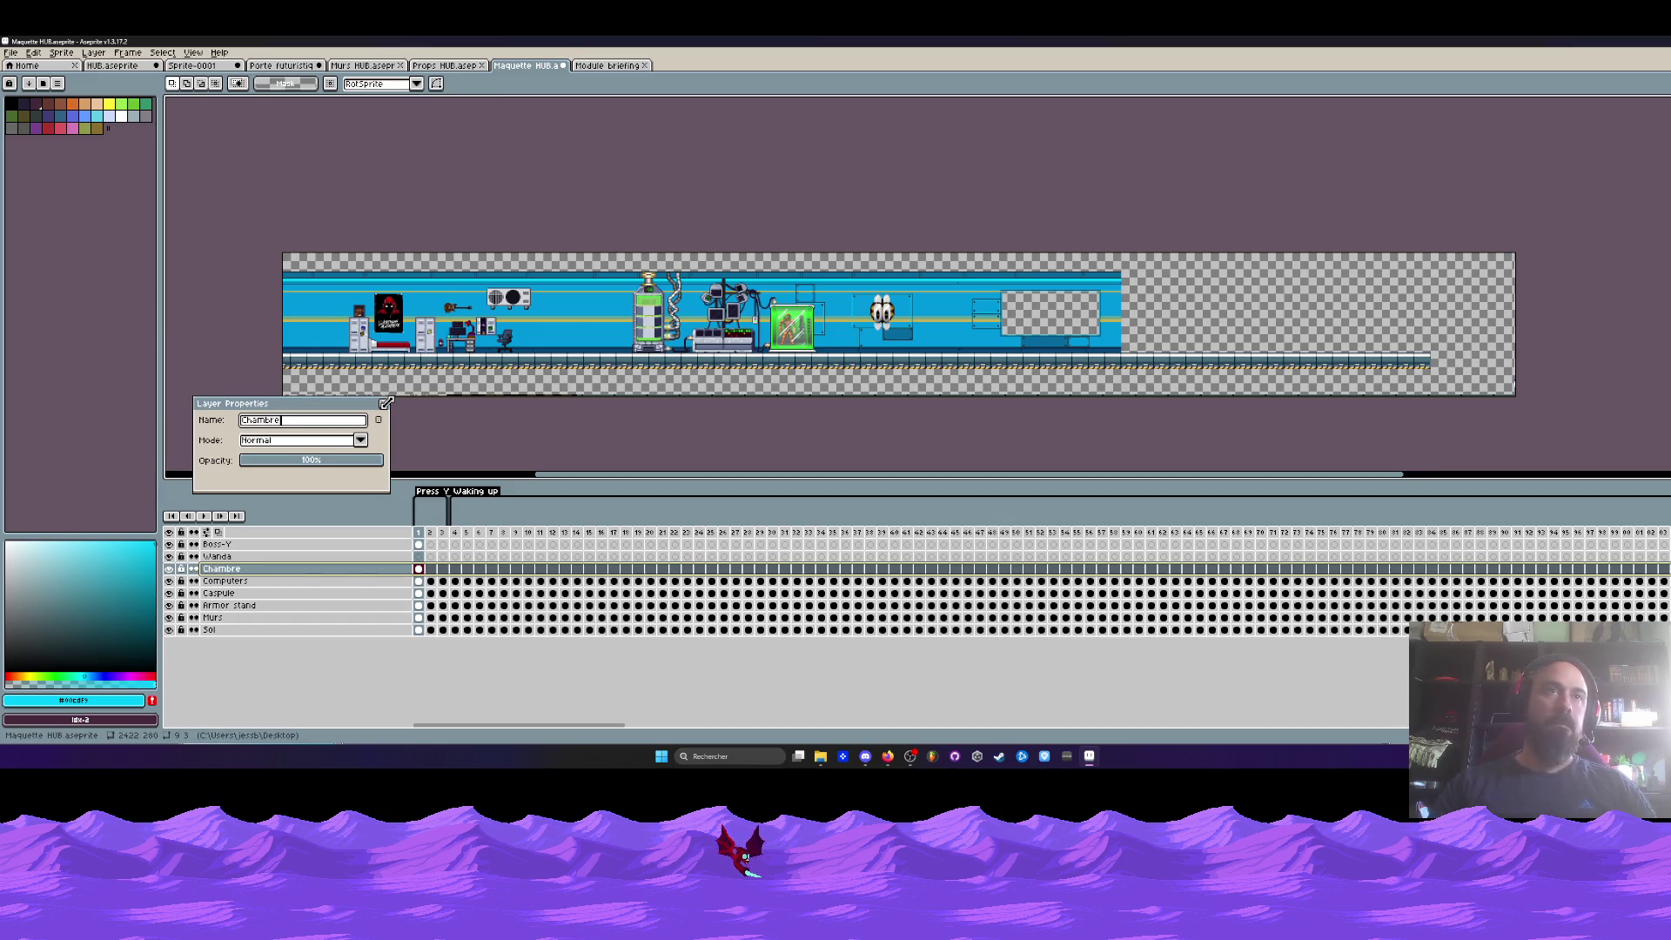
pyautogui.click(384, 403)
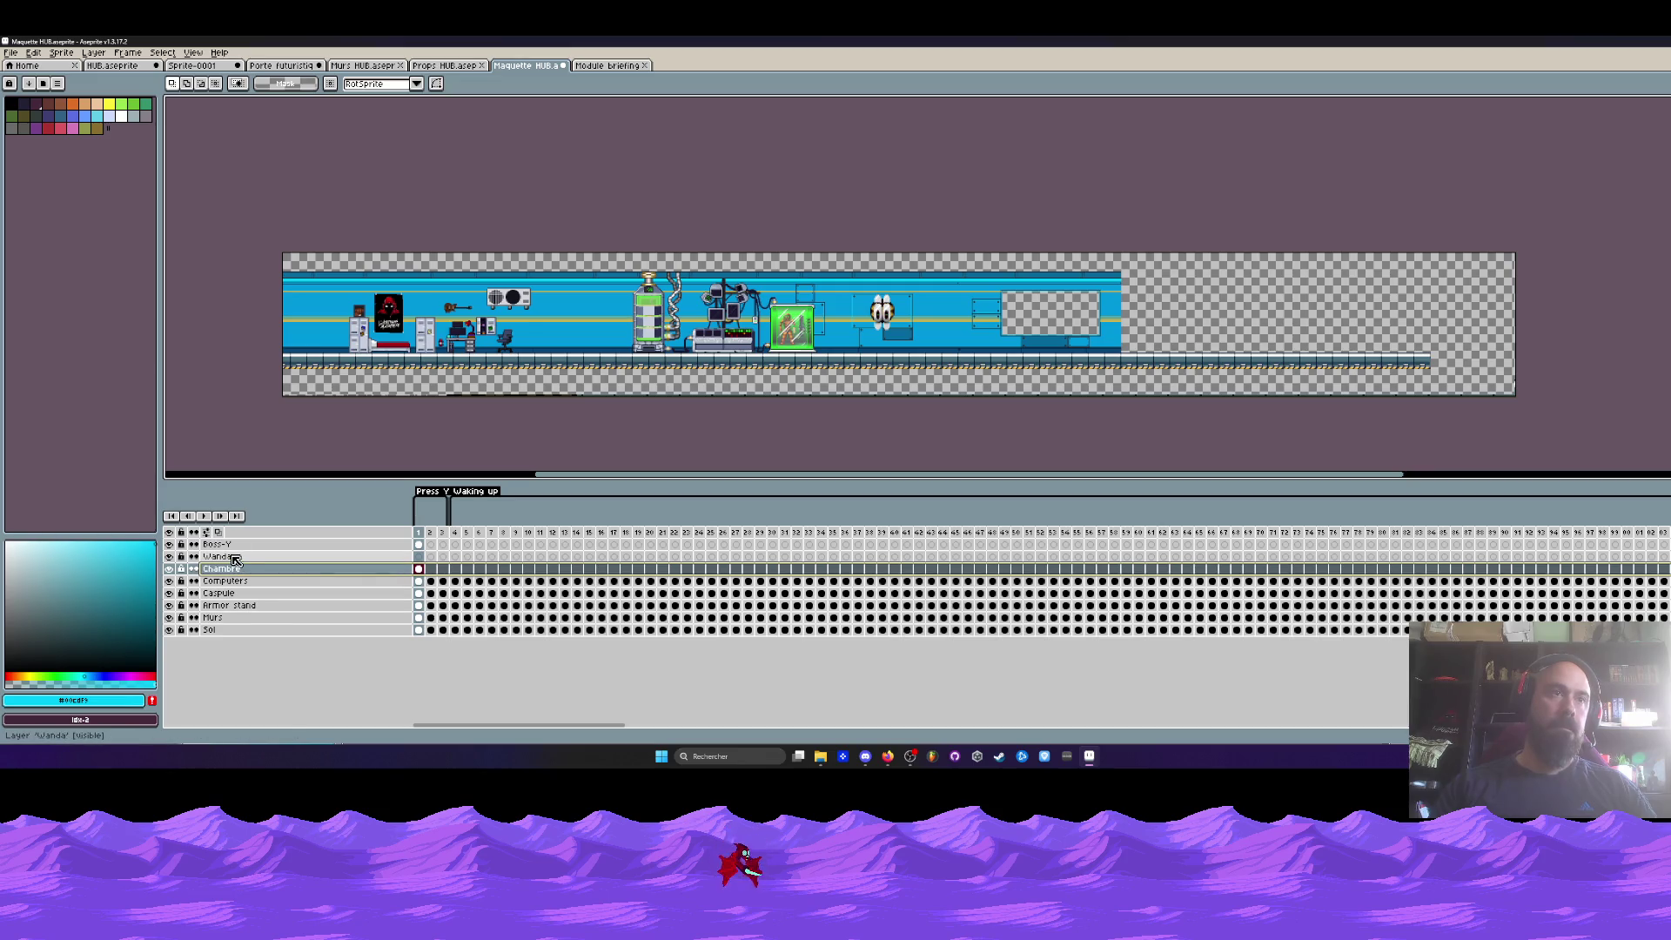
pyautogui.hotkey('shift', 'n')
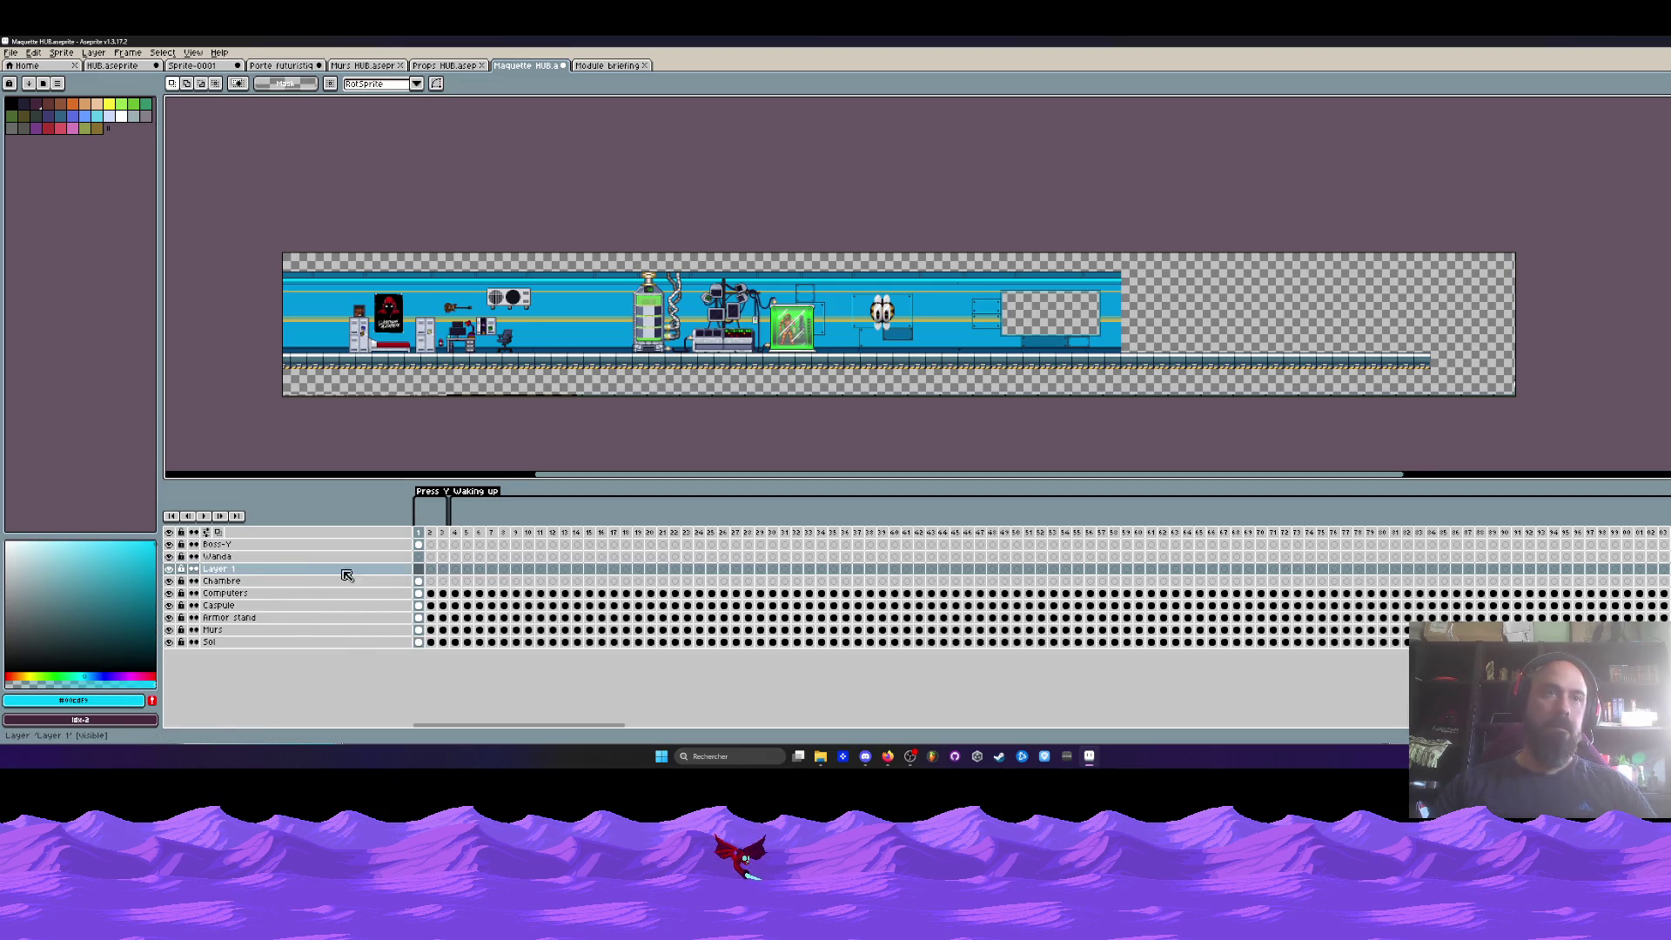
pyautogui.doubleClick(262, 571)
pyautogui.write('Briefing')
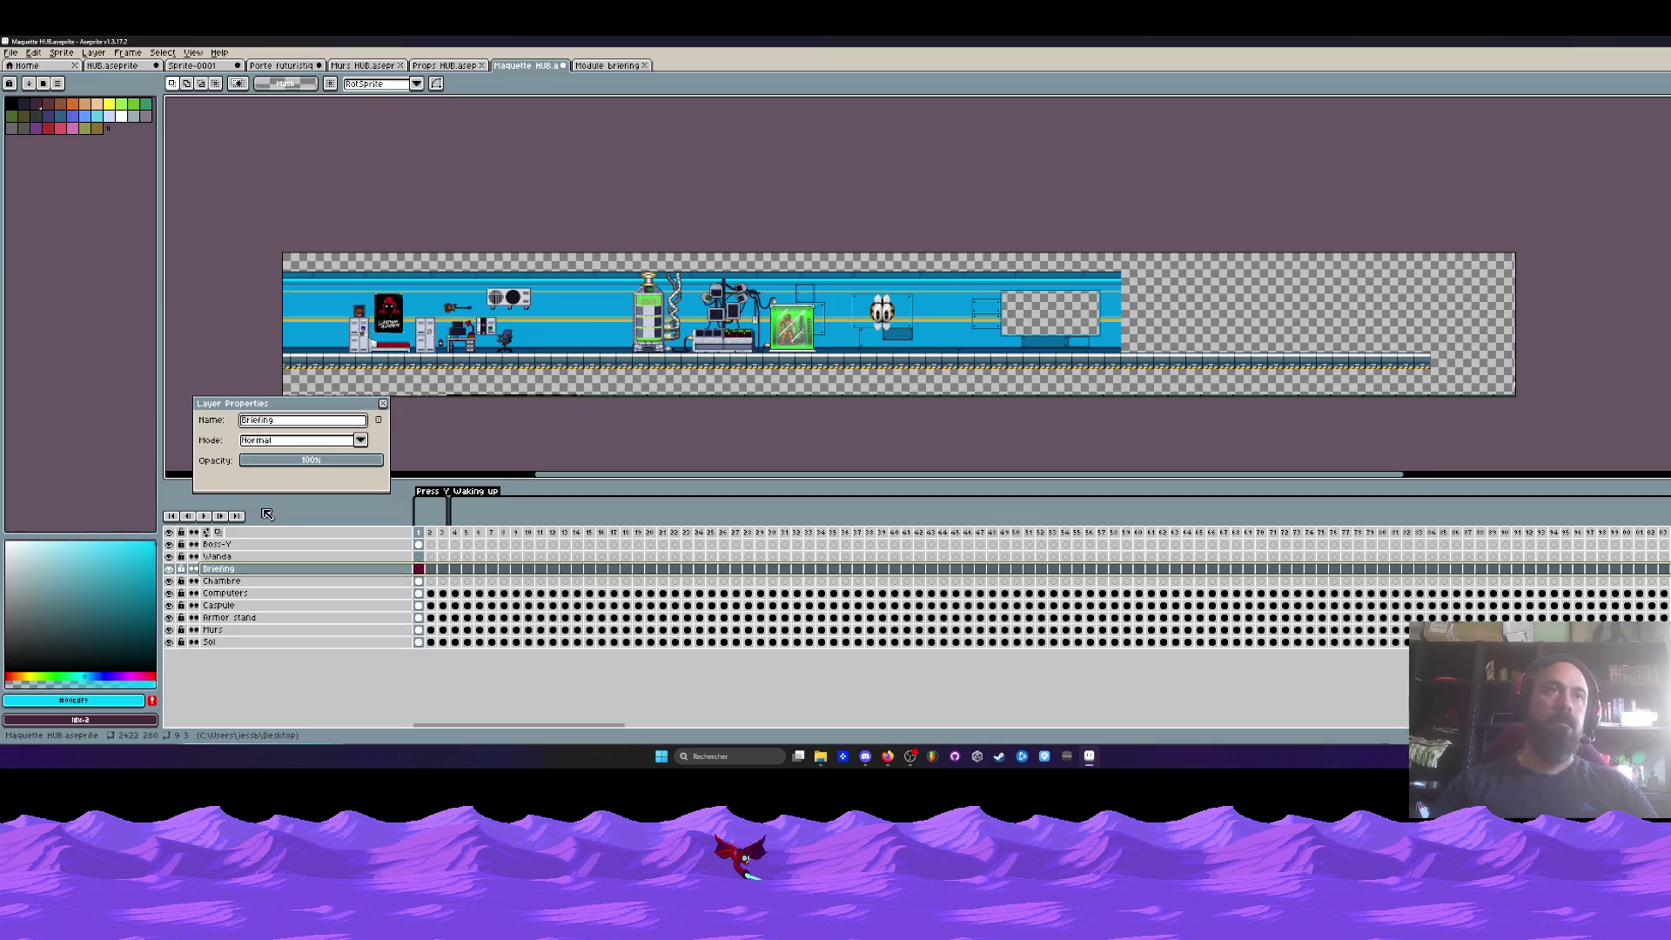
pyautogui.click(384, 405)
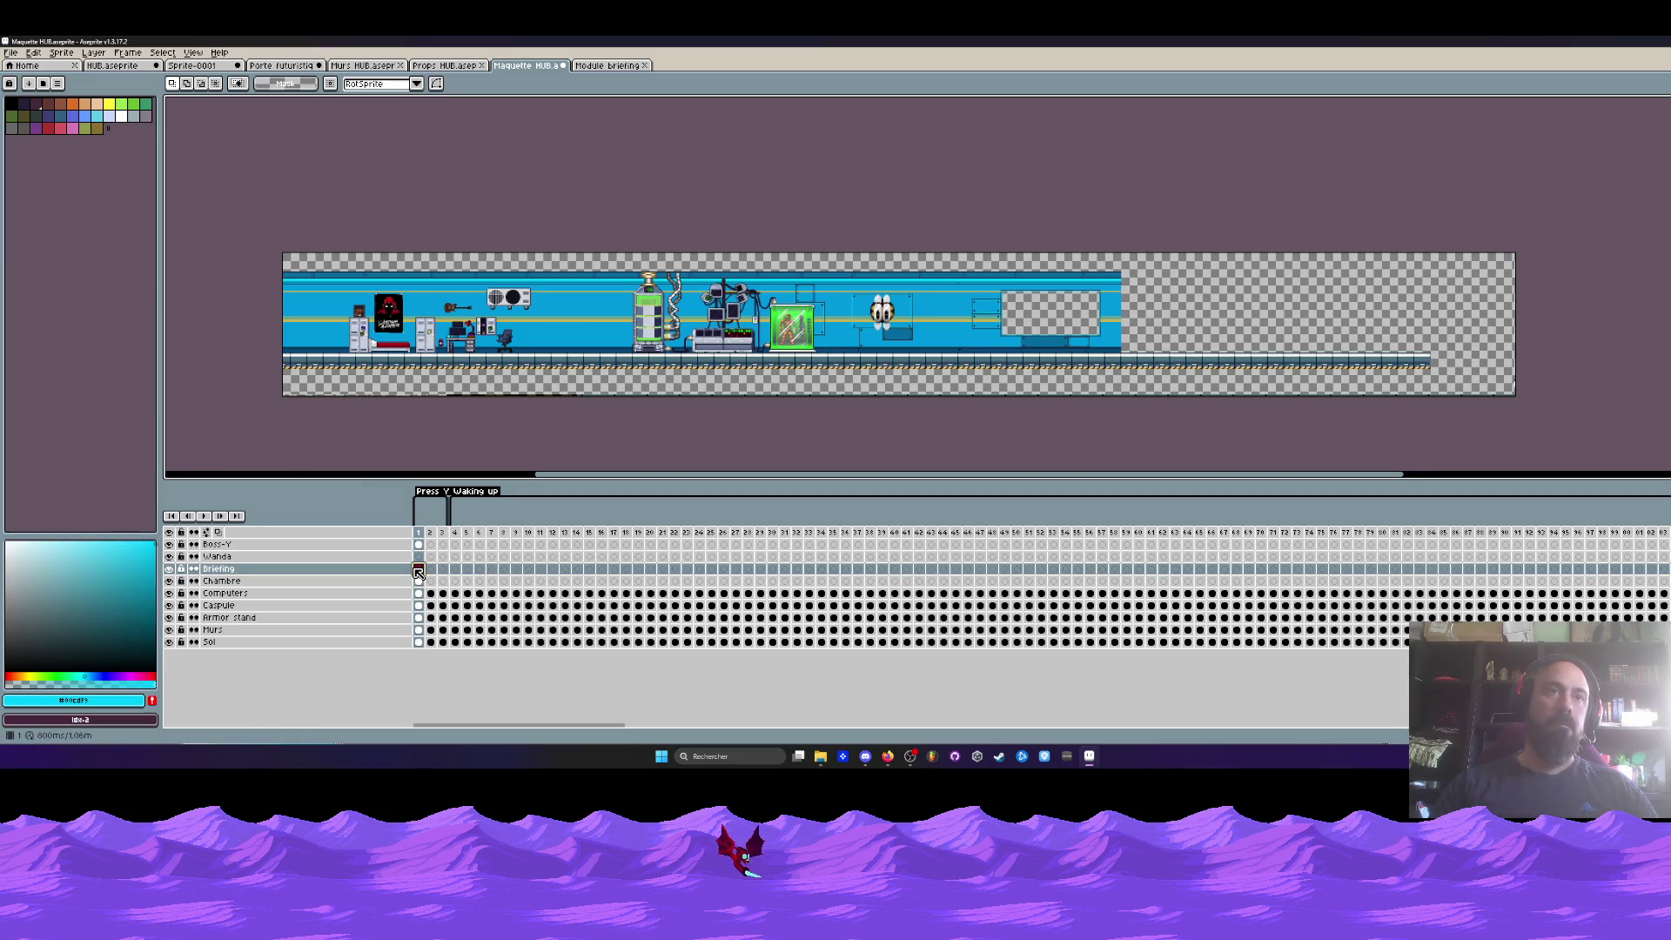
pyautogui.hotkey('ctrl', 'v')
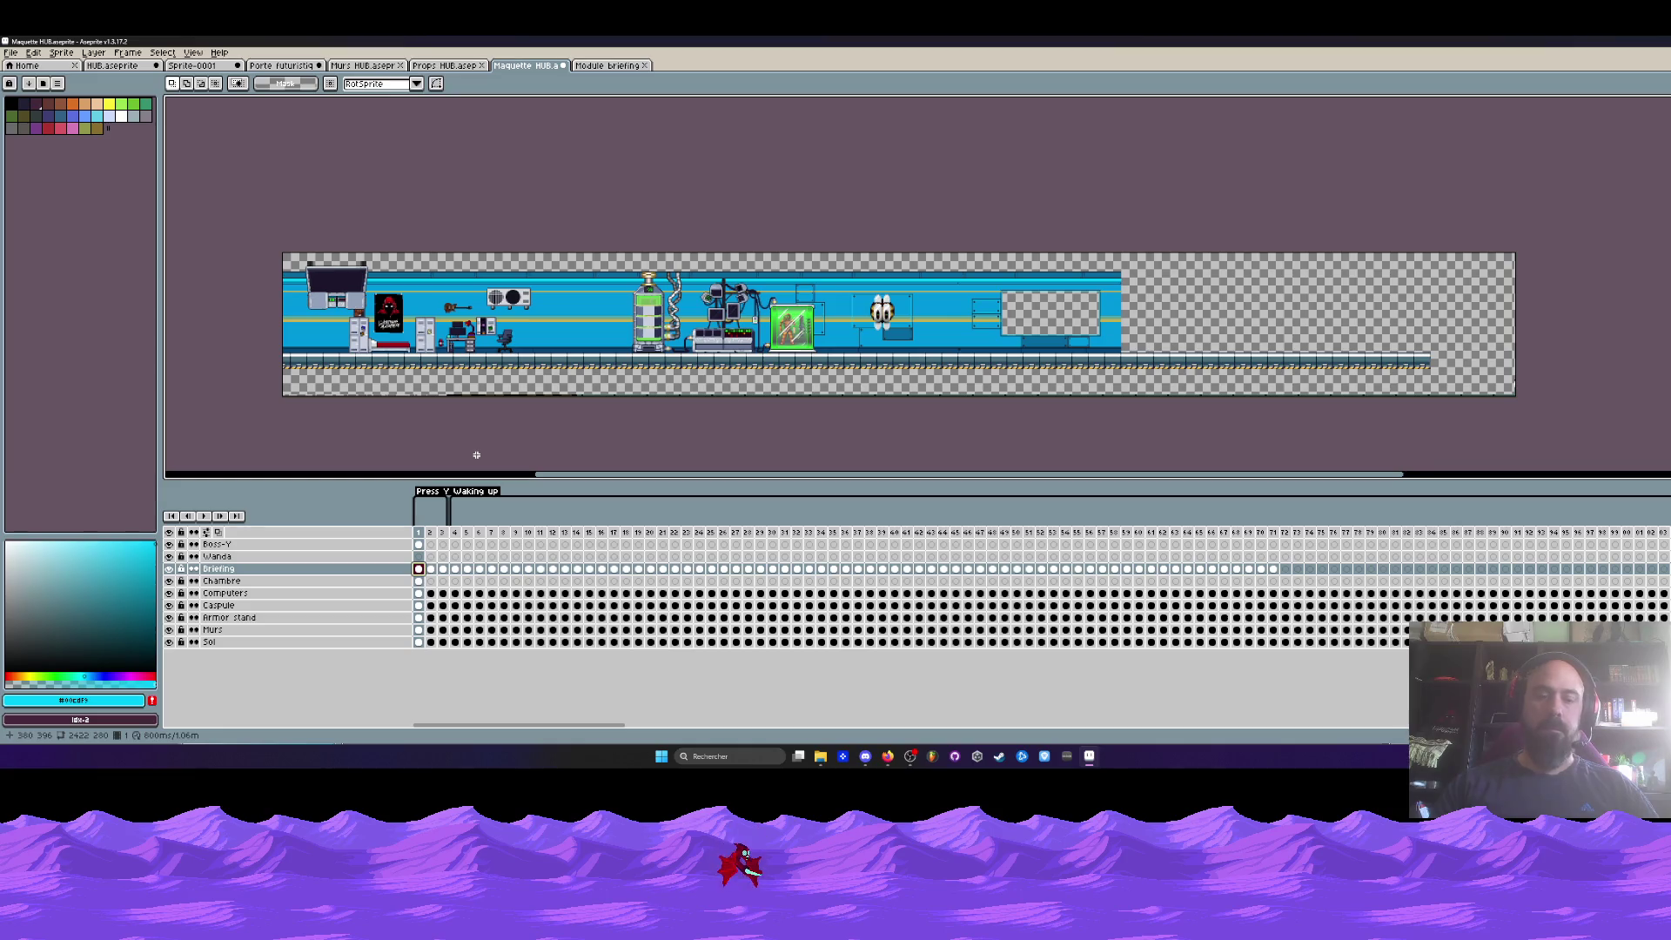
# - Move the pasted monitor to just past the corridor wall's right end and commit it
pyautogui.scroll(-1, 462, 448)
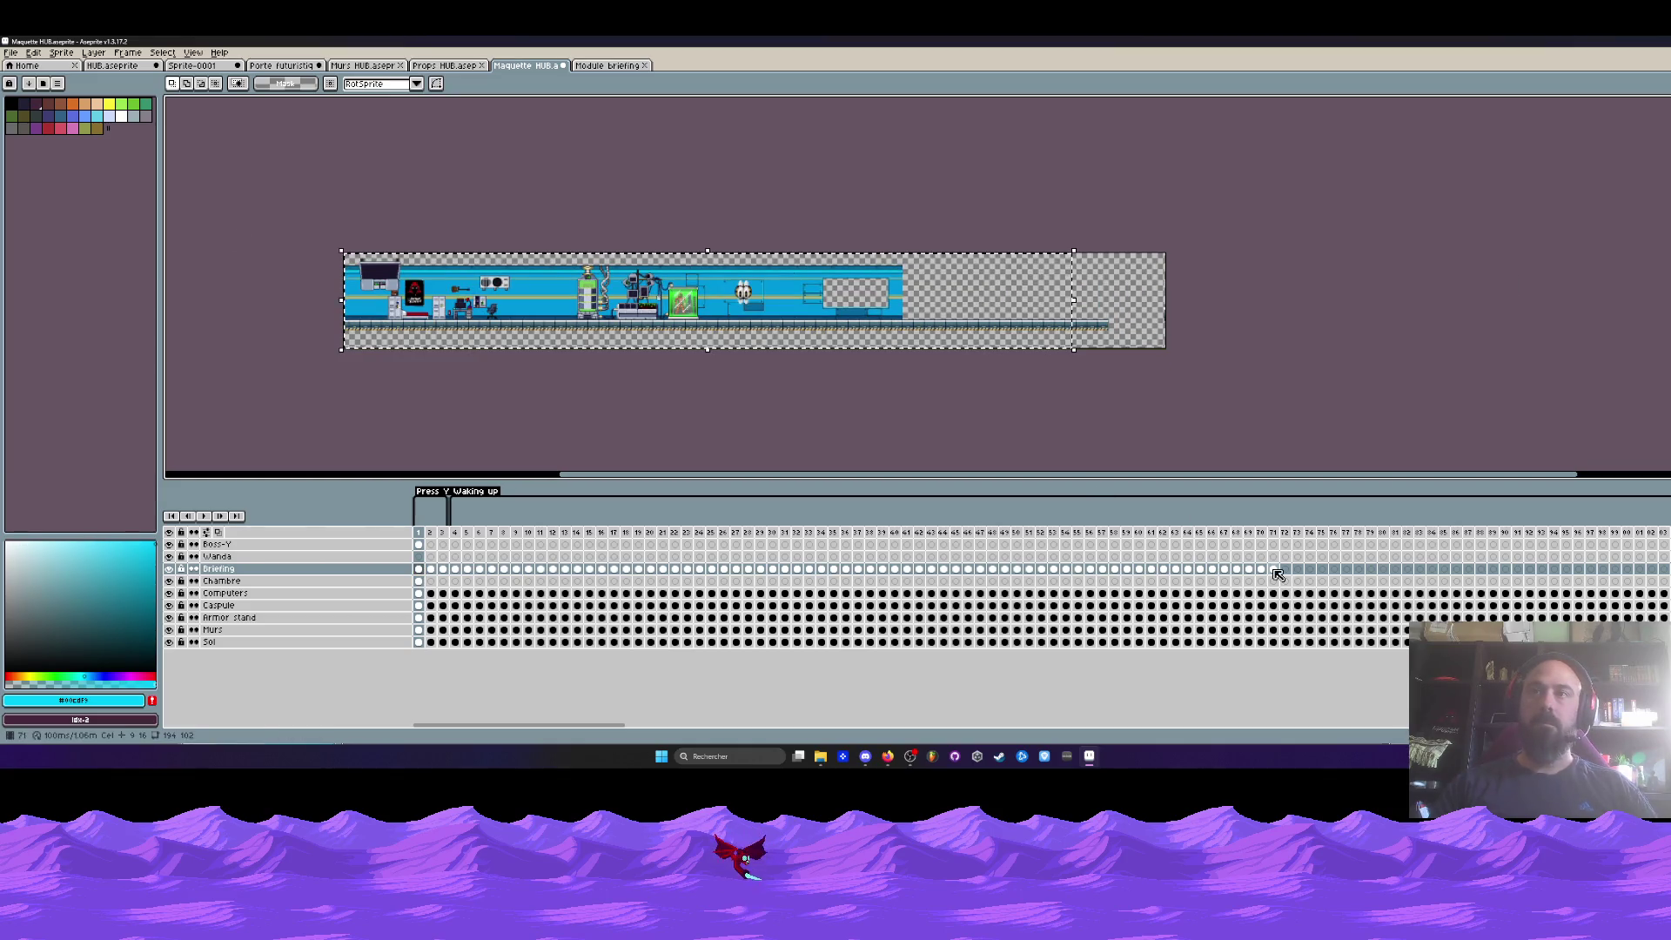
pyautogui.moveTo(1274, 568); pyautogui.dragTo(429, 570)
pyautogui.click(420, 570)
pyautogui.scroll(1, 421, 380)
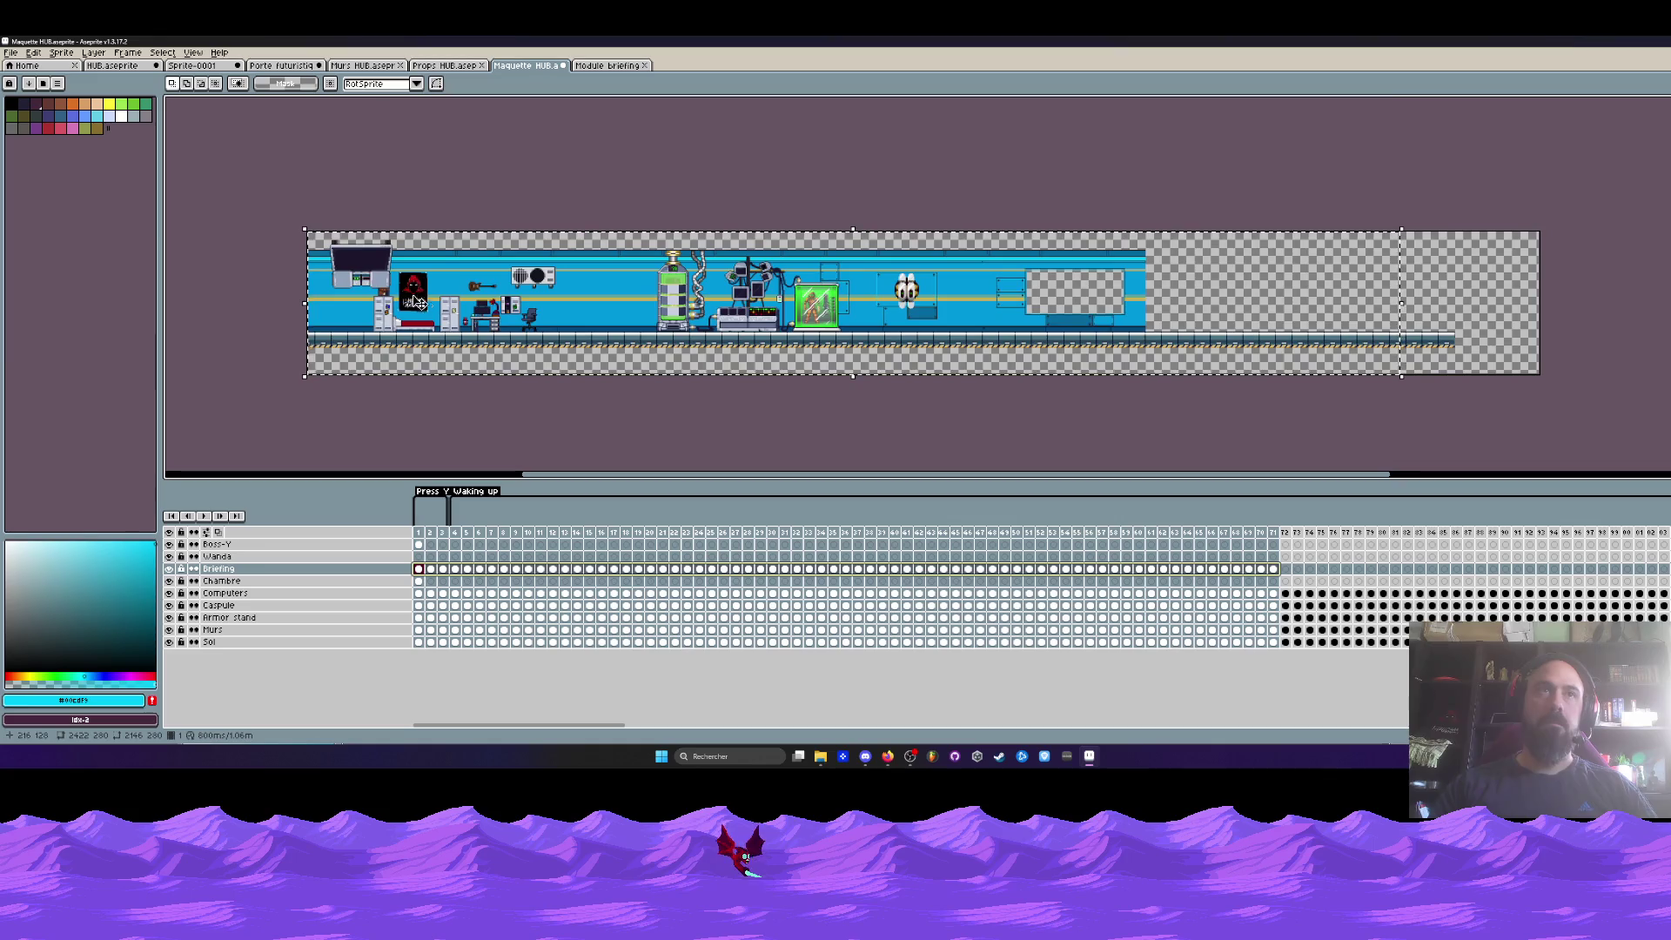
pyautogui.hotkey('ctrl', 'v')
pyautogui.moveTo(392, 277); pyautogui.dragTo(1218, 313)
pyautogui.hscroll(2, 988, 283)
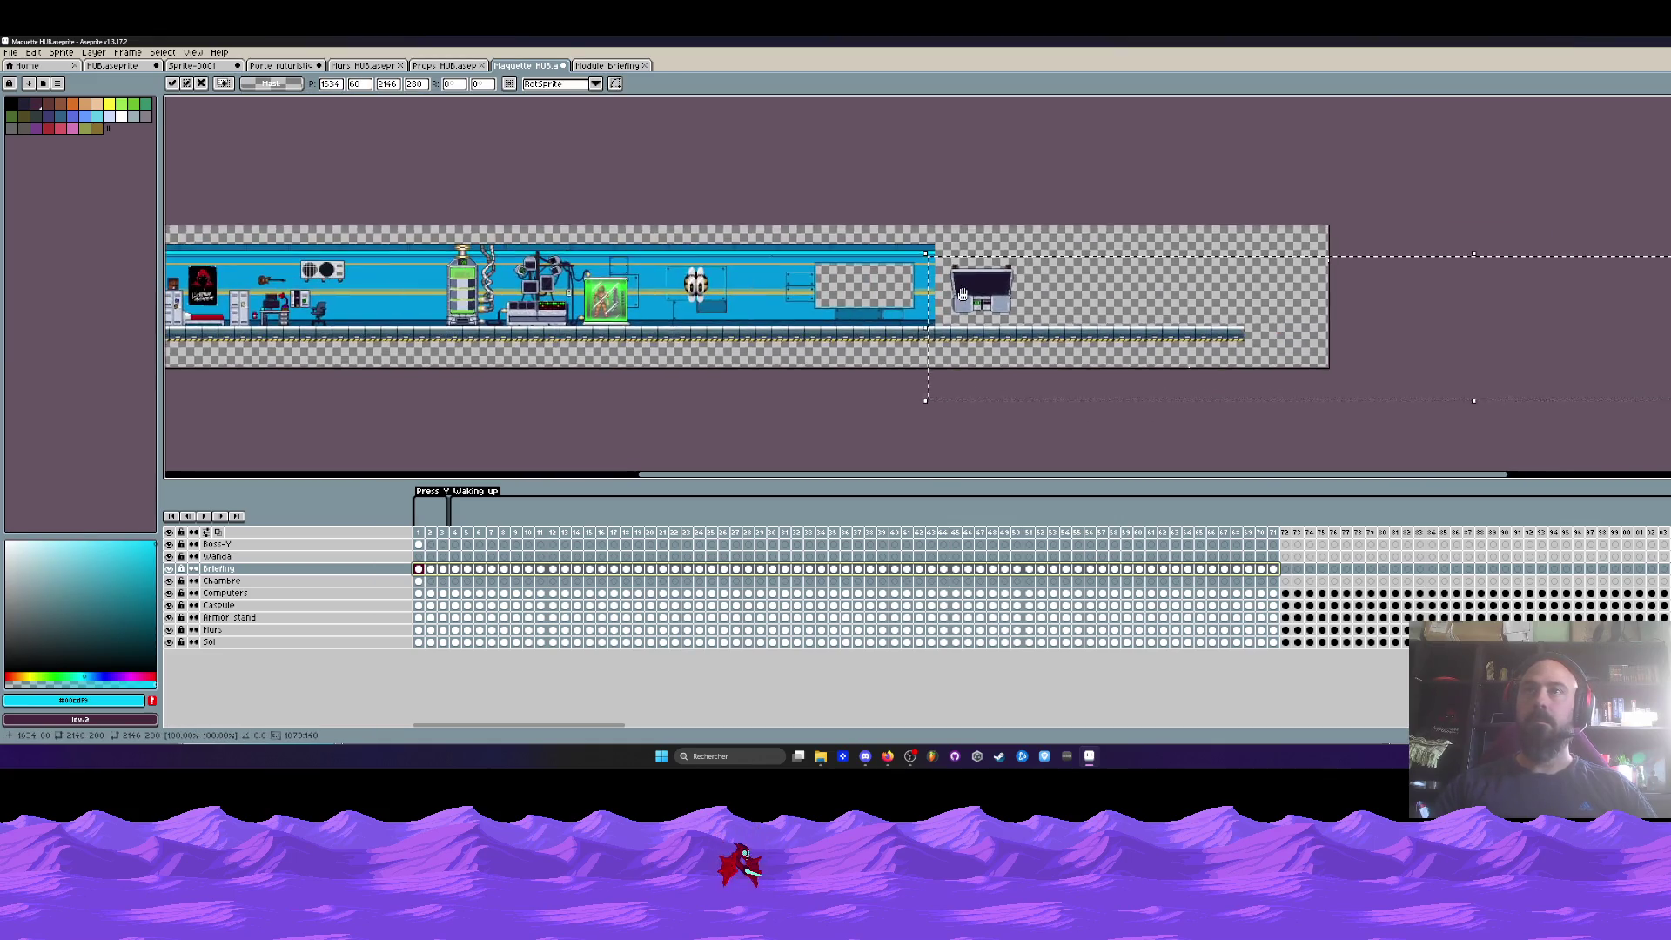
pyautogui.scroll(3, 988, 283)
pyautogui.moveTo(988, 283); pyautogui.dragTo(983, 294)
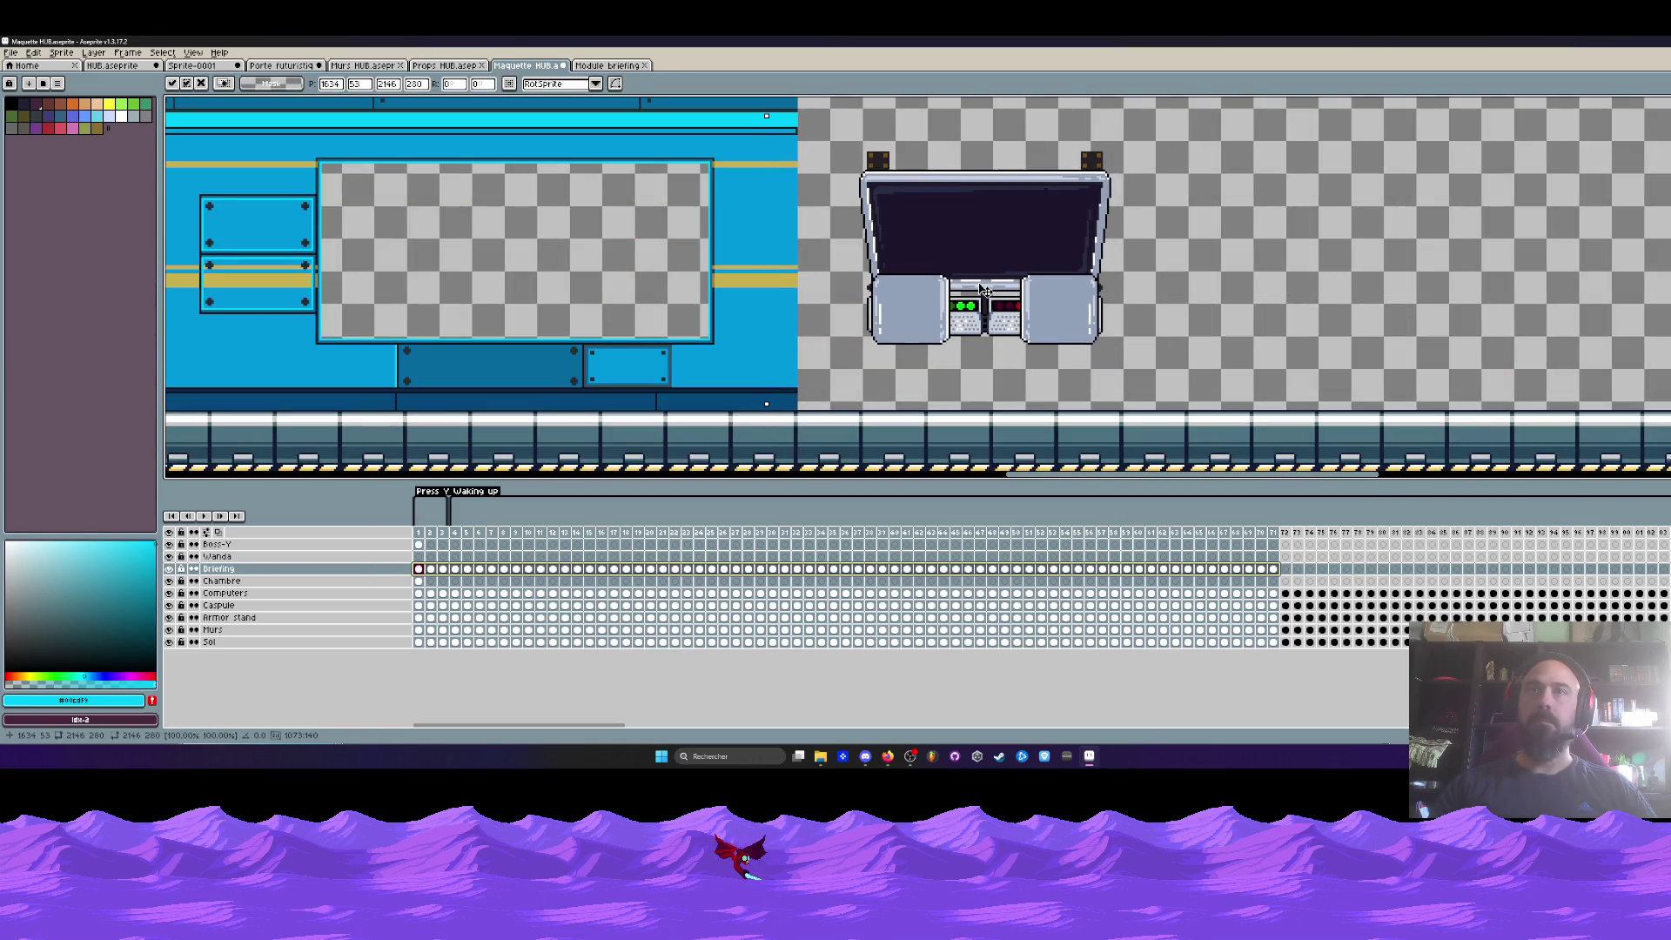
pyautogui.scroll(-4, 984, 294)
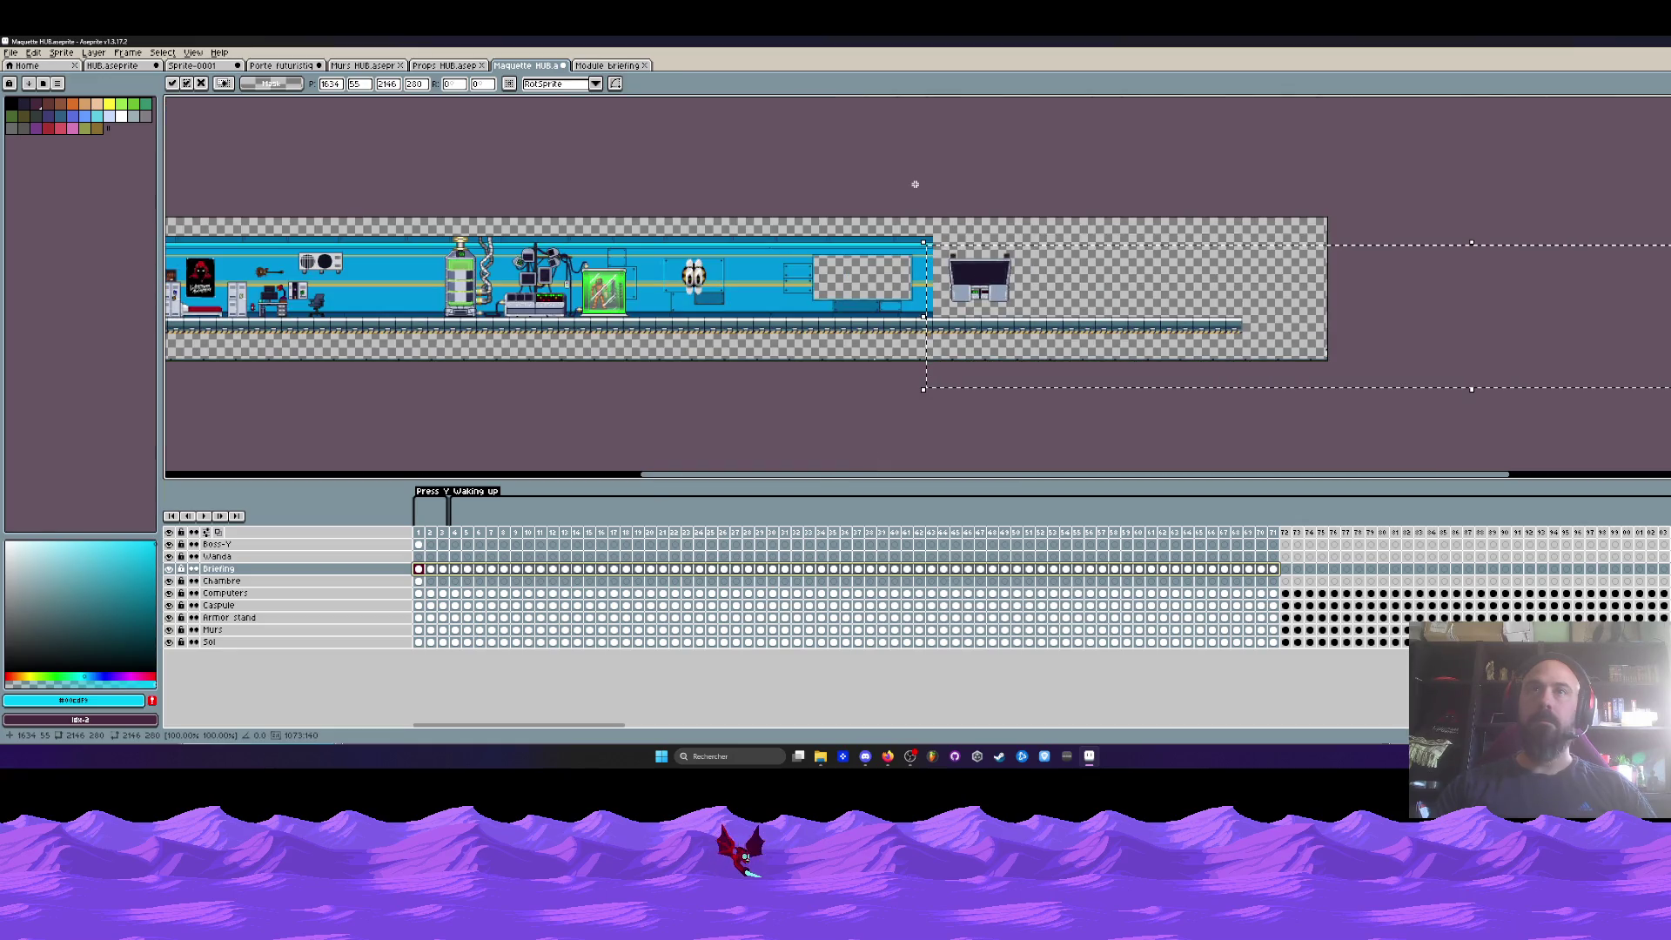
pyautogui.press('Return')
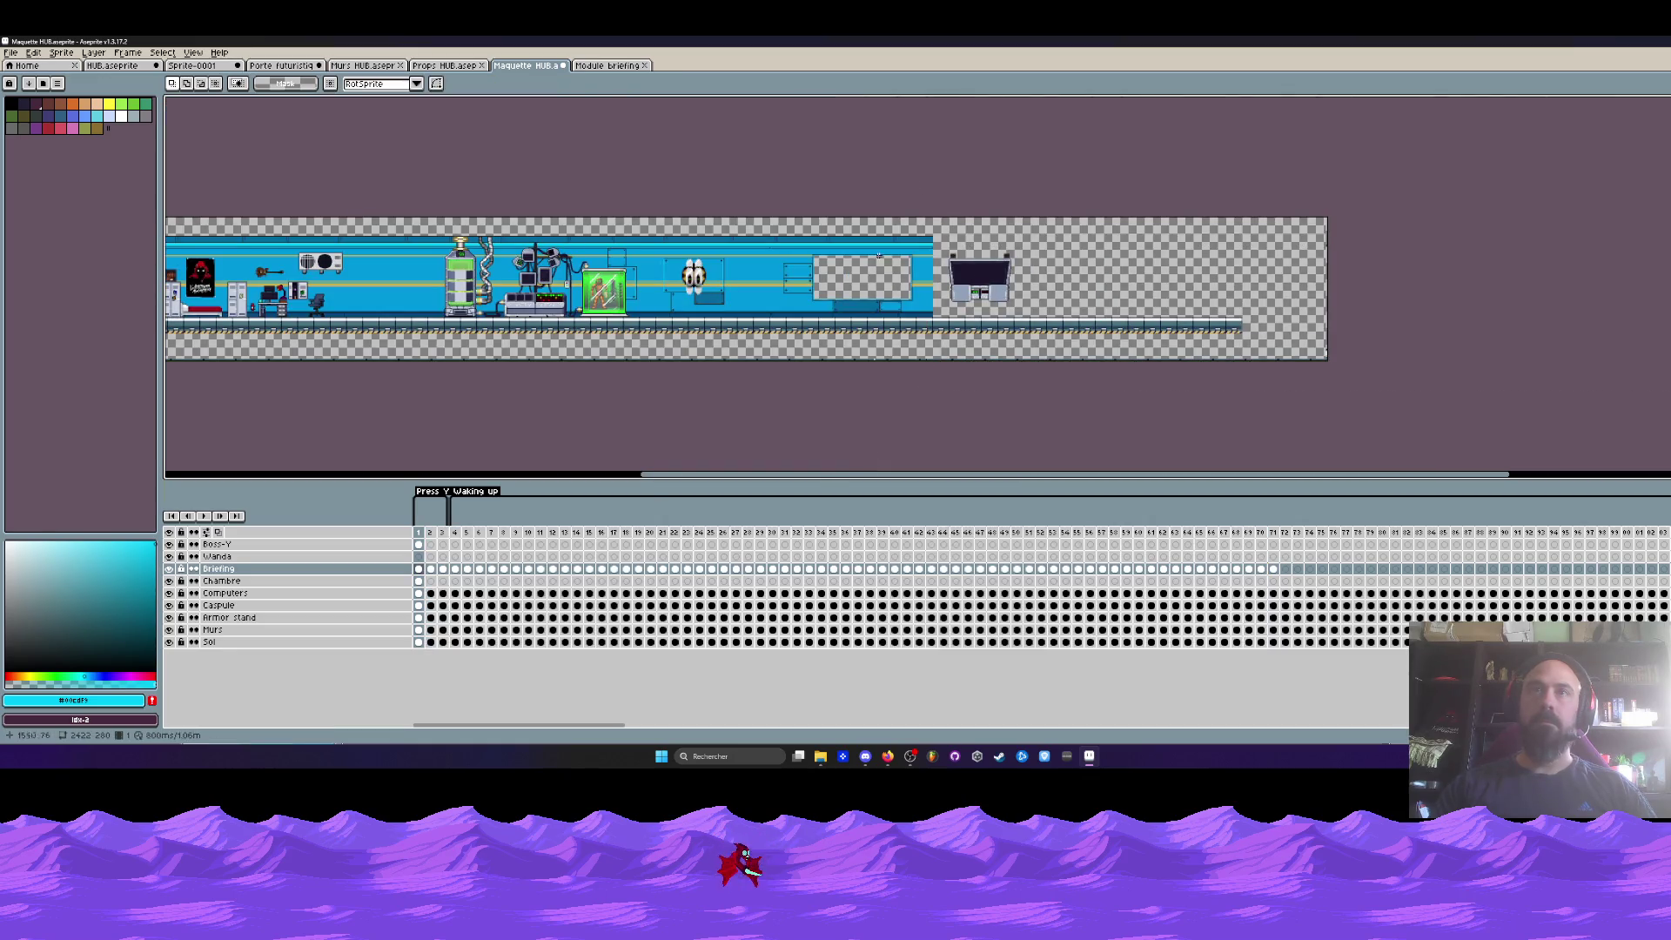
# - Shift the Briefing cels from frame 2 onward to start at frame 29
pyautogui.click(431, 569)
pyautogui.moveTo(433, 571); pyautogui.dragTo(1275, 570)
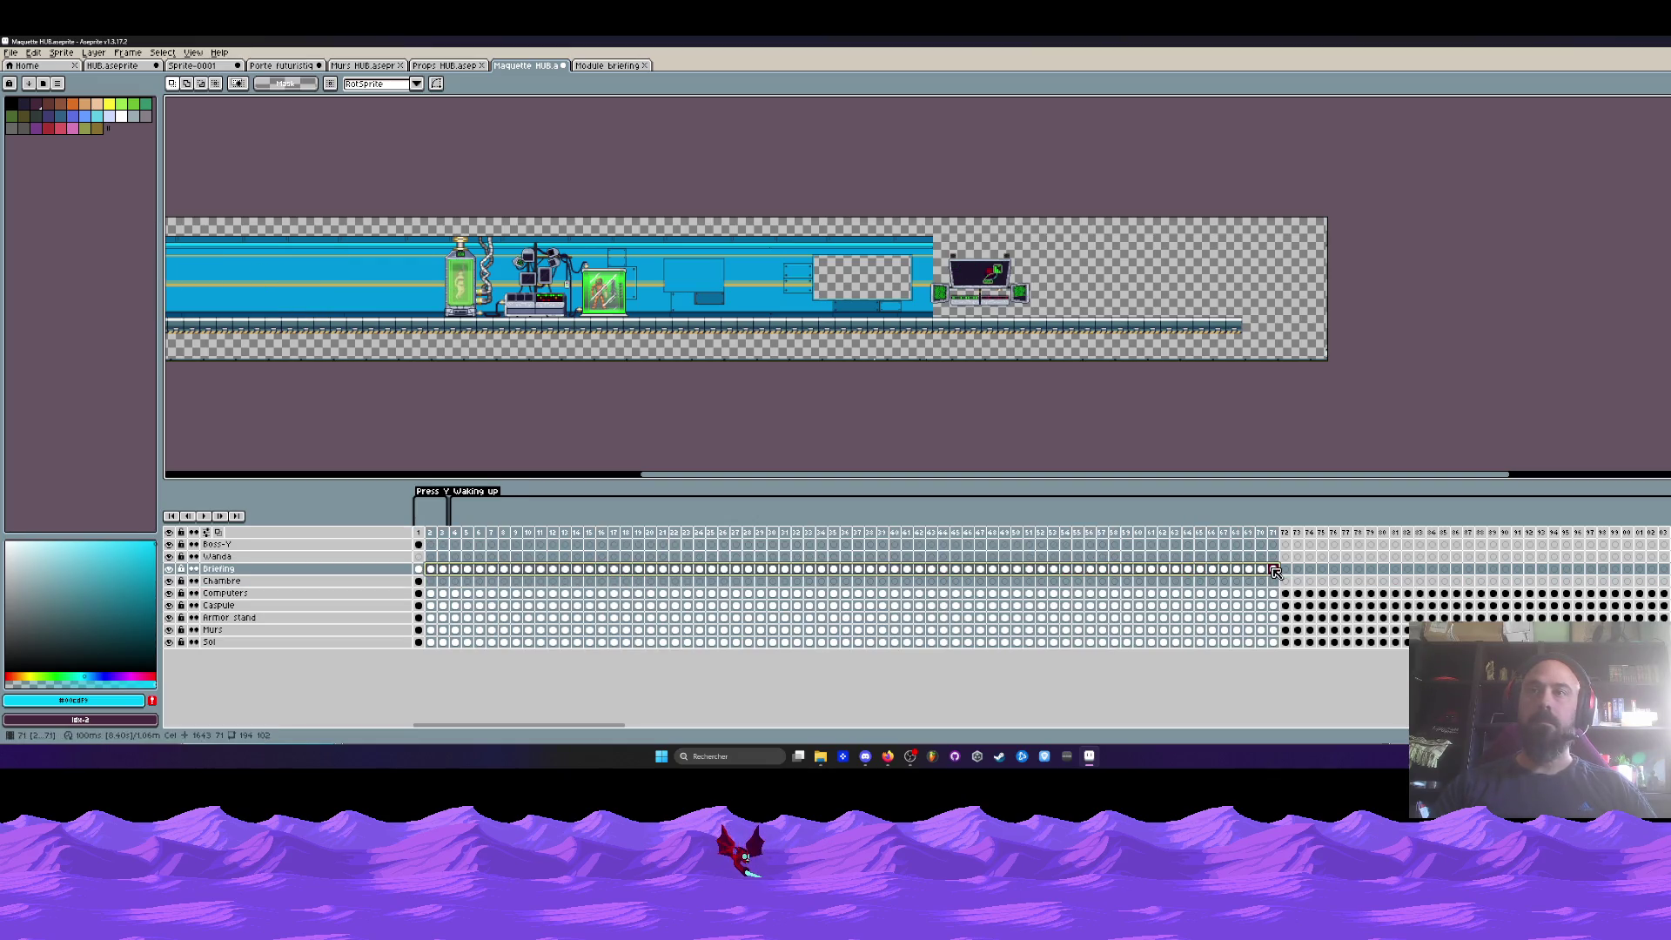
pyautogui.moveTo(554, 570)
pyautogui.mouseDown()
pyautogui.moveTo(1658, 580)
pyautogui.moveTo(1658, 545)
pyautogui.mouseUp()
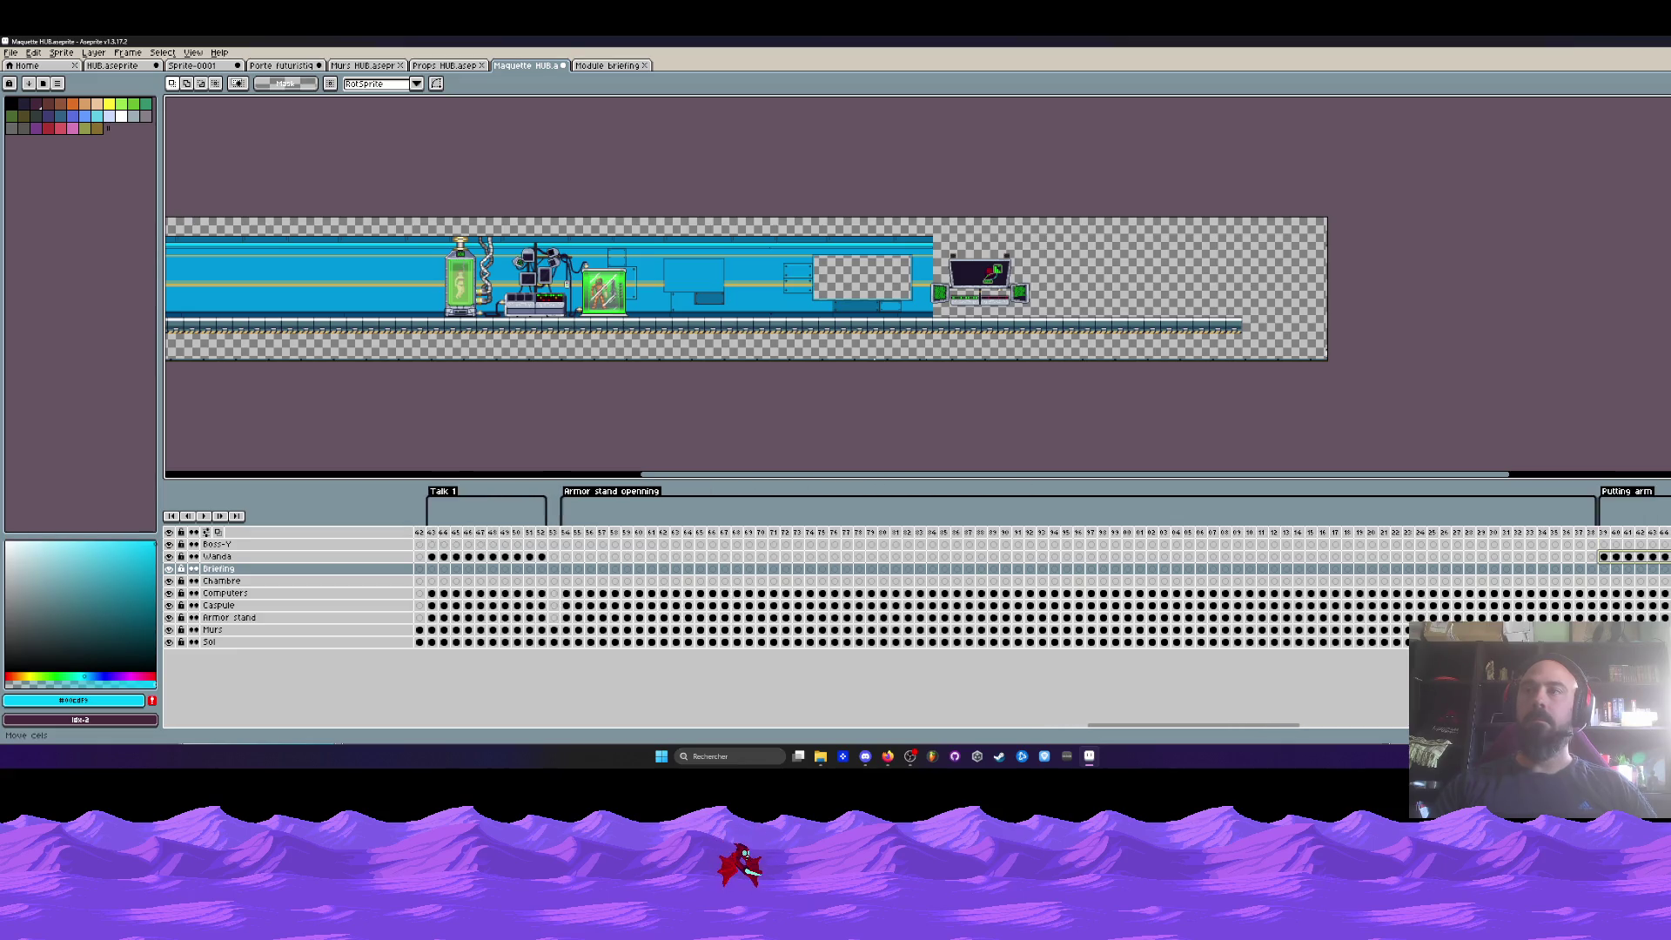
pyautogui.moveTo(1659, 545); pyautogui.dragTo(753, 572)
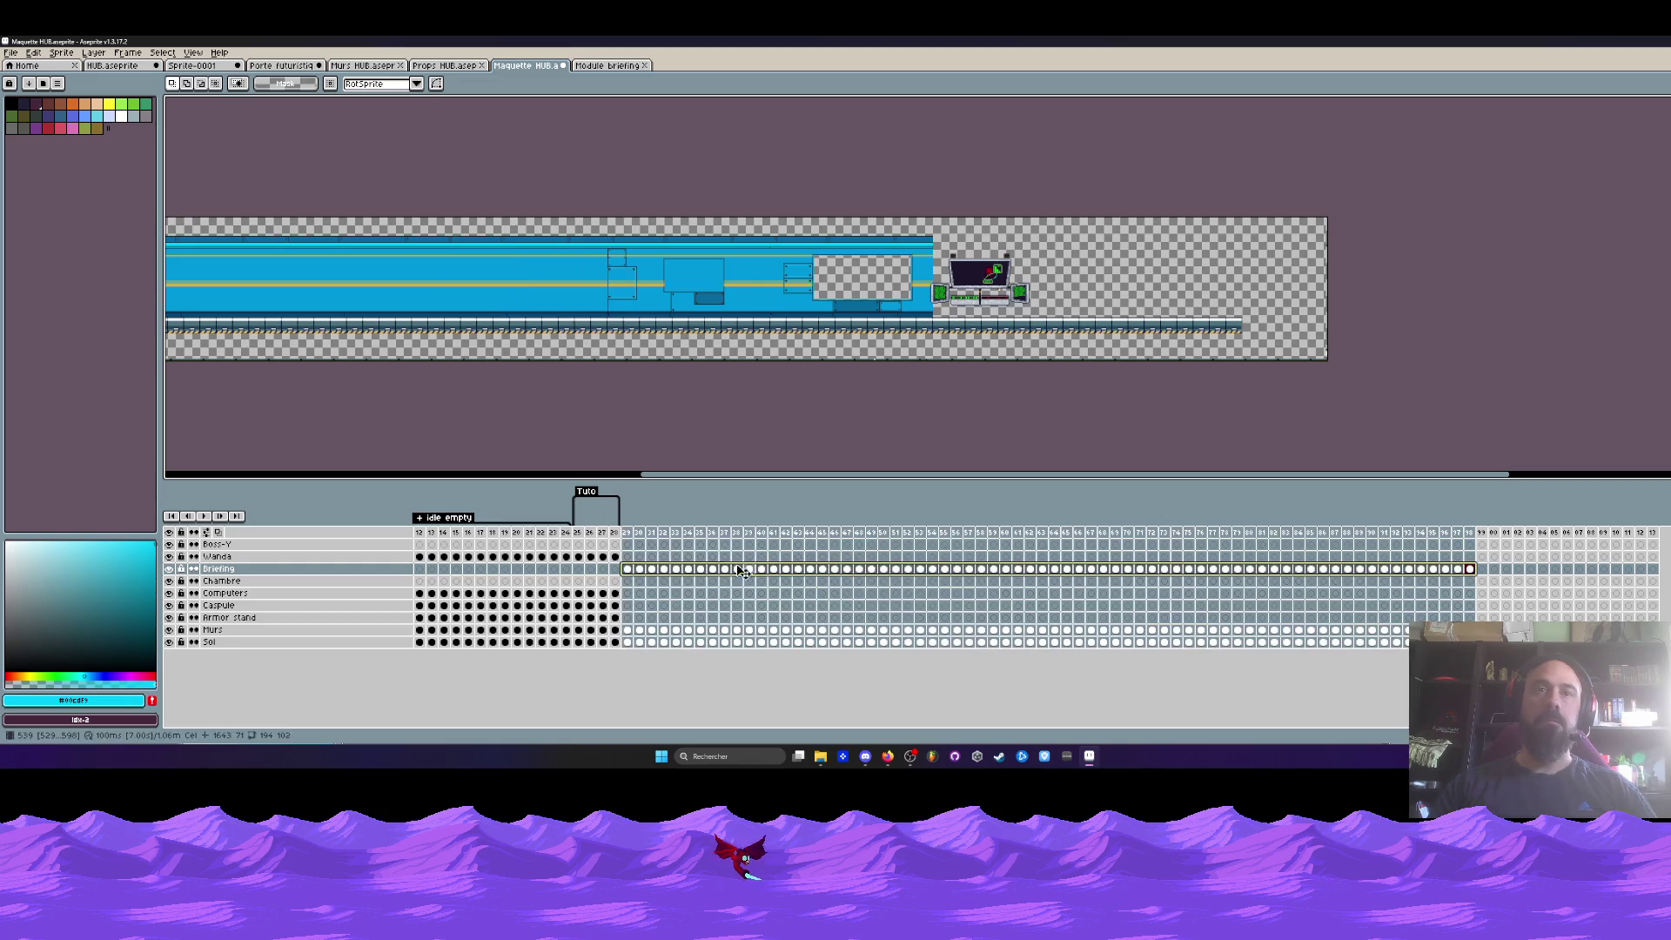
pyautogui.click(631, 534)
pyautogui.moveTo(631, 534); pyautogui.dragTo(888, 533)
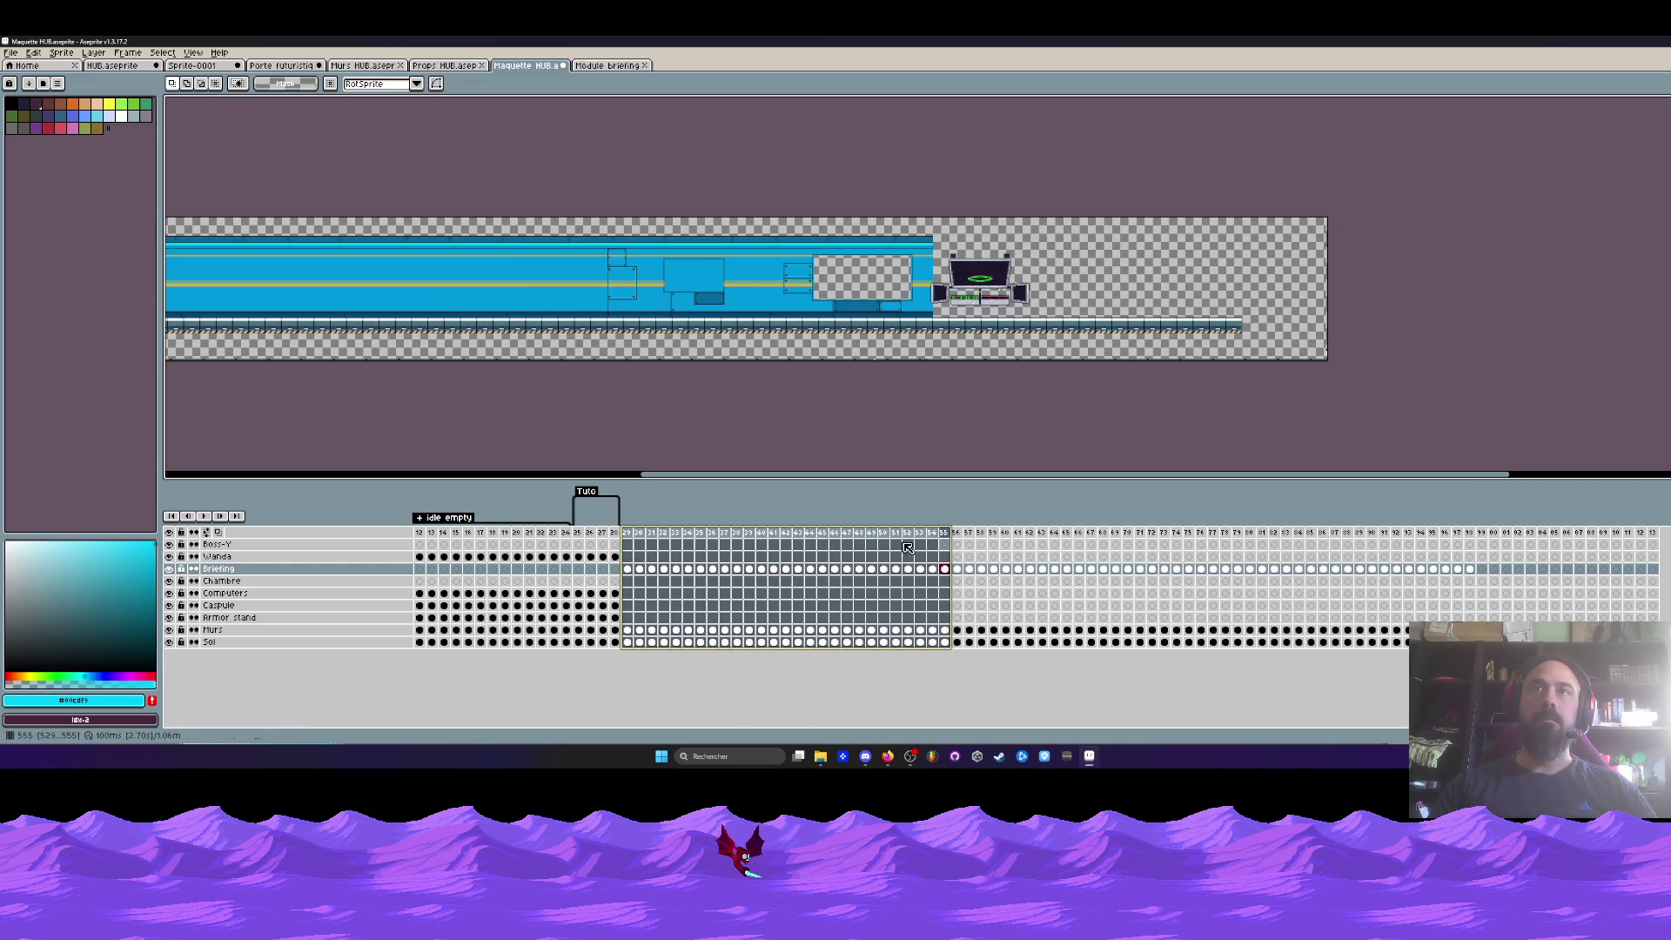
pyautogui.scroll(1, 929, 248)
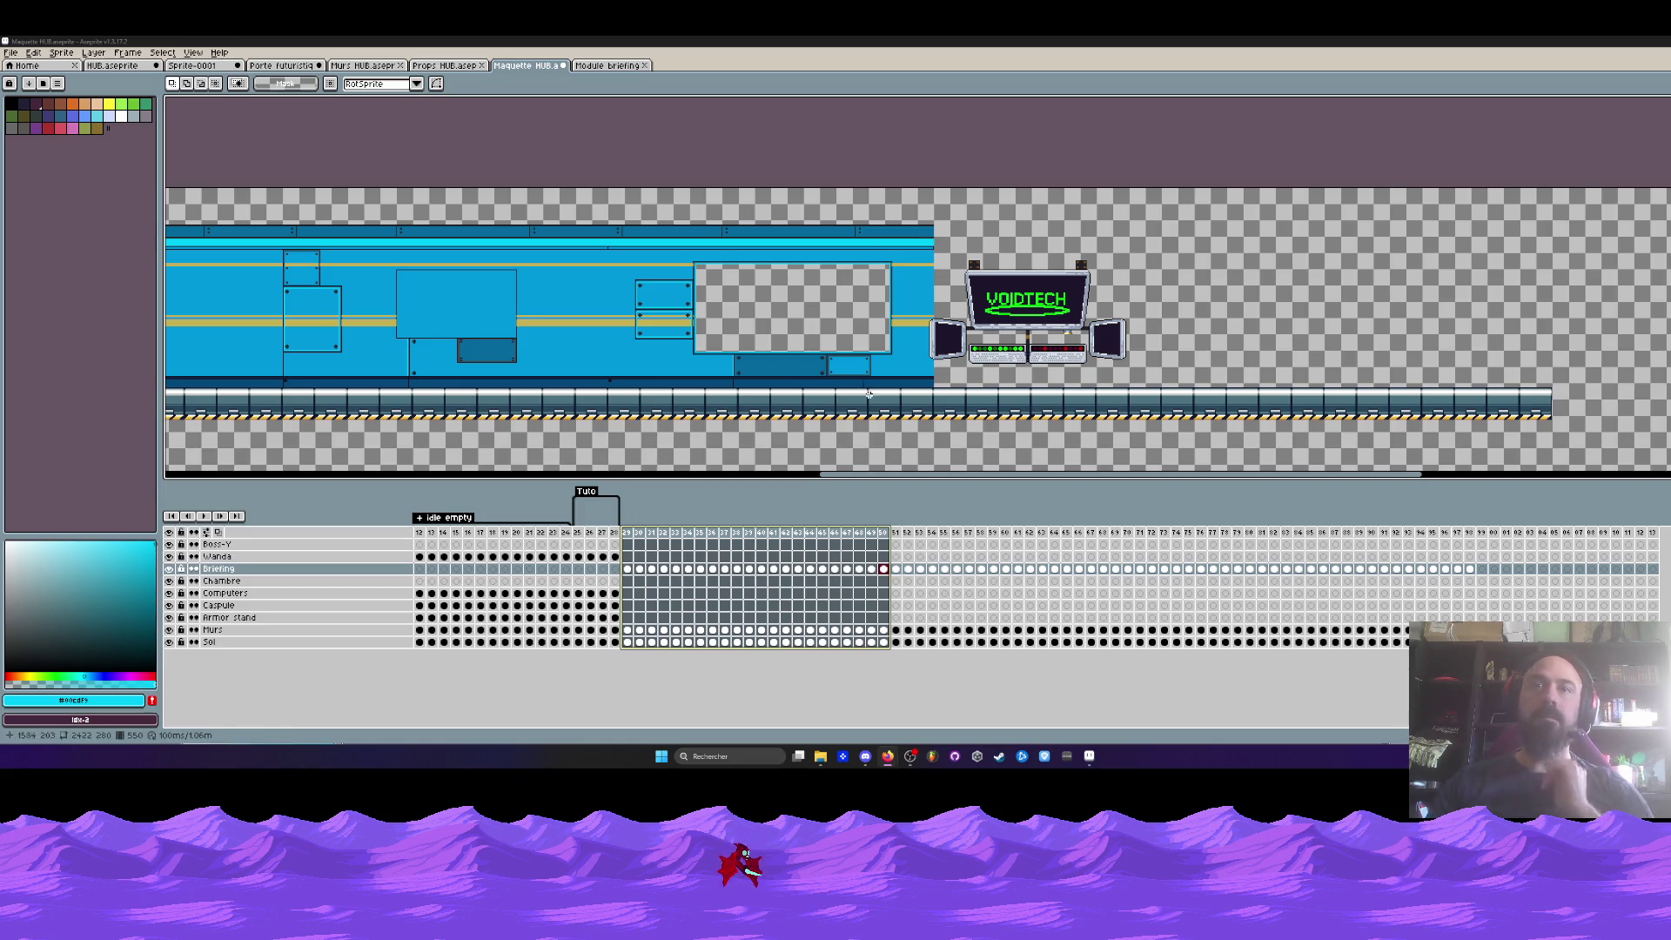
pyautogui.click(628, 569)
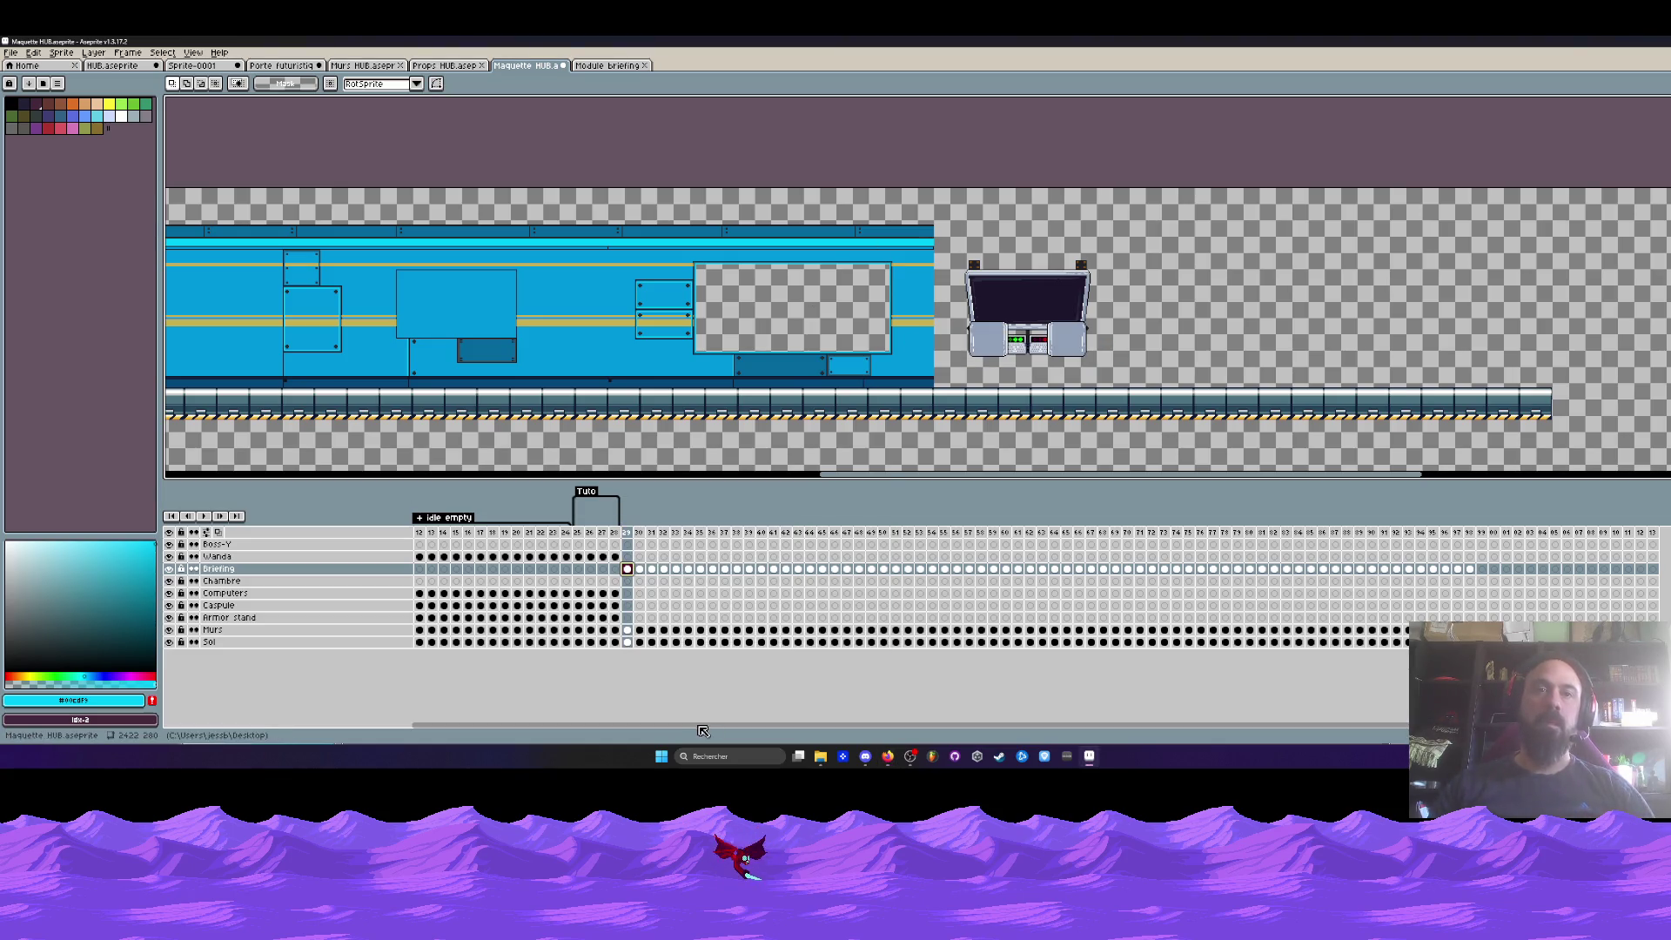
pyautogui.hotkey('alt', 'Tab')
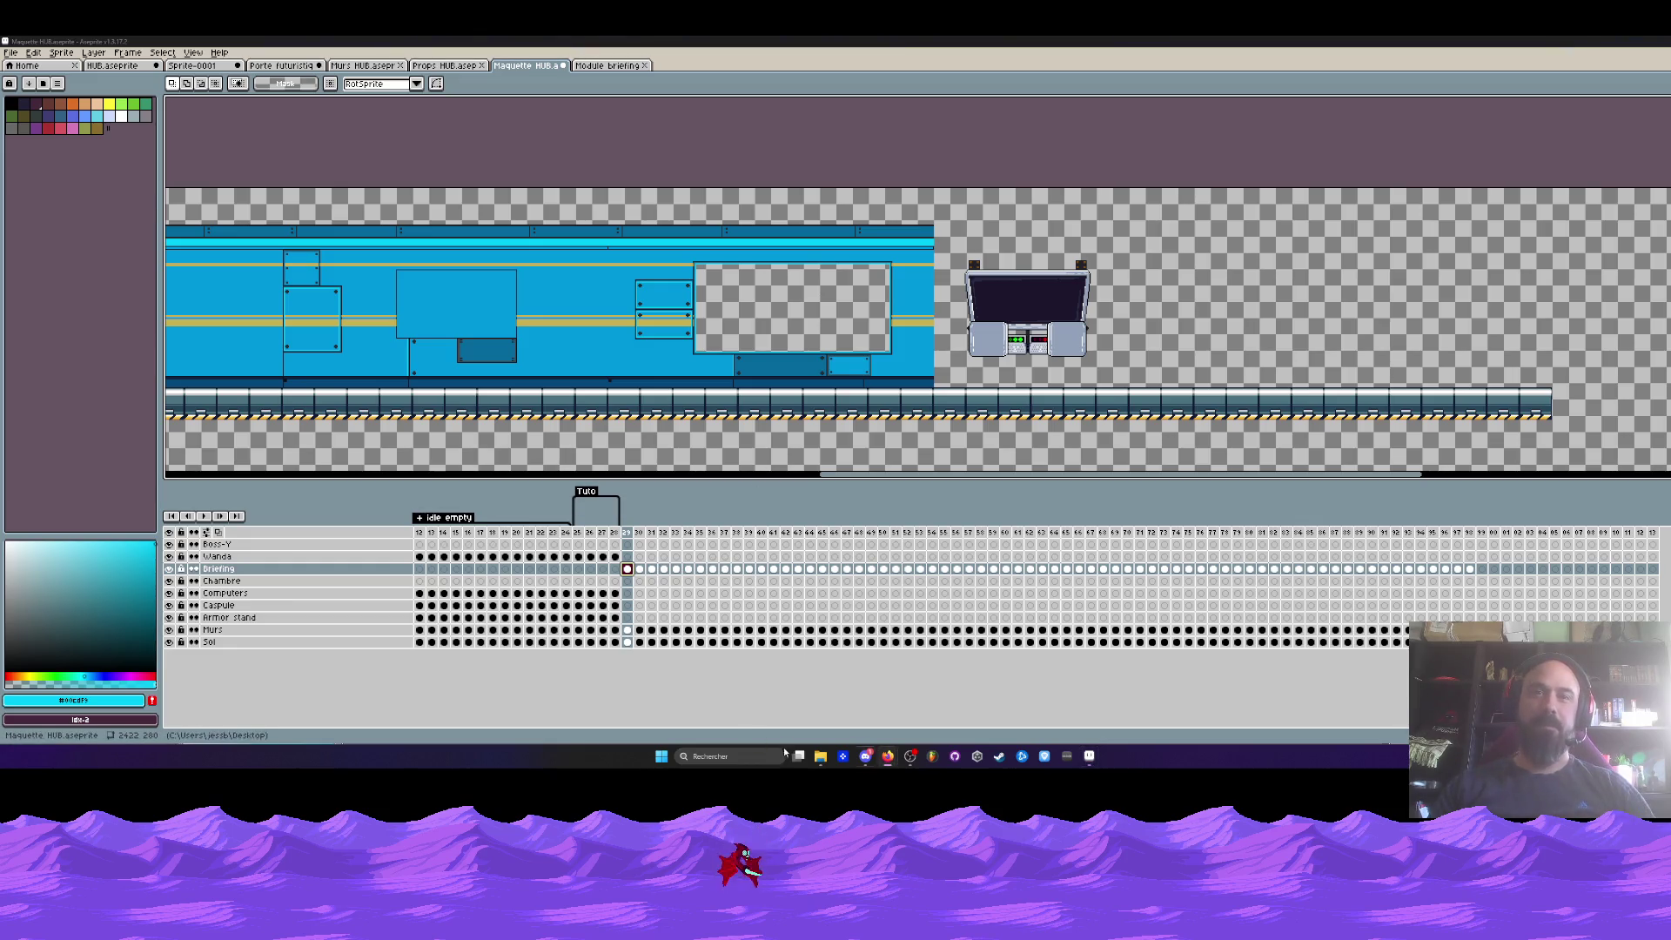
pyautogui.click(872, 762)
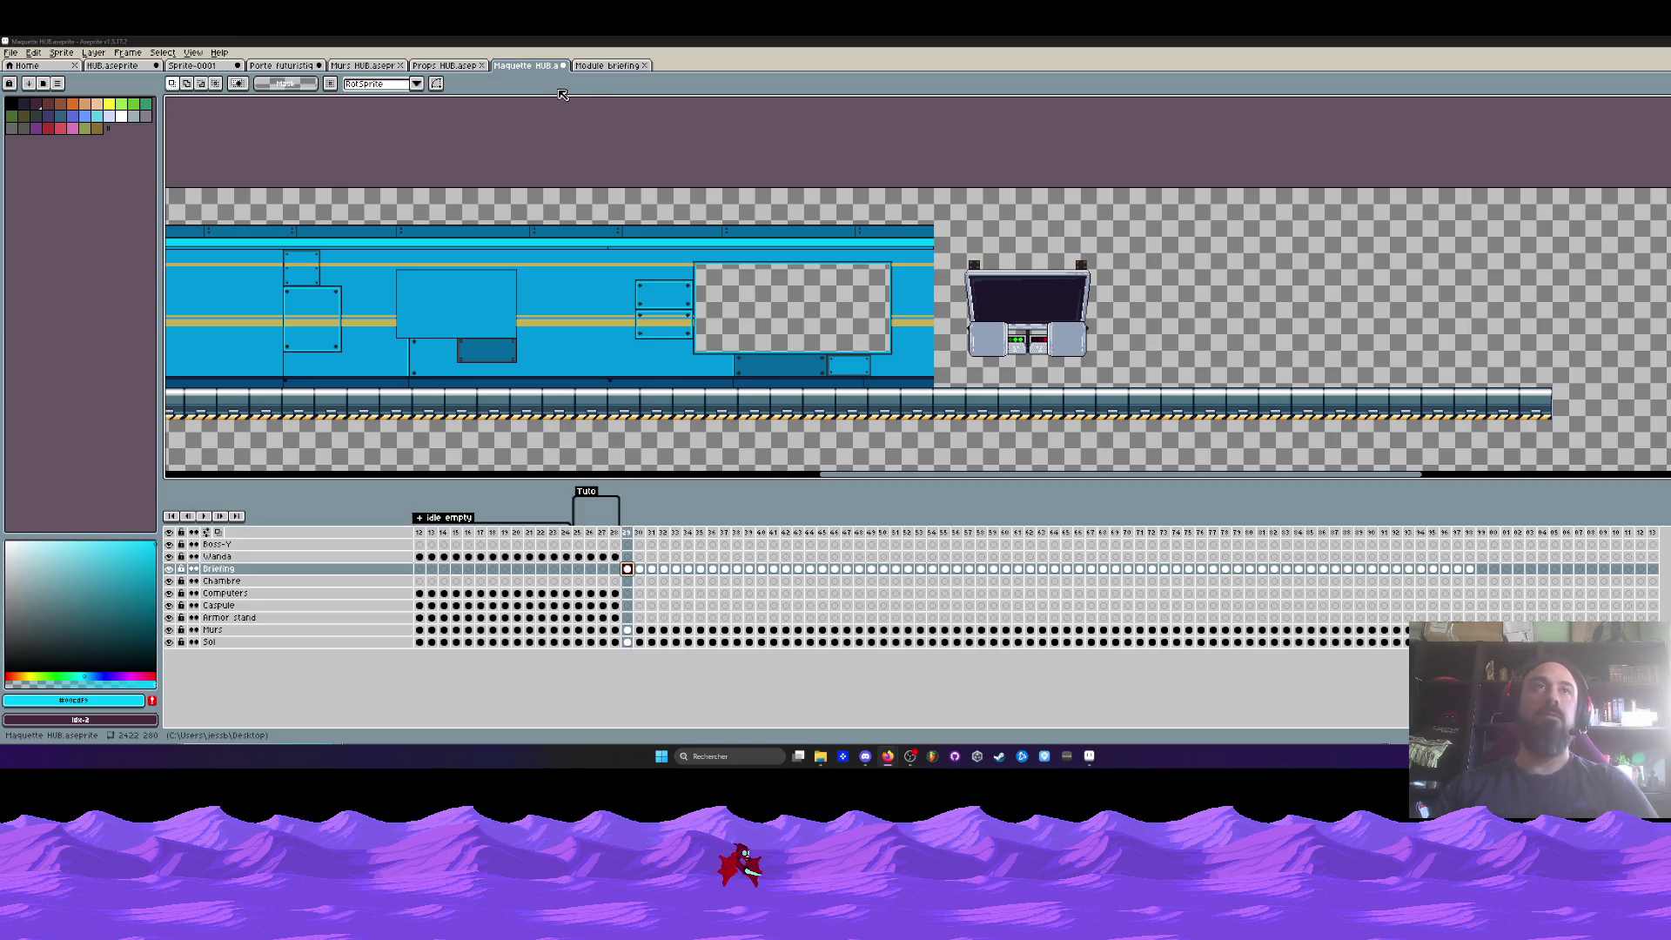
pyautogui.click(610, 67)
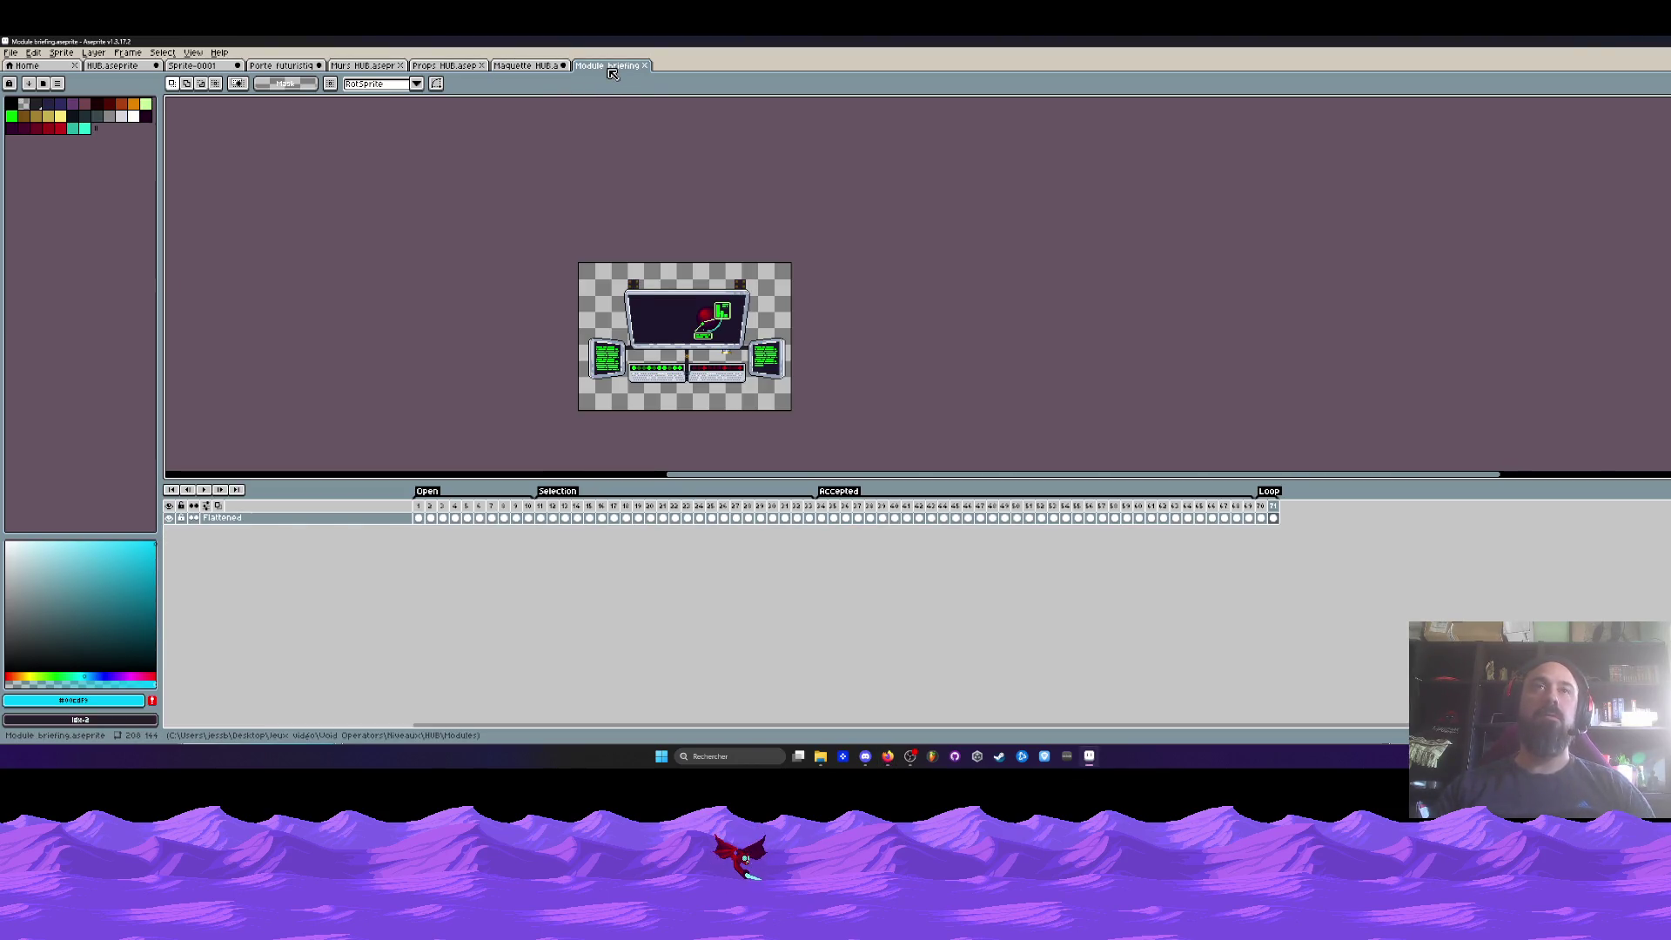
# - Close Module briefing and open HUB Portal.aseprite in a maximized window
pyautogui.click(644, 66)
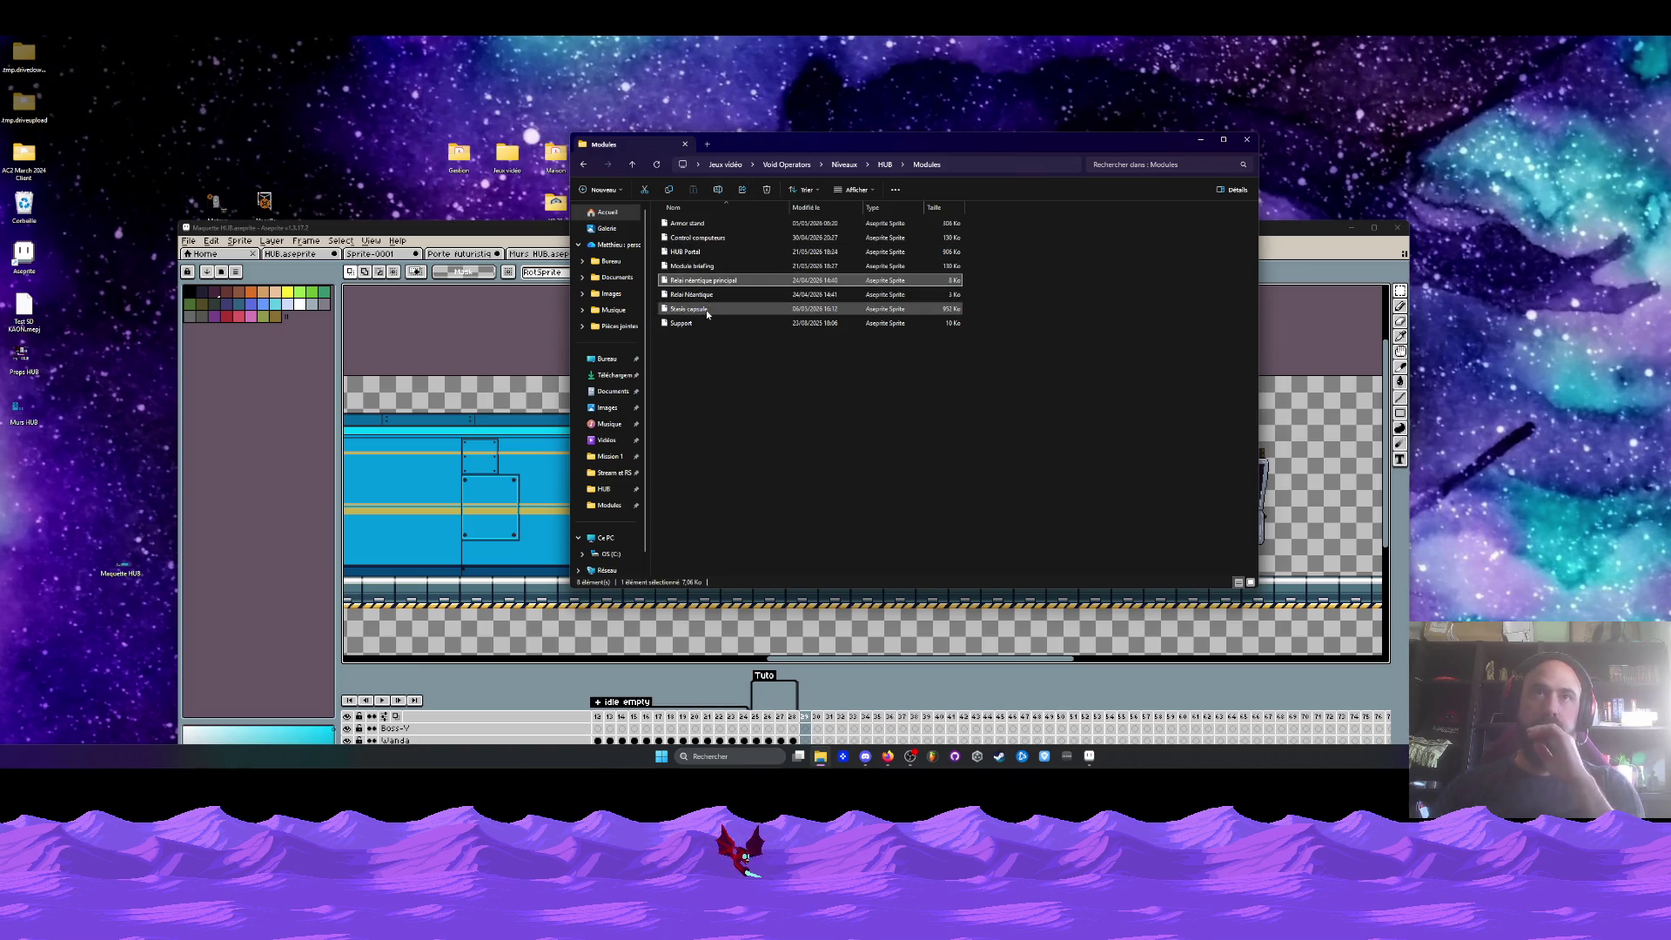
pyautogui.doubleClick(692, 251)
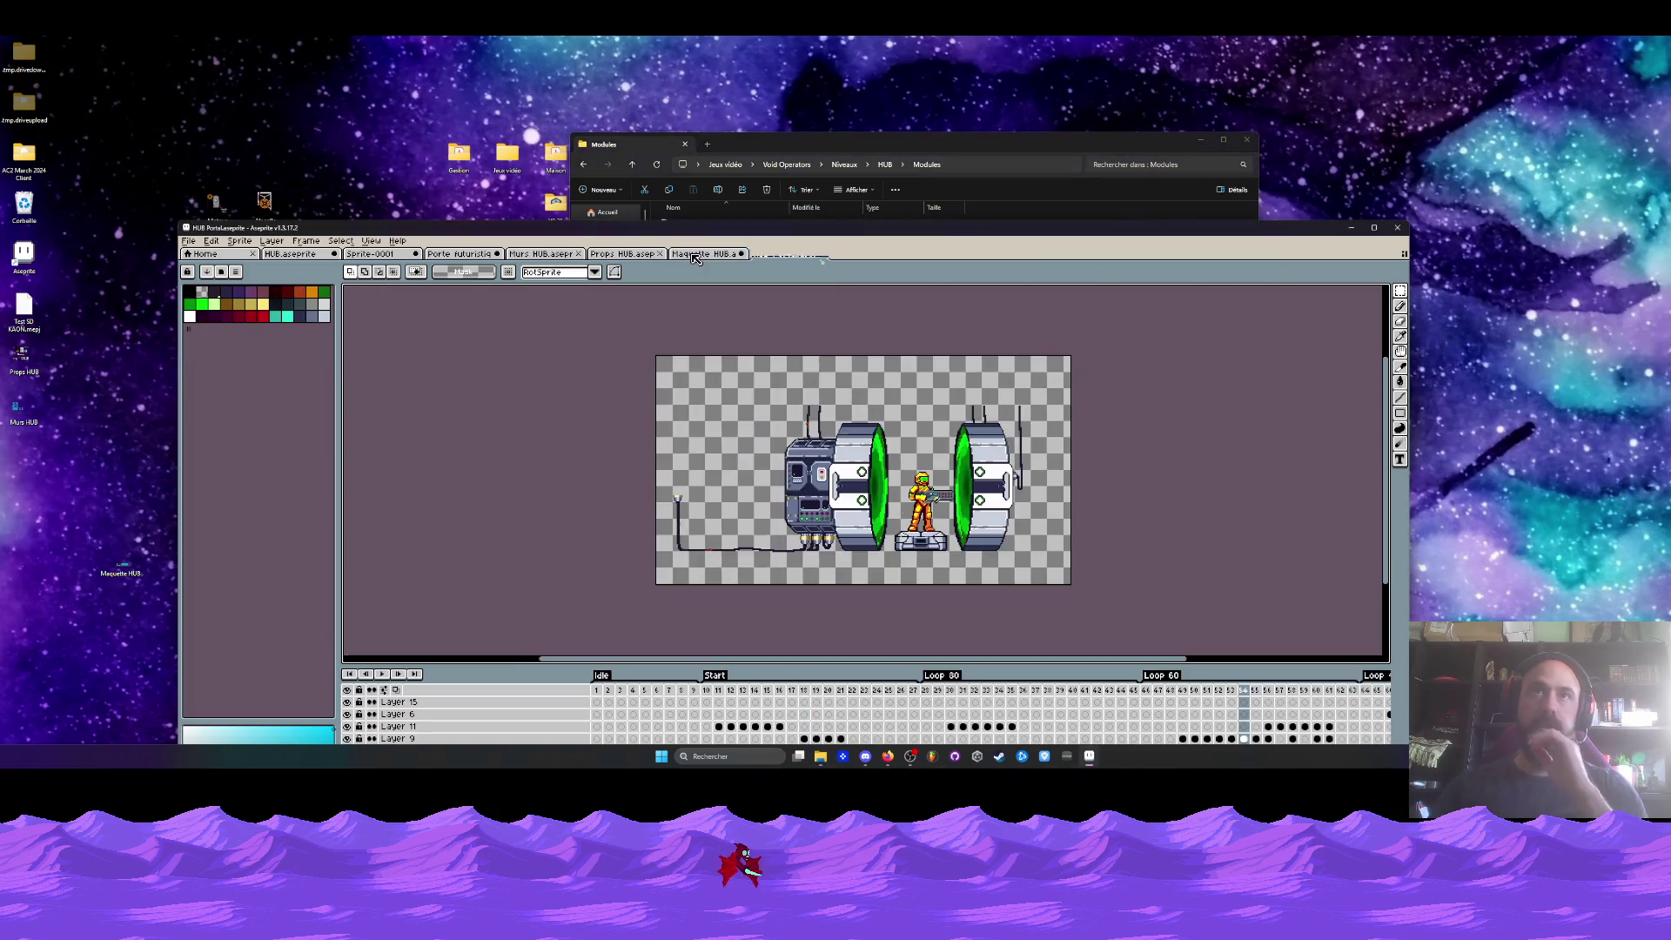
pyautogui.doubleClick(693, 228)
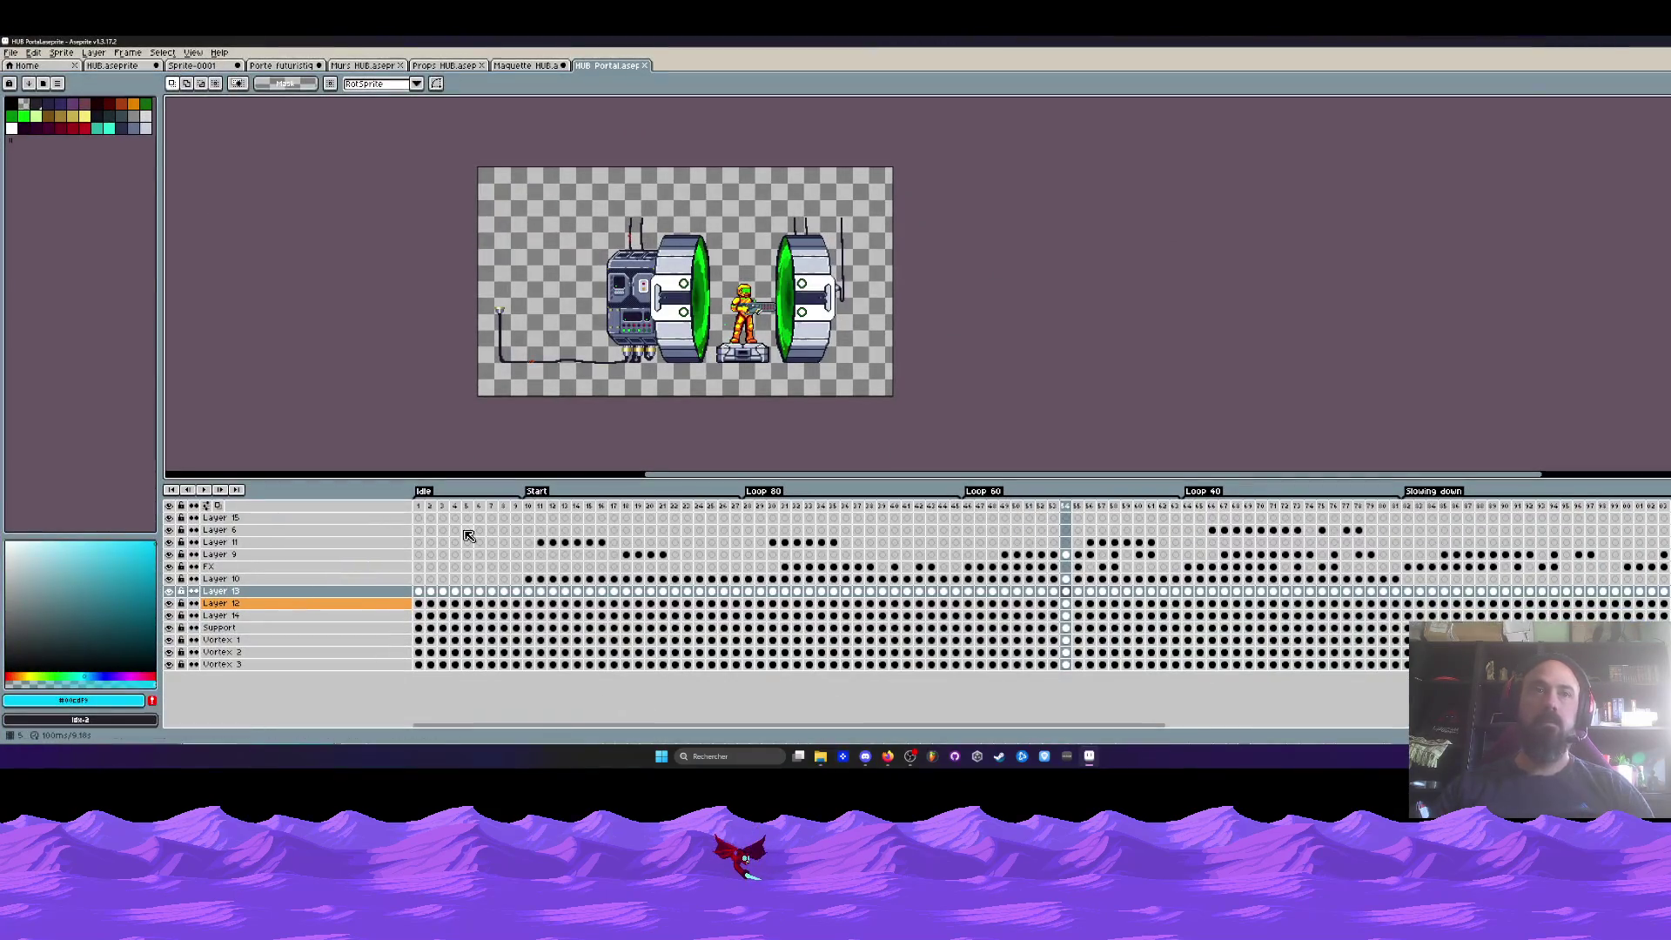
# - Flatten all HUB Portal layers into one, select frames 1 to 52, and return to Maquette HUB
pyautogui.click(419, 506)
pyautogui.rightClick(271, 520)
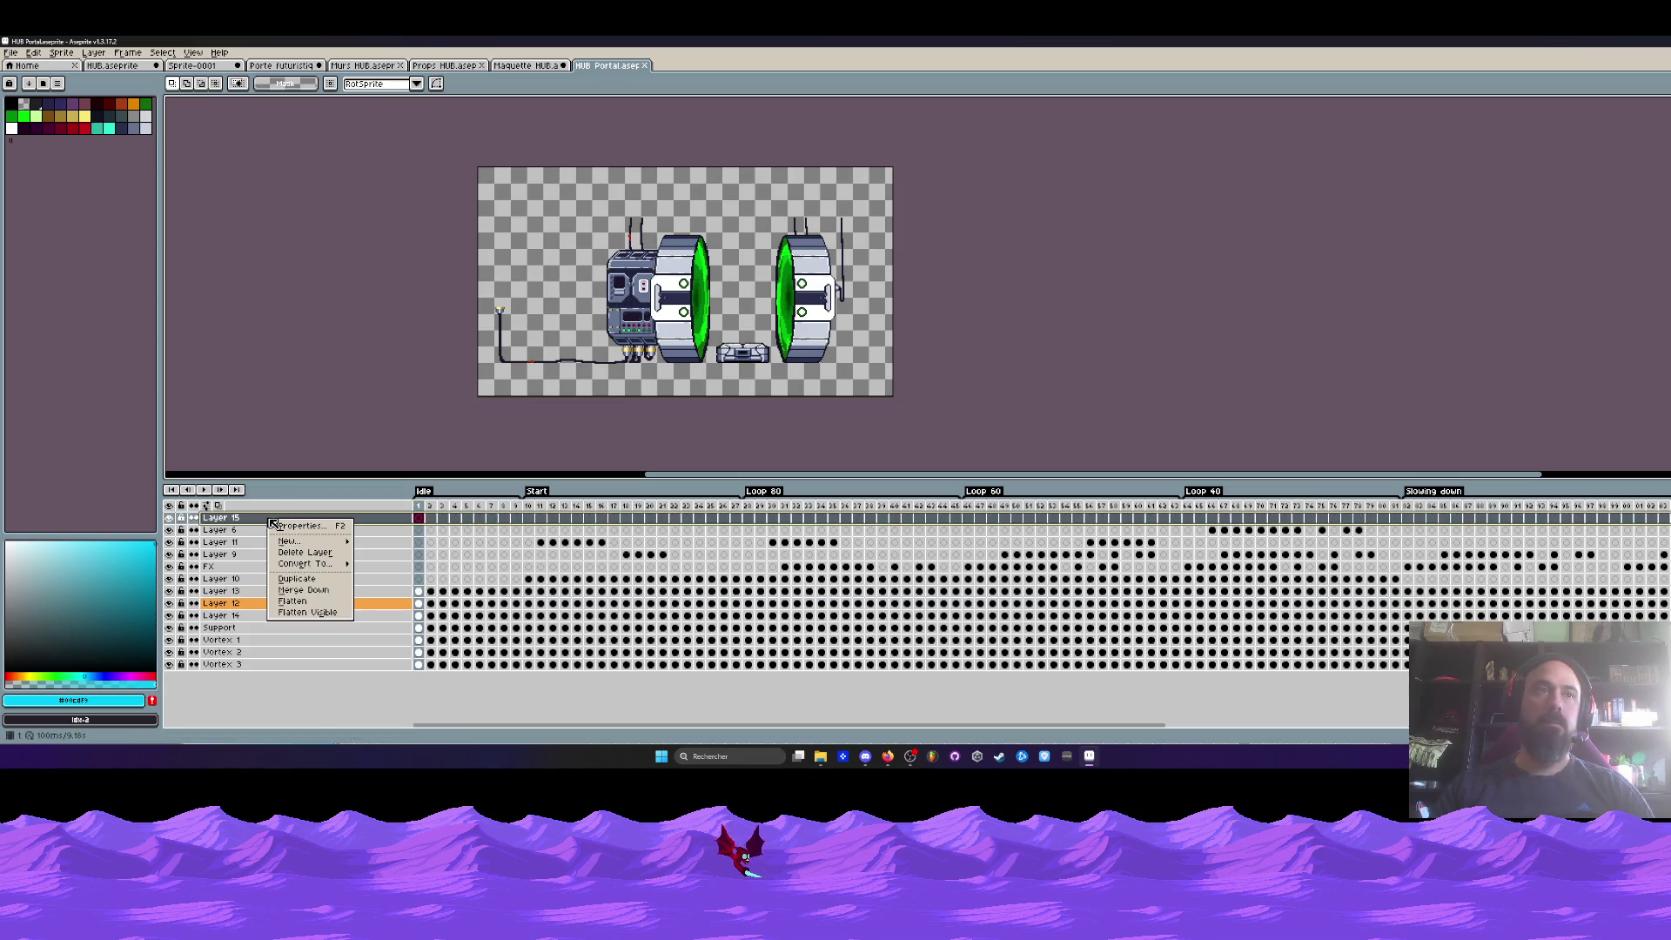
pyautogui.click(309, 613)
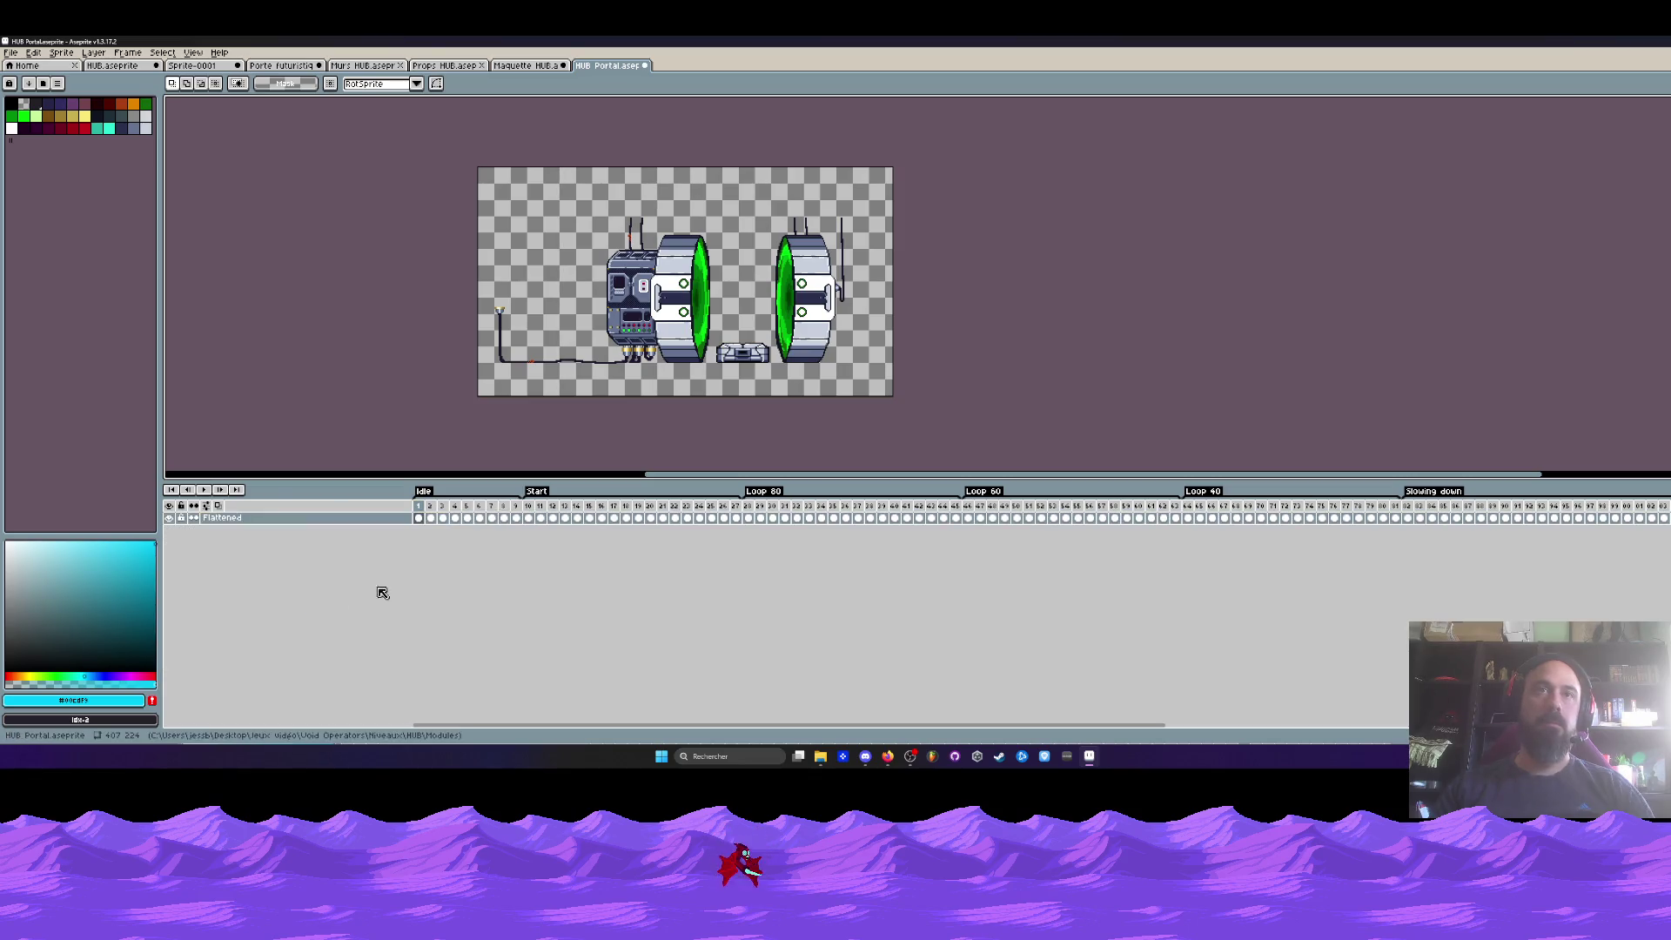
pyautogui.moveTo(418, 518); pyautogui.dragTo(1670, 519)
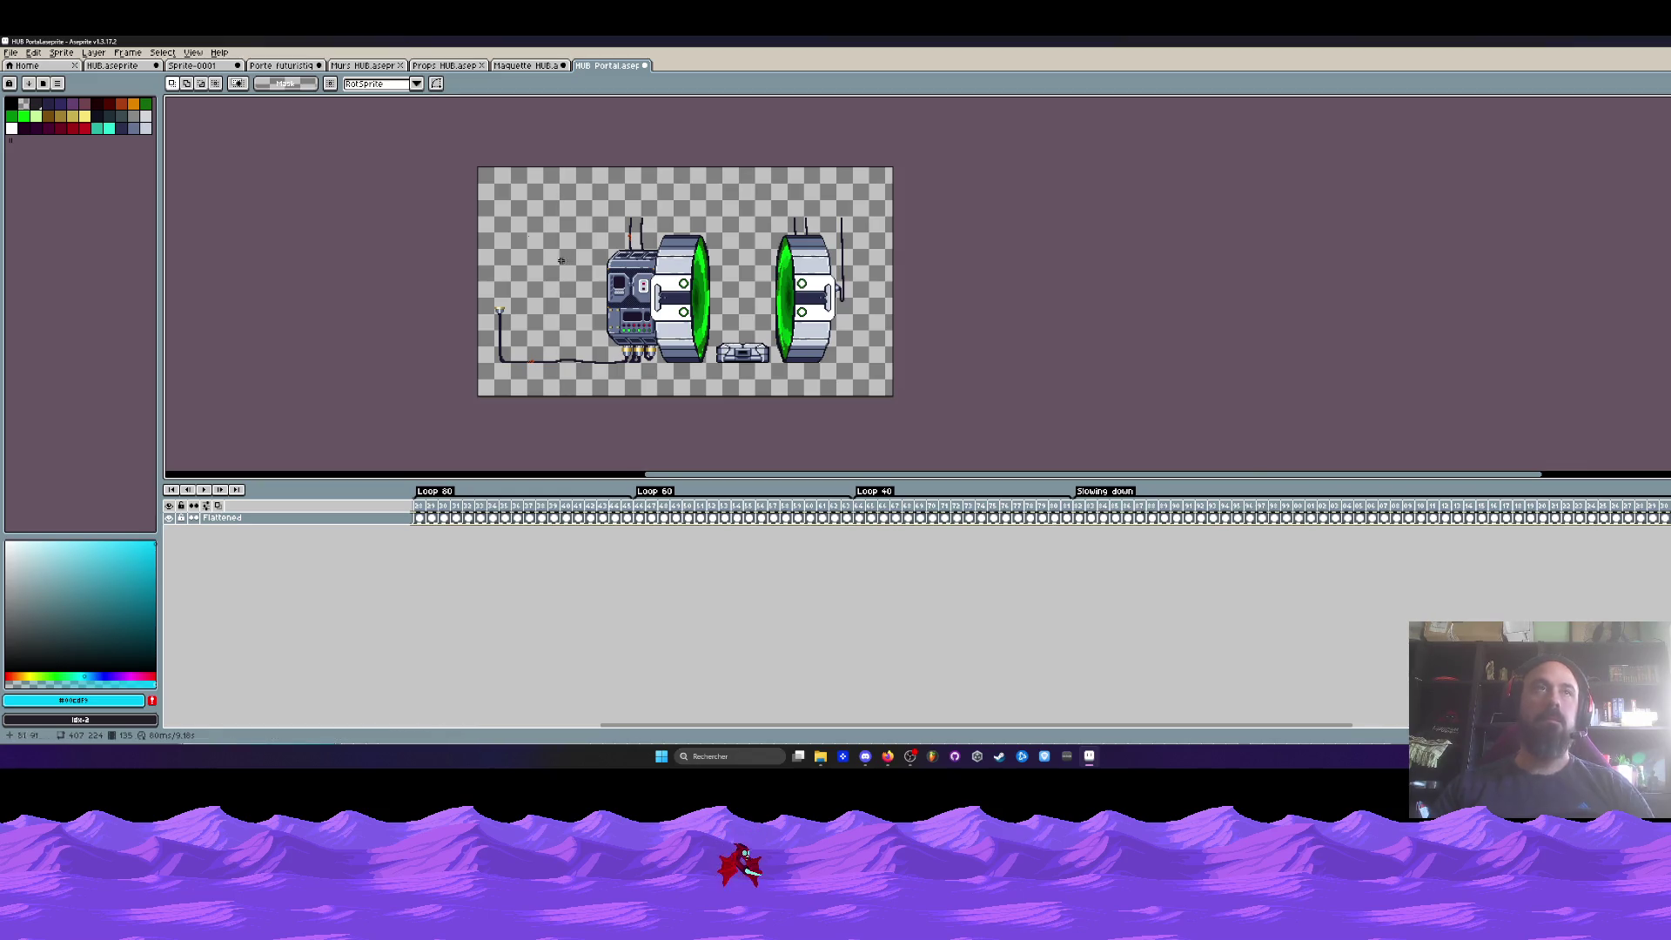
pyautogui.hotkey('ctrl', 'shift', 'Tab')
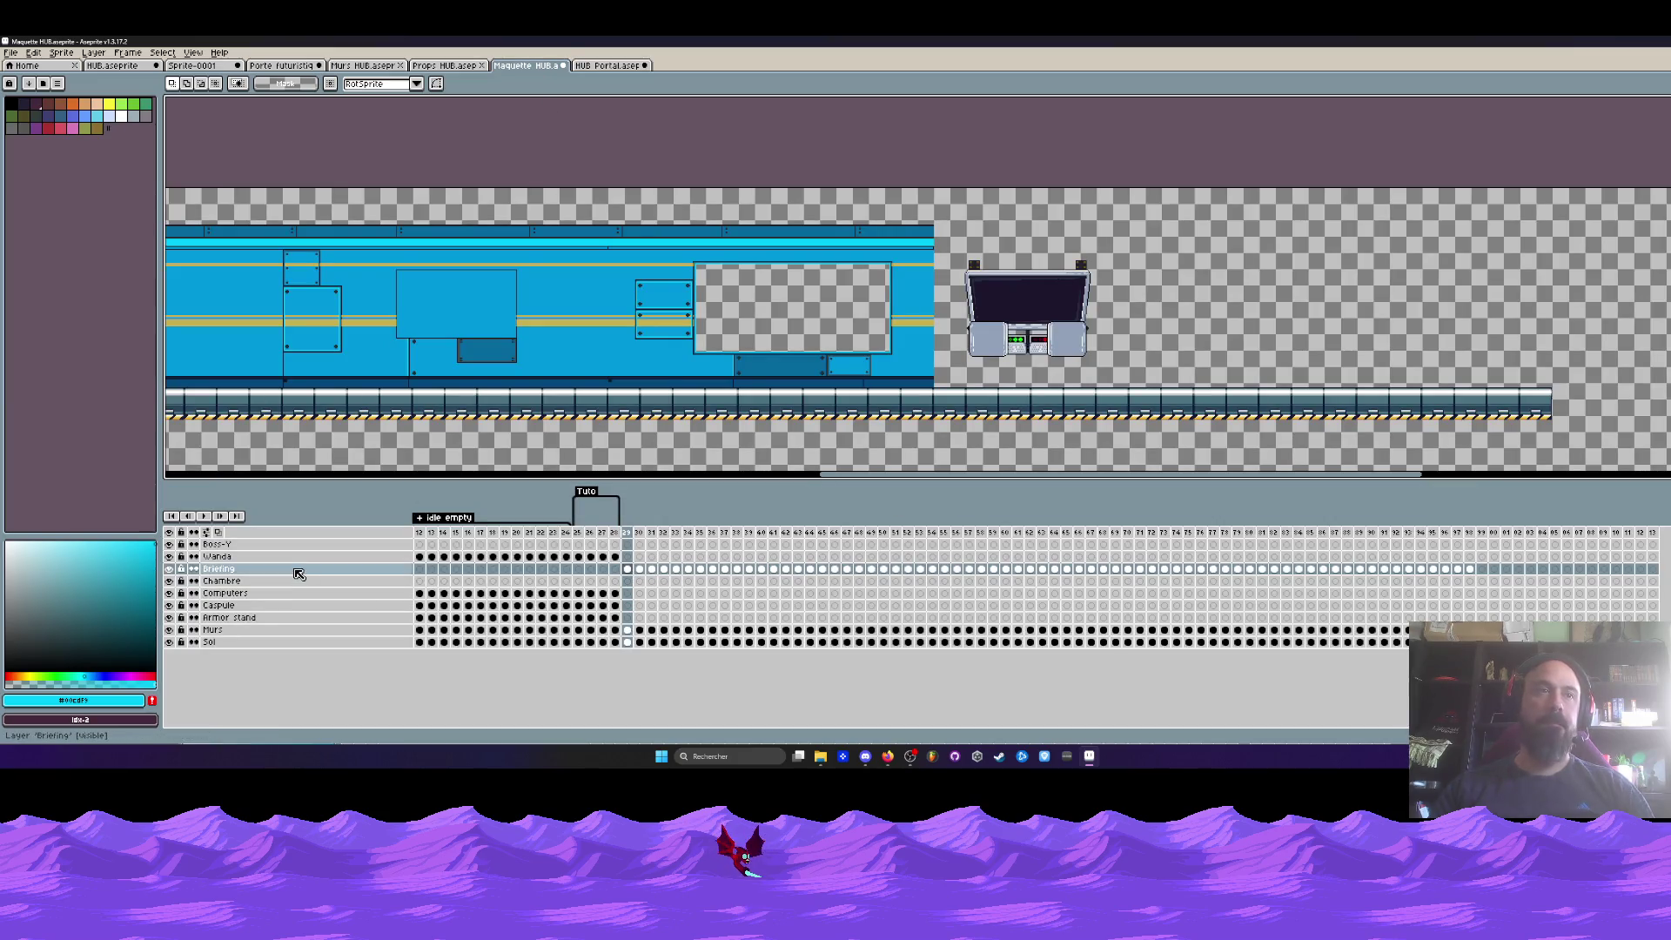
# - Add a new layer above Briefing and select the teleporter area on the later frames
pyautogui.hotkey('shift', 'n')
pyautogui.click(628, 571)
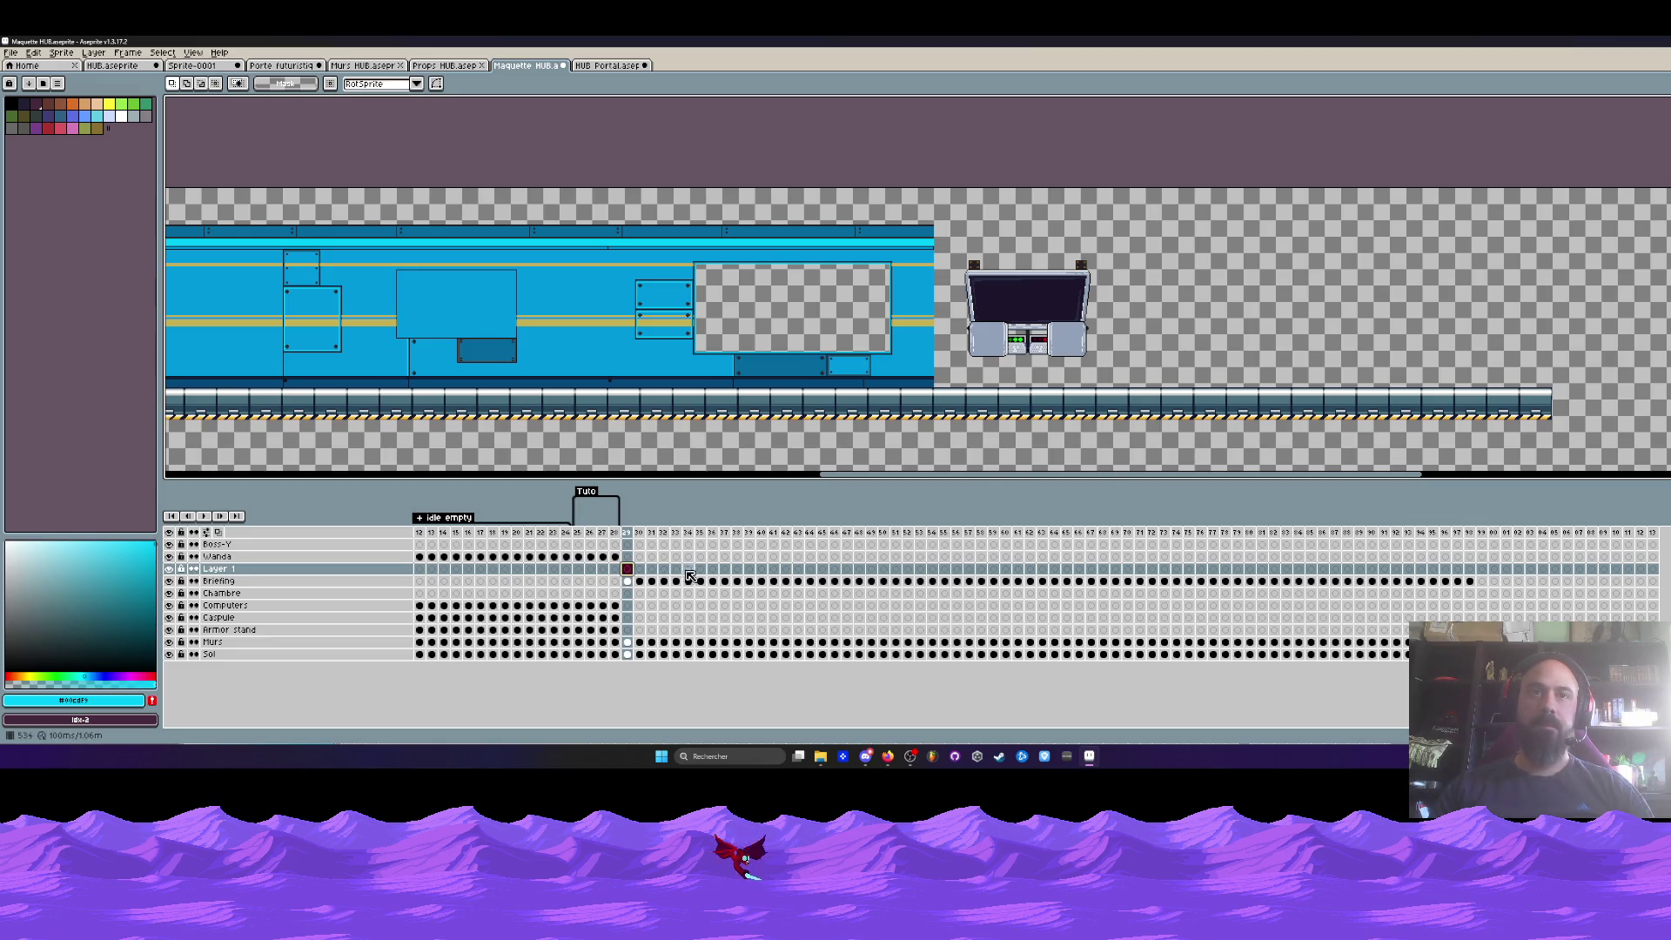
pyautogui.press('End')
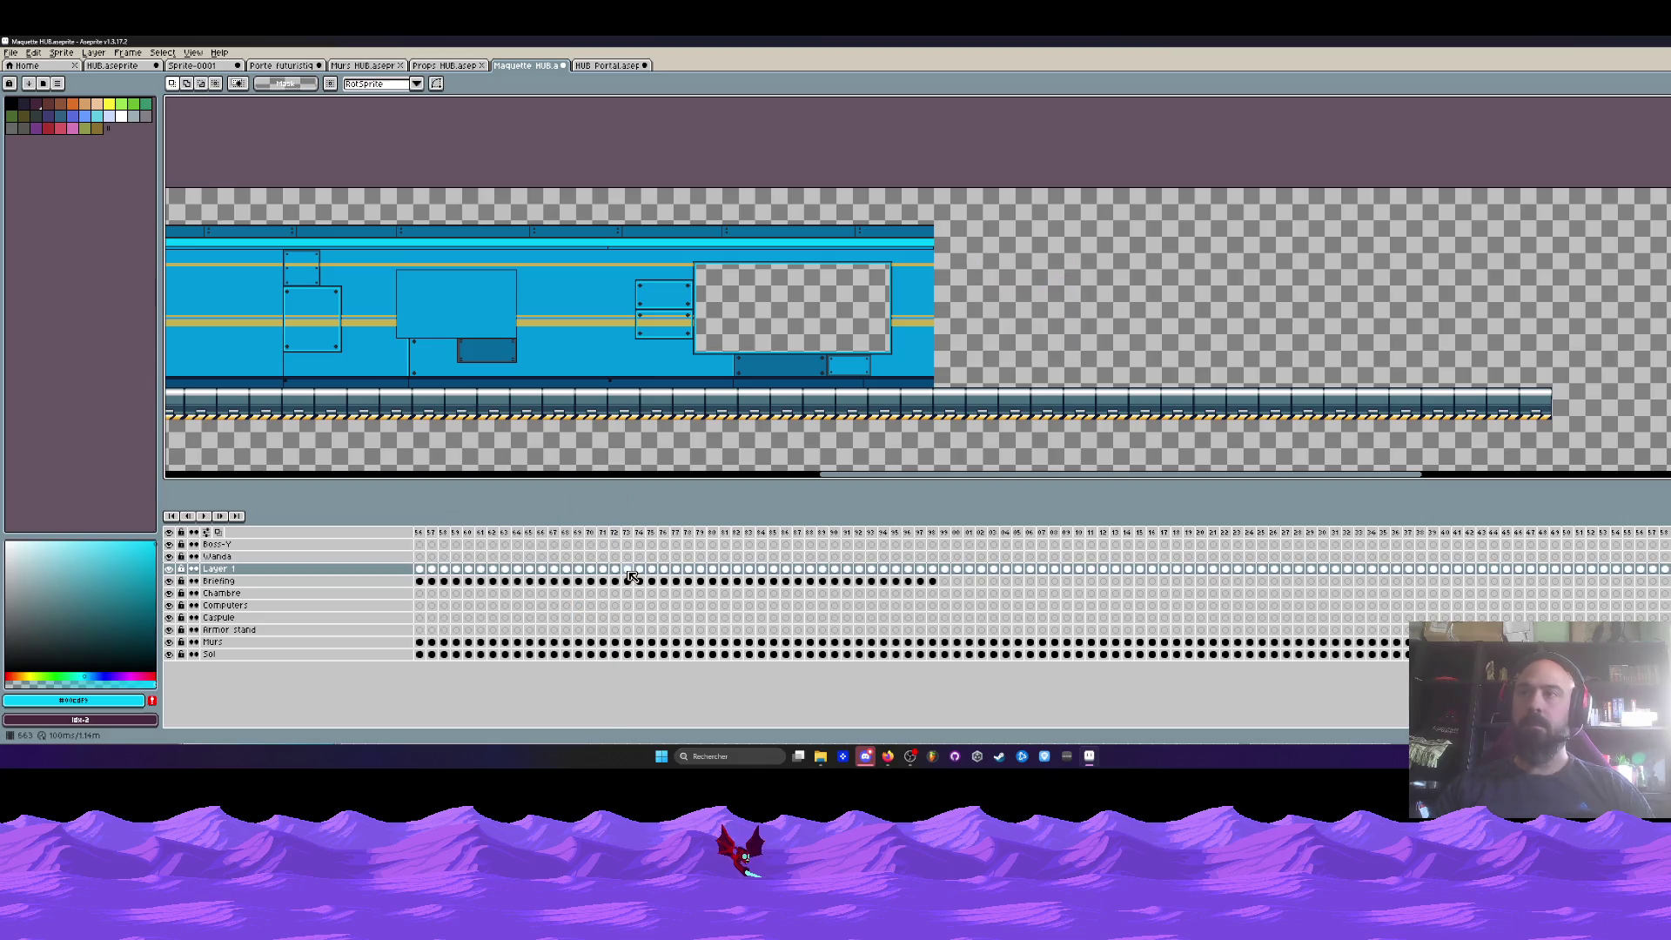
pyautogui.moveTo(1062, 724); pyautogui.dragTo(1262, 763)
pyautogui.click(1383, 535)
pyautogui.scroll(-3, 995, 327)
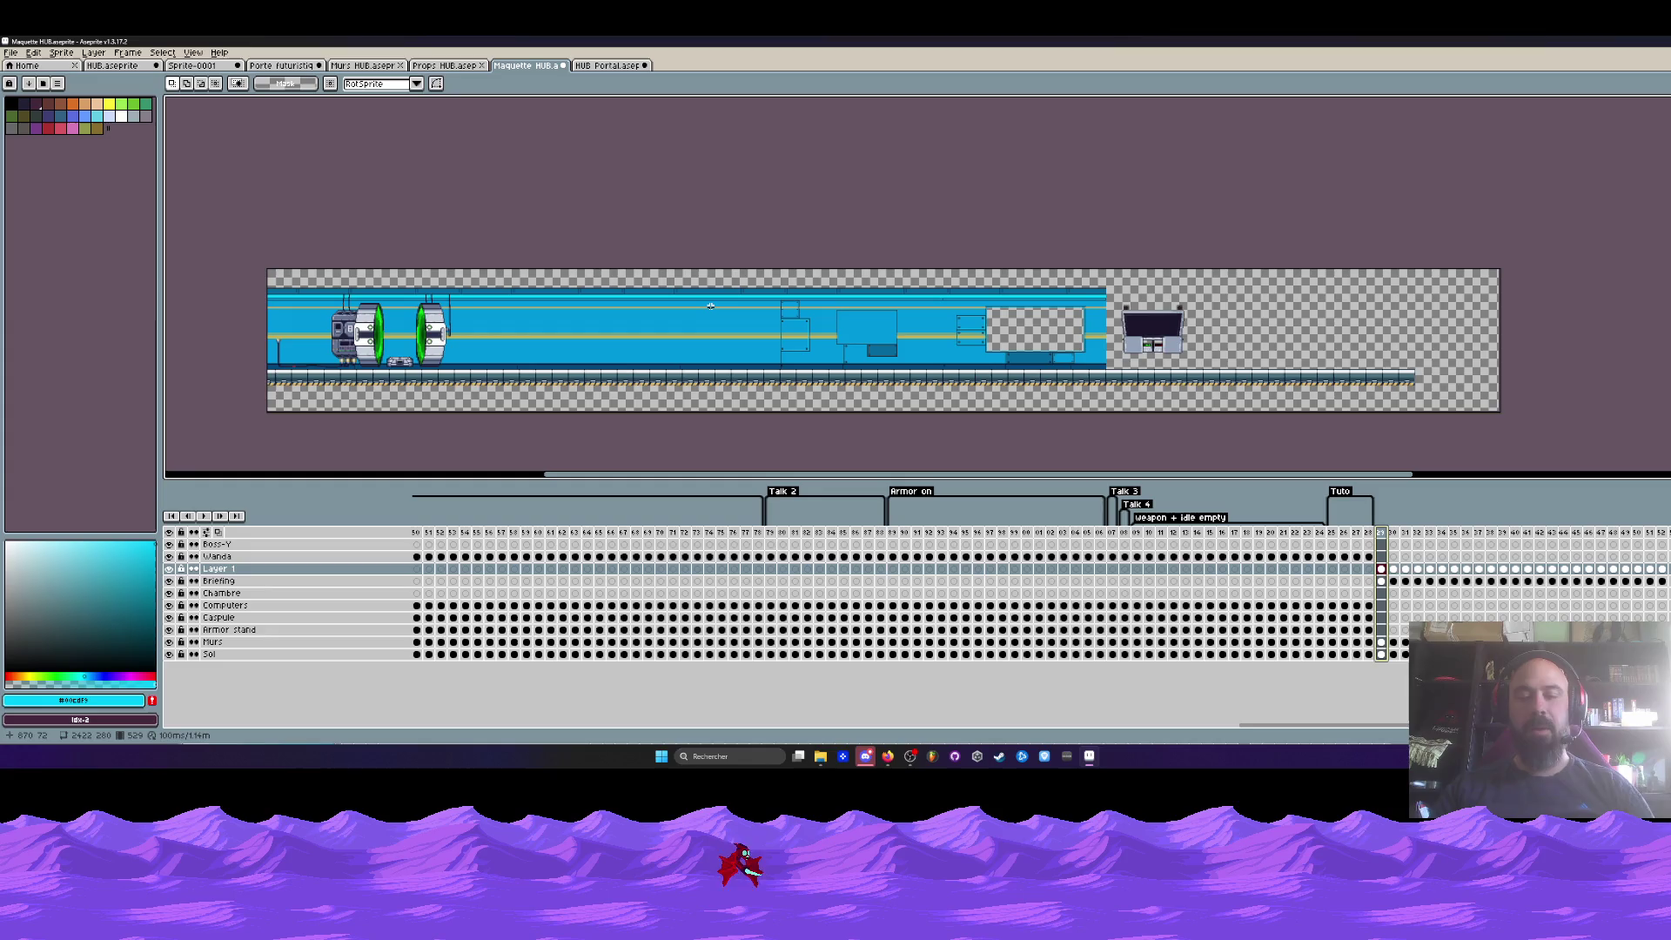
pyautogui.moveTo(409, 277); pyautogui.dragTo(834, 379)
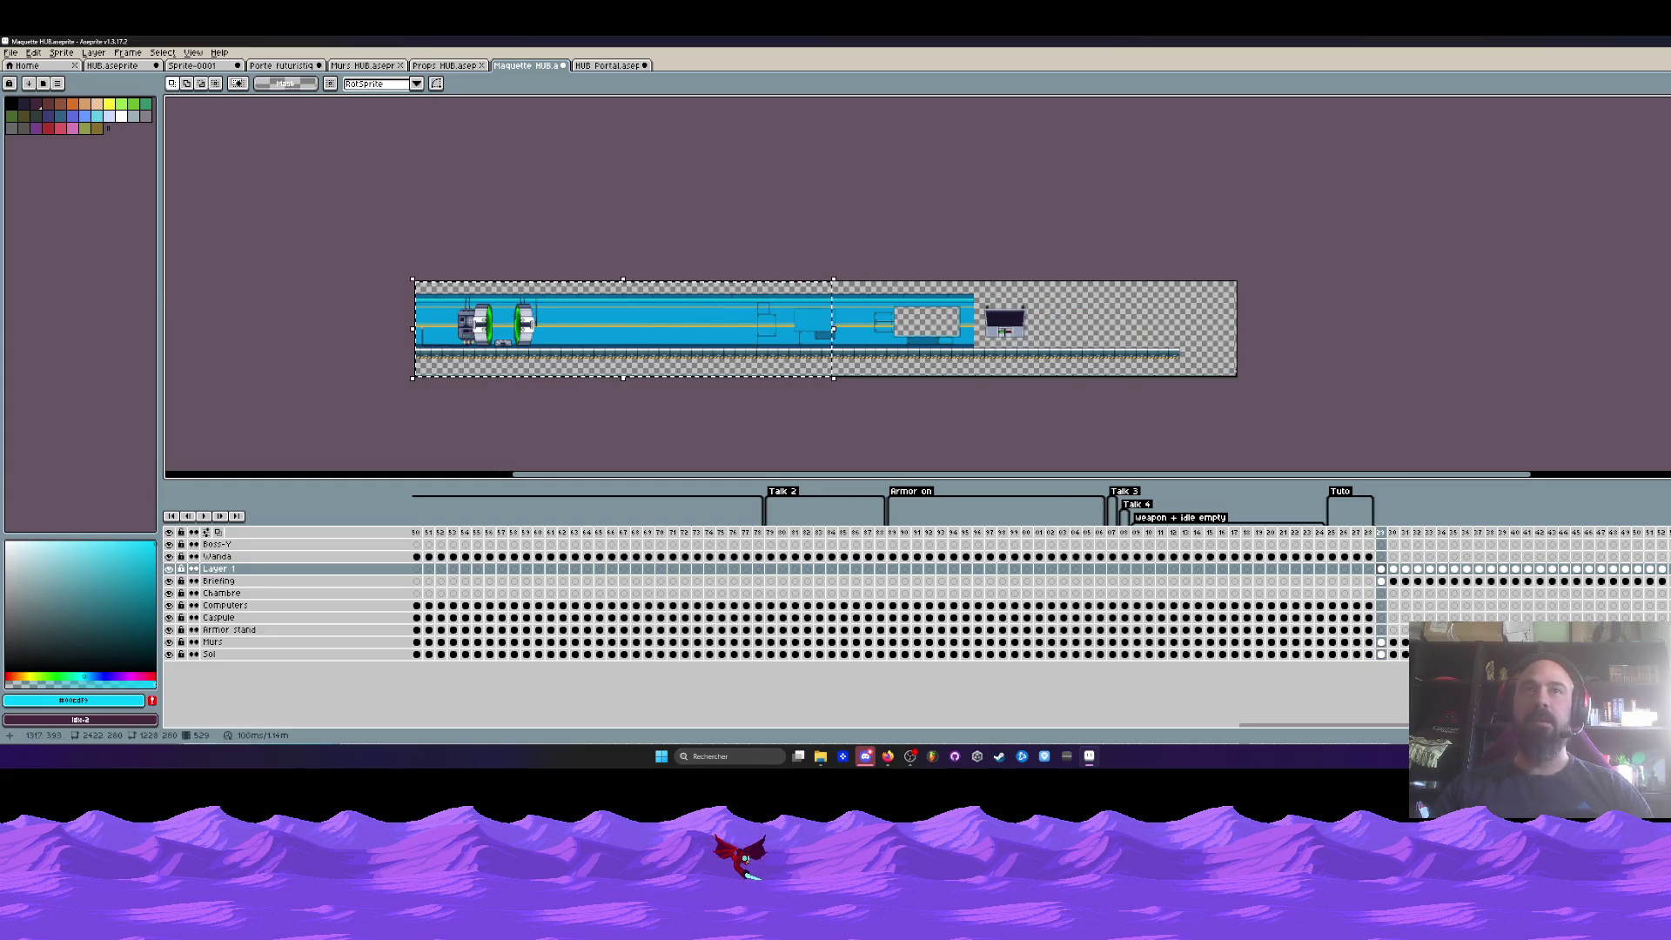
pyautogui.scroll(-10, 778, 582)
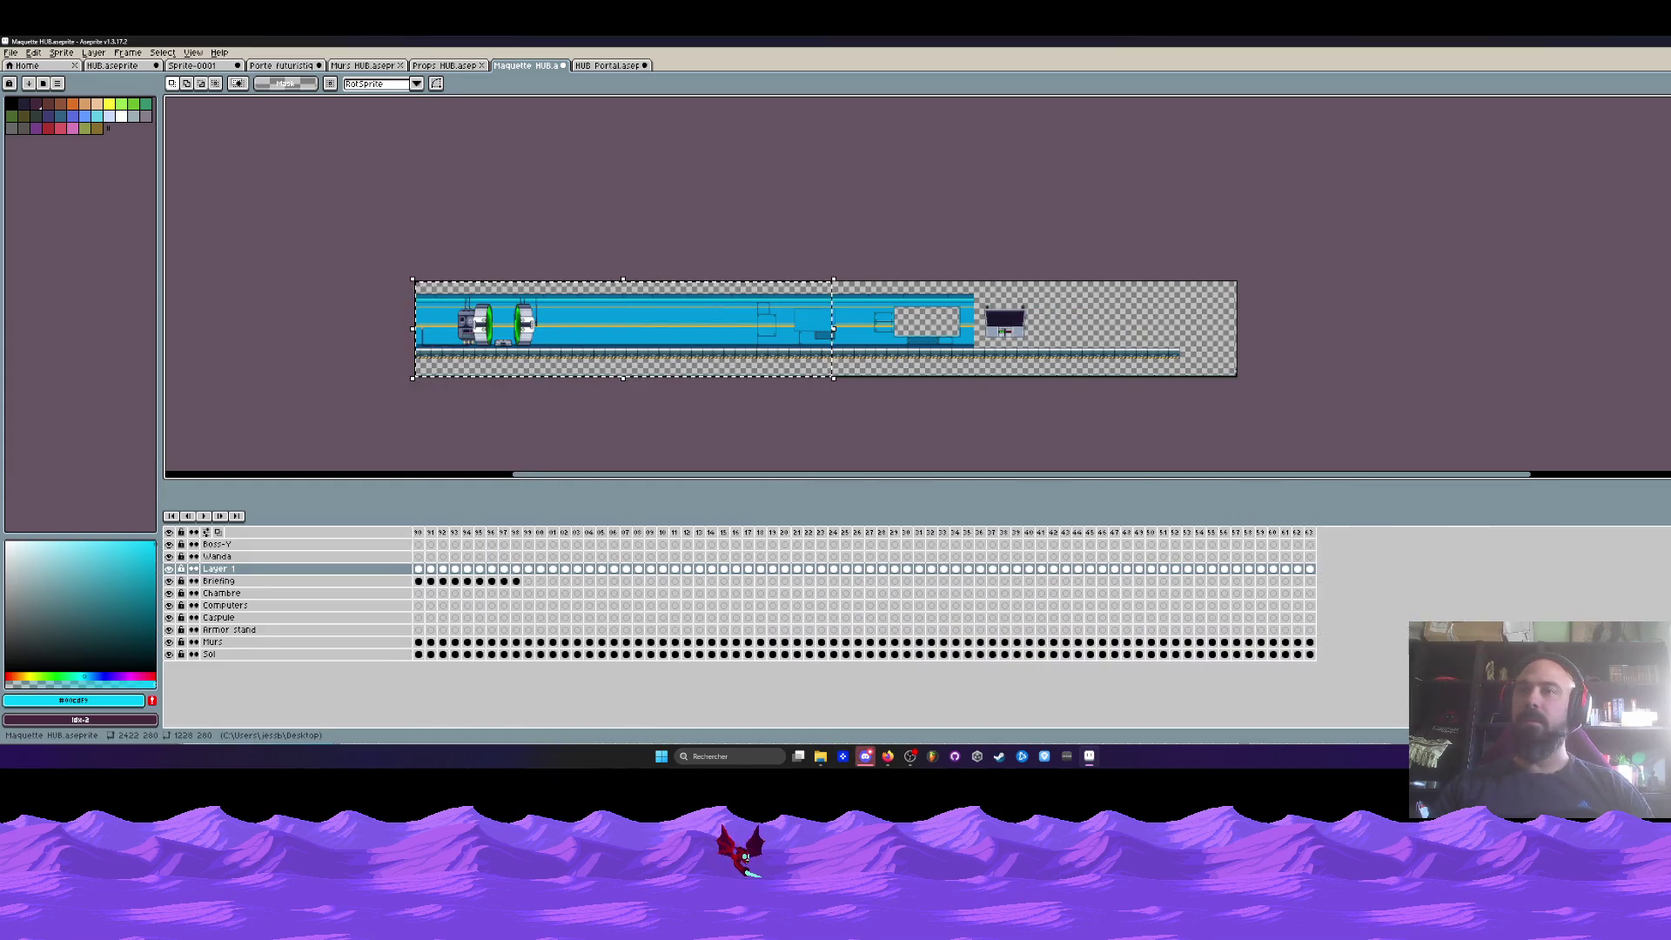
pyautogui.moveTo(778, 582); pyautogui.dragTo(725, 571)
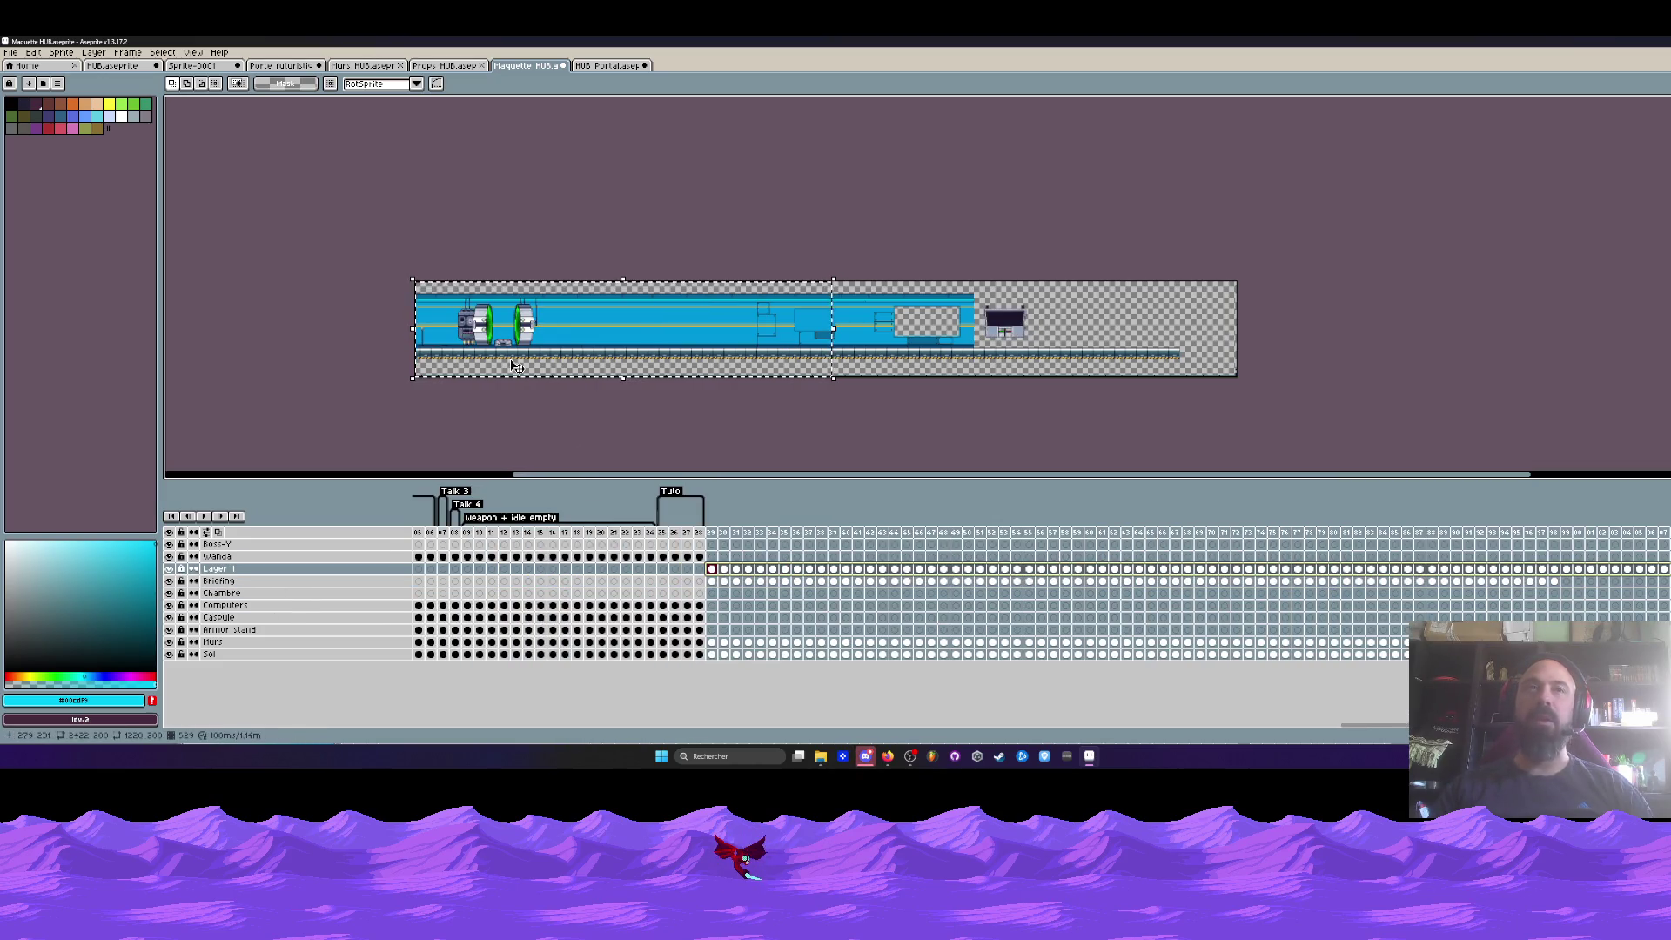
# - Move the teleporter doors and machine right and down, then commit and deselect
pyautogui.moveTo(587, 348); pyautogui.dragTo(1173, 334)
pyautogui.scroll(3, 1172, 334)
pyautogui.hscroll(5, 774, 294)
pyautogui.moveTo(774, 294); pyautogui.dragTo(966, 329)
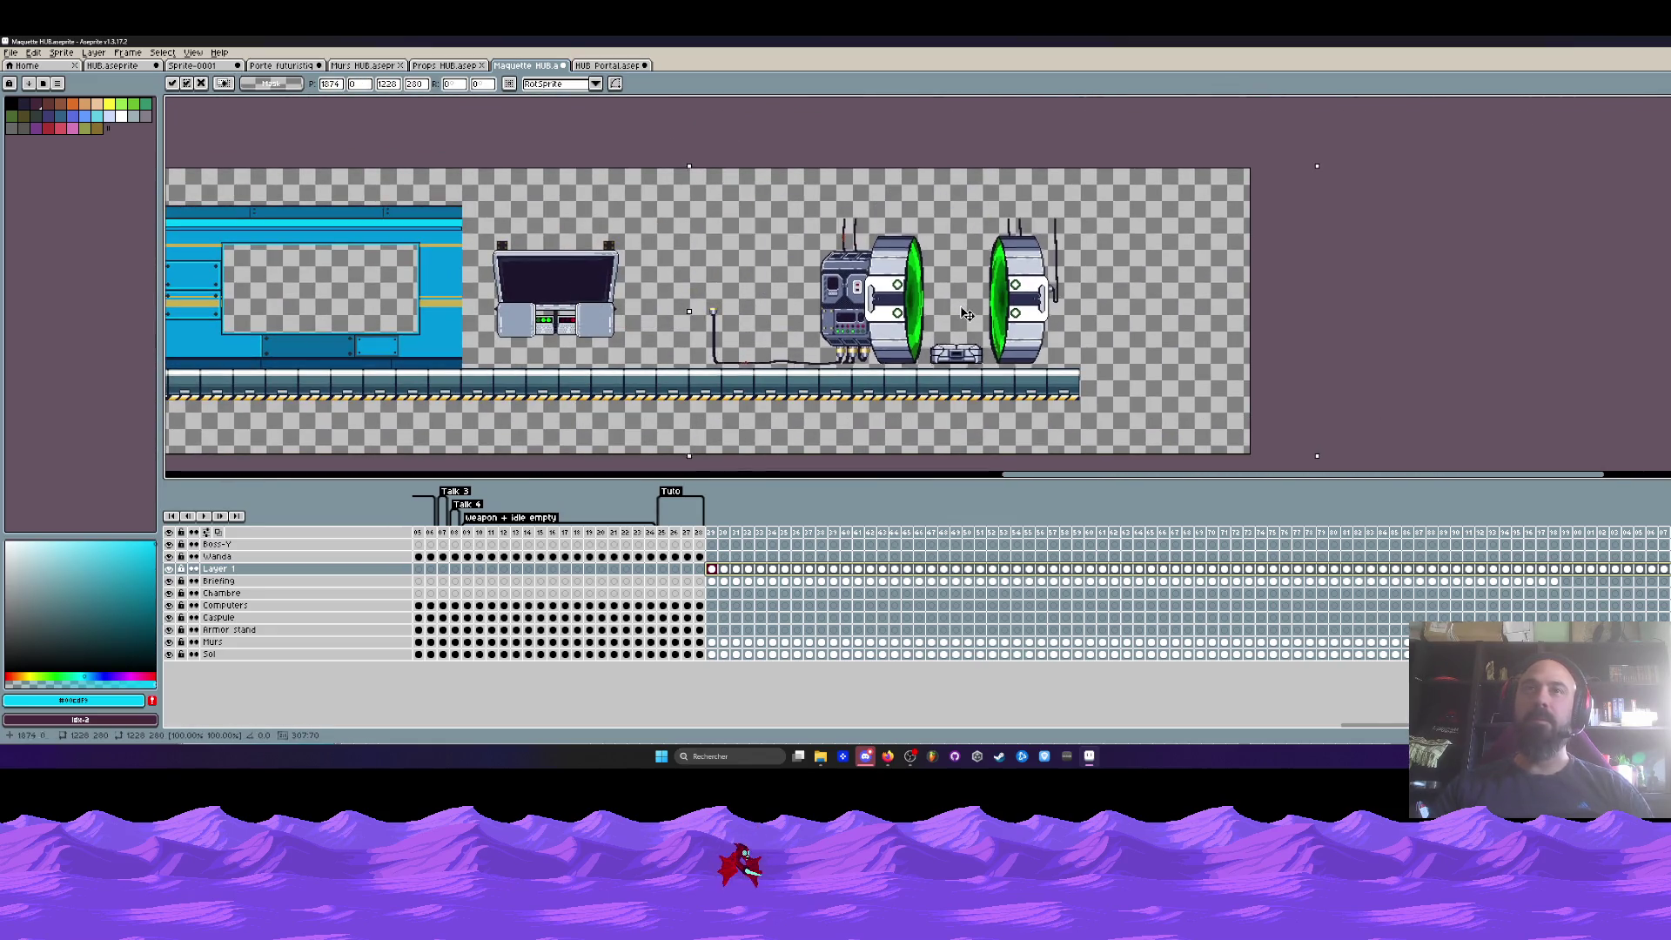
pyautogui.scroll(1, 968, 329)
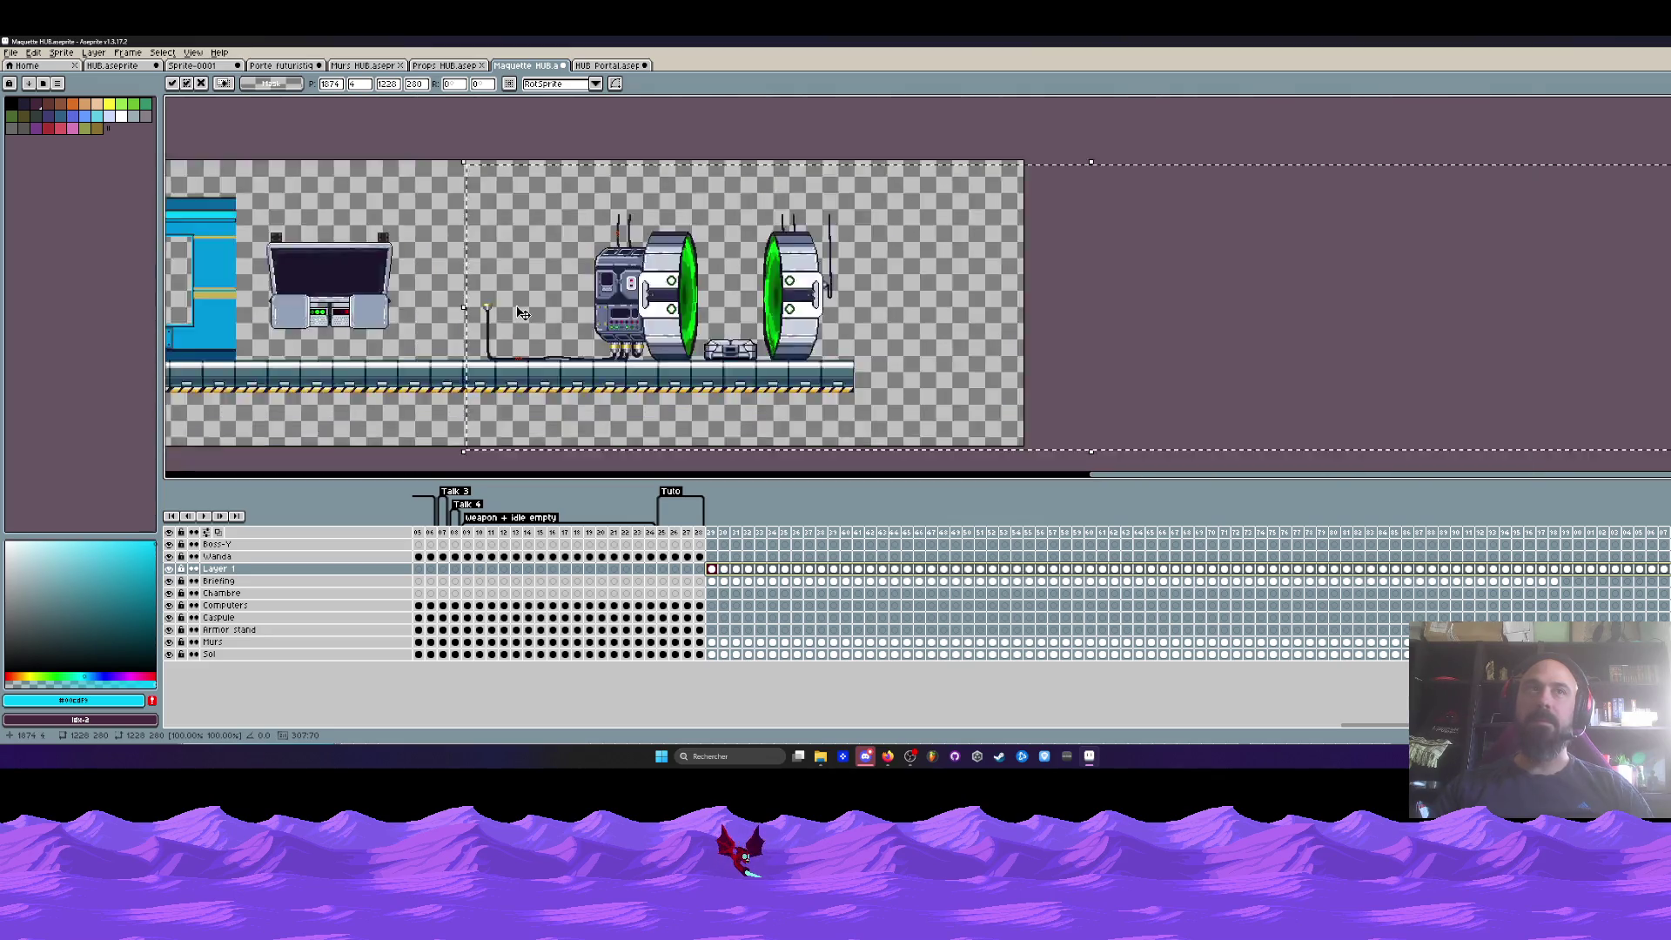
pyautogui.scroll(-2, 743, 309)
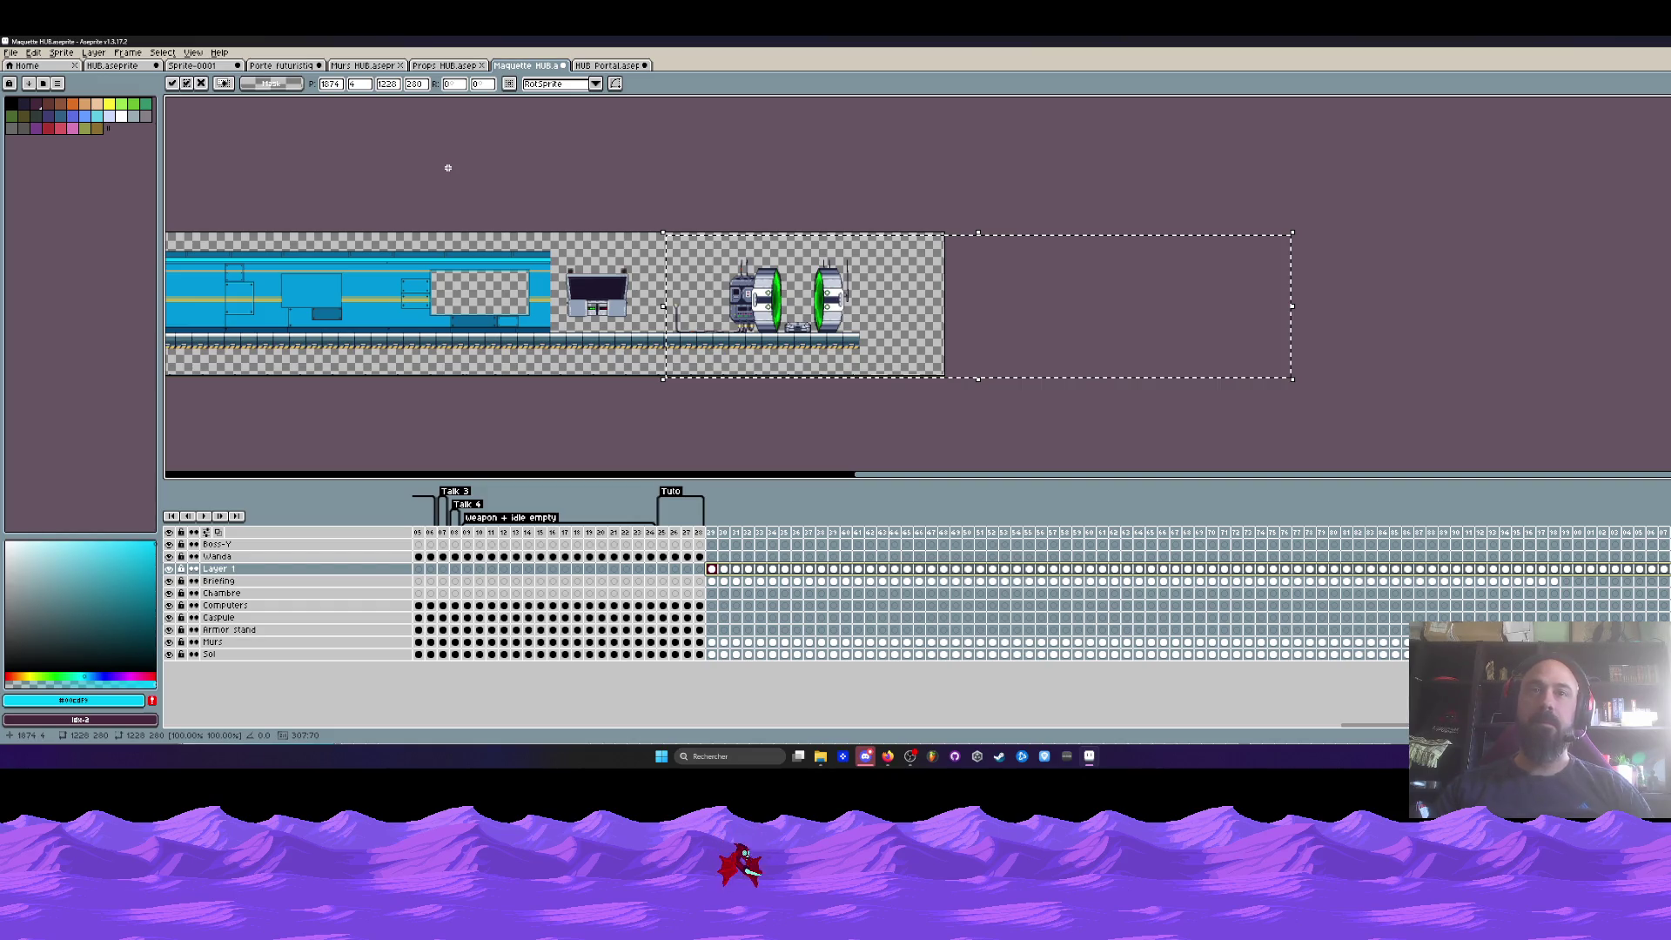
pyautogui.hotkey('ctrl', 'd')
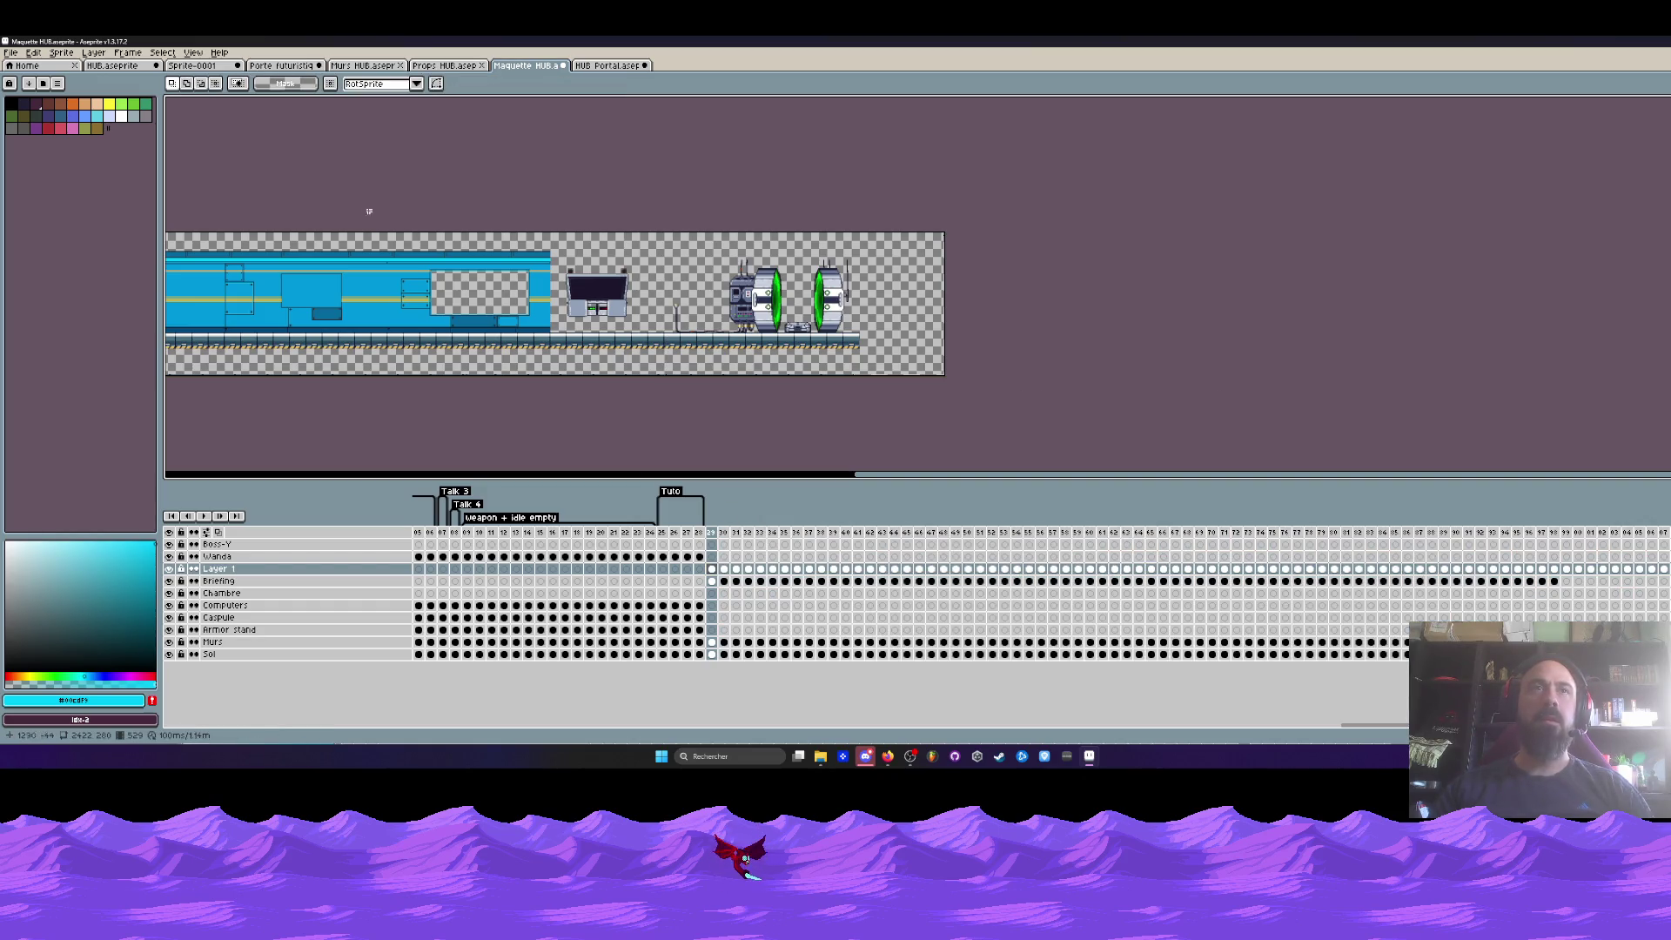
# - Across the cels from frame 529 onward, move the lamp post and portal machine beside the monitor
pyautogui.keyDown('ctrl'); pyautogui.click(716, 571); pyautogui.keyUp('ctrl')
pyautogui.moveTo(721, 580); pyautogui.dragTo(1651, 648)
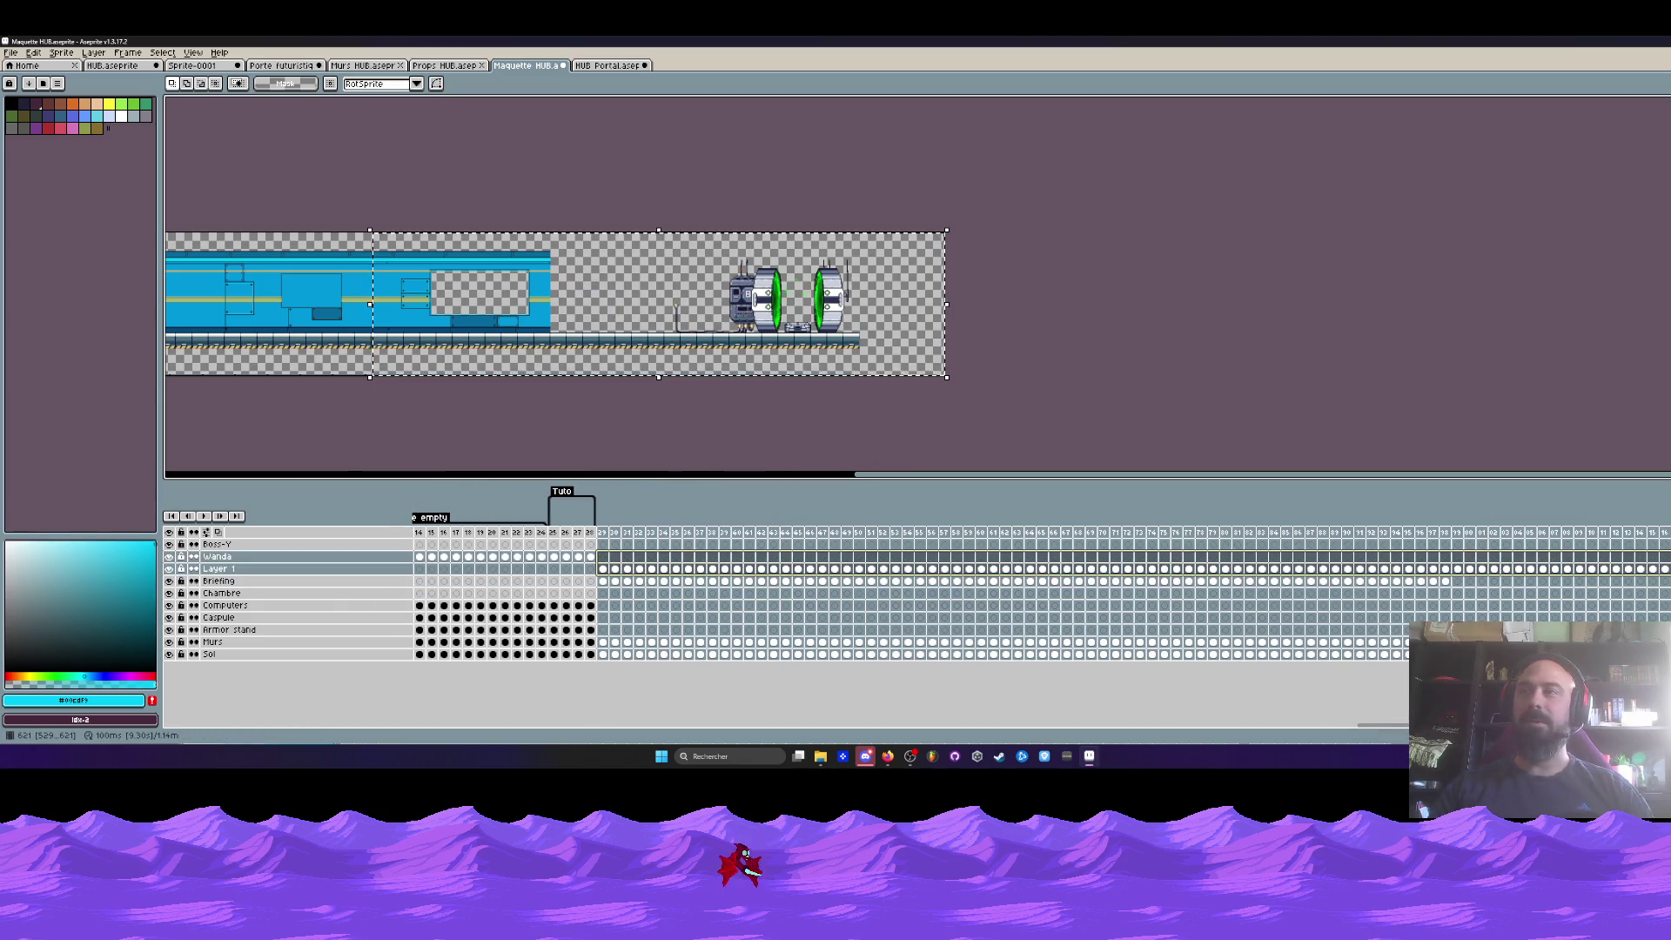
pyautogui.moveTo(1651, 648); pyautogui.dragTo(1651, 649)
pyautogui.click(672, 571)
pyautogui.click(590, 569)
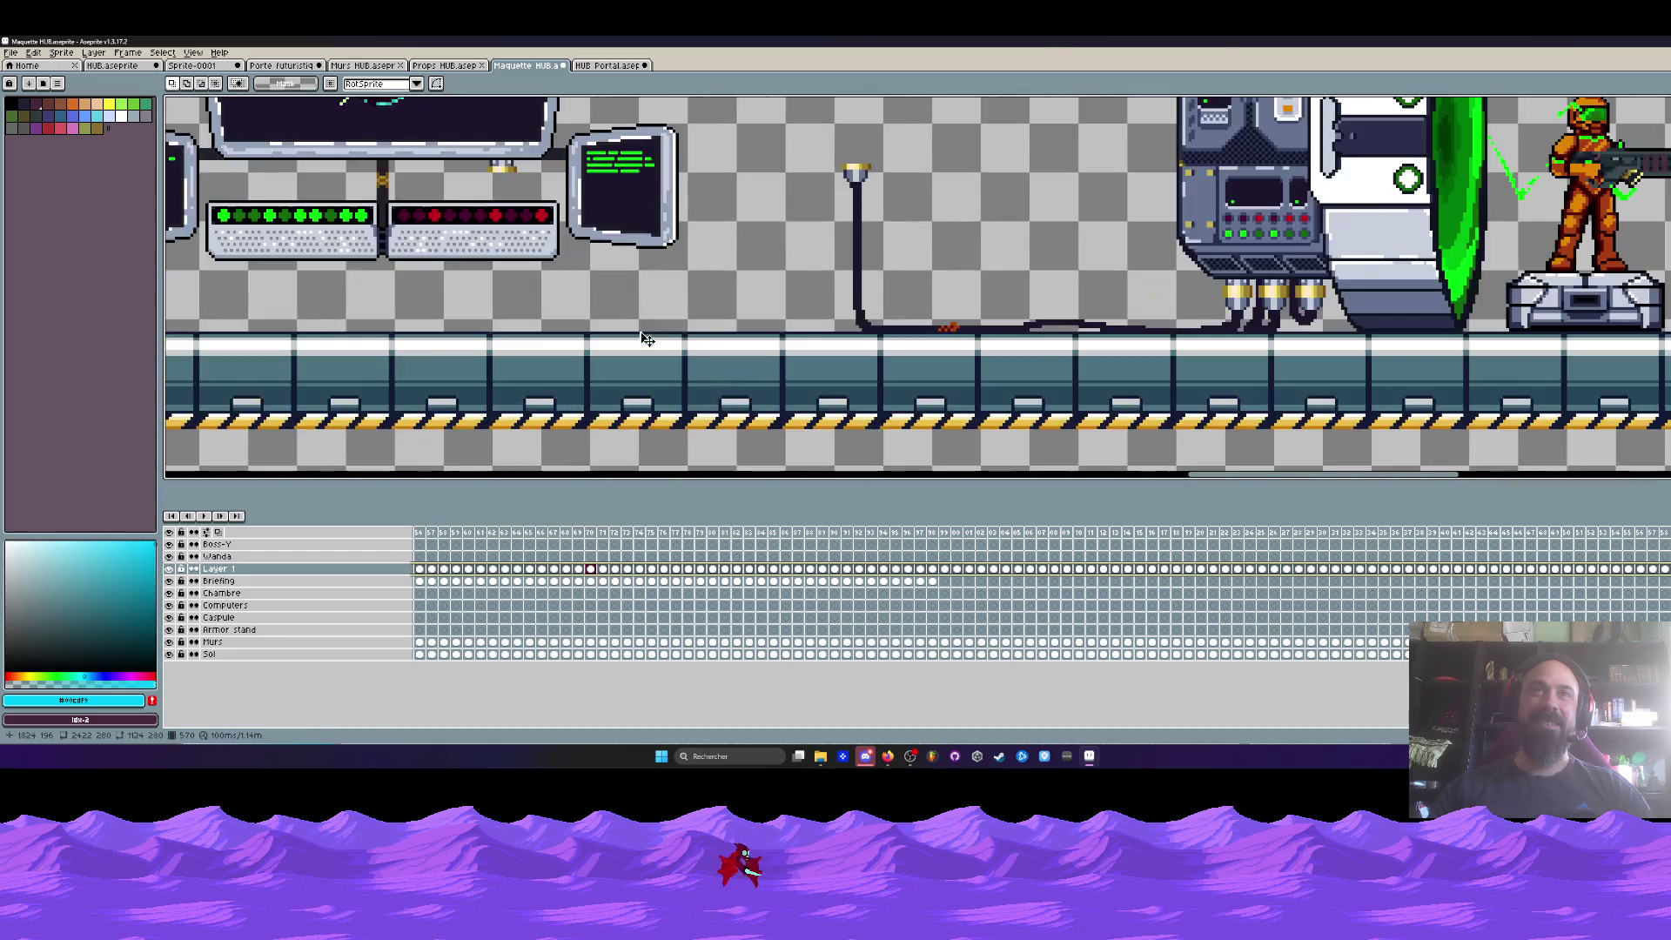
pyautogui.scroll(4, 645, 335)
pyautogui.moveTo(1045, 358)
pyautogui.mouseDown()
pyautogui.moveTo(704, 360)
pyautogui.moveTo(664, 380)
pyautogui.moveTo(661, 363)
pyautogui.mouseUp()
pyautogui.scroll(3, 703, 360)
pyautogui.scroll(-4, 661, 364)
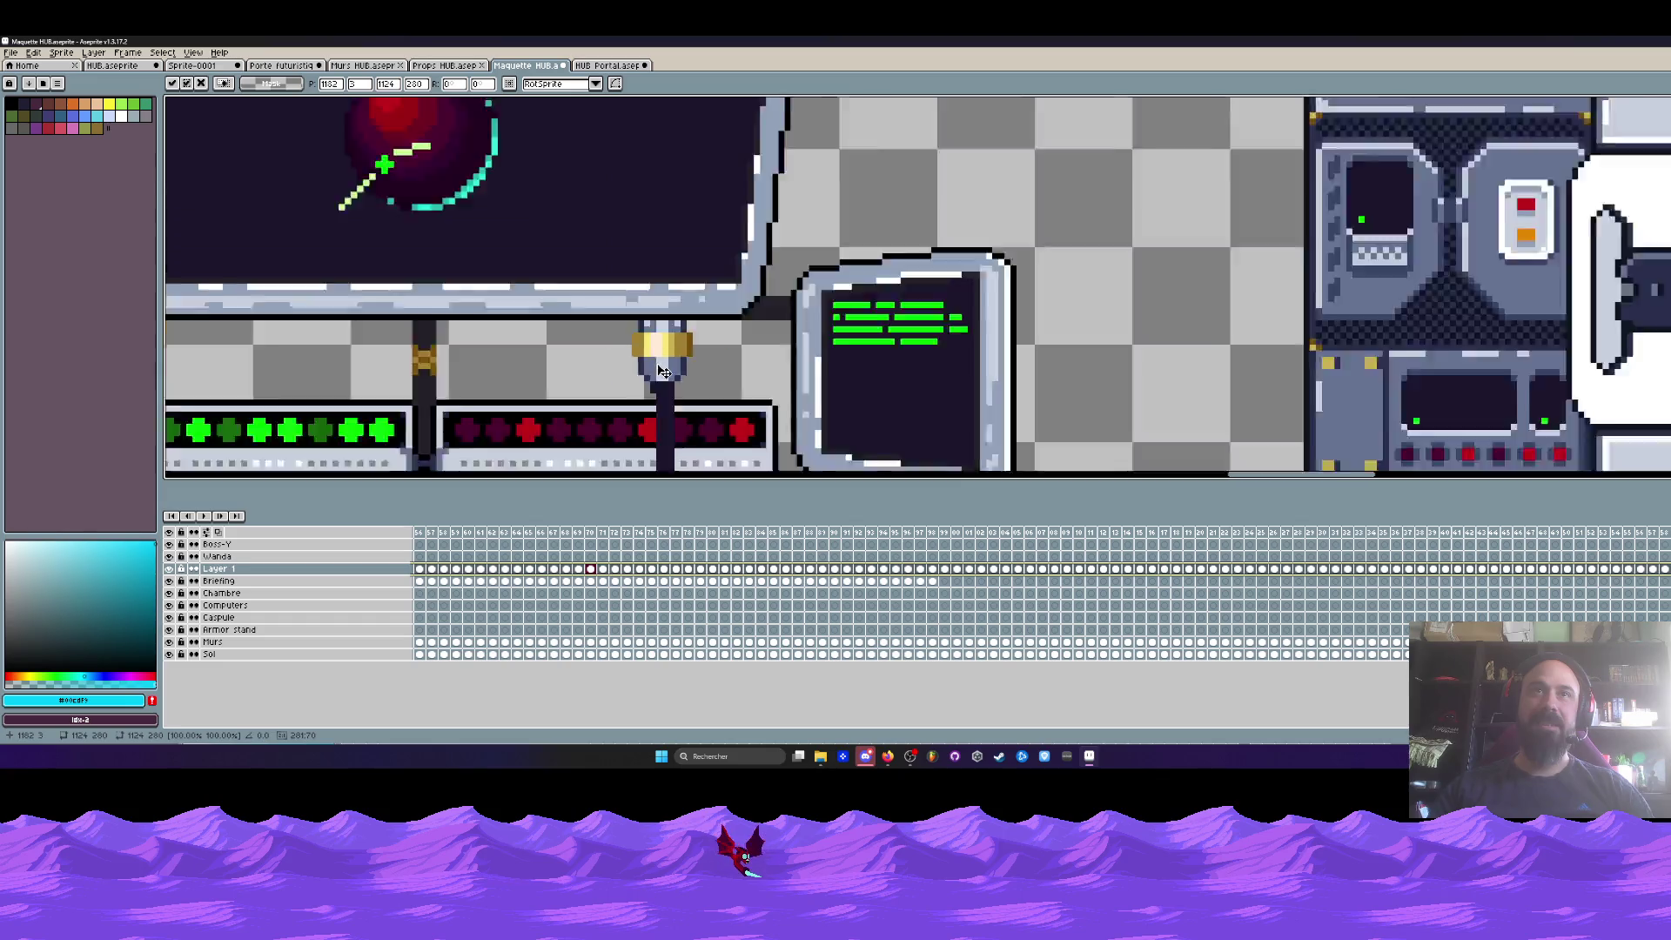
pyautogui.scroll(-4, 637, 252)
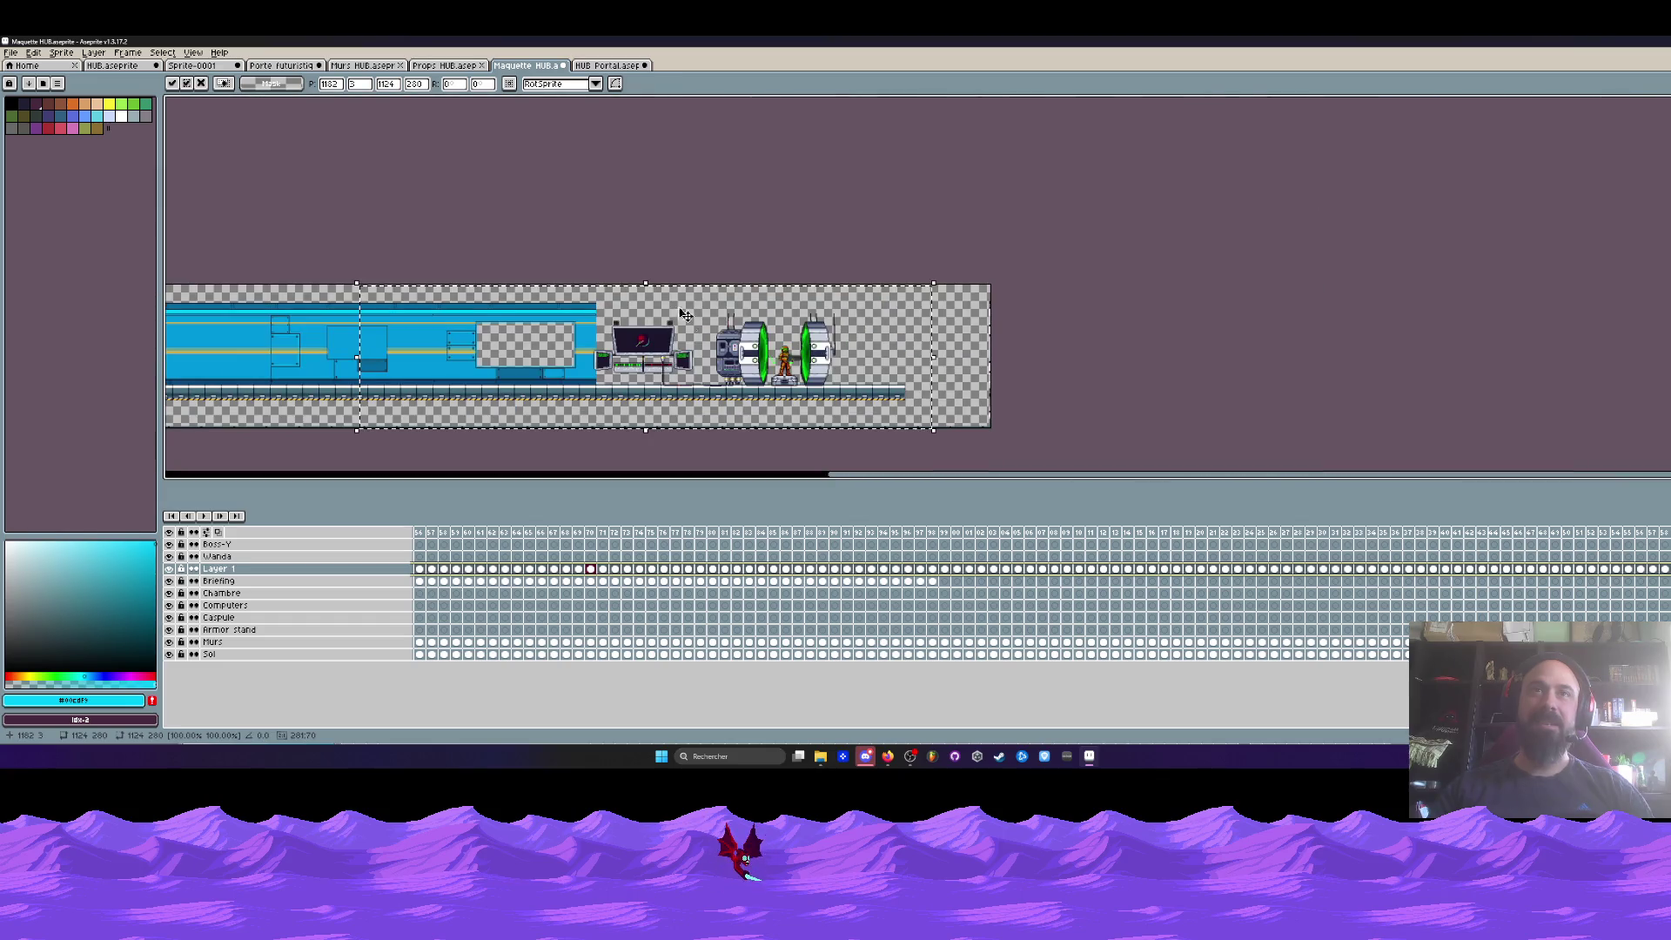
pyautogui.click(635, 253)
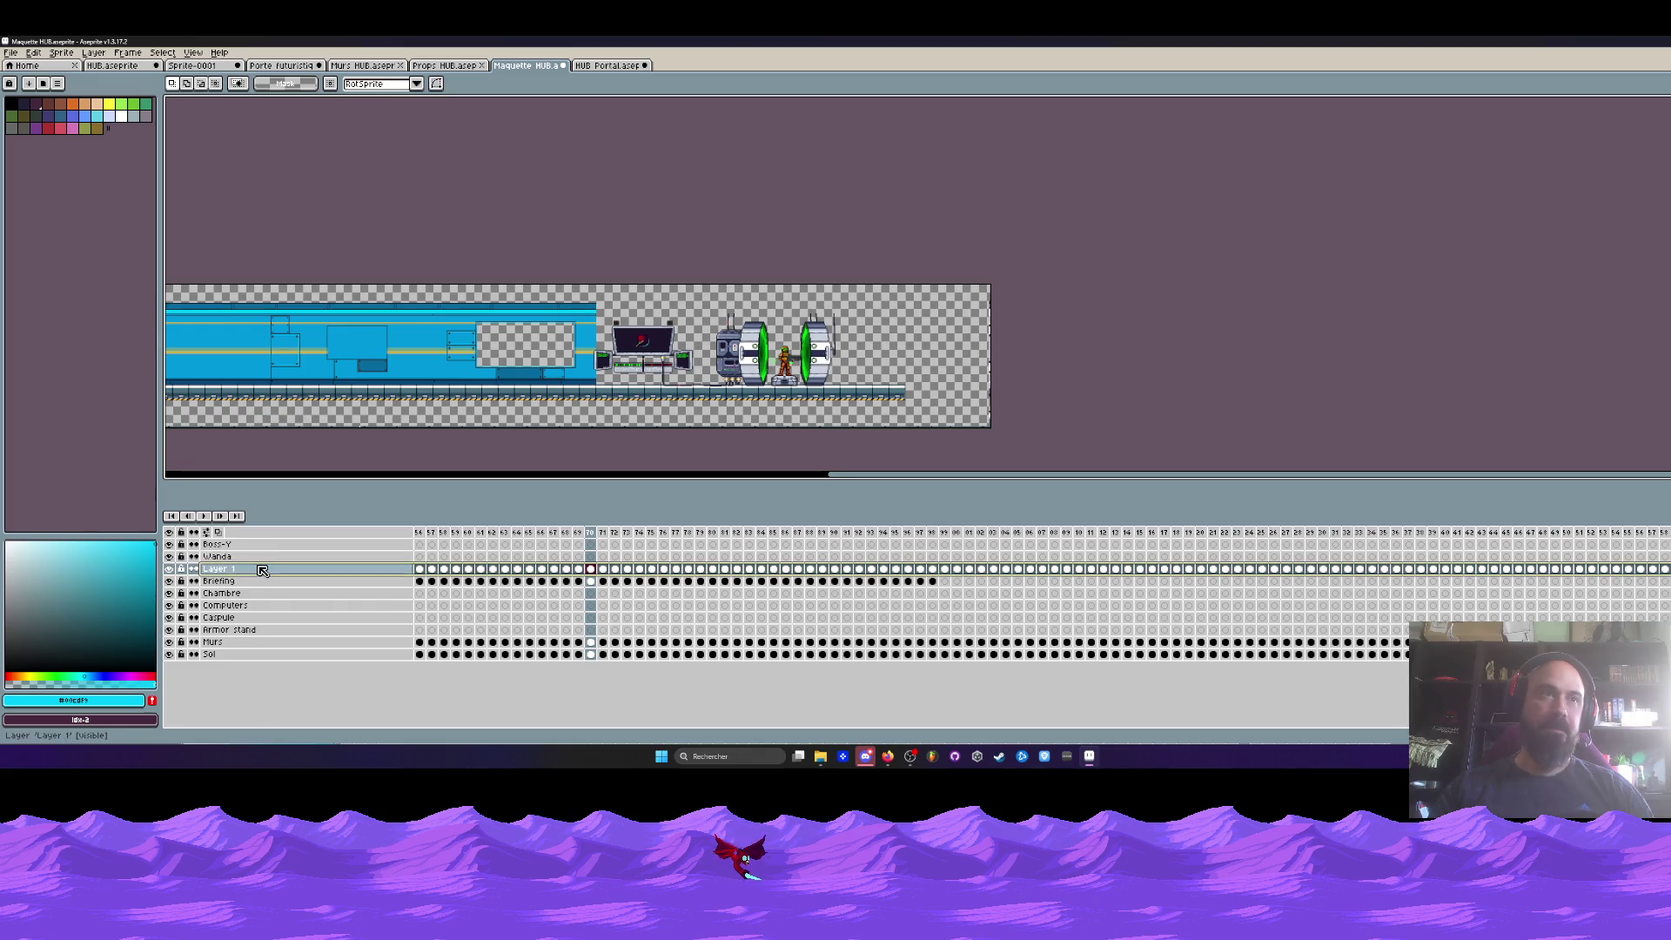
# - Move Layer 1 below the Briefing layer and rename it TP
pyautogui.moveTo(258, 569); pyautogui.dragTo(259, 588)
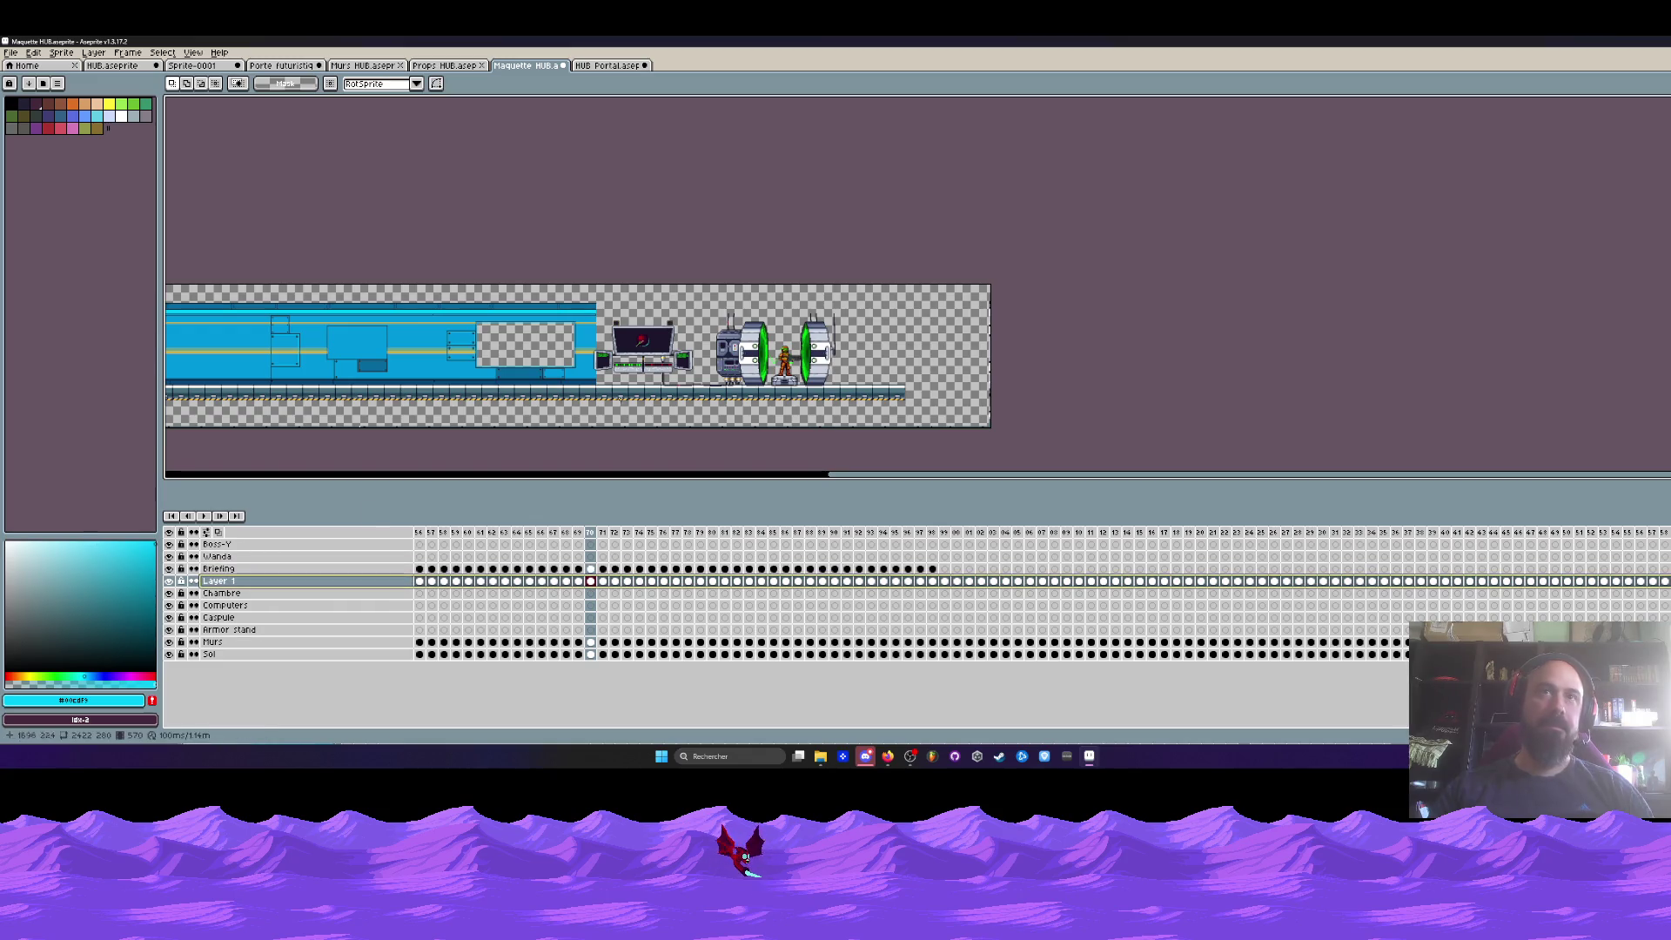
pyautogui.scroll(5, 624, 363)
pyautogui.doubleClick(251, 581)
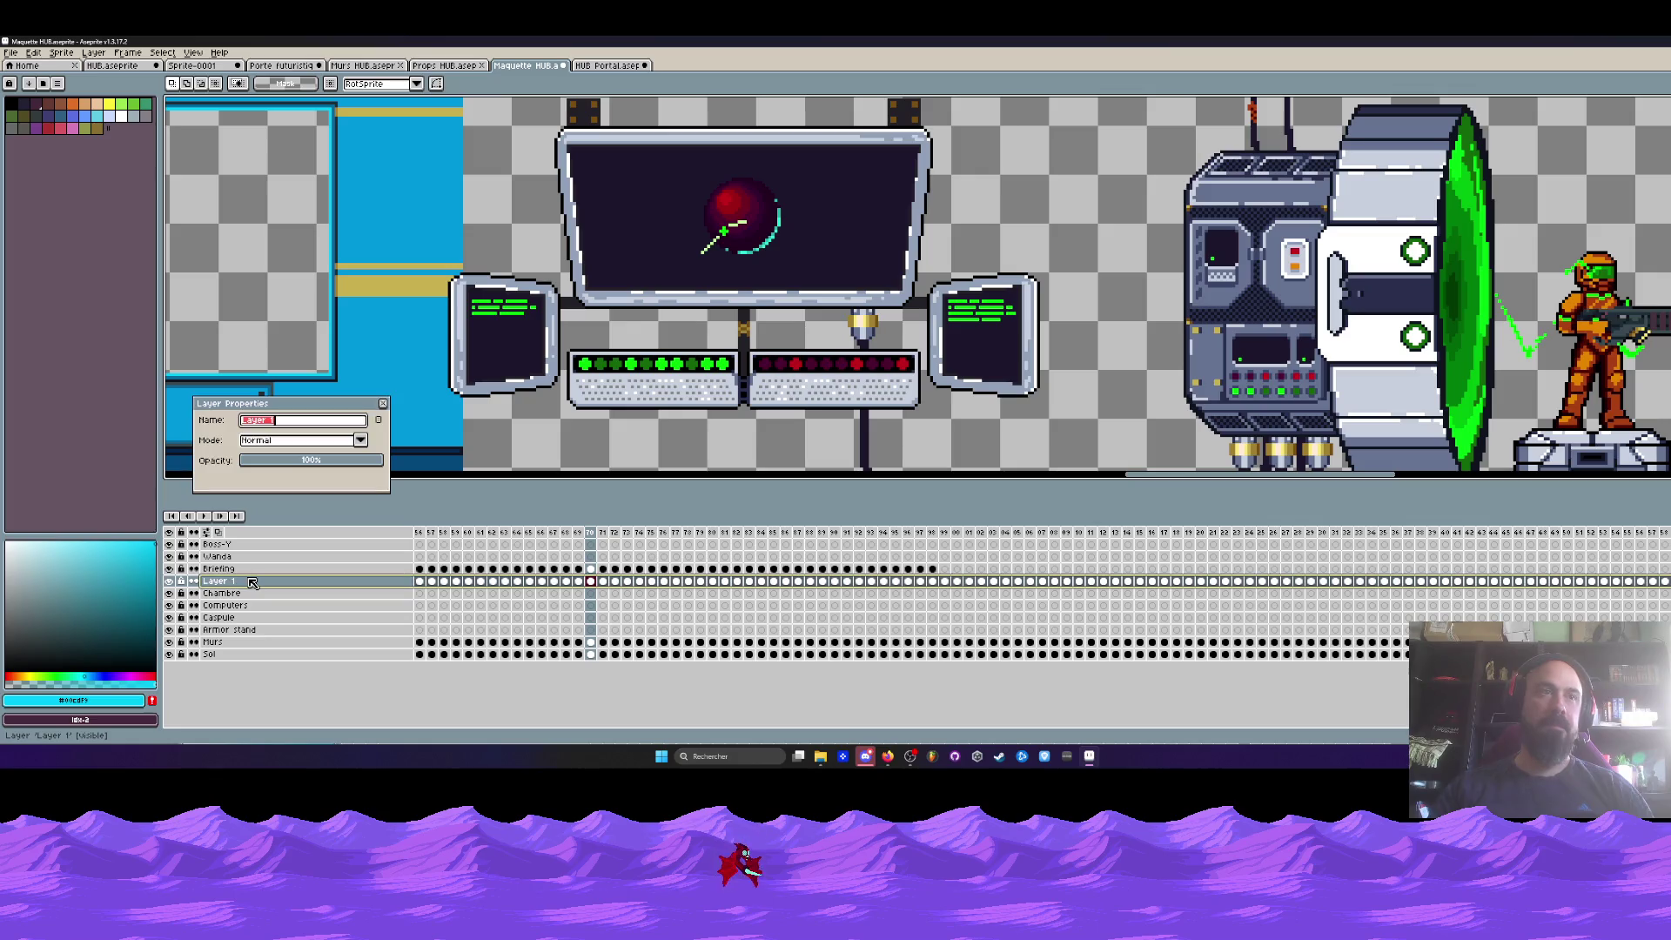
pyautogui.write('TP')
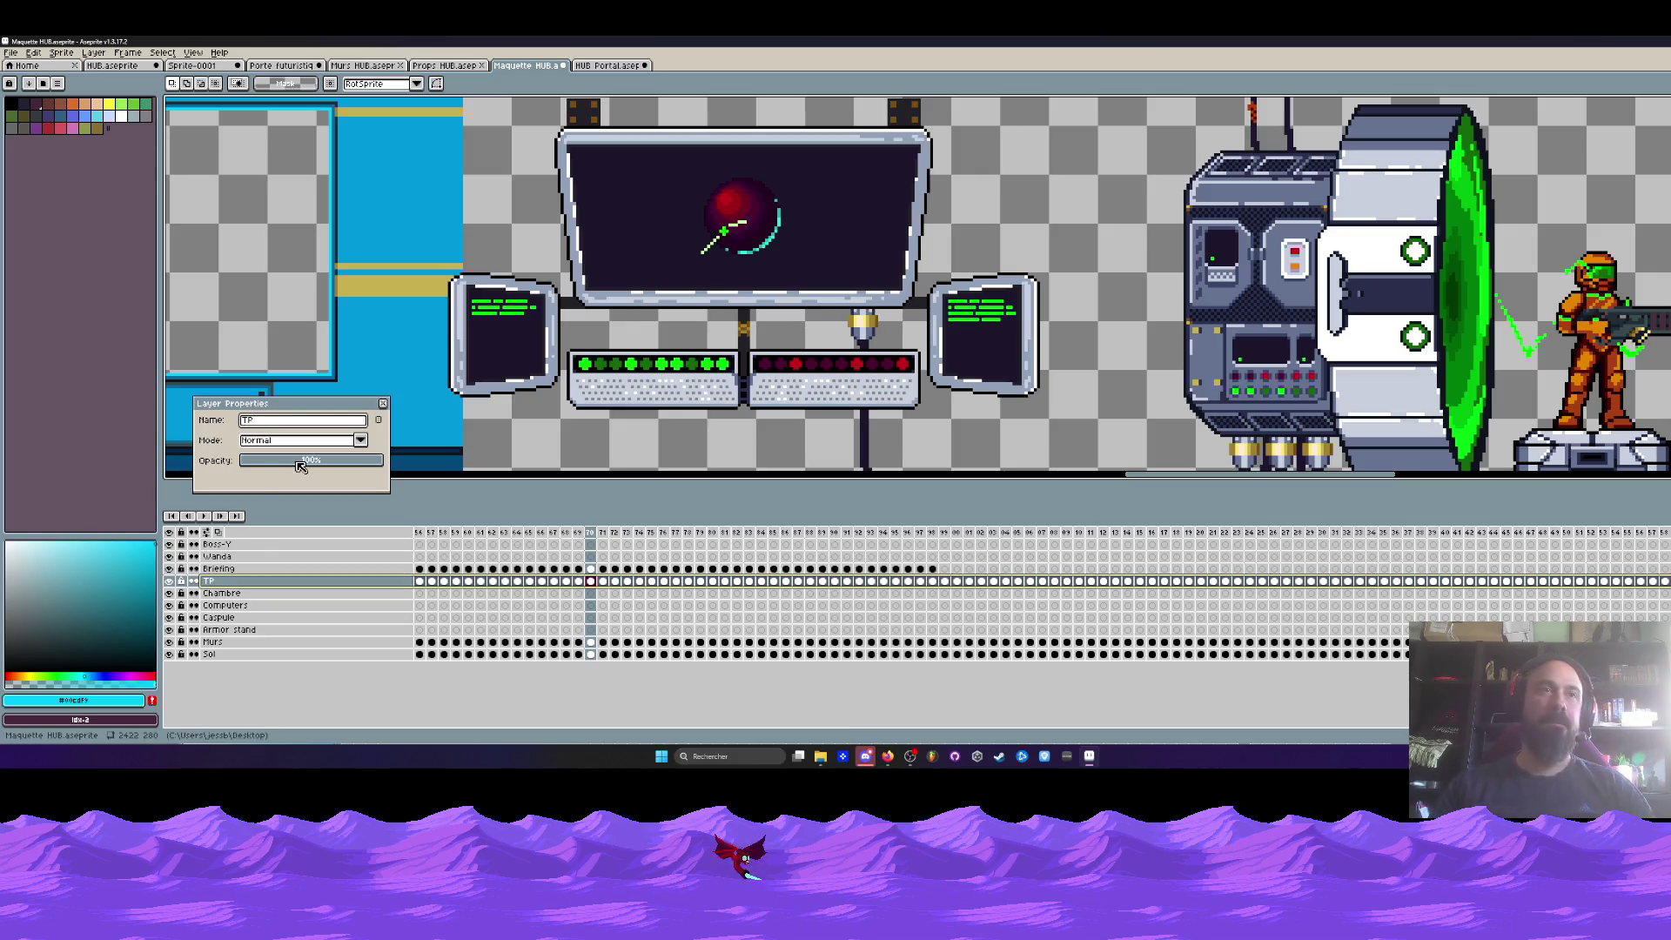
pyautogui.click(384, 404)
# - Marquee-select the console and teleporters area of the scene
pyautogui.scroll(-3, 823, 363)
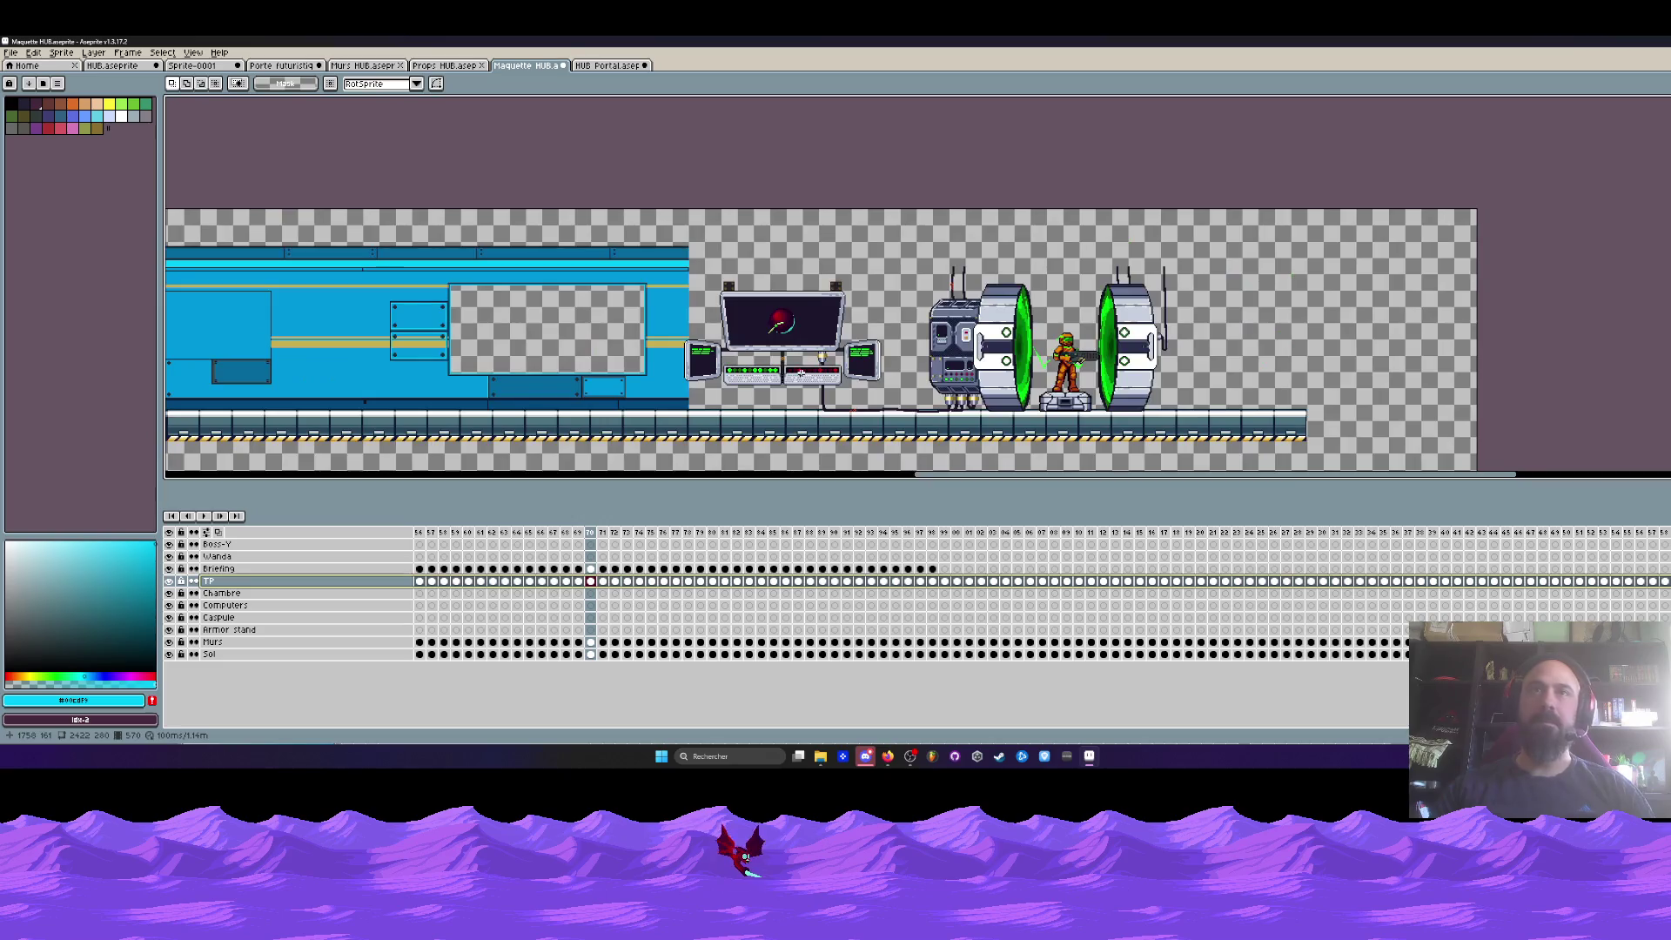
pyautogui.moveTo(824, 364); pyautogui.dragTo(815, 322)
pyautogui.scroll(3, 855, 370)
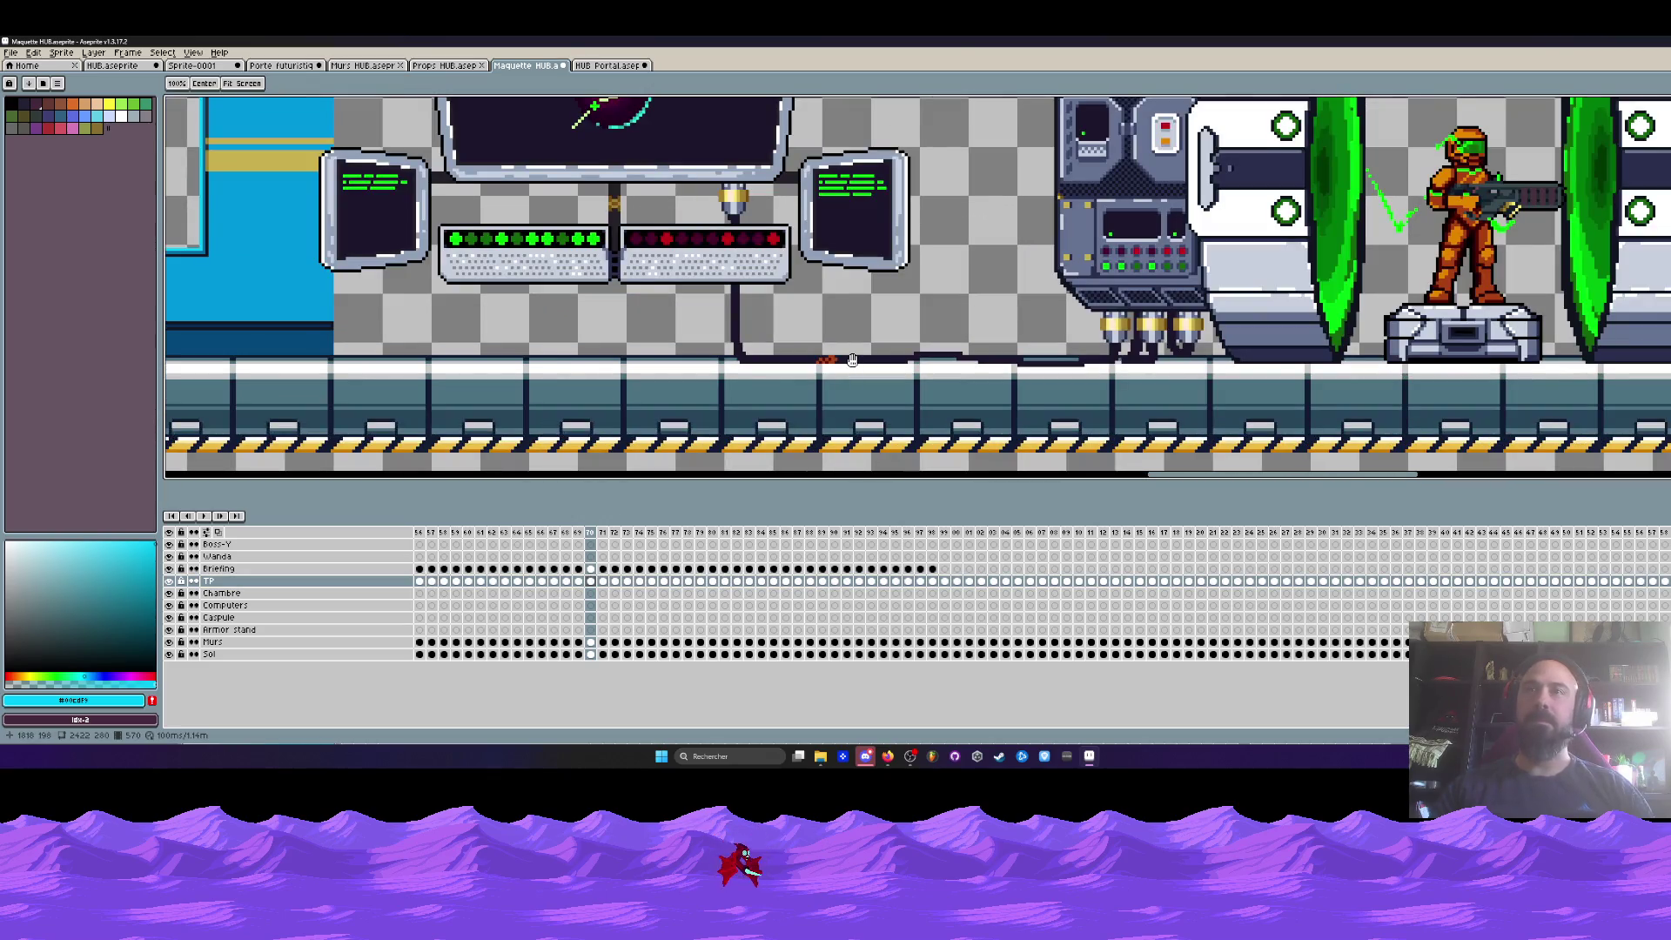
pyautogui.scroll(-3, 853, 360)
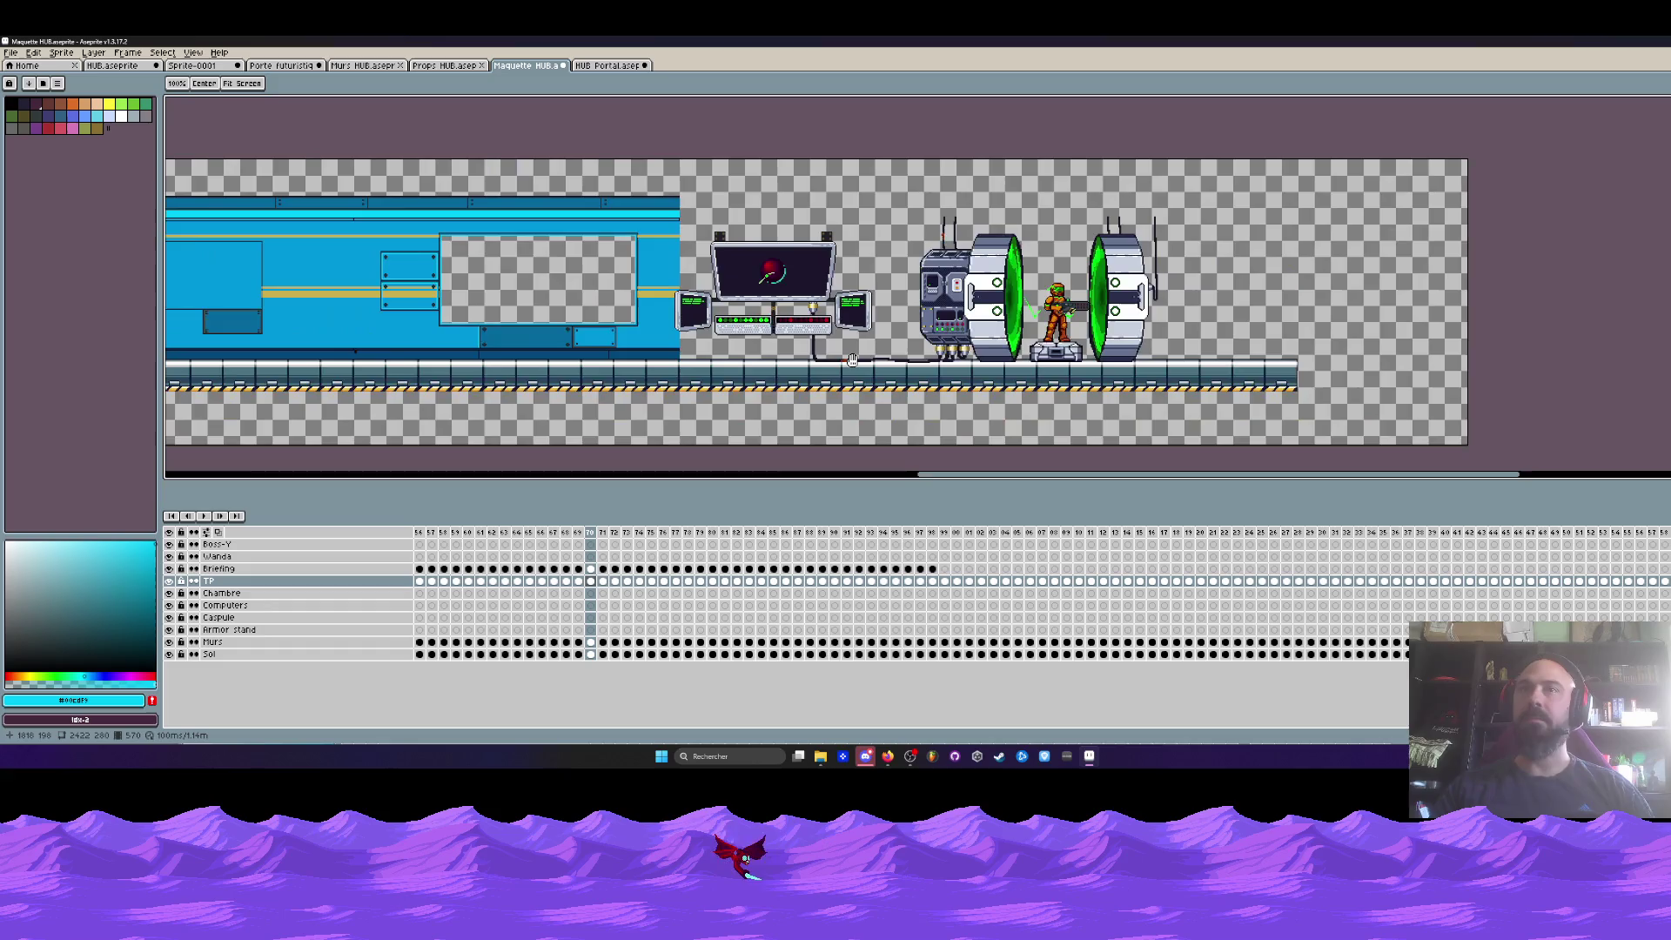
pyautogui.moveTo(853, 361); pyautogui.dragTo(812, 376)
pyautogui.press('m')
pyautogui.moveTo(480, 174); pyautogui.dragTo(1429, 436)
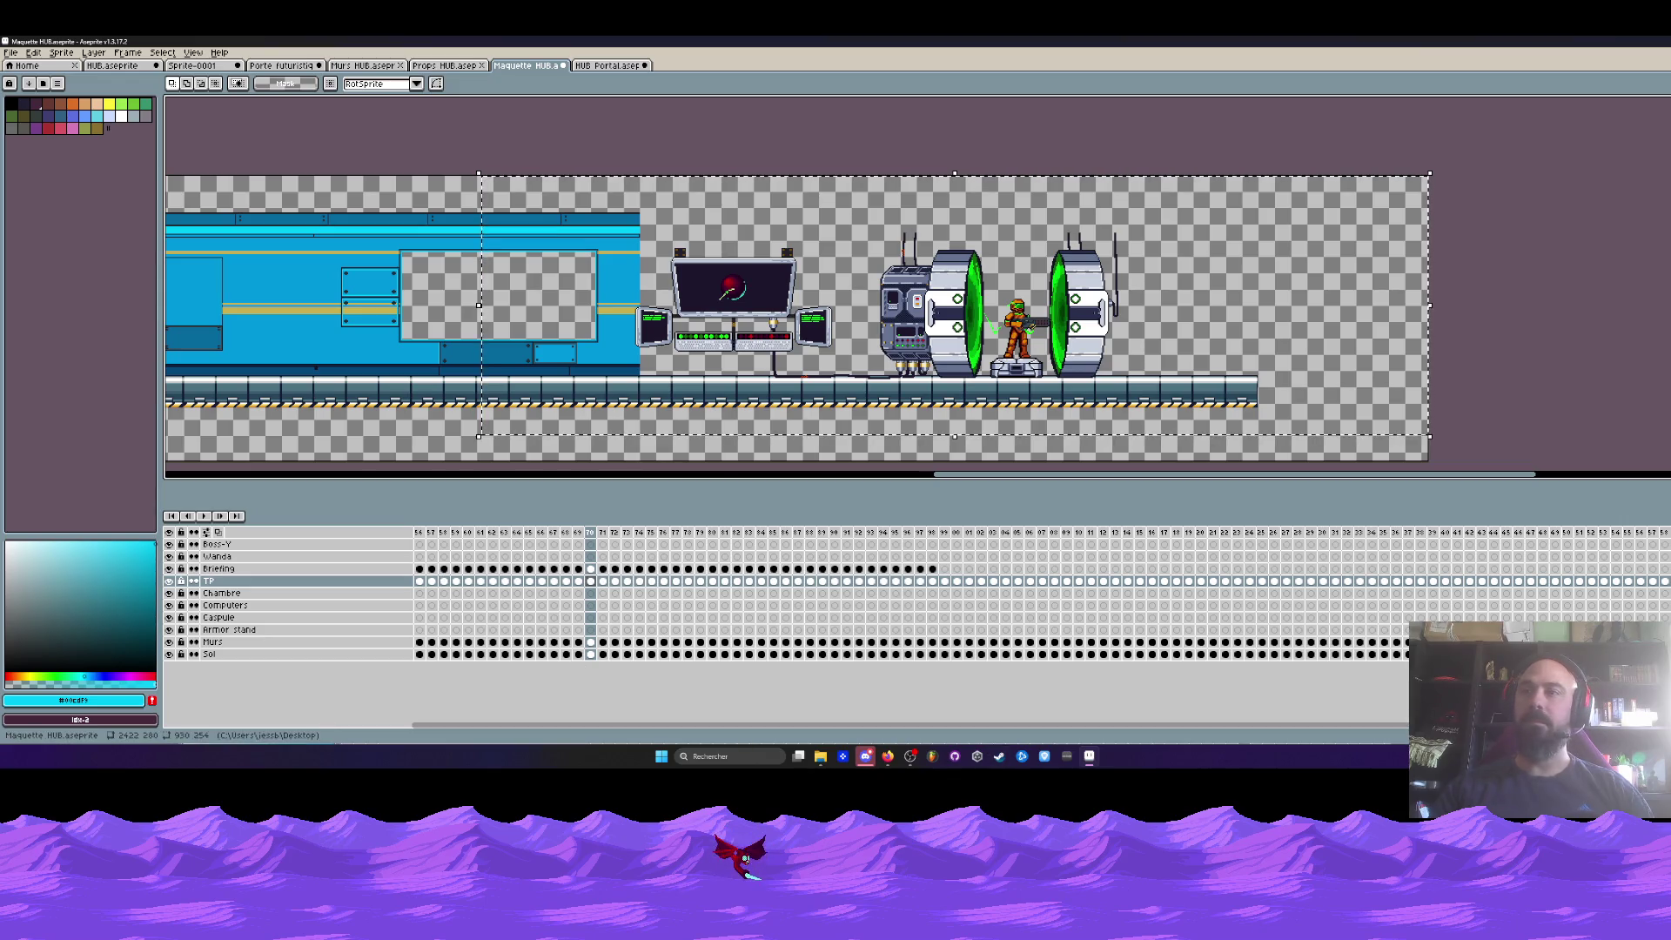
# - Raise the selected computer one pixel on the Briefing and TP cels at frame 130
pyautogui.scroll(5, 1067, 591)
pyautogui.scroll(-8, 1067, 591)
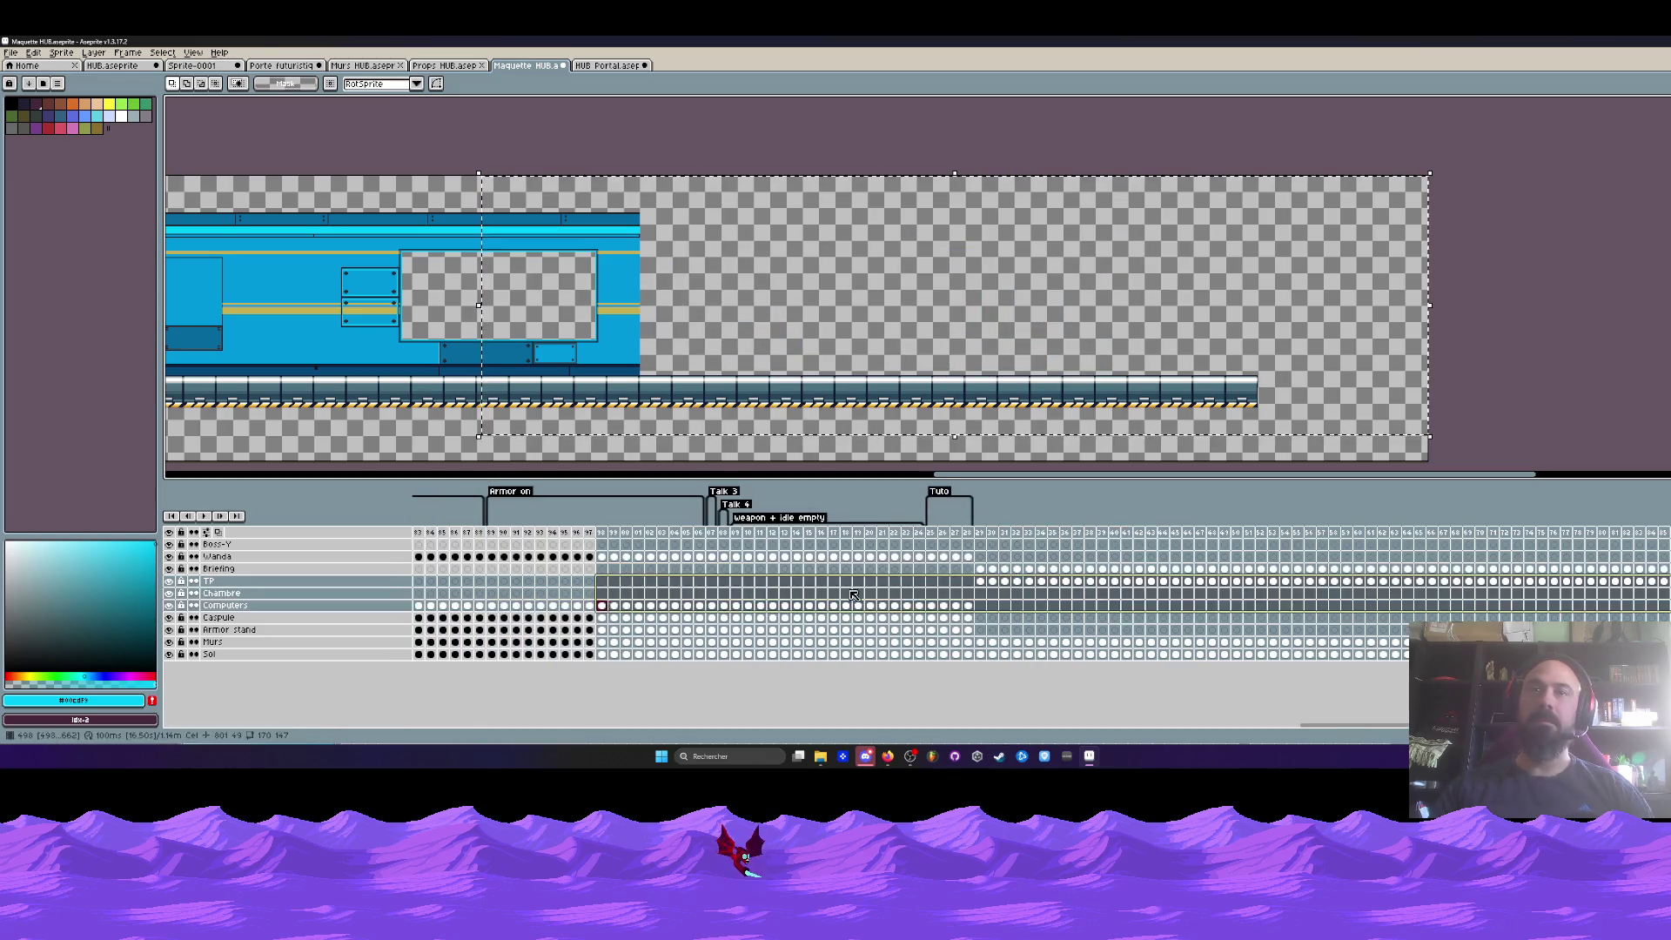
pyautogui.moveTo(992, 568); pyautogui.dragTo(992, 577)
pyautogui.scroll(3, 927, 379)
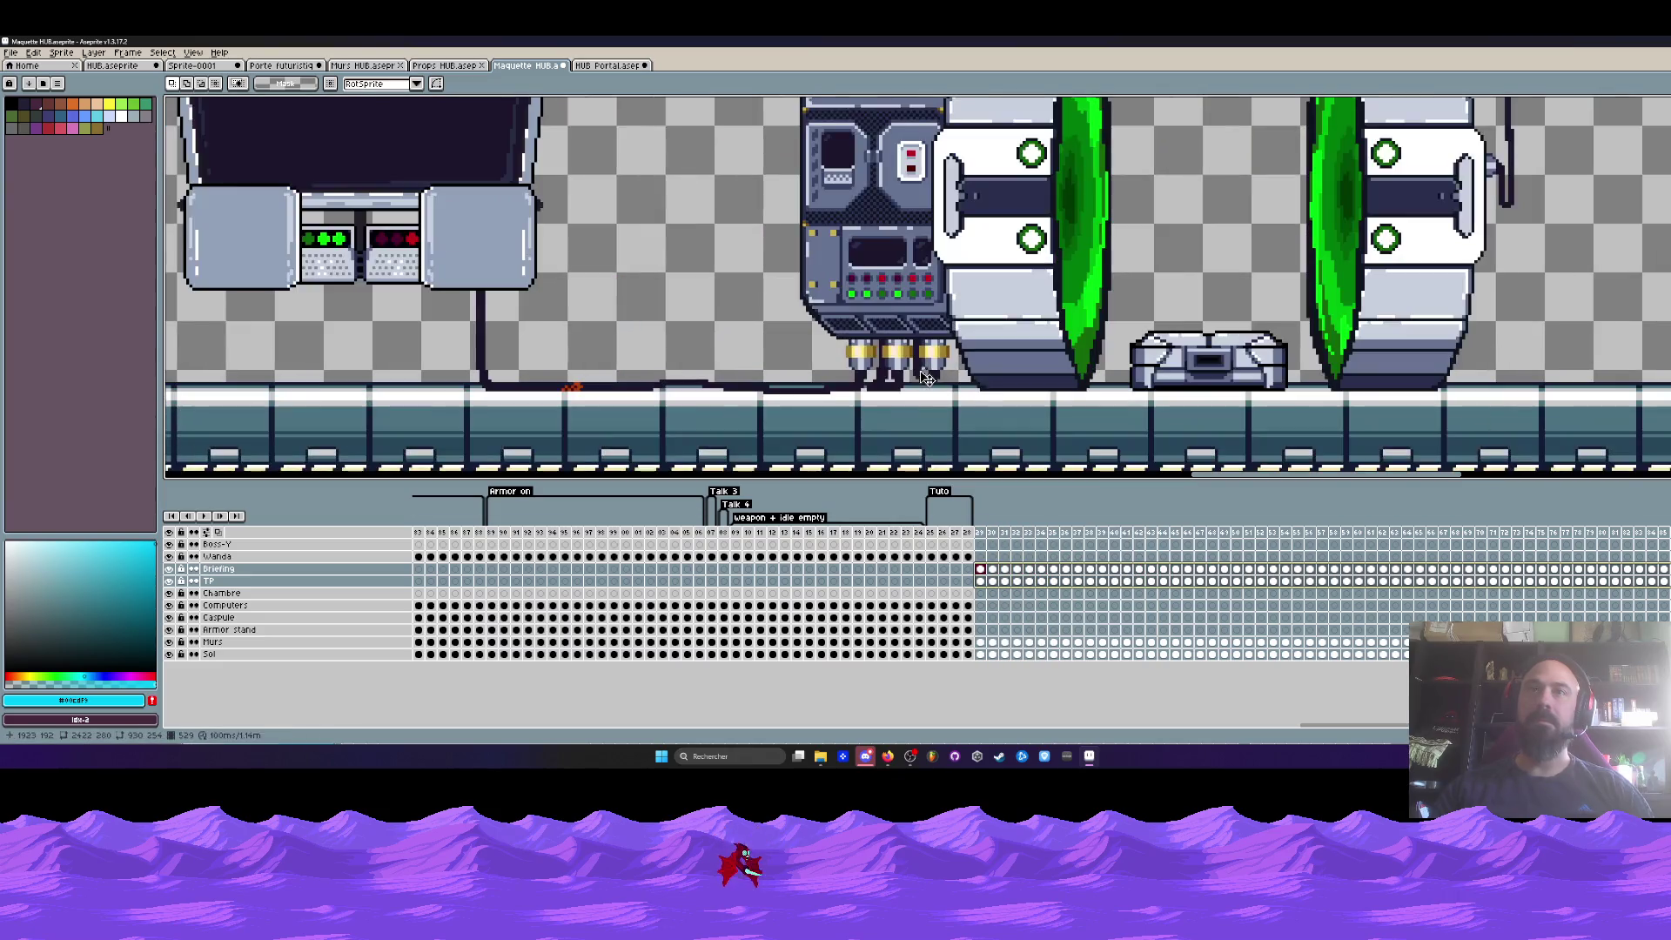
pyautogui.scroll(1, 440, 368)
pyautogui.click(529, 398)
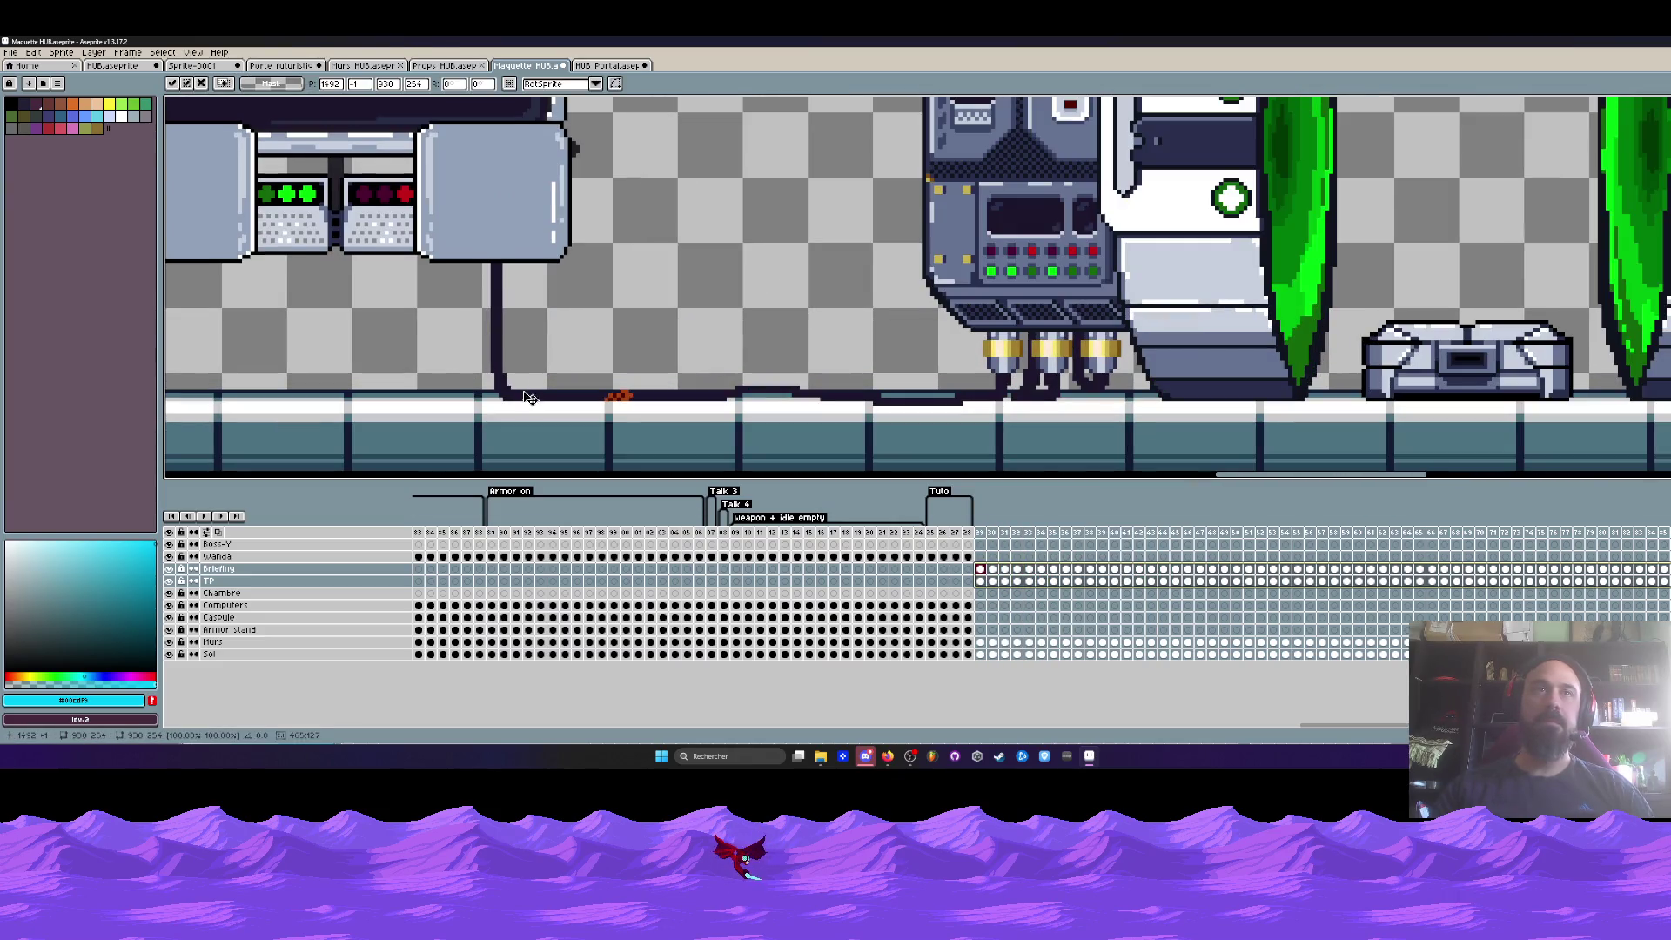
pyautogui.press('Up')
pyautogui.press('Up')
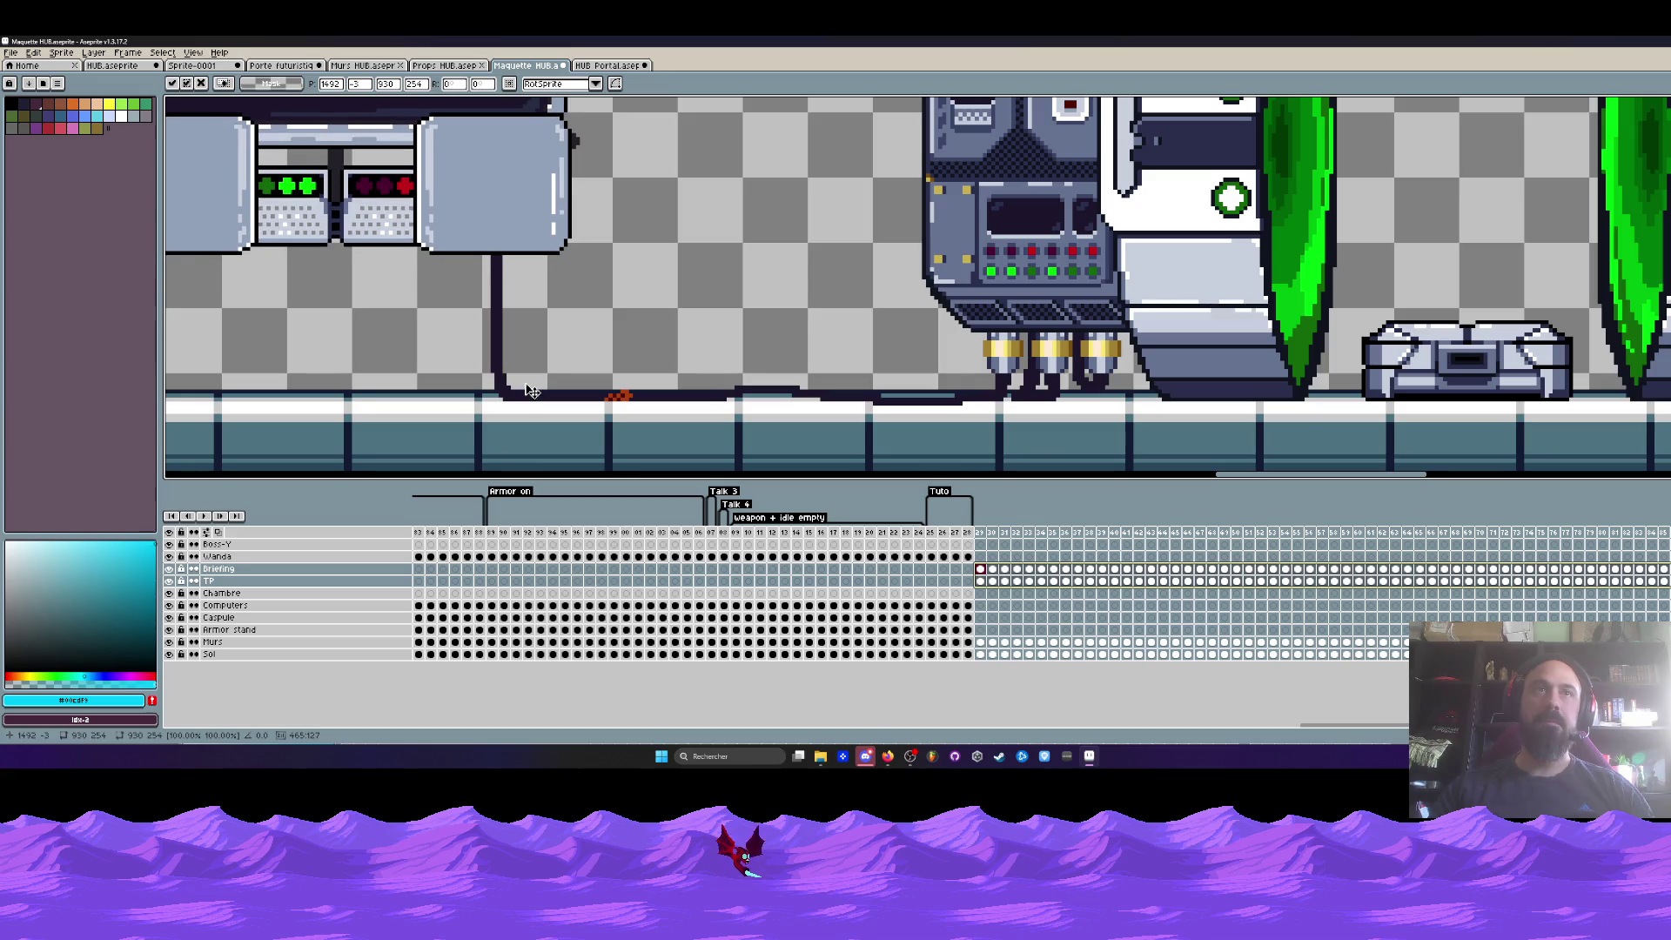
pyautogui.scroll(-1, 531, 397)
pyautogui.scroll(-2, 531, 397)
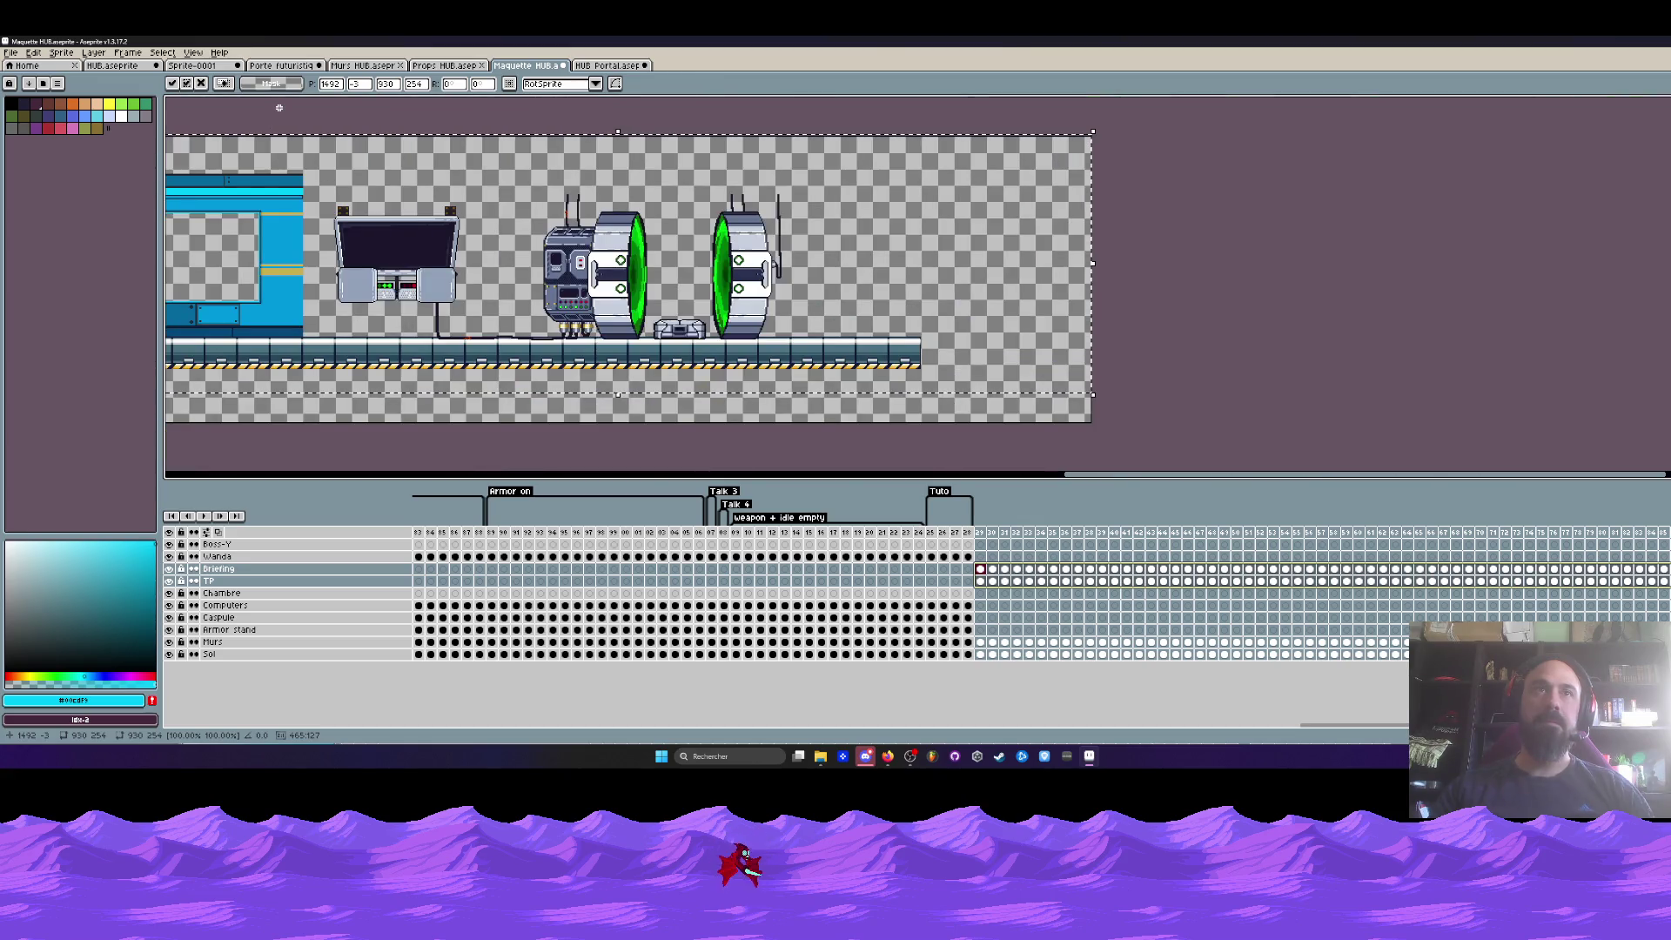
pyautogui.press('Return')
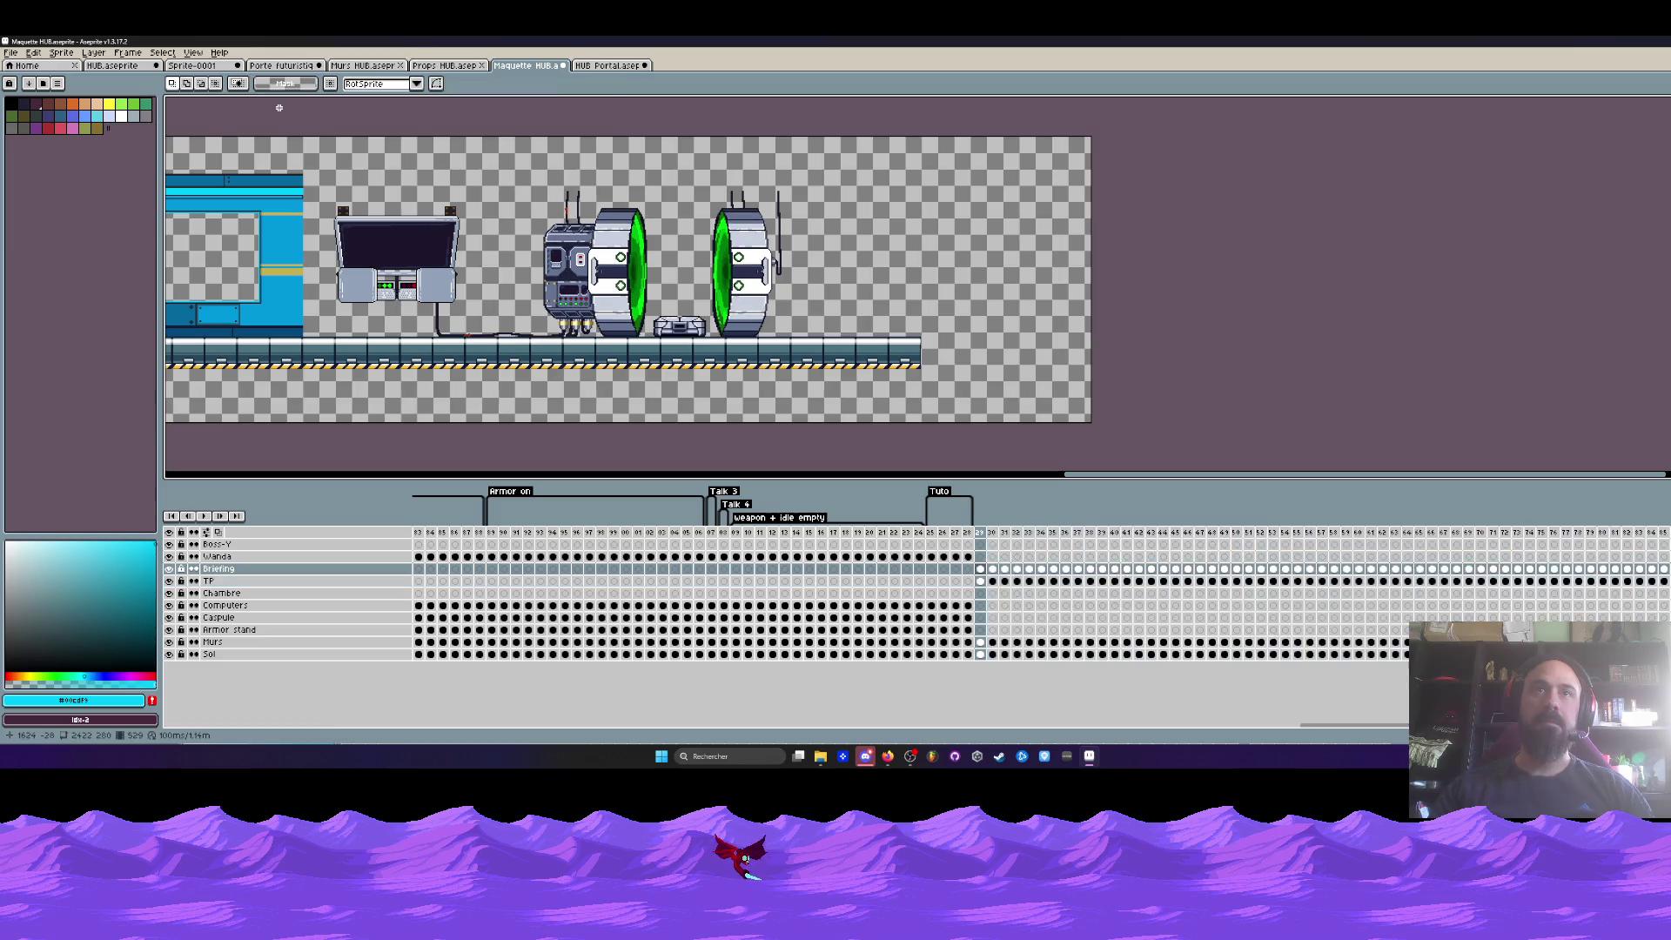
# - Adjust the canvas zoom and return to rectangular selection
pyautogui.scroll(-1, 701, 337)
pyautogui.press('z')
pyautogui.click(786, 354)
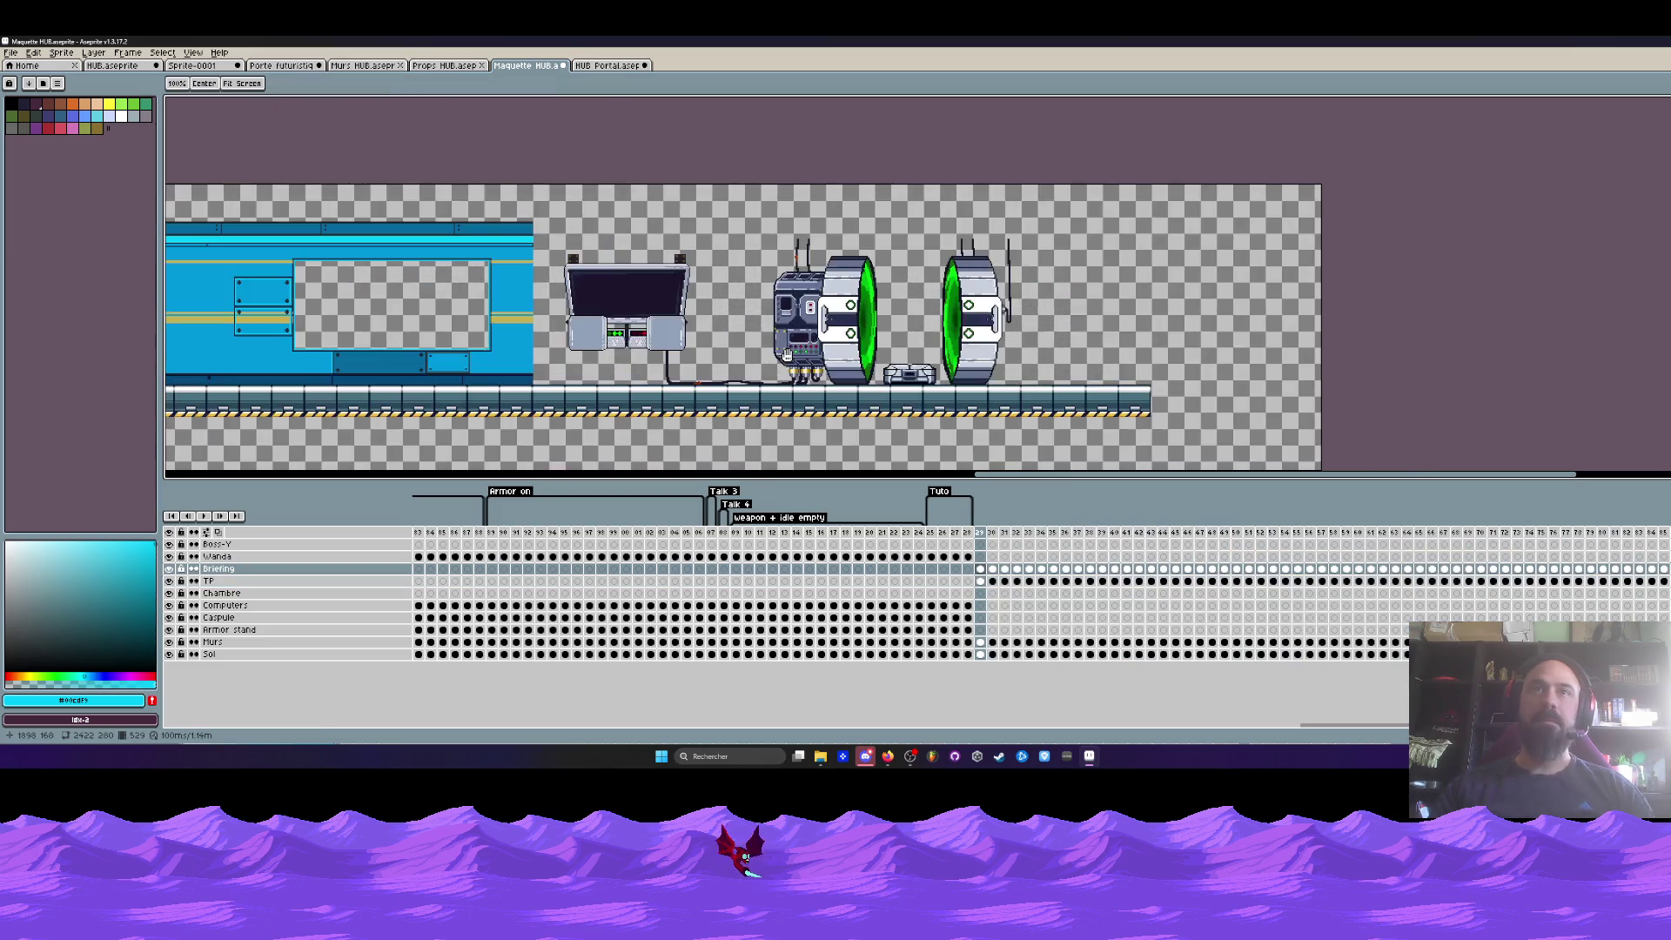
pyautogui.press('m')
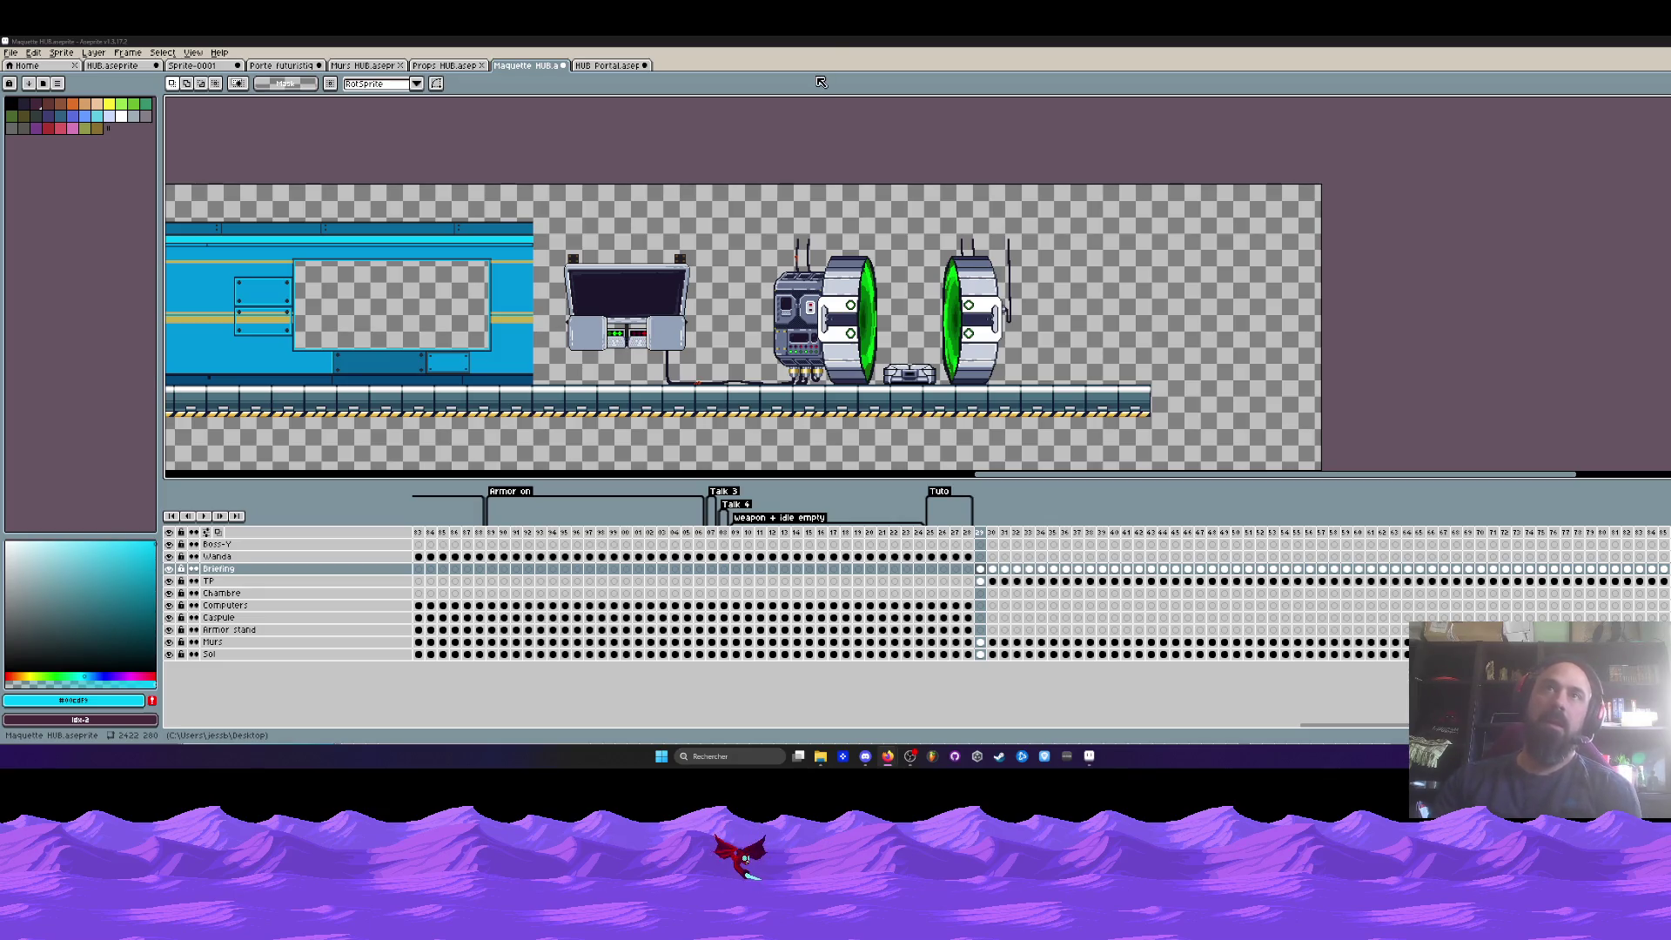
# - Select timeline frames ~522–573 to preview them, then bring up the HUB Portal sprite
pyautogui.scroll(1, 754, 357)
pyautogui.scroll(-2, 754, 357)
pyautogui.scroll(4, 754, 357)
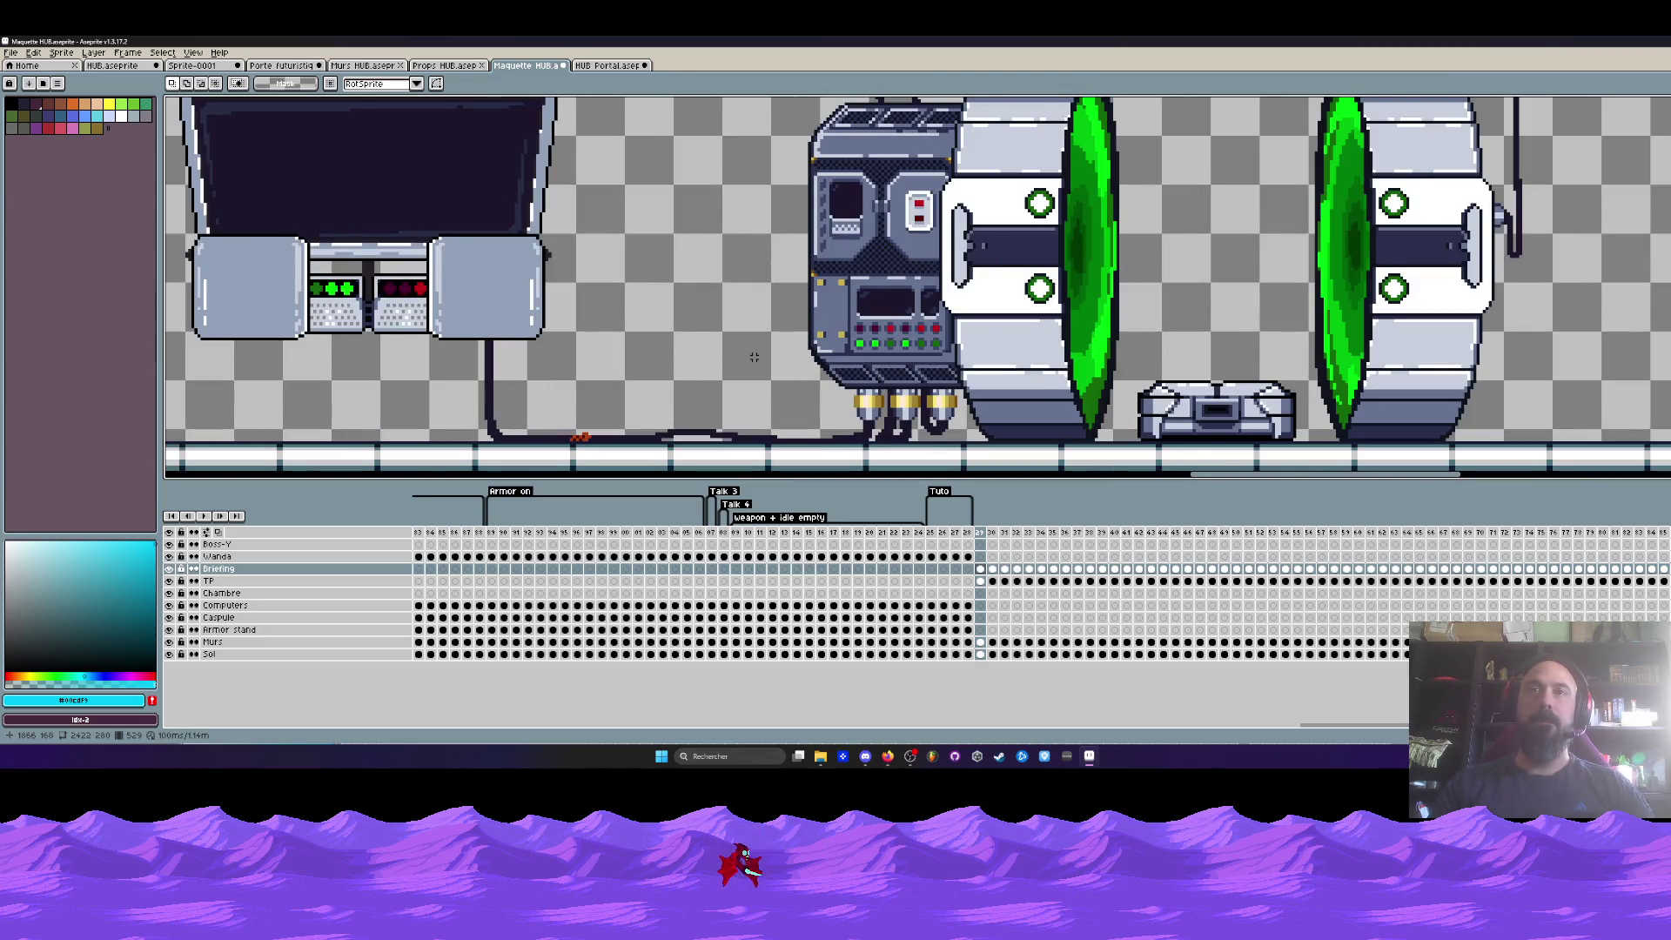
pyautogui.scroll(-1, 766, 392)
pyautogui.scroll(-1, 779, 422)
pyautogui.scroll(-1, 792, 450)
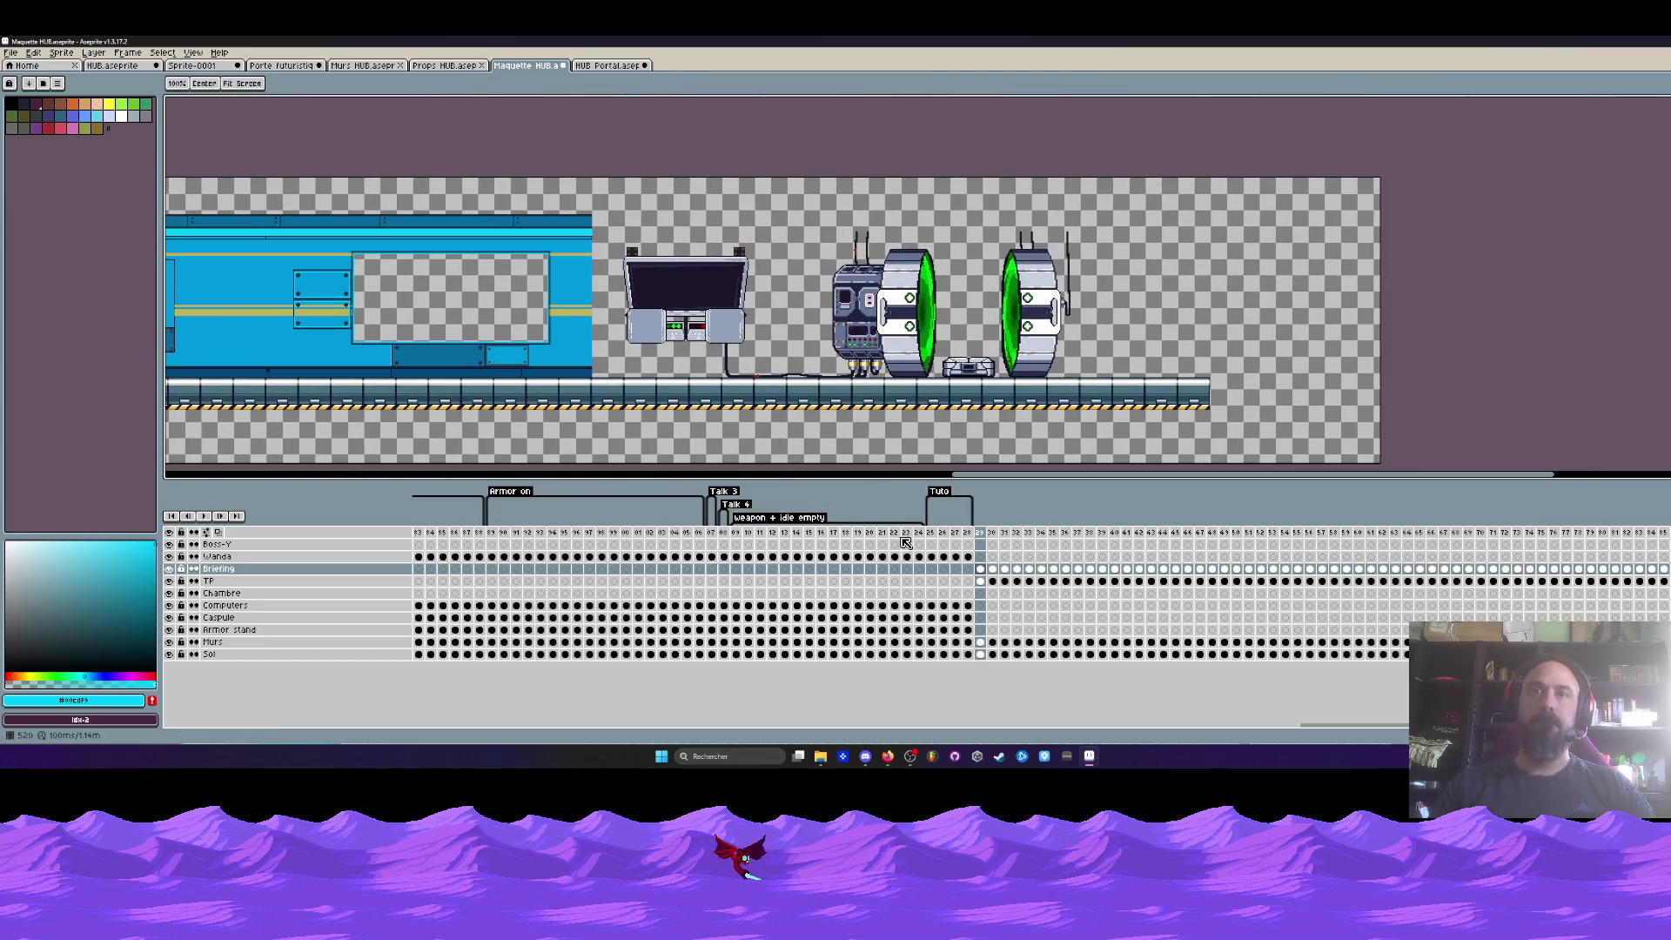
pyautogui.moveTo(895, 543)
pyautogui.mouseDown()
pyautogui.moveTo(1529, 545)
pyautogui.moveTo(1175, 557)
pyautogui.mouseUp()
pyautogui.scroll(-1, 694, 339)
pyautogui.scroll(1, 694, 339)
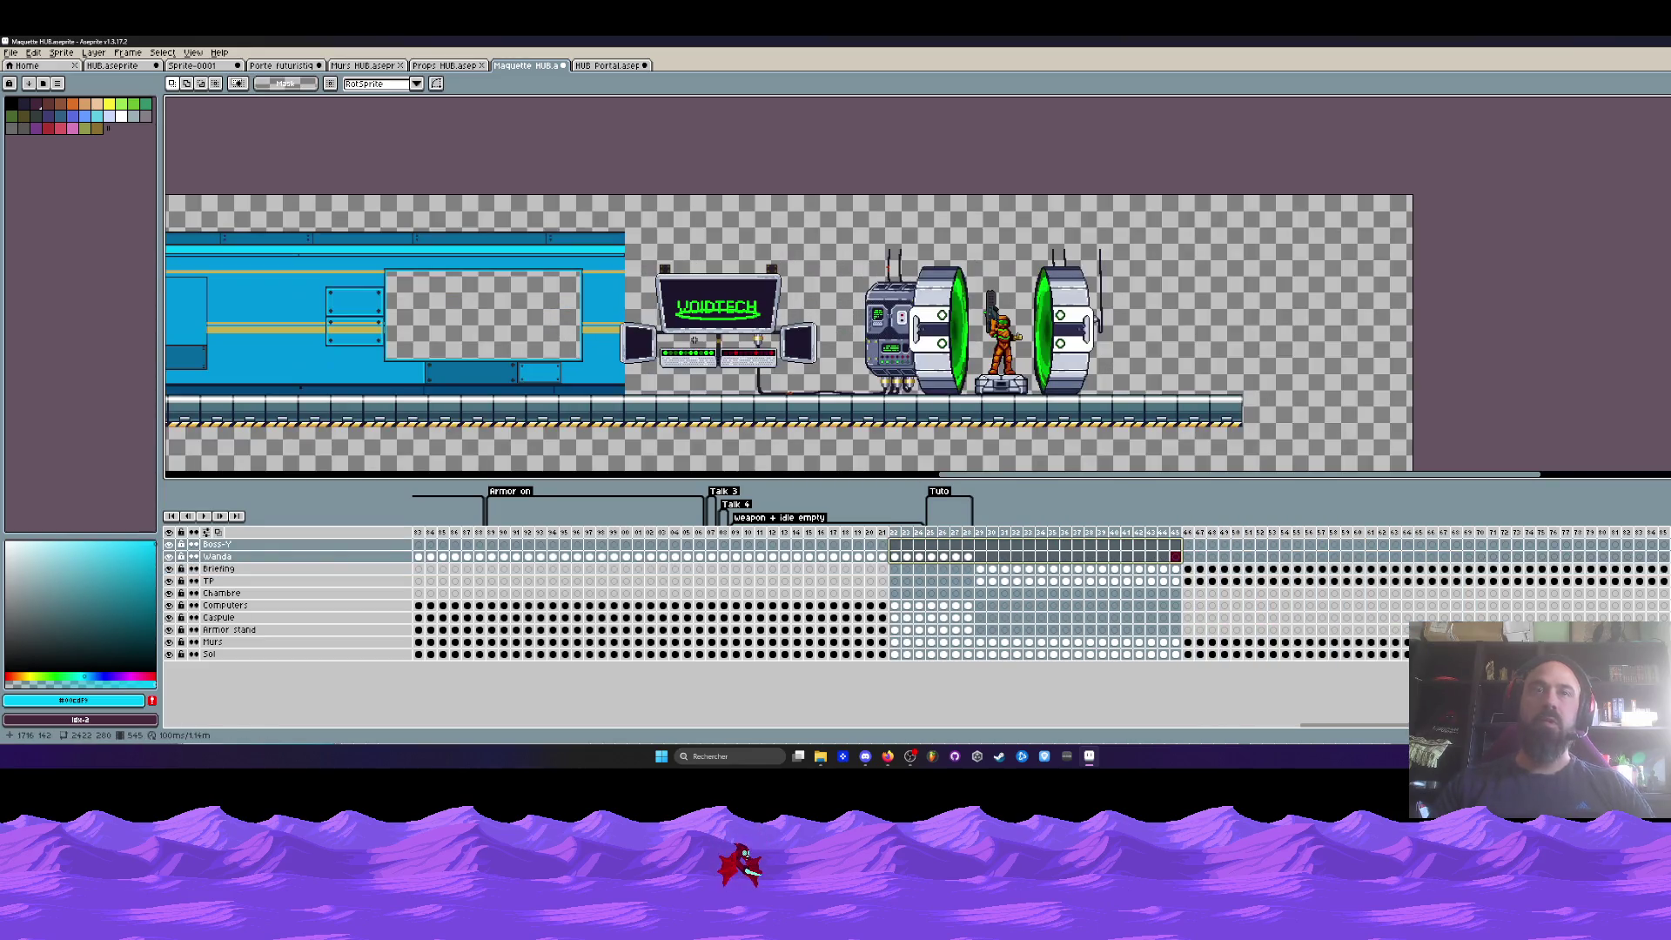
pyautogui.click(605, 66)
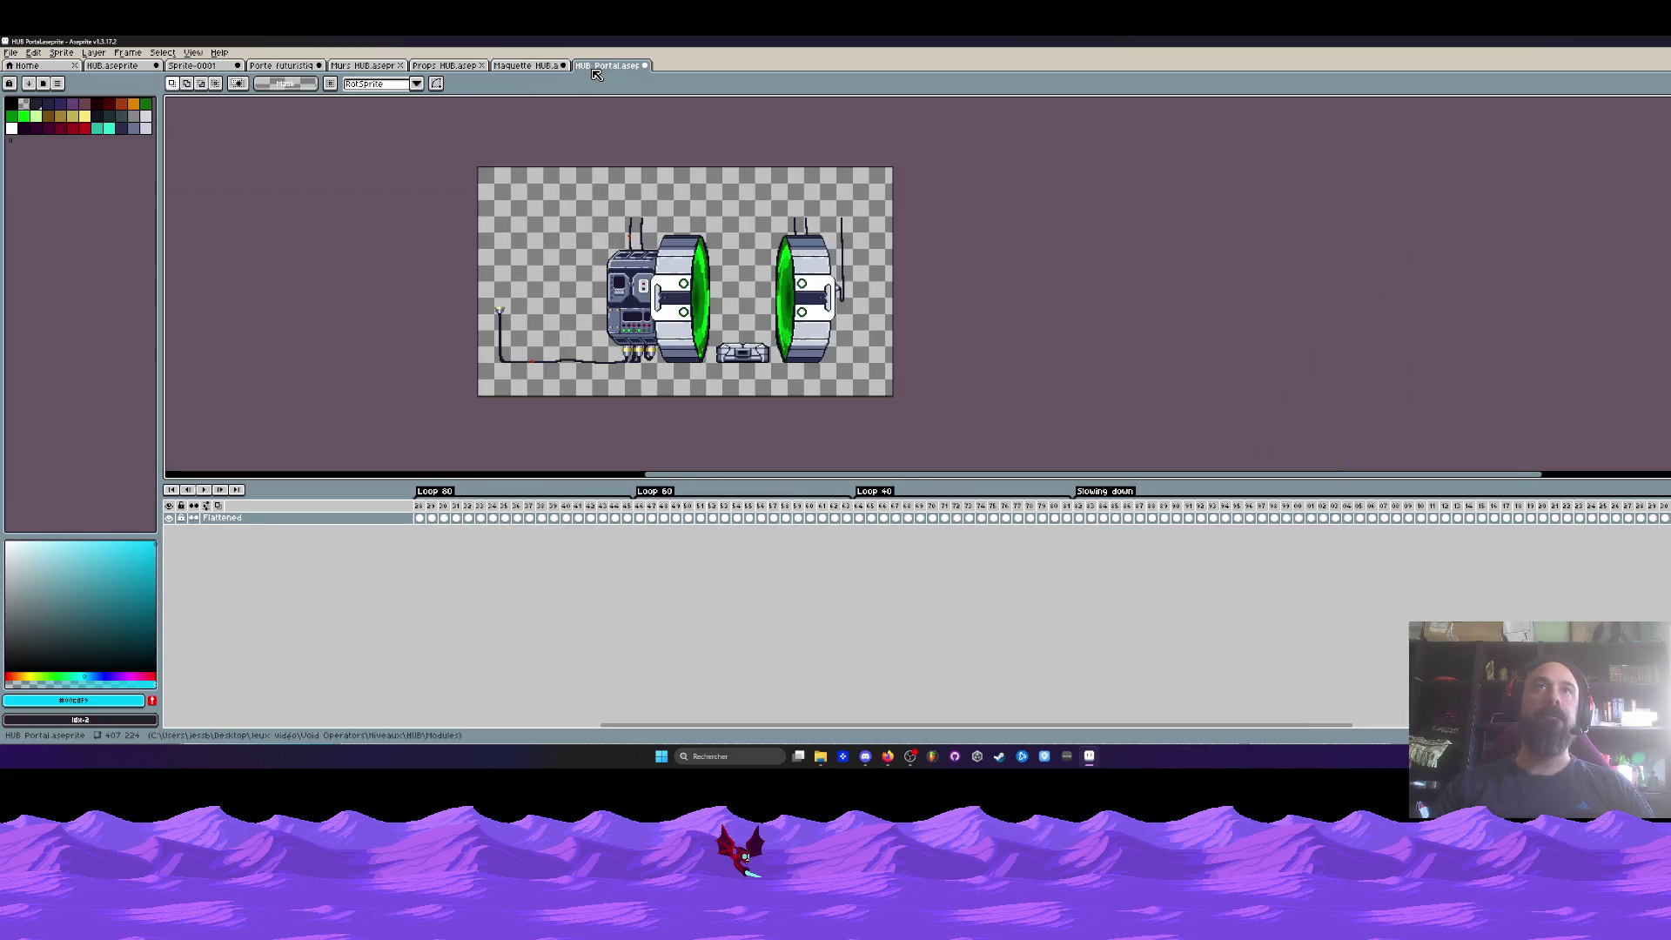
# - Close HUB Portal.aseprite with Don't Save, then zoom out over the Maquette HUB canvas
pyautogui.click(645, 66)
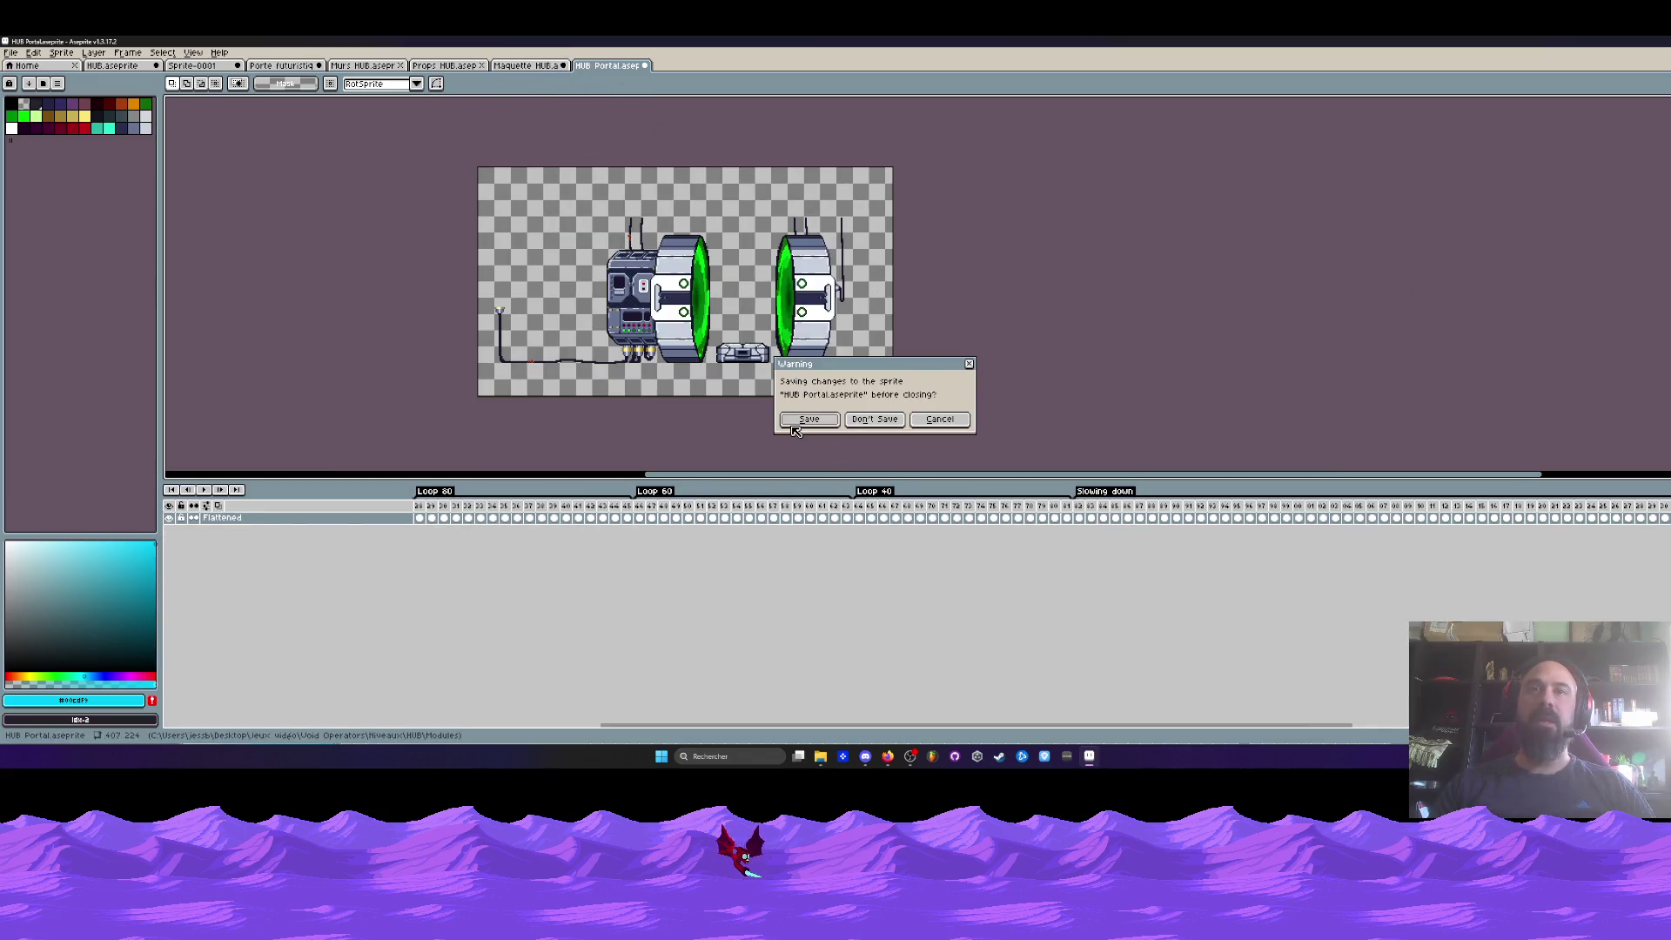
pyautogui.click(887, 425)
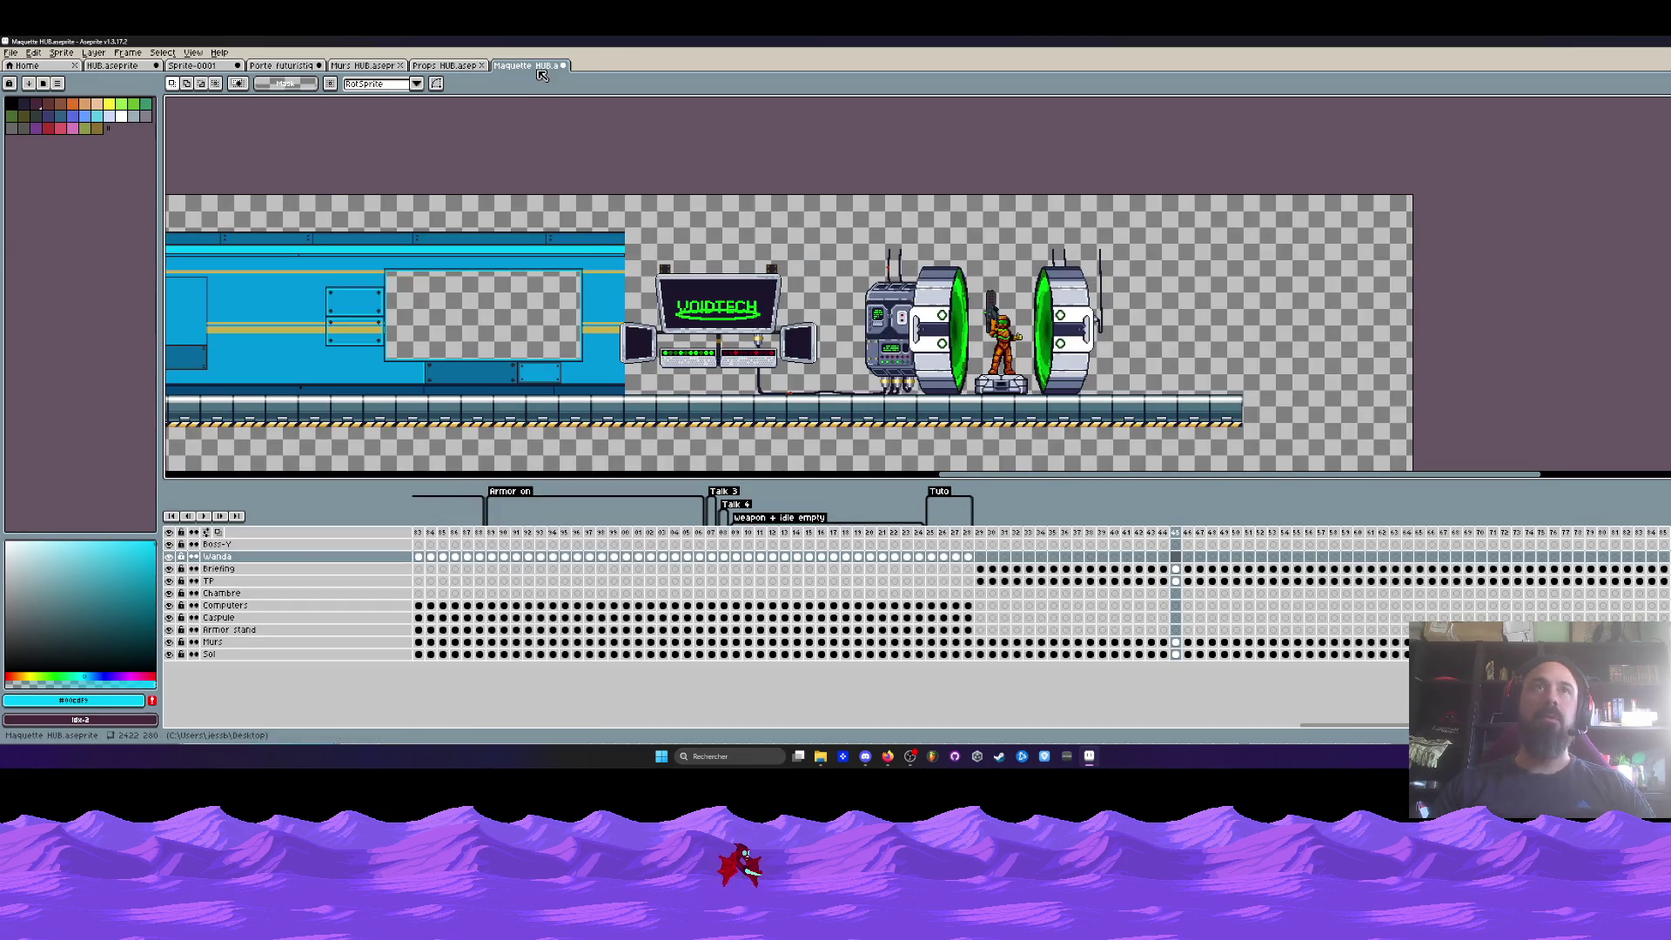
pyautogui.scroll(1, 569, 234)
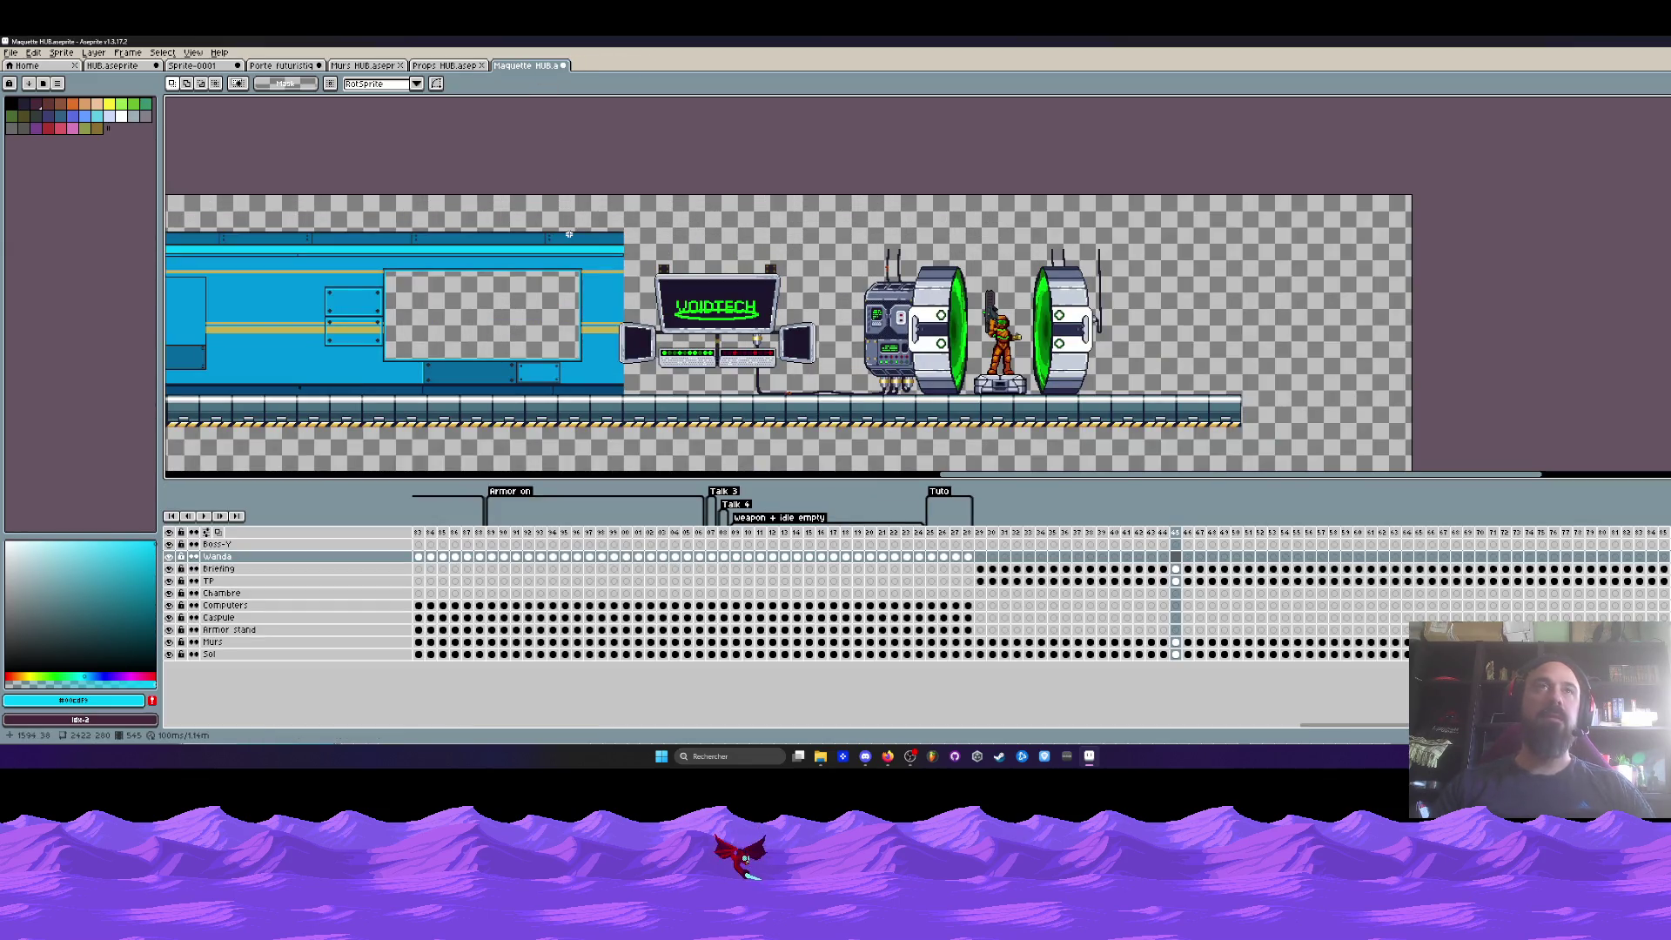
pyautogui.scroll(-1, 587, 226)
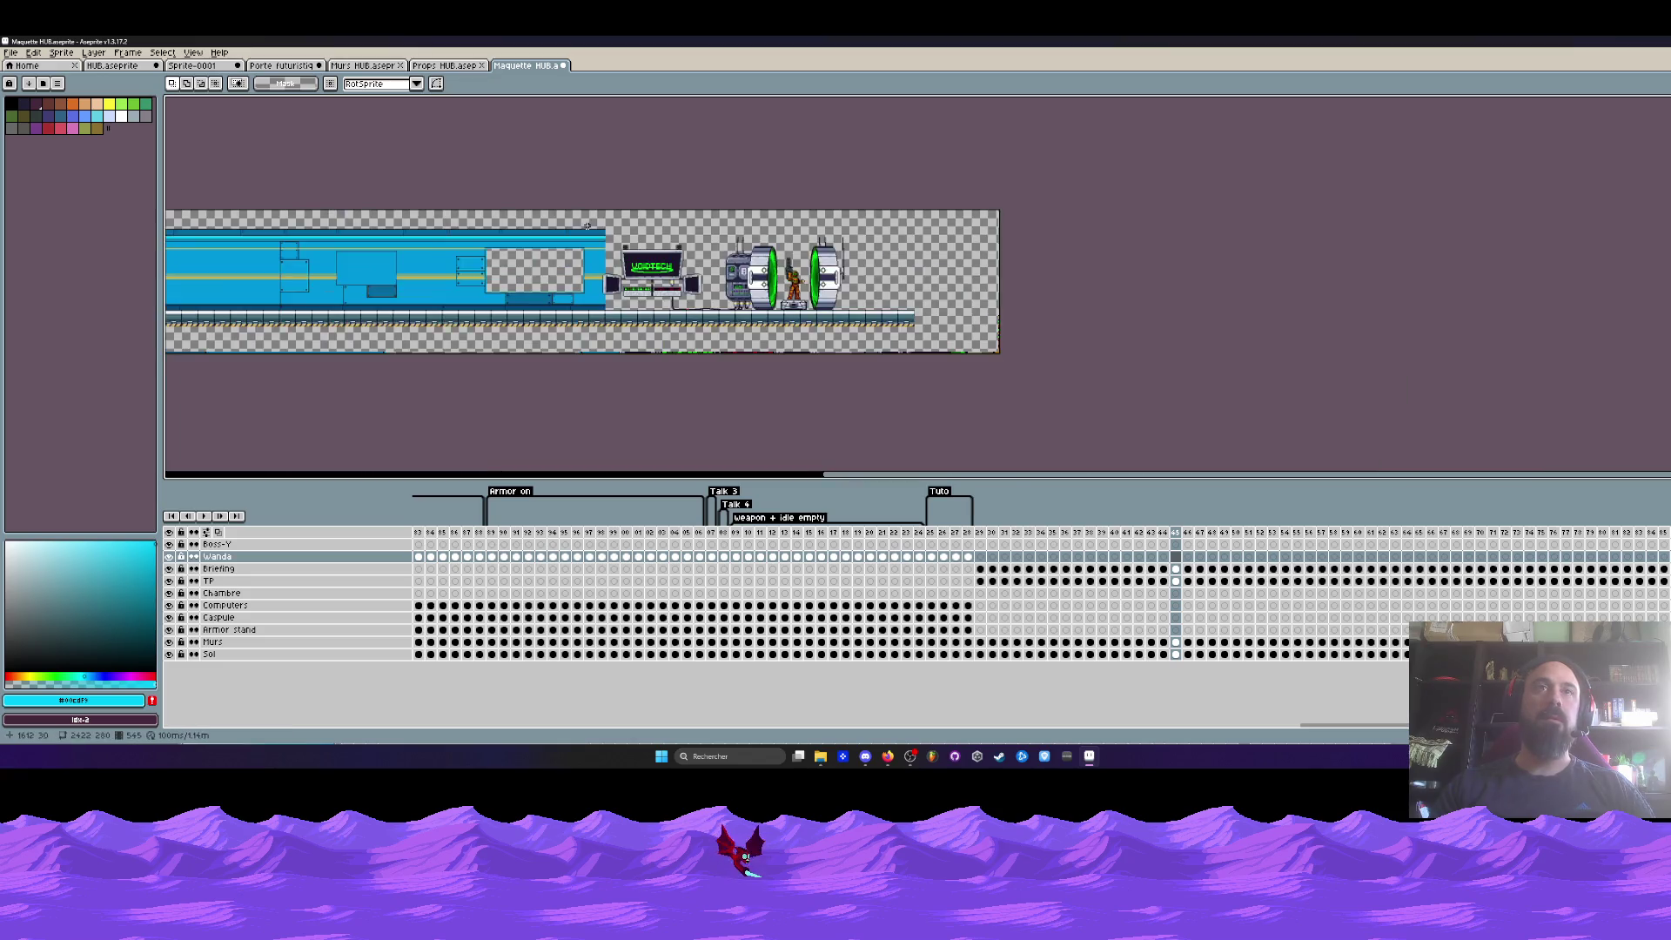
pyautogui.scroll(2, 635, 253)
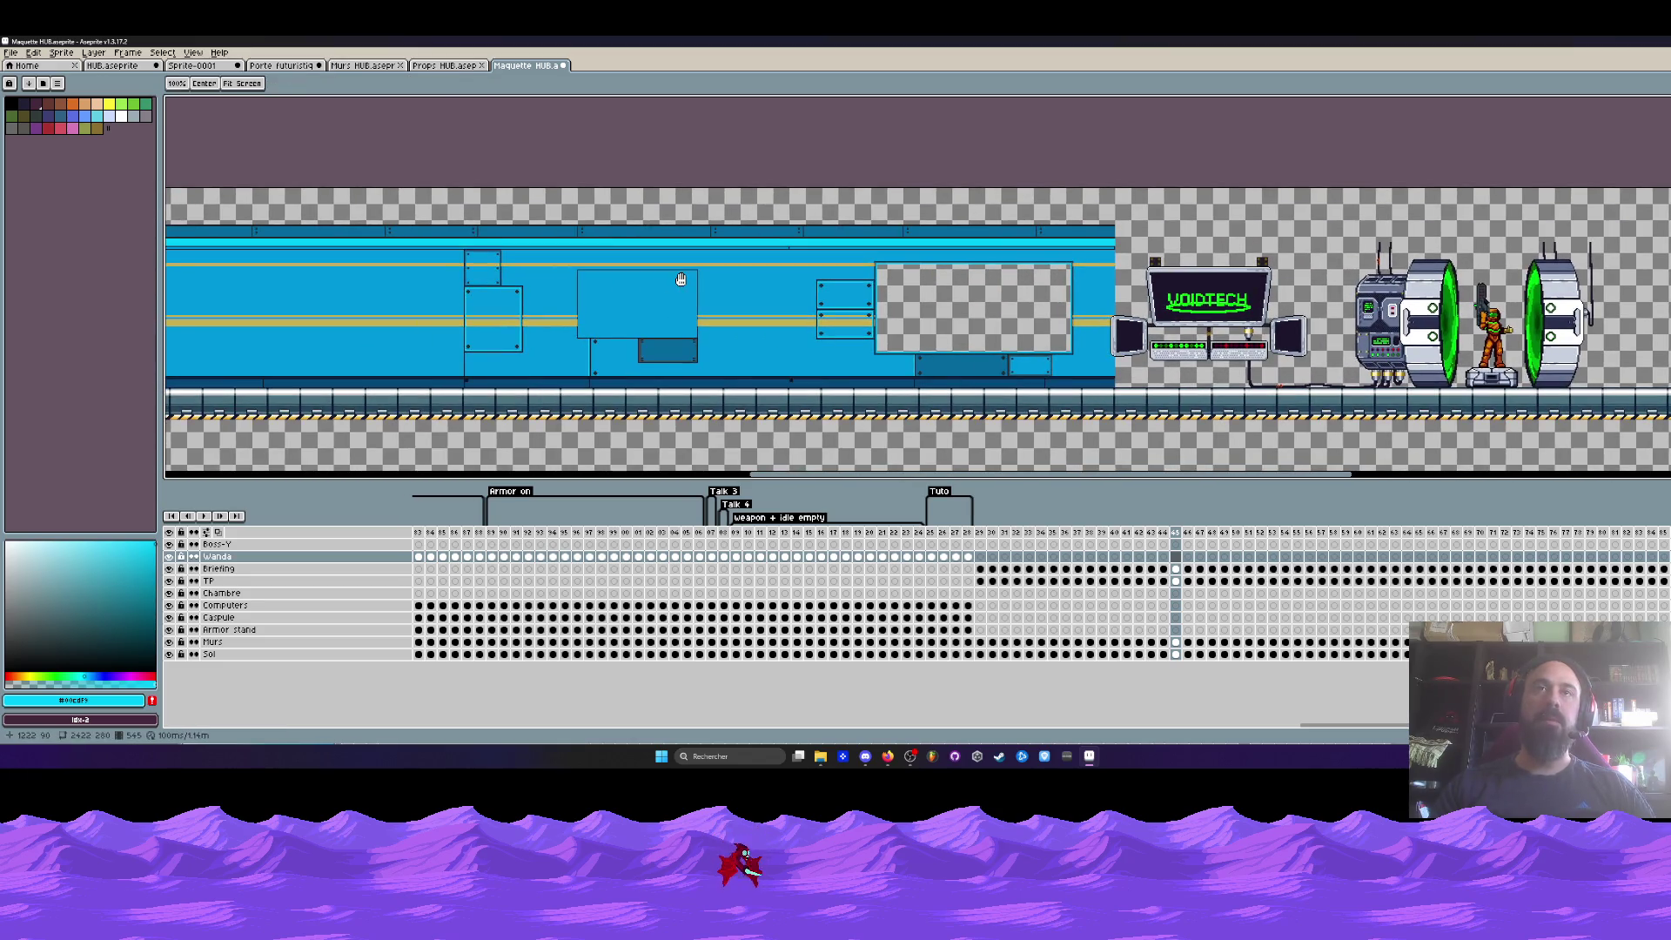
pyautogui.hscroll(3, 679, 271)
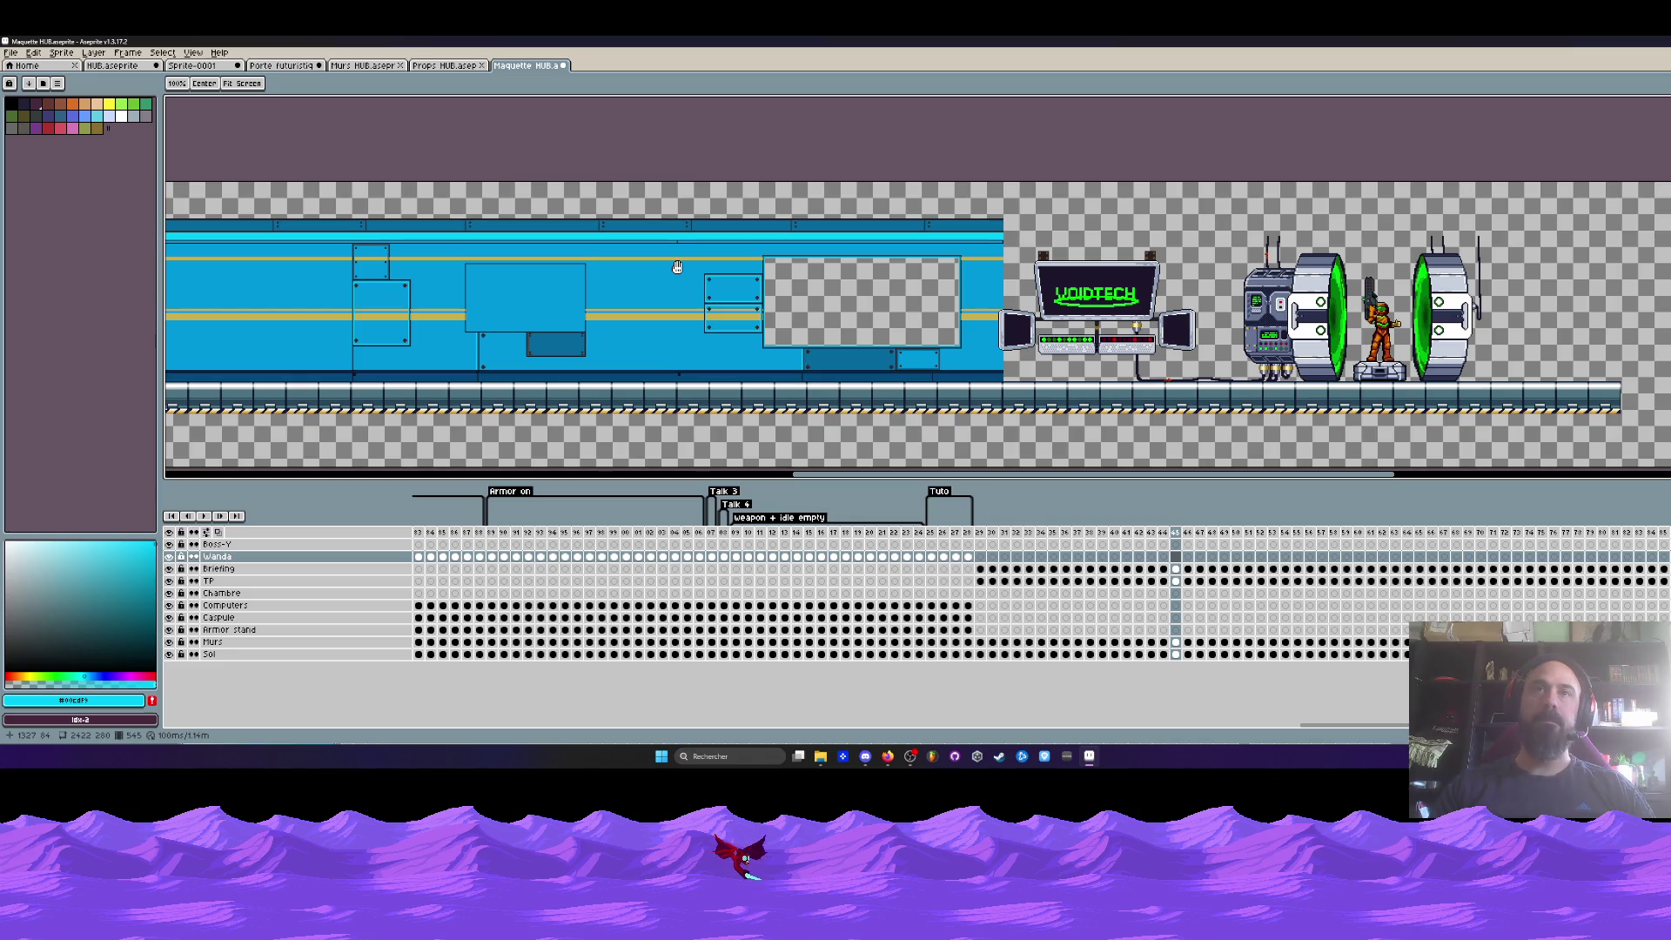
pyautogui.hscroll(3, 677, 267)
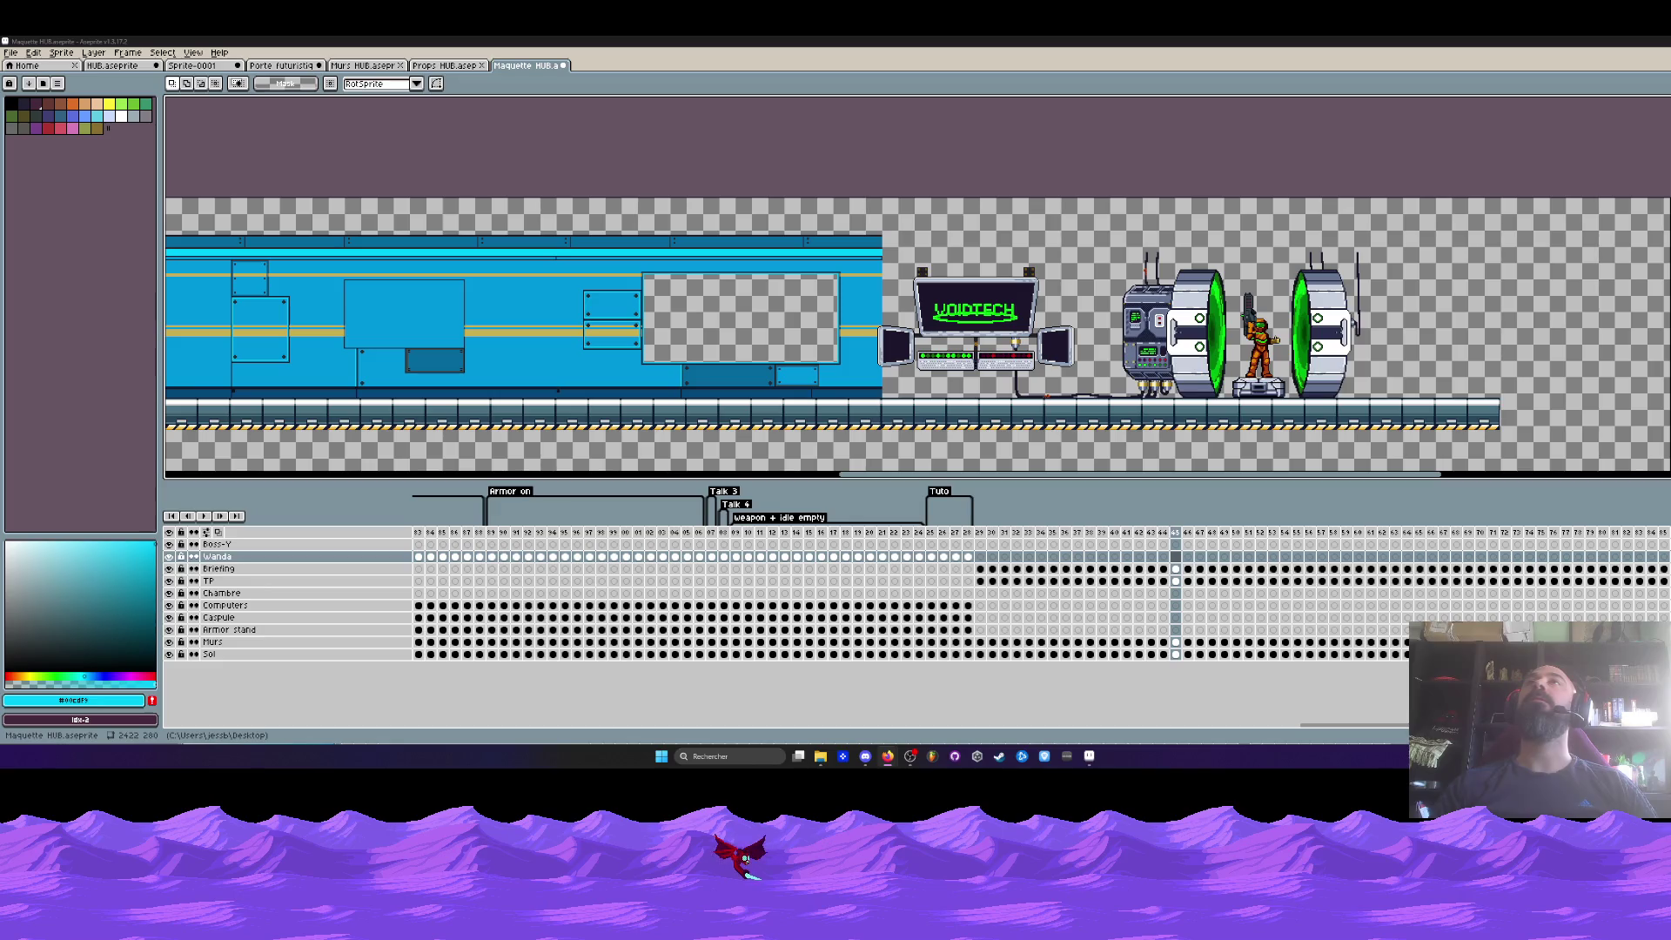
pyautogui.press('-')
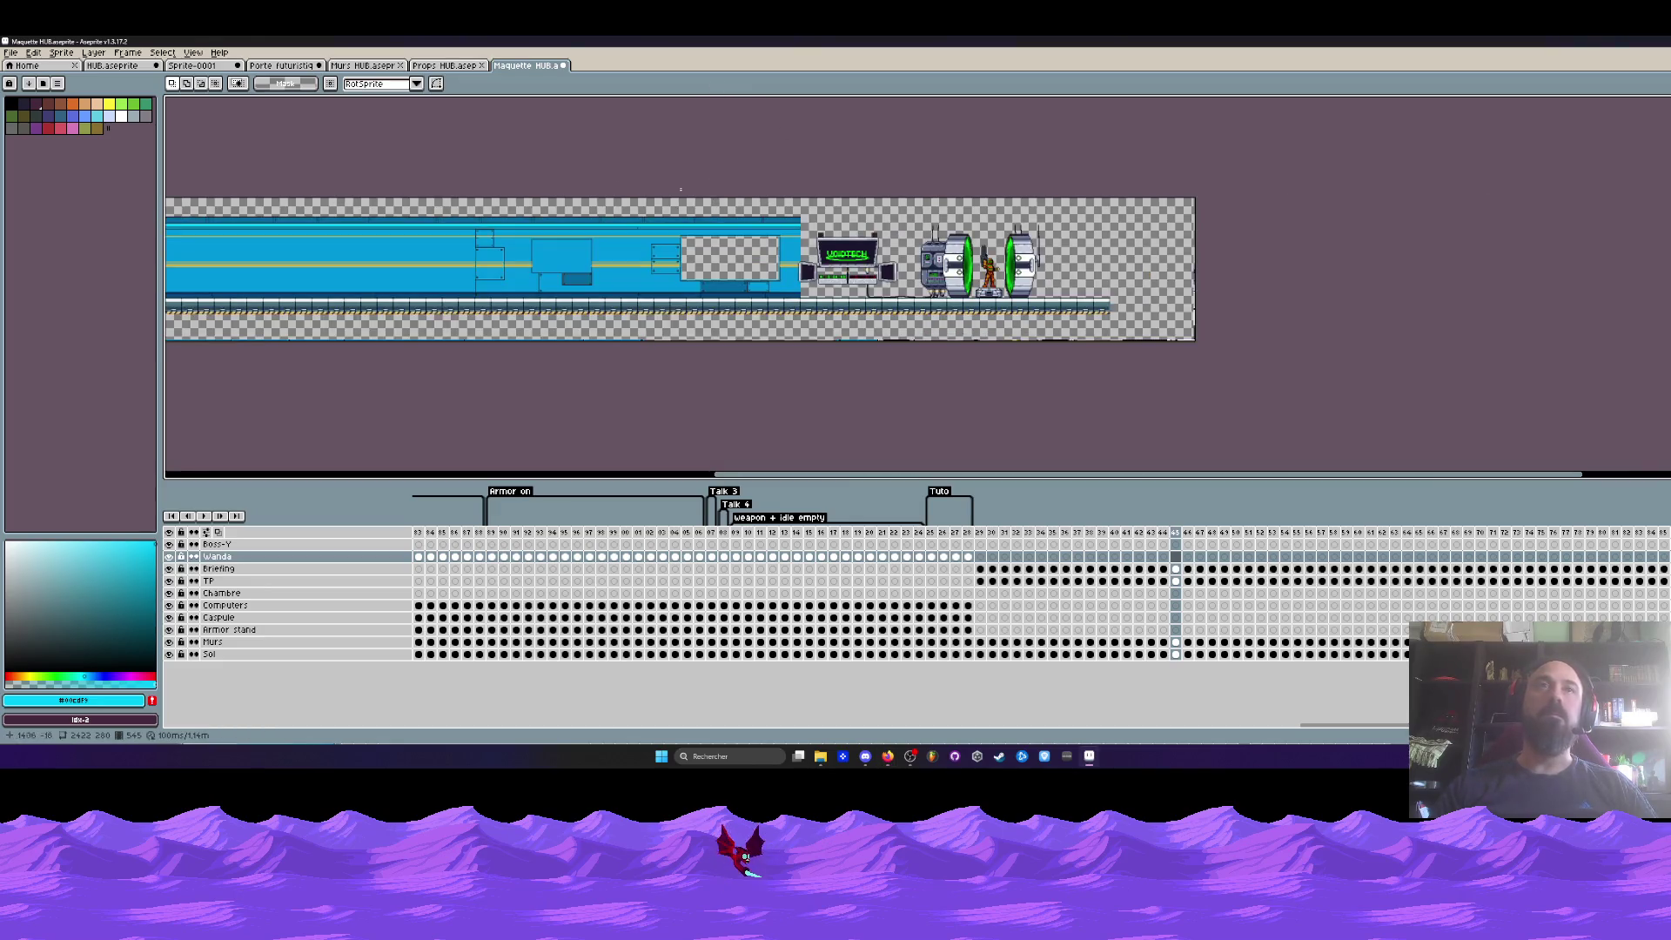
# - Copy the bottom-left blue wall tile from Murs HUB, discarding a paste on the wrong layer
pyautogui.click(361, 65)
pyautogui.moveTo(685, 295); pyautogui.dragTo(877, 403)
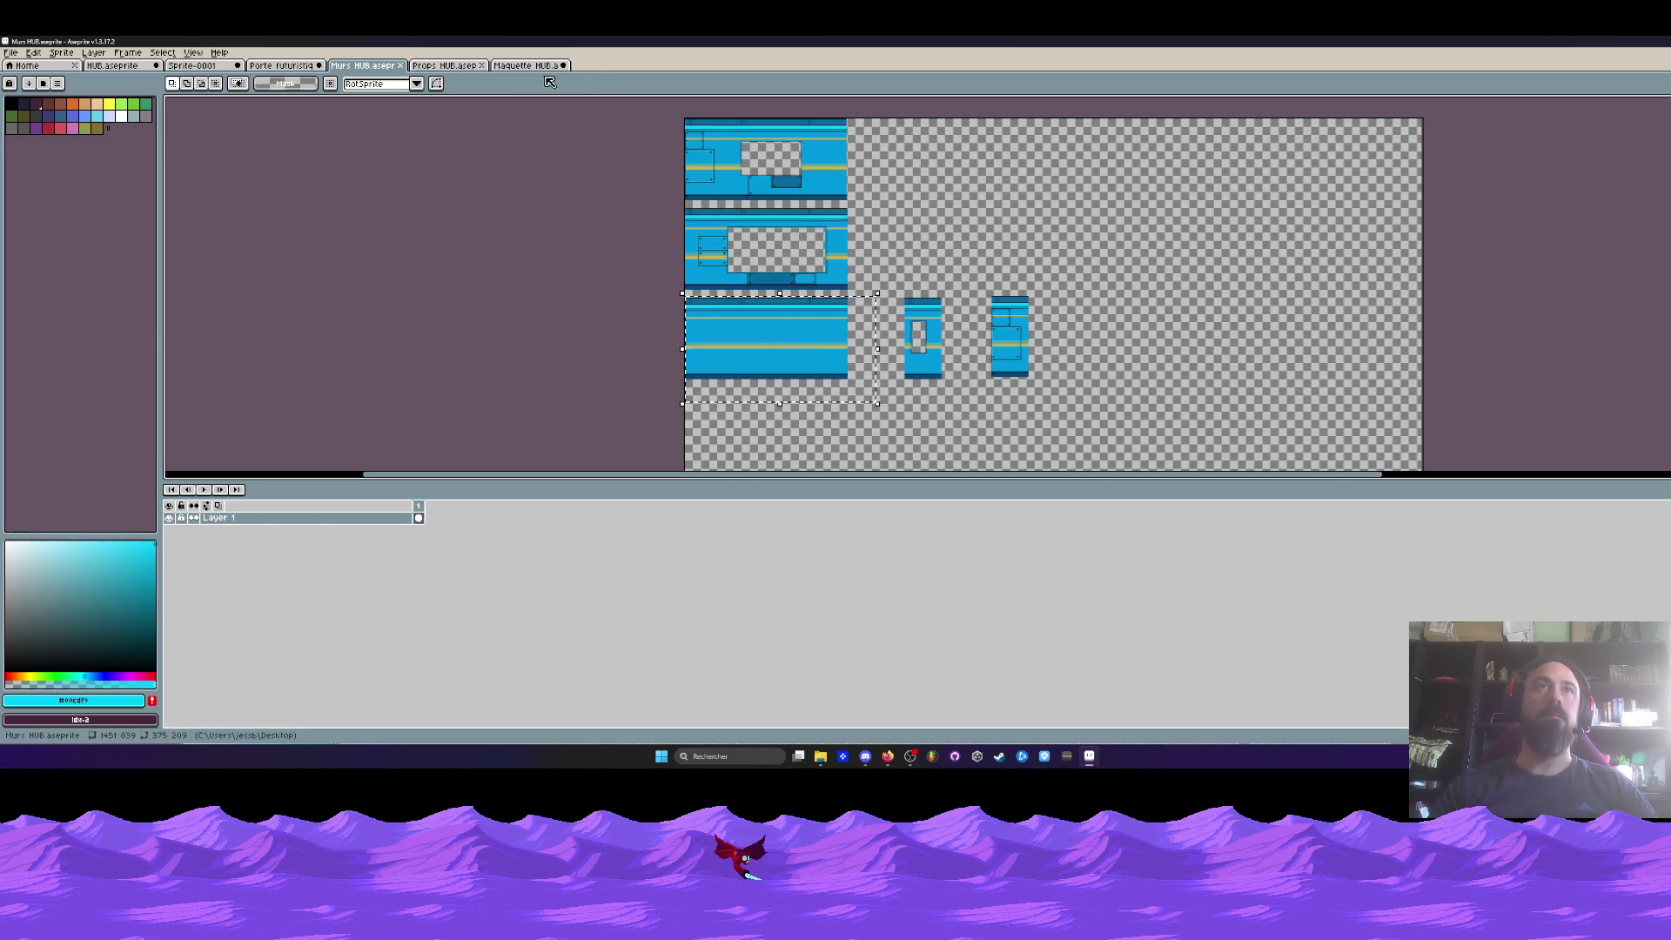
pyautogui.click(527, 66)
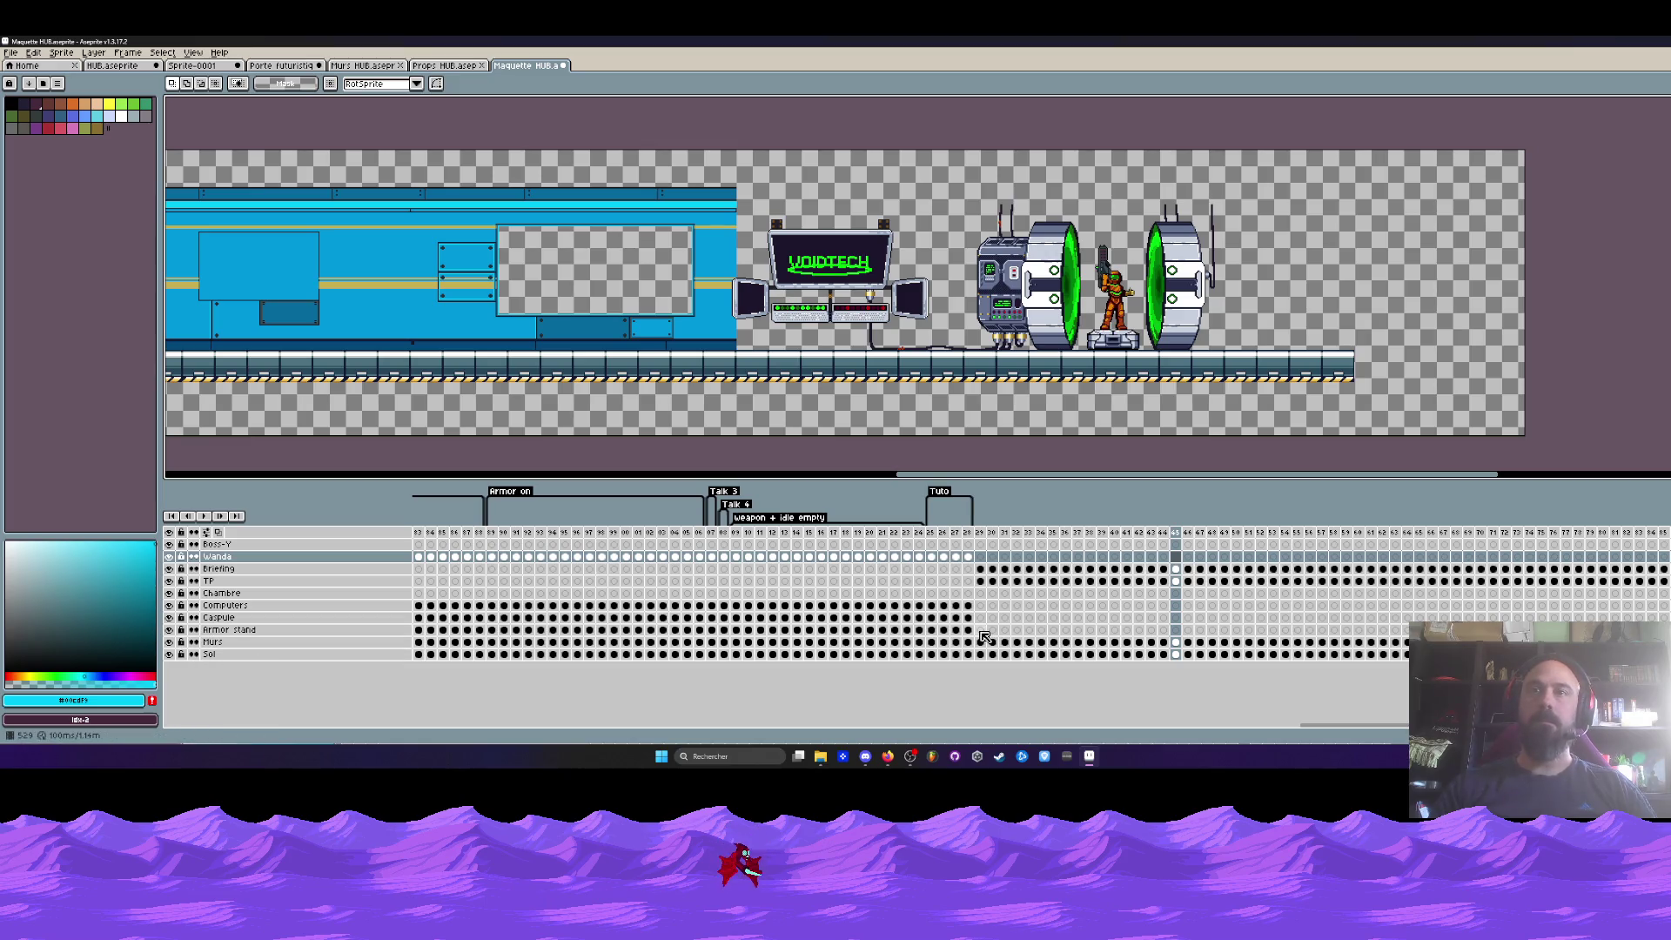
pyautogui.click(980, 631)
pyautogui.scroll(2, 868, 273)
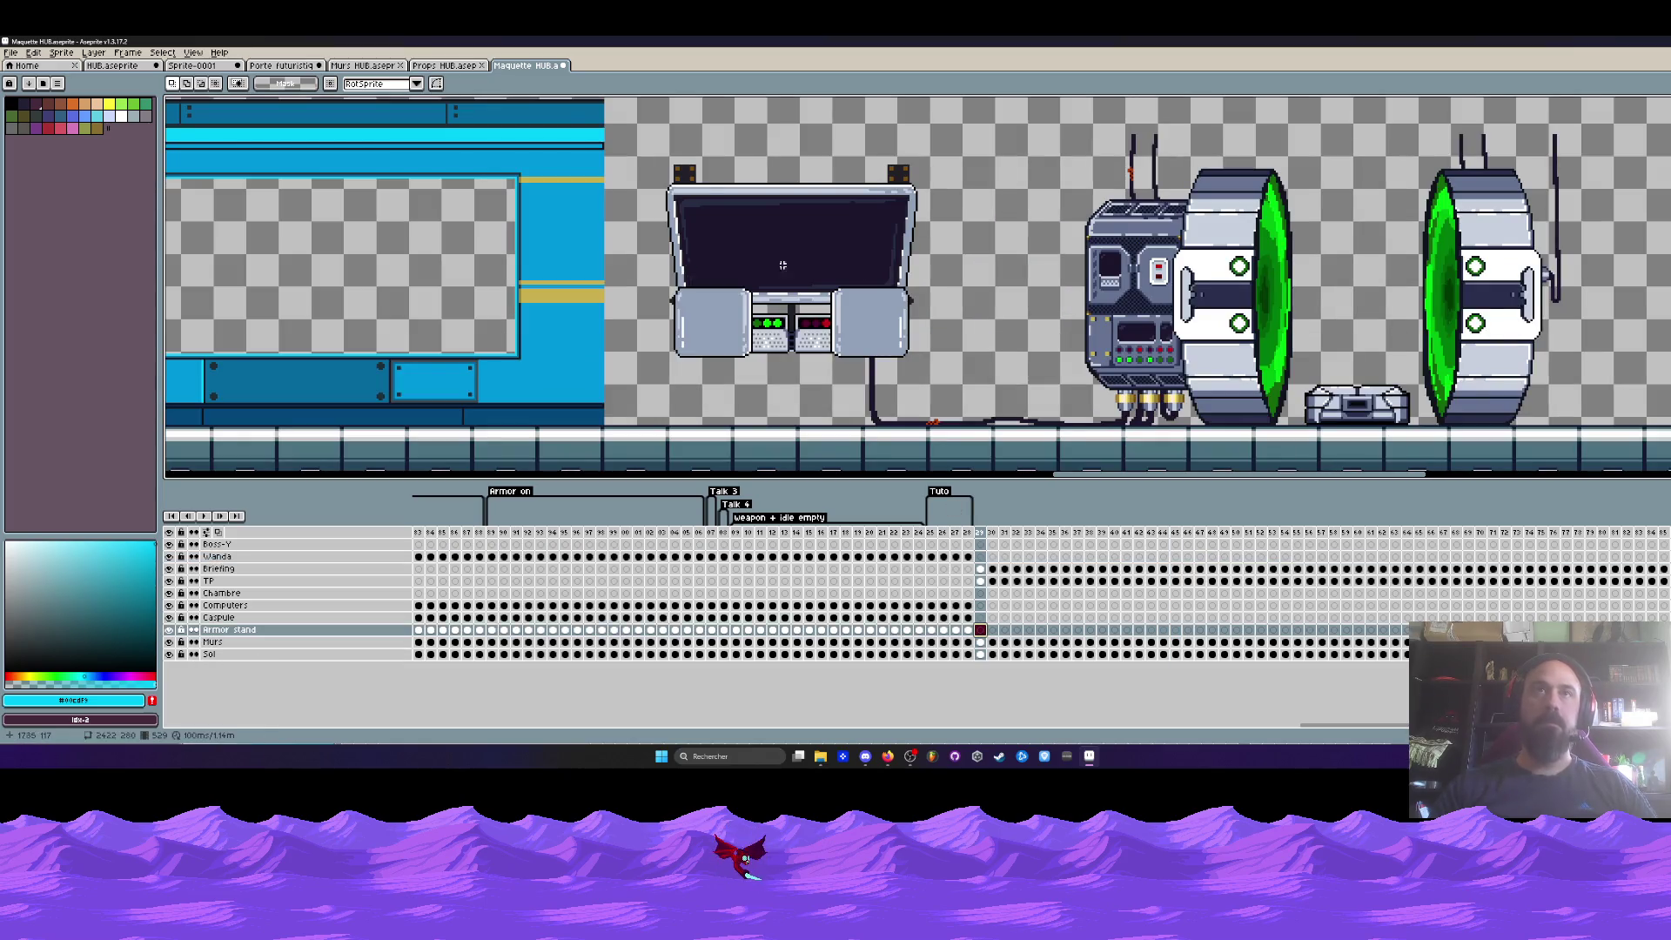
pyautogui.hotkey('ctrl', 'v')
pyautogui.moveTo(713, 275); pyautogui.dragTo(653, 301)
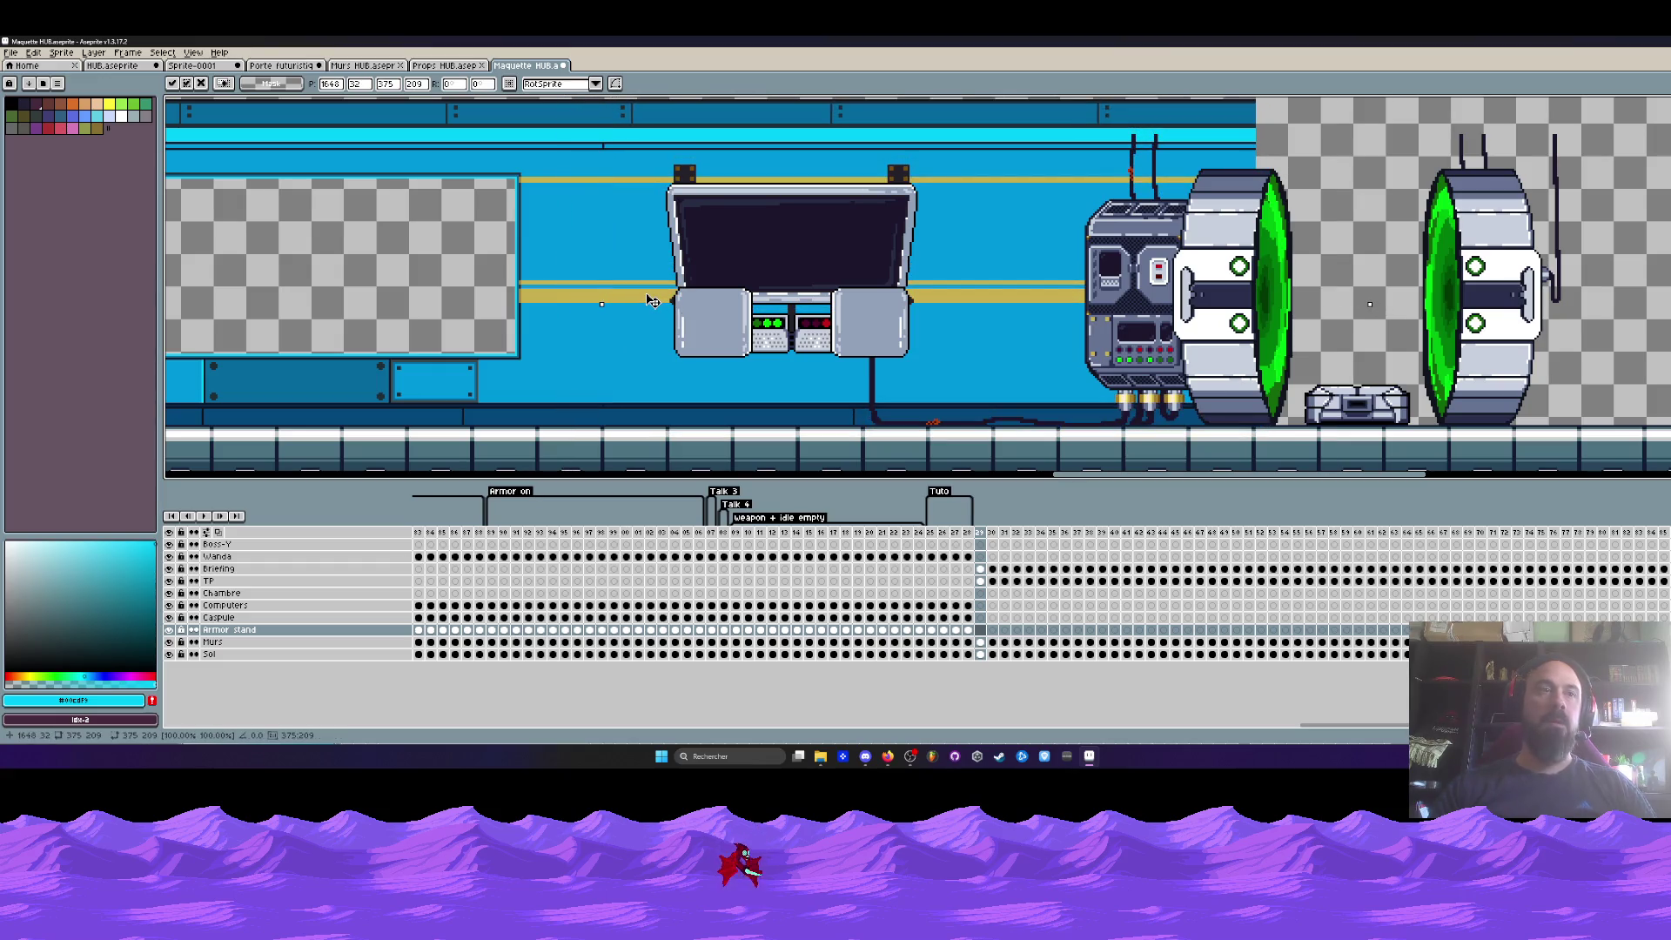
pyautogui.press('Escape')
# - Paste the wall tile on the Murs layer beside the existing wall, aligning the seam
pyautogui.press('Down')
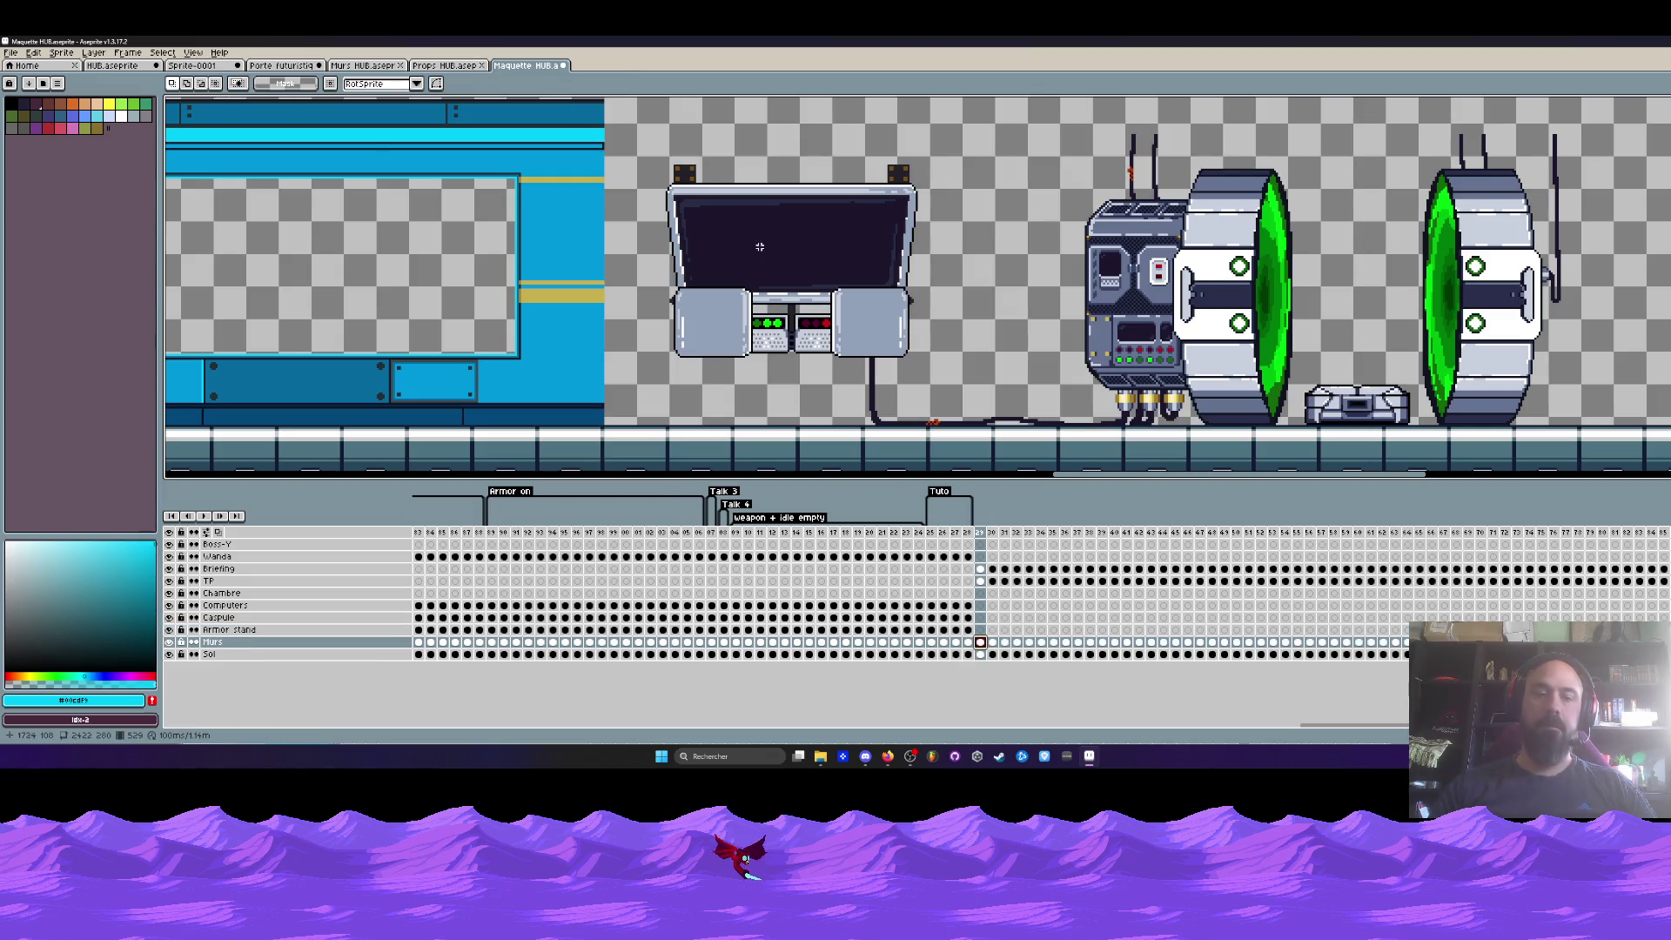
pyautogui.hotkey('ctrl', 'v')
pyautogui.moveTo(644, 280); pyautogui.dragTo(640, 305)
pyautogui.scroll(3, 612, 443)
pyautogui.moveTo(612, 444); pyautogui.dragTo(605, 441)
pyautogui.press('Return')
pyautogui.scroll(-3, 673, 289)
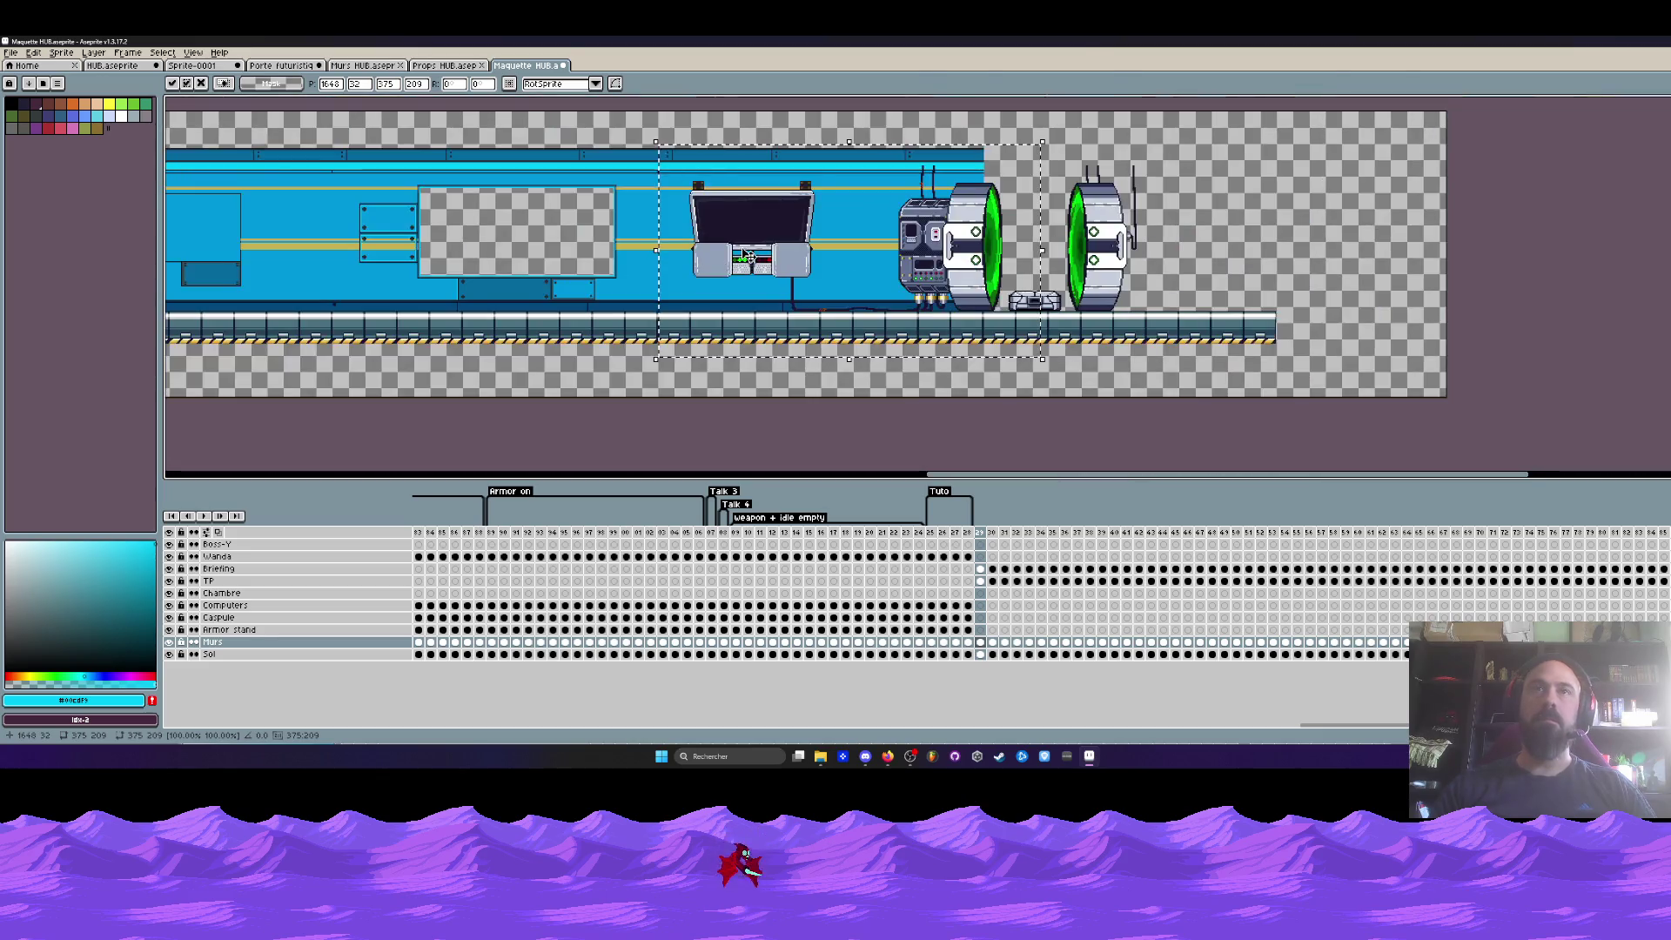
pyautogui.scroll(-1, 856, 262)
# - Paste a second wall tile further right to extend the corridor wall
pyautogui.hotkey('ctrl', 'v')
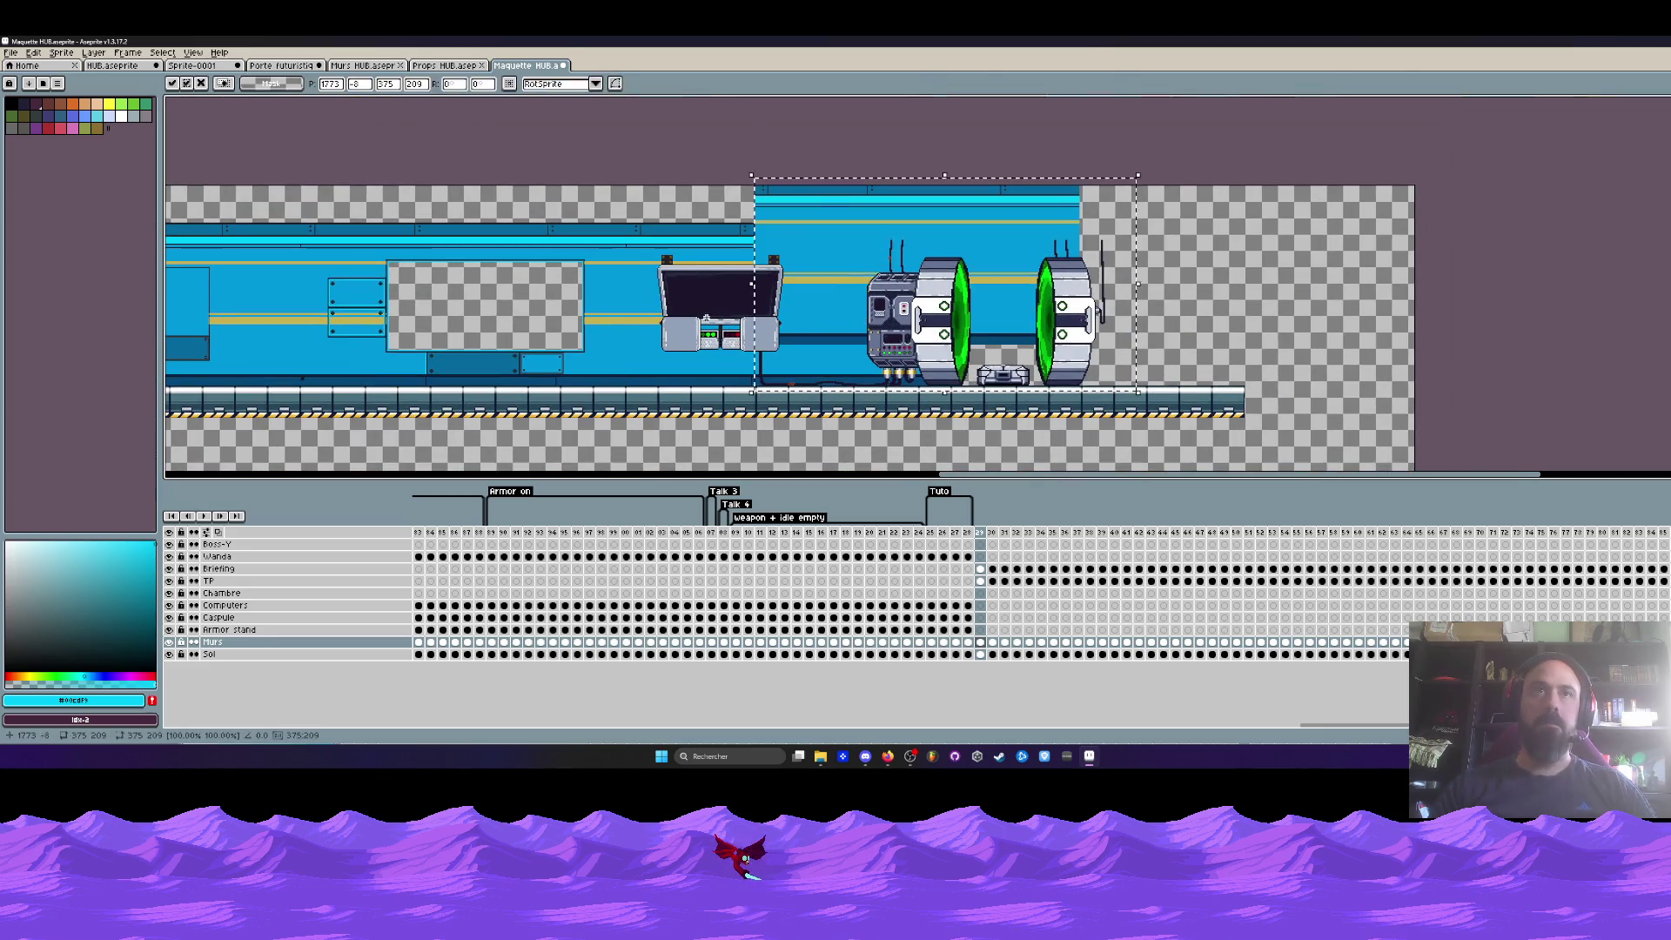
pyautogui.moveTo(862, 290); pyautogui.dragTo(1058, 329)
pyautogui.scroll(2, 958, 232)
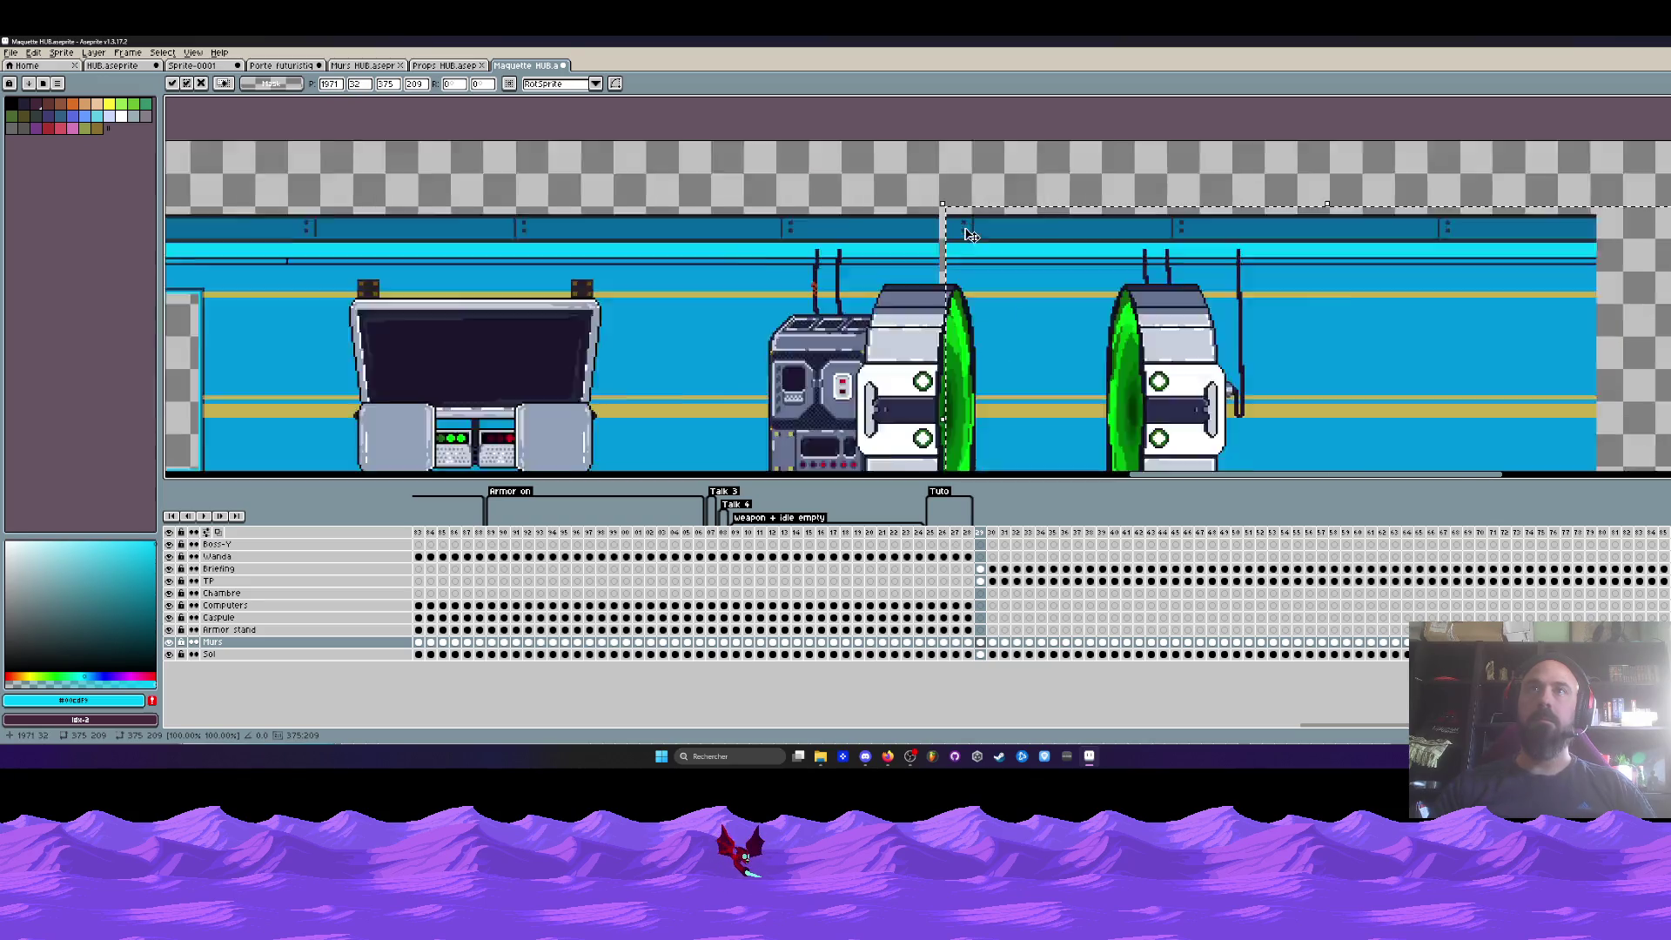
pyautogui.scroll(2, 932, 223)
pyautogui.press('Left')
pyautogui.press('Left')
pyautogui.press('Left')
pyautogui.scroll(-4, 926, 233)
pyautogui.press('Return')
pyautogui.scroll(-2, 926, 232)
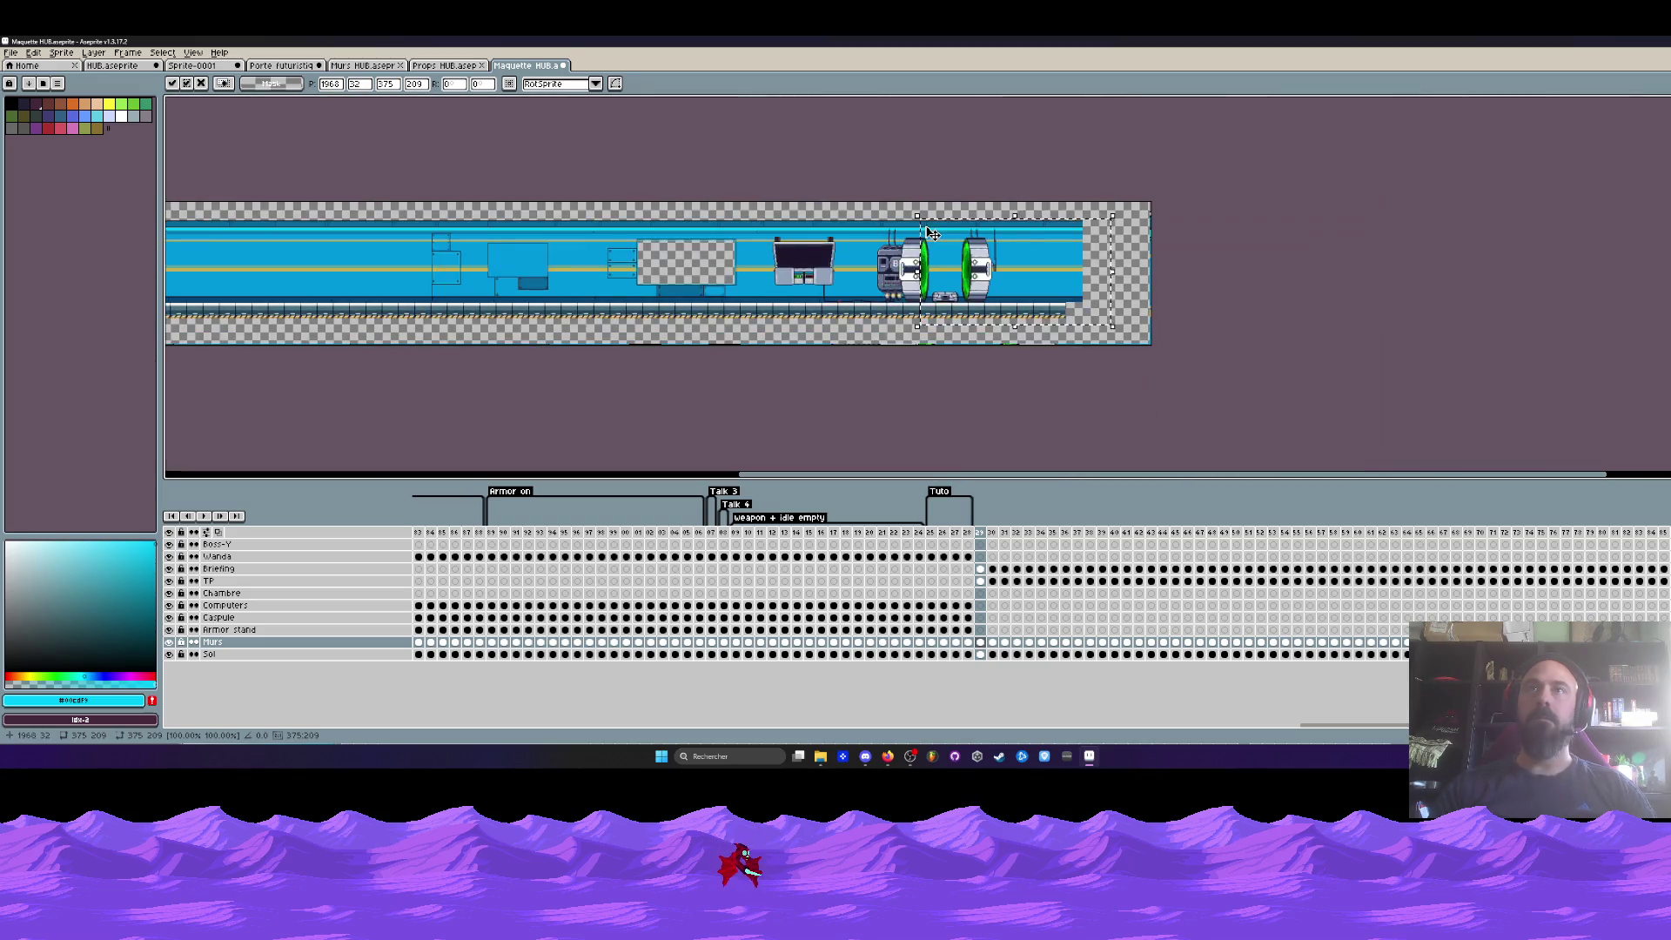
pyautogui.moveTo(852, 263)
pyautogui.mouseDown()
pyautogui.moveTo(1186, 298)
pyautogui.moveTo(1393, 278)
pyautogui.mouseUp()
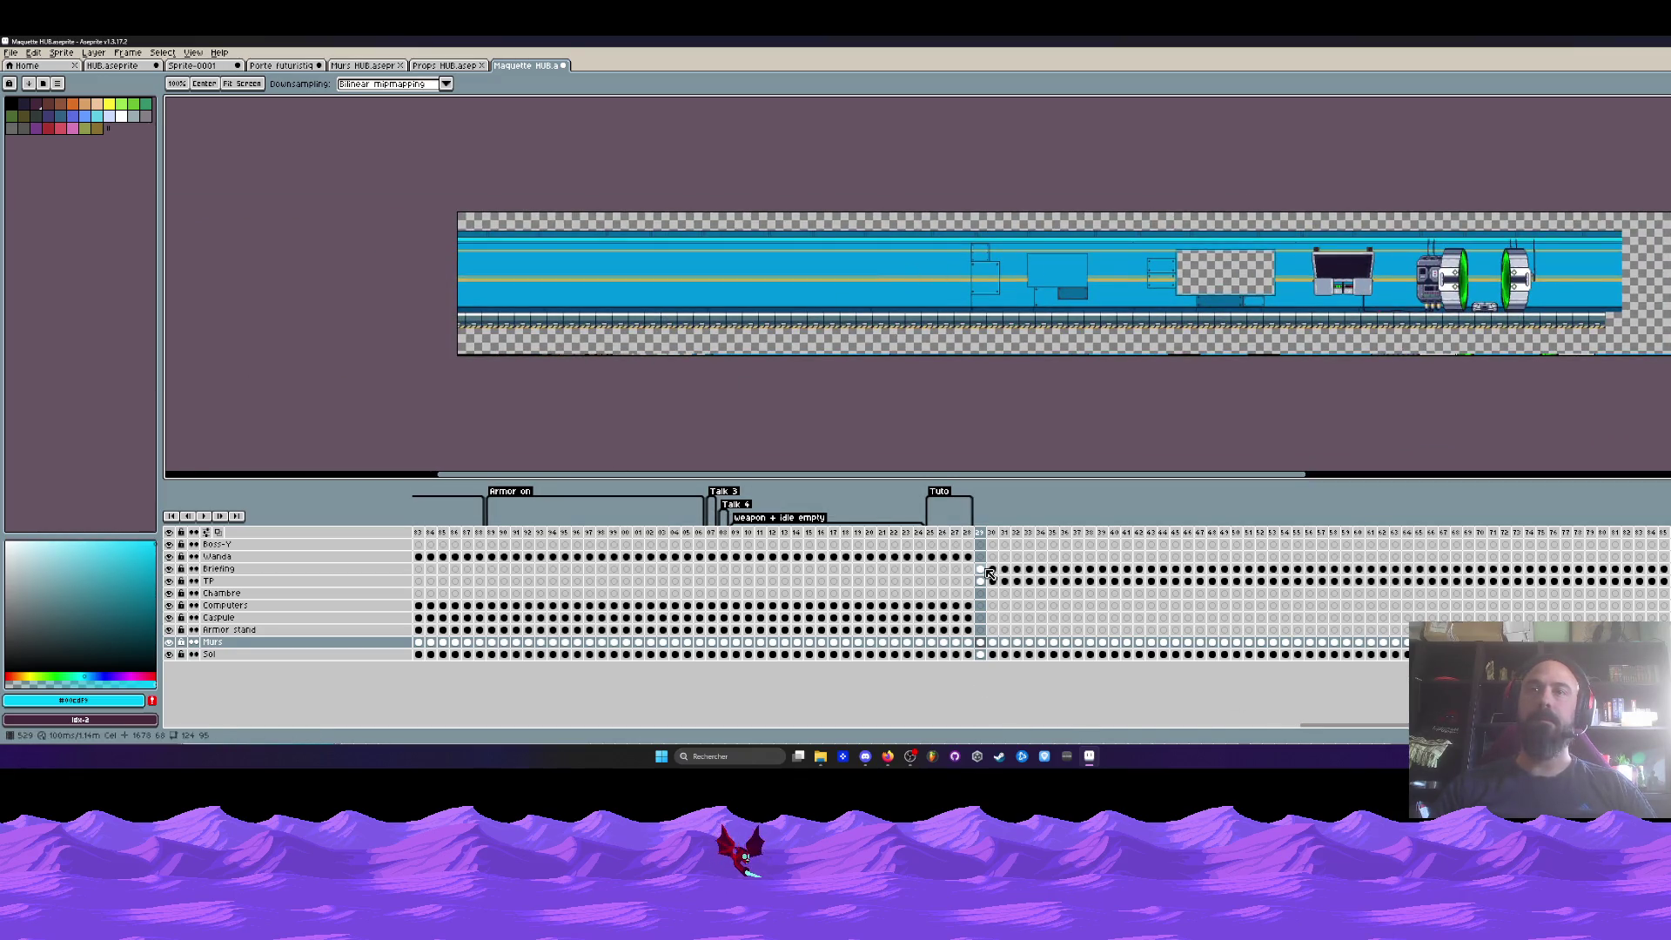
# - Select TP and Chambre cels across frames 29–37 and inspect frame 29
pyautogui.moveTo(990, 574); pyautogui.dragTo(934, 613)
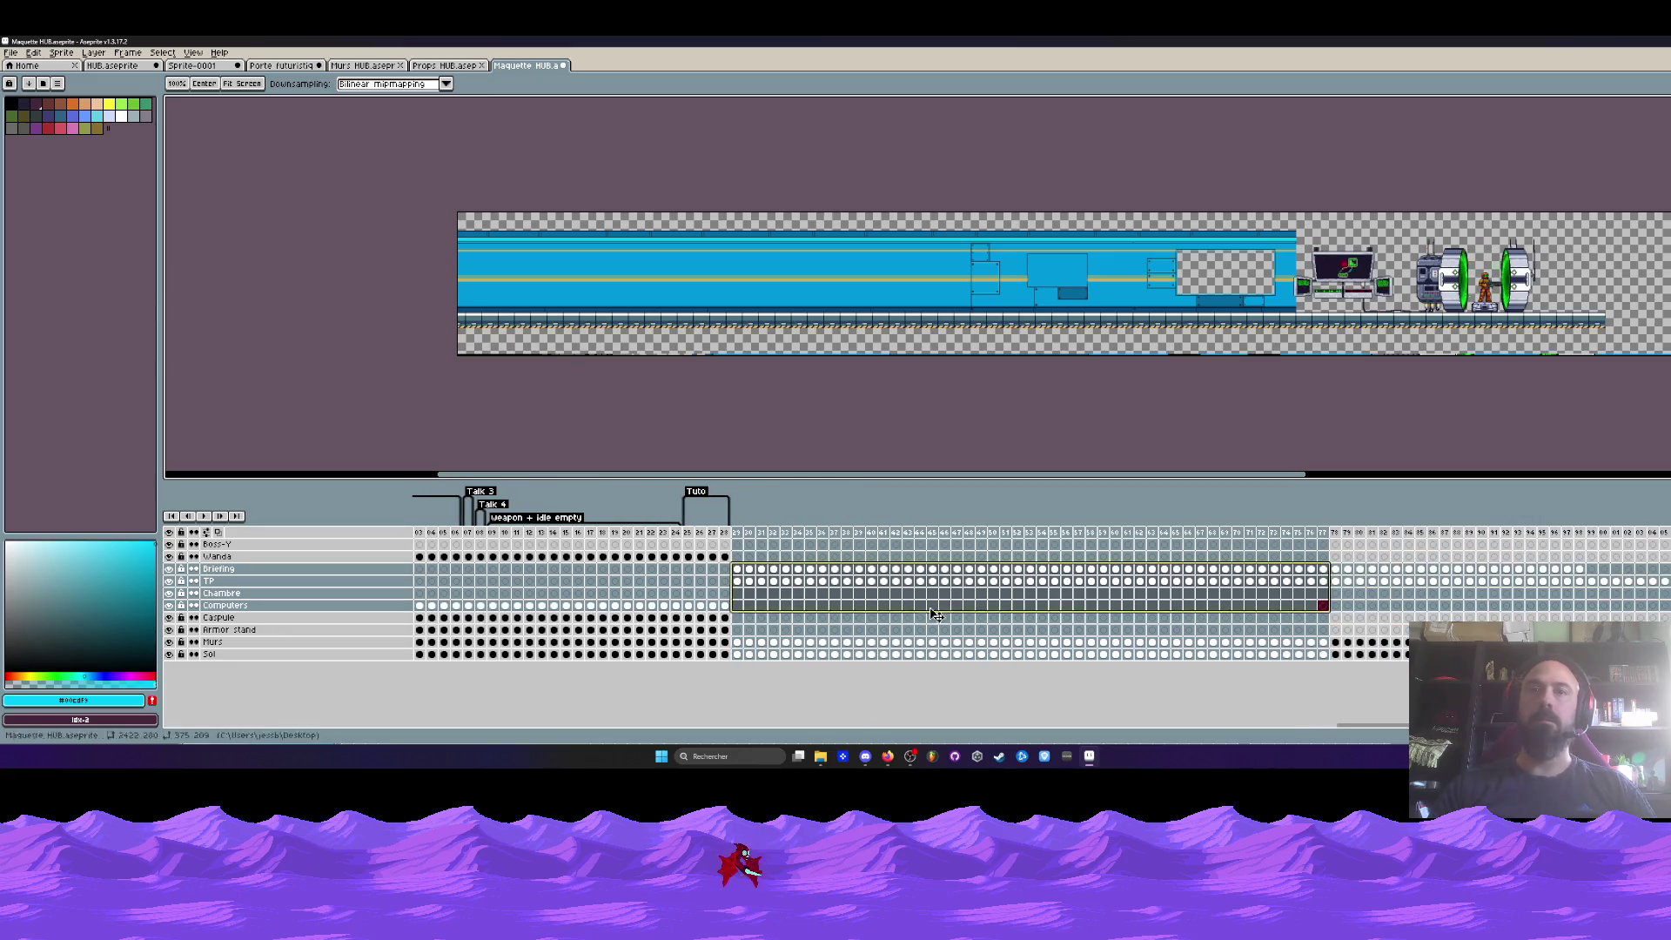
pyautogui.moveTo(737, 570); pyautogui.dragTo(739, 585)
pyautogui.click(740, 587)
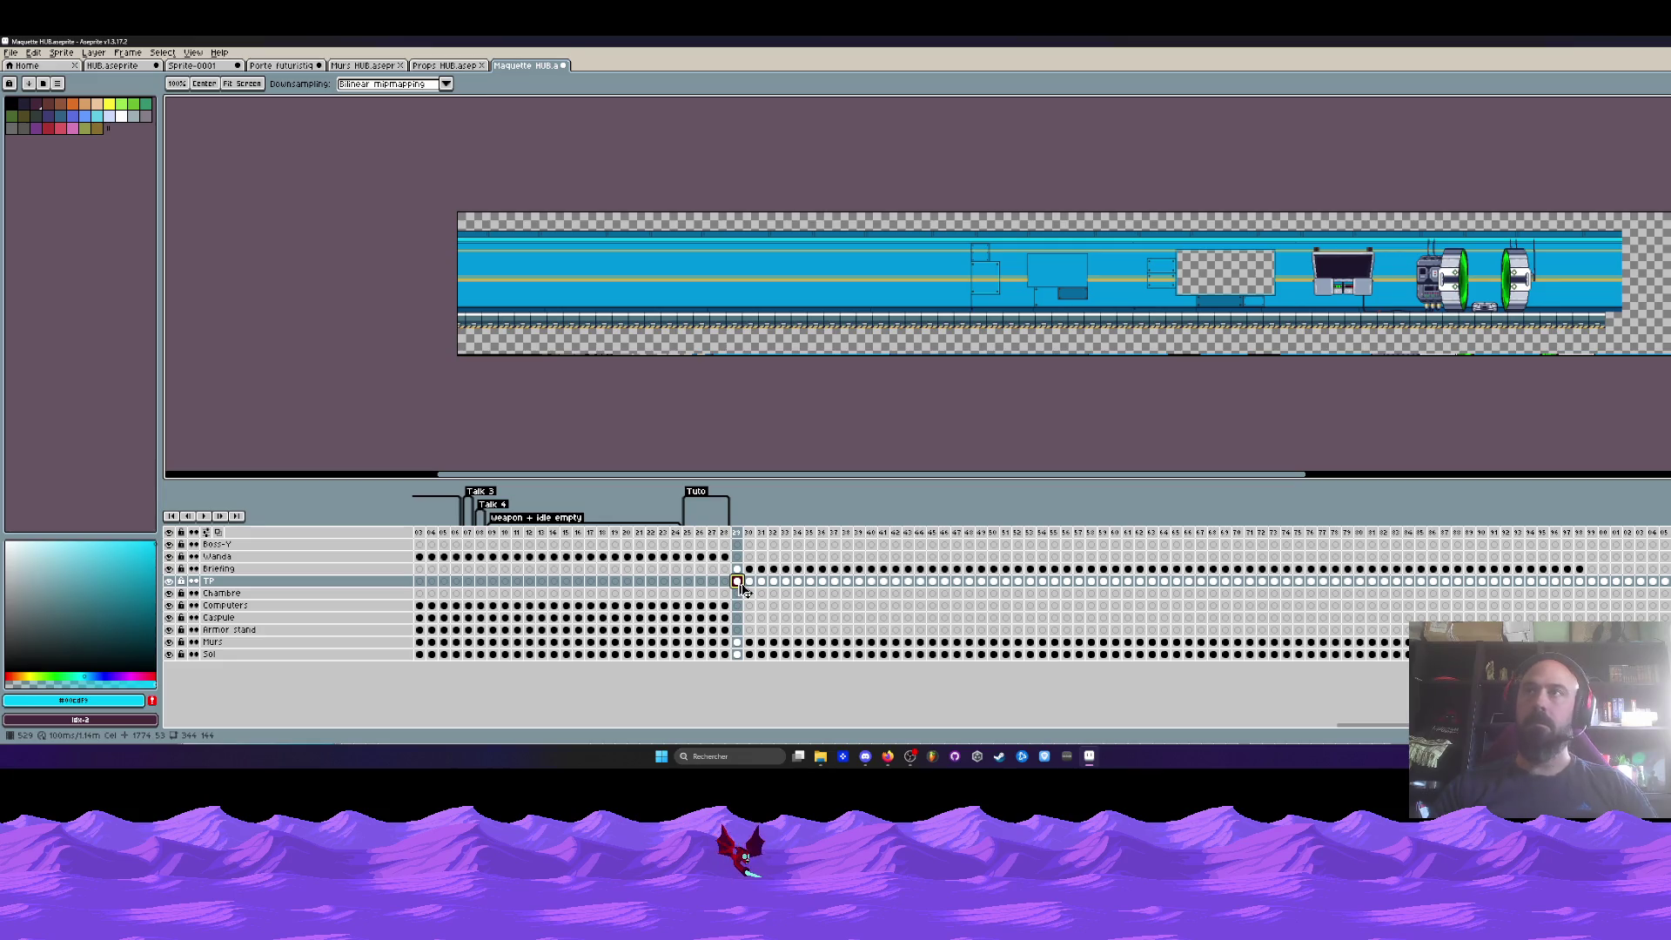
pyautogui.moveTo(746, 584); pyautogui.dragTo(820, 592)
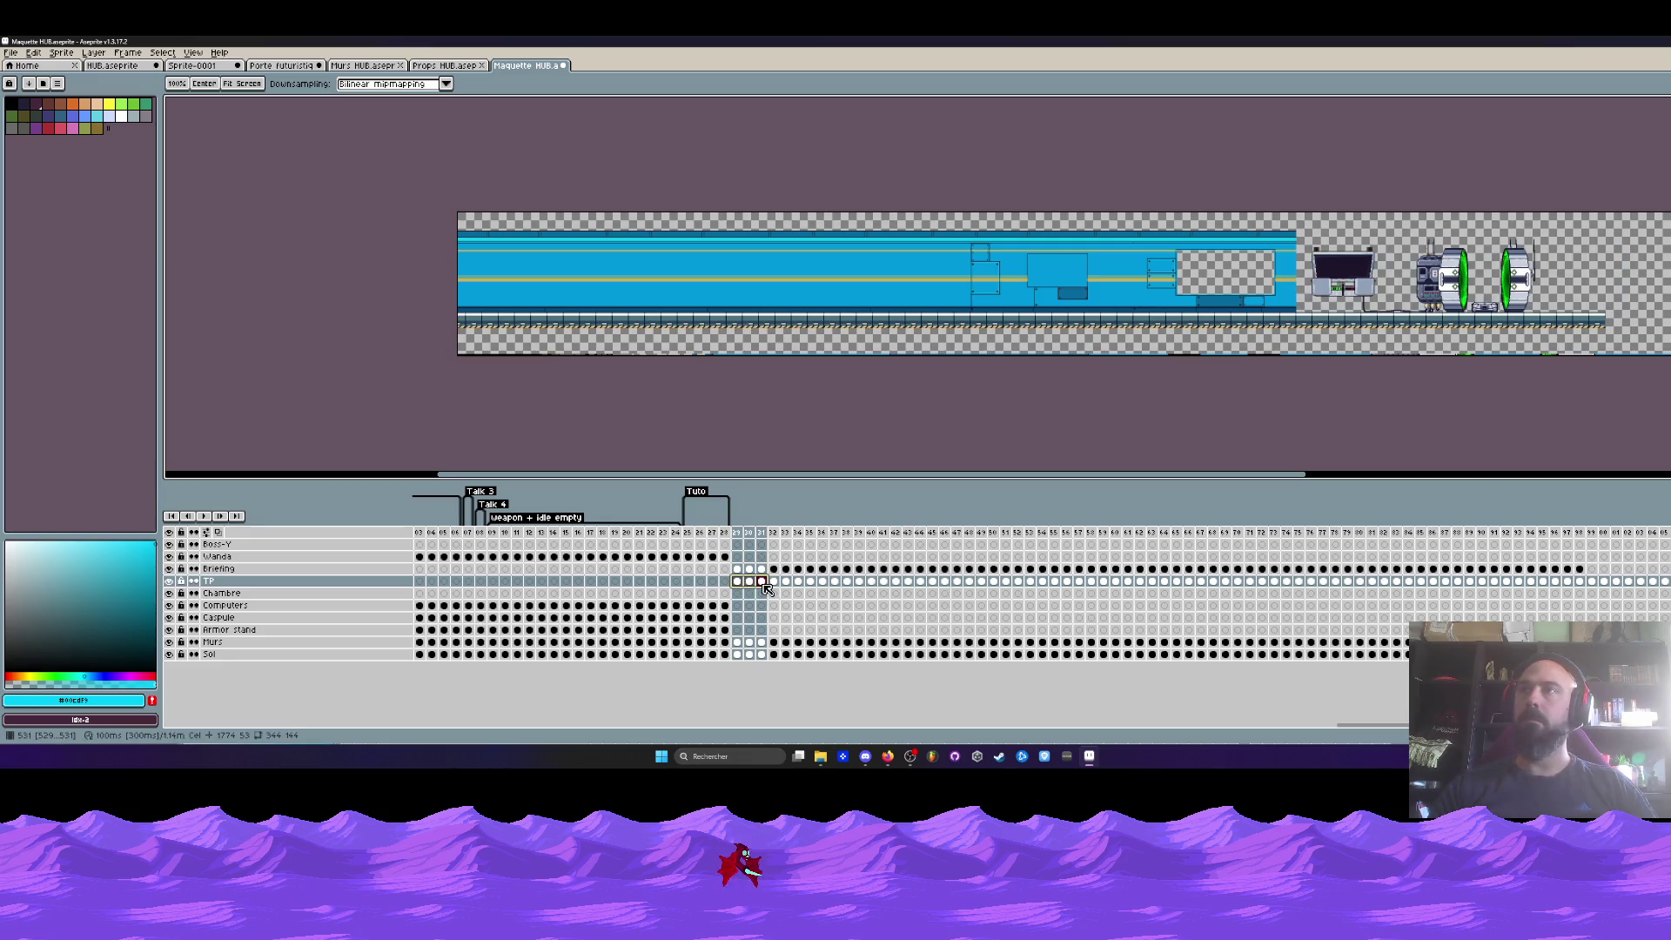
pyautogui.click(824, 581)
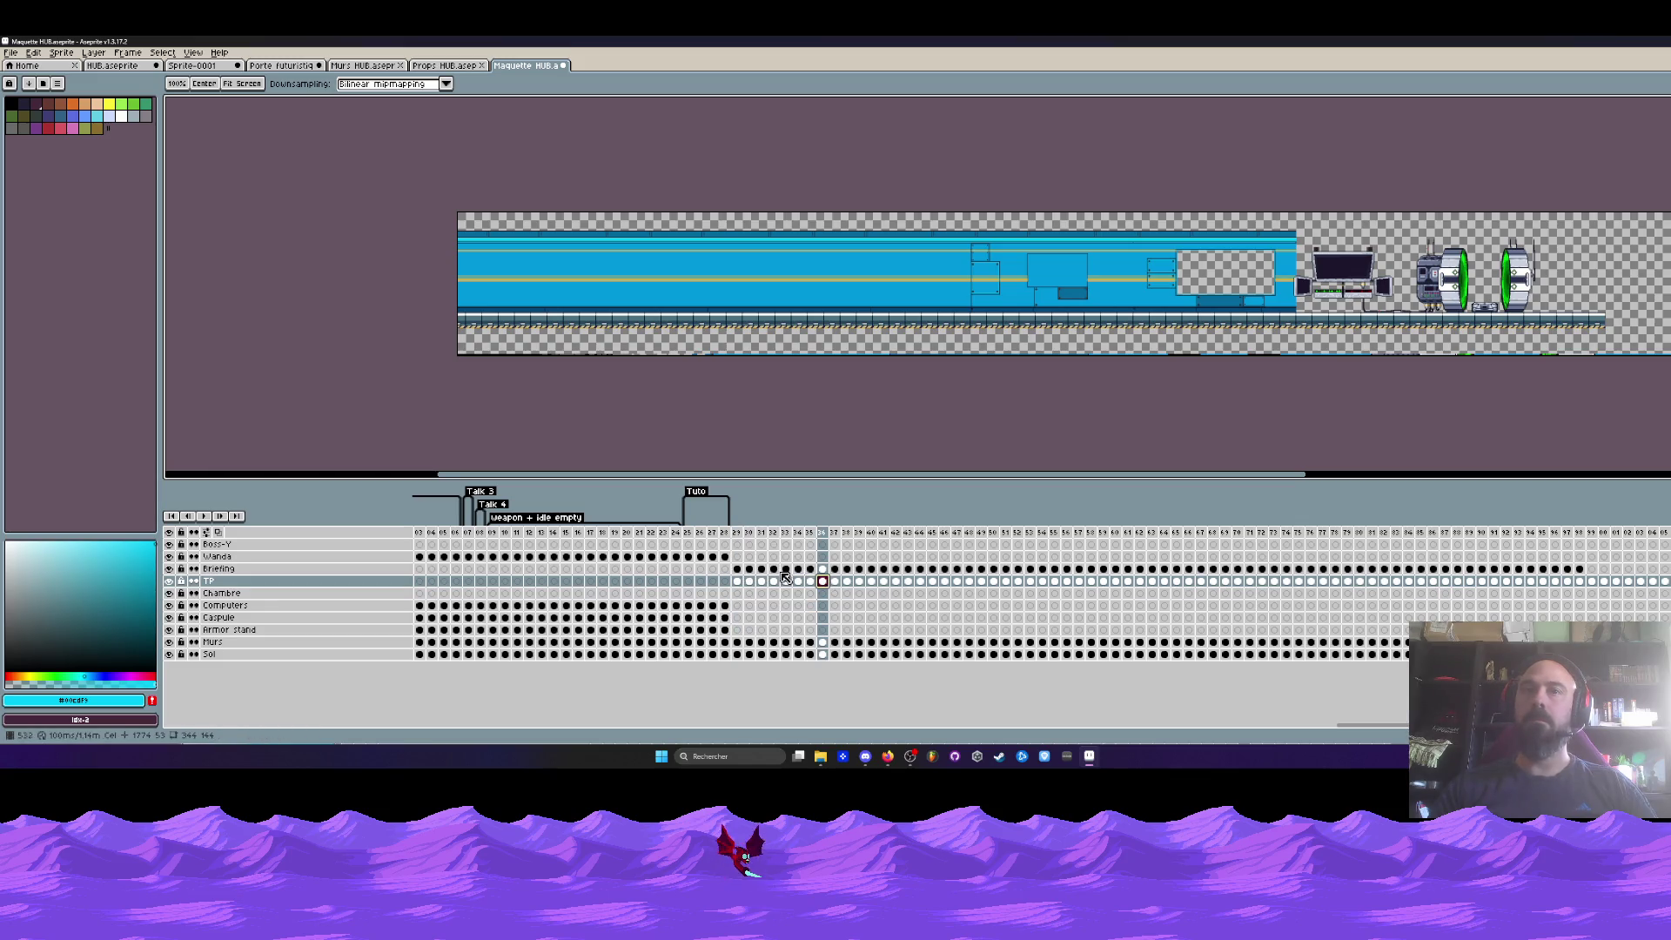
pyautogui.press('2')
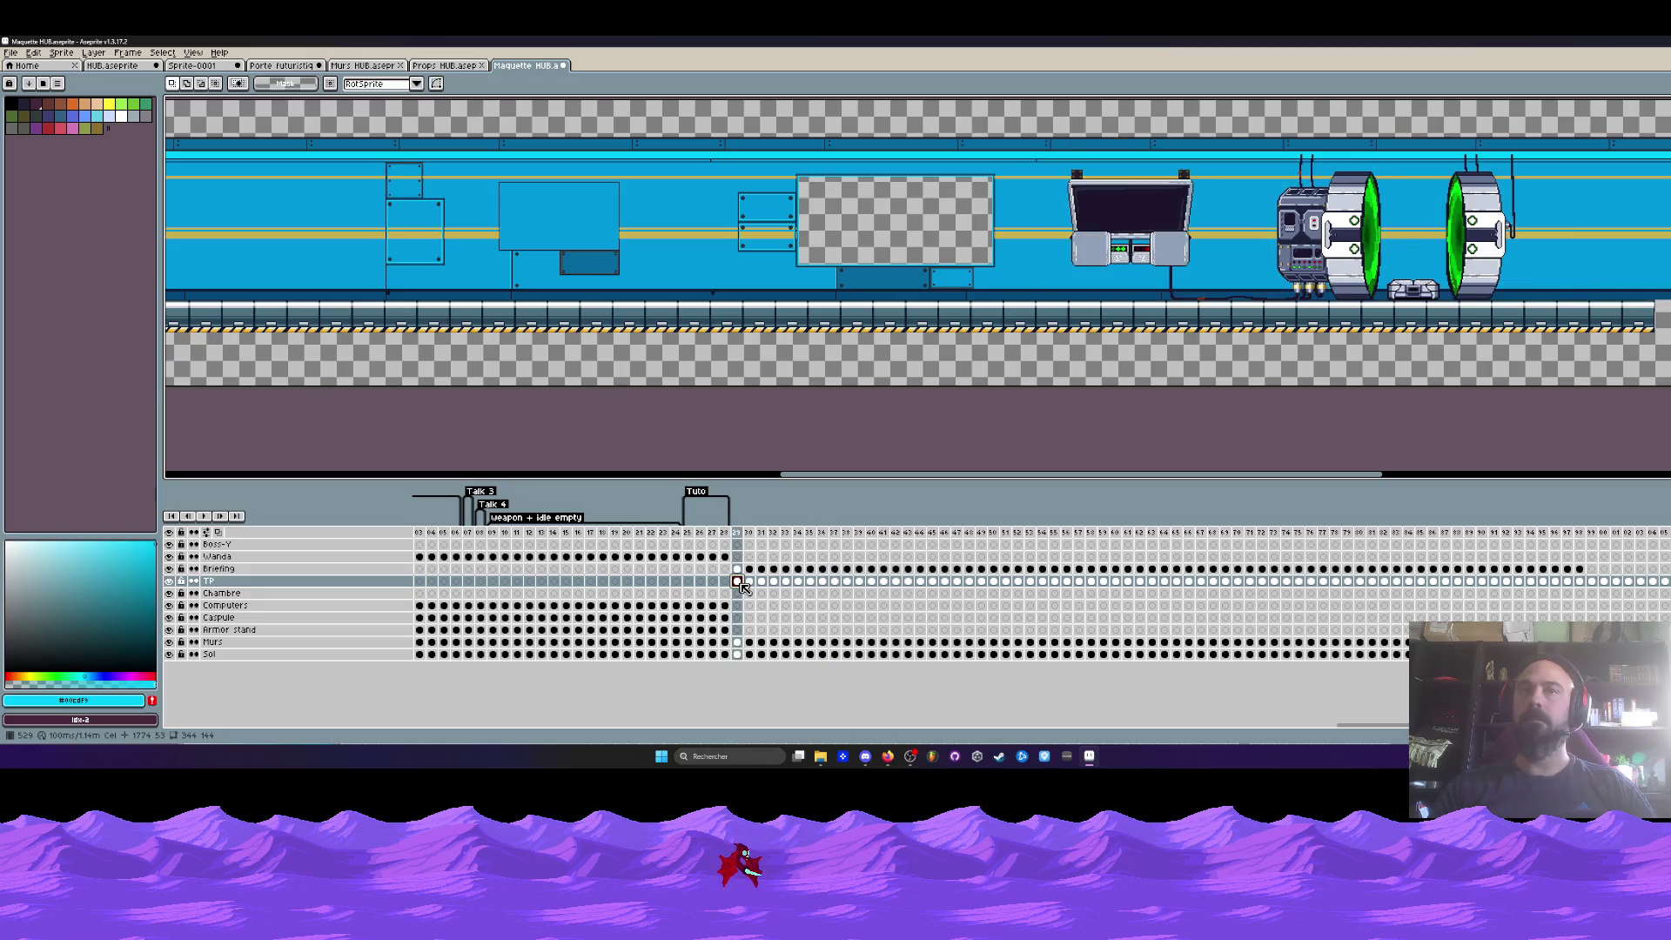
pyautogui.moveTo(739, 579); pyautogui.dragTo(843, 592)
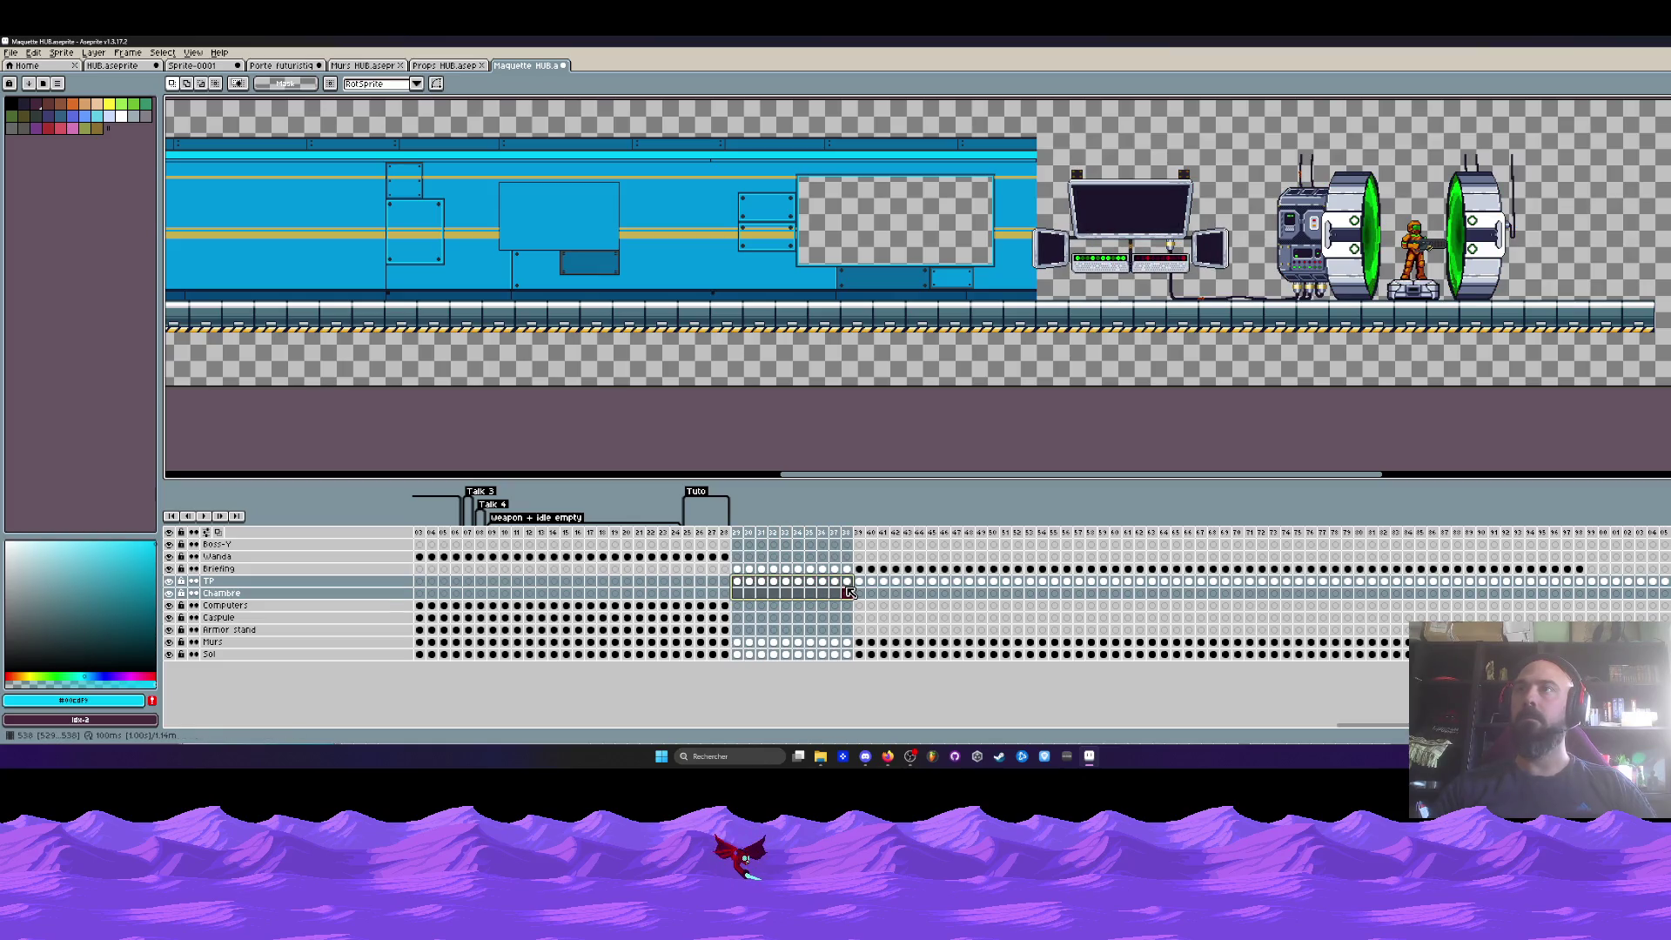
pyautogui.click(737, 582)
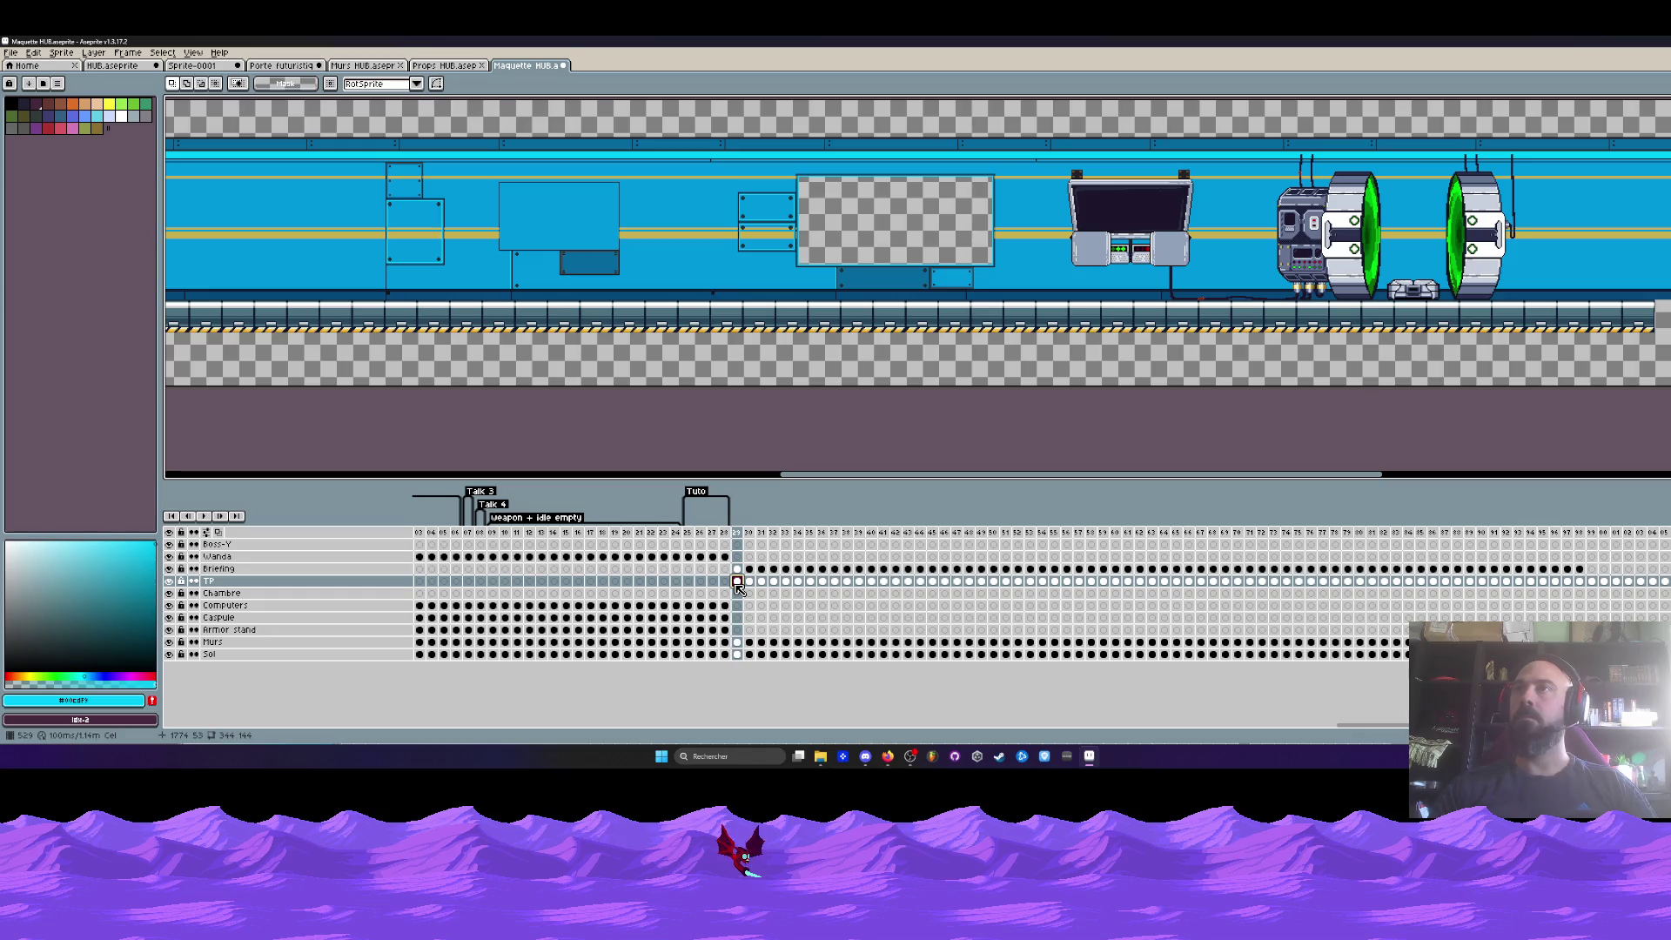
pyautogui.moveTo(742, 585); pyautogui.dragTo(837, 589)
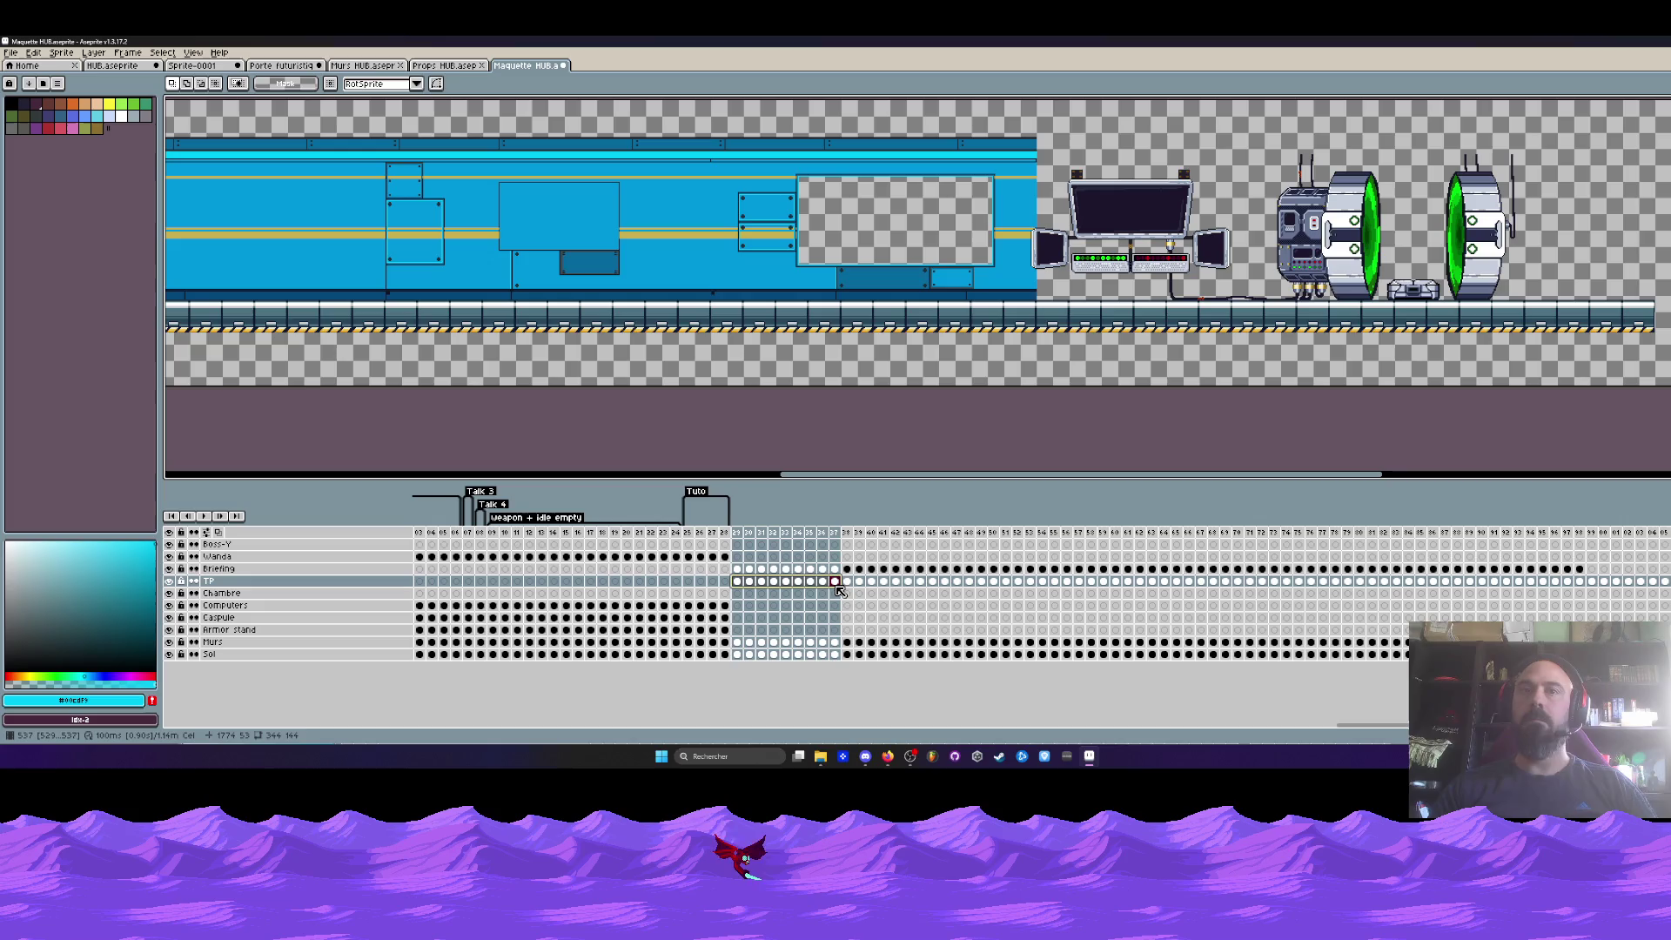
pyautogui.click(742, 588)
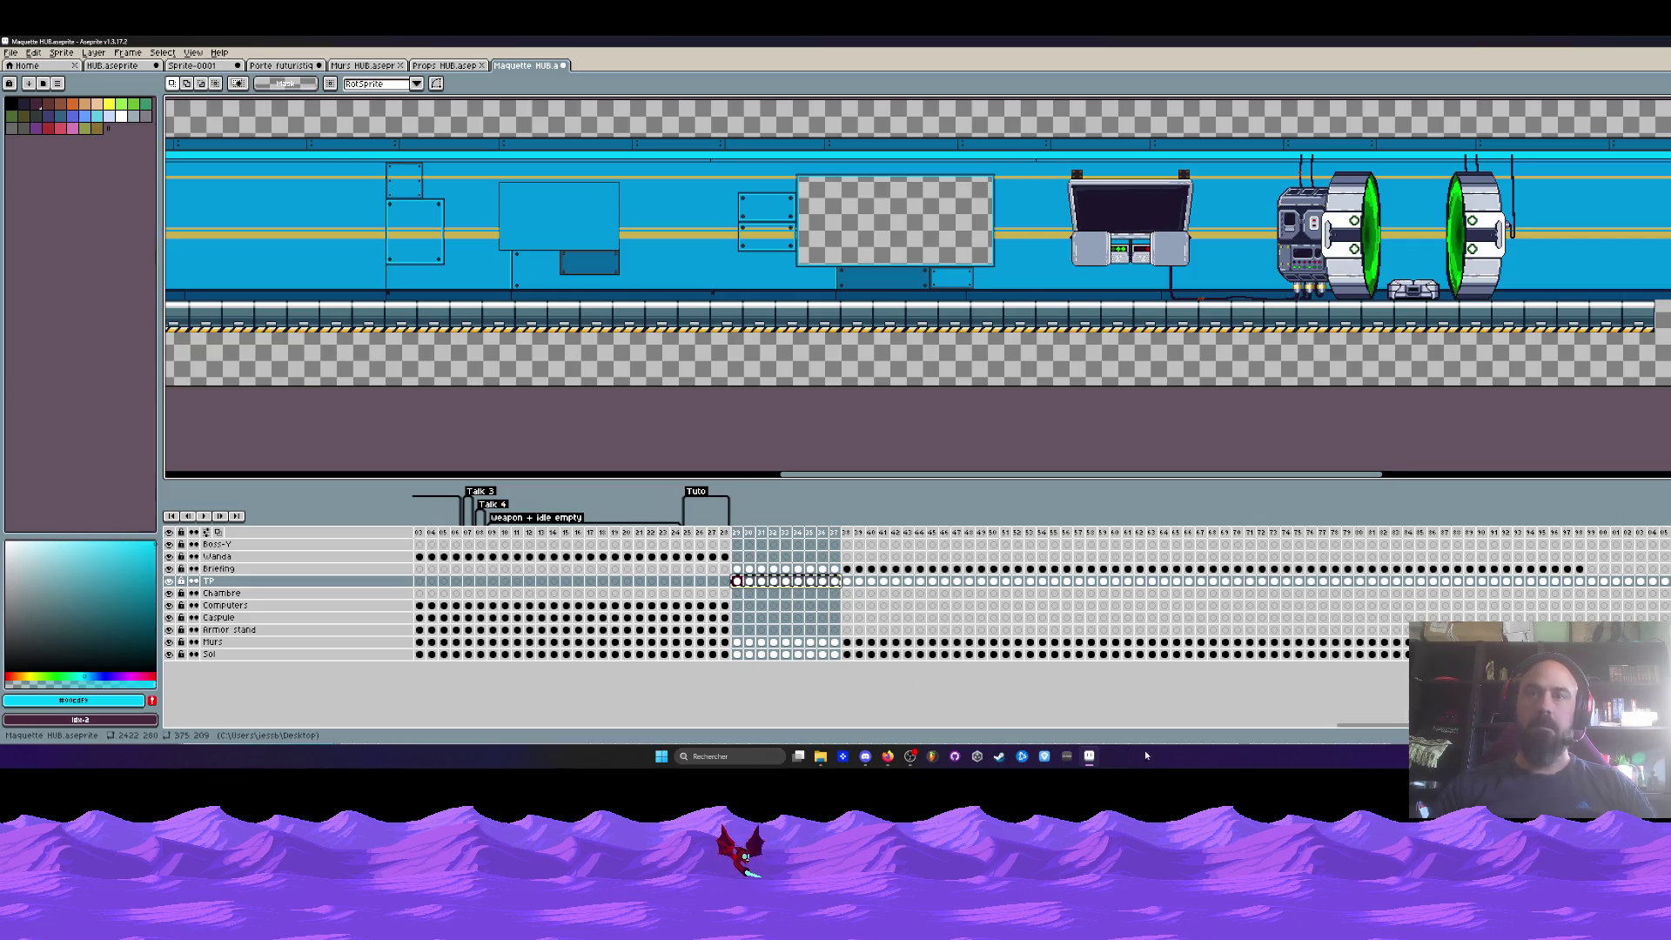
# - Step through TP frames 1 to 55 to check the teleporters
pyautogui.moveTo(1373, 726); pyautogui.dragTo(512, 725)
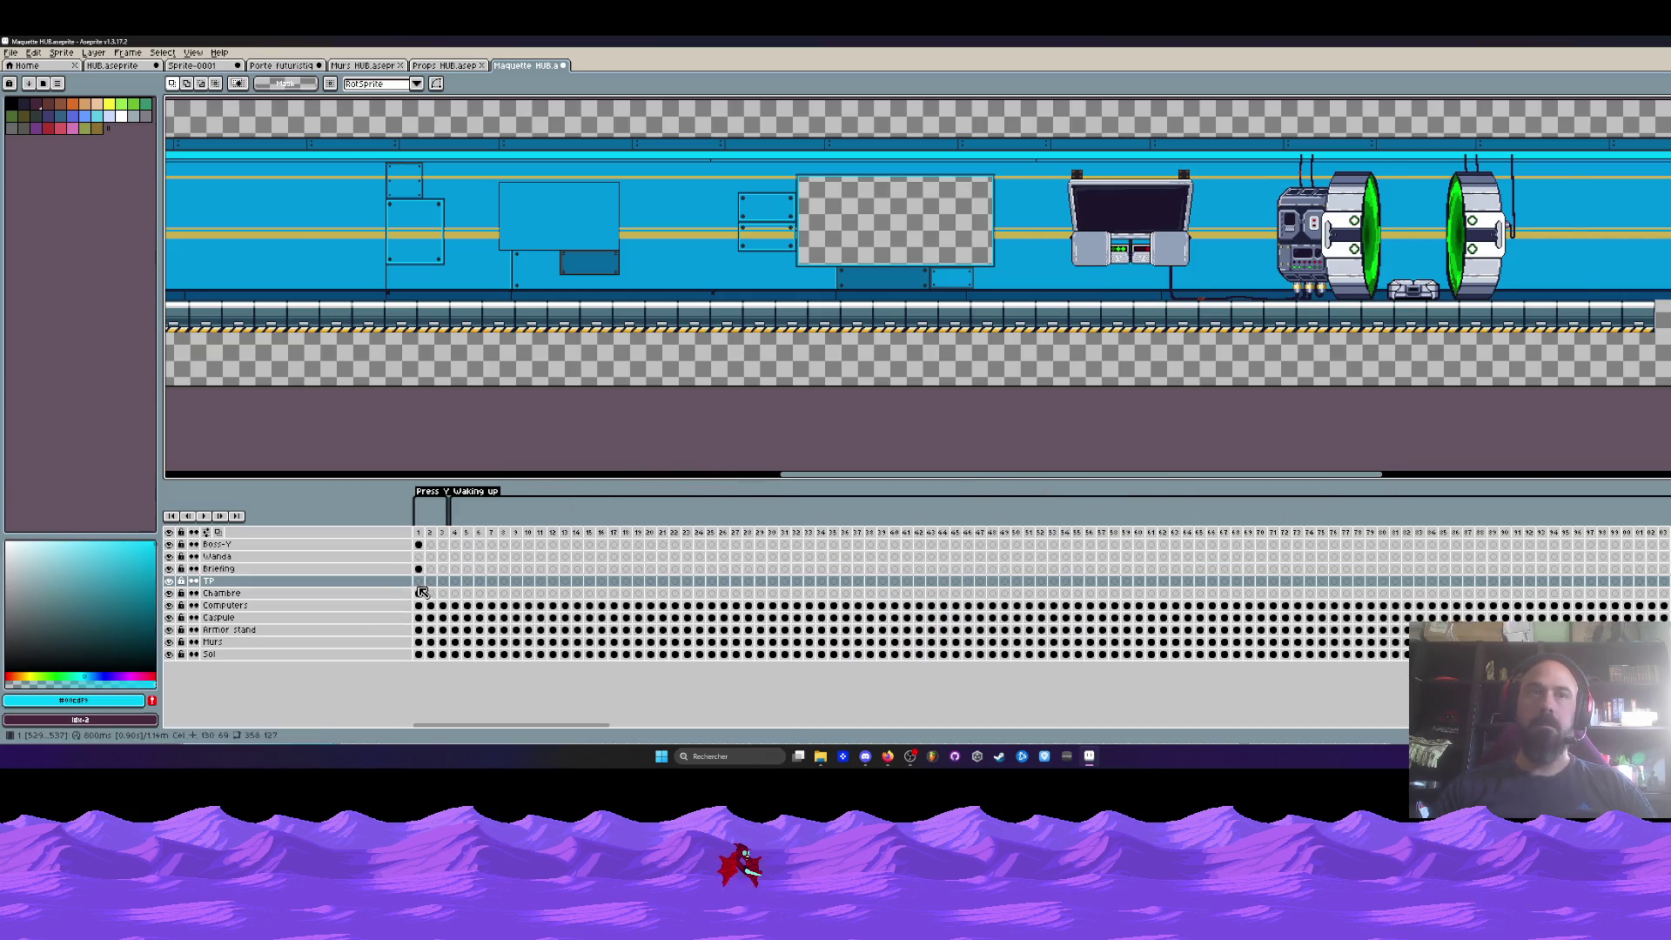
pyautogui.click(420, 581)
pyautogui.click(533, 582)
pyautogui.click(638, 582)
pyautogui.click(749, 582)
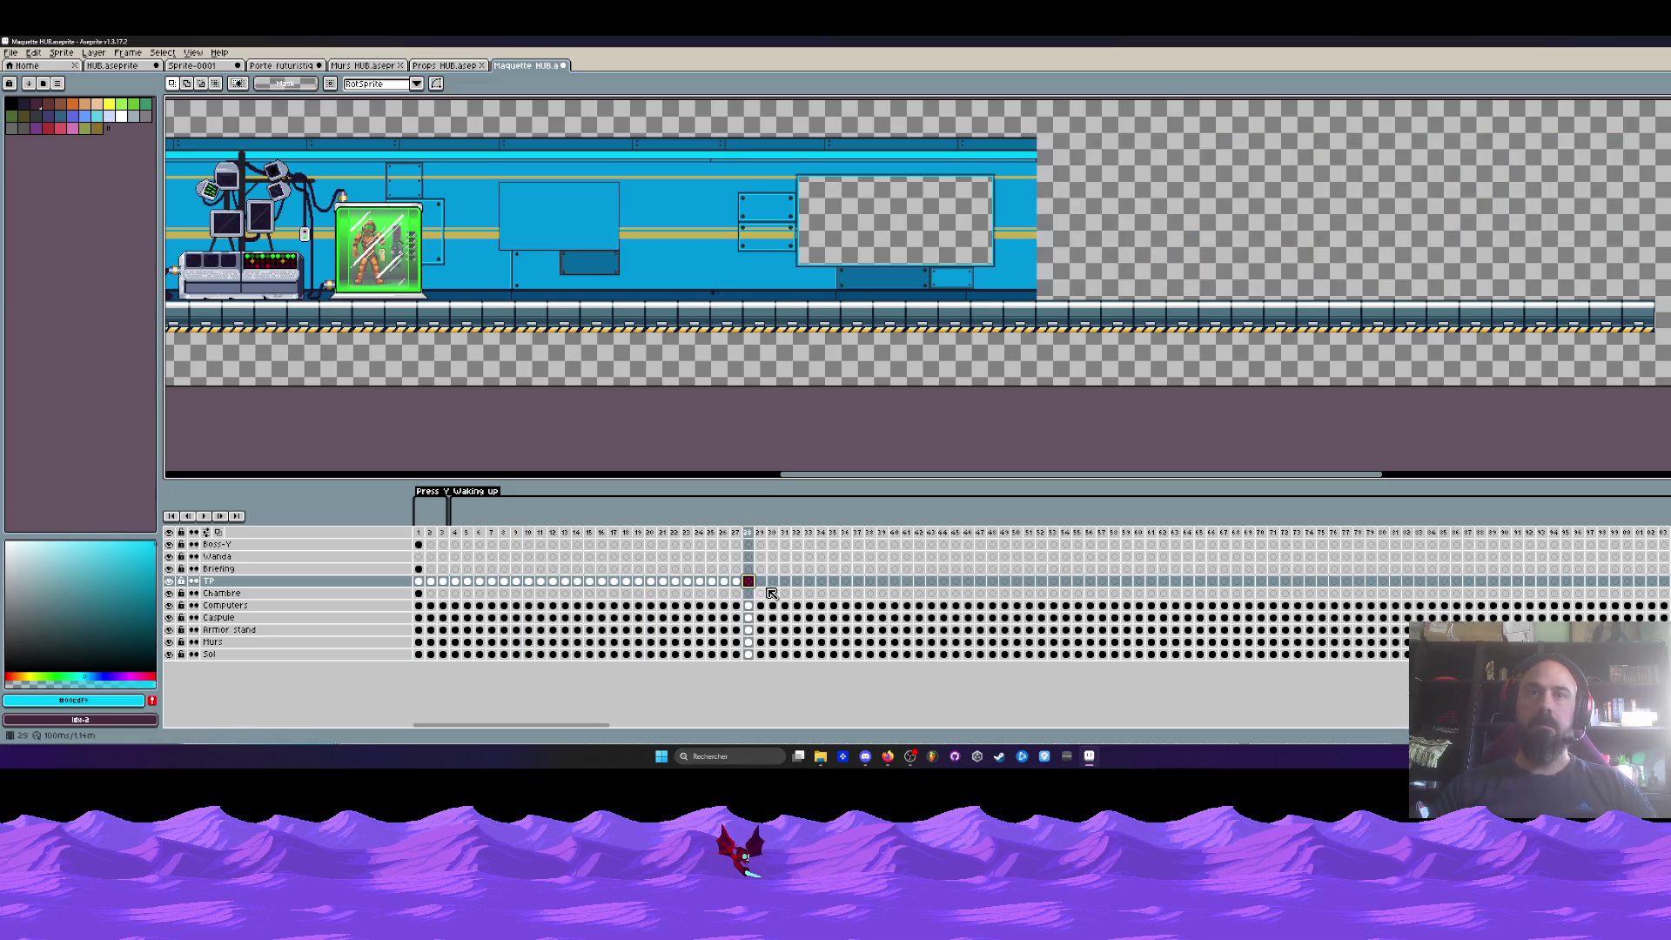
pyautogui.click(858, 581)
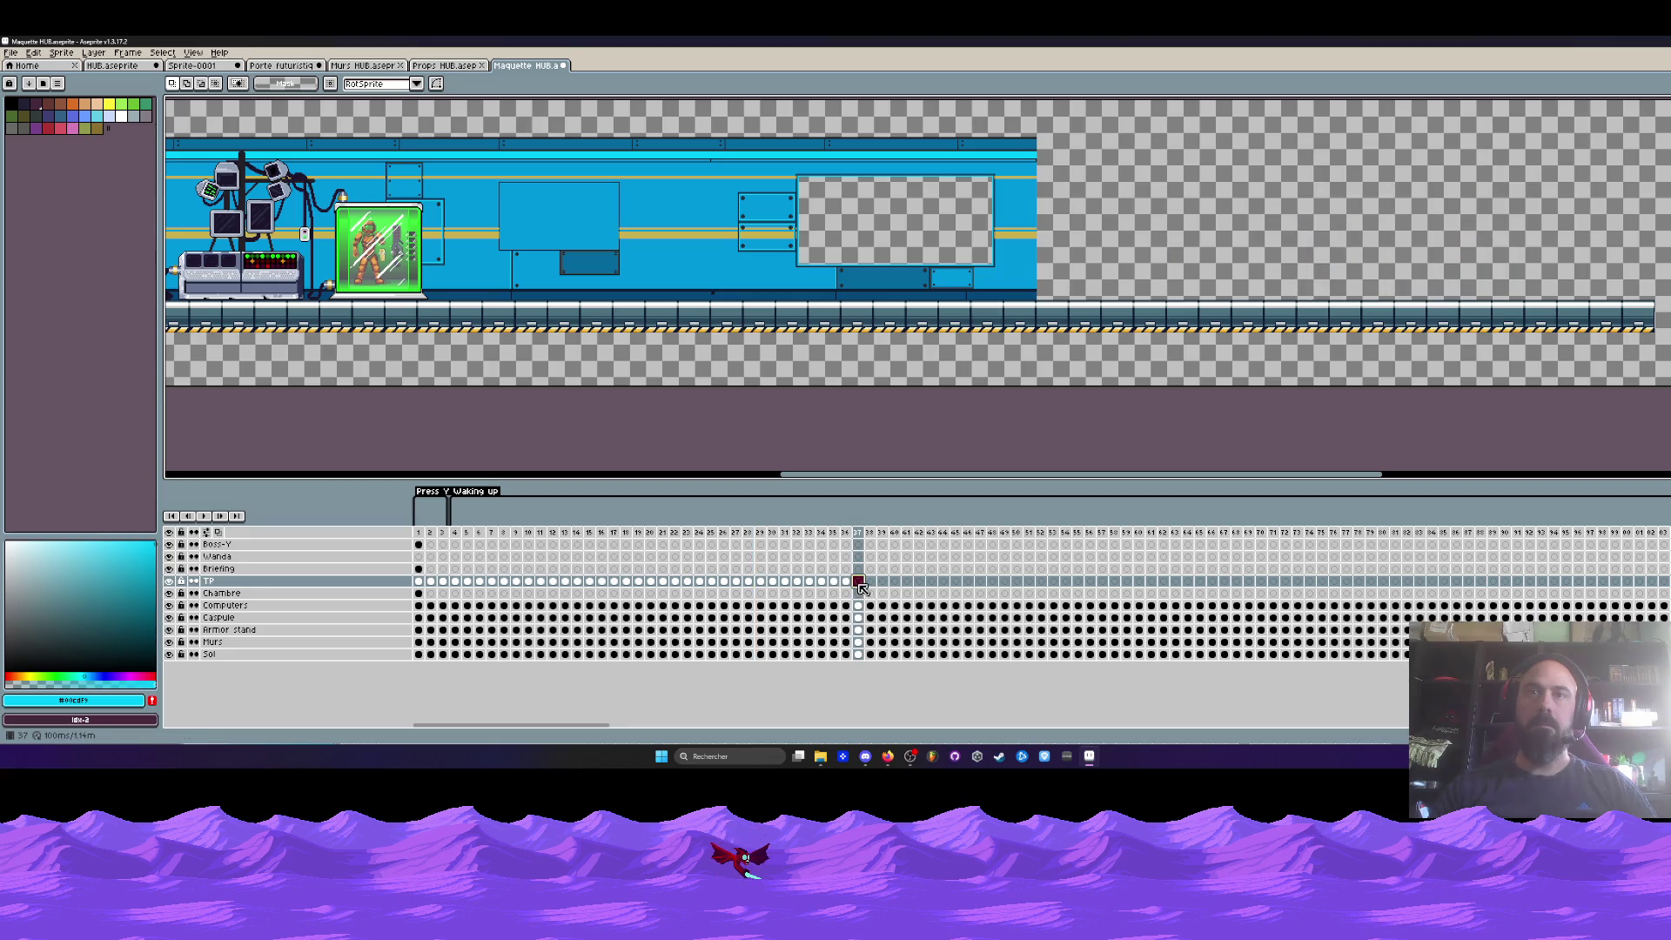
pyautogui.click(968, 582)
pyautogui.moveTo(1065, 581); pyautogui.dragTo(419, 582)
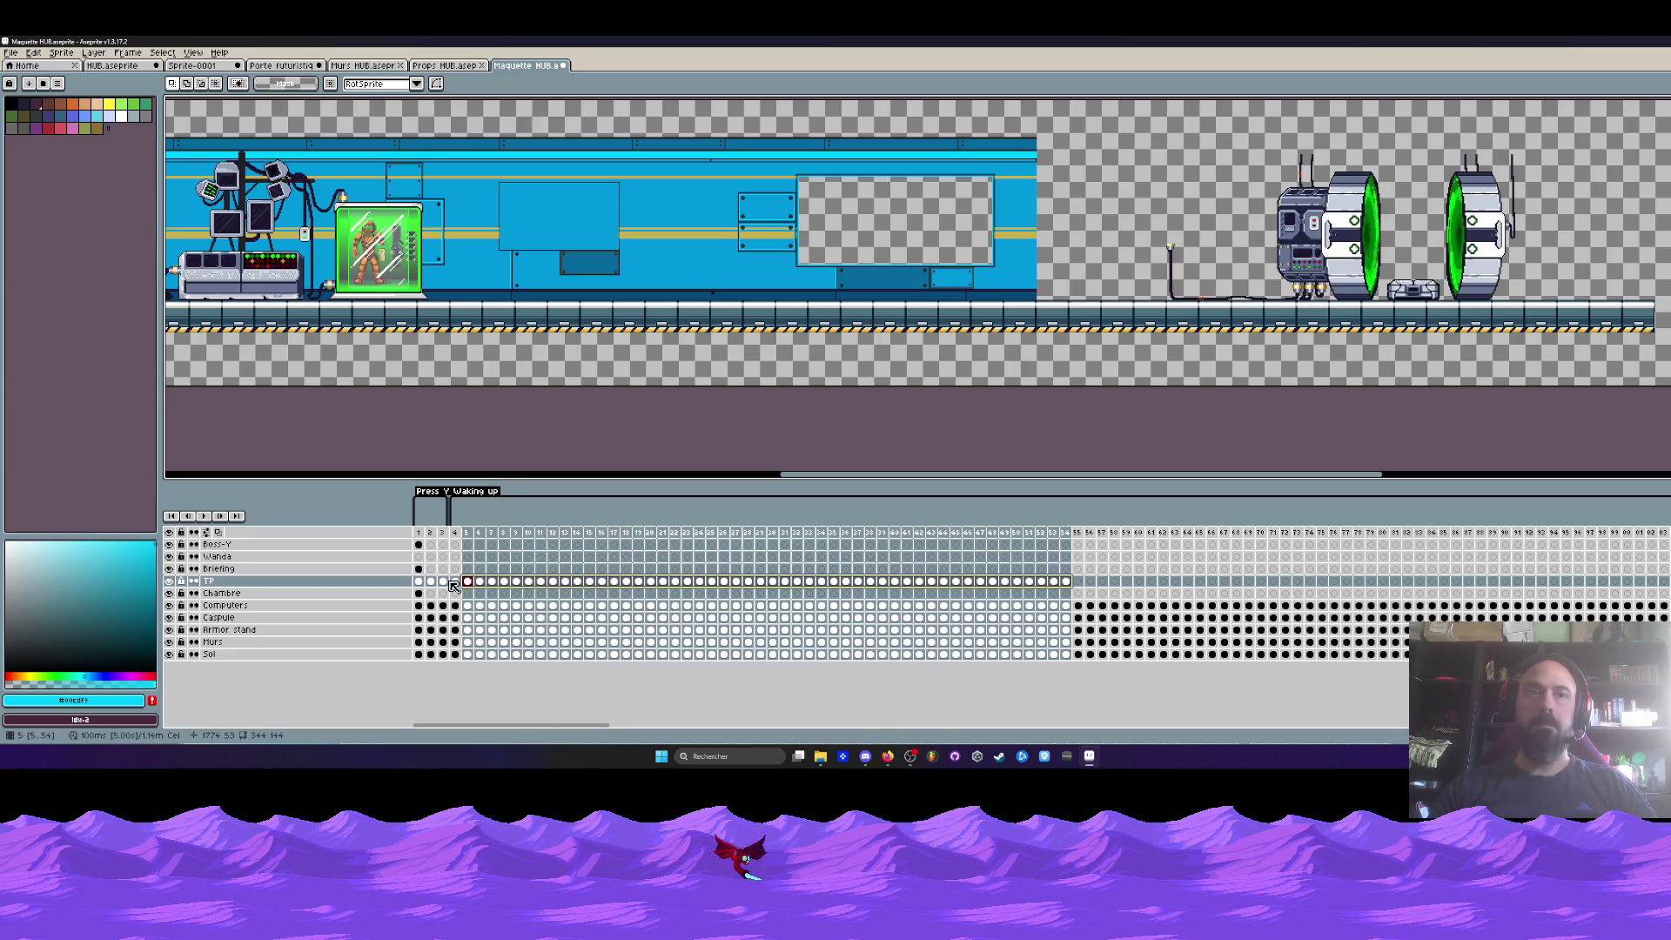
pyautogui.click(1077, 581)
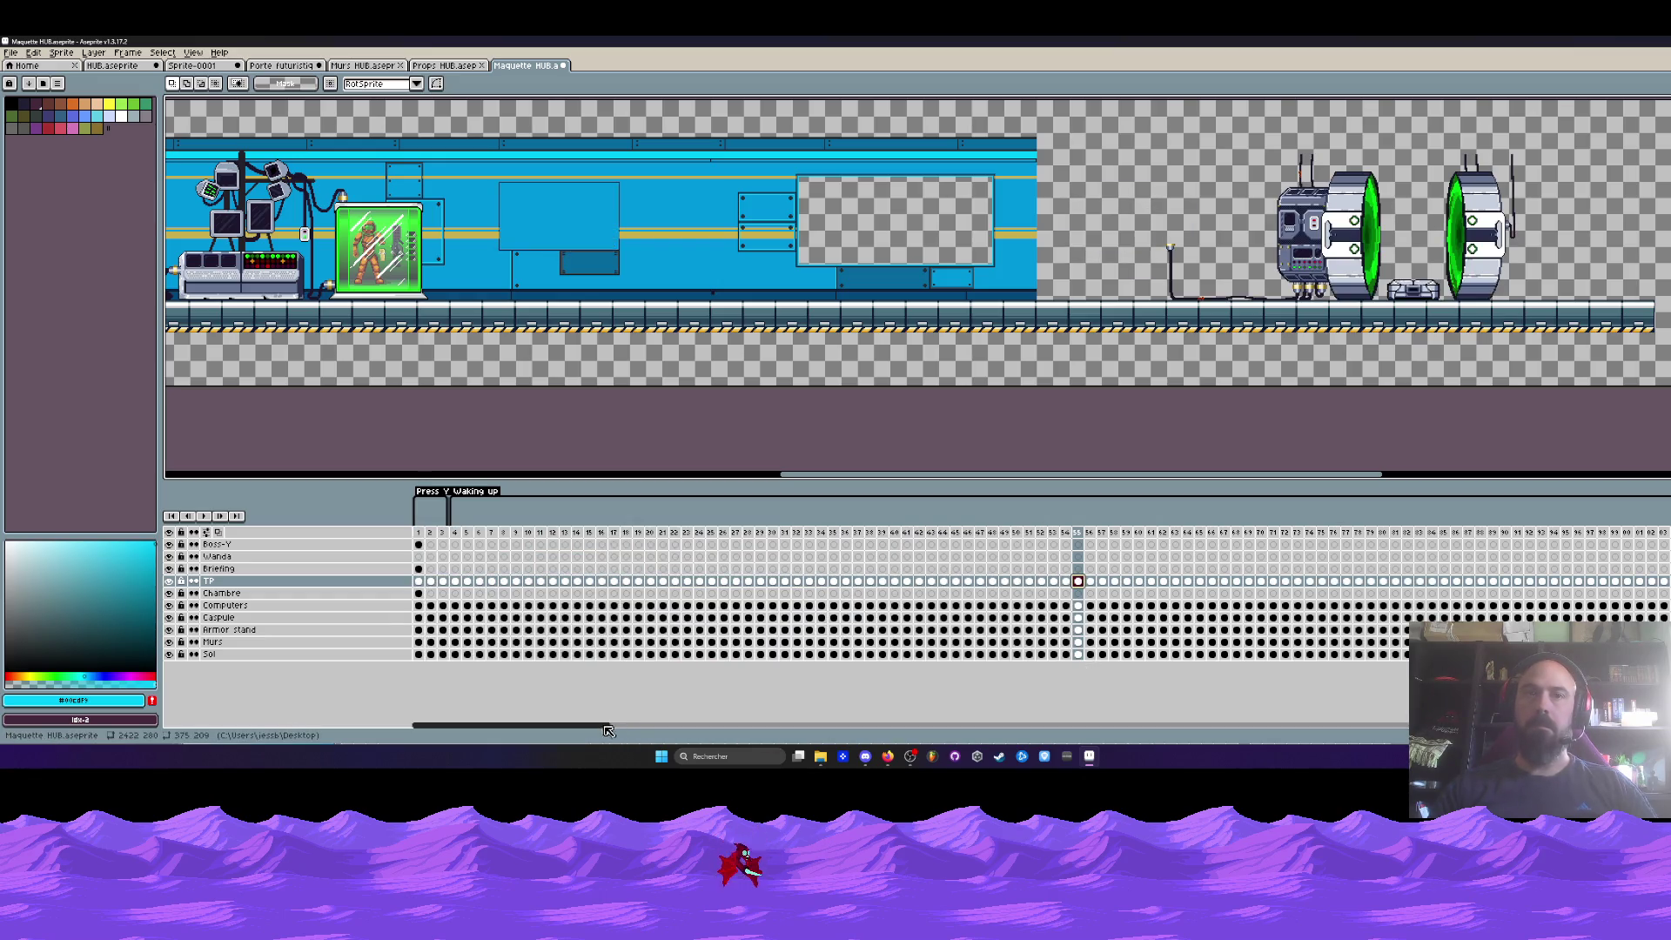
# - Check further TP frames, including frame 25 and the capsule props
pyautogui.scroll(-10, 759, 597)
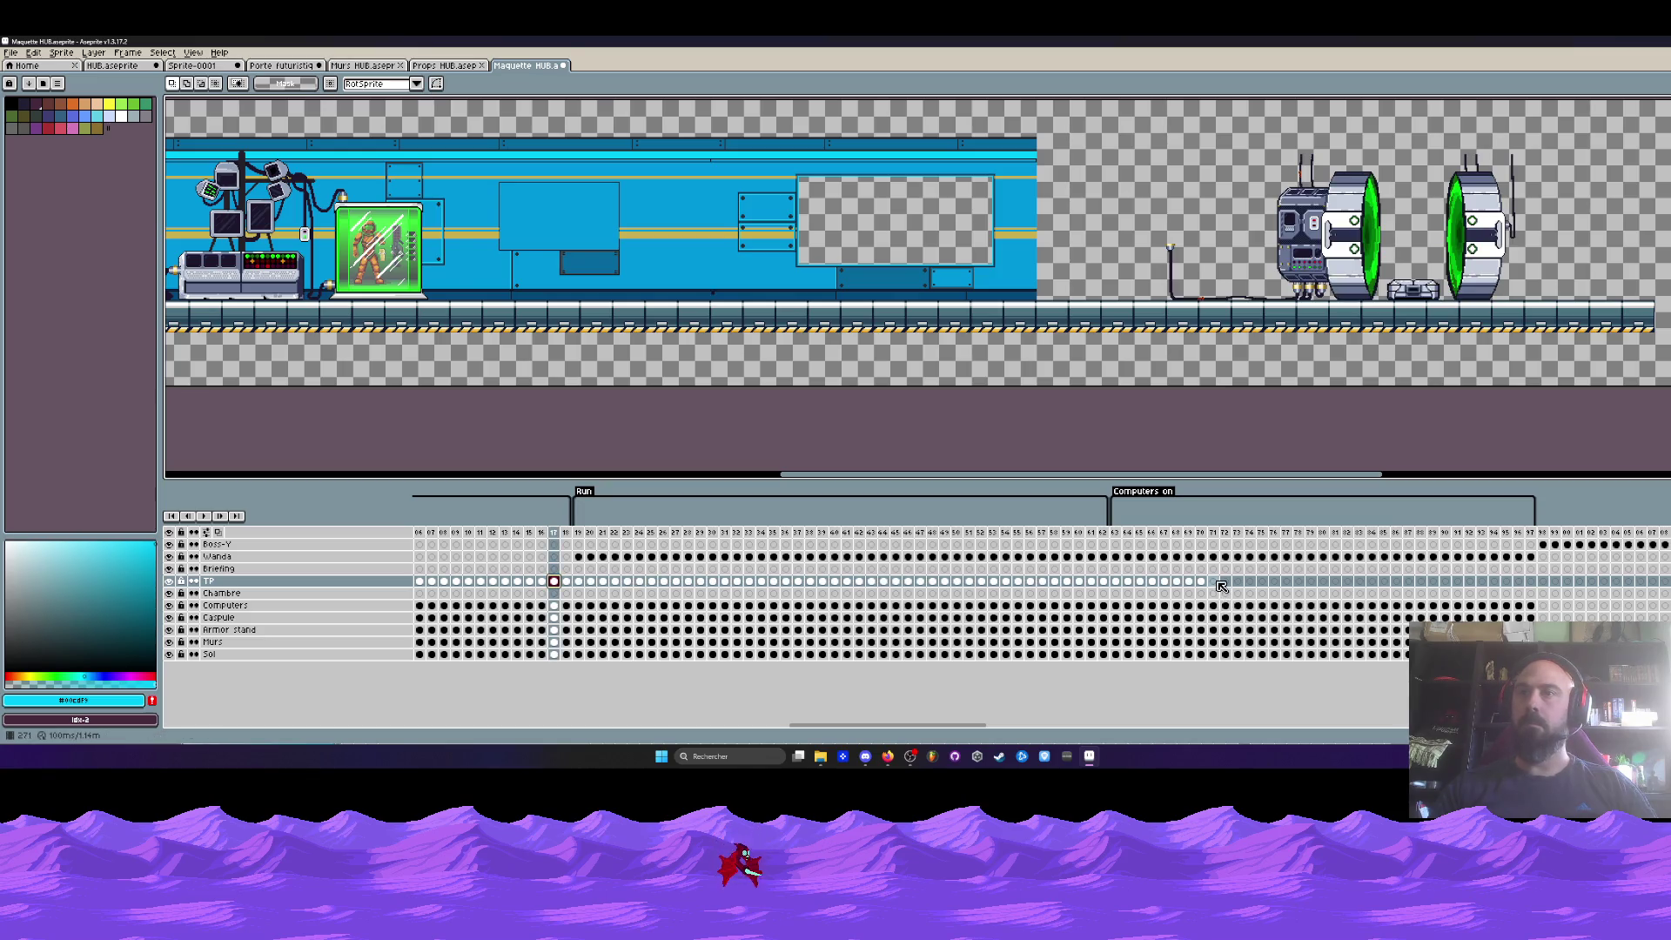
pyautogui.moveTo(1015, 725); pyautogui.dragTo(1093, 725)
pyautogui.click(914, 581)
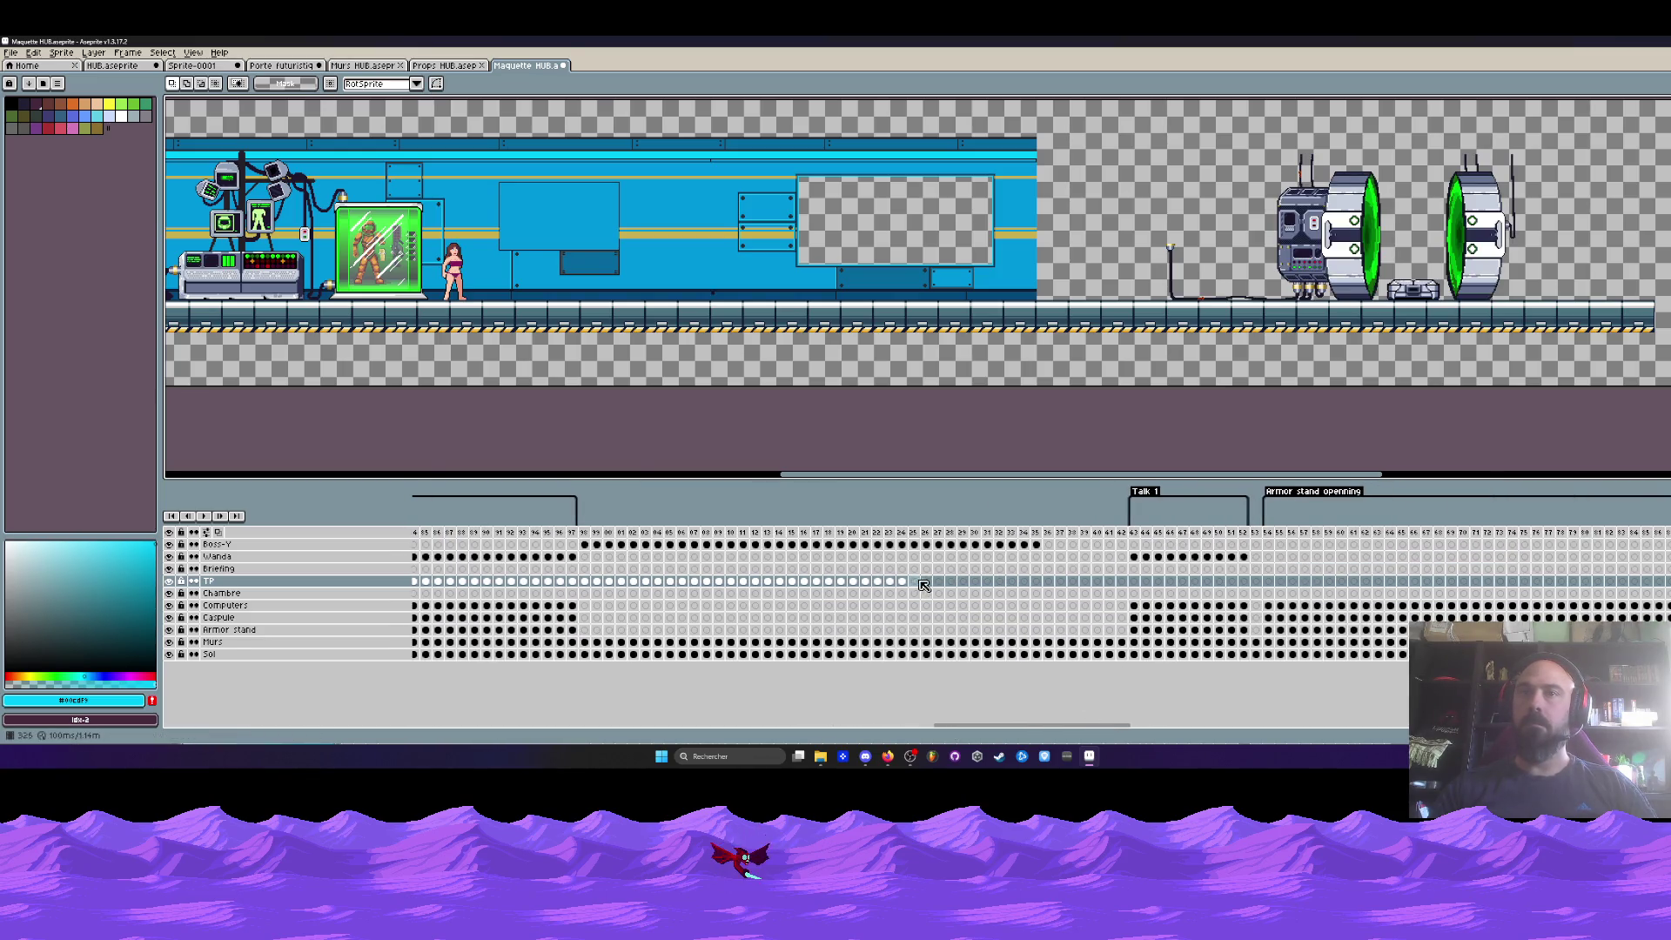
pyautogui.click(1576, 581)
pyautogui.moveTo(1050, 725); pyautogui.dragTo(1242, 725)
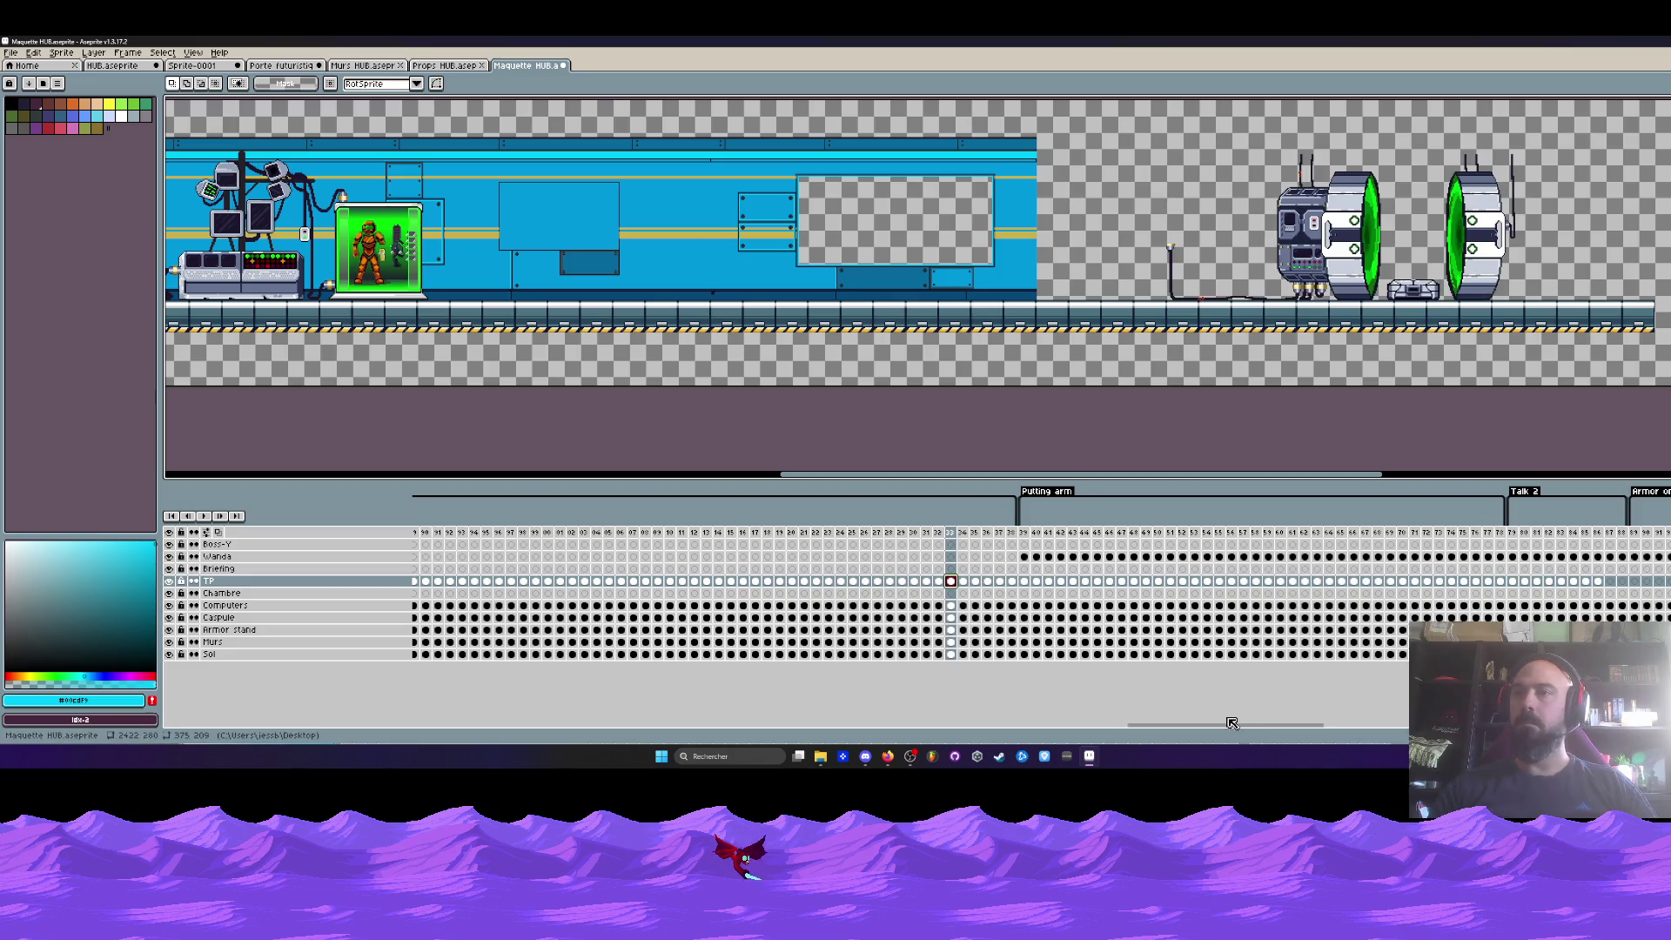
pyautogui.moveTo(1227, 725); pyautogui.dragTo(1480, 725)
pyautogui.hscroll(-5, 620, 607)
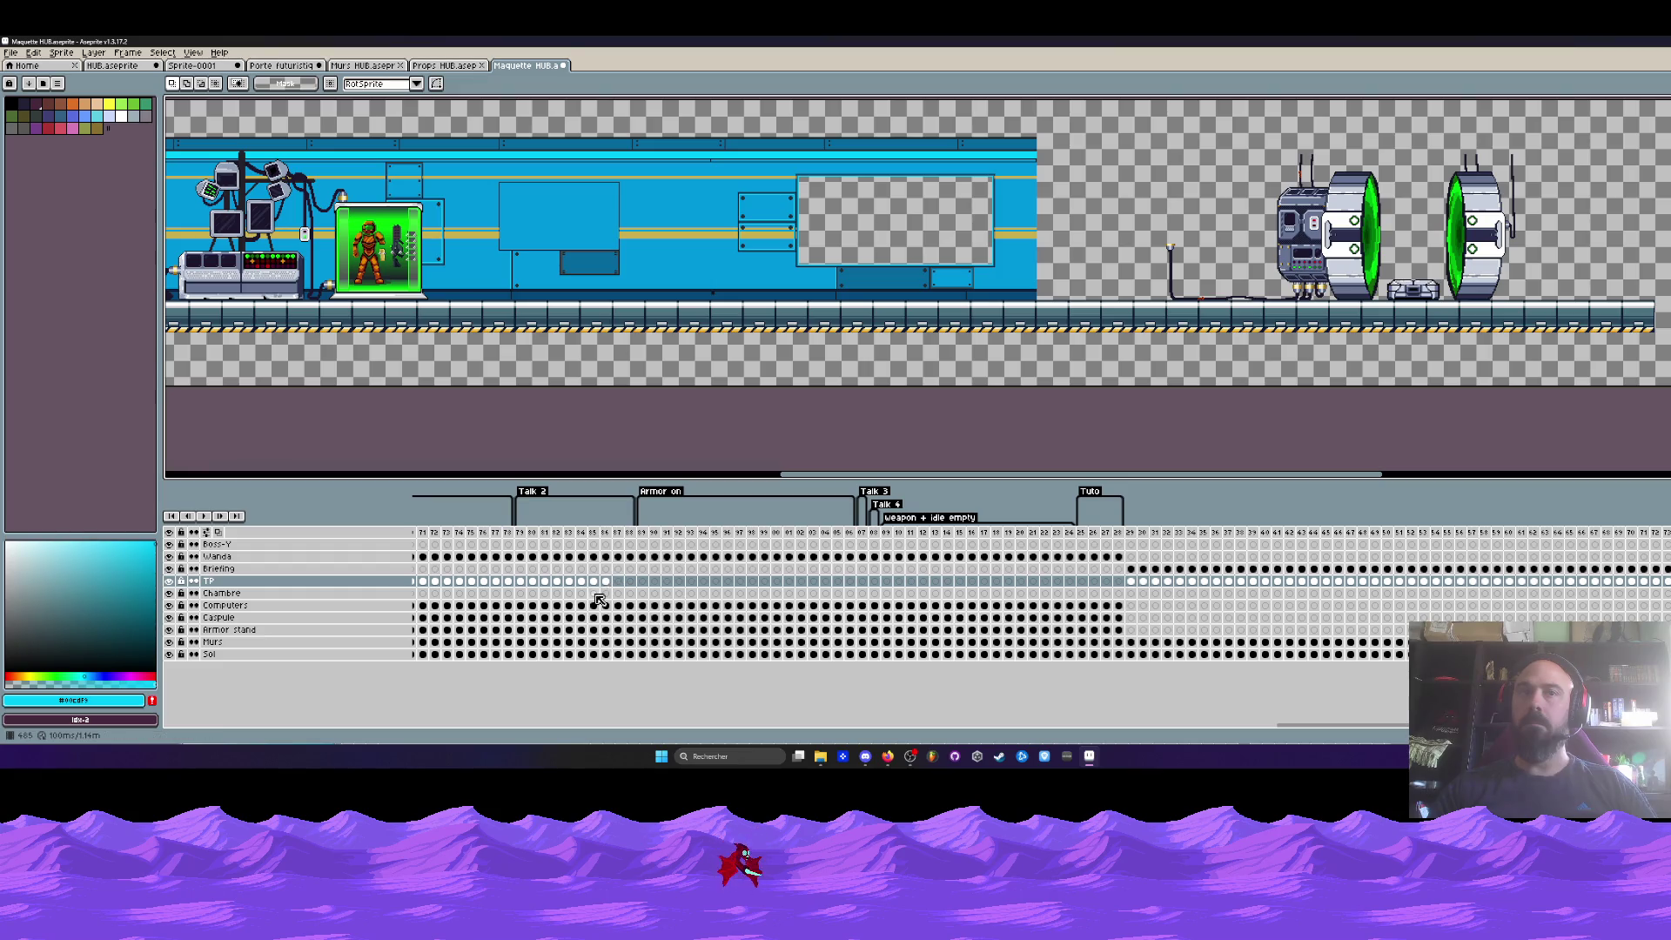
# - Select the Chambre cels from frame 29 onward and drag them onto the TP layer
pyautogui.click(543, 593)
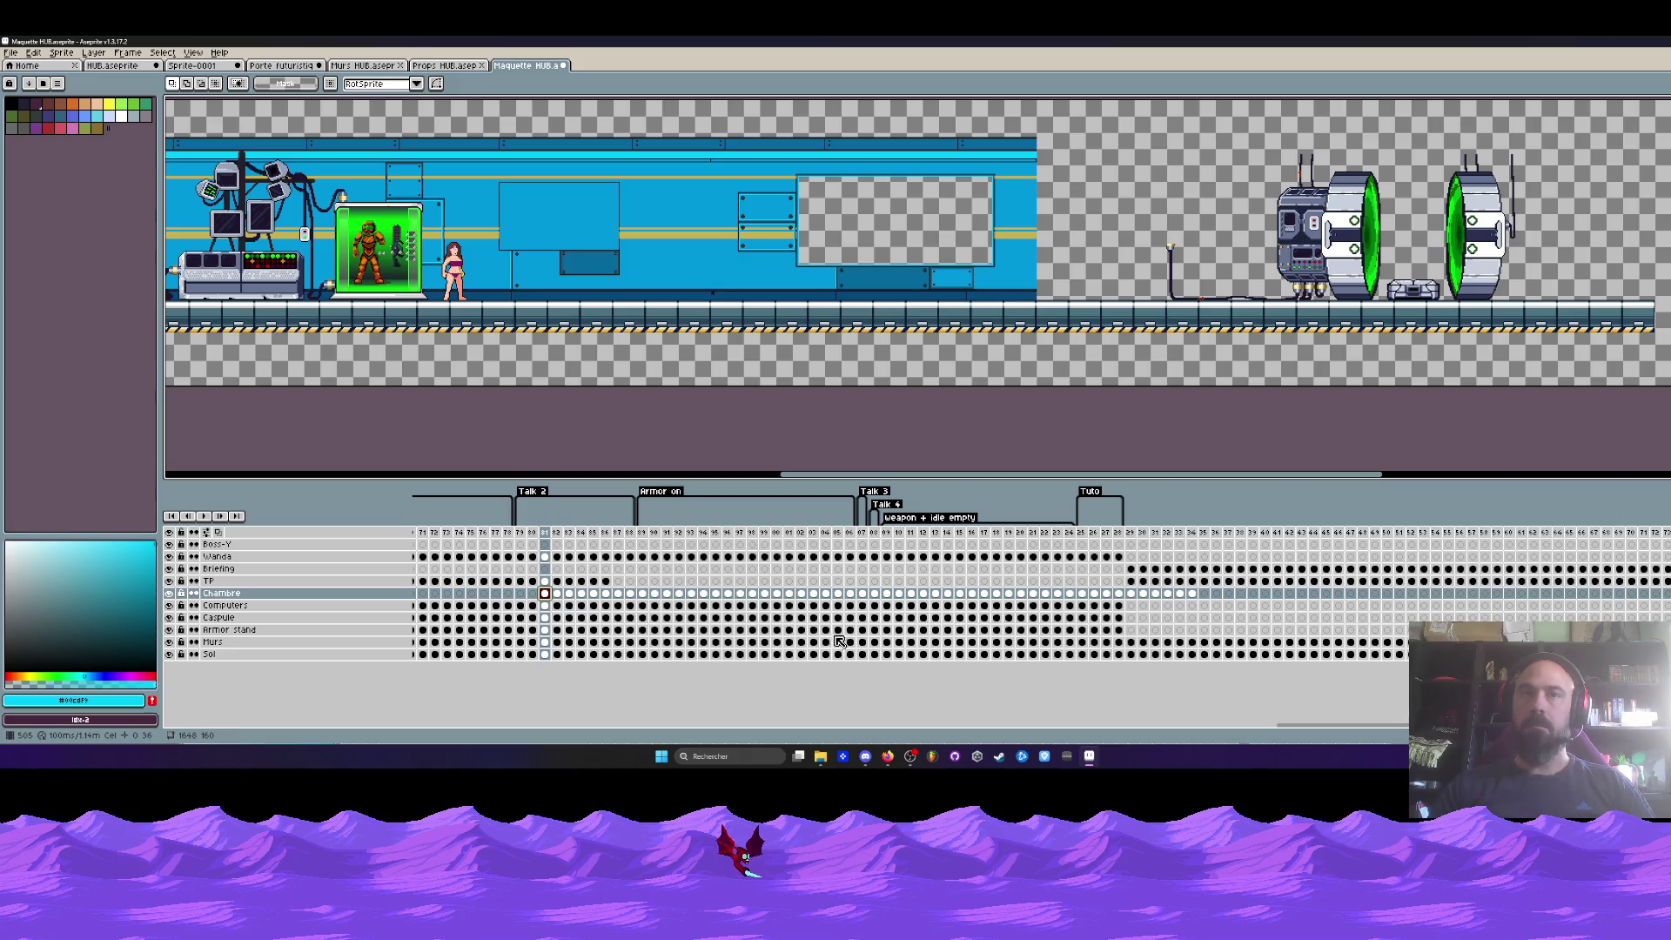
pyautogui.click(620, 594)
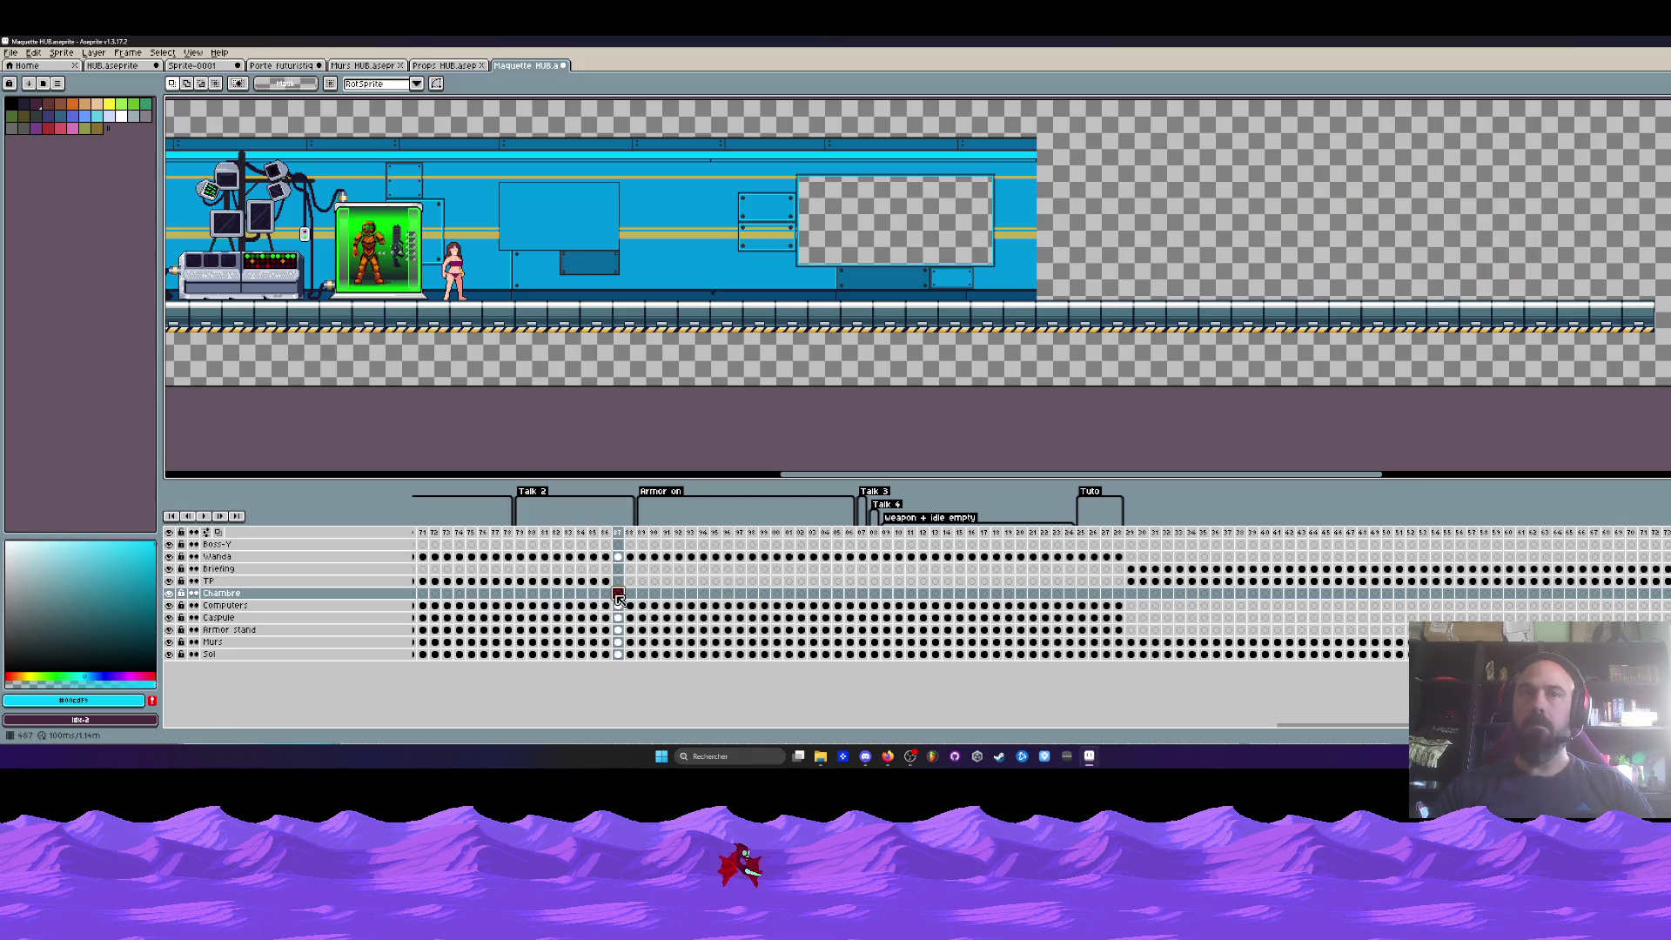
pyautogui.moveTo(1131, 594); pyautogui.dragTo(1266, 594)
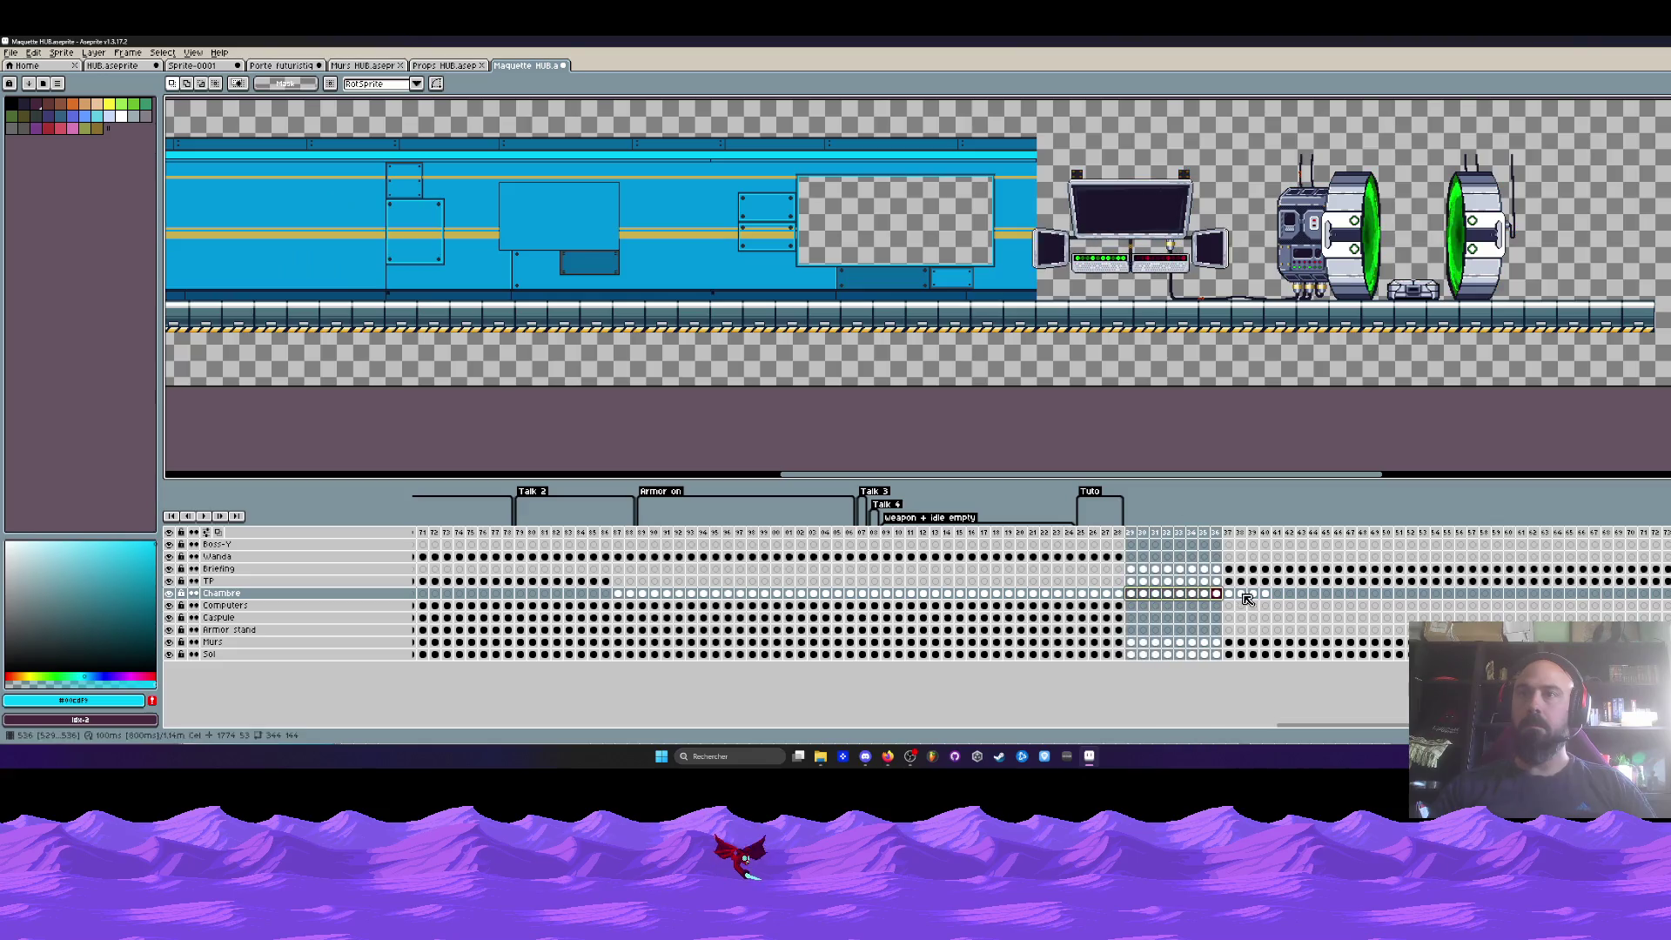
pyautogui.moveTo(1120, 593)
pyautogui.mouseDown()
pyautogui.moveTo(627, 596)
pyautogui.moveTo(625, 582)
pyautogui.mouseUp()
pyautogui.moveTo(446, 531); pyautogui.dragTo(1175, 558)
pyautogui.click(1131, 570)
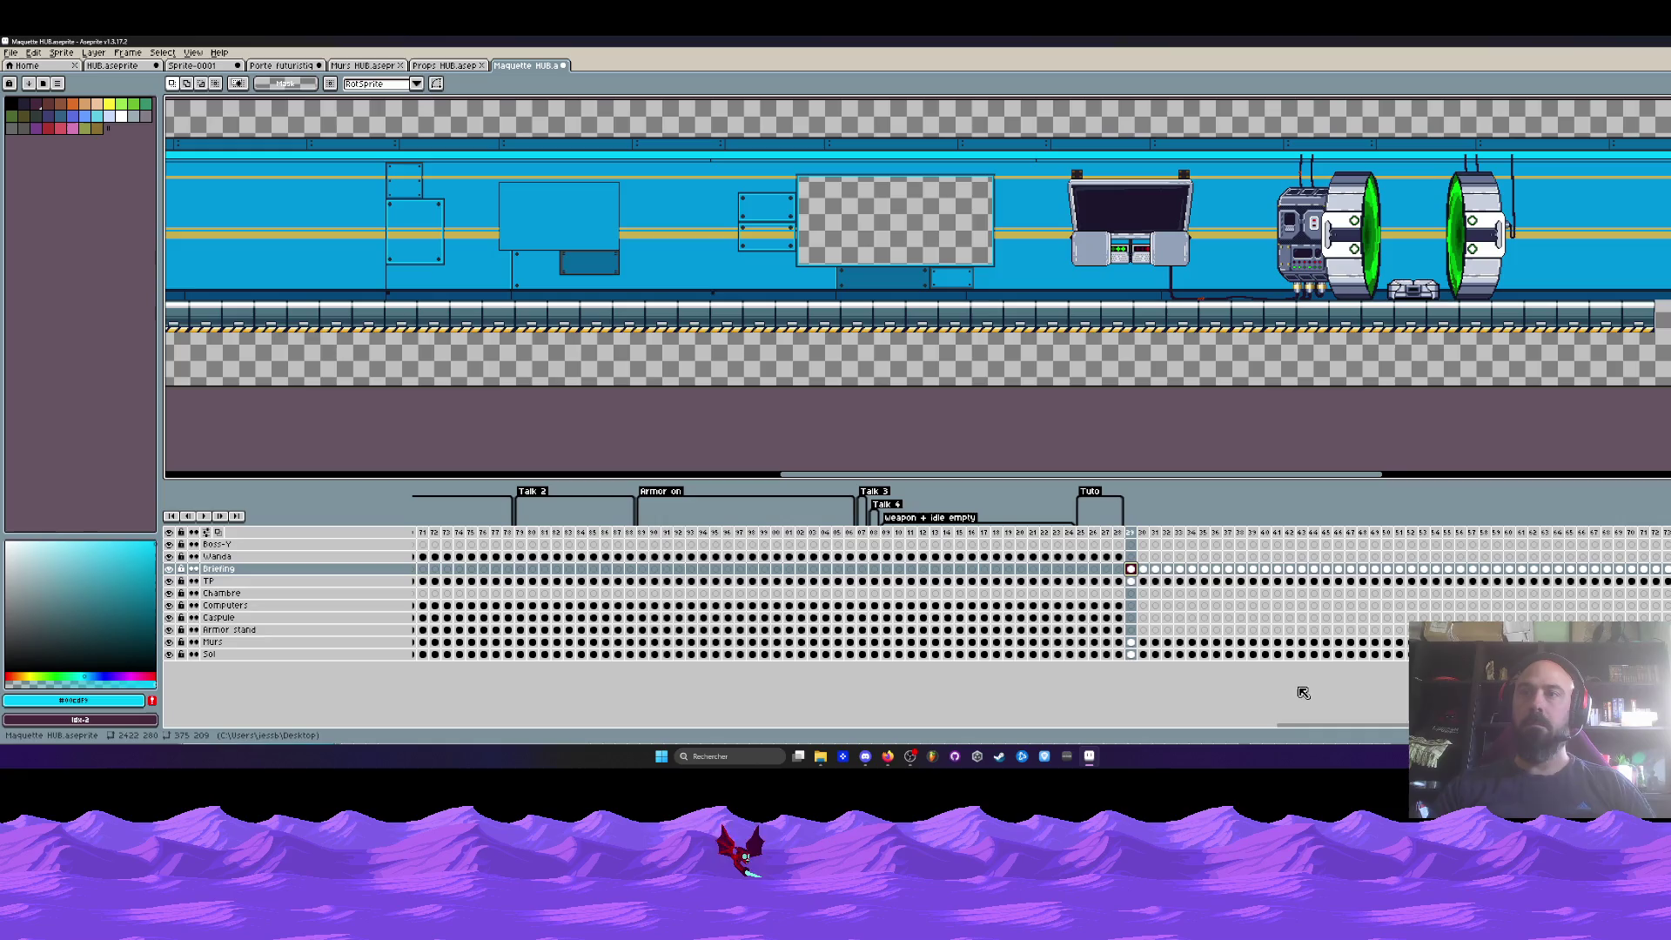
# - Preview Briefing frames 1 through 7
pyautogui.hscroll(-10, 480, 659)
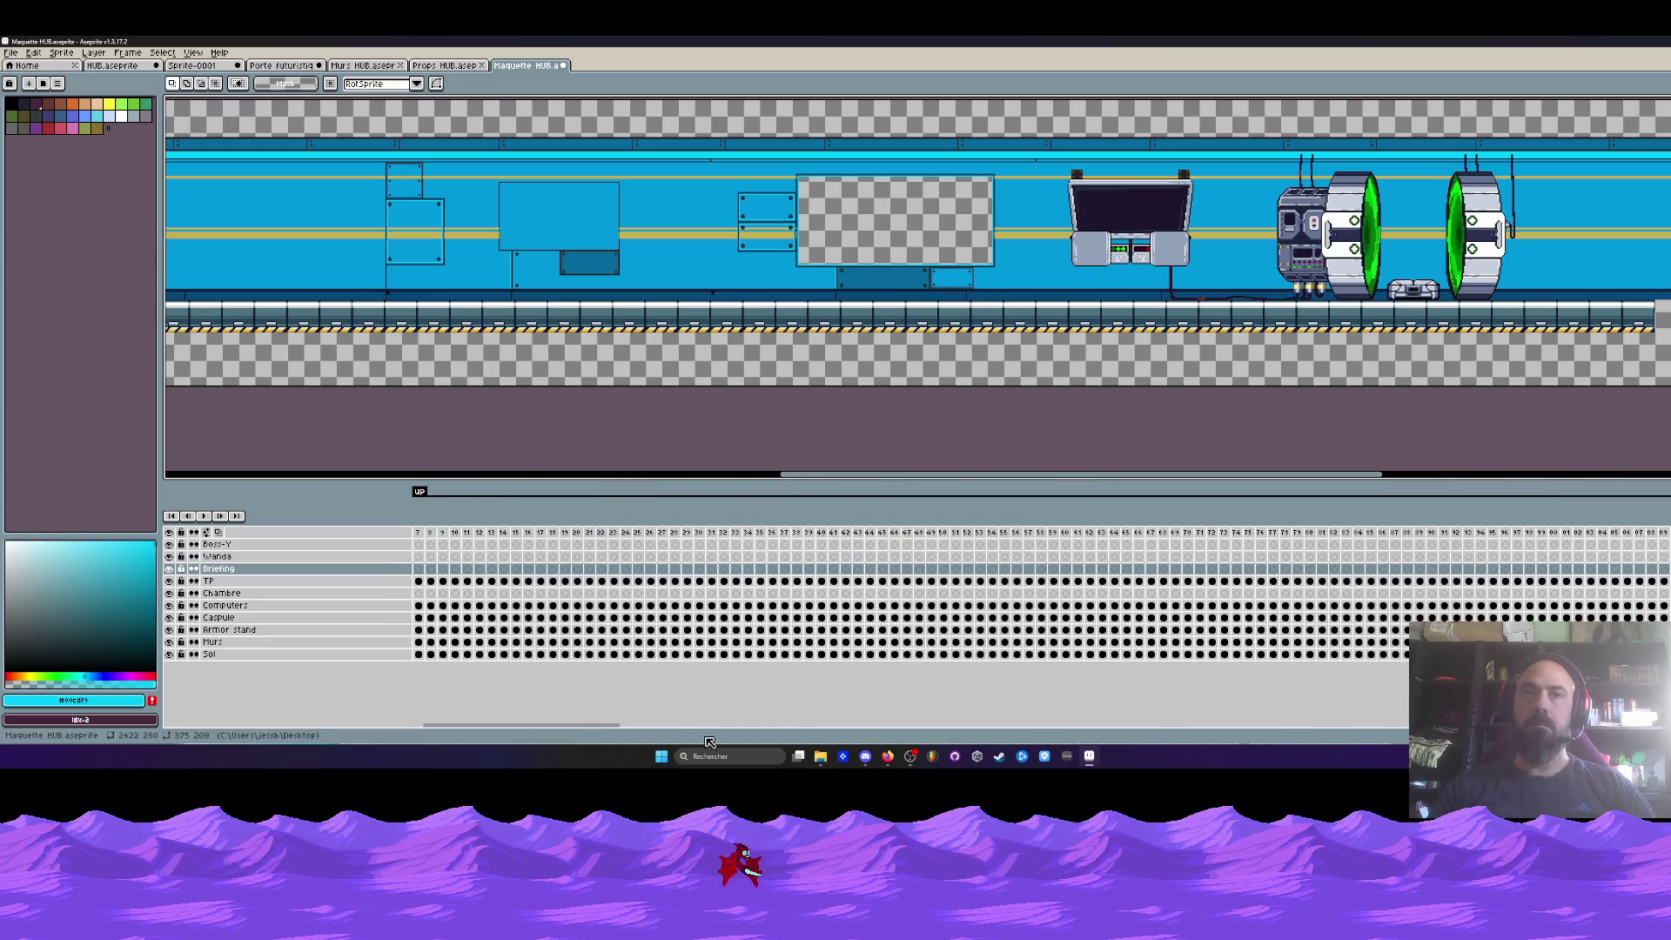
pyautogui.moveTo(611, 726); pyautogui.dragTo(602, 726)
pyautogui.click(419, 568)
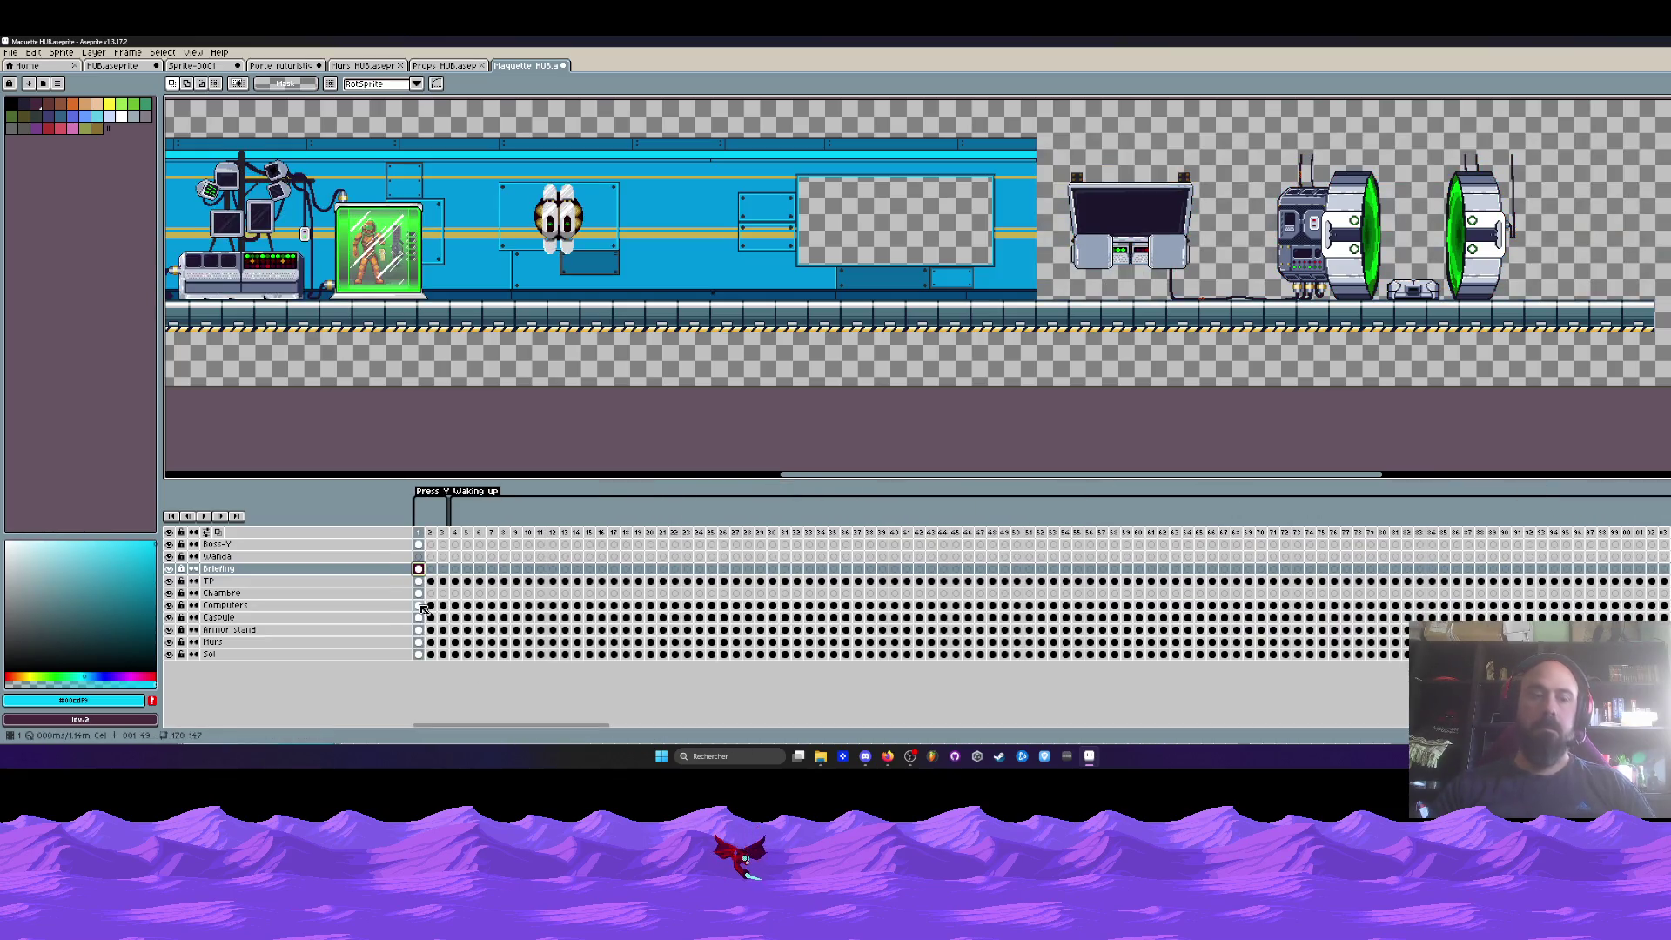
pyautogui.click(455, 570)
pyautogui.click(466, 569)
pyautogui.click(479, 569)
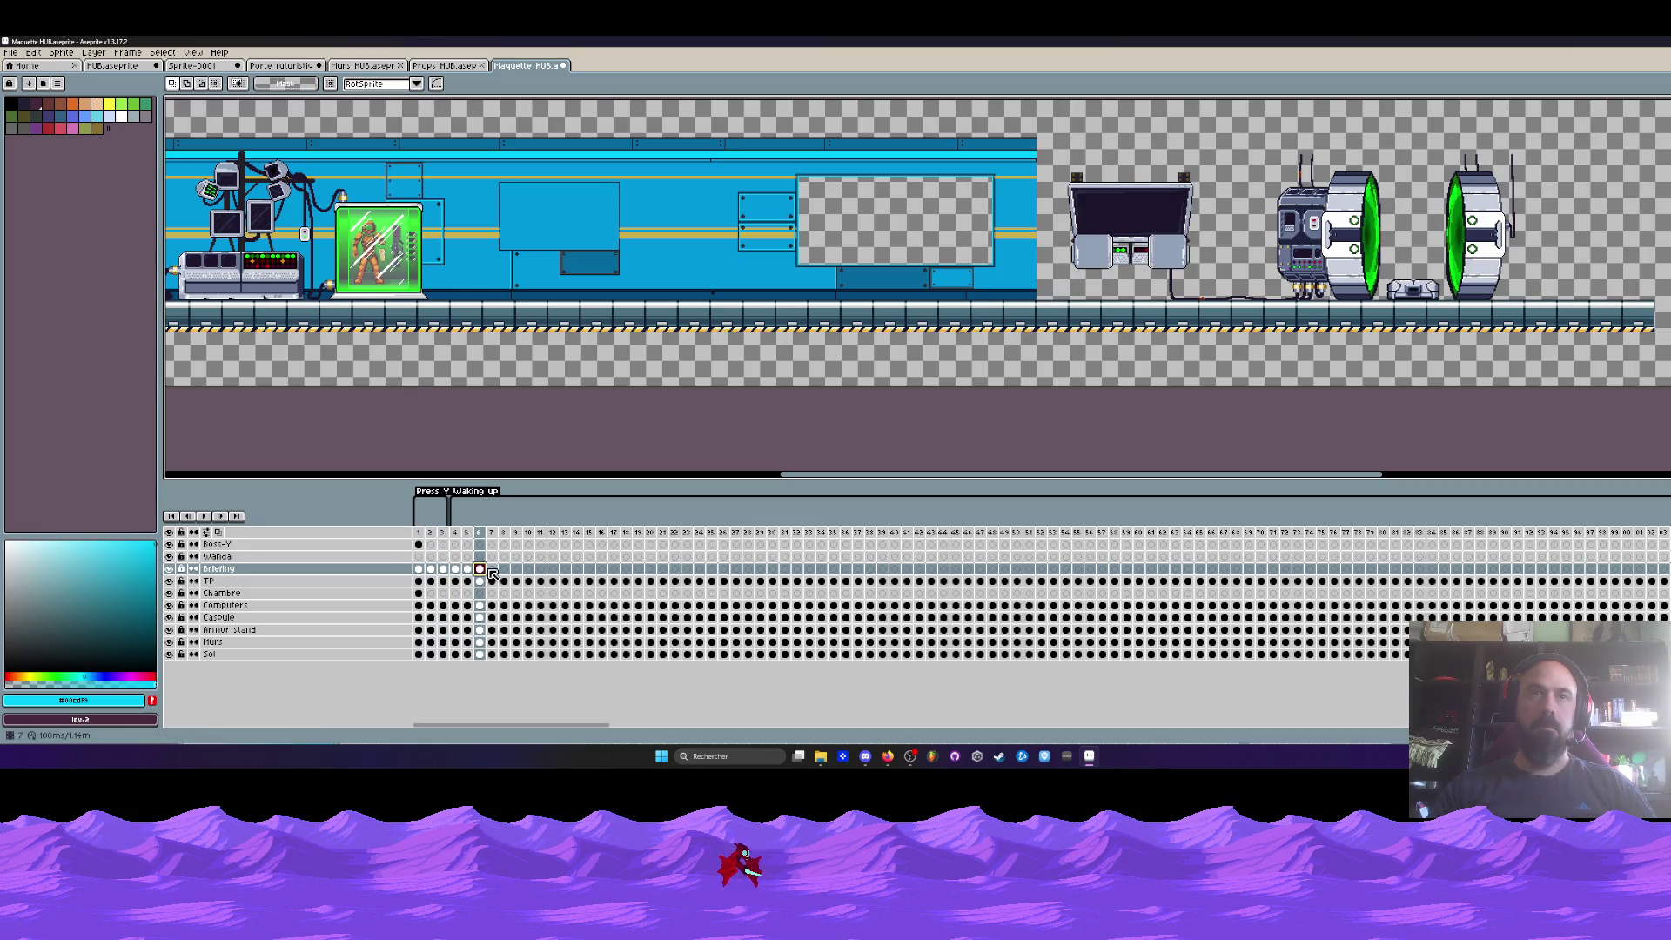
pyautogui.click(491, 569)
# - Copy Briefing frames 1–7 and paste the loop three times, up to frame 49
pyautogui.moveTo(493, 571); pyautogui.dragTo(419, 571)
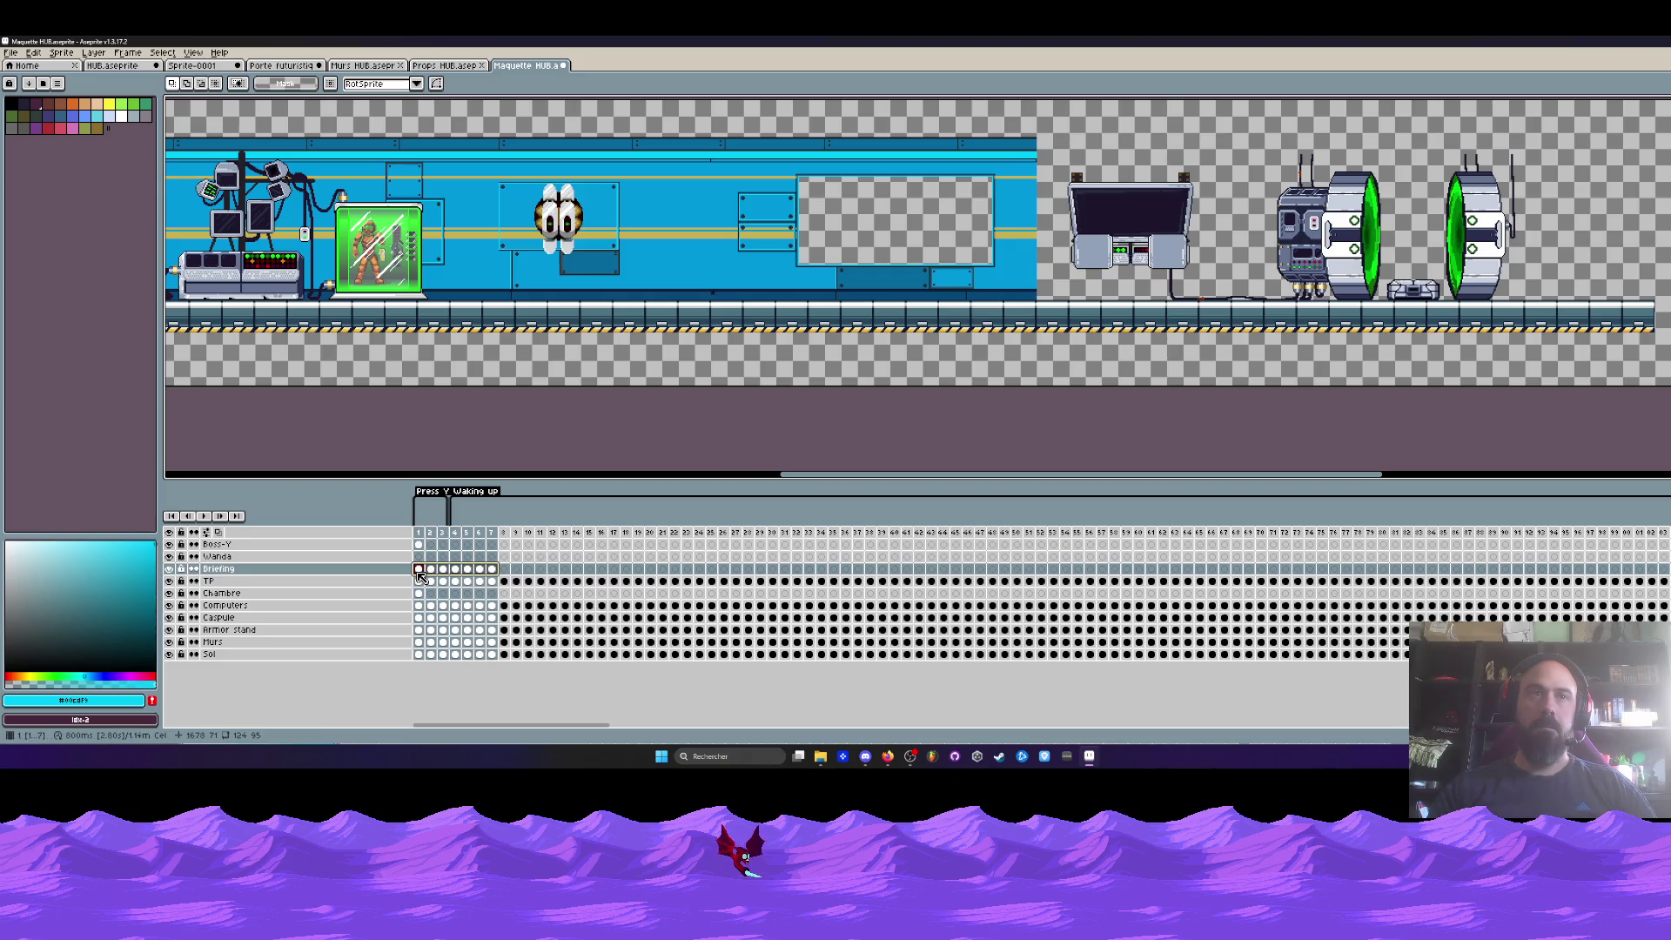
pyautogui.hotkey('ctrl', 'c')
pyautogui.click(507, 570)
pyautogui.hotkey('ctrl', 'v')
pyautogui.hotkey('ctrl', 'v')
pyautogui.hotkey('ctrl', 'v')
pyautogui.hotkey('ctrl', 'v')
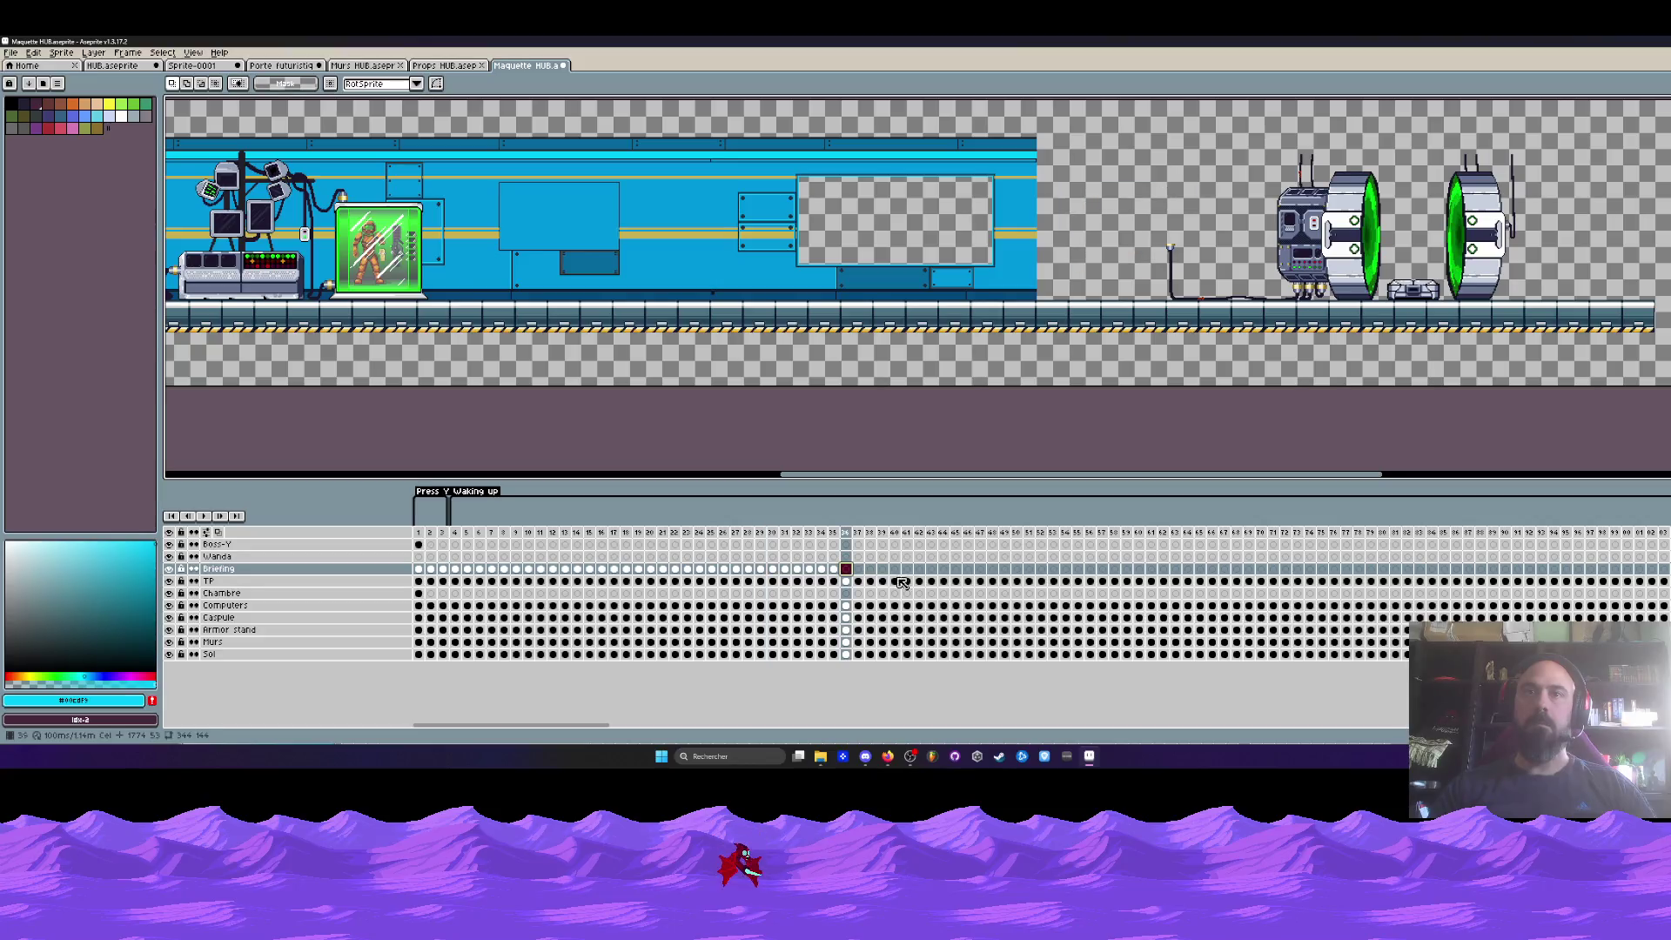
pyautogui.hotkey('ctrl', 'v')
pyautogui.hotkey('ctrl', 'v')
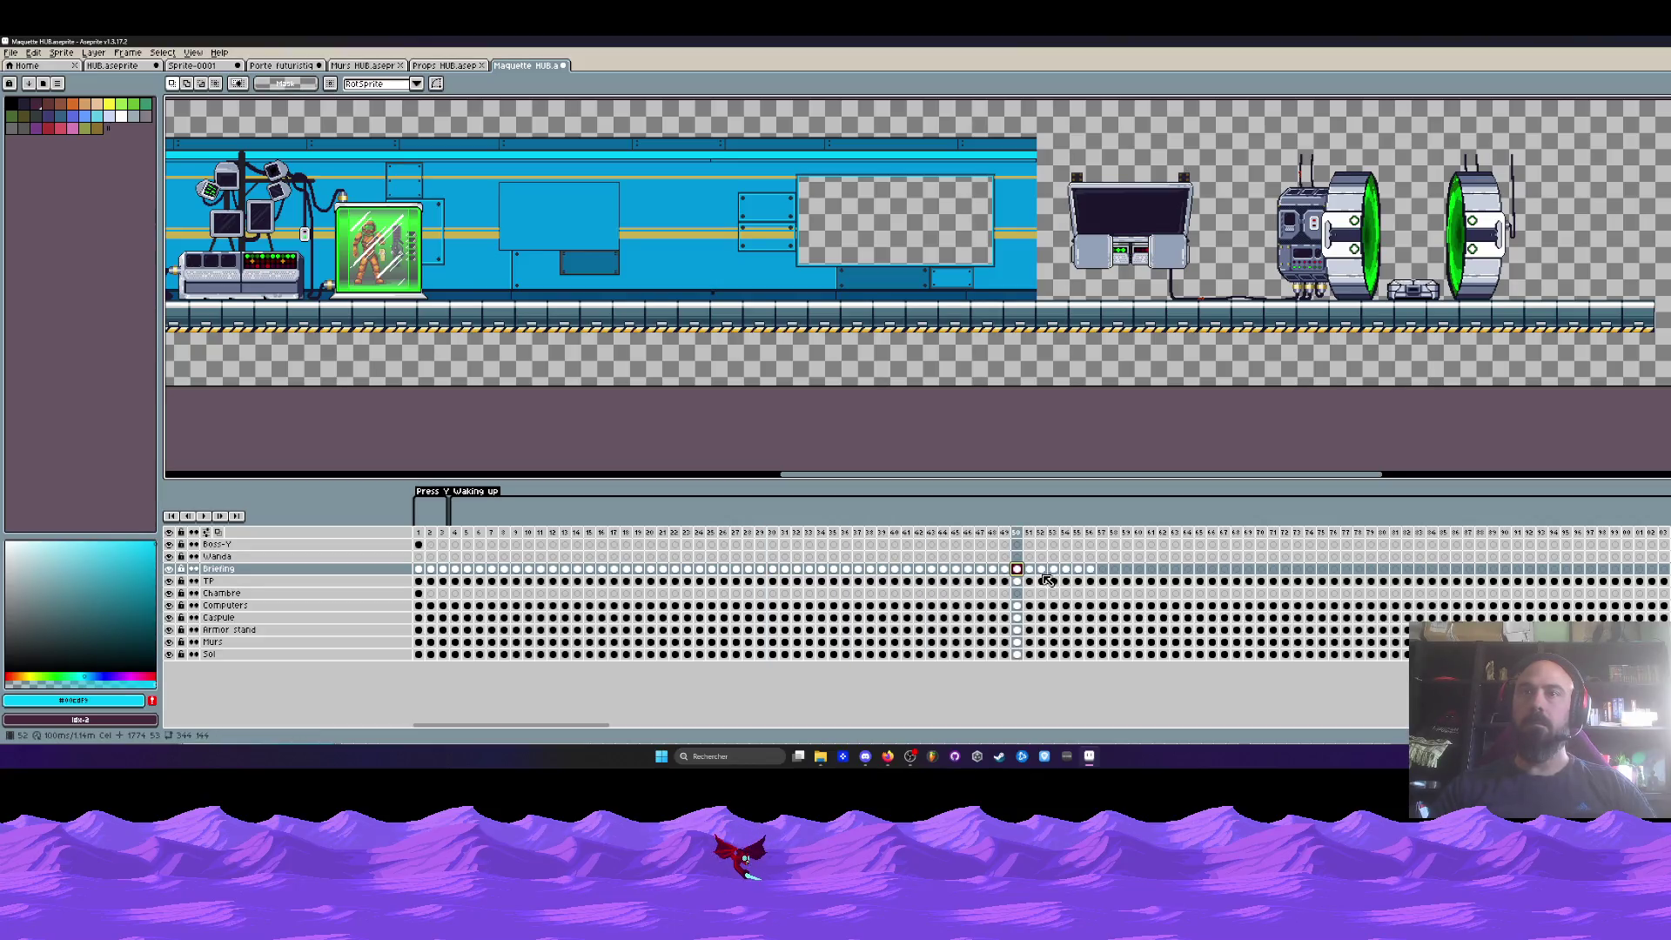
pyautogui.hotkey('ctrl', 'v')
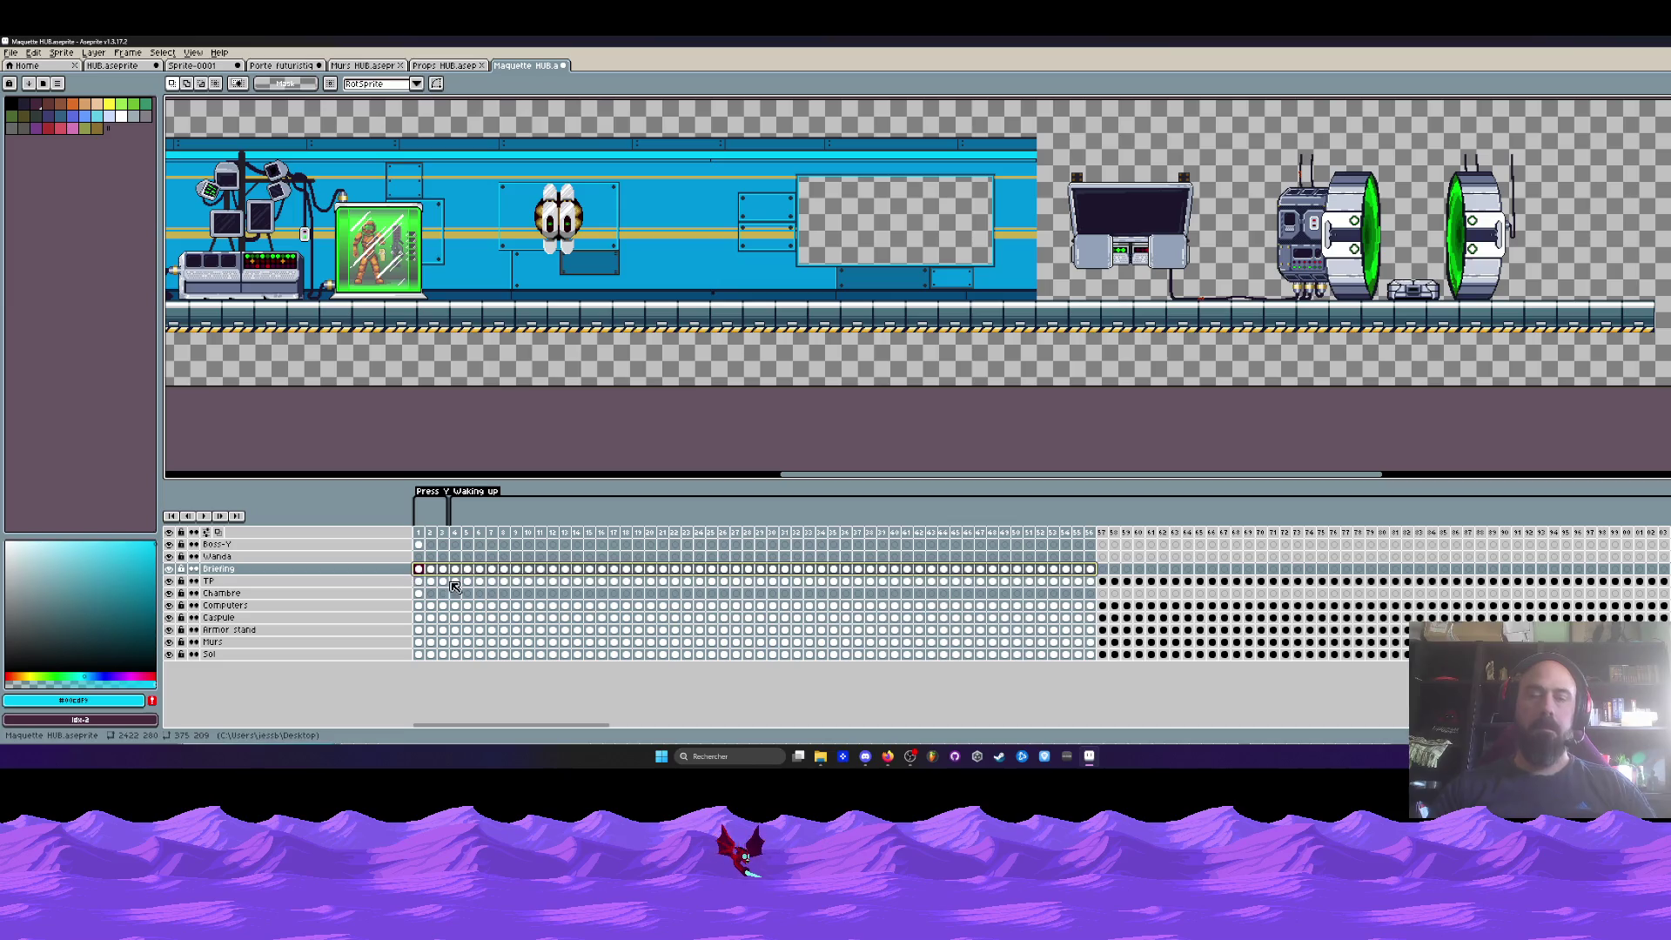
# - Check Briefing frames after the pasted loop, including Wanda at the computers
pyautogui.click(1103, 569)
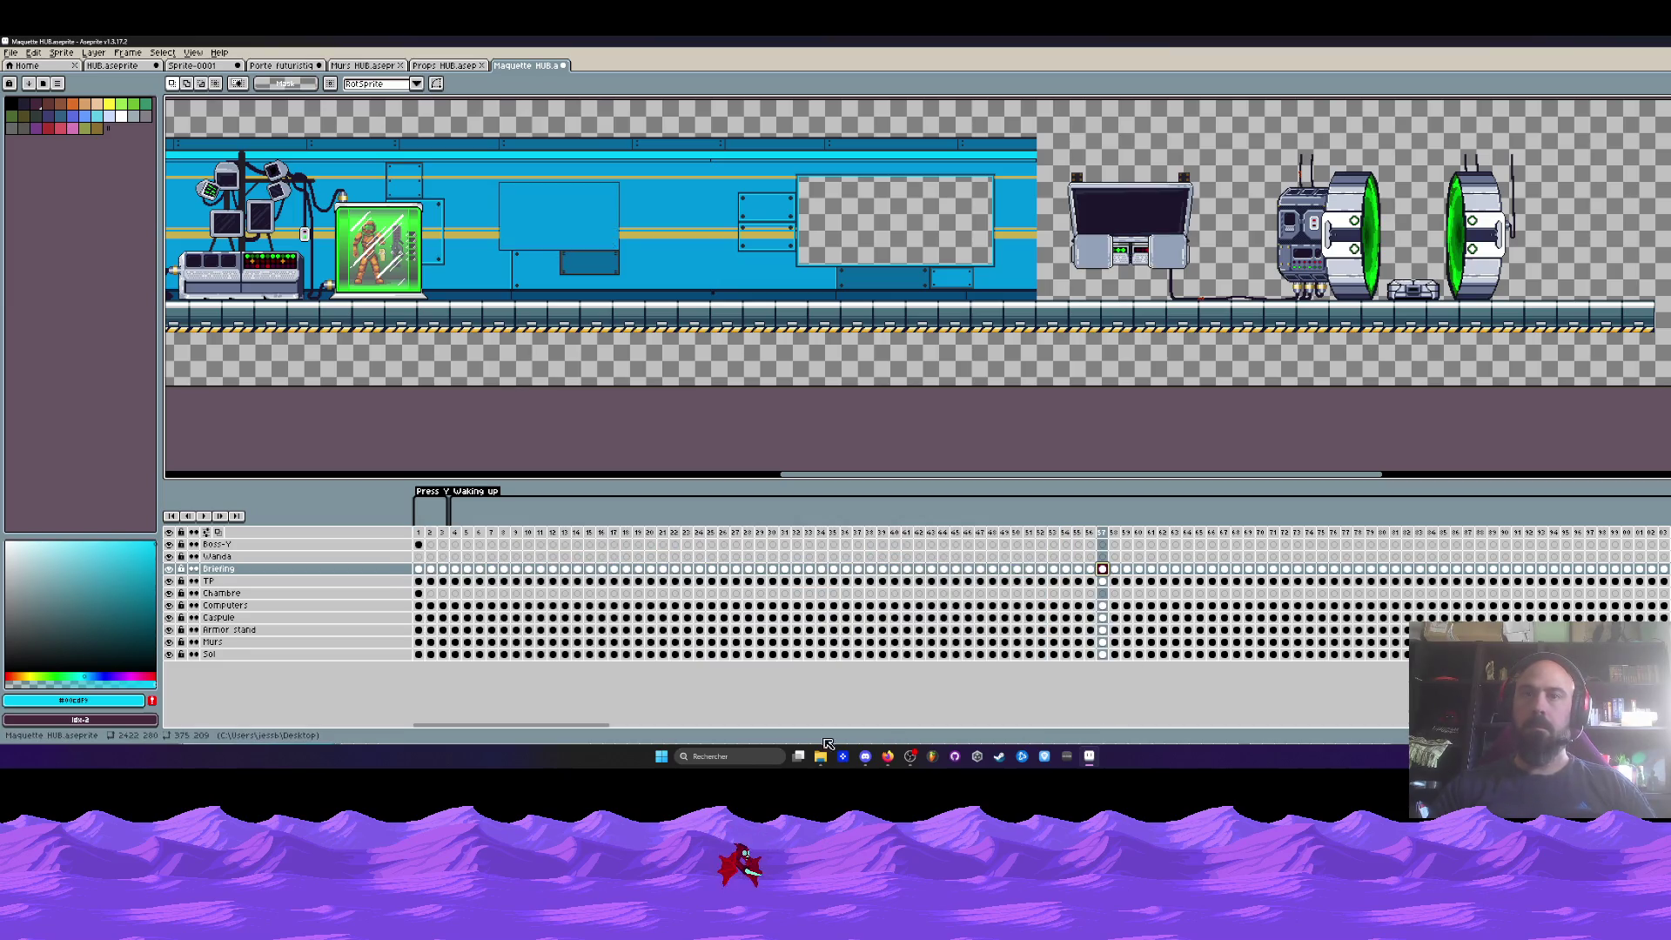
pyautogui.hscroll(10, 615, 628)
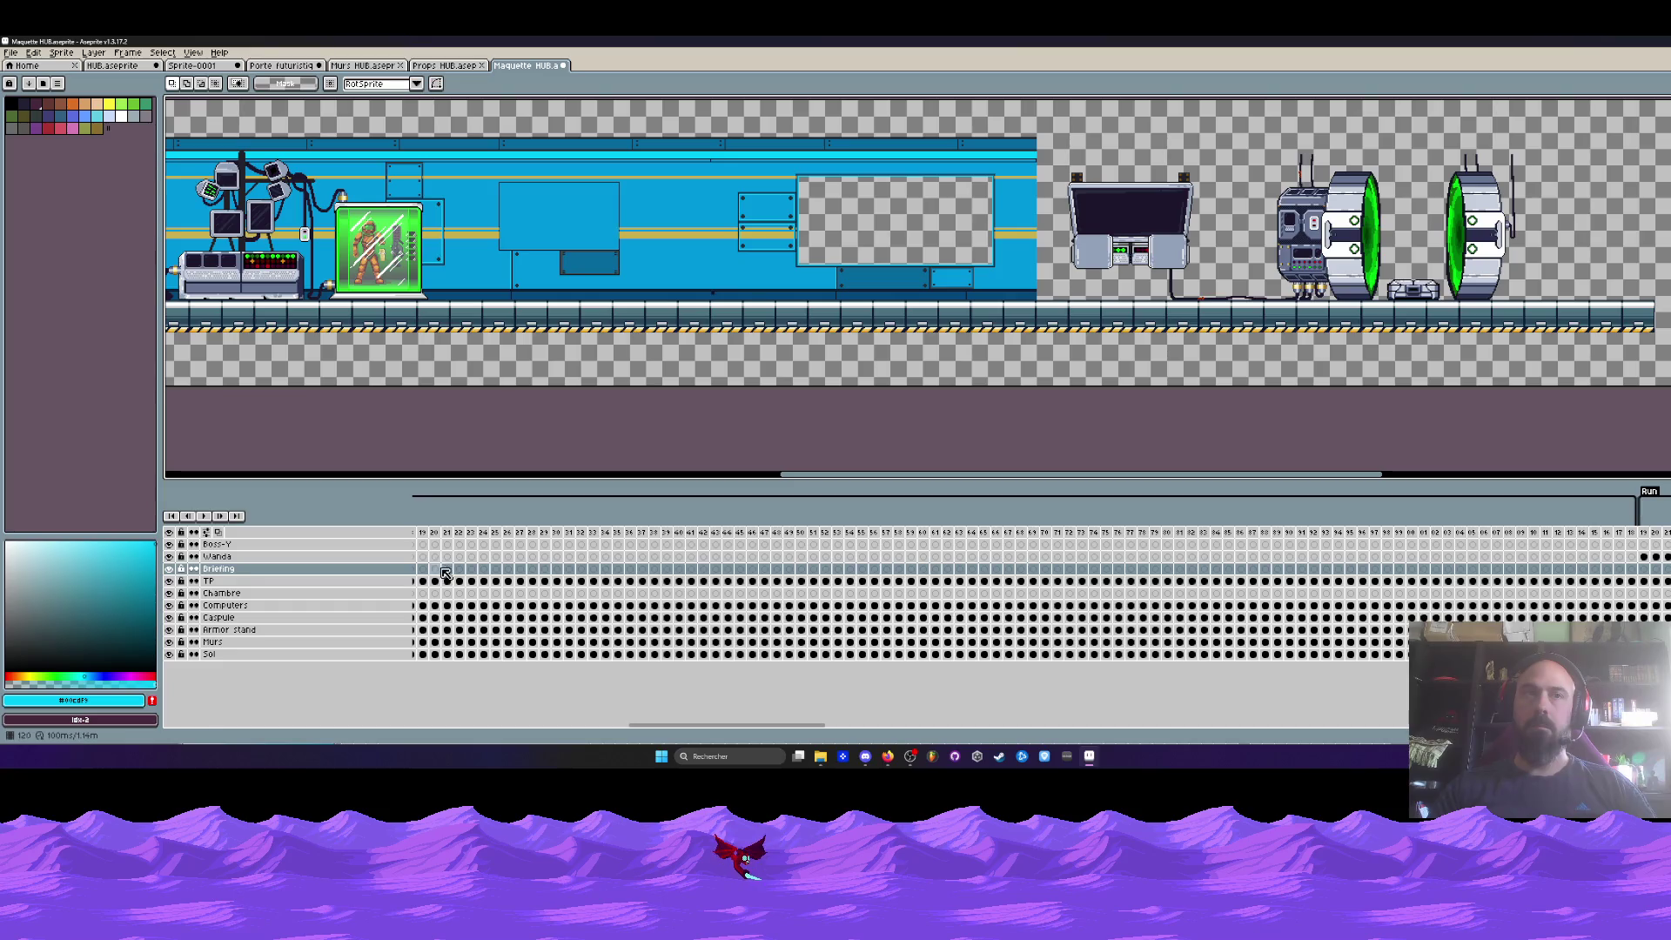
pyautogui.hscroll(-2, 746, 678)
pyautogui.click(666, 570)
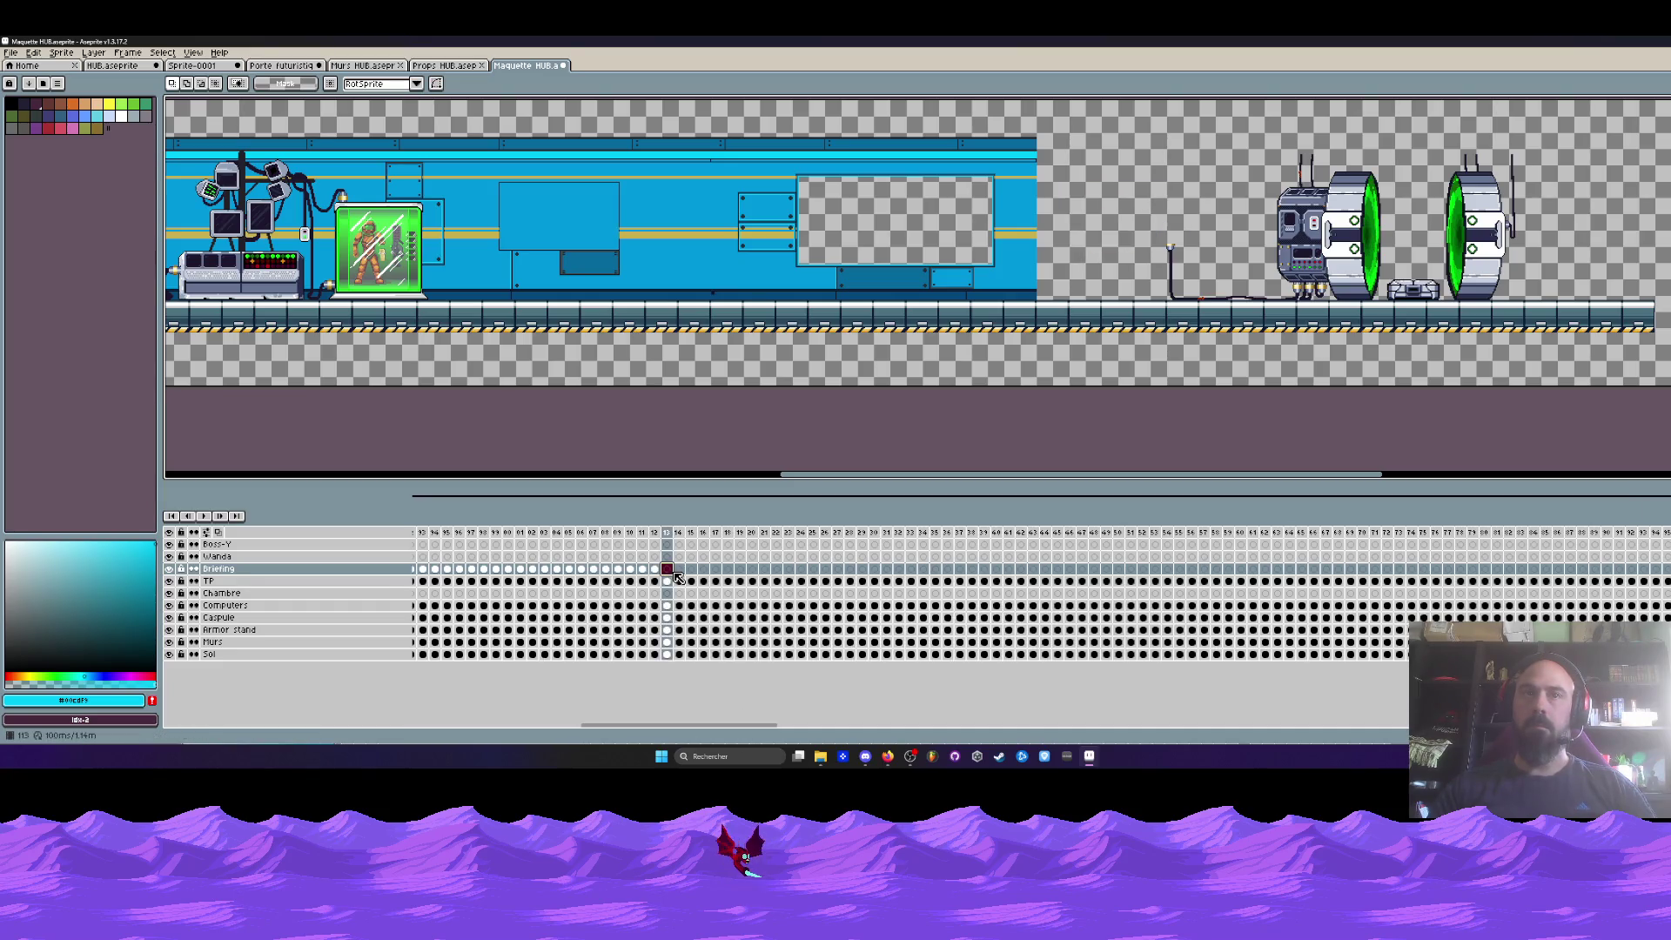
pyautogui.click(1351, 569)
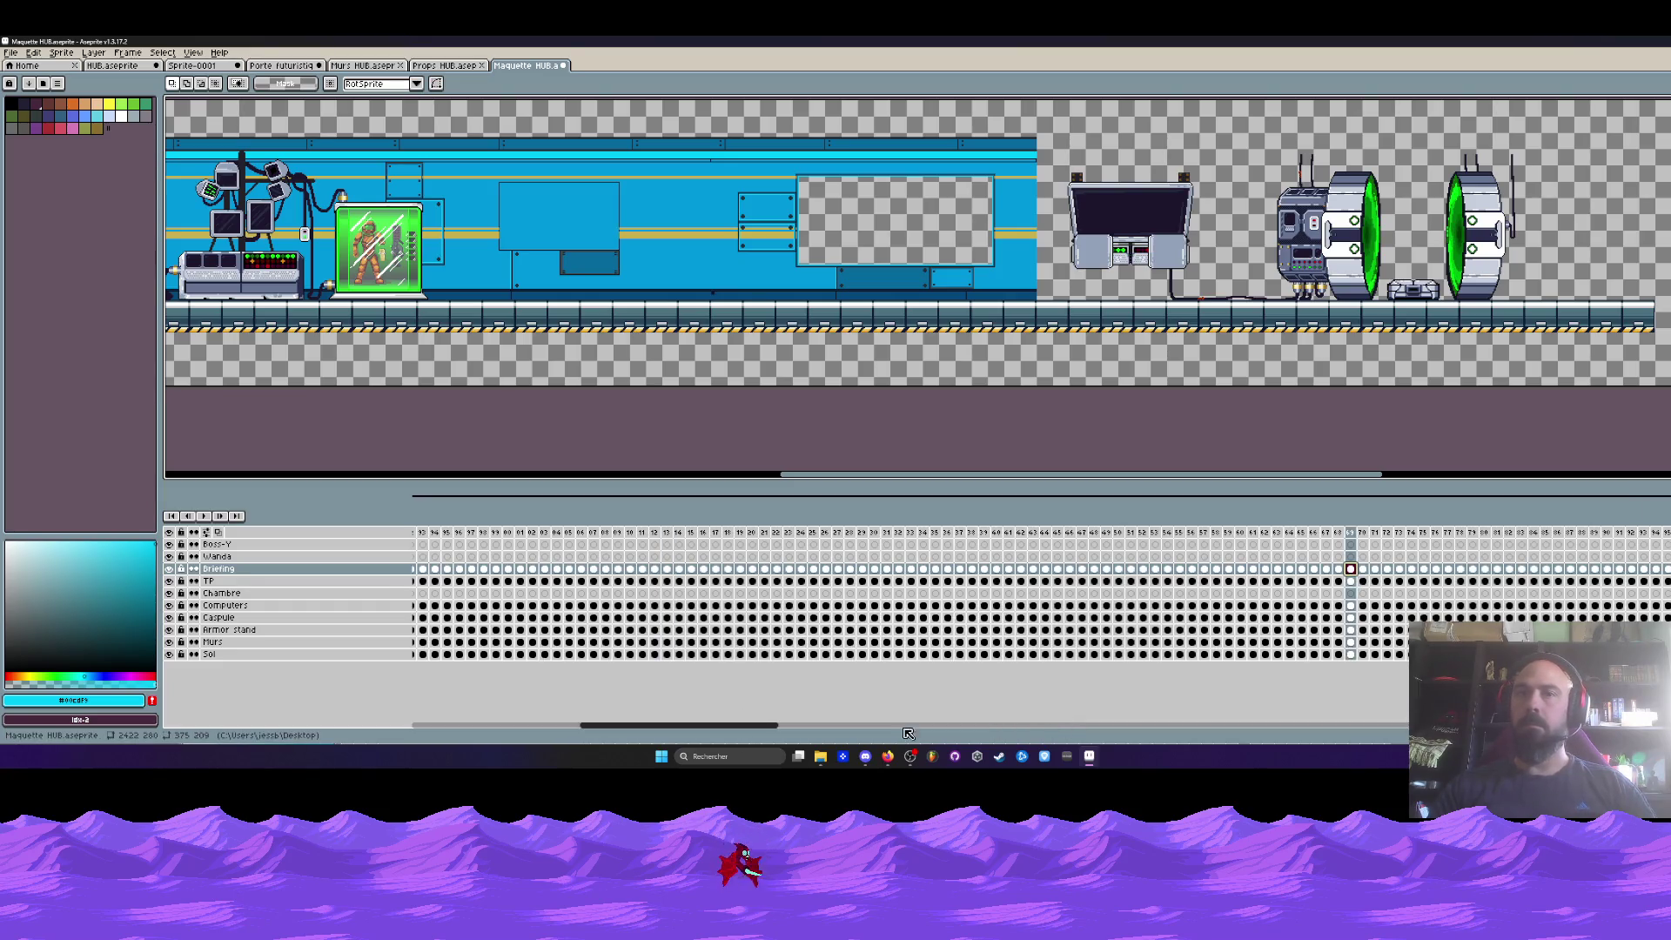
pyautogui.moveTo(771, 729); pyautogui.dragTo(922, 729)
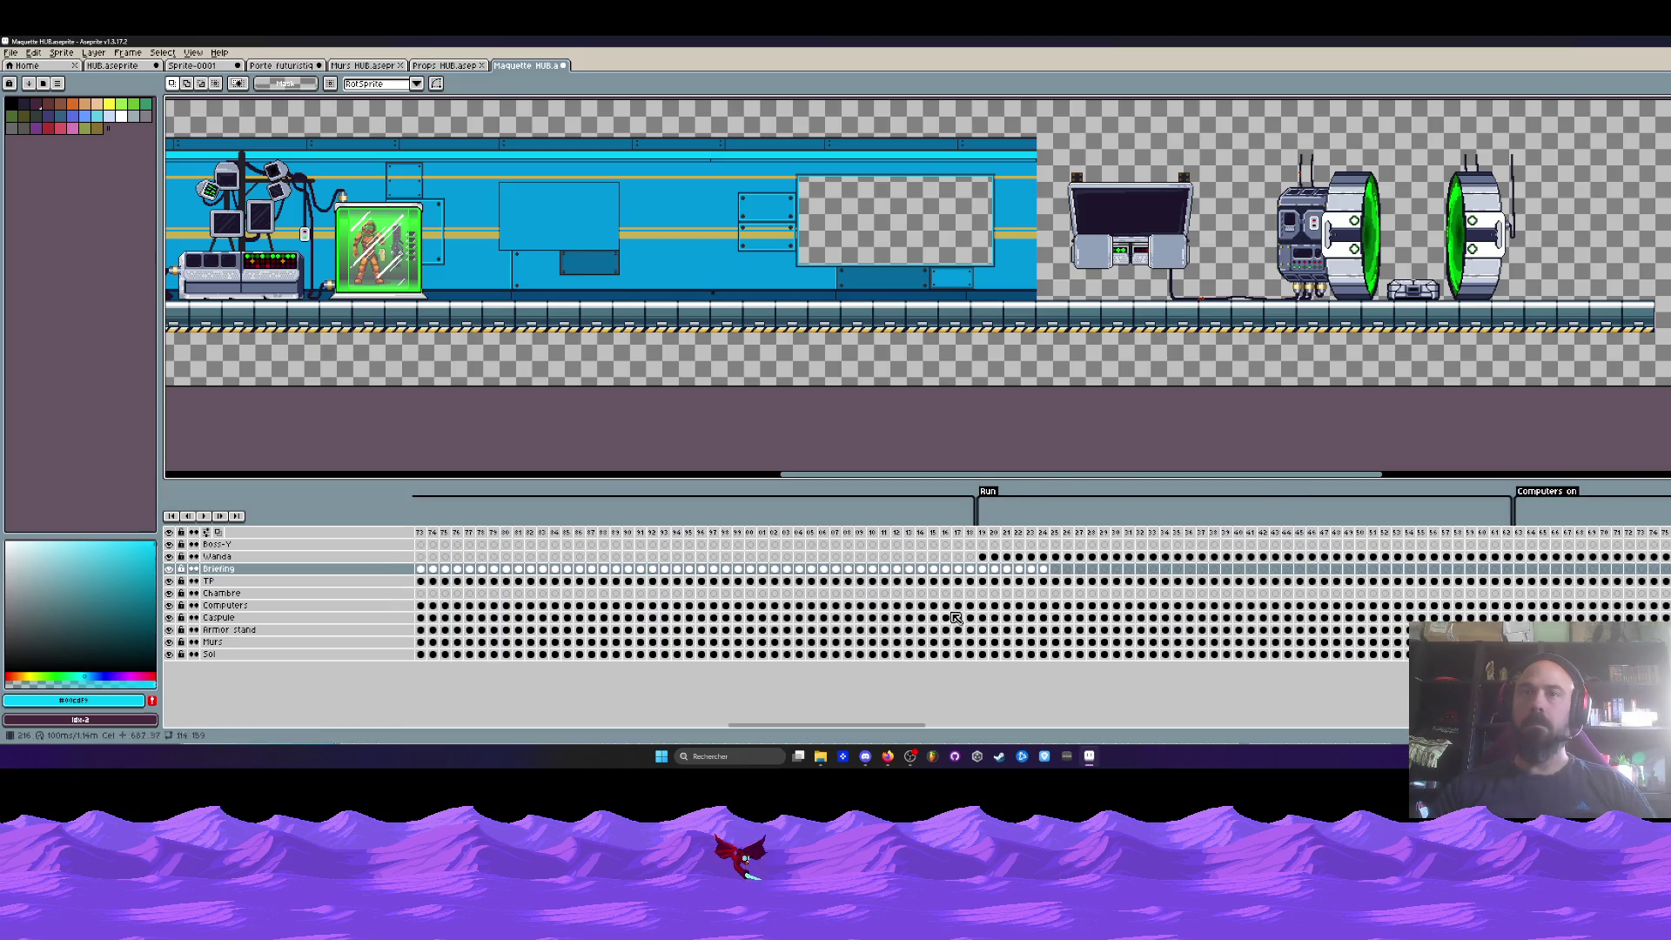
pyautogui.click(1056, 569)
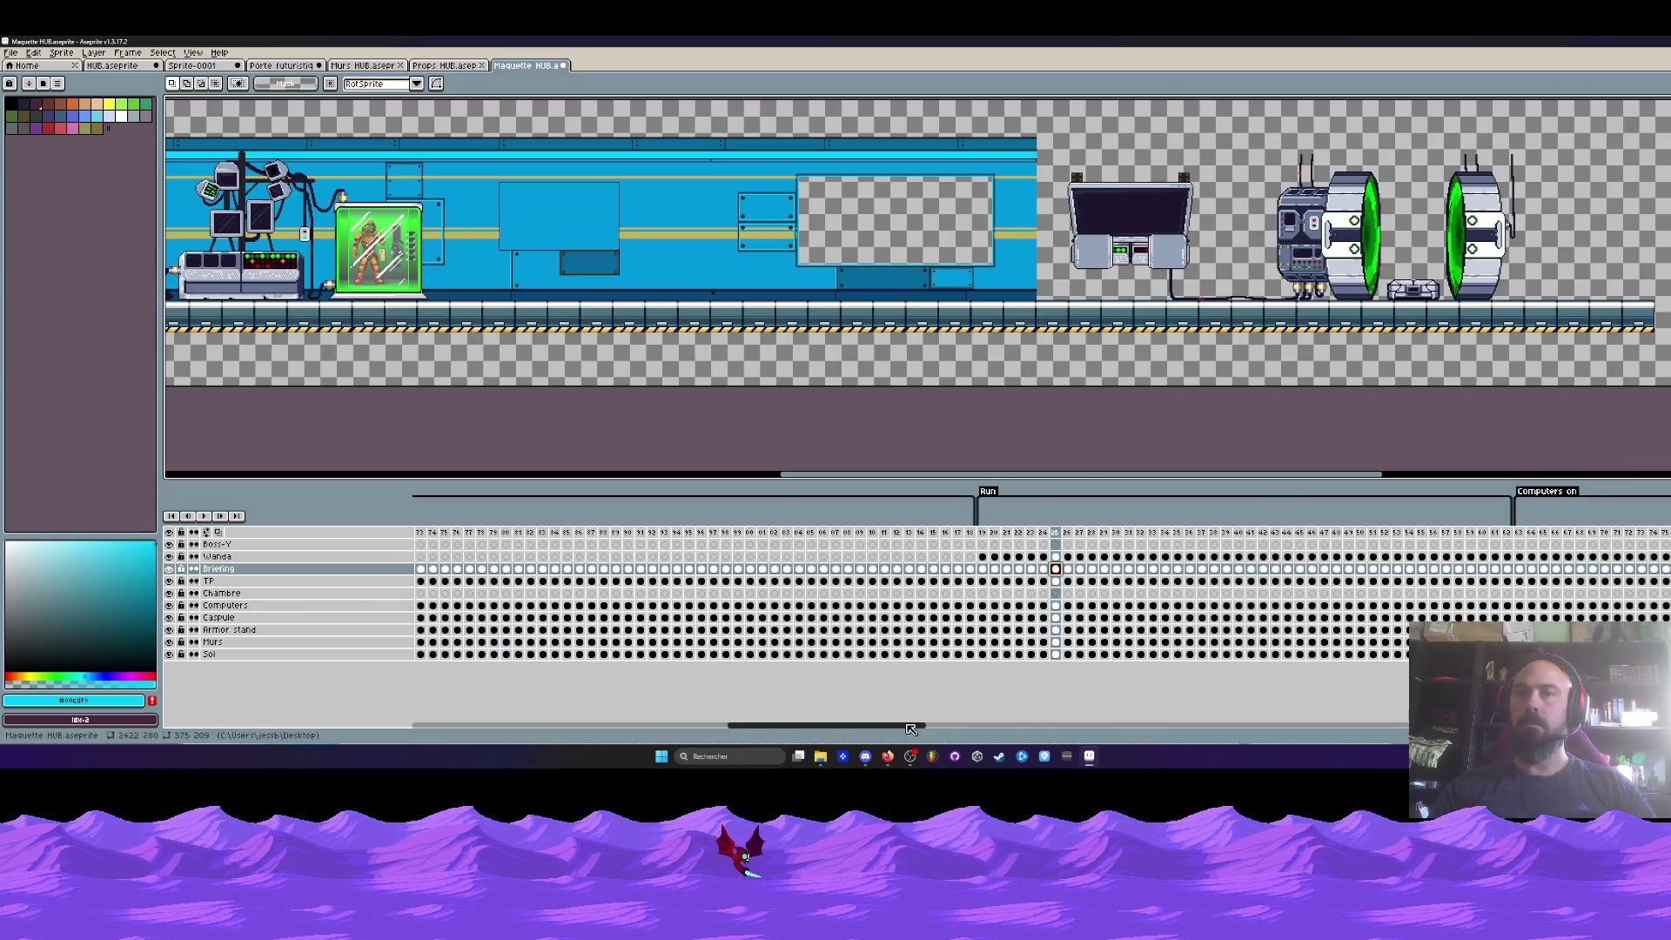
pyautogui.hscroll(5, 983, 664)
pyautogui.click(842, 569)
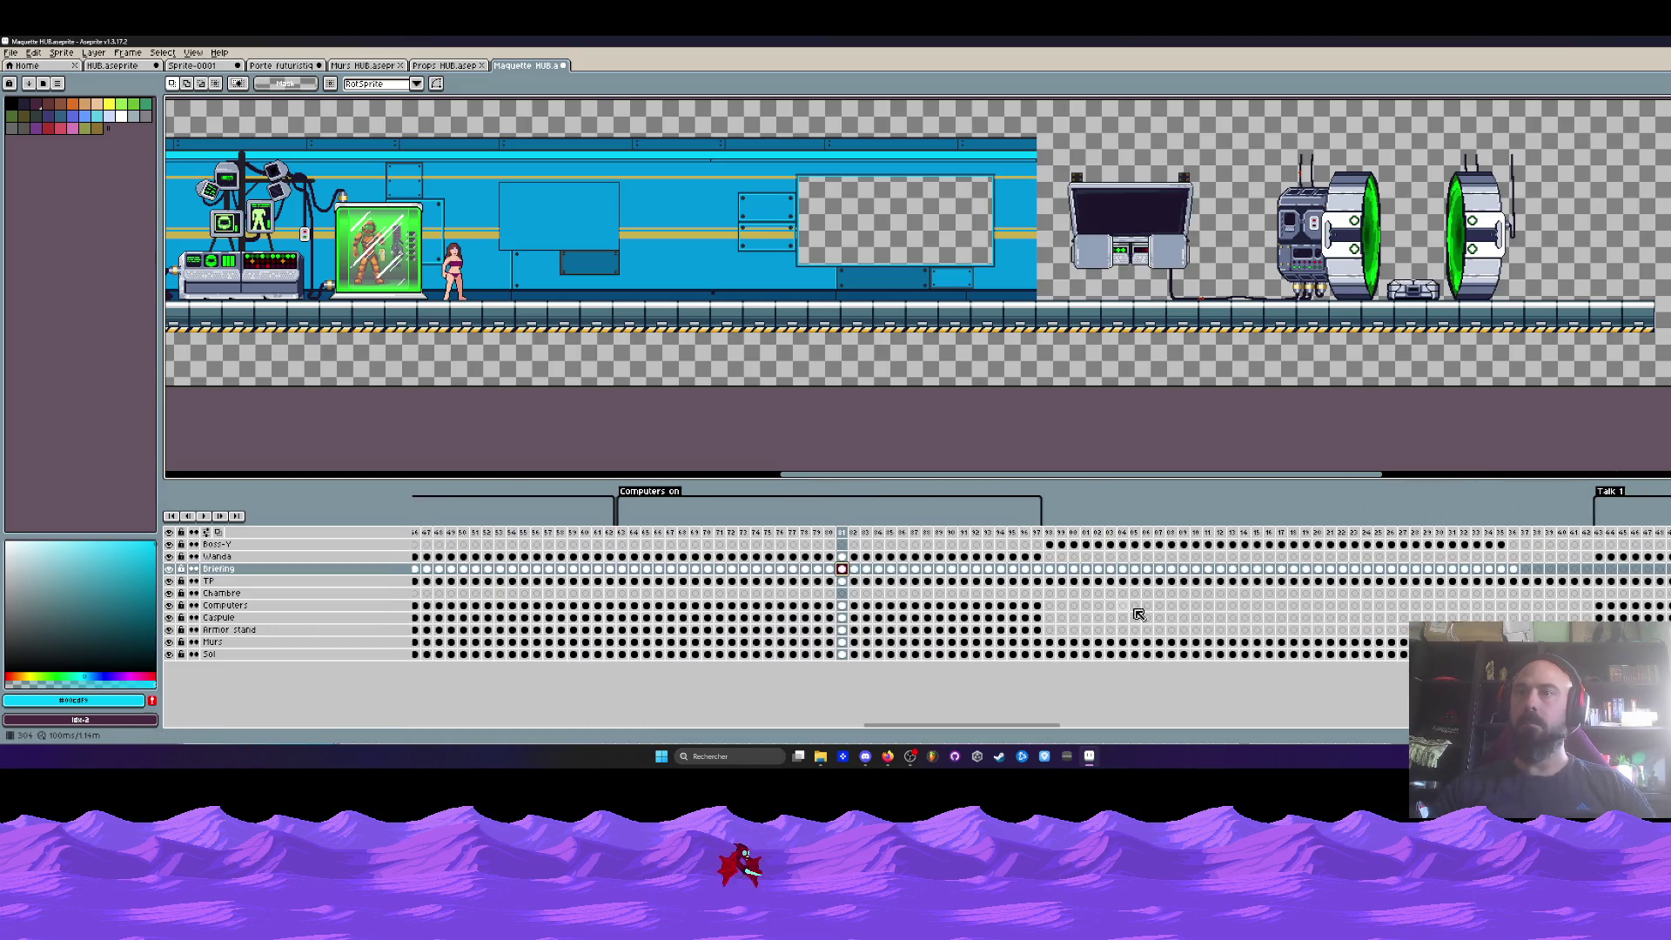
# - Preview later Briefing frames showing the lab corridor
pyautogui.click(1528, 571)
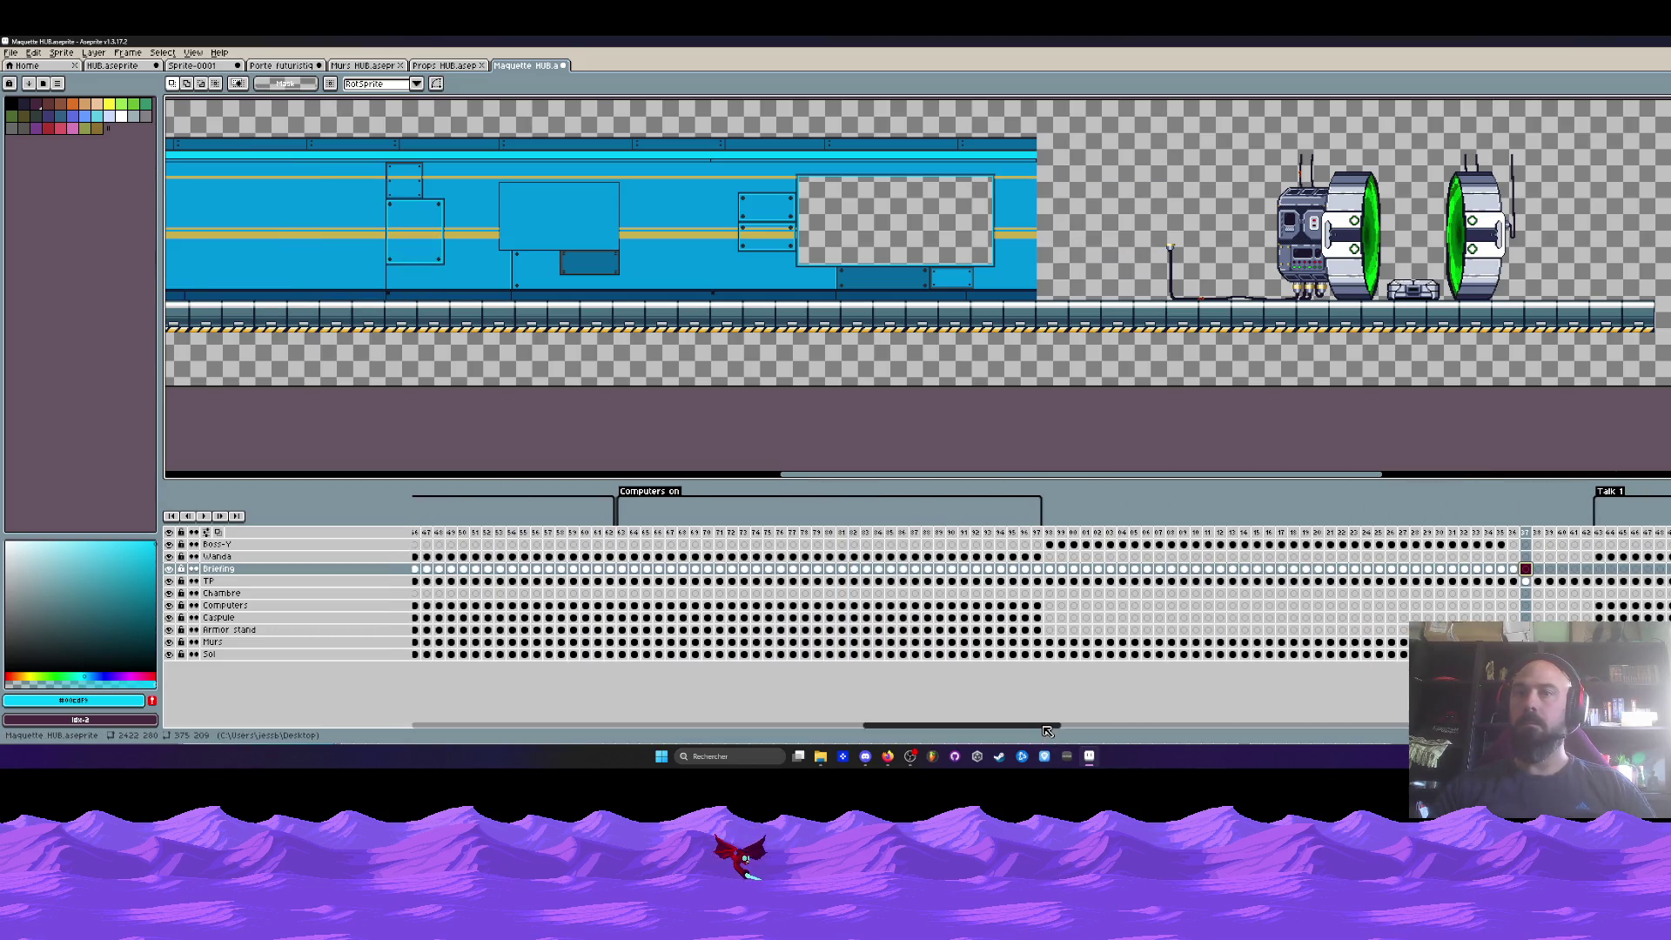
pyautogui.hscroll(5, 860, 684)
pyautogui.click(629, 569)
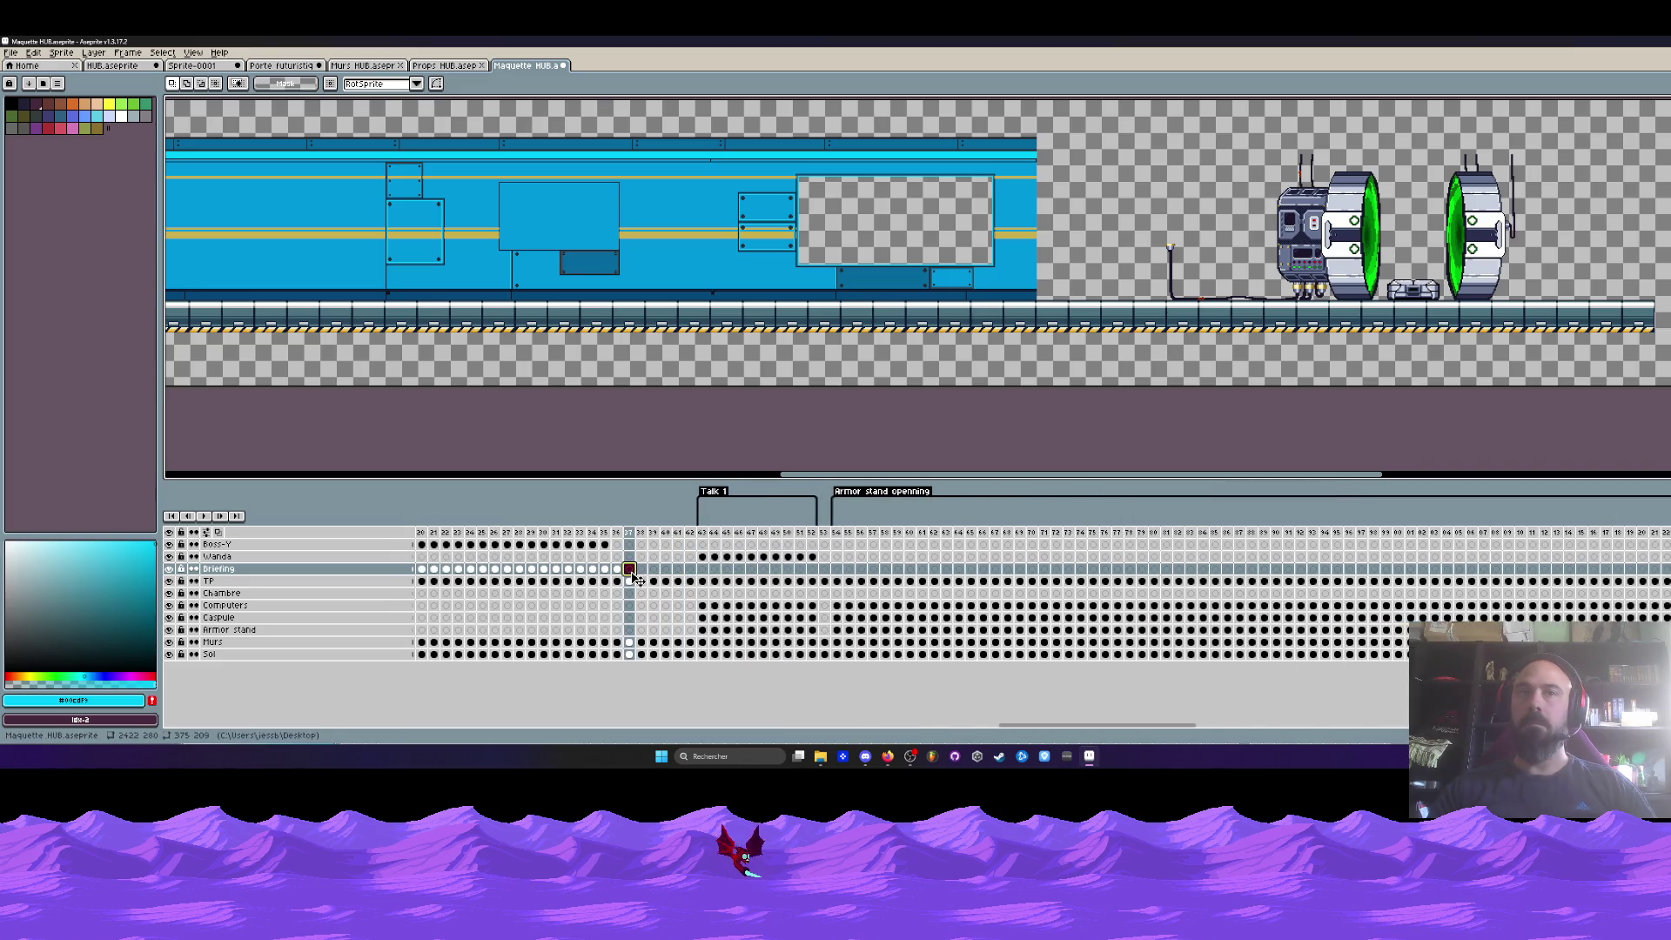
pyautogui.click(1316, 570)
pyautogui.moveTo(1188, 725); pyautogui.dragTo(1355, 726)
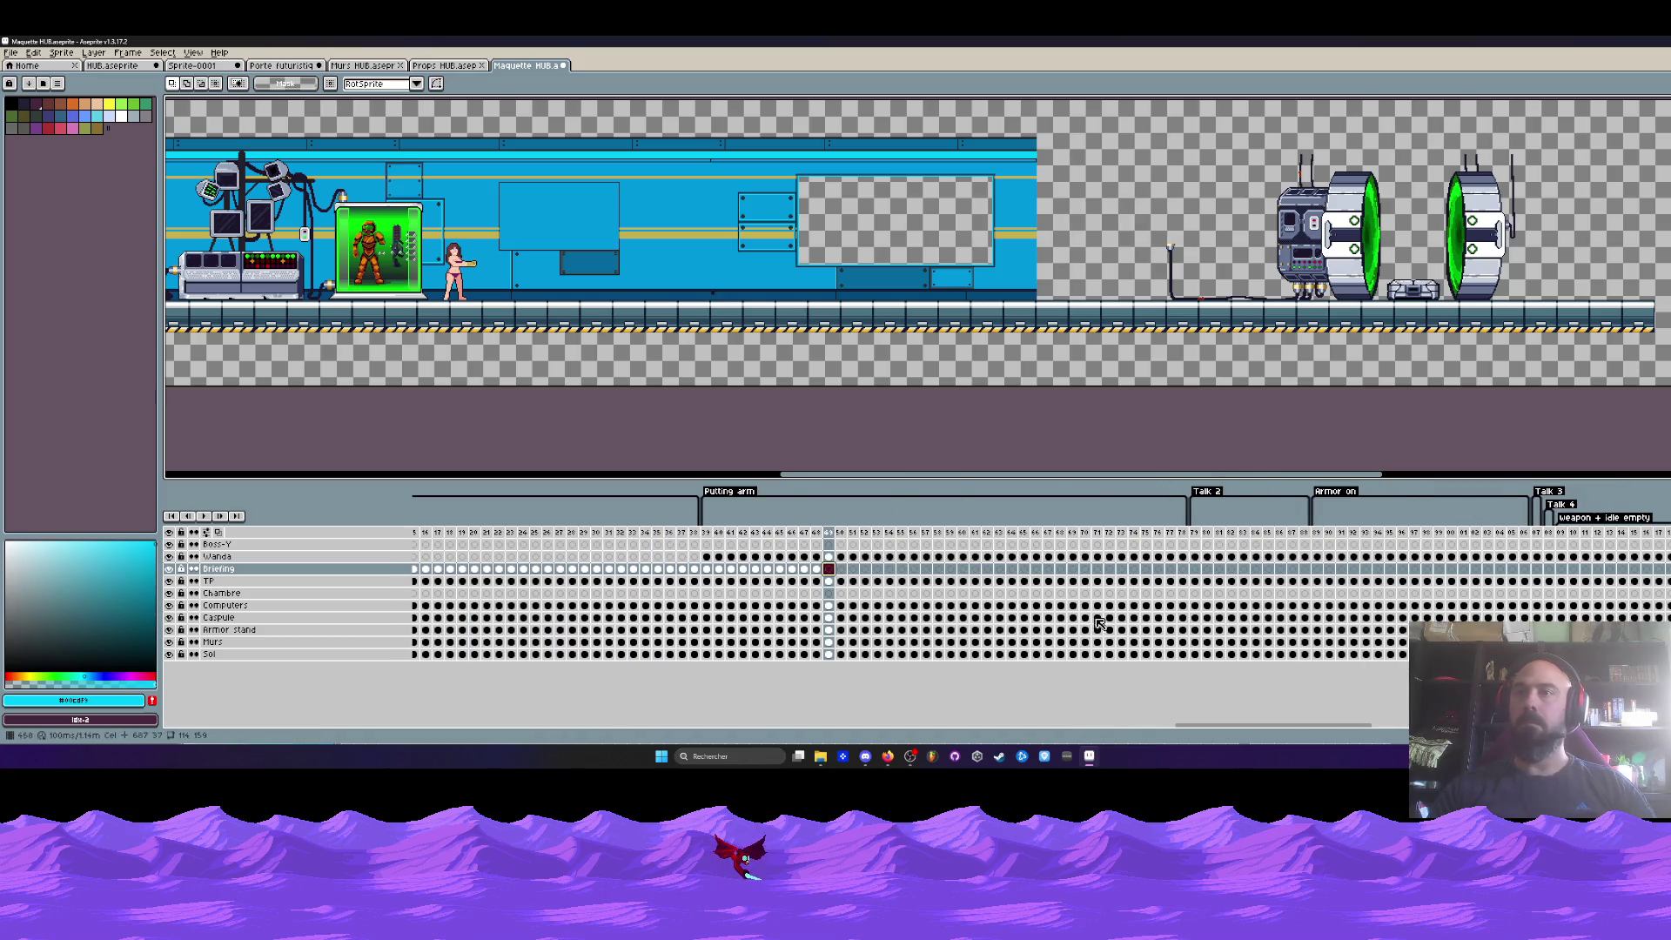
pyautogui.moveTo(1319, 729); pyautogui.dragTo(1471, 727)
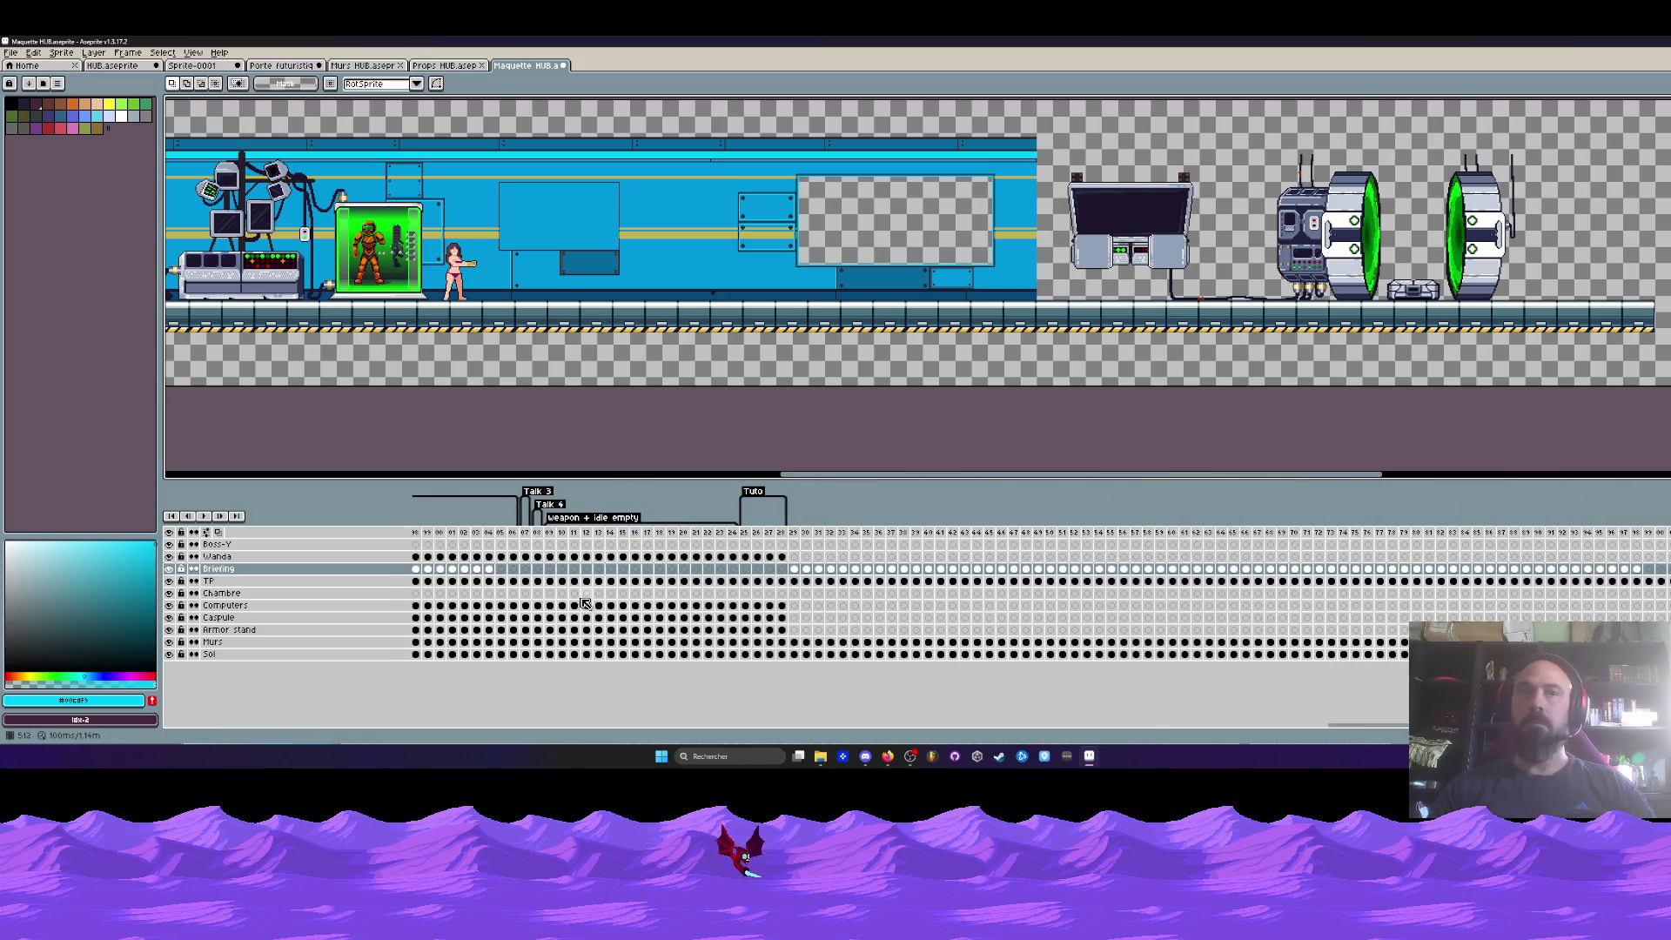
pyautogui.hscroll(-5, 783, 575)
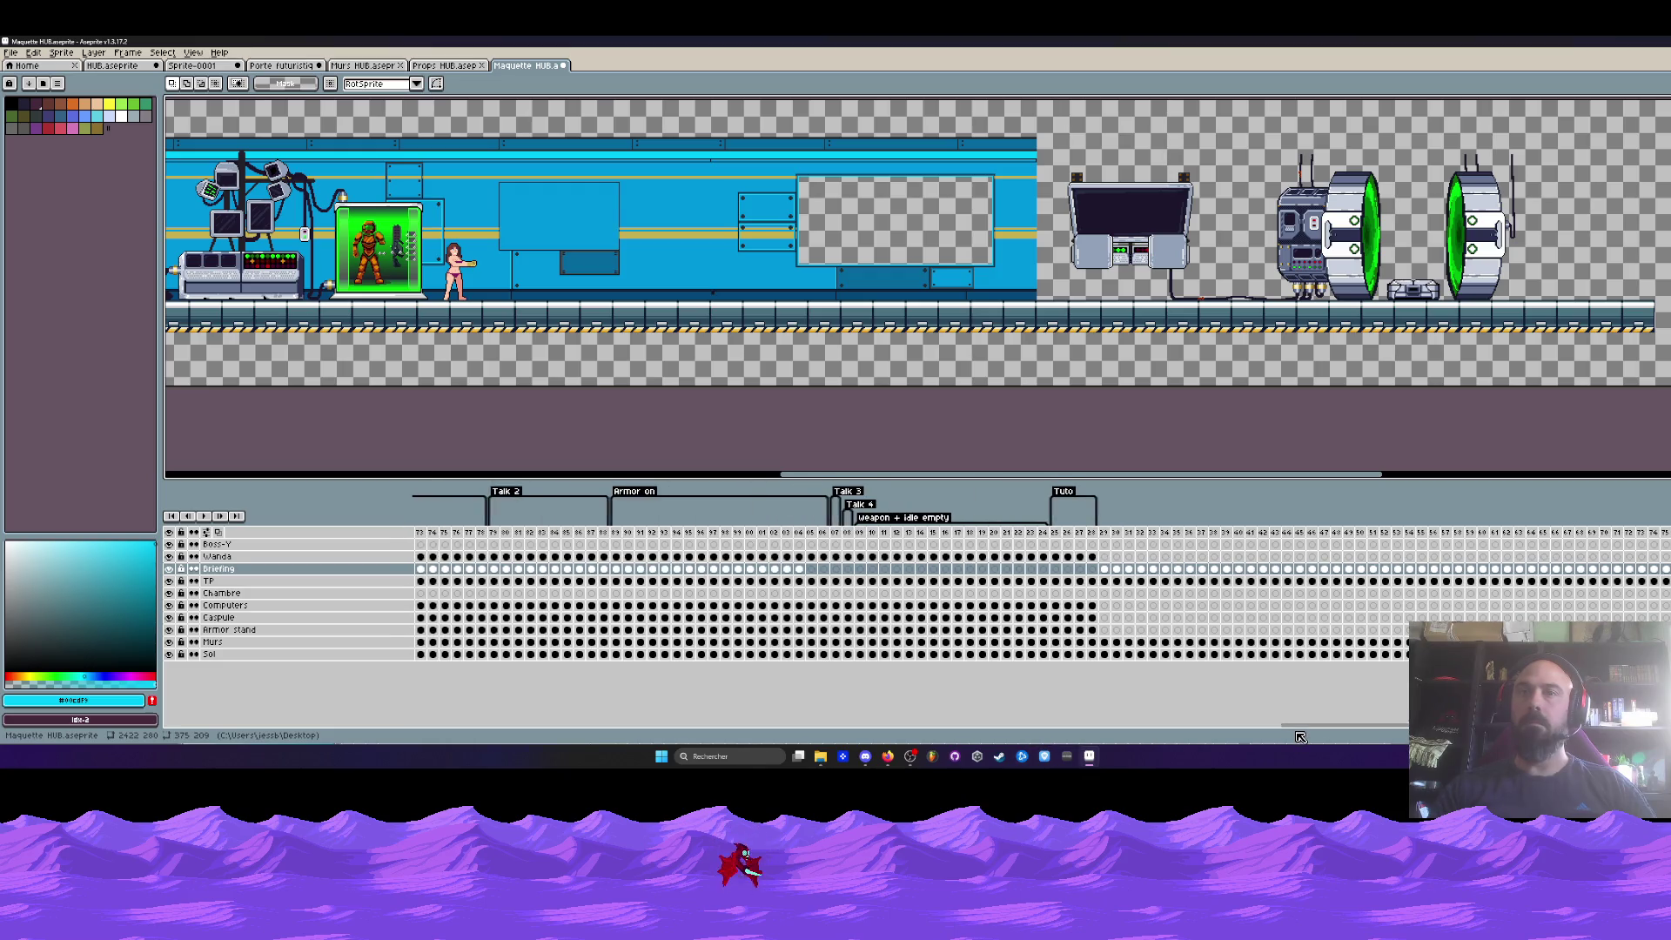
# - Select a block of frames across all layers spanning the Talk 3 to Tuto scenes
pyautogui.moveTo(783, 574); pyautogui.dragTo(689, 574)
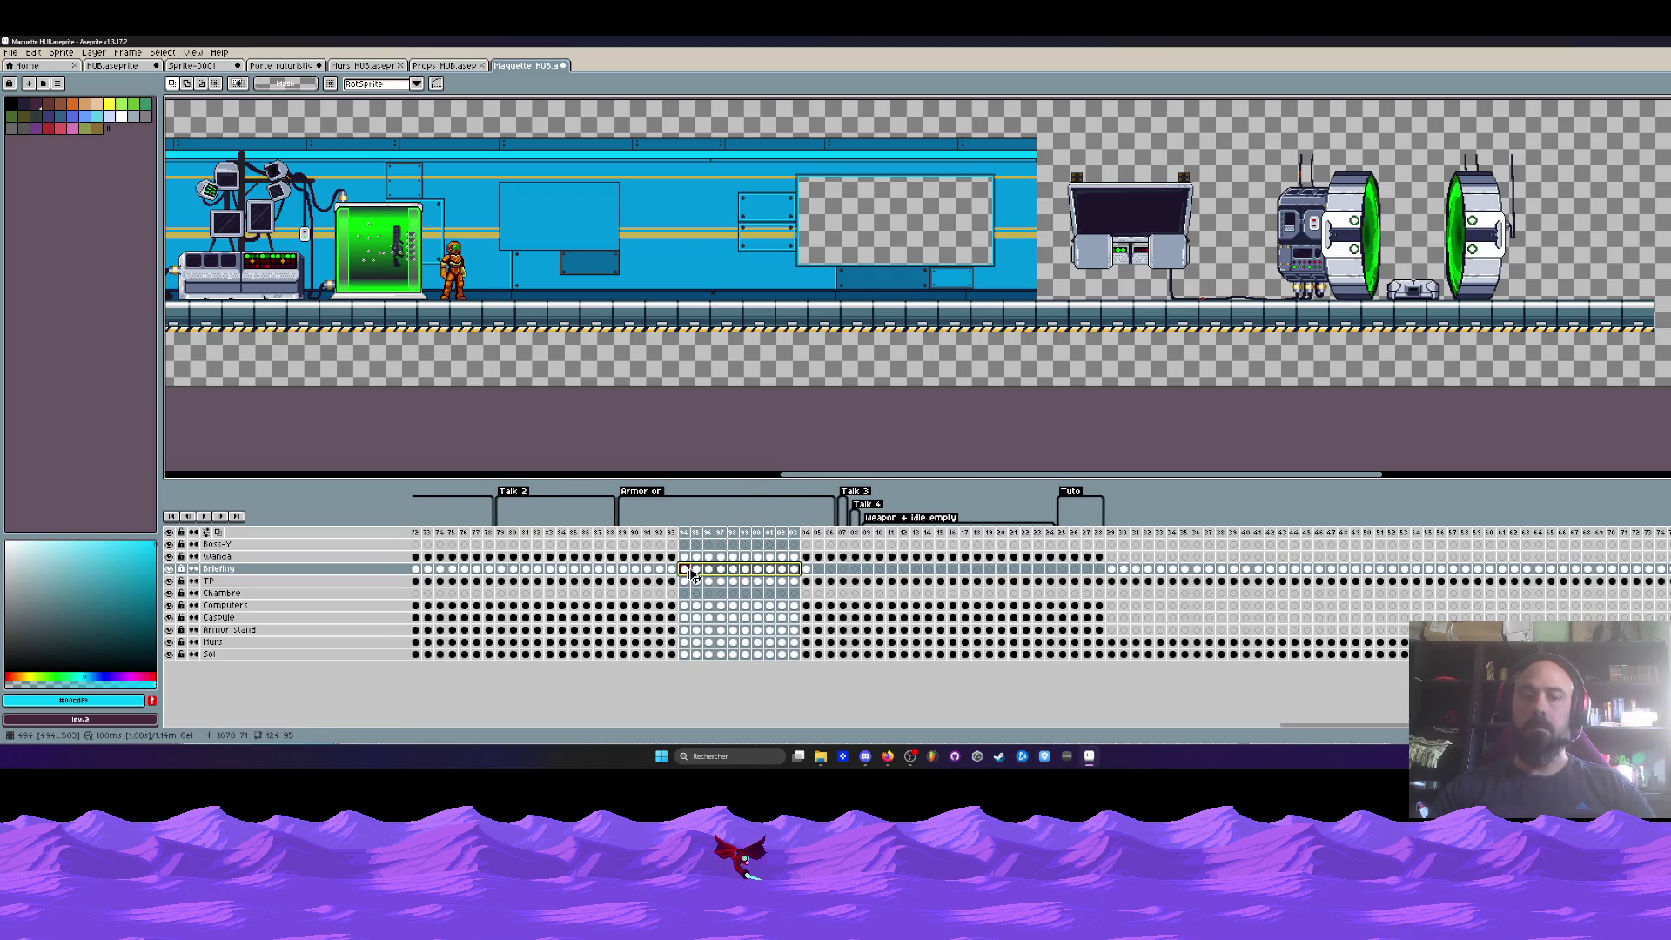
pyautogui.click(818, 571)
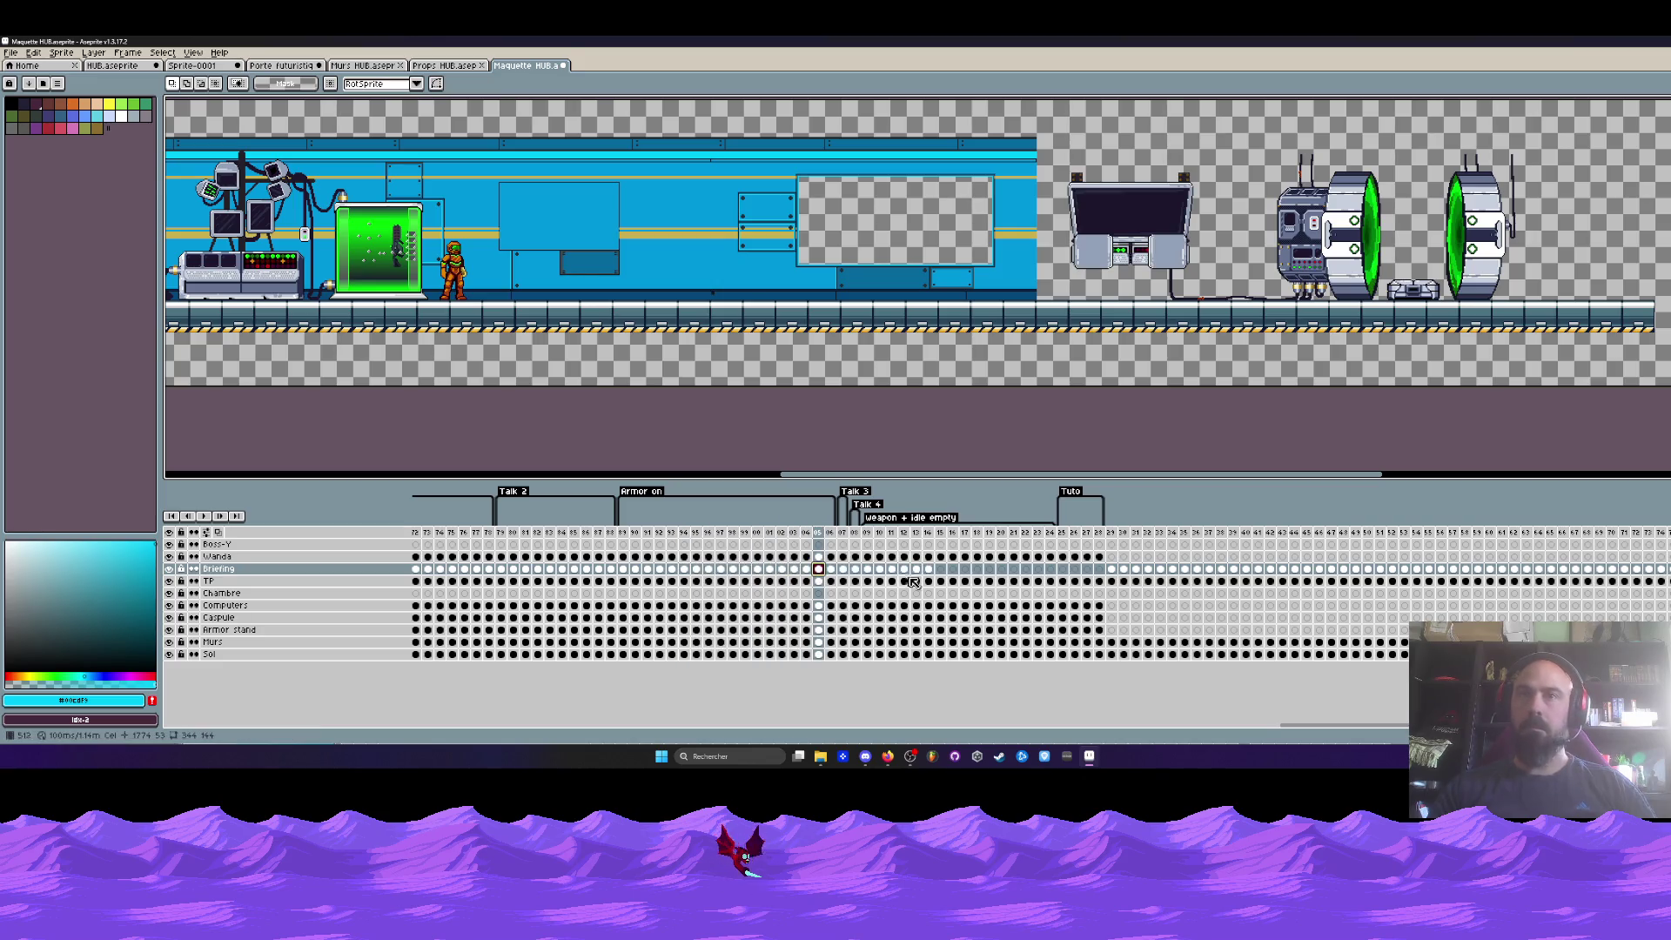
pyautogui.click(941, 570)
pyautogui.click(978, 571)
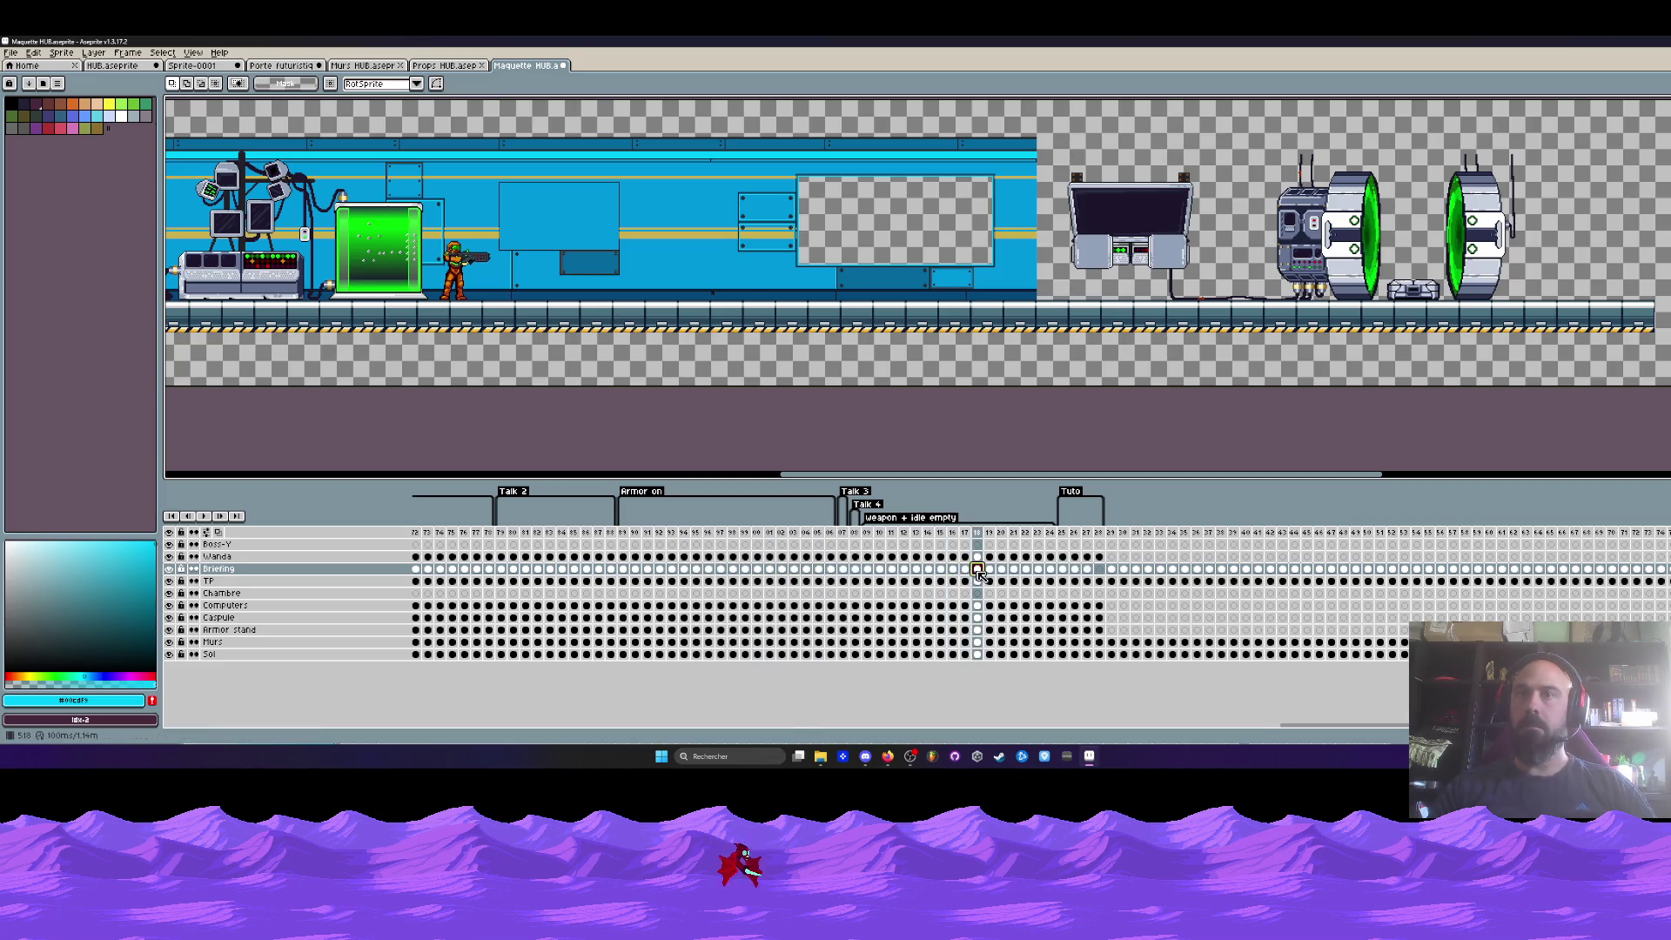
pyautogui.click(990, 570)
pyautogui.moveTo(600, 538); pyautogui.dragTo(1114, 589)
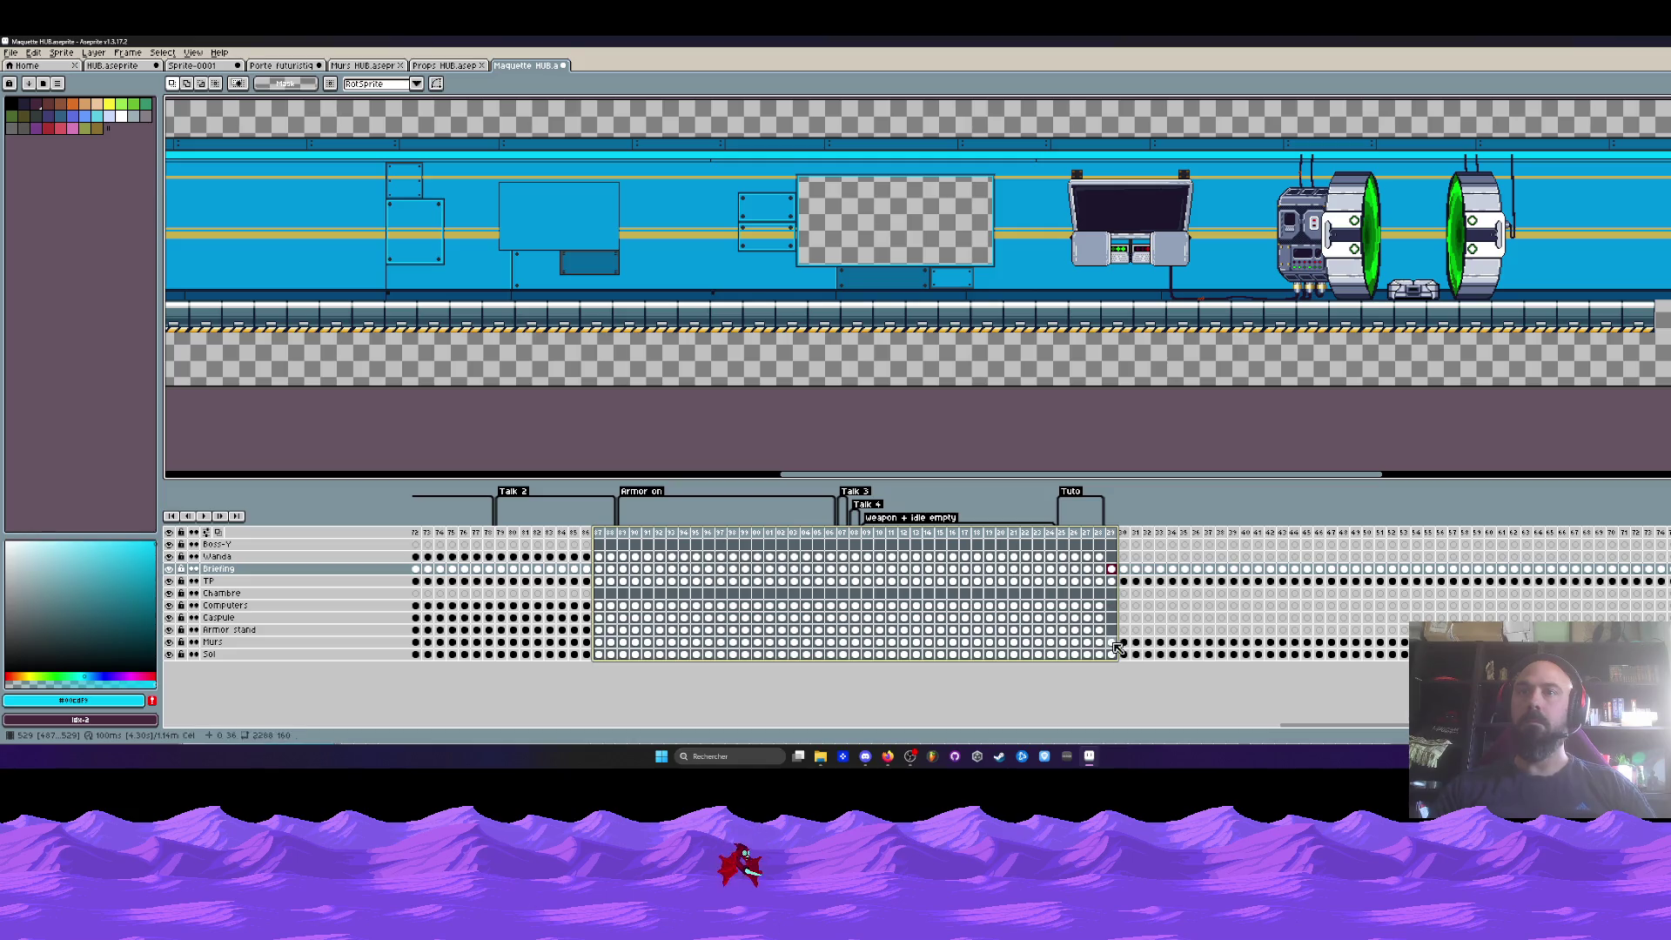
pyautogui.scroll(-2, 1184, 421)
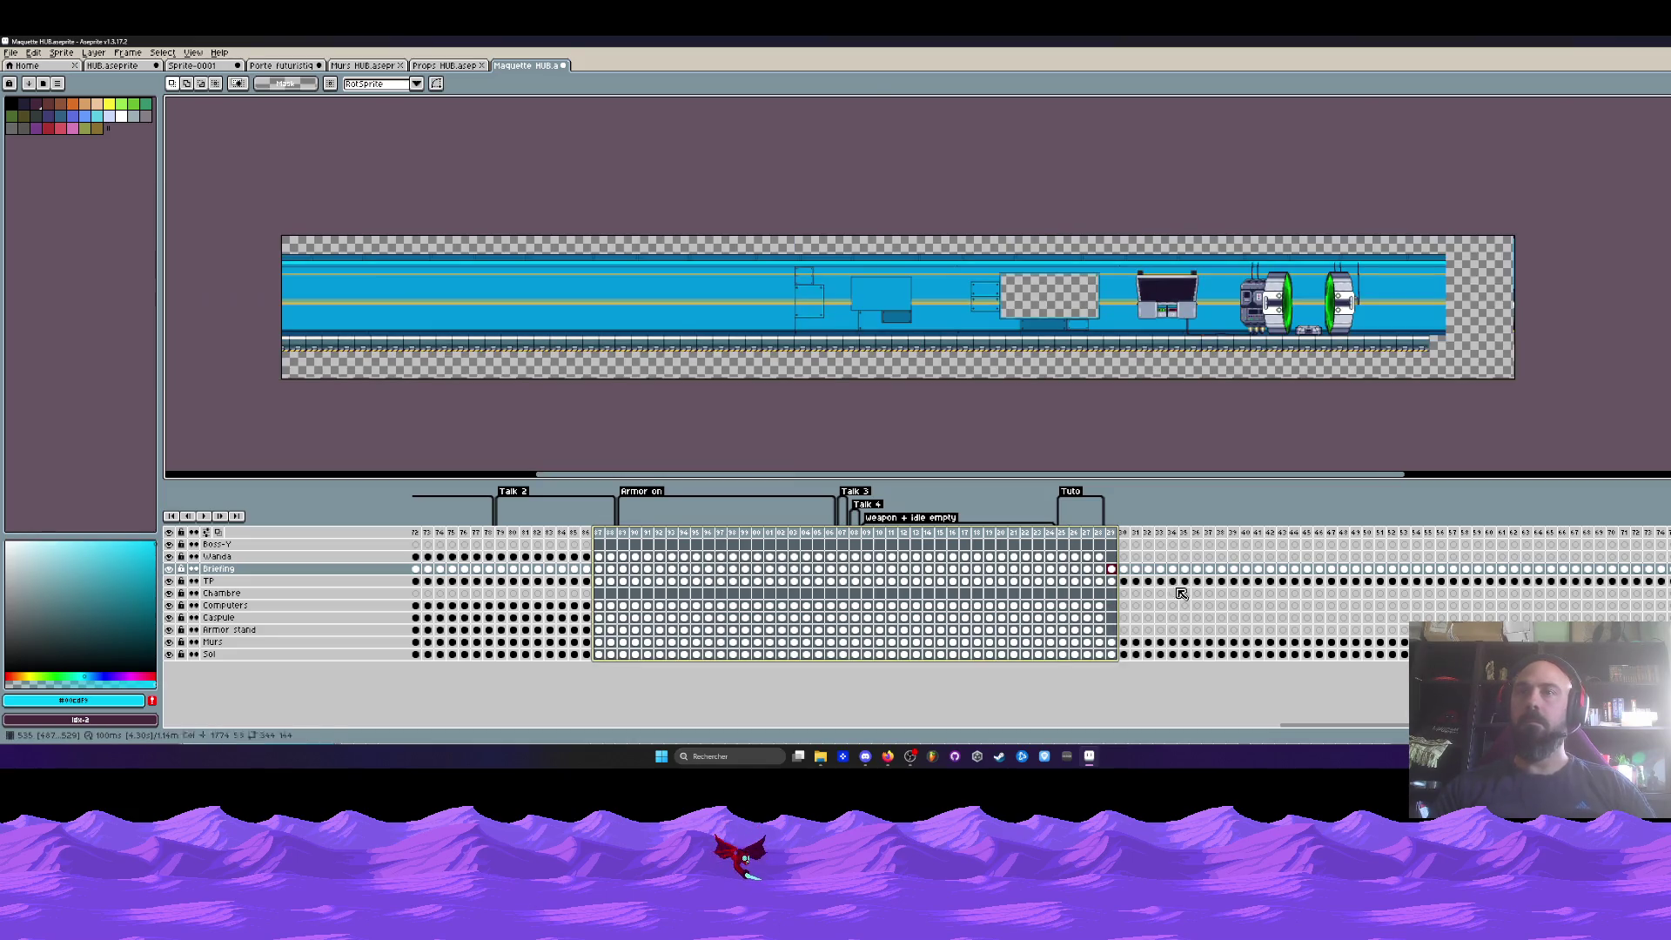
# - Paste the long blue wall into the Murs cel of frame 1
pyautogui.click(1113, 643)
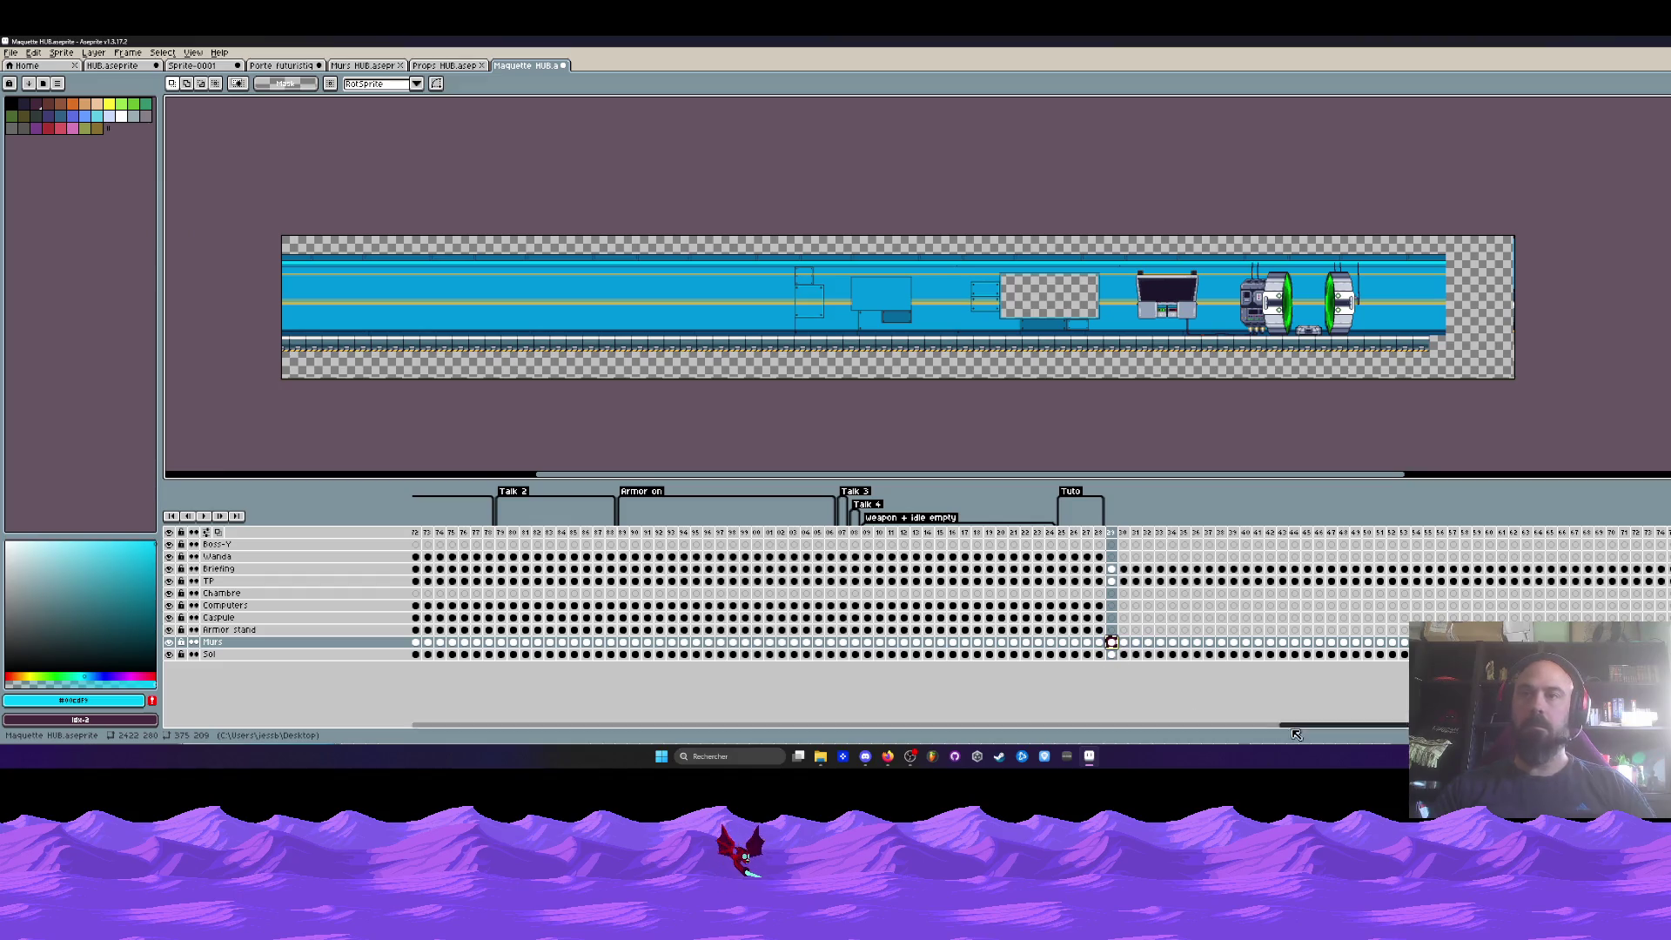
pyautogui.moveTo(1345, 725); pyautogui.dragTo(478, 725)
pyautogui.click(420, 644)
pyautogui.click(420, 644)
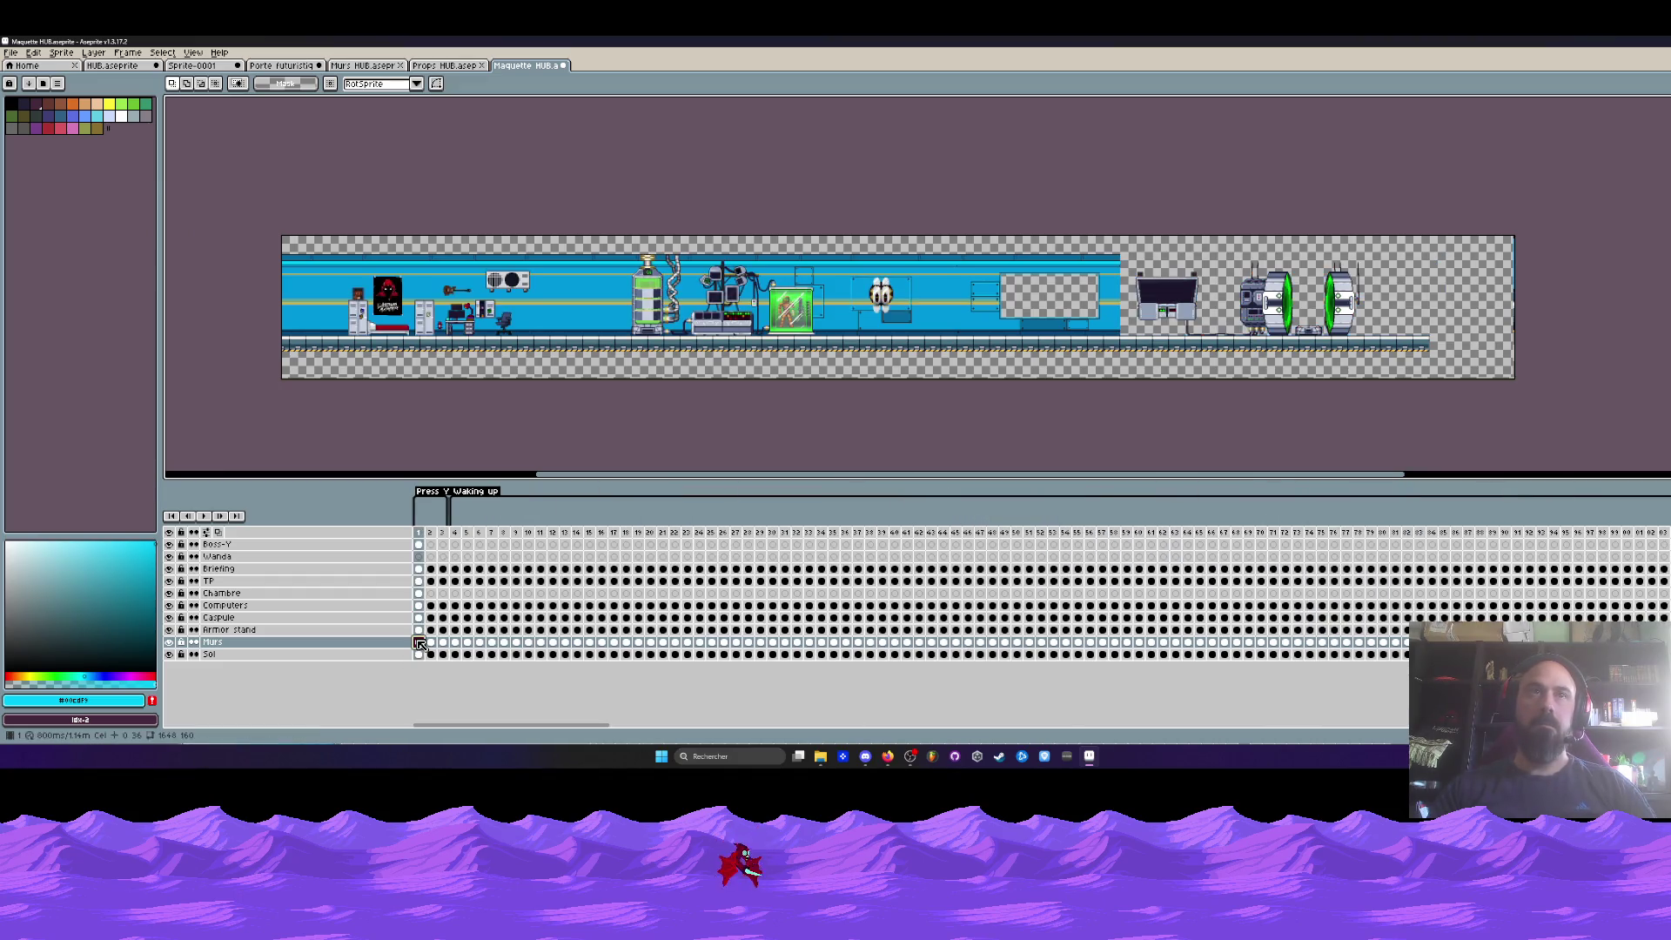
pyautogui.hotkey('ctrl', 'v')
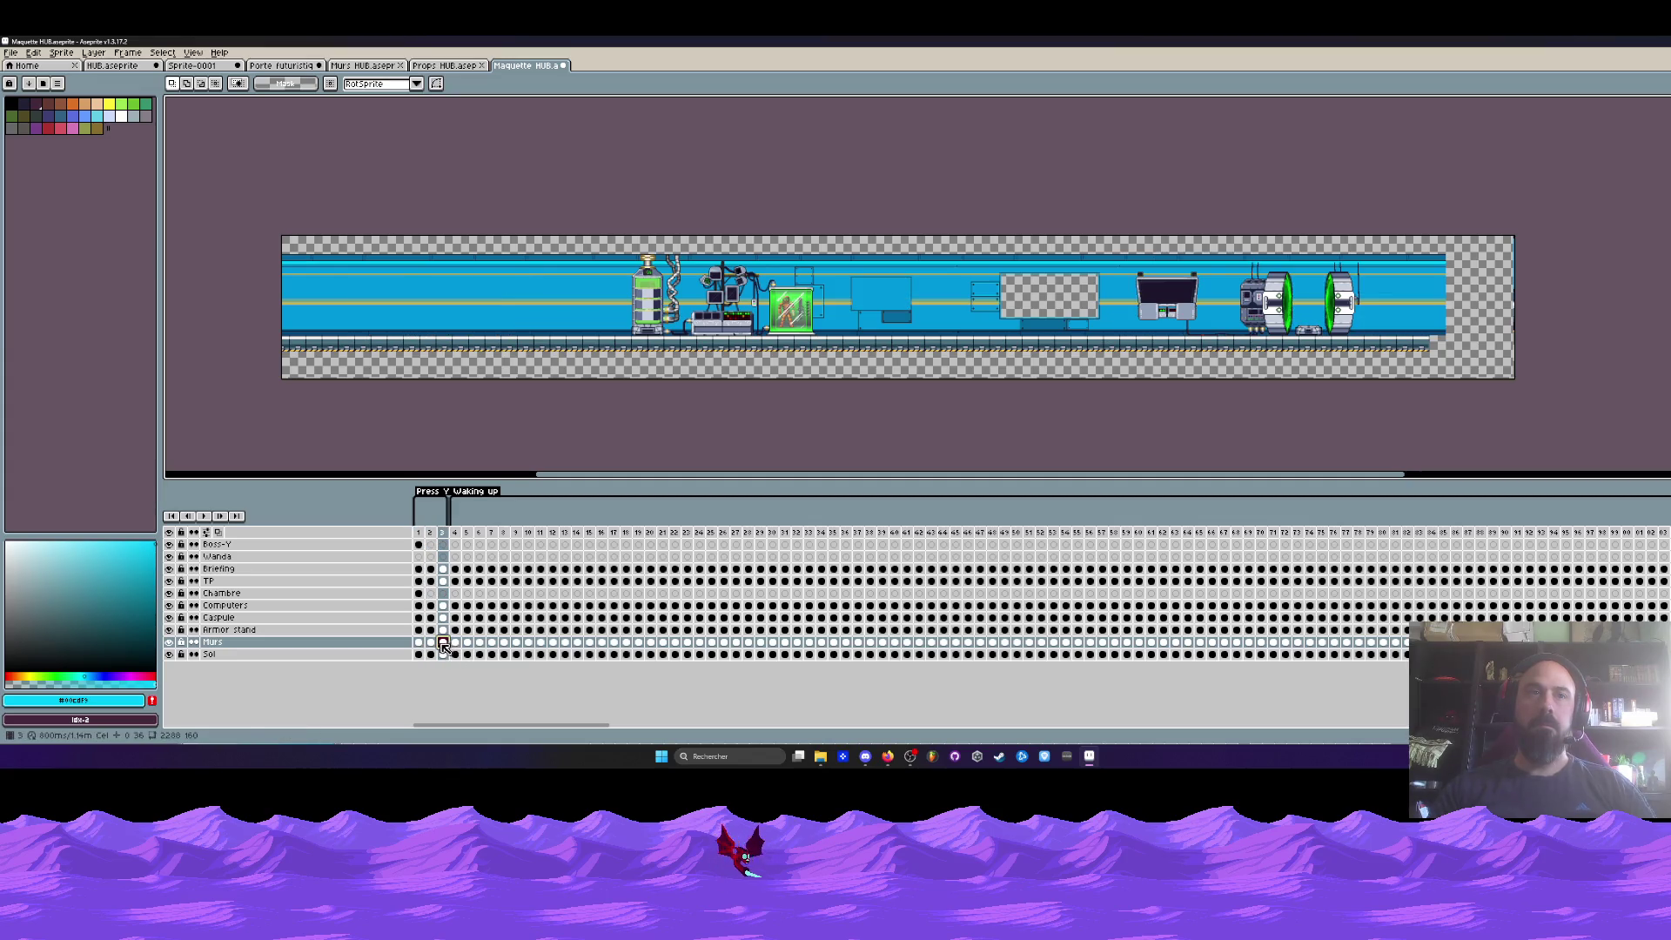
# - Paste the long wall over the short-wall Murs cels at frame 4, the next short-wall frame and frame 12
pyautogui.moveTo(442, 645); pyautogui.dragTo(424, 646)
pyautogui.click(455, 643)
pyautogui.hotkey('ctrl', 'v')
pyautogui.click(492, 644)
pyautogui.hotkey('ctrl', 'v')
pyautogui.click(517, 643)
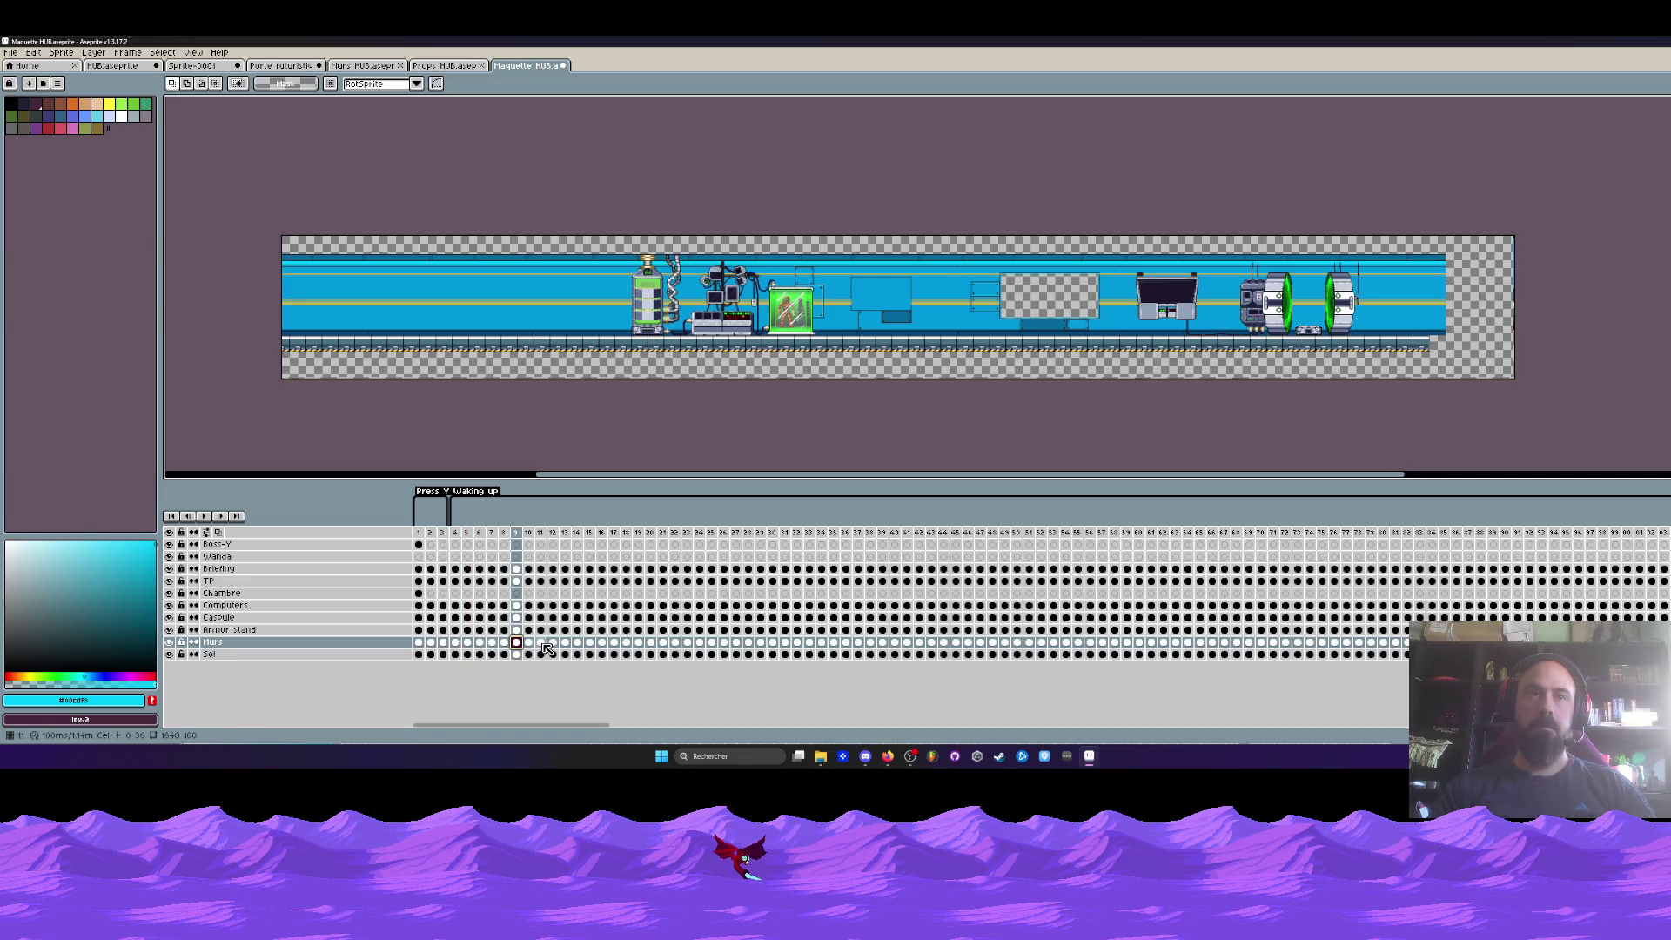
pyautogui.click(552, 643)
pyautogui.hotkey('ctrl', 'v')
# - Copy the long-wall Murs cels of frames 1–14 into frame 15, then copy frames 1–44
pyautogui.moveTo(581, 643); pyautogui.dragTo(418, 643)
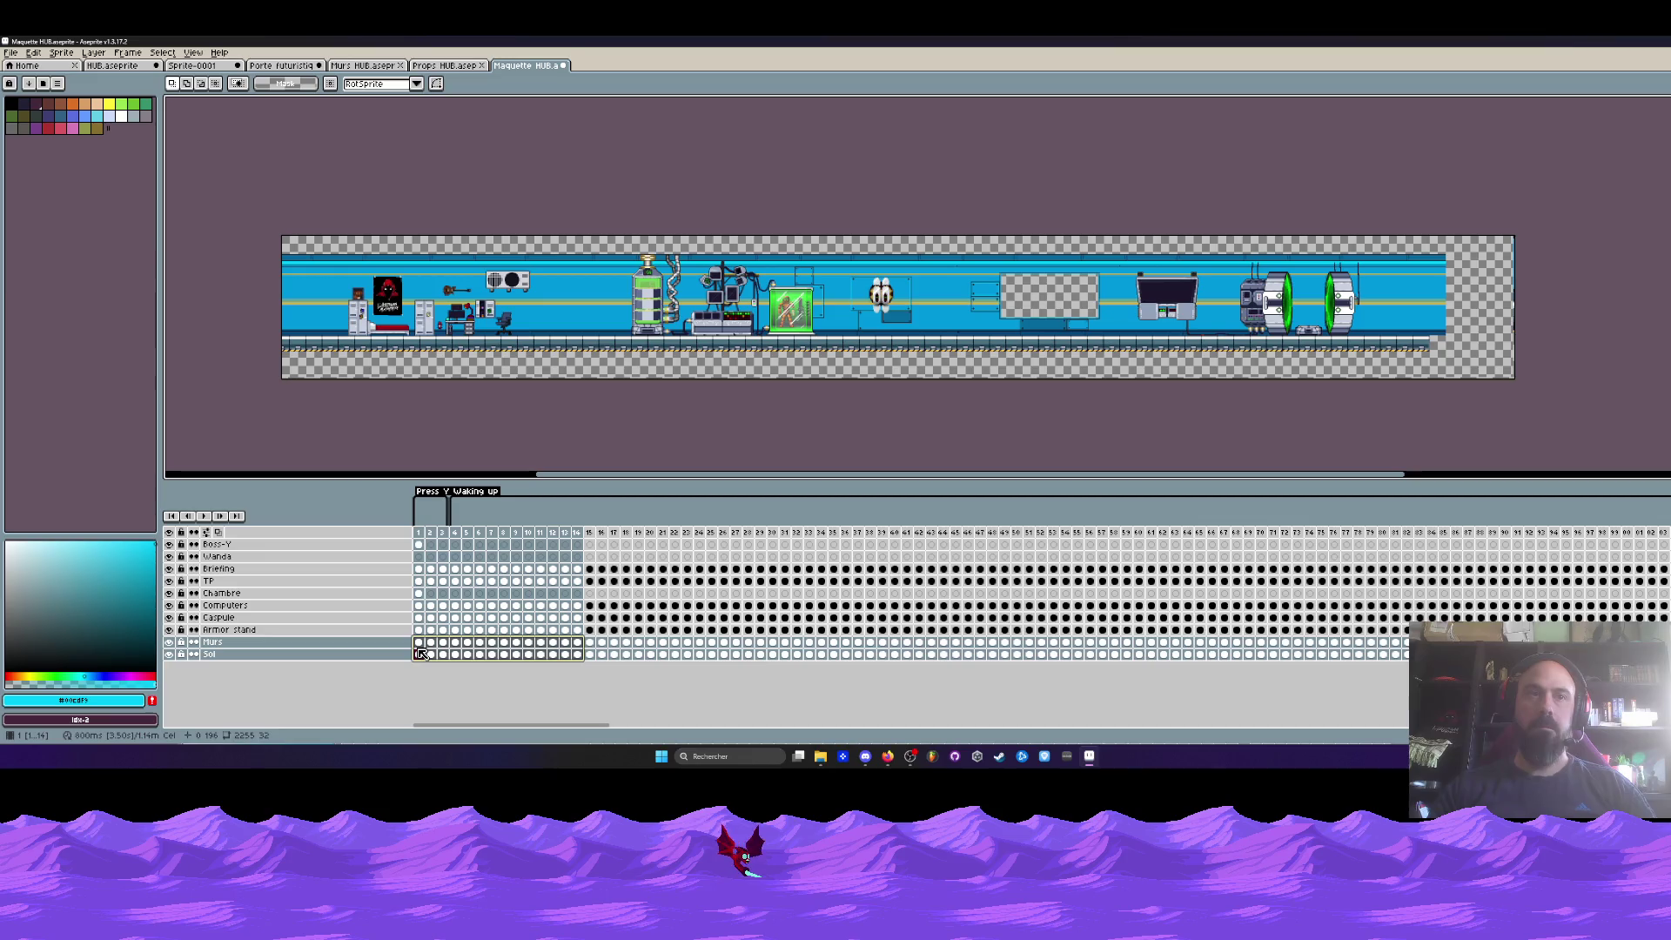
pyautogui.hotkey('ctrl', 'c')
pyautogui.click(589, 643)
pyautogui.hotkey('ctrl', 'v')
pyautogui.click(674, 644)
pyautogui.click(772, 643)
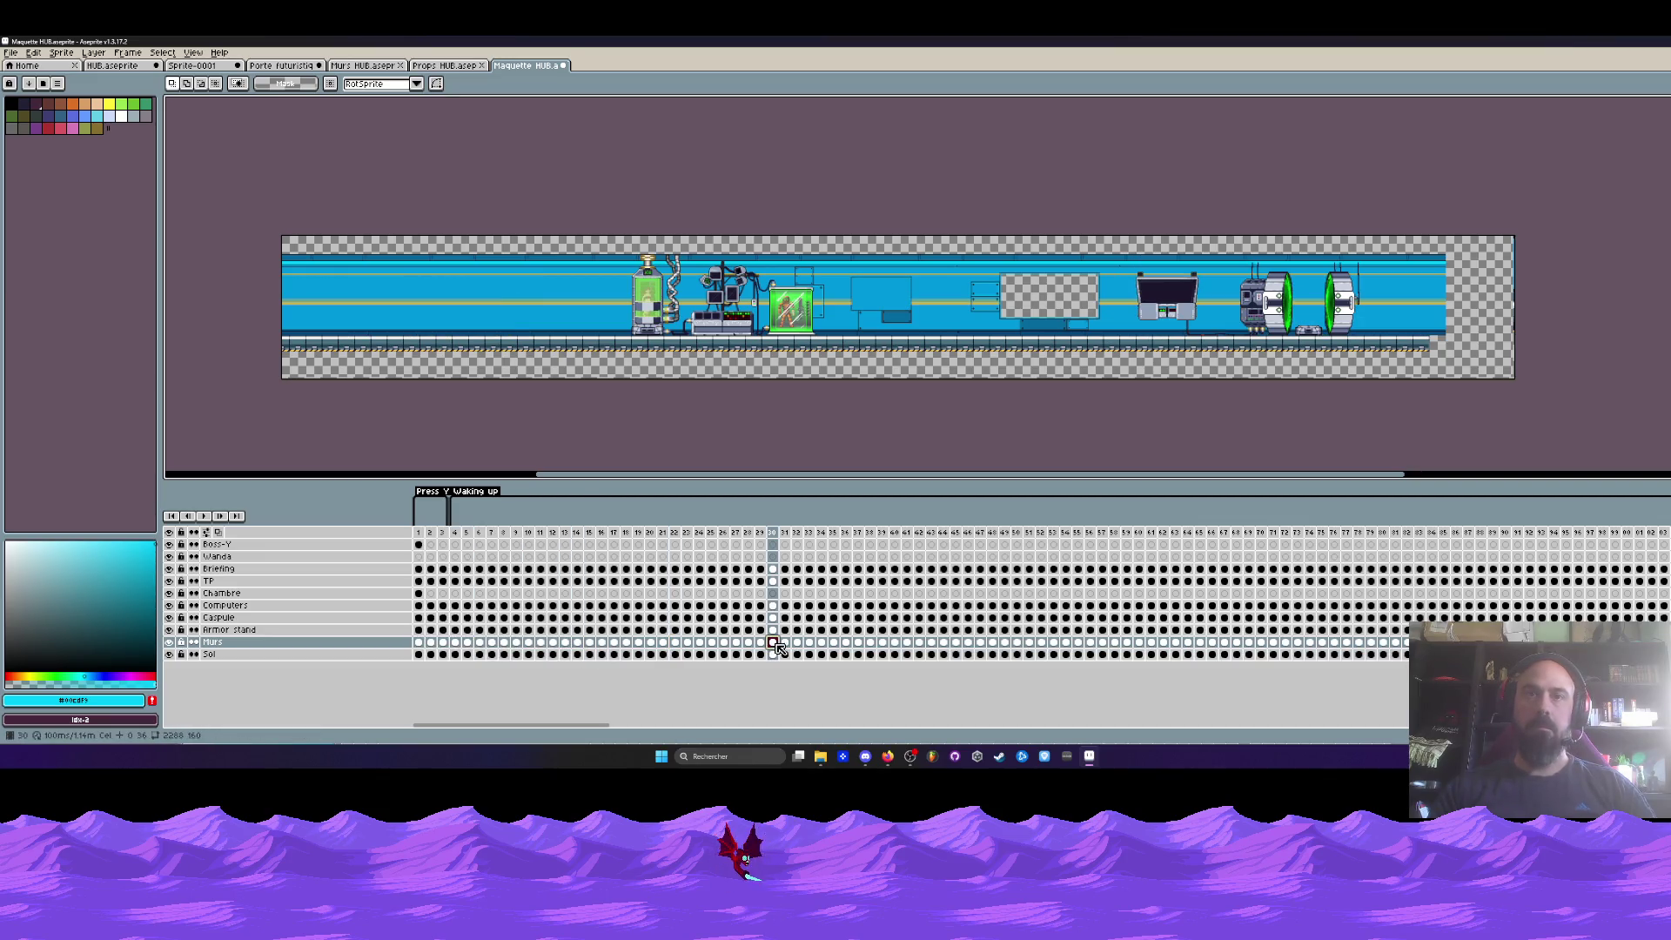
pyautogui.click(858, 643)
pyautogui.moveTo(944, 644); pyautogui.dragTo(418, 643)
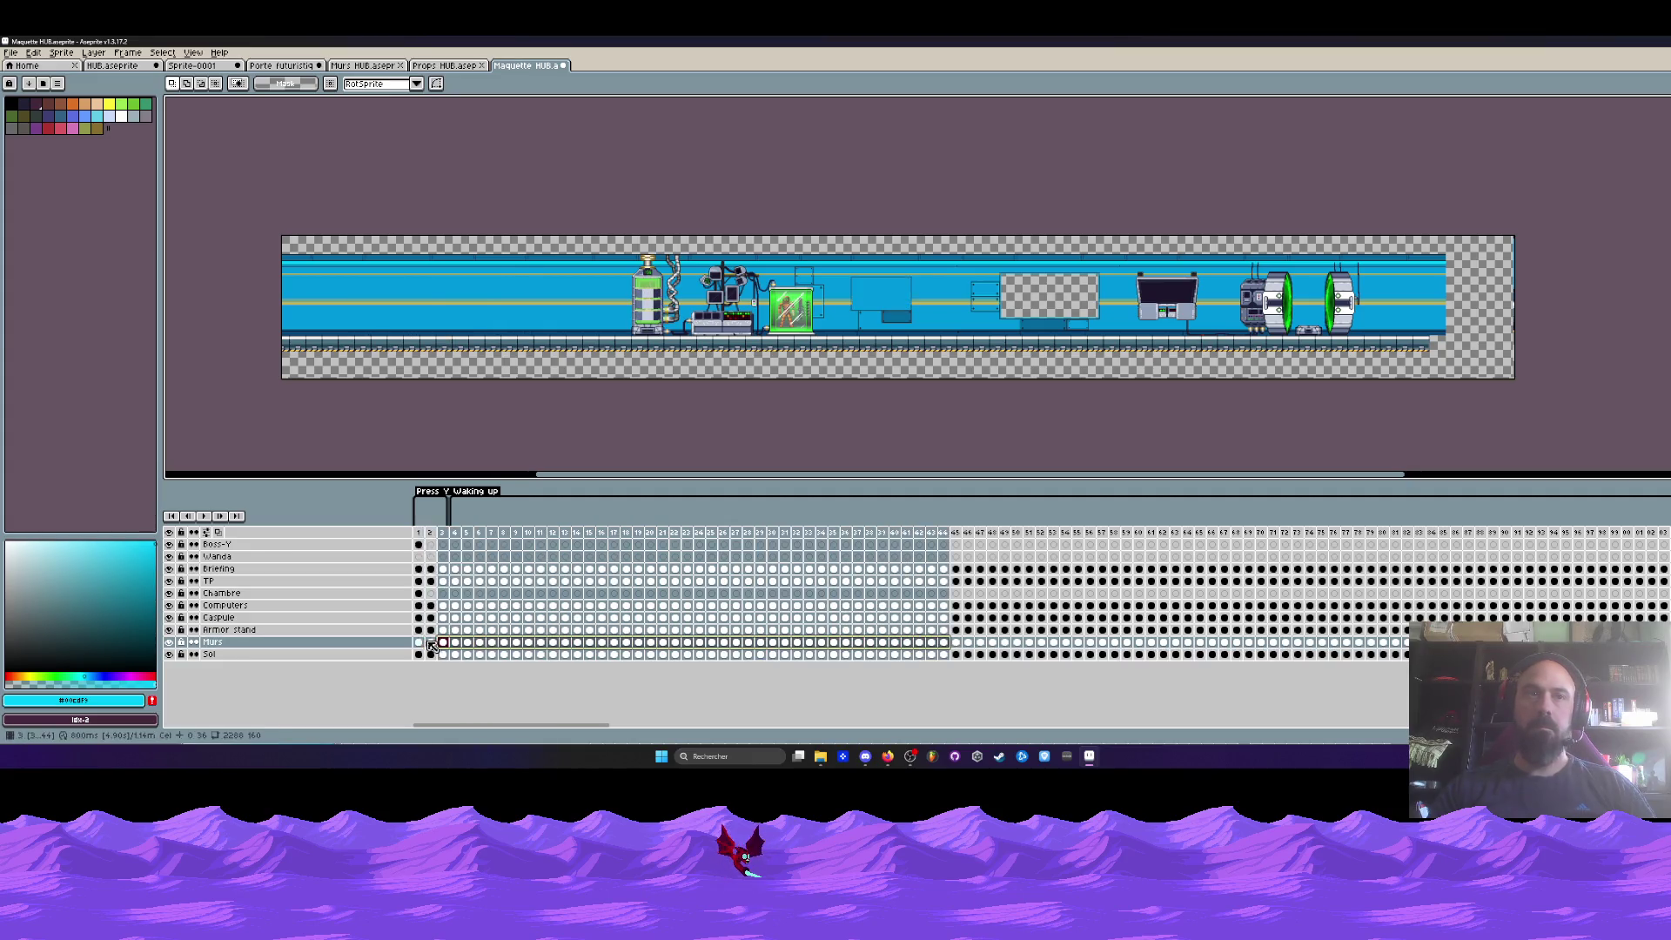
pyautogui.hotkey('ctrl', 'c')
# - Check the wall on Murs frames 45, 66, 83, 59, 40, 27 and 18
pyautogui.click(955, 643)
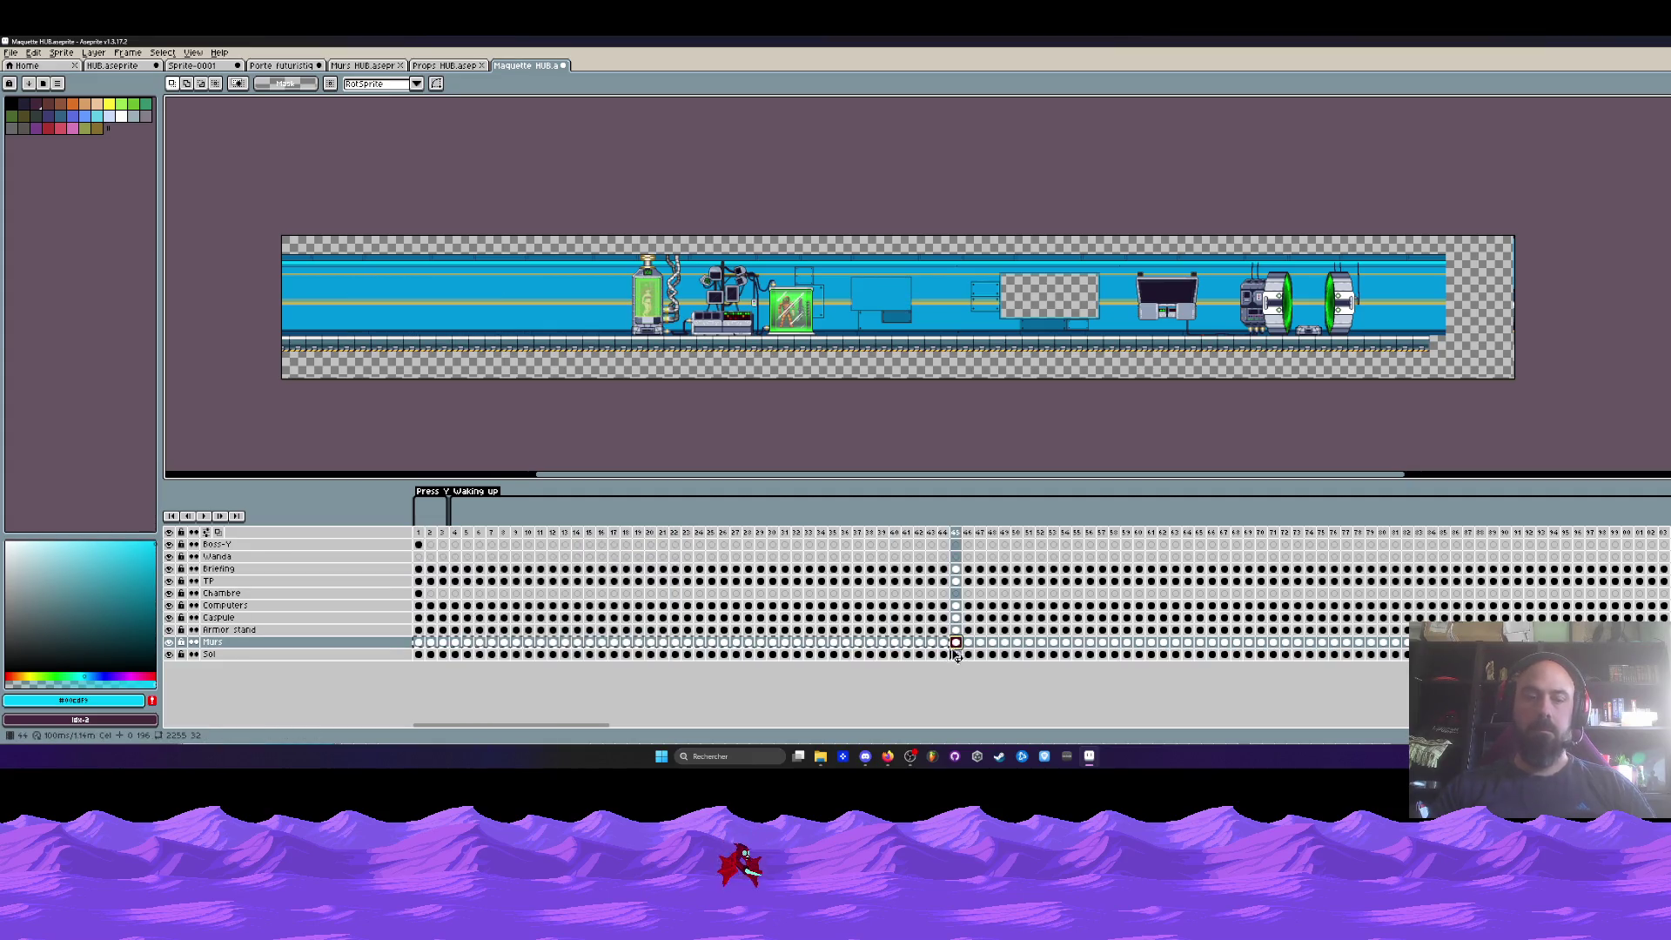
pyautogui.click(1212, 643)
pyautogui.click(1419, 643)
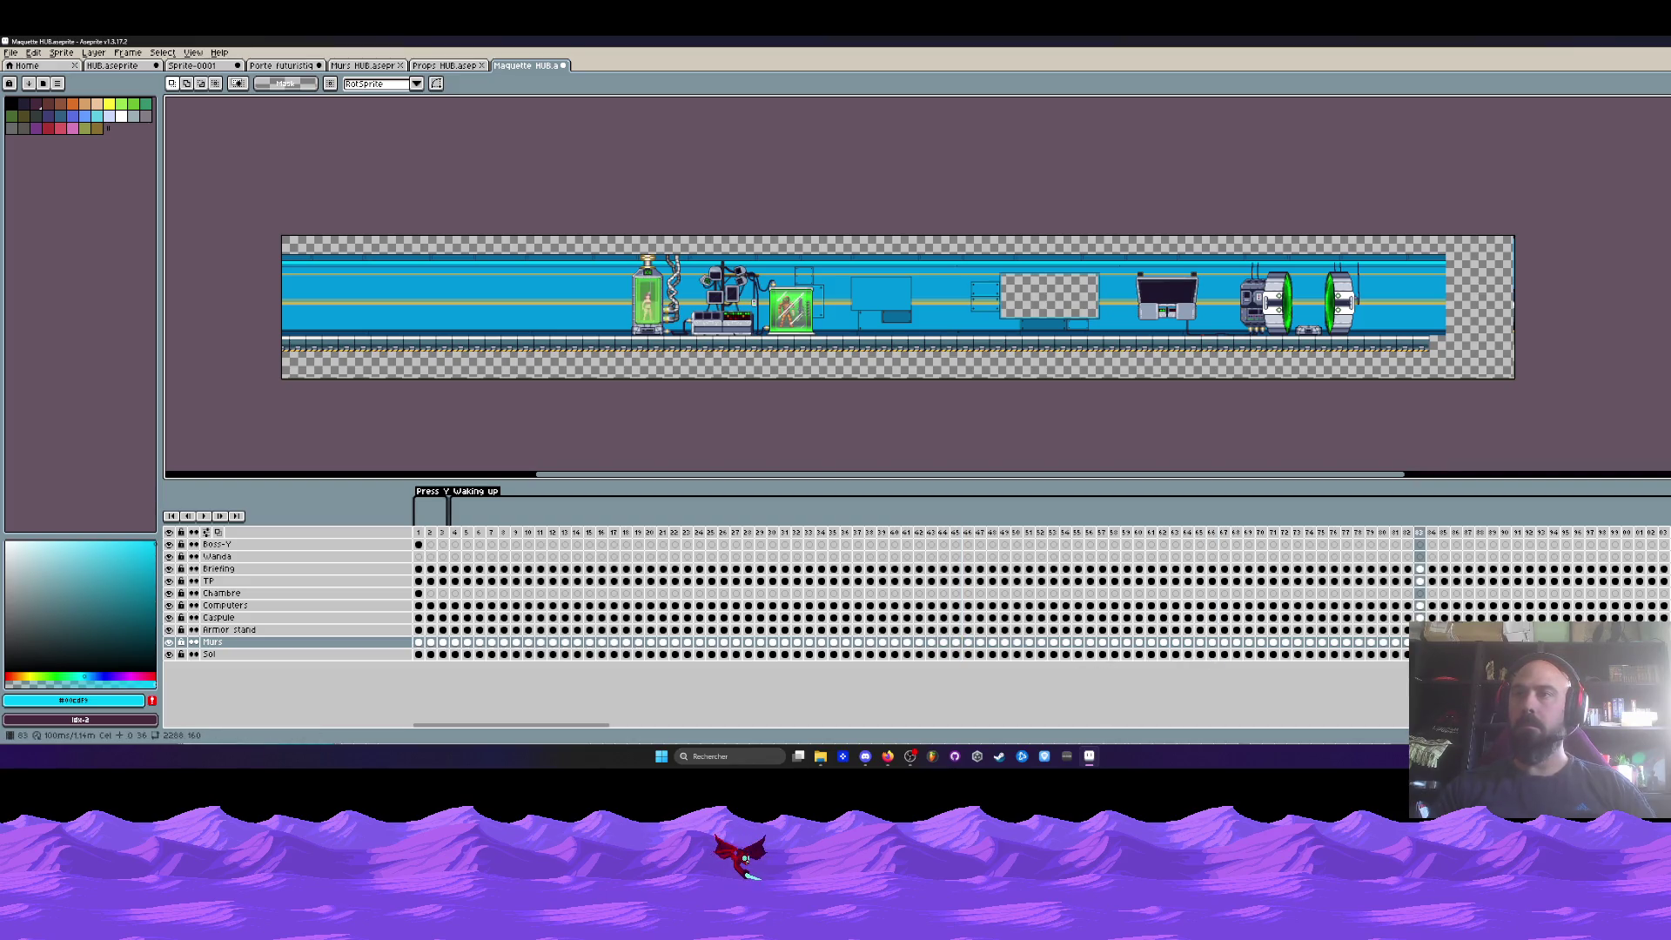
pyautogui.hscroll(4, 857, 729)
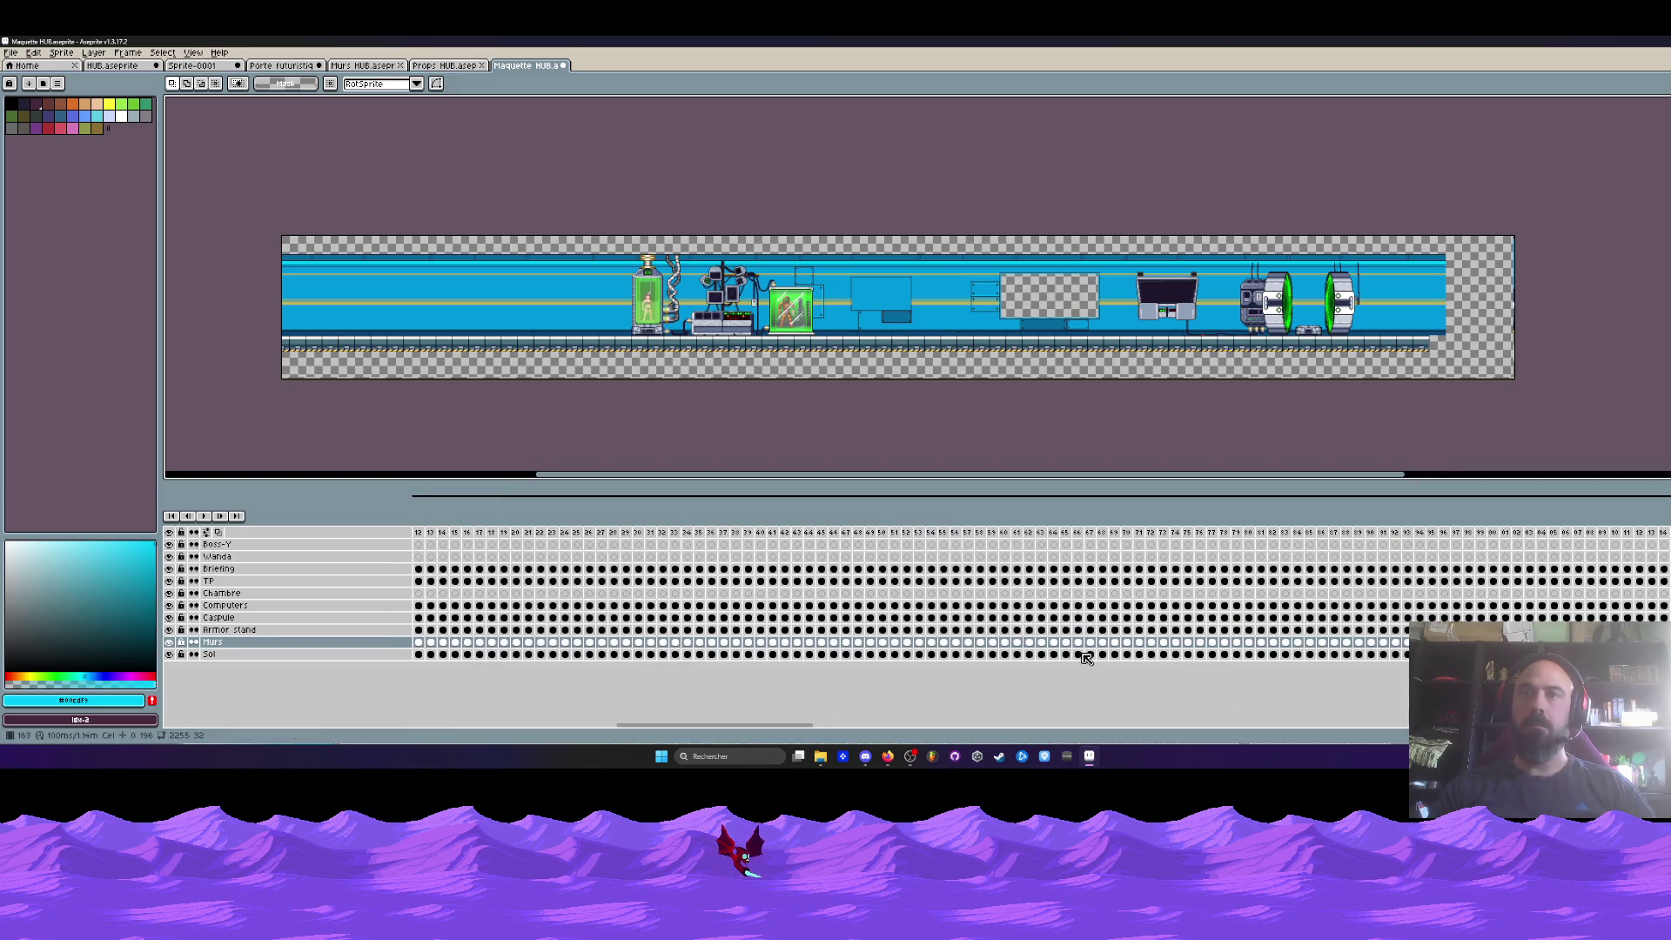
pyautogui.click(993, 644)
pyautogui.click(761, 644)
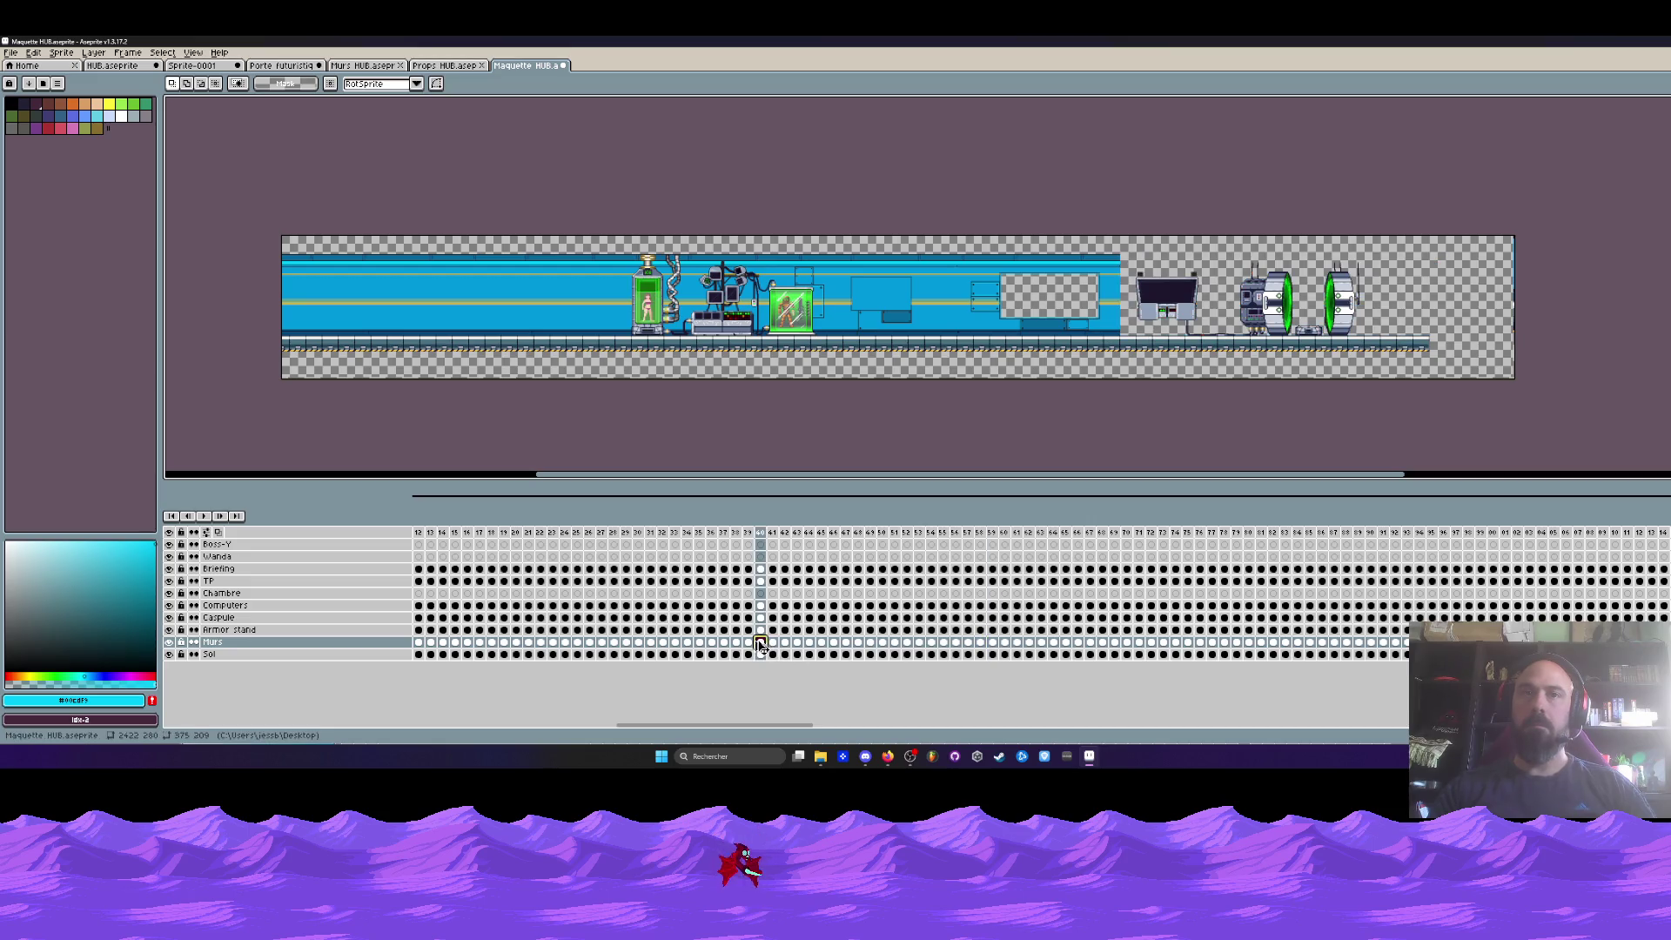
pyautogui.click(601, 643)
pyautogui.click(491, 643)
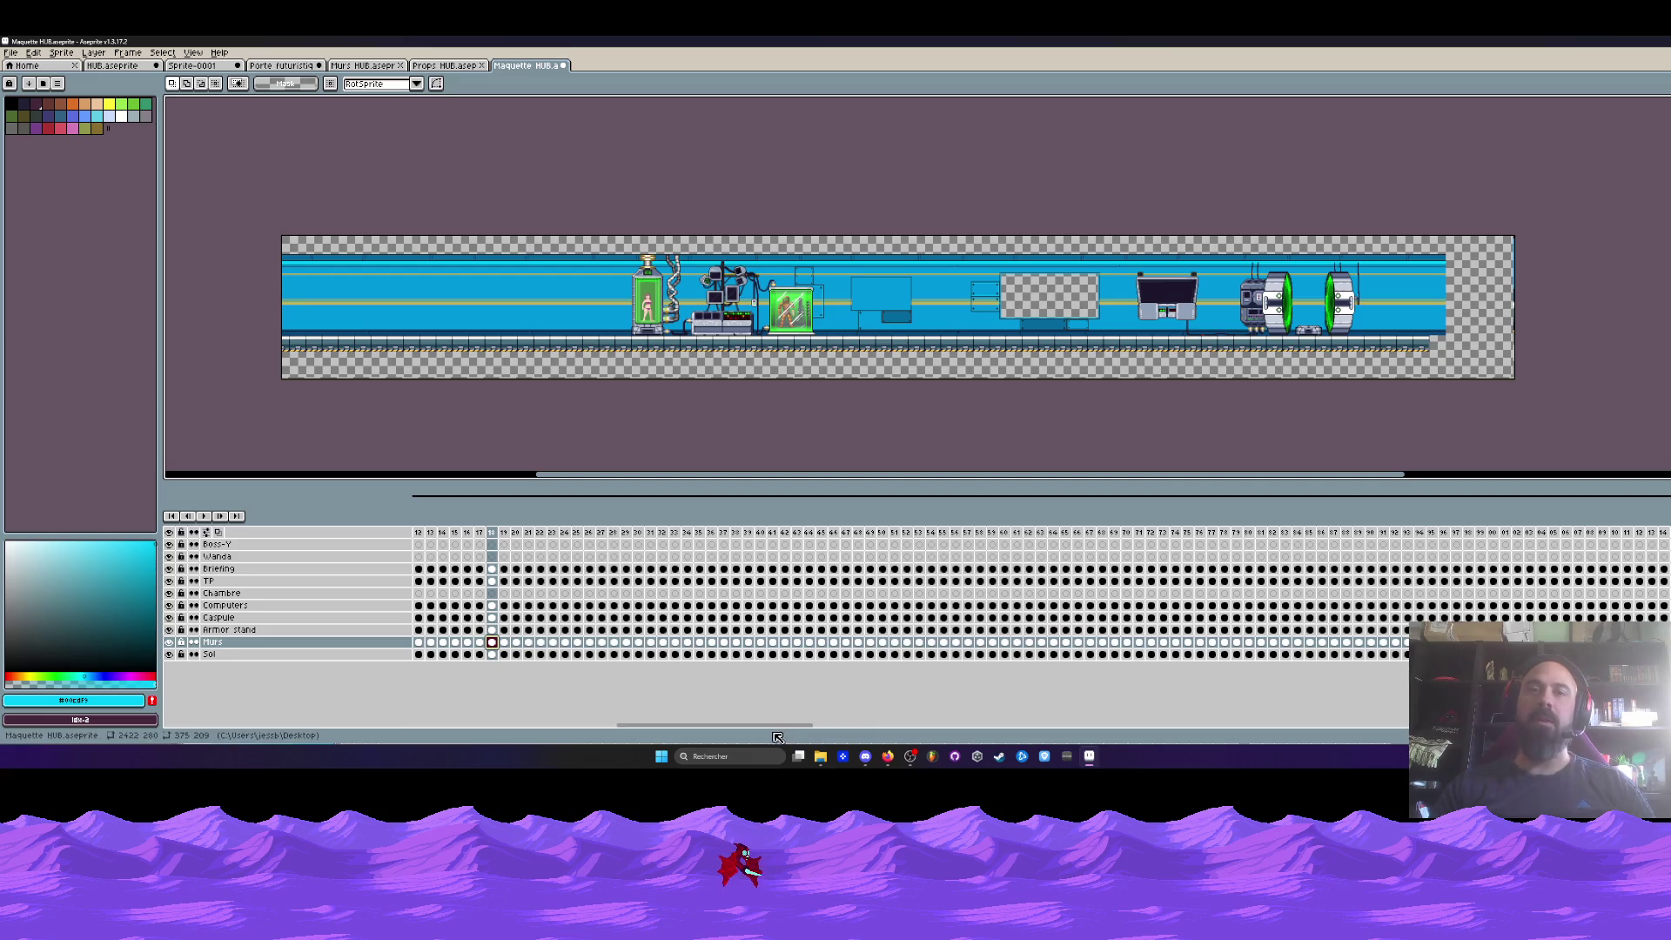
# - Inspect a later wall frame, go back to frame 1, then check frame 201 and beyond
pyautogui.moveTo(770, 728); pyautogui.dragTo(906, 728)
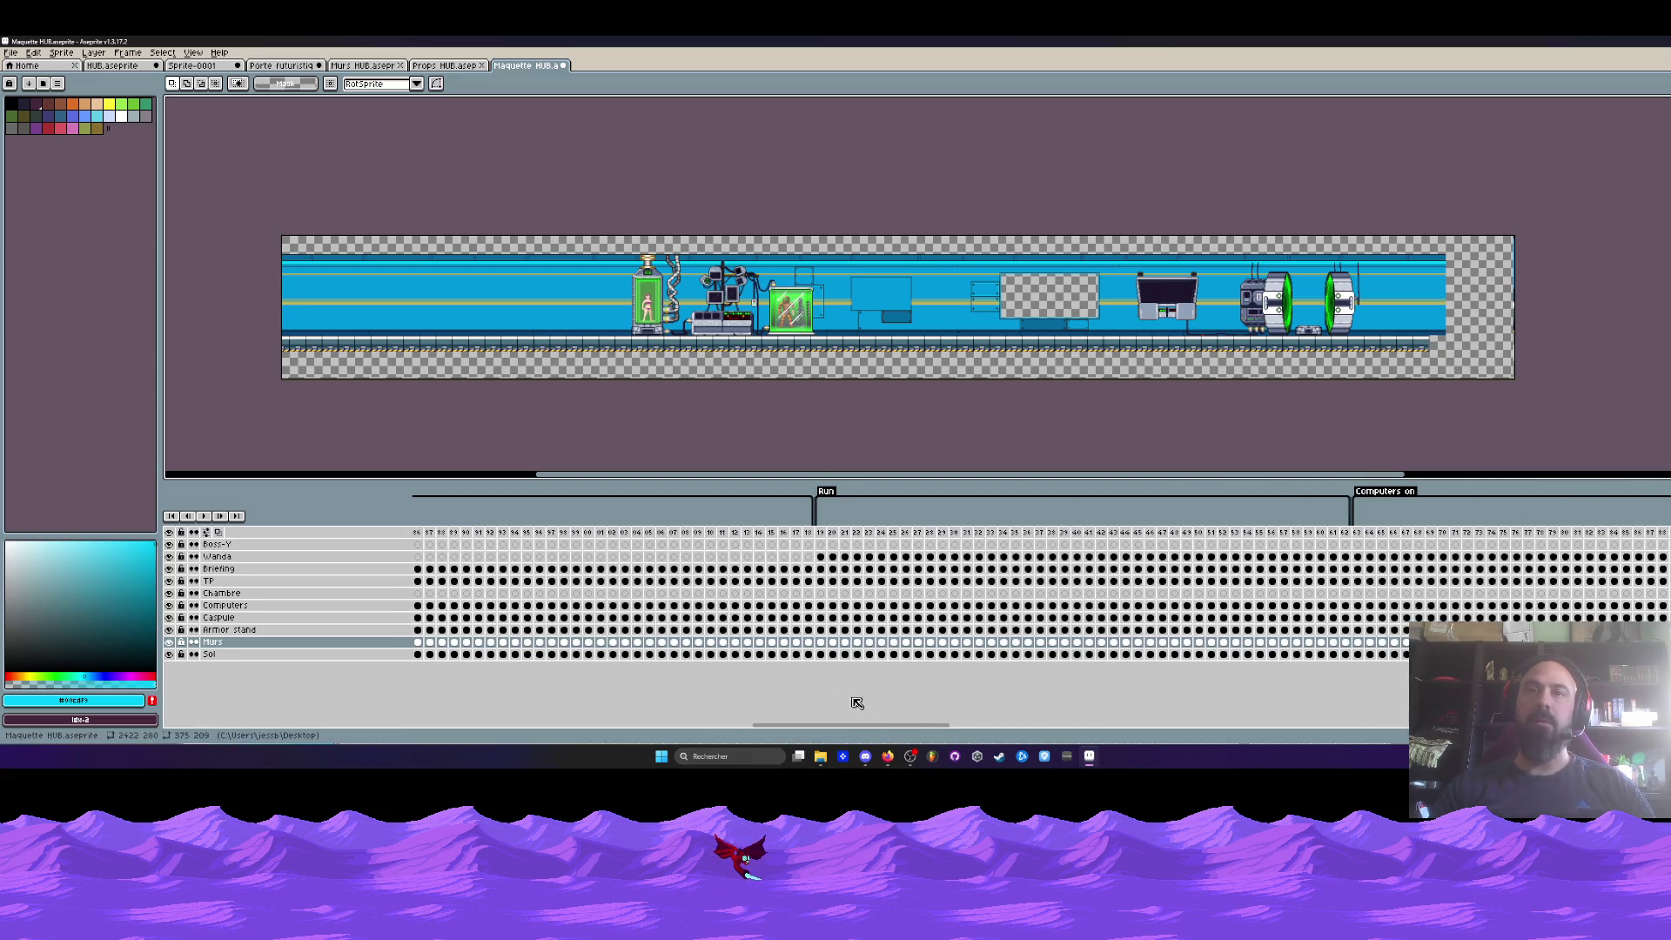
pyautogui.click(711, 642)
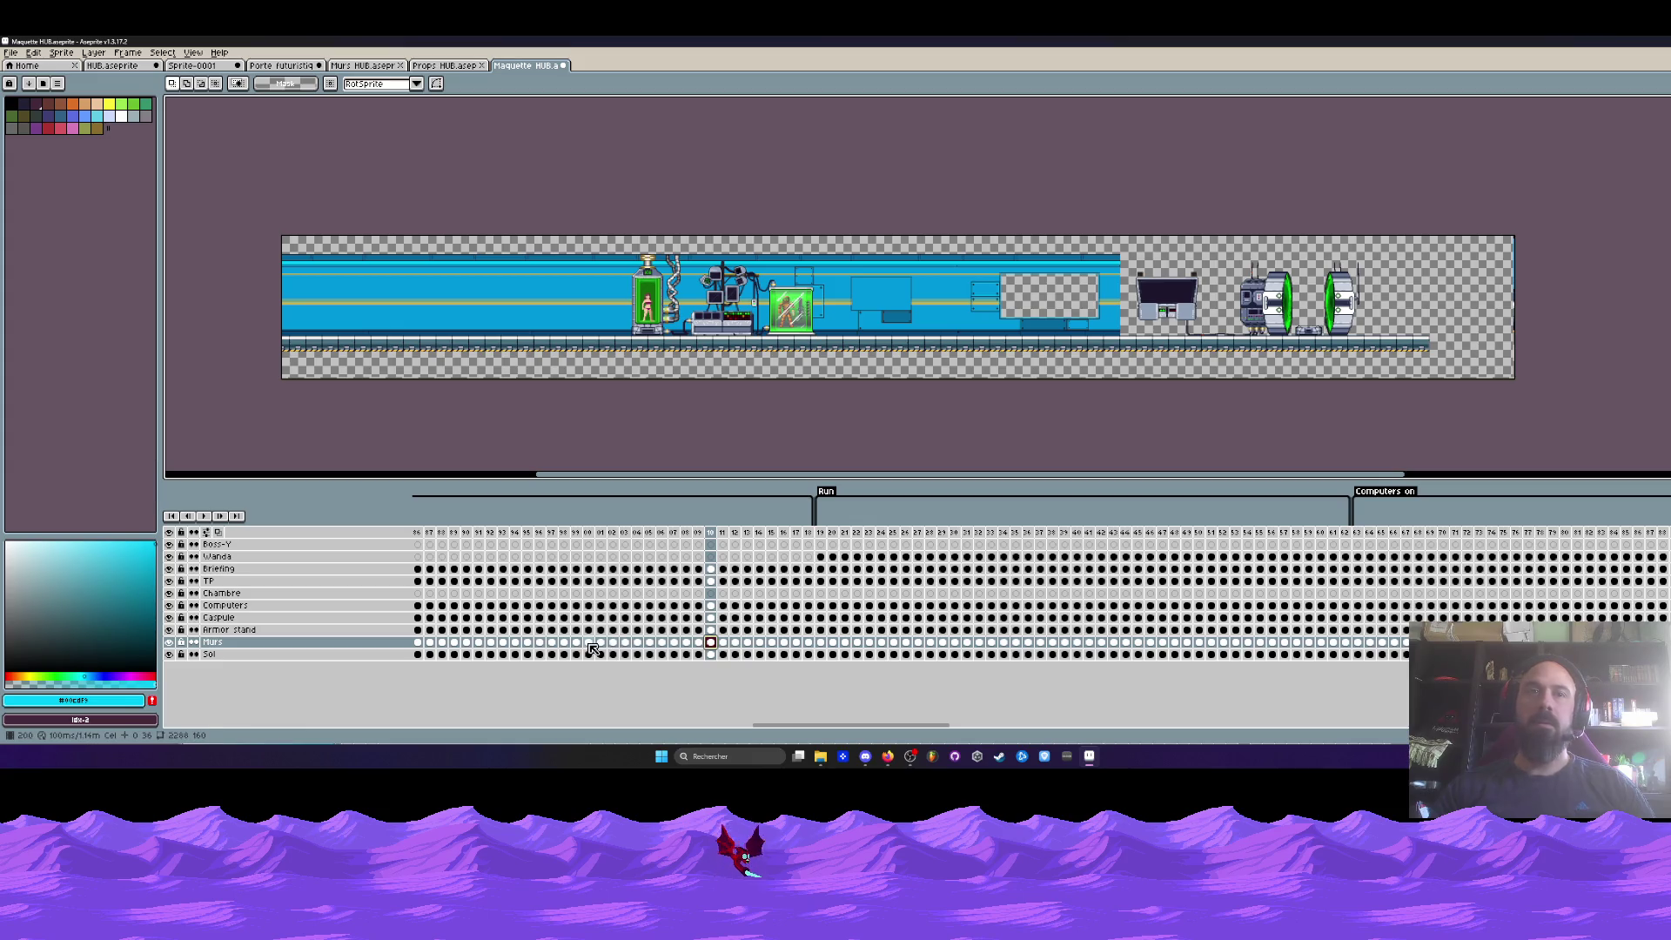
pyautogui.press('Home')
pyautogui.click(418, 654)
pyautogui.click(415, 644)
pyautogui.moveTo(603, 726); pyautogui.dragTo(943, 734)
pyautogui.click(609, 642)
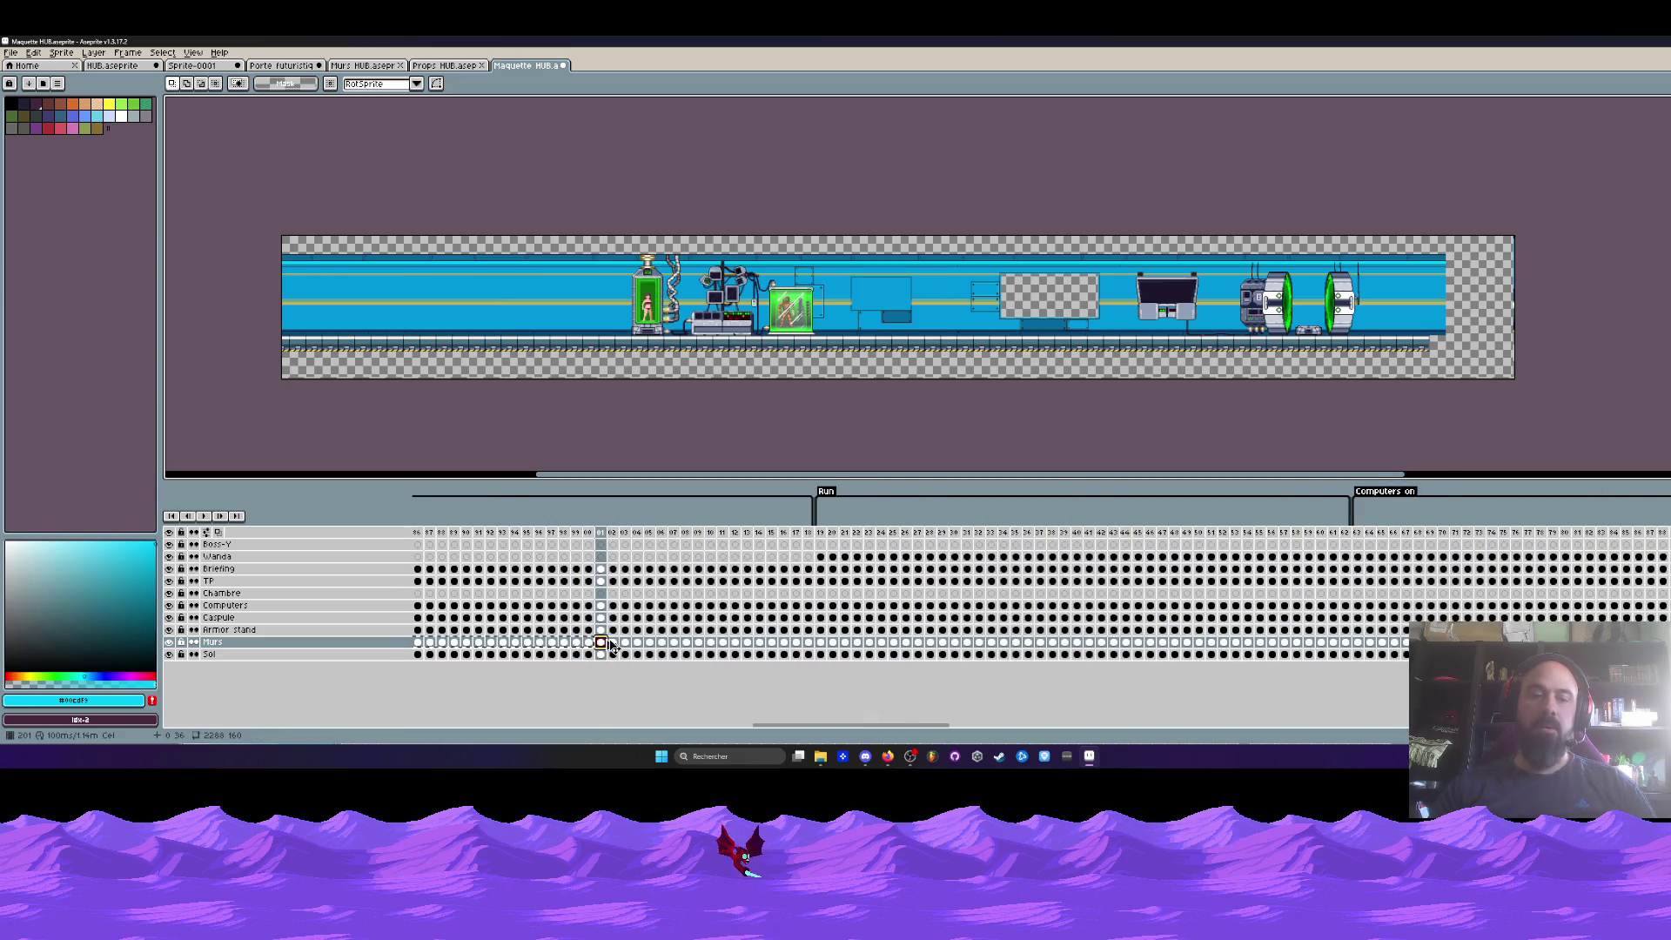
pyautogui.click(1260, 642)
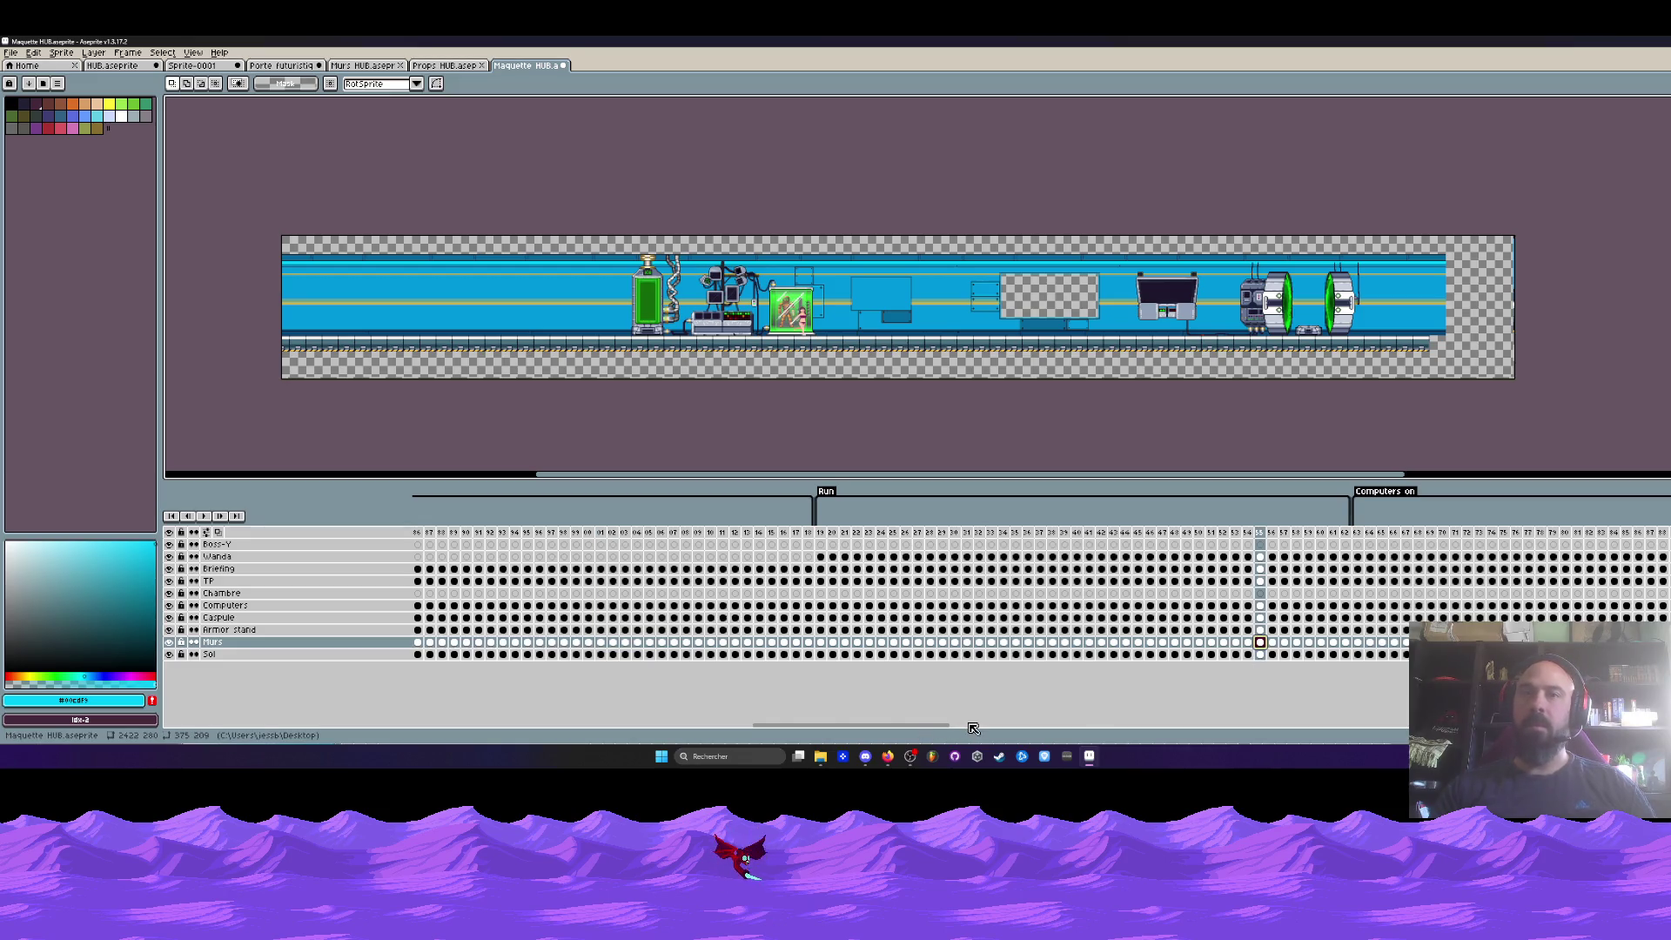
# - Preview frames 93, 22 and 97 of the corridor animation
pyautogui.hscroll(10, 910, 733)
pyautogui.hscroll(-4, 912, 714)
pyautogui.hscroll(4, 914, 698)
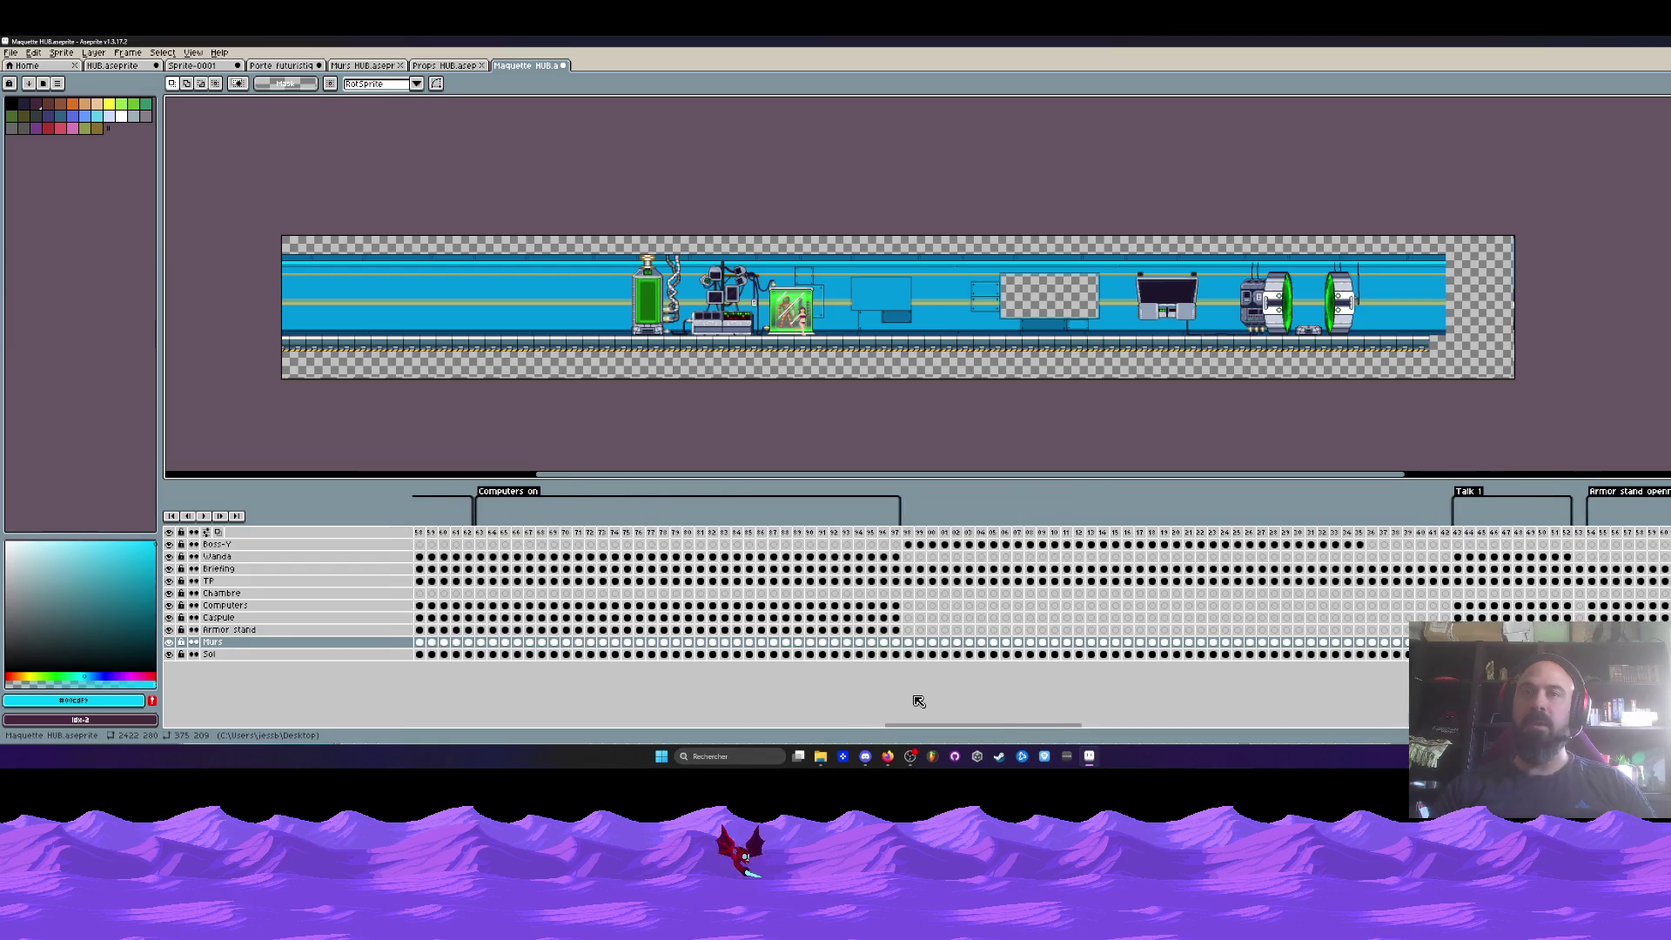
pyautogui.click(847, 643)
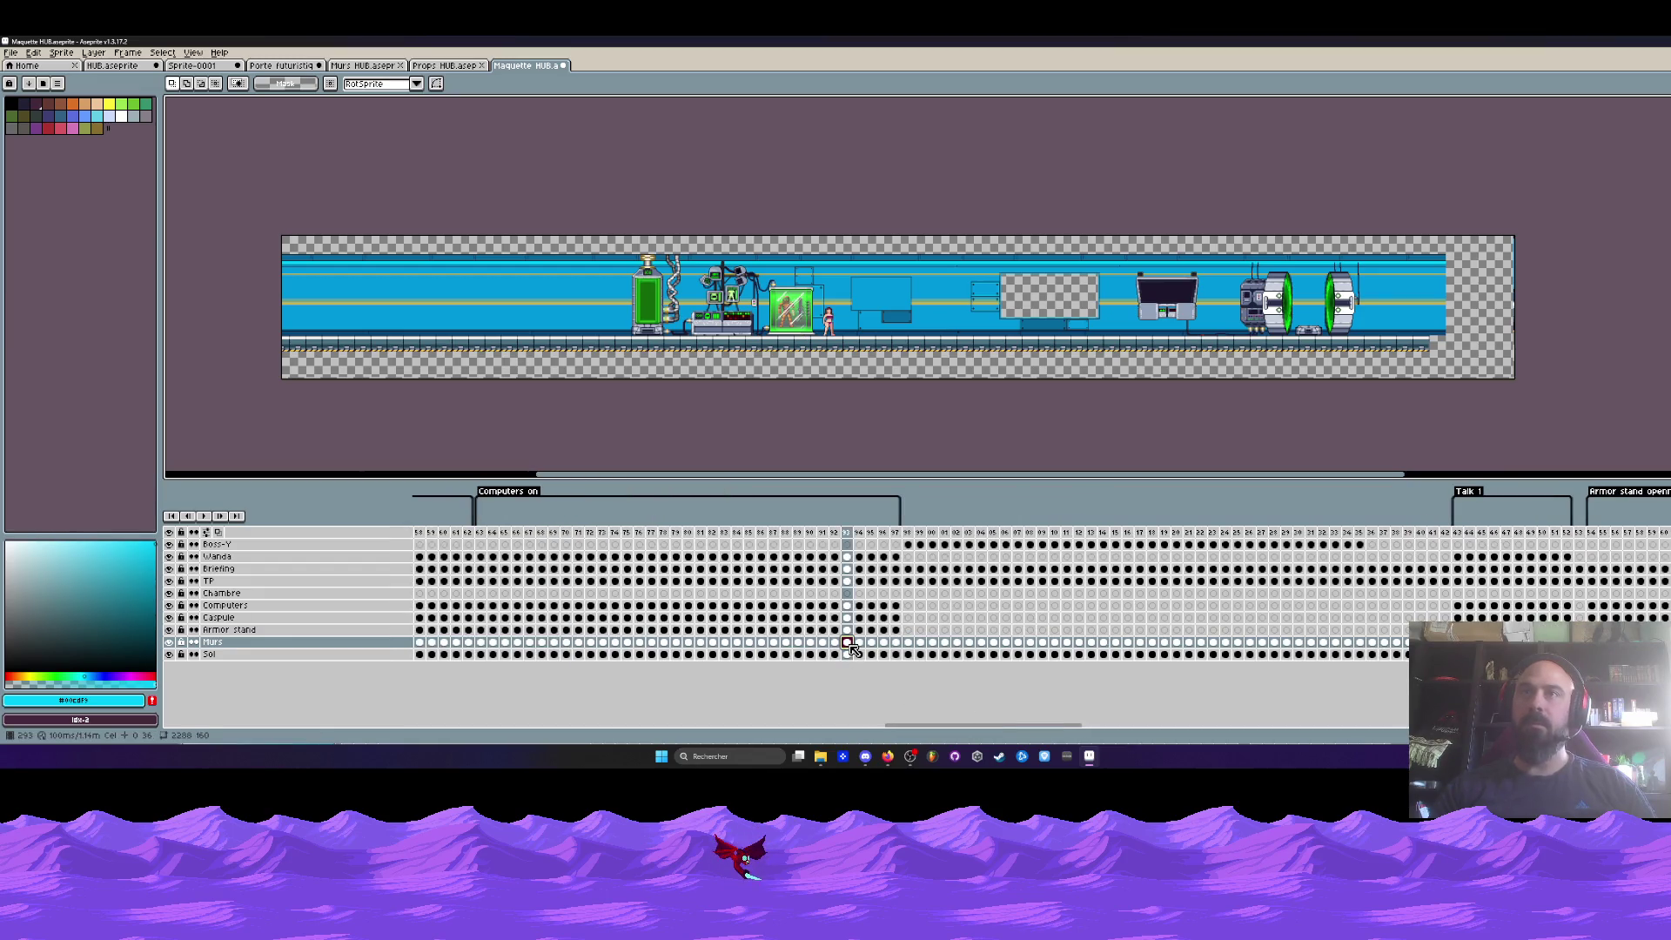
pyautogui.click(1201, 643)
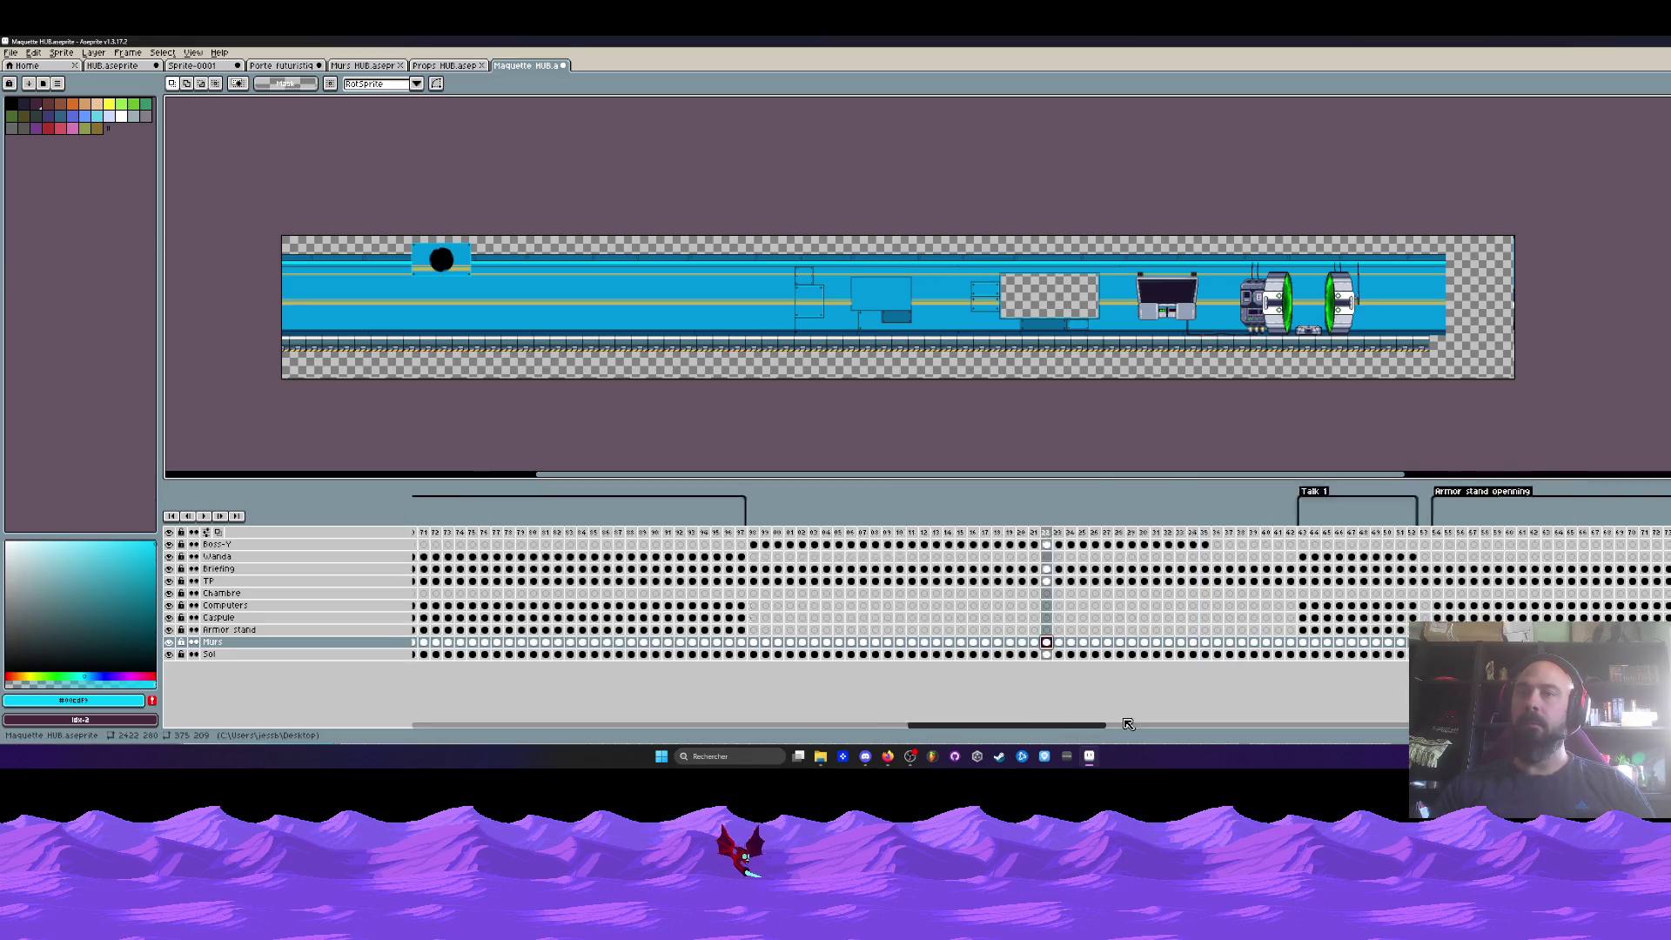
pyautogui.moveTo(1047, 727); pyautogui.dragTo(1219, 728)
pyautogui.click(964, 643)
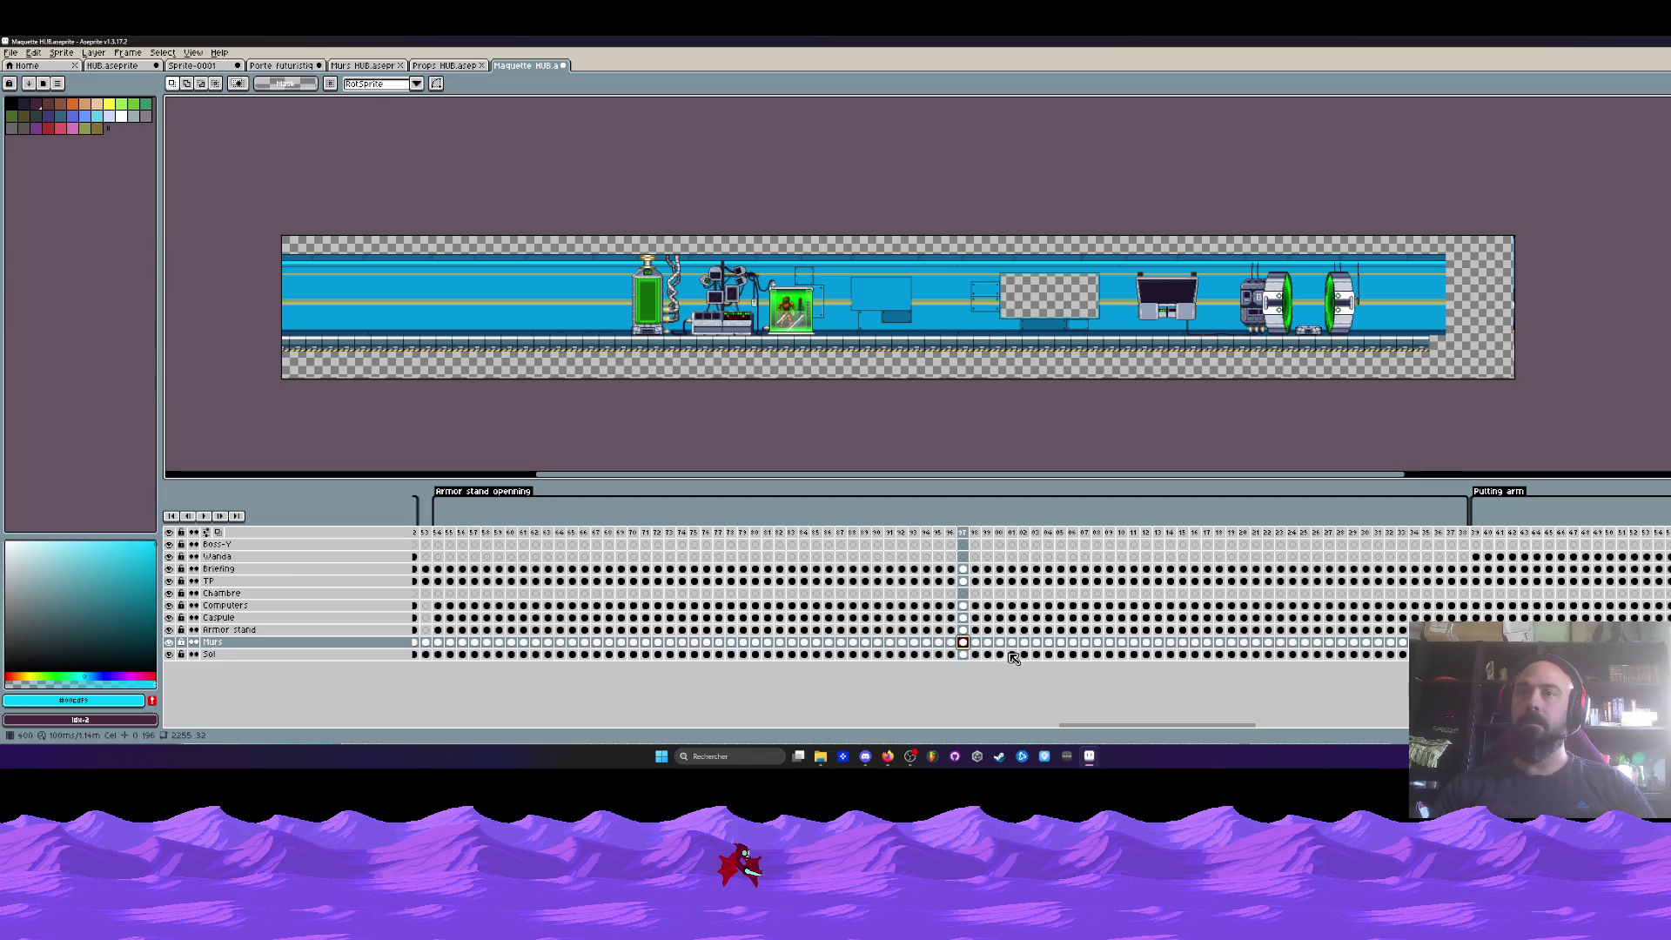
pyautogui.hscroll(5, 999, 679)
# - View frame 66, jump to the end, select frames 599–664, and return to frame 1
pyautogui.click(958, 643)
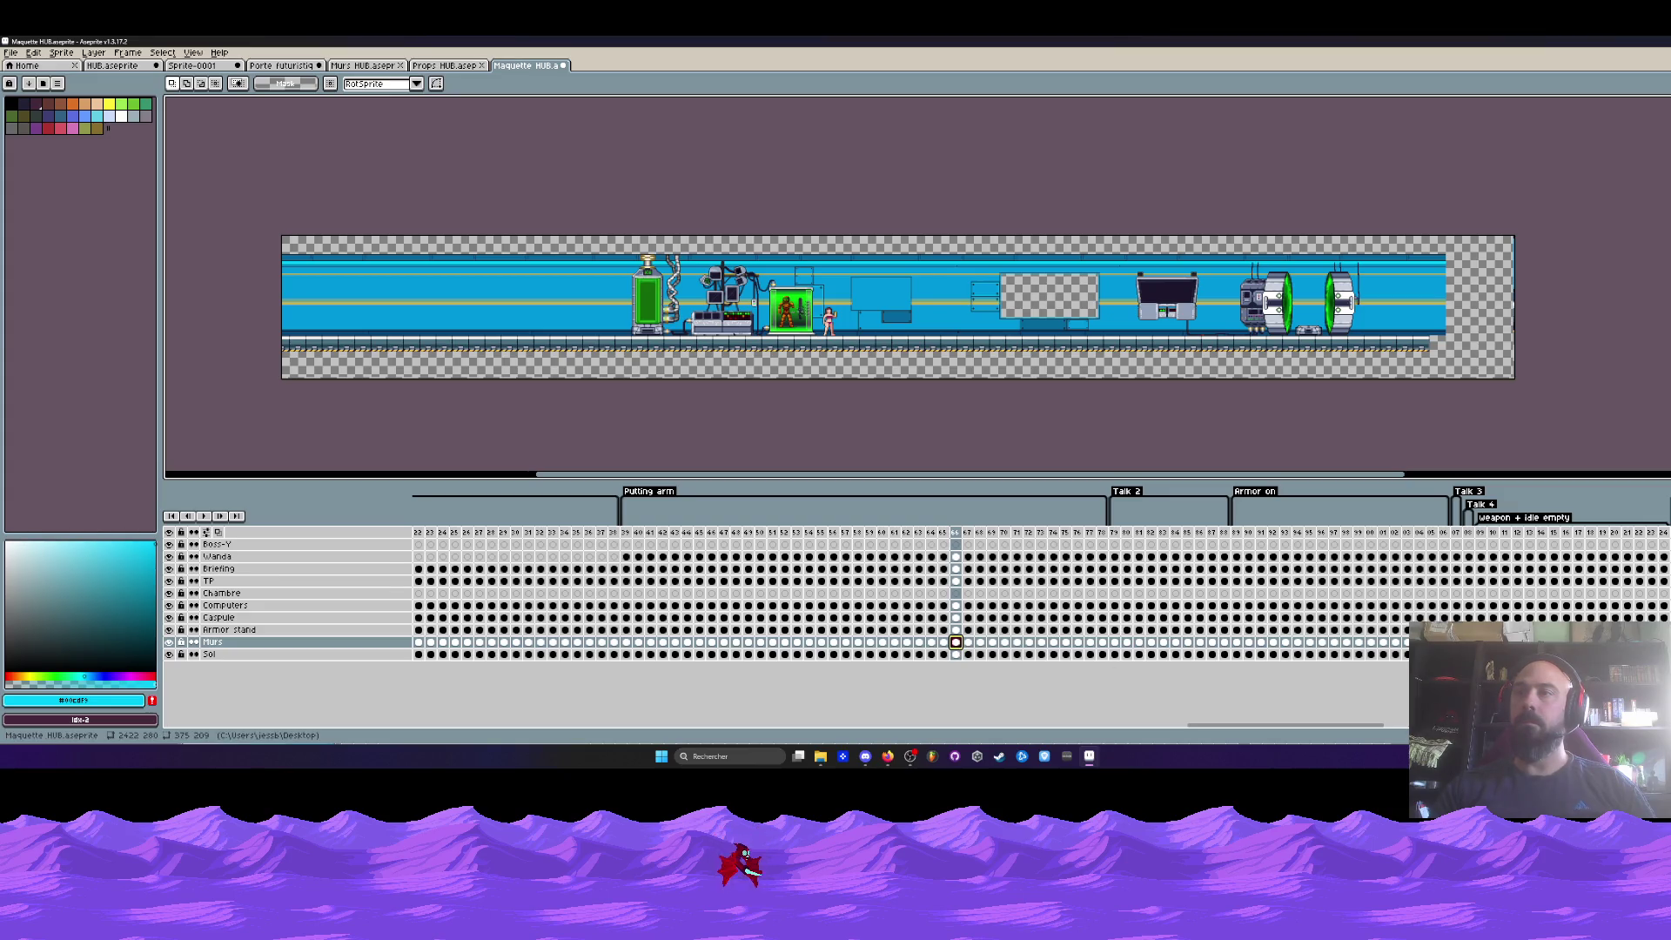
pyautogui.press('Return')
pyautogui.hscroll(1, 883, 537)
pyautogui.moveTo(883, 537)
pyautogui.mouseDown()
pyautogui.moveTo(1664, 532)
pyautogui.moveTo(1646, 600)
pyautogui.moveTo(1664, 599)
pyautogui.mouseUp()
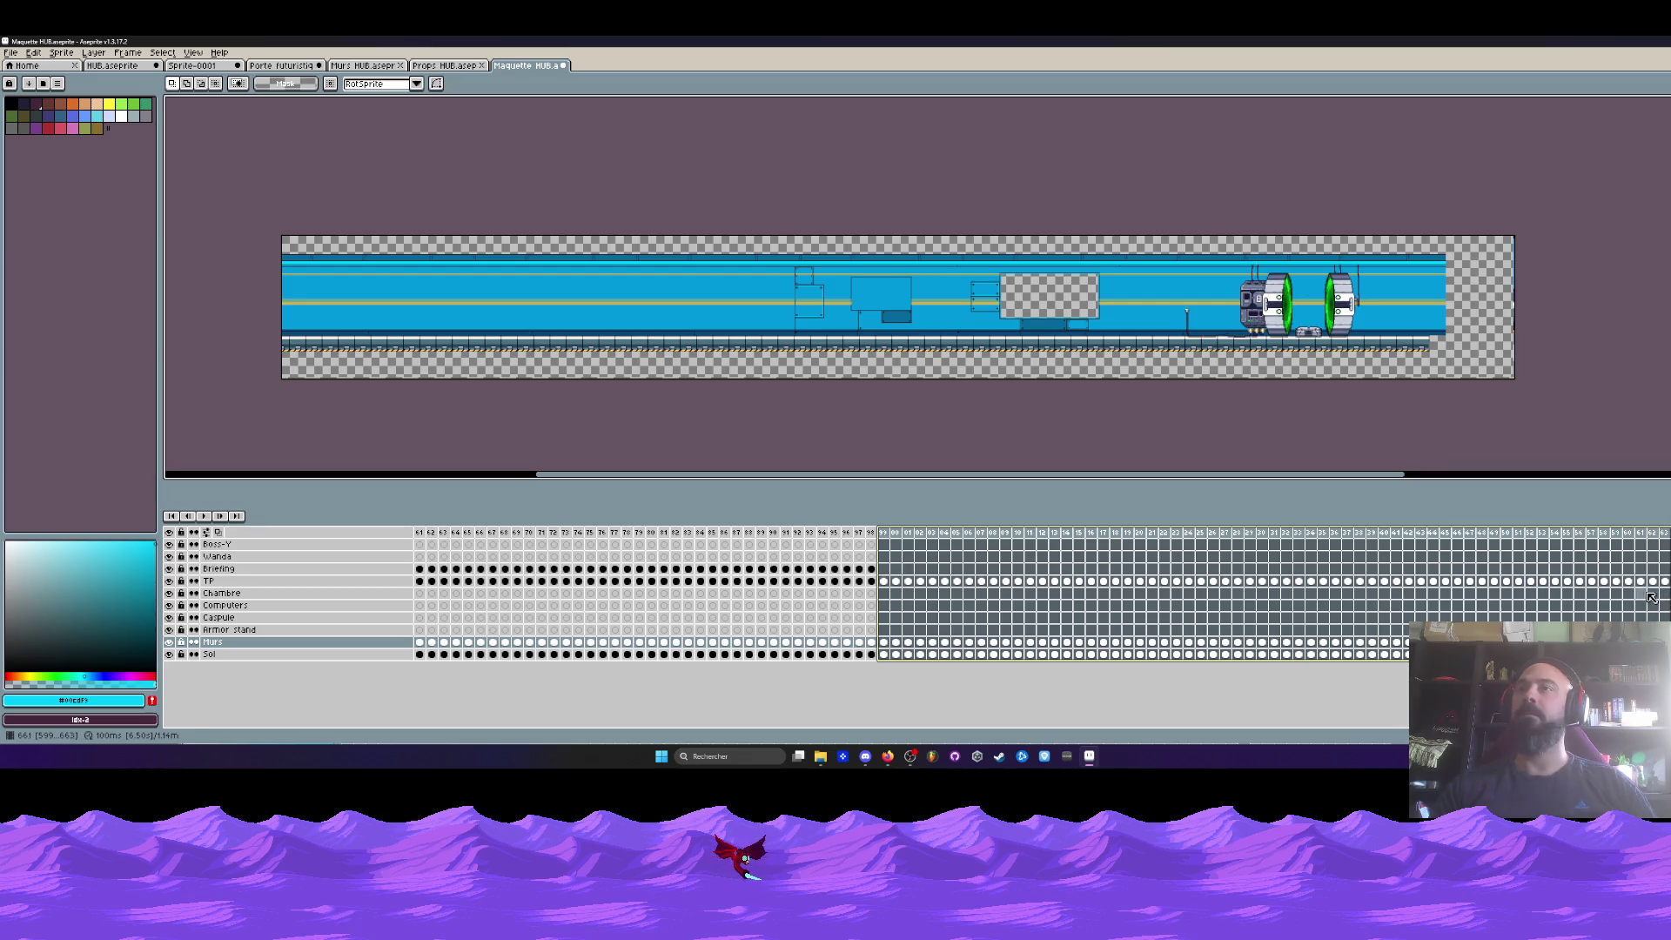
pyautogui.moveTo(1610, 724)
pyautogui.mouseDown()
pyautogui.moveTo(1382, 742)
pyautogui.moveTo(540, 732)
pyautogui.mouseUp()
pyautogui.click(419, 533)
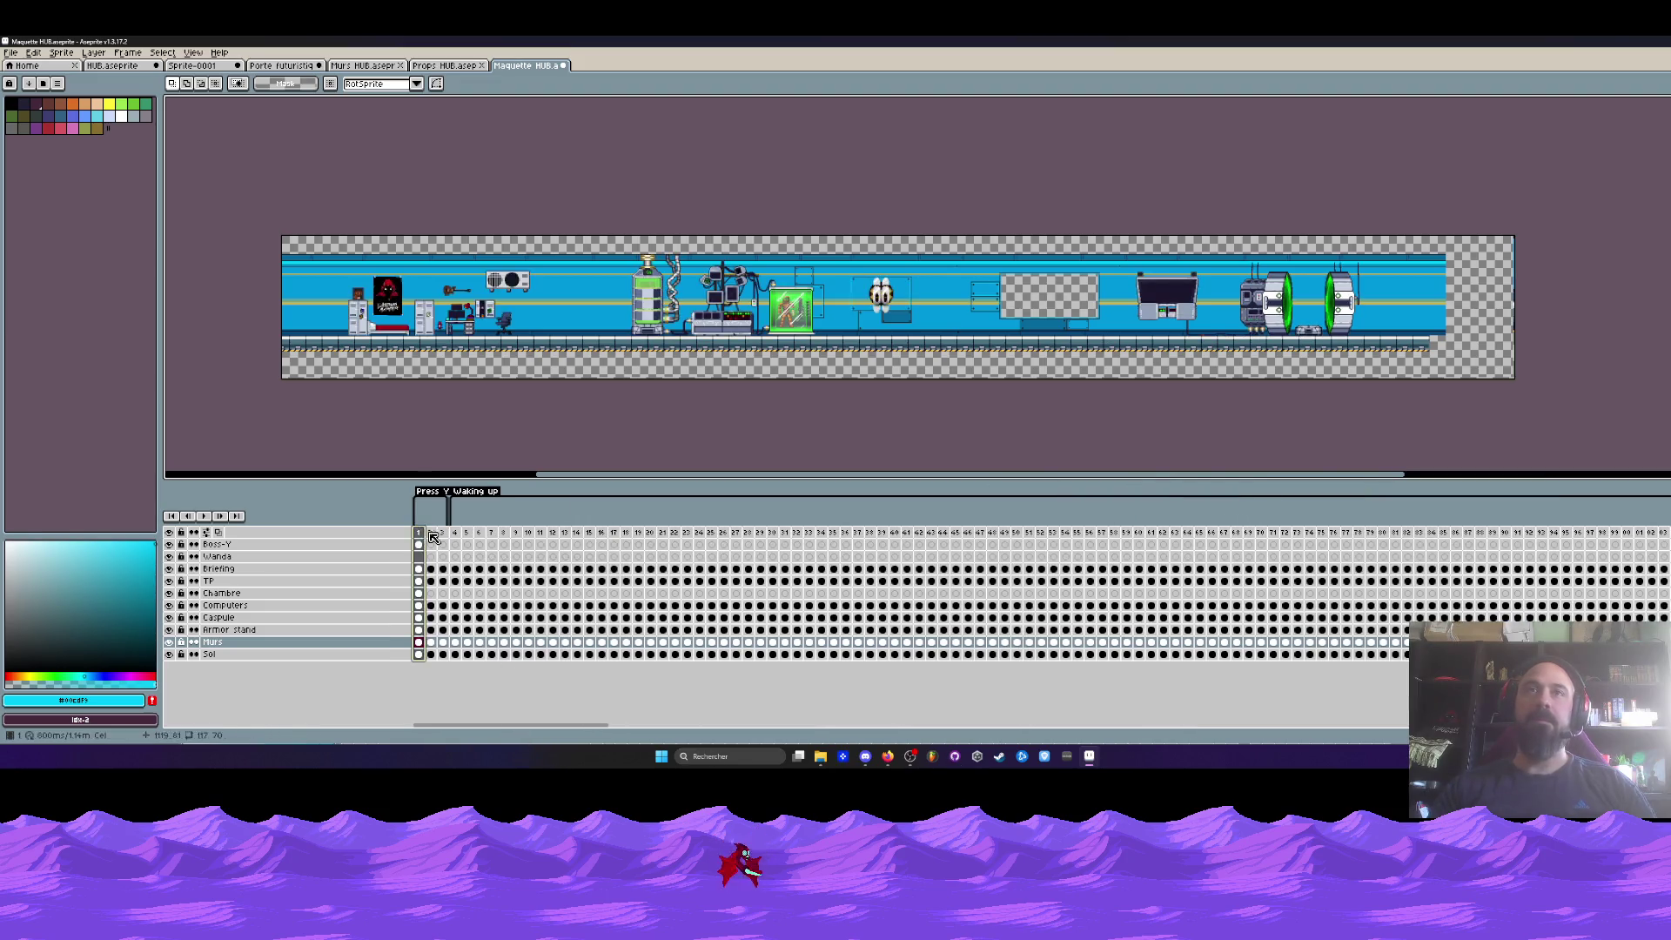
# - Move the Boss-Y eyes cel from frame 1 to frame 96, leaving frame 1 without eyes
pyautogui.moveTo(434, 537); pyautogui.dragTo(419, 533)
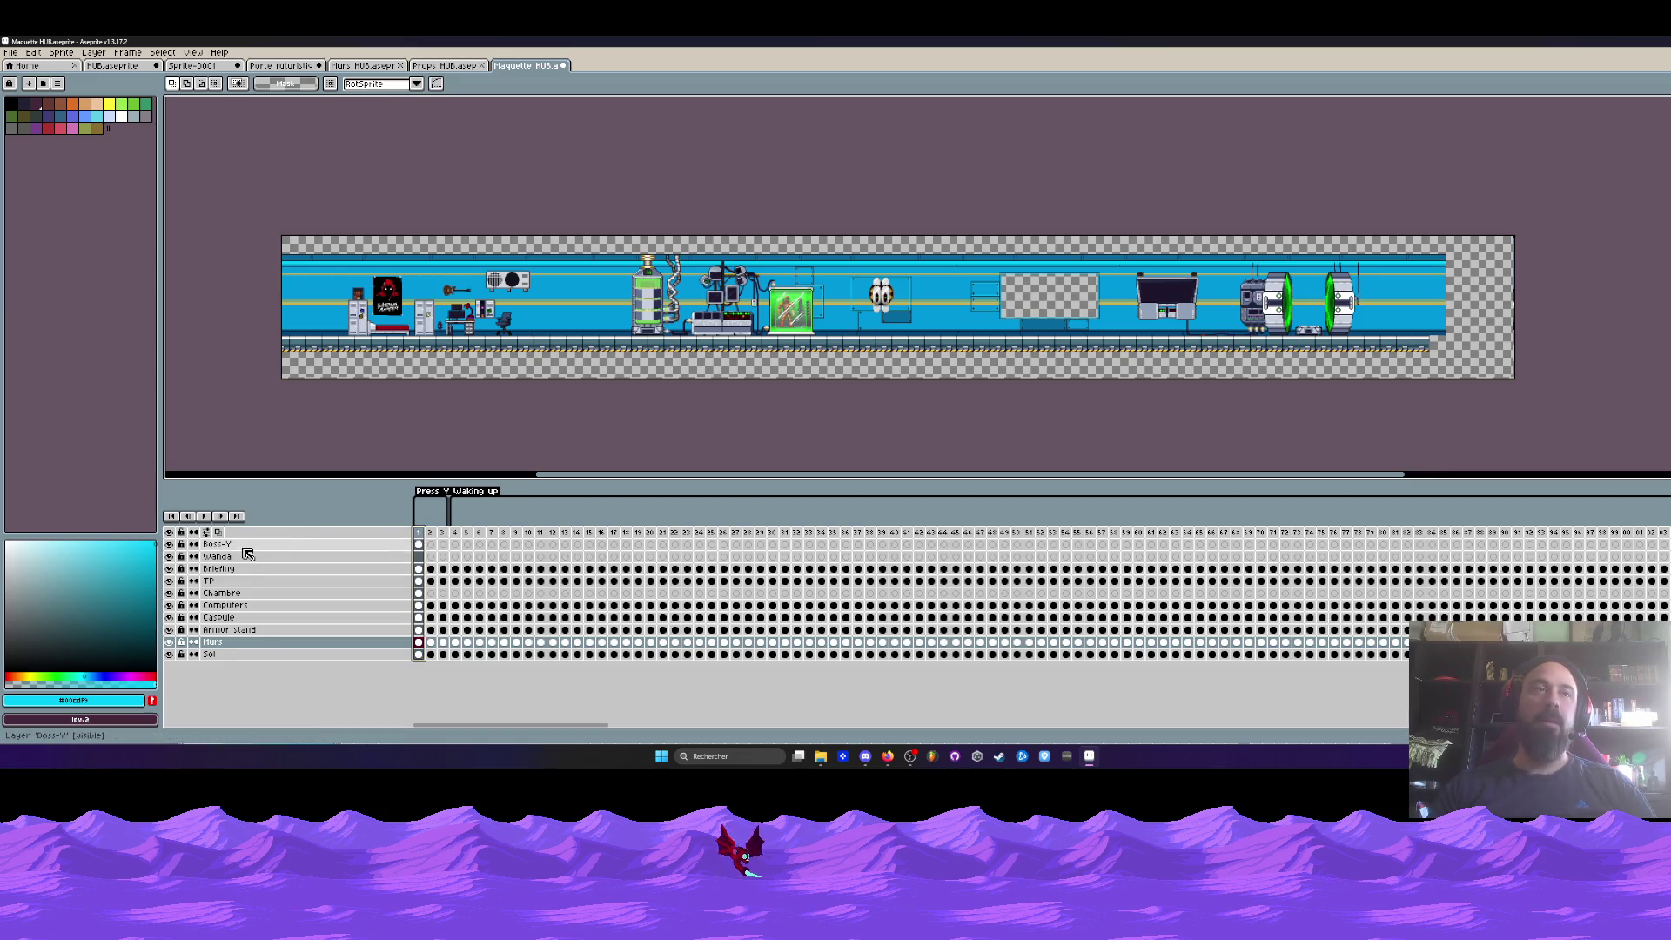
pyautogui.click(299, 545)
pyautogui.scroll(2, 886, 280)
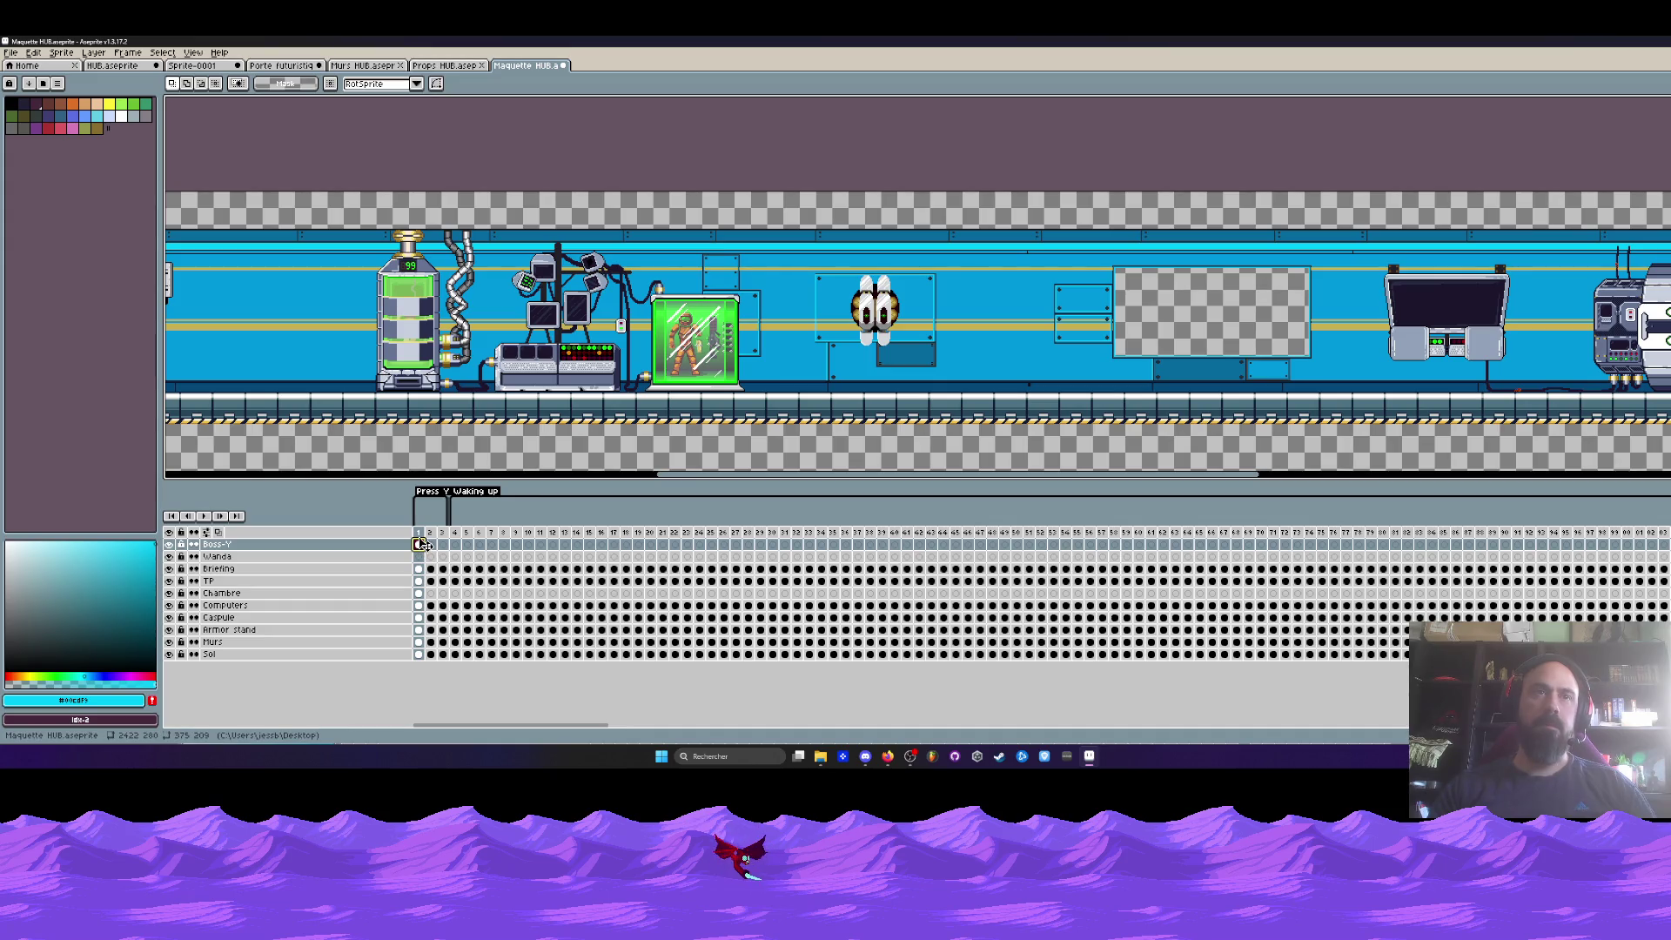
pyautogui.moveTo(420, 544); pyautogui.dragTo(1373, 559)
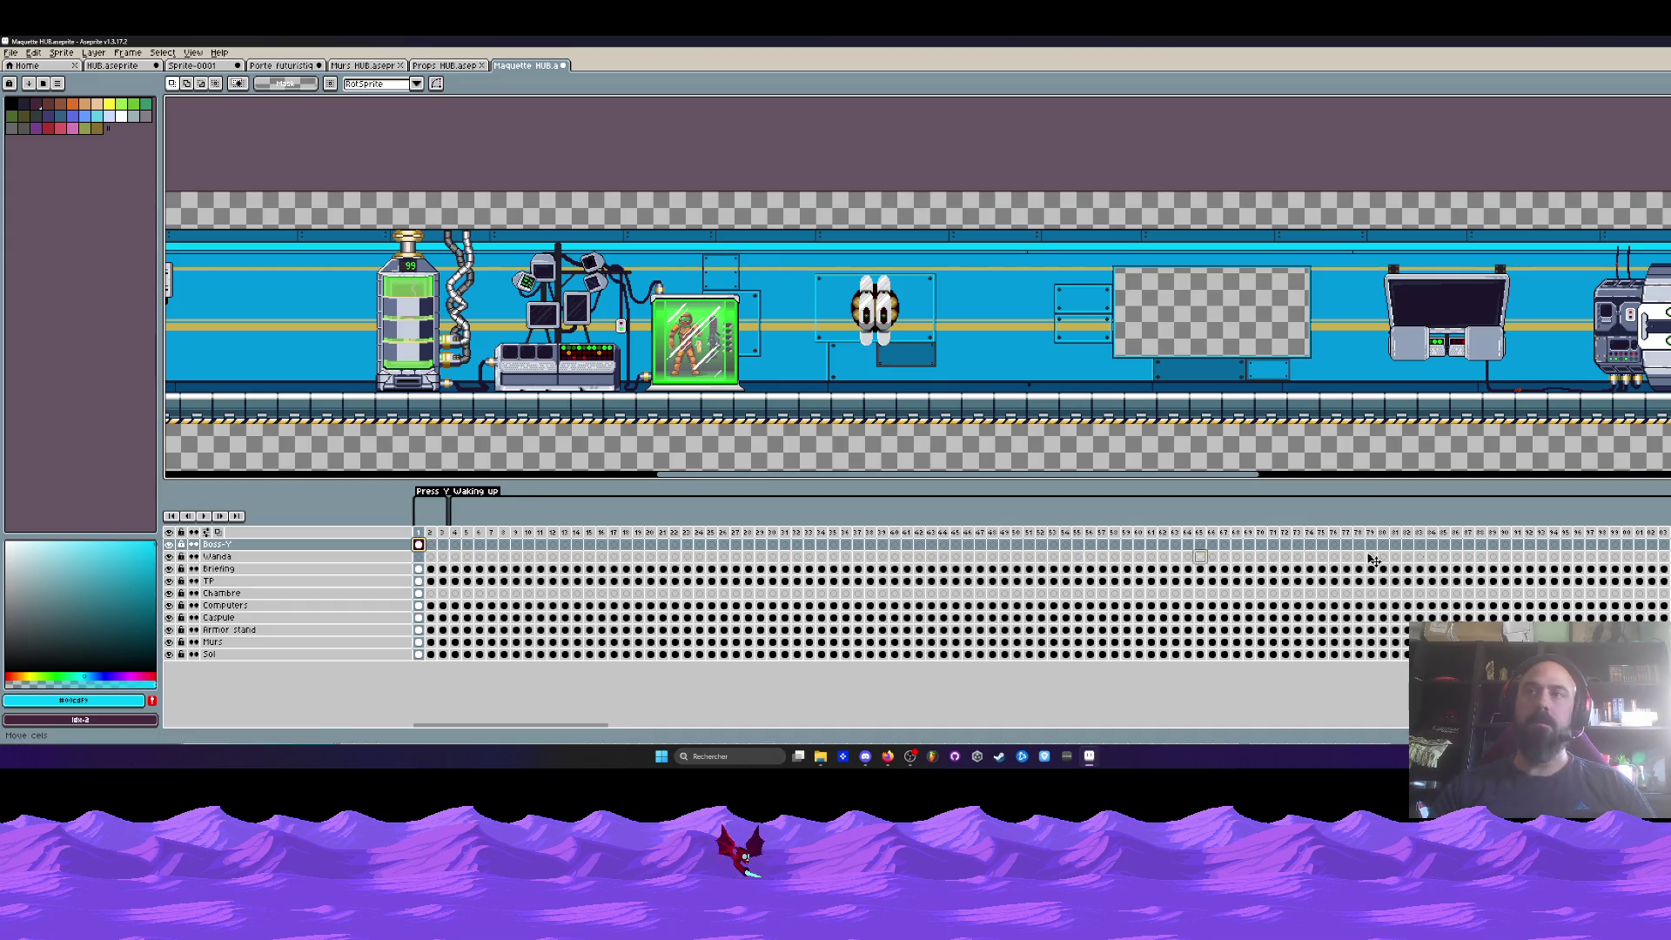
pyautogui.moveTo(1591, 545); pyautogui.dragTo(1578, 545)
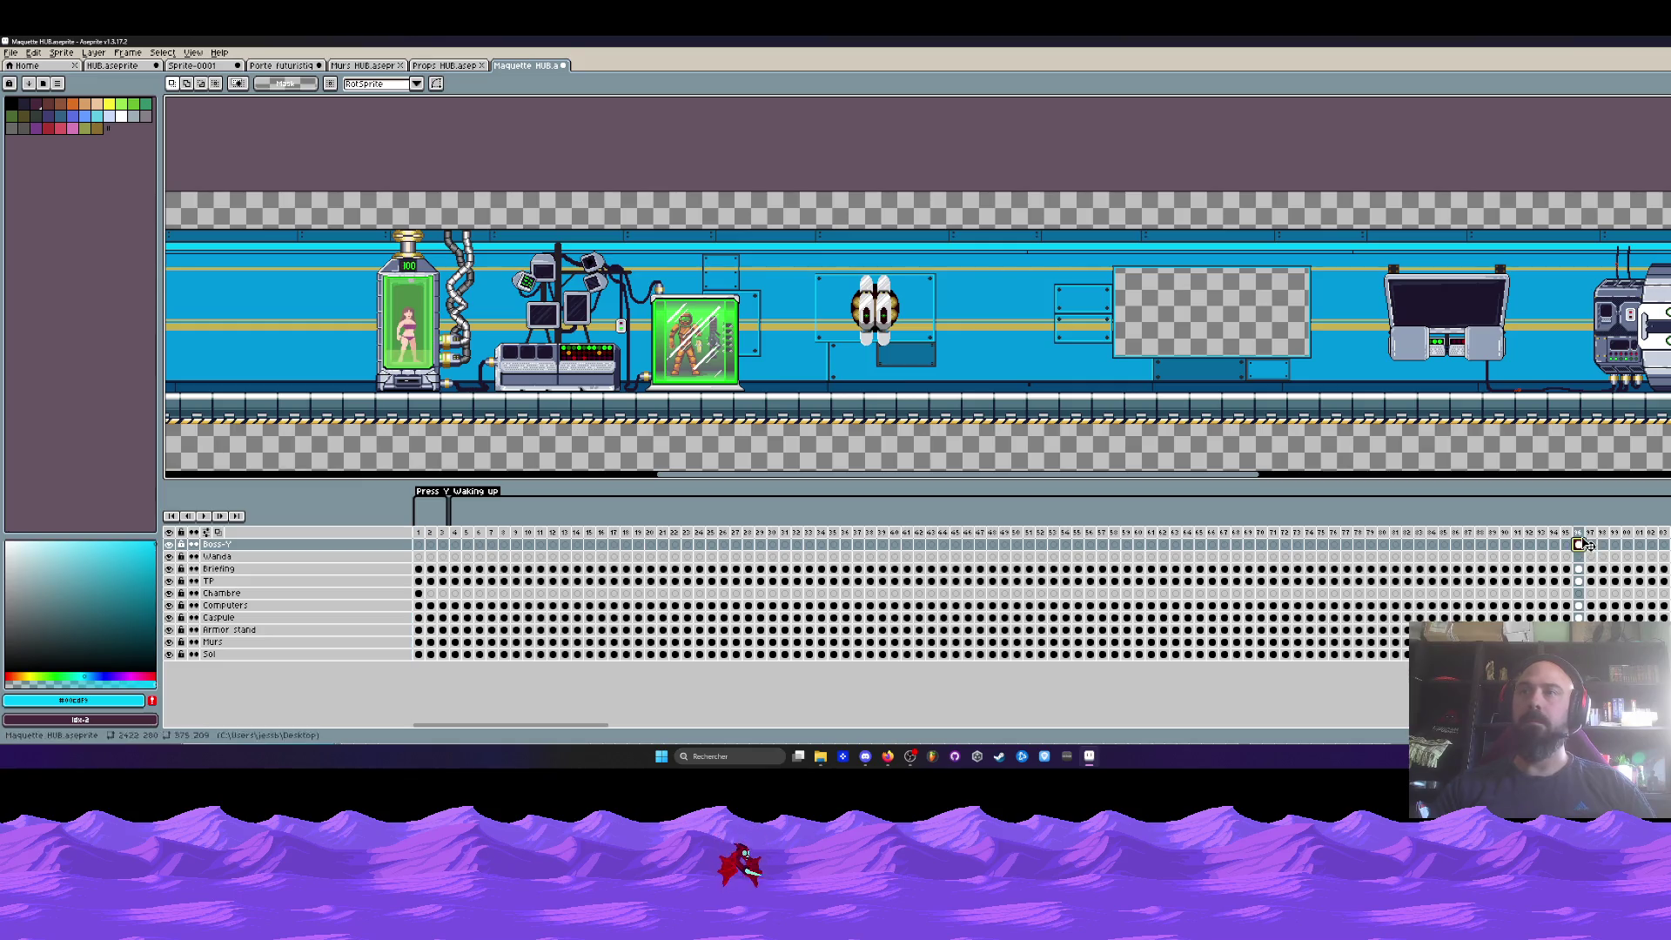
pyautogui.click(420, 535)
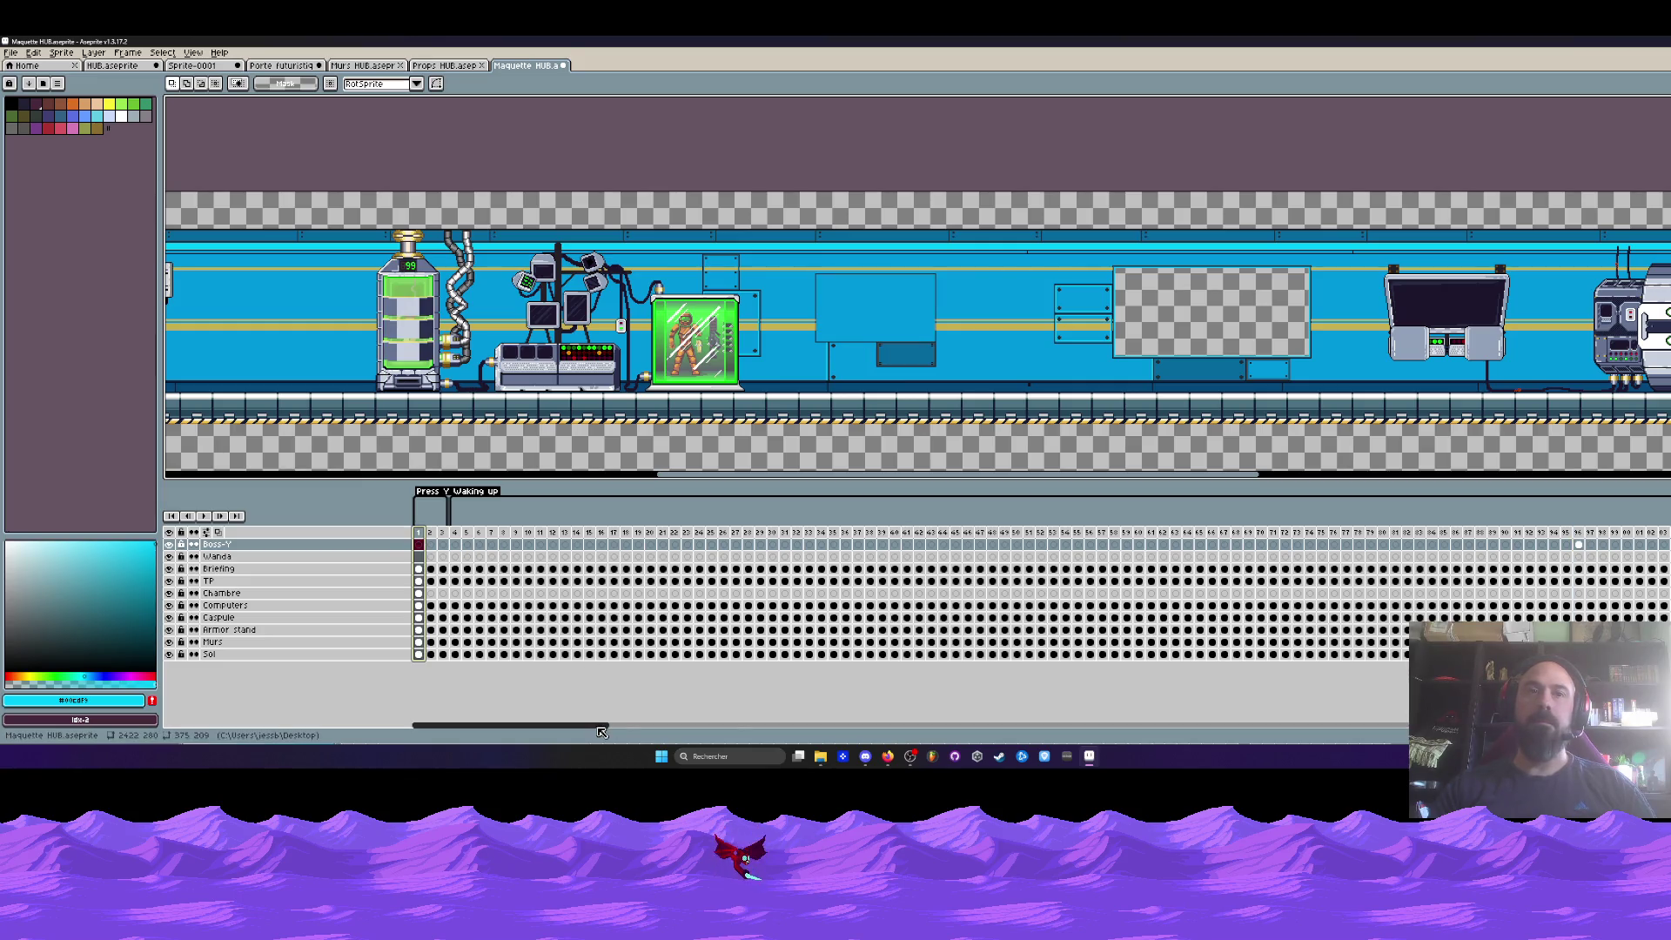
# - Reposition the Boss-Y cel to a different frame further along the timeline
pyautogui.moveTo(609, 724); pyautogui.dragTo(757, 731)
pyautogui.moveTo(558, 544); pyautogui.dragTo(1536, 557)
pyautogui.moveTo(757, 725); pyautogui.dragTo(940, 731)
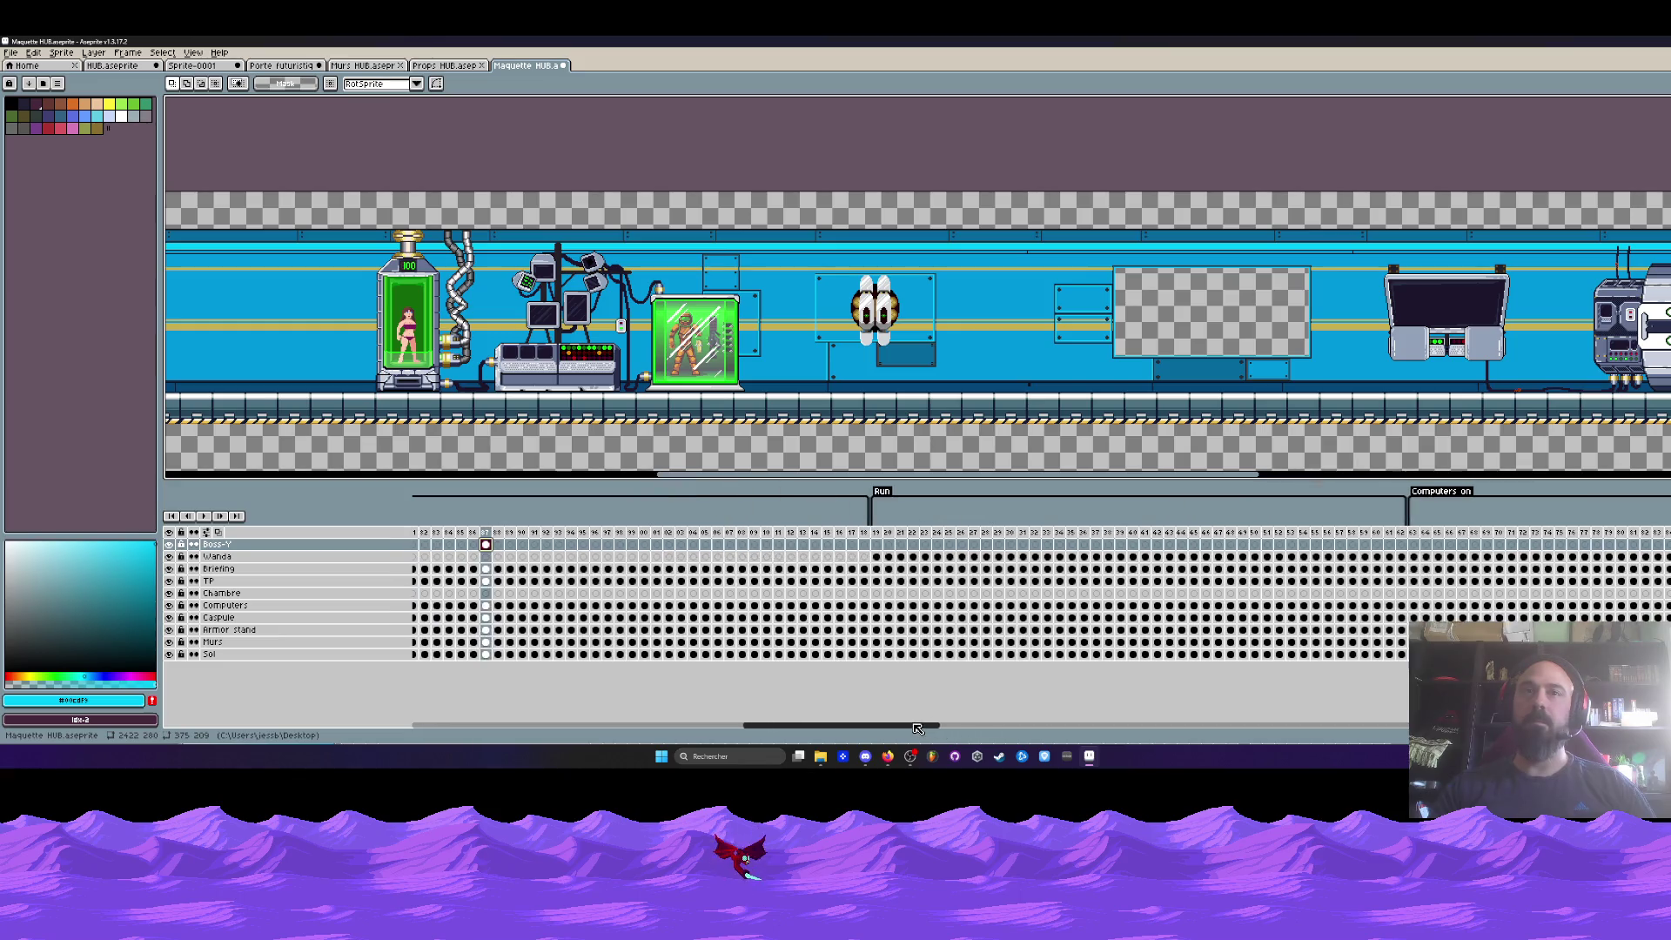
pyautogui.moveTo(491, 545); pyautogui.dragTo(1321, 559)
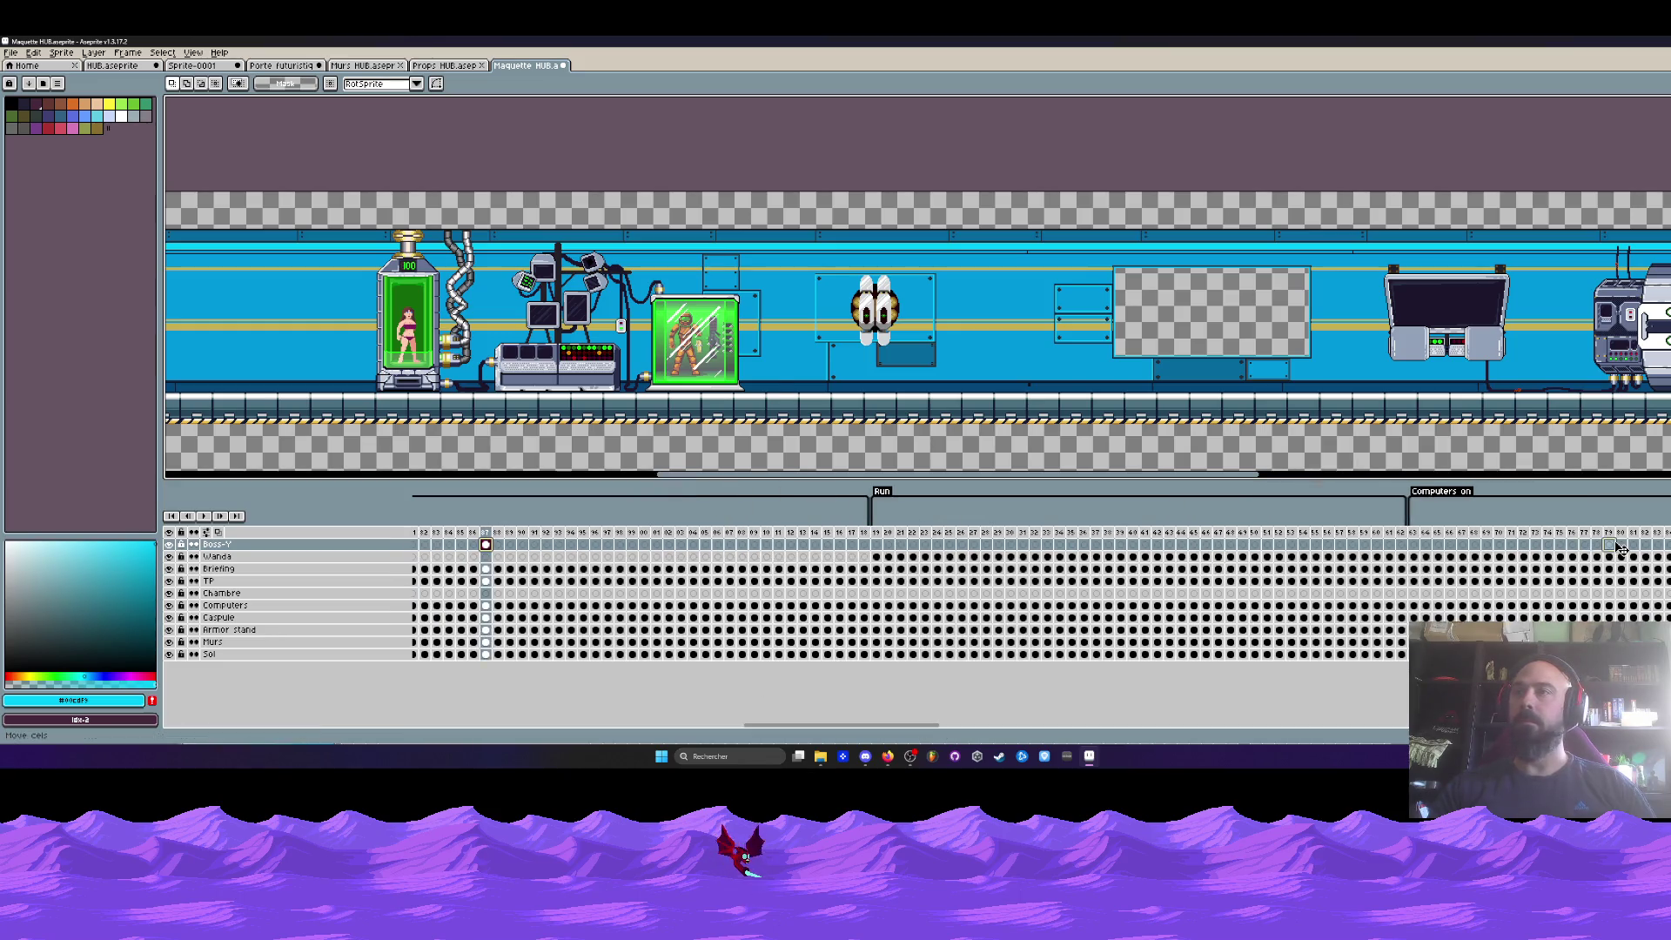
pyautogui.moveTo(1619, 548); pyautogui.dragTo(1621, 548)
pyautogui.moveTo(940, 731); pyautogui.dragTo(1091, 730)
pyautogui.moveTo(601, 545); pyautogui.dragTo(864, 545)
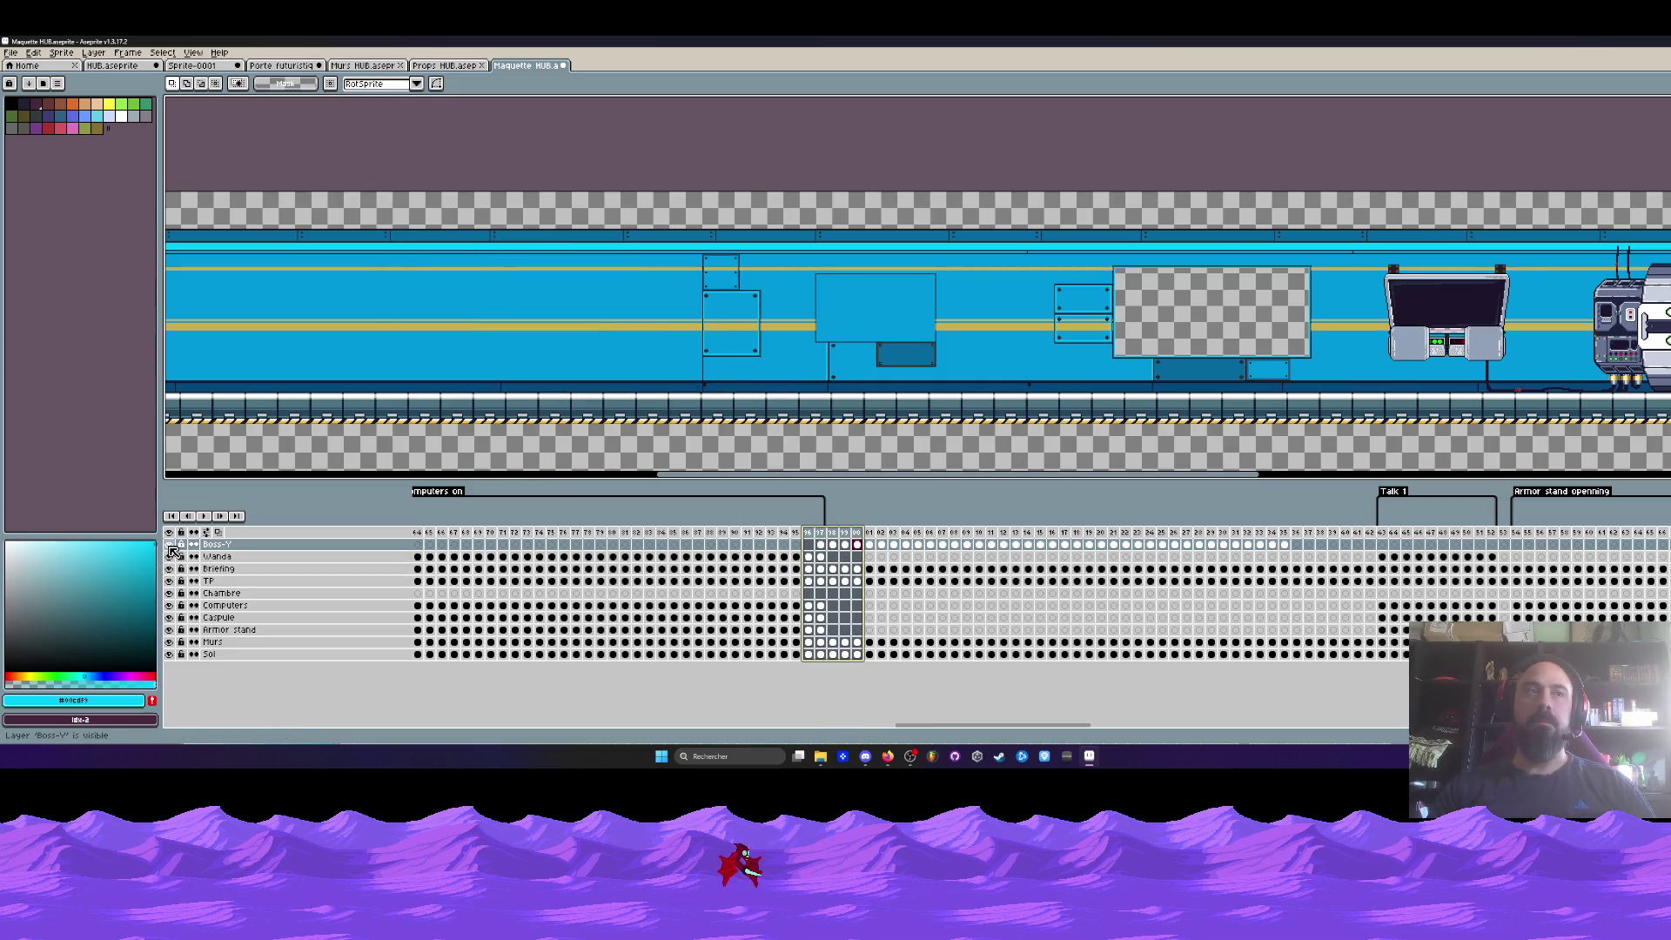
# - At frame 97, select the whole sprite area and select frames 98–135 in the timeline
pyautogui.scroll(-2, 835, 392)
pyautogui.scroll(-1, 835, 392)
pyautogui.scroll(1, 836, 392)
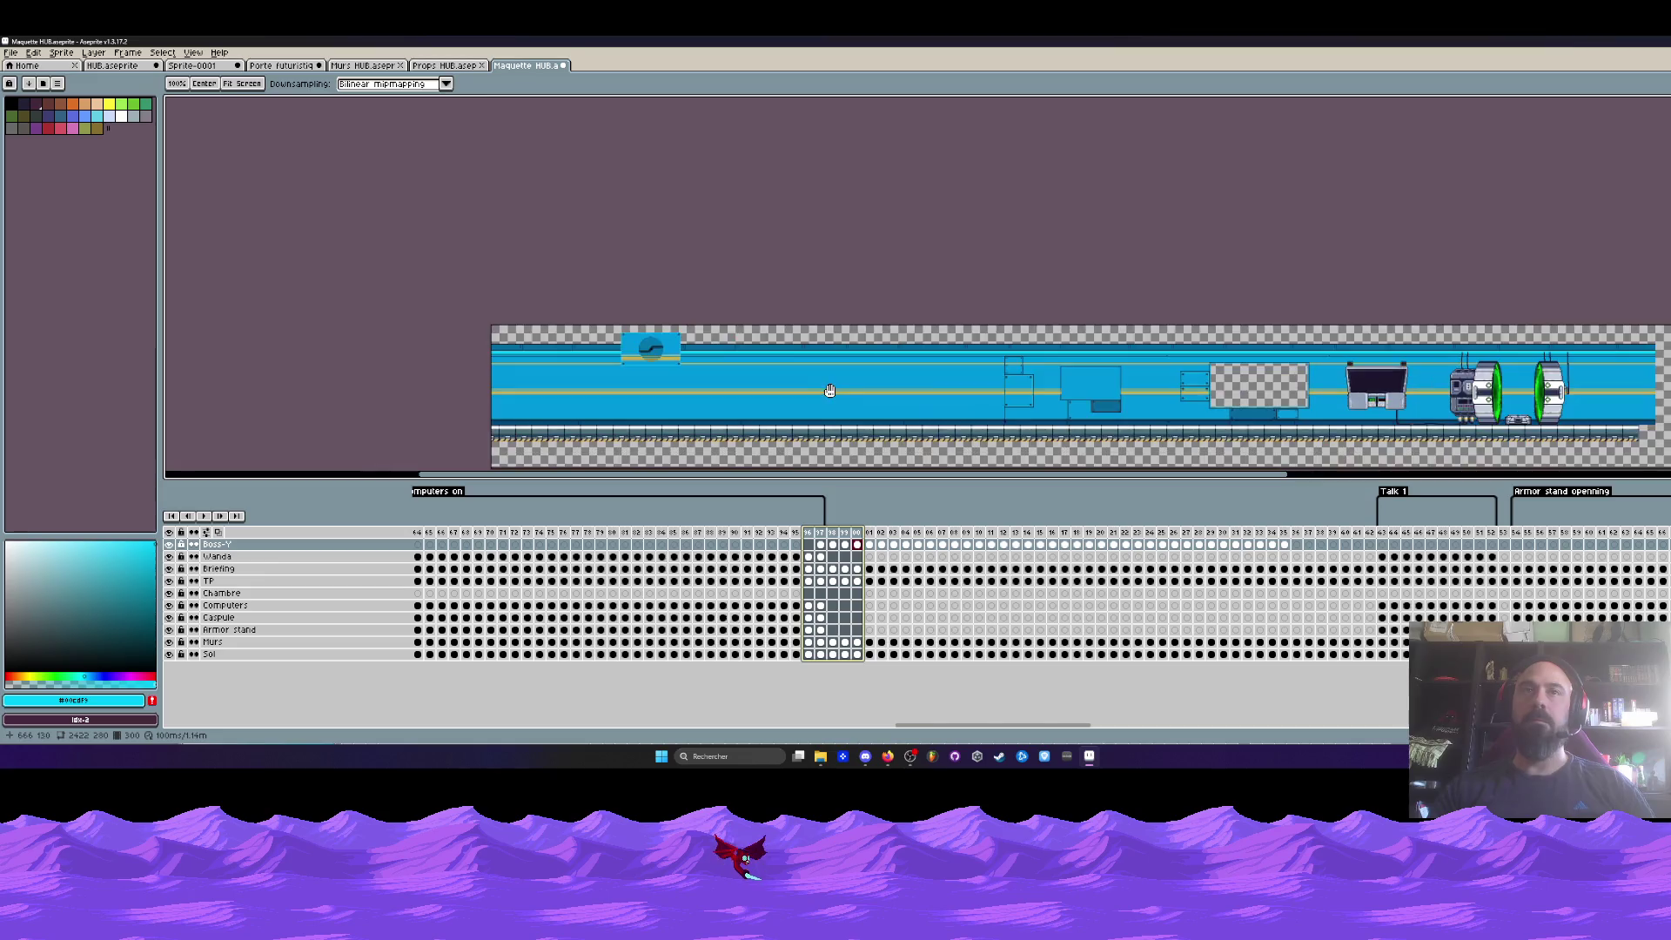
pyautogui.click(821, 545)
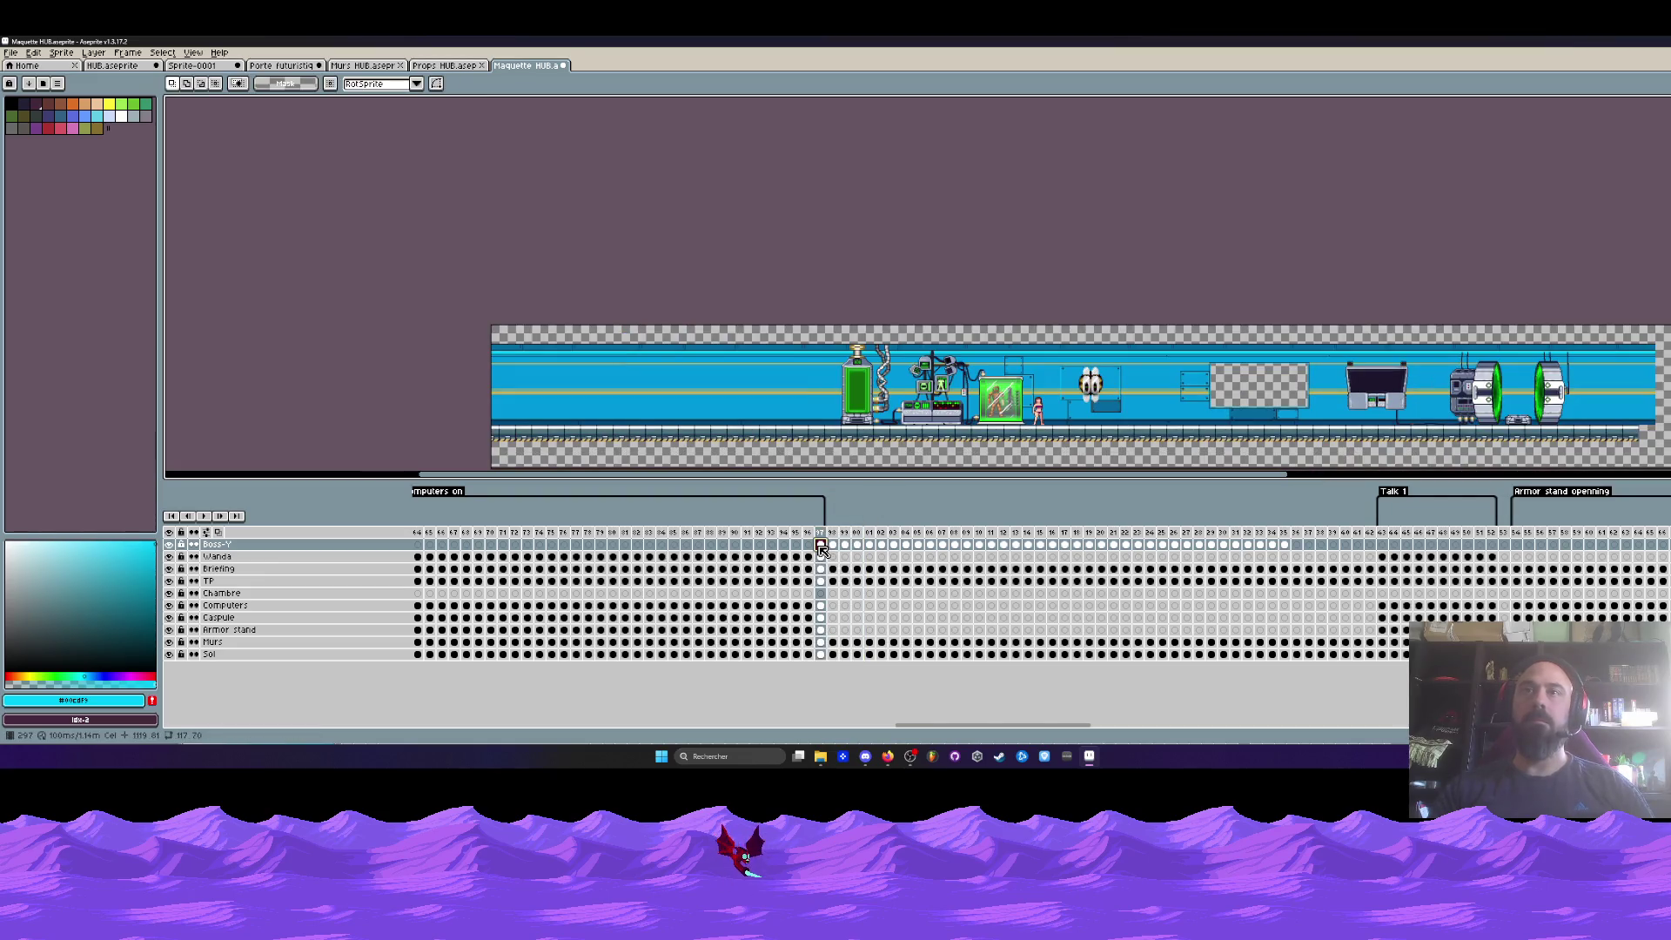
pyautogui.click(834, 547)
pyautogui.click(823, 547)
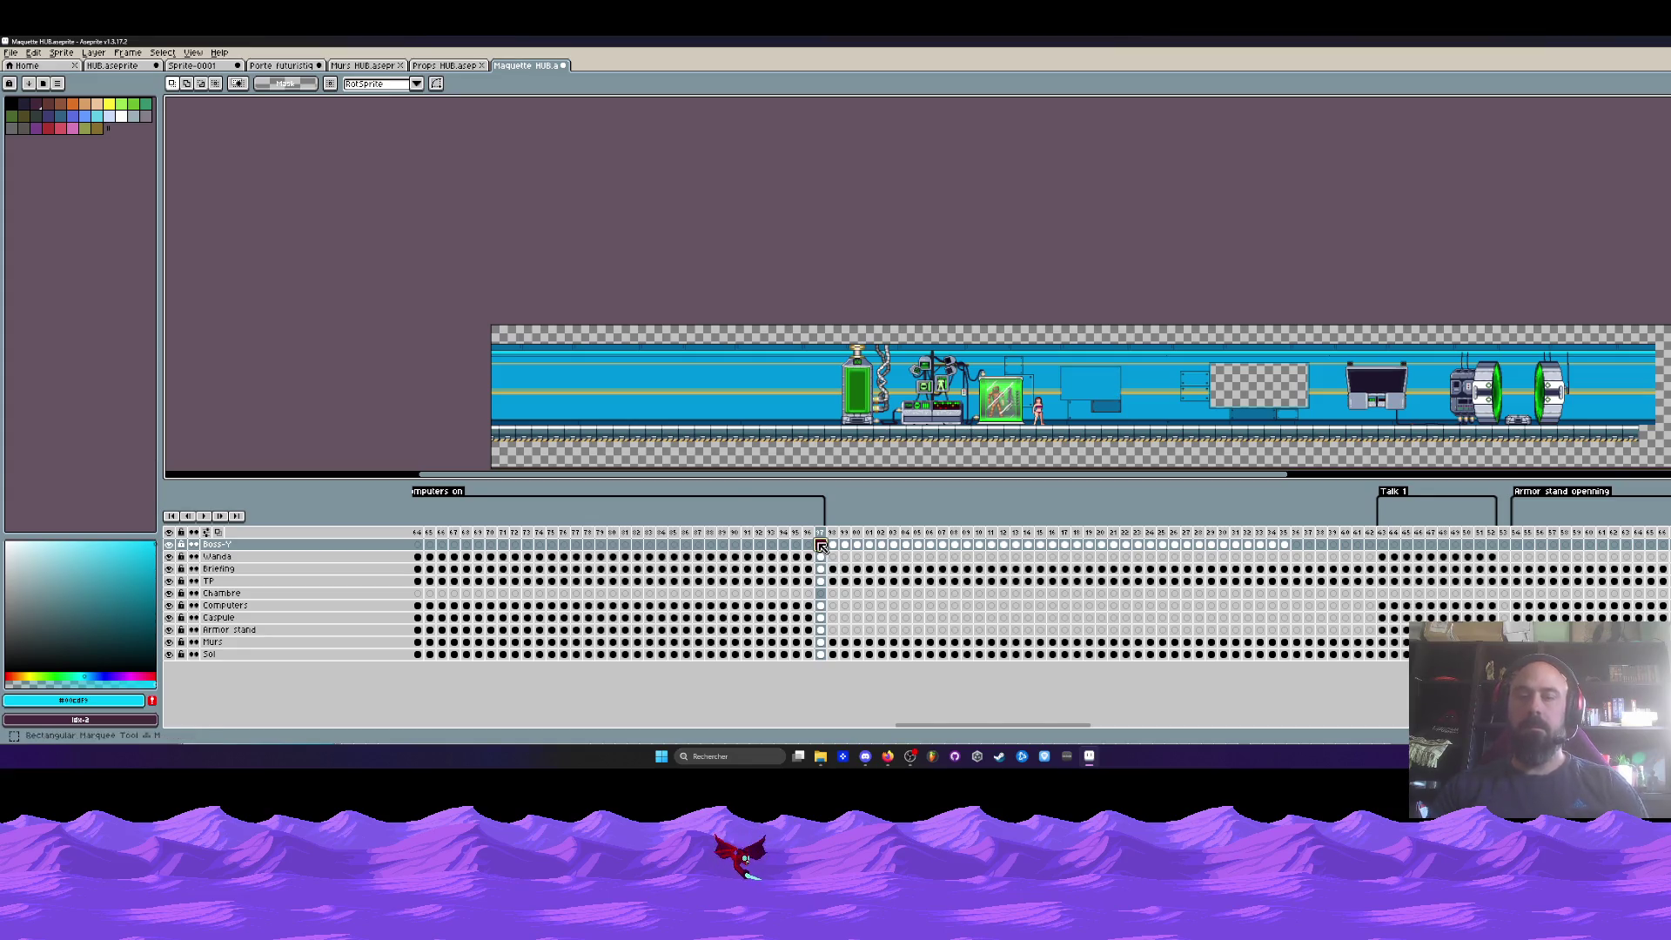
pyautogui.hotkey('ctrl', 'a')
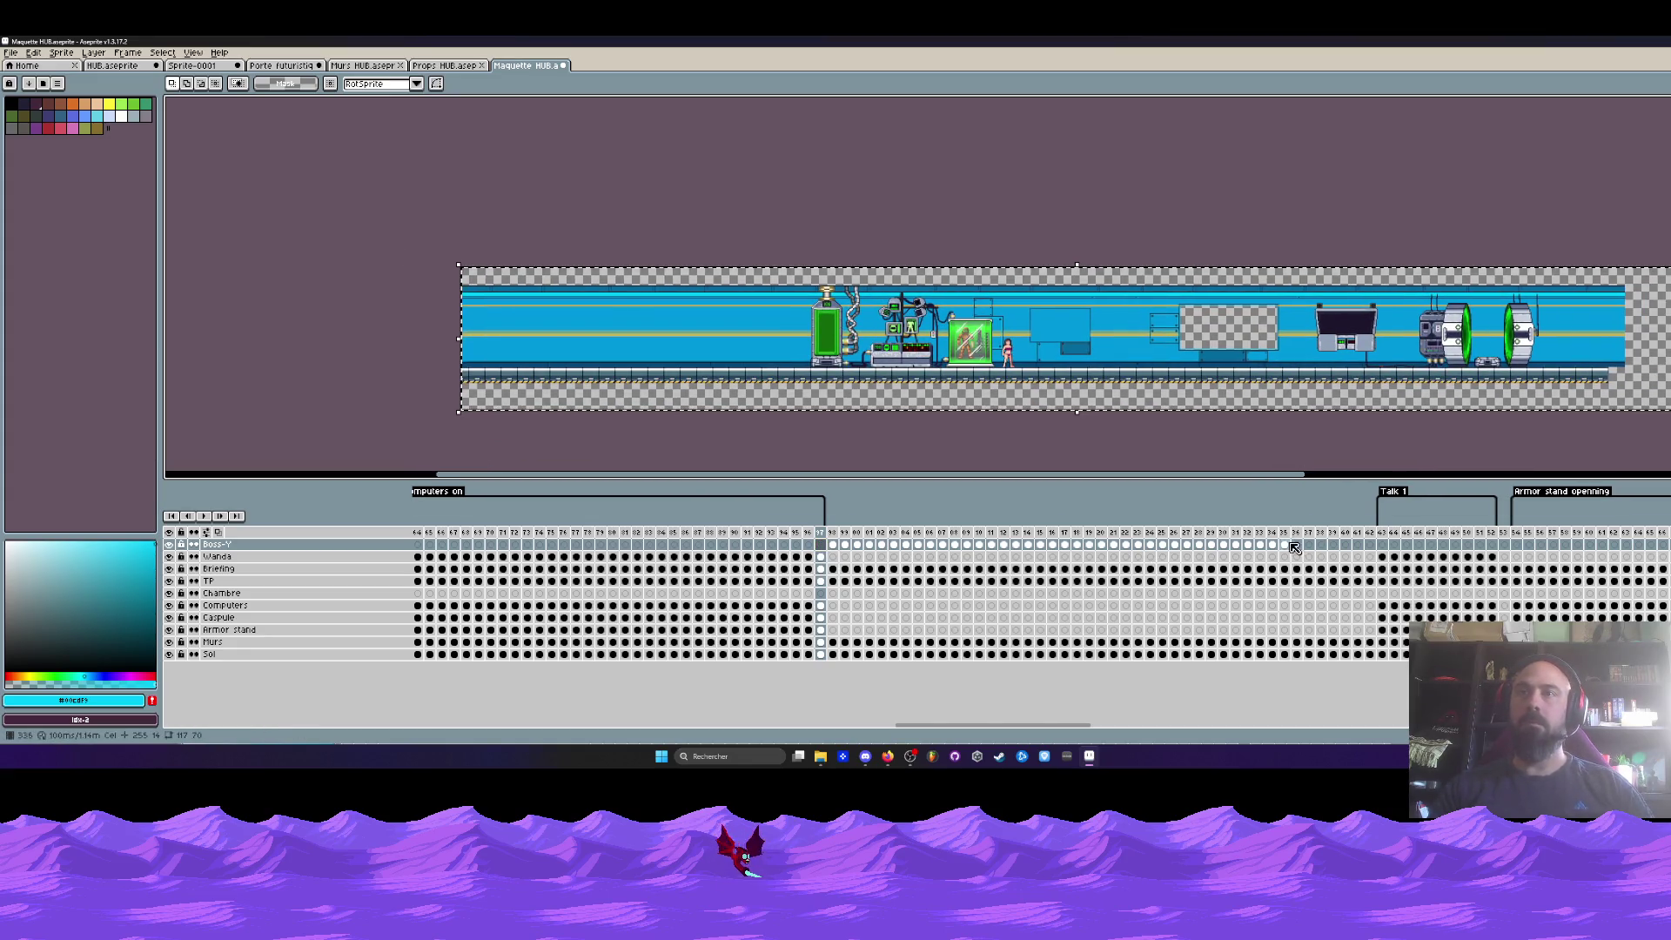
pyautogui.moveTo(1288, 546); pyautogui.dragTo(833, 545)
# - Shift the selected artwork right and down, nudge it slightly left, and commit the move
pyautogui.moveTo(680, 305); pyautogui.dragTo(1027, 342)
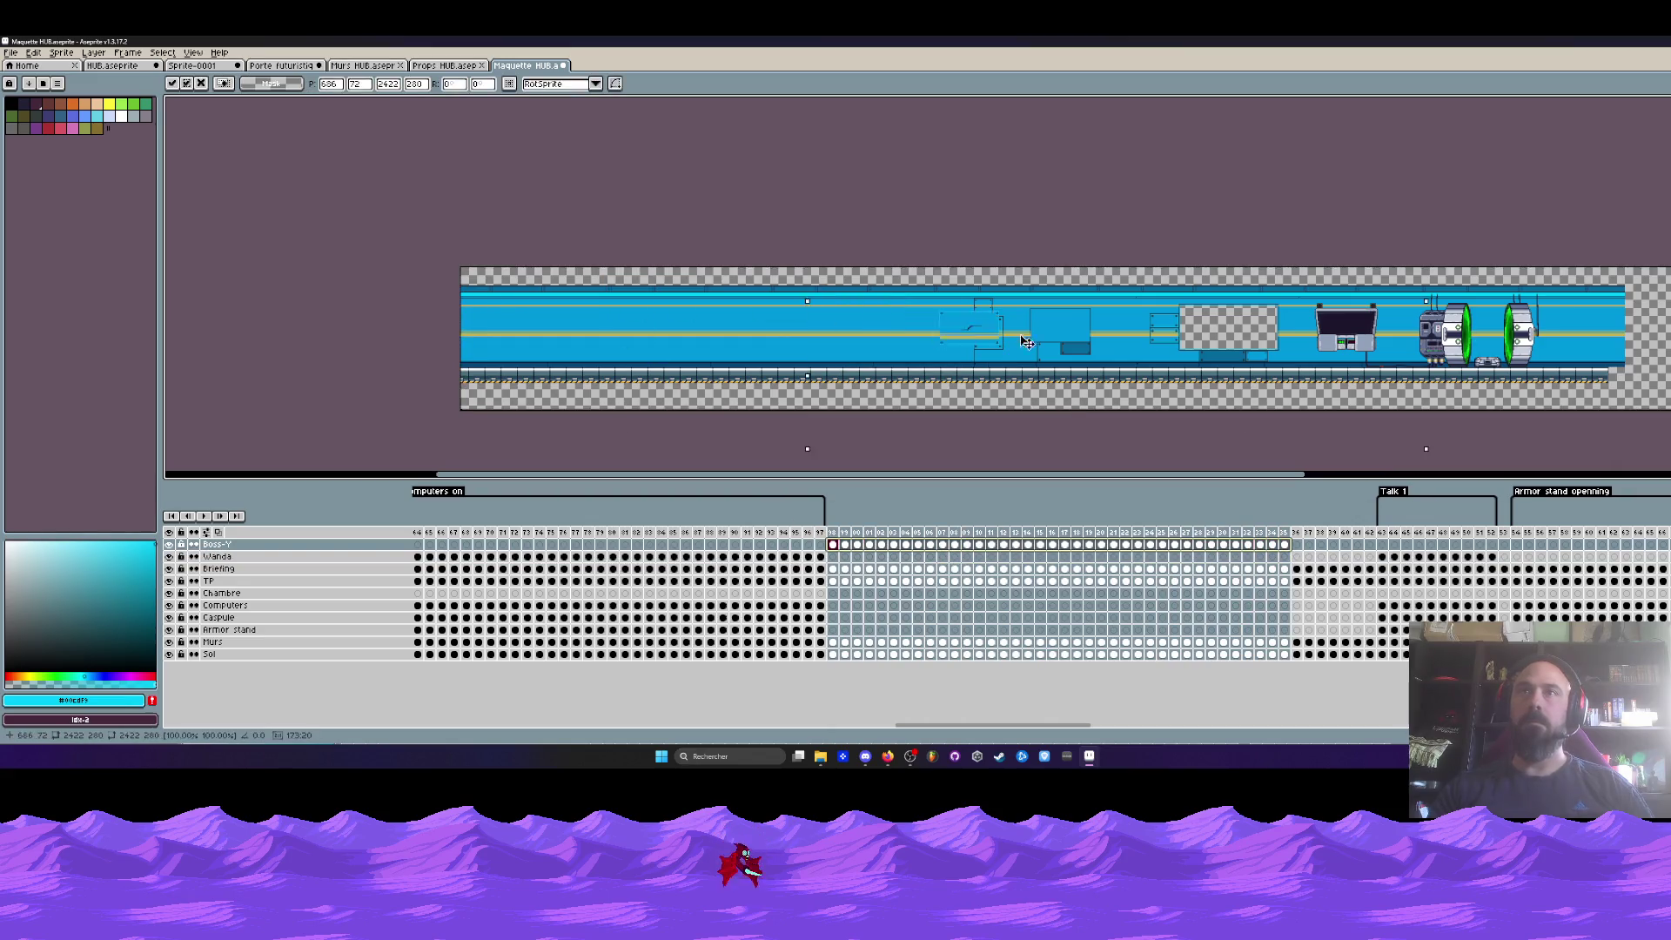
pyautogui.scroll(5, 1031, 322)
pyautogui.scroll(-1, 992, 357)
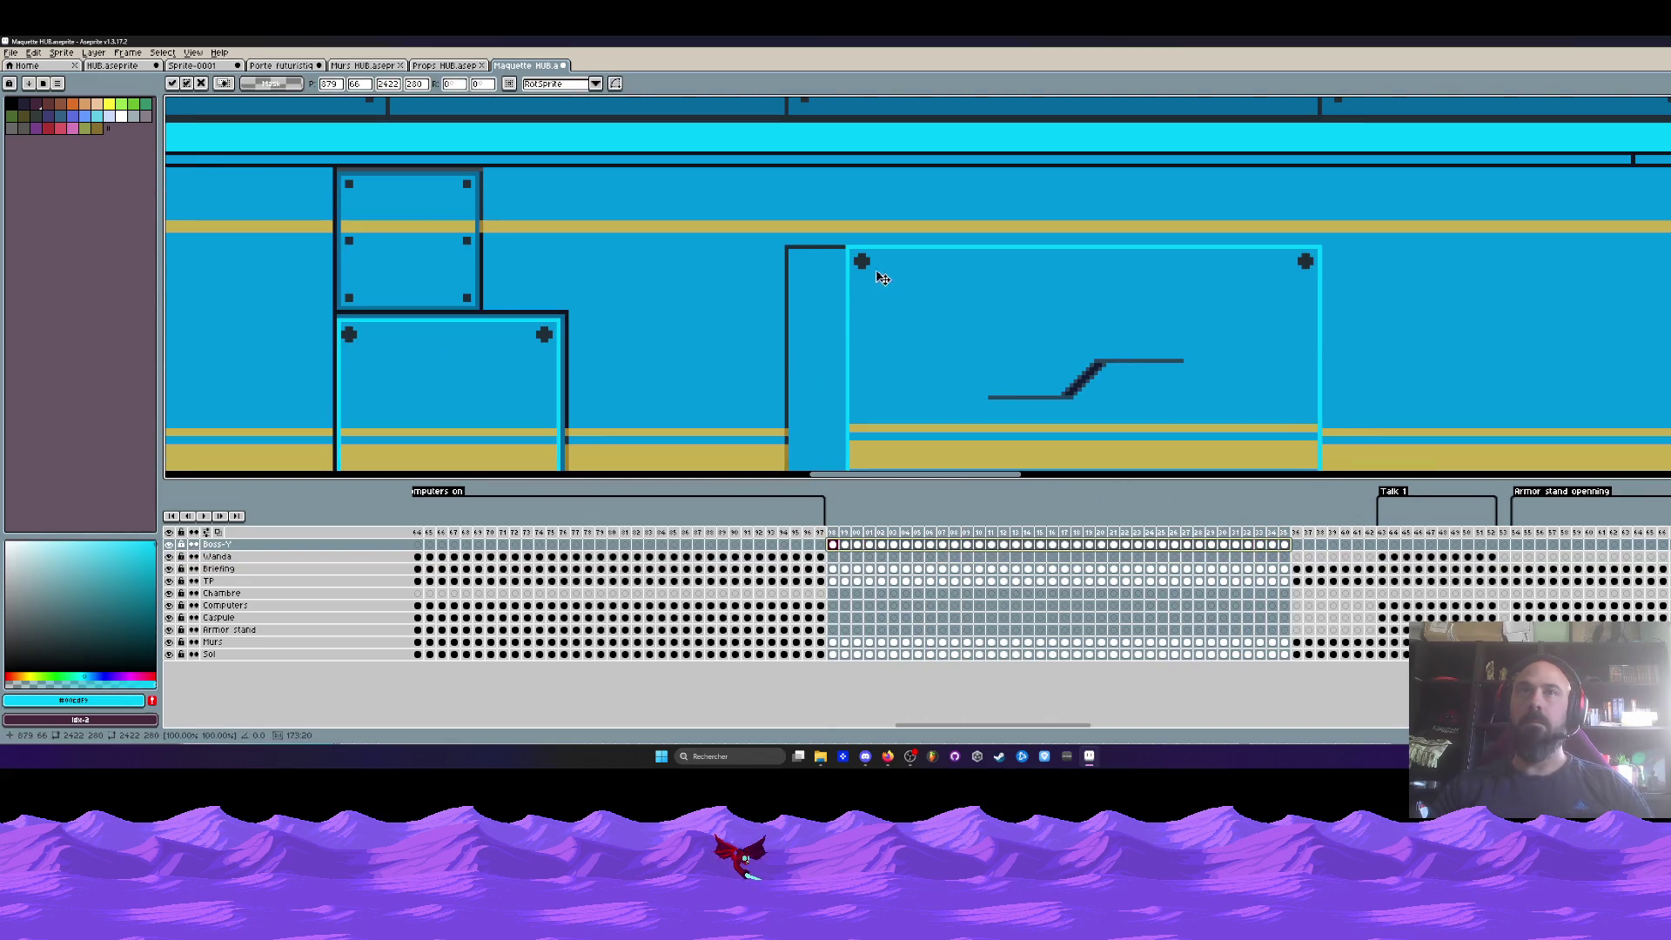
pyautogui.moveTo(884, 277); pyautogui.dragTo(831, 281)
pyautogui.scroll(-1, 835, 296)
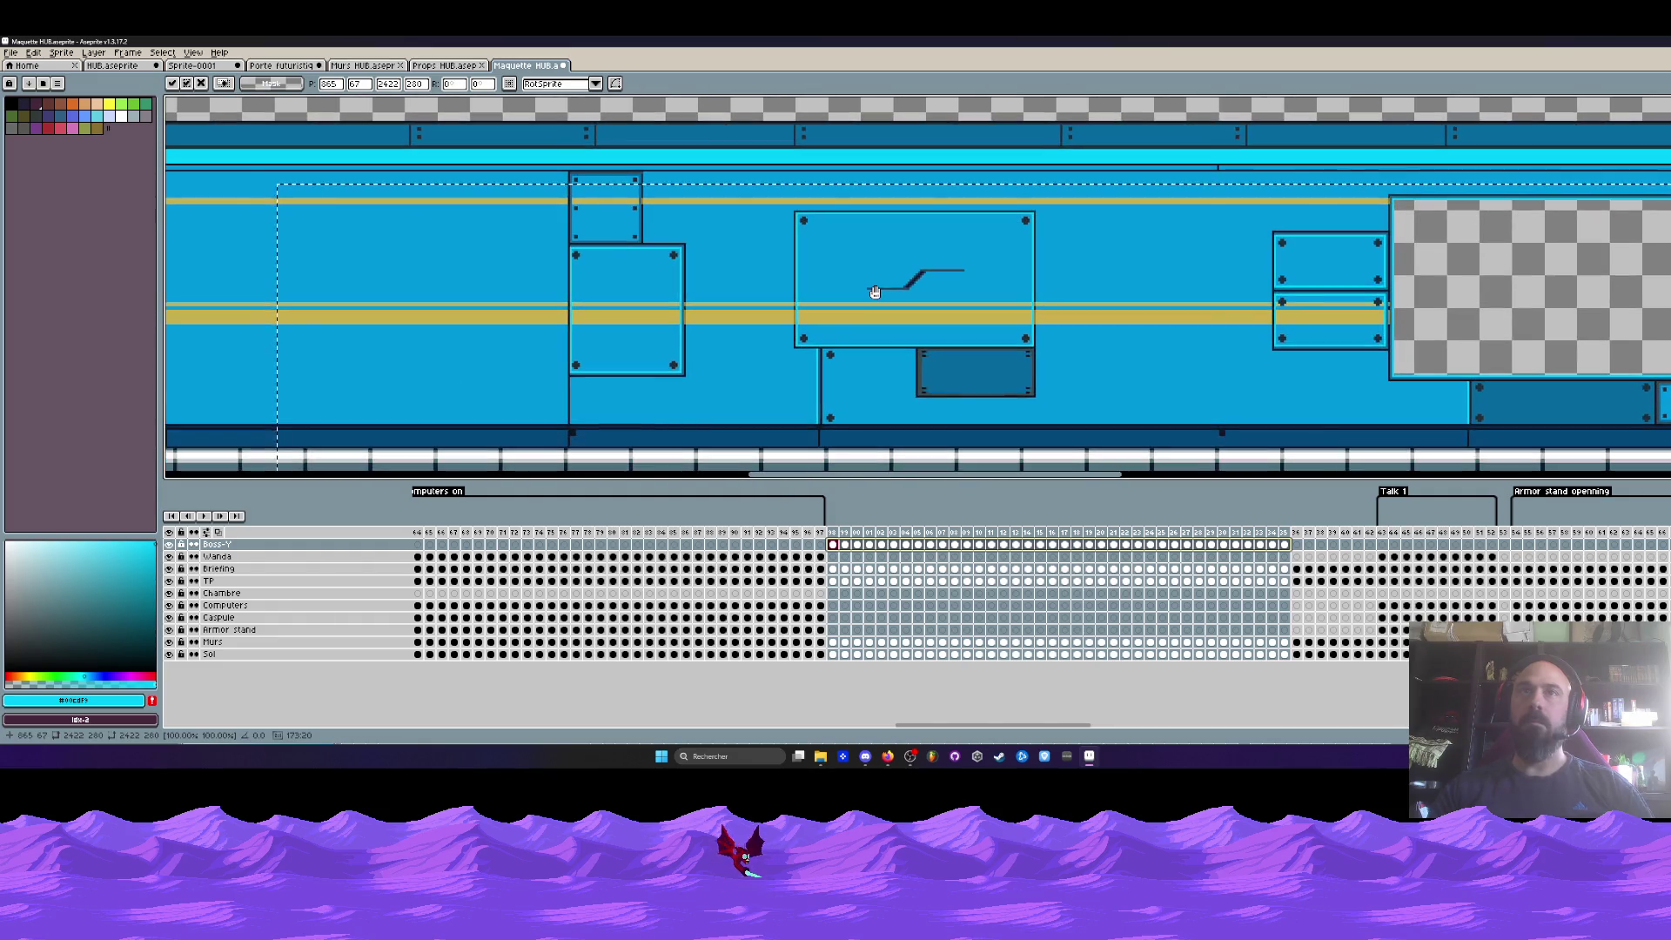
pyautogui.scroll(-3, 875, 291)
pyautogui.click(879, 202)
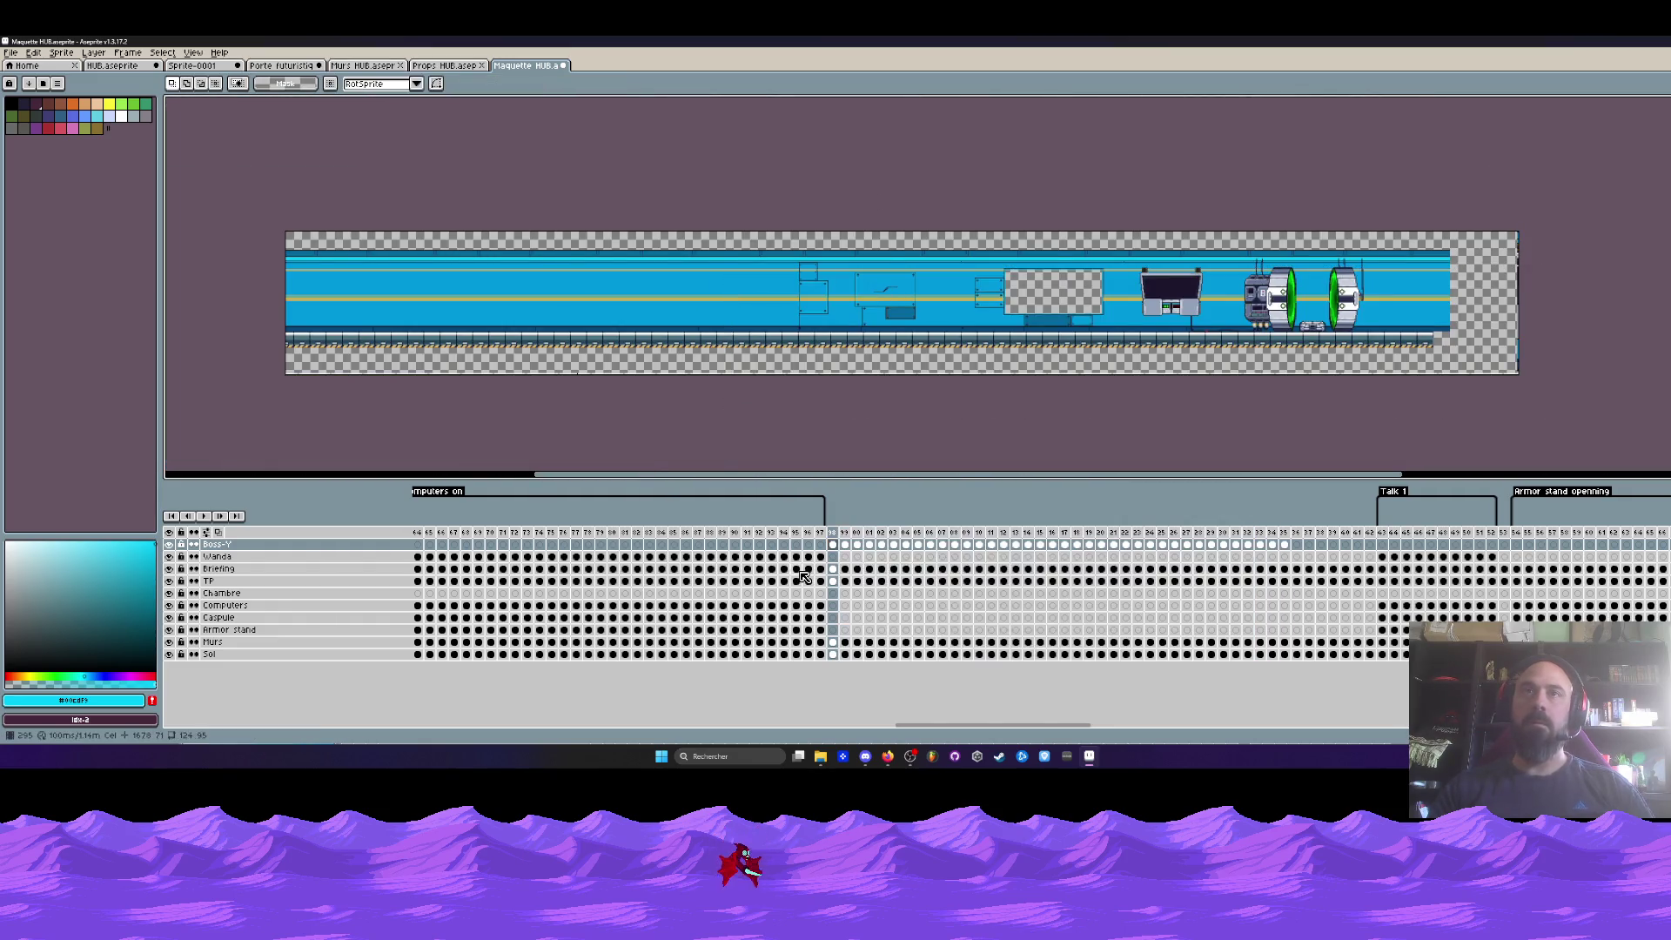
# - Select frames 94–96 in the timeline and save Maquette HUB.aseprite
pyautogui.moveTo(784, 533); pyautogui.dragTo(1338, 550)
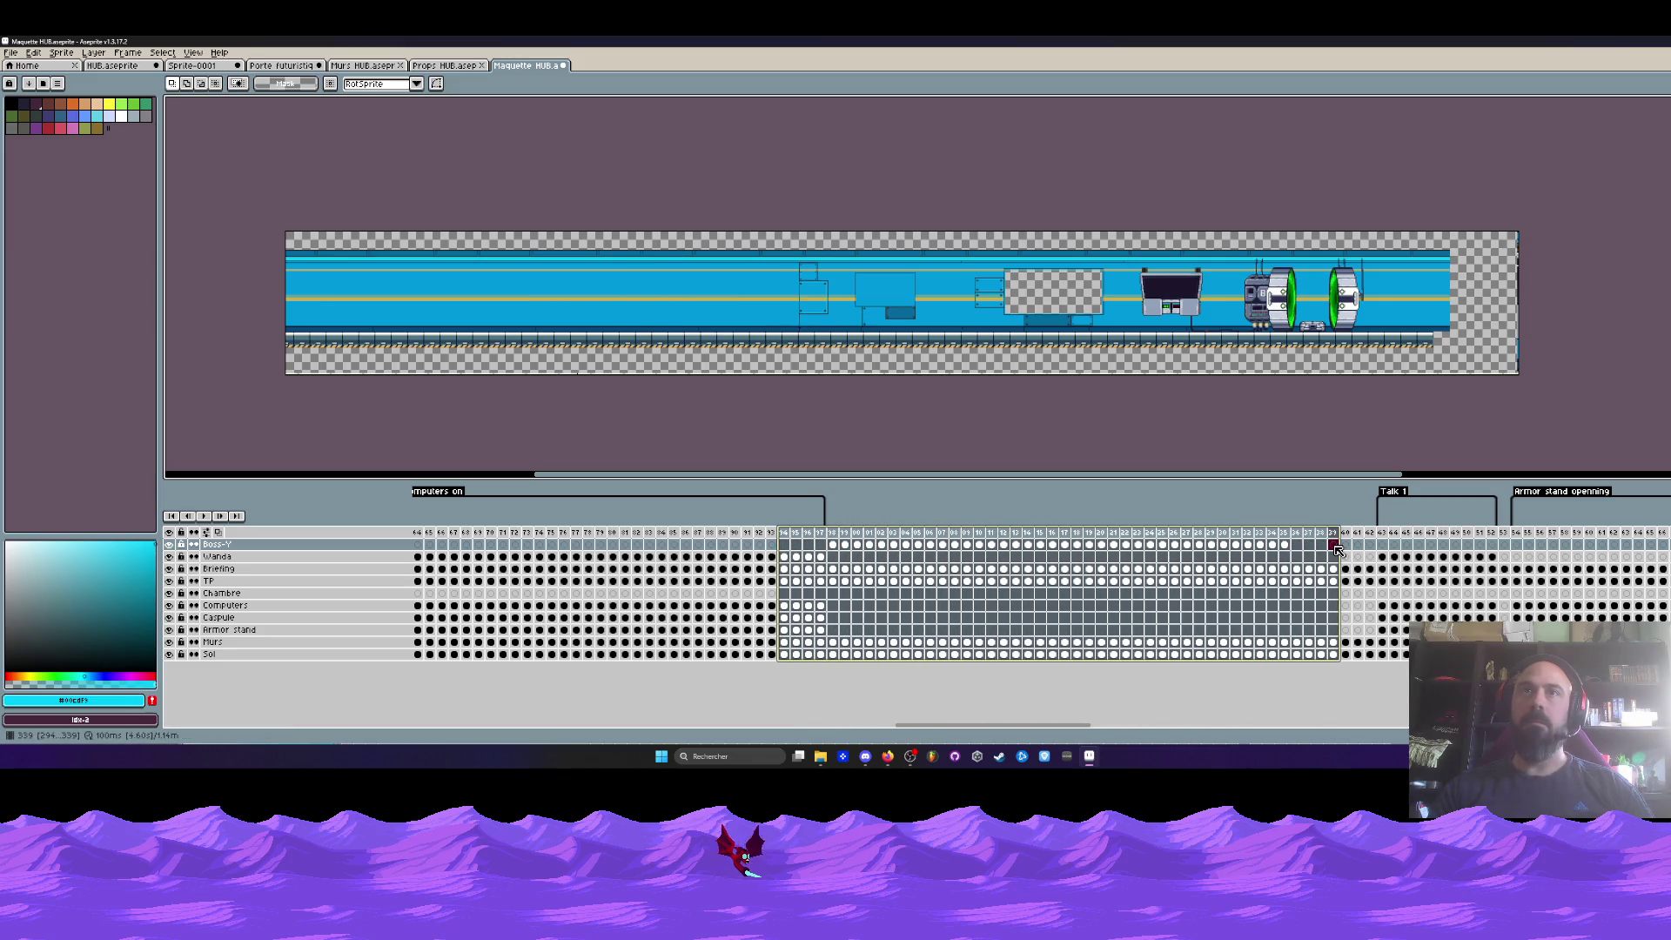
pyautogui.moveTo(1338, 550); pyautogui.dragTo(817, 579)
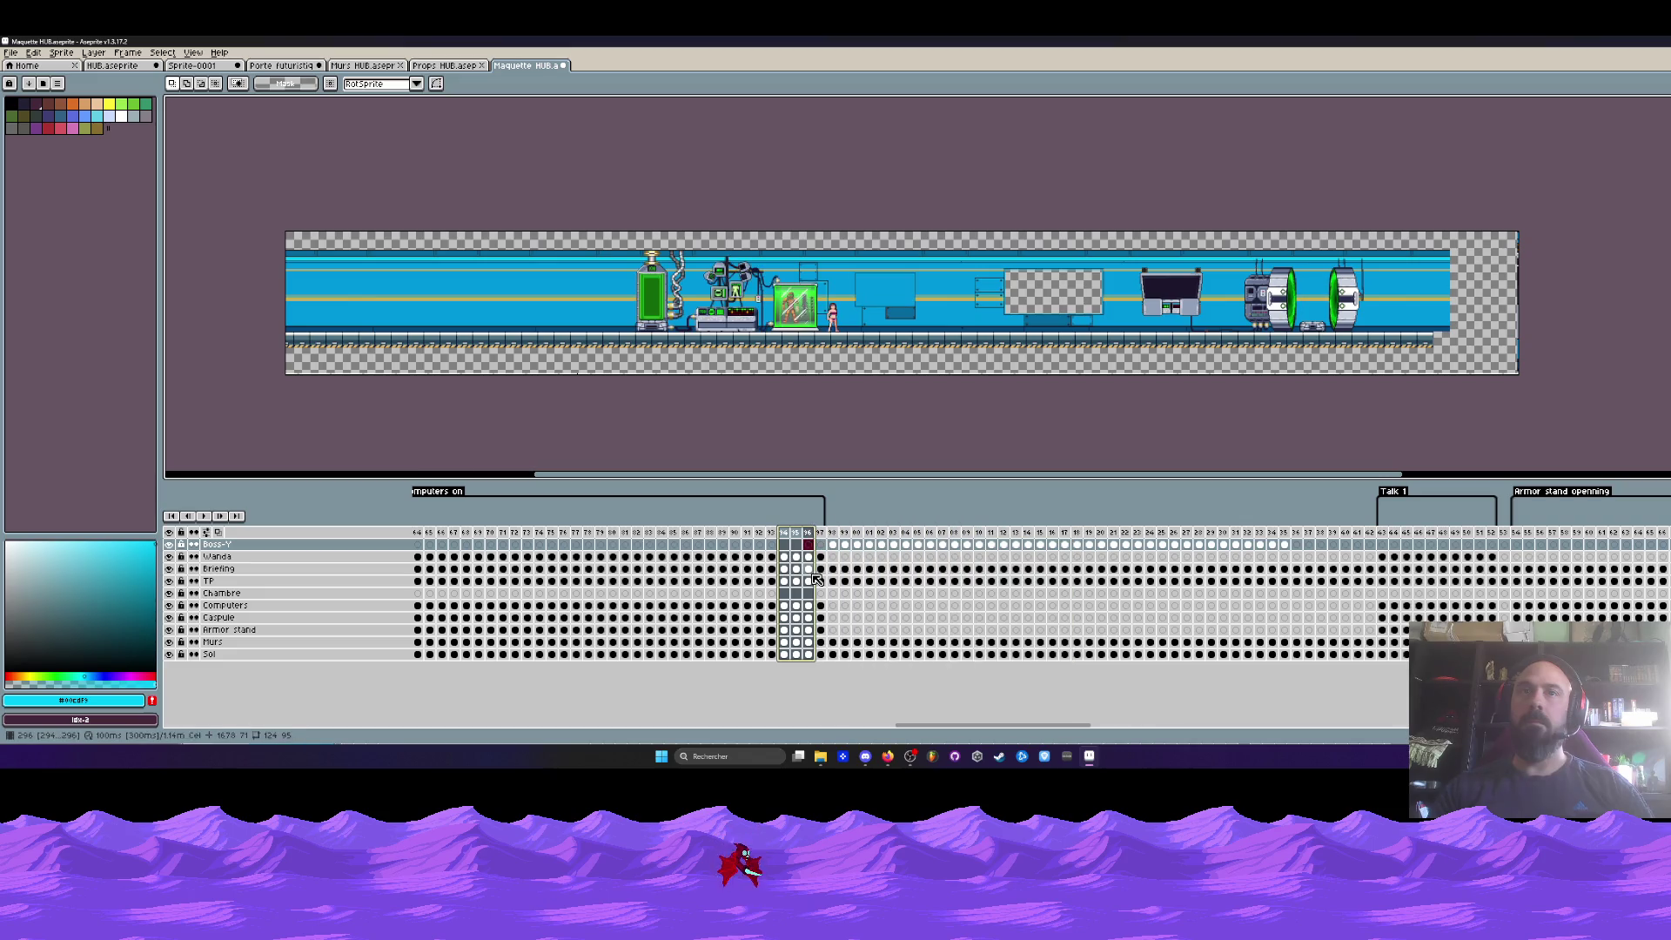
pyautogui.moveTo(982, 725); pyautogui.dragTo(499, 726)
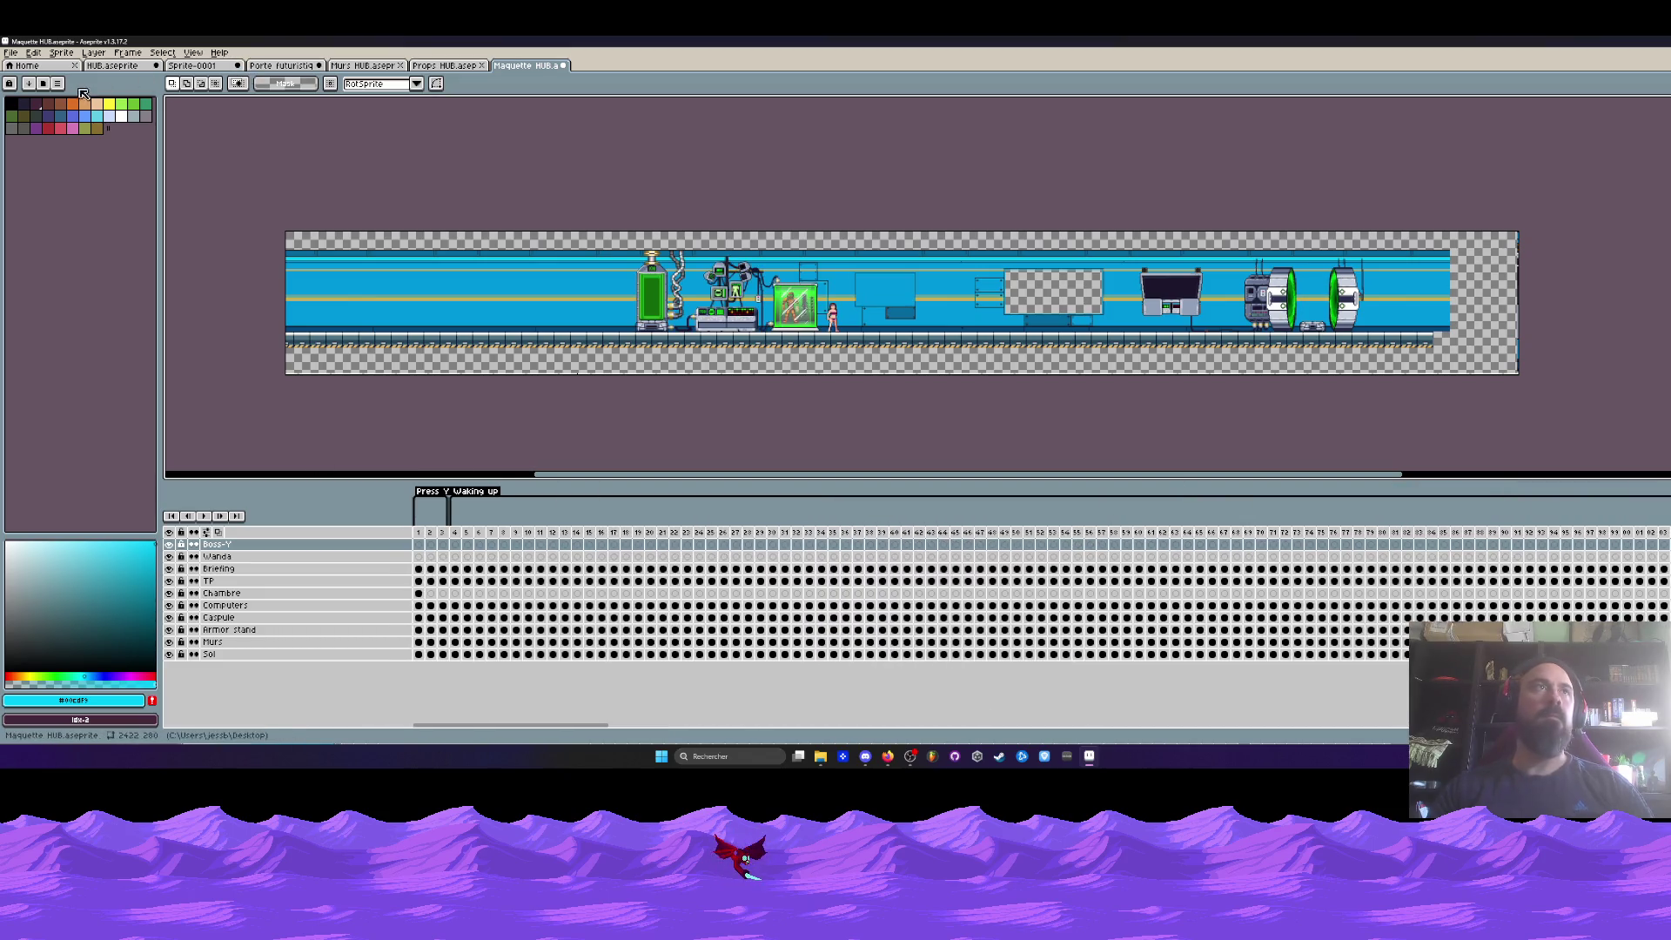
pyautogui.click(10, 52)
pyautogui.click(26, 105)
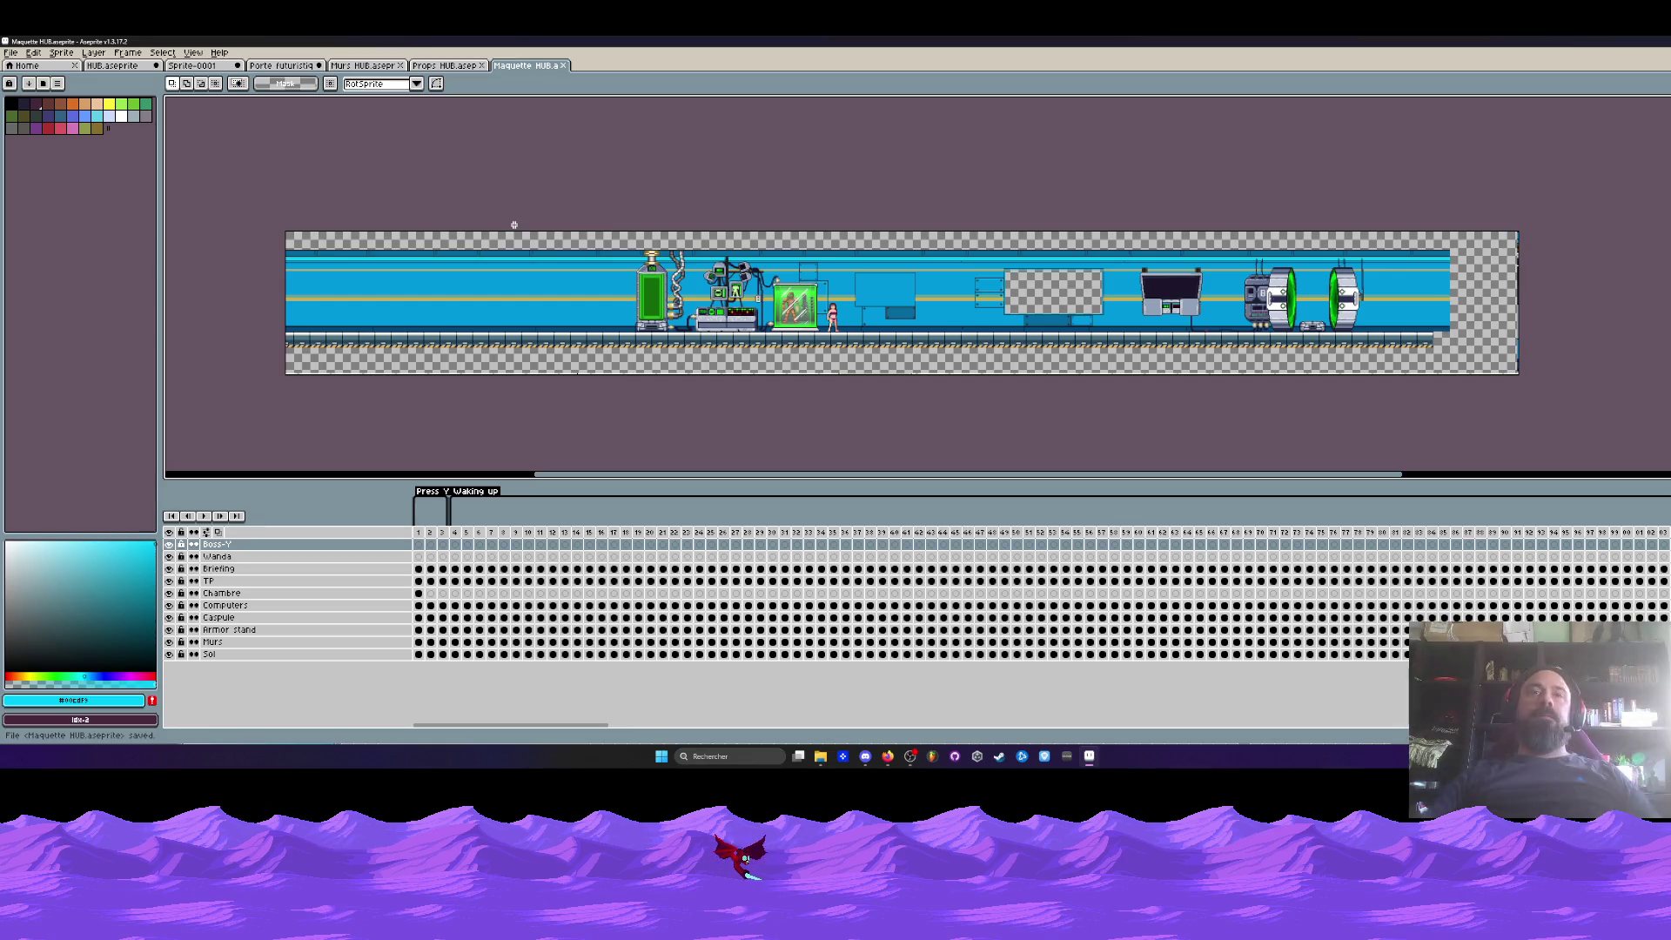
# - Copy the Chambre bedroom furniture cel from frame 1 into frame 2
pyautogui.click(418, 532)
pyautogui.scroll(2, 448, 287)
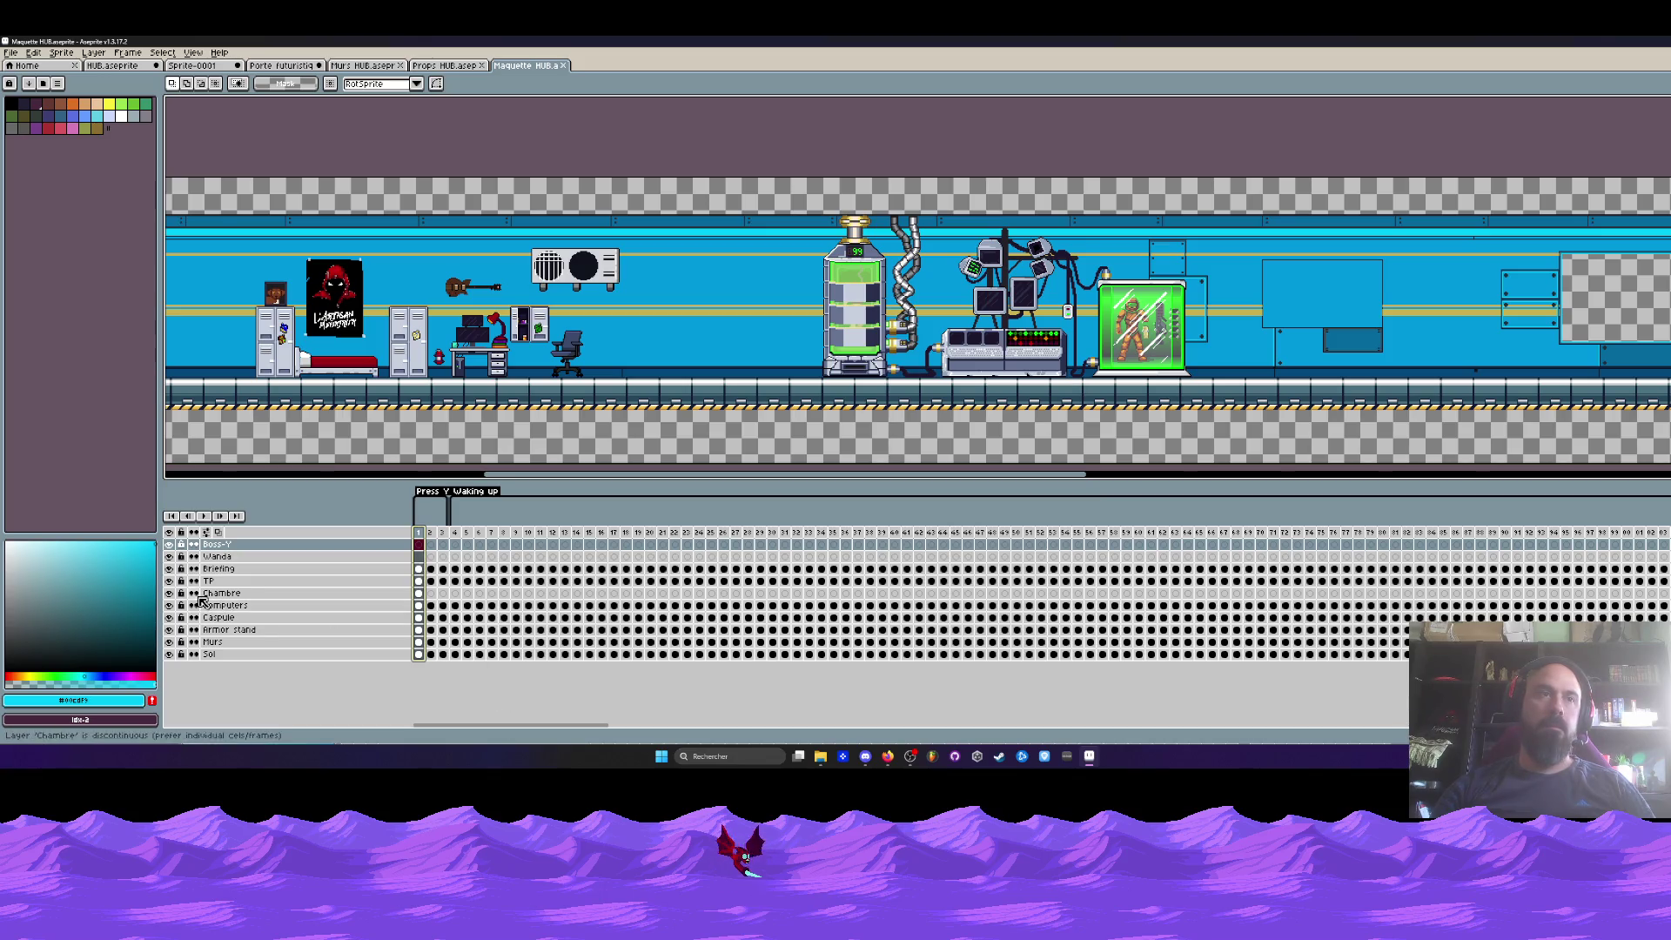
pyautogui.click(420, 594)
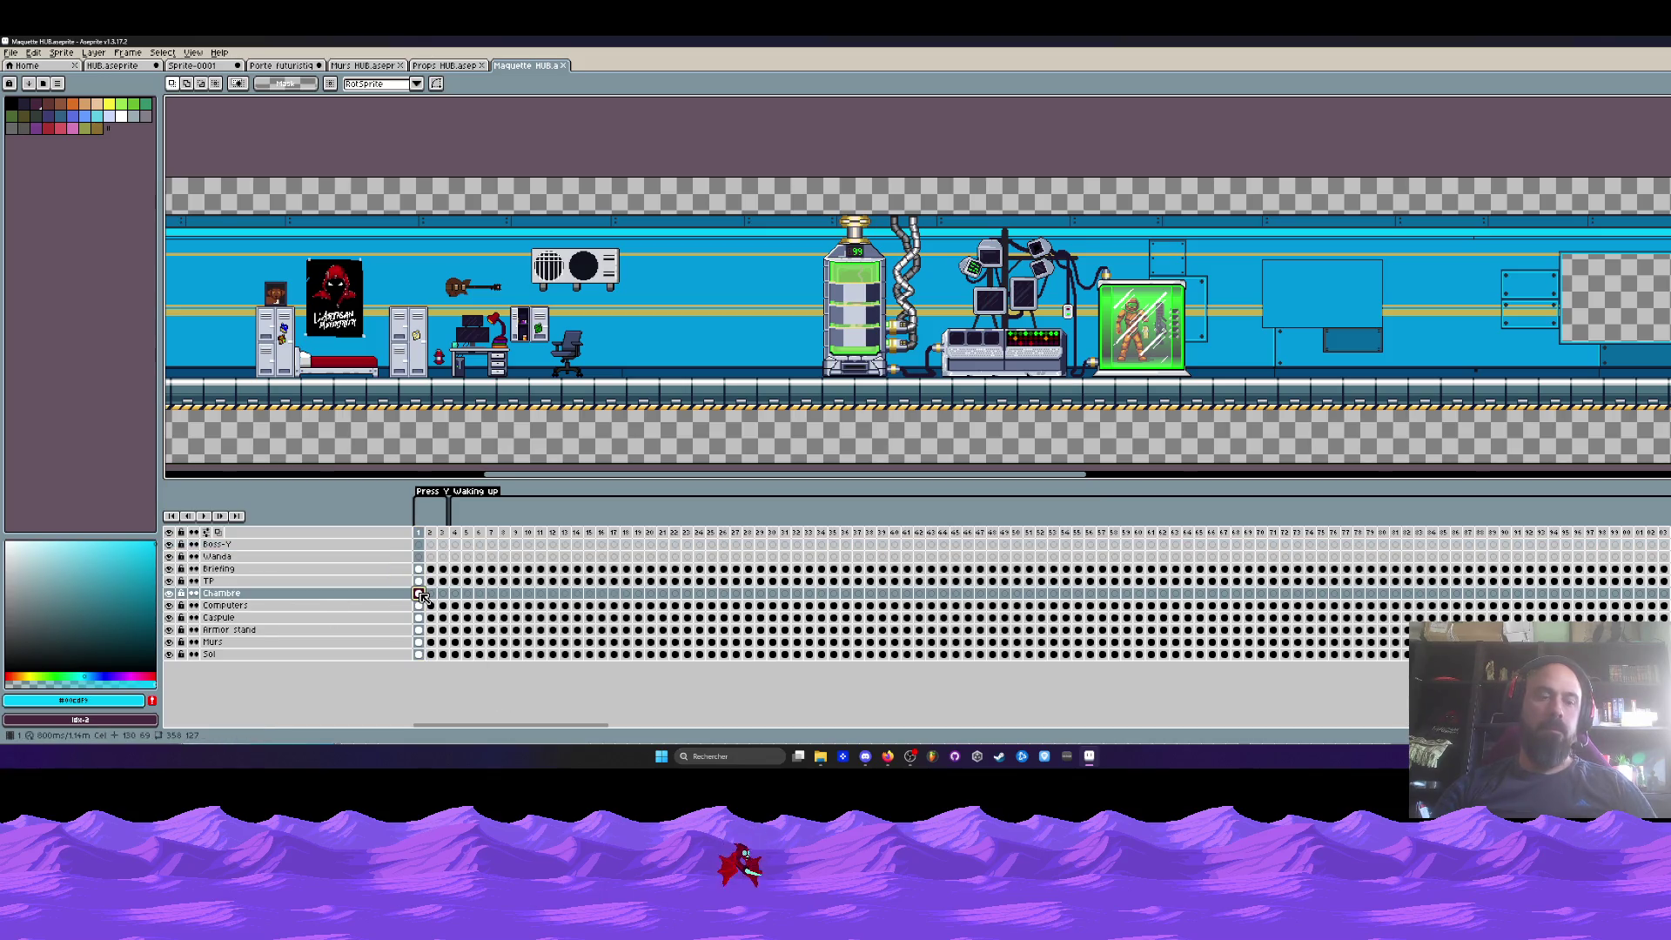
pyautogui.click(430, 605)
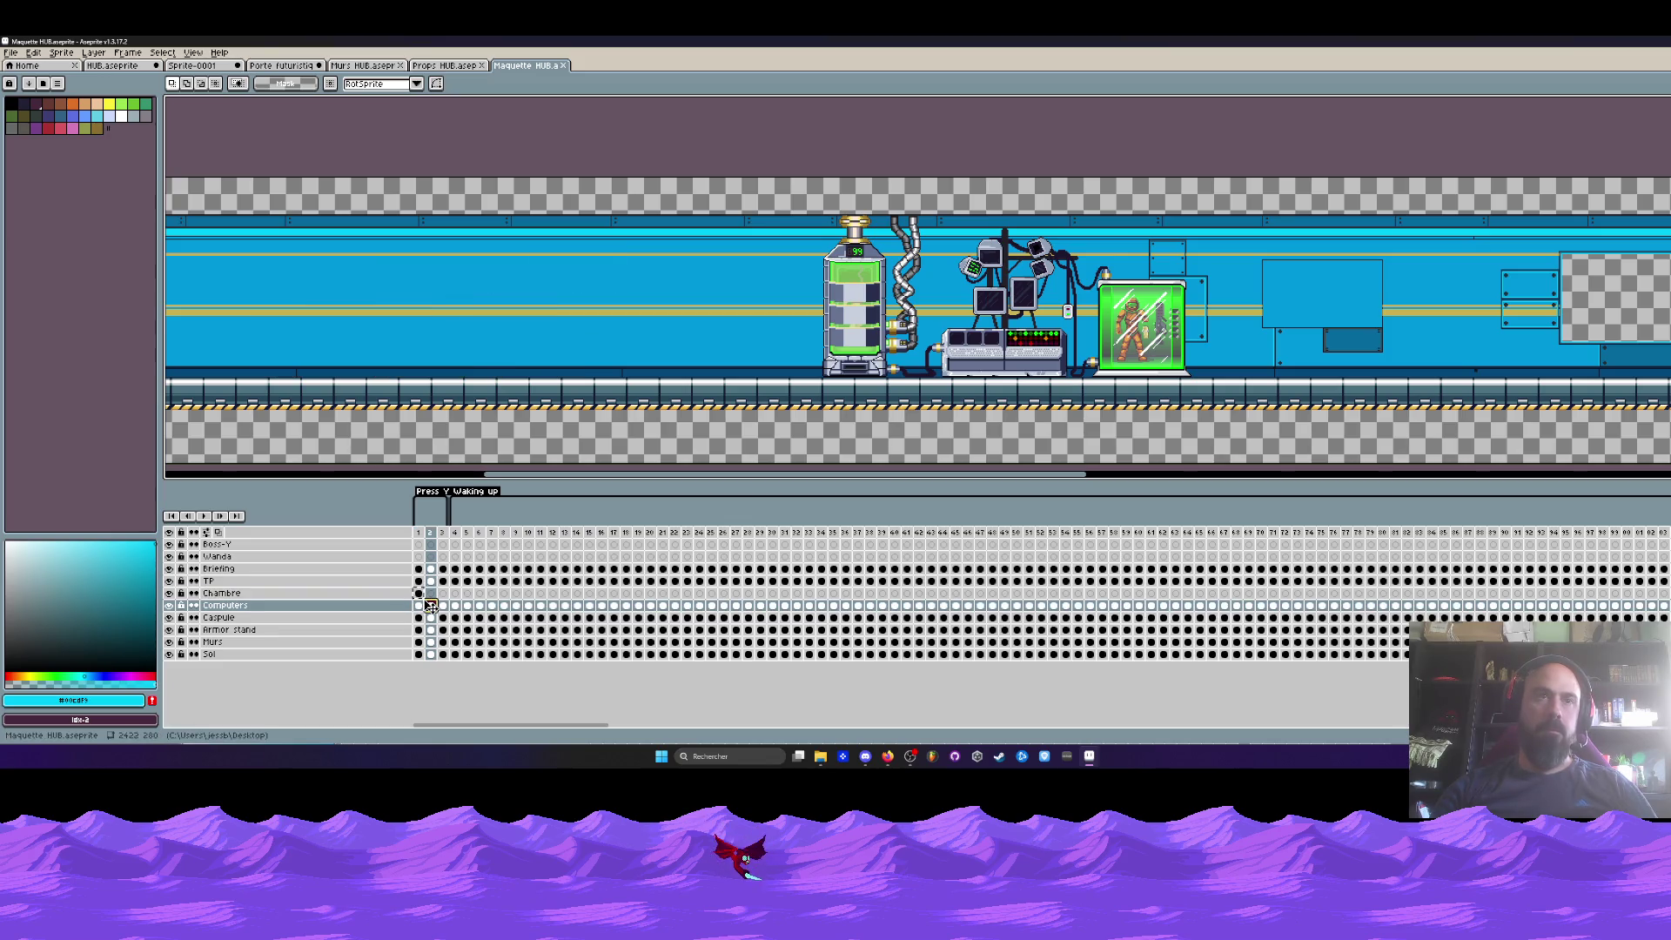
pyautogui.moveTo(419, 594); pyautogui.dragTo(431, 594)
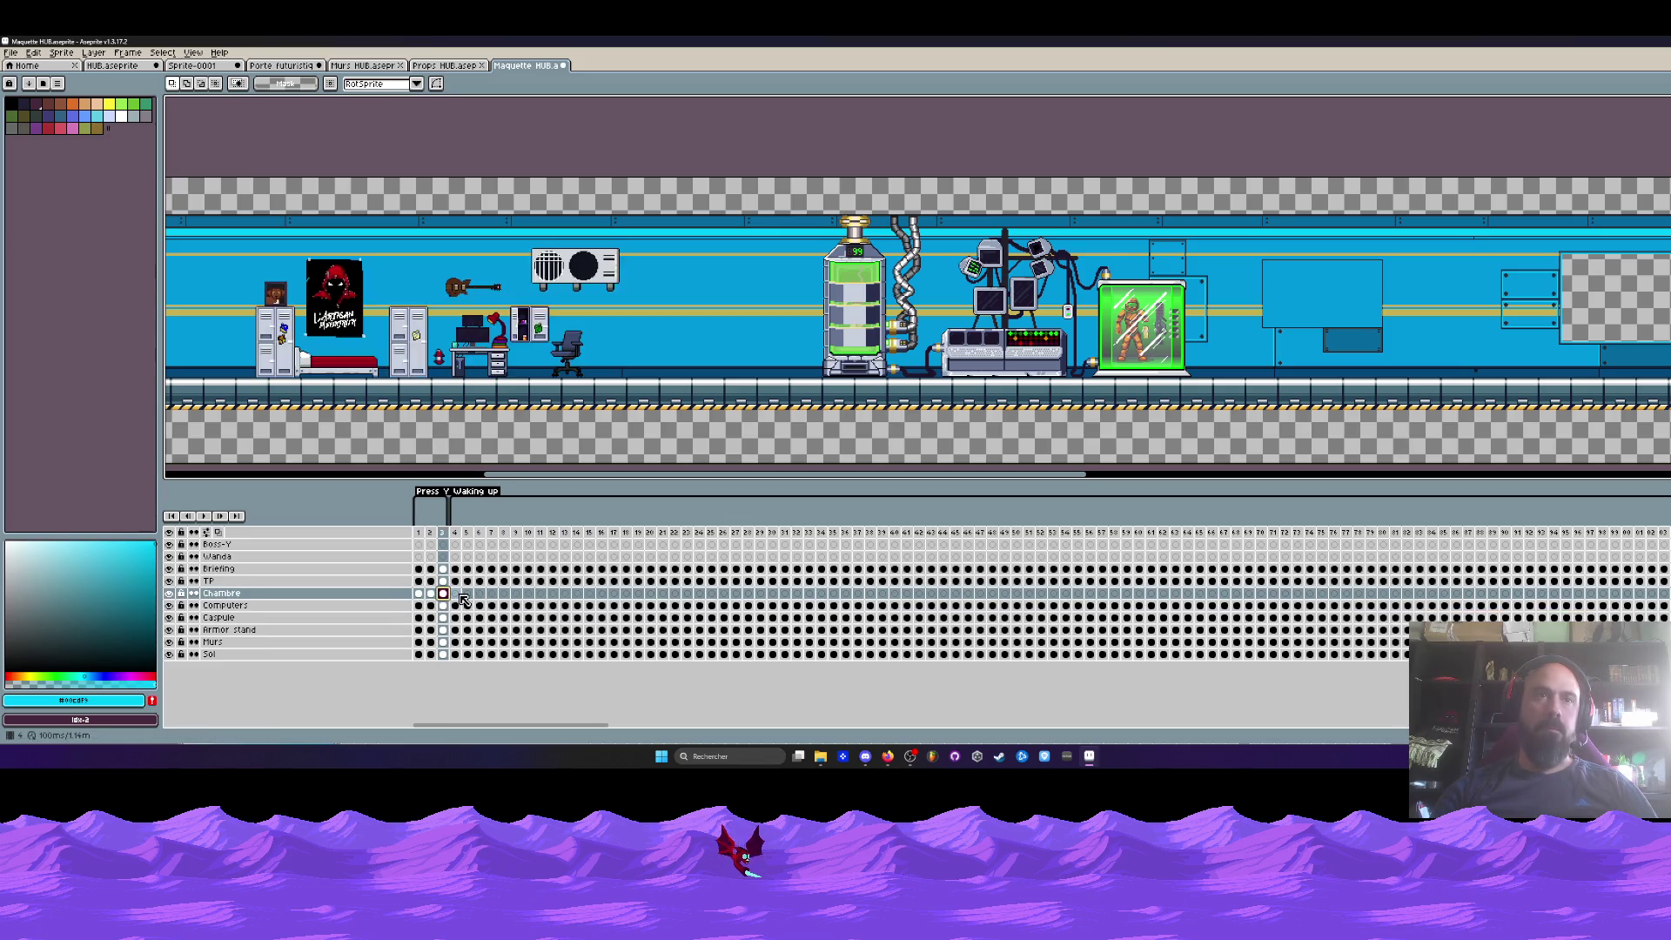
# - Select the Chambre bedroom cels across frames 1–9, then frames 1–45
pyautogui.click(493, 595)
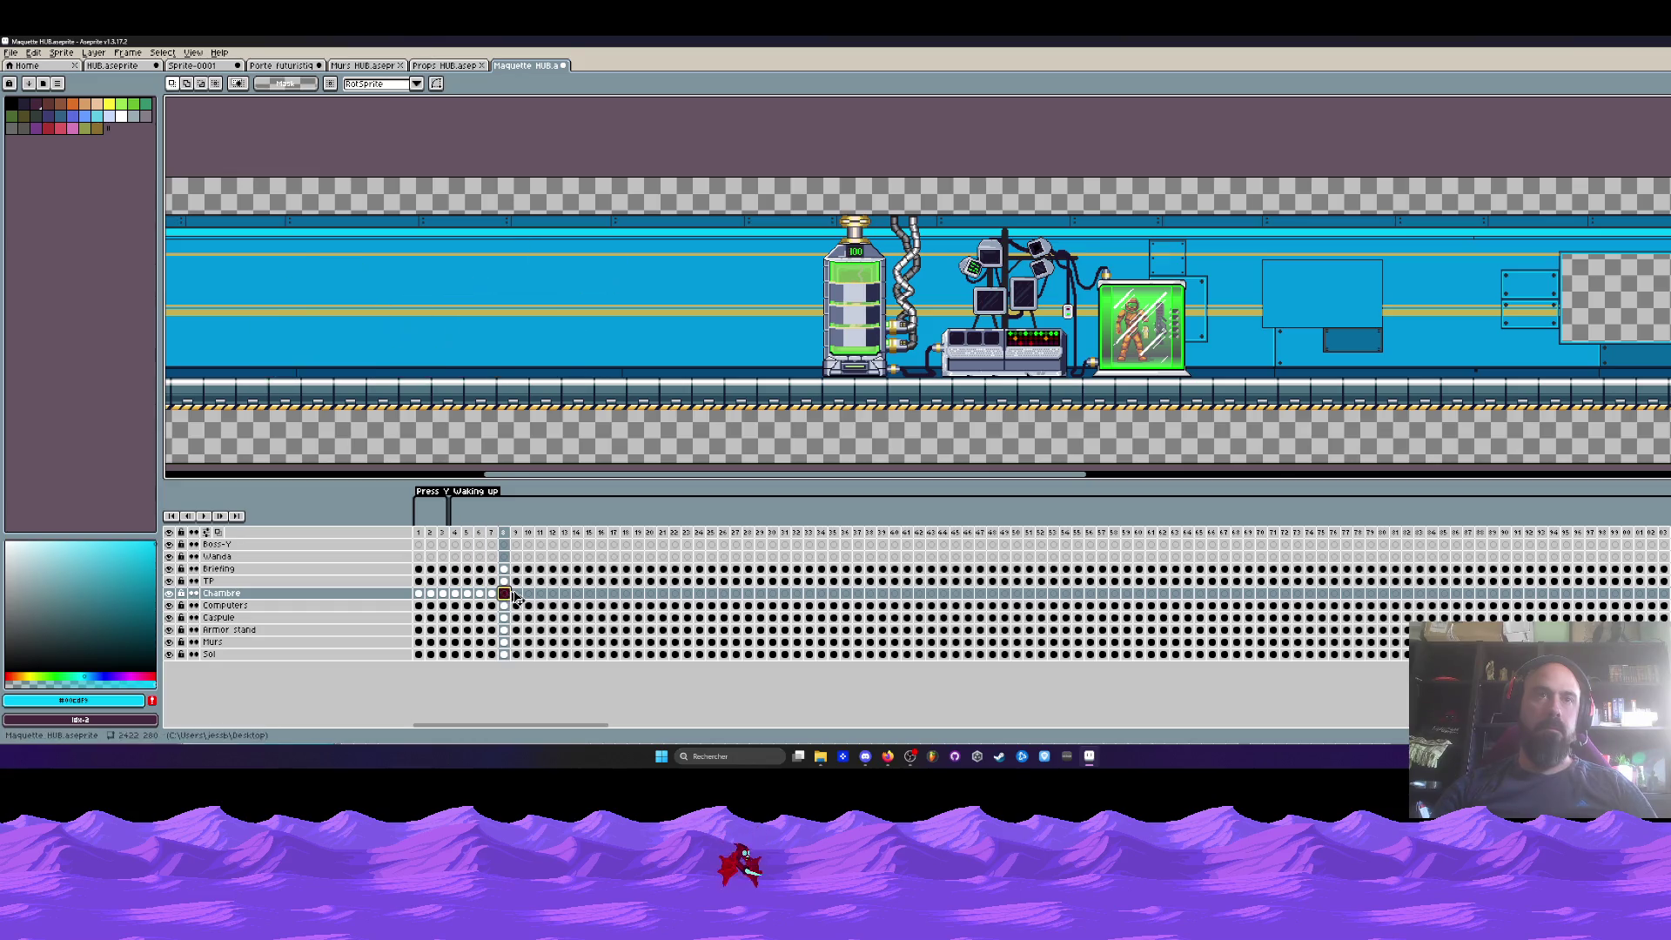
pyautogui.click(505, 595)
pyautogui.moveTo(517, 594); pyautogui.dragTo(419, 594)
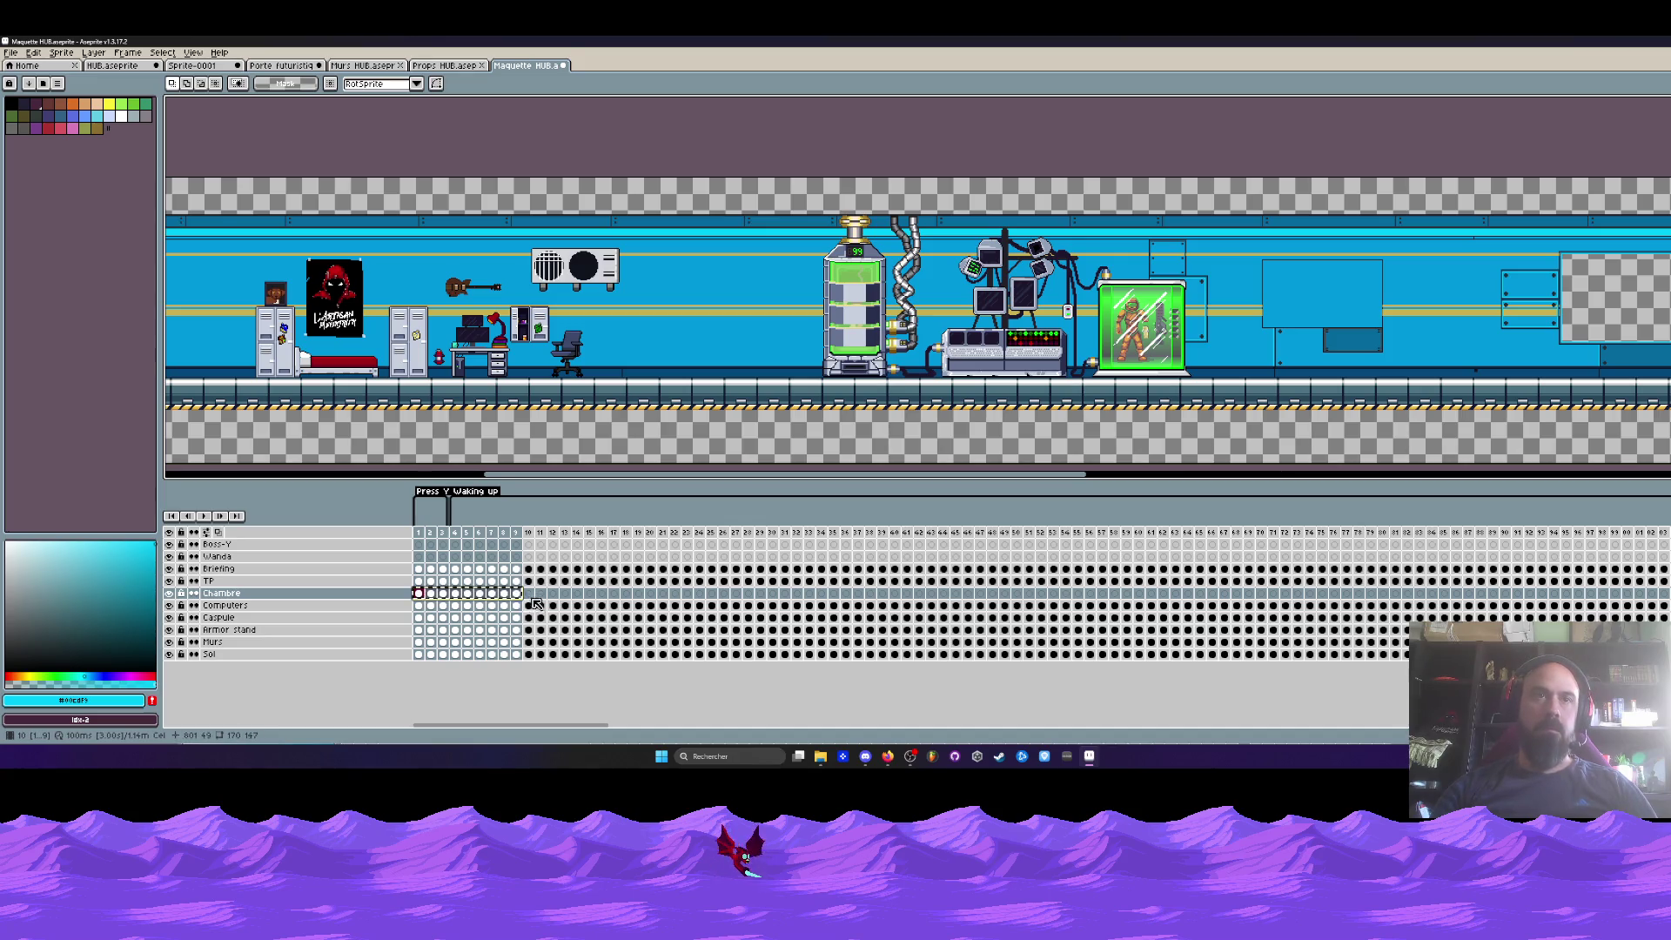
pyautogui.click(528, 595)
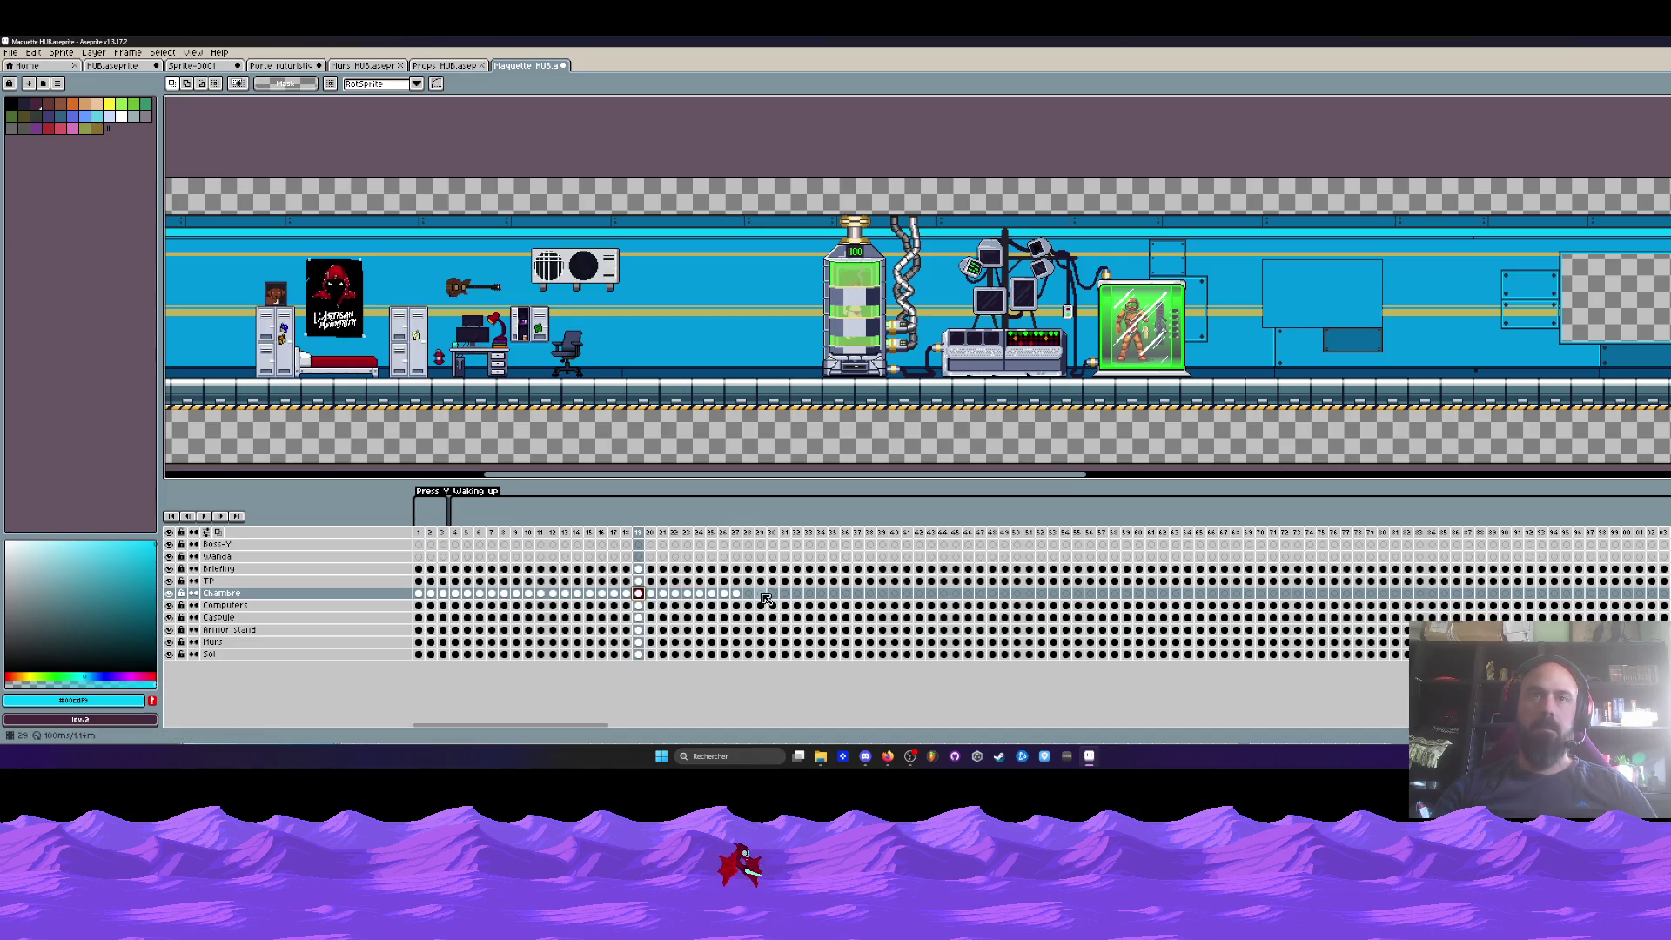
pyautogui.click(748, 594)
pyautogui.moveTo(955, 594)
pyautogui.mouseDown()
pyautogui.moveTo(426, 598)
pyautogui.moveTo(968, 594)
pyautogui.mouseUp()
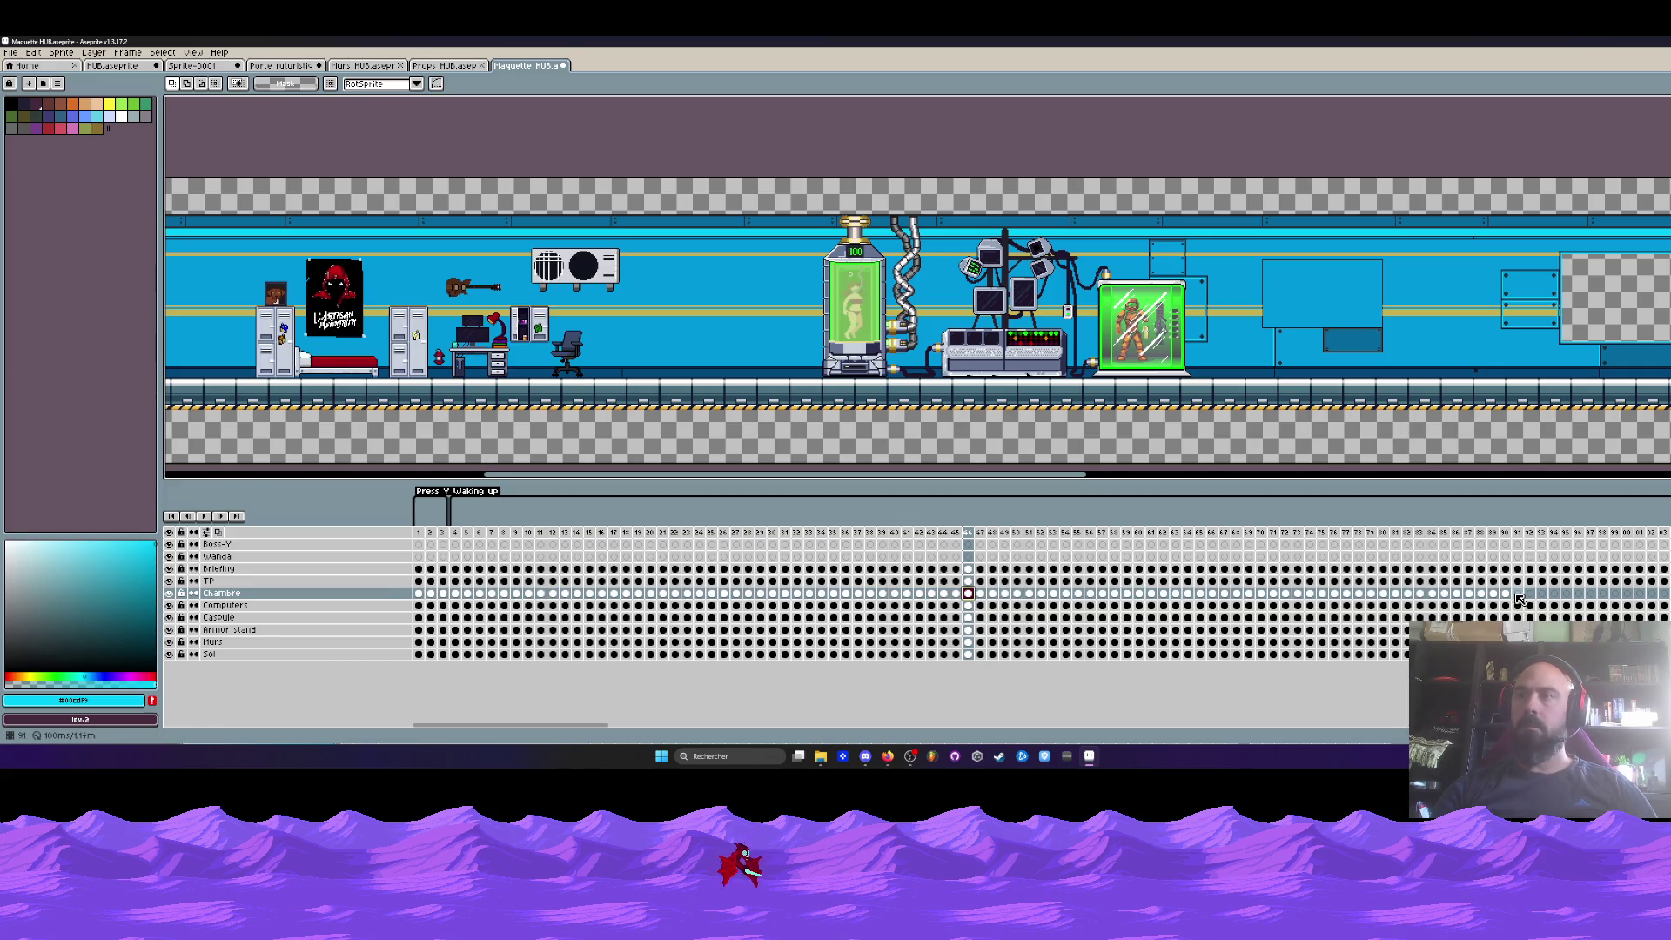
# - Paste the bedroom furniture cels on the Chambre layer starting at frame 136
pyautogui.click(1518, 595)
pyautogui.moveTo(582, 727); pyautogui.dragTo(755, 727)
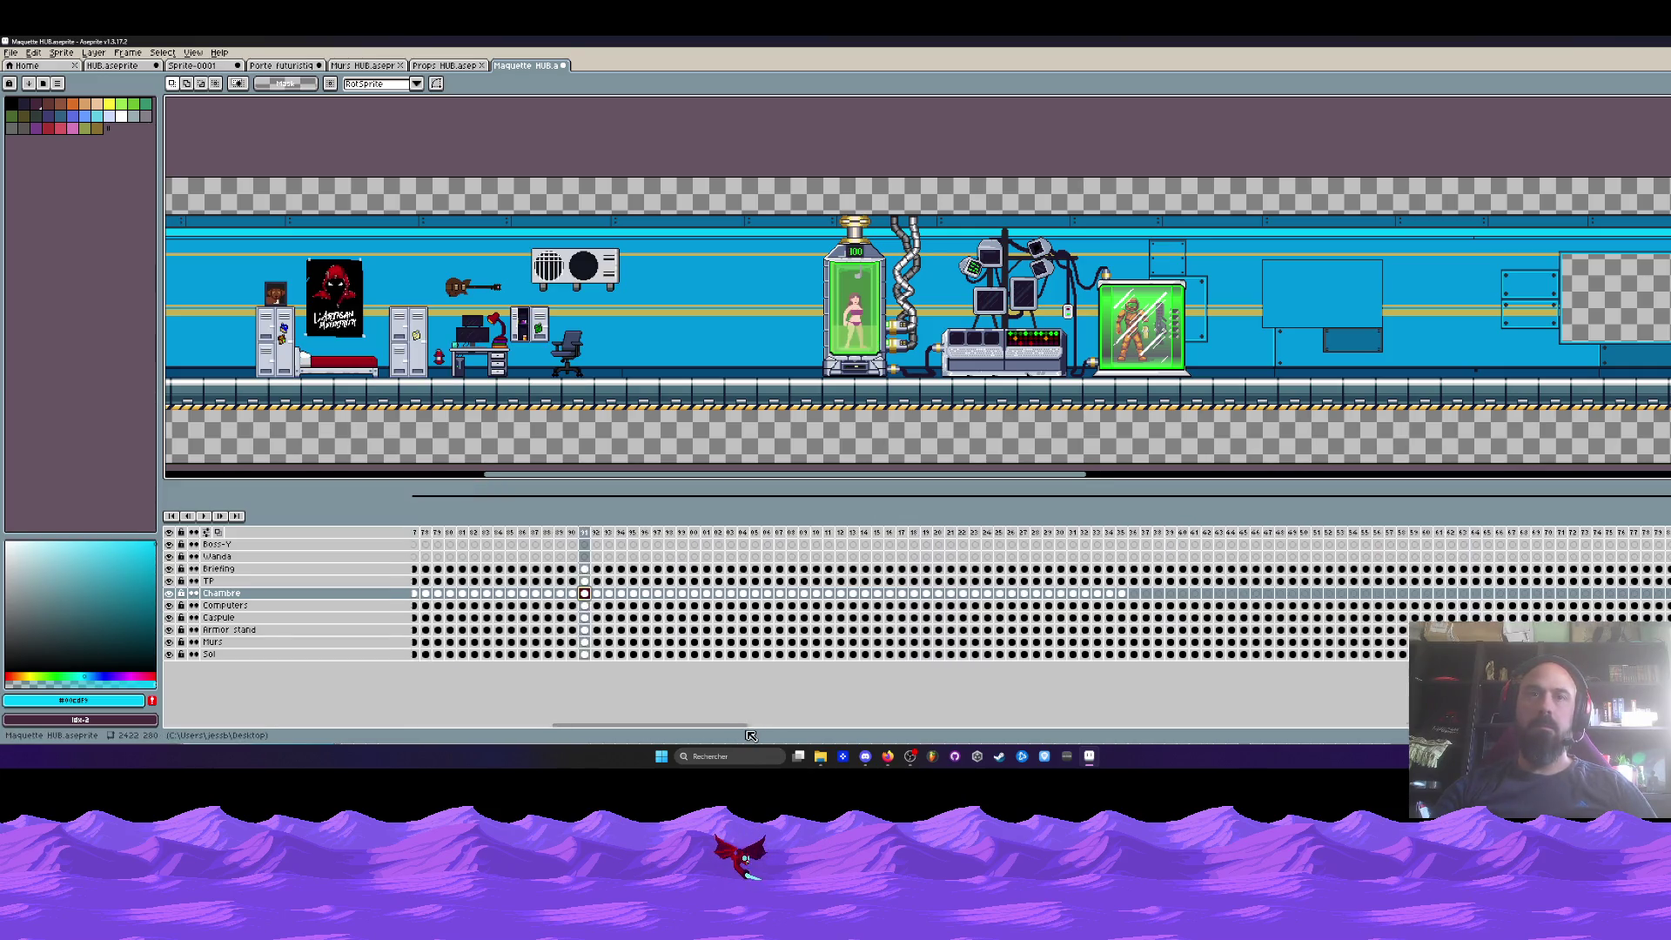
pyautogui.click(912, 595)
pyautogui.hotkey('ctrl', 'v')
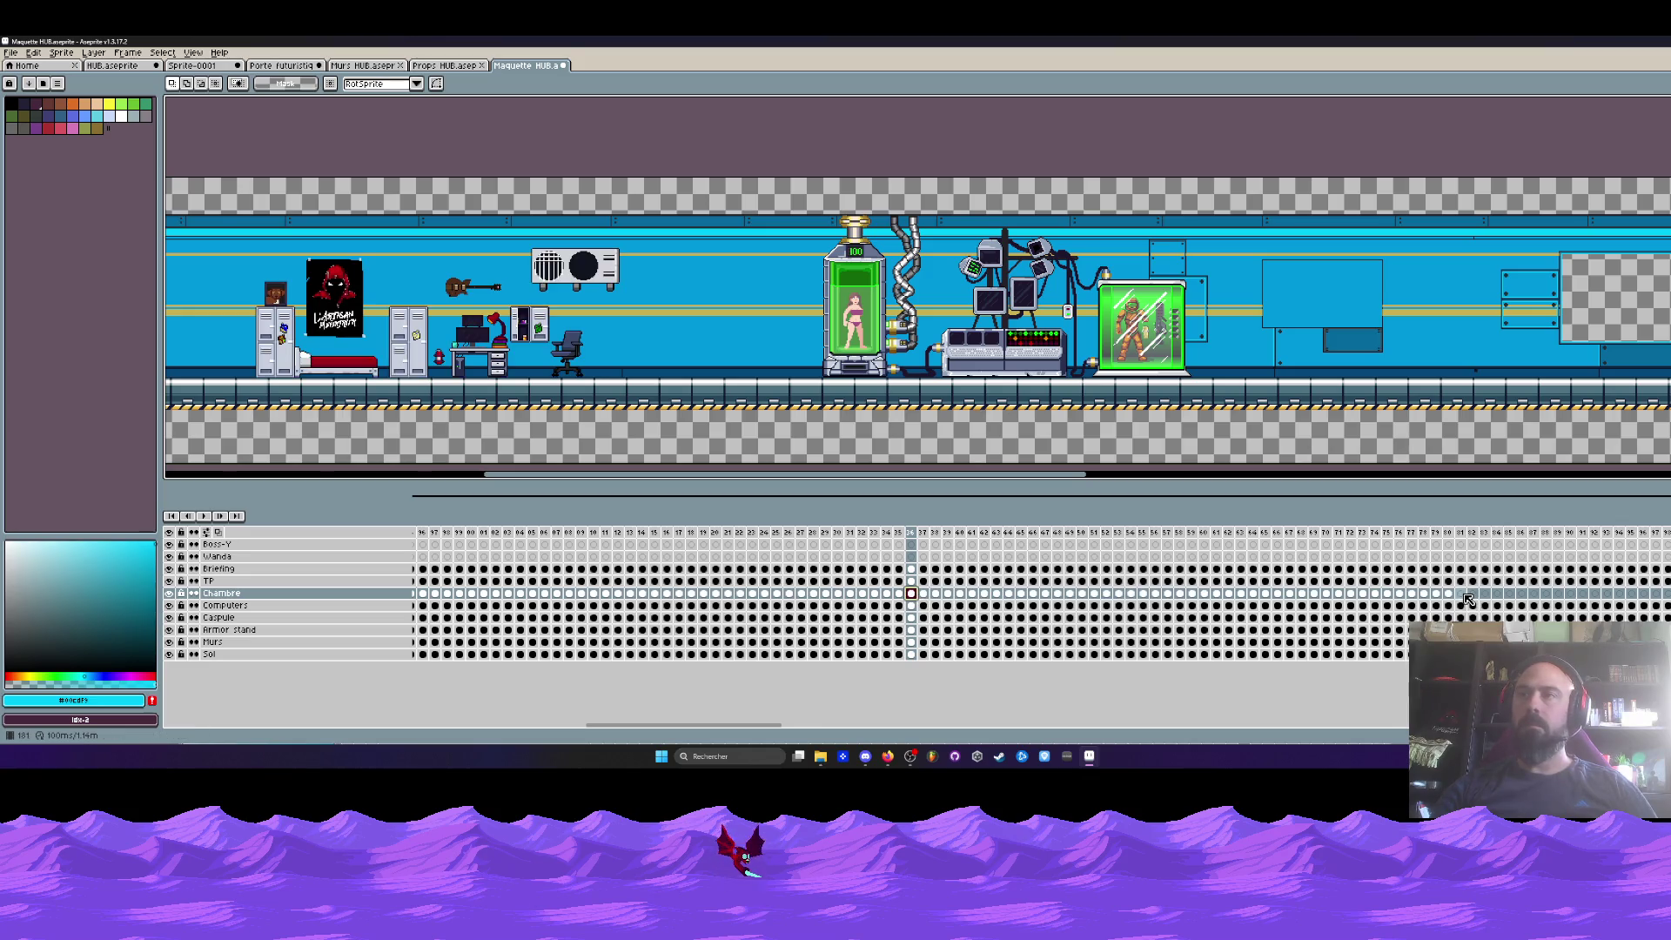
# - Check the bedroom props in later frames, including the Computers on section and armor tank frames
pyautogui.moveTo(752, 726); pyautogui.dragTo(945, 729)
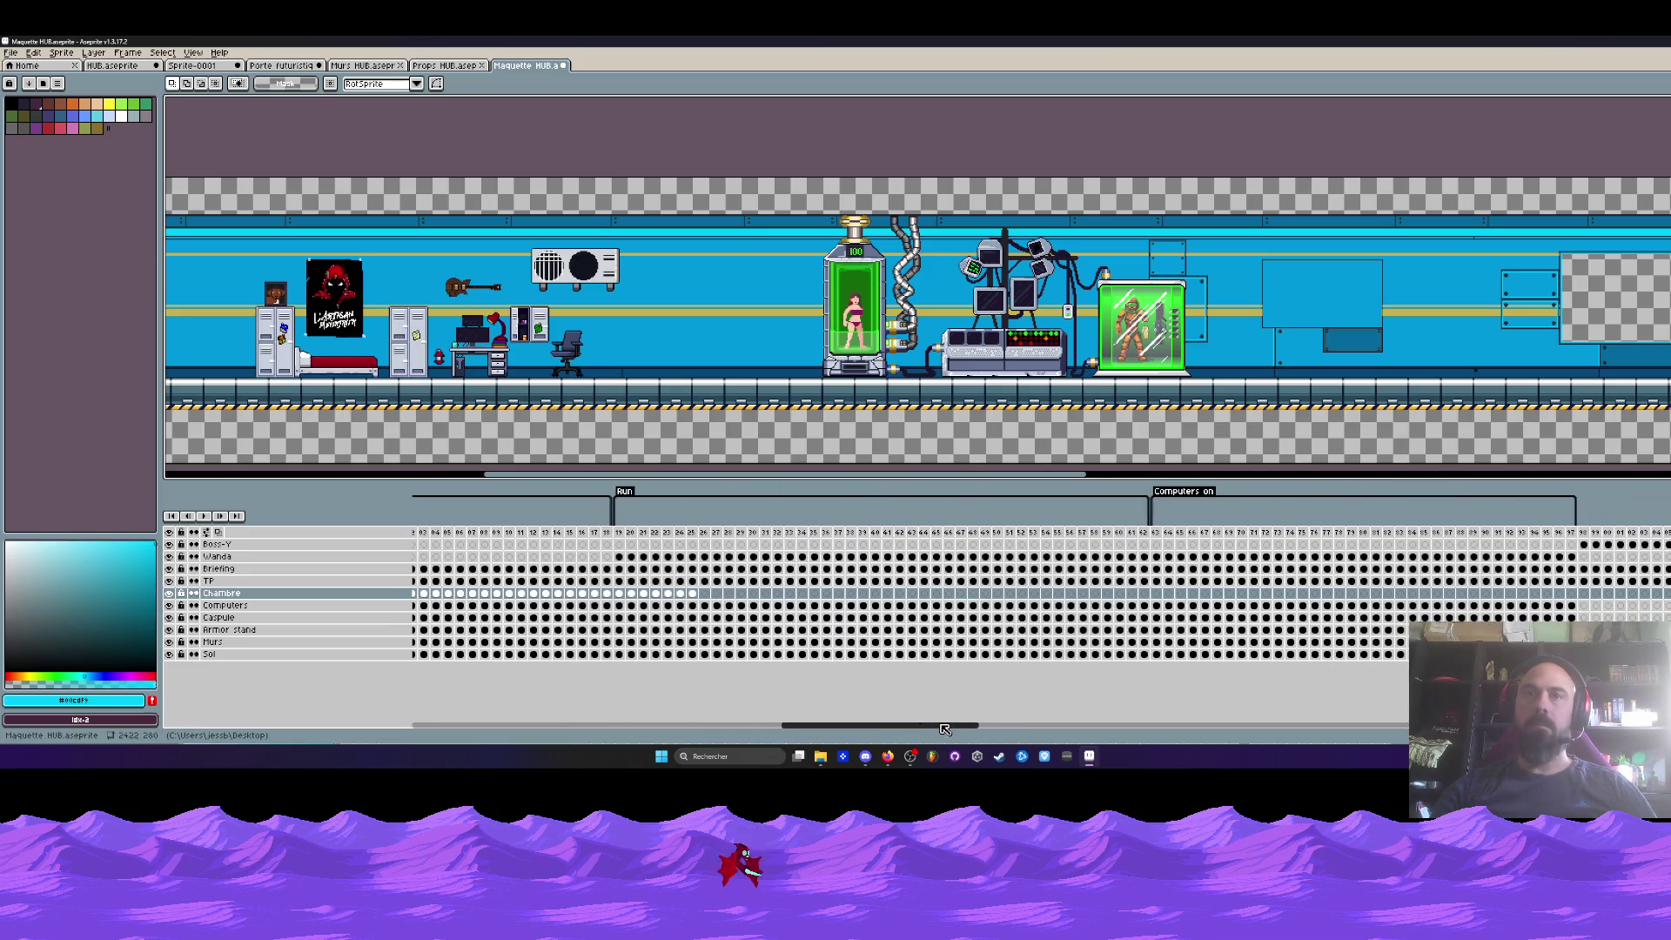
pyautogui.click(704, 594)
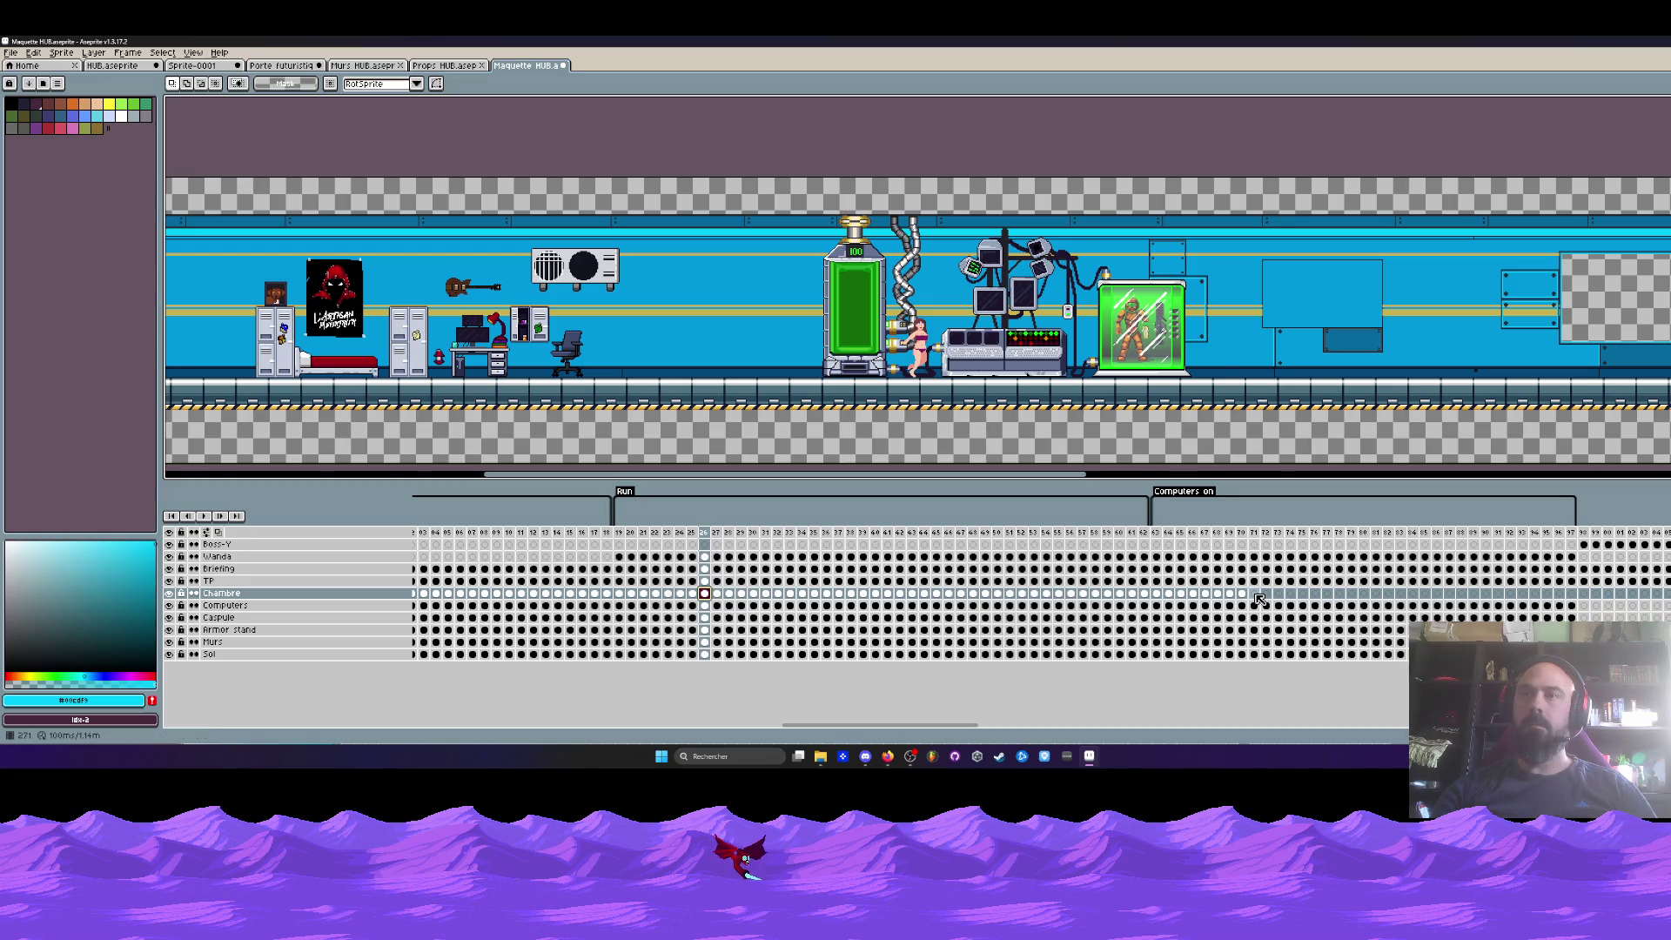
pyautogui.click(1257, 598)
pyautogui.hscroll(10, 707, 610)
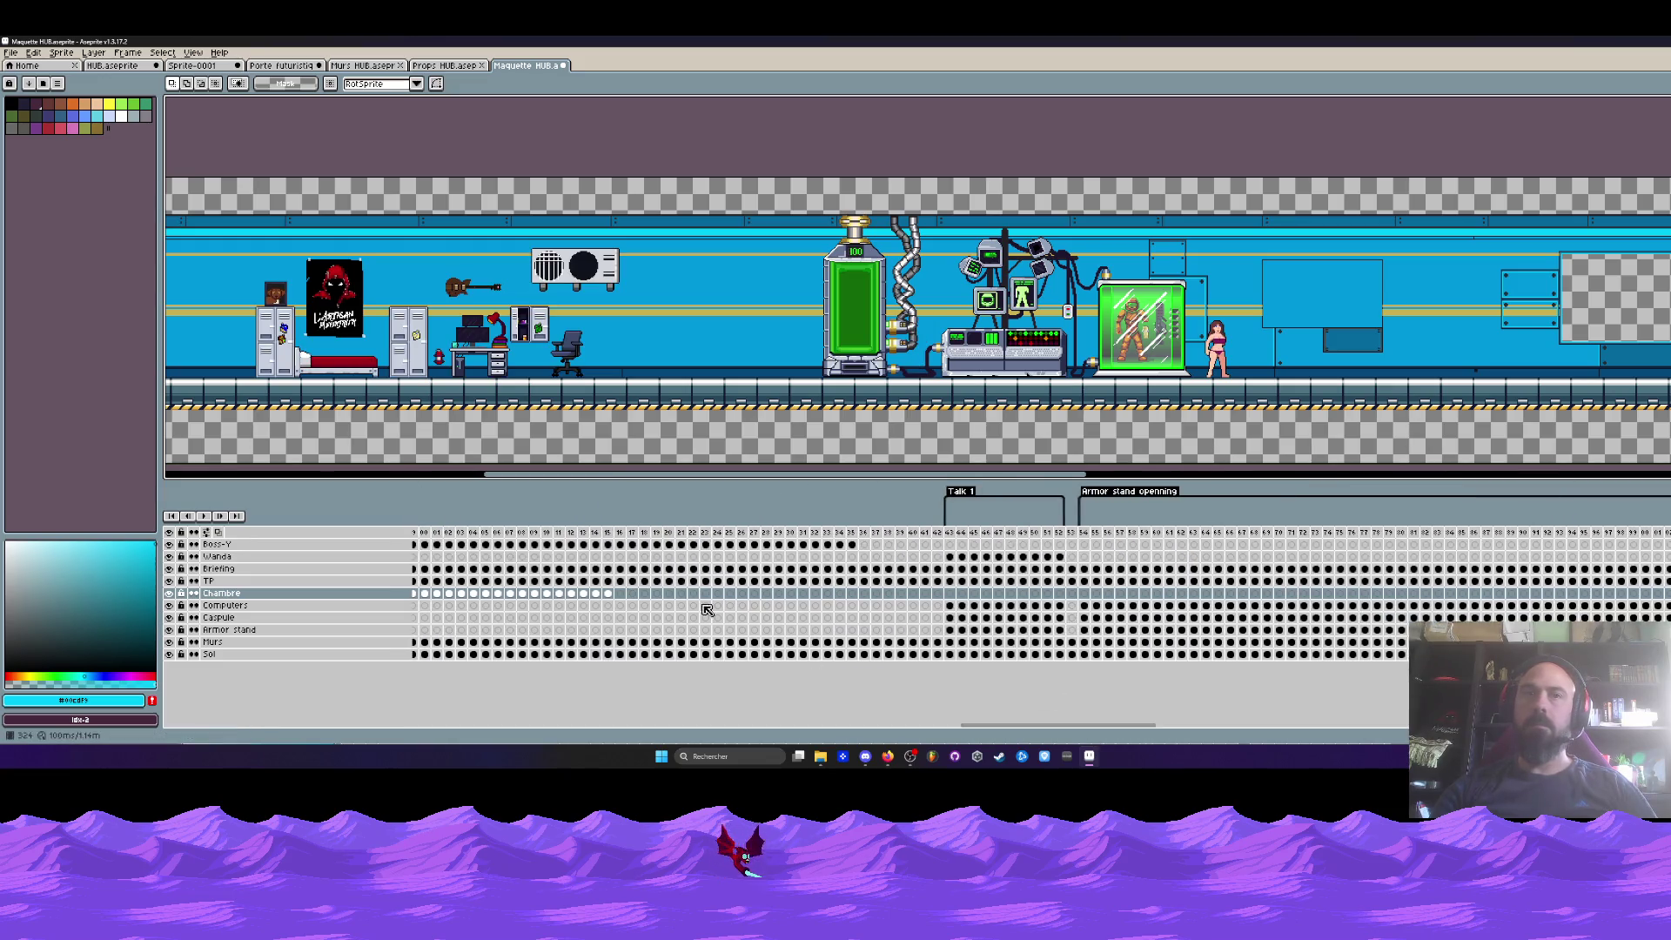
pyautogui.click(620, 594)
pyautogui.click(1173, 597)
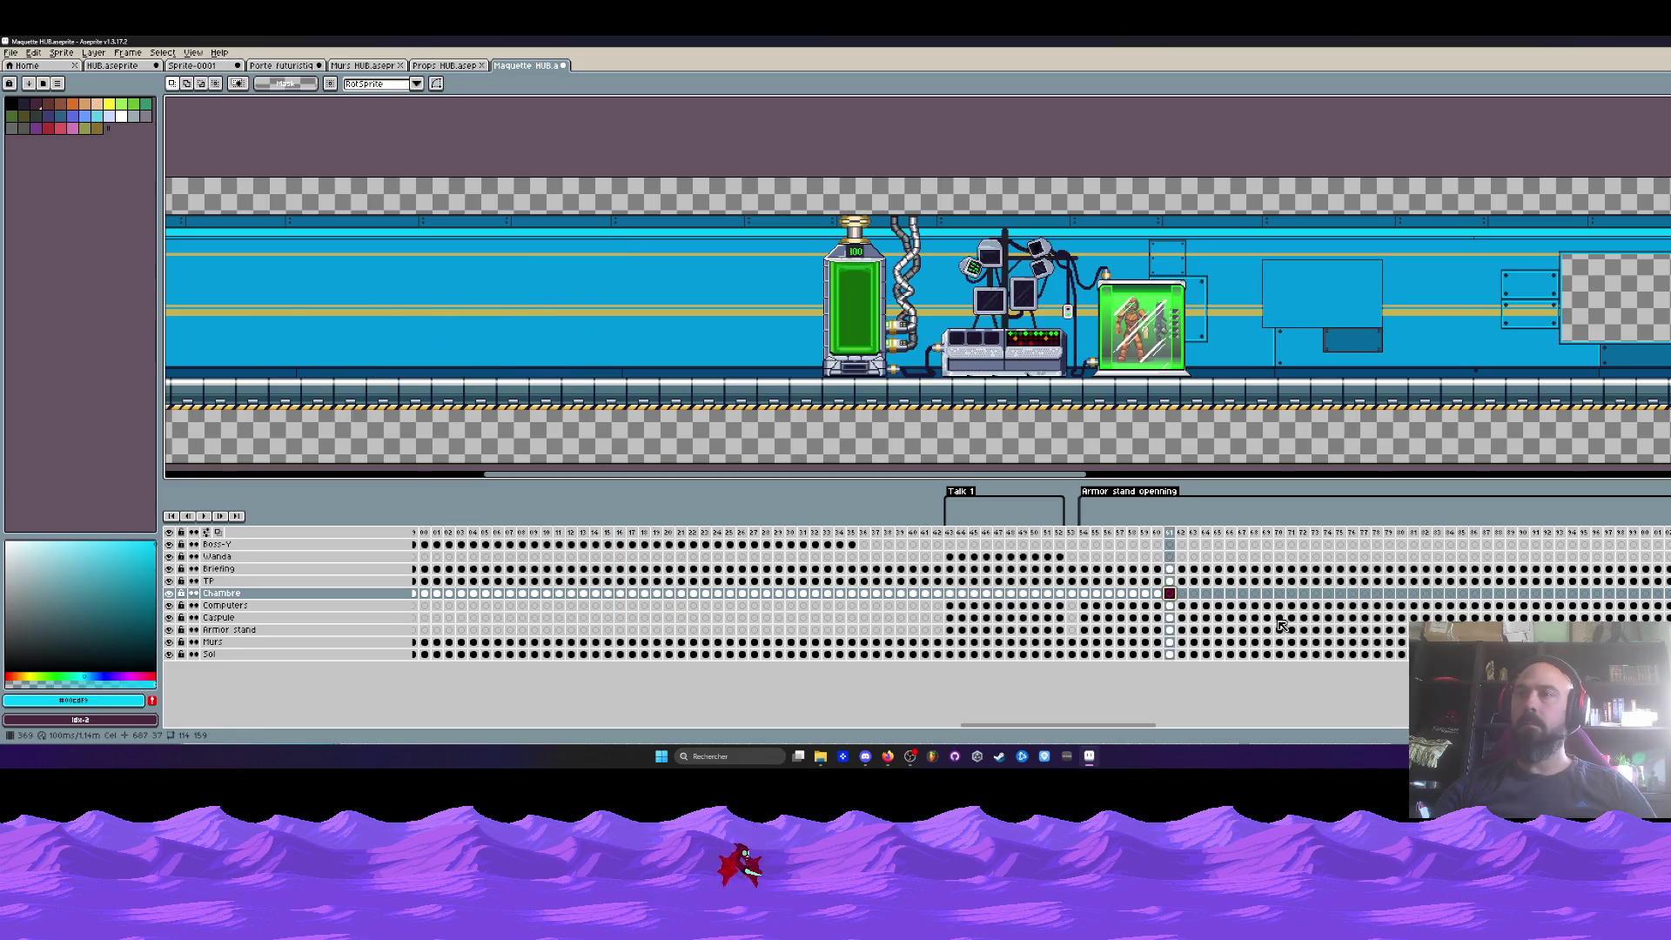
pyautogui.moveTo(1119, 726); pyautogui.dragTo(1290, 728)
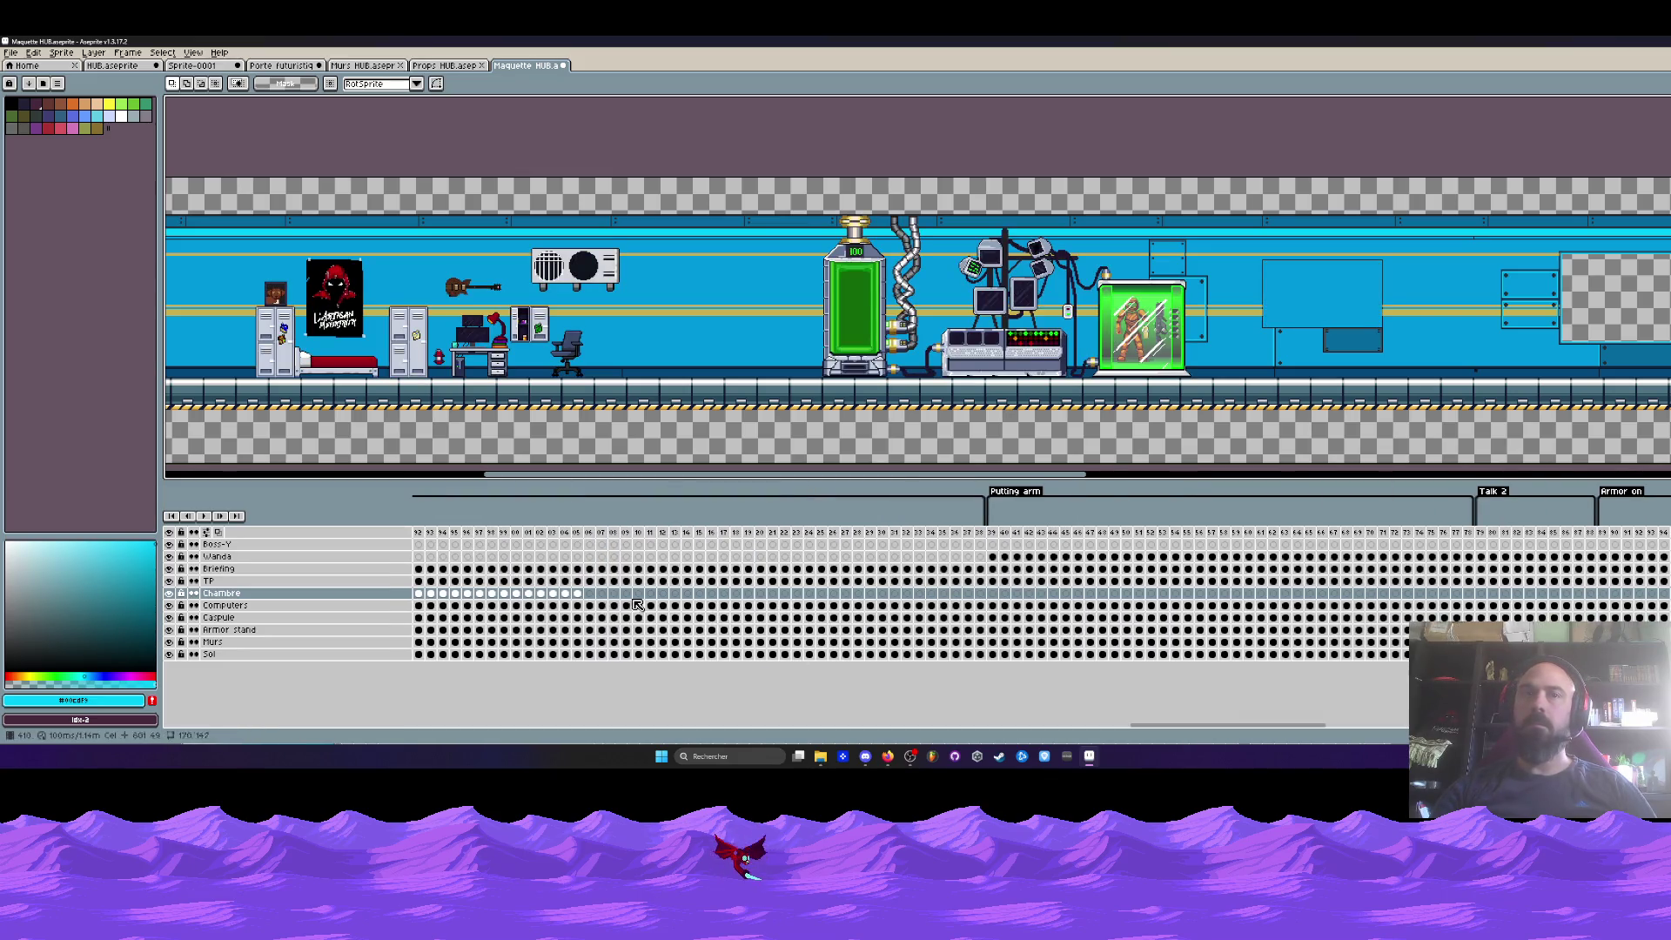
pyautogui.click(591, 595)
pyautogui.click(1142, 595)
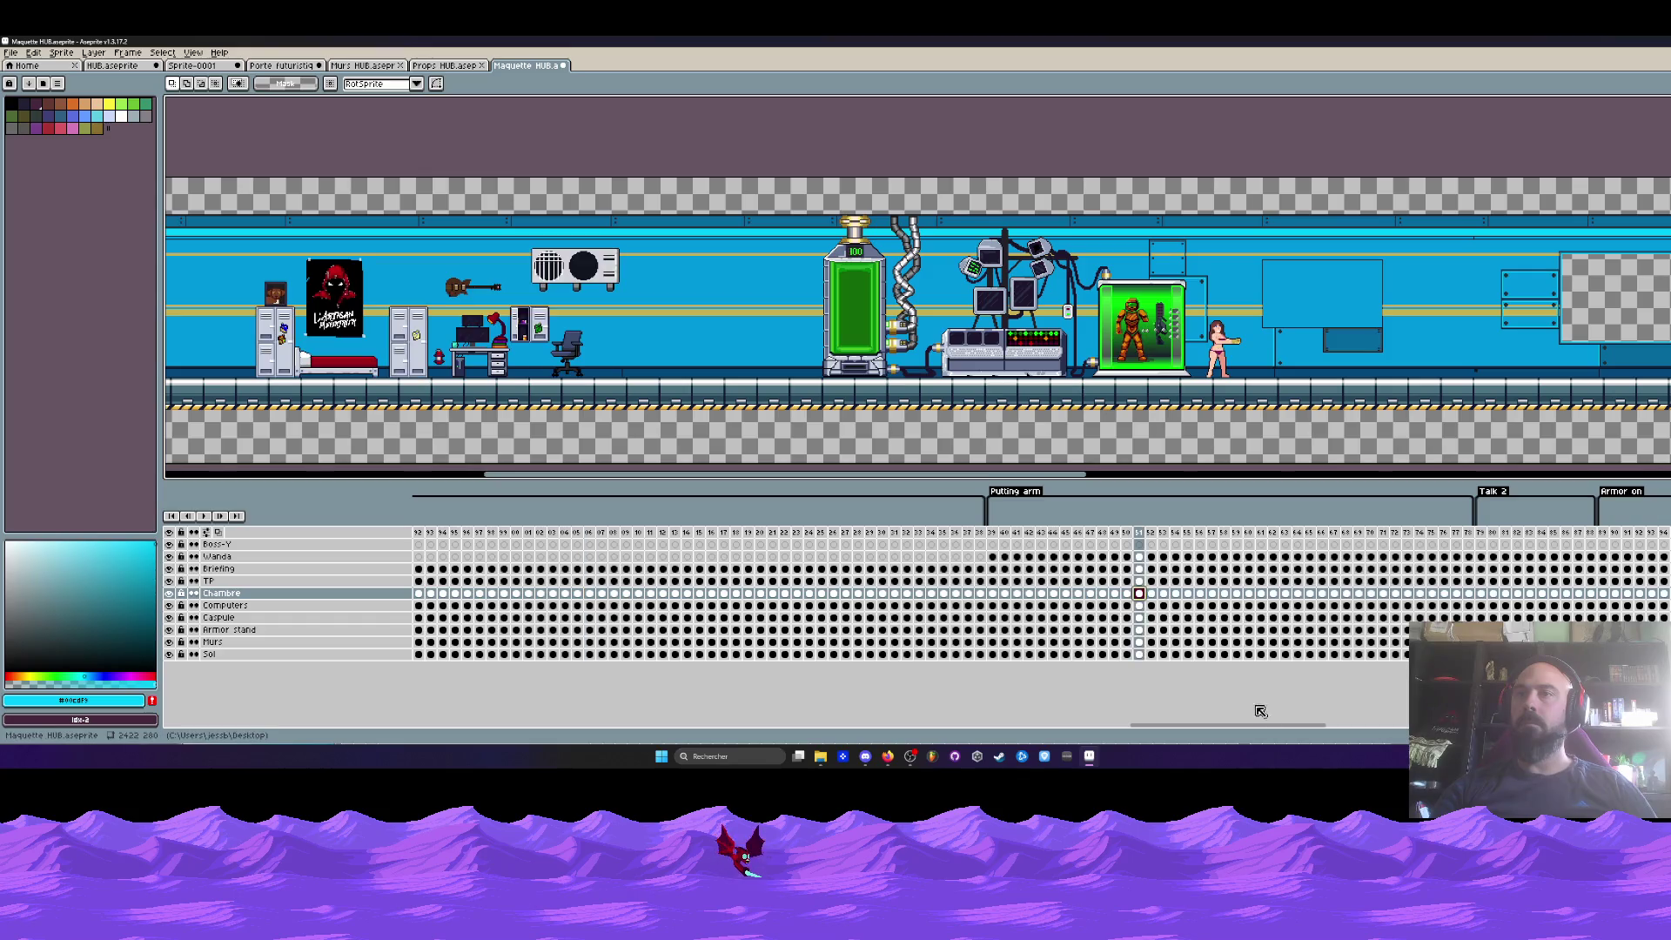
# - Check Chambre cels near the Tuto section and the animation's end, then play and stop it
pyautogui.moveTo(1257, 726); pyautogui.dragTo(1352, 726)
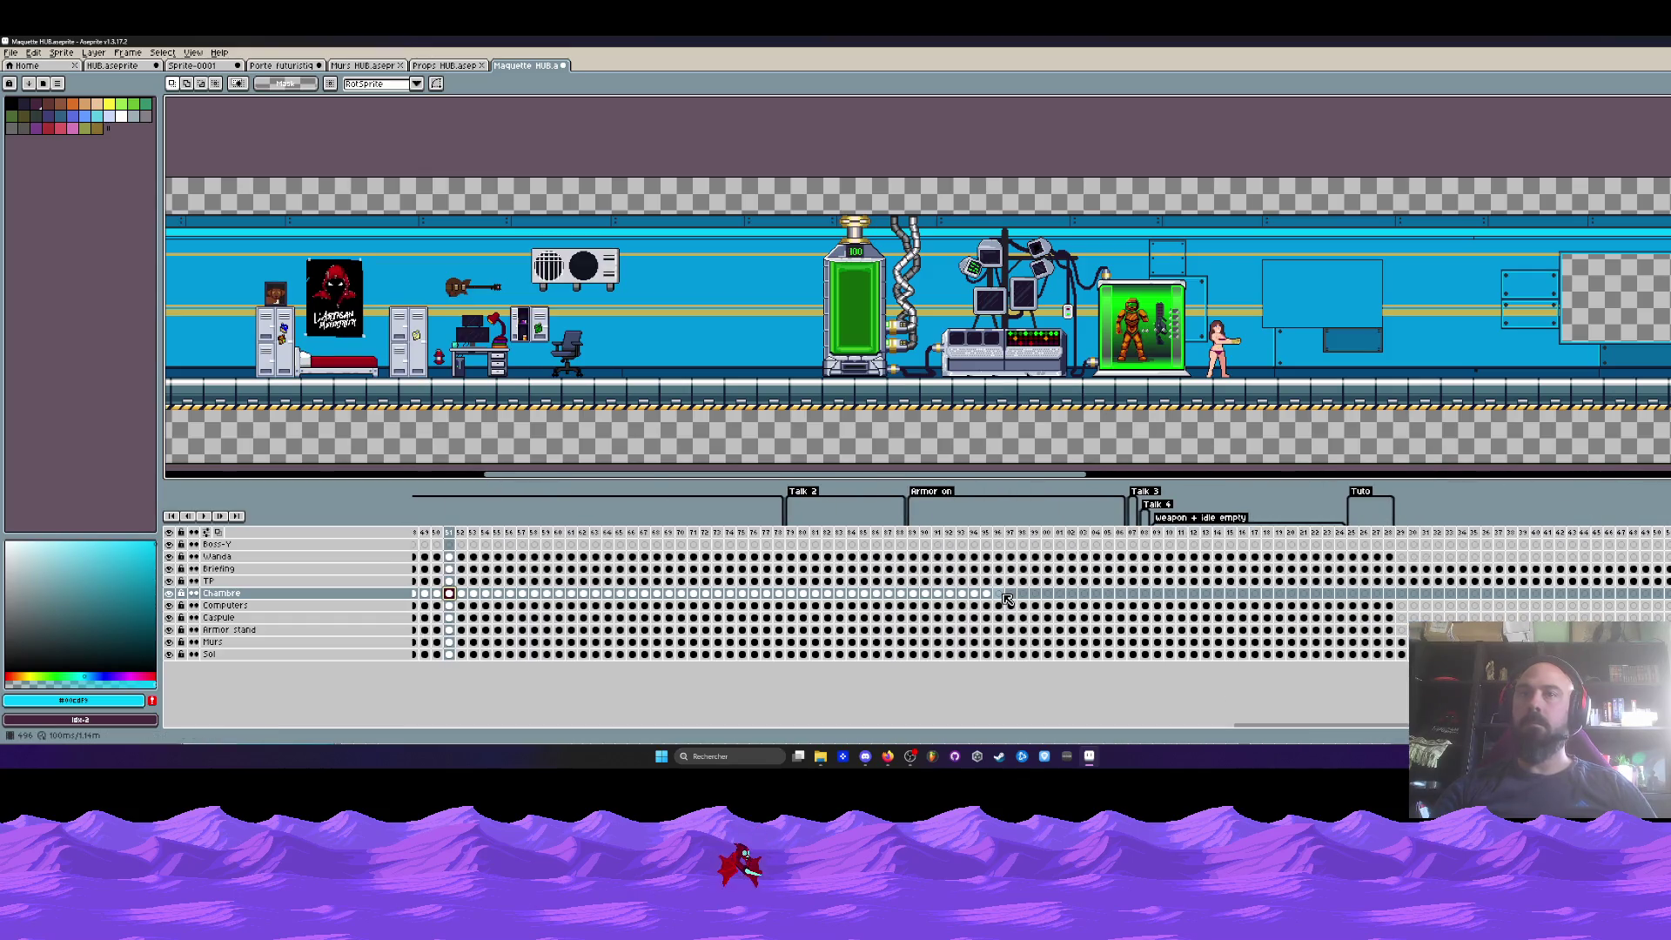
pyautogui.click(1001, 594)
pyautogui.moveTo(1236, 729); pyautogui.dragTo(1373, 730)
pyautogui.click(980, 594)
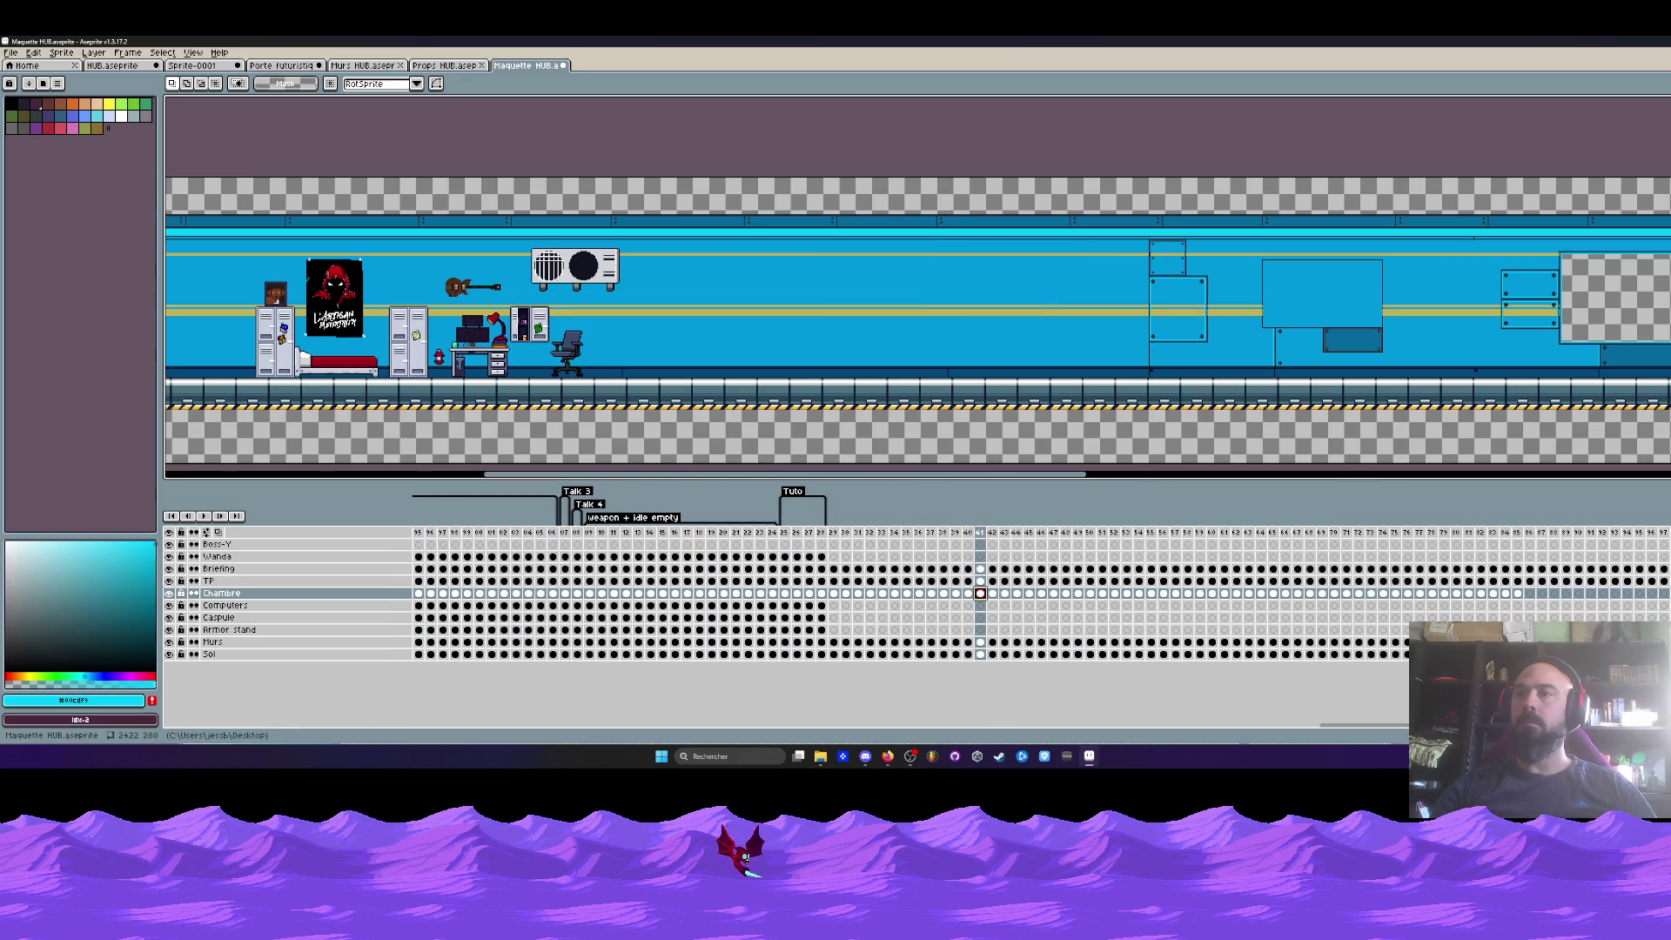
pyautogui.hscroll(5, 966, 618)
pyautogui.hscroll(3, 957, 638)
pyautogui.click(693, 595)
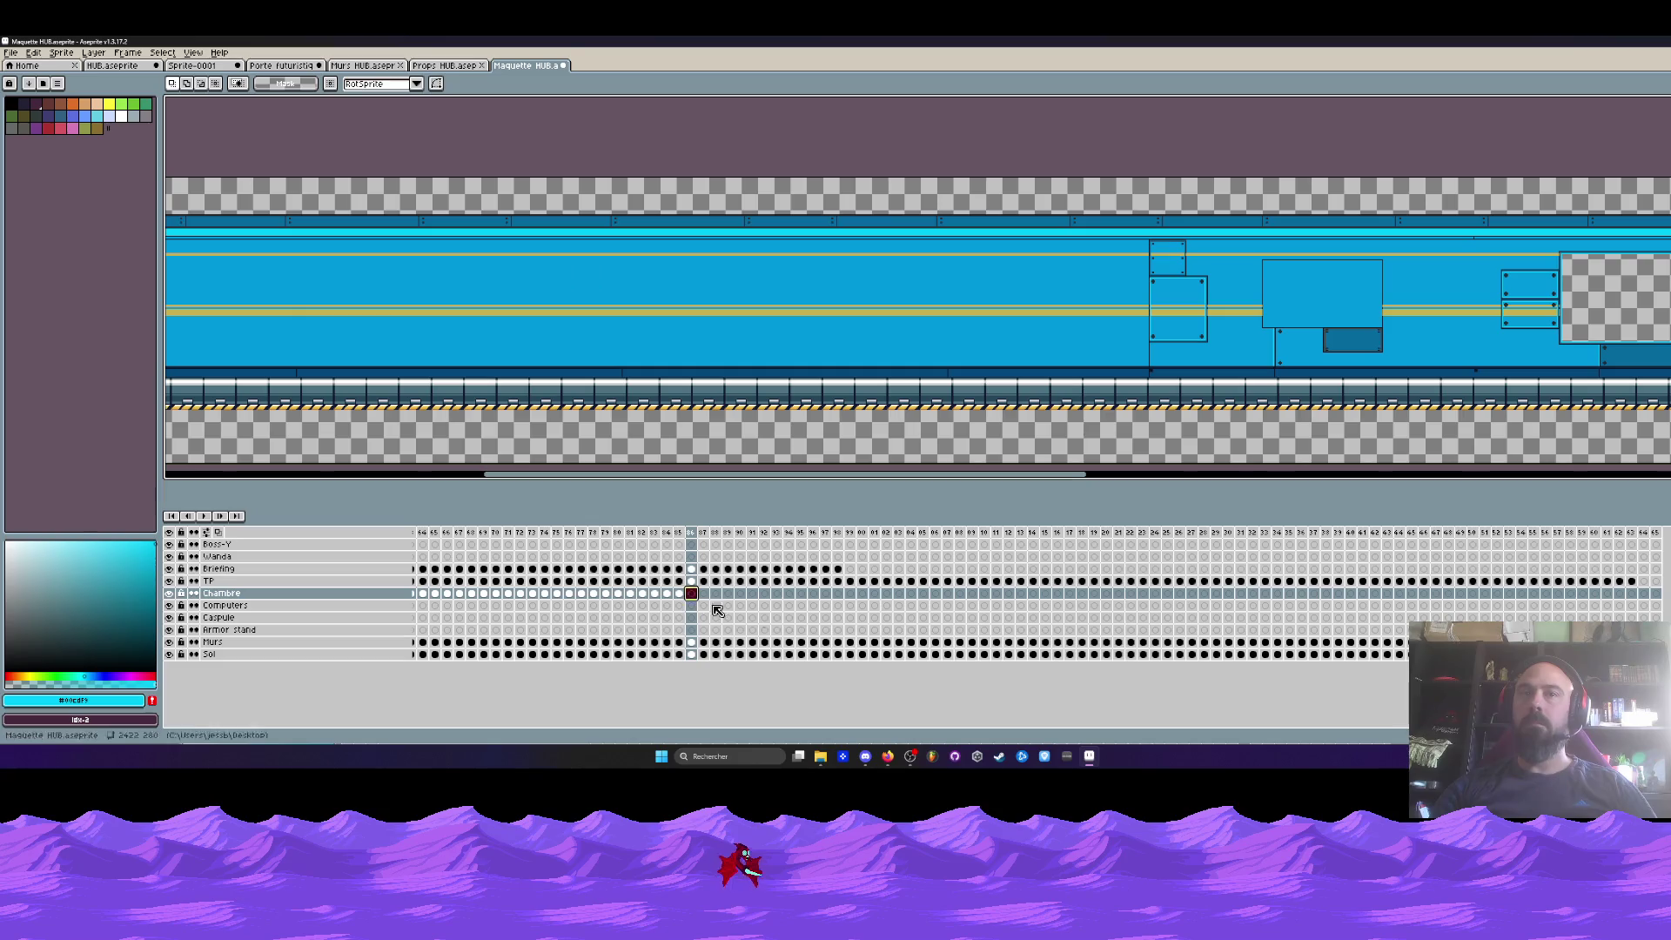
pyautogui.press('Return')
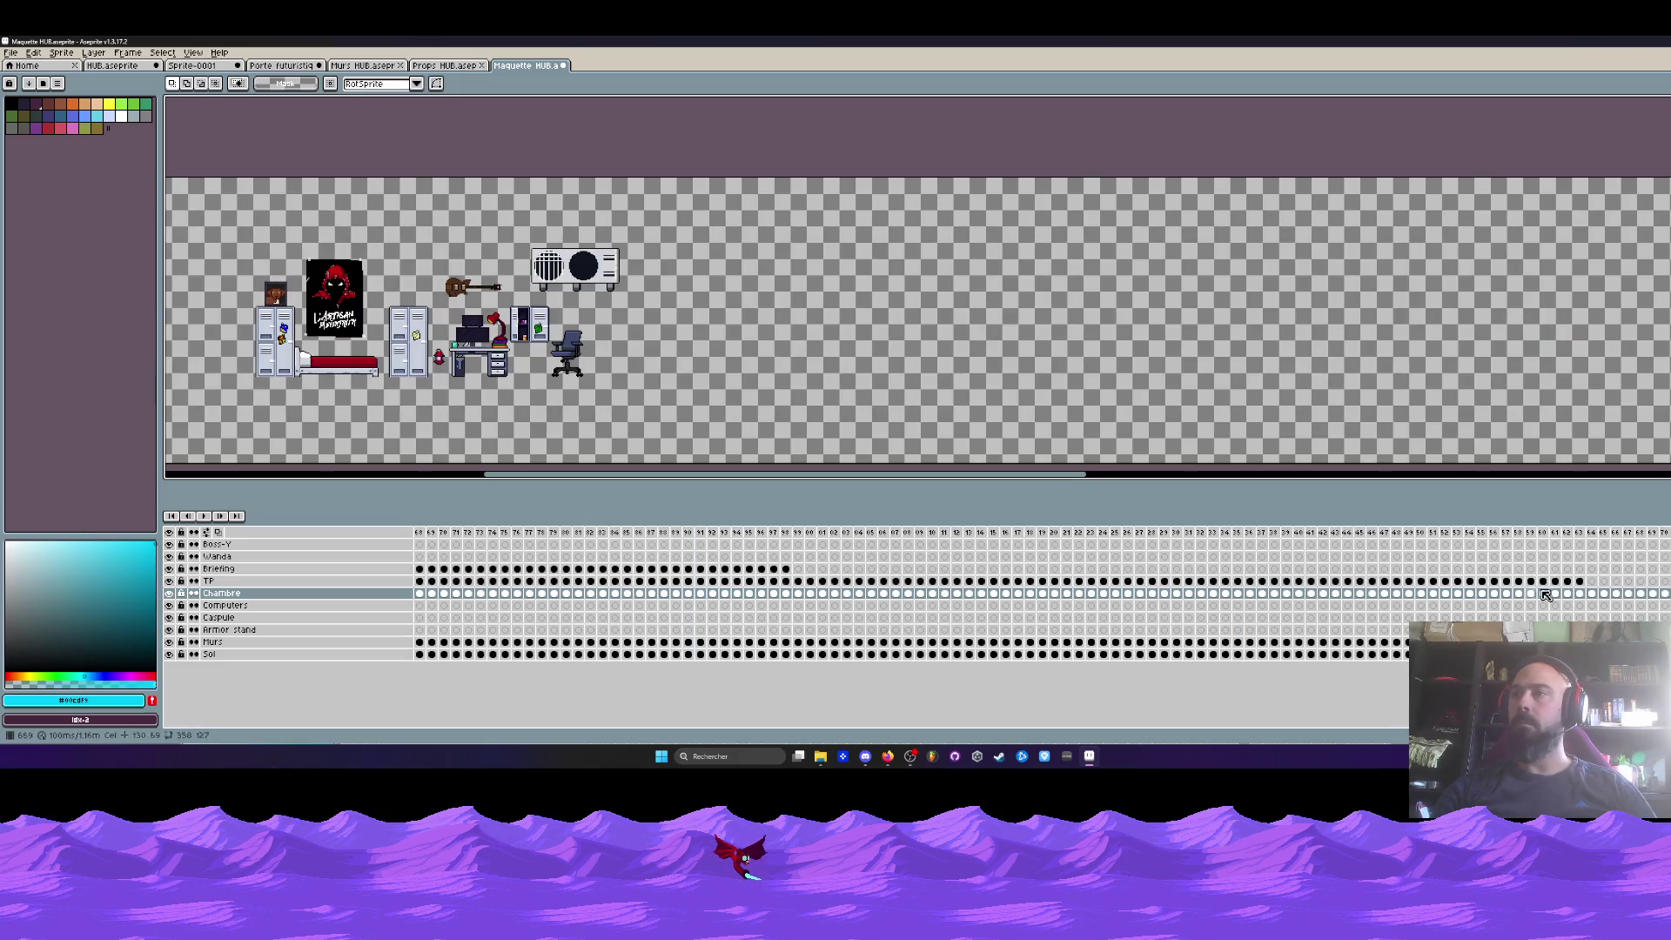
pyautogui.press('Return')
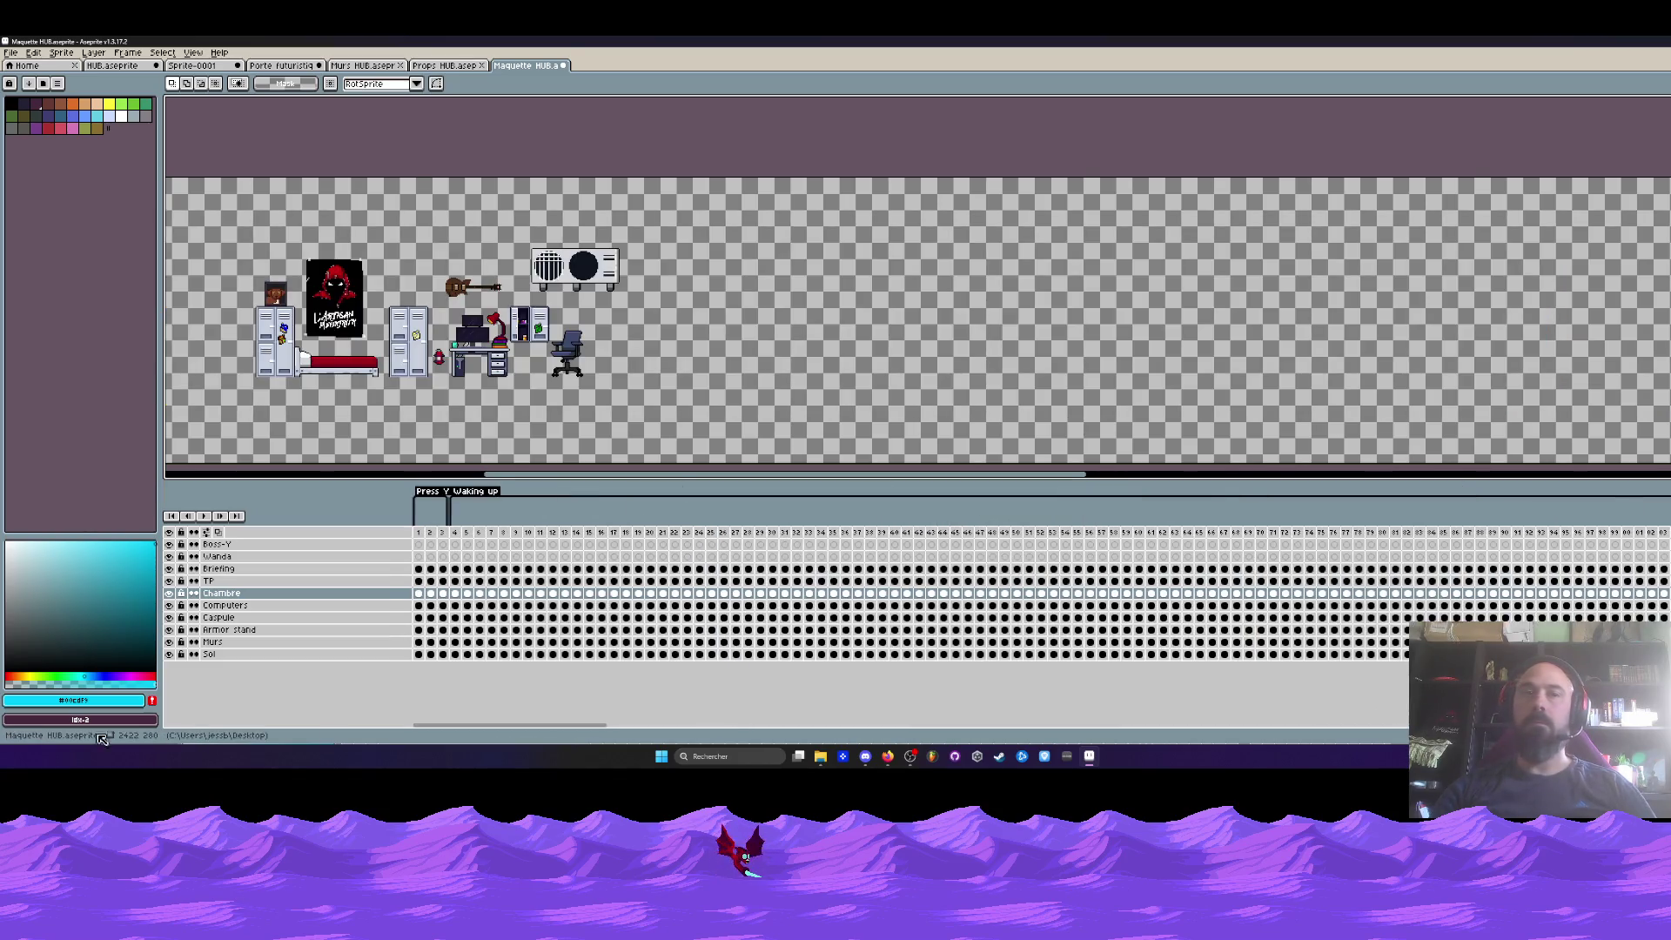
# - From frame 1, step forward one frame, then play and stop the animation to watch the bedroom props
pyautogui.click(414, 535)
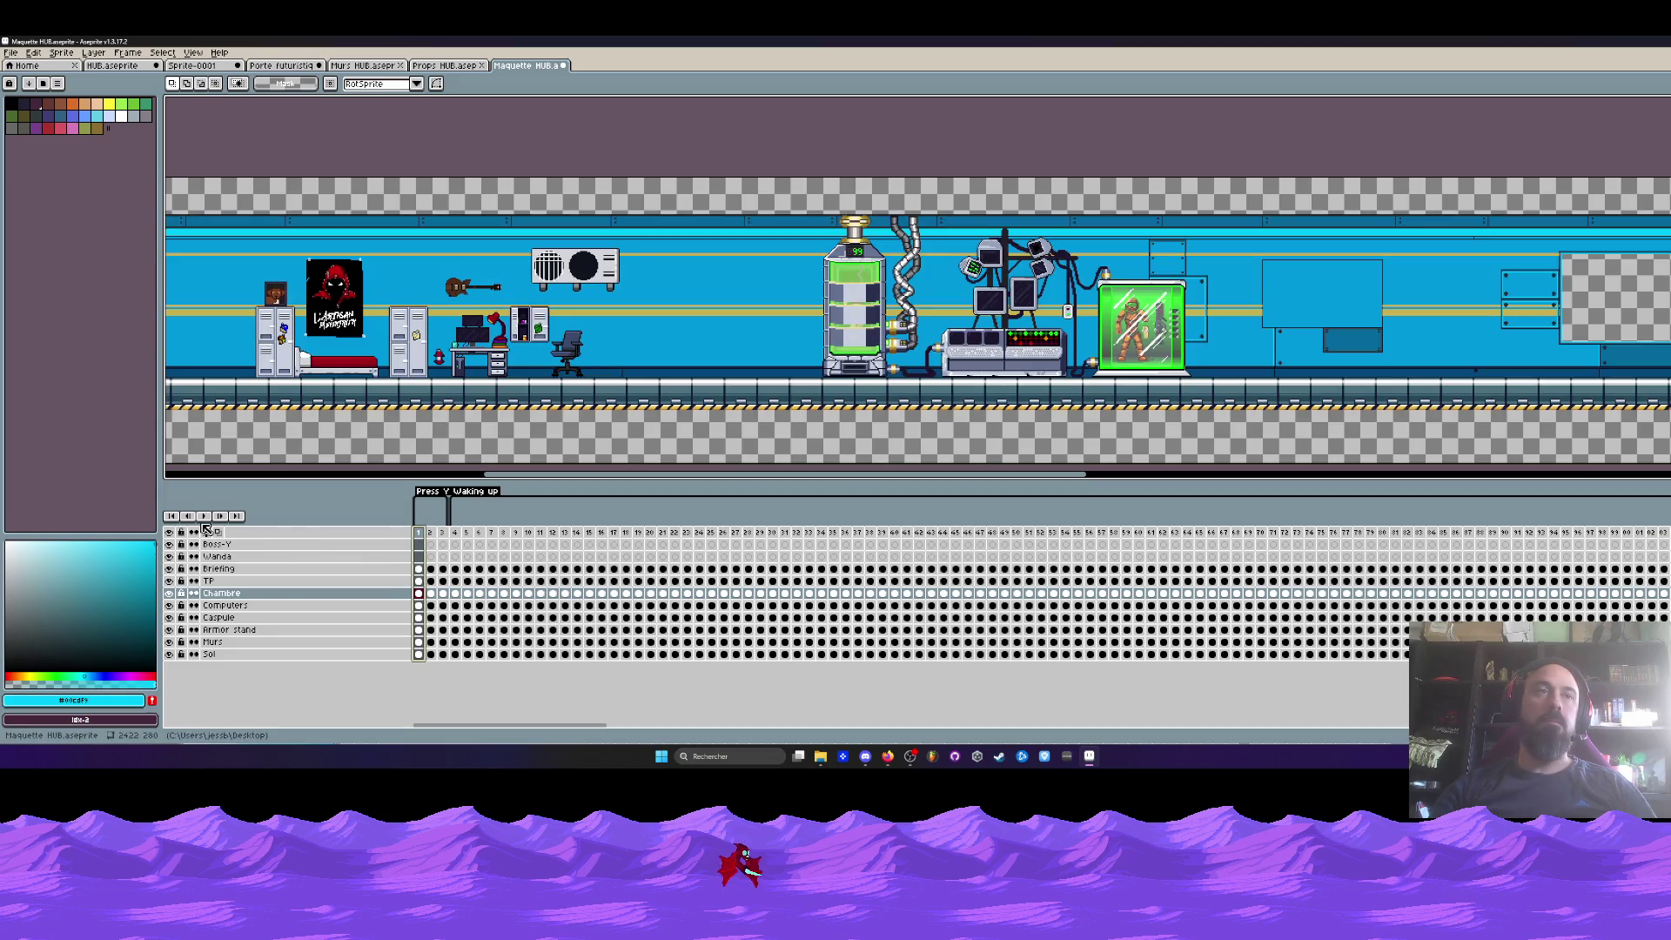
pyautogui.press('Right')
pyautogui.press('Right')
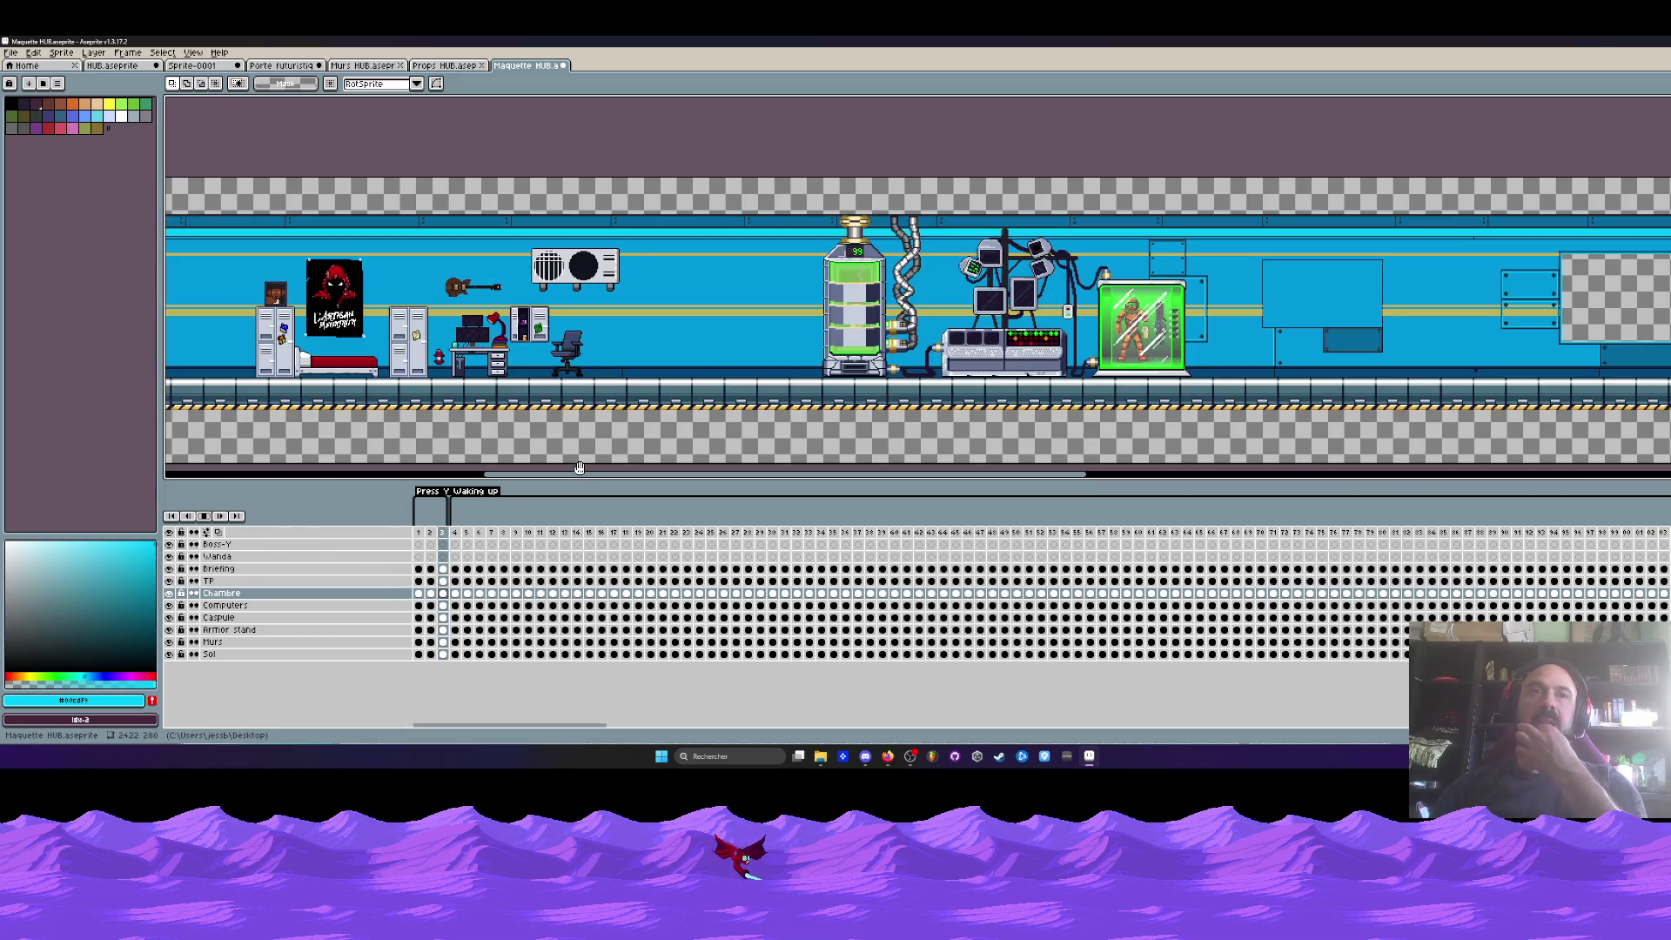
pyautogui.press('Return')
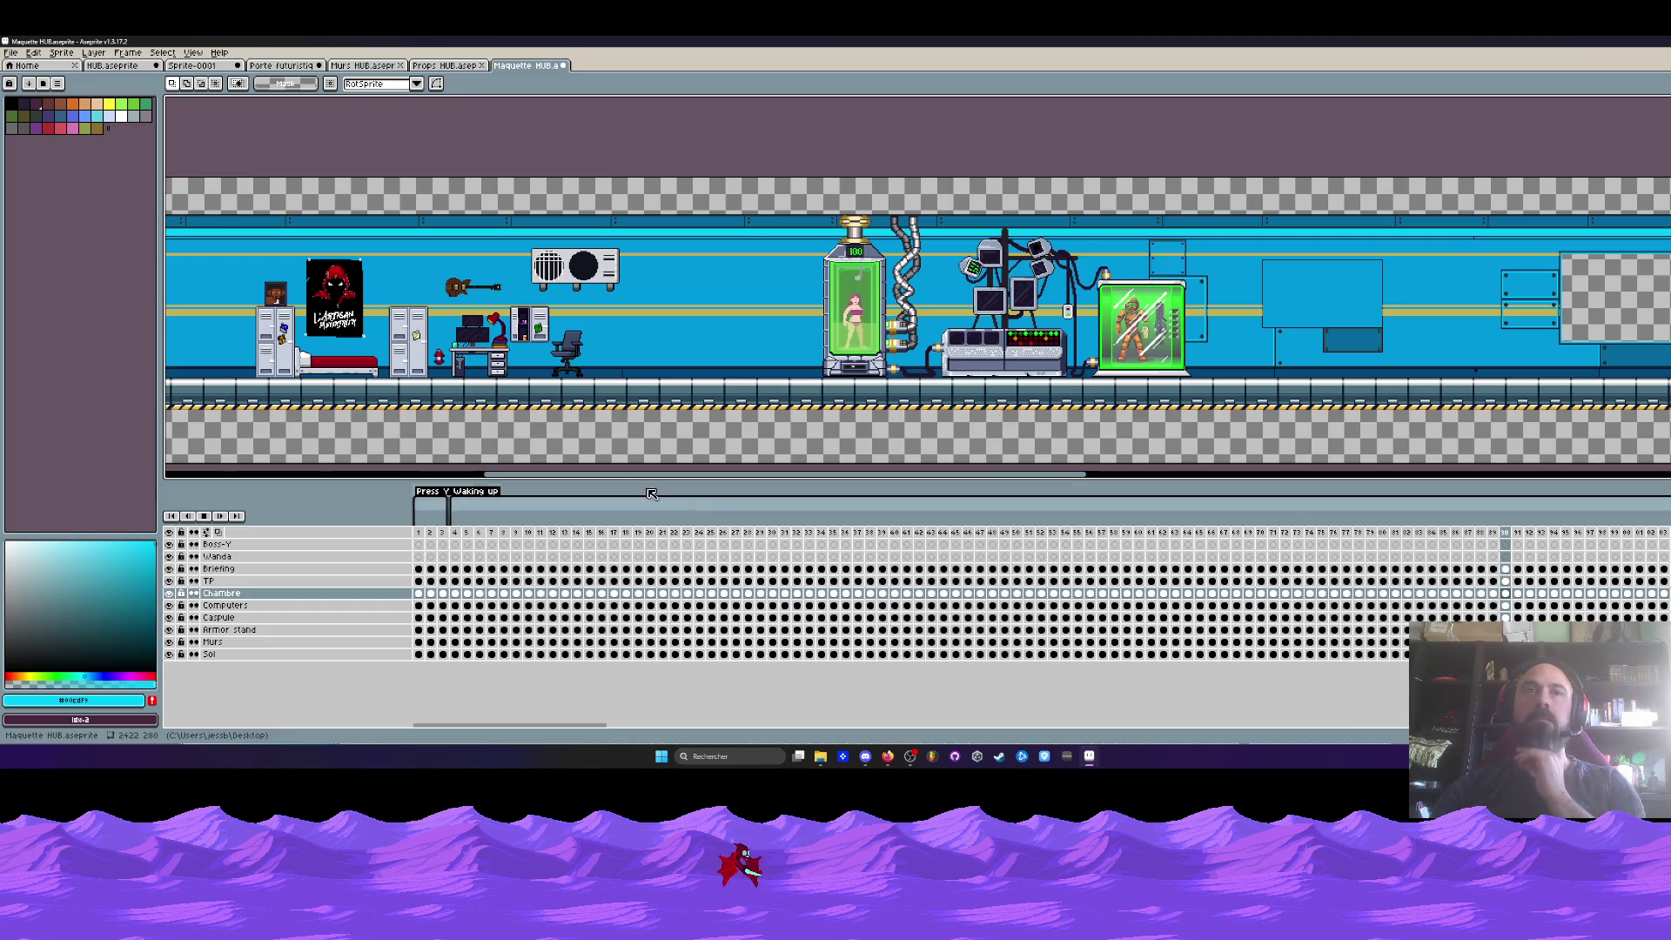
pyautogui.press('Return')
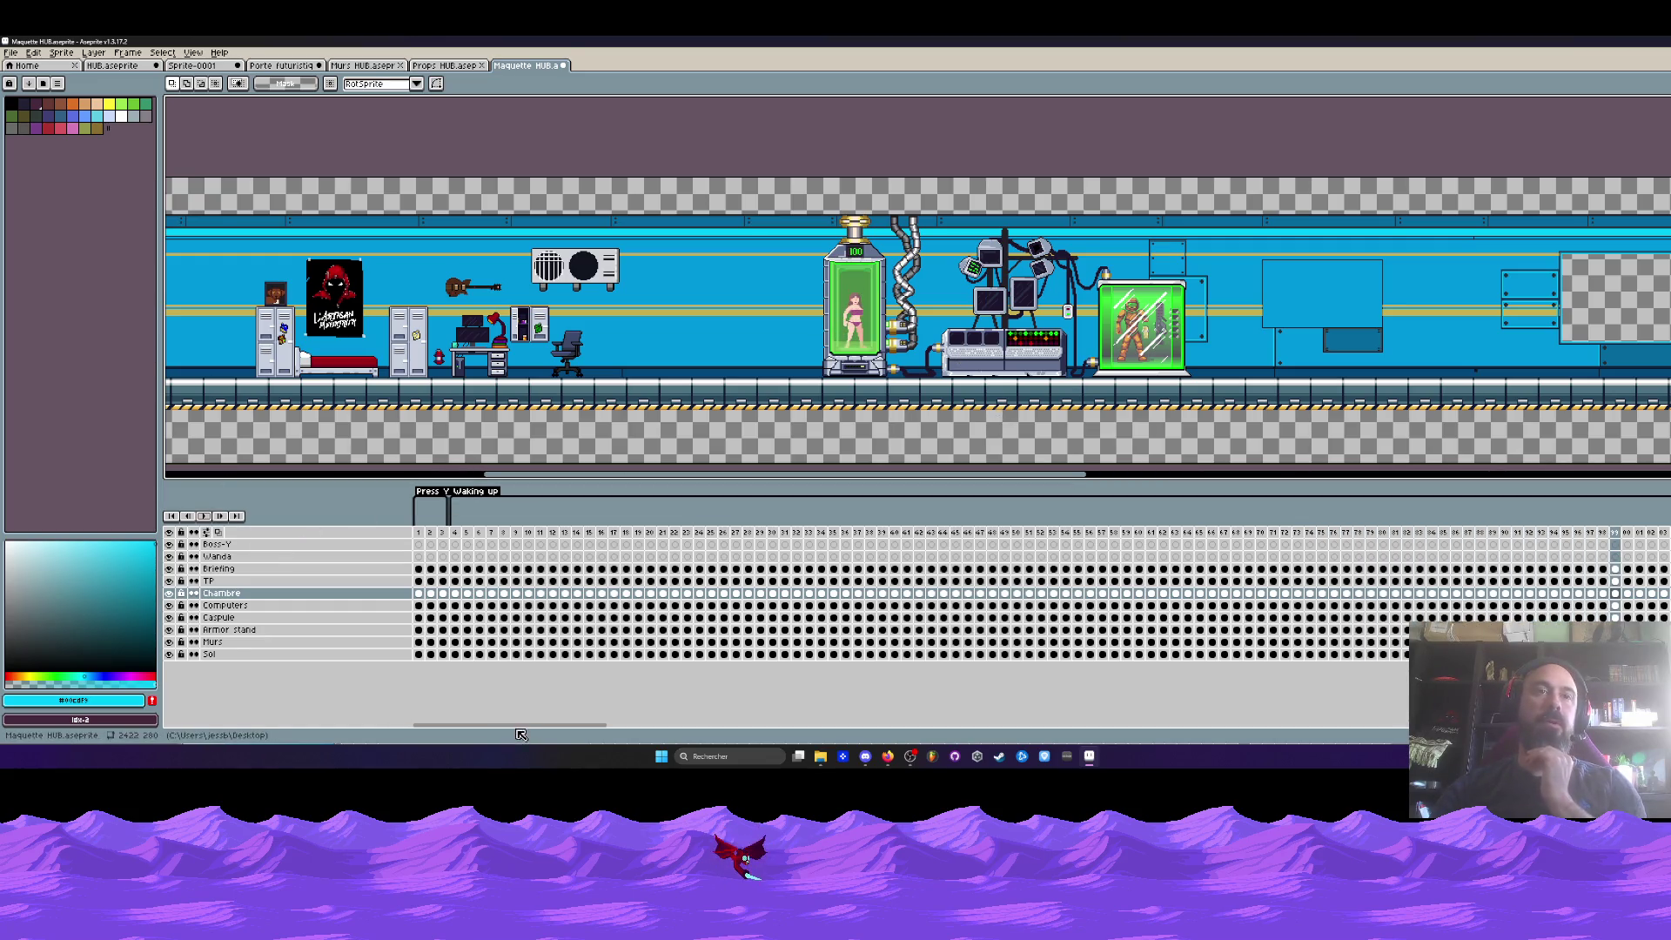
pyautogui.moveTo(652, 189); pyautogui.dragTo(798, 427)
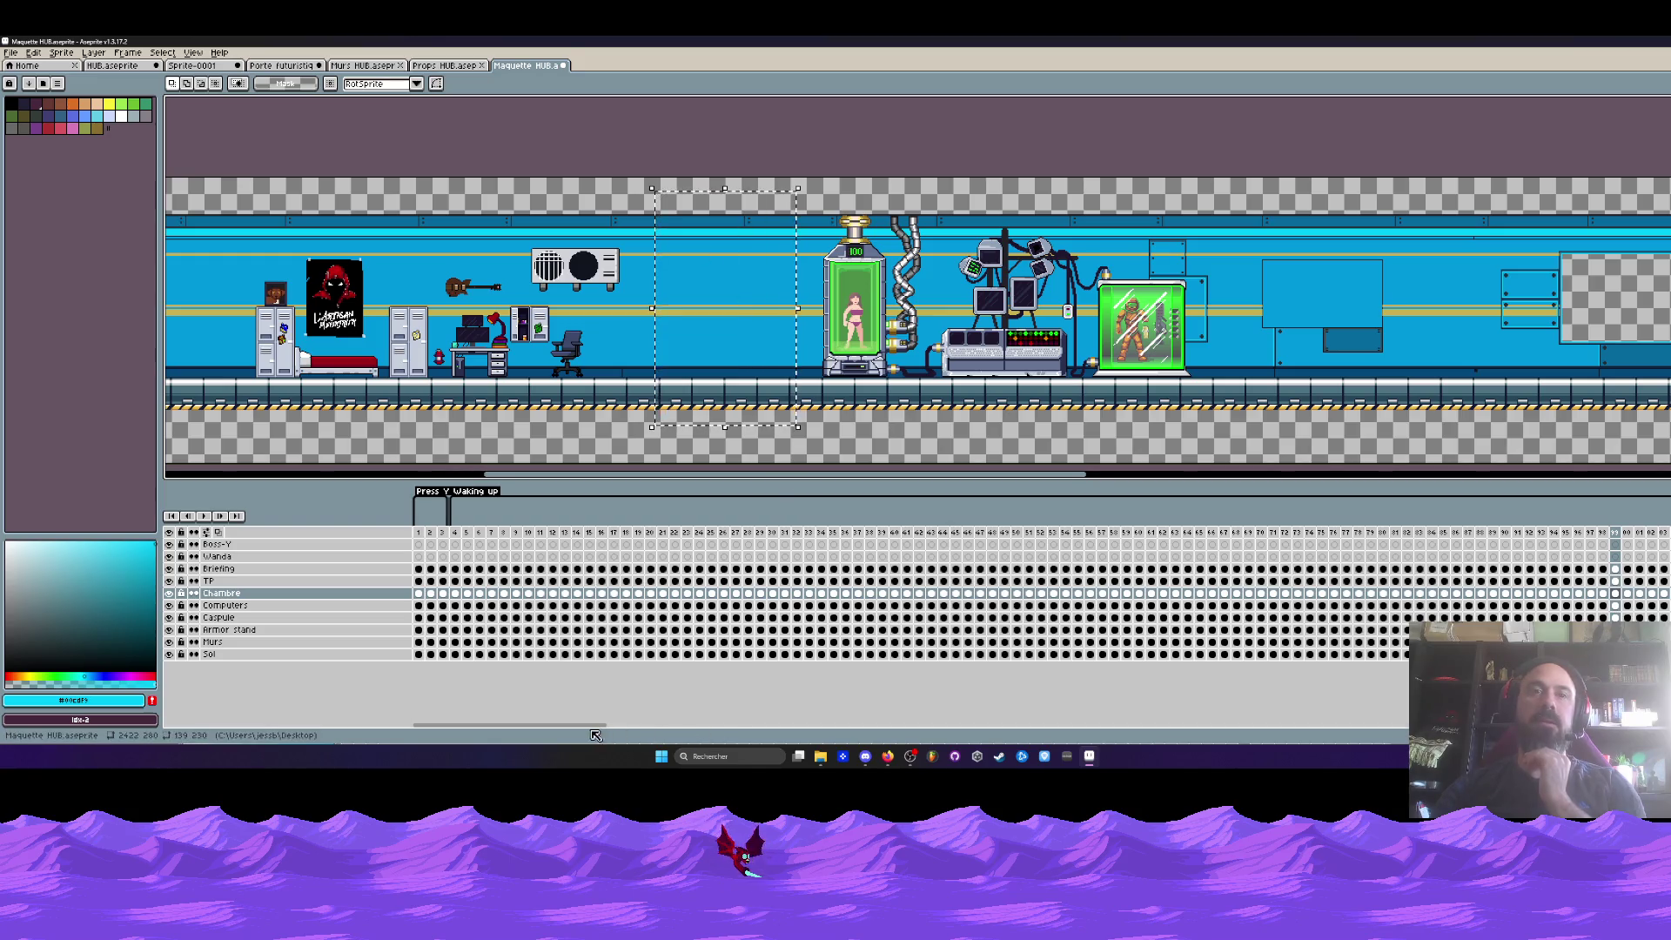
pyautogui.hscroll(5, 977, 676)
pyautogui.hotkey('ctrl', 'd')
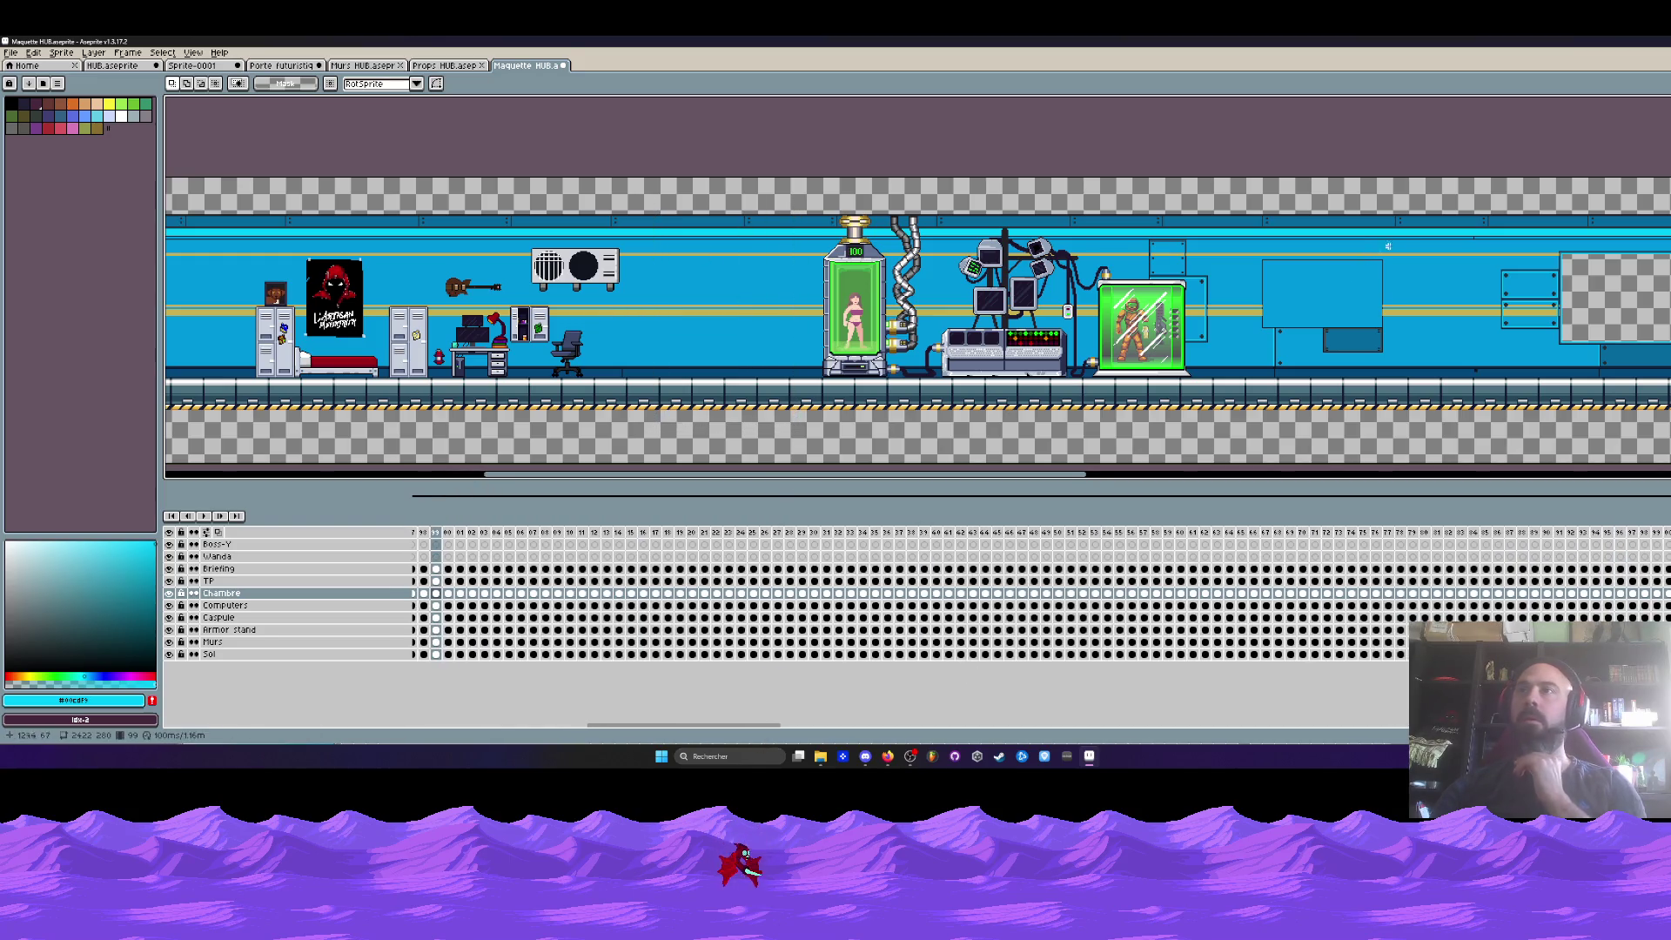
pyautogui.moveTo(1412, 183); pyautogui.dragTo(1532, 412)
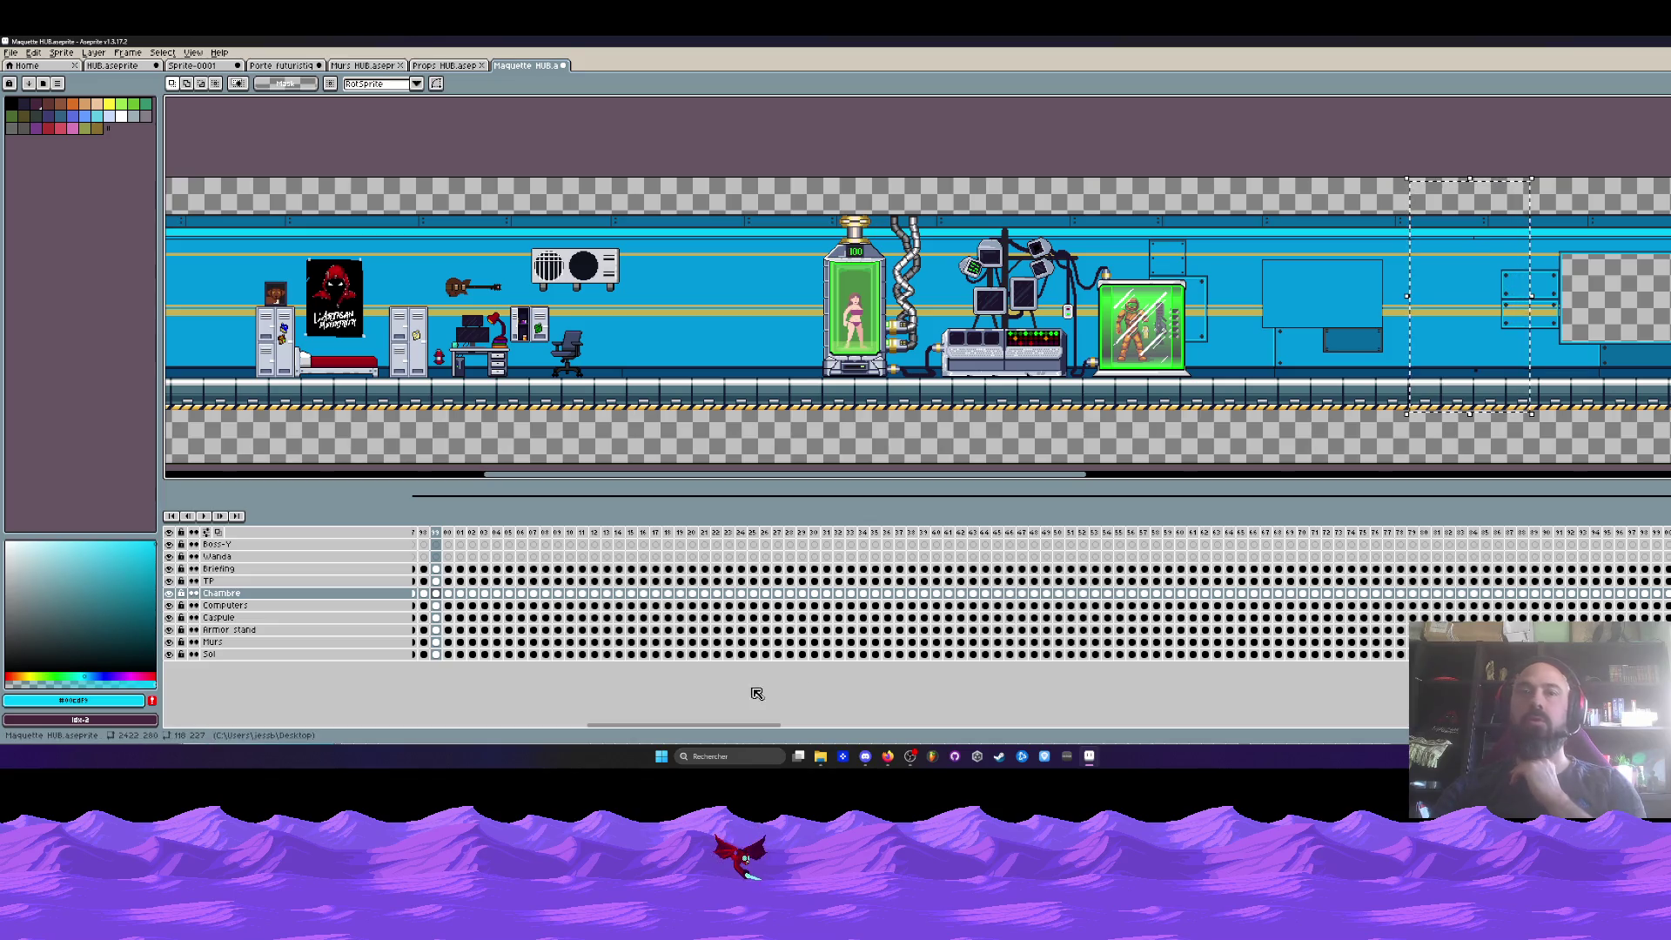
pyautogui.moveTo(754, 730); pyautogui.dragTo(723, 730)
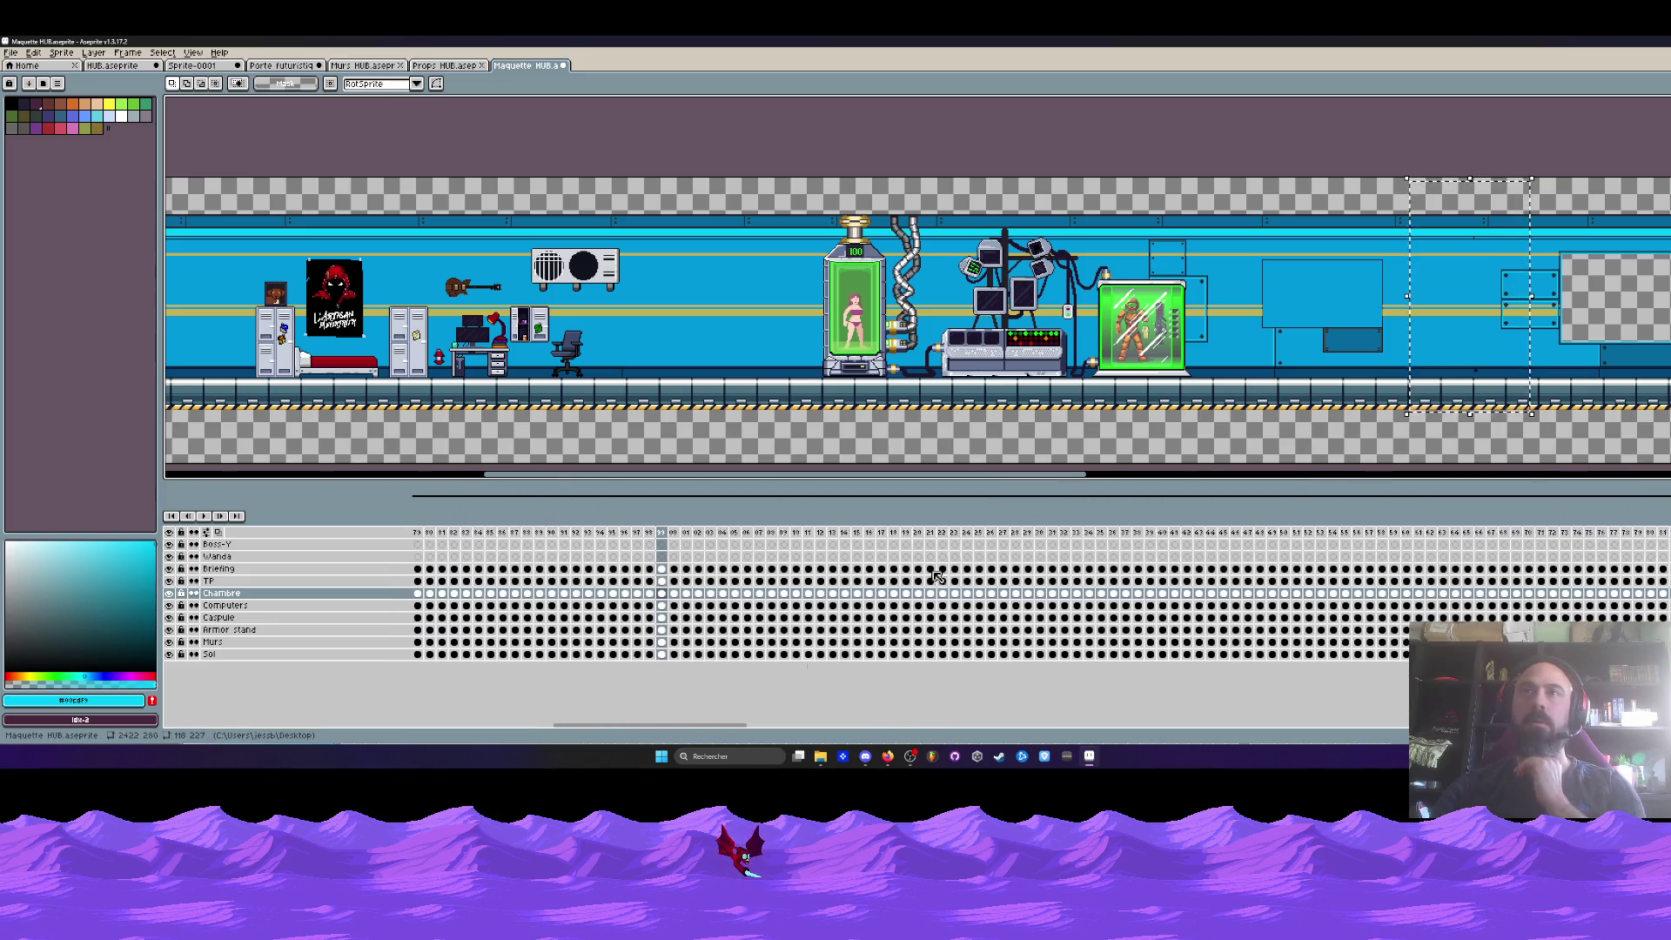
pyautogui.moveTo(1071, 466); pyautogui.dragTo(1258, 465)
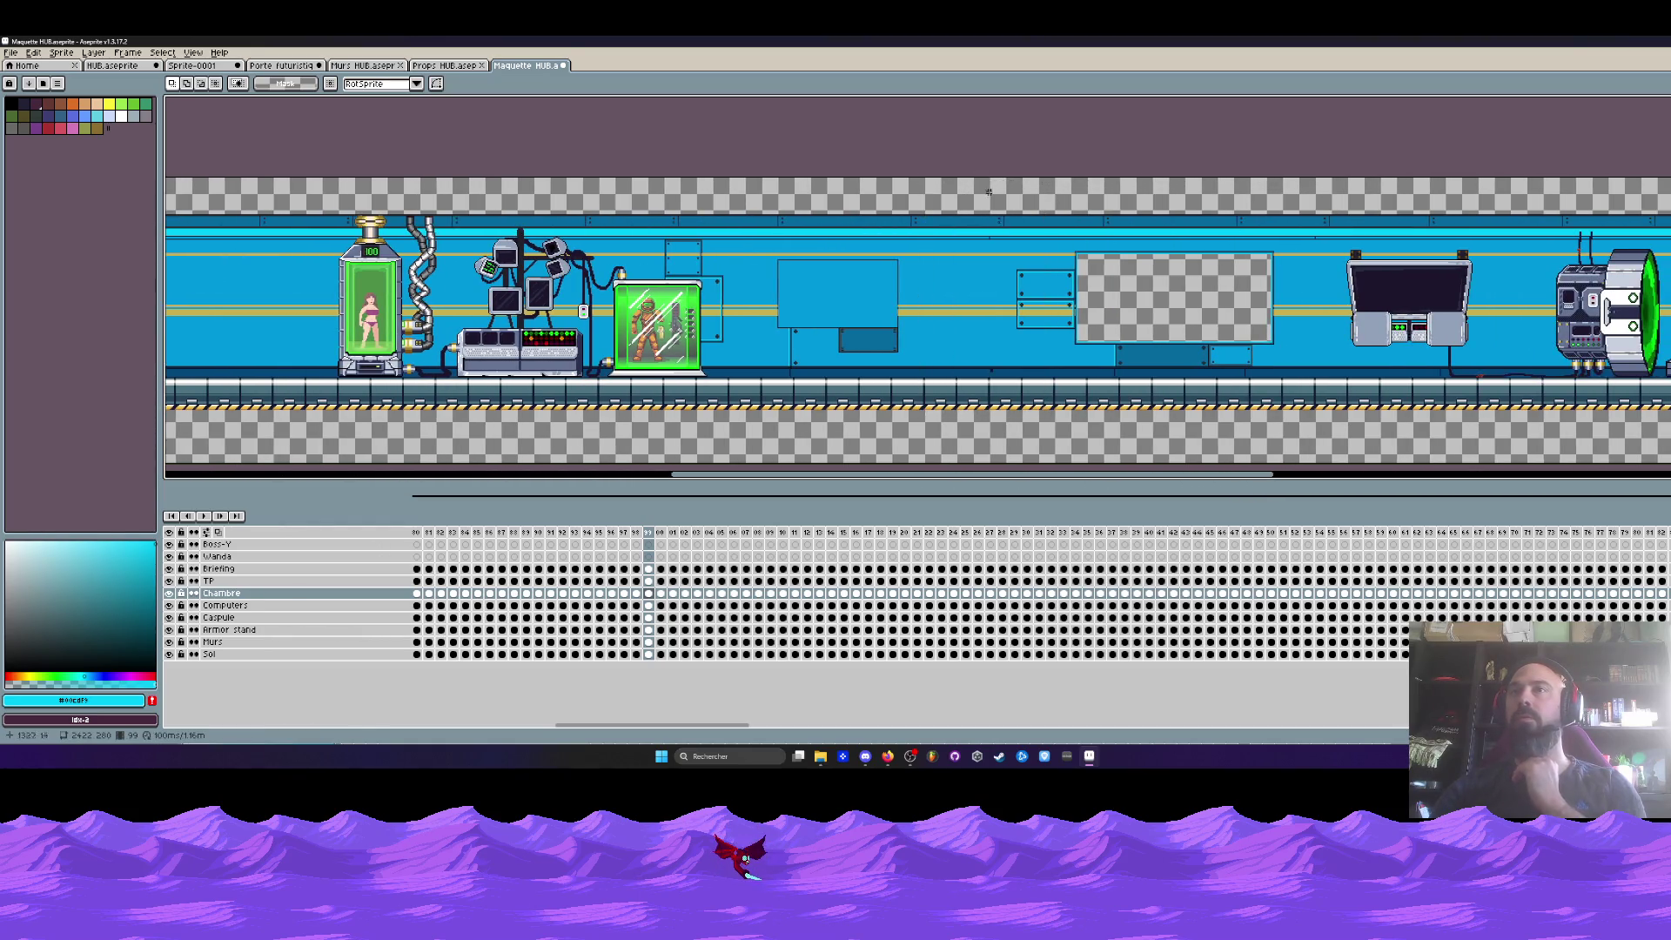
pyautogui.moveTo(1329, 199); pyautogui.dragTo(1667, 414)
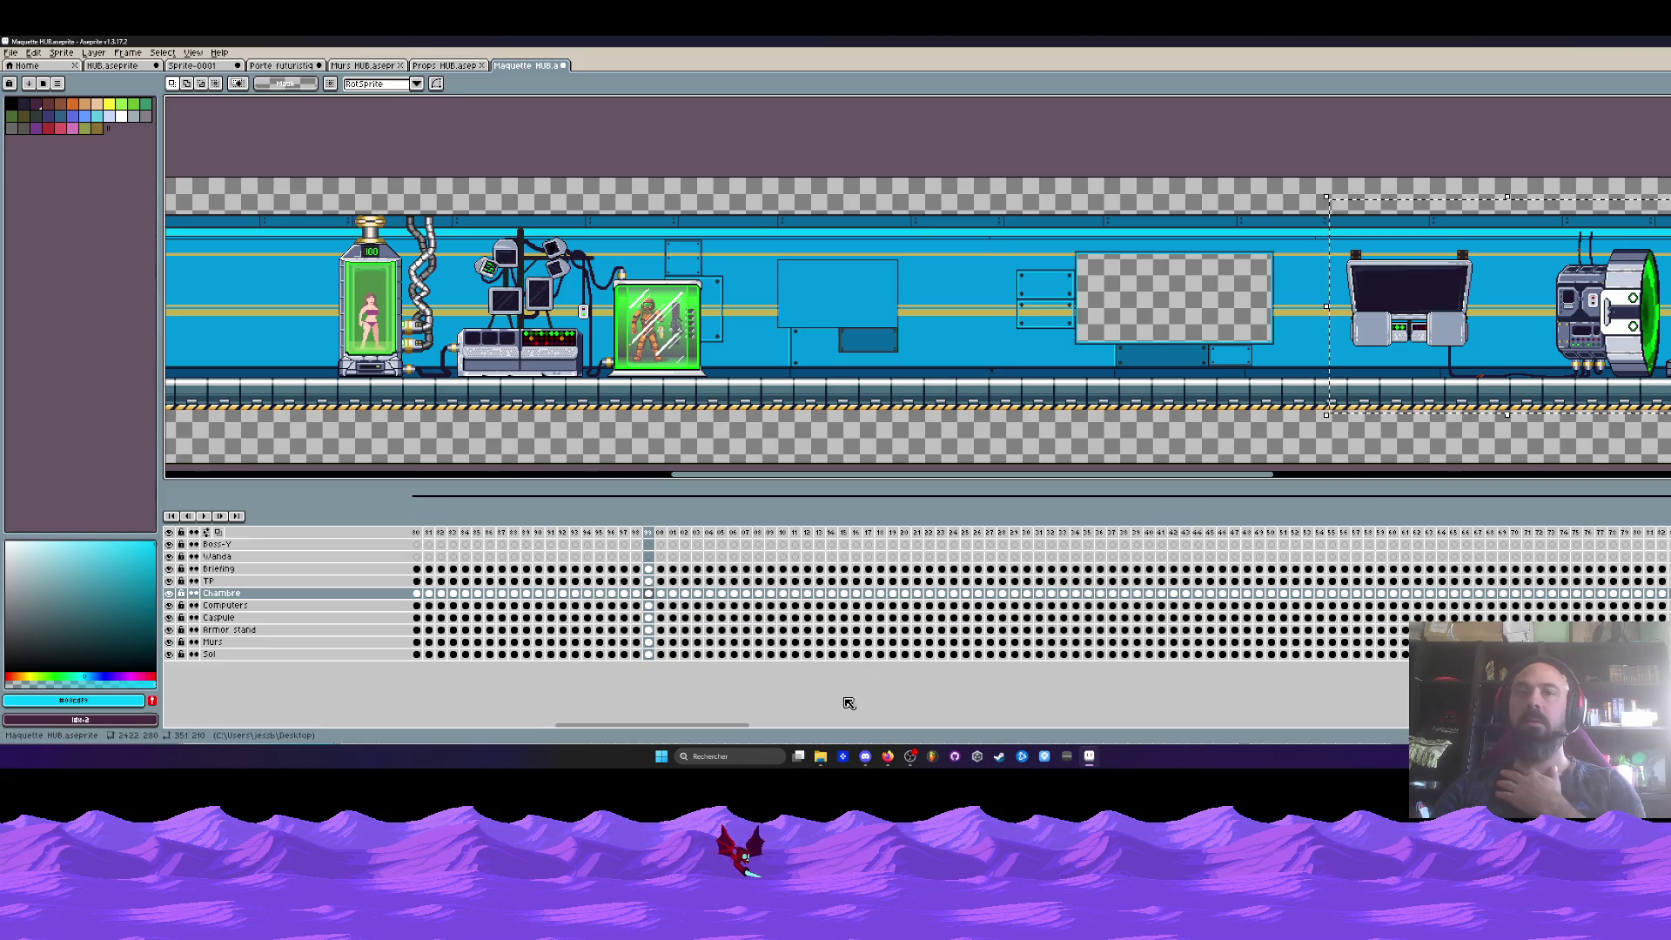
pyautogui.moveTo(734, 729); pyautogui.dragTo(912, 730)
pyautogui.click(1471, 167)
pyautogui.moveTo(1180, 474); pyautogui.dragTo(1408, 474)
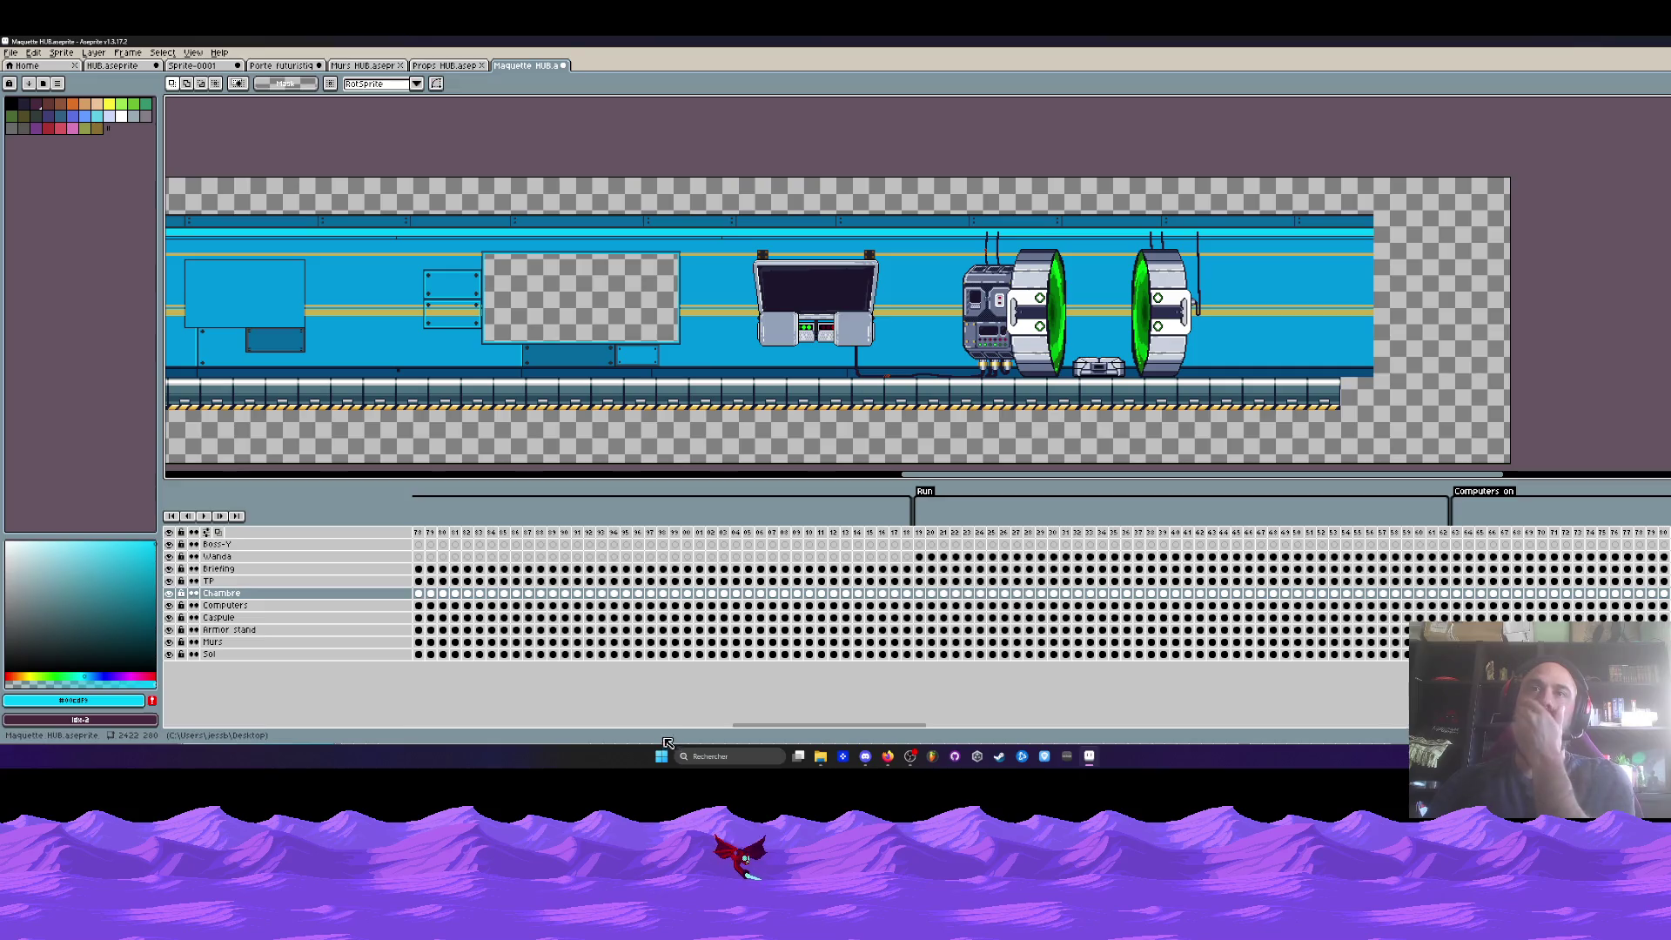
pyautogui.moveTo(744, 726); pyautogui.dragTo(666, 728)
pyautogui.moveTo(907, 475); pyautogui.dragTo(605, 483)
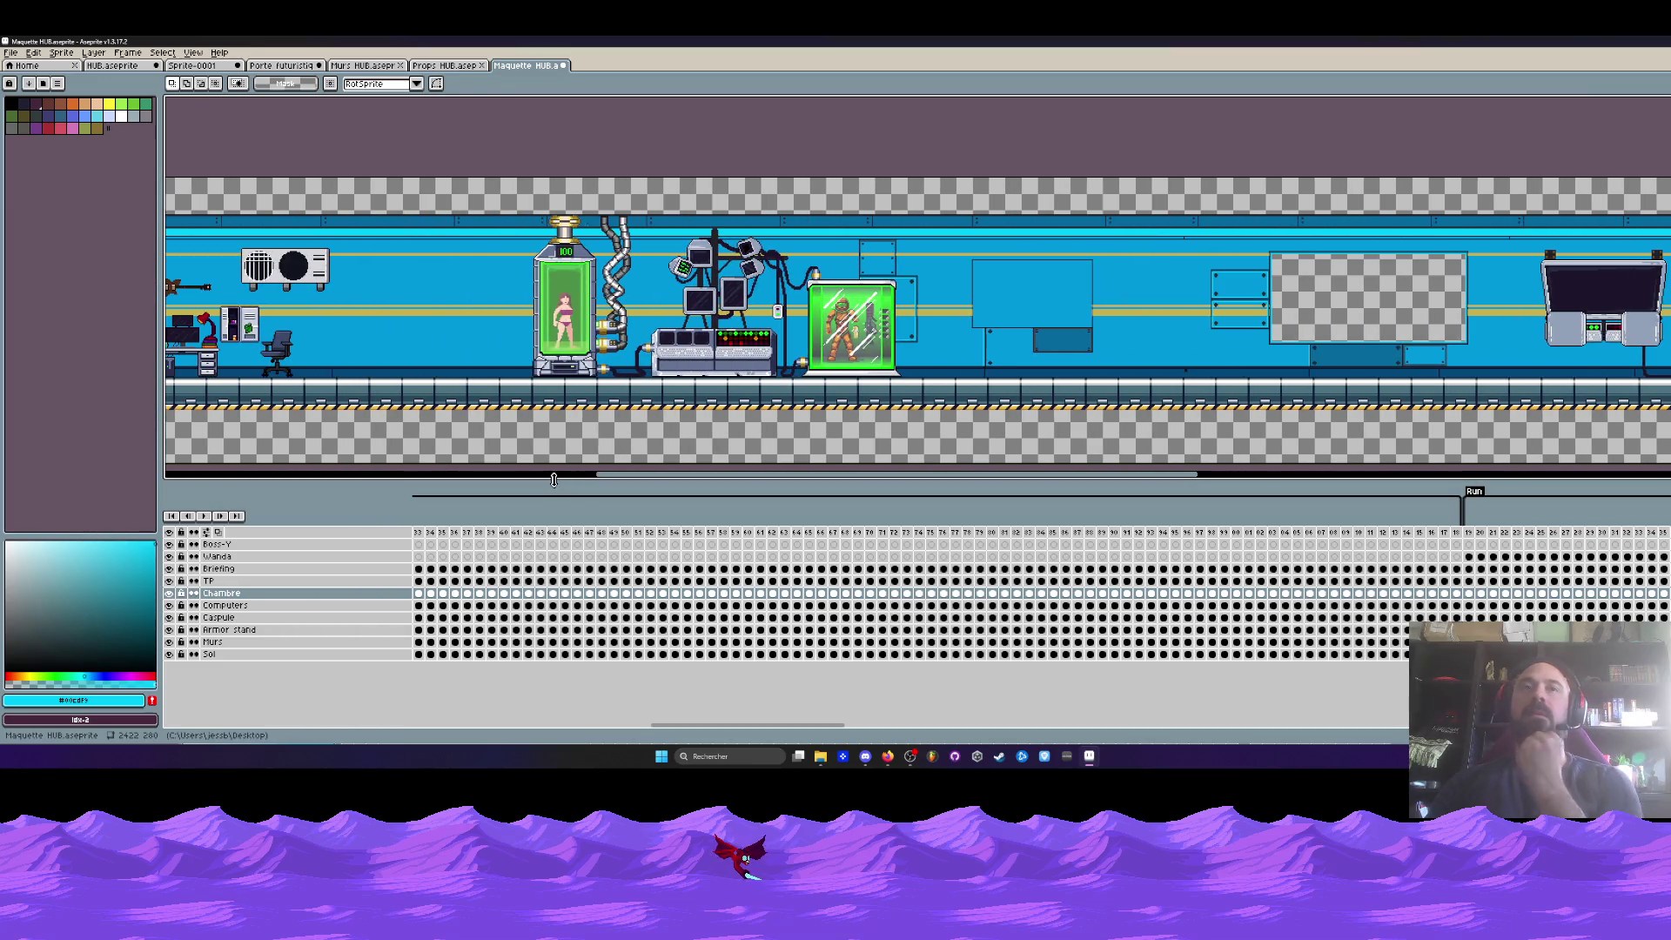
pyautogui.scroll(1, 589, 285)
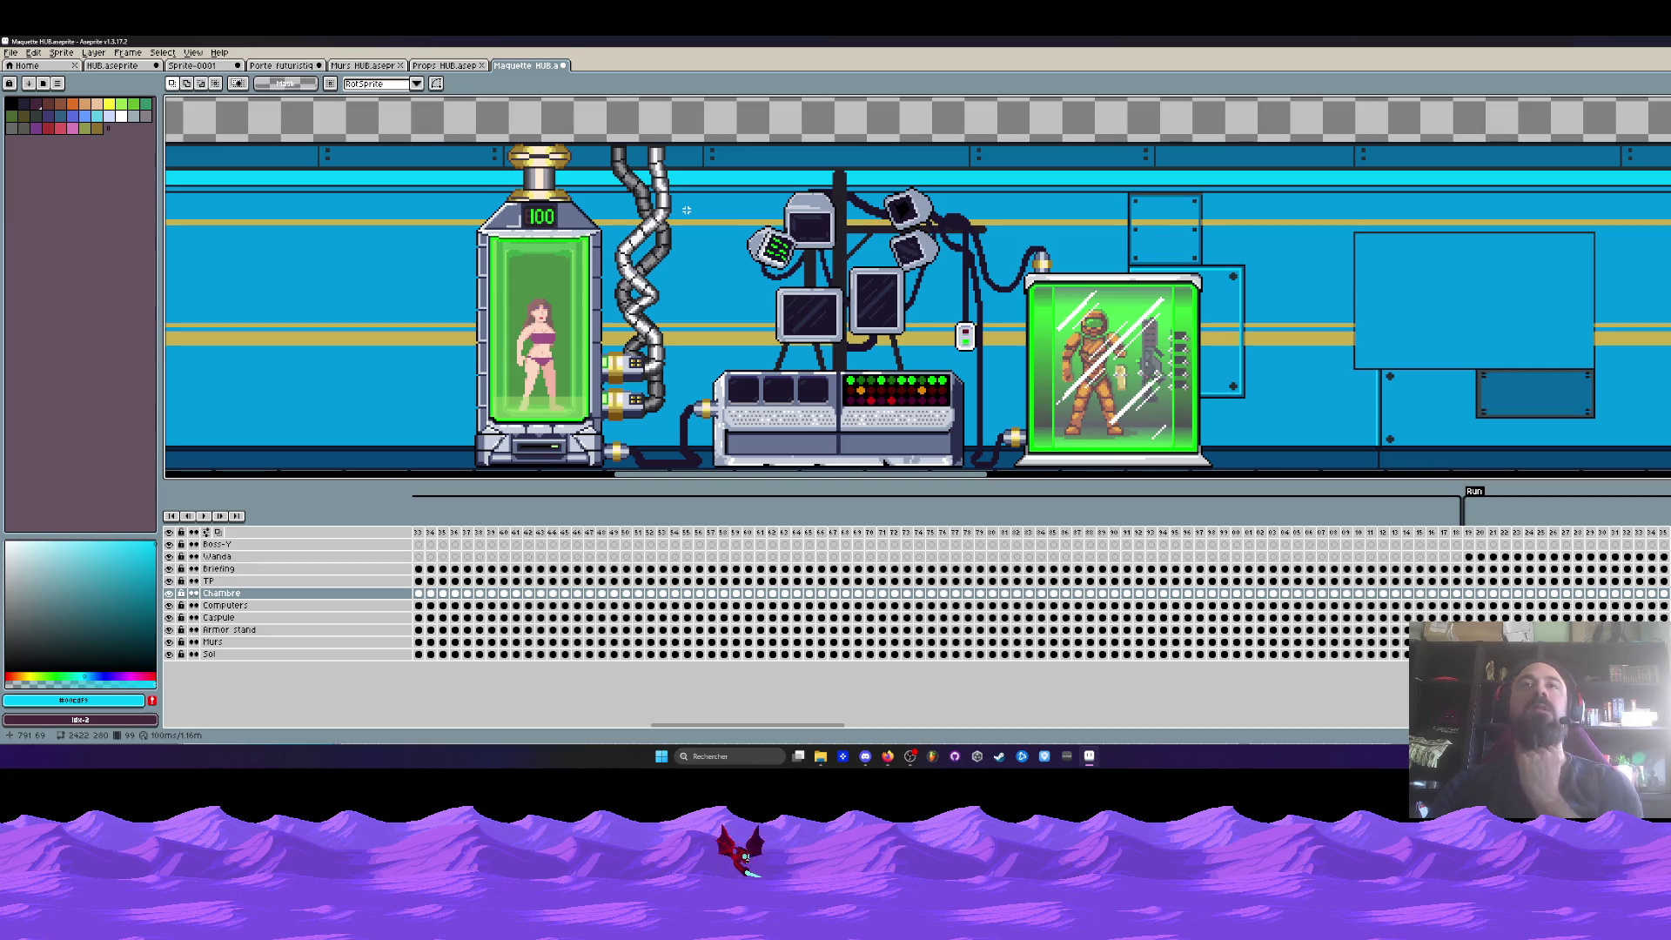
pyautogui.scroll(-2, 687, 210)
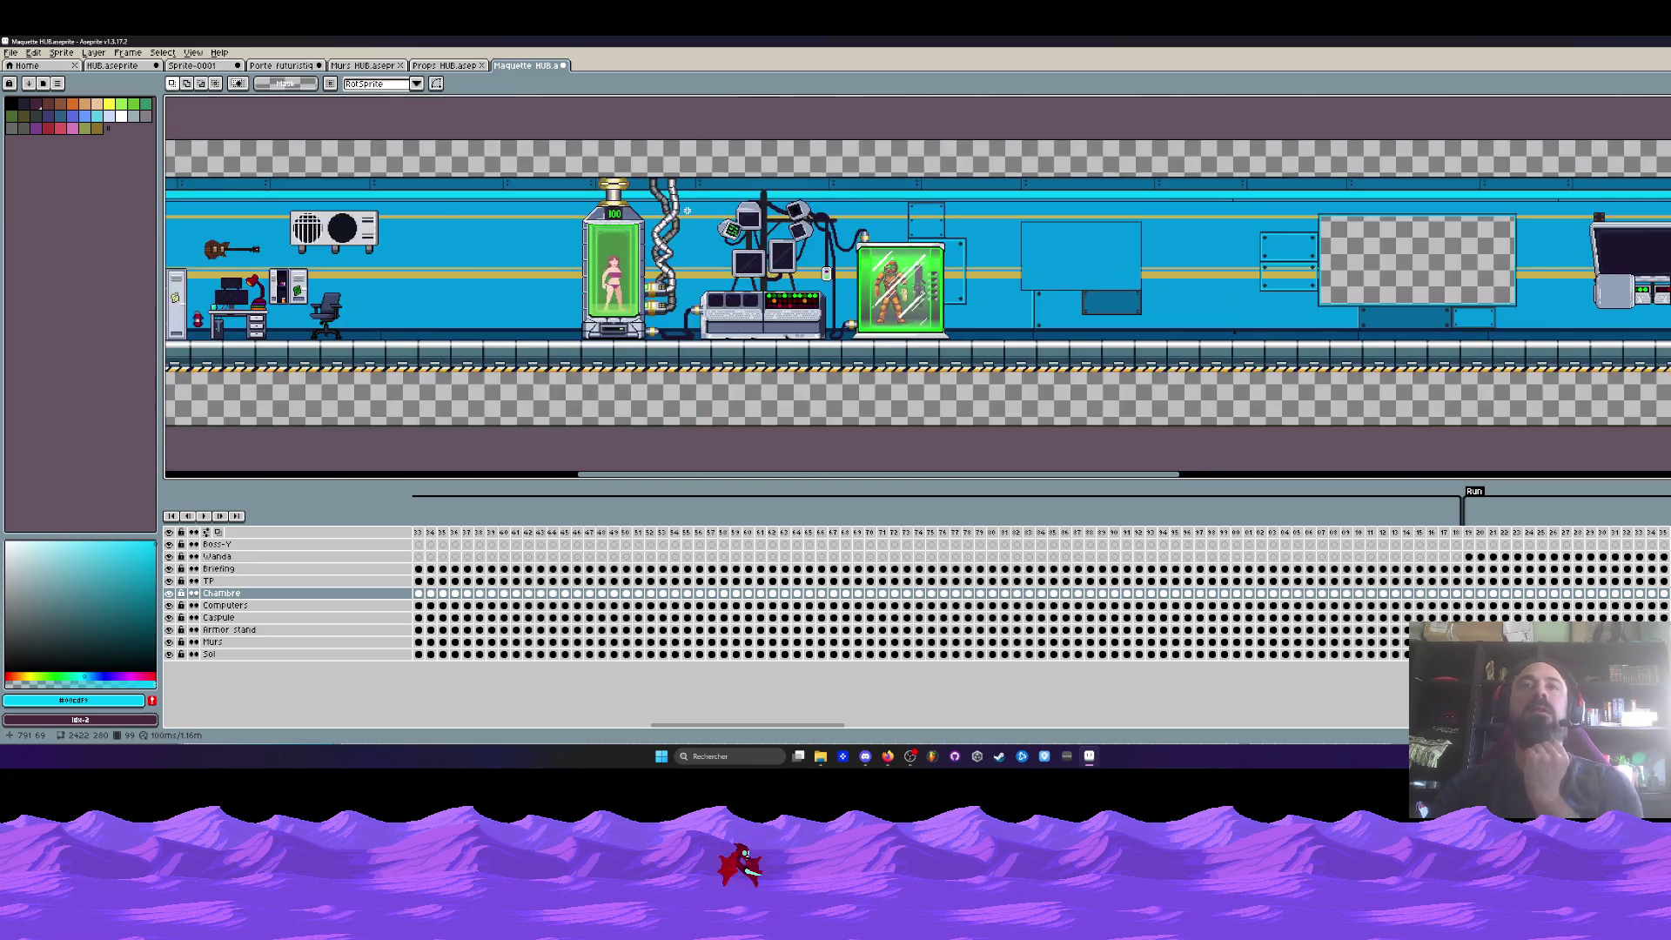
pyautogui.scroll(2, 710, 266)
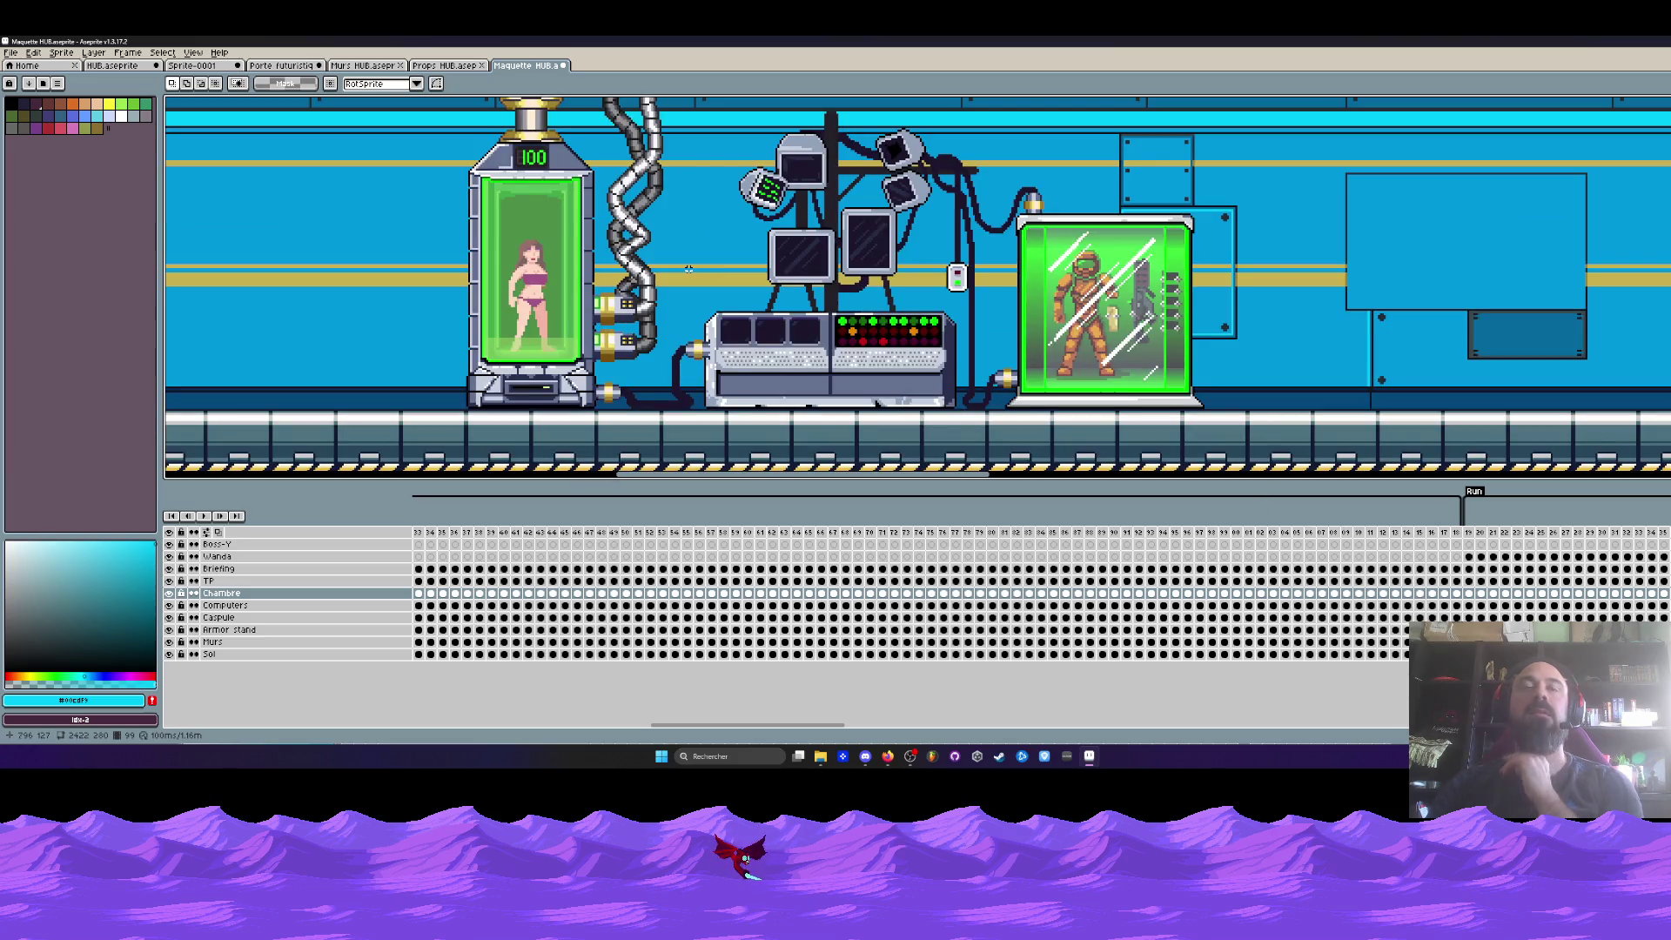
pyautogui.scroll(-2, 688, 270)
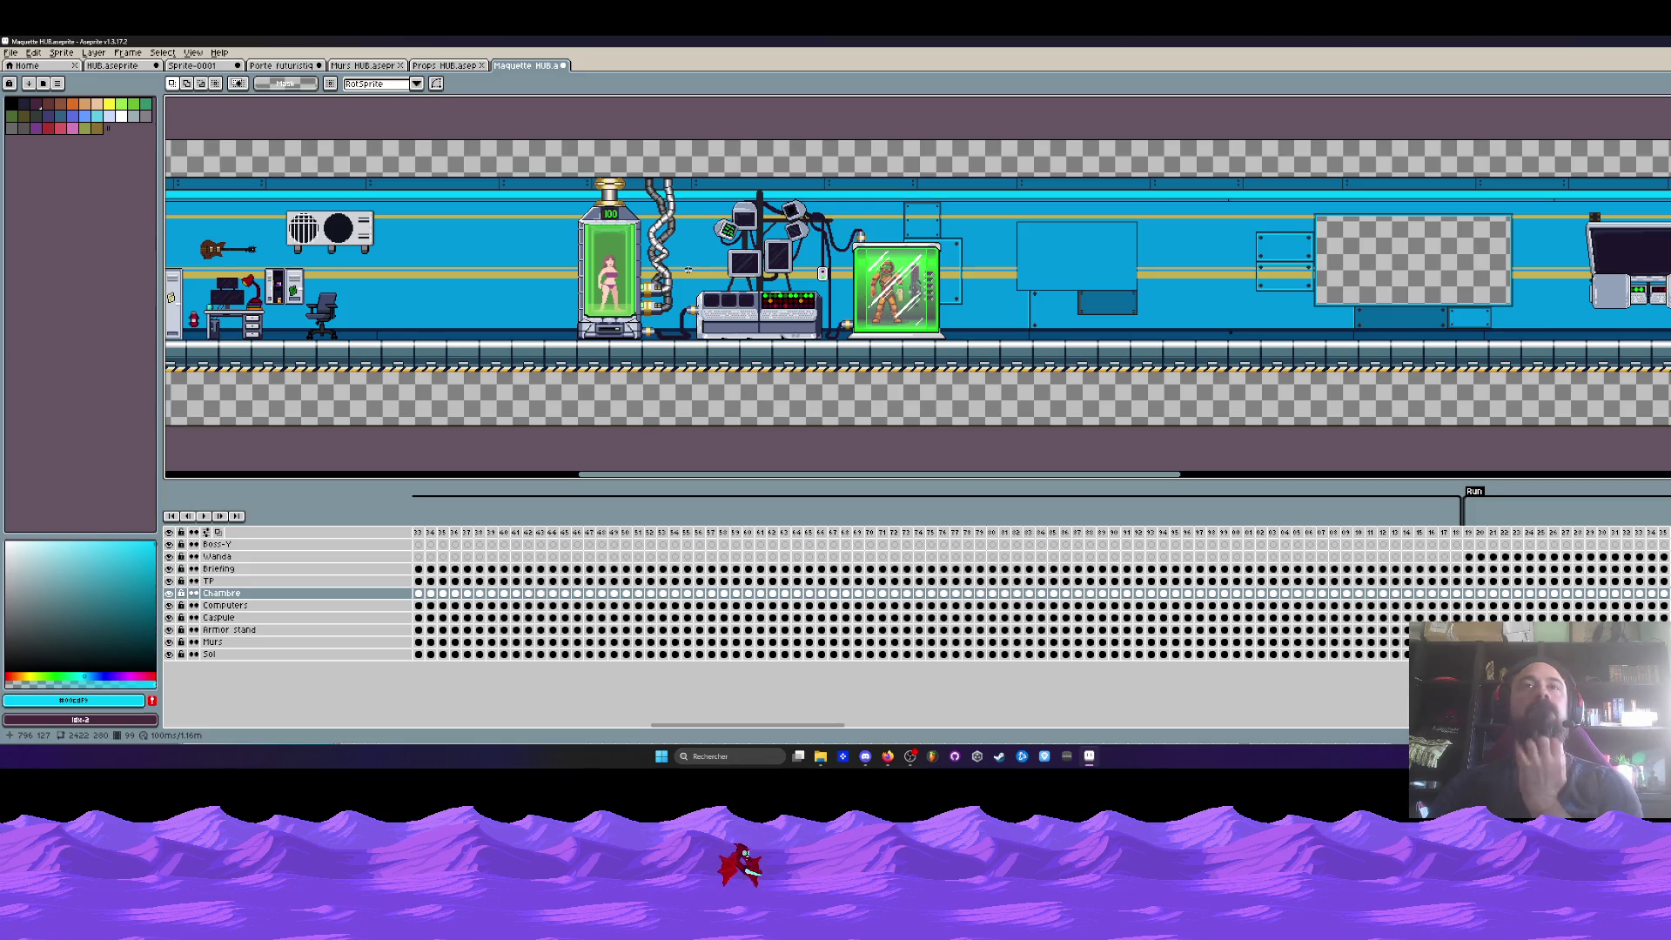
pyautogui.scroll(2, 909, 250)
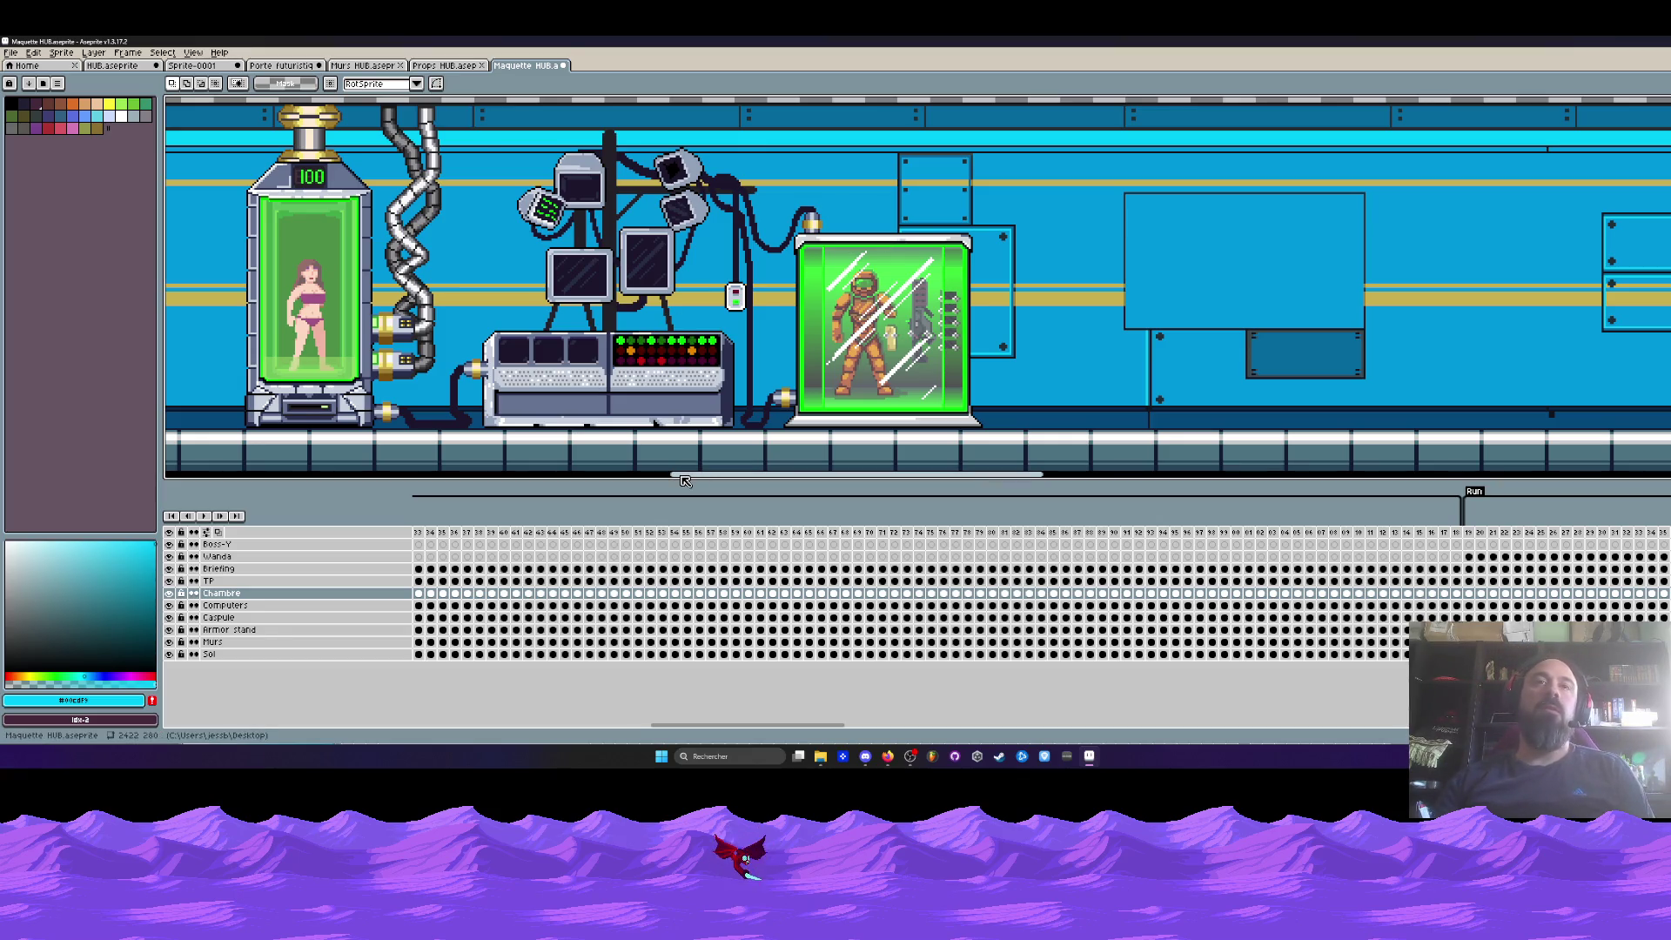
pyautogui.moveTo(684, 481); pyautogui.dragTo(624, 481)
pyautogui.scroll(-3, 671, 305)
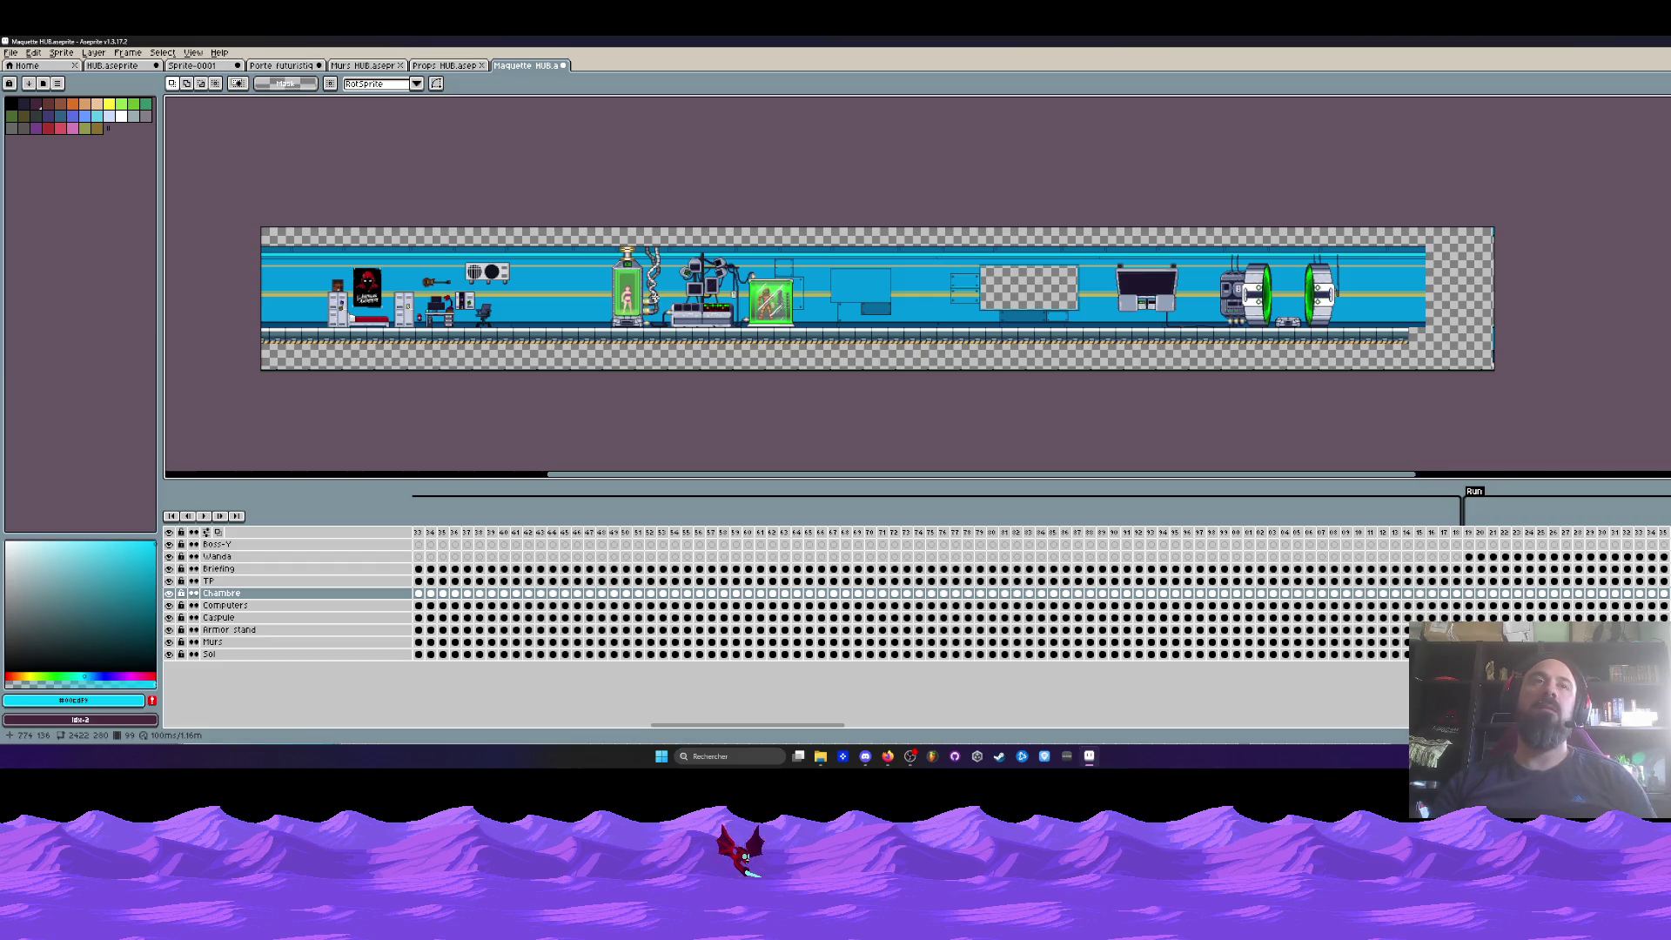
pyautogui.scroll(2, 654, 298)
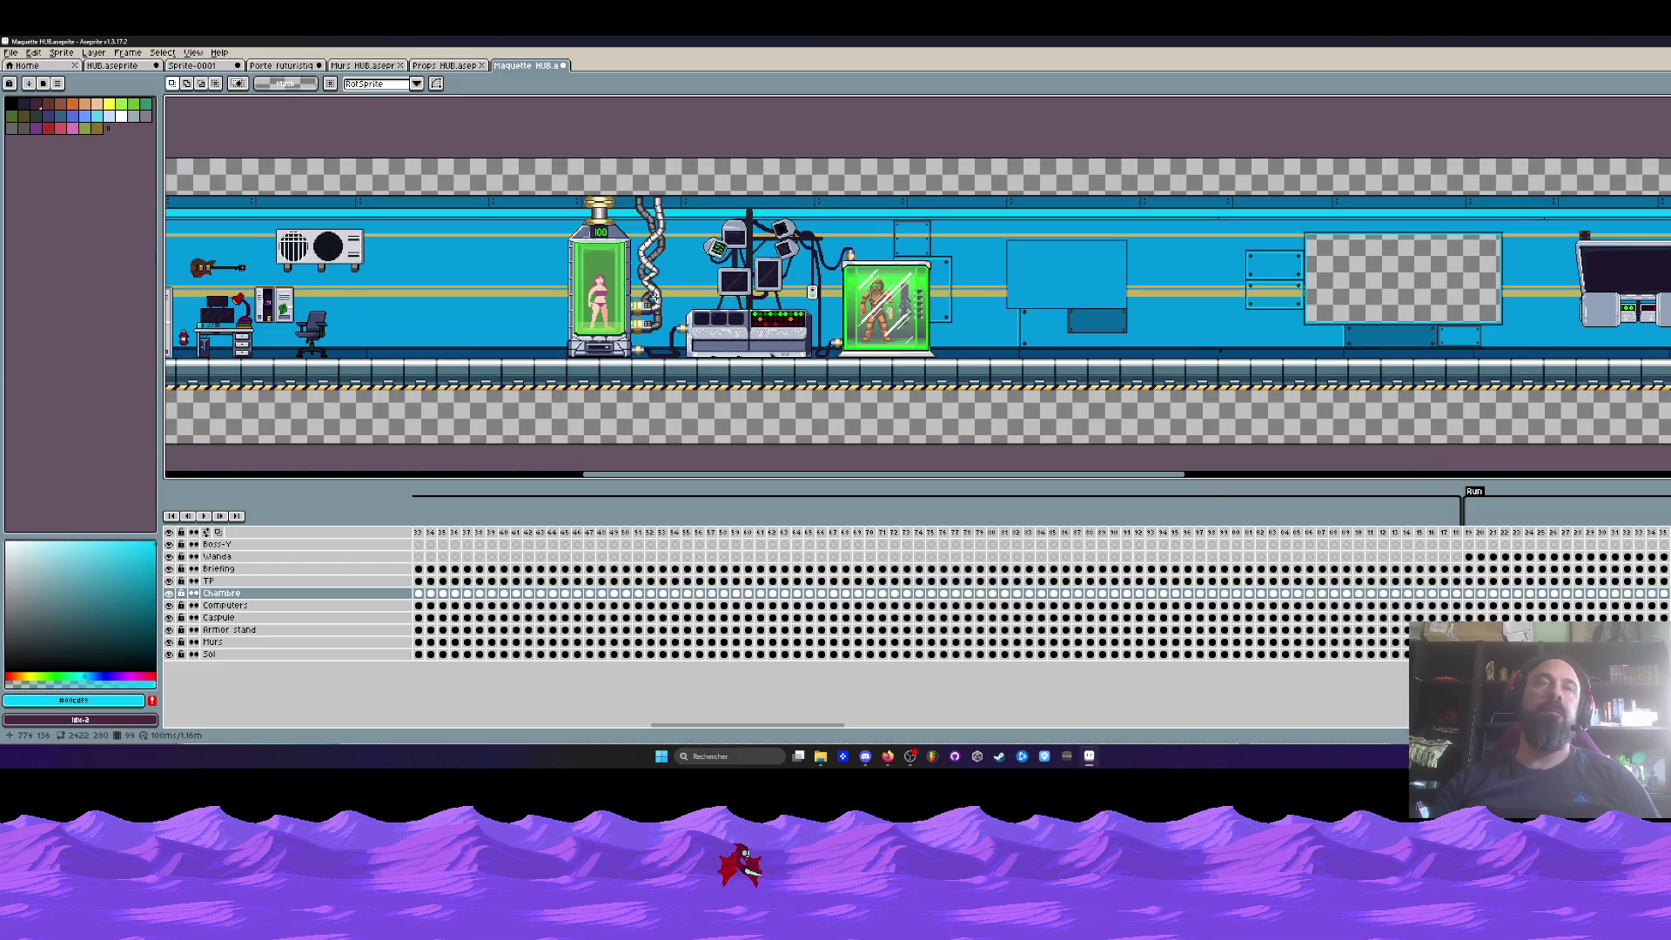
pyautogui.scroll(3, 657, 296)
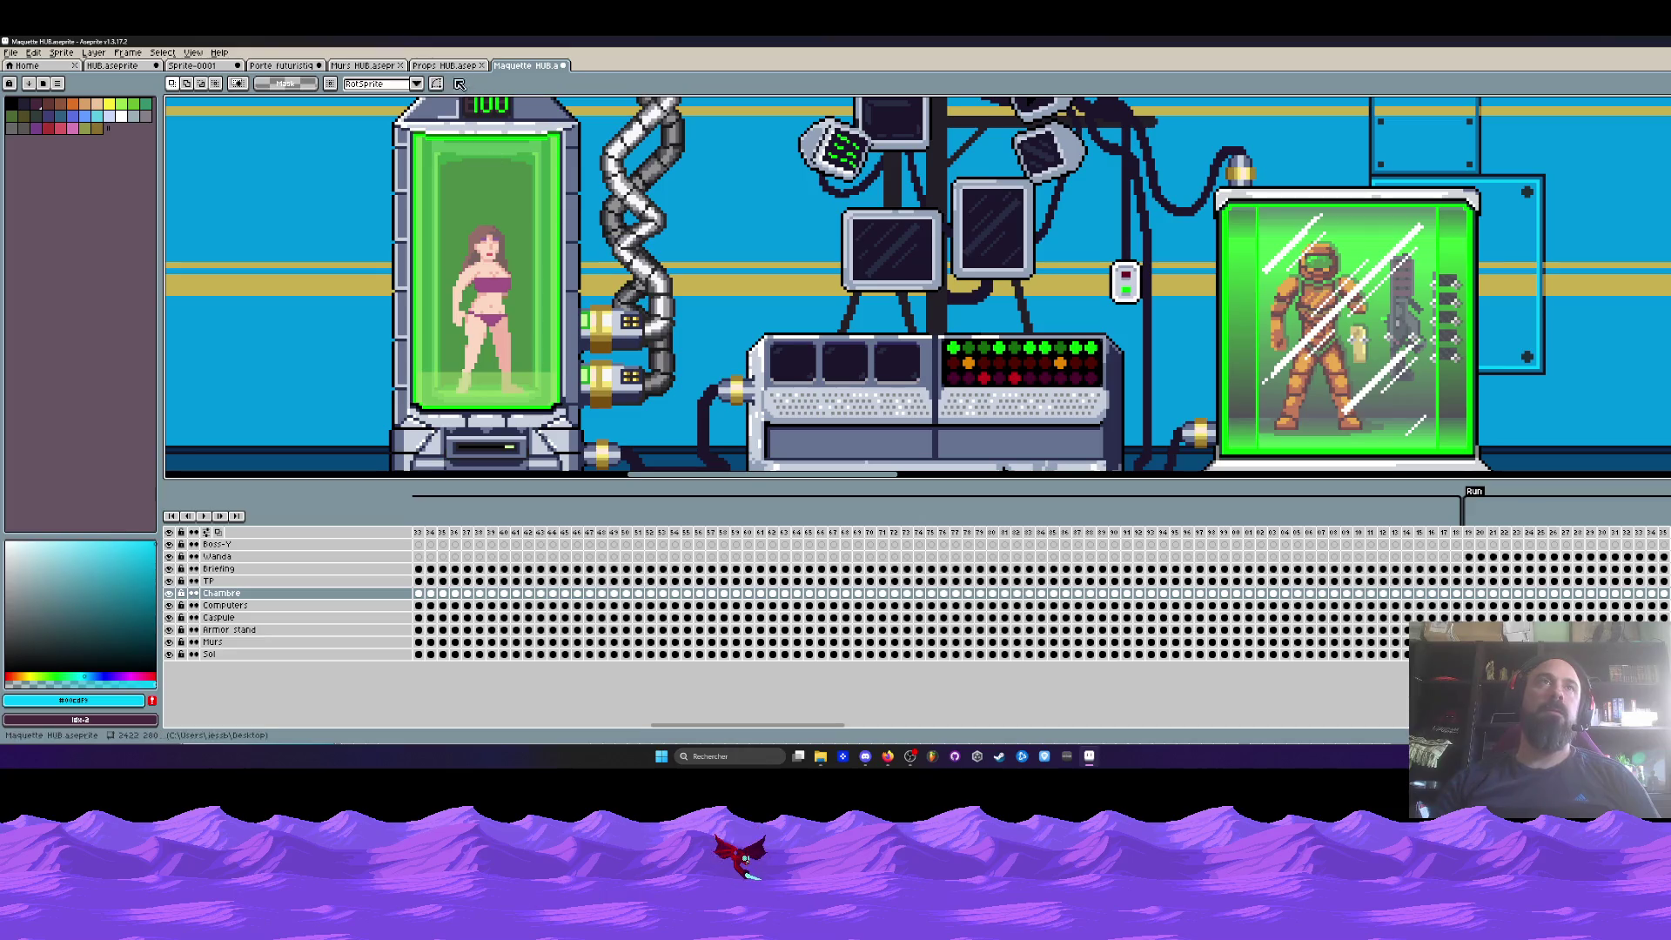
pyautogui.click(464, 65)
pyautogui.click(525, 65)
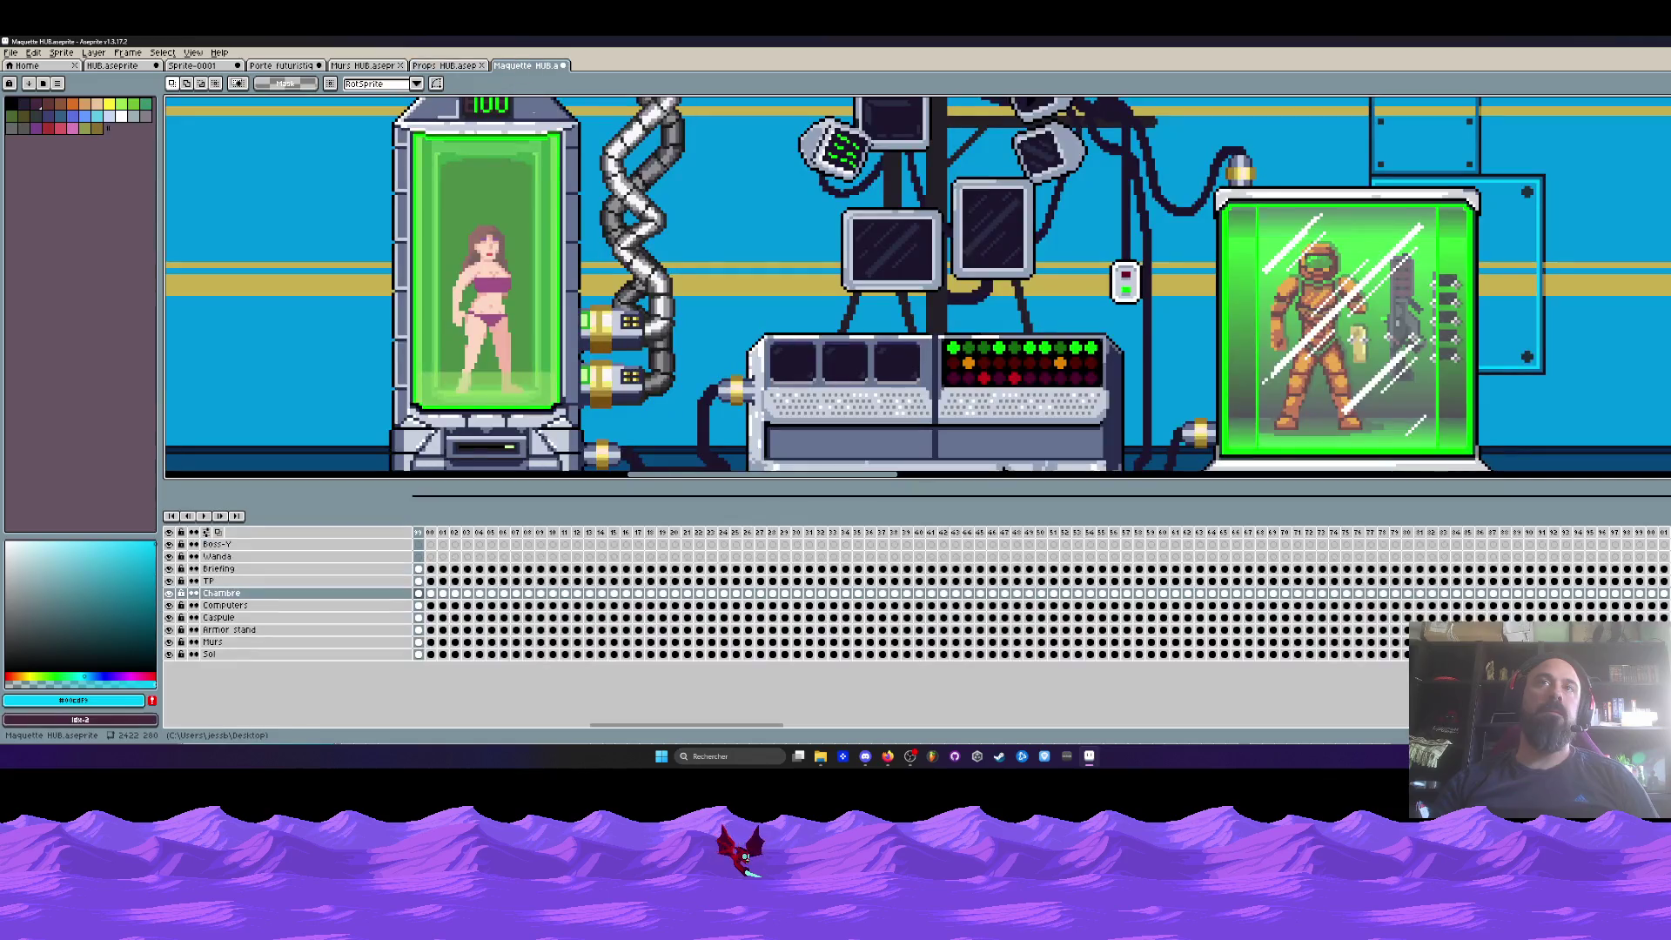
pyautogui.click(444, 65)
pyautogui.scroll(-2, 641, 242)
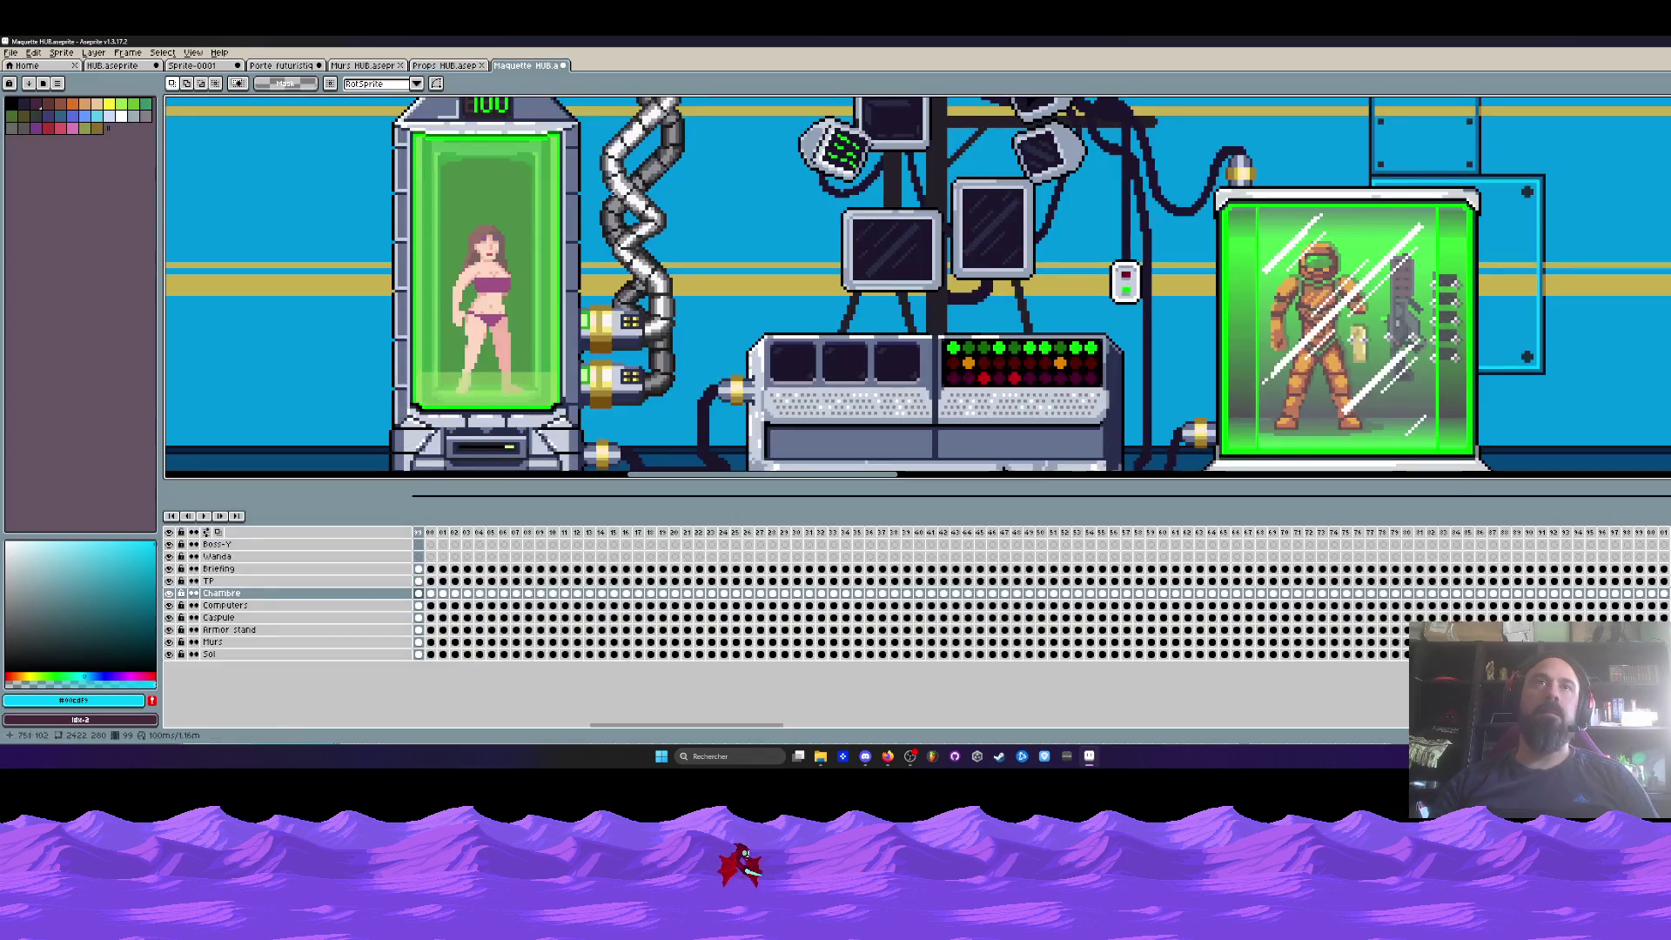
# - Switch back to the Maquette HUB file and marquee-select the stasis pod, console and armor capsule area
pyautogui.hotkey('ctrl', 'Tab')
pyautogui.hotkey('ctrl', 'shift', 'Tab')
pyautogui.hotkey('ctrl', 'Tab')
pyautogui.scroll(-2, 645, 293)
pyautogui.moveTo(538, 146); pyautogui.dragTo(1031, 388)
pyautogui.scroll(2, 754, 340)
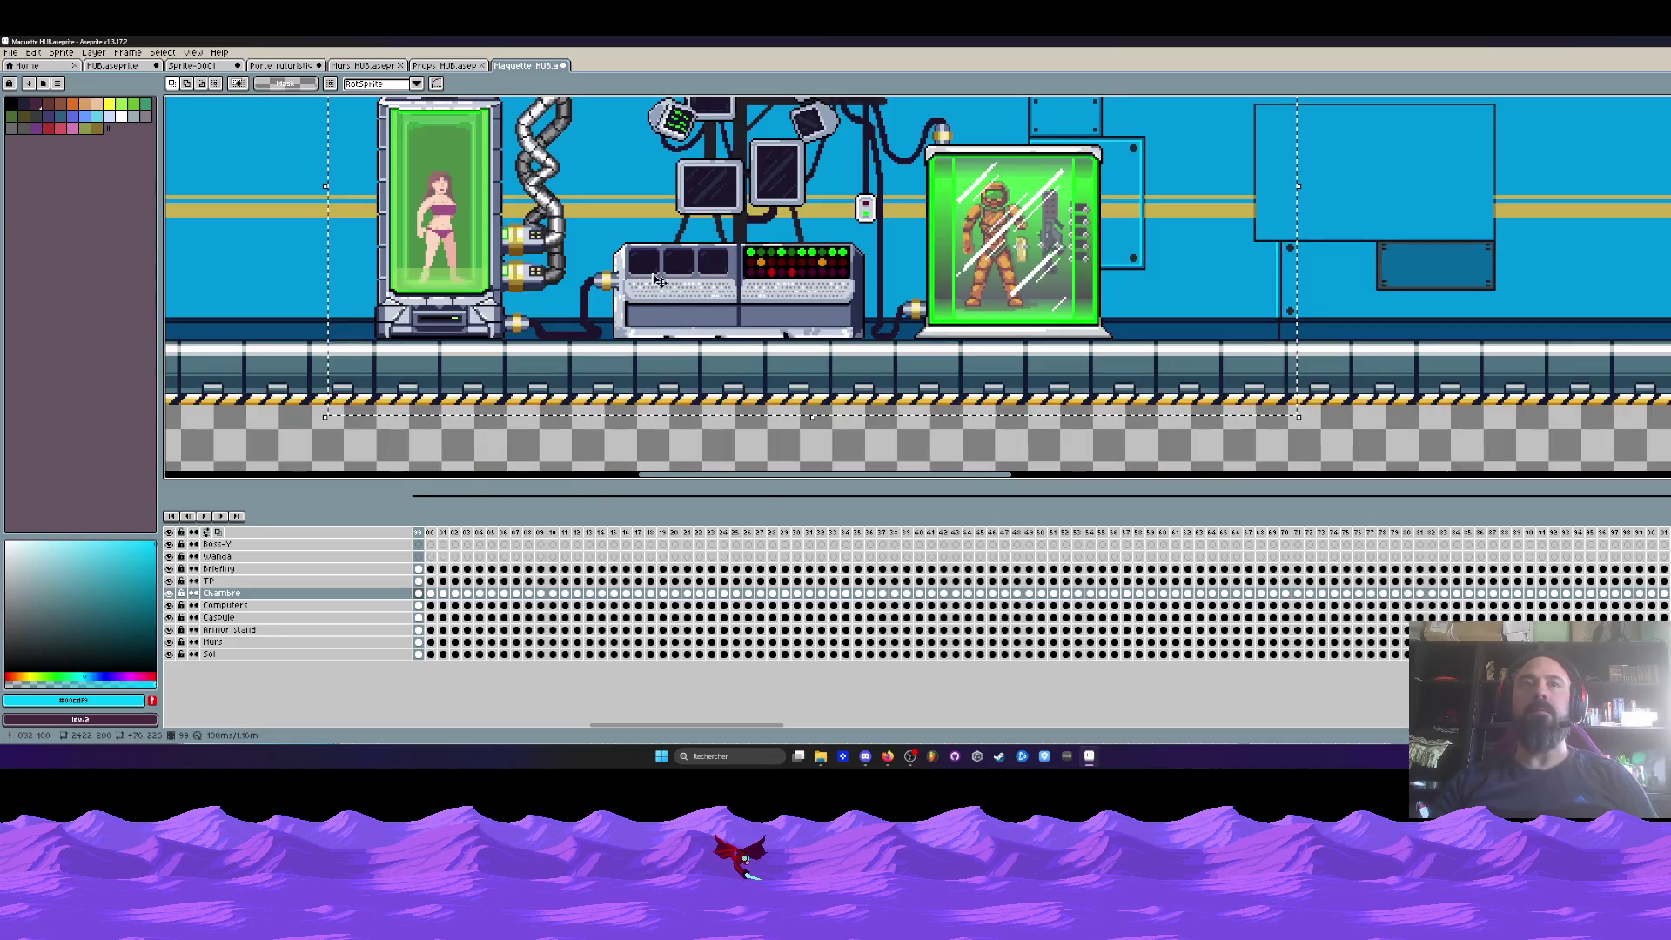
pyautogui.scroll(1, 501, 285)
pyautogui.scroll(-1, 500, 284)
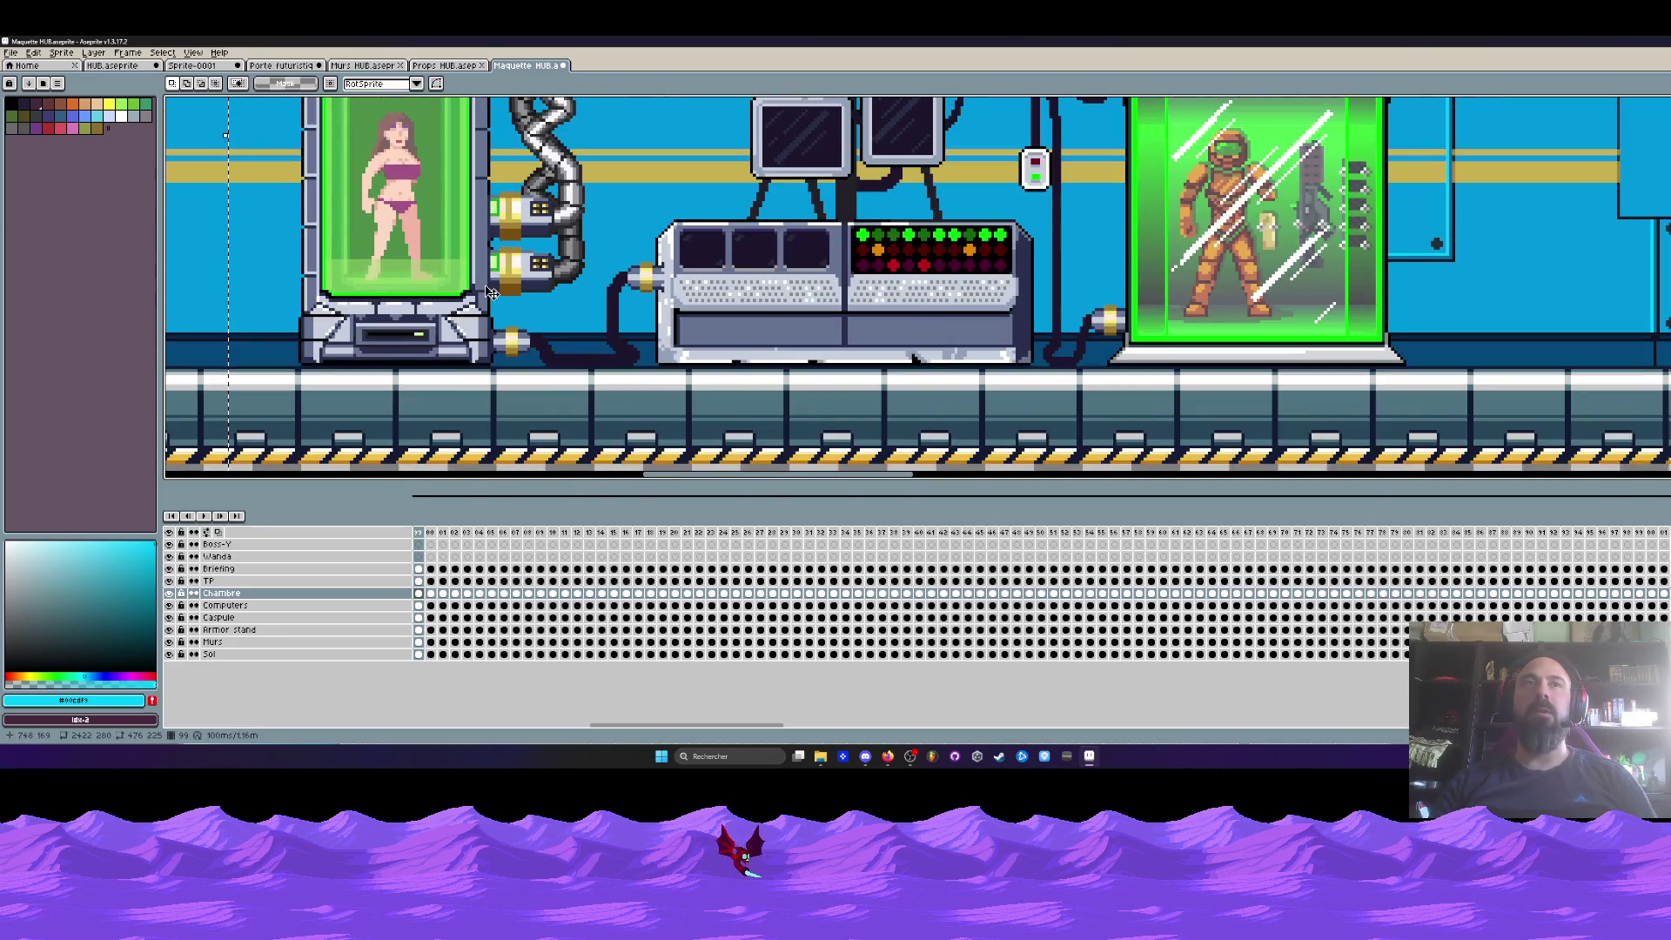
pyautogui.scroll(-1, 484, 284)
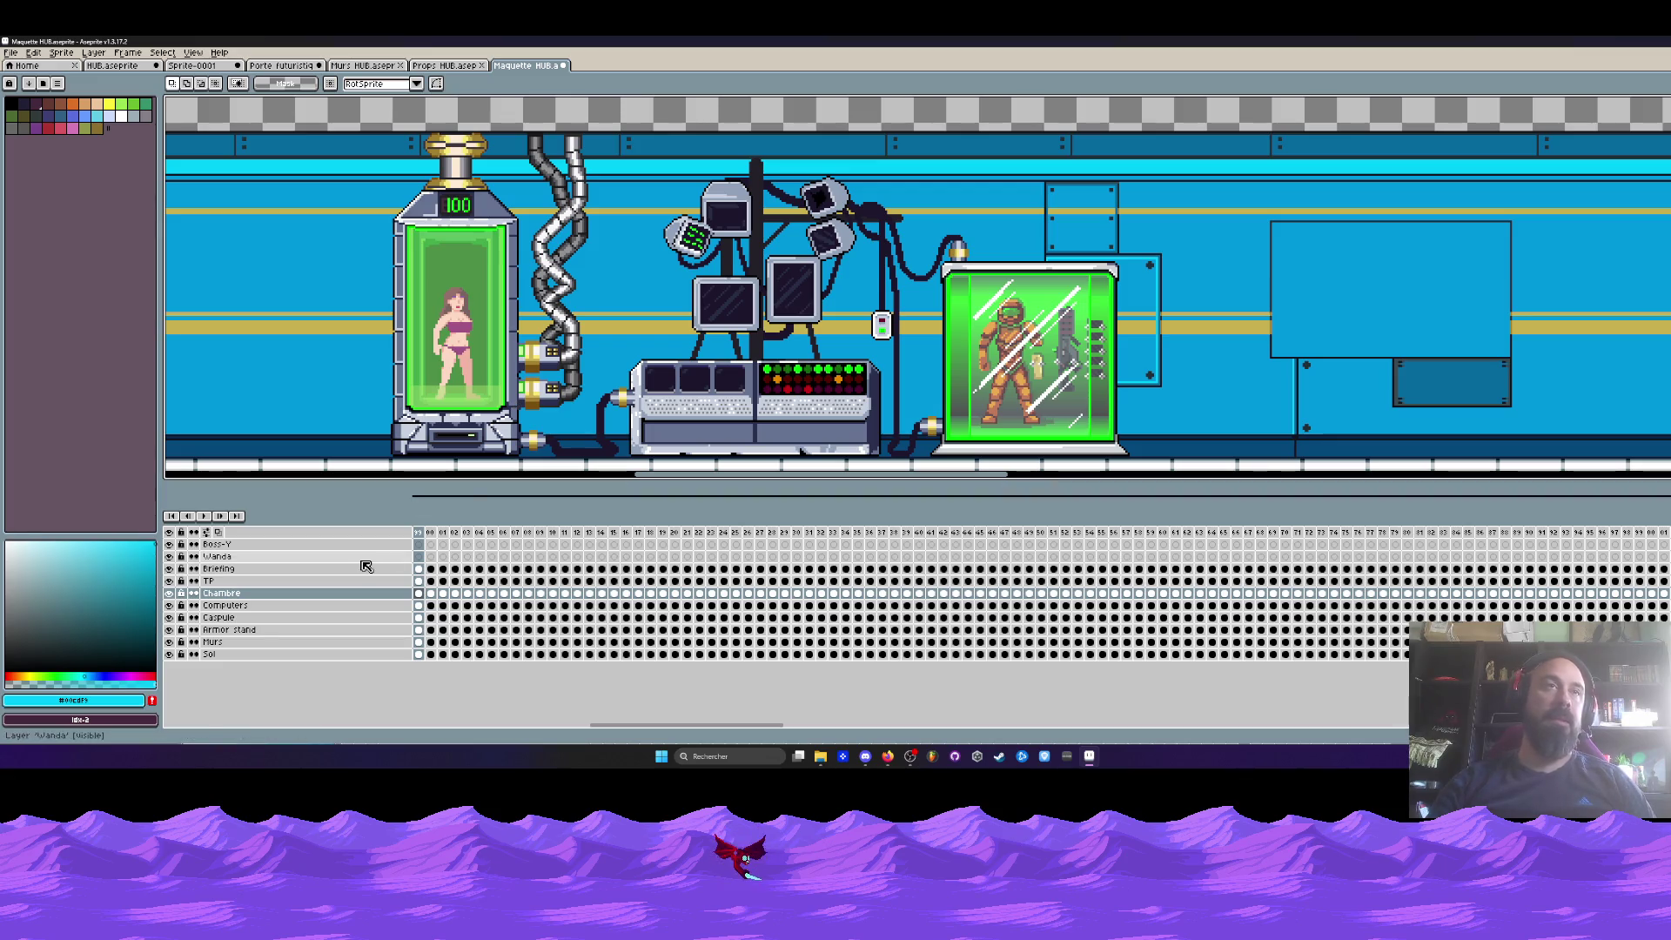
# - Show the Props HUB sheet, shrink the timeline to enlarge the canvas, and centre the sprite
pyautogui.click(462, 66)
pyautogui.scroll(-1, 614, 260)
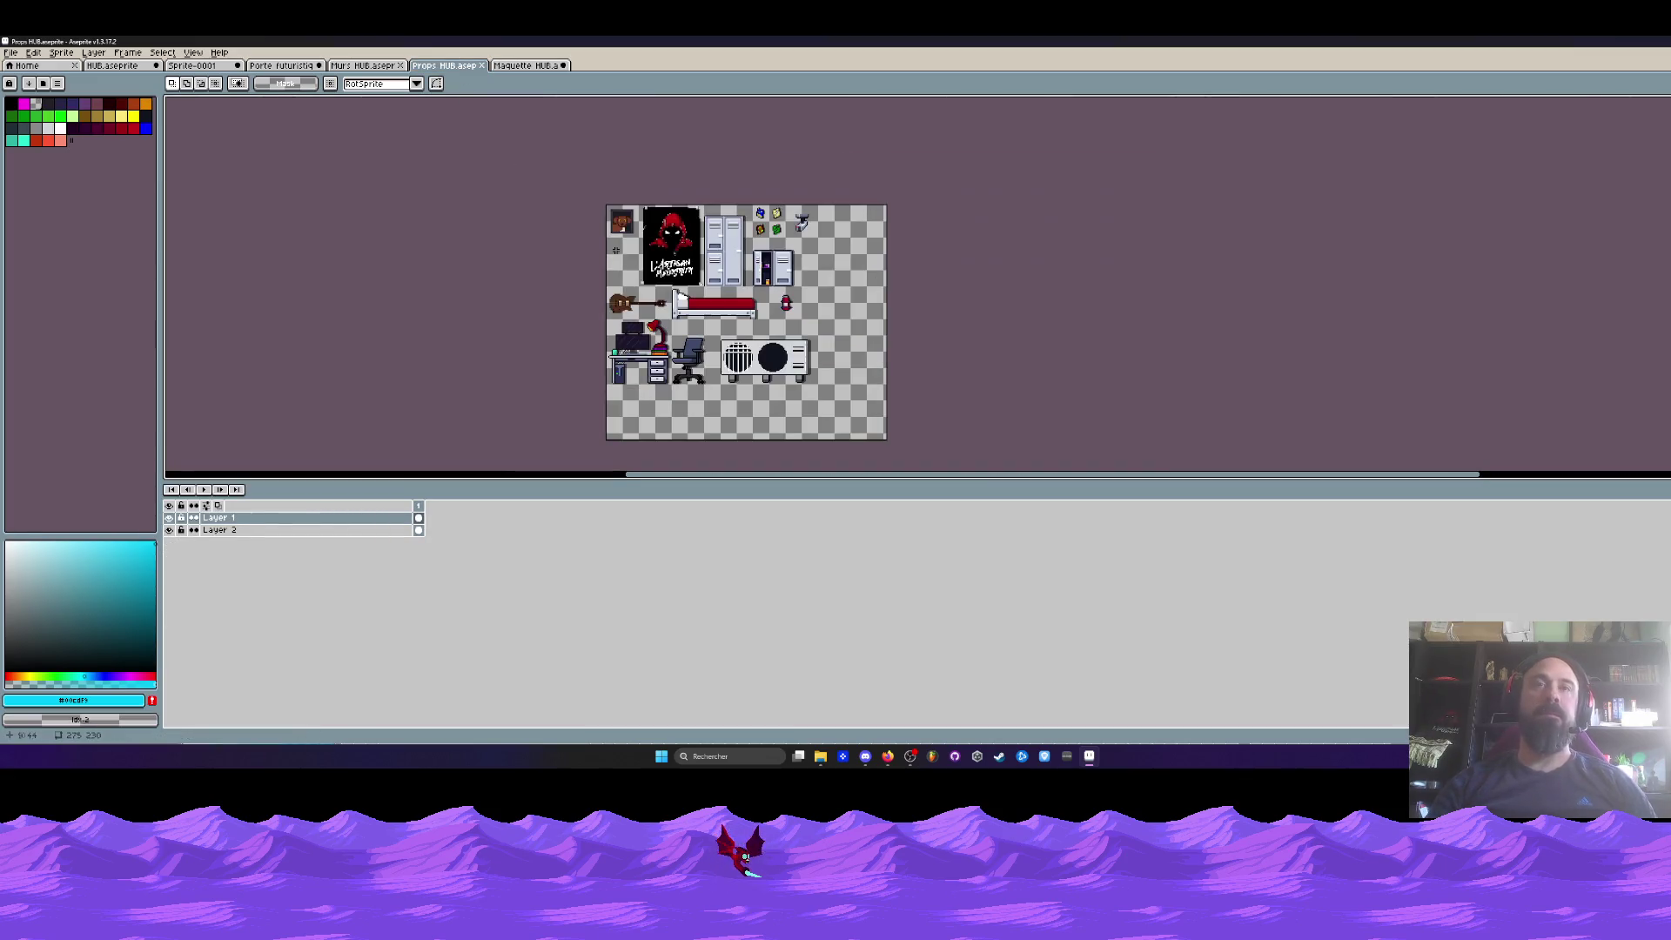
pyautogui.scroll(1, 613, 259)
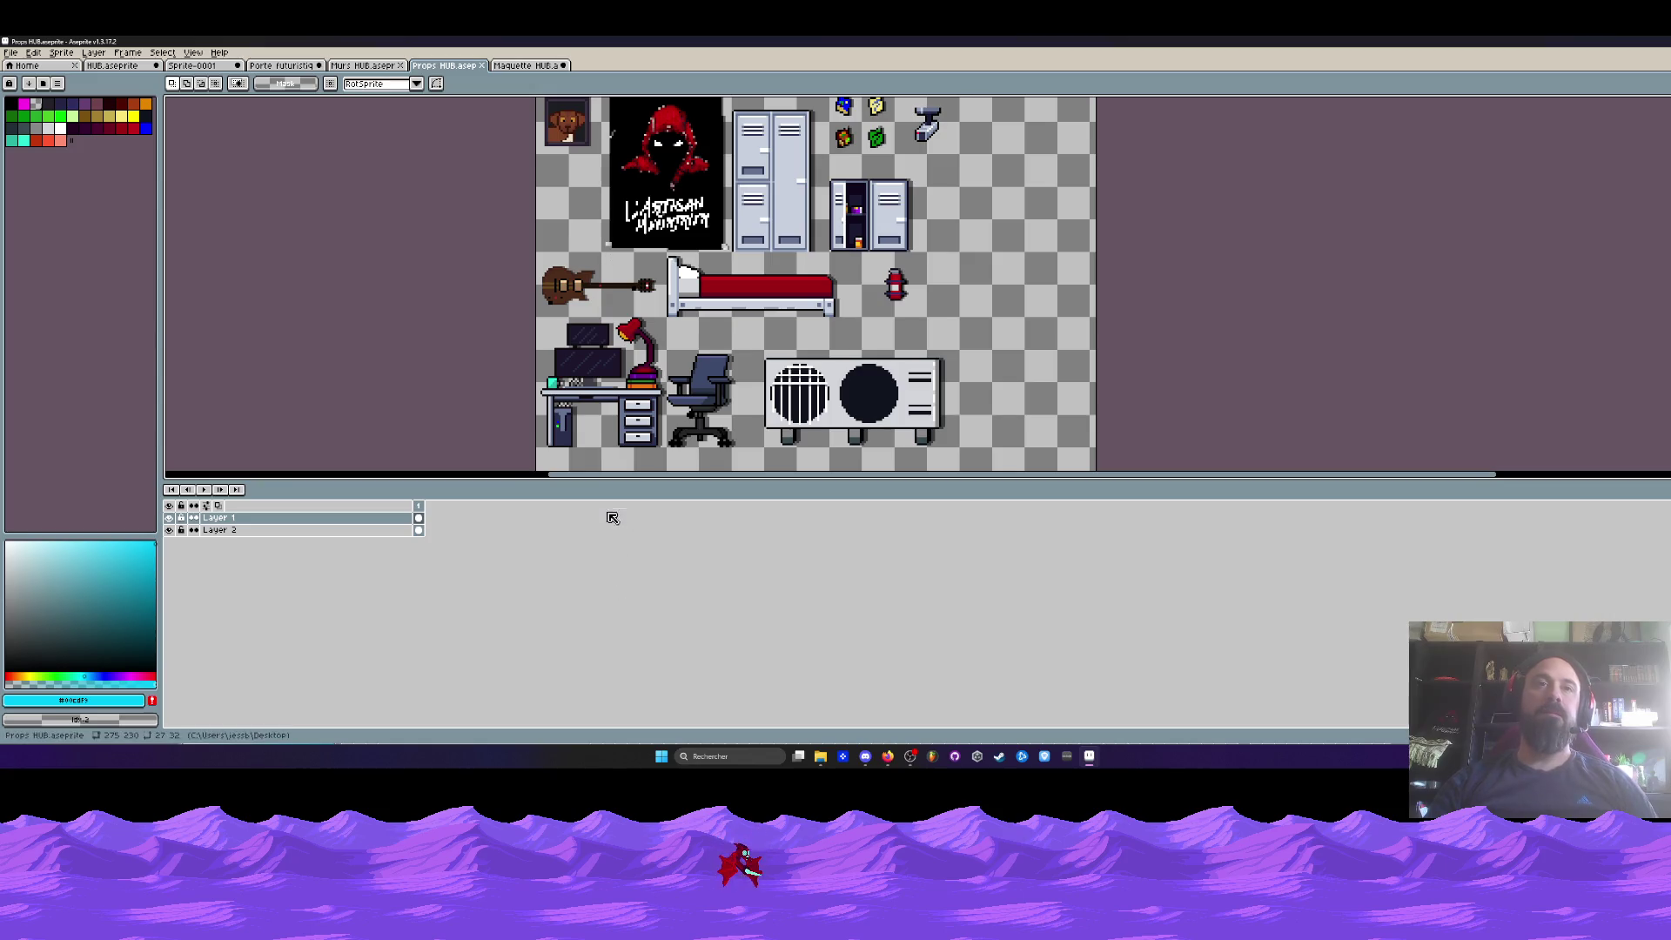
pyautogui.moveTo(610, 479); pyautogui.dragTo(610, 658)
pyautogui.moveTo(631, 308); pyautogui.dragTo(651, 400)
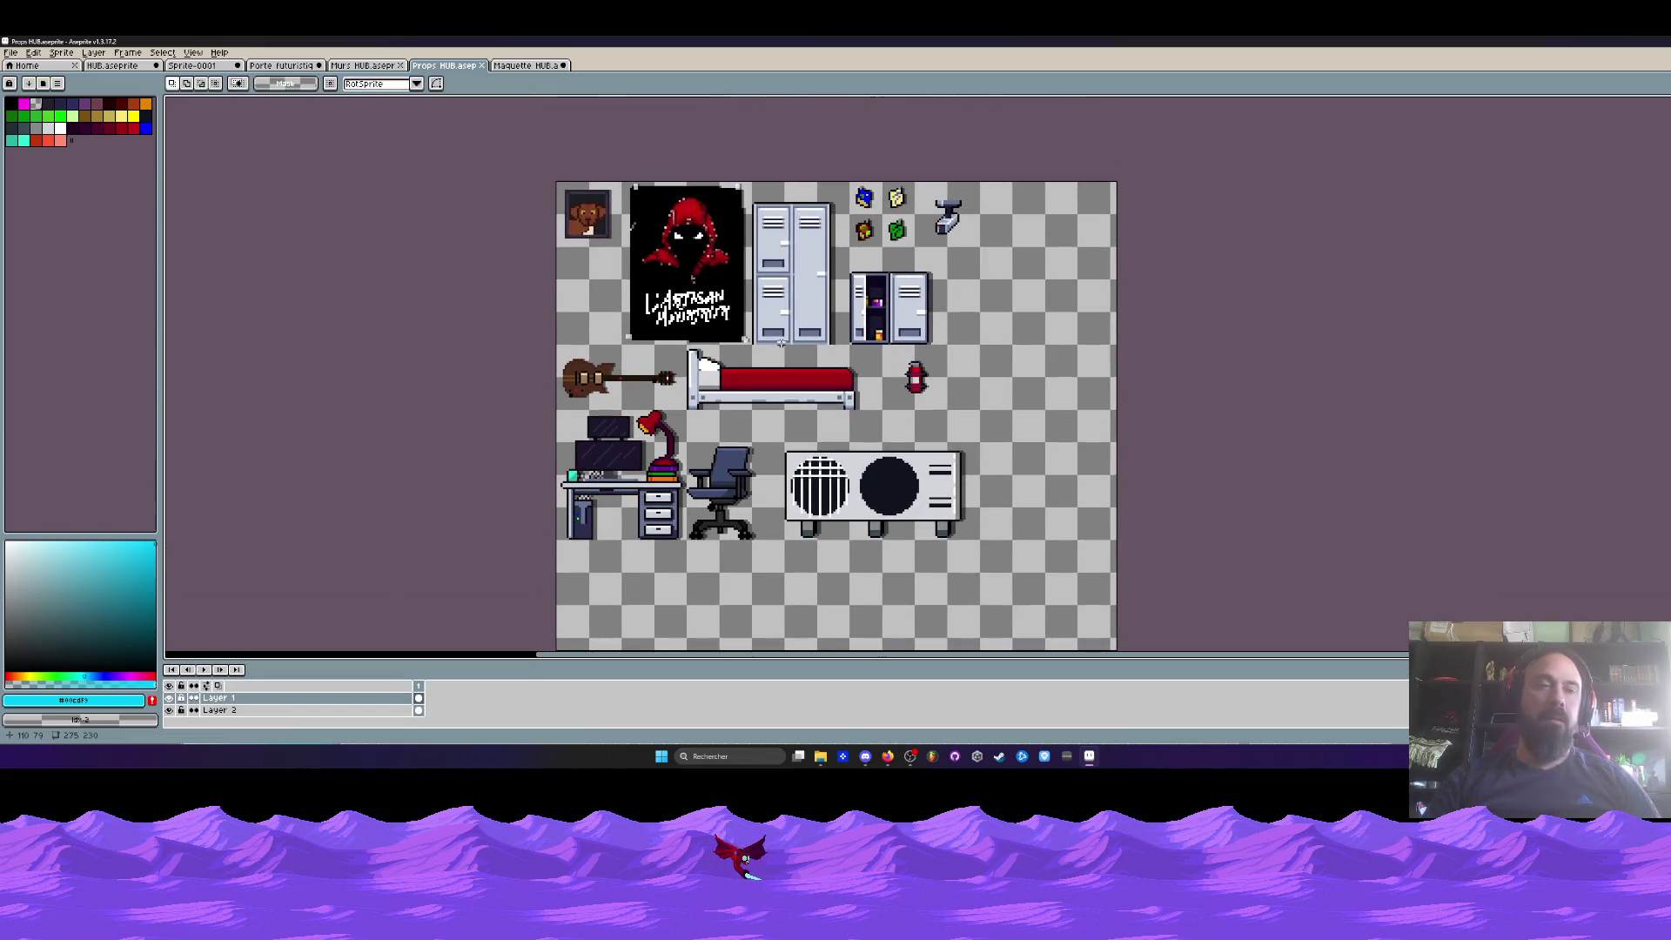